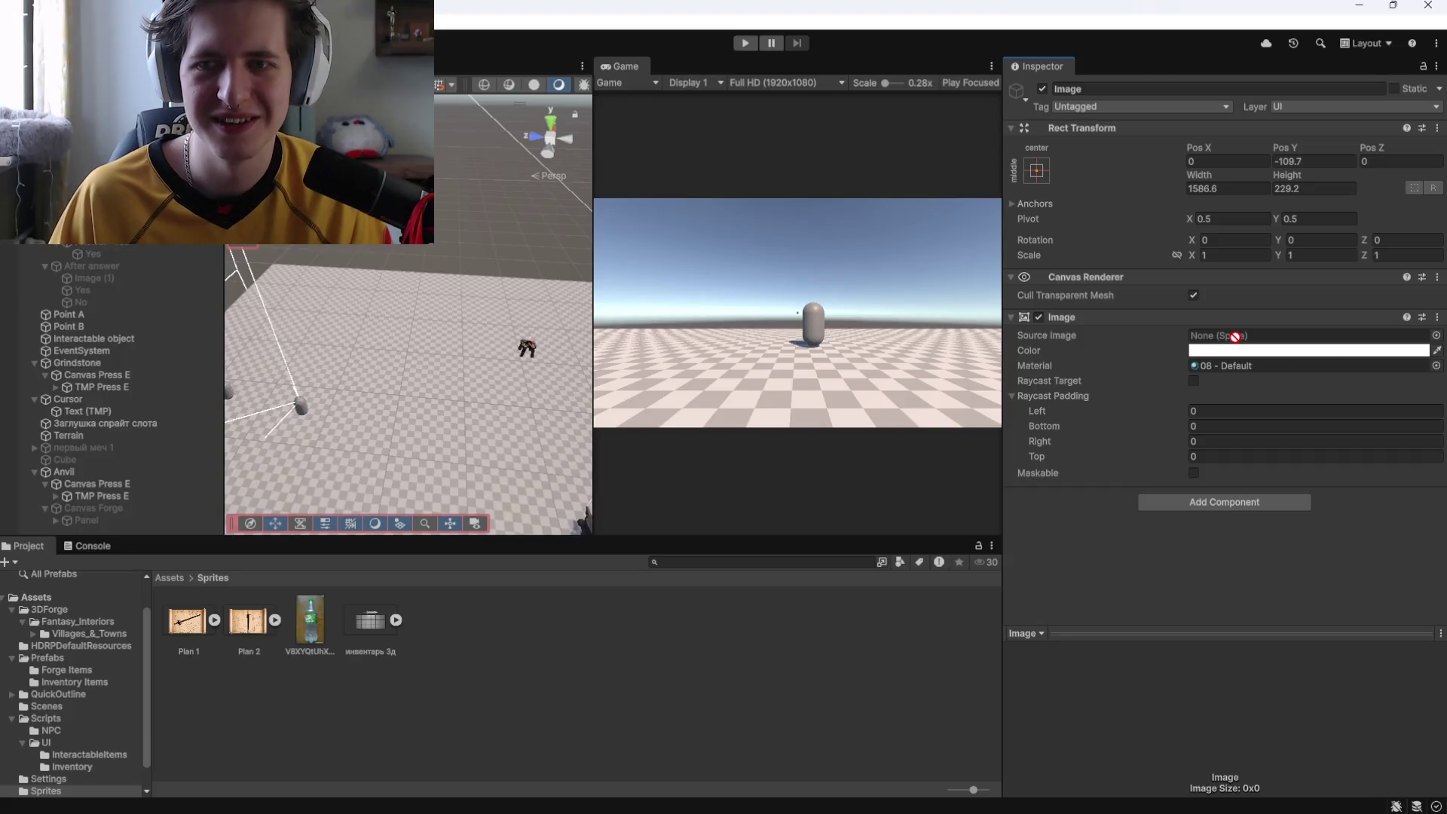
# Change the bottle picture's Sprite Mode to Single and save the import settings.
pyautogui.click(334, 621)
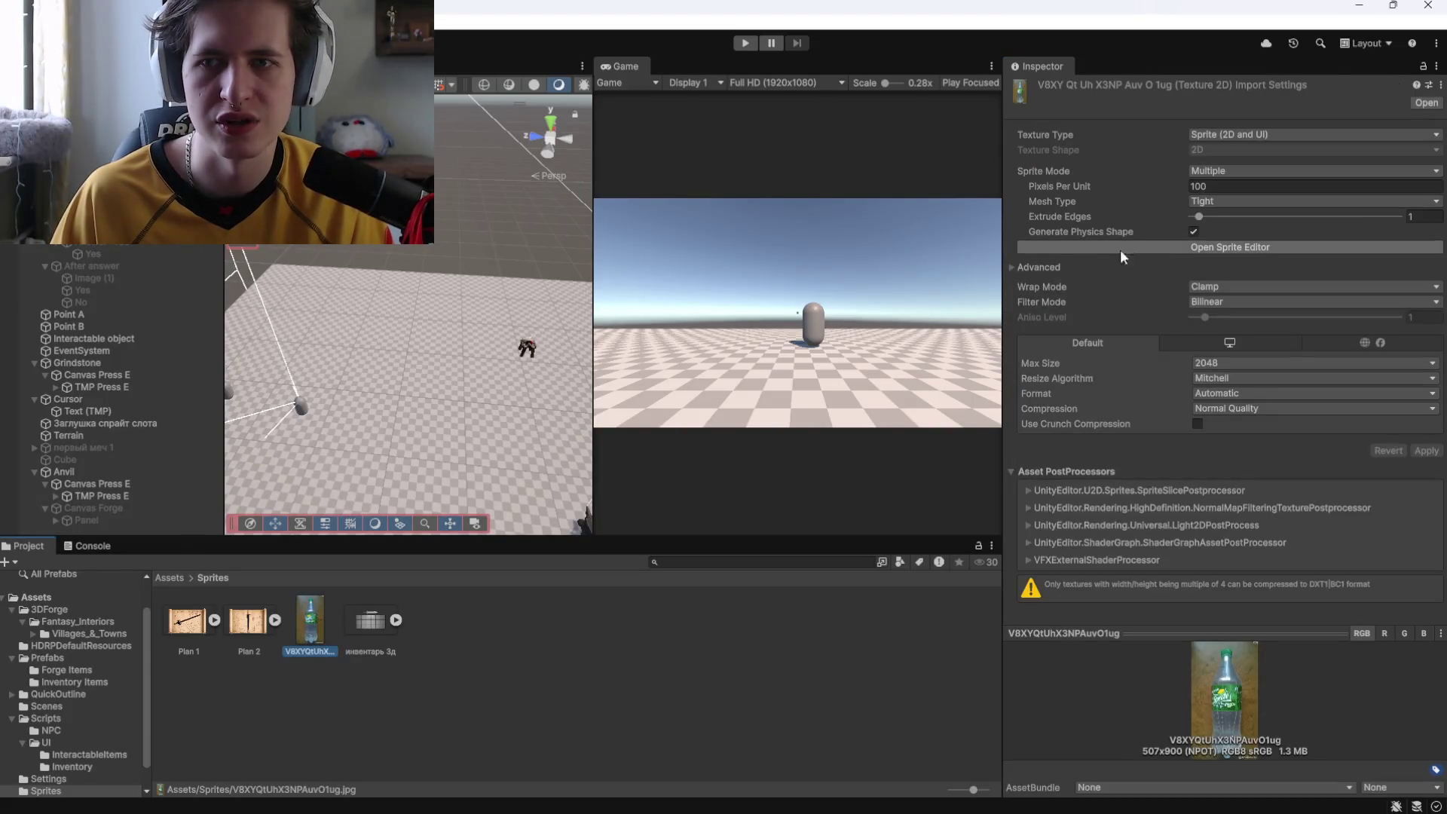
pyautogui.click(1311, 171)
pyautogui.click(1205, 185)
pyautogui.click(587, 431)
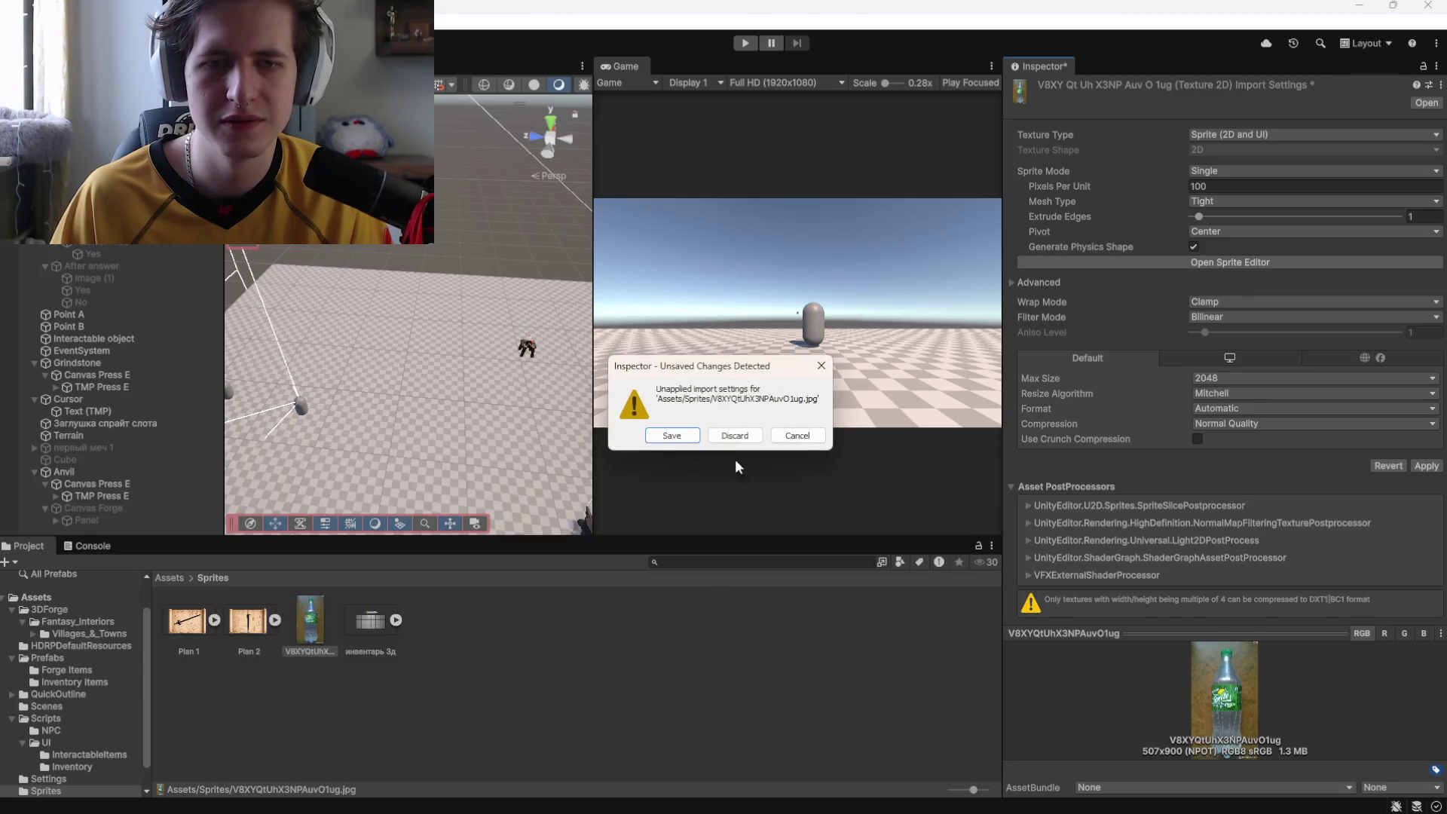
pyautogui.click(740, 477)
# Use the bottle sprite as the dialogue Image's Source Image and enter Play mode.
pyautogui.moveTo(309, 621); pyautogui.dragTo(1239, 337)
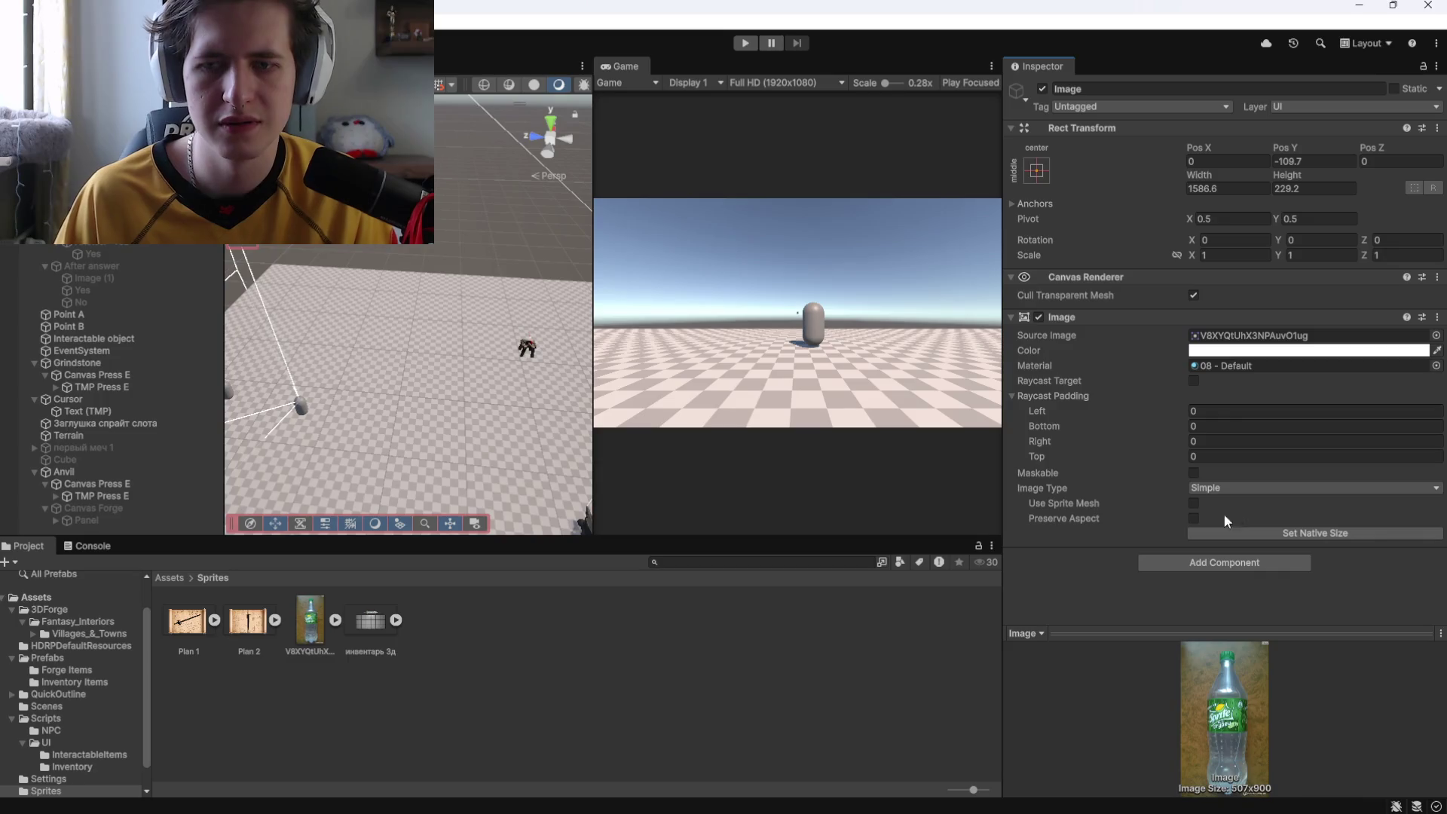
pyautogui.click(744, 43)
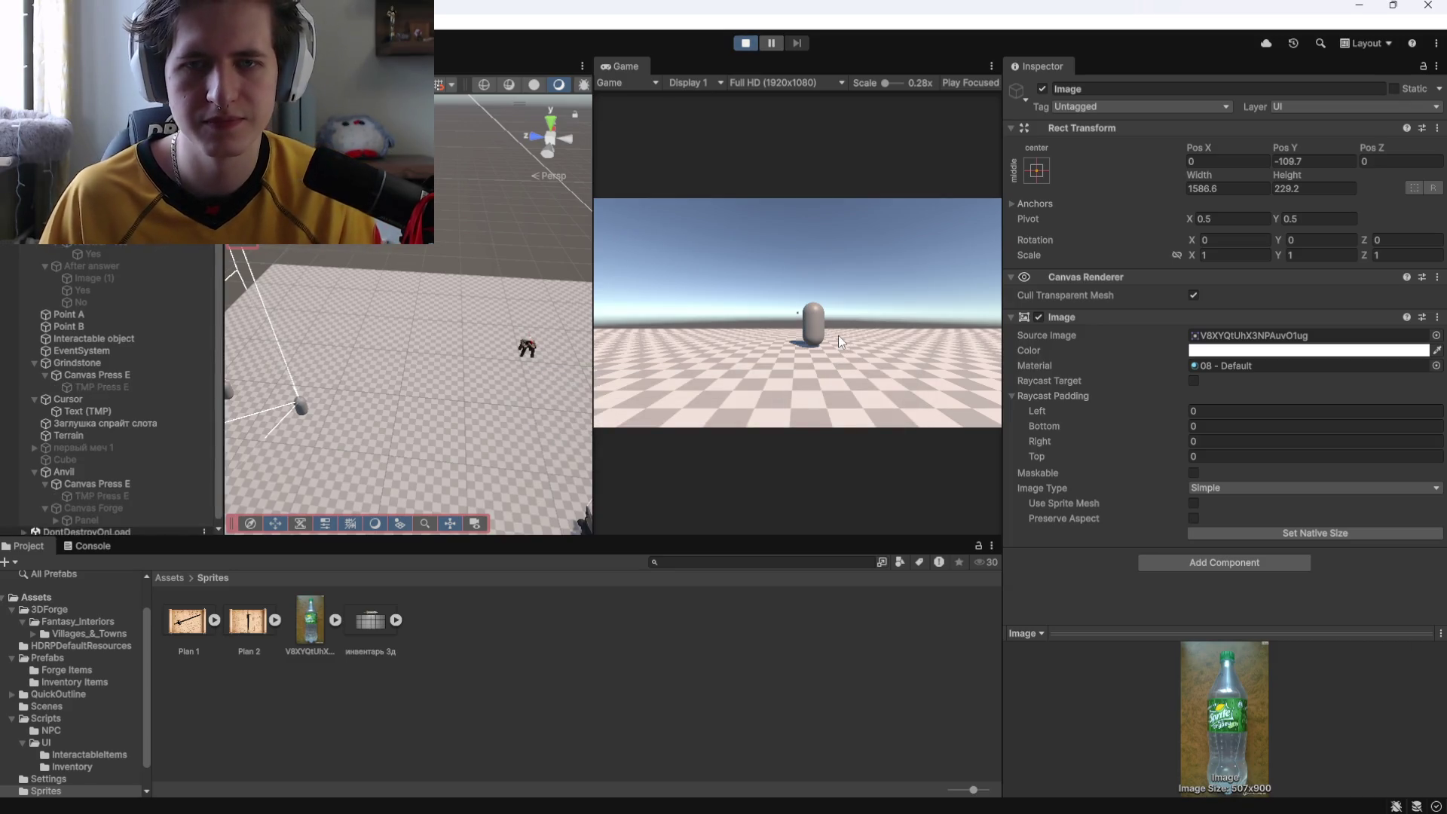
# Walk up to the NPC capsule and open and close its dialogue several times with E.
pyautogui.press('w')
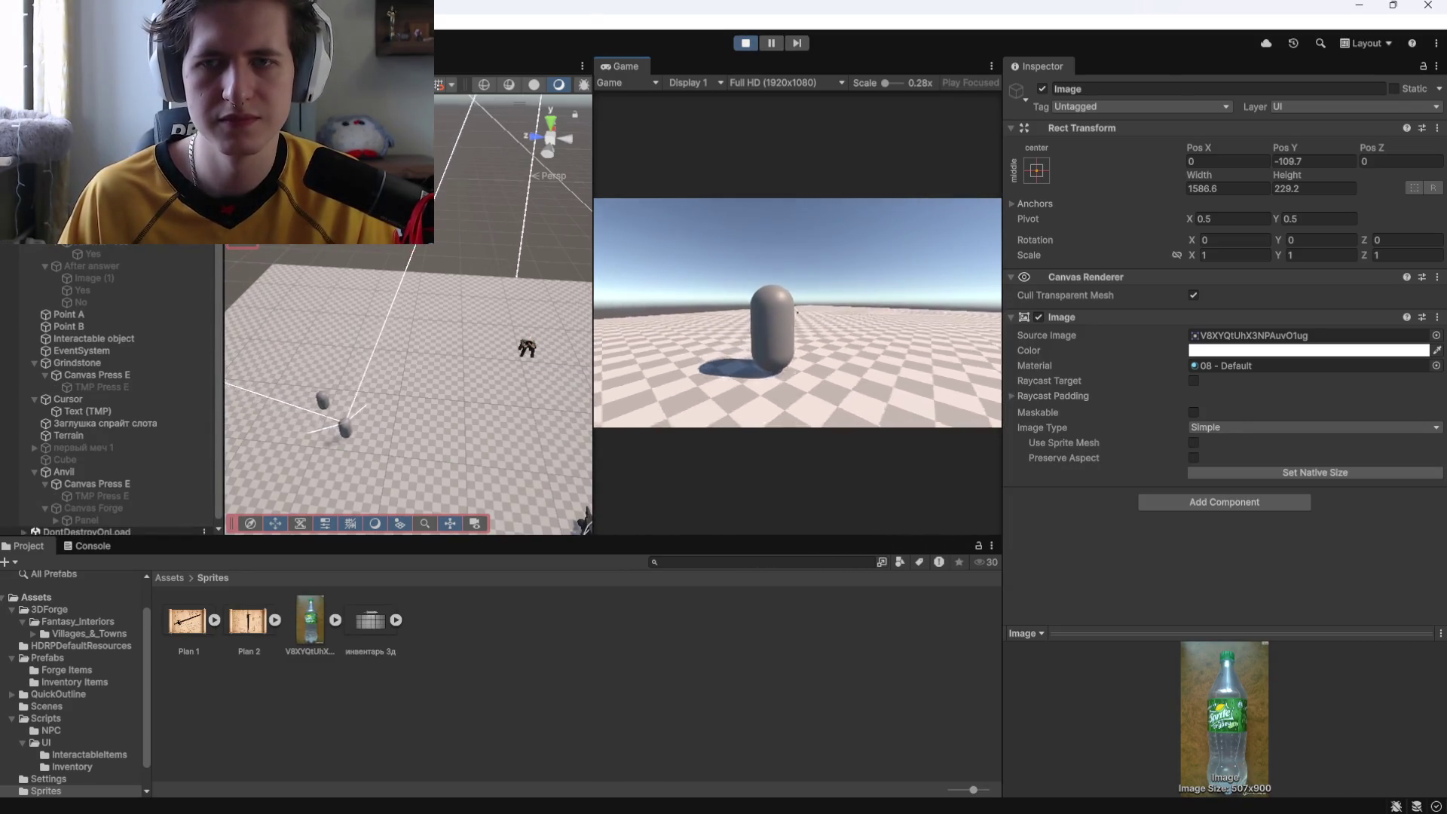
pyautogui.press('e')
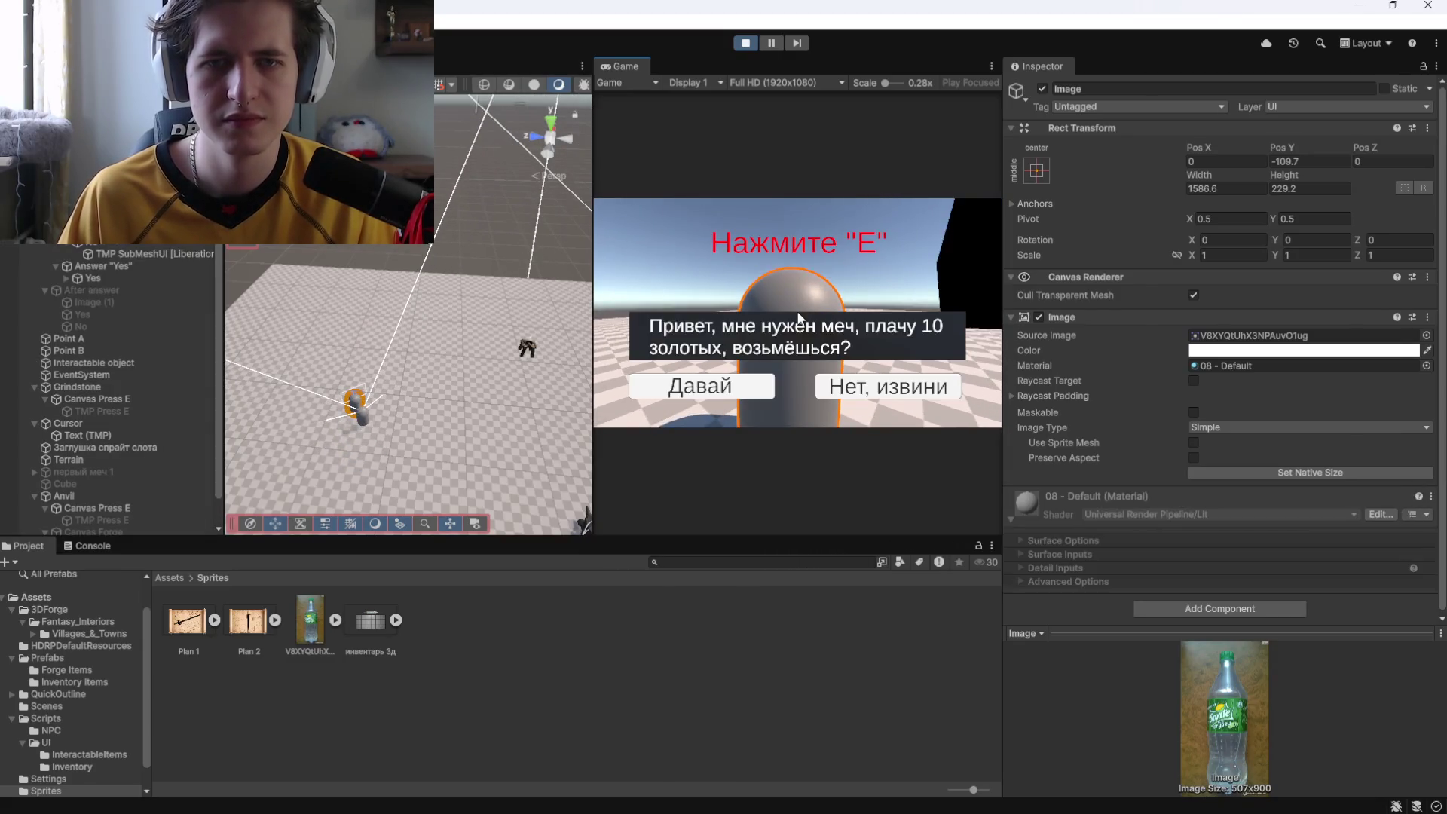
pyautogui.press('e')
pyautogui.press('e')
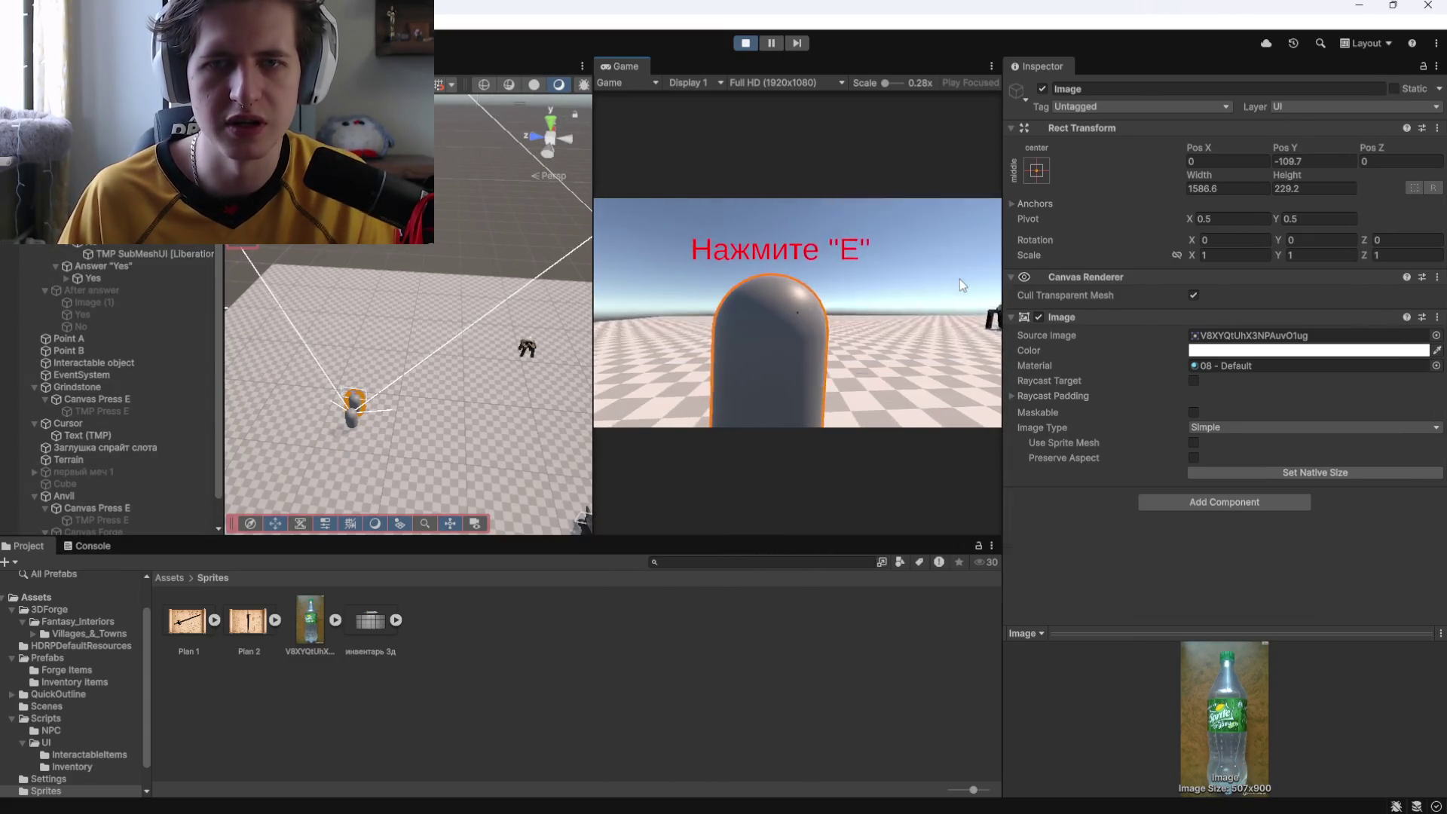
pyautogui.press('e')
pyautogui.press('e')
pyautogui.press('e')
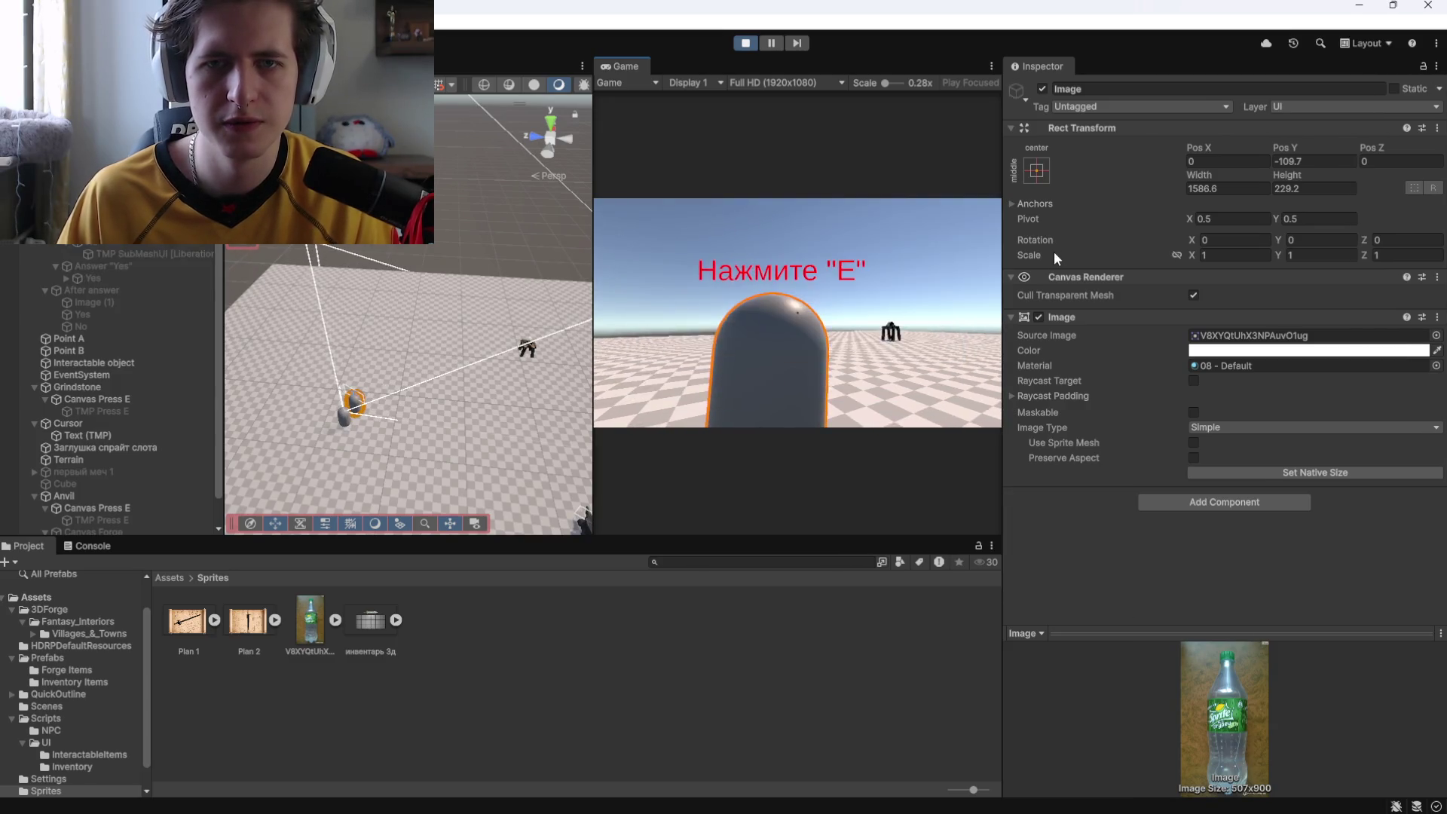
pyautogui.press('e')
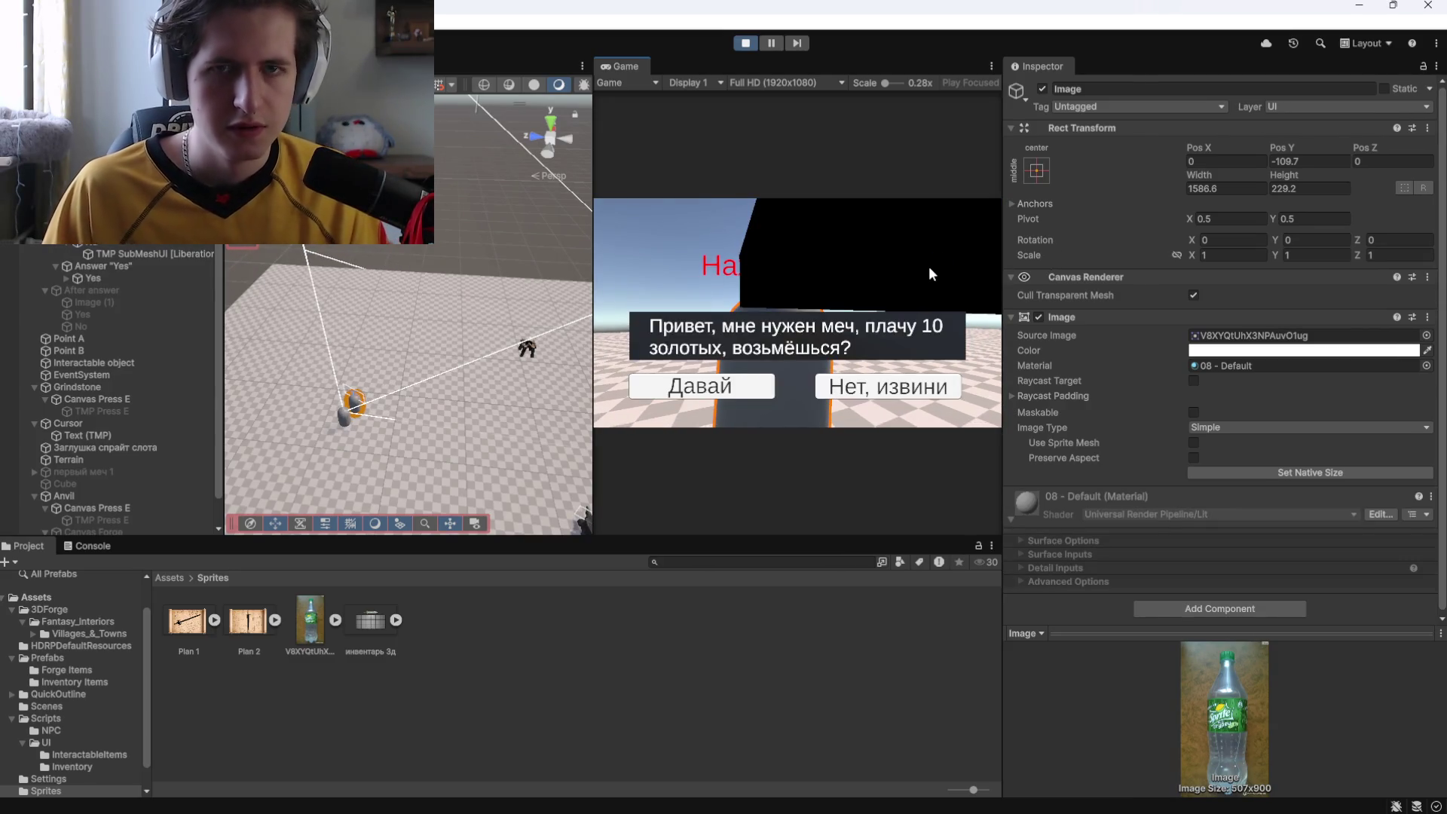
# Take a region screenshot of the Game view showing the dialogue with the black box.
pyautogui.press('super+shift+s')
pyautogui.moveTo(597, 189); pyautogui.dragTo(968, 415)
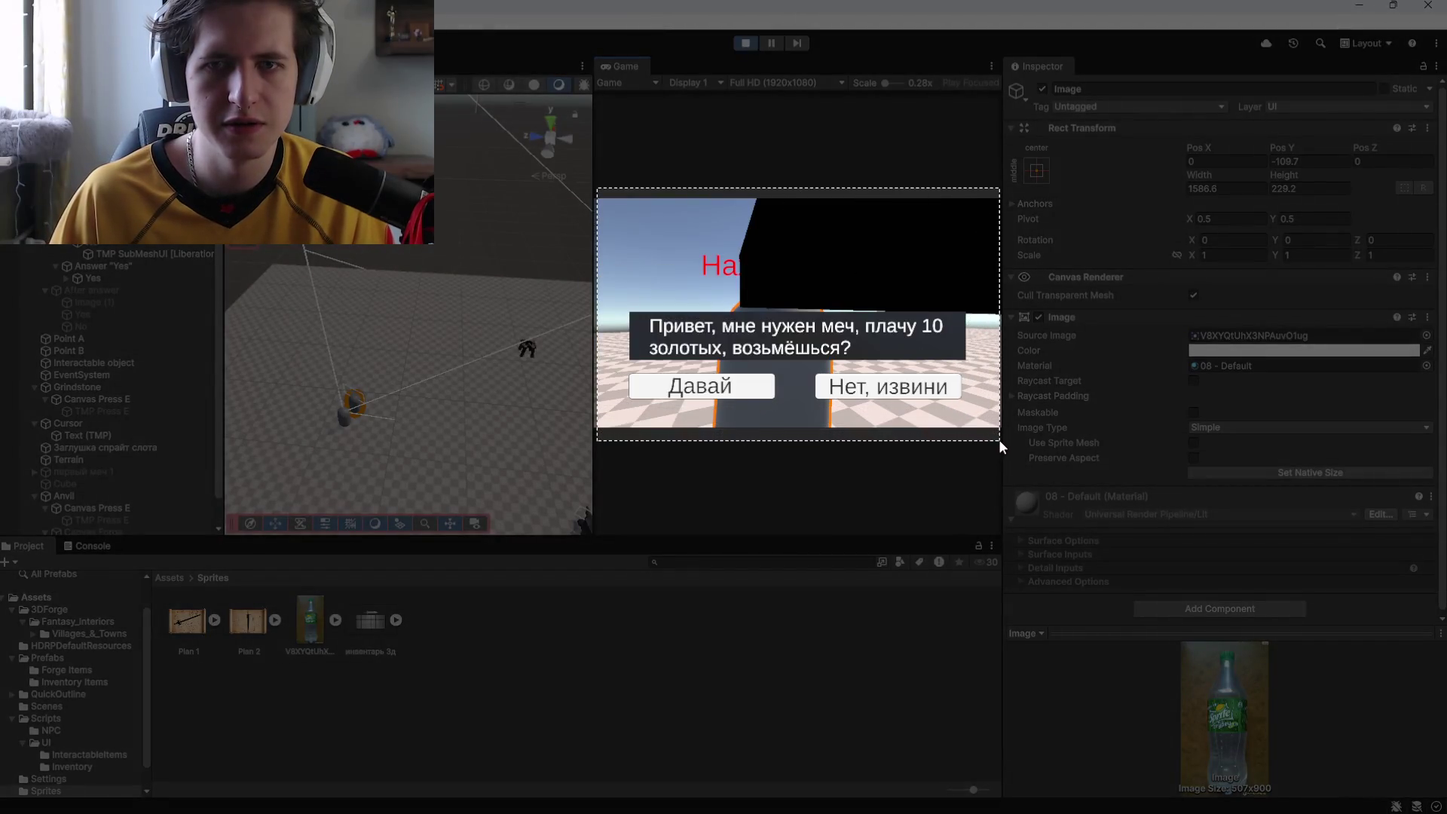
pyautogui.hotkey('alt', 'Tab')
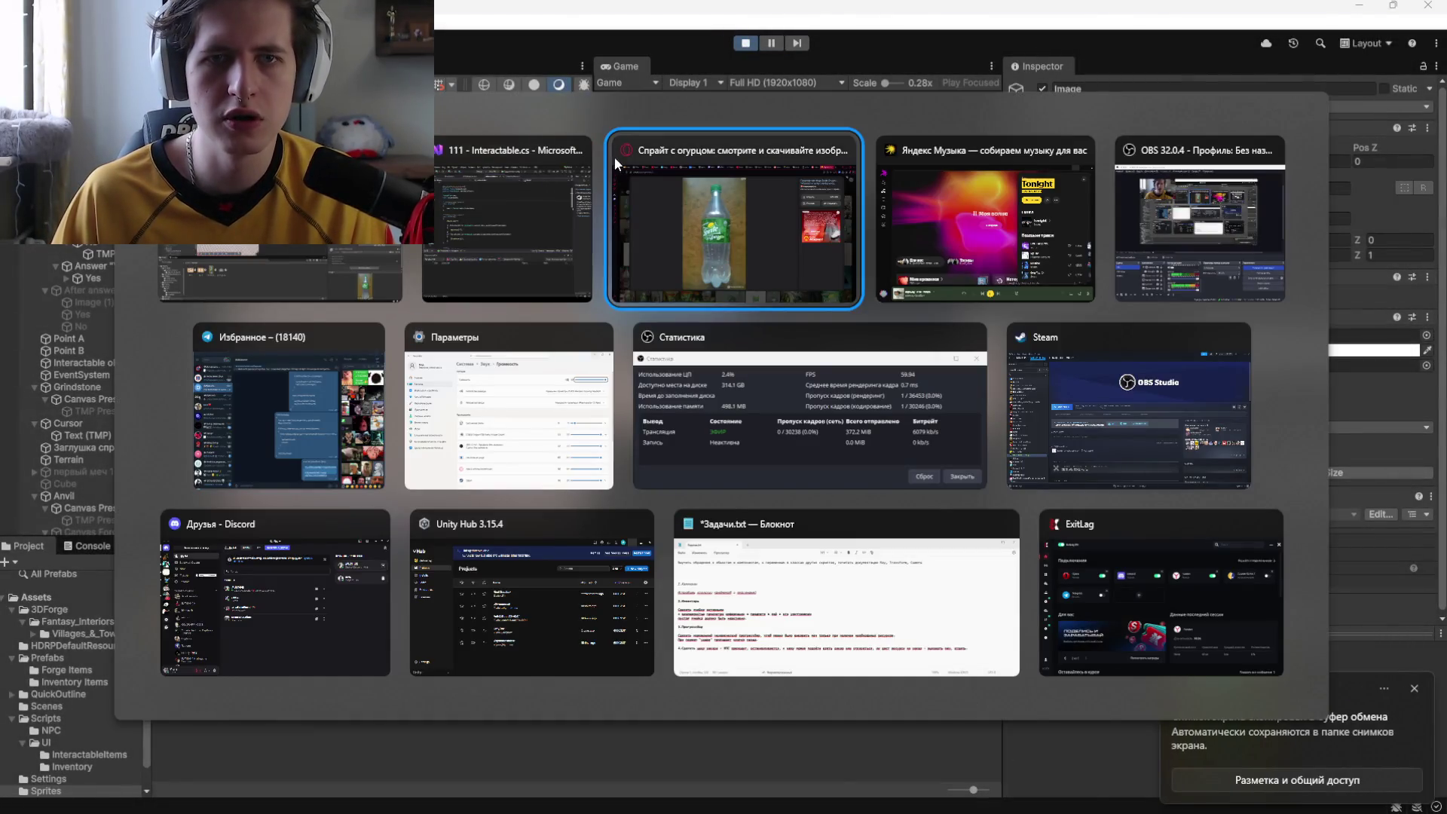
# In the browser's earlier Yandex tab, search 'deep seek' and open the DeepSeek site.
pyautogui.click(614, 157)
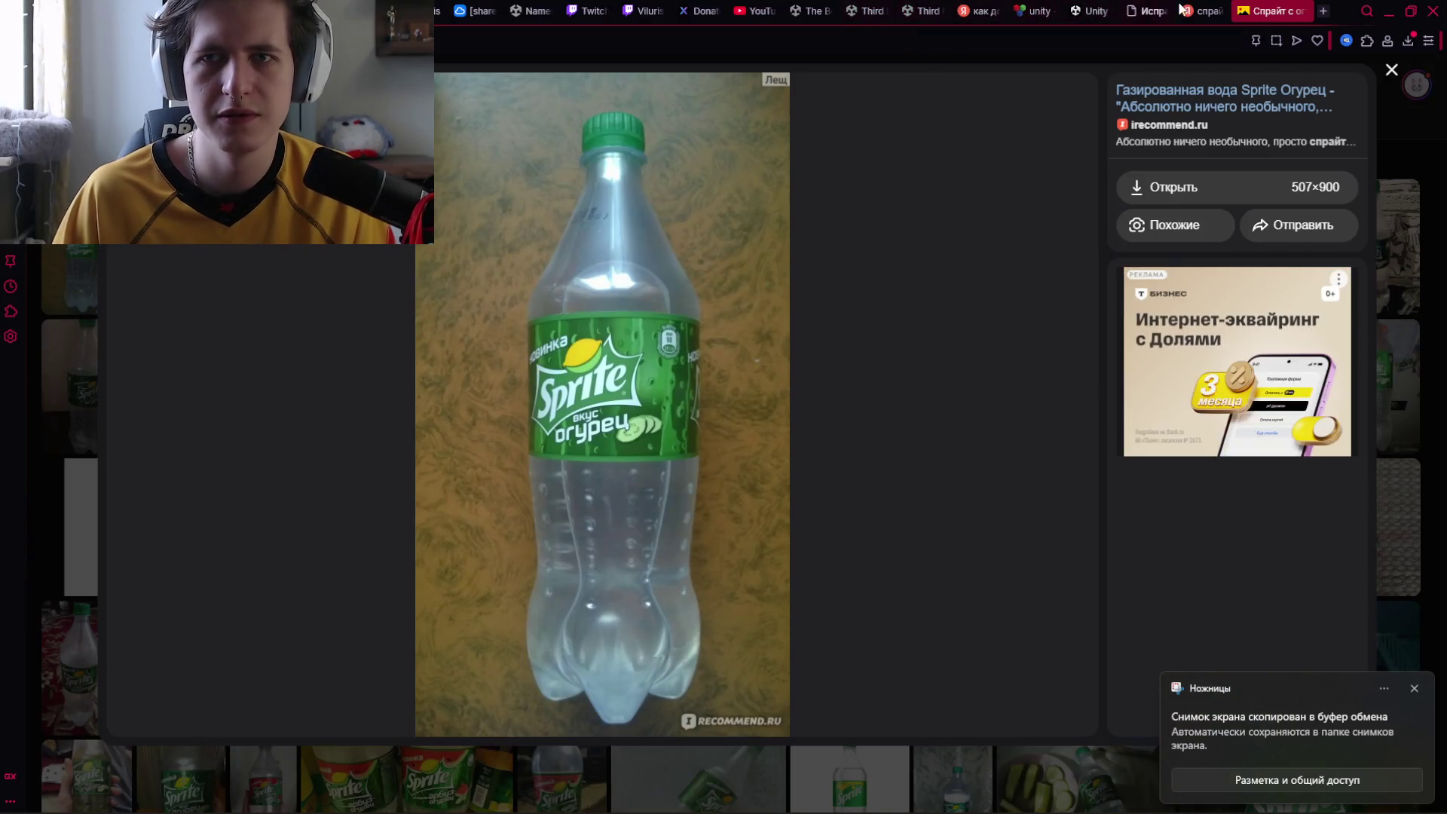
pyautogui.click(973, 11)
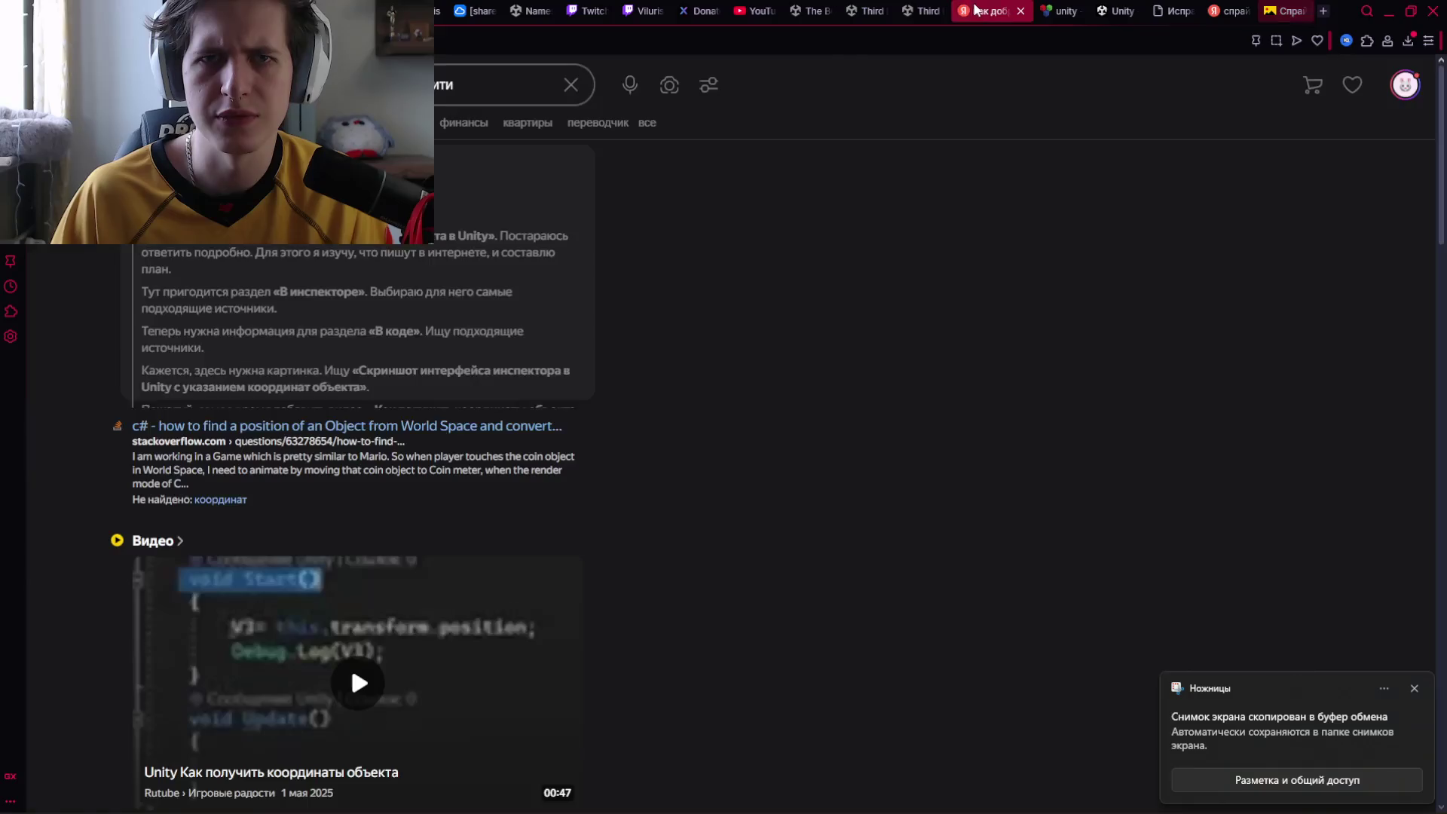
pyautogui.click(566, 88)
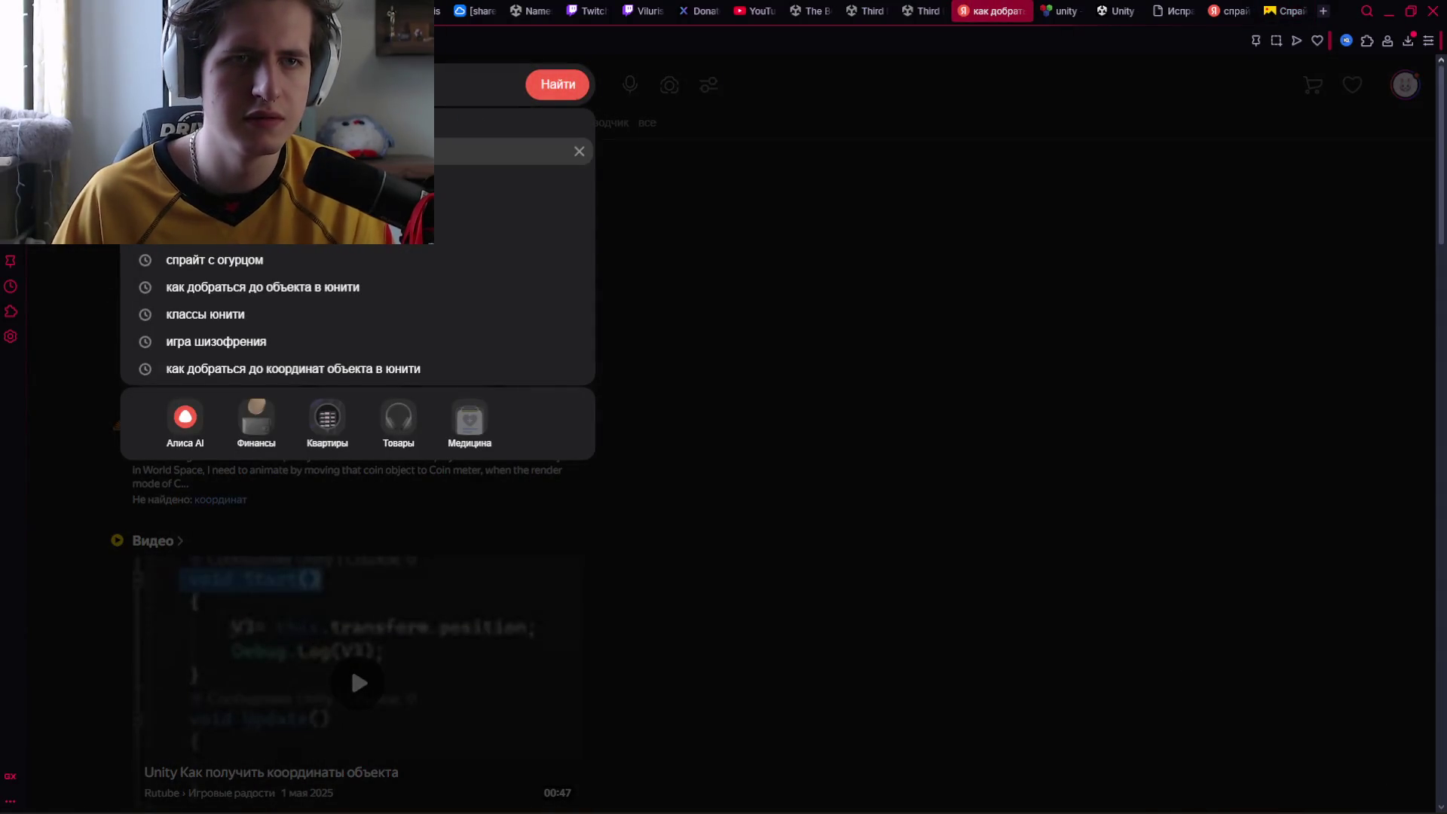
pyautogui.click(567, 89)
pyautogui.click(226, 178)
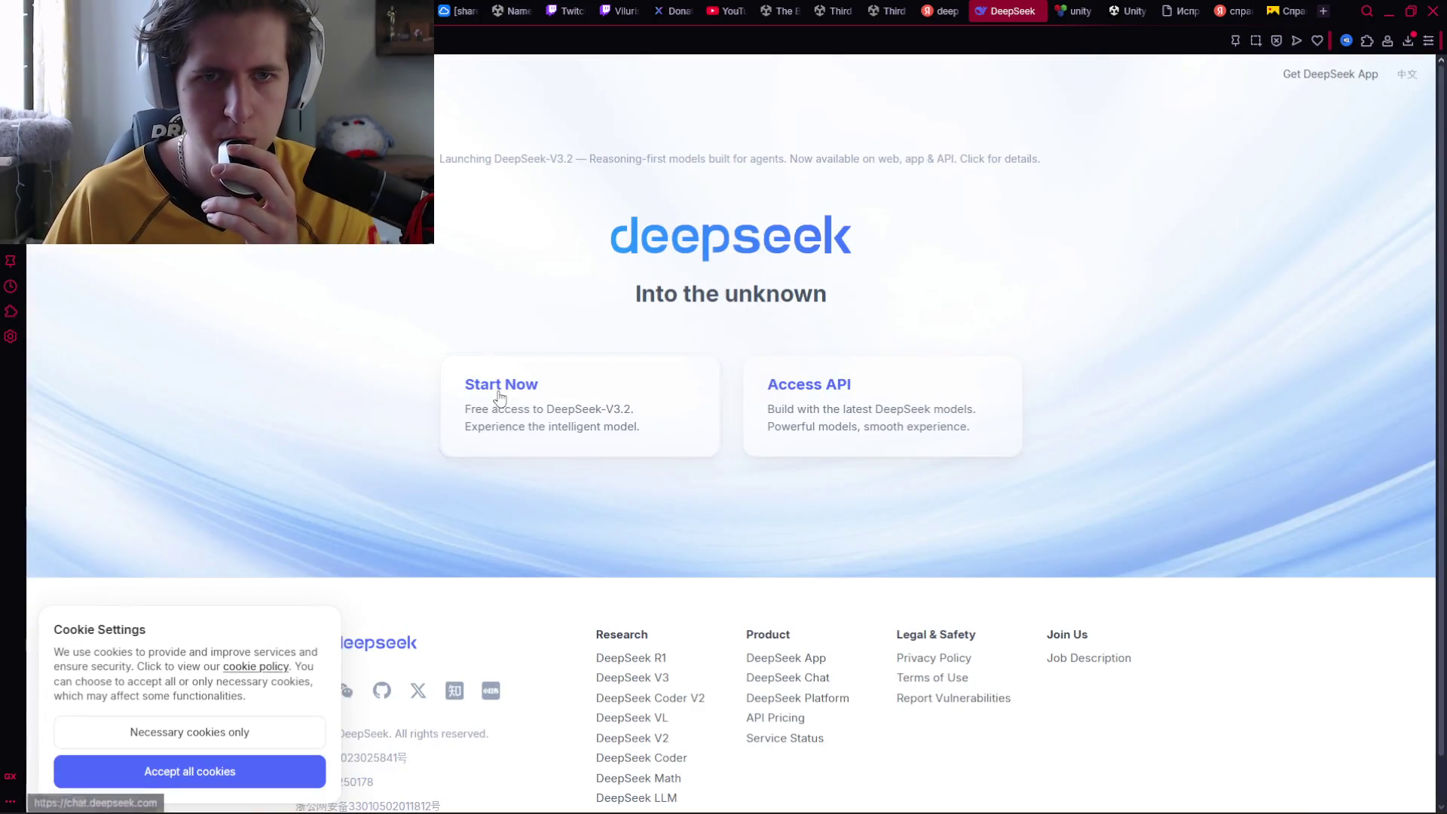
# Start a new DeepSeek chat, paste the screenshot and send a Russian question about the artefact.
pyautogui.click(497, 393)
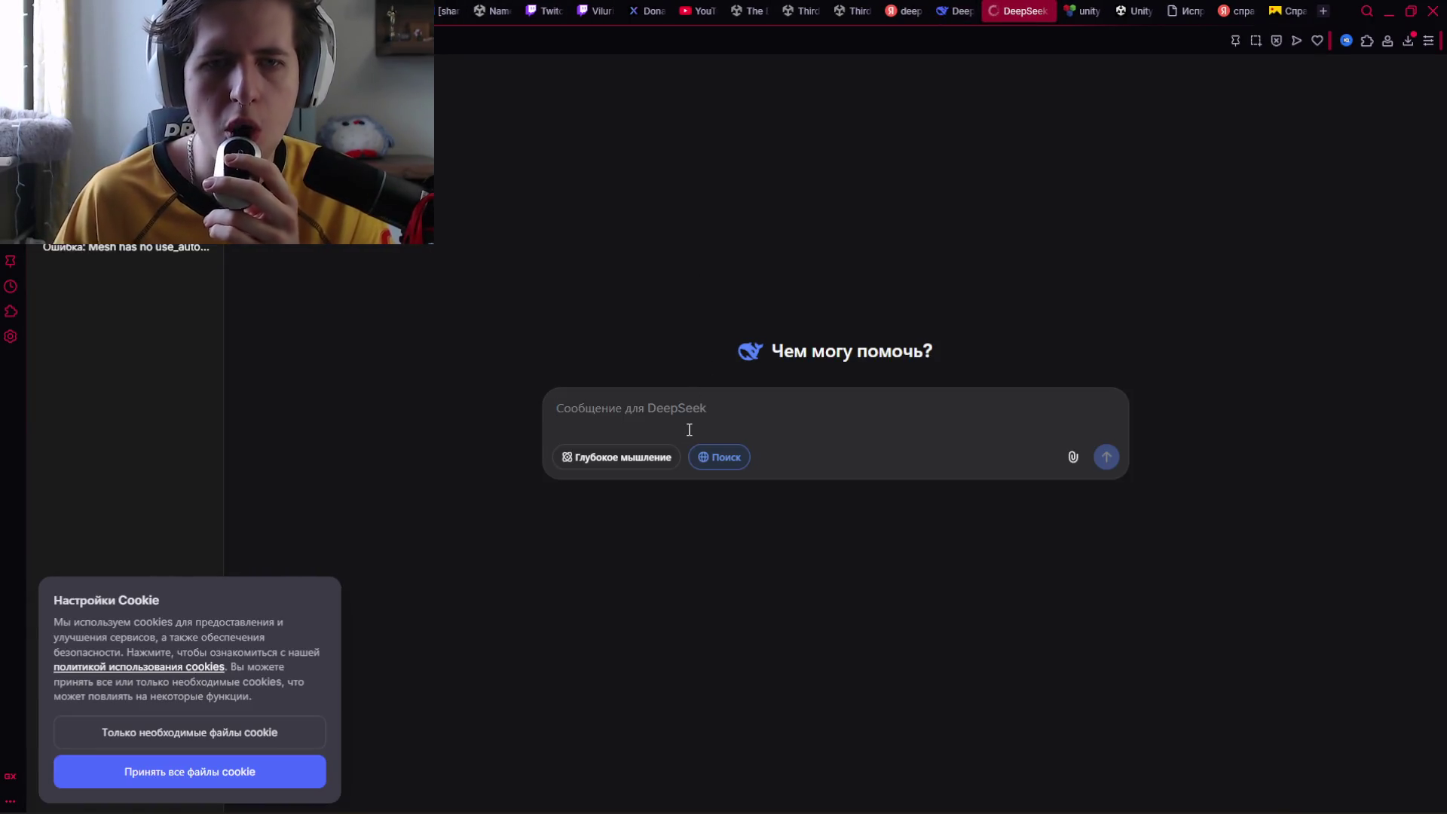
pyautogui.hotkey('ctrl', 'v')
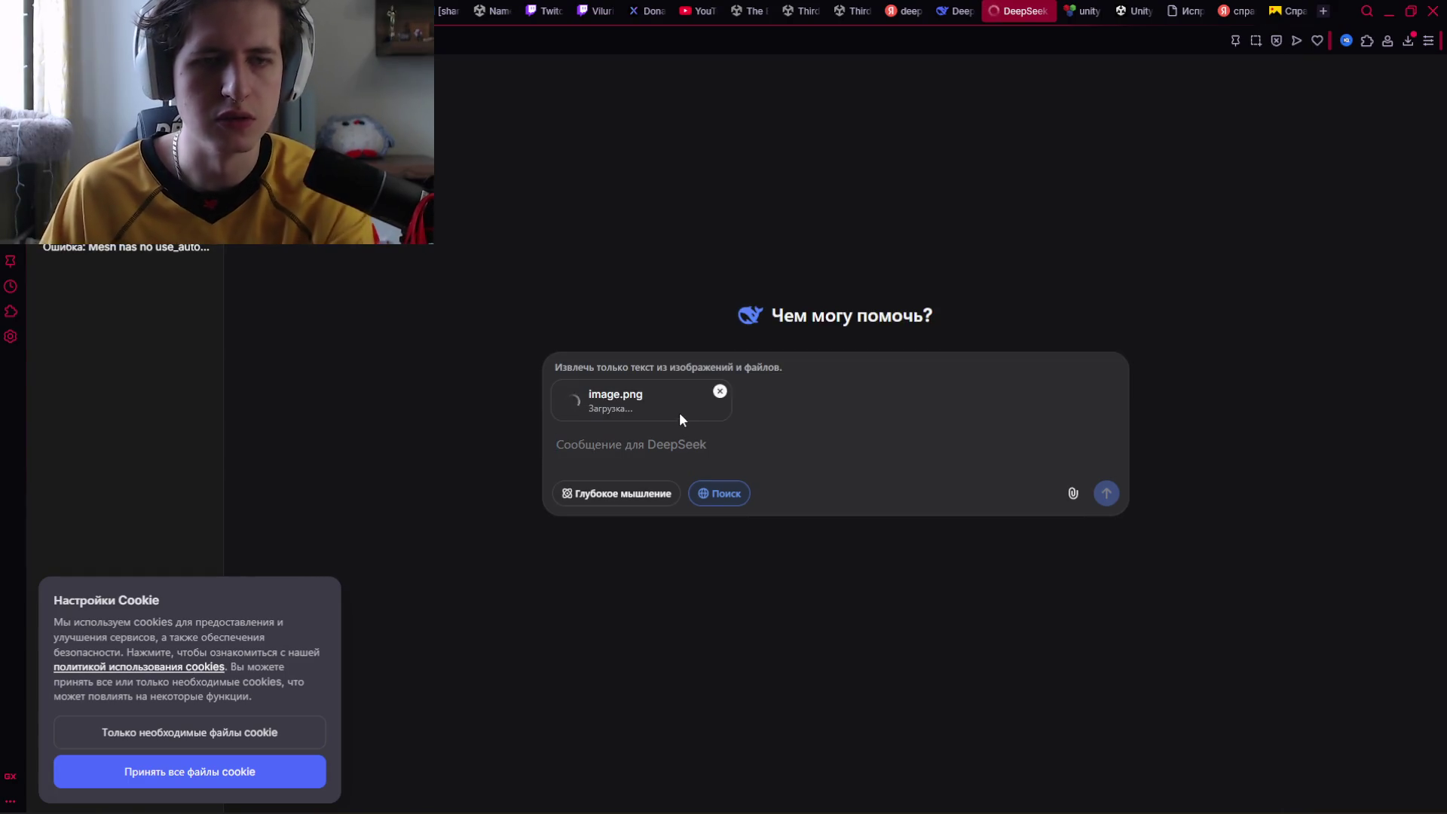
pyautogui.write('Ghb')
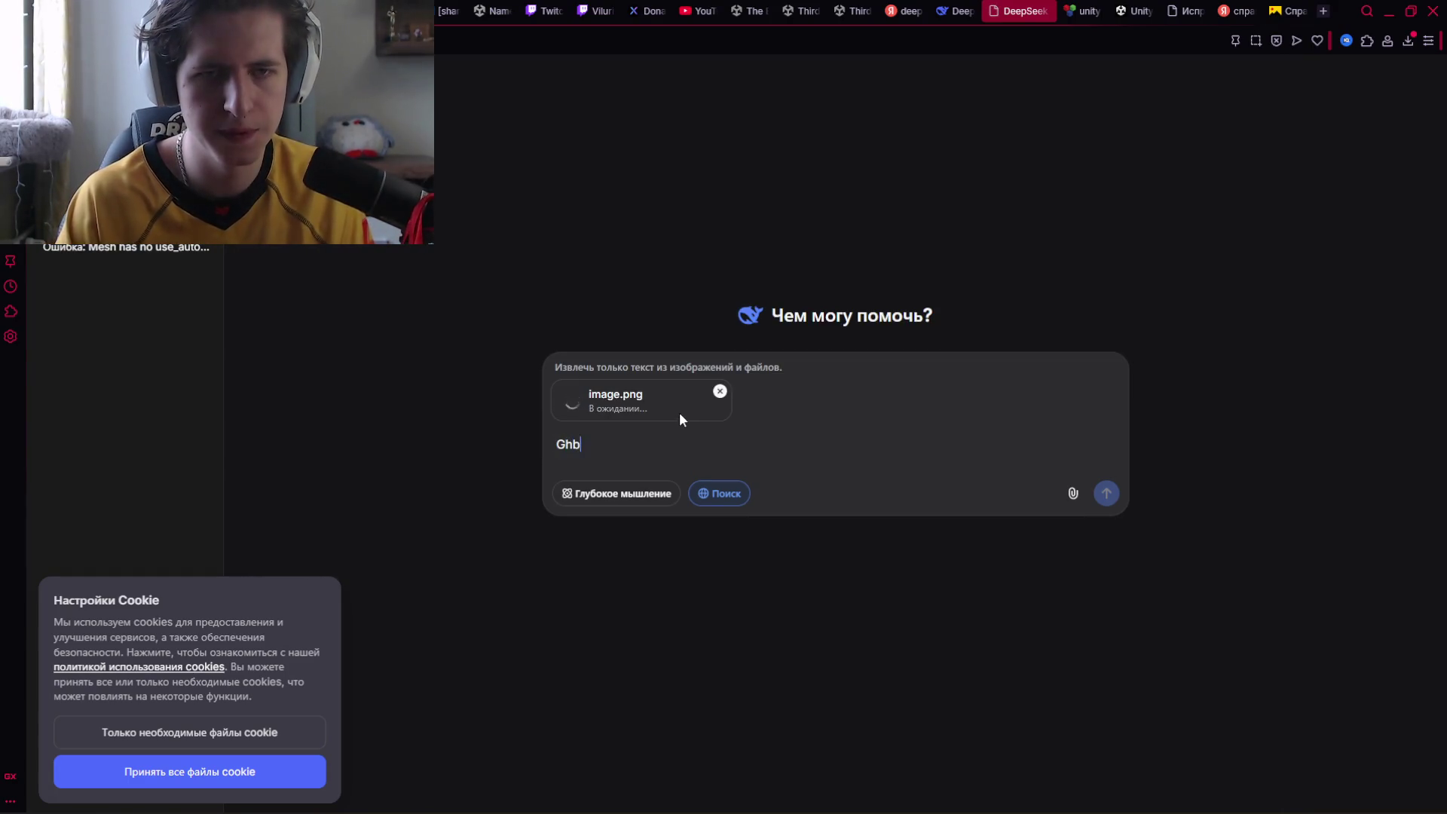
pyautogui.press('BackSpace')
pyautogui.press('BackSpace')
pyautogui.press('BackSpace')
pyautogui.write('При открытии image при определённом угле появляется такая черная штука, в чем про')
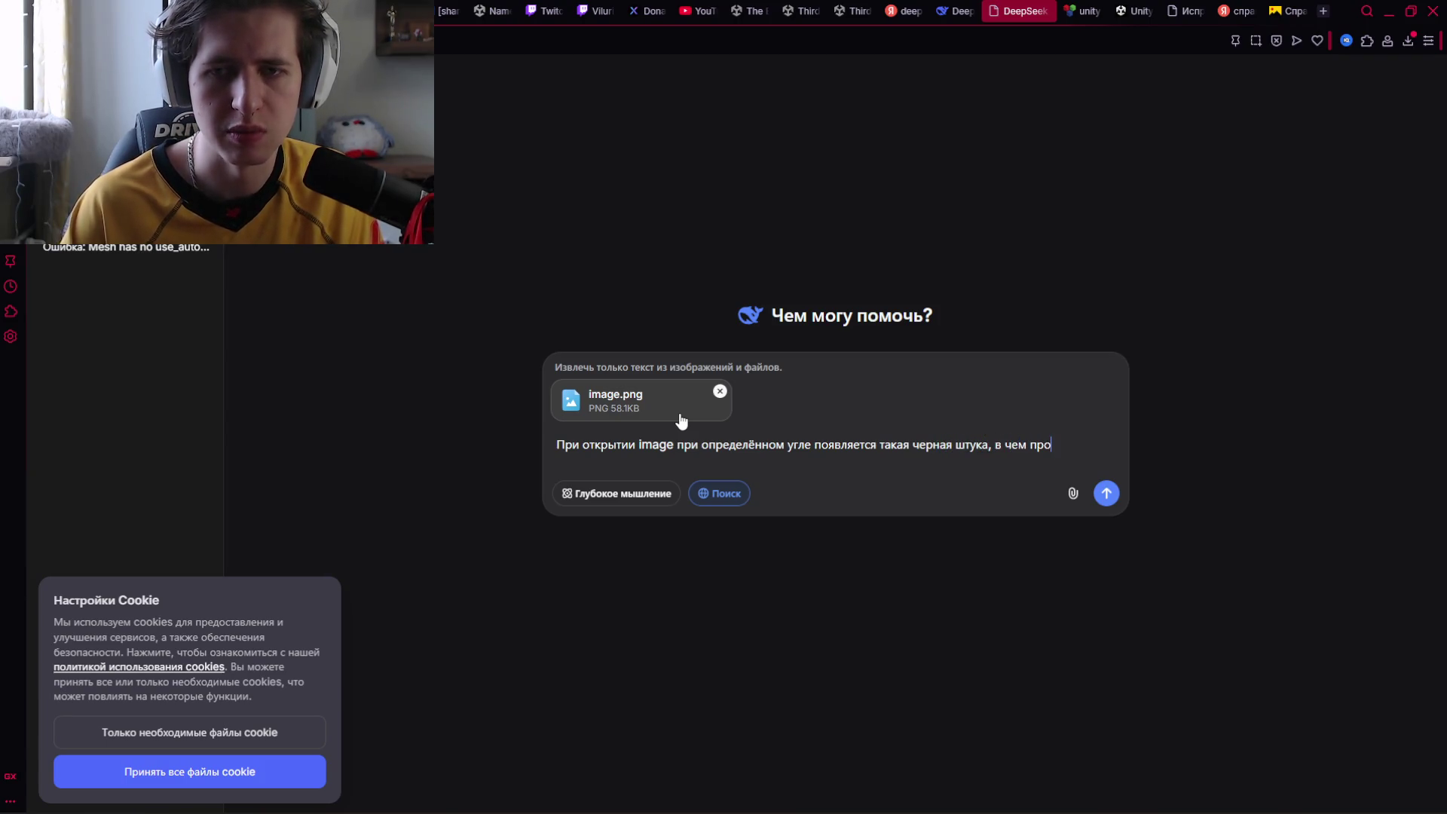
pyautogui.write('а?')
pyautogui.press('Return')
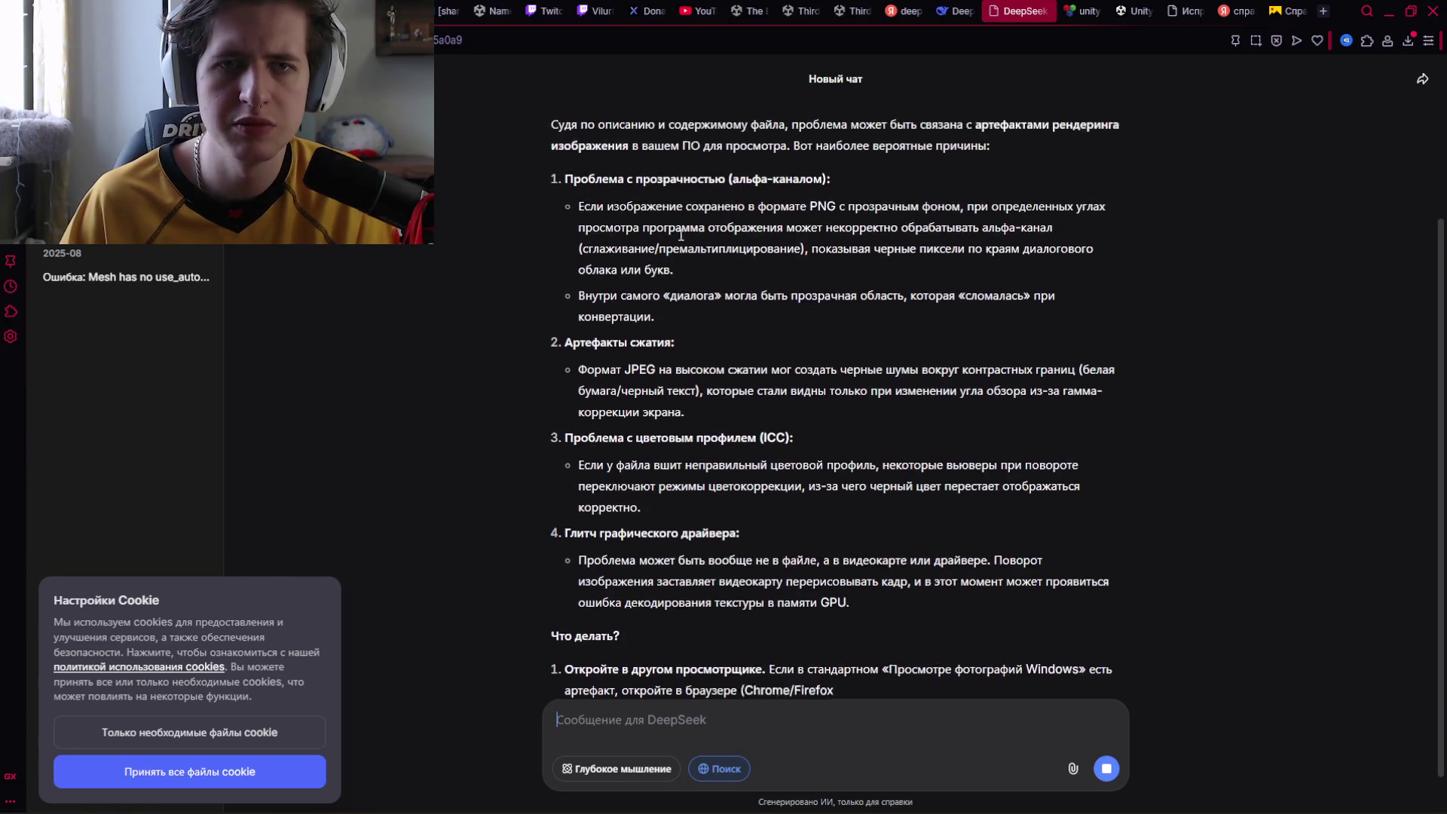
# Read the reply's likely causes: PNG alpha, JPEG compression, ICC profile, GPU driver.
pyautogui.scroll(2, 680, 235)
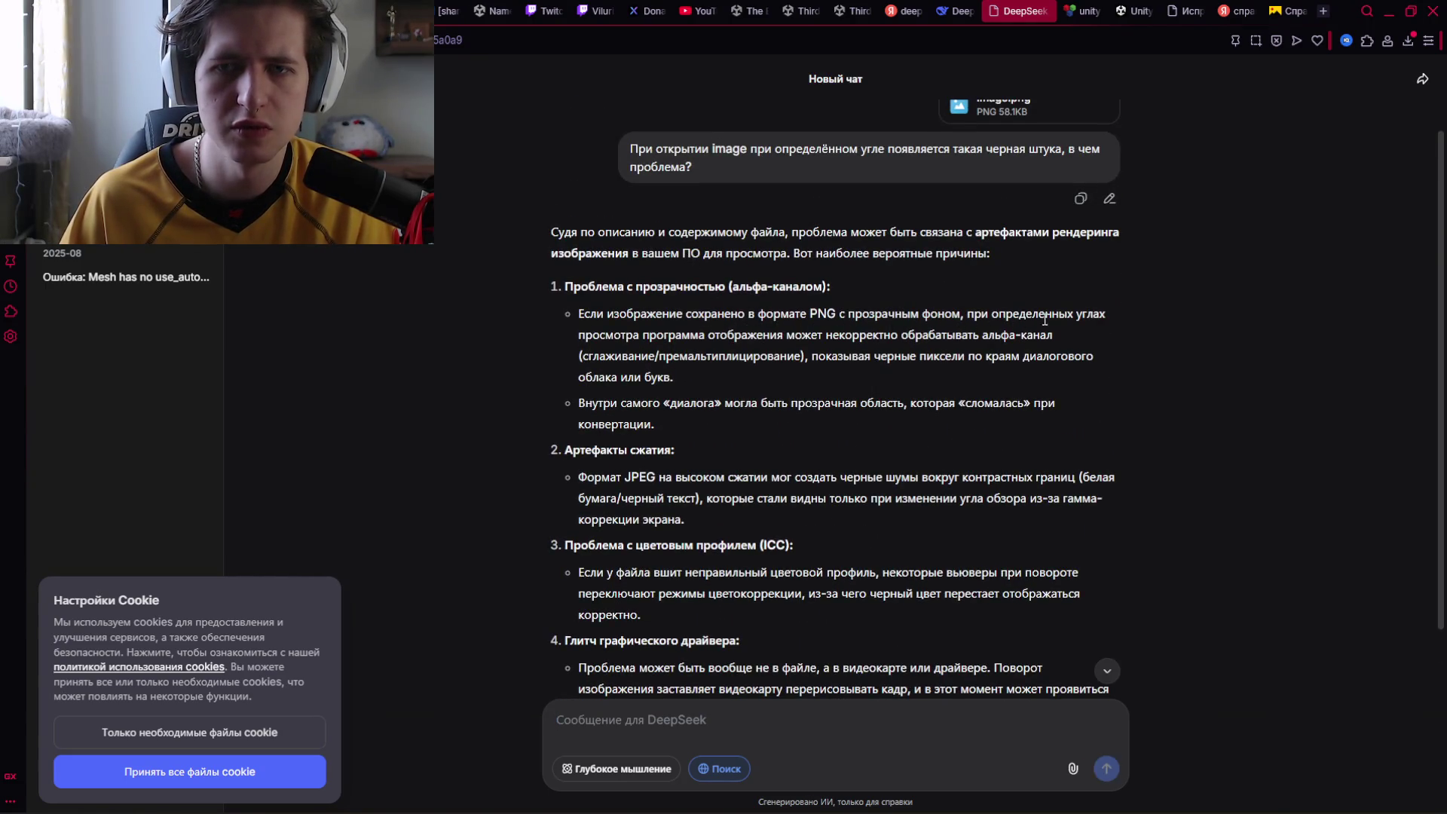
pyautogui.scroll(-1, 678, 324)
pyautogui.scroll(-1, 626, 320)
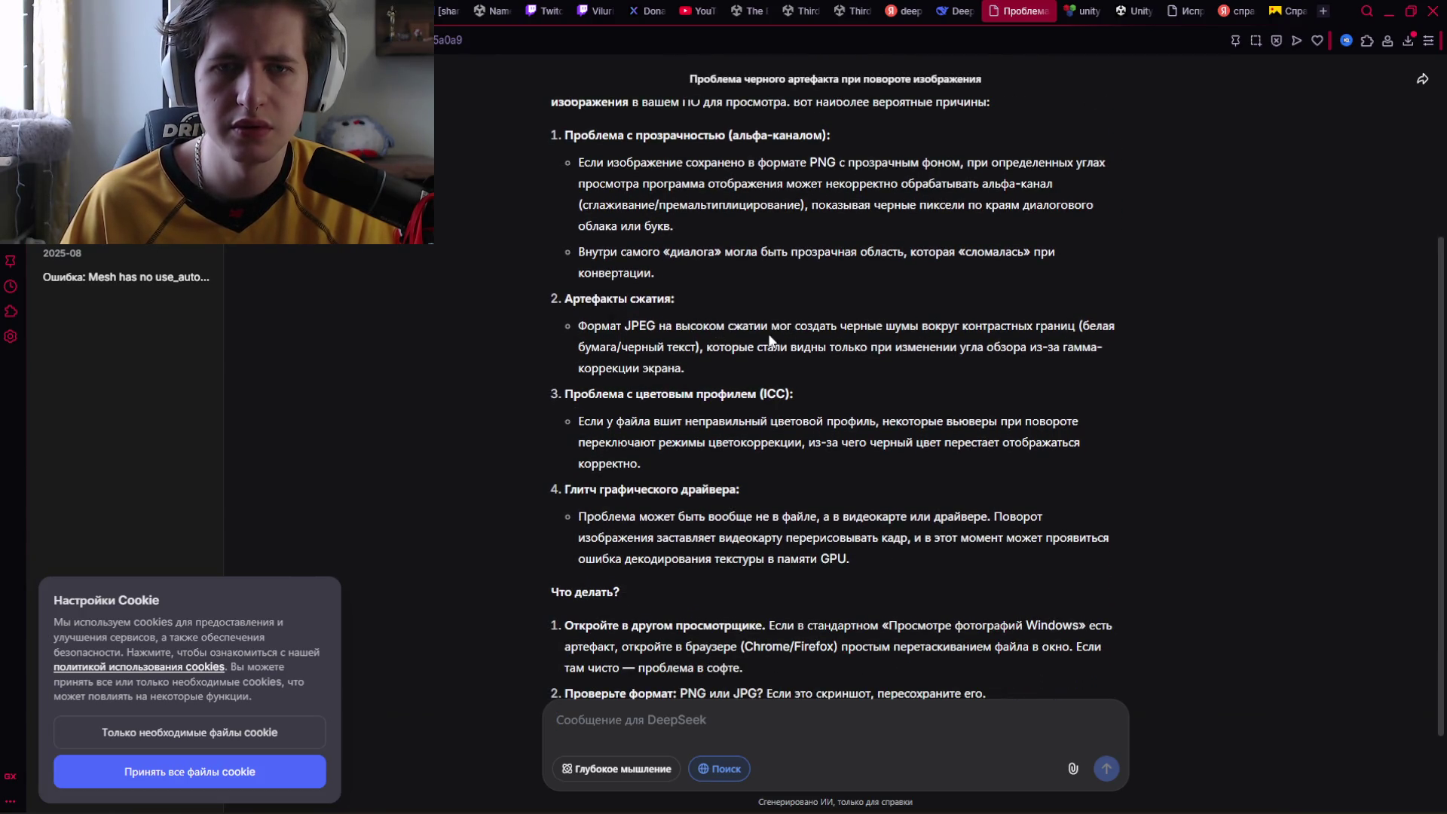
pyautogui.scroll(-2, 626, 363)
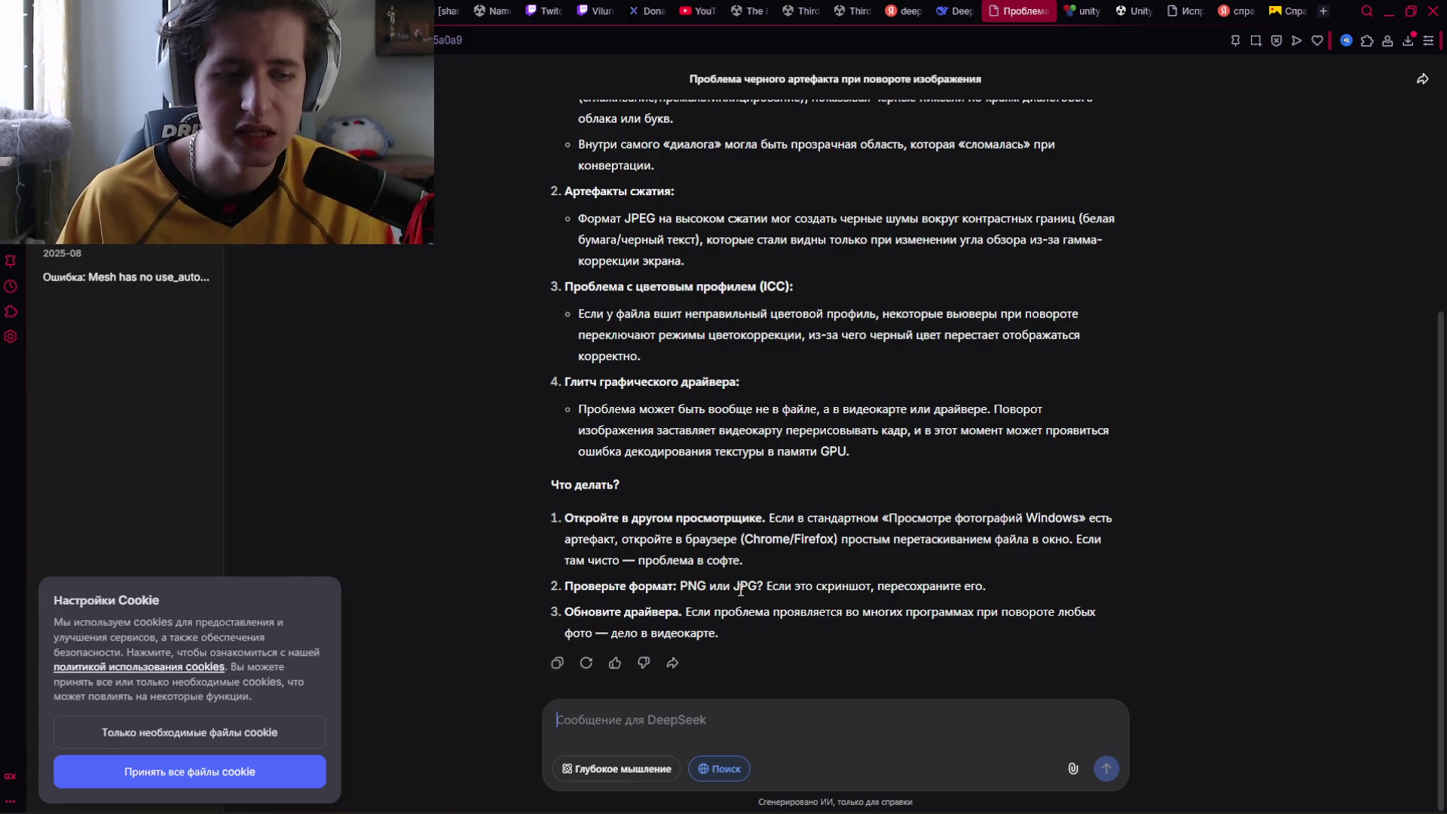
pyautogui.hotkey('alt', 'Tab')
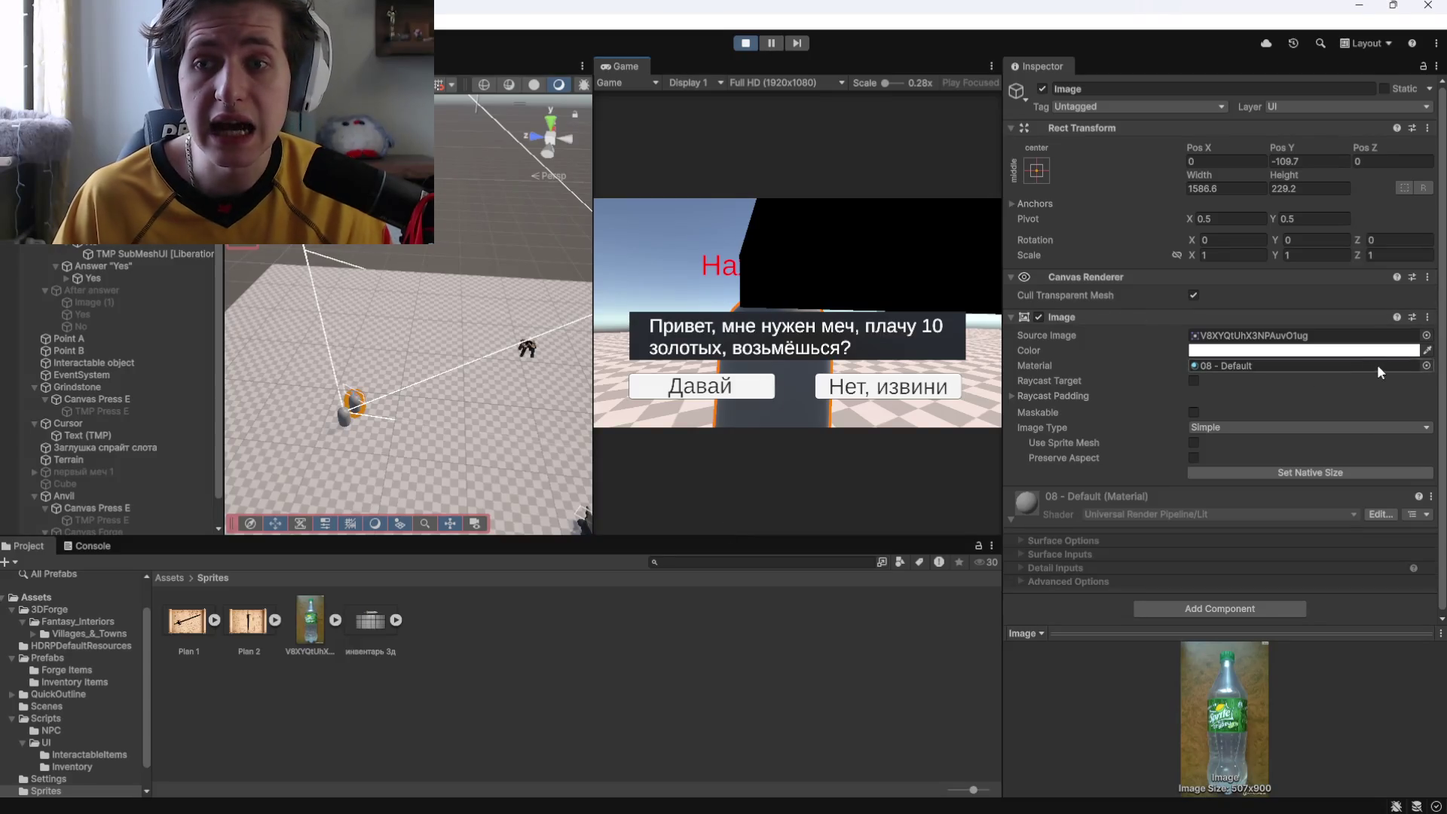
# Delete the bottle sprite asset from the project.
pyautogui.click(1425, 335)
pyautogui.click(308, 637)
pyautogui.press('Delete')
pyautogui.press('Return')
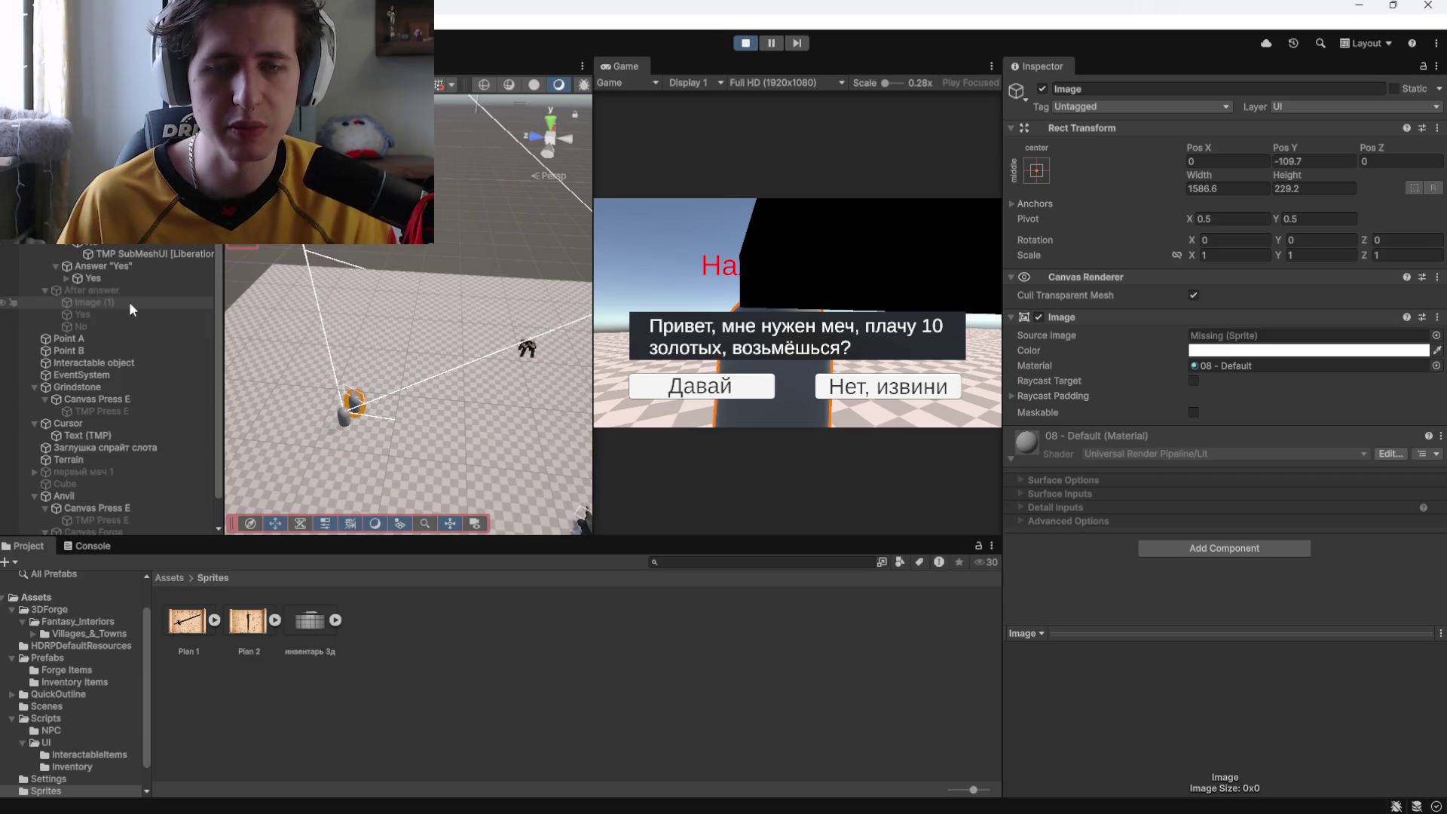
# Choose the agreeing answer, give Image (1) the fi_village_floor_stone03 material, and stop Play mode.
pyautogui.click(711, 388)
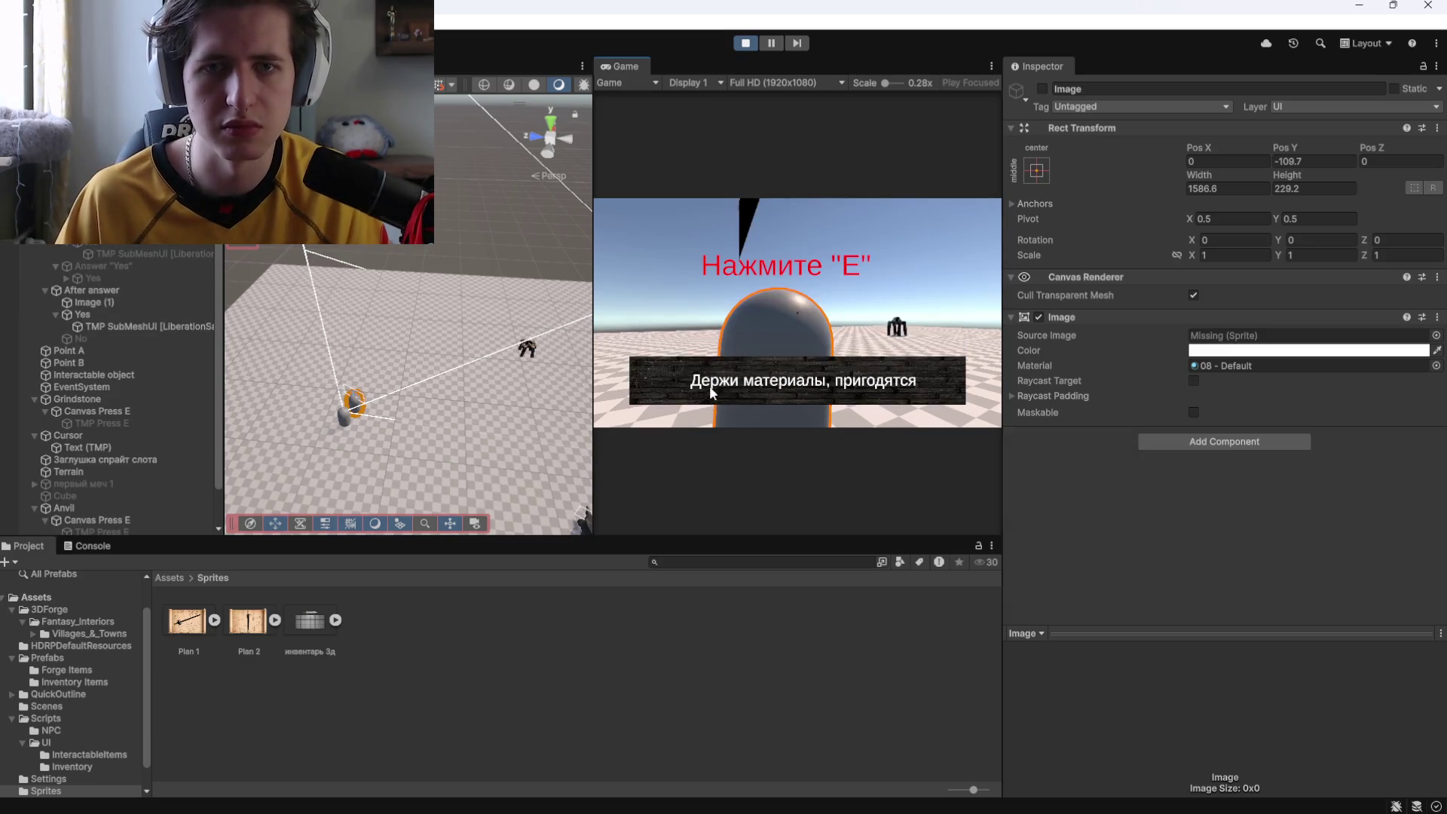
pyautogui.click(98, 302)
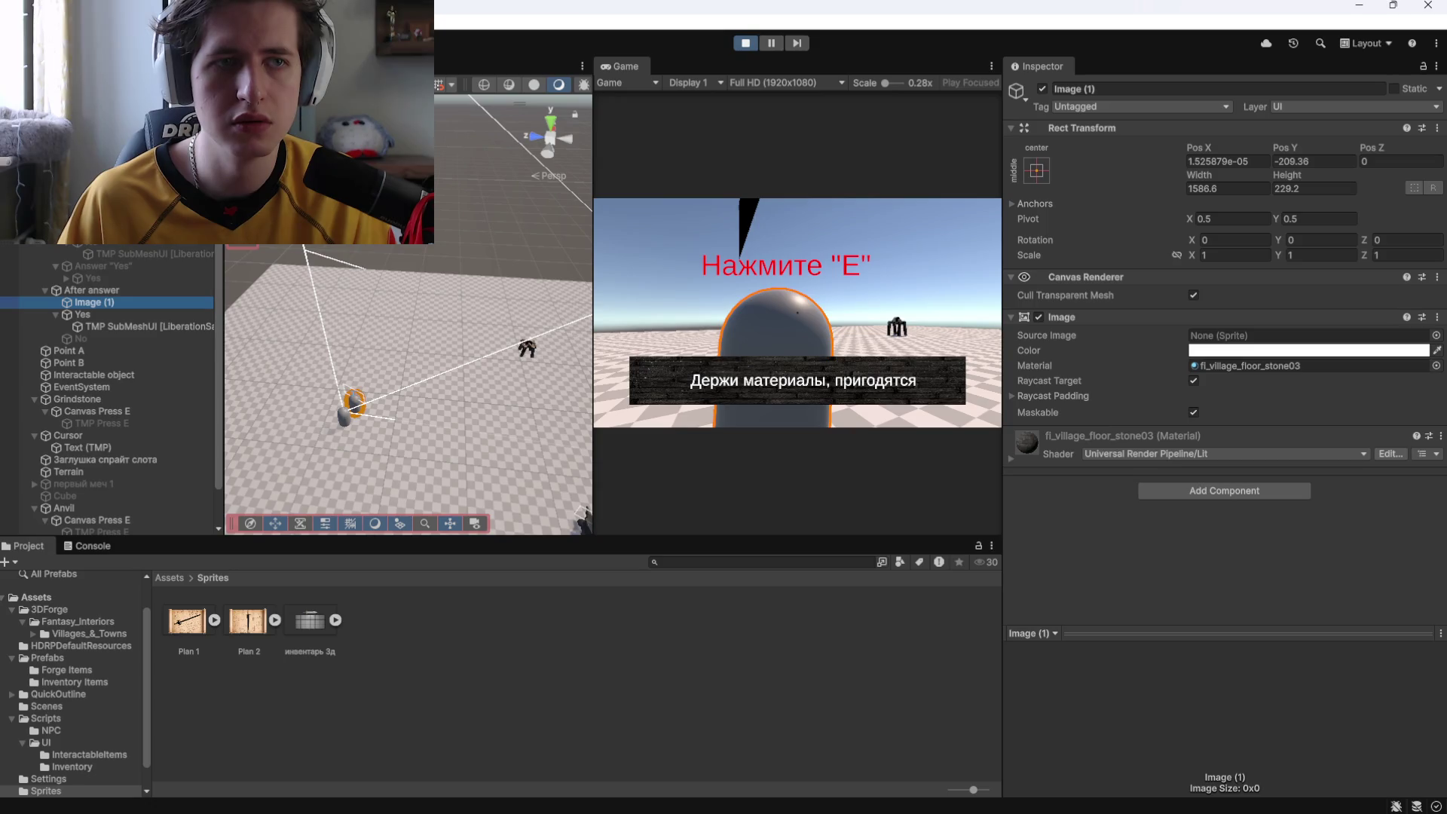
pyautogui.click(1435, 365)
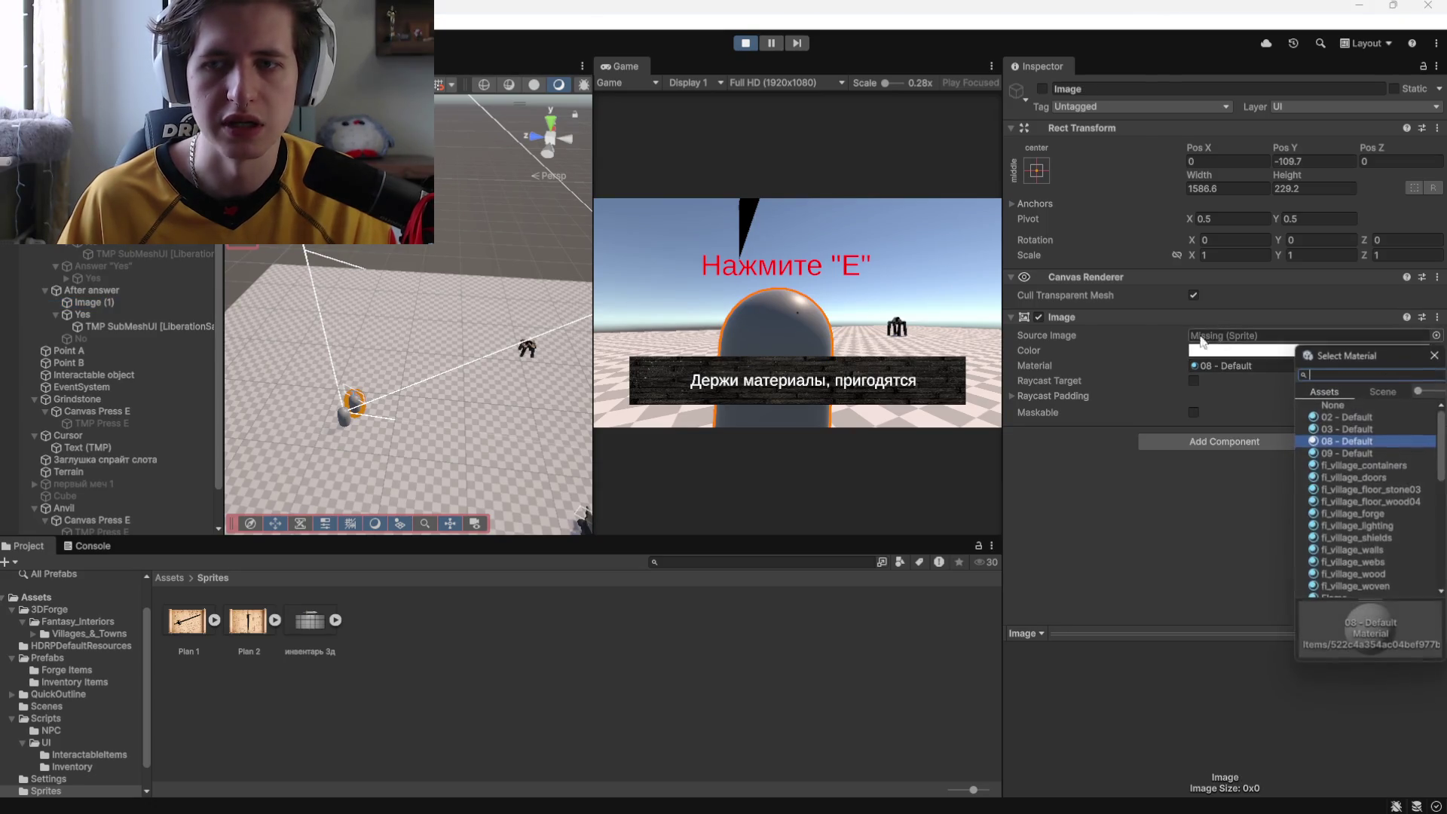
pyautogui.doubleClick(1363, 490)
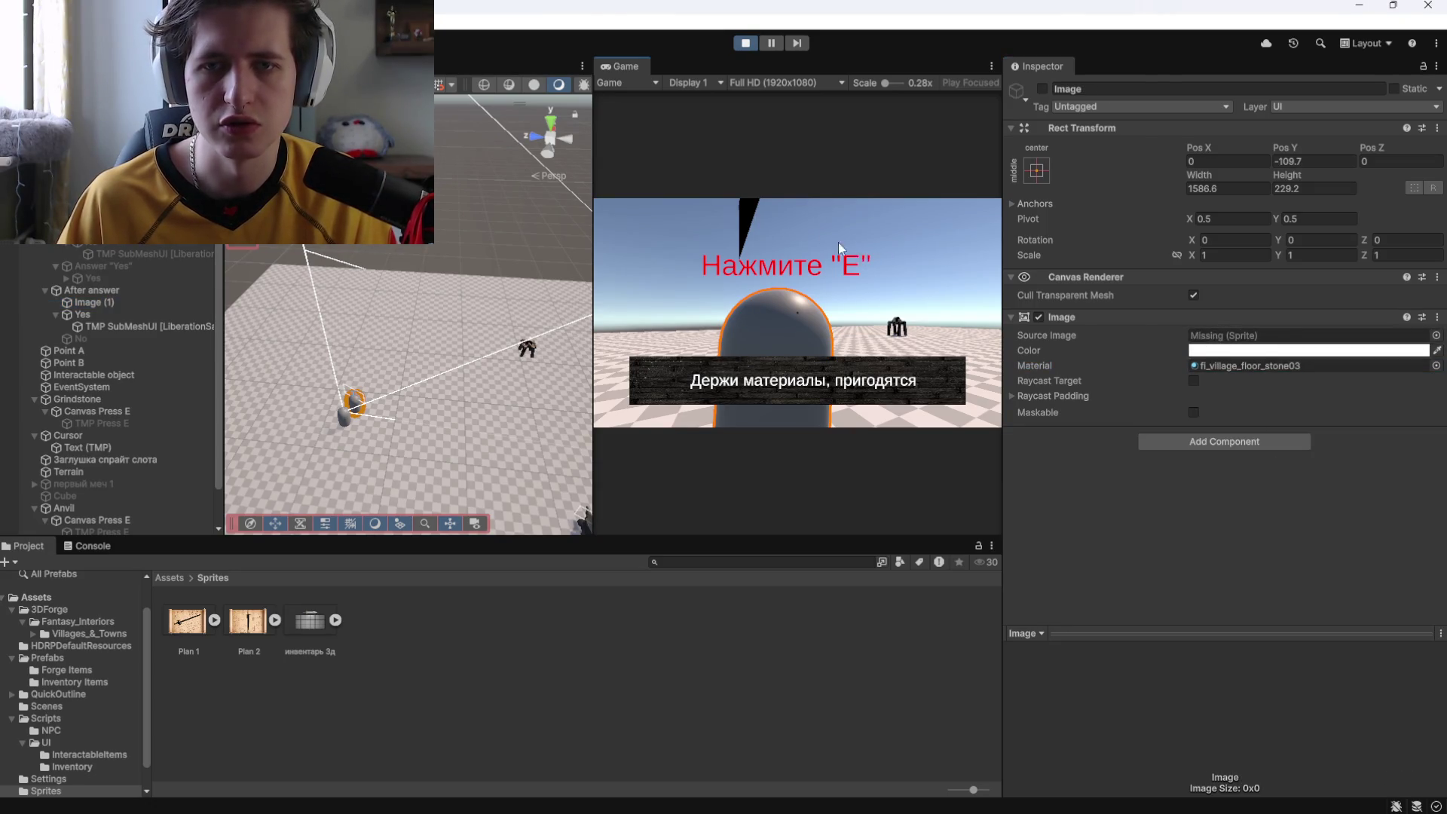
pyautogui.click(742, 44)
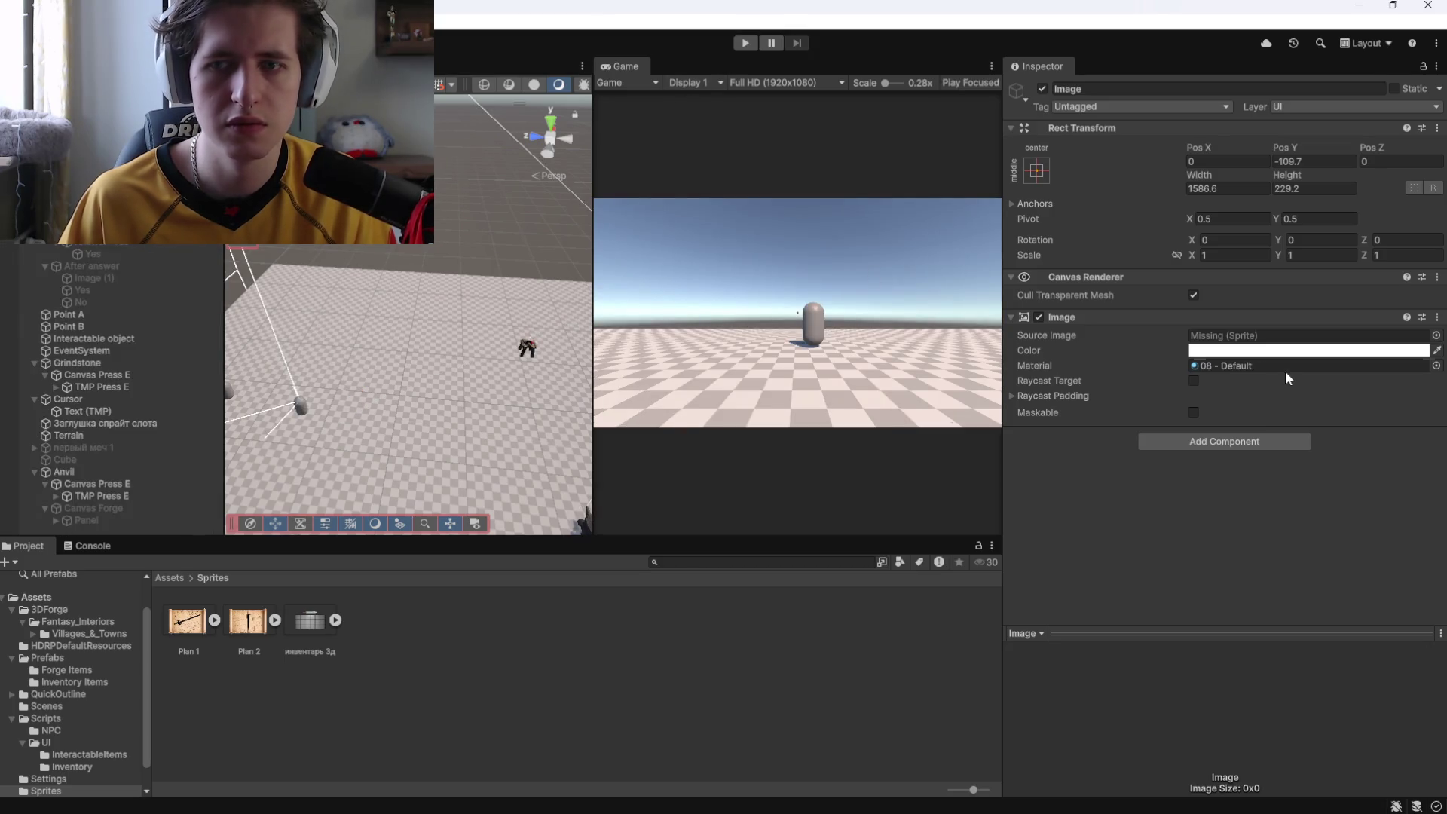
pyautogui.click(1436, 365)
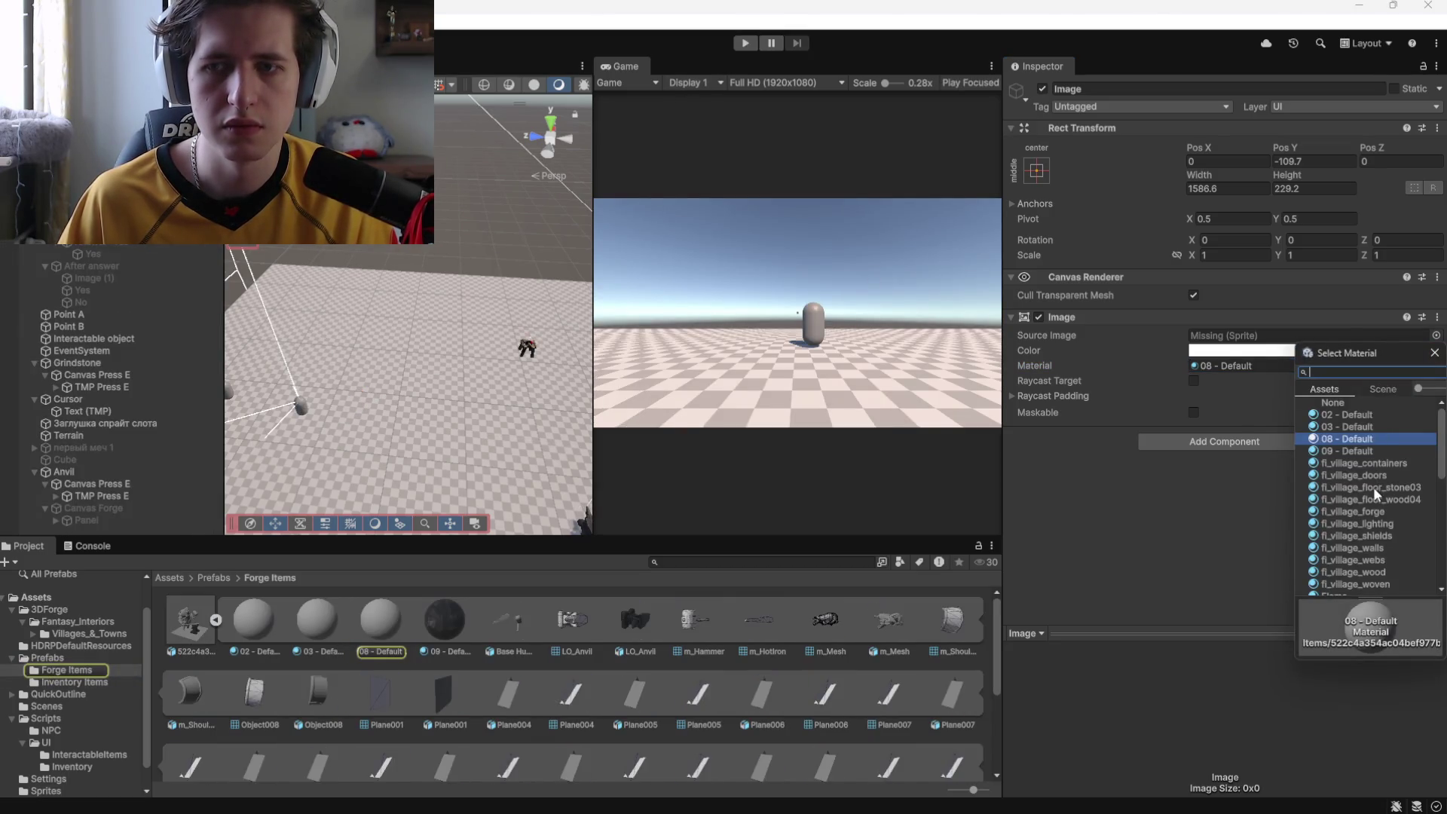
# Apply fi_village_floor_stone03 to the Image, play-test, and accept the NPC's offer with «Давай».
pyautogui.doubleClick(1379, 490)
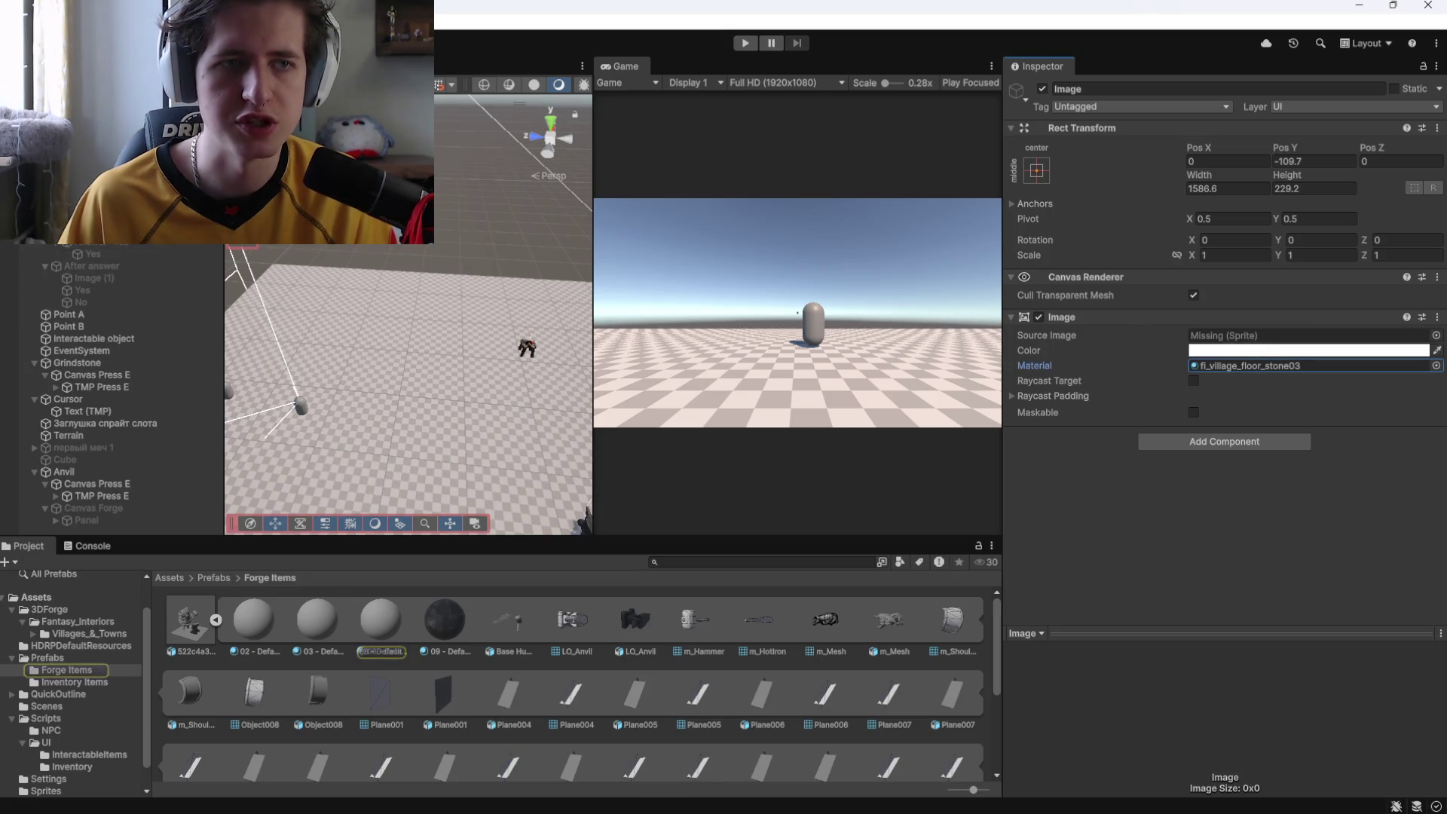
pyautogui.click(744, 43)
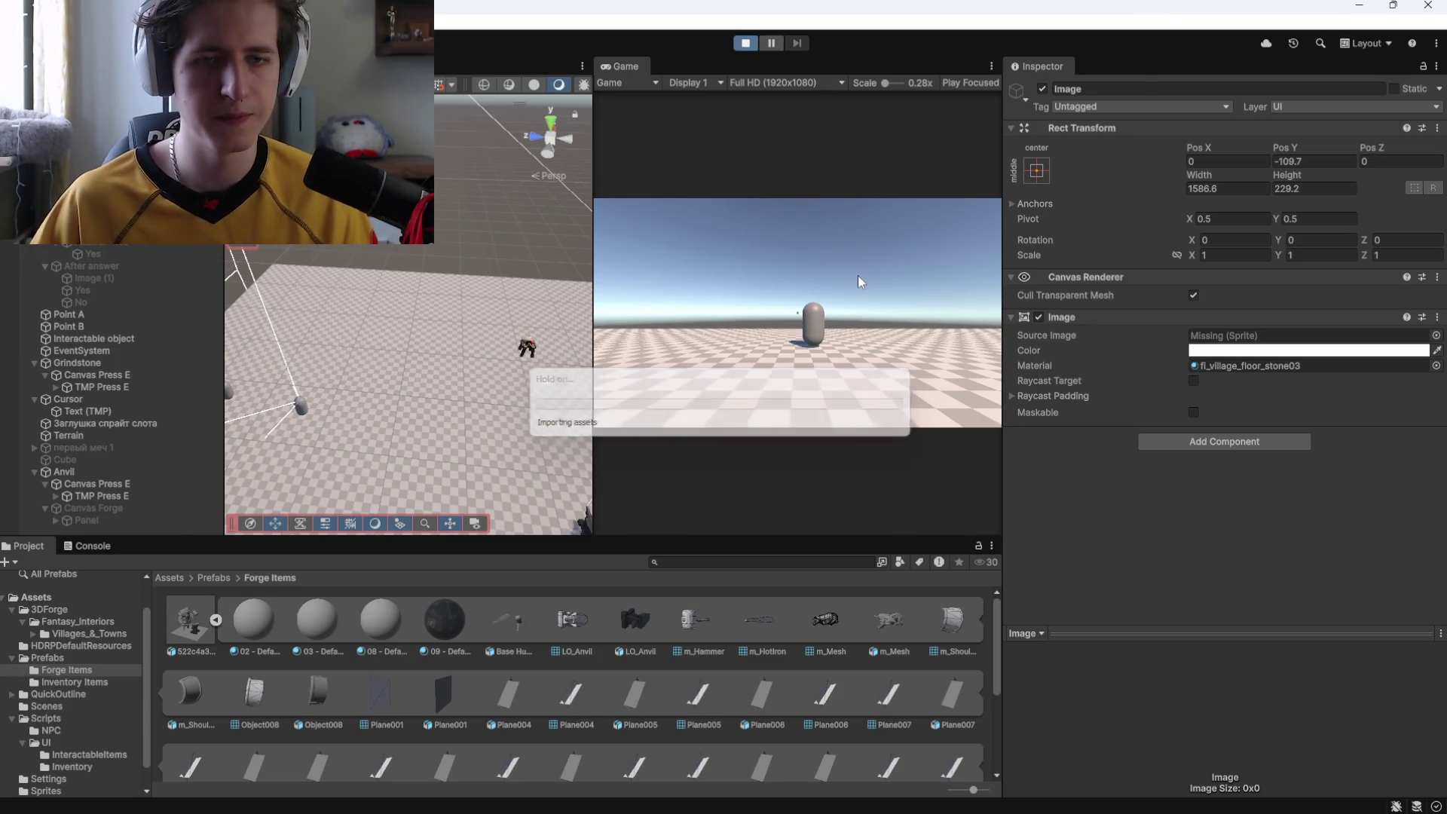
pyautogui.press('w')
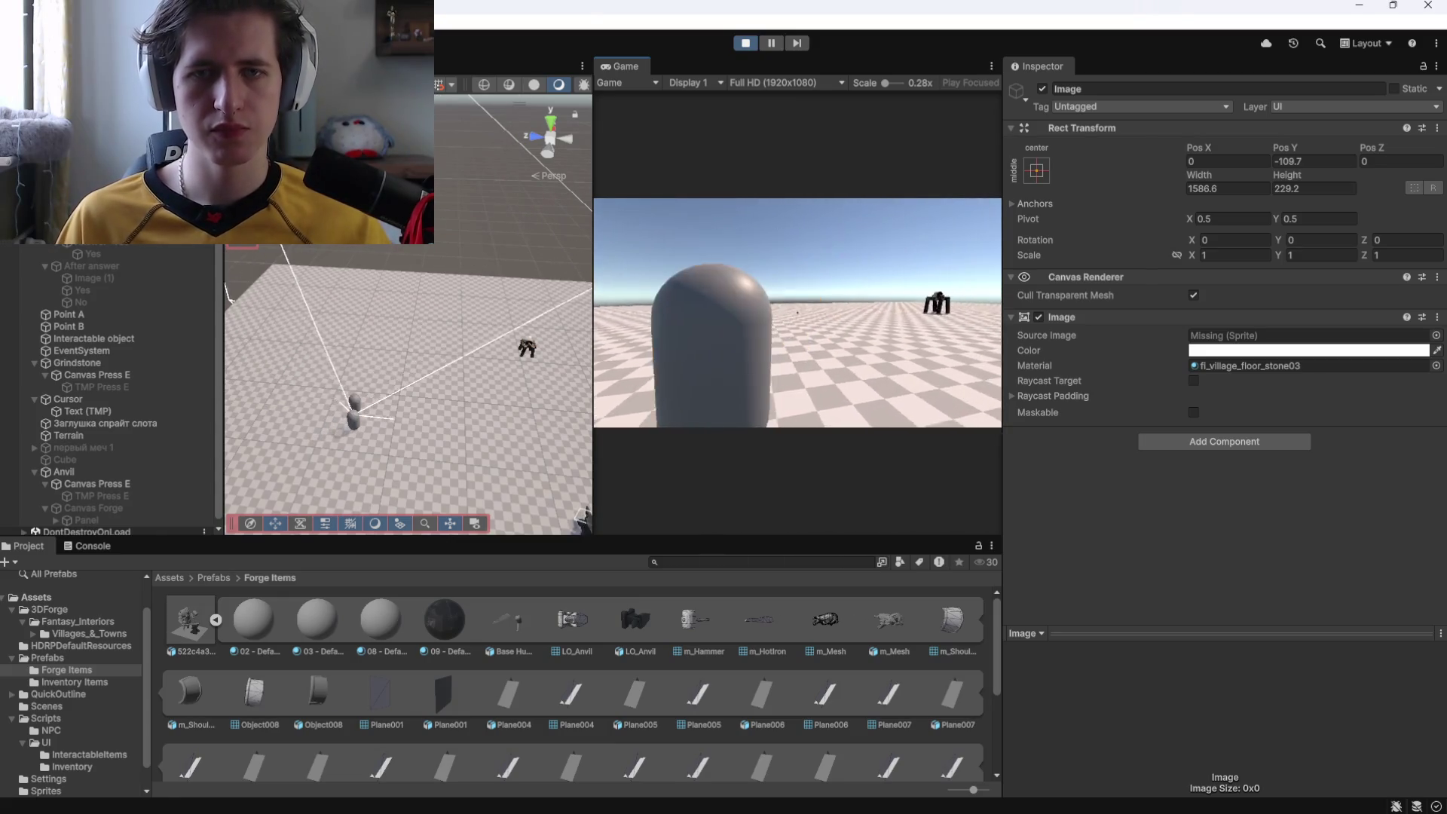
pyautogui.press('e')
pyautogui.click(727, 387)
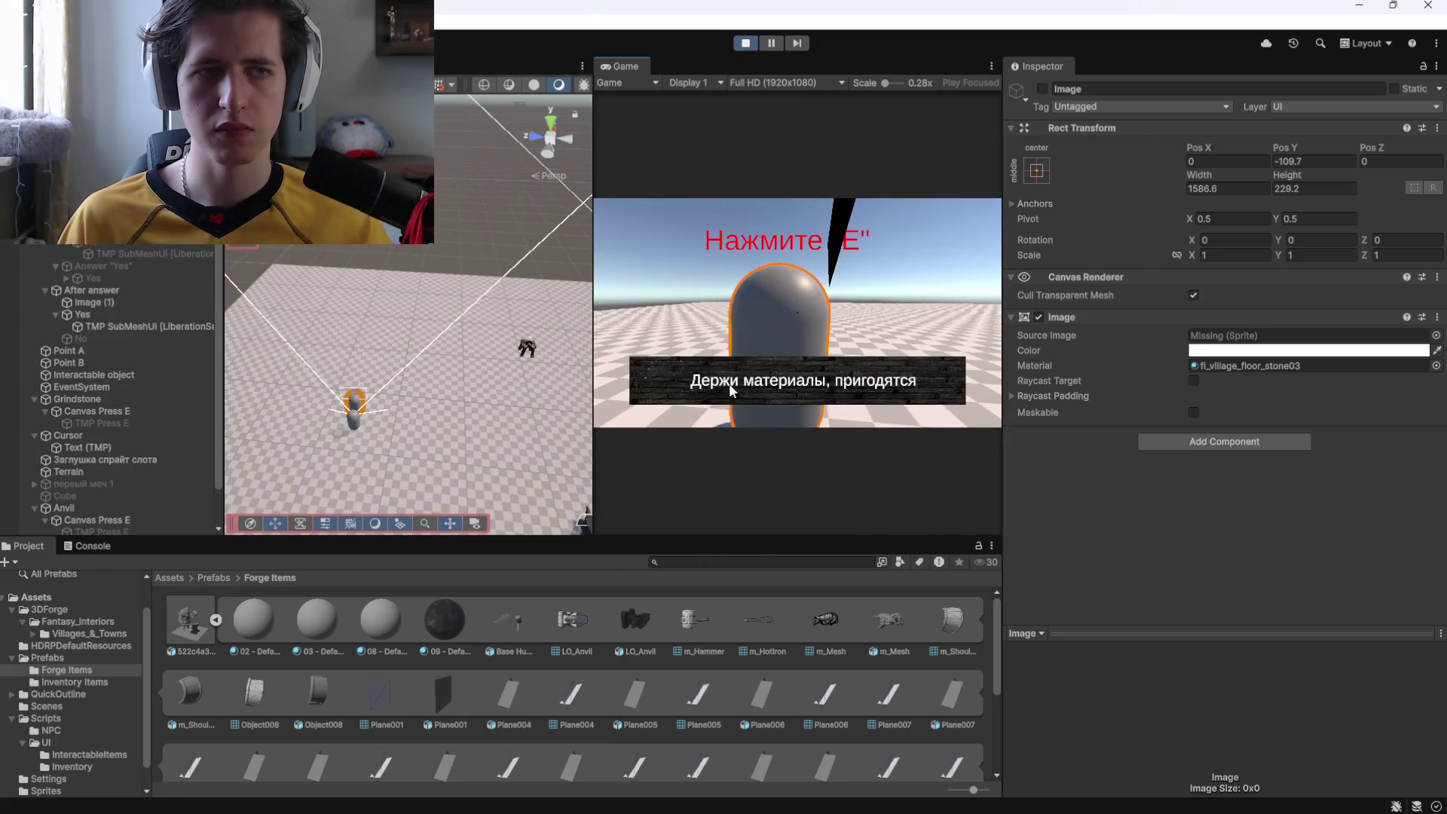
# Frame the Image (1) answer panel in the Scene view from the back and inspect Canvas Dialogue.
pyautogui.click(120, 300)
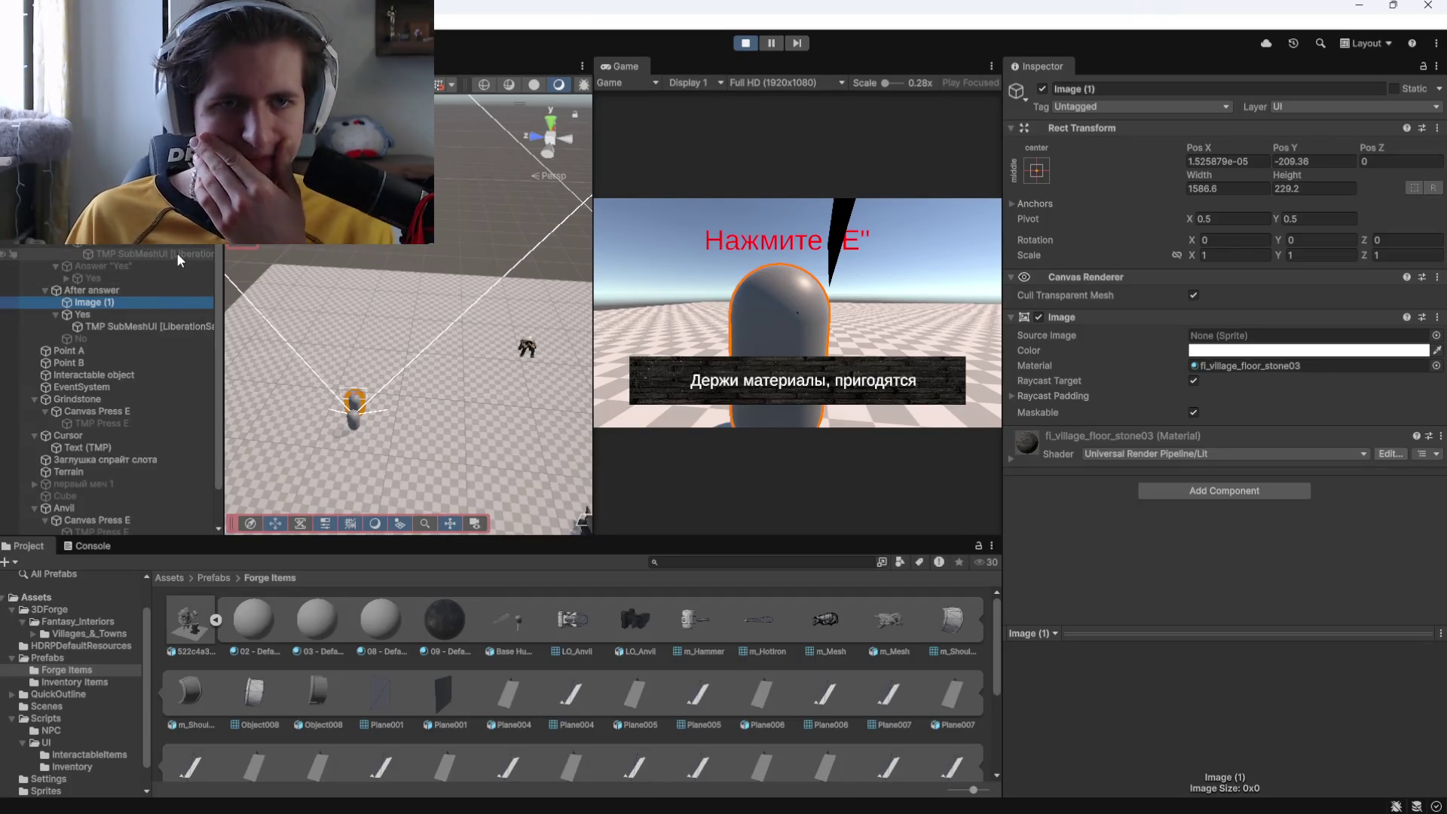
pyautogui.press('f')
pyautogui.click(535, 136)
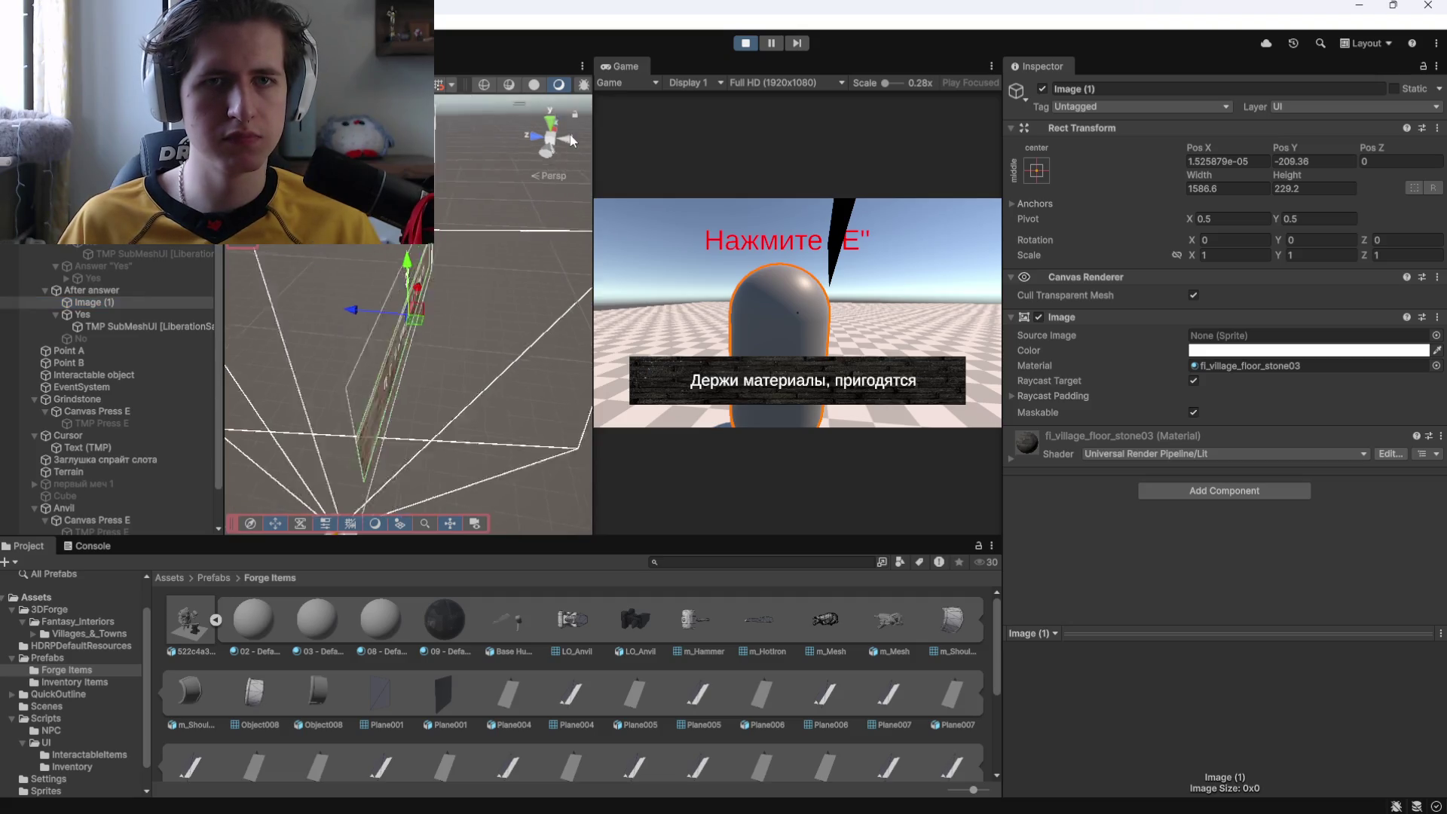
pyautogui.scroll(3, 472, 327)
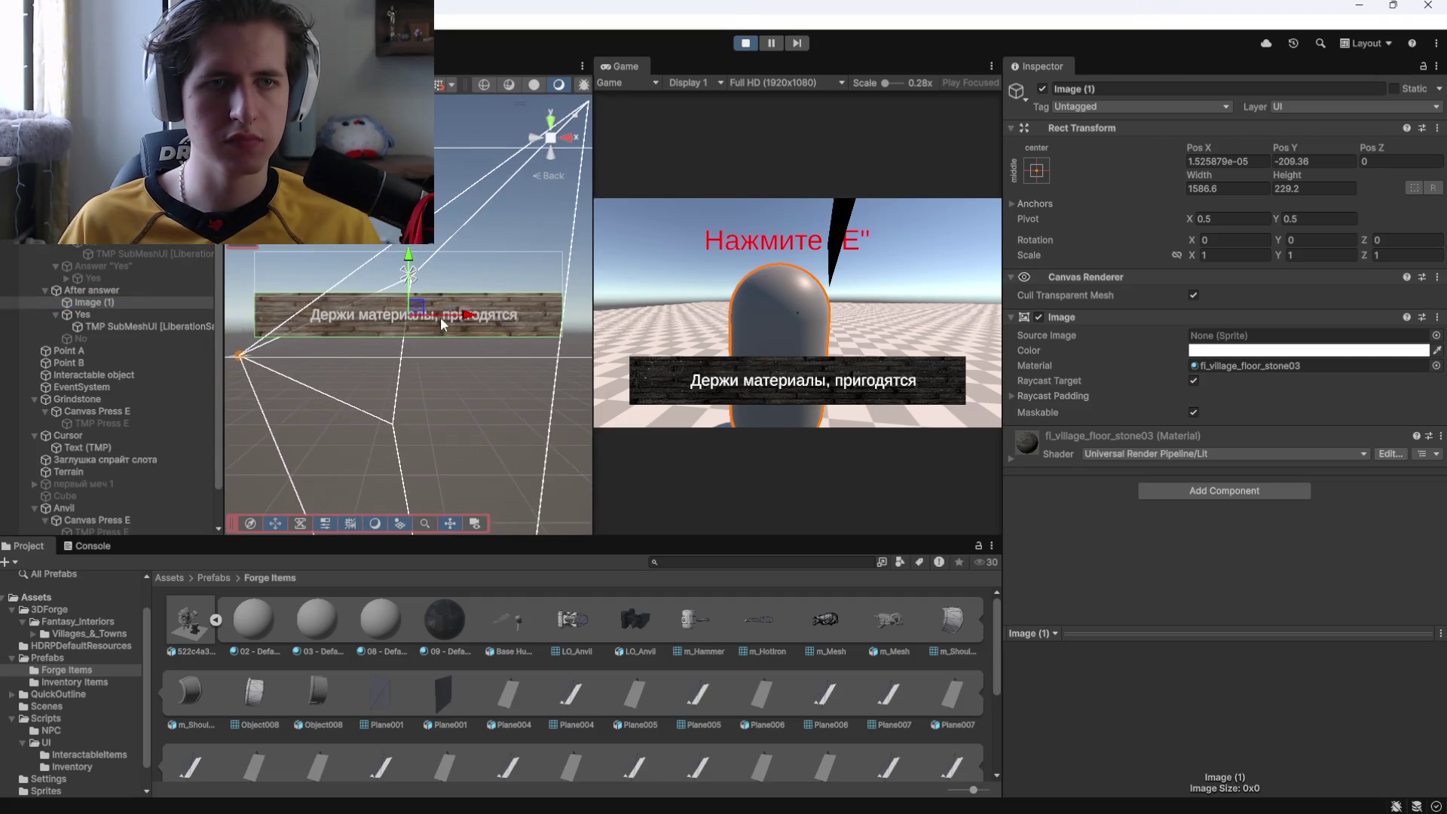
pyautogui.scroll(-2, 440, 321)
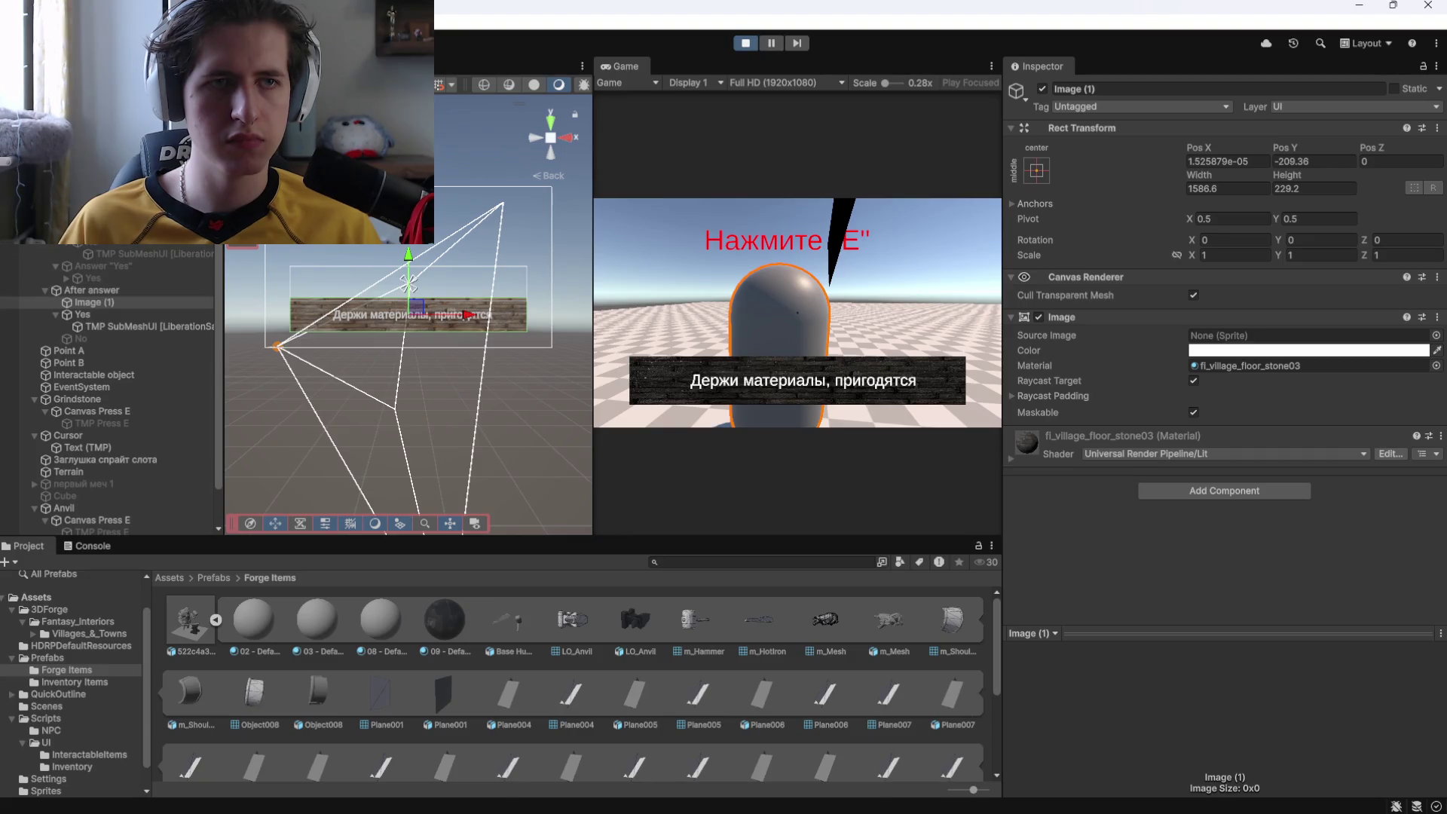
pyautogui.click(465, 314)
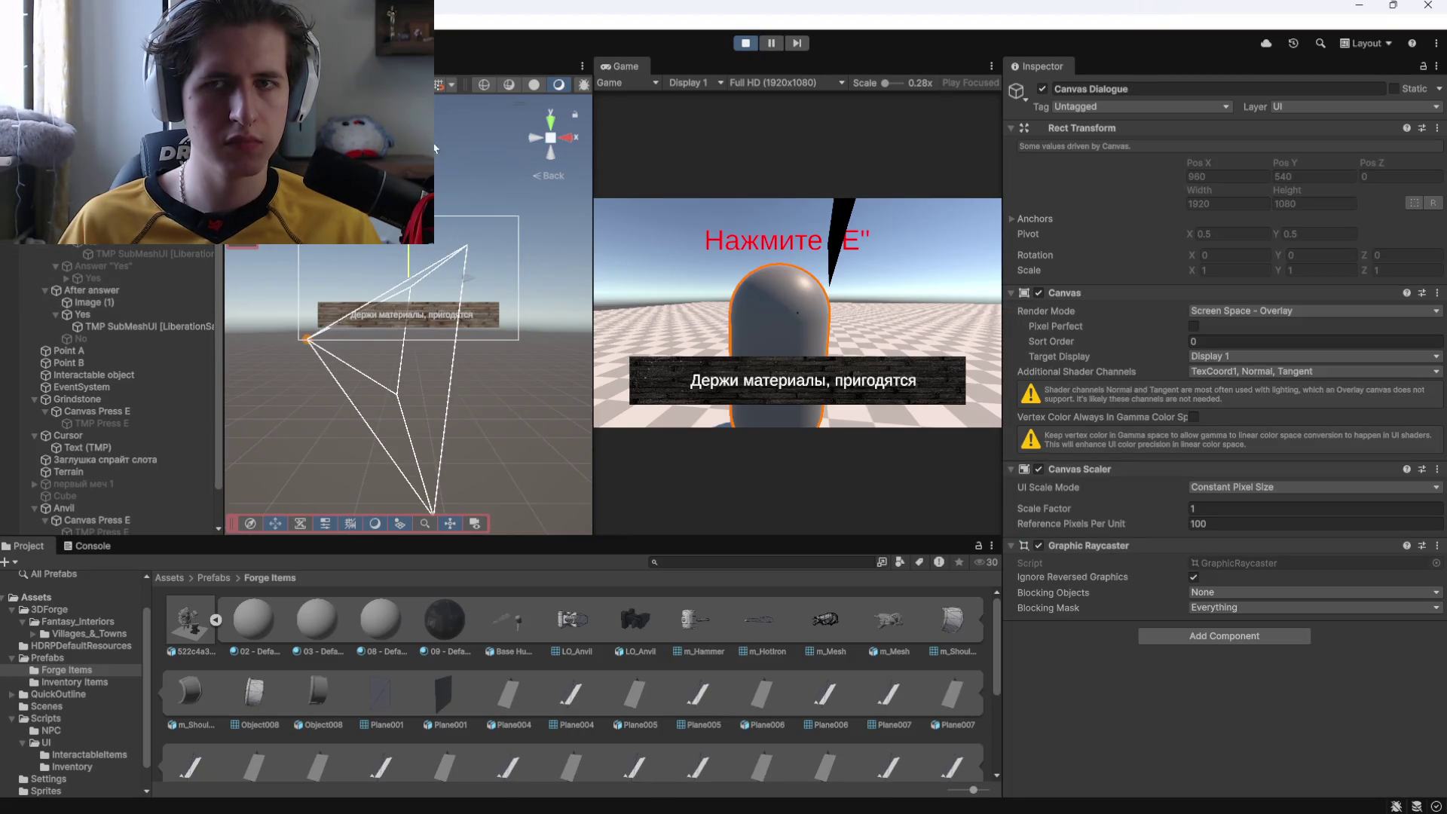
pyautogui.click(410, 317)
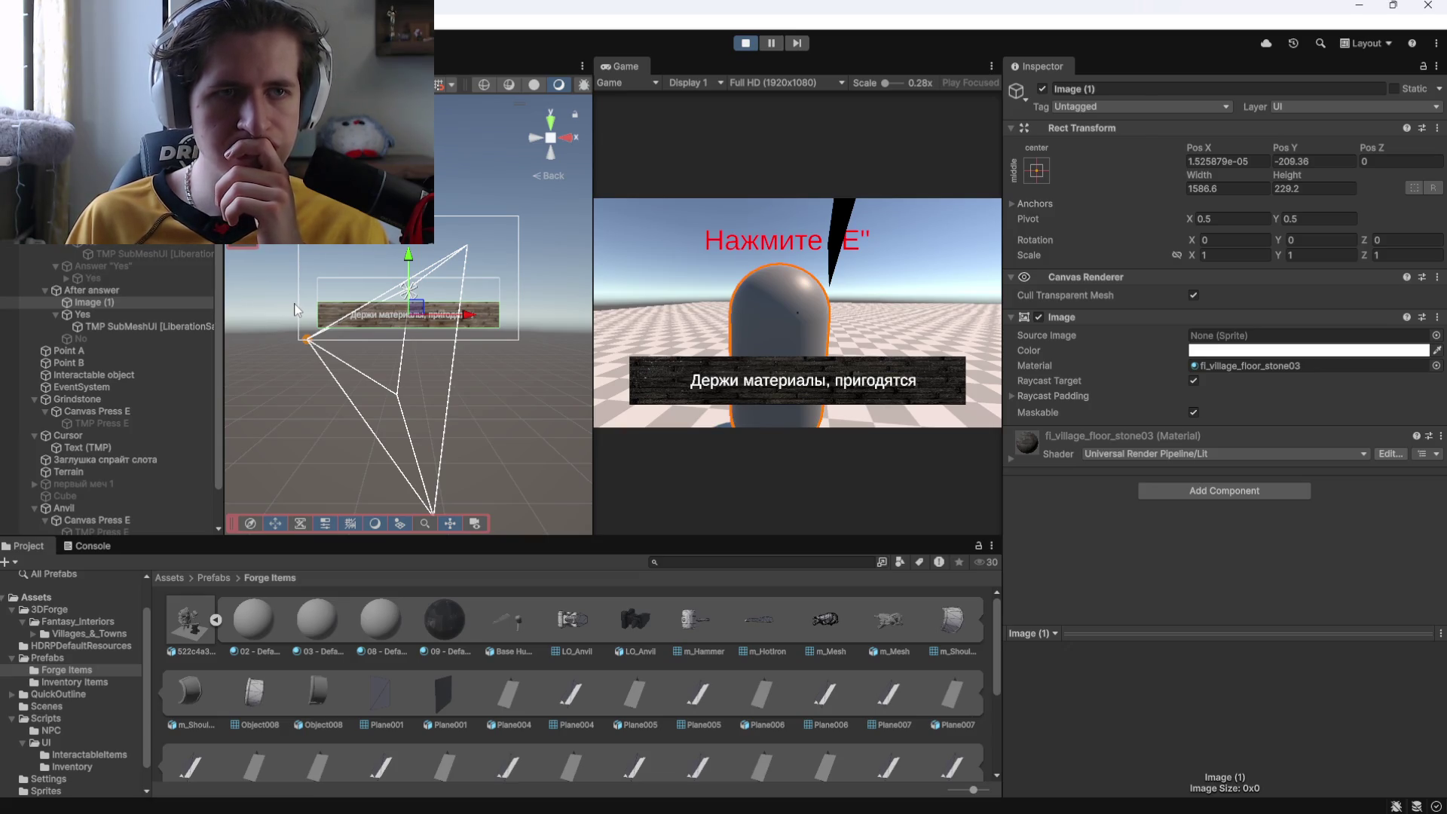
# Try black for the Yes answer text colour, revert to white, then select Image (1) and After answer.
pyautogui.click(170, 318)
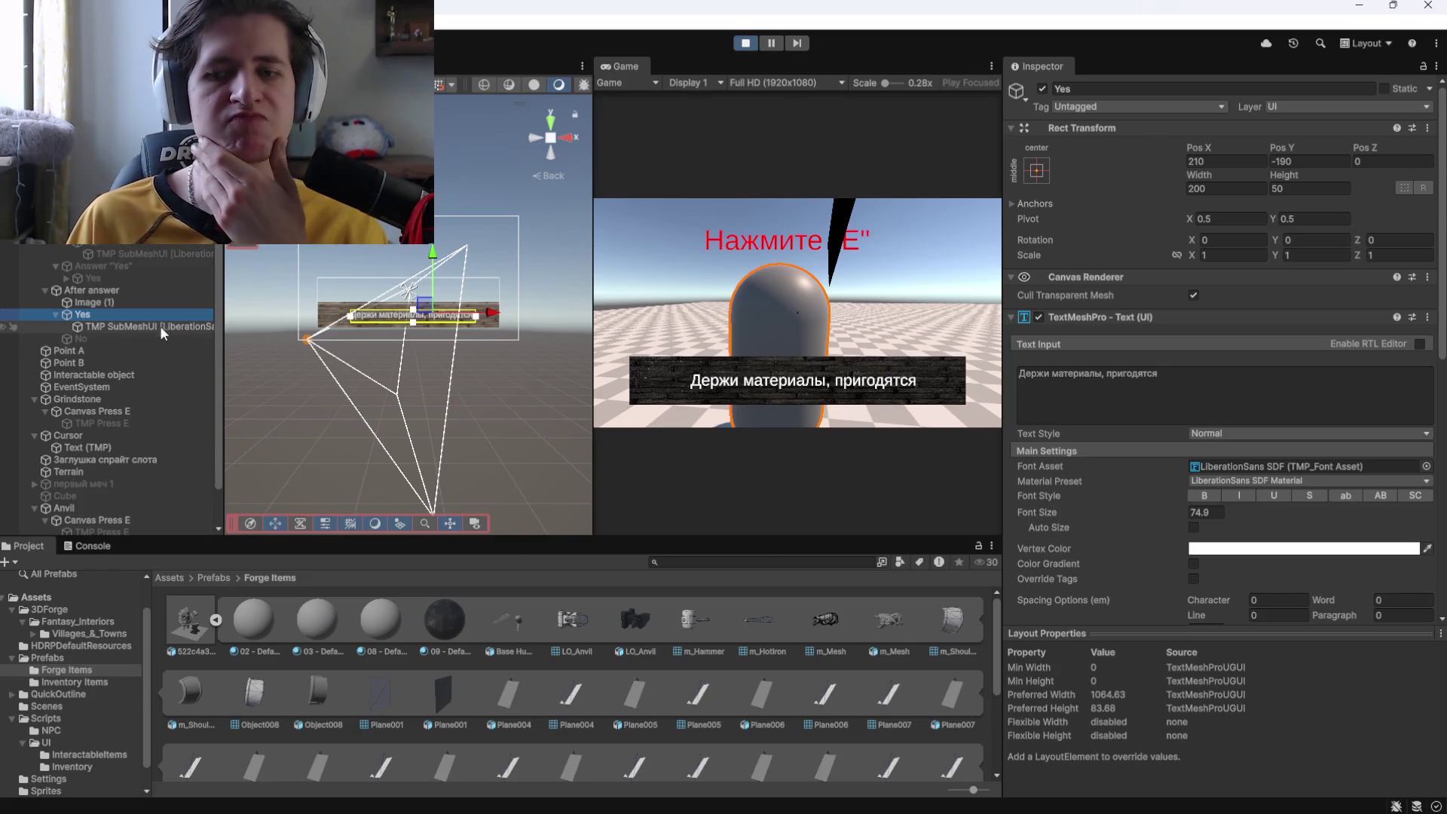
pyautogui.click(1311, 548)
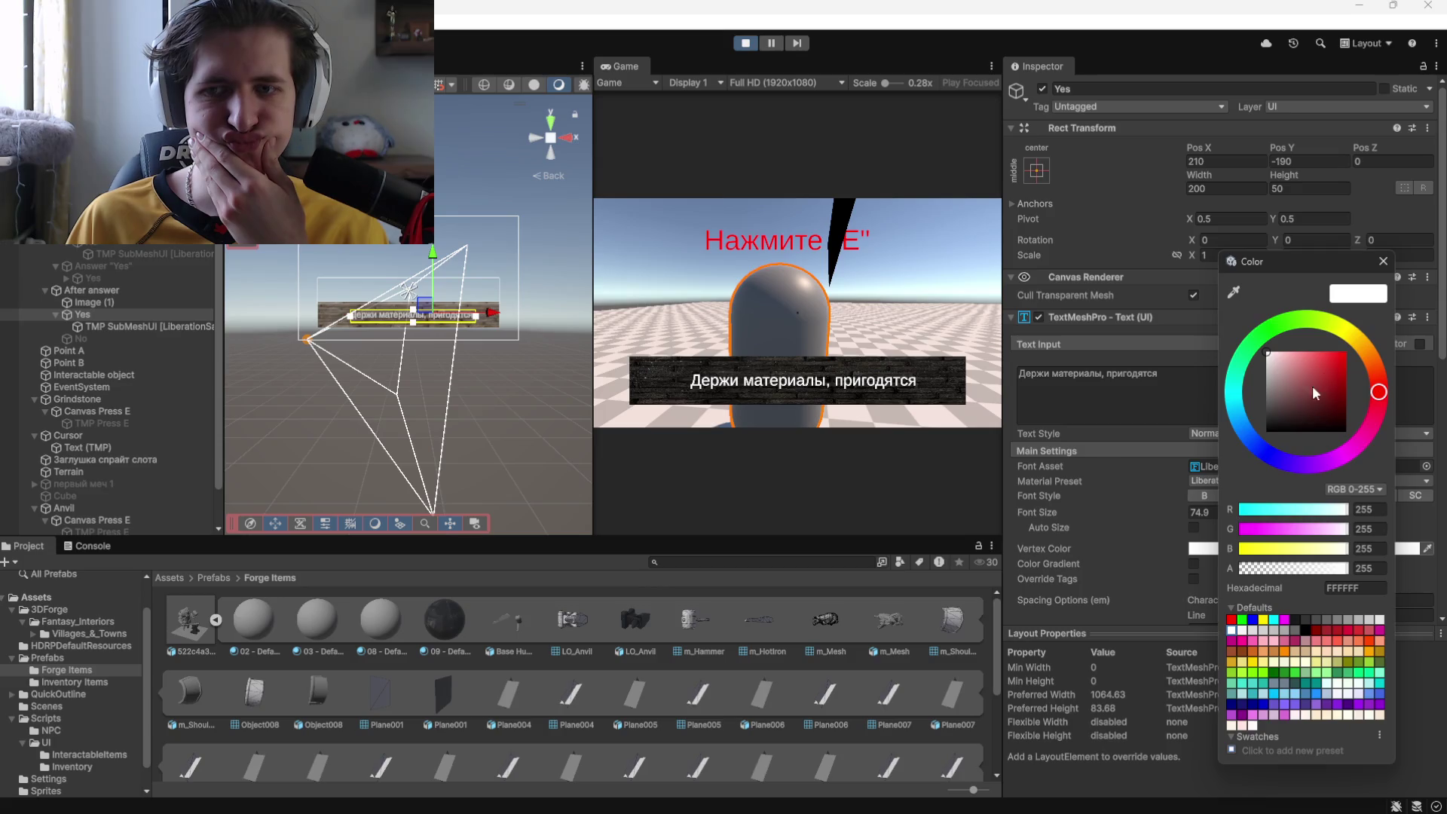
pyautogui.click(1305, 629)
pyautogui.hotkey('ctrl', 'z')
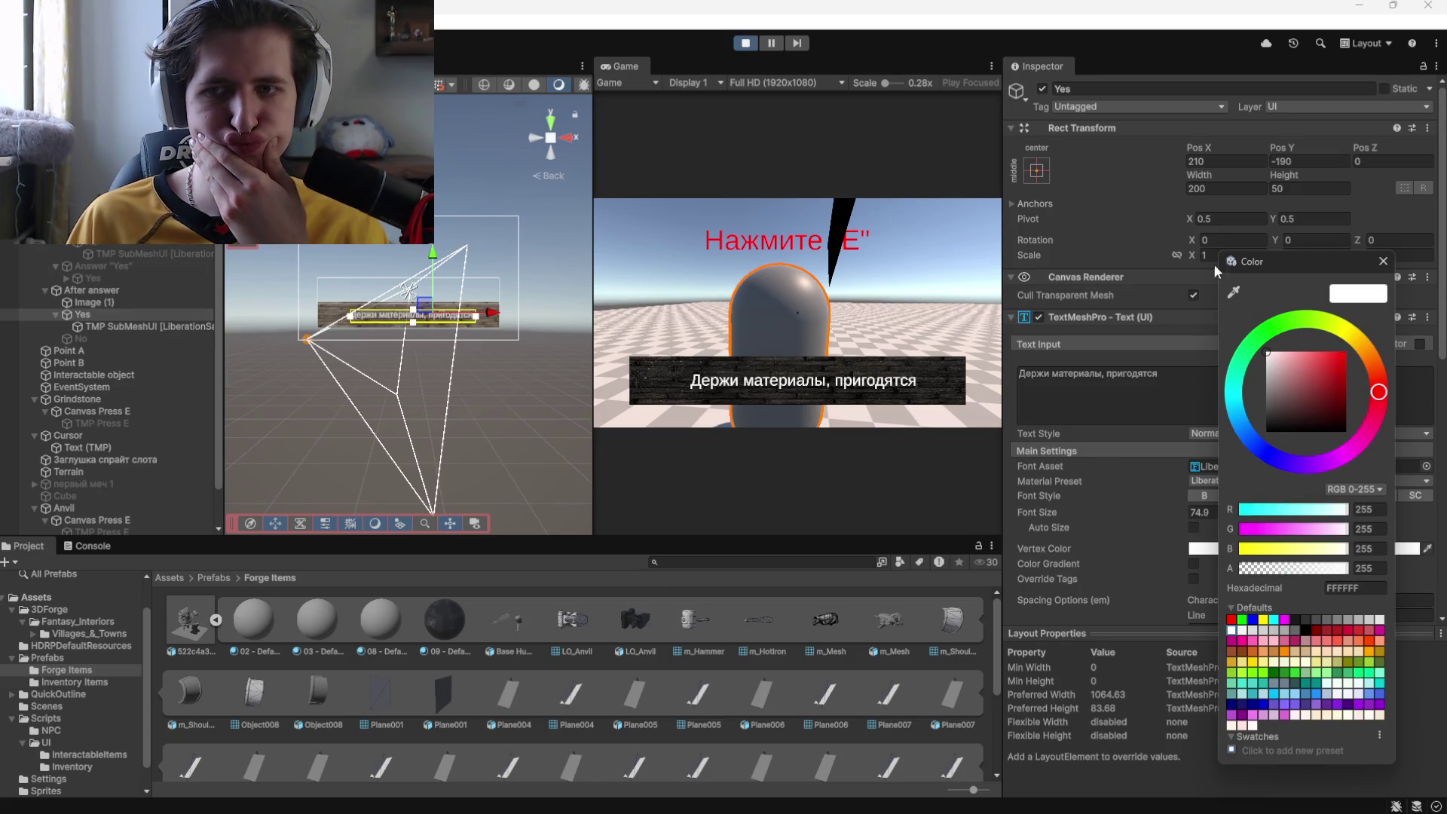
pyautogui.click(1382, 261)
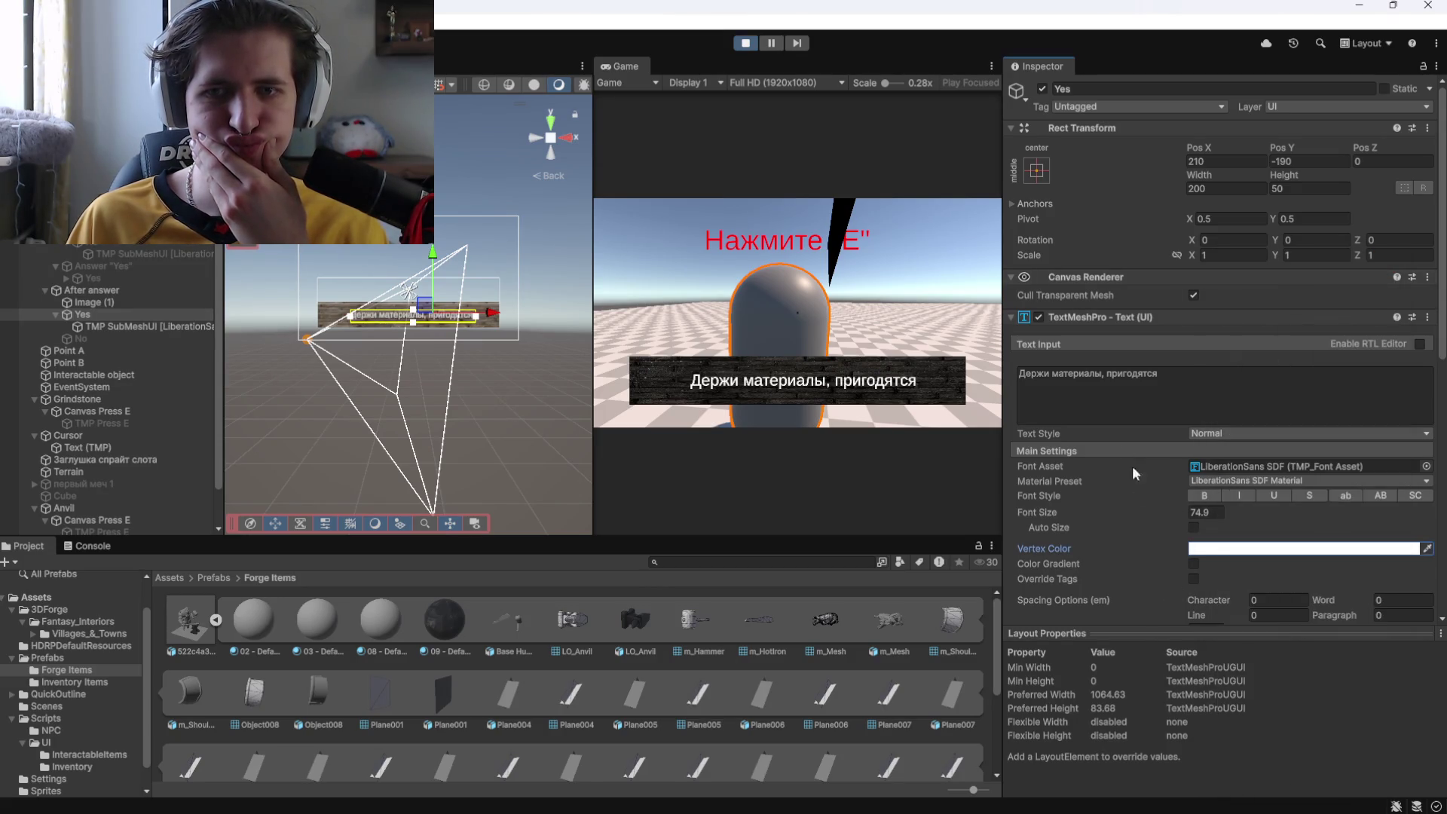
pyautogui.click(100, 299)
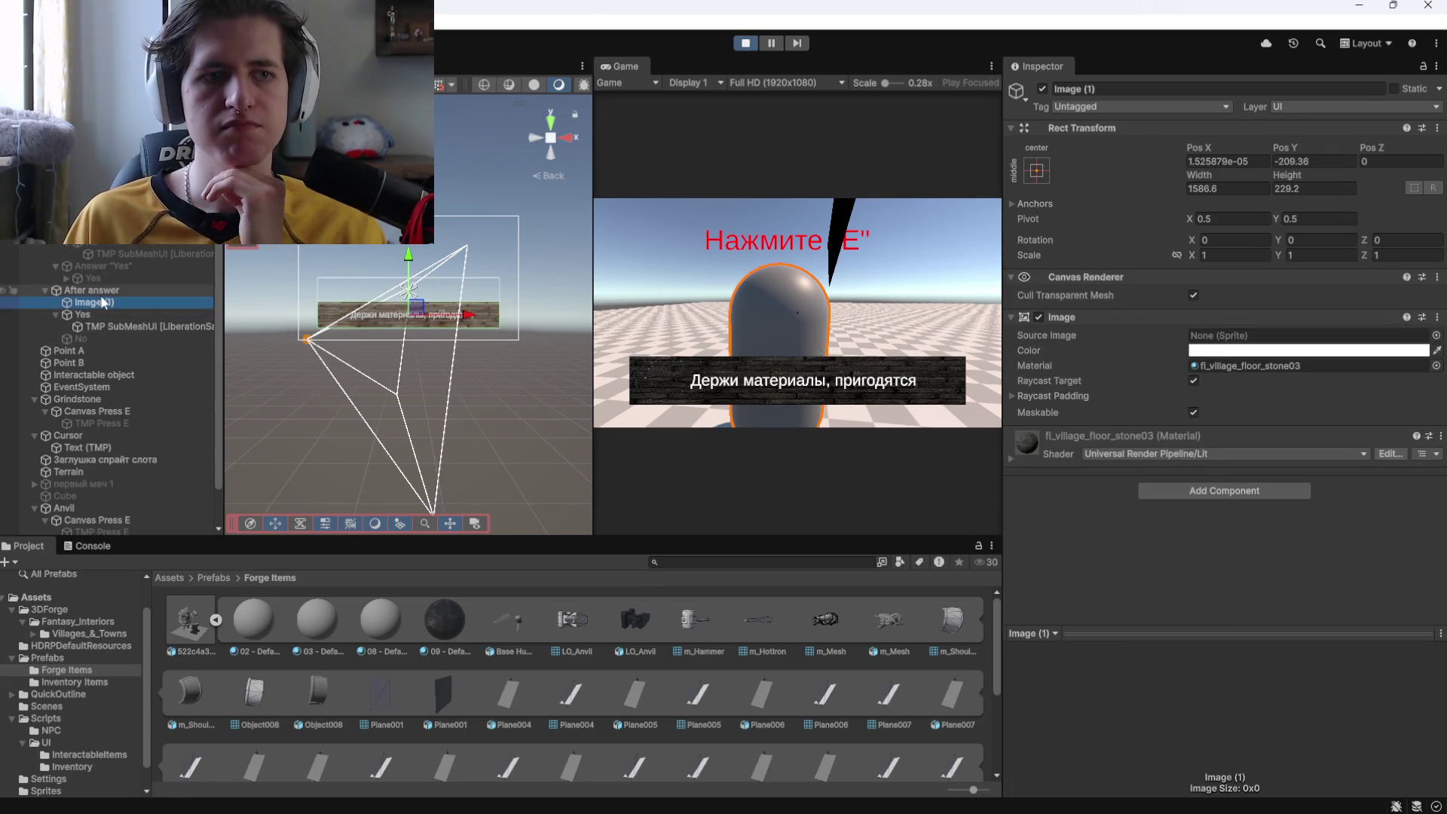
pyautogui.click(97, 290)
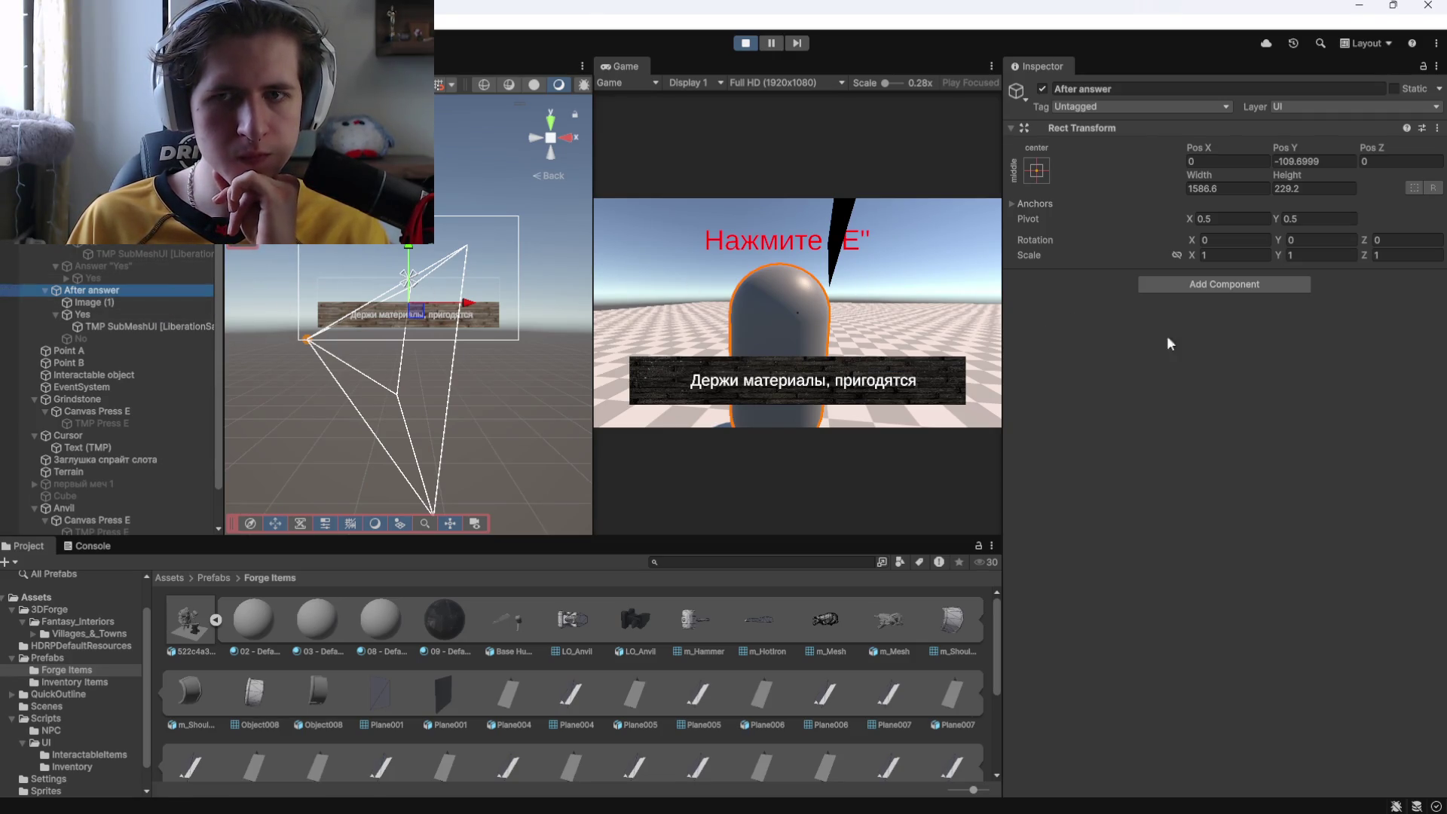
pyautogui.click(1226, 291)
pyautogui.write('mask')
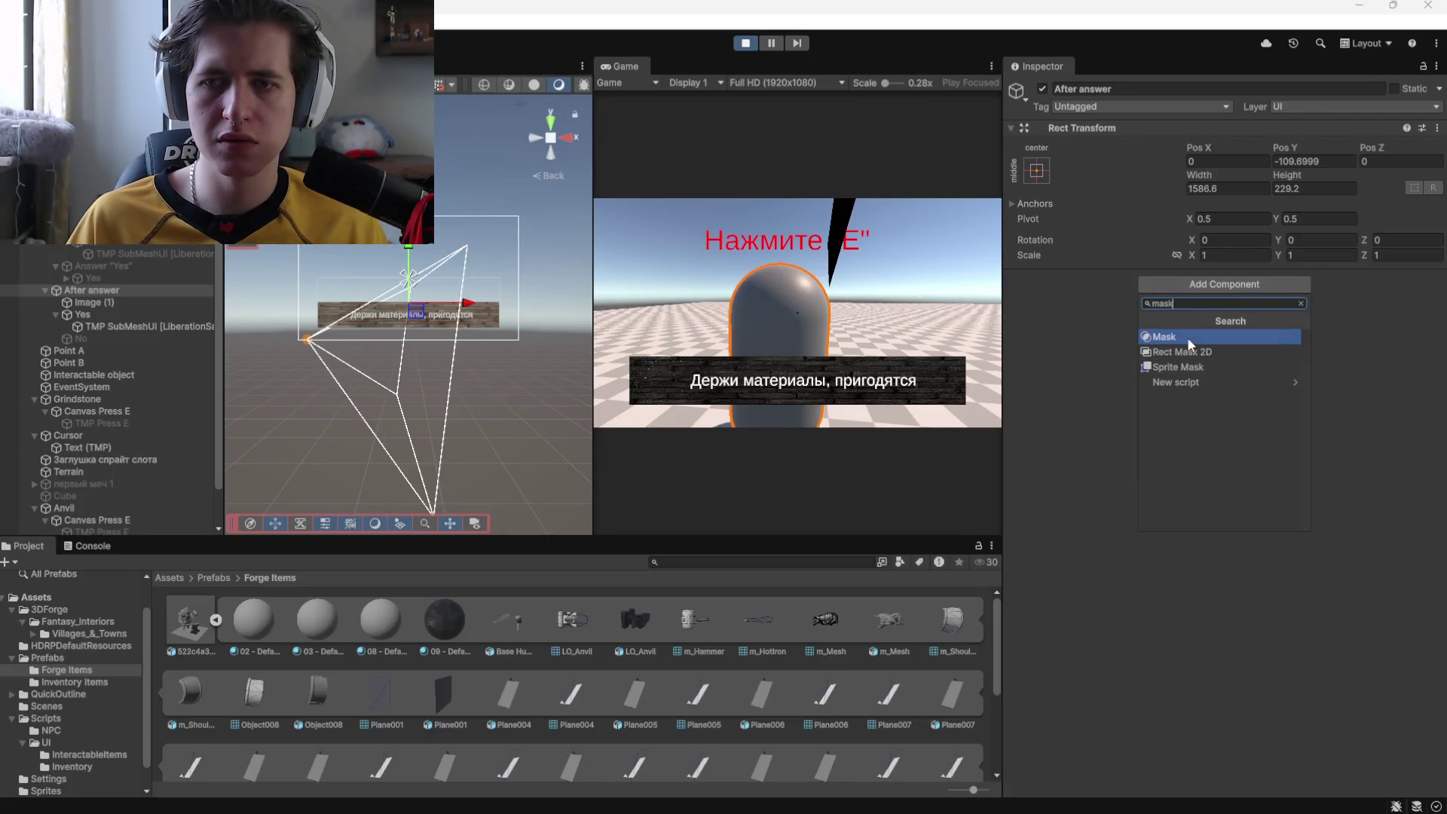
pyautogui.click(1187, 337)
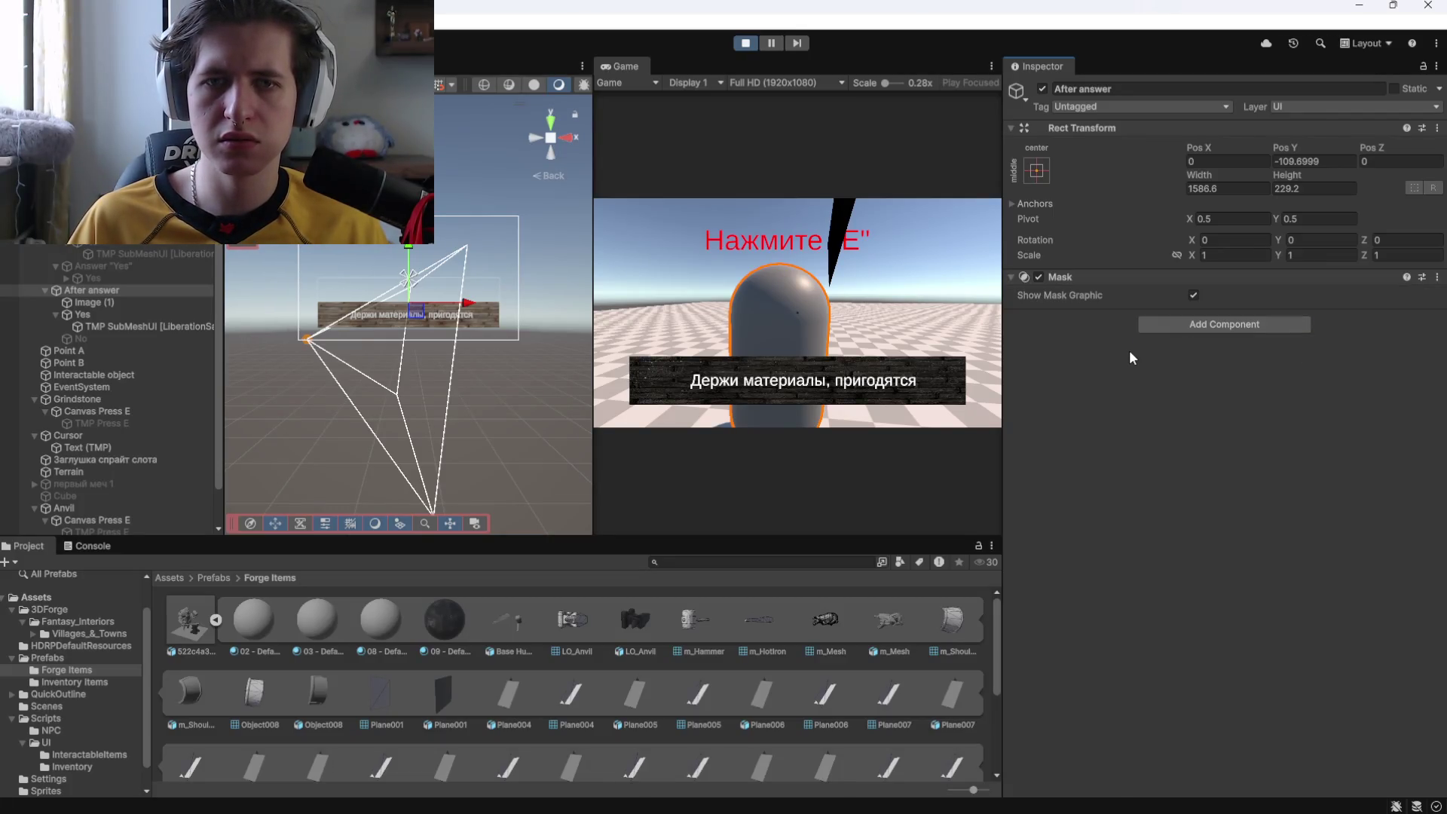
pyautogui.hotkey('ctrl', 'z')
pyautogui.click(1212, 287)
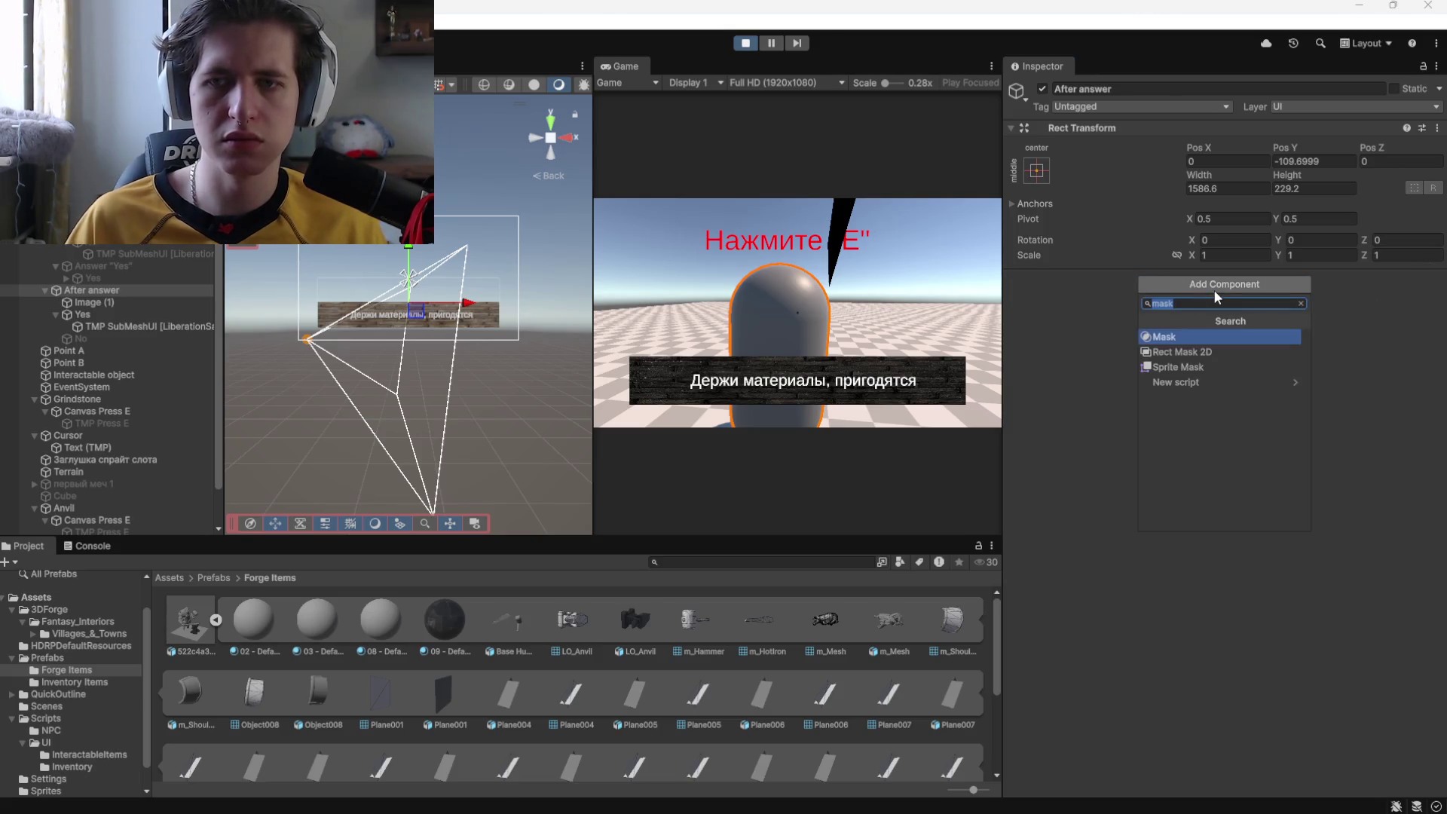
pyautogui.click(1183, 352)
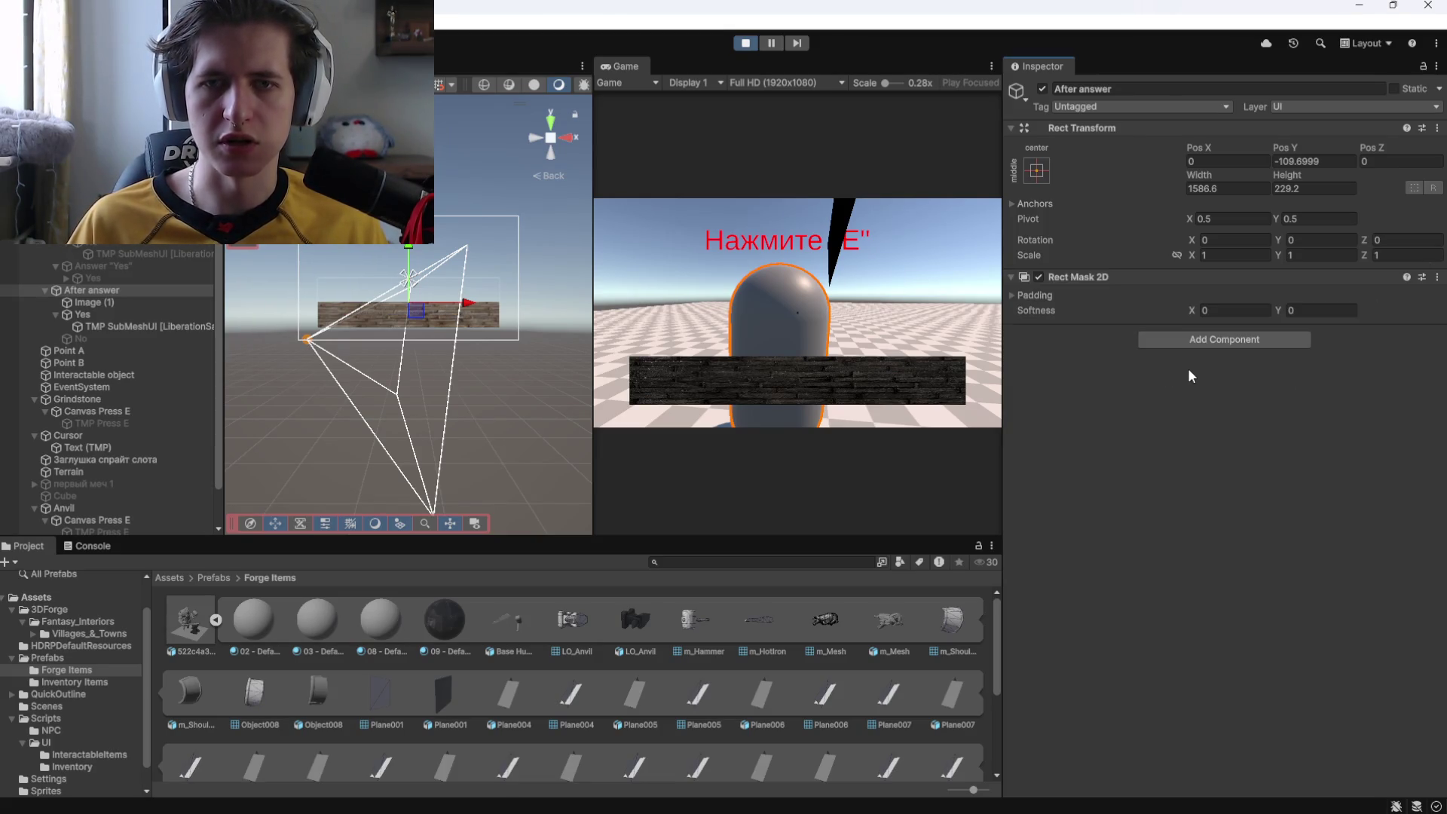
pyautogui.hotkey('ctrl', 'z')
pyautogui.click(1160, 284)
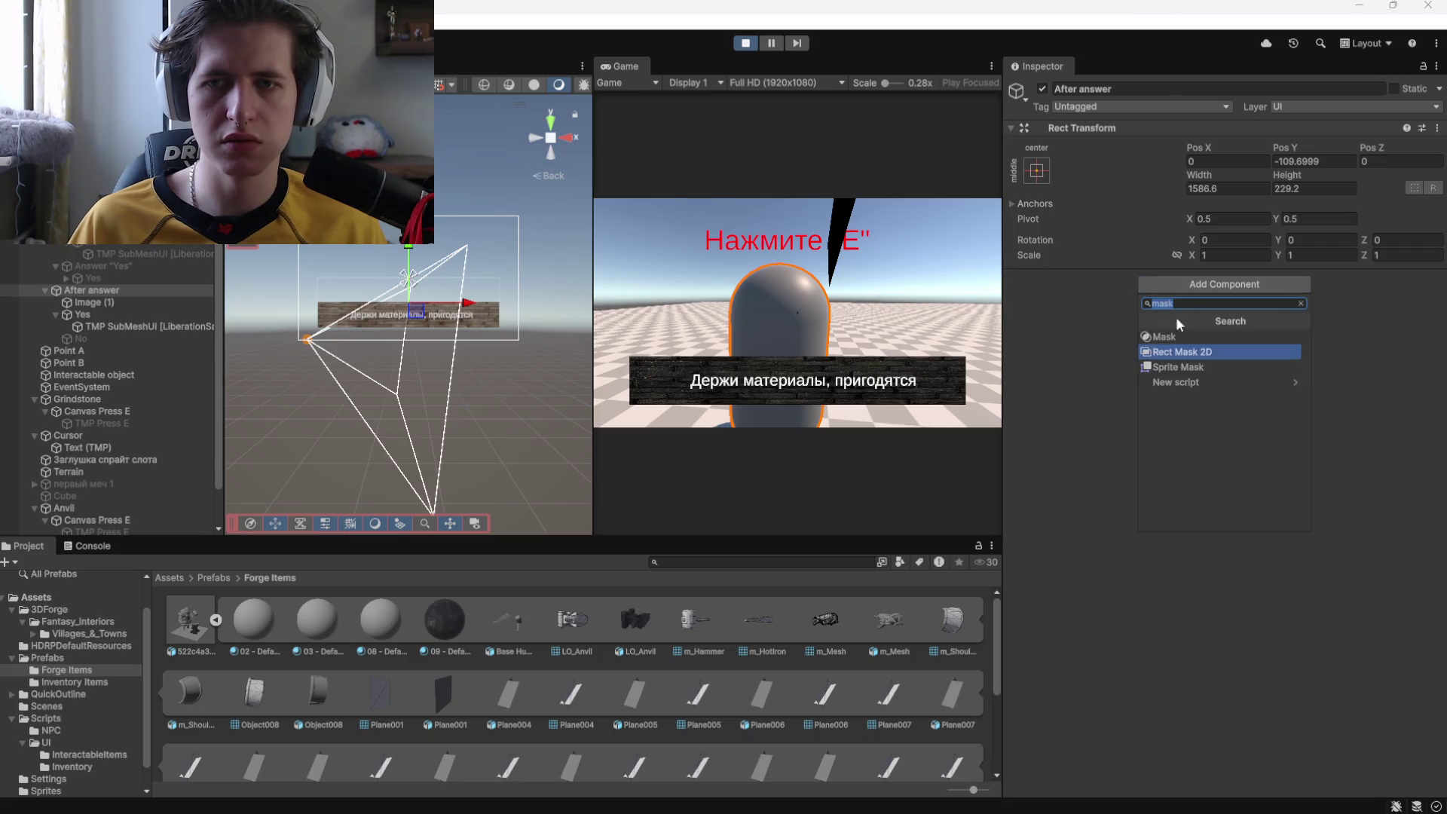
pyautogui.click(1178, 369)
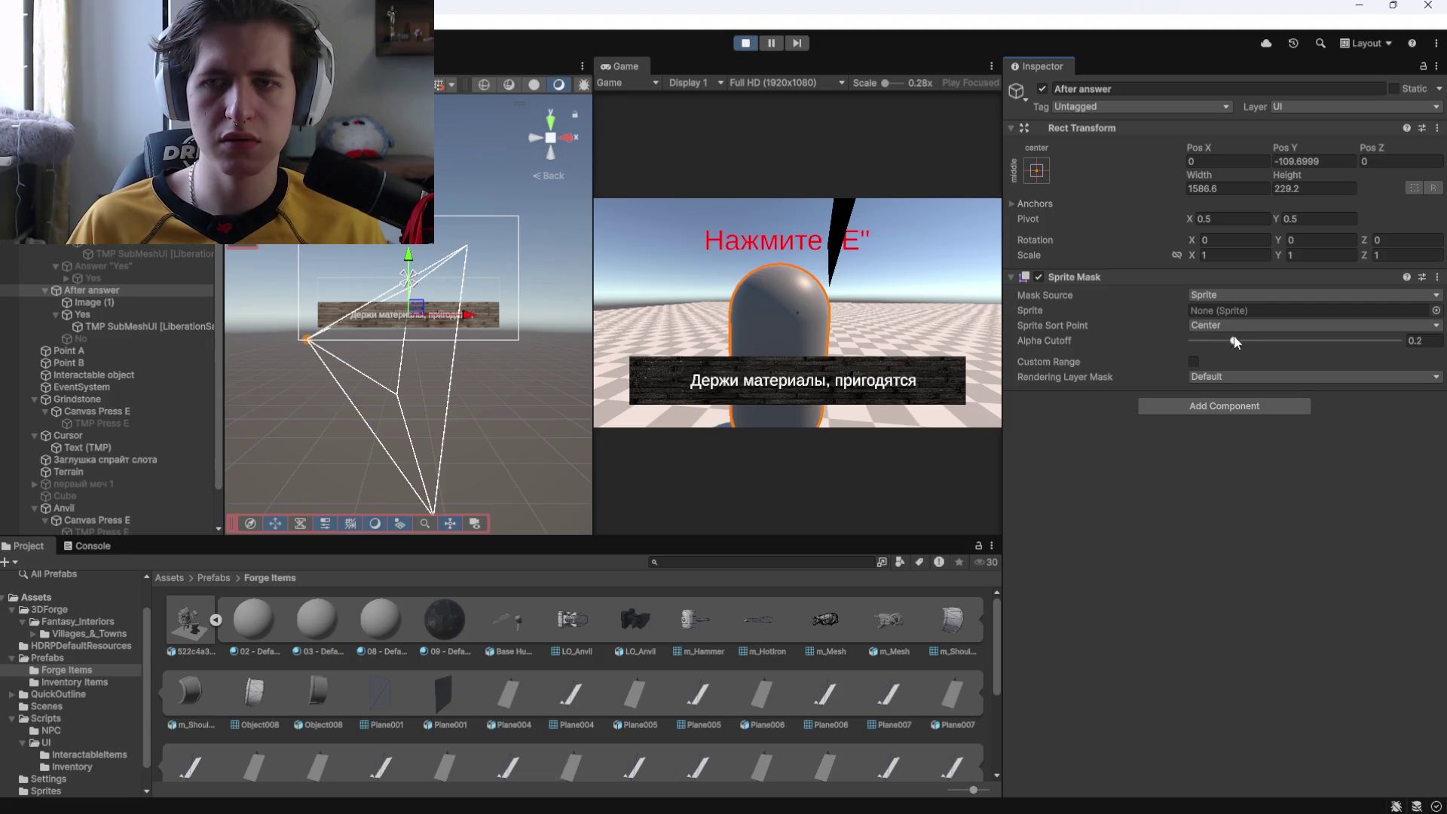
pyautogui.moveTo(1190, 343); pyautogui.dragTo(1443, 358)
pyautogui.click(1194, 361)
pyautogui.click(1194, 361)
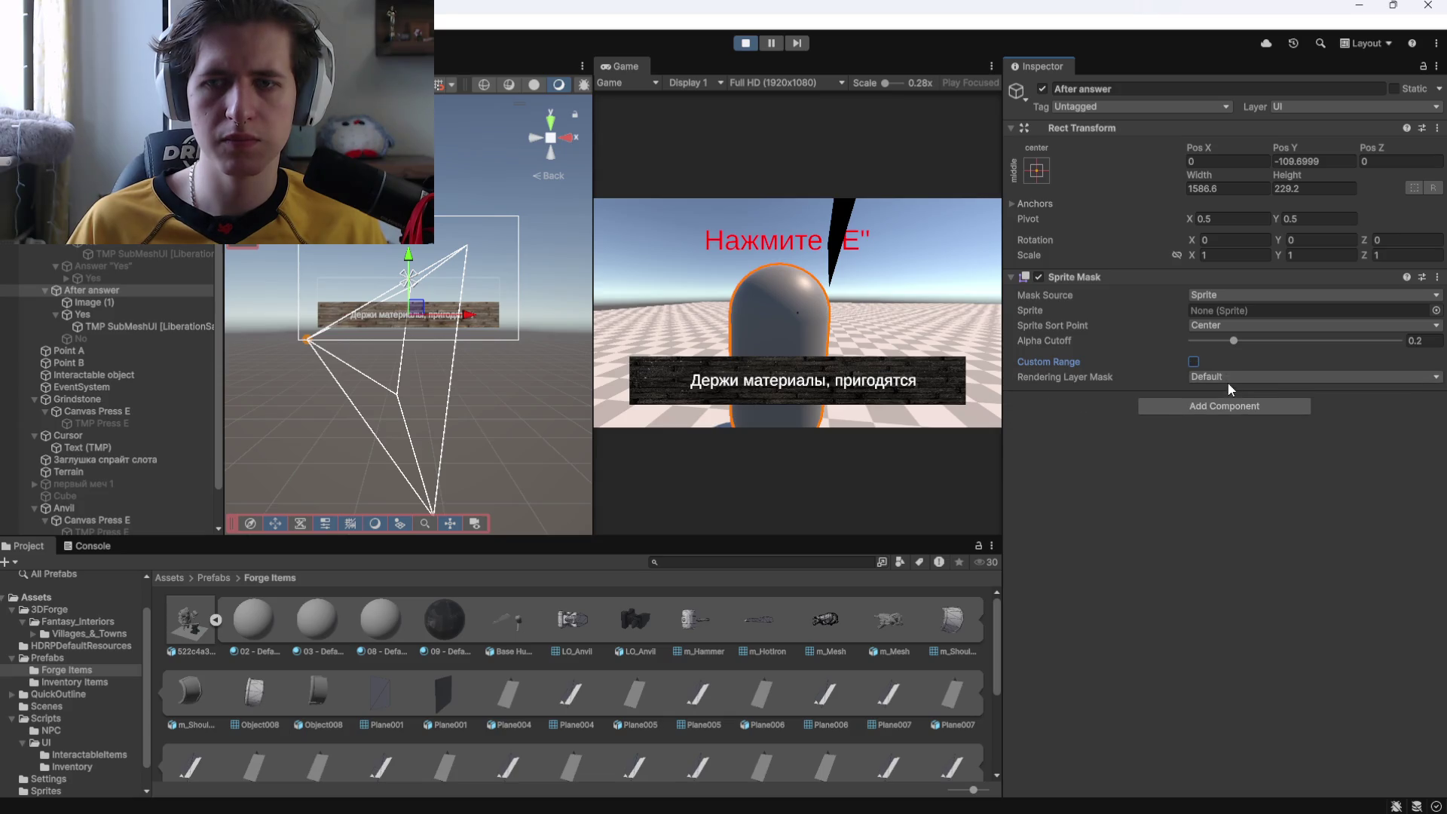
pyautogui.click(1230, 379)
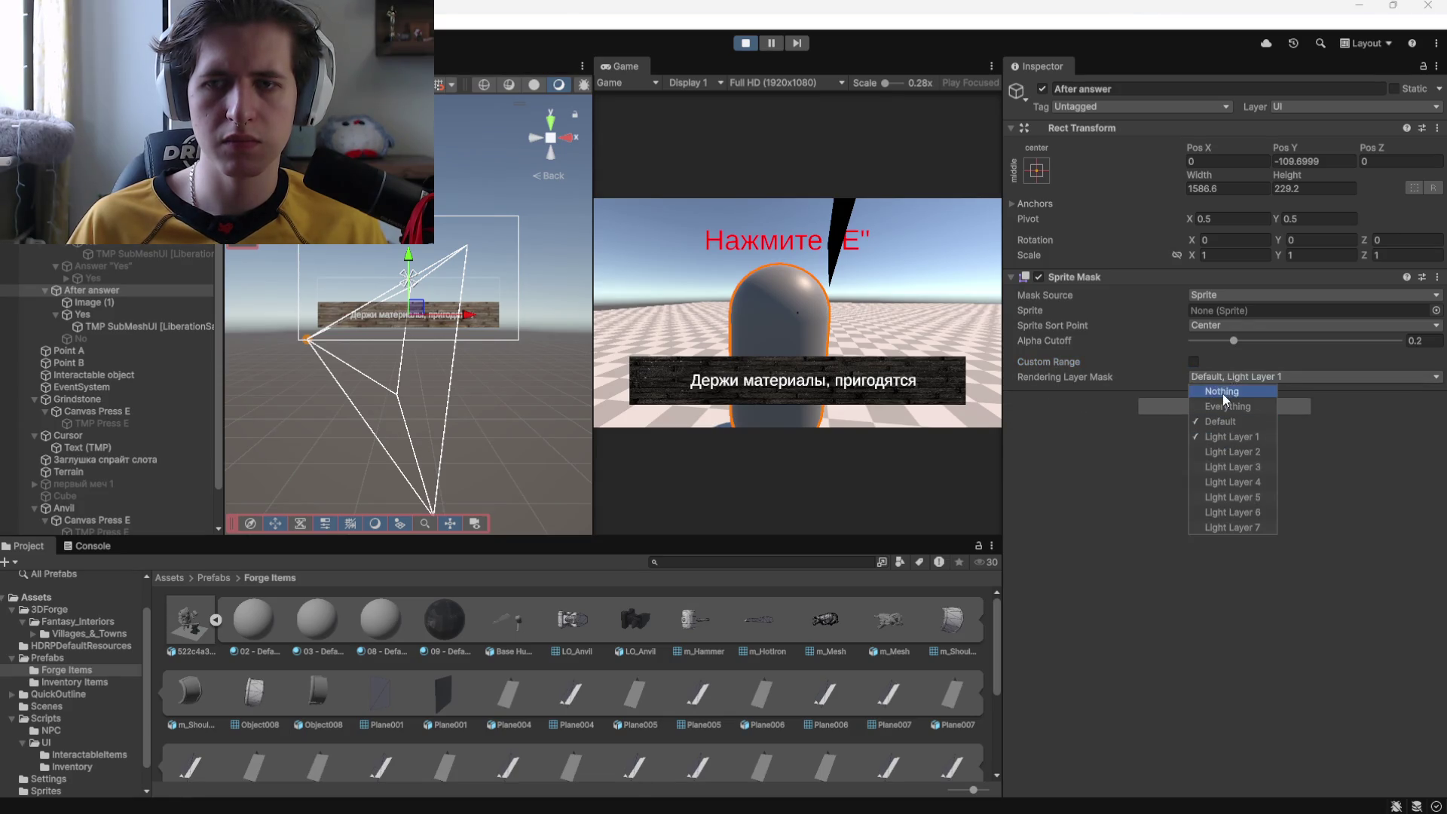
pyautogui.click(1207, 423)
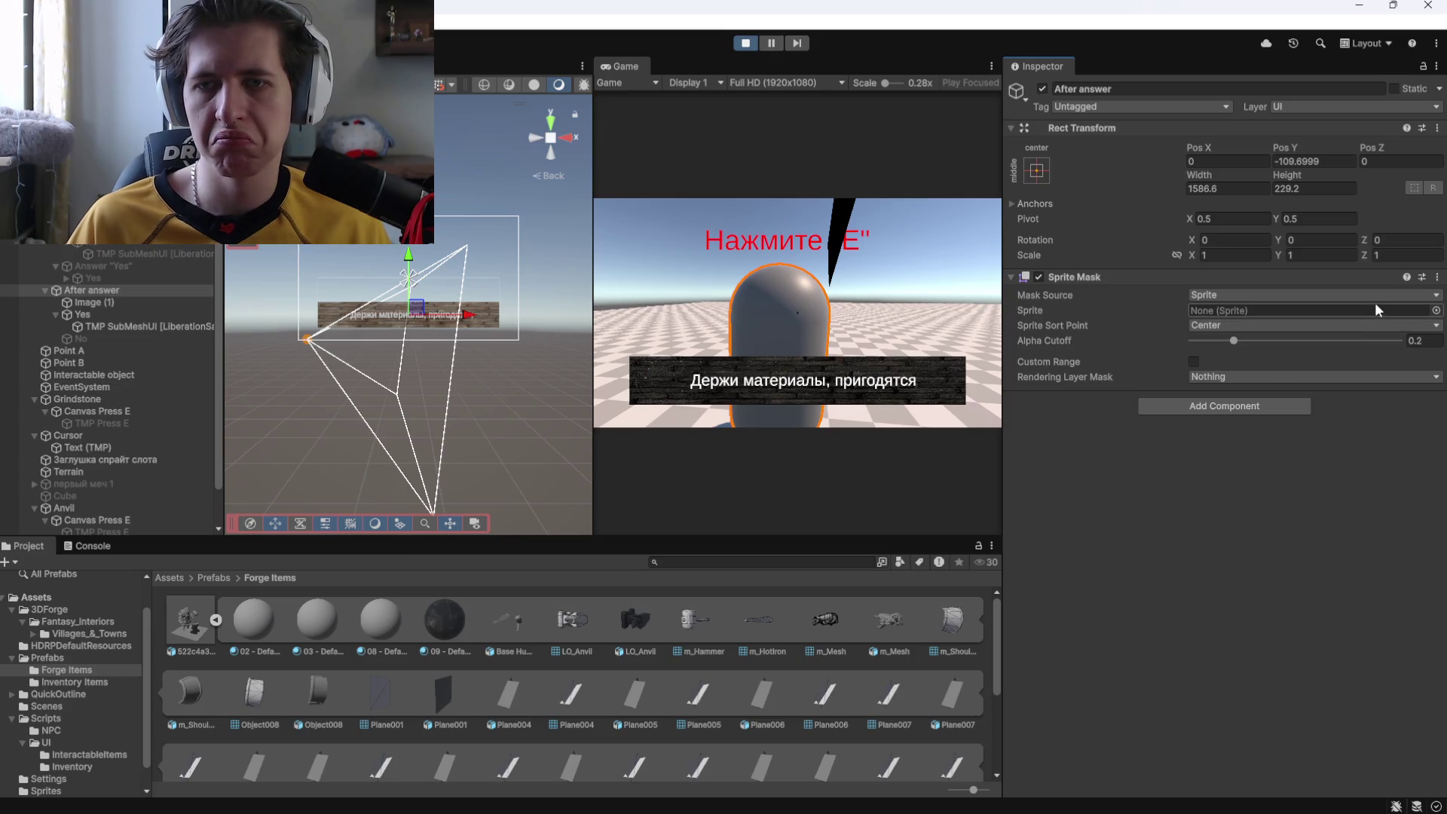
pyautogui.hotkey('ctrl', 'z')
pyautogui.hotkey('ctrl', 'z')
pyautogui.hotkey('ctrl', 'z')
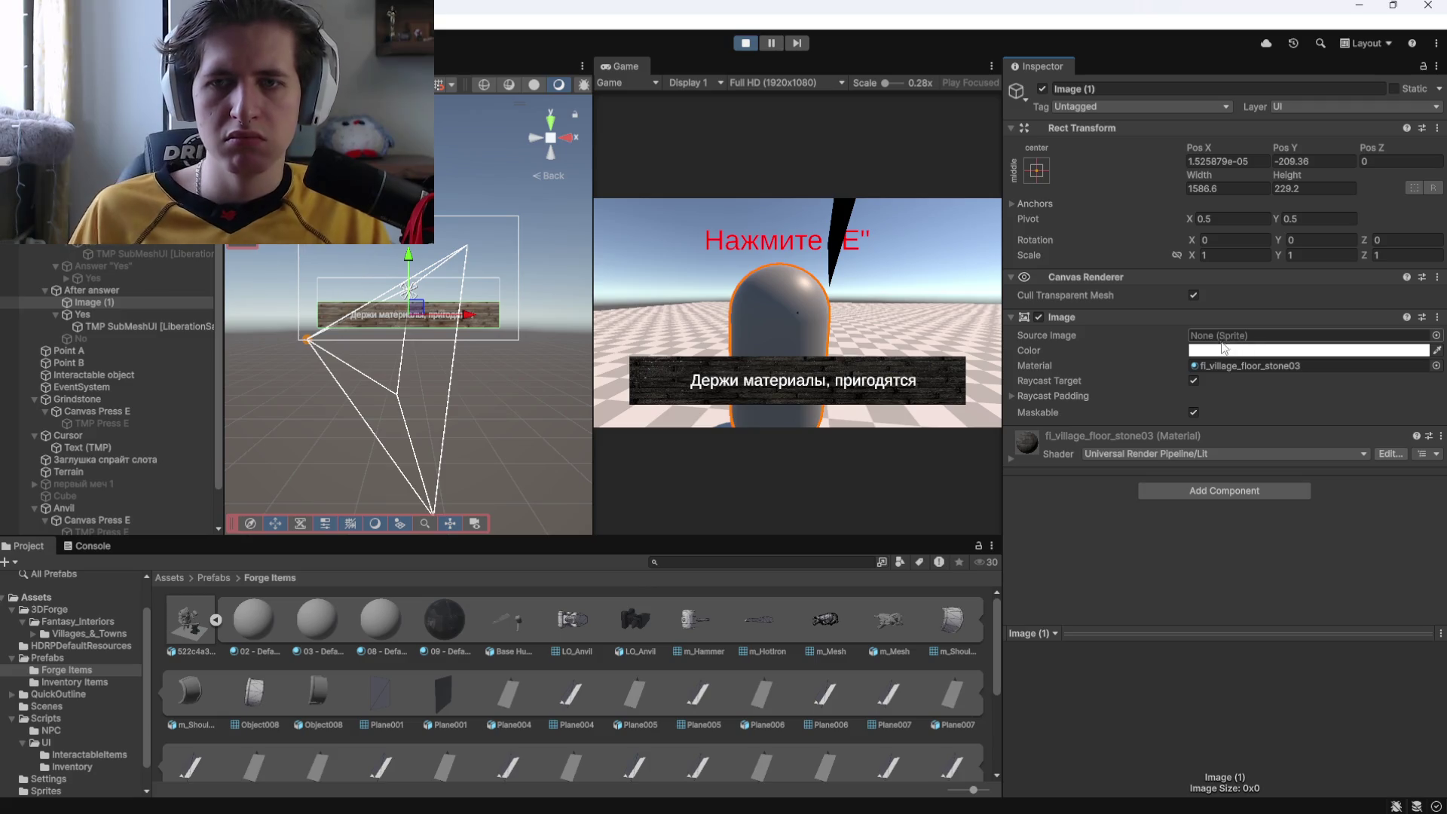
# Toggle Image (1)'s Image component off and on several times to compare the panel.
pyautogui.click(1040, 315)
pyautogui.click(1038, 315)
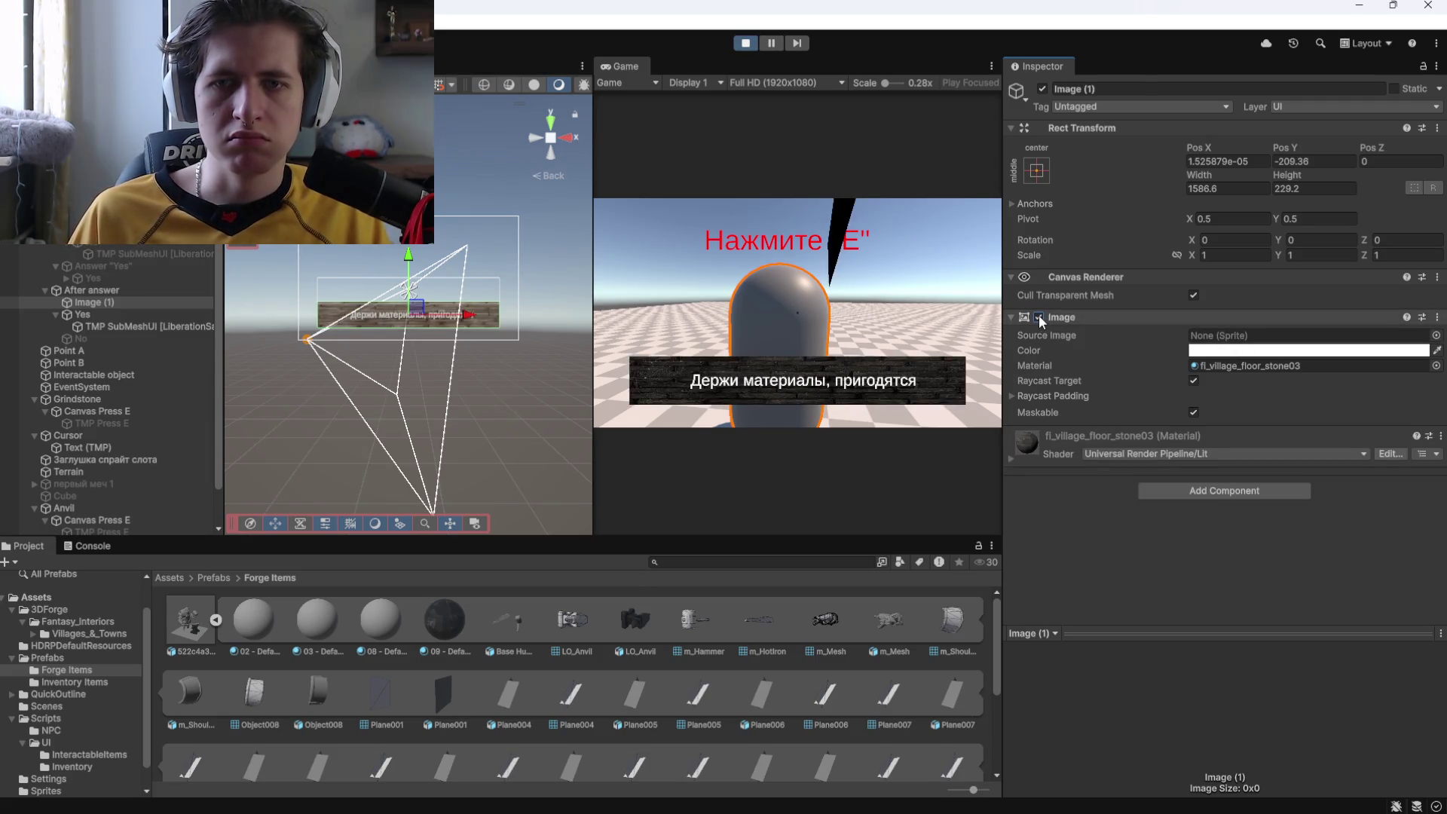
pyautogui.click(1038, 315)
pyautogui.click(1038, 315)
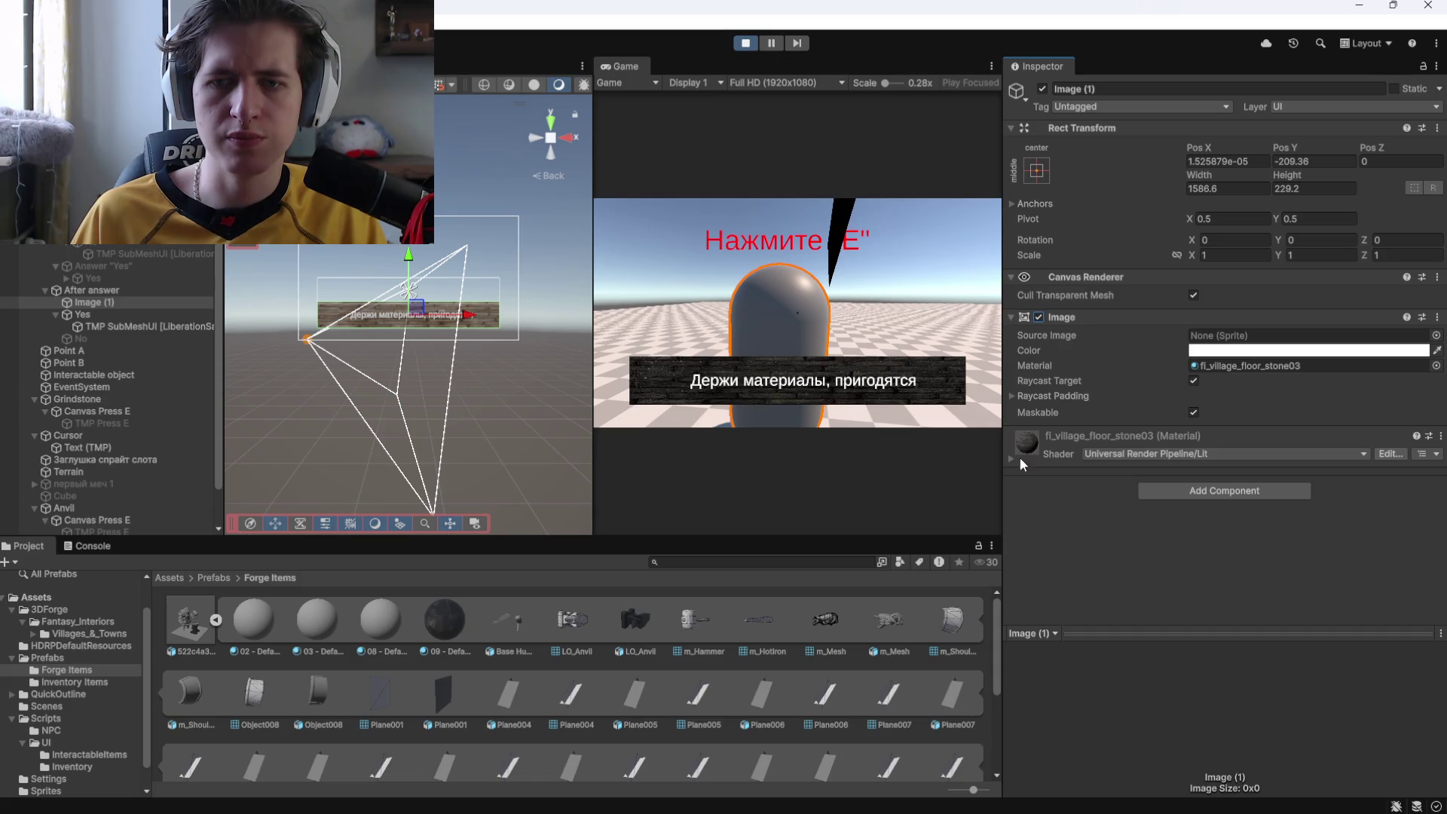
# Set the stone material's shader to Custom > Outline Mask, expand it, then undo back to Lit.
pyautogui.click(1350, 455)
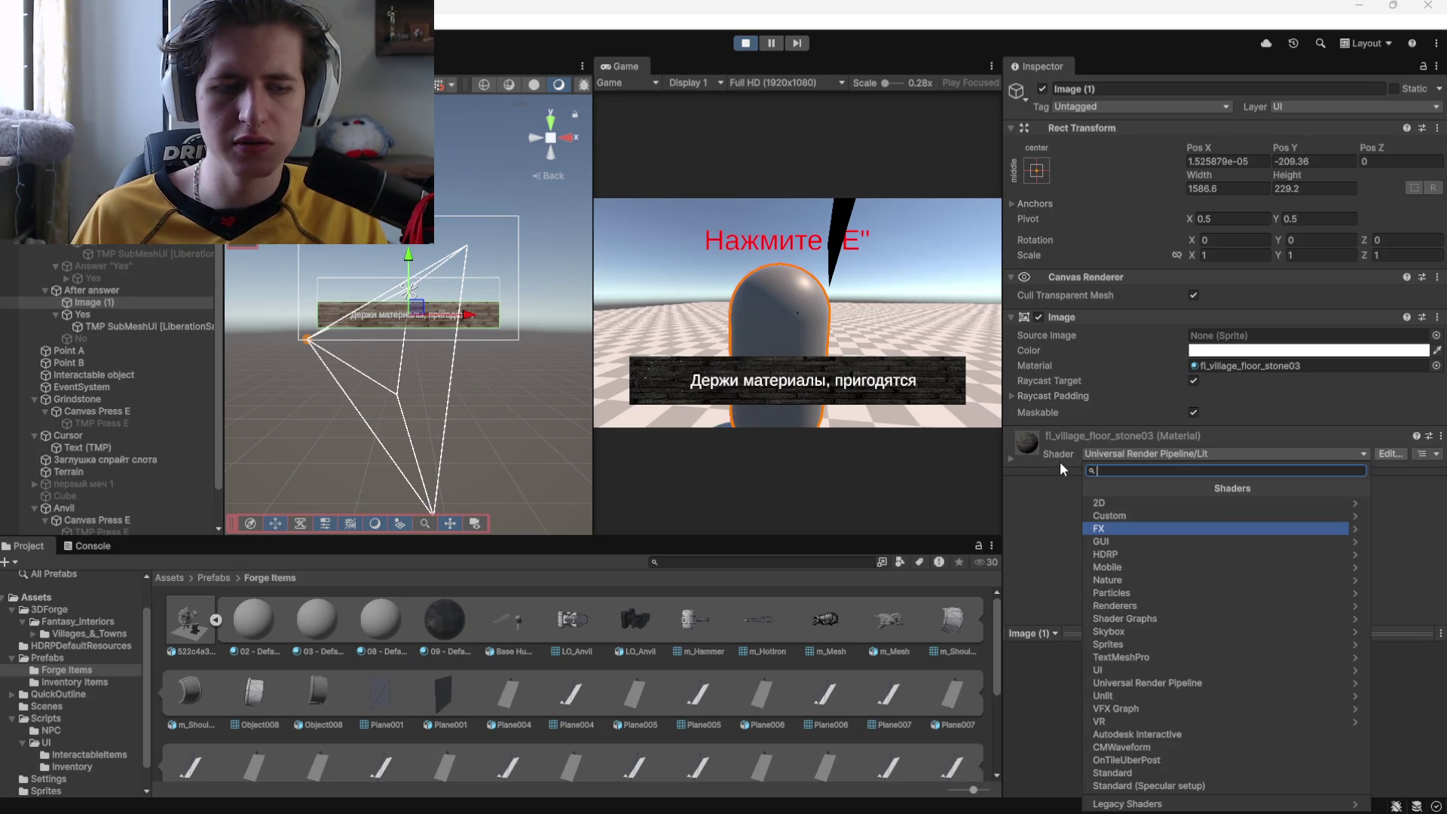
pyautogui.click(1109, 518)
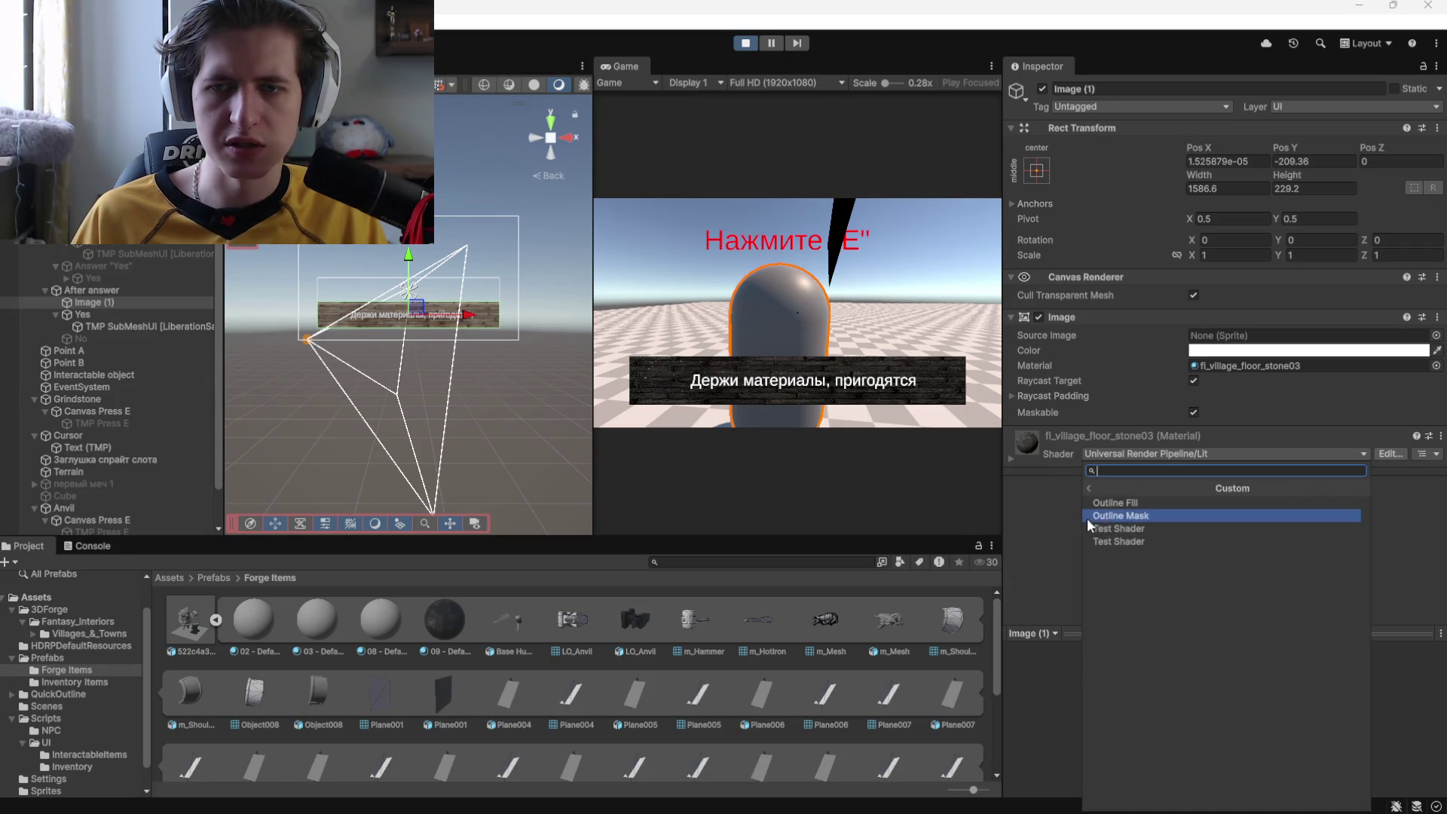
pyautogui.click(1126, 517)
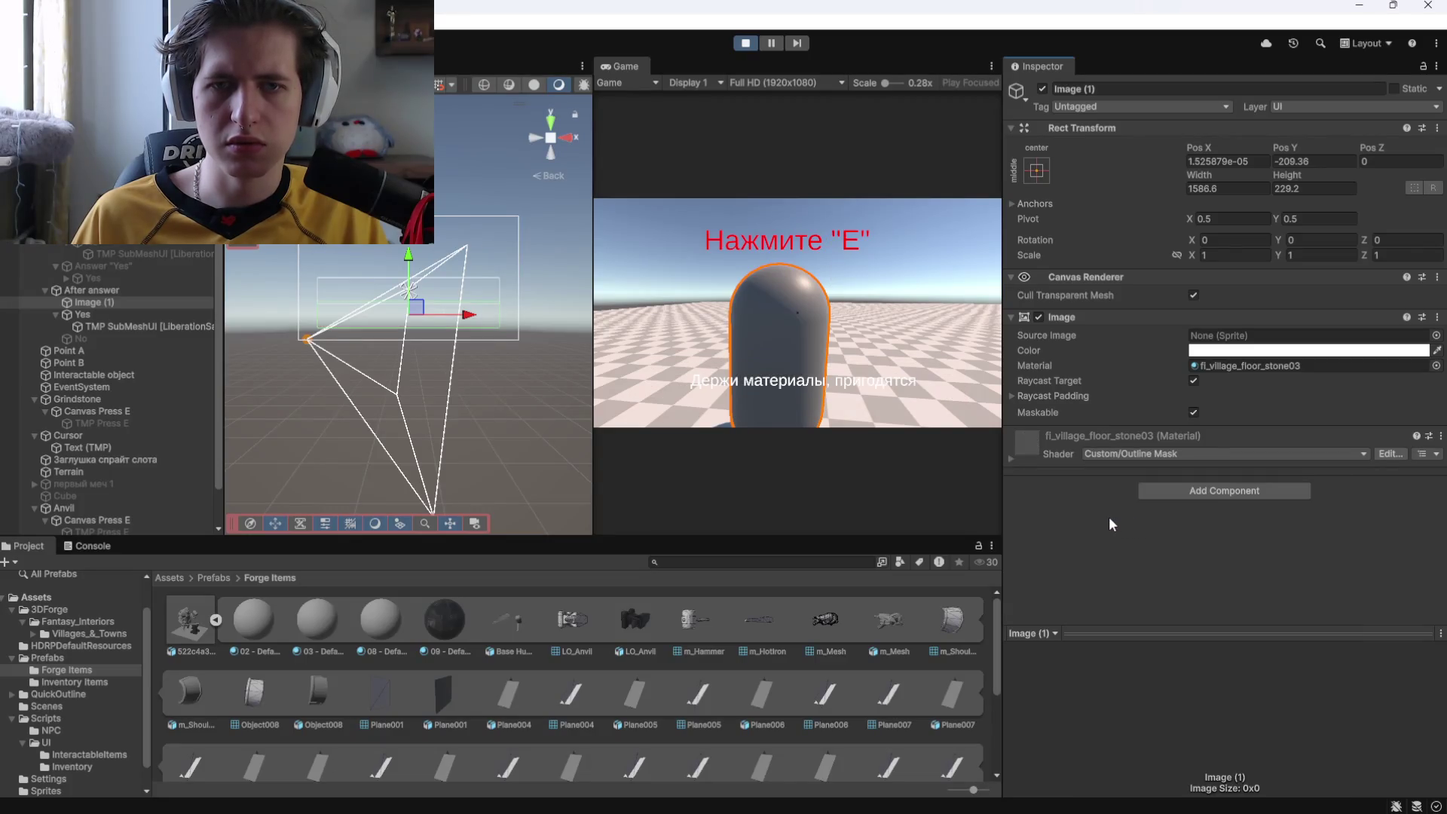
pyautogui.click(1010, 459)
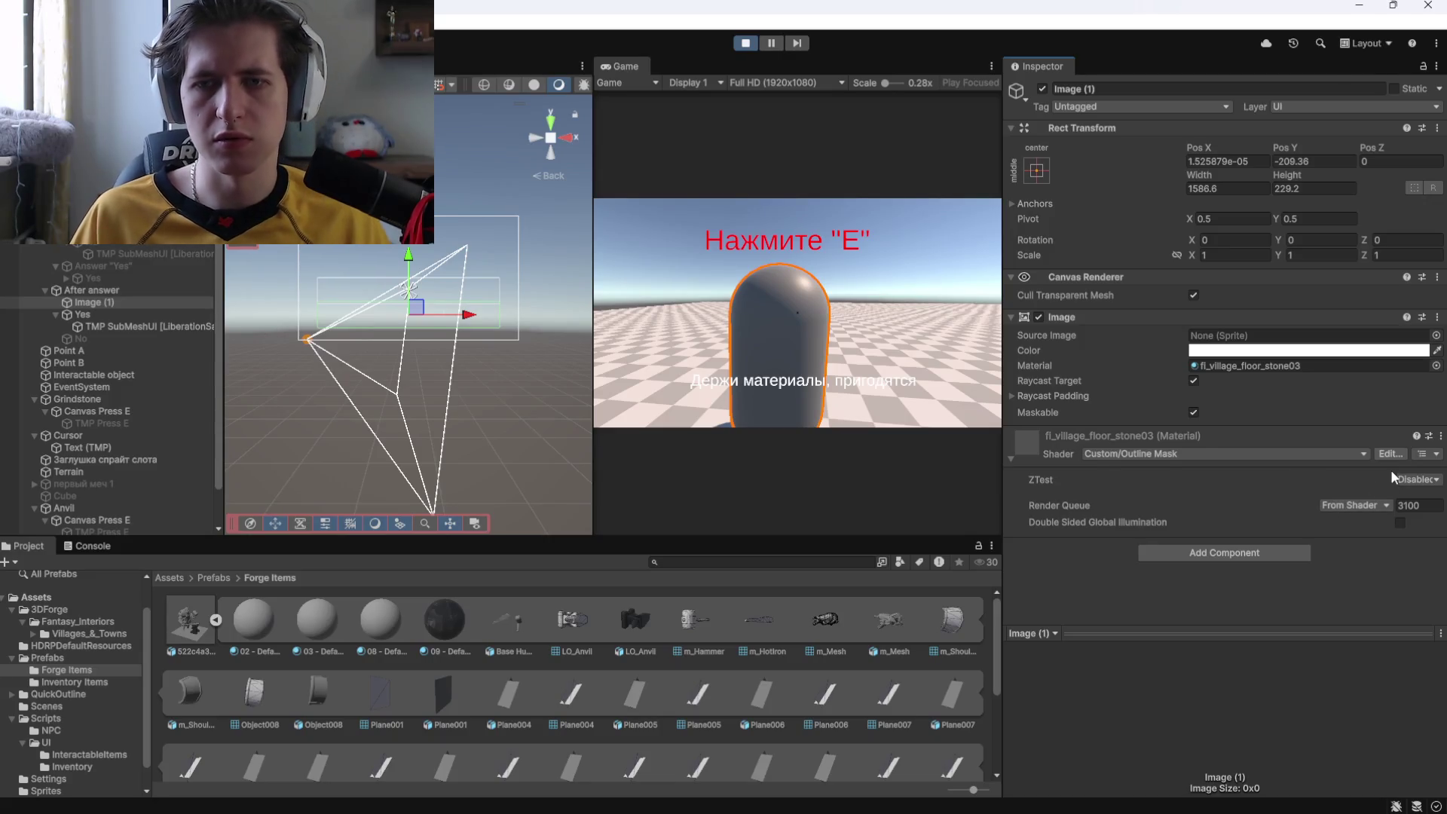
pyautogui.hotkey('ctrl', 'z')
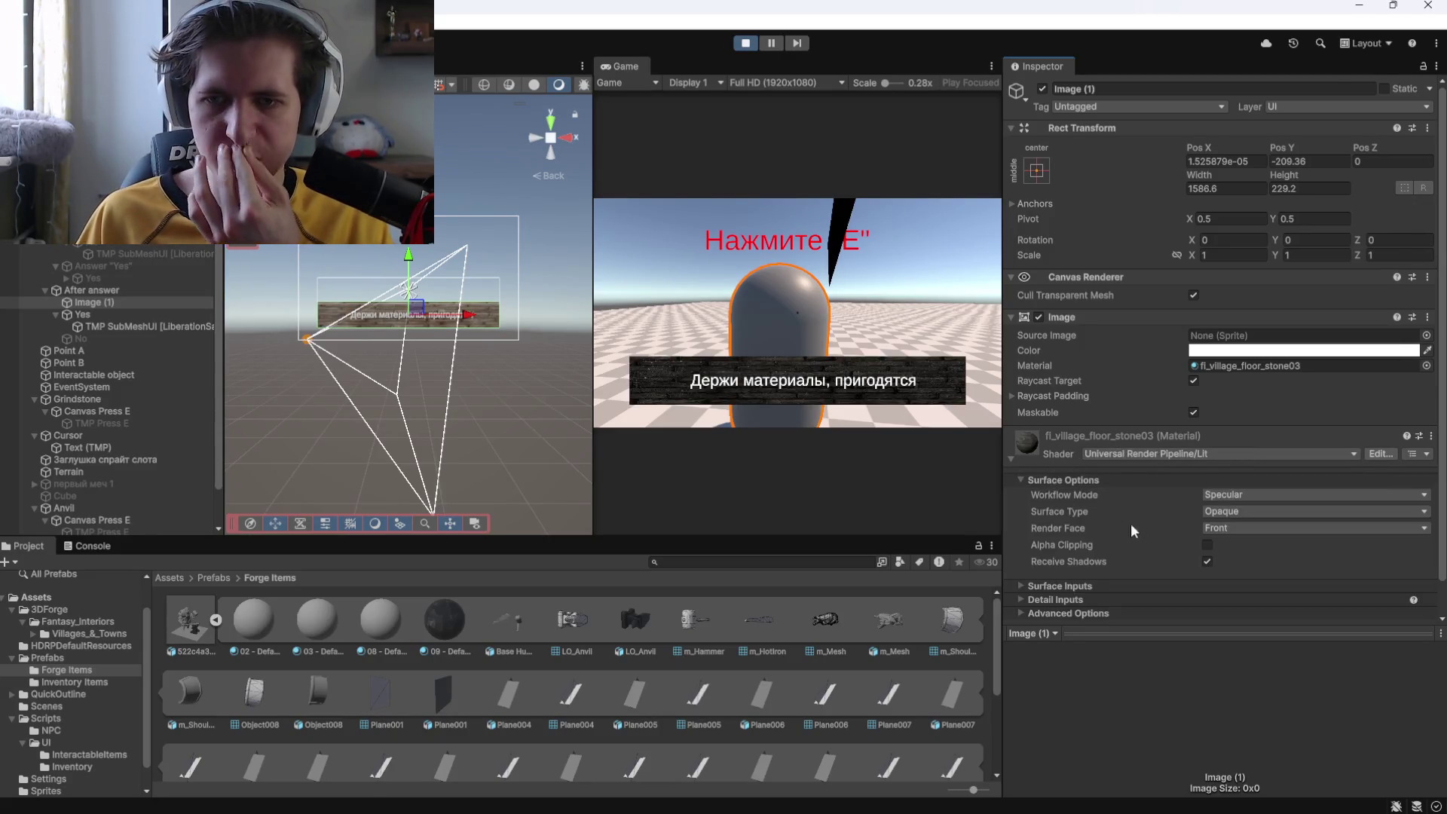
# Enable Alpha Clipping on the stone material with a 0.5 threshold.
pyautogui.click(1206, 544)
pyautogui.click(1206, 544)
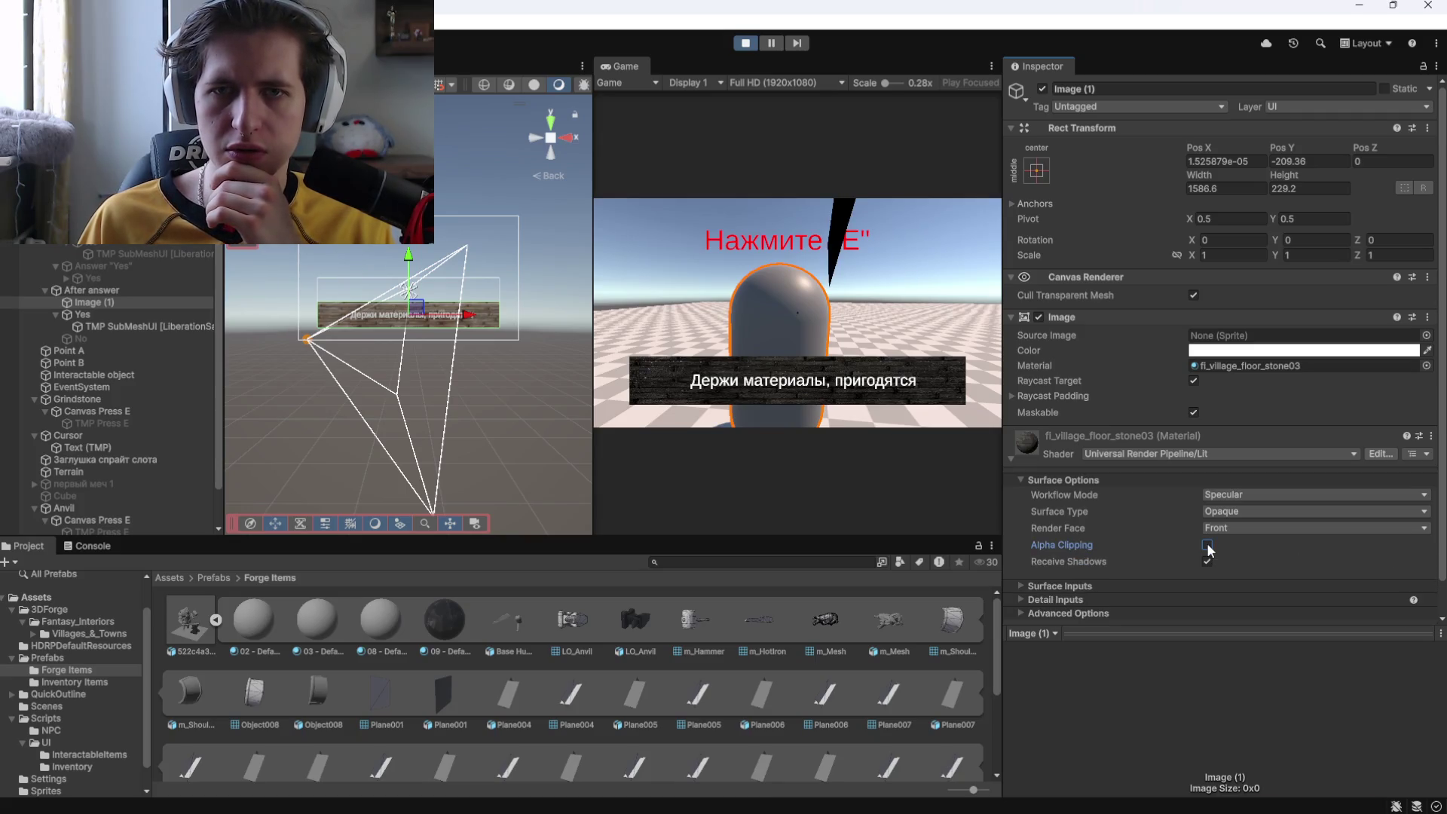
pyautogui.click(1206, 544)
pyautogui.moveTo(1253, 565); pyautogui.dragTo(1300, 499)
# Try the Metallic workflow mode and settle back on Specular.
pyautogui.click(1245, 495)
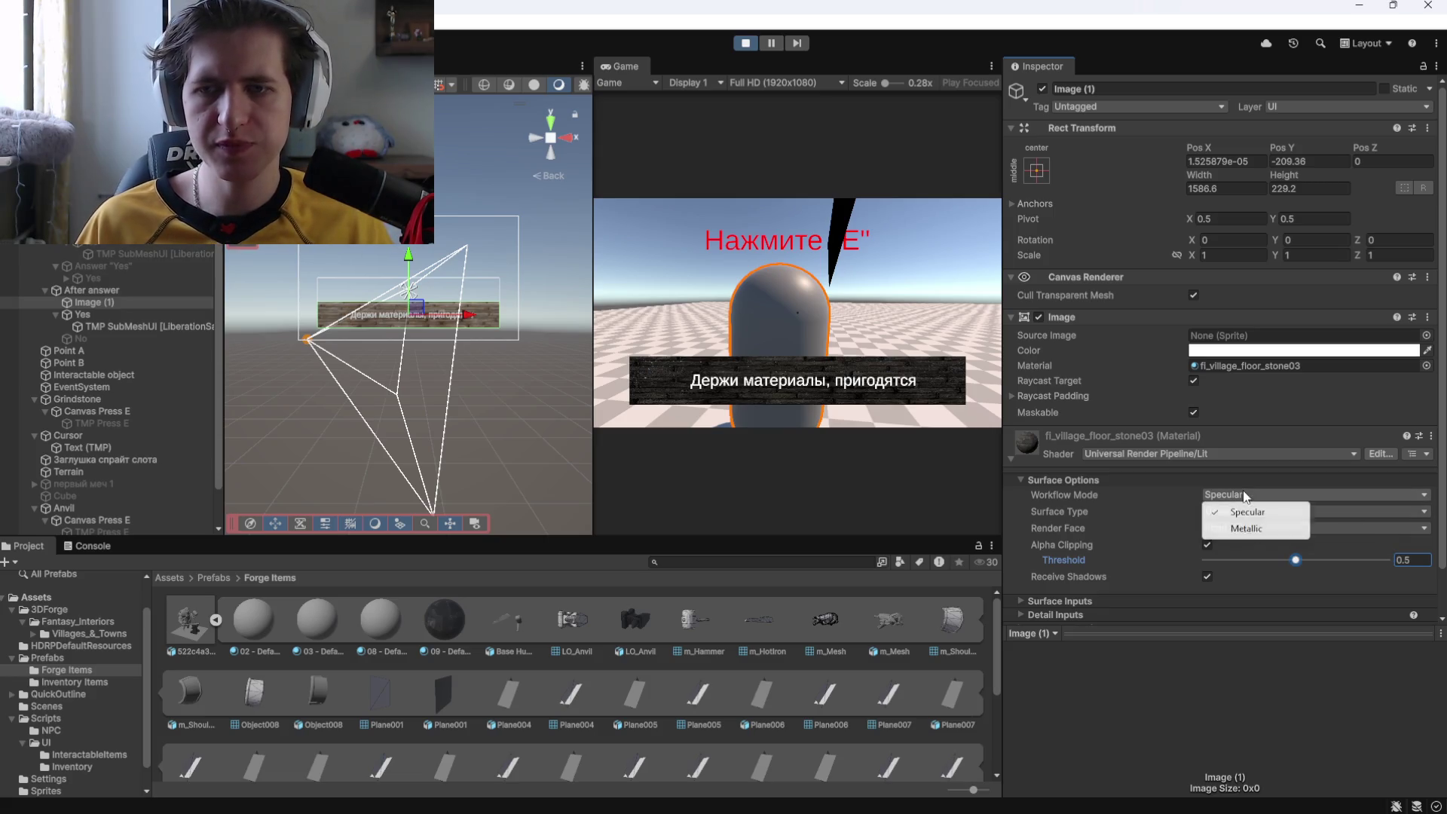
pyautogui.click(1242, 511)
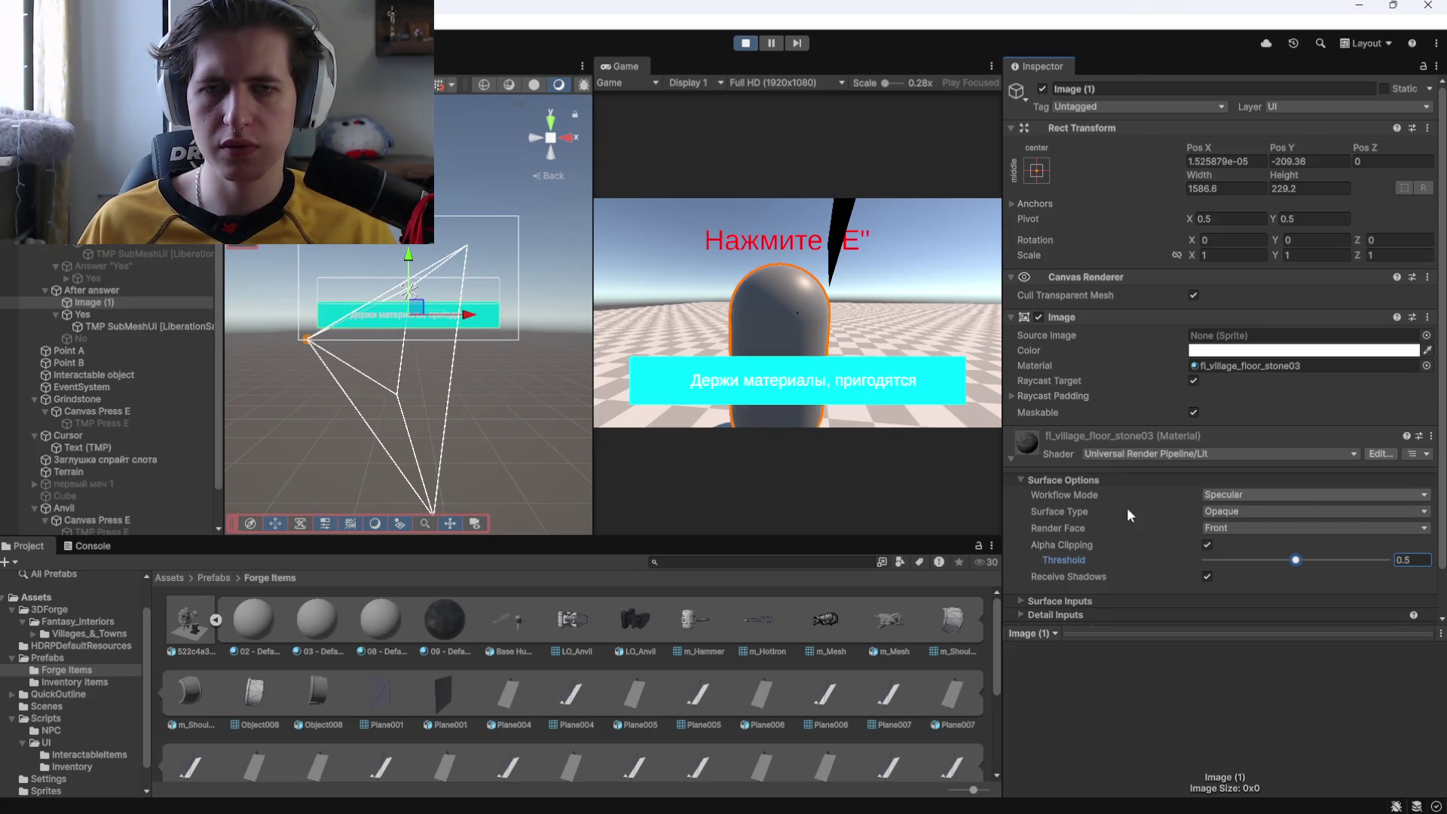
pyautogui.click(1221, 494)
pyautogui.click(1245, 528)
pyautogui.click(1221, 494)
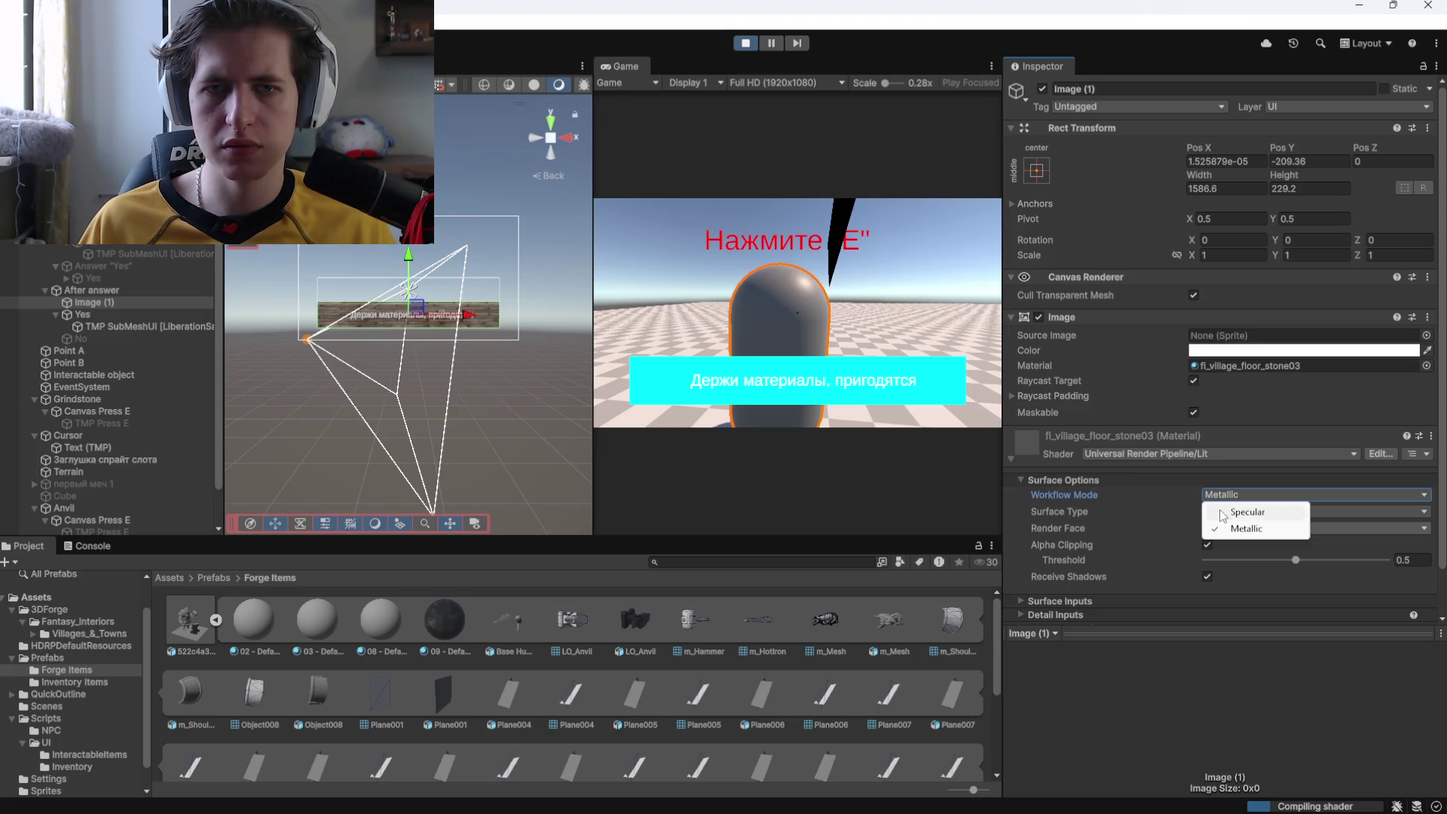
pyautogui.click(1247, 511)
# Keep Surface Type on Opaque and expand the Detail Inputs section.
pyautogui.click(1240, 511)
pyautogui.click(1251, 544)
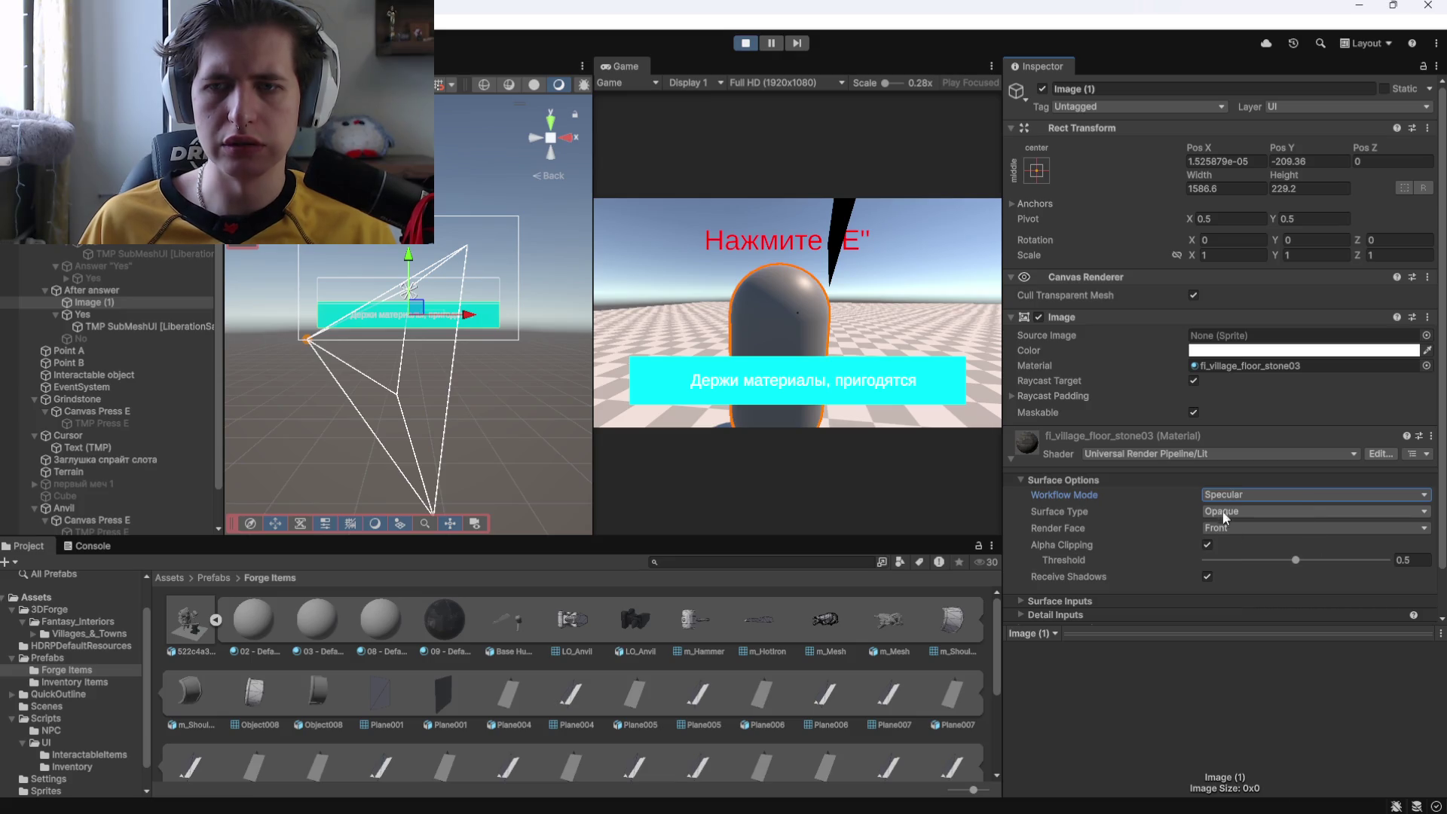
pyautogui.click(1217, 514)
pyautogui.click(1220, 547)
pyautogui.scroll(-3, 1043, 548)
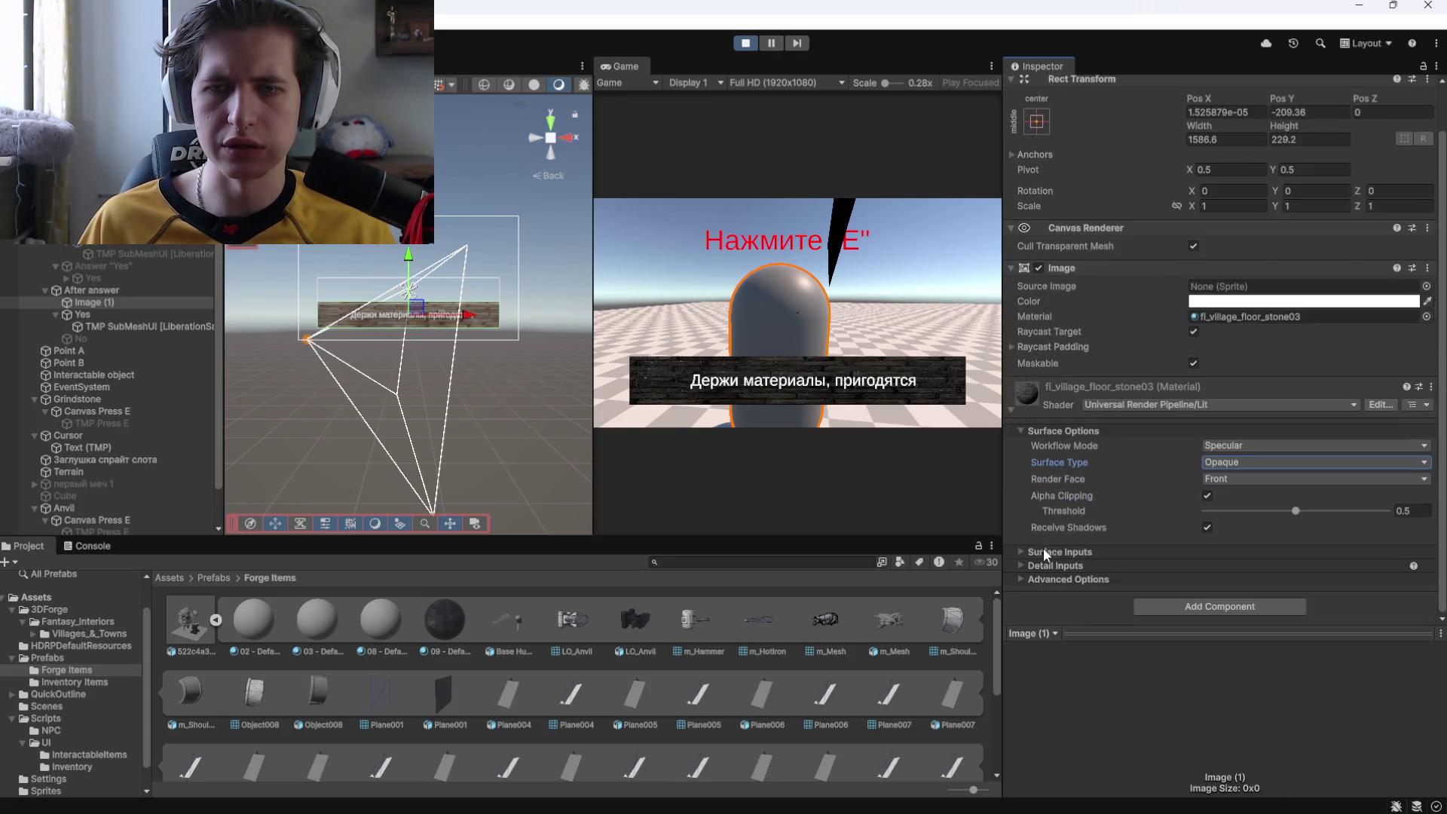
pyautogui.click(1033, 567)
pyautogui.scroll(-3, 1040, 579)
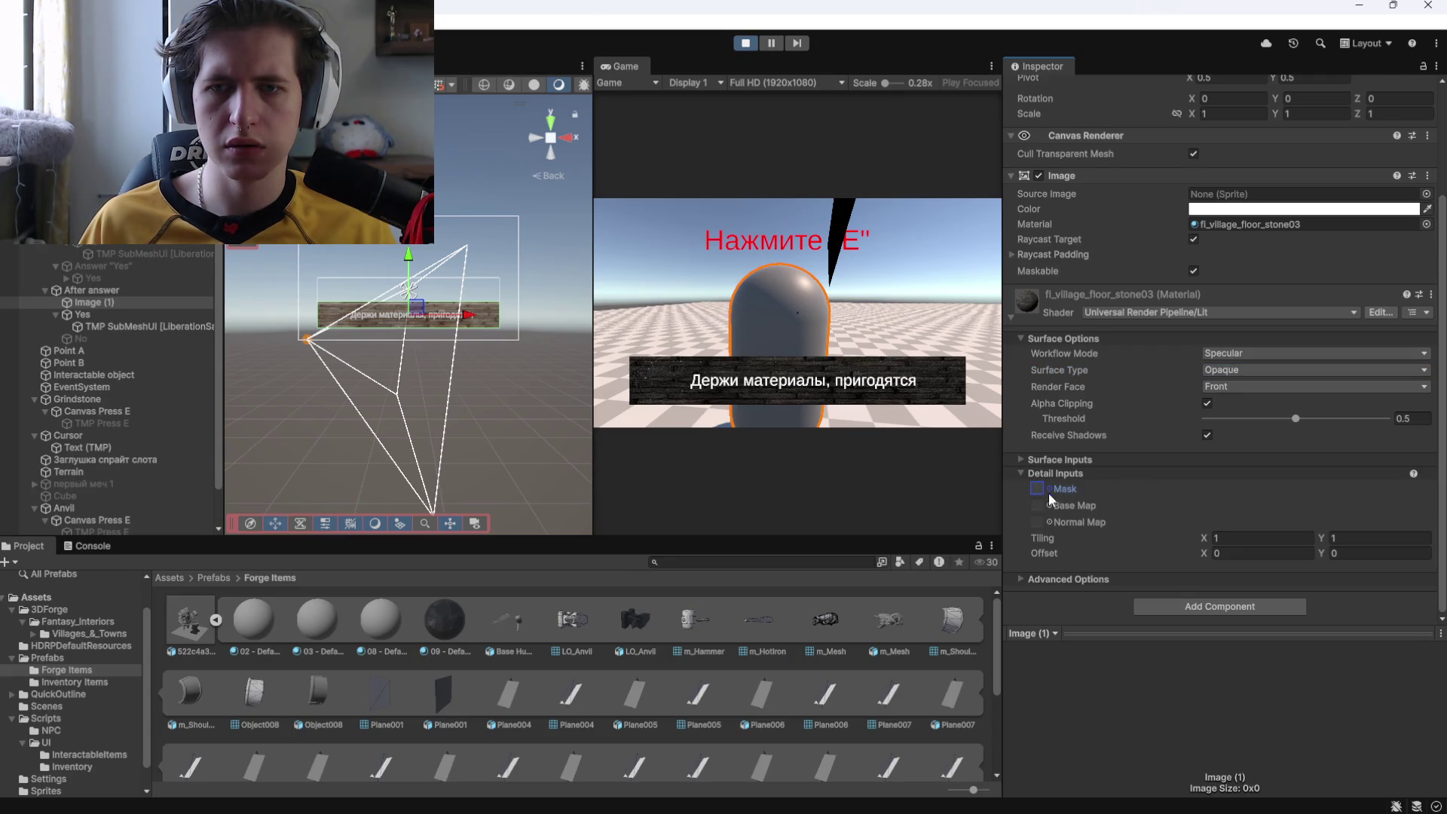
# Assign InputFieldBackground as the stone material's detail mask texture.
pyautogui.click(1050, 490)
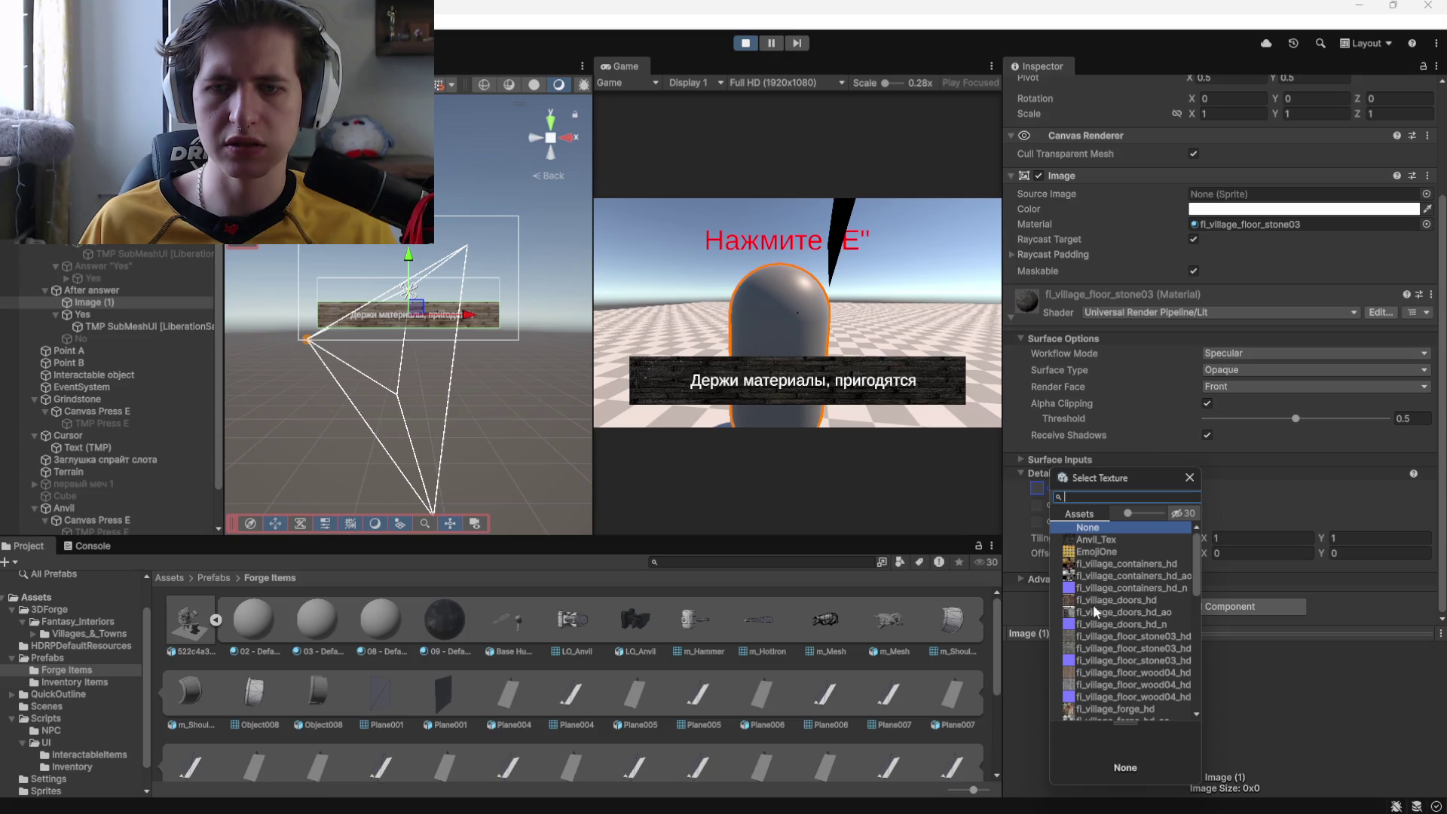
pyautogui.scroll(-10, 1093, 607)
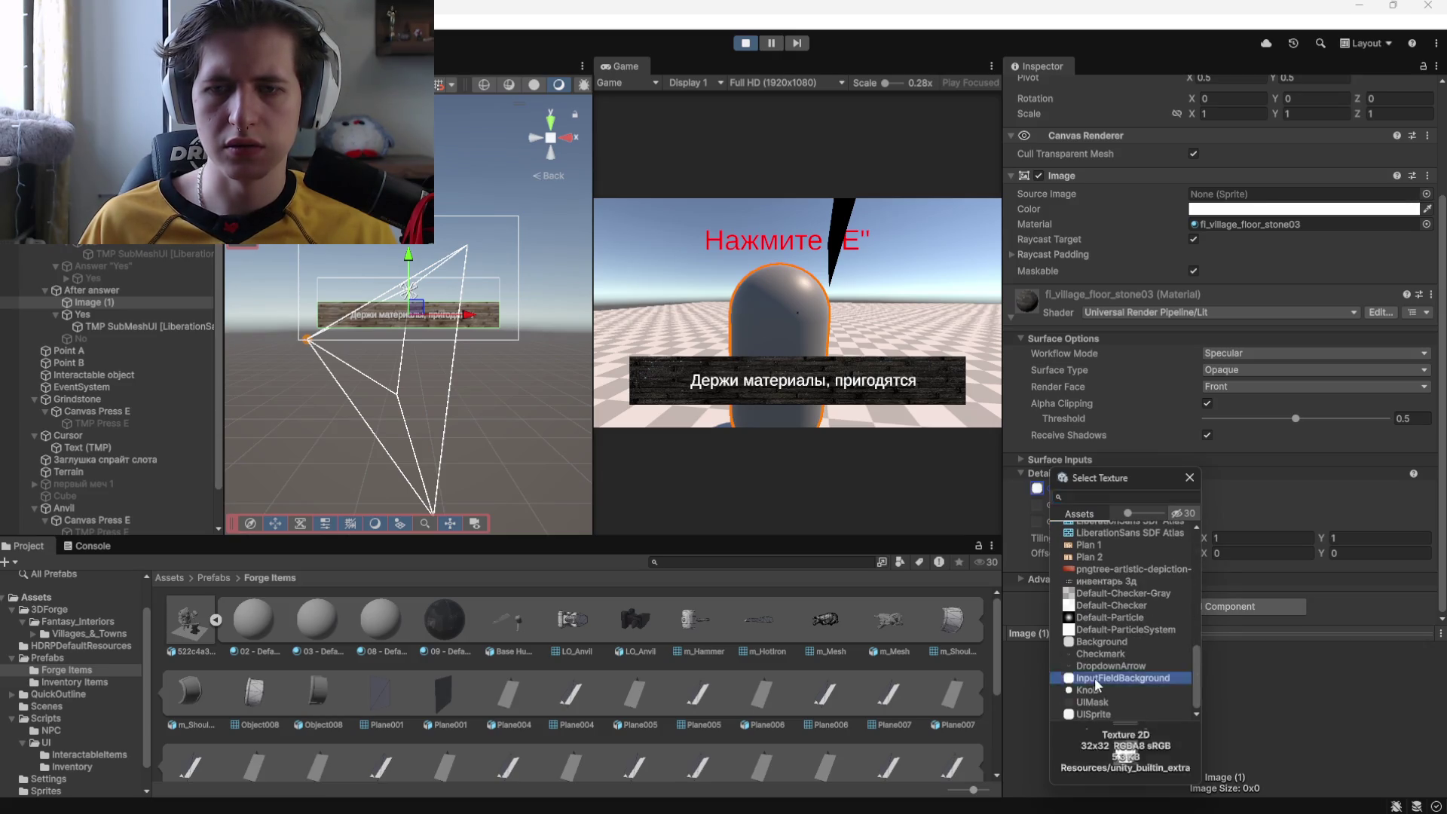
pyautogui.doubleClick(1094, 678)
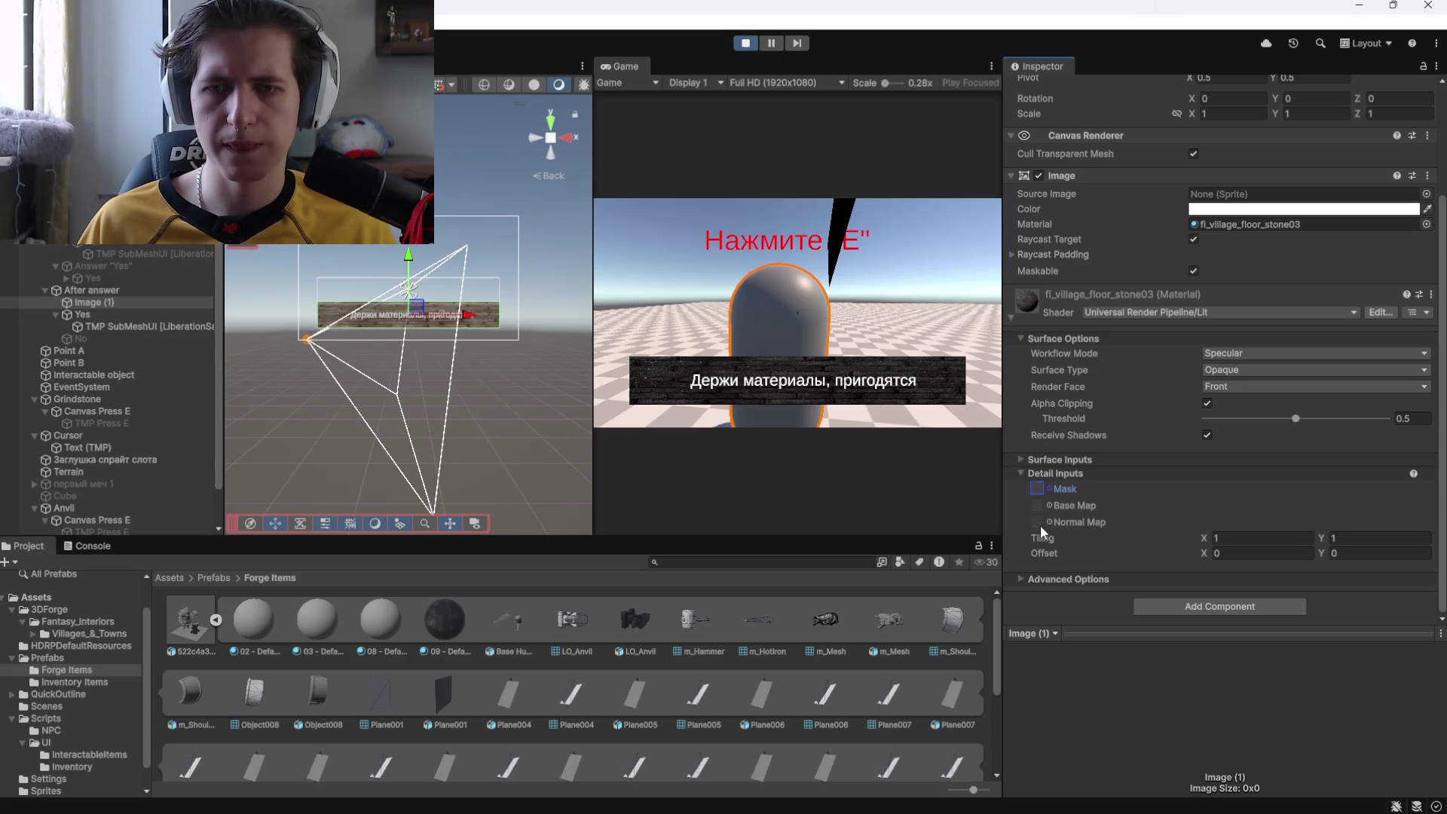
# Set fi_village_floor_stone03_hd as the detail base map with strength 1.
pyautogui.click(1043, 506)
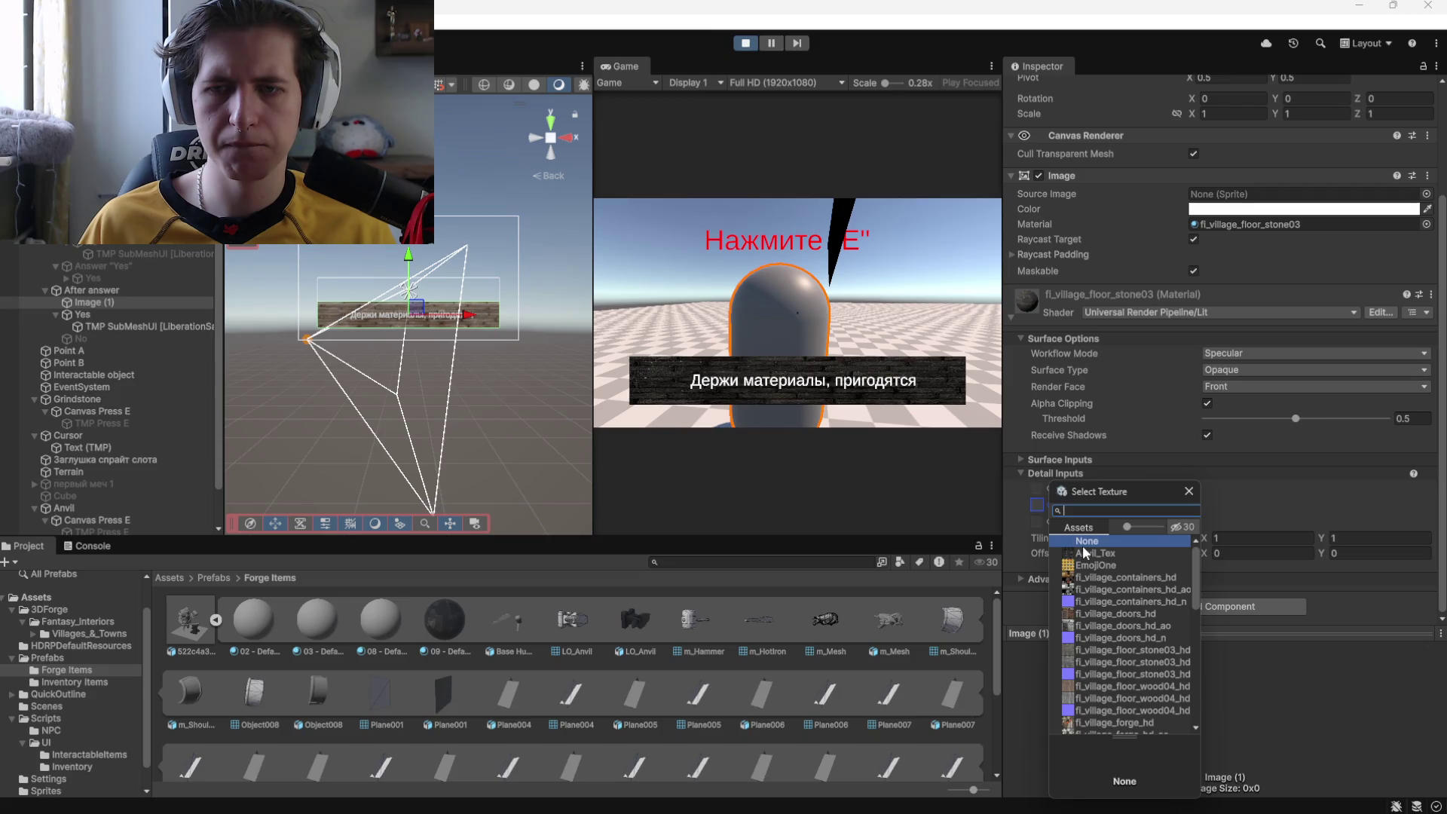
pyautogui.click(1136, 663)
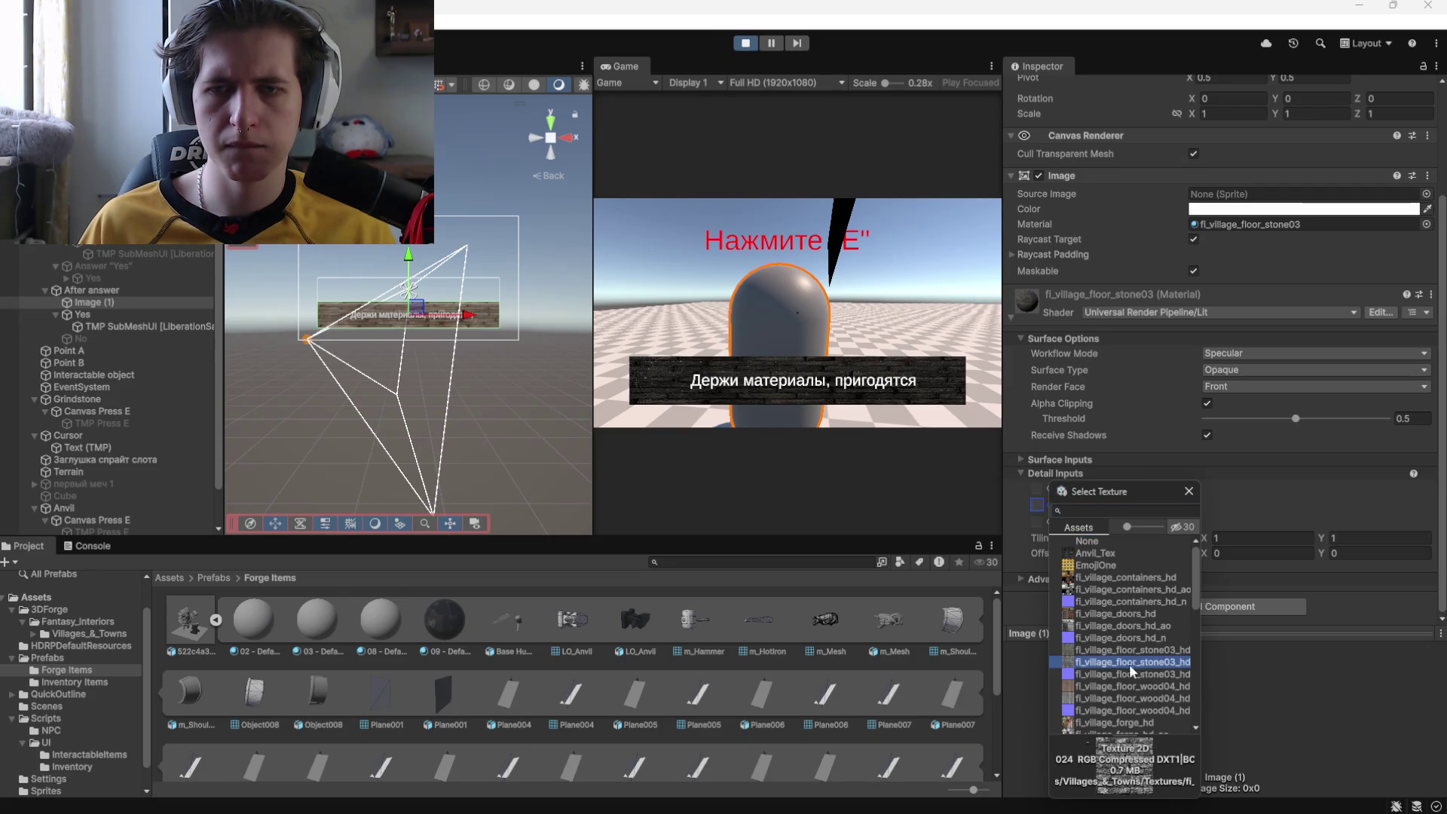
pyautogui.doubleClick(1095, 661)
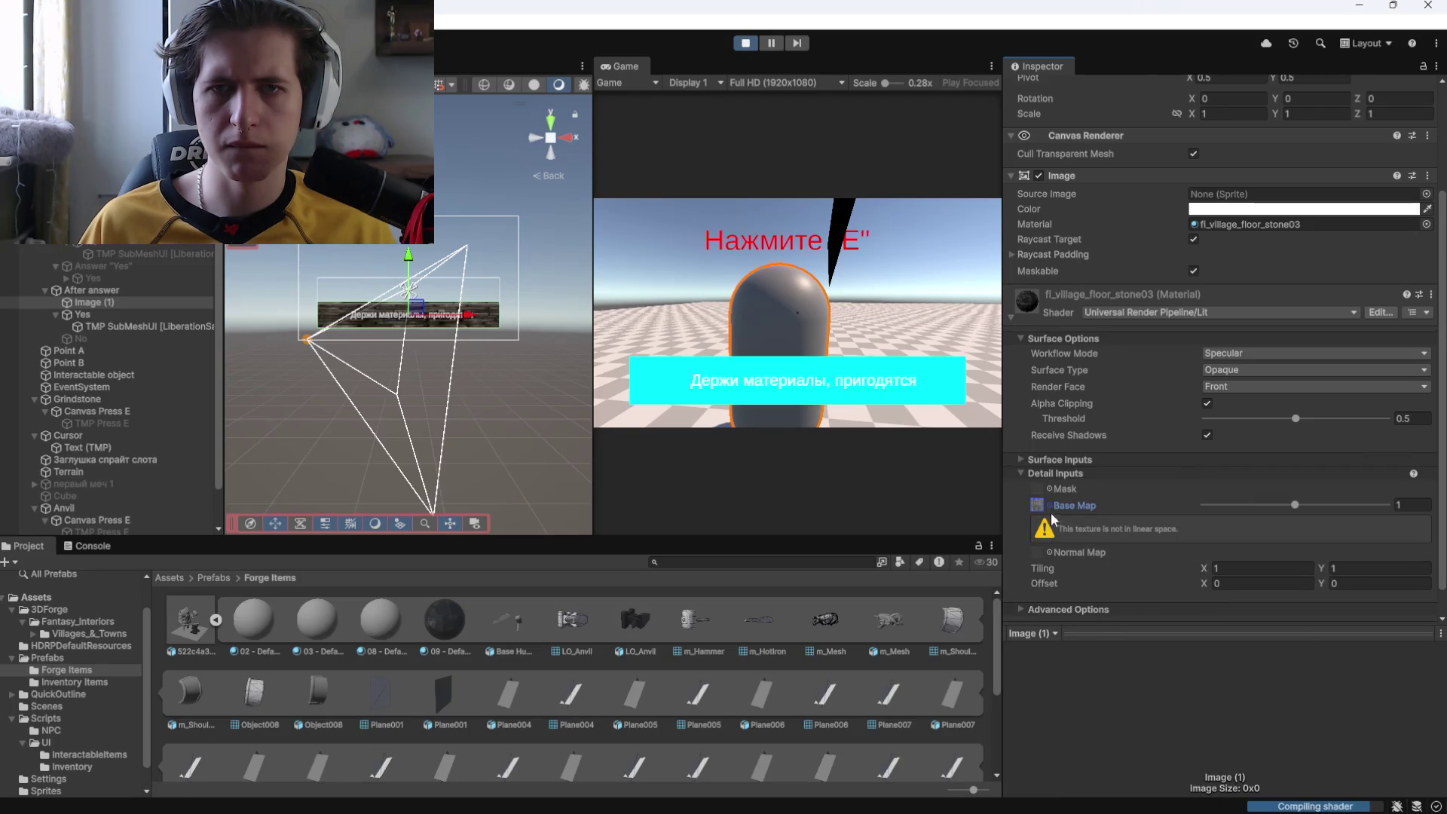
pyautogui.moveTo(1296, 504)
pyautogui.mouseDown()
pyautogui.moveTo(1150, 512)
pyautogui.moveTo(1395, 509)
pyautogui.mouseUp()
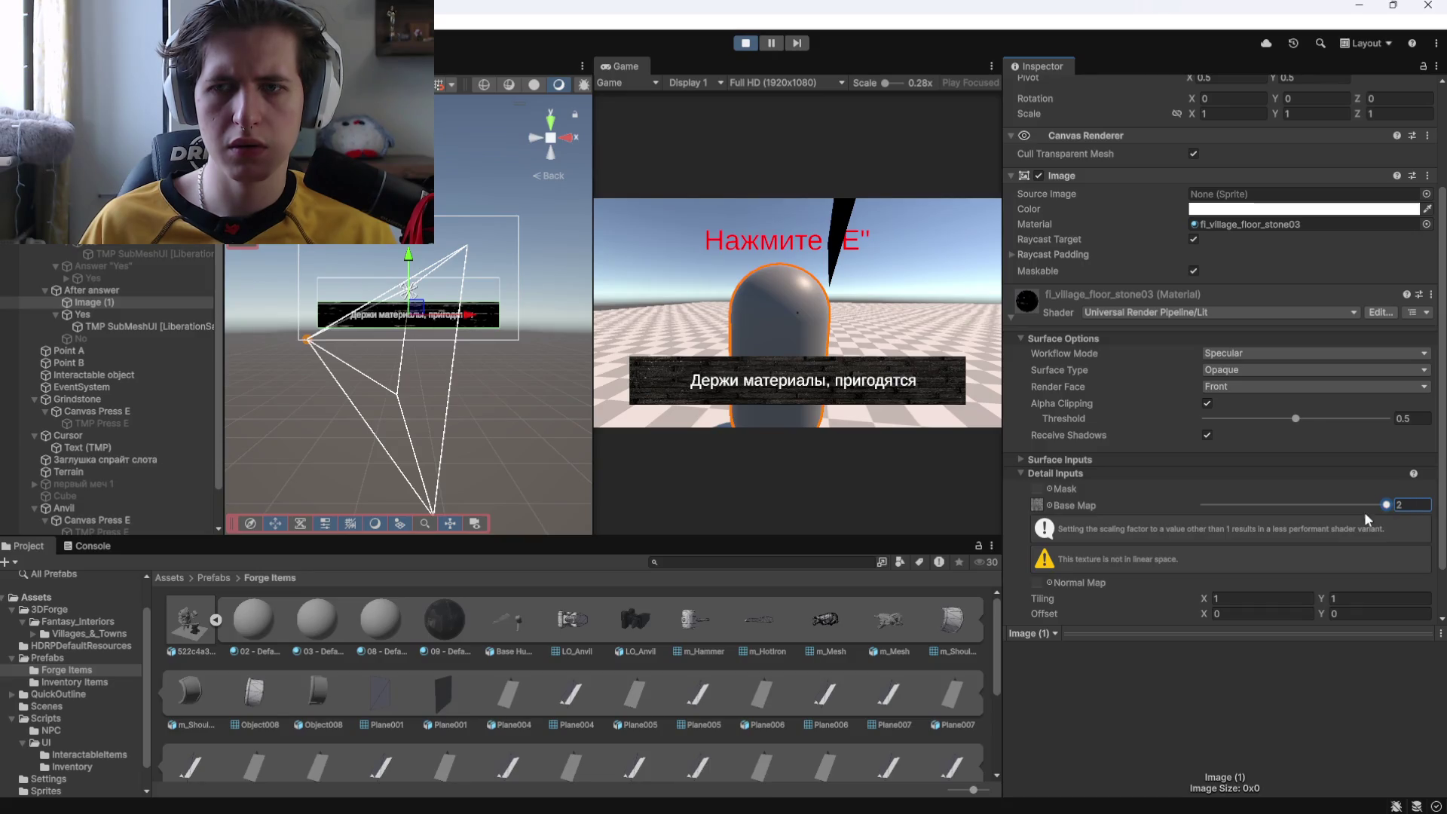
pyautogui.moveTo(1363, 512)
pyautogui.mouseDown()
pyautogui.moveTo(1327, 506)
pyautogui.moveTo(1399, 524)
pyautogui.moveTo(1088, 523)
pyautogui.moveTo(1337, 526)
pyautogui.moveTo(1291, 534)
pyautogui.mouseUp()
pyautogui.write('1')
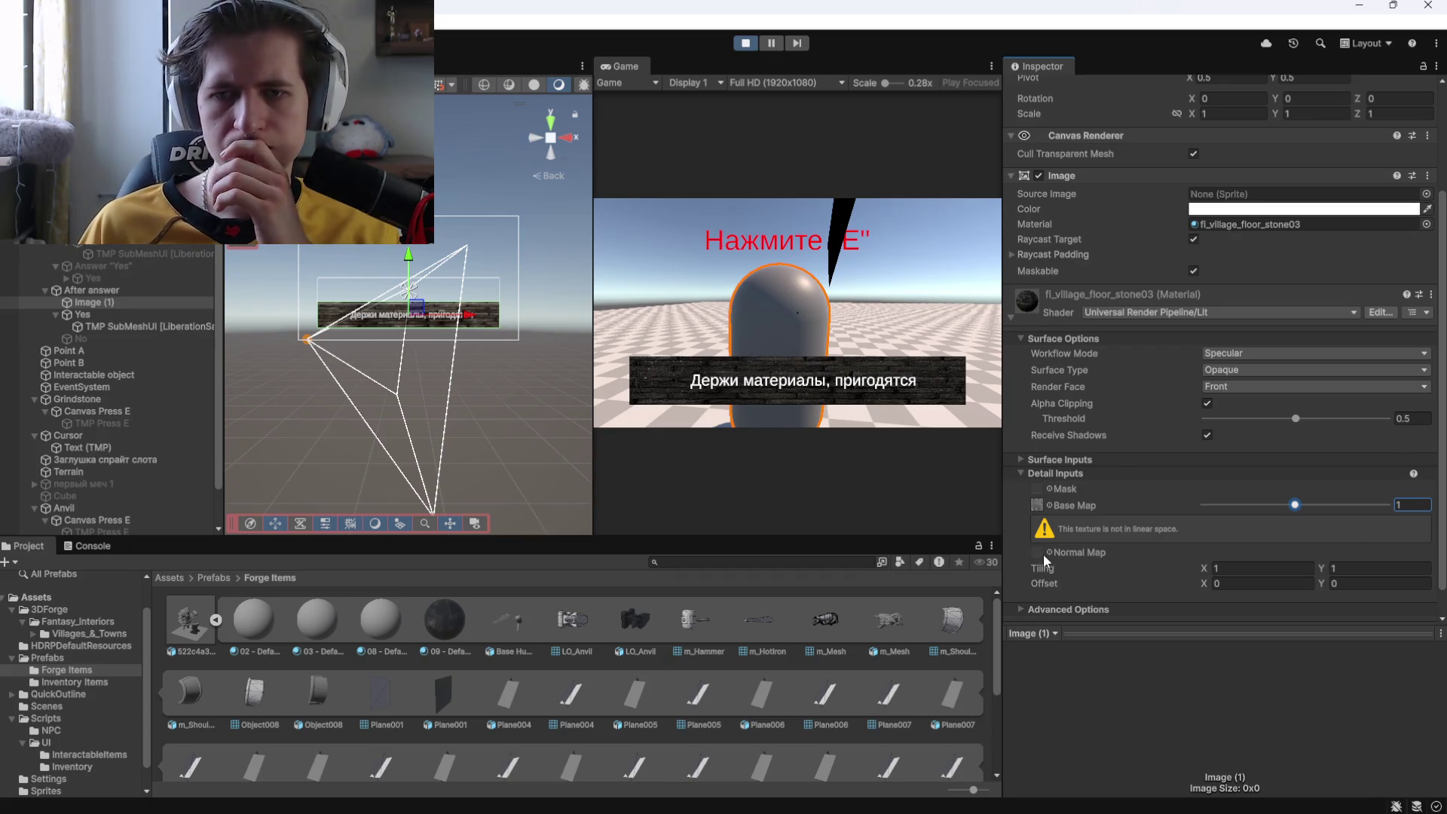
# Try a larger detail tiling X value, then undo it back to 1.
pyautogui.click(1042, 487)
pyautogui.click(1049, 488)
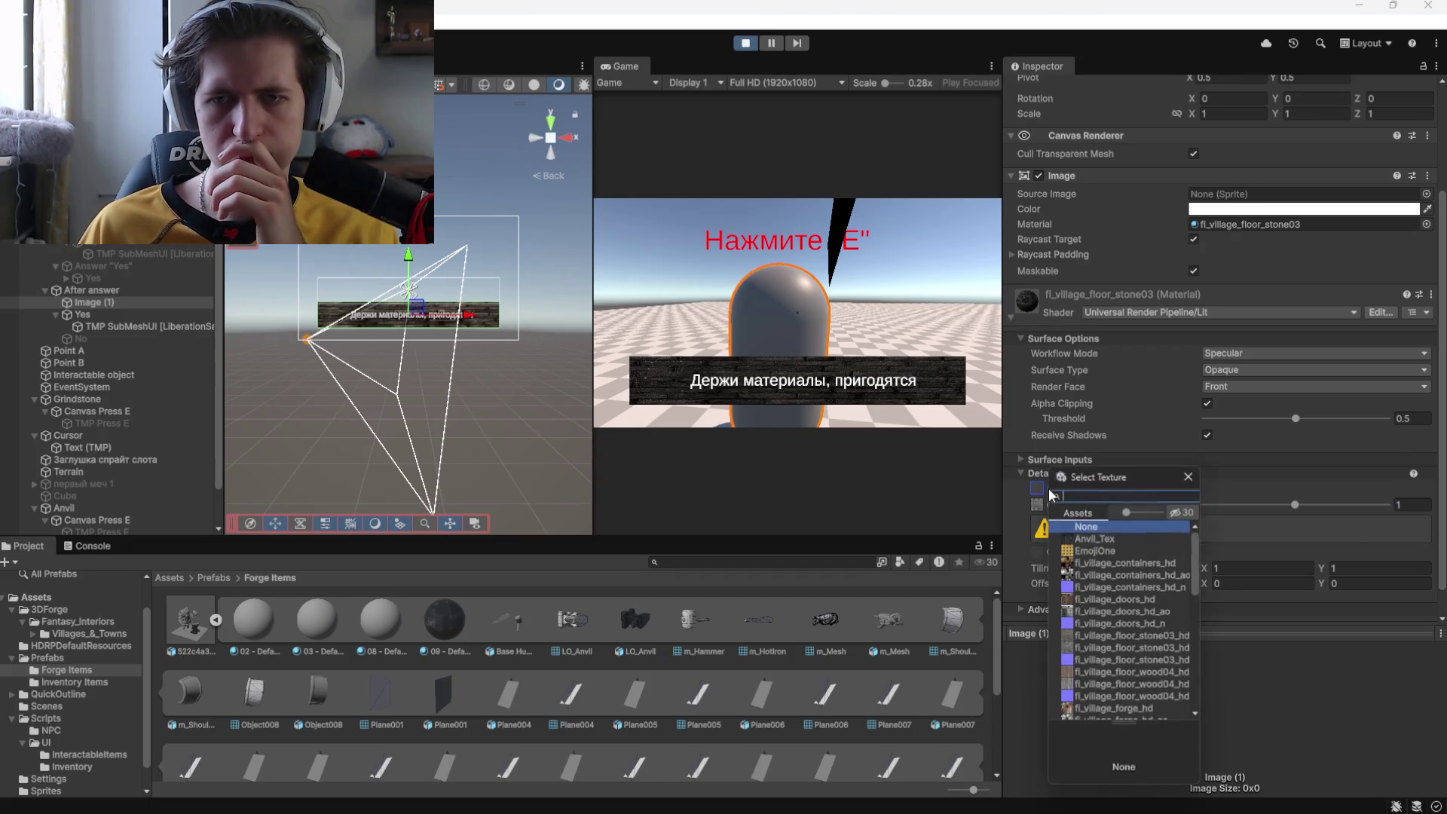
pyautogui.press('Escape')
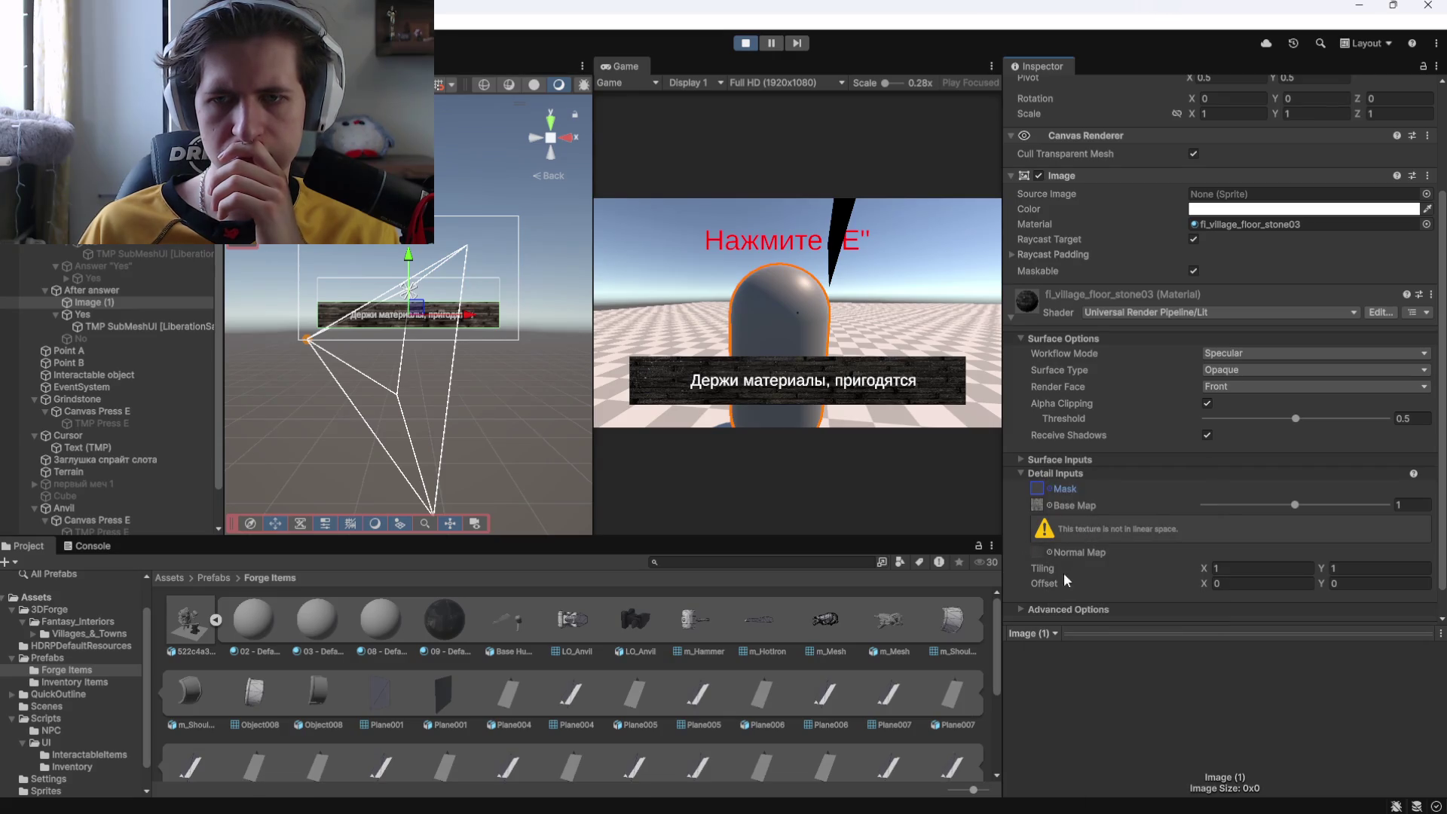
pyautogui.moveTo(1205, 570)
pyautogui.mouseDown()
pyautogui.moveTo(1432, 572)
pyautogui.moveTo(30, 584)
pyautogui.moveTo(889, 574)
pyautogui.moveTo(148, 558)
pyautogui.moveTo(460, 540)
pyautogui.mouseUp()
pyautogui.click(1206, 591)
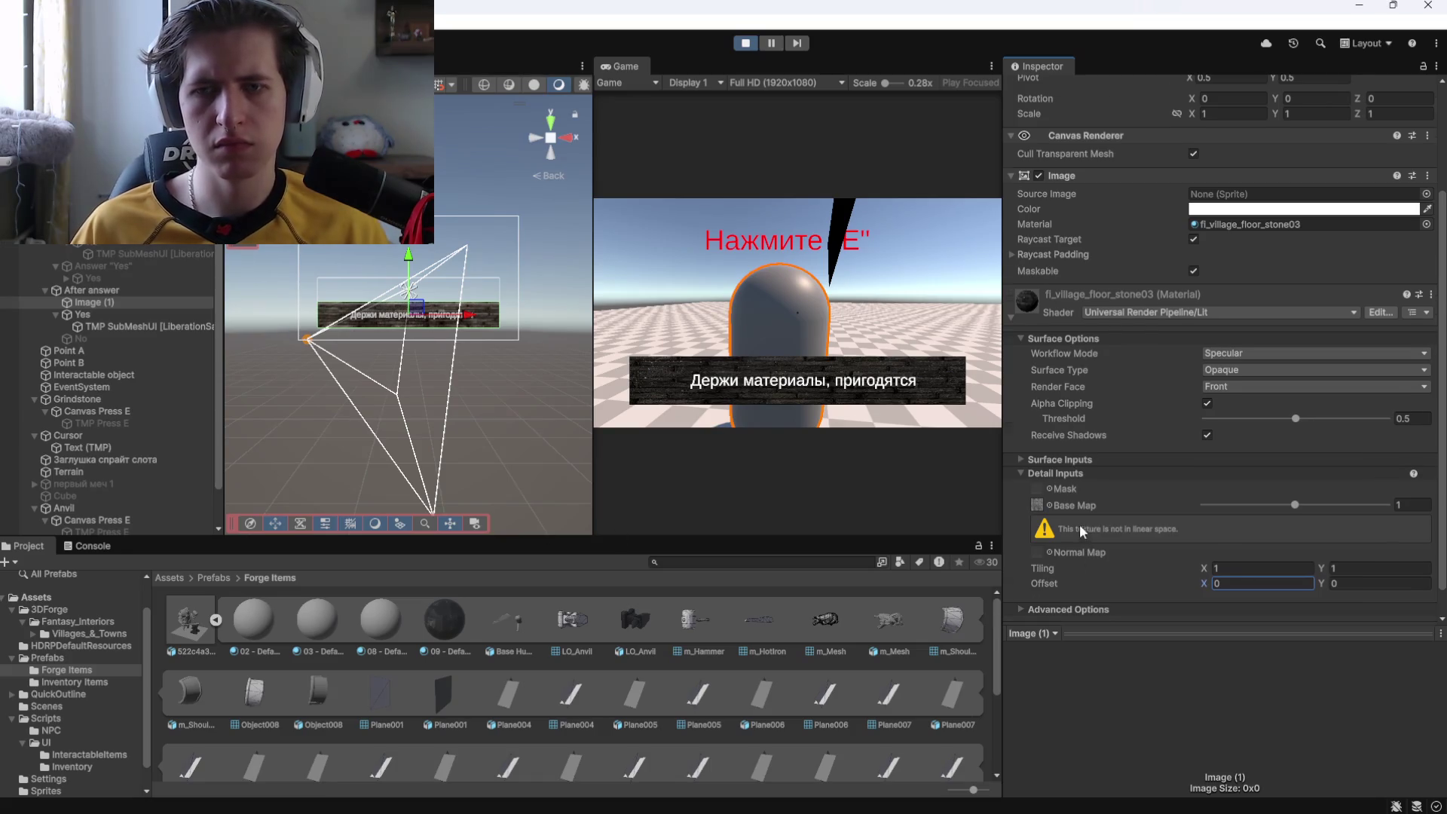
pyautogui.hotkey('ctrl', 'z')
# In Advanced Options, switch GPU Instancing on and off and enable Alembic motion vectors.
pyautogui.click(1029, 576)
pyautogui.scroll(-4, 1065, 555)
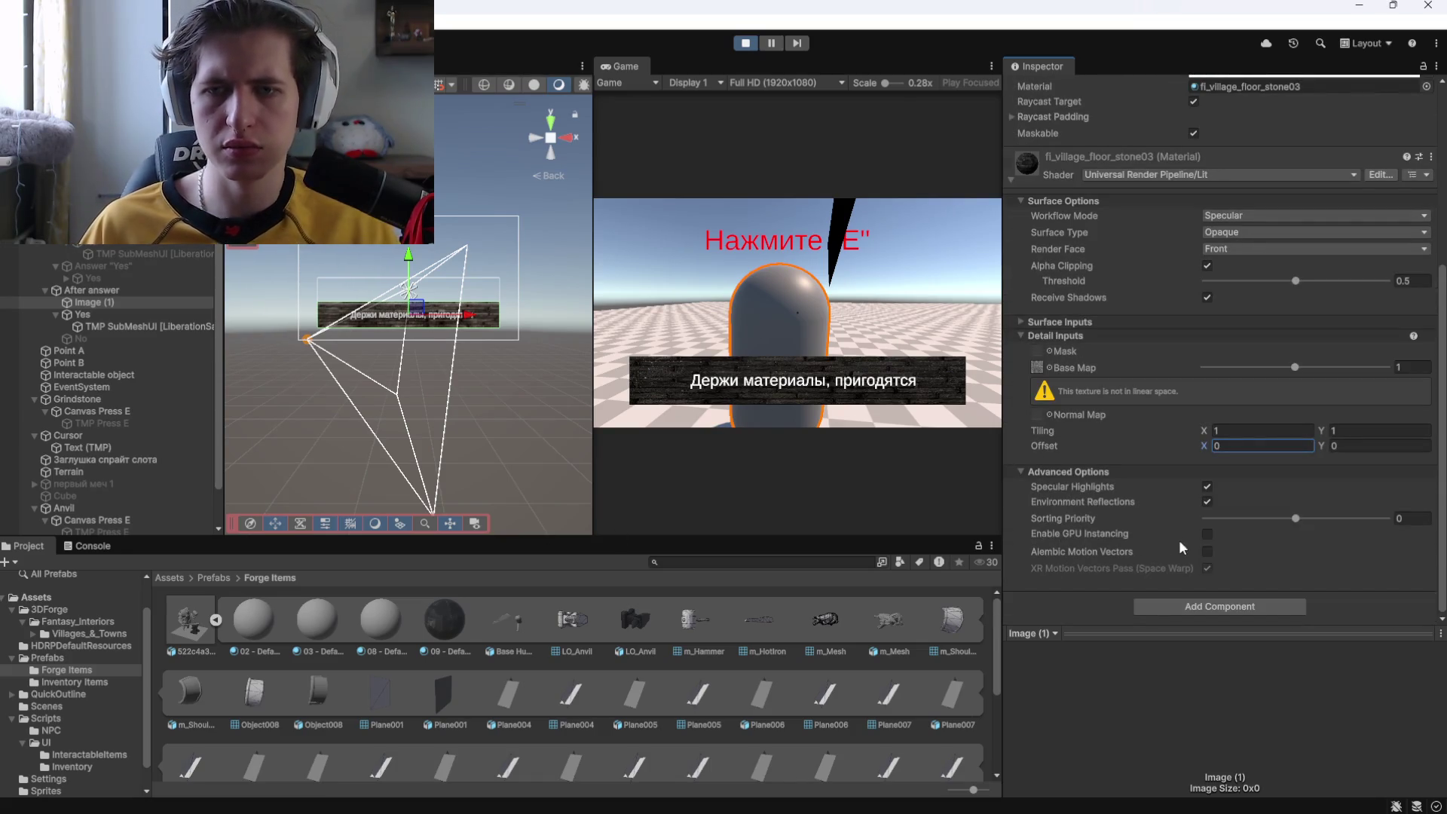
pyautogui.click(1205, 535)
pyautogui.click(1207, 535)
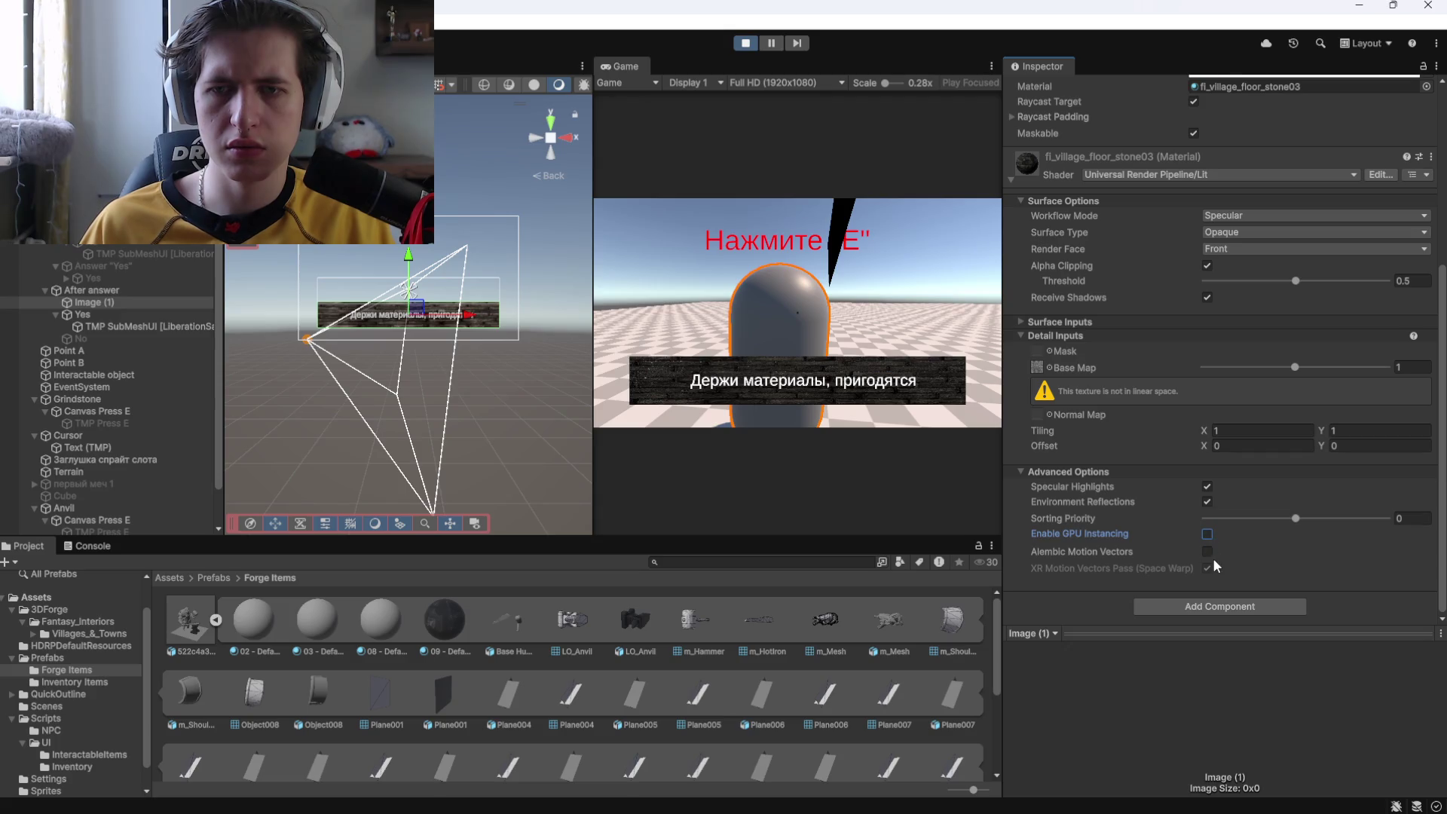
pyautogui.click(1206, 552)
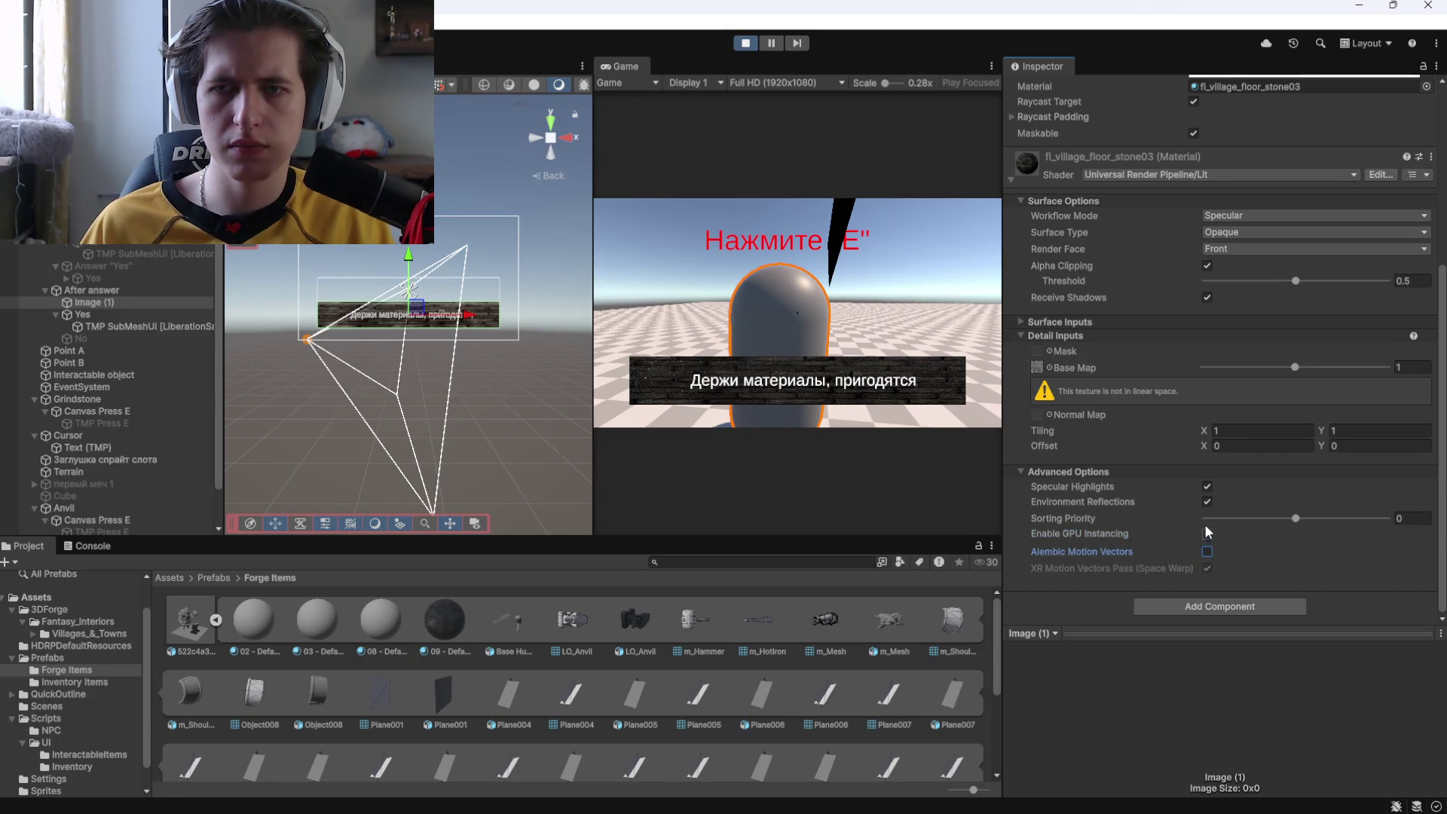
pyautogui.click(1206, 501)
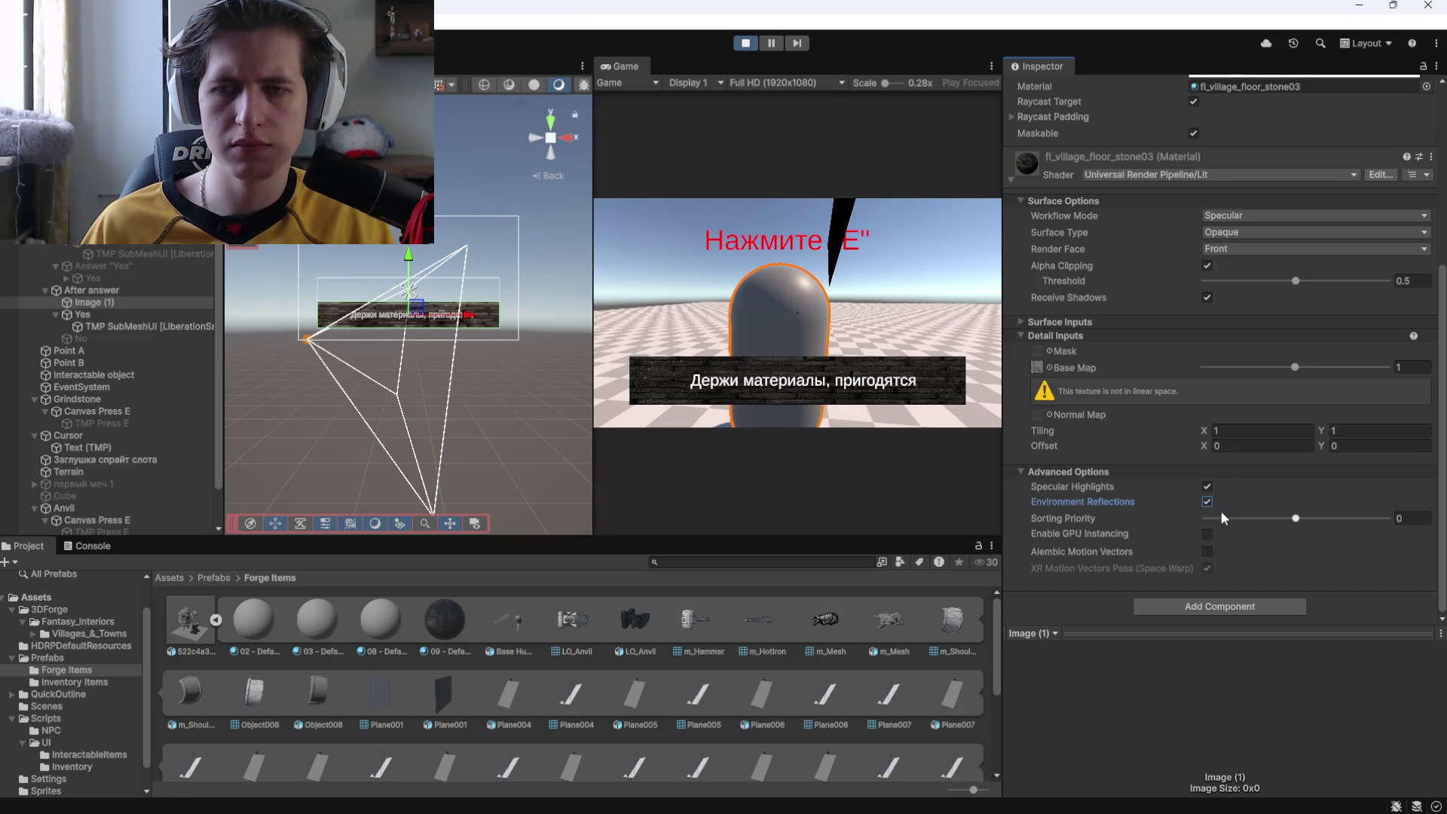
# Turn off environment reflections, keep specular highlights on, and set sorting priority to 0.
pyautogui.click(1207, 502)
pyautogui.click(1206, 488)
pyautogui.click(1208, 488)
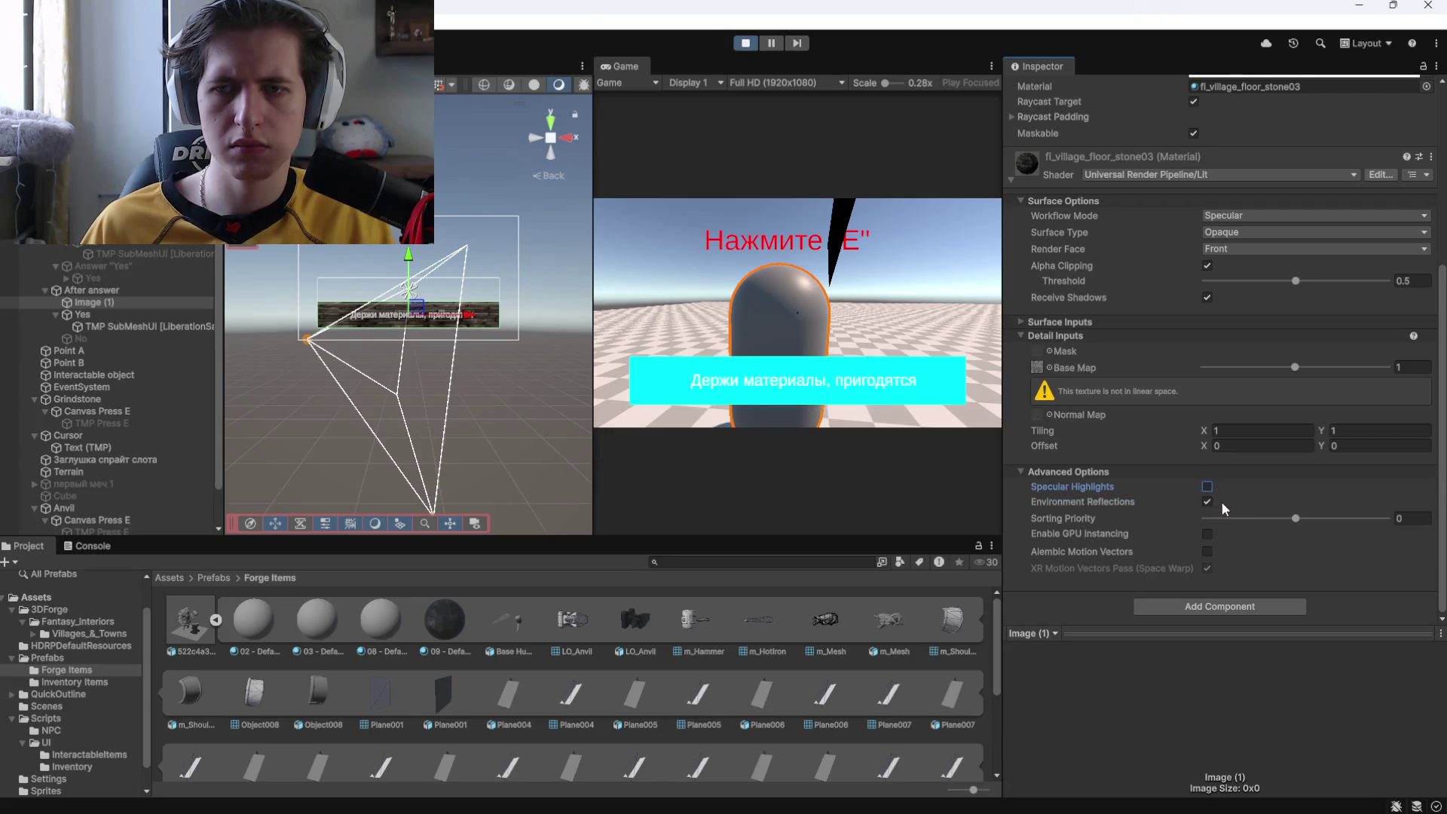
pyautogui.click(1208, 488)
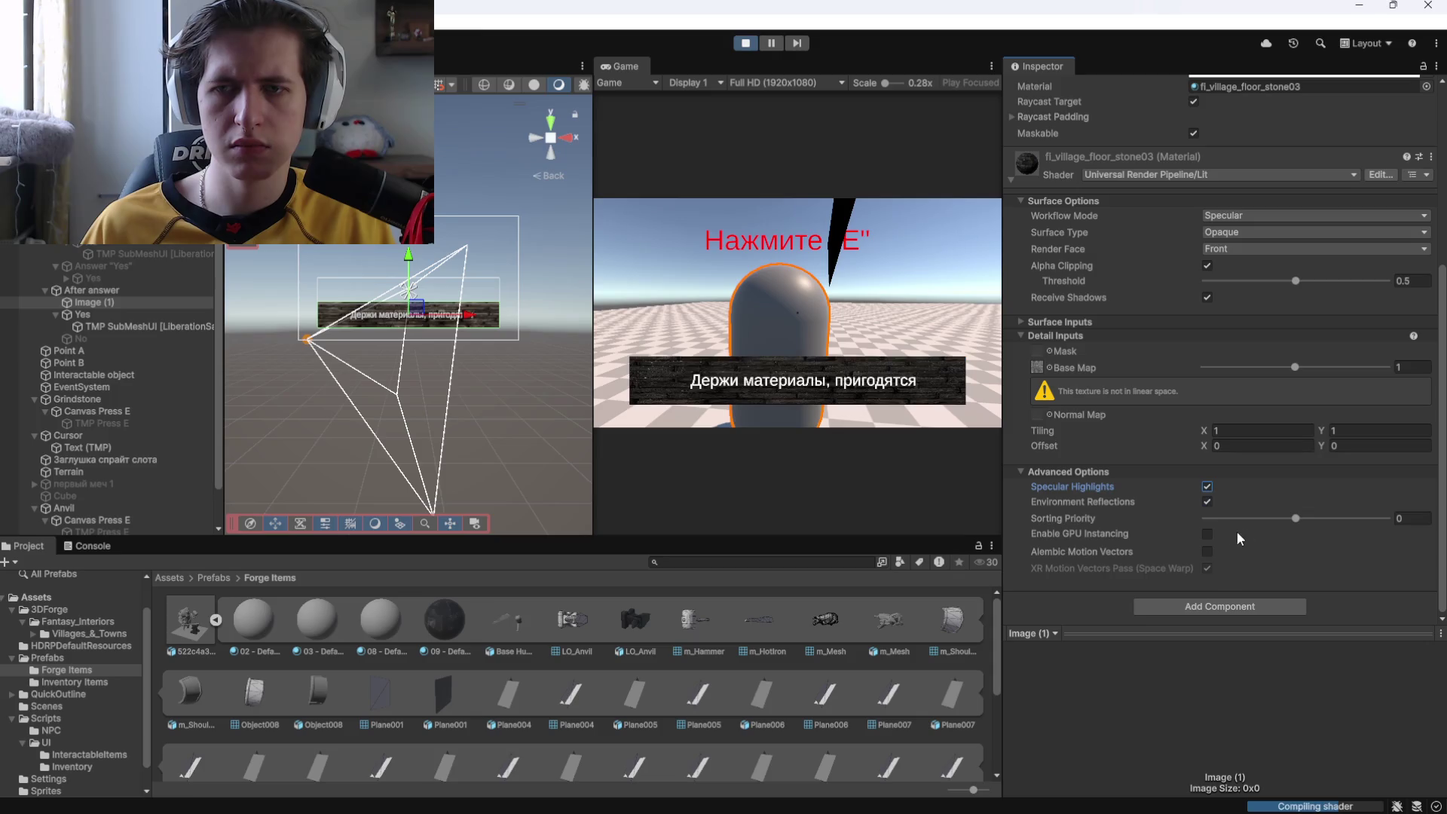
pyautogui.moveTo(1296, 519)
pyautogui.mouseDown()
pyautogui.moveTo(1217, 520)
pyautogui.moveTo(1363, 525)
pyautogui.mouseUp()
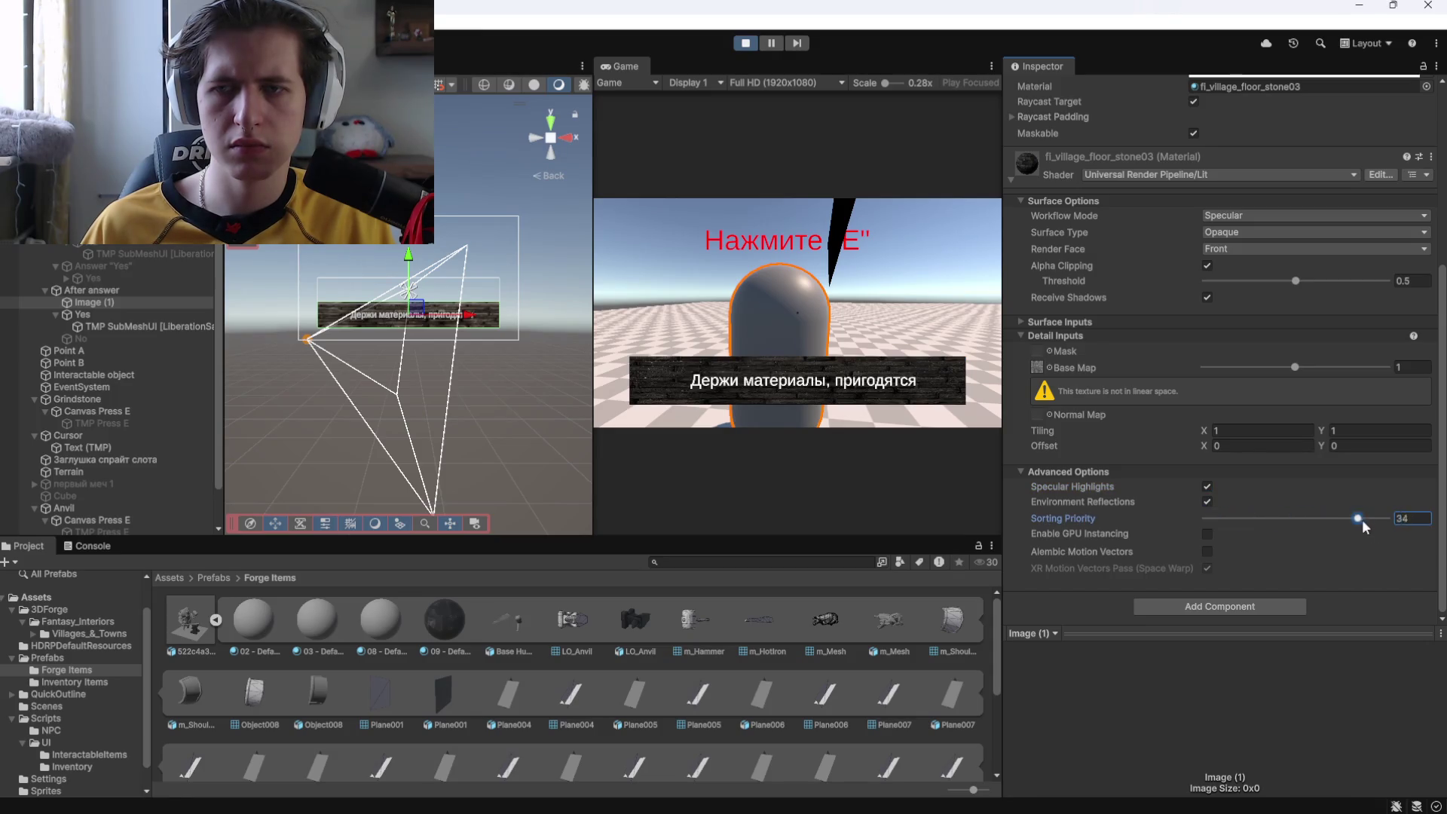
pyautogui.write('0')
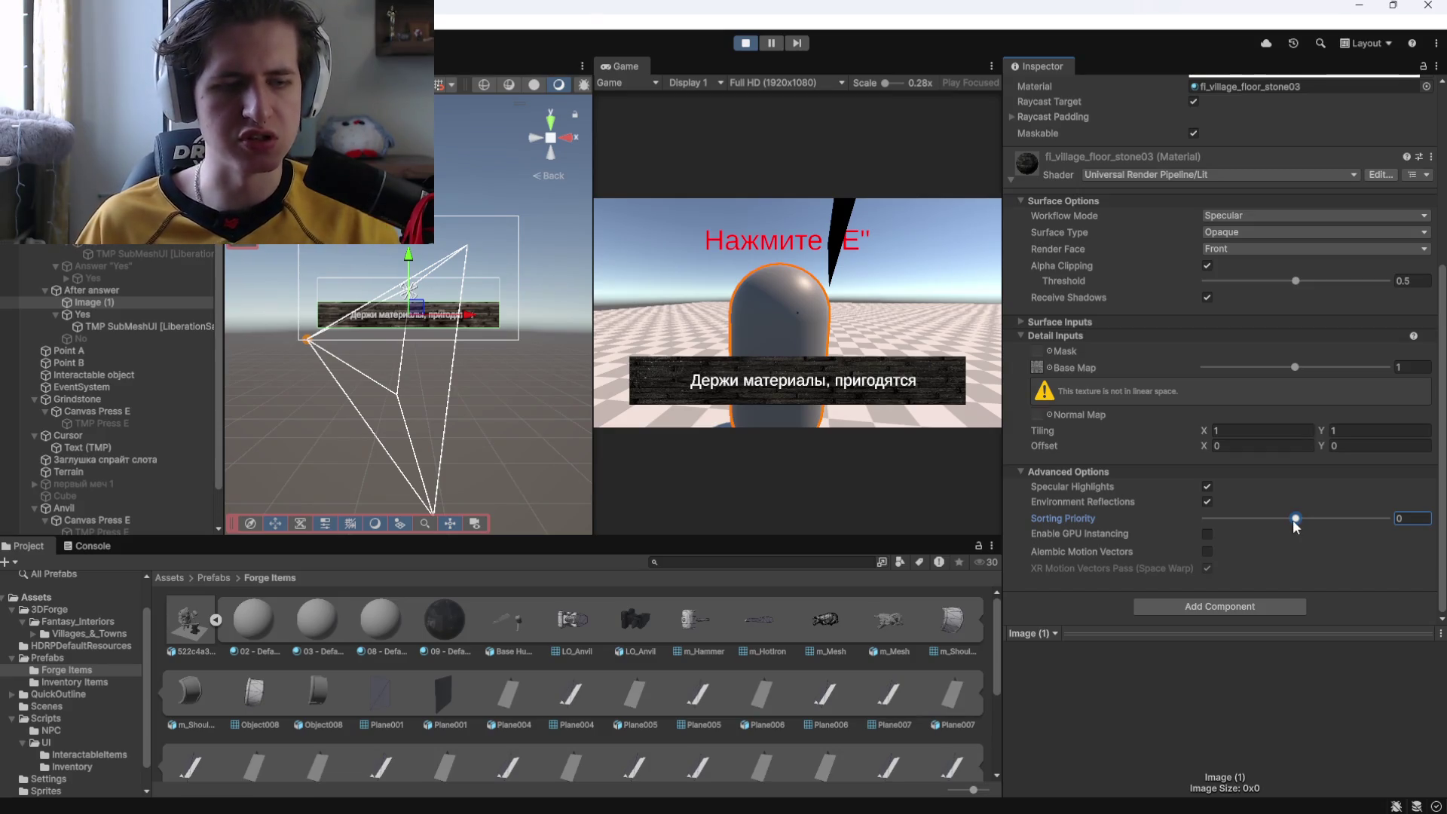
# Check the Twitch dashboard in the browser and expand the material's Surface Inputs.
pyautogui.hotkey('alt', 'Tab')
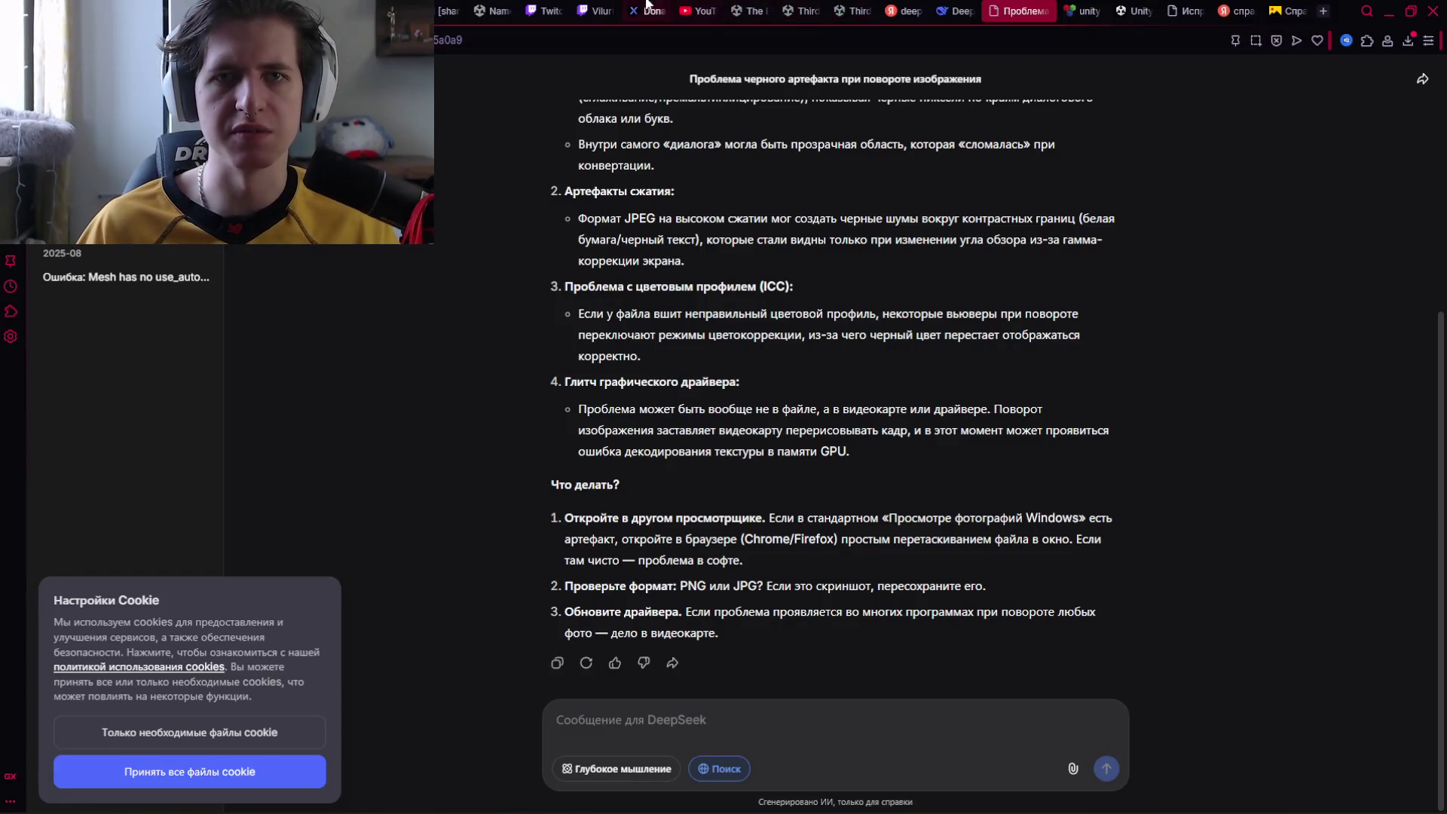
pyautogui.click(606, 11)
pyautogui.hotkey('ctrl', 'Tab')
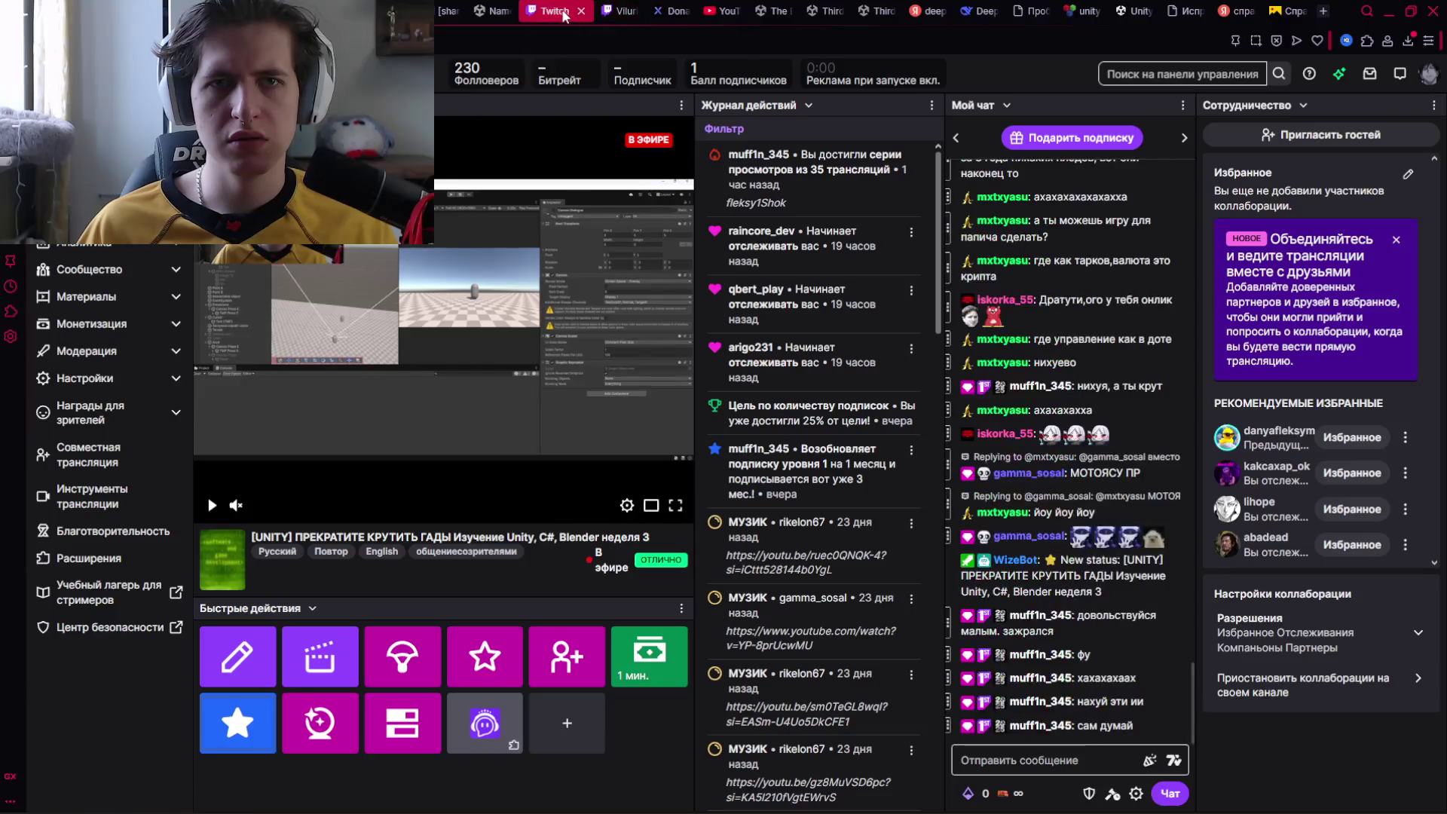
pyautogui.hotkey('alt', 'Tab')
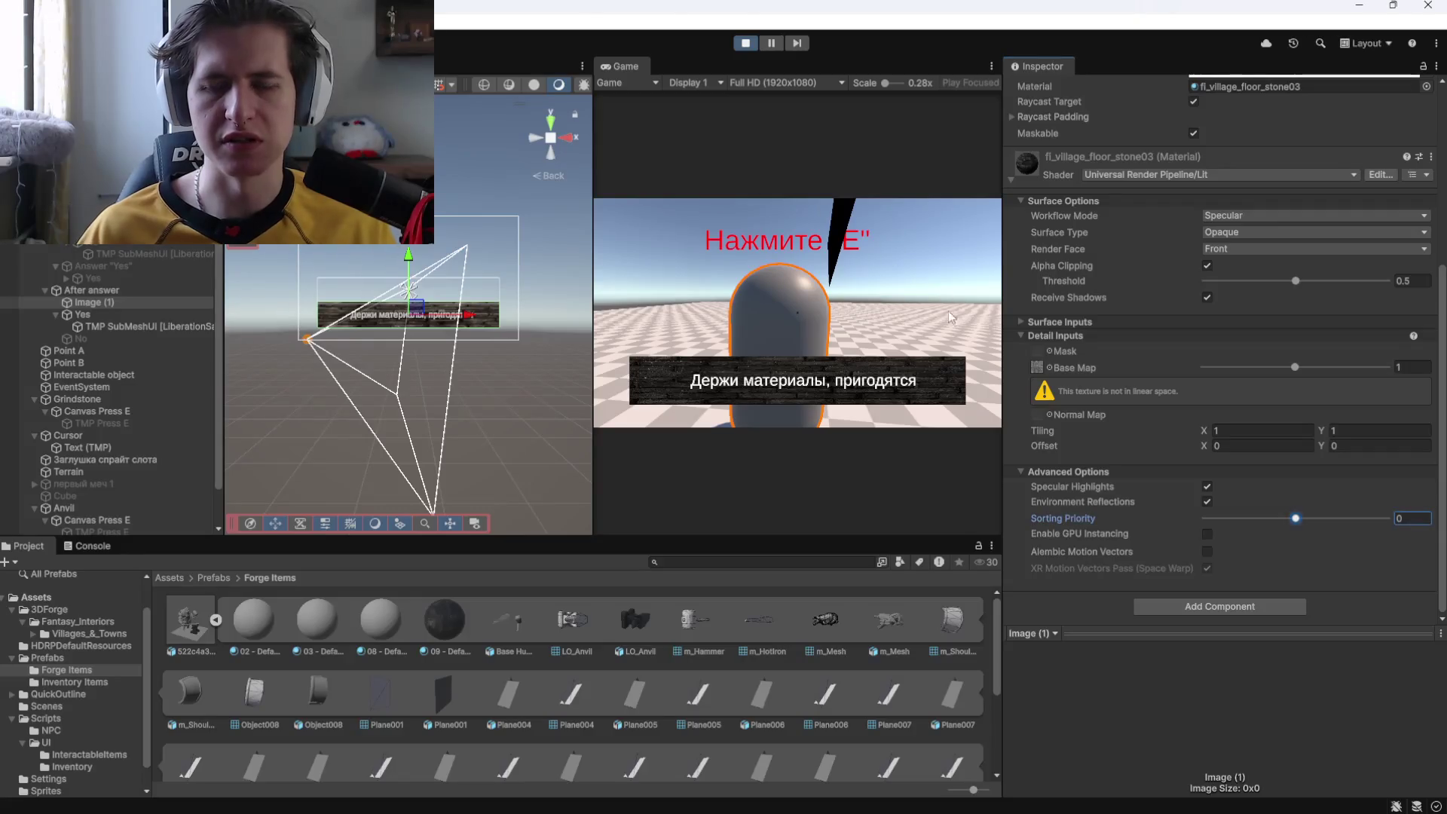
pyautogui.click(1033, 323)
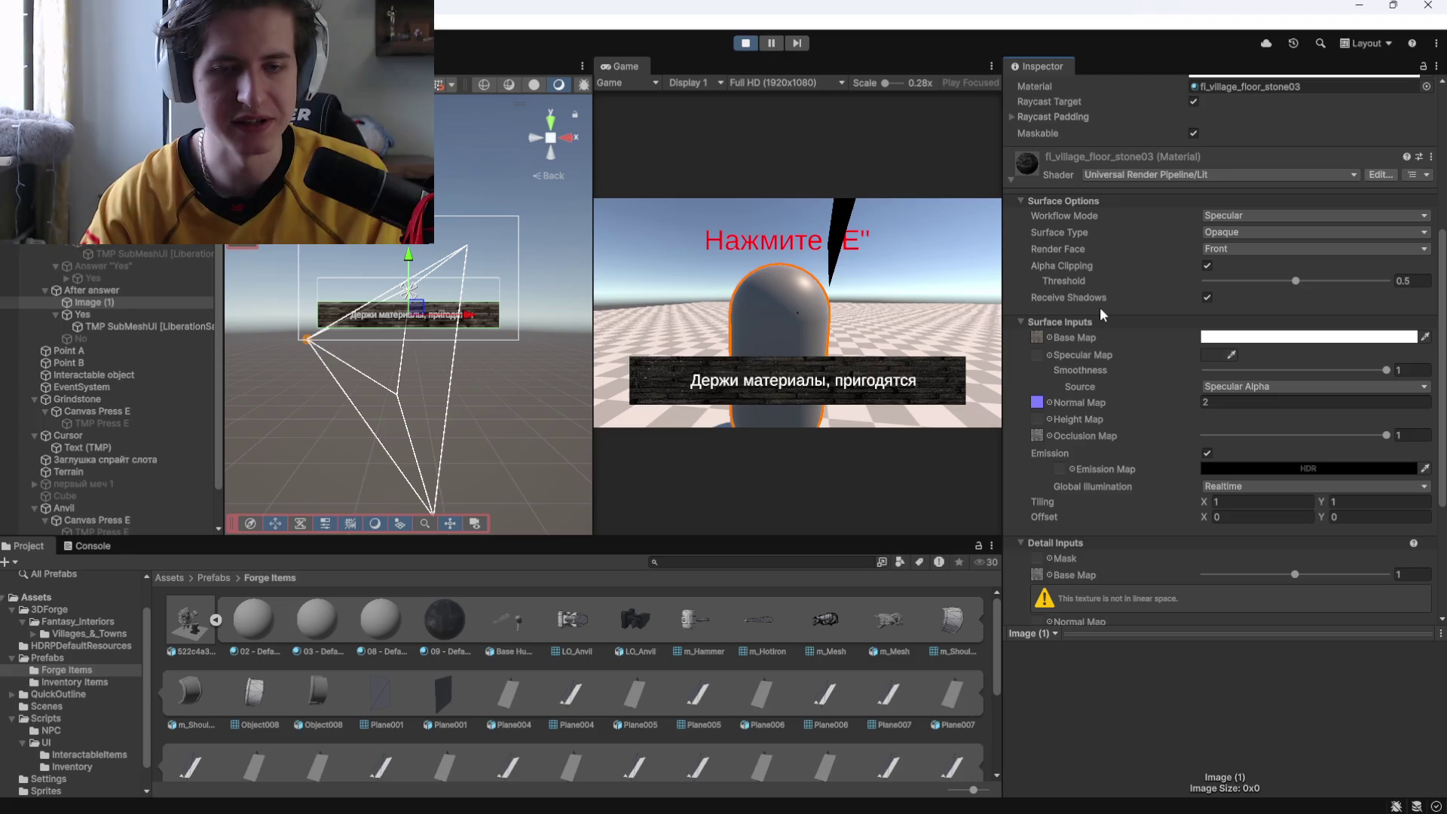
pyautogui.hotkey('alt', 'Tab')
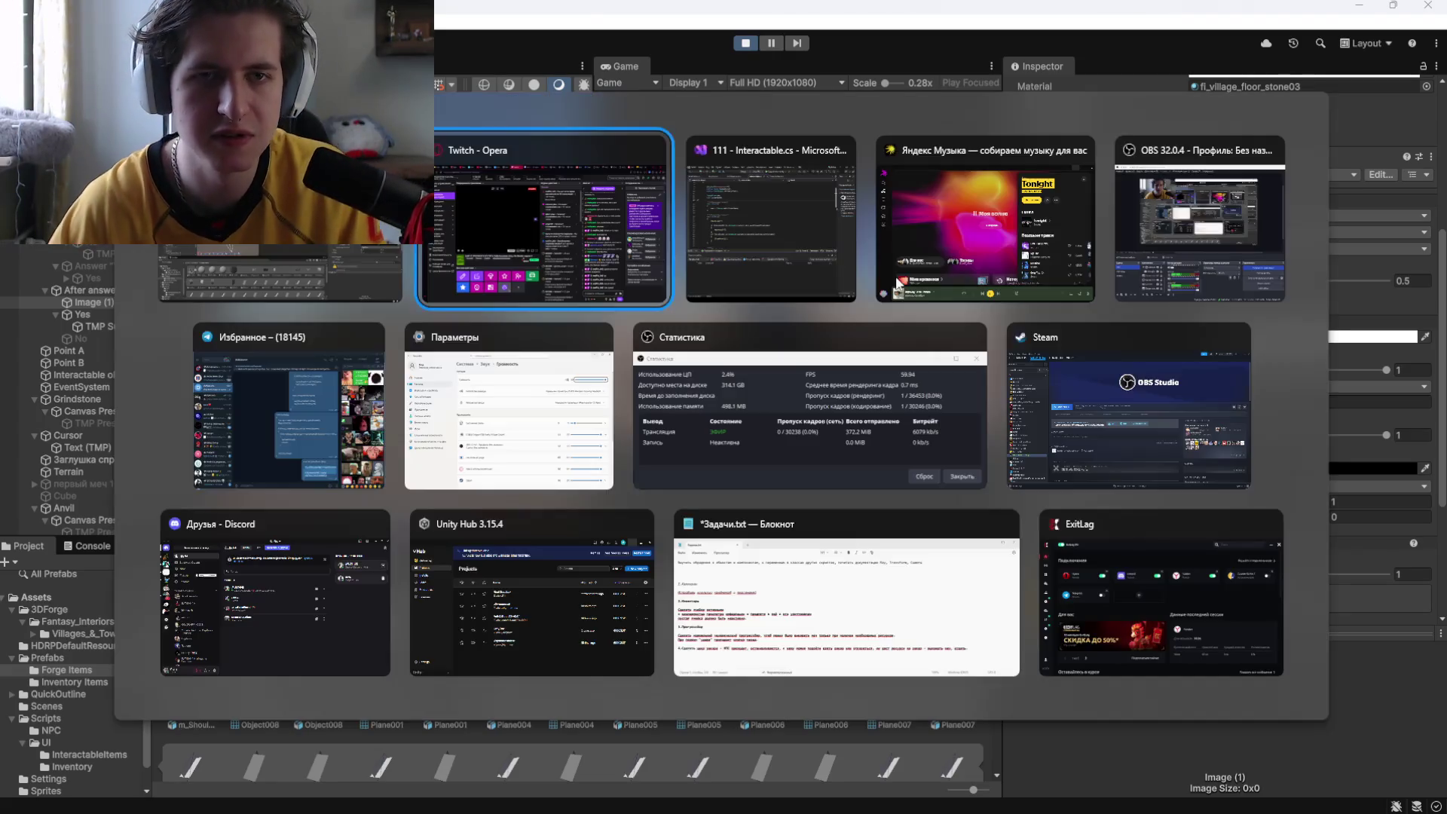
# Strip 'ПРЕКРАТИТЕ КРУТИТЬ ГАДЫ' and the [UNITY] prefix from the Twitch stream title and save.
pyautogui.click(606, 12)
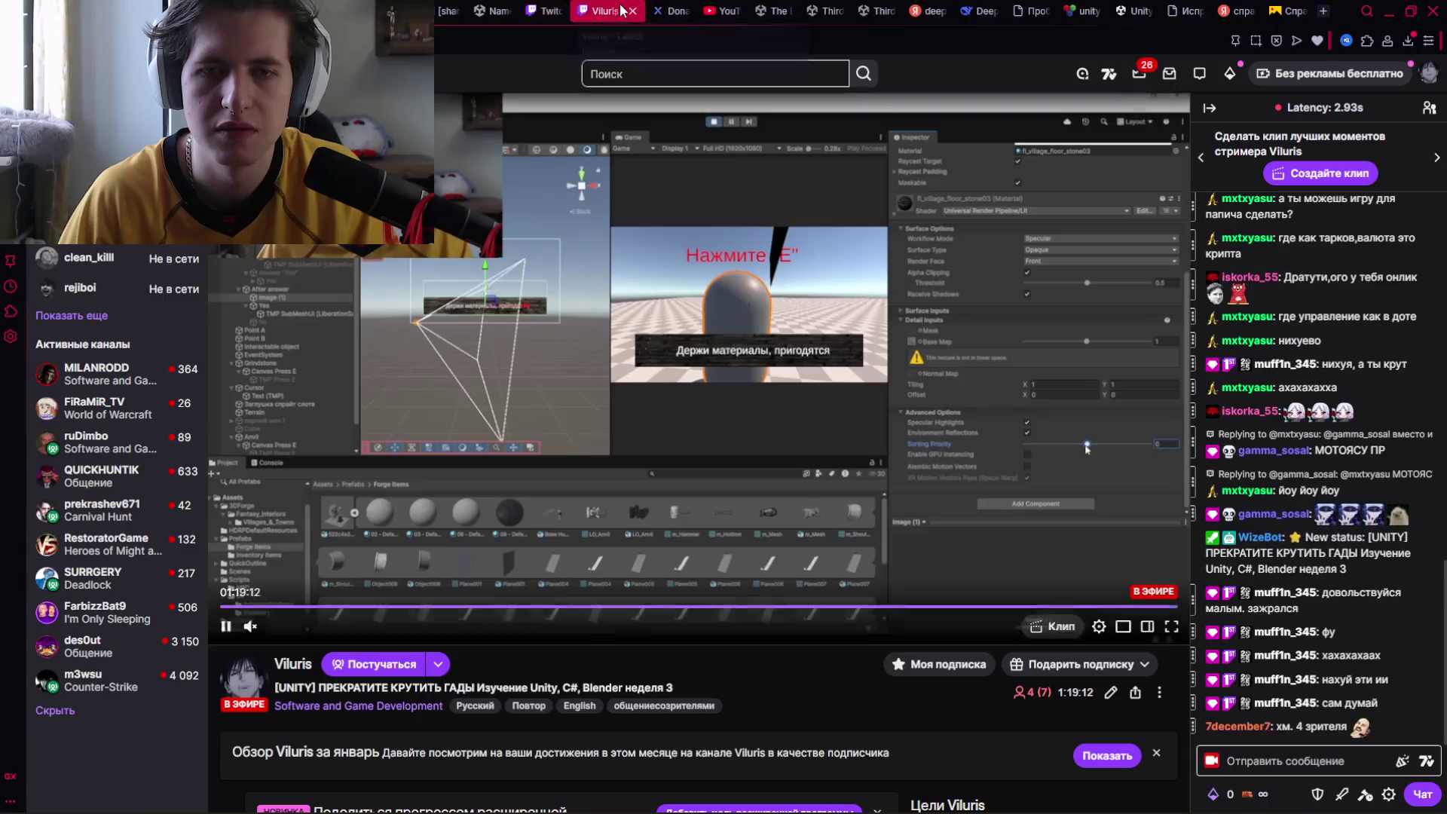
pyautogui.click(550, 10)
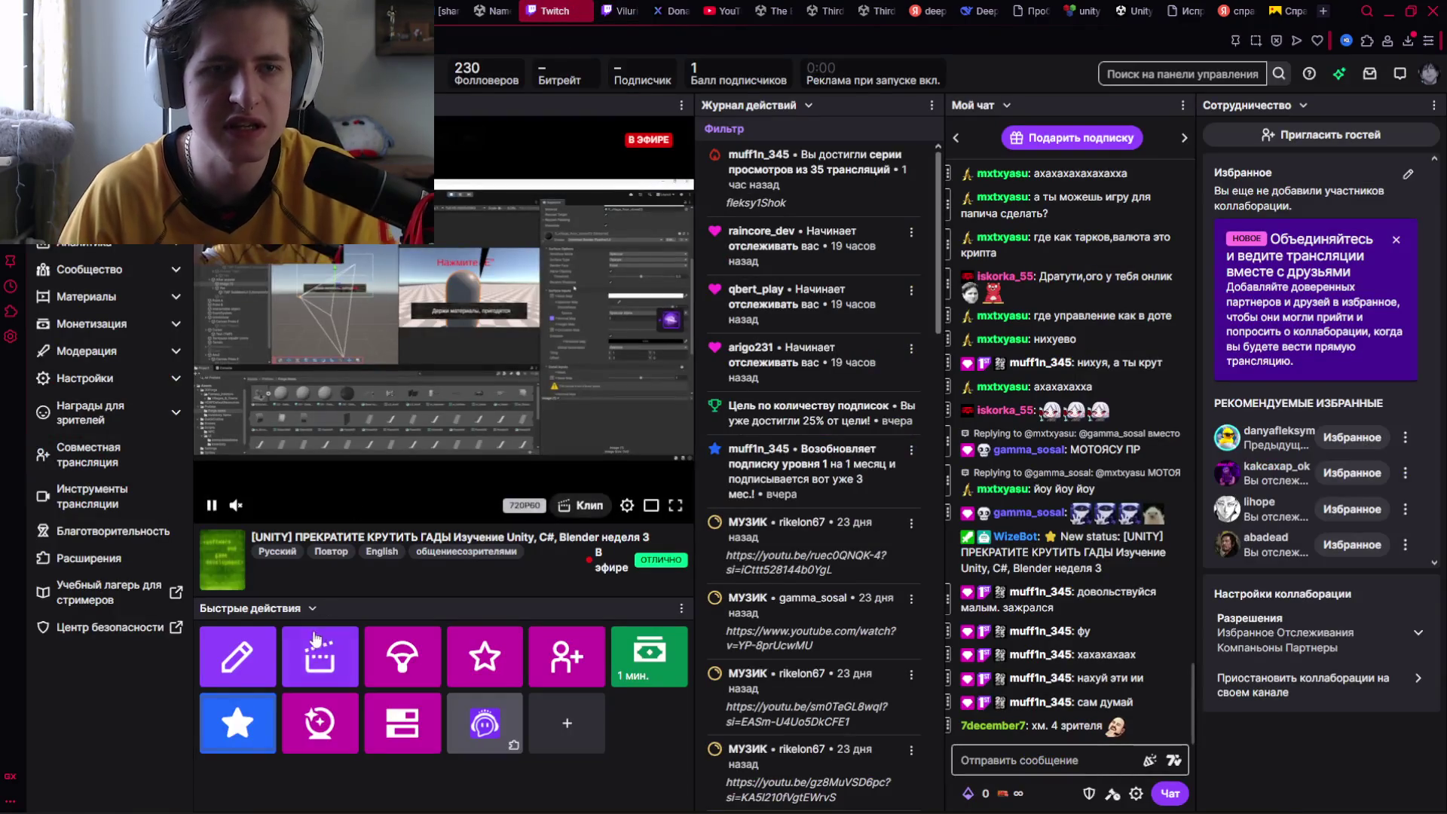
pyautogui.click(252, 642)
pyautogui.moveTo(872, 119); pyautogui.dragTo(721, 119)
pyautogui.press('BackSpace')
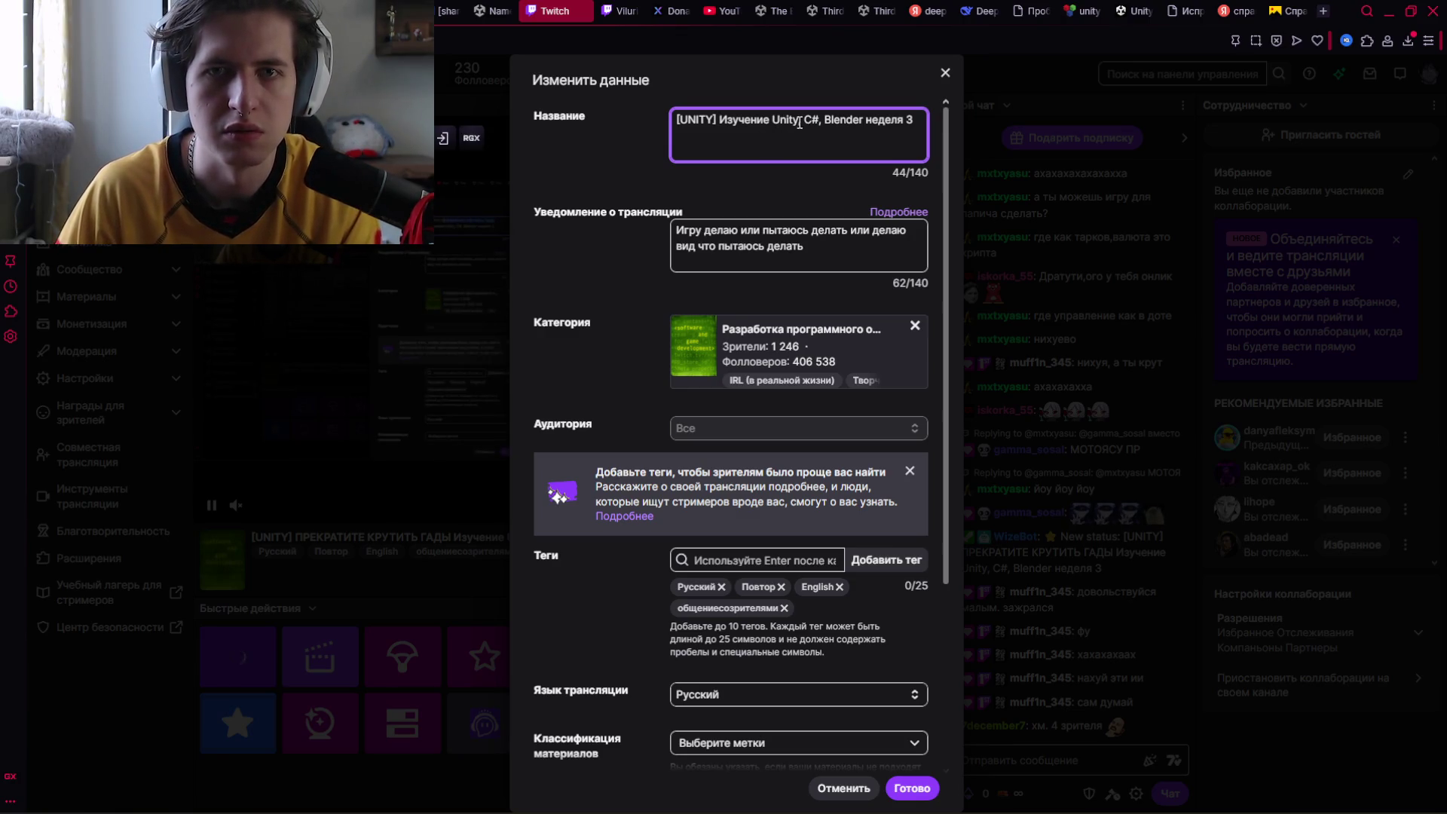
pyautogui.press('BackSpace')
pyautogui.press('BackSpace')
pyautogui.press('BackSpace')
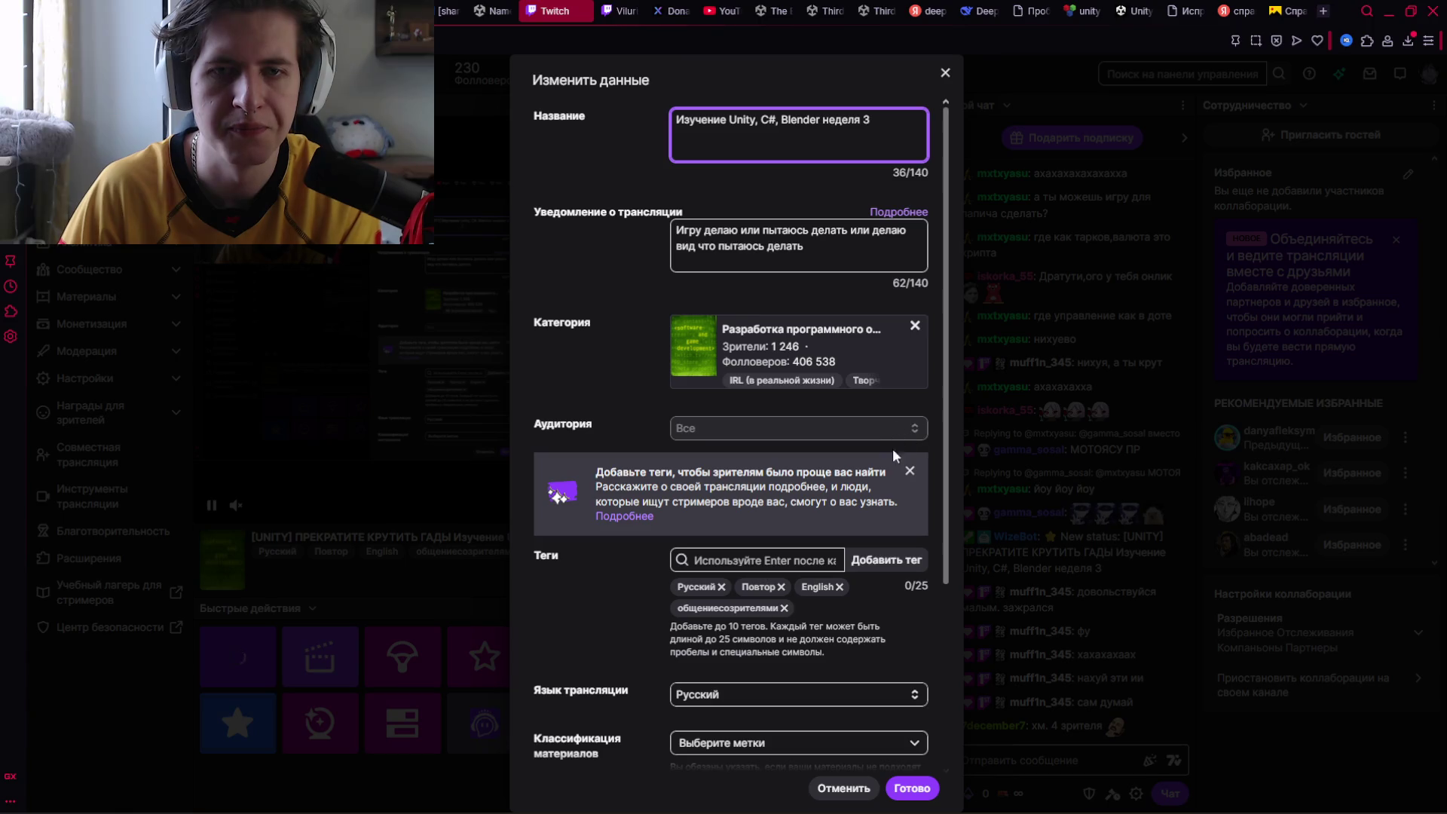
pyautogui.click(913, 786)
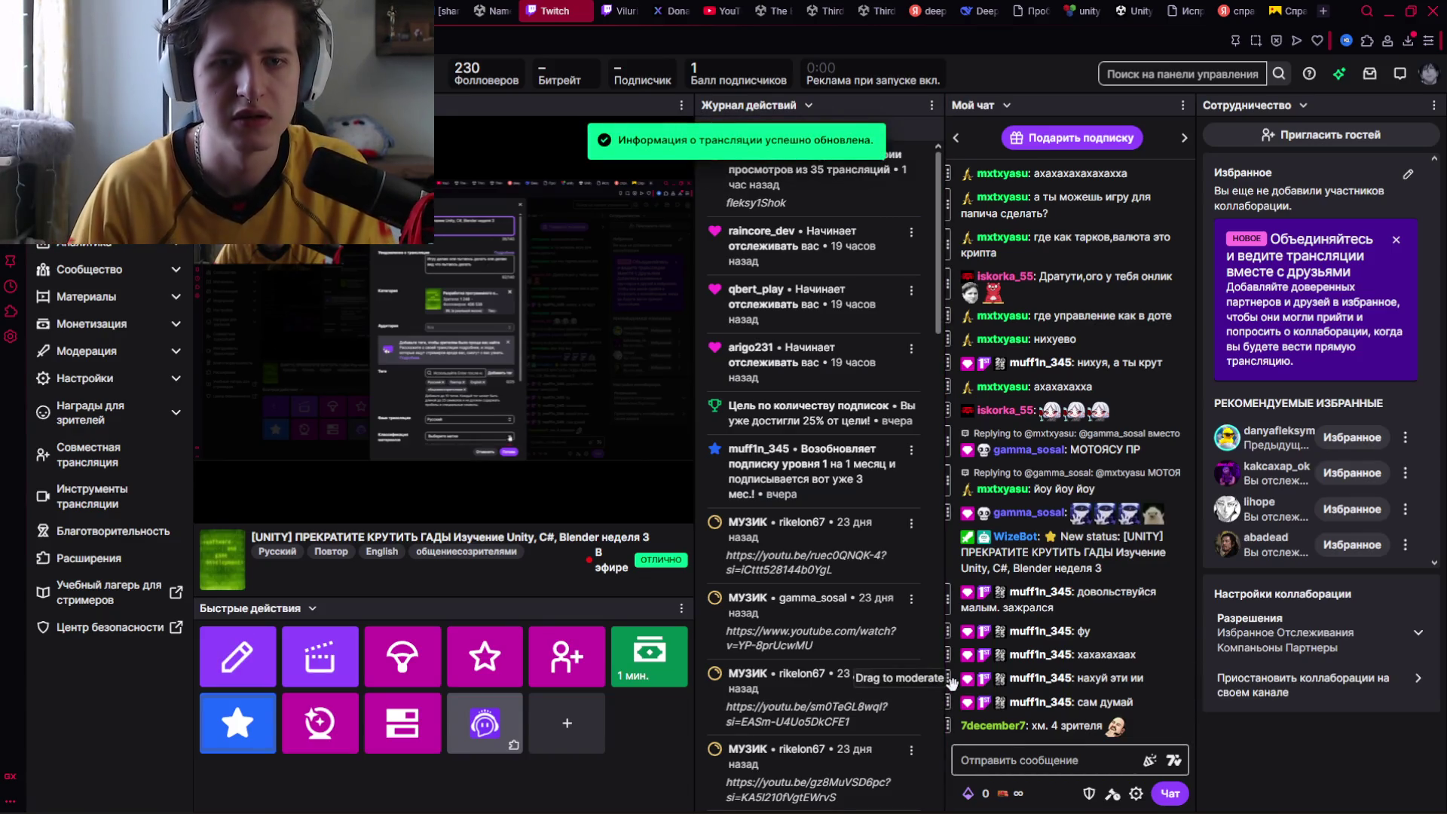
pyautogui.hotkey('alt', 'Tab')
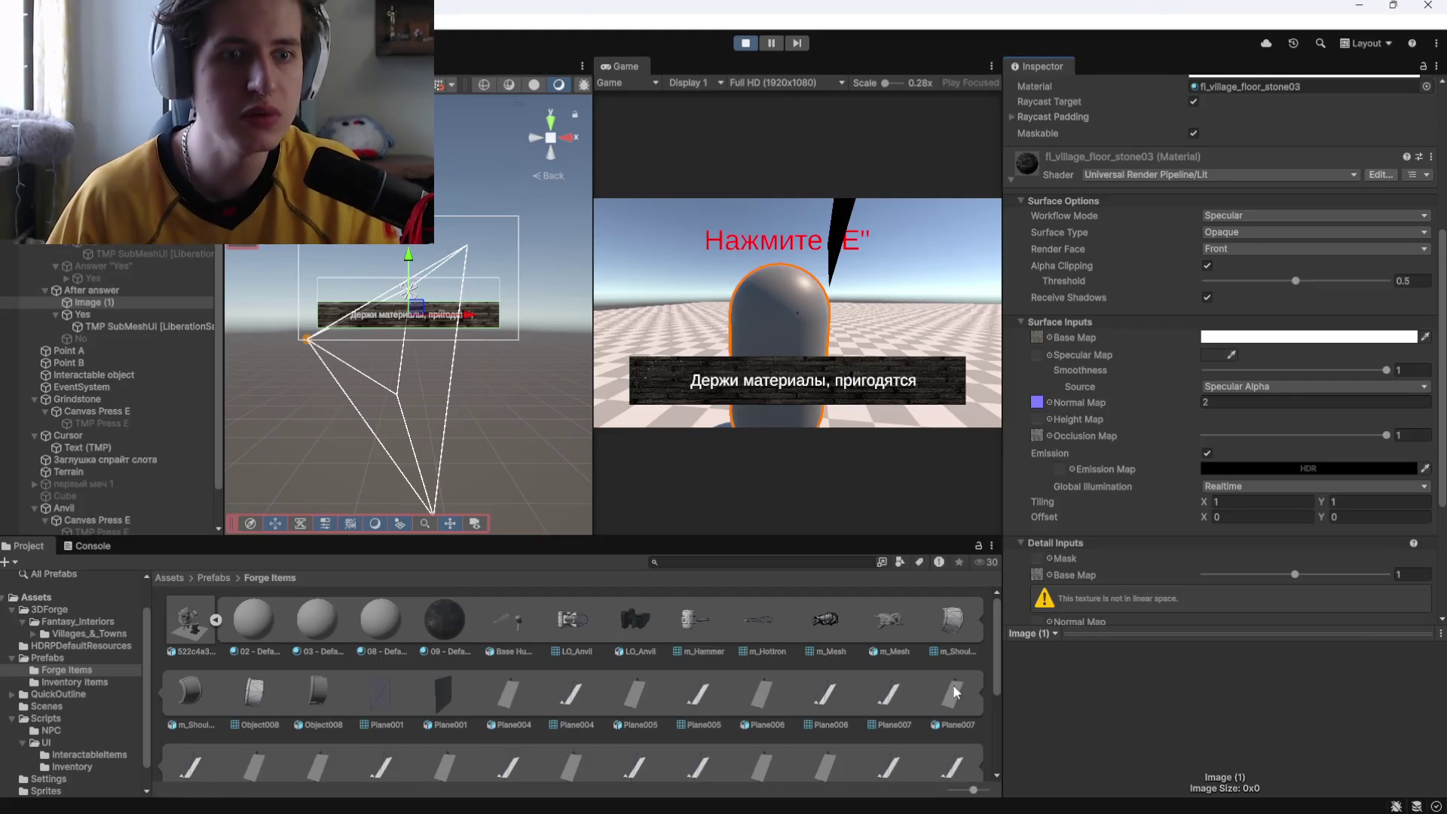
# Collapse the prefab's sub-assets in Forge Items and select Image (1) under After answer.
pyautogui.click(215, 619)
pyautogui.click(616, 667)
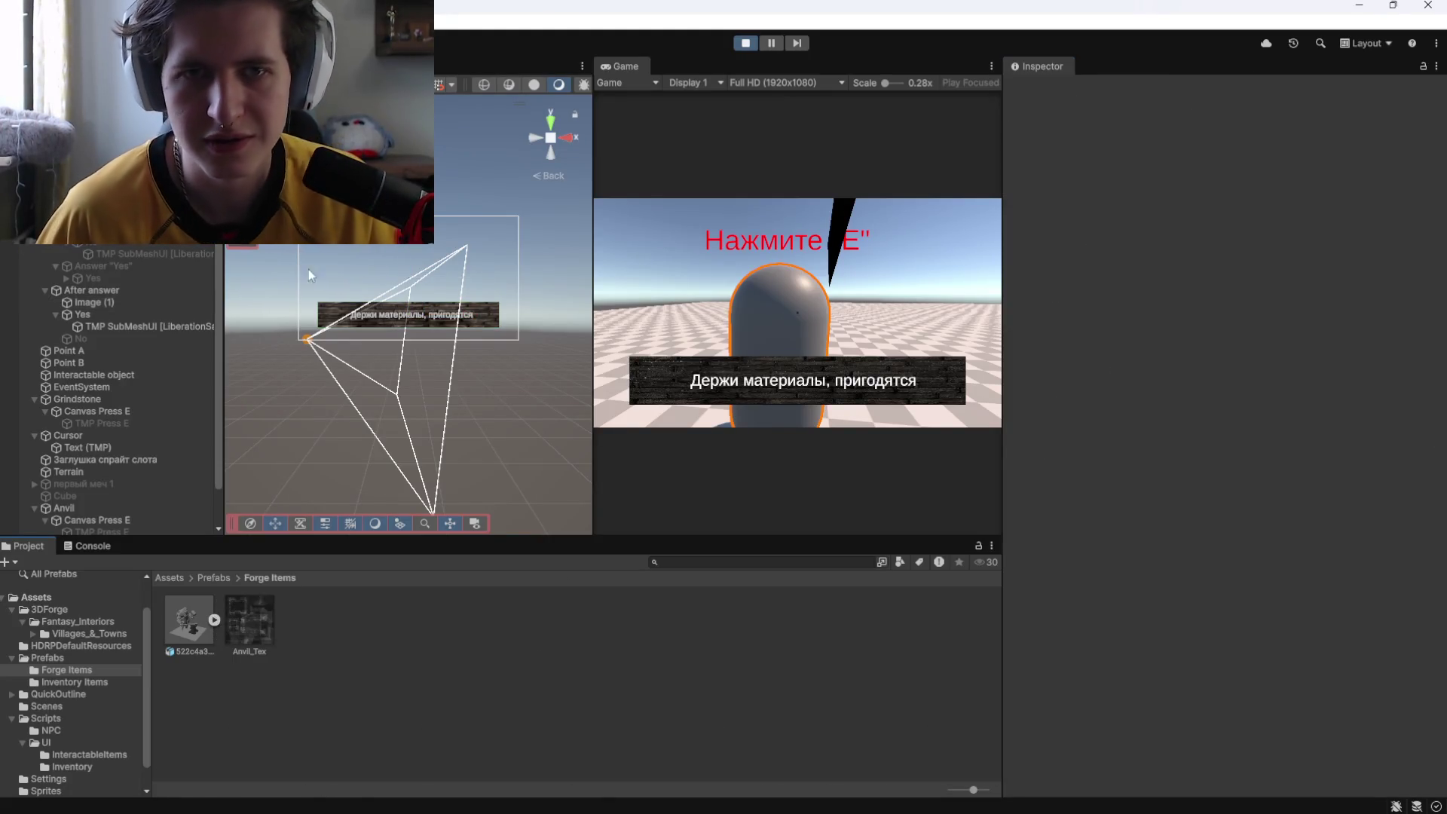
pyautogui.click(131, 287)
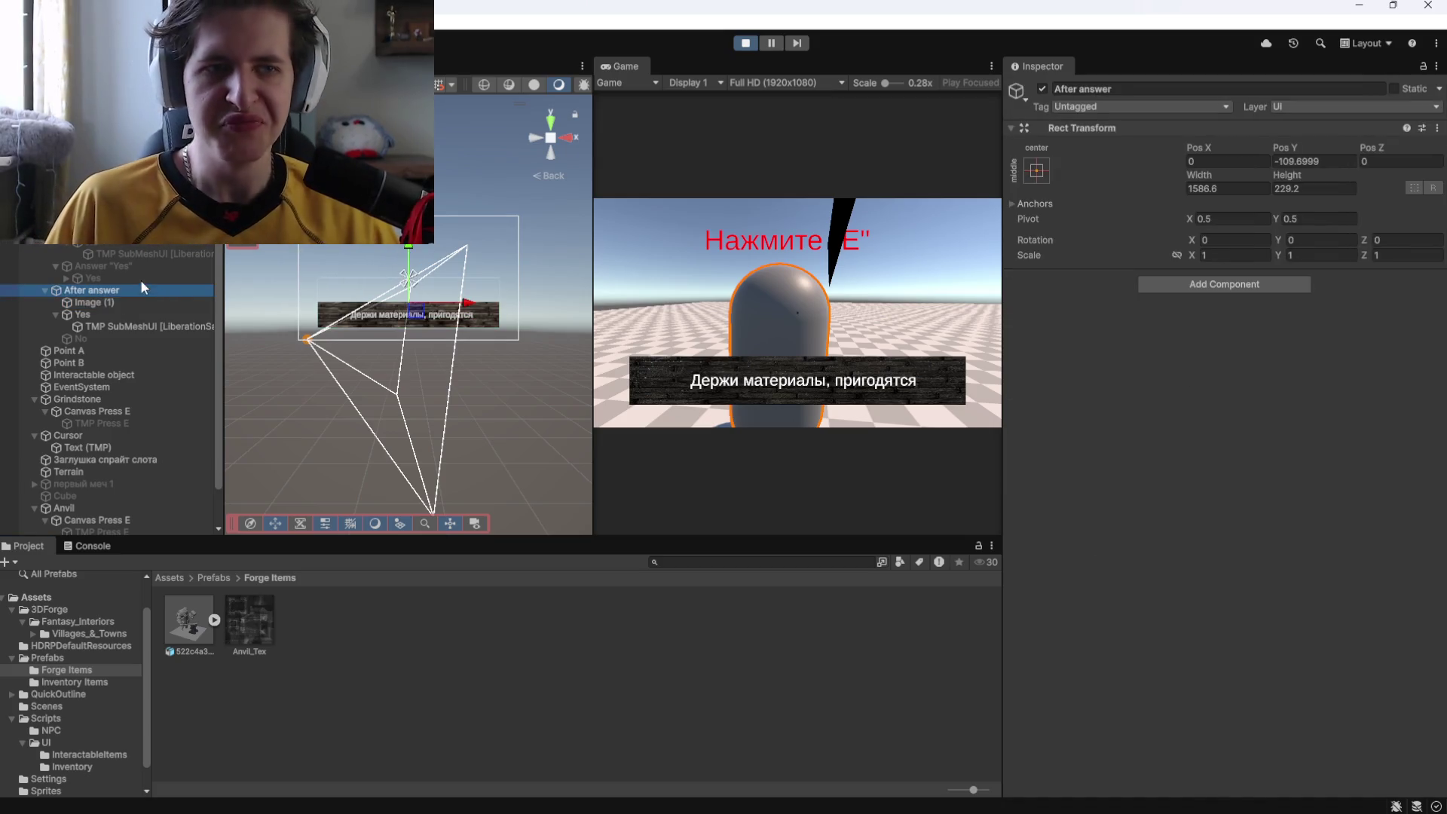
pyautogui.click(114, 302)
pyautogui.scroll(-2, 1097, 366)
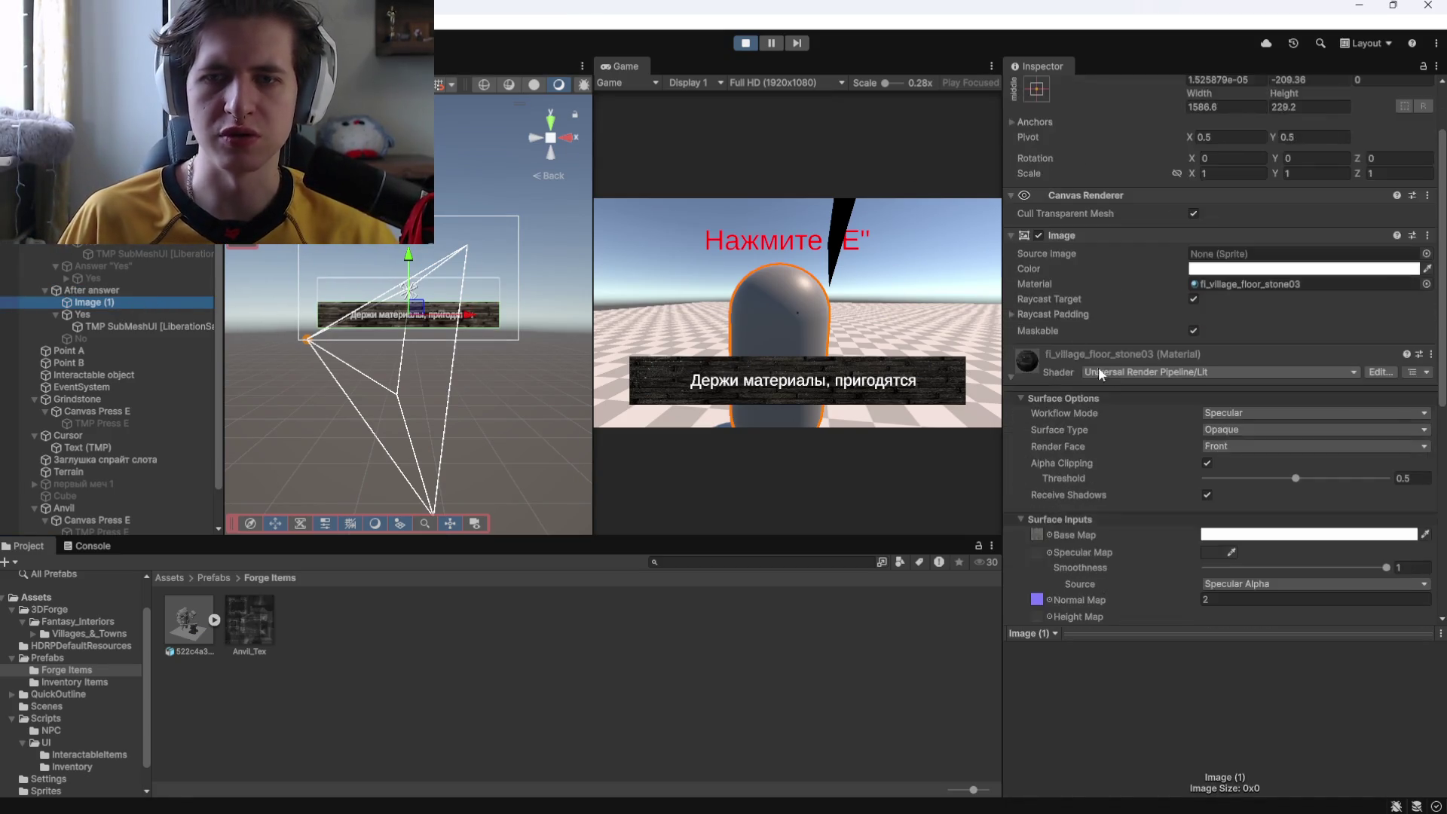
pyautogui.scroll(-4, 1126, 381)
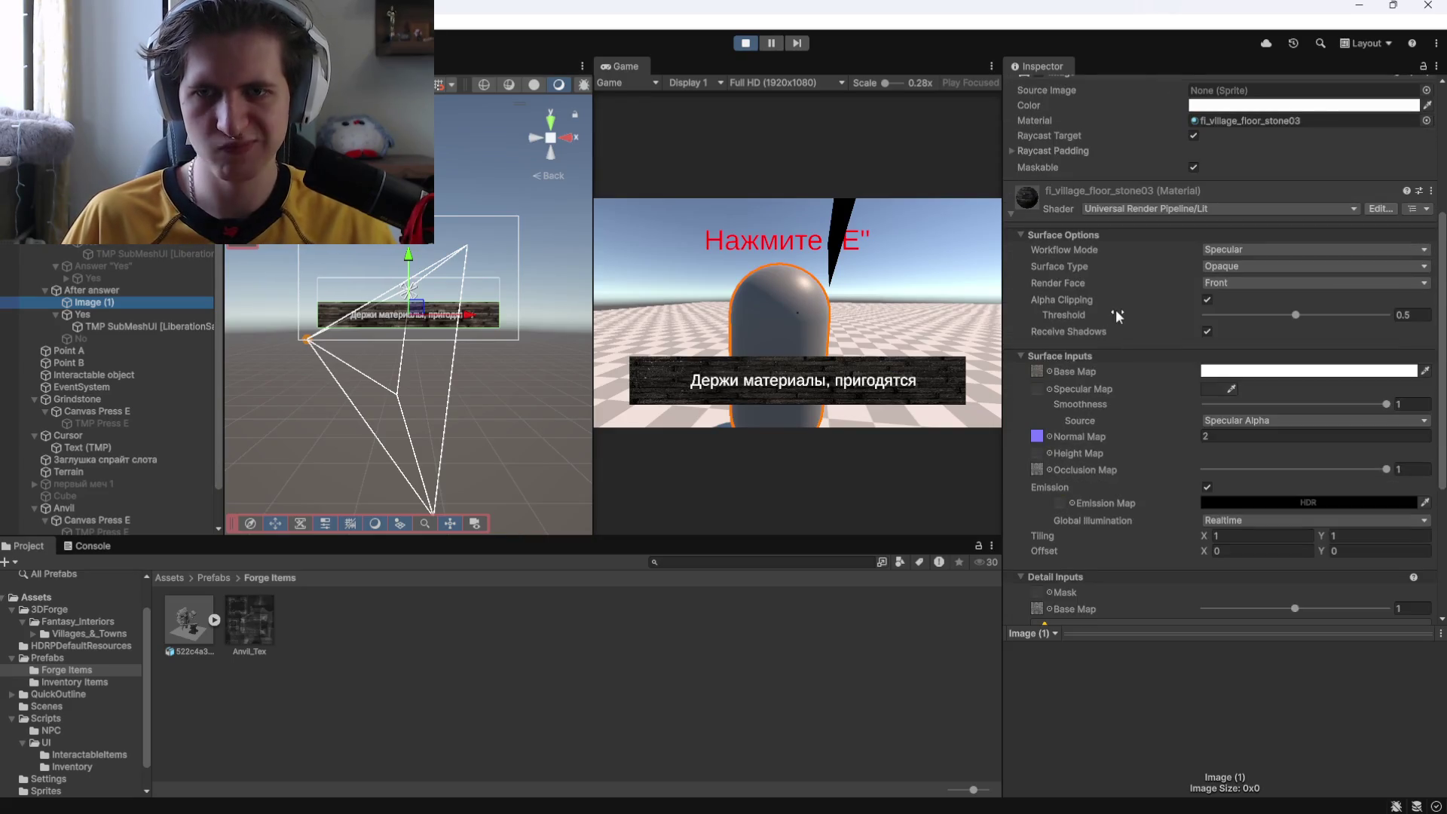
pyautogui.scroll(-1, 1078, 361)
pyautogui.click(1060, 461)
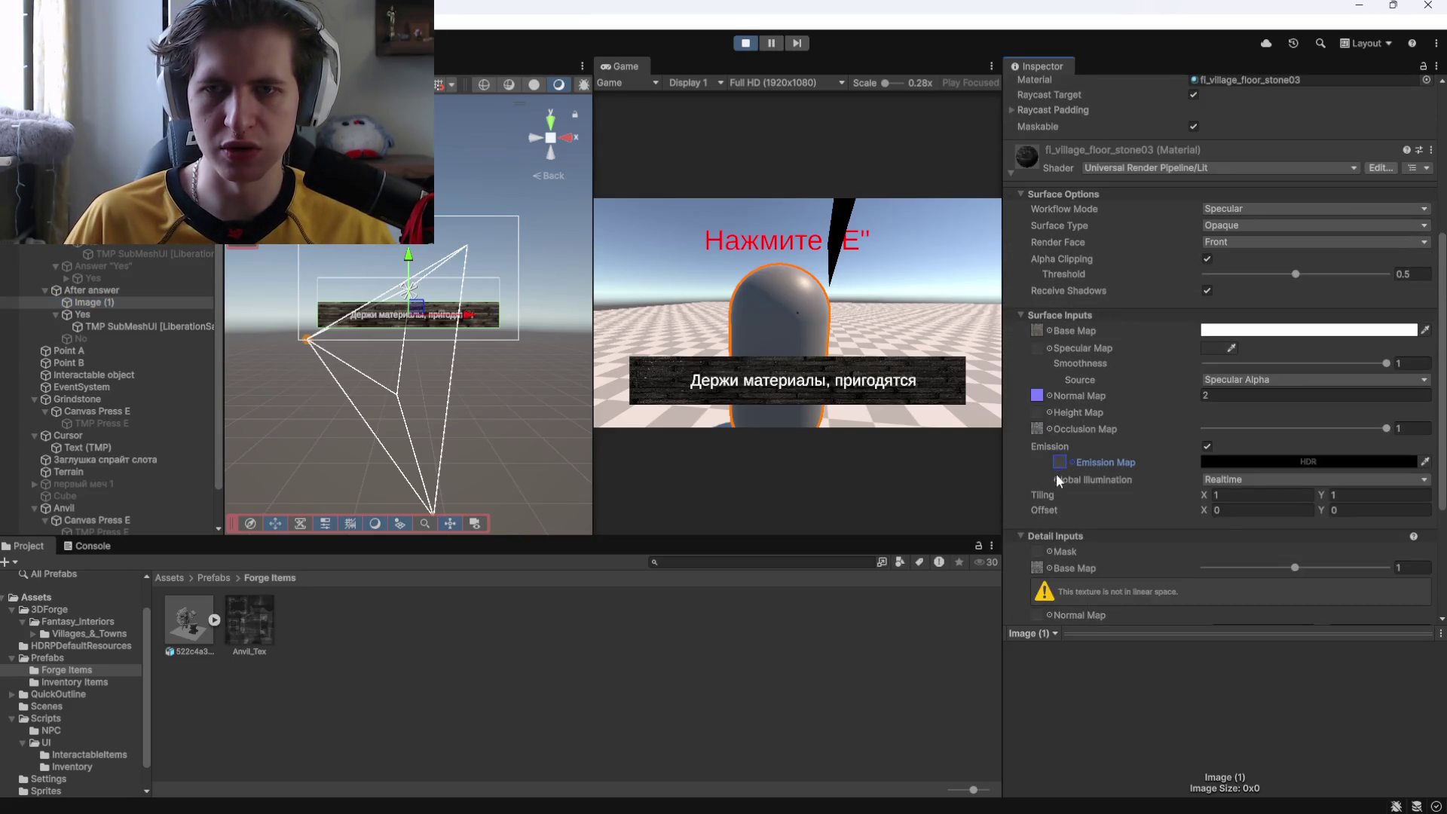
# Try Baked and None for the material's Global Illumination, then leave it on Realtime.
pyautogui.click(1221, 479)
pyautogui.click(1221, 510)
pyautogui.click(1220, 479)
pyautogui.click(1224, 530)
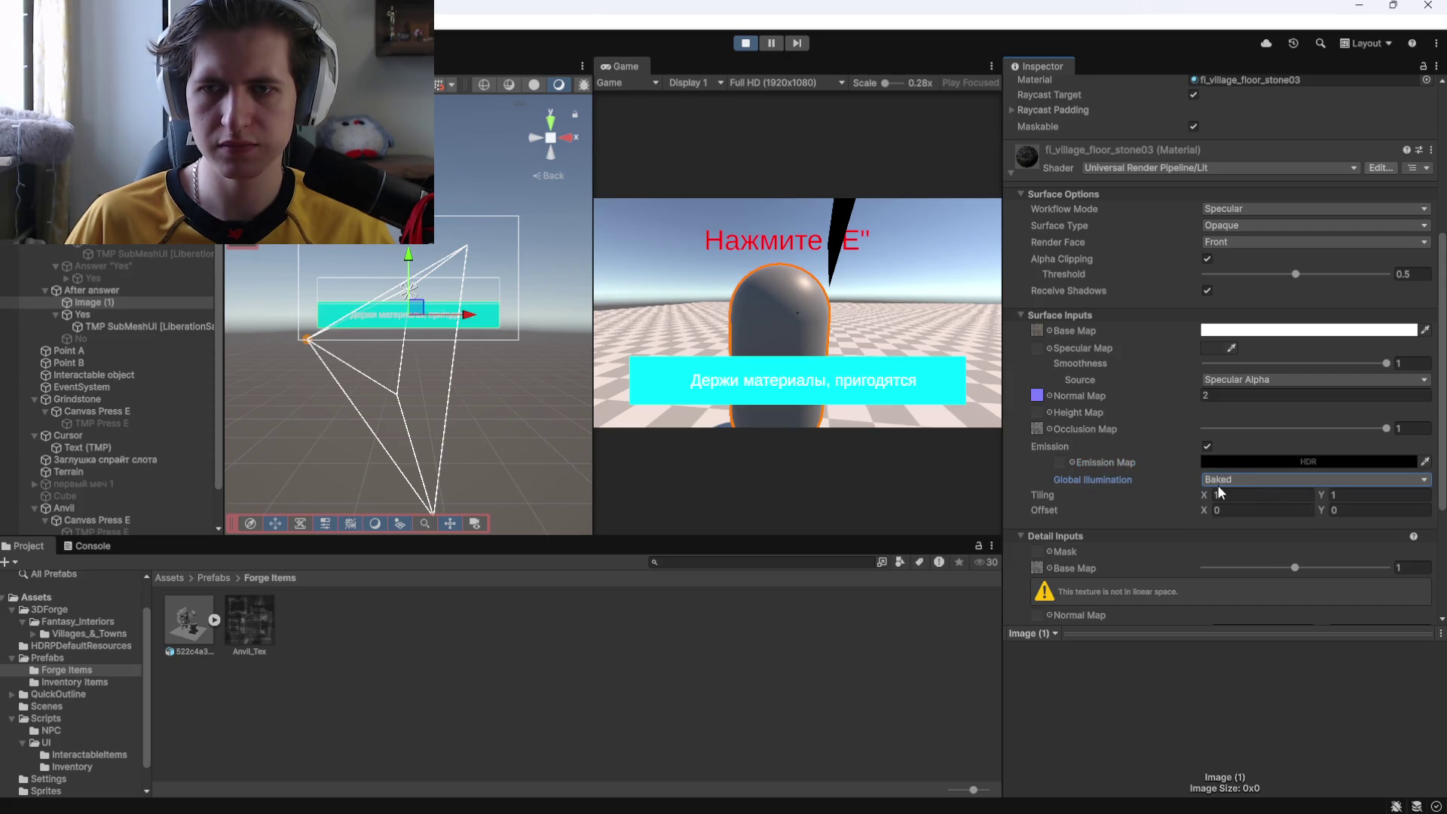
pyautogui.click(1216, 479)
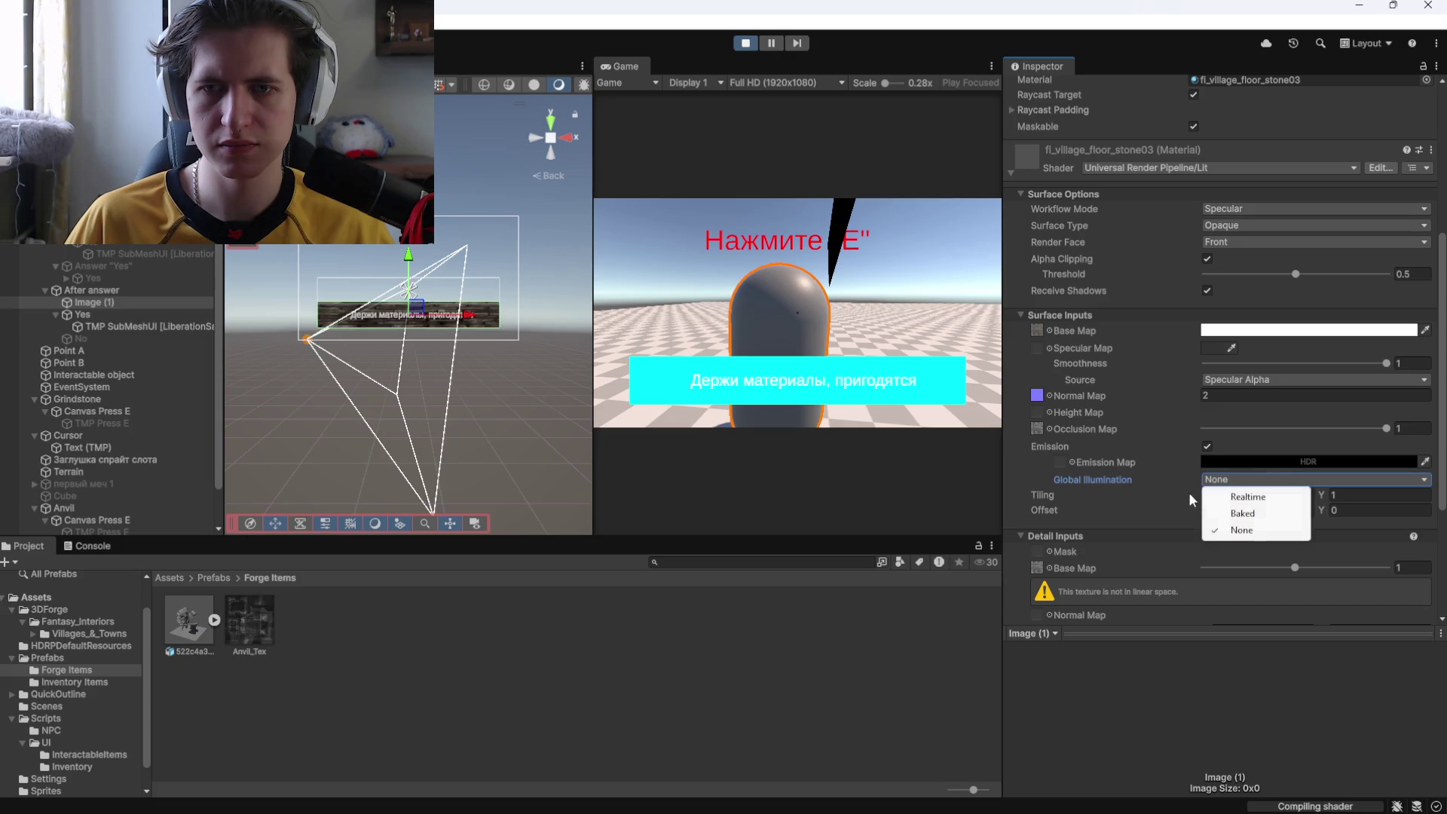
pyautogui.click(1244, 497)
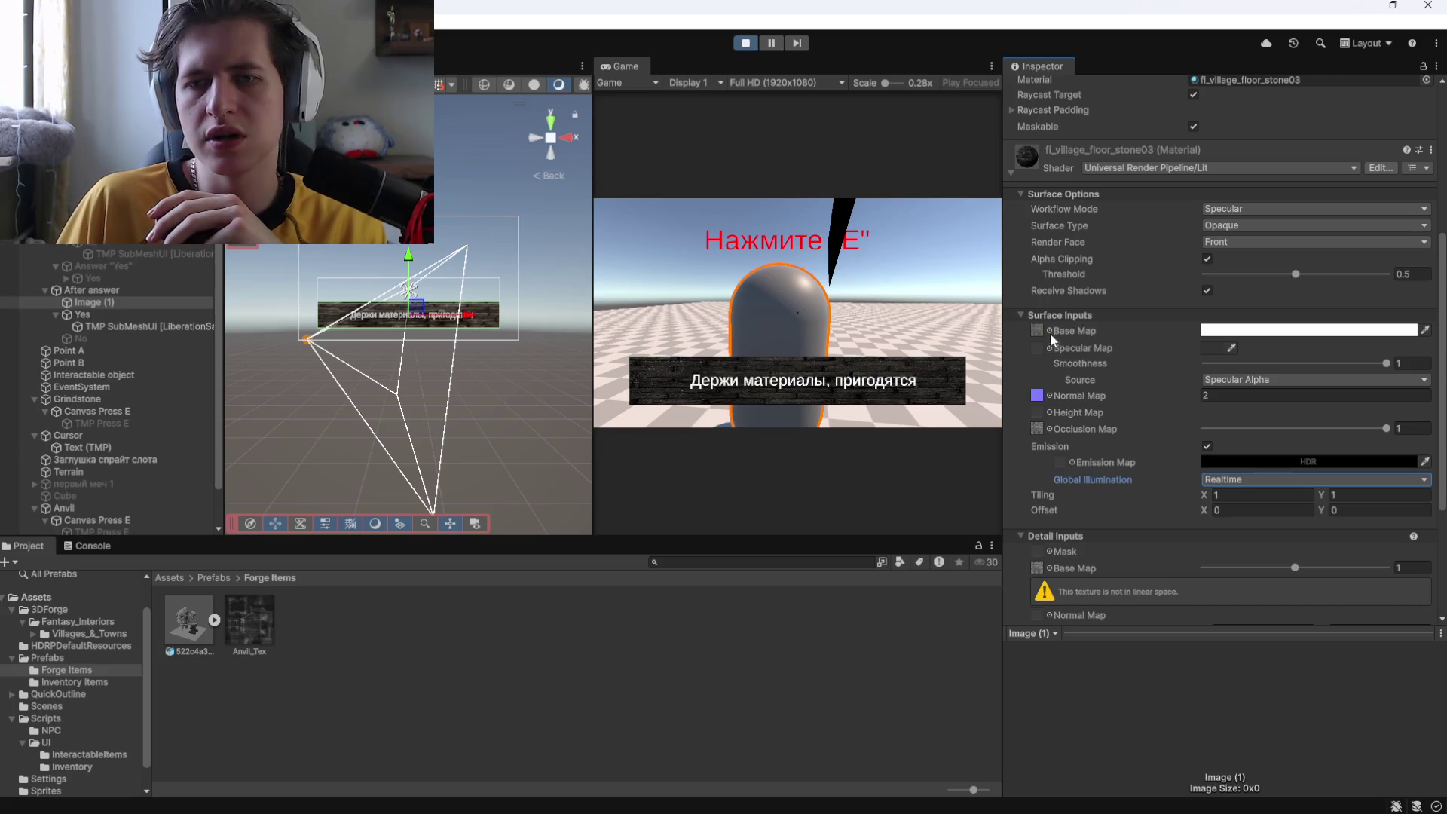
pyautogui.click(1230, 332)
pyautogui.moveTo(1286, 429); pyautogui.dragTo(1182, 572)
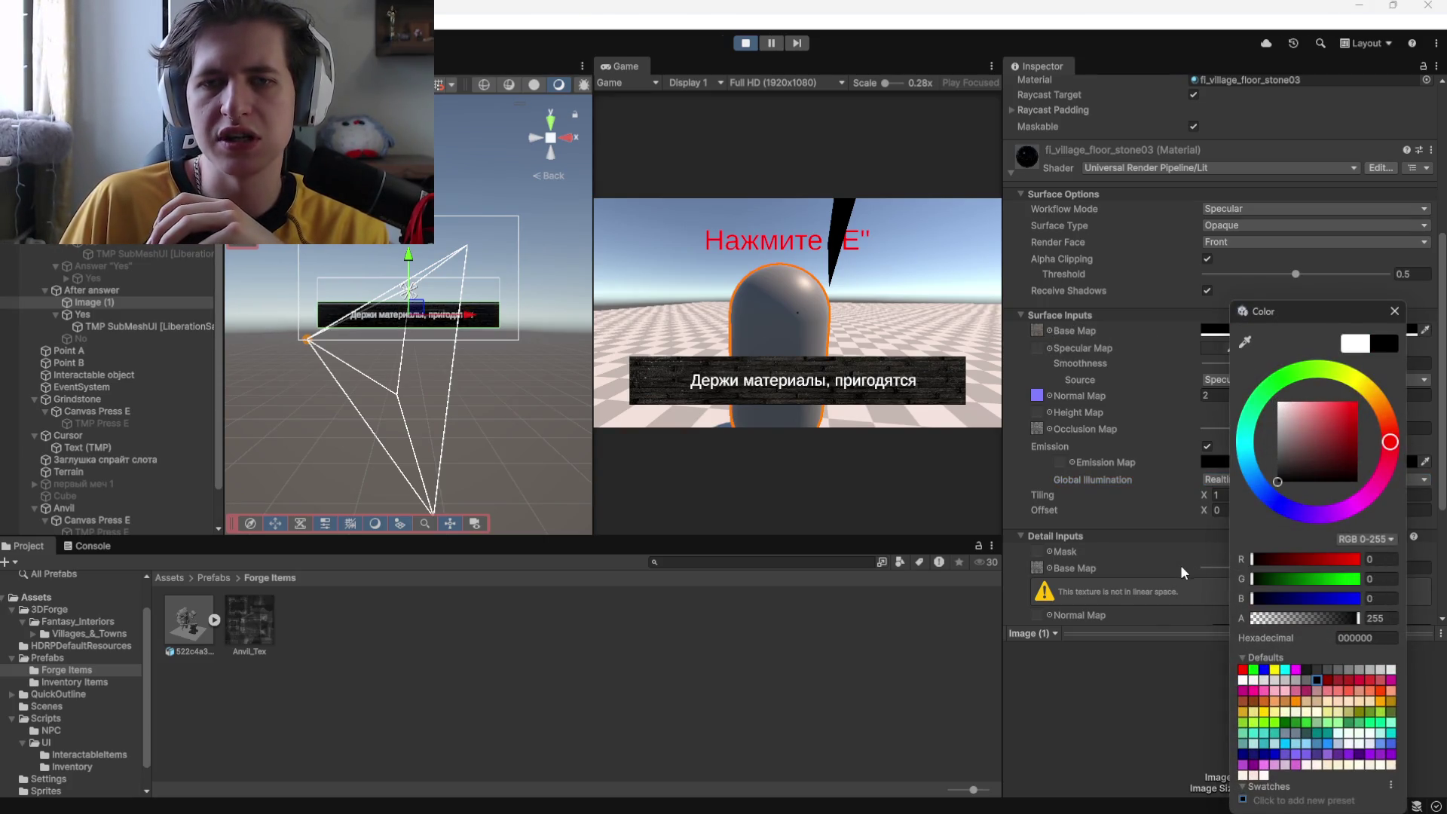
pyautogui.moveTo(1330, 422); pyautogui.dragTo(1246, 372)
pyautogui.moveTo(1318, 437)
pyautogui.mouseDown()
pyautogui.moveTo(1248, 522)
pyautogui.moveTo(1181, 338)
pyautogui.mouseUp()
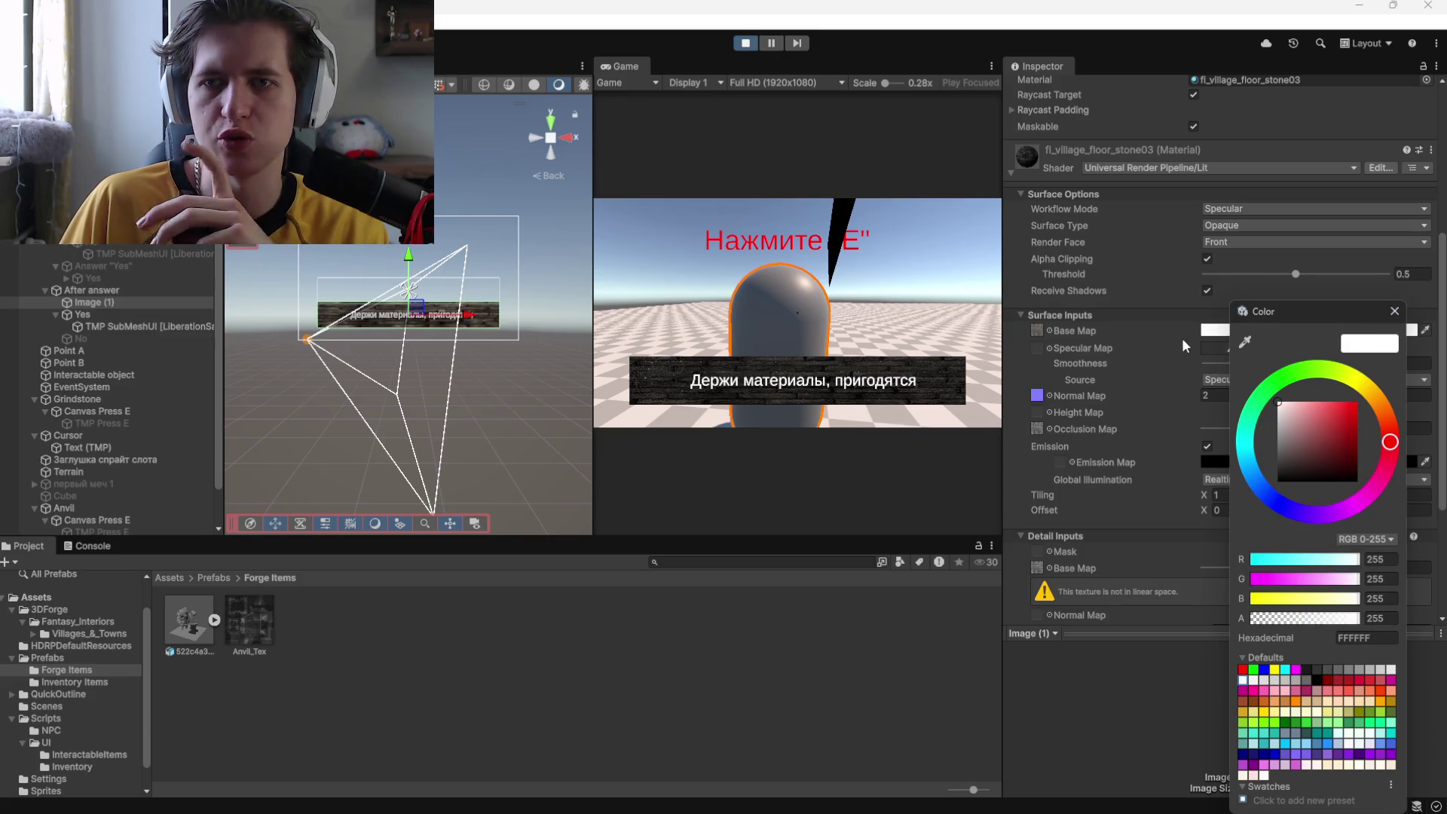
pyautogui.click(1394, 311)
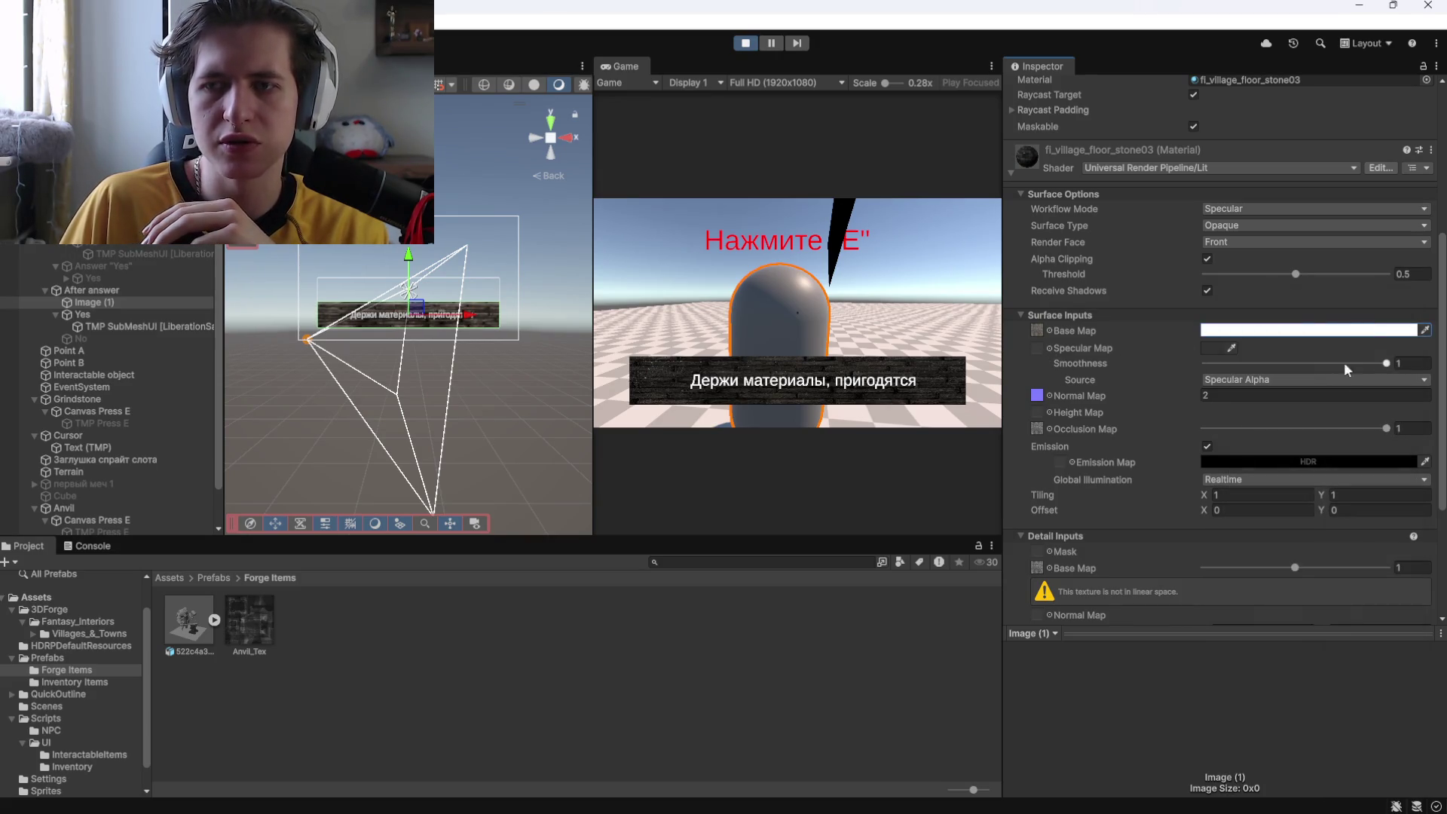
pyautogui.moveTo(1389, 365)
pyautogui.mouseDown()
pyautogui.moveTo(1178, 369)
pyautogui.moveTo(1404, 377)
pyautogui.moveTo(1250, 366)
pyautogui.moveTo(1400, 366)
pyautogui.mouseUp()
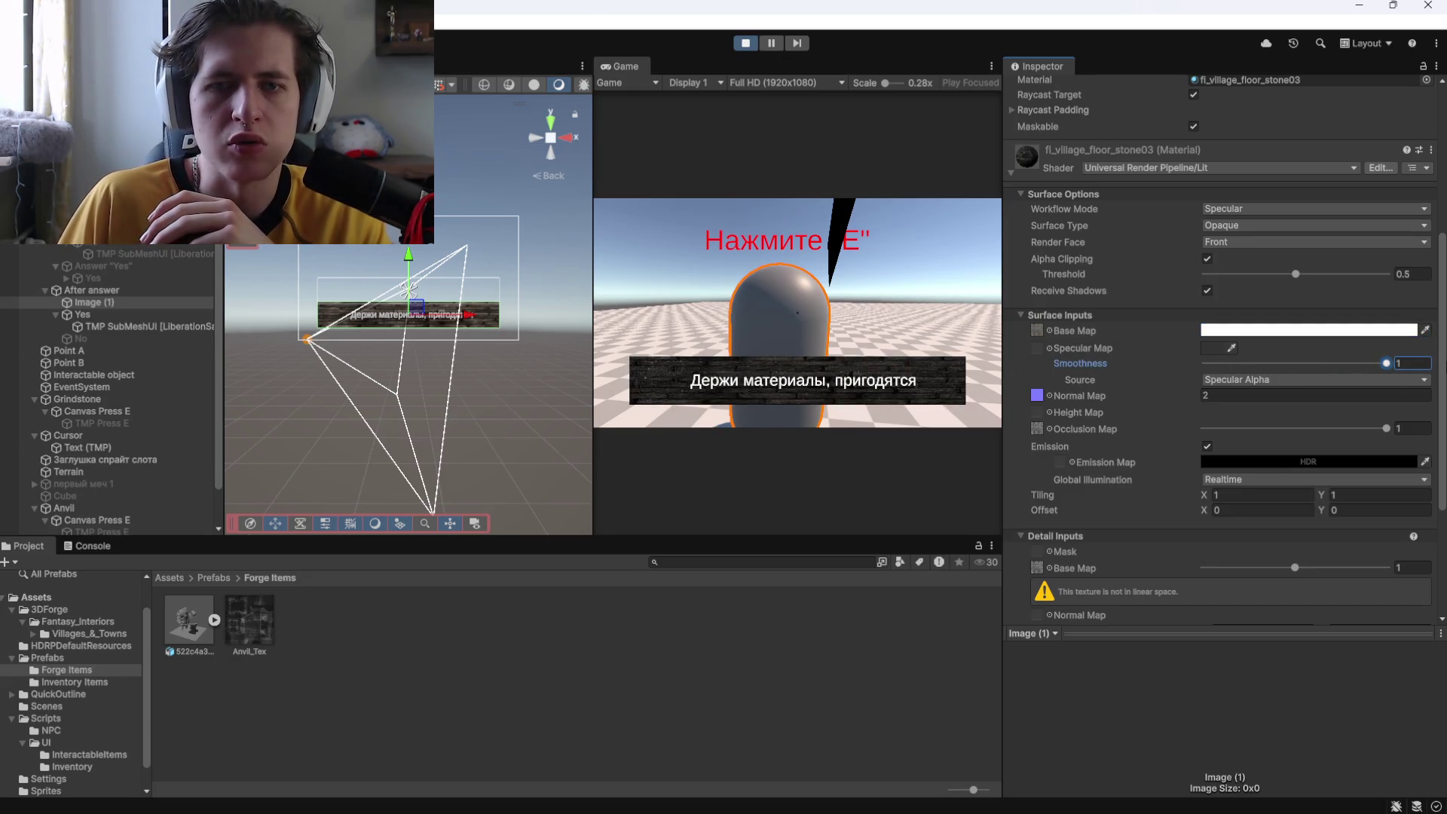
# Keep Specular Alpha as smoothness source, occlusion strength at 1, and emission on.
pyautogui.click(1221, 380)
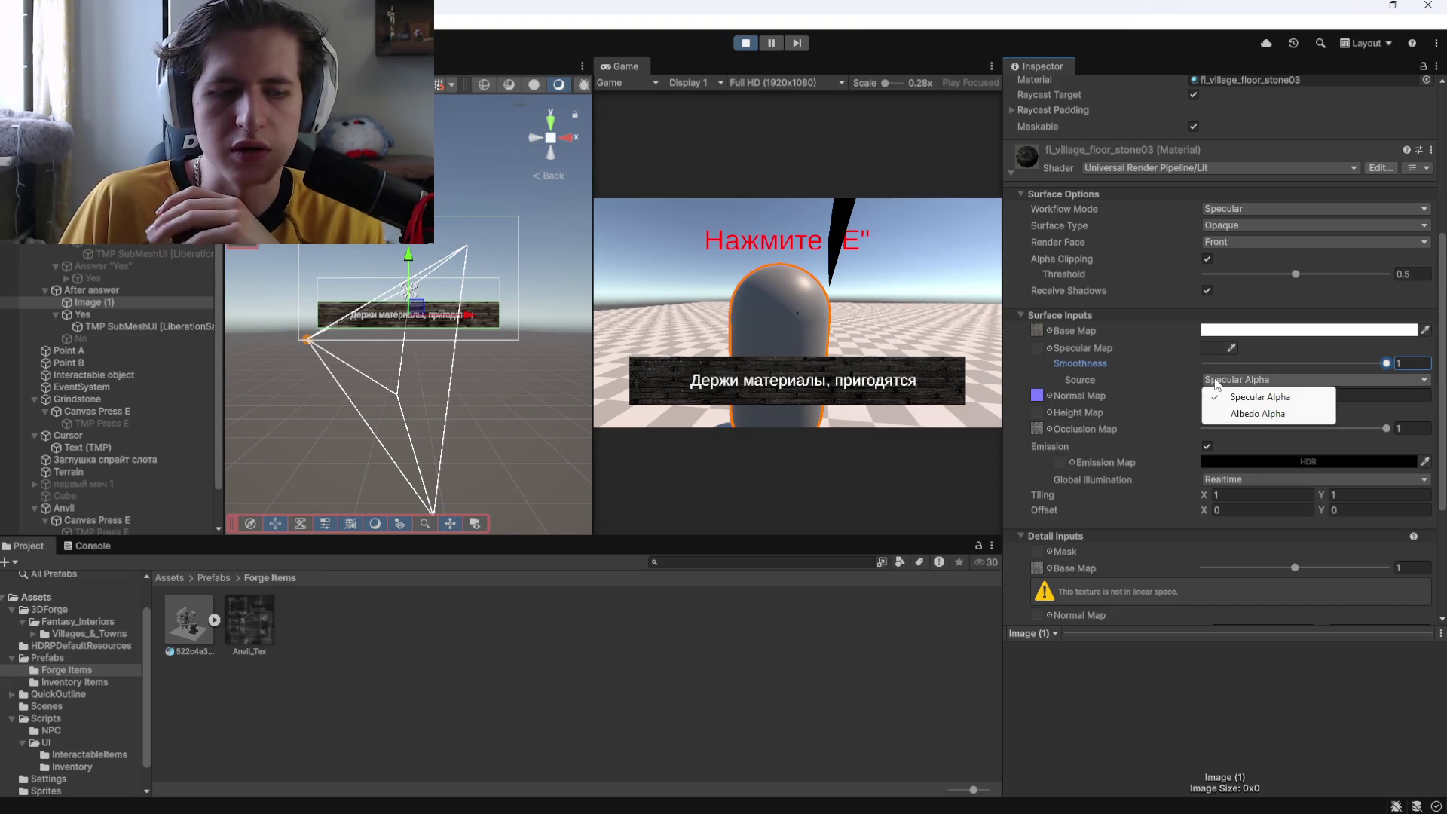
pyautogui.click(1257, 397)
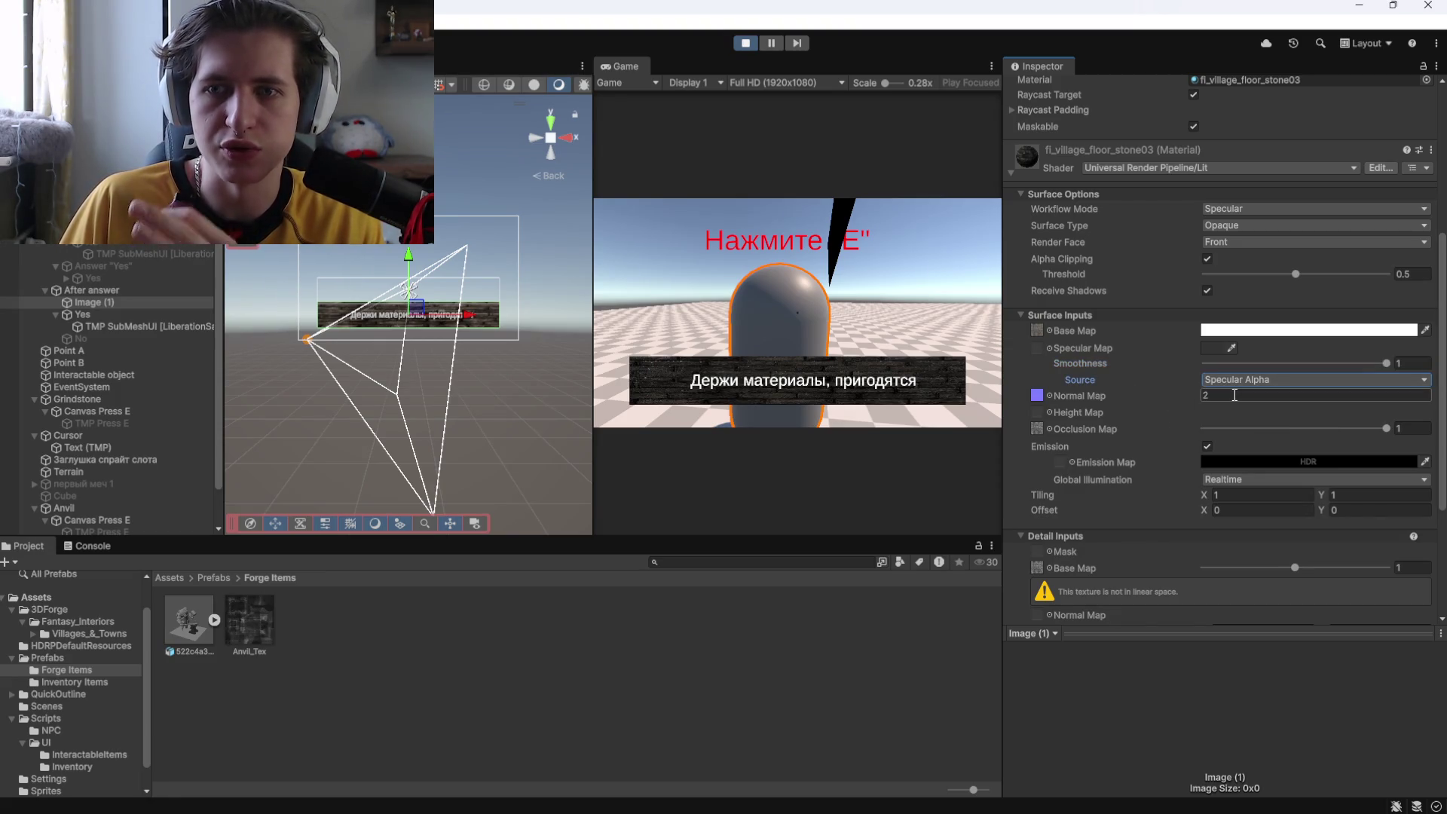
pyautogui.moveTo(1386, 430)
pyautogui.mouseDown()
pyautogui.moveTo(1127, 444)
pyautogui.moveTo(1394, 434)
pyautogui.mouseUp()
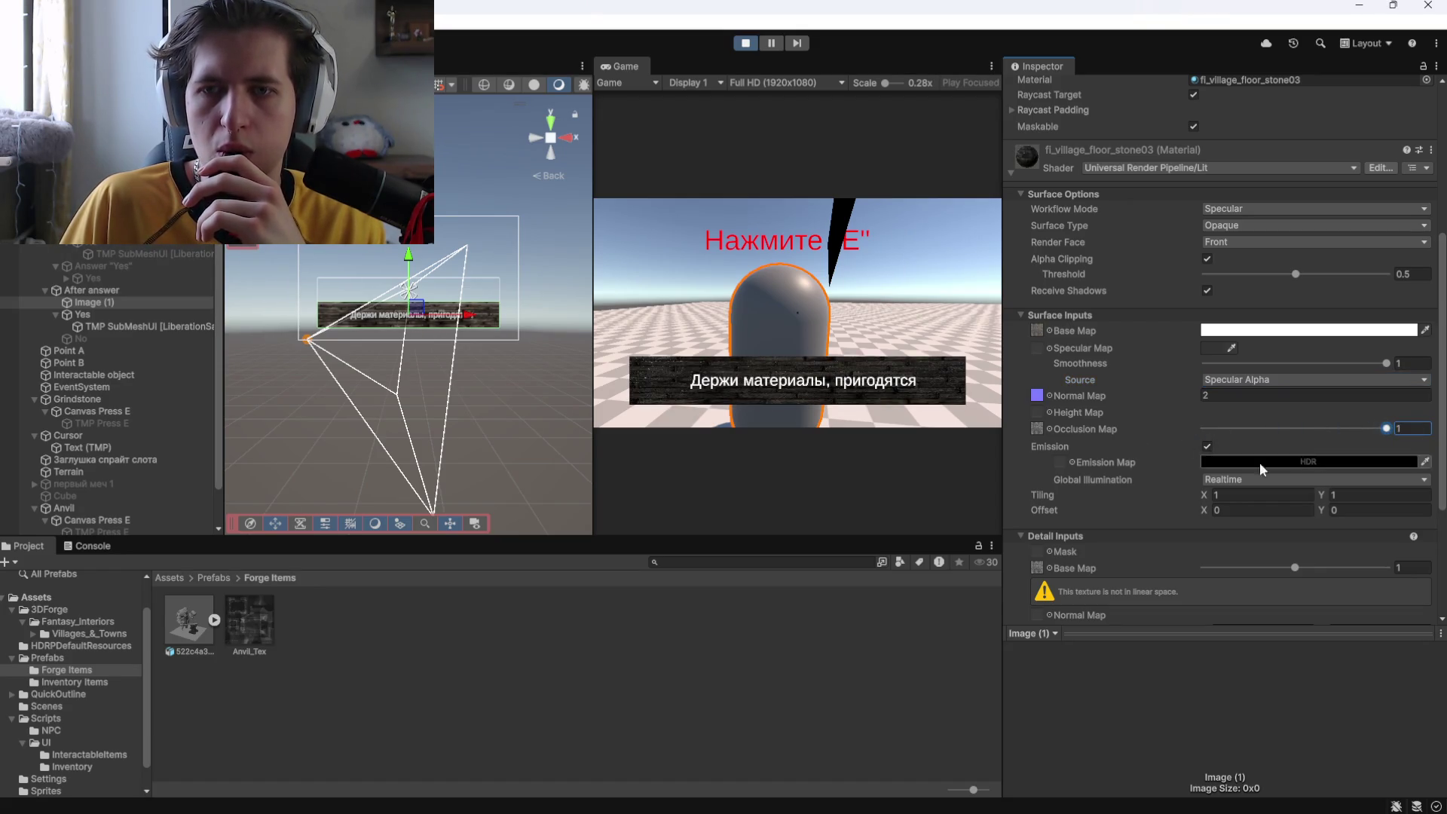
pyautogui.click(1207, 447)
pyautogui.click(1206, 446)
# Set Global Illumination to Baked and reset the horizontal texture offset to 0.
pyautogui.click(1210, 480)
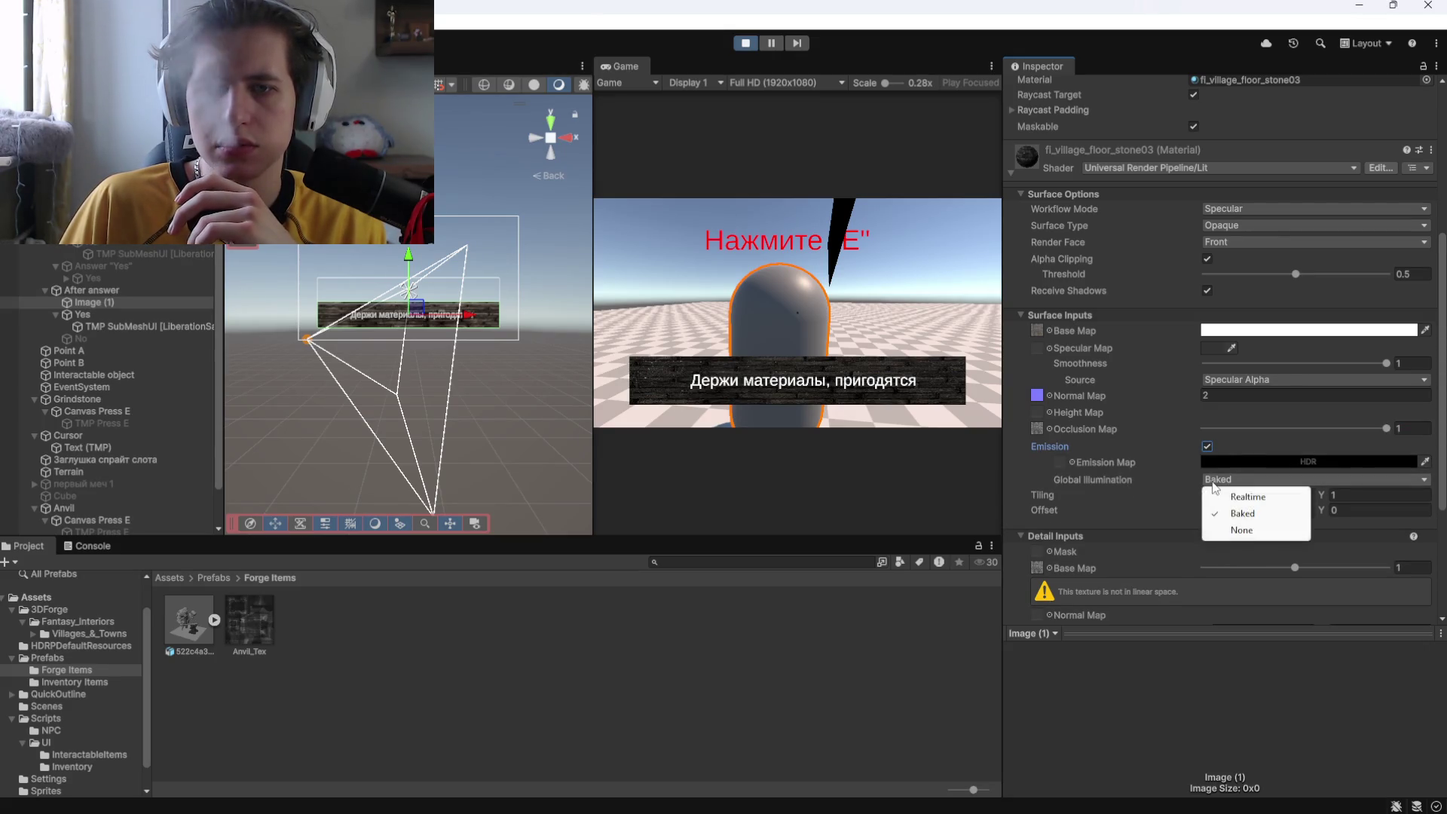
pyautogui.click(1159, 496)
pyautogui.moveTo(1200, 508)
pyautogui.mouseDown()
pyautogui.moveTo(1430, 516)
pyautogui.moveTo(1204, 506)
pyautogui.moveTo(1236, 508)
pyautogui.mouseUp()
pyautogui.write('0')
pyautogui.click(1281, 494)
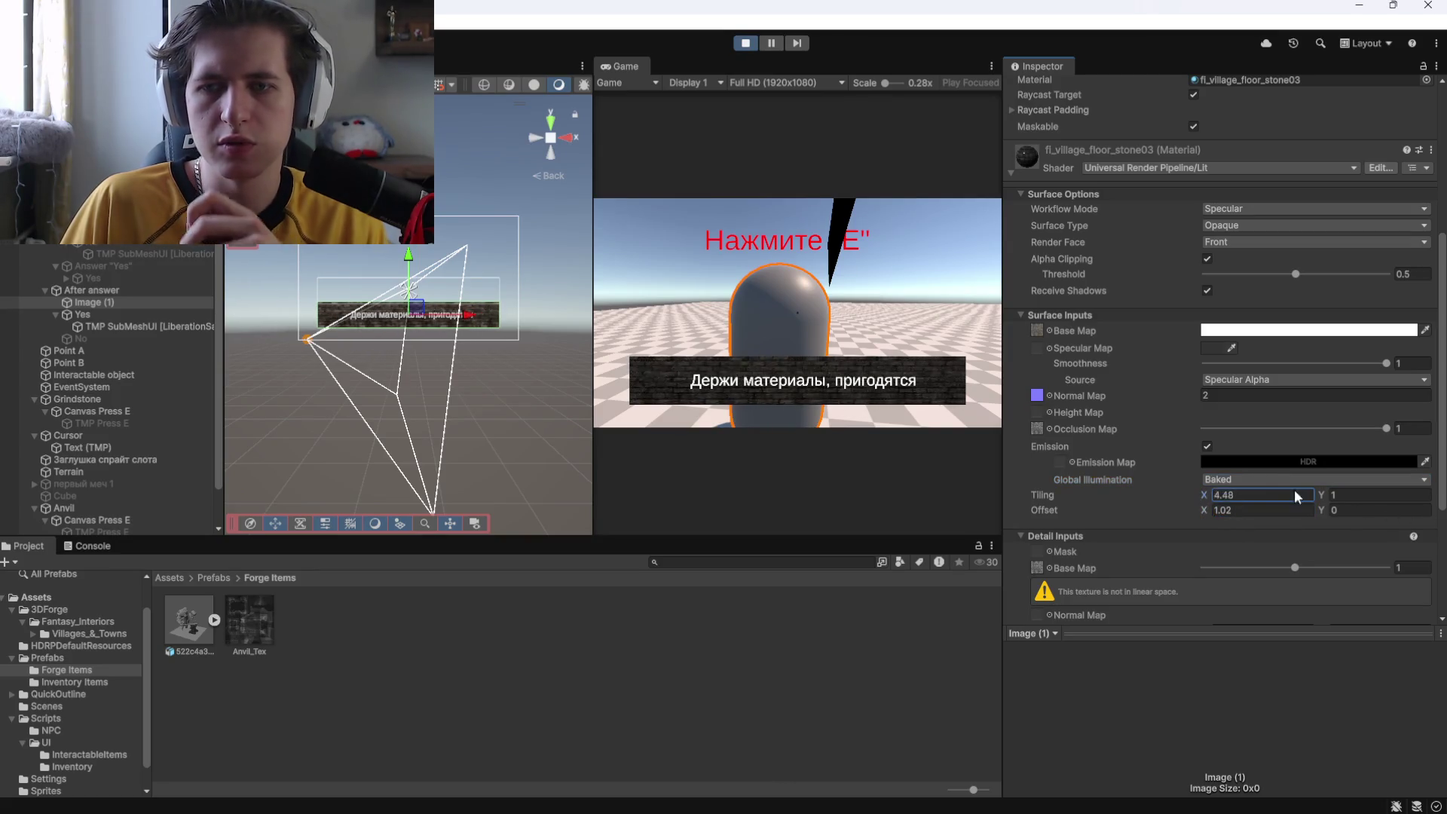
pyautogui.scroll(3, 1106, 424)
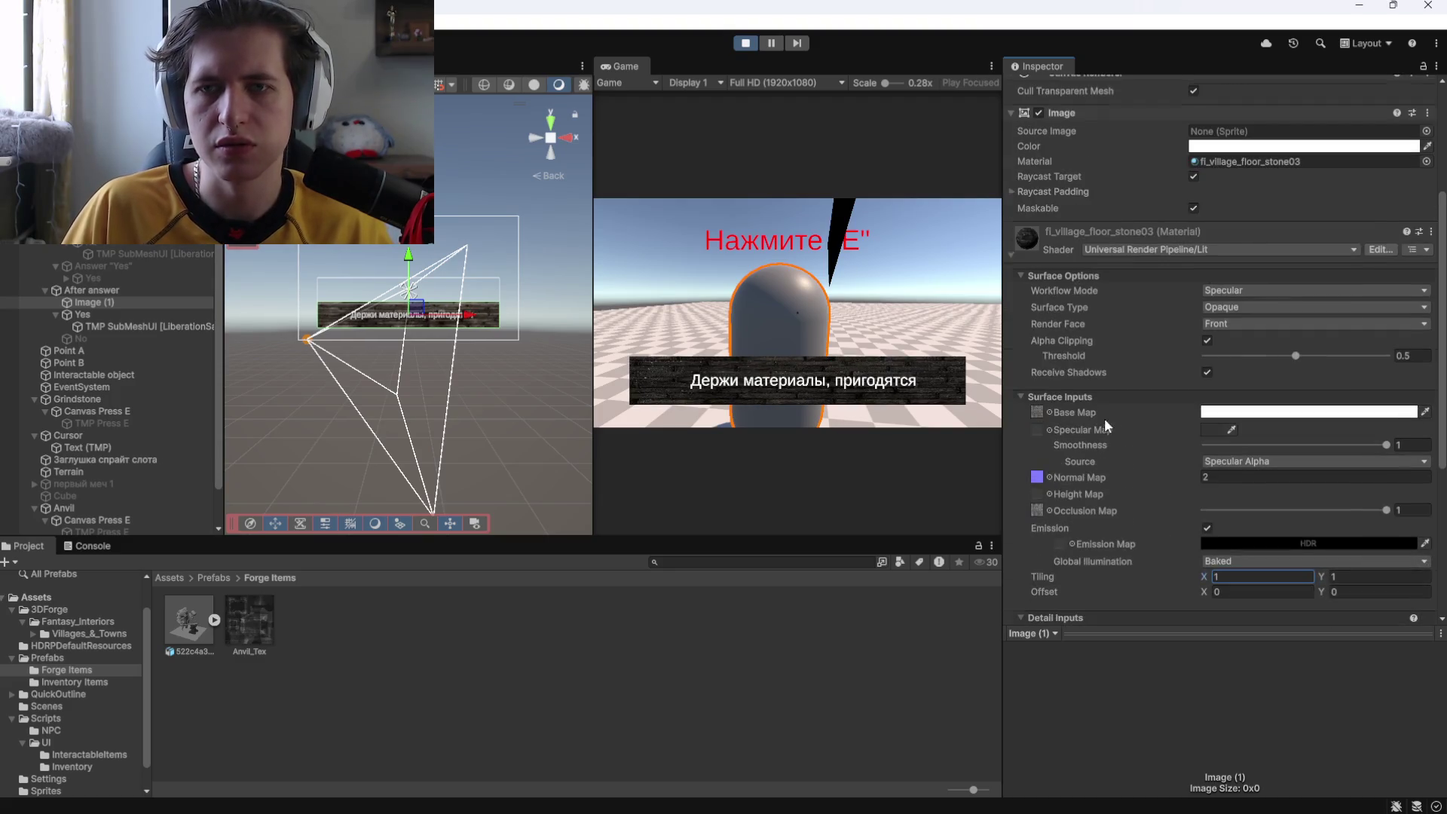
# Browse the Lit shader source in Visual Studio, close it, and return to the material's variant family.
pyautogui.click(1380, 249)
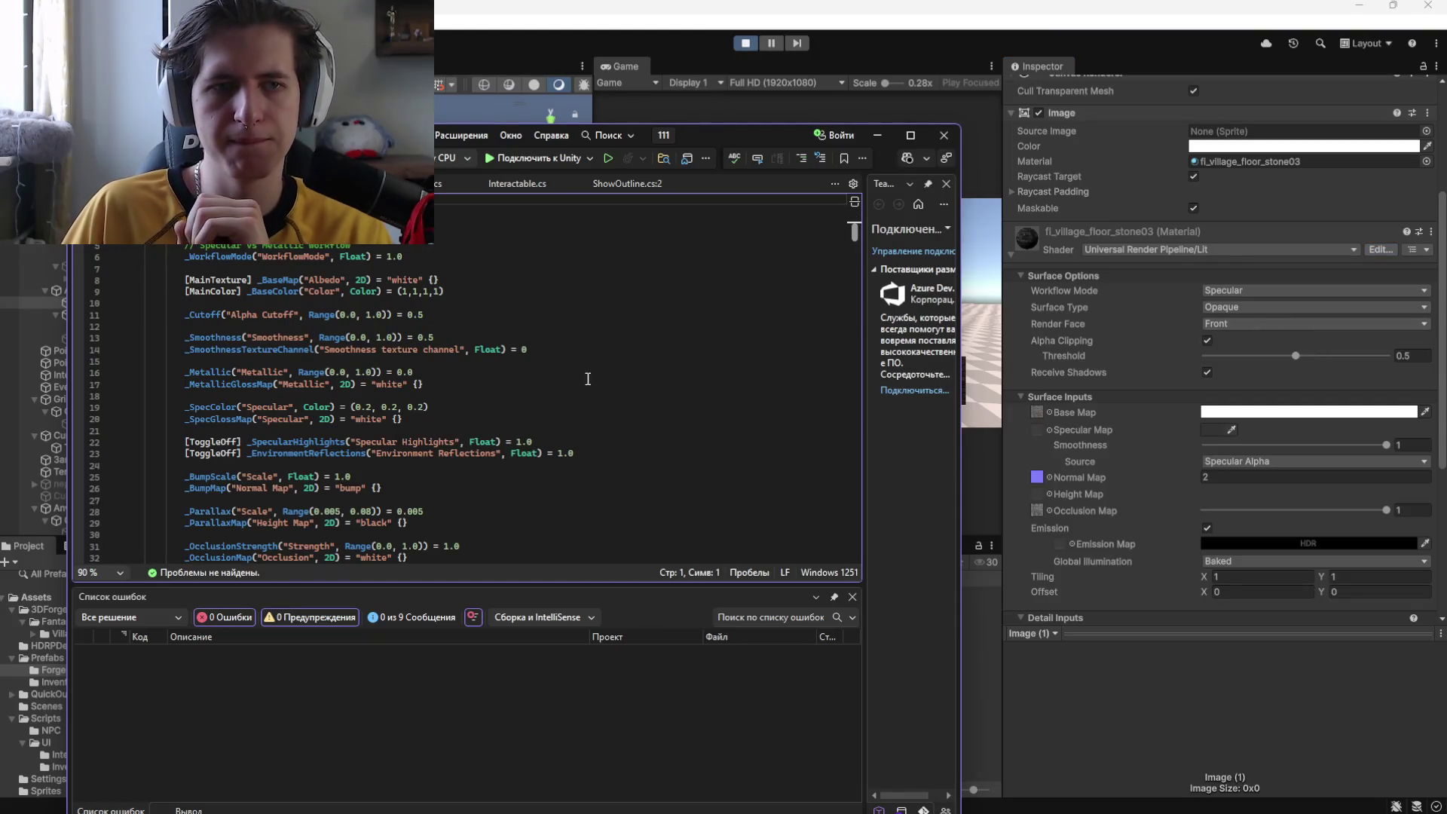
pyautogui.scroll(-20, 541, 365)
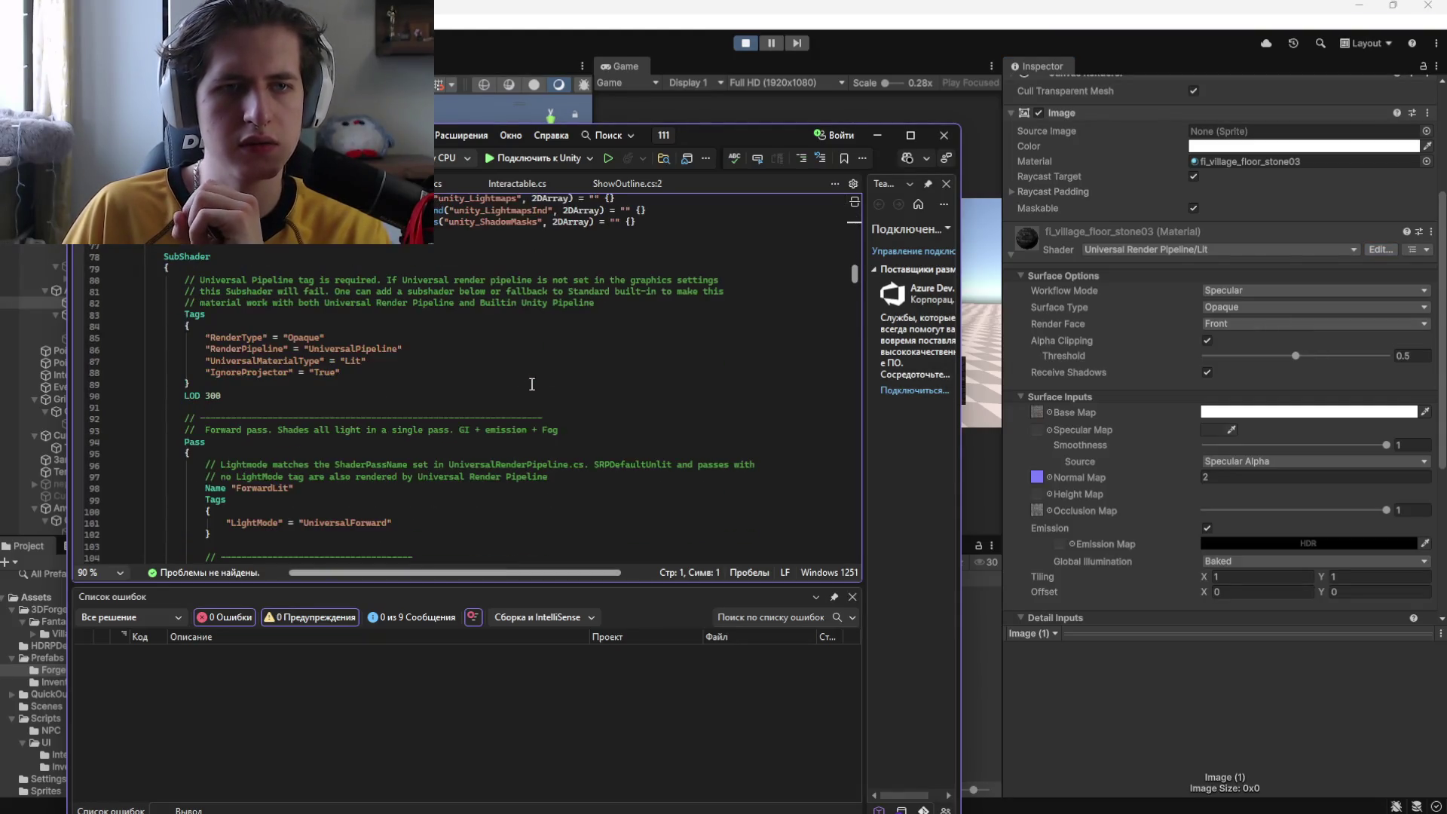
pyautogui.moveTo(854, 278); pyautogui.dragTo(853, 537)
pyautogui.hotkey('ctrl', 'F4')
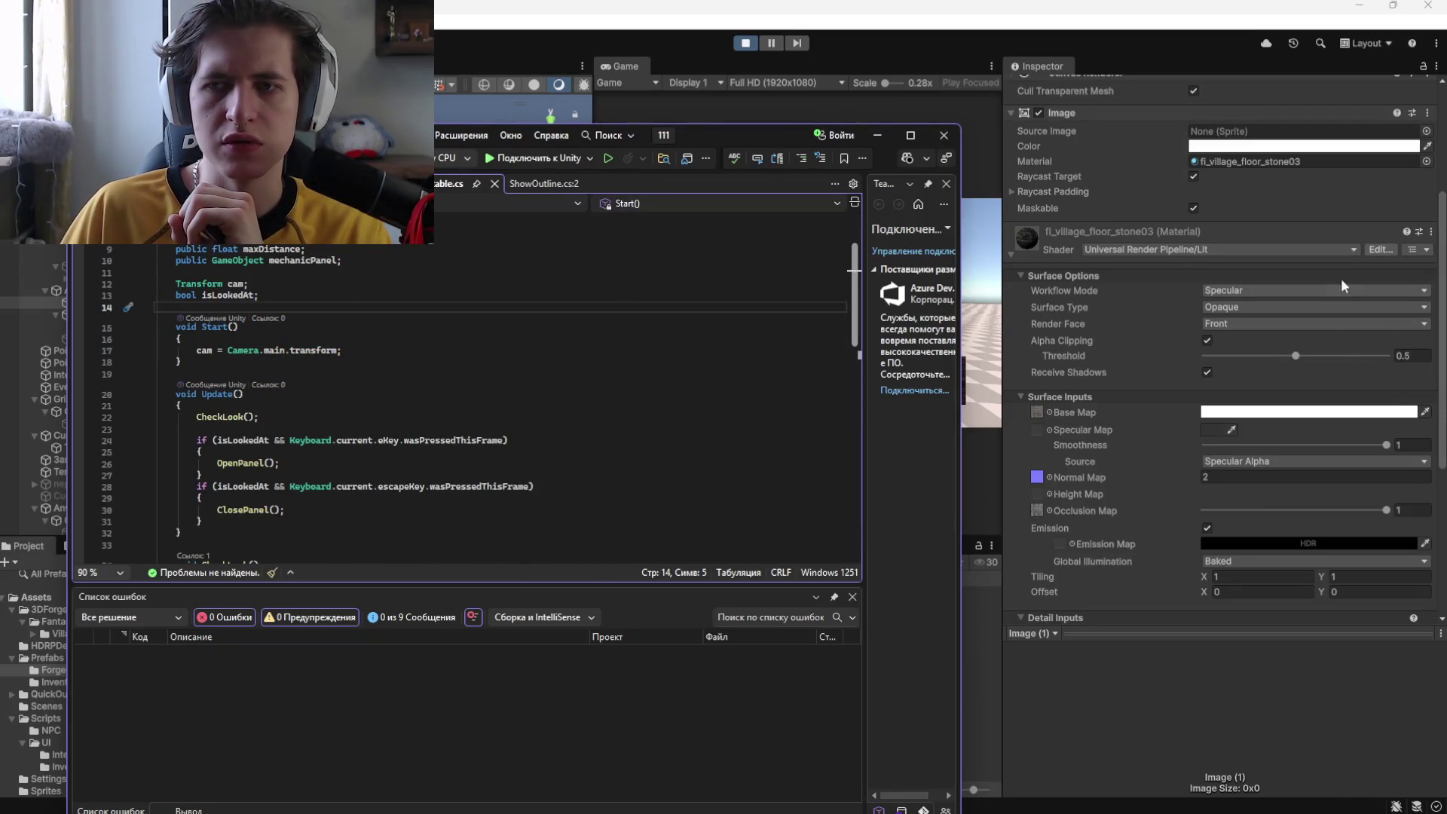
pyautogui.click(1405, 253)
pyautogui.click(1326, 282)
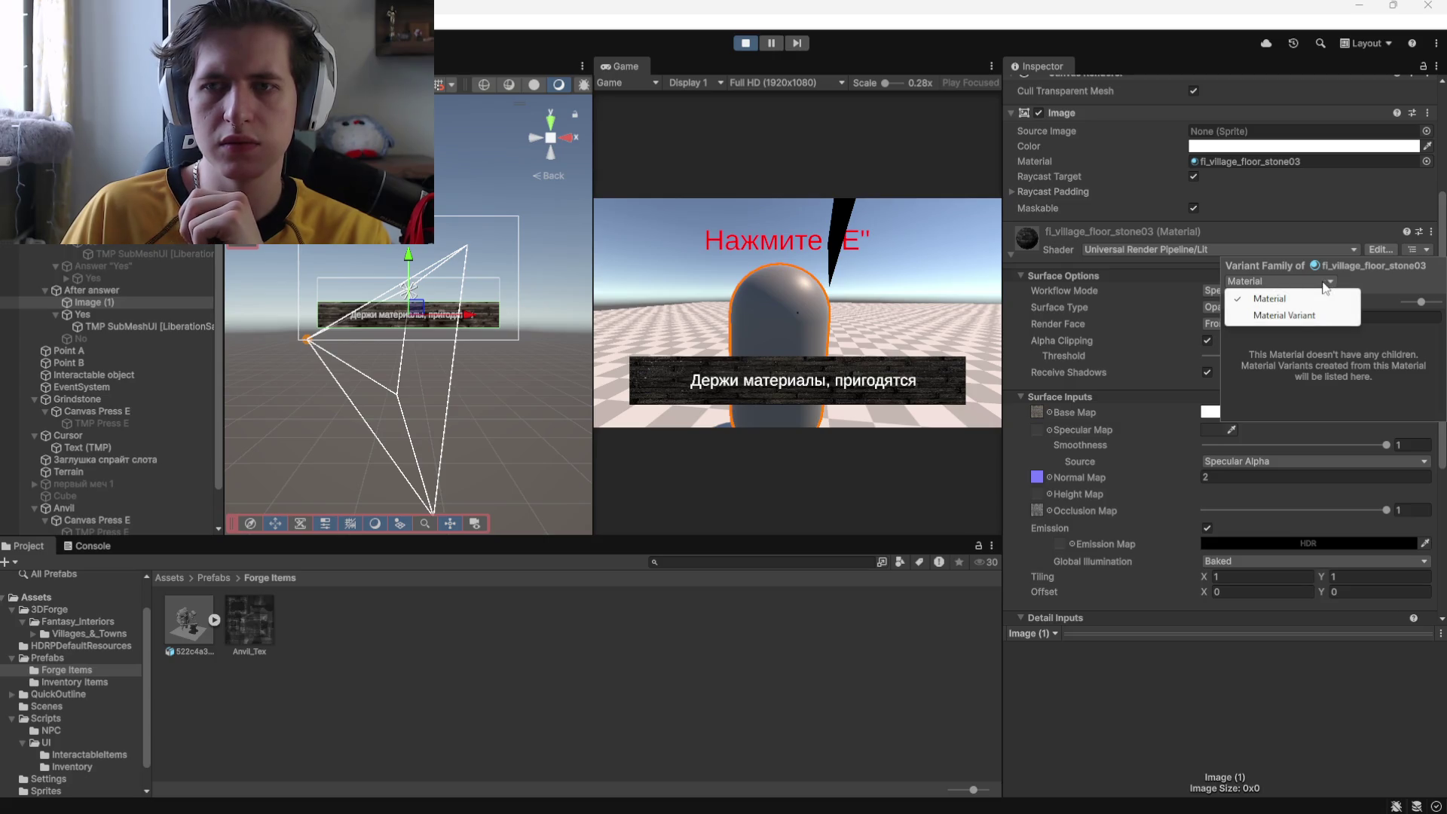
# Convert the material to a variant with parent 02 - Default, then undo the conversion.
pyautogui.click(1295, 320)
pyautogui.click(1101, 281)
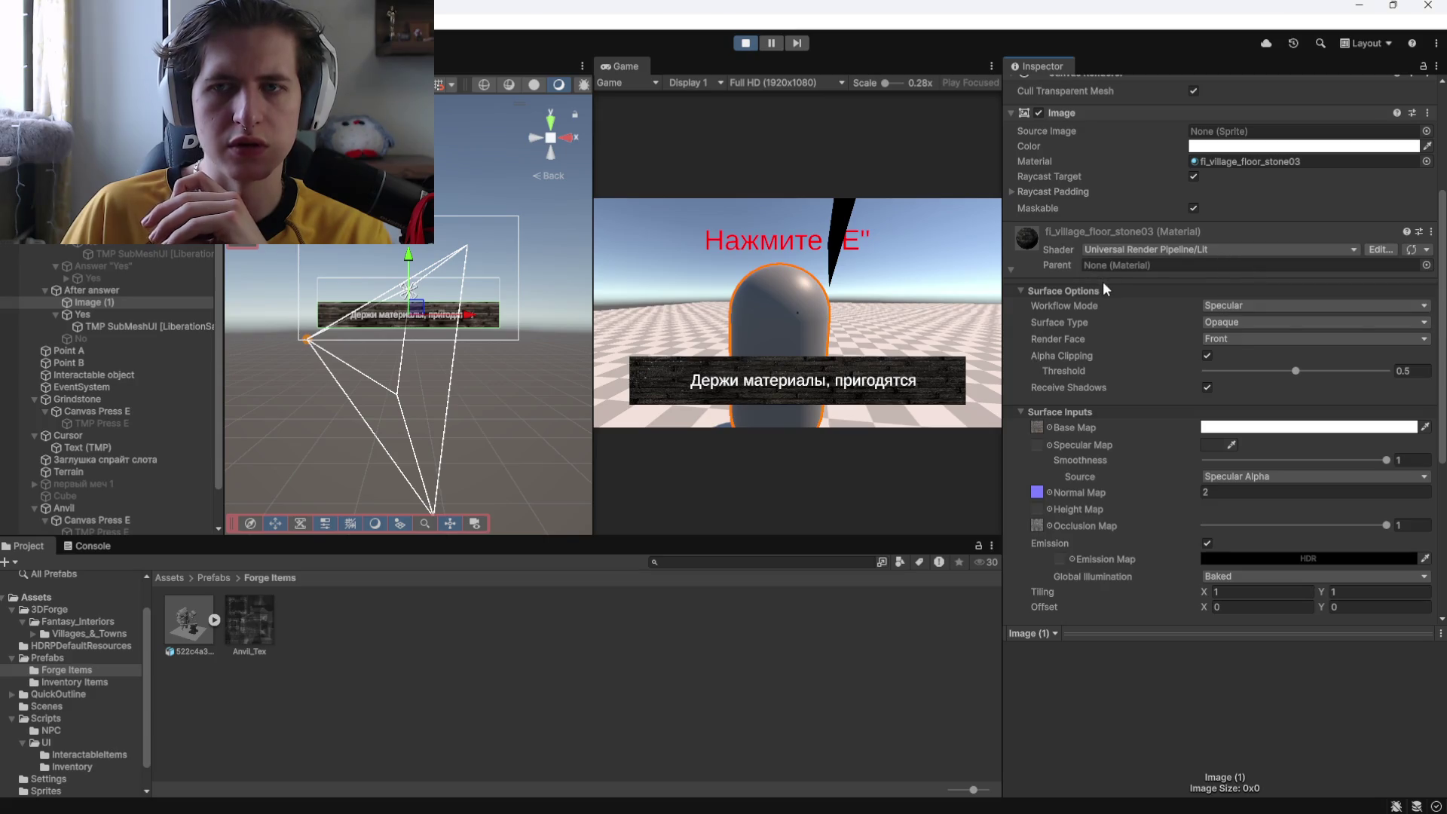
pyautogui.click(1427, 265)
pyautogui.doubleClick(1335, 315)
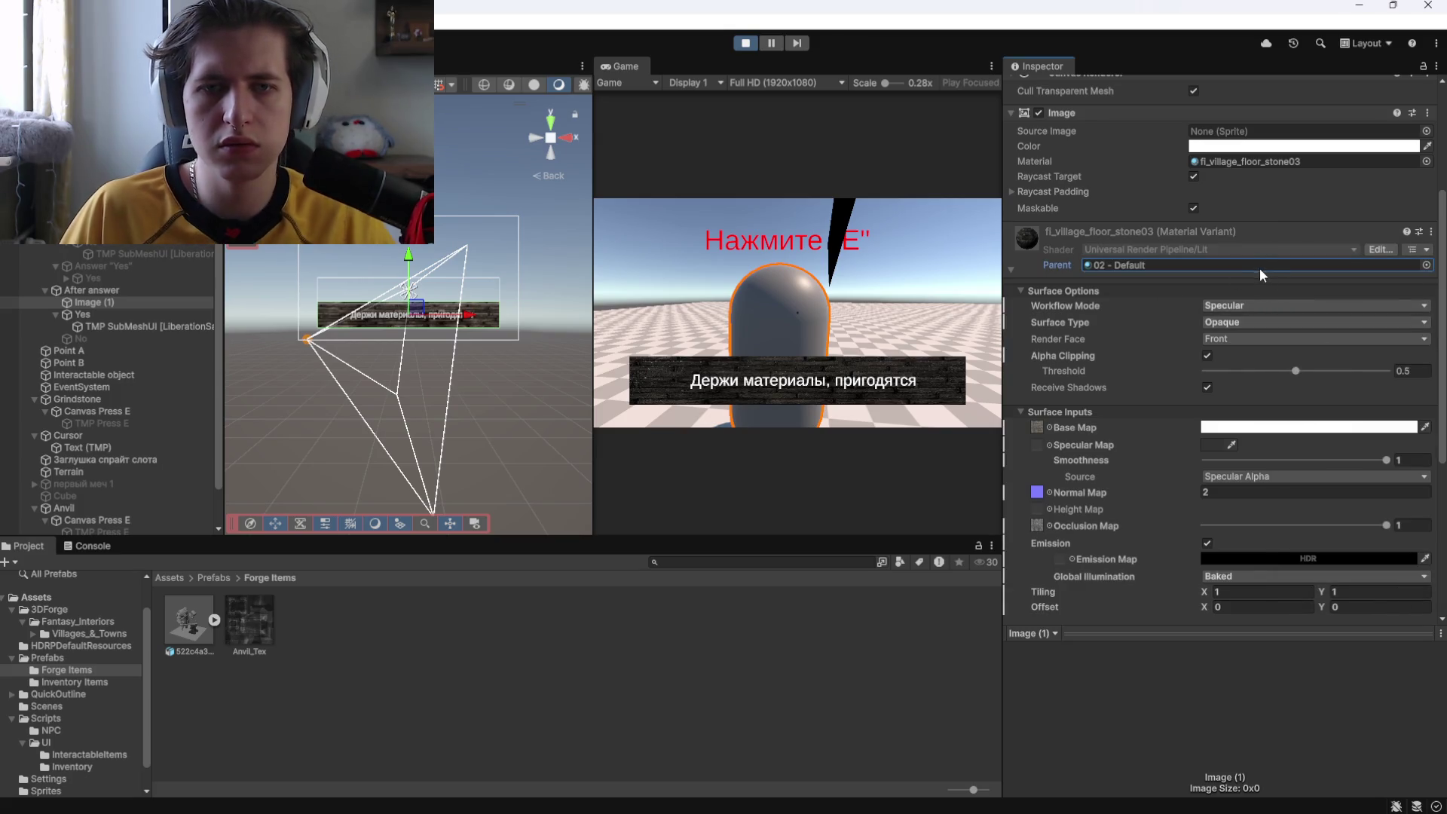
pyautogui.press('Delete')
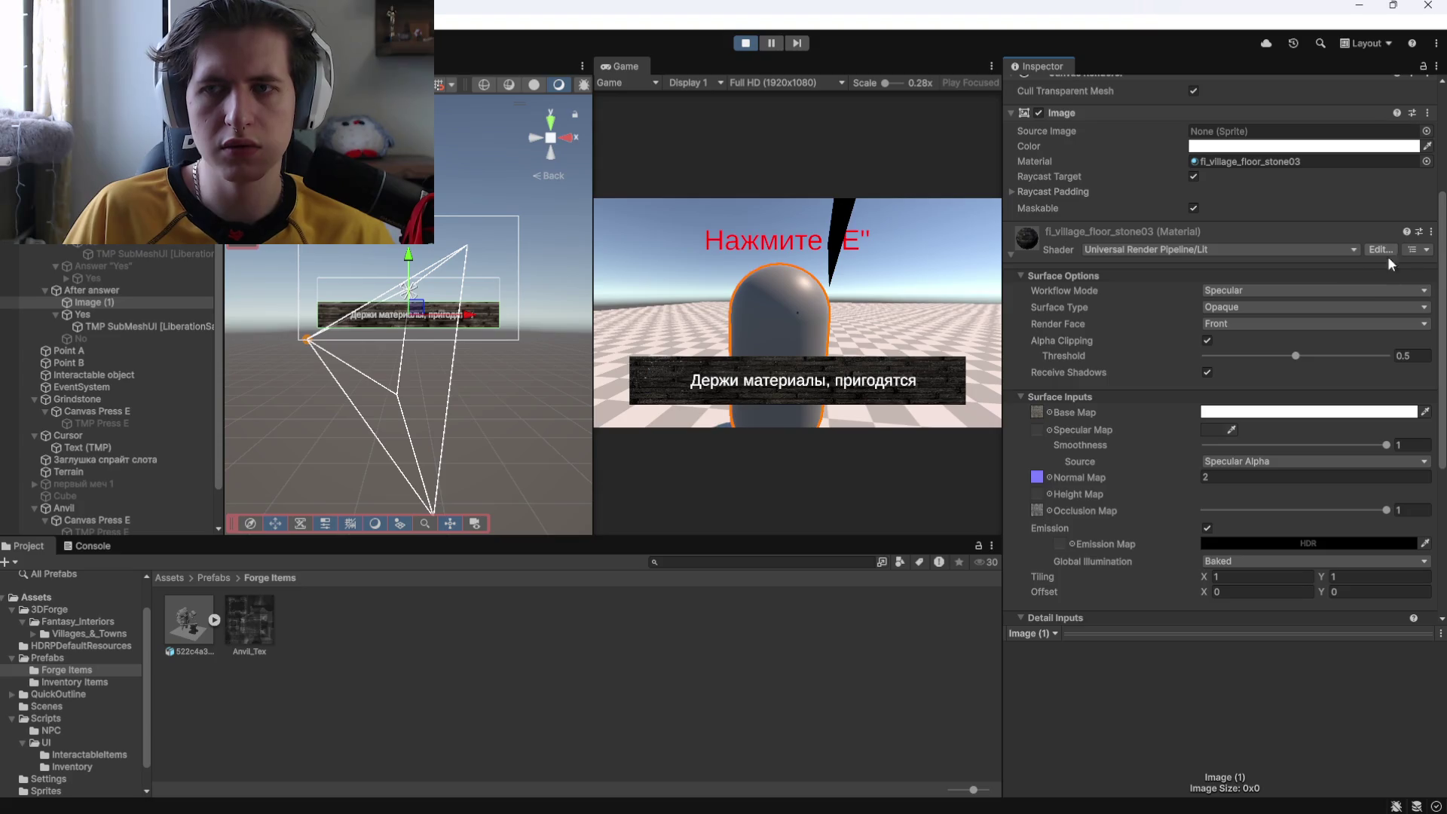
# Open and dismiss the material presets list, then collapse and re-expand the material settings.
pyautogui.click(1419, 233)
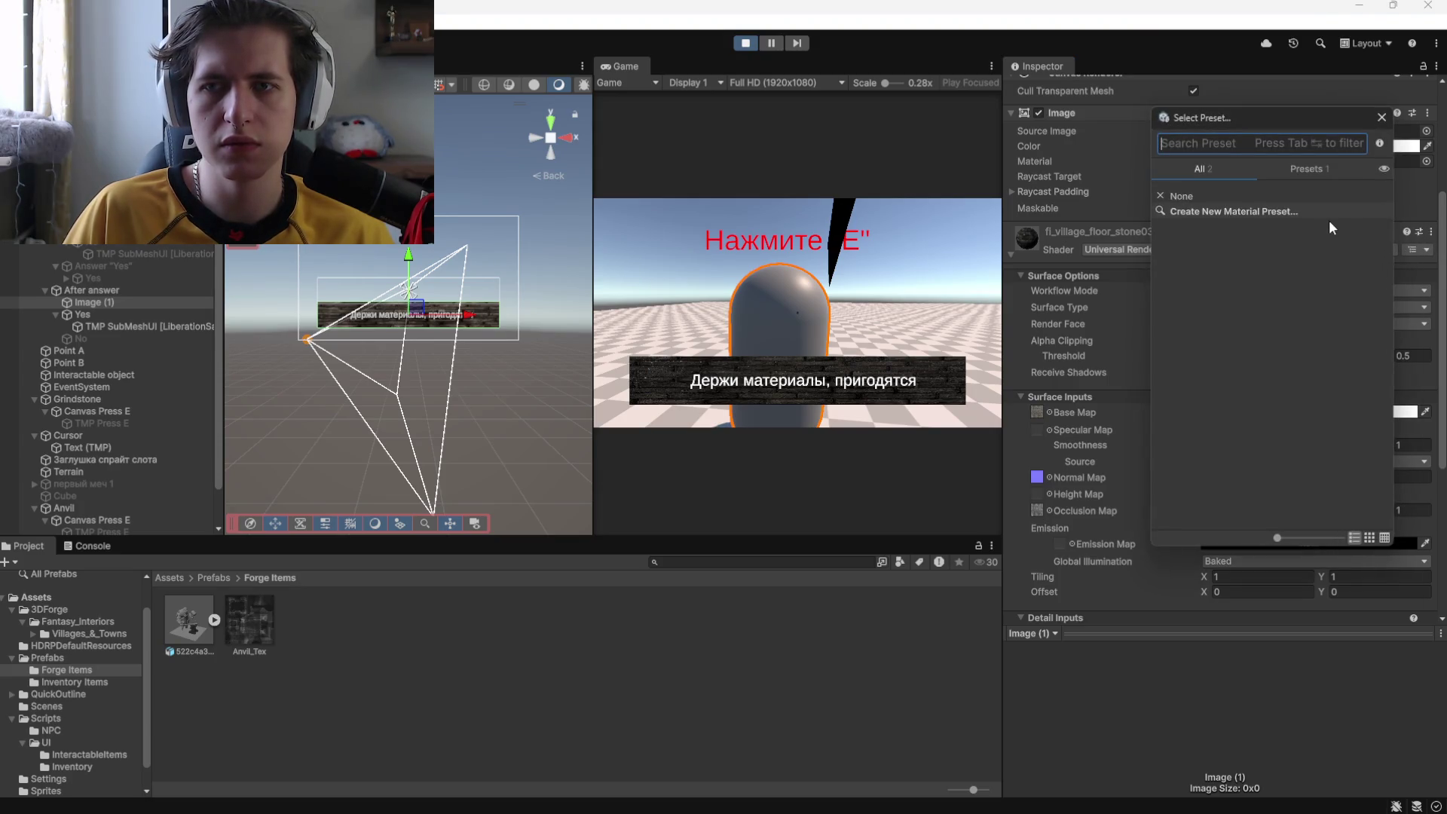
pyautogui.click(1382, 116)
pyautogui.click(1010, 253)
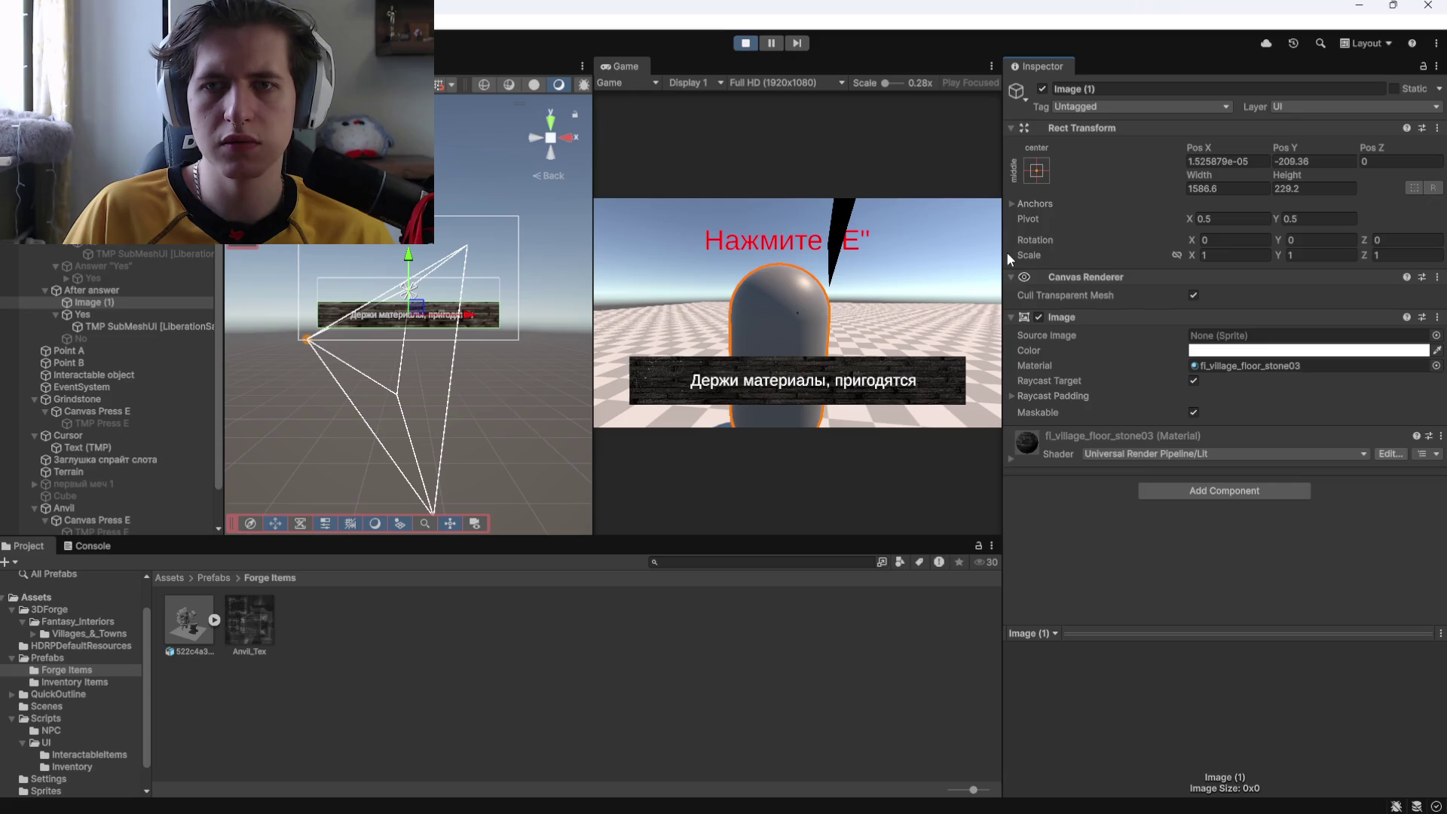
pyautogui.click(1431, 460)
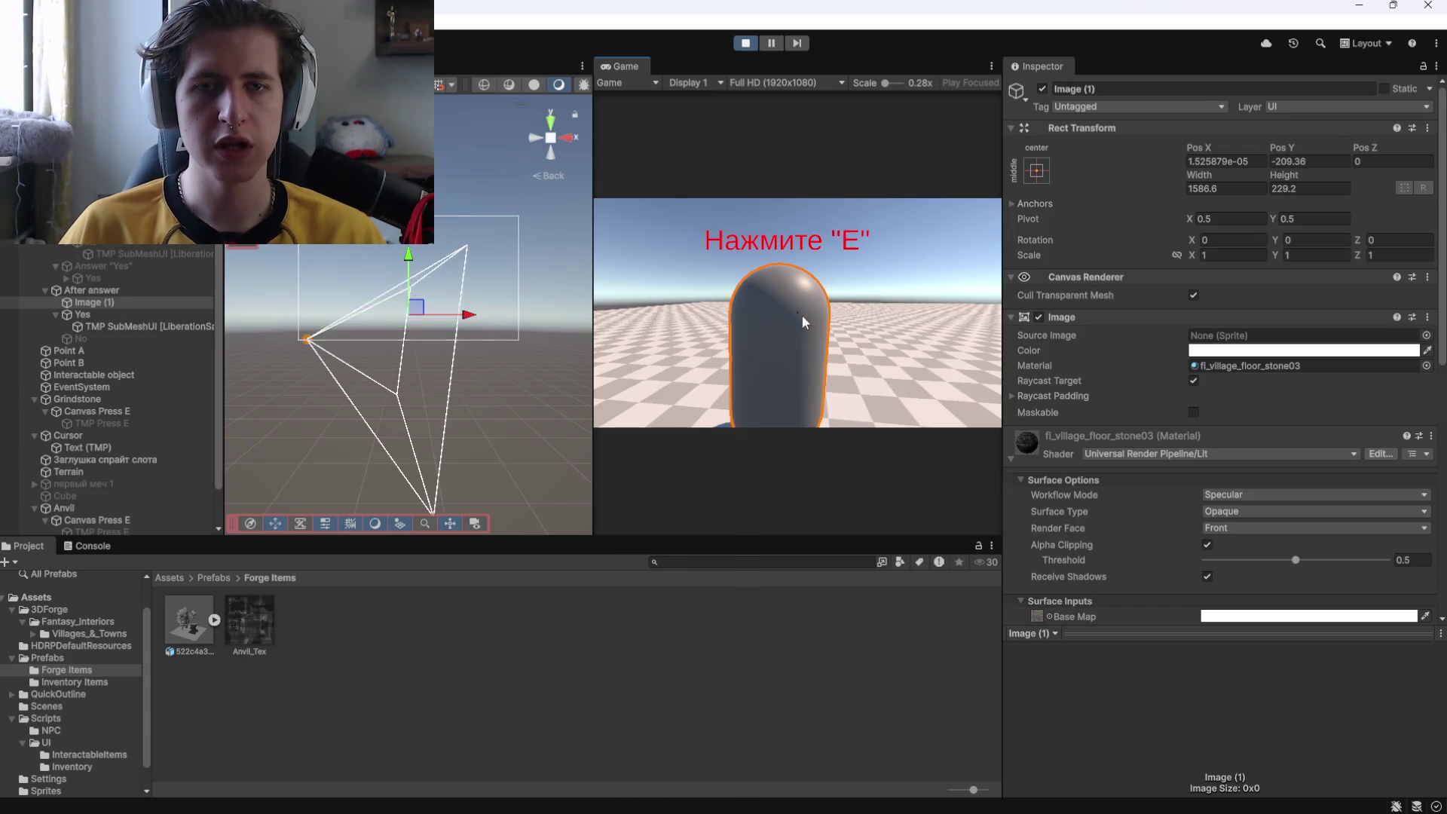
# Walk the player to the anvil and press E to open the 'Выберите чертёж' panel.
pyautogui.press('w')
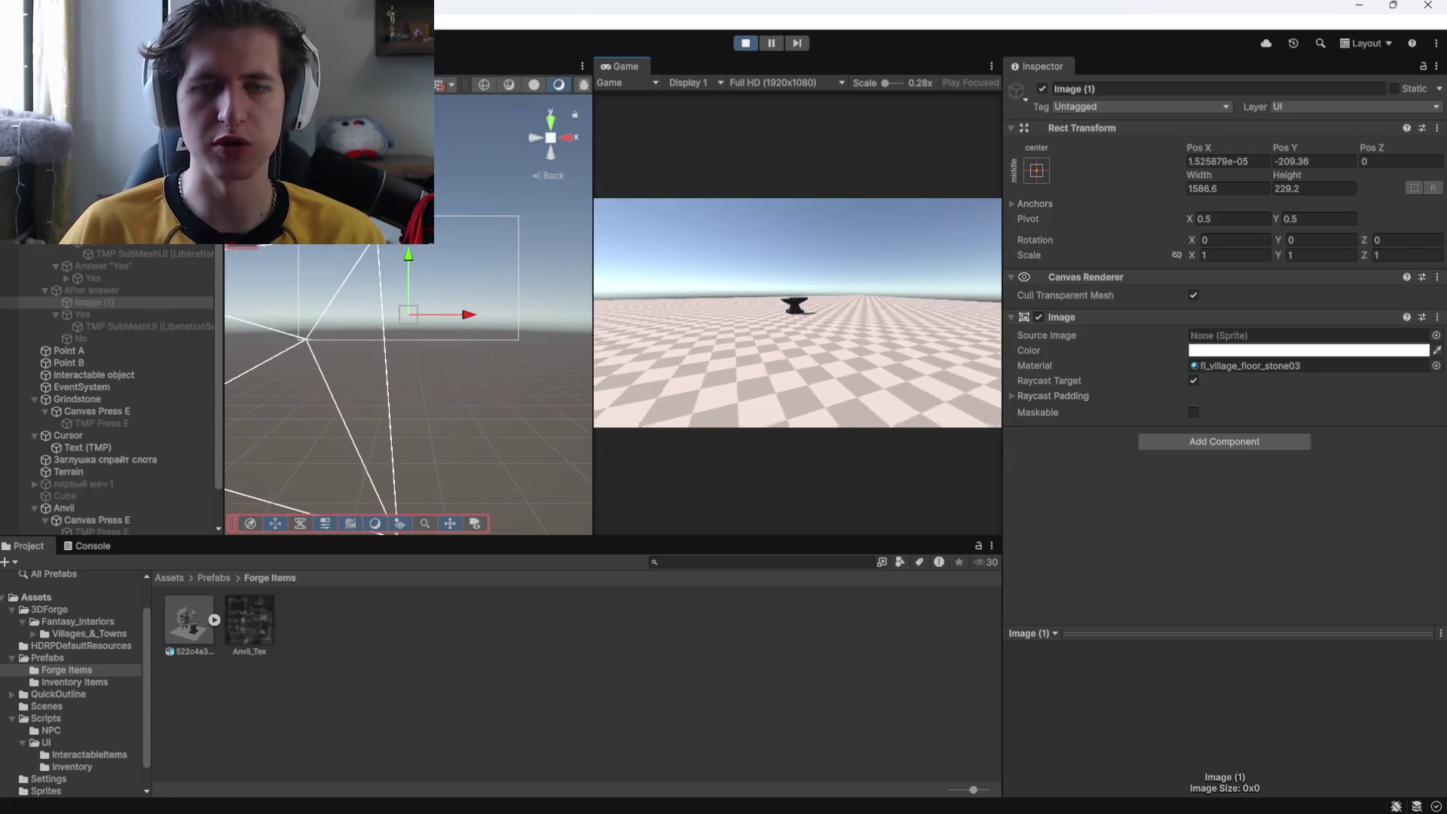
pyautogui.press('e')
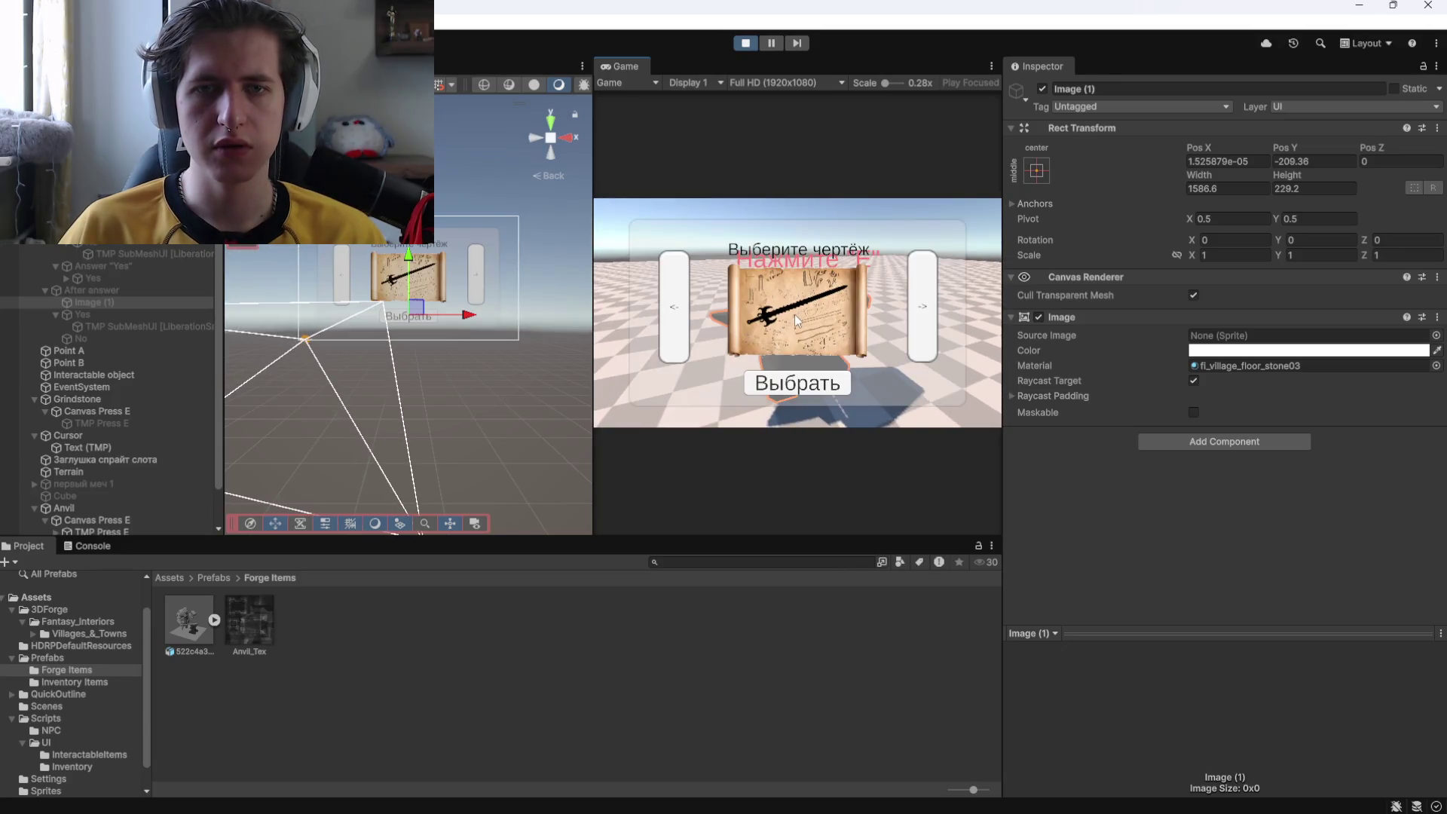
pyautogui.scroll(-2, 98, 354)
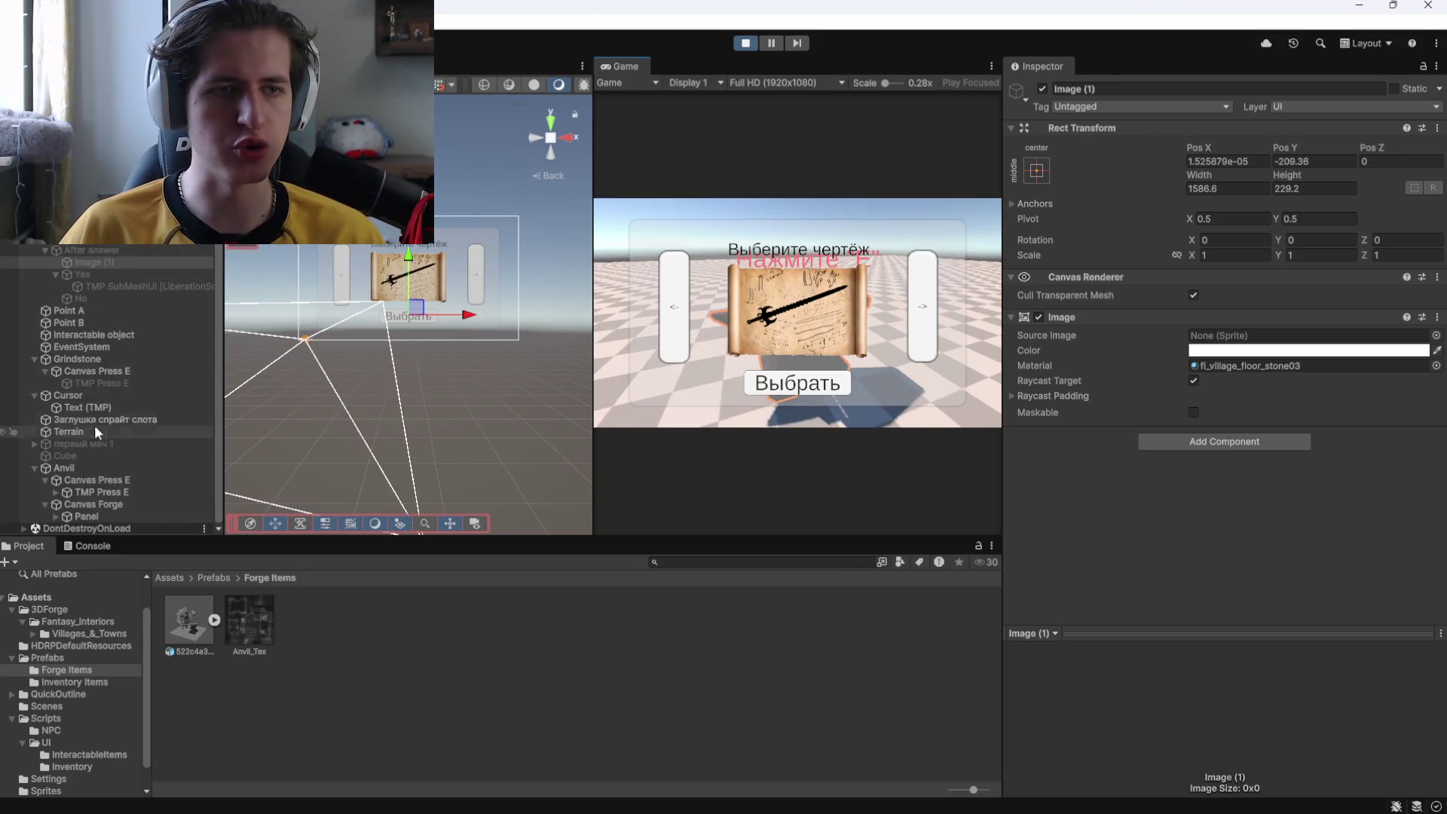
pyautogui.click(79, 481)
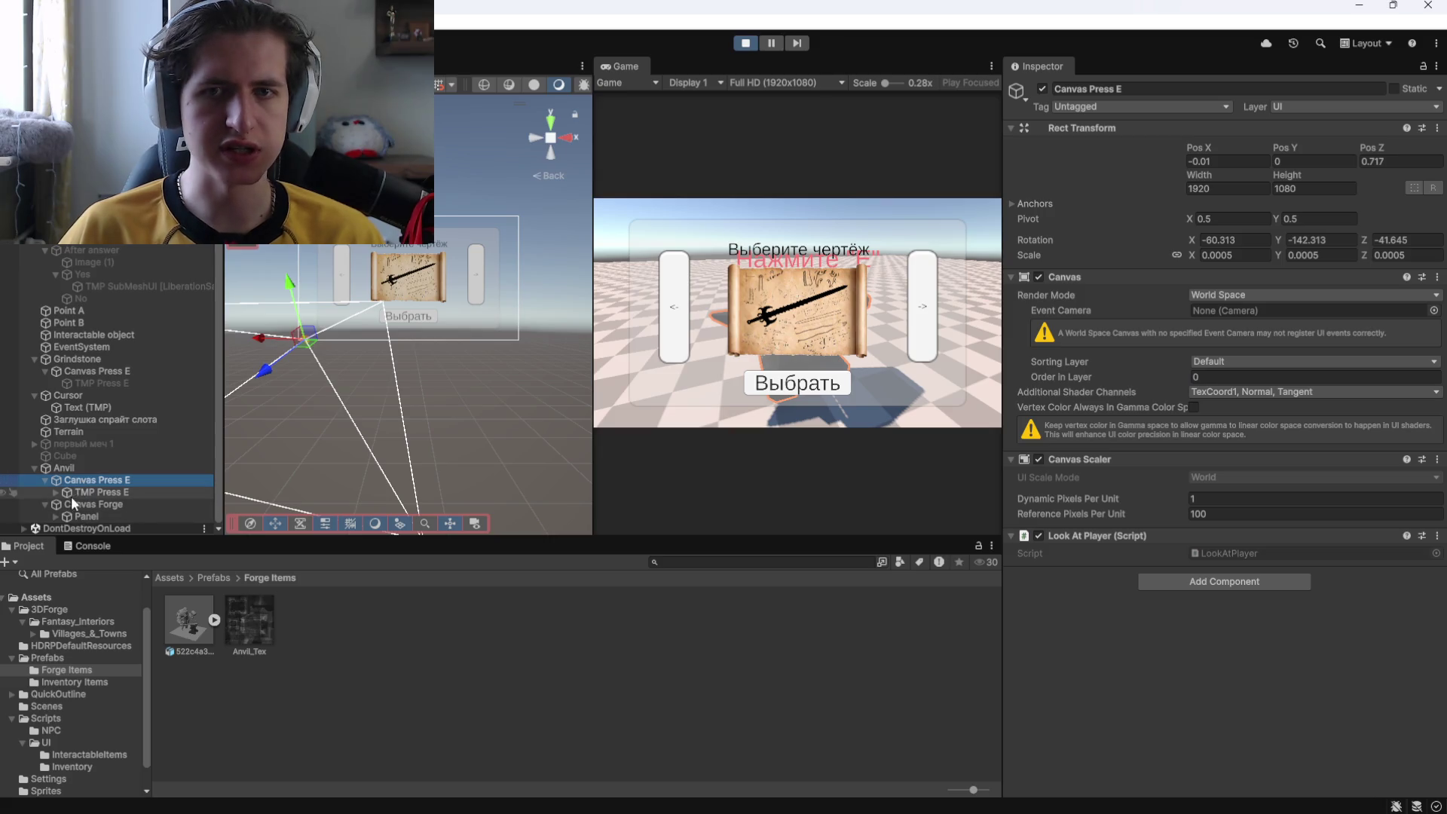
pyautogui.click(85, 503)
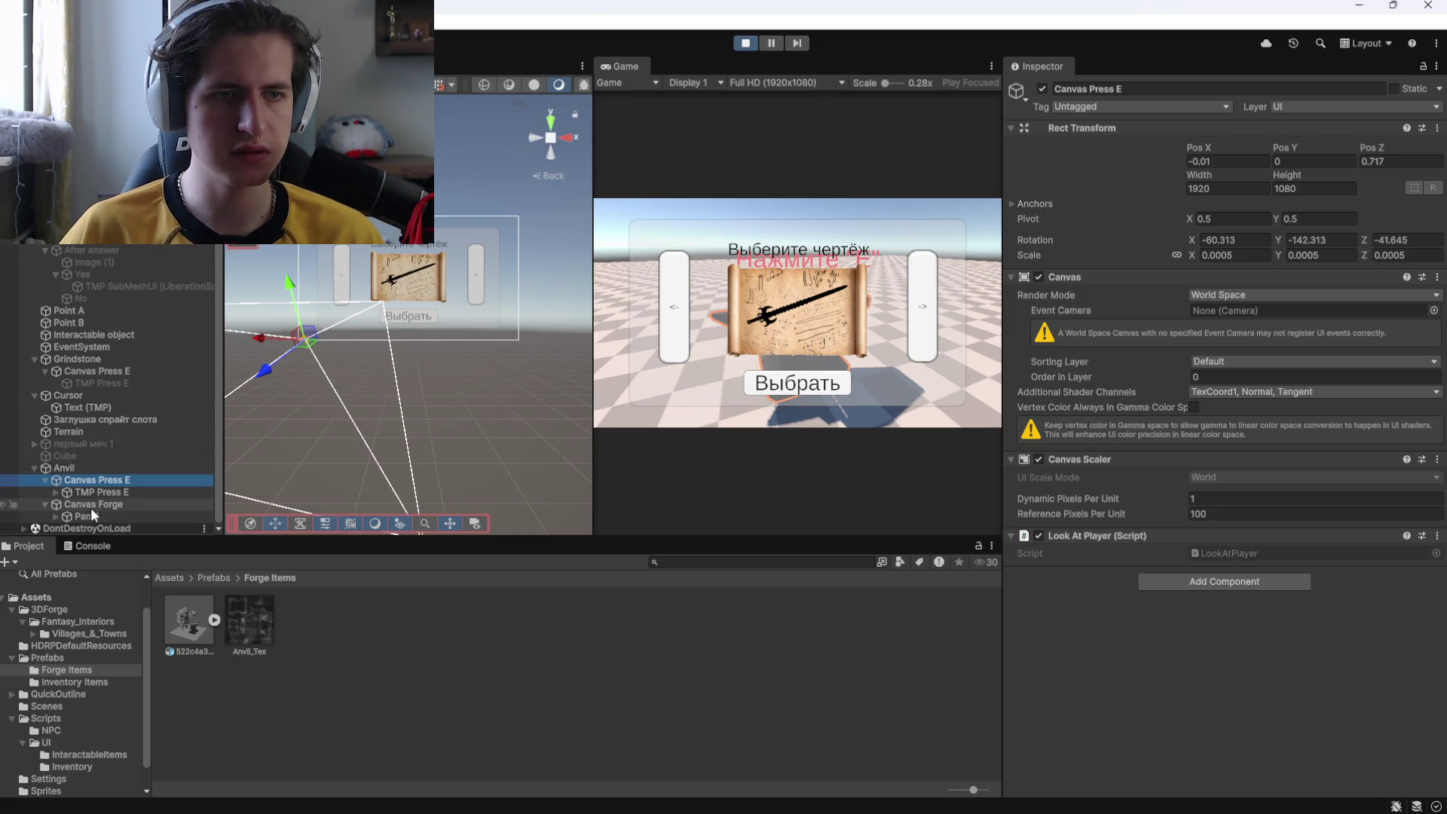
pyautogui.click(85, 517)
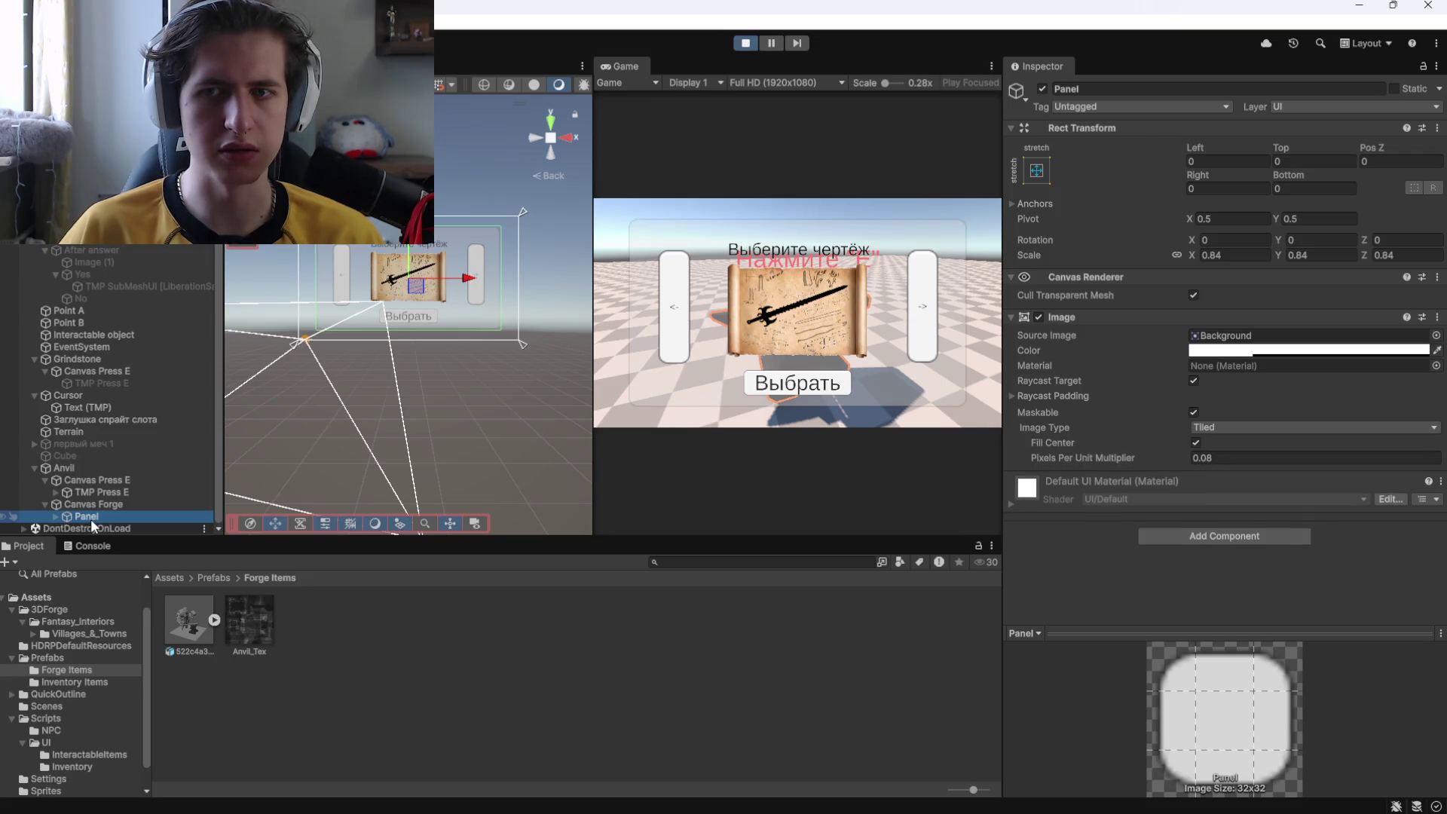
pyautogui.click(56, 515)
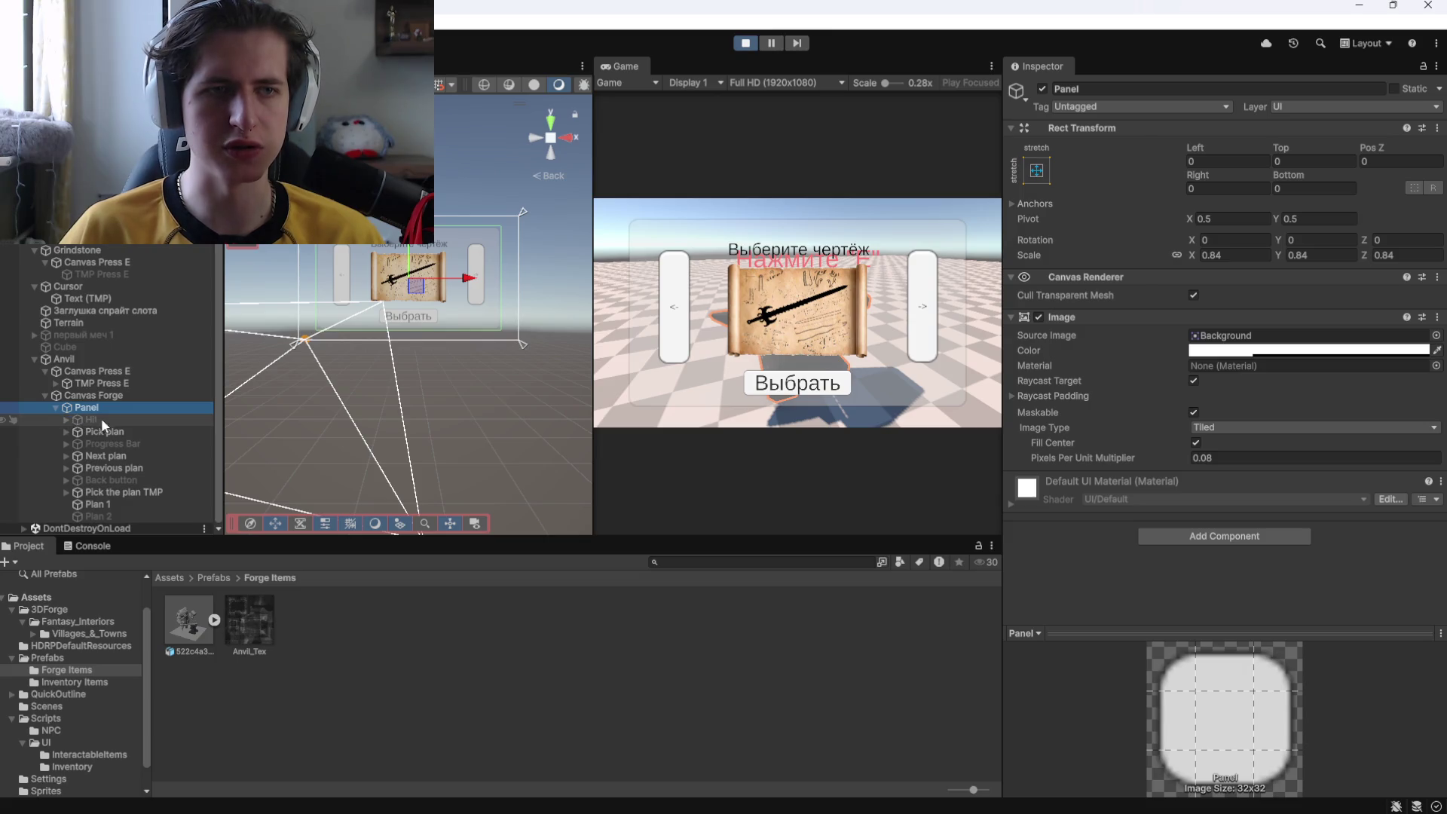
pyautogui.click(89, 397)
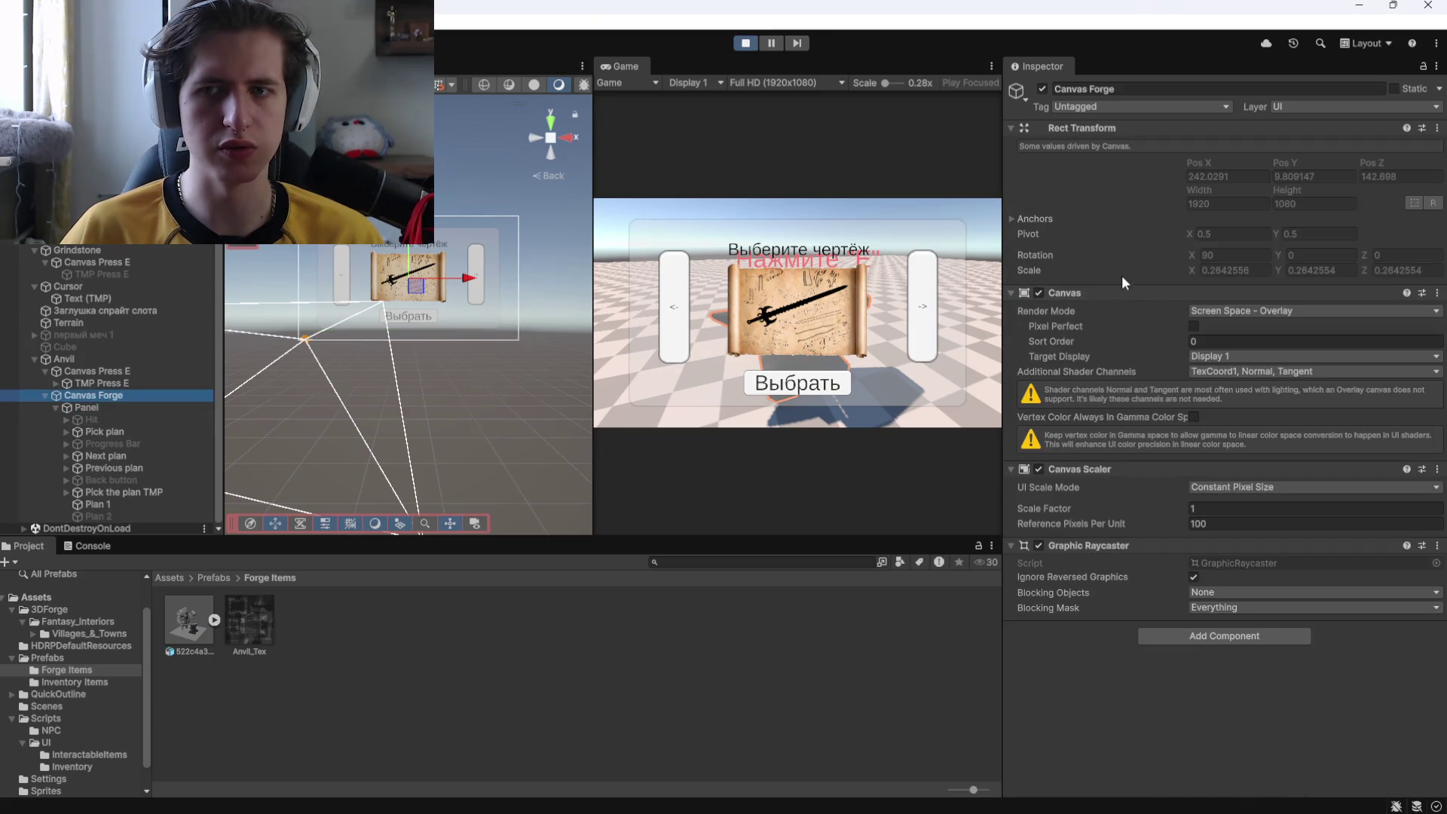
pyautogui.click(110, 251)
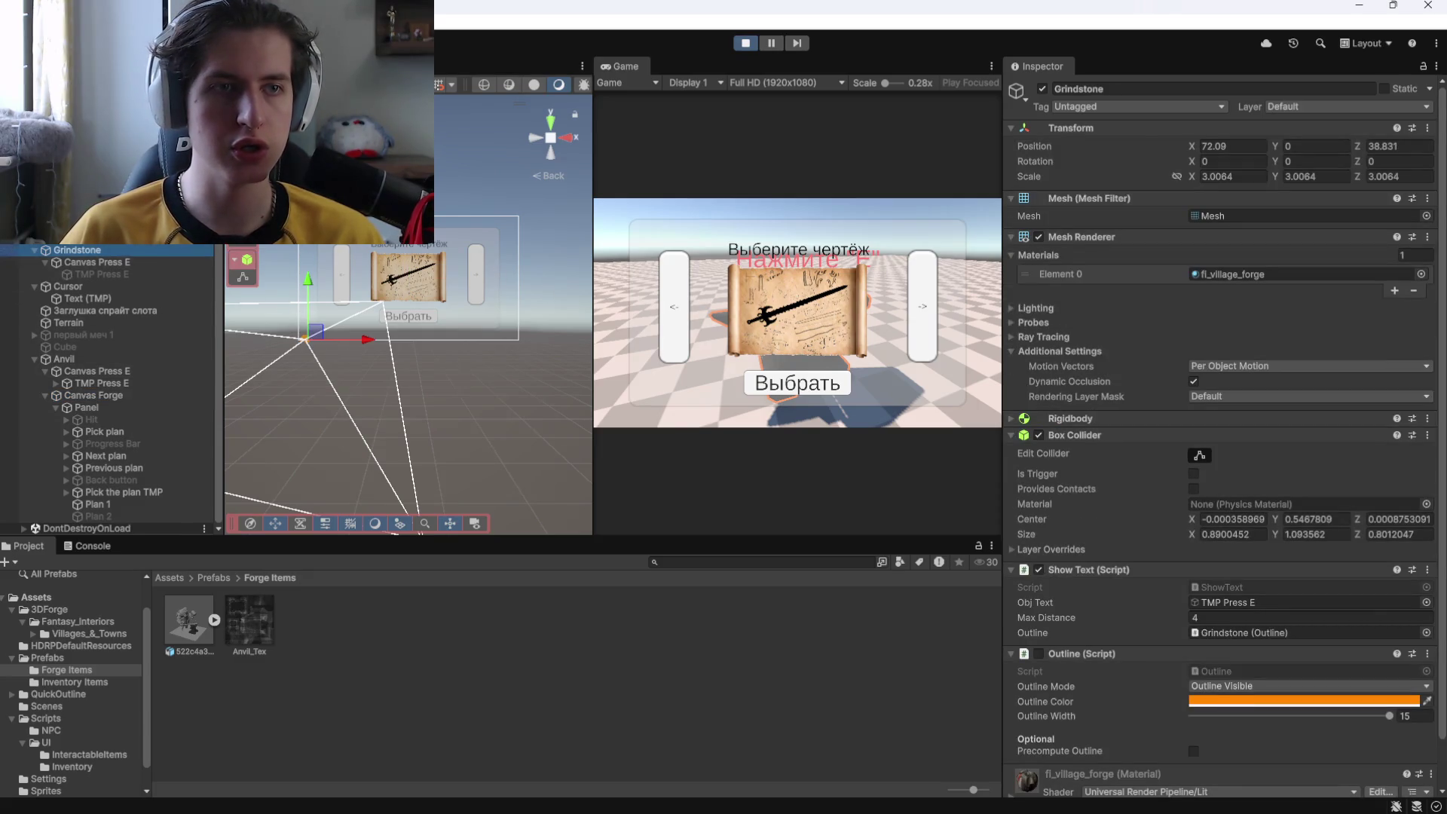
pyautogui.scroll(5, 98, 260)
pyautogui.click(97, 259)
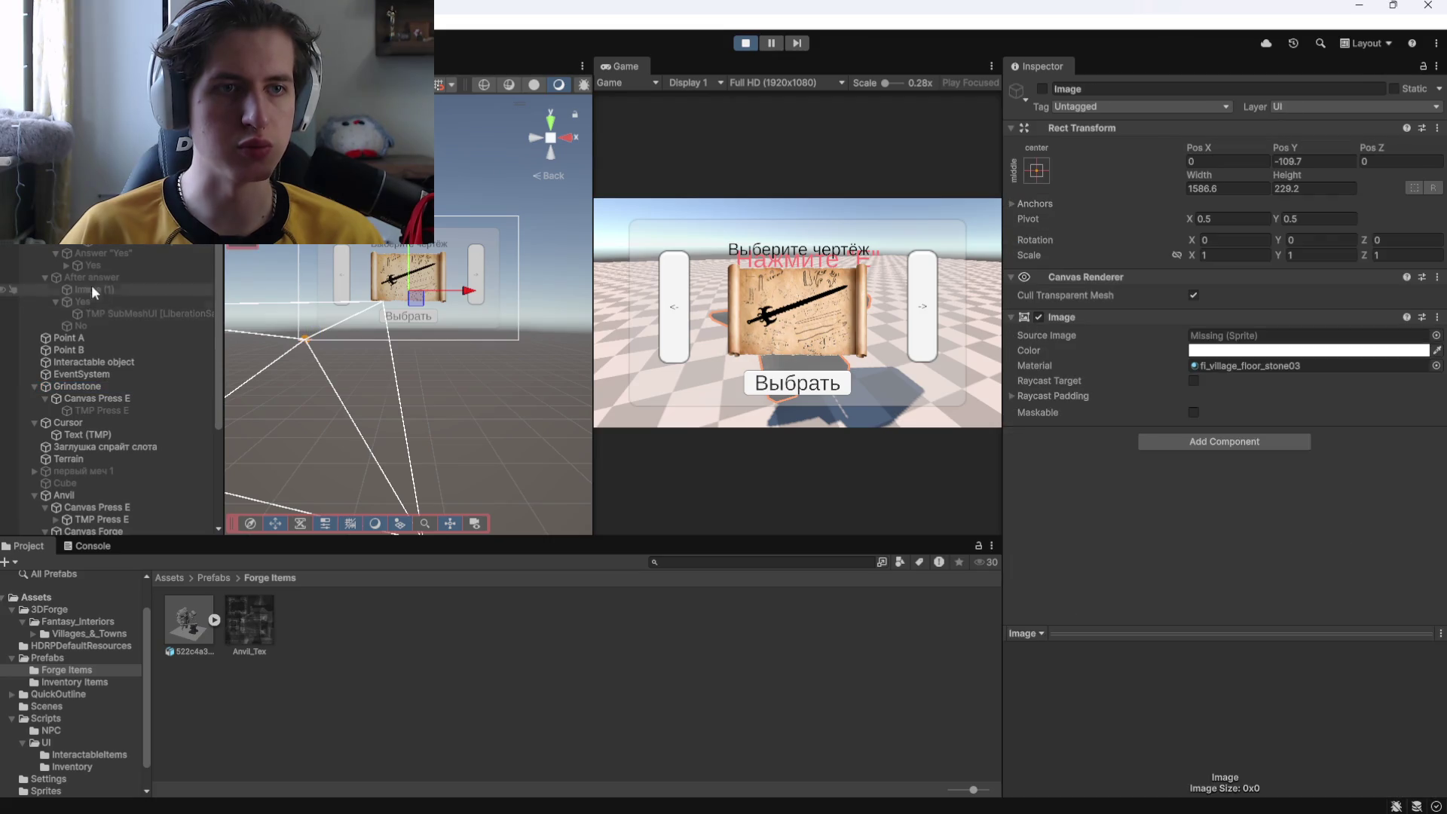
pyautogui.click(112, 278)
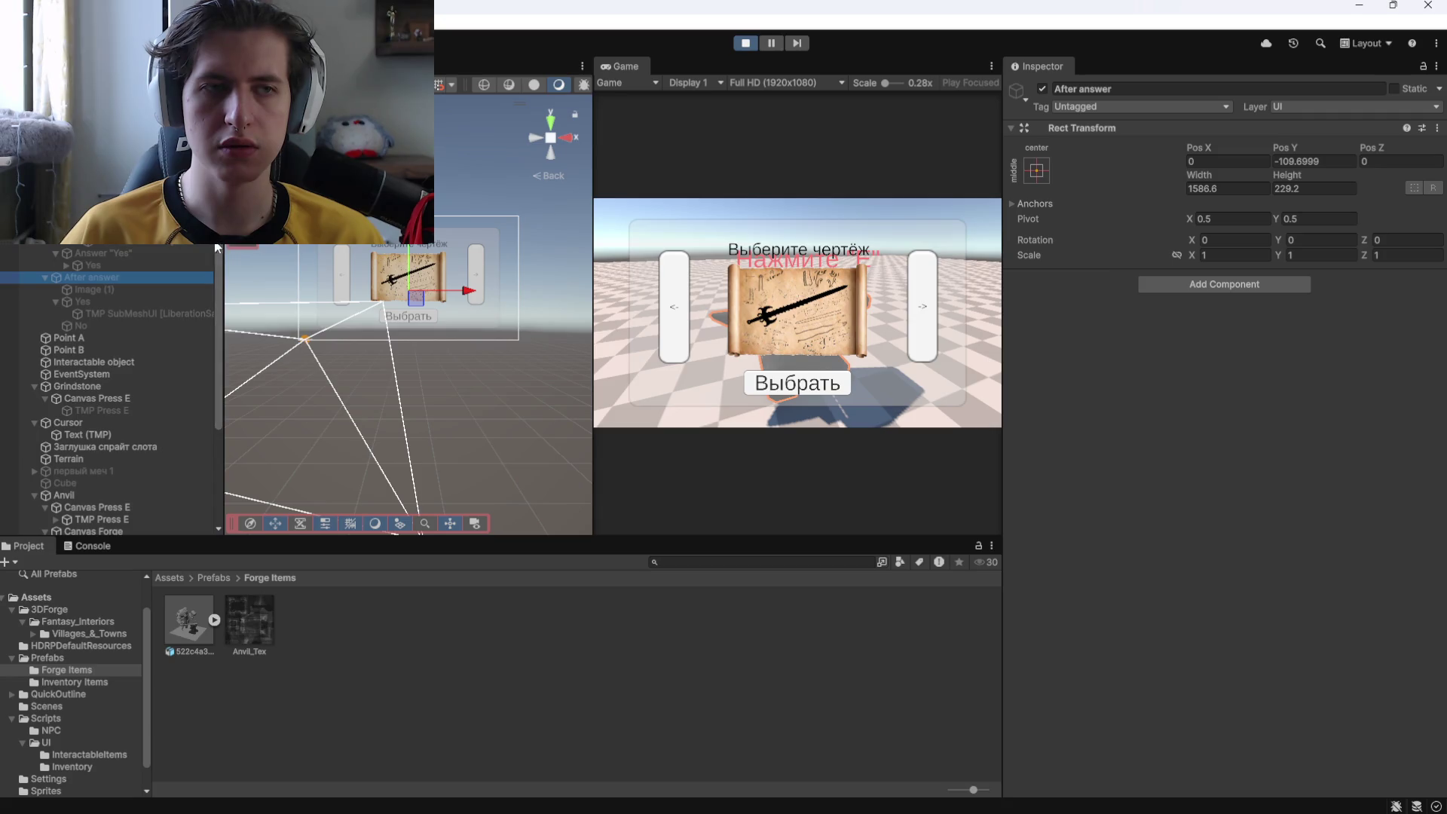
pyautogui.click(111, 285)
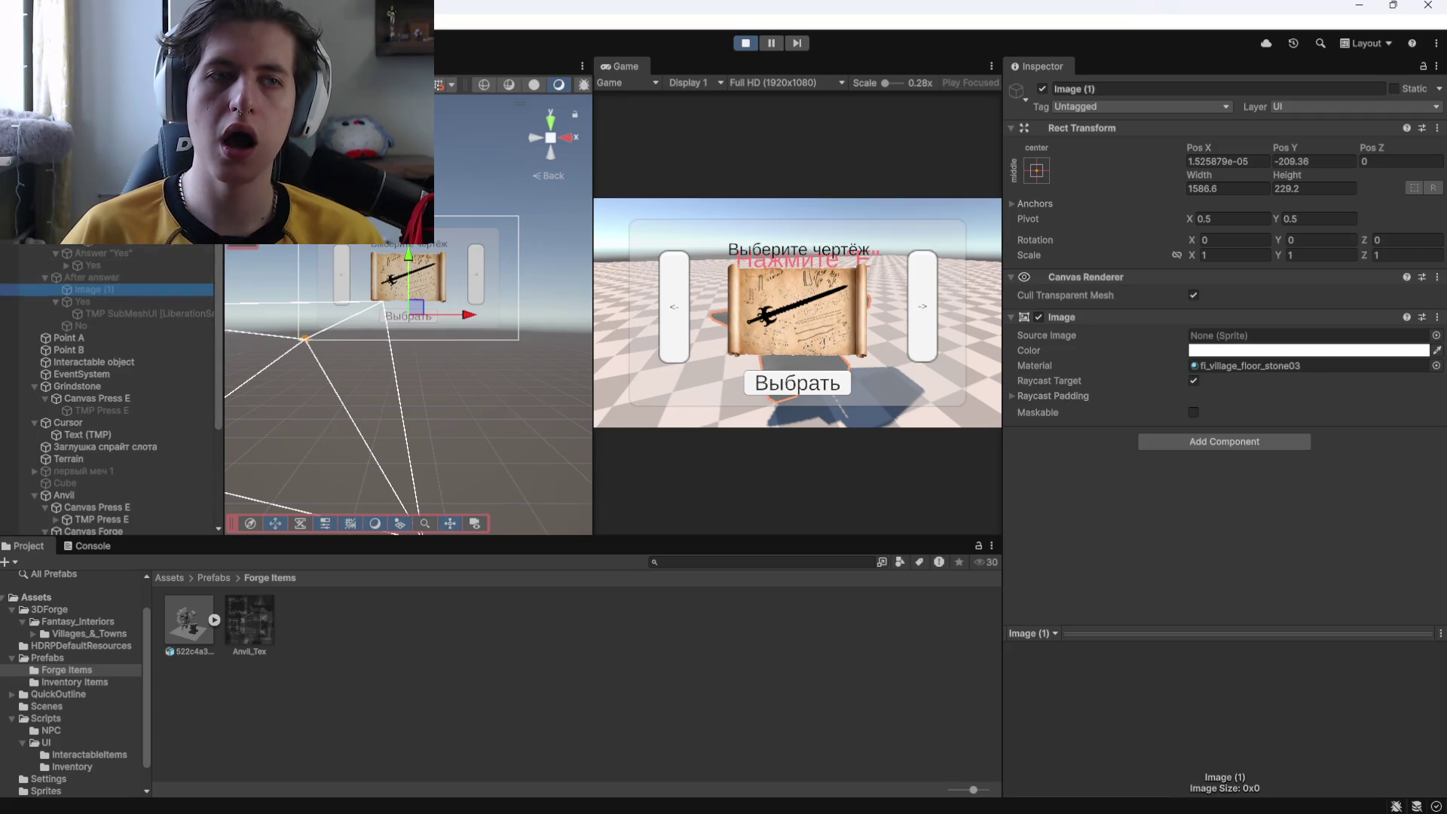
pyautogui.click(408, 316)
pyautogui.click(409, 316)
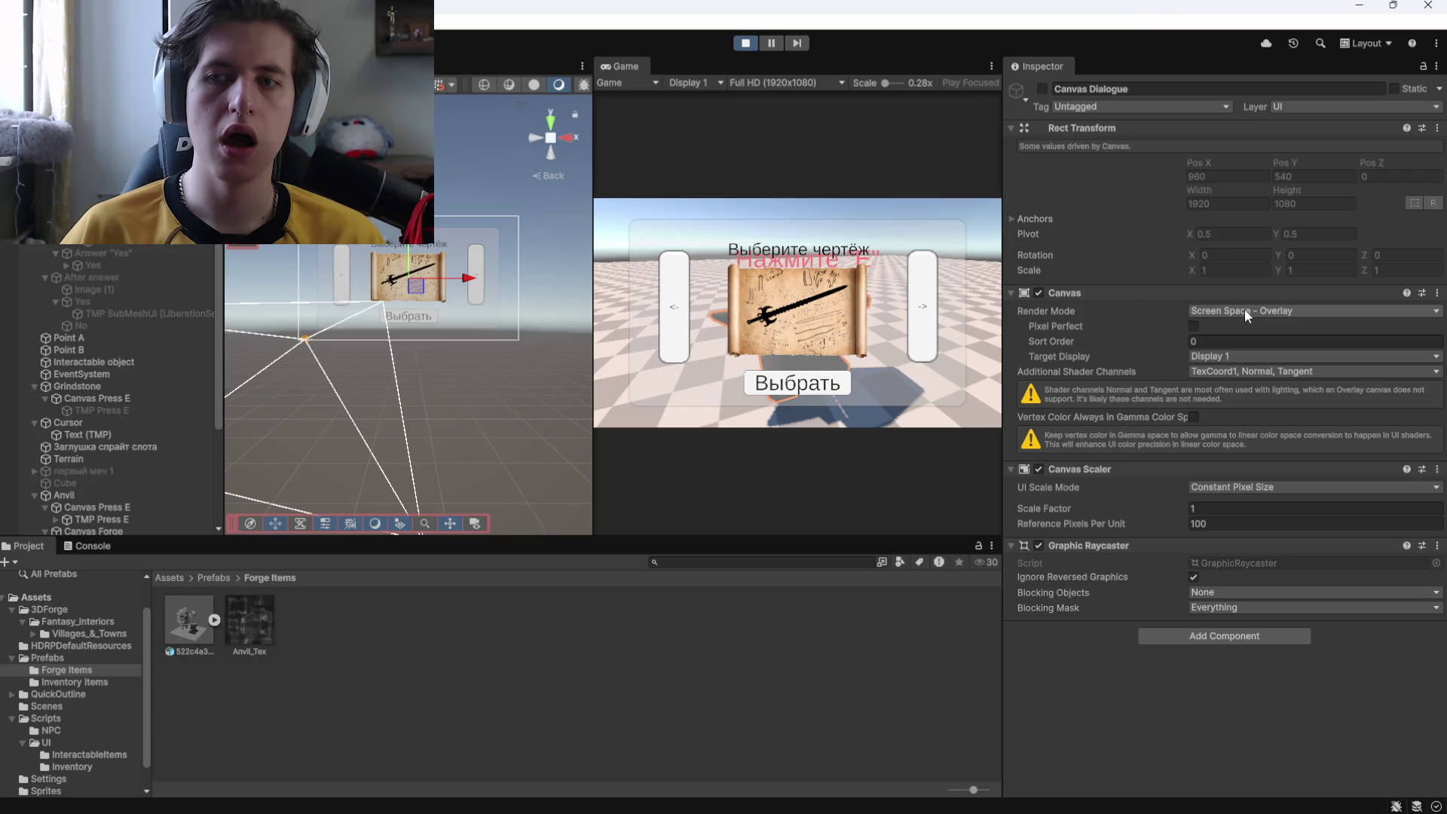
pyautogui.scroll(-3, 107, 449)
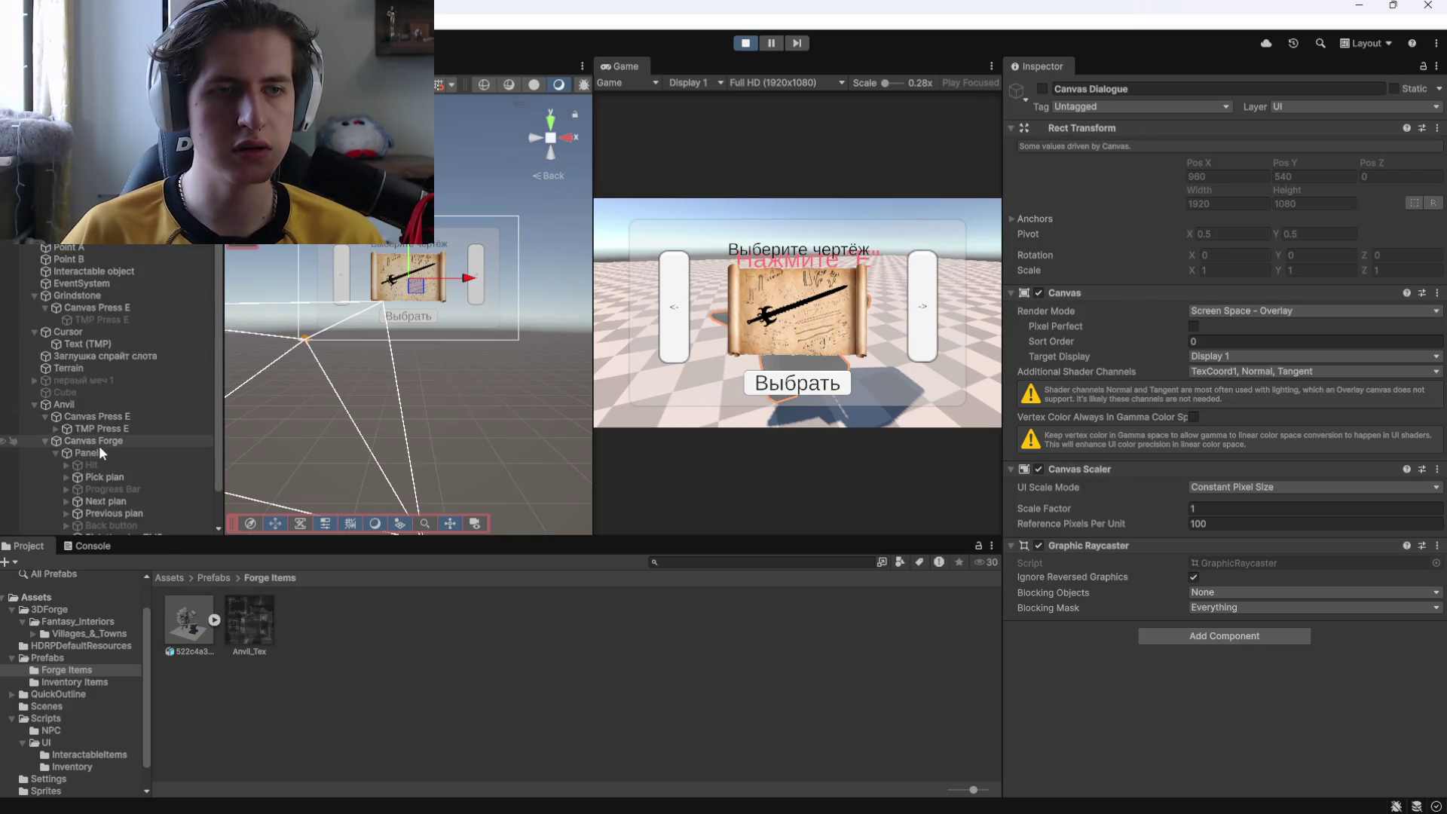
pyautogui.click(99, 445)
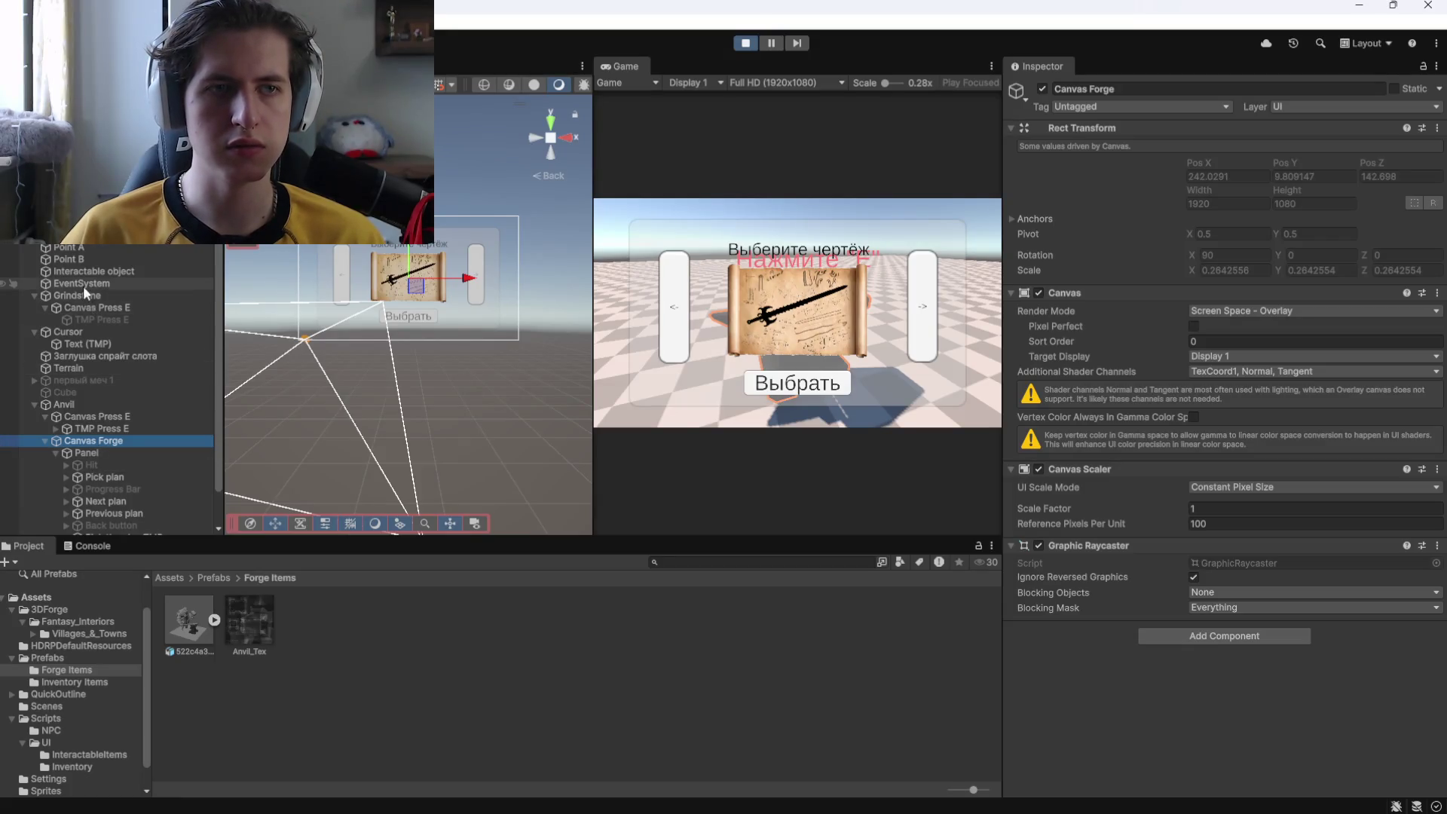
pyautogui.click(89, 452)
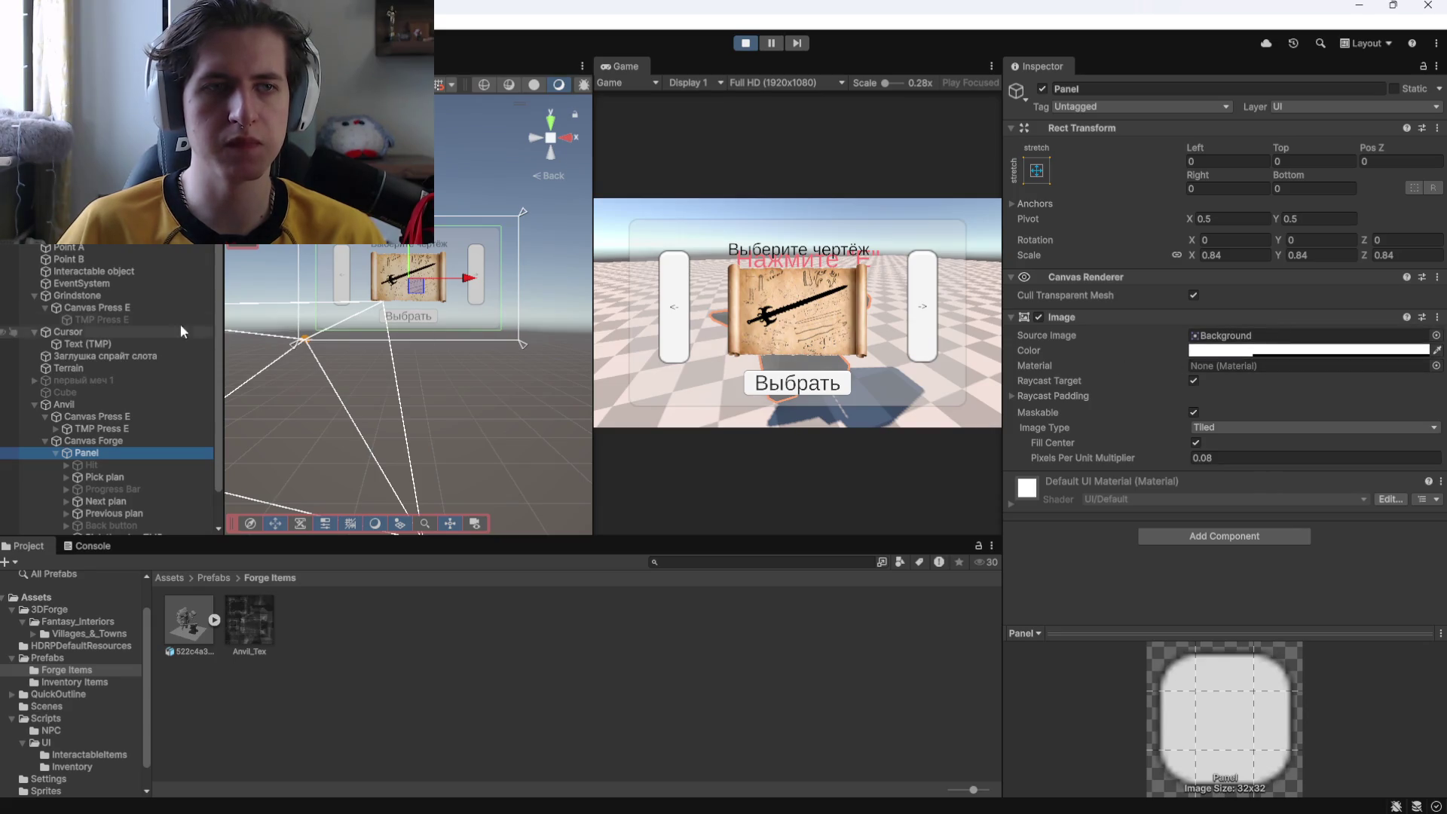
pyautogui.click(354, 230)
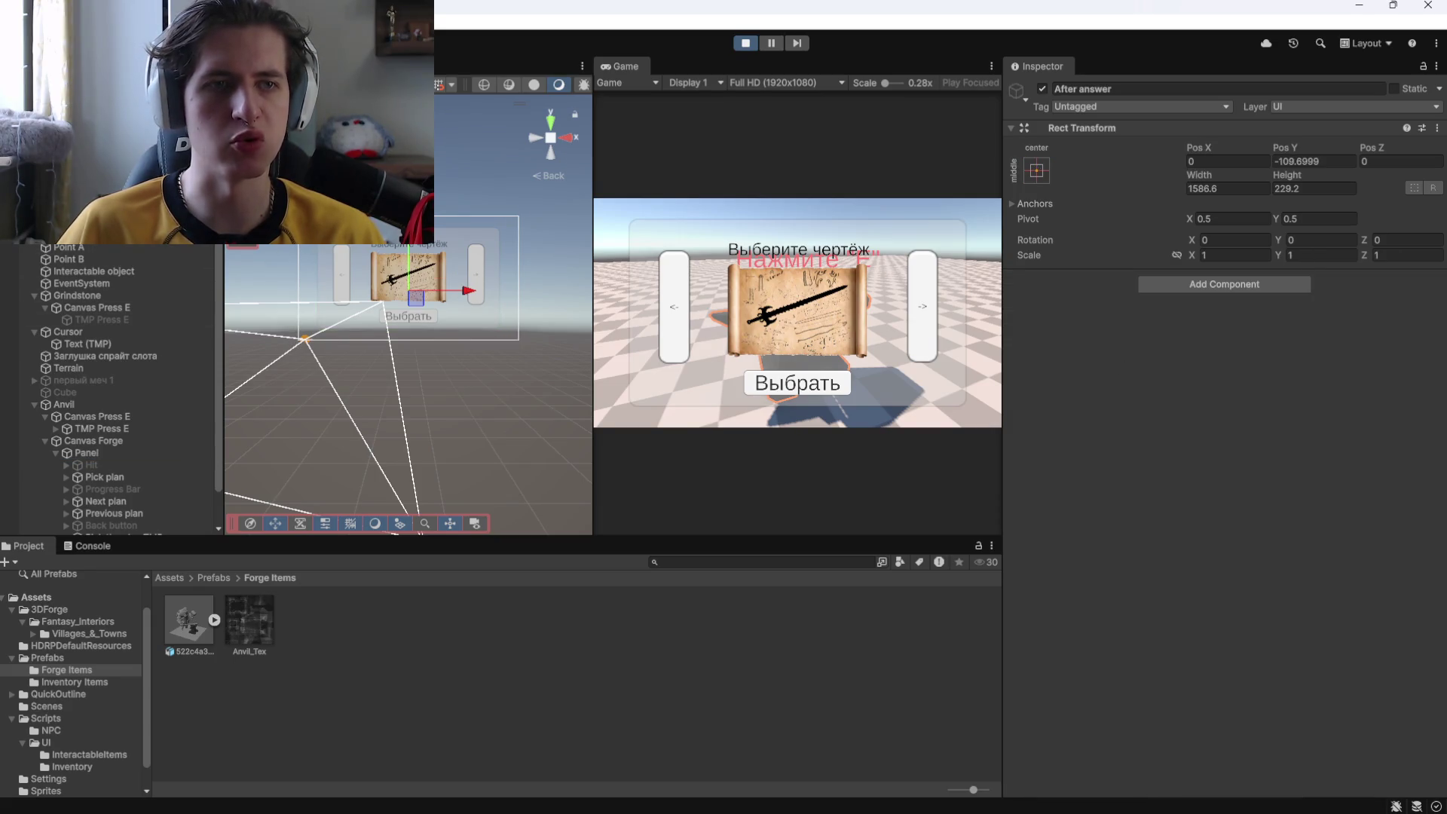
pyautogui.click(354, 230)
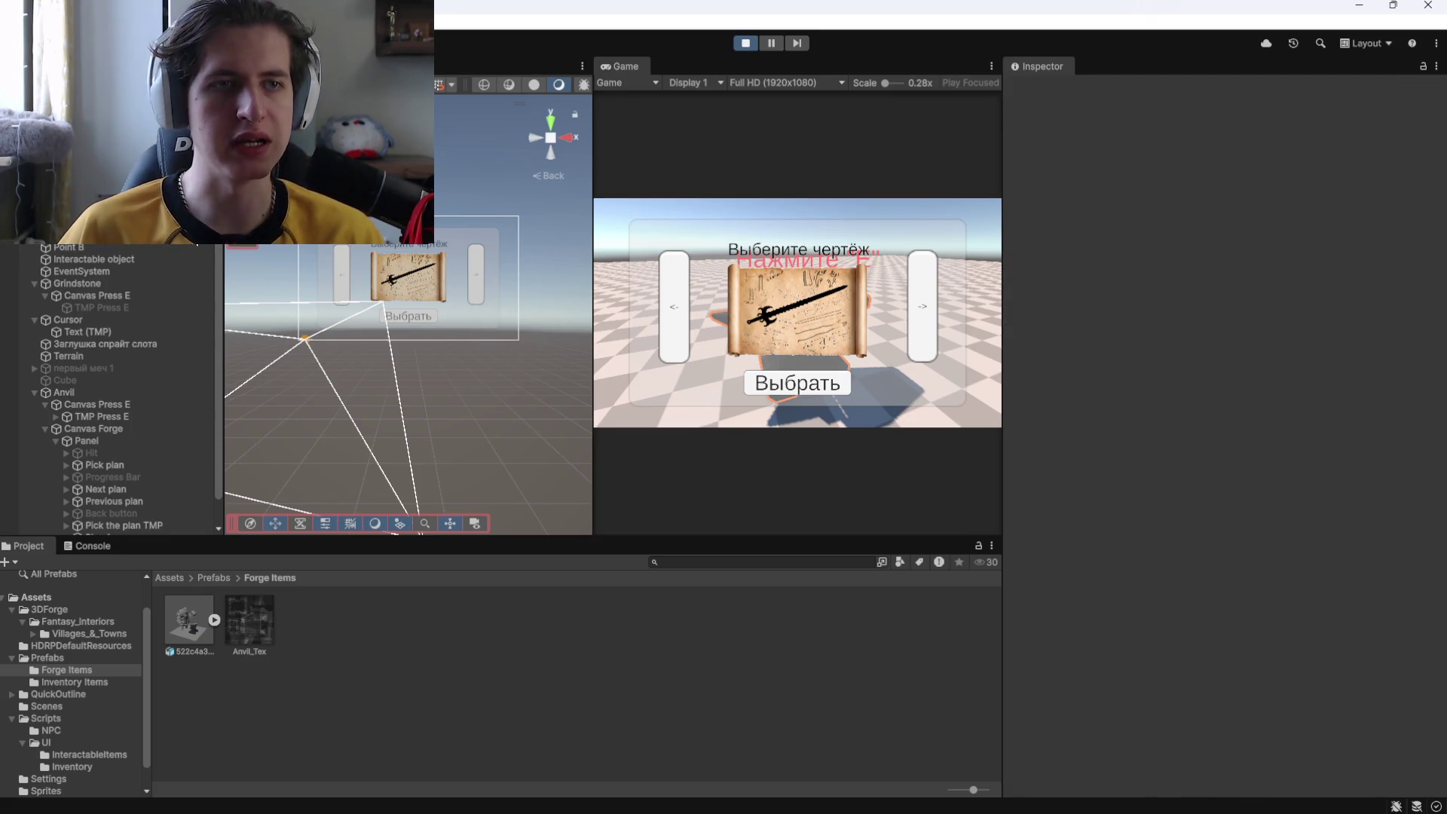
pyautogui.rightClick(89, 234)
# Stop the running game and create a new UI Panel from the Hierarchy.
pyautogui.click(193, 800)
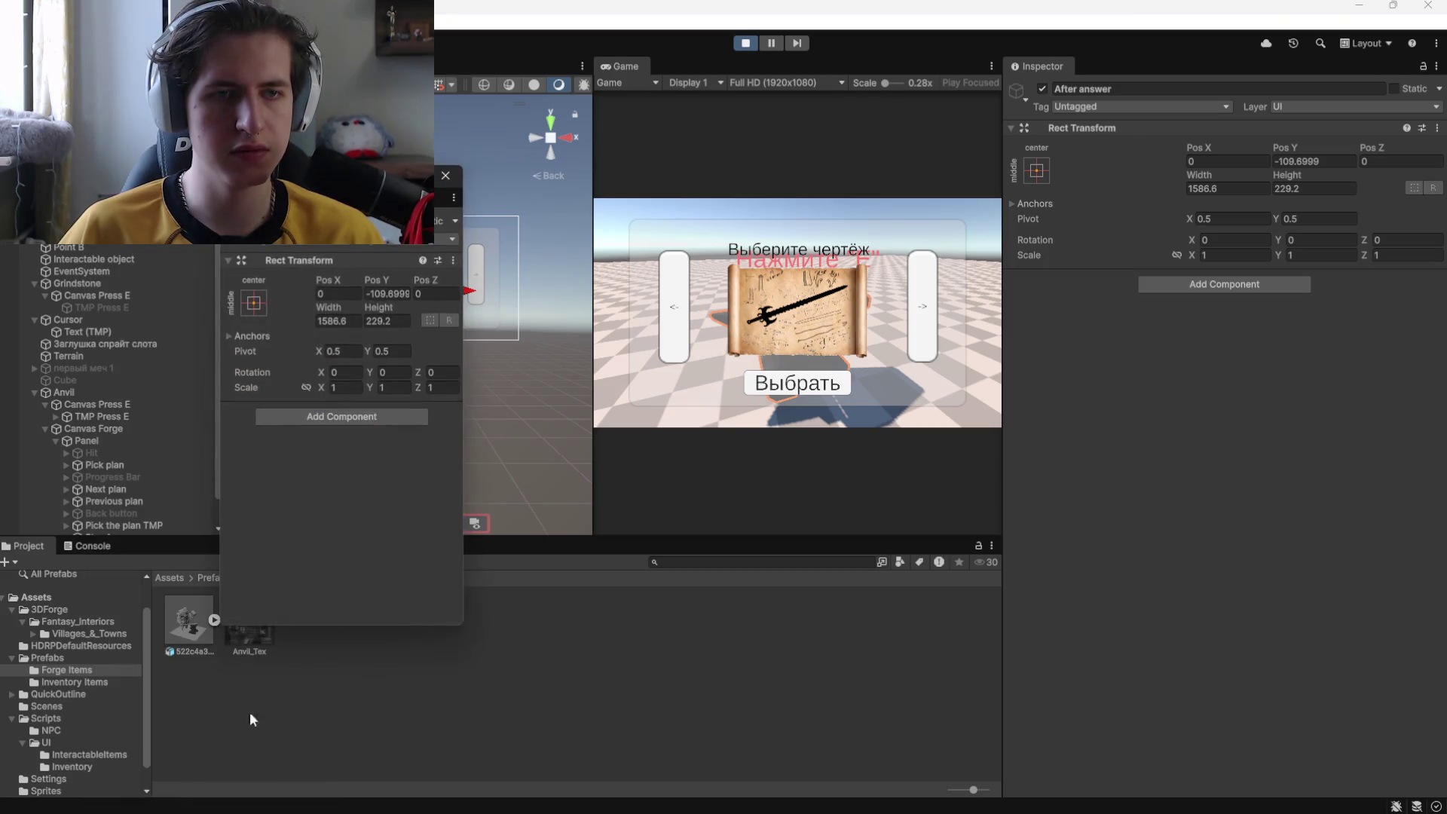
pyautogui.click(445, 178)
pyautogui.hotkey('alt', 'shift', 'a')
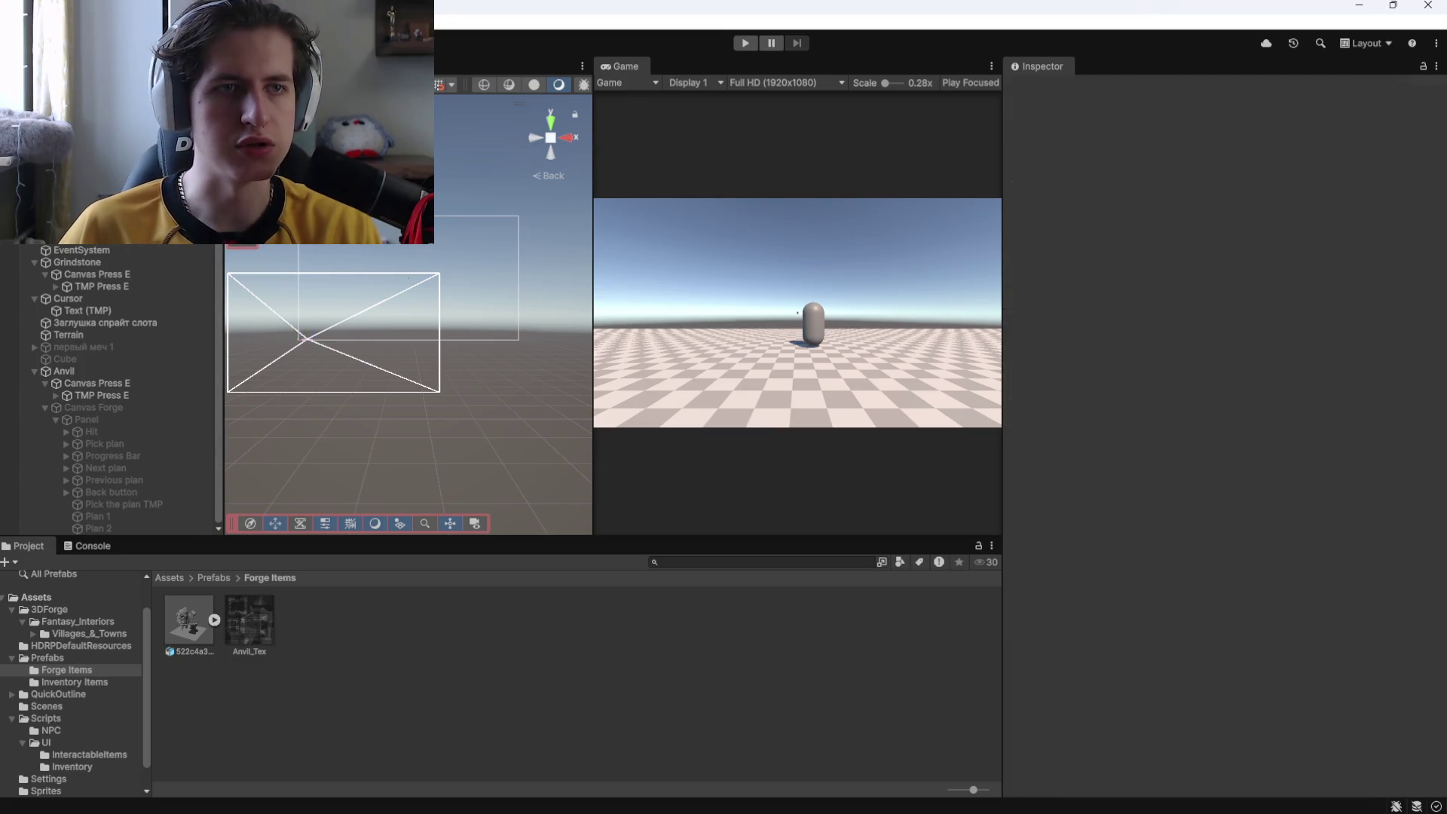
pyautogui.rightClick(113, 497)
pyautogui.moveTo(226, 780)
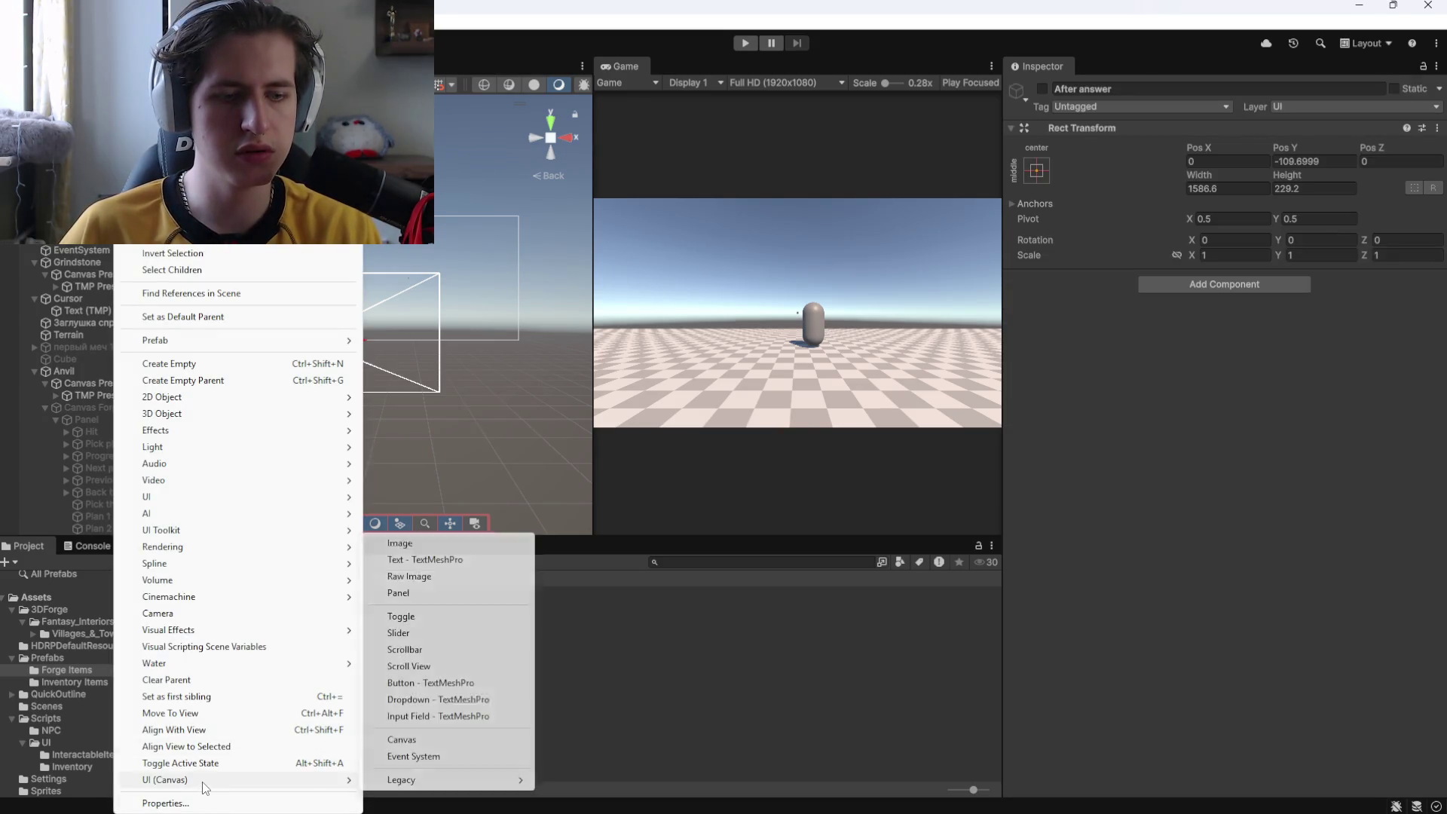
pyautogui.click(398, 593)
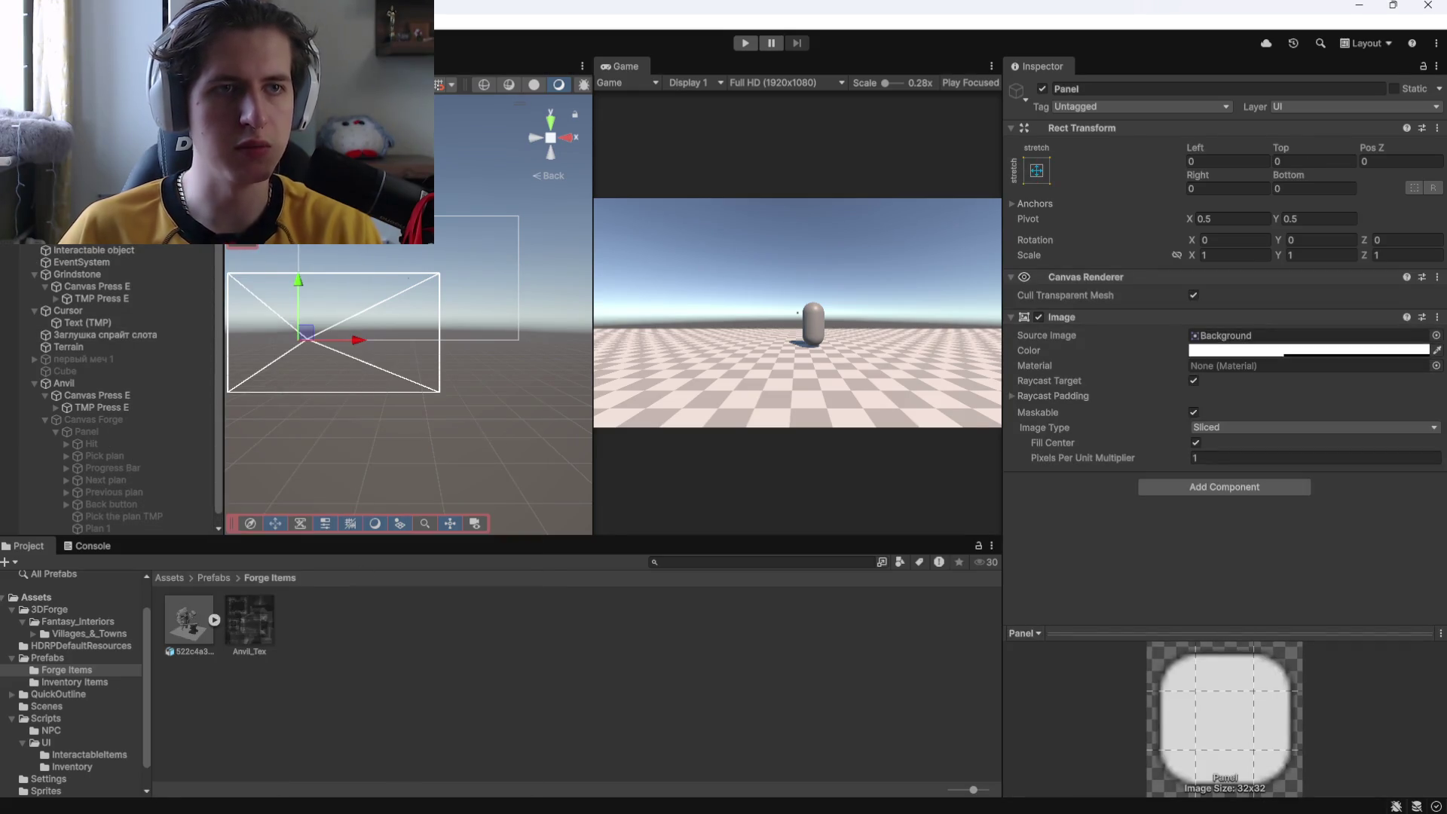
# Set the panel image type to Tiled with Pixels Per Unit Multiplier 0.08.
pyautogui.scroll(-1, 128, 392)
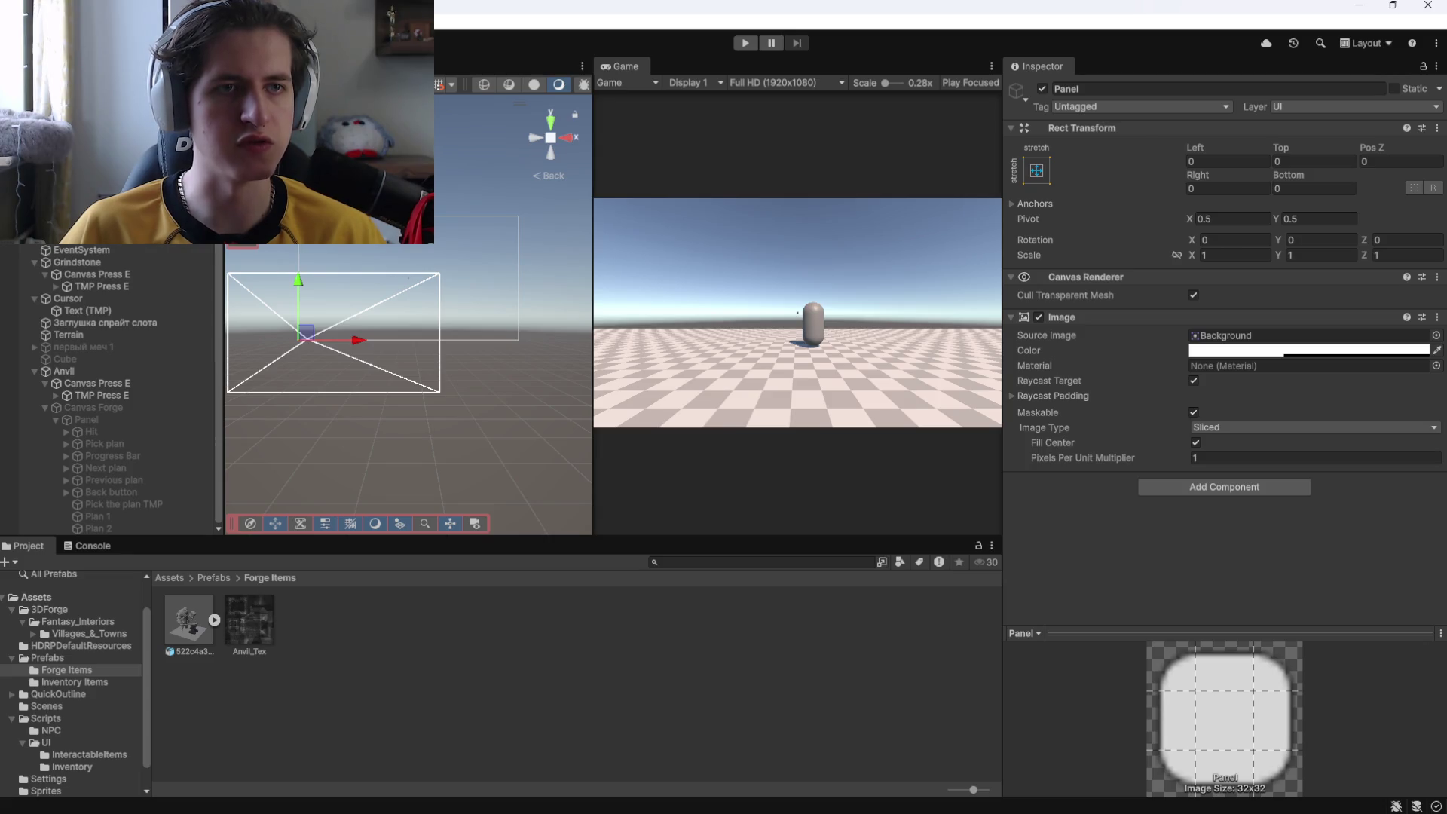
pyautogui.scroll(2, 132, 396)
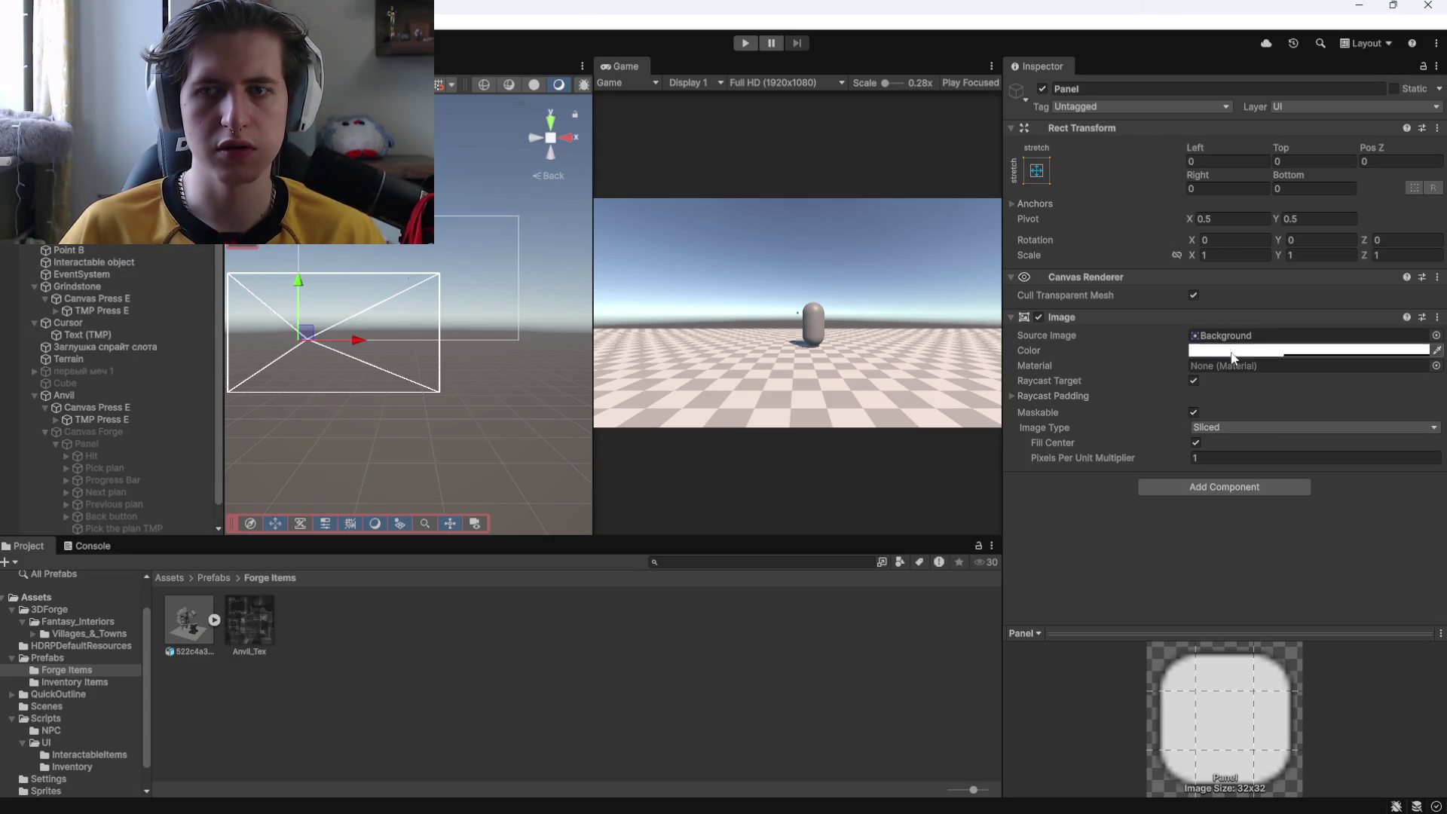
pyautogui.scroll(-2, 143, 368)
pyautogui.click(118, 424)
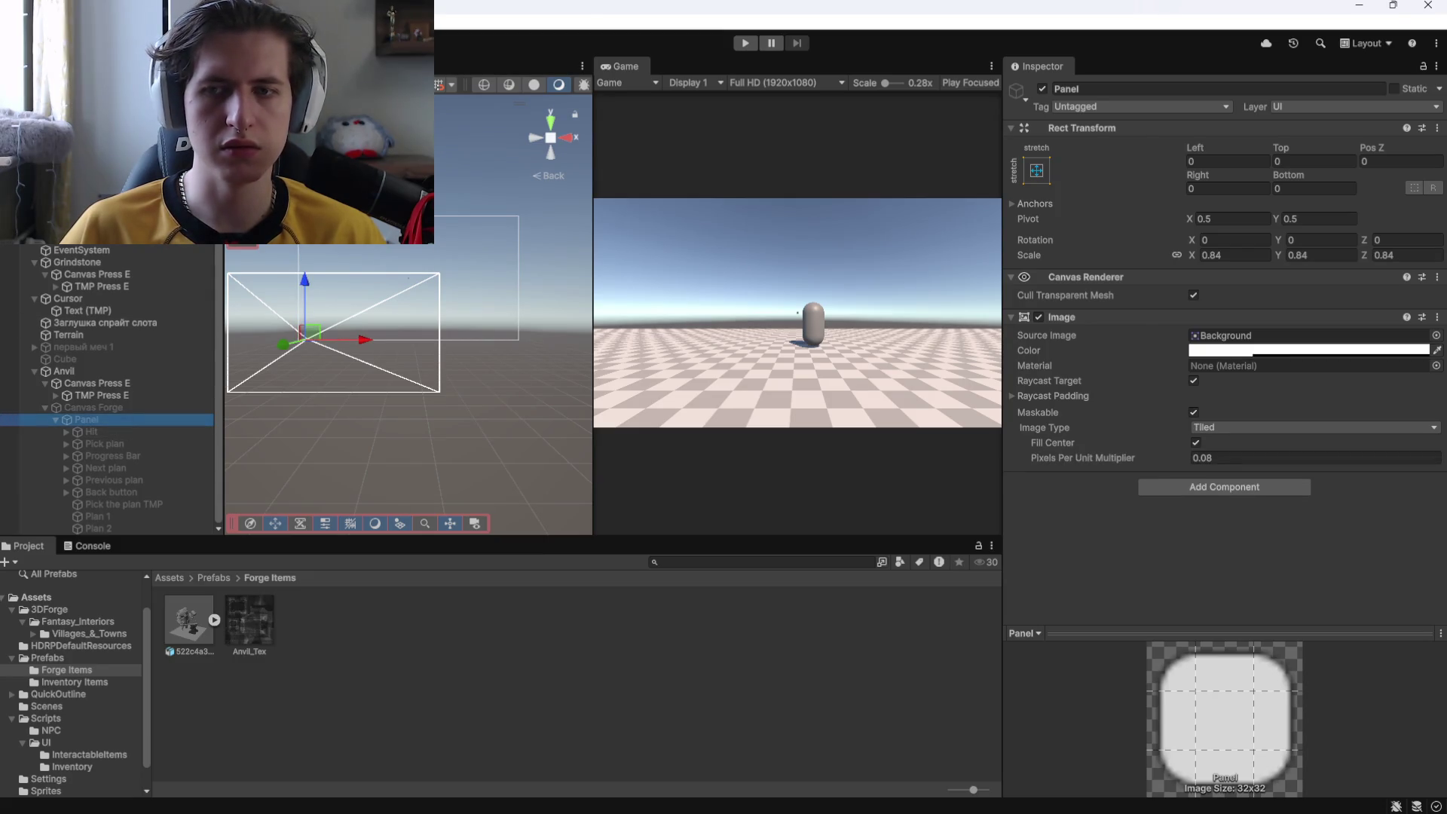
pyautogui.click(1273, 428)
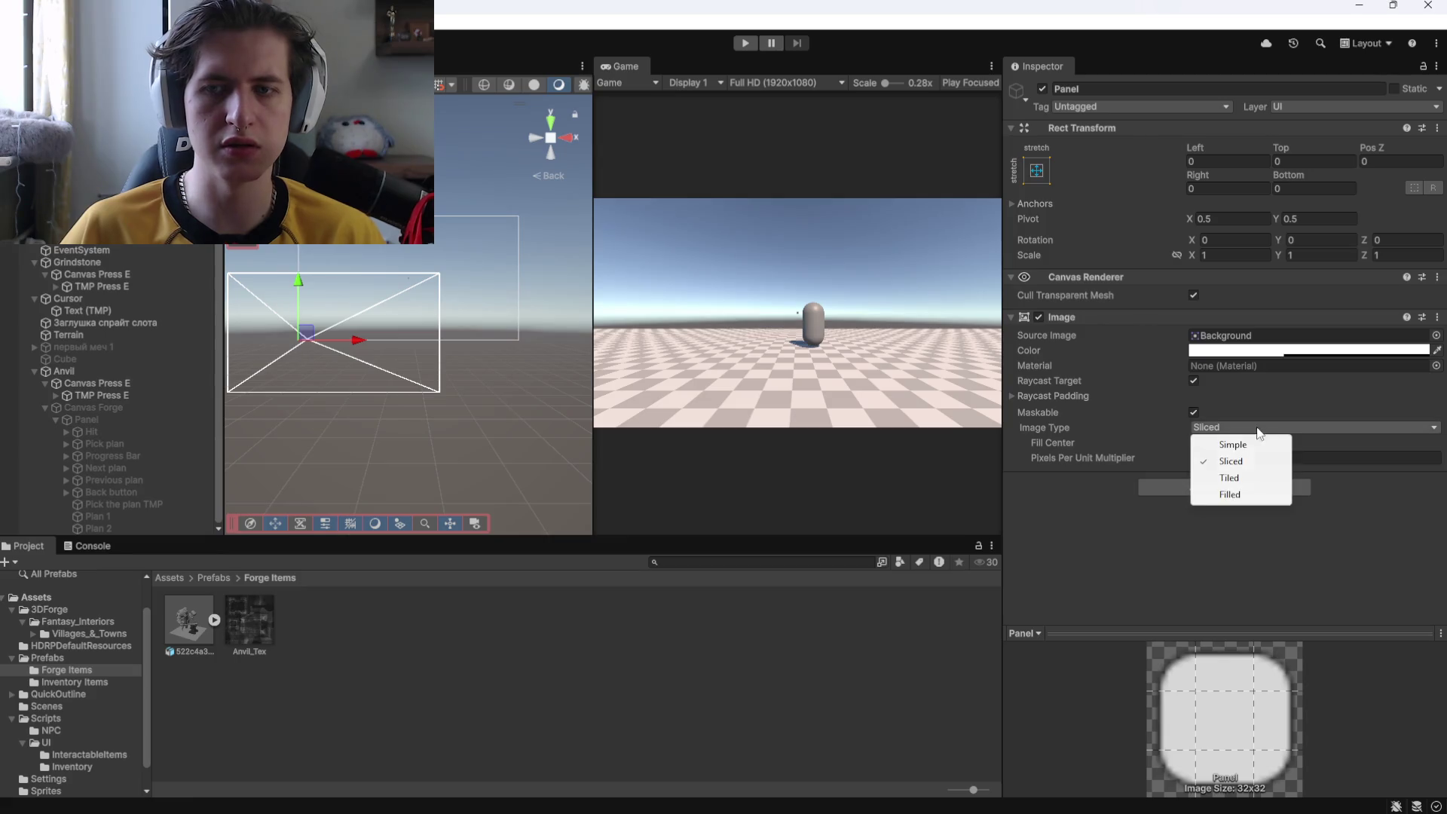
pyautogui.click(1226, 478)
pyautogui.click(1227, 455)
pyautogui.write('0.08')
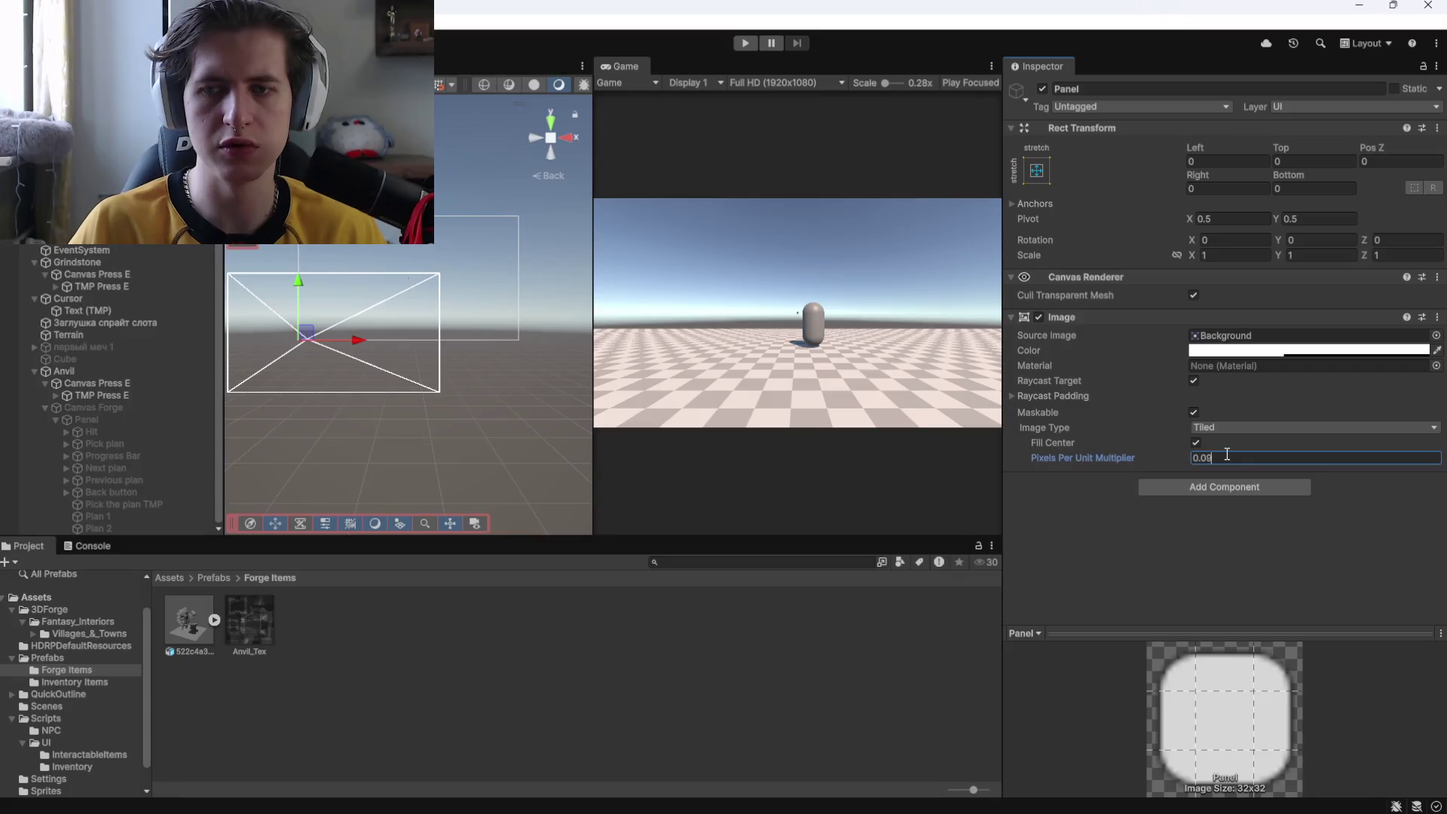
pyautogui.click(886, 403)
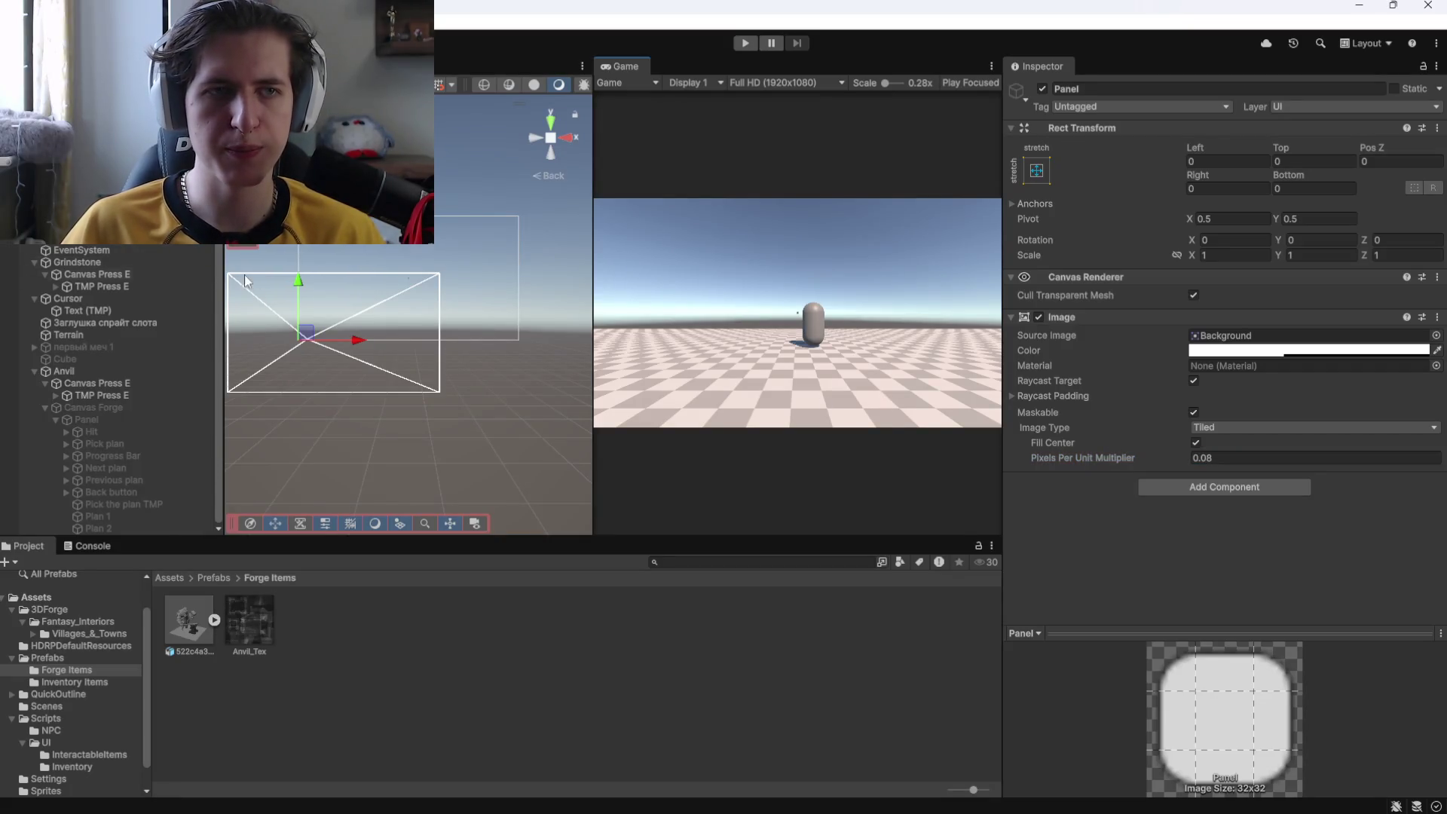
pyautogui.scroll(3, 109, 388)
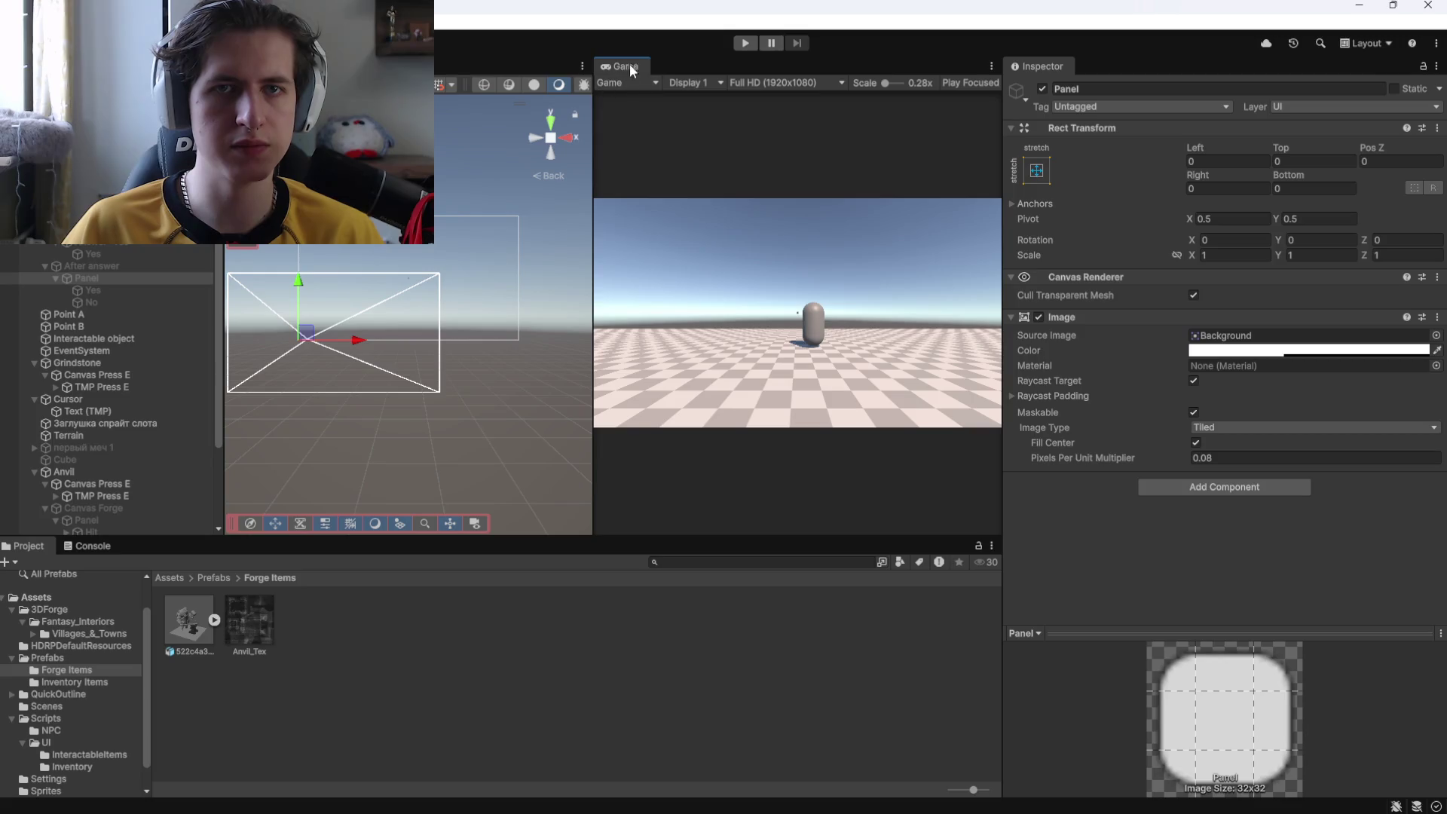
pyautogui.click(744, 43)
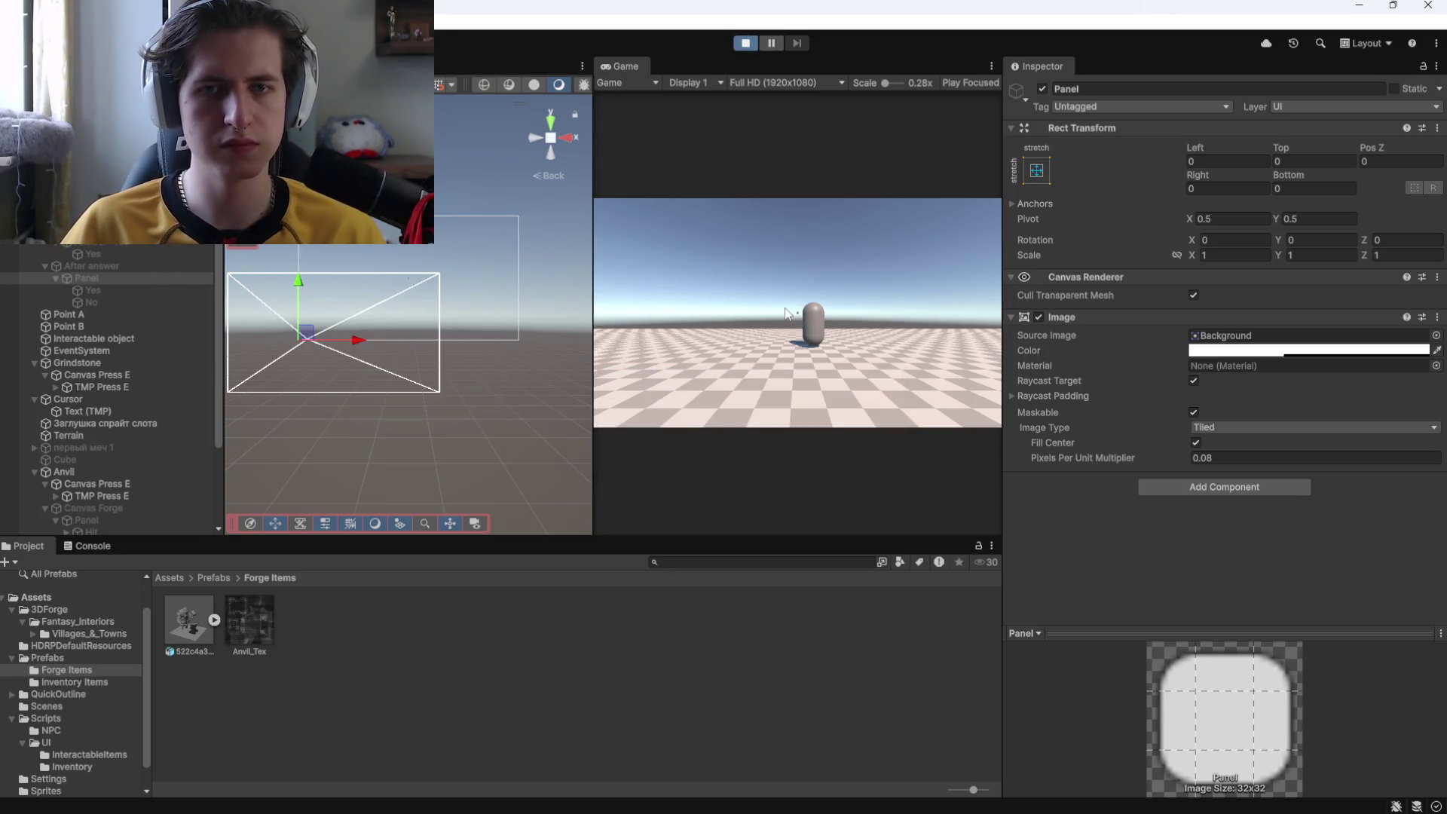
pyautogui.press('w')
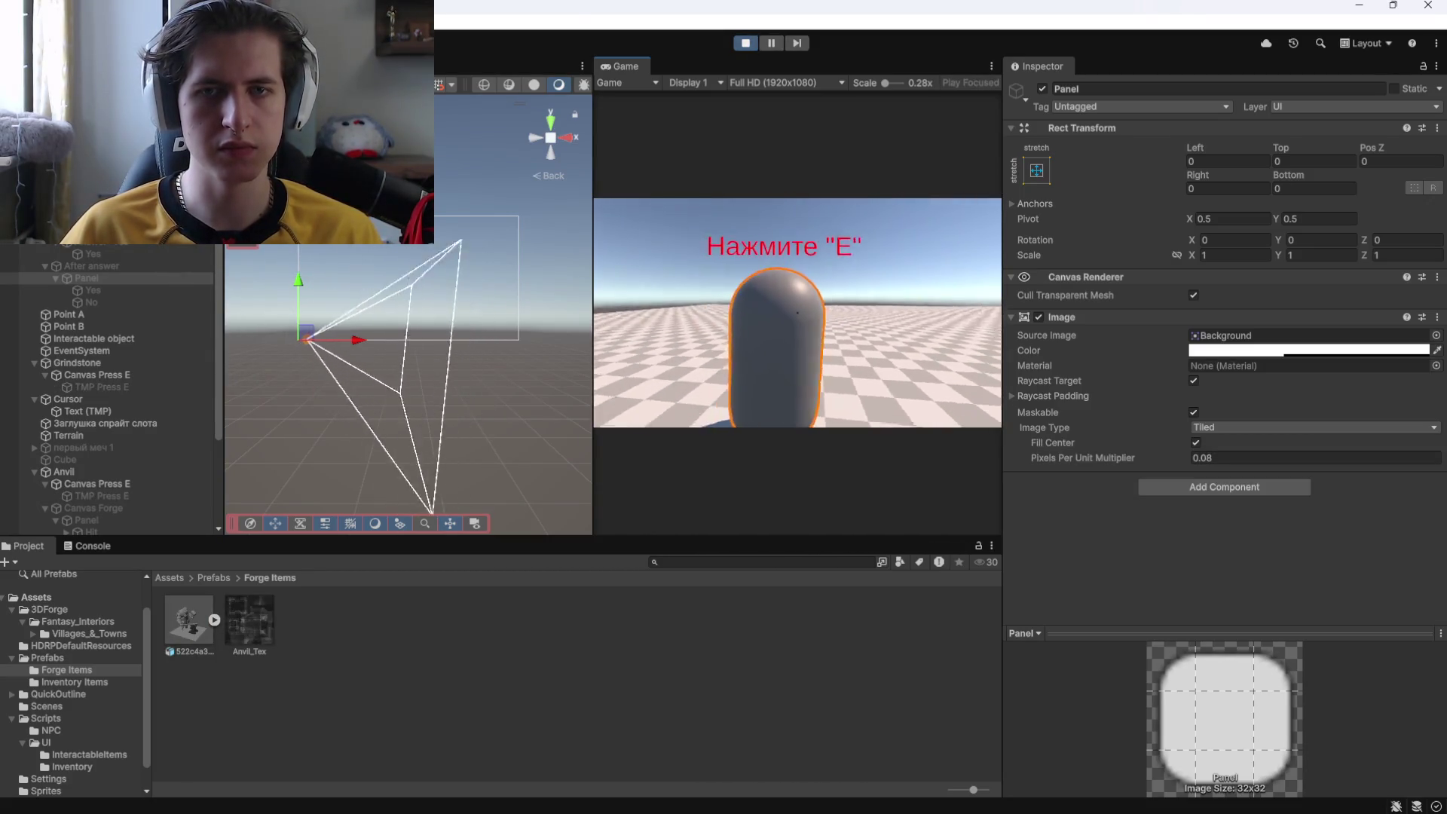
pyautogui.press('e')
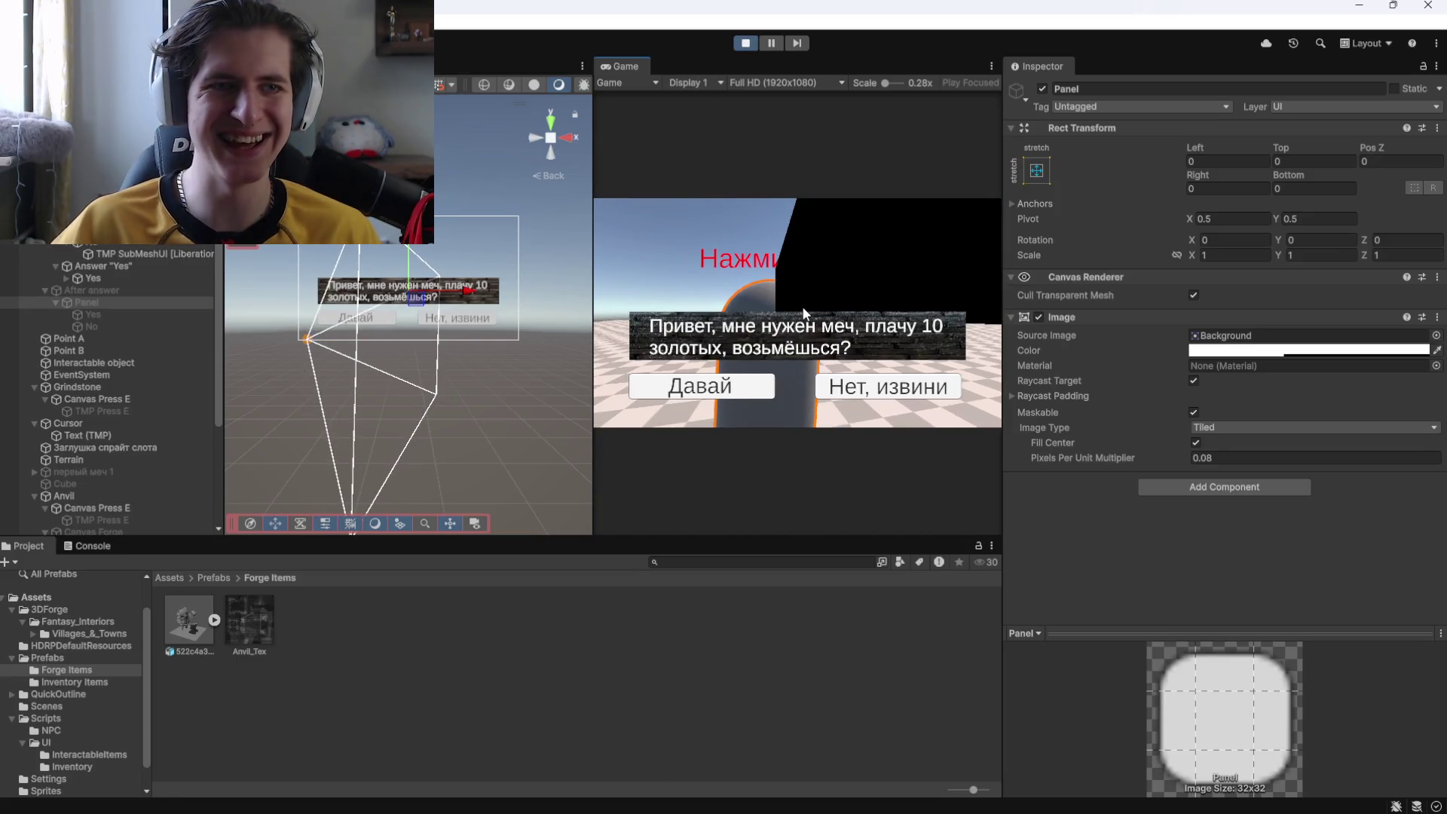
pyautogui.click(737, 390)
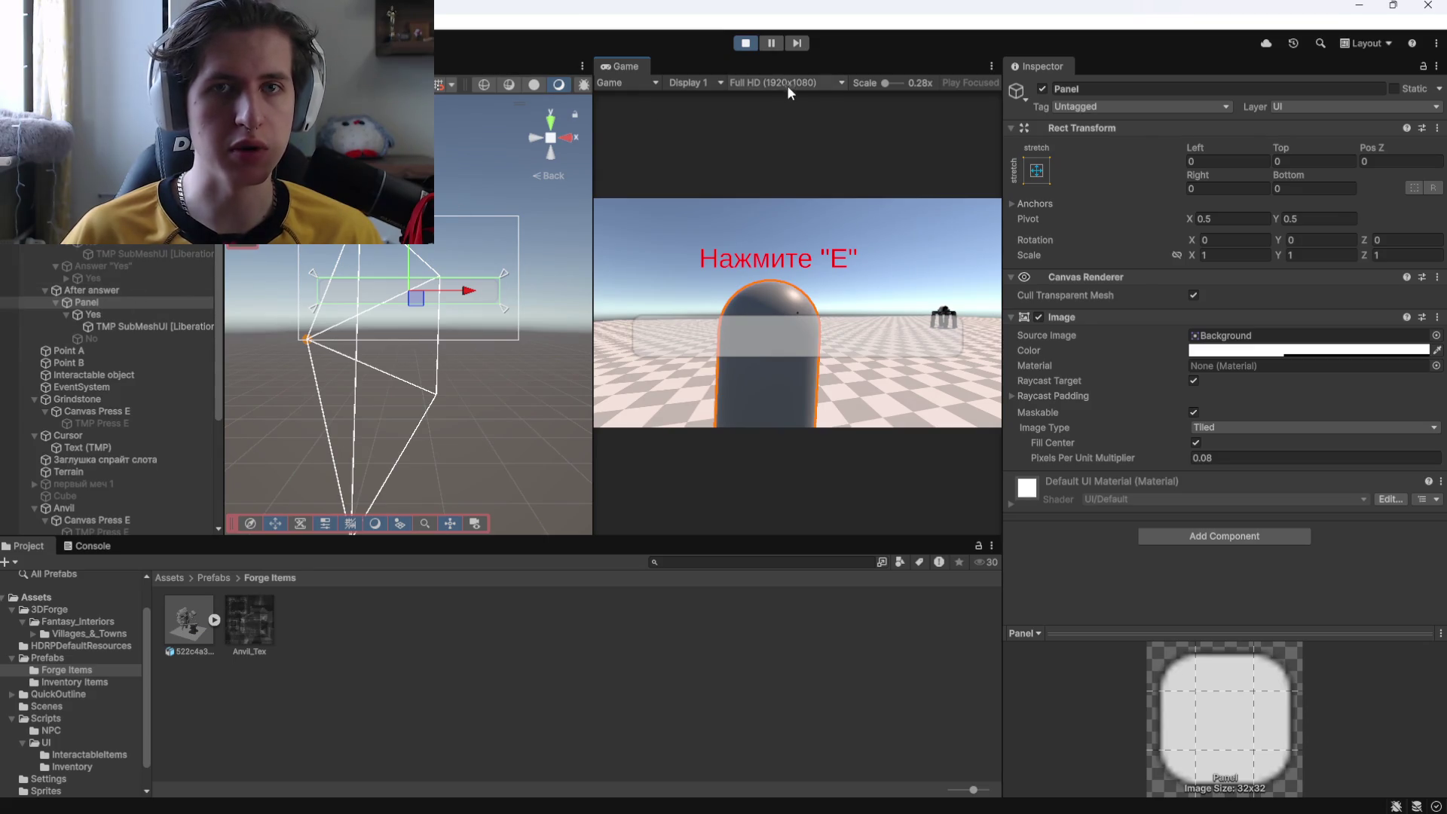
pyautogui.click(738, 45)
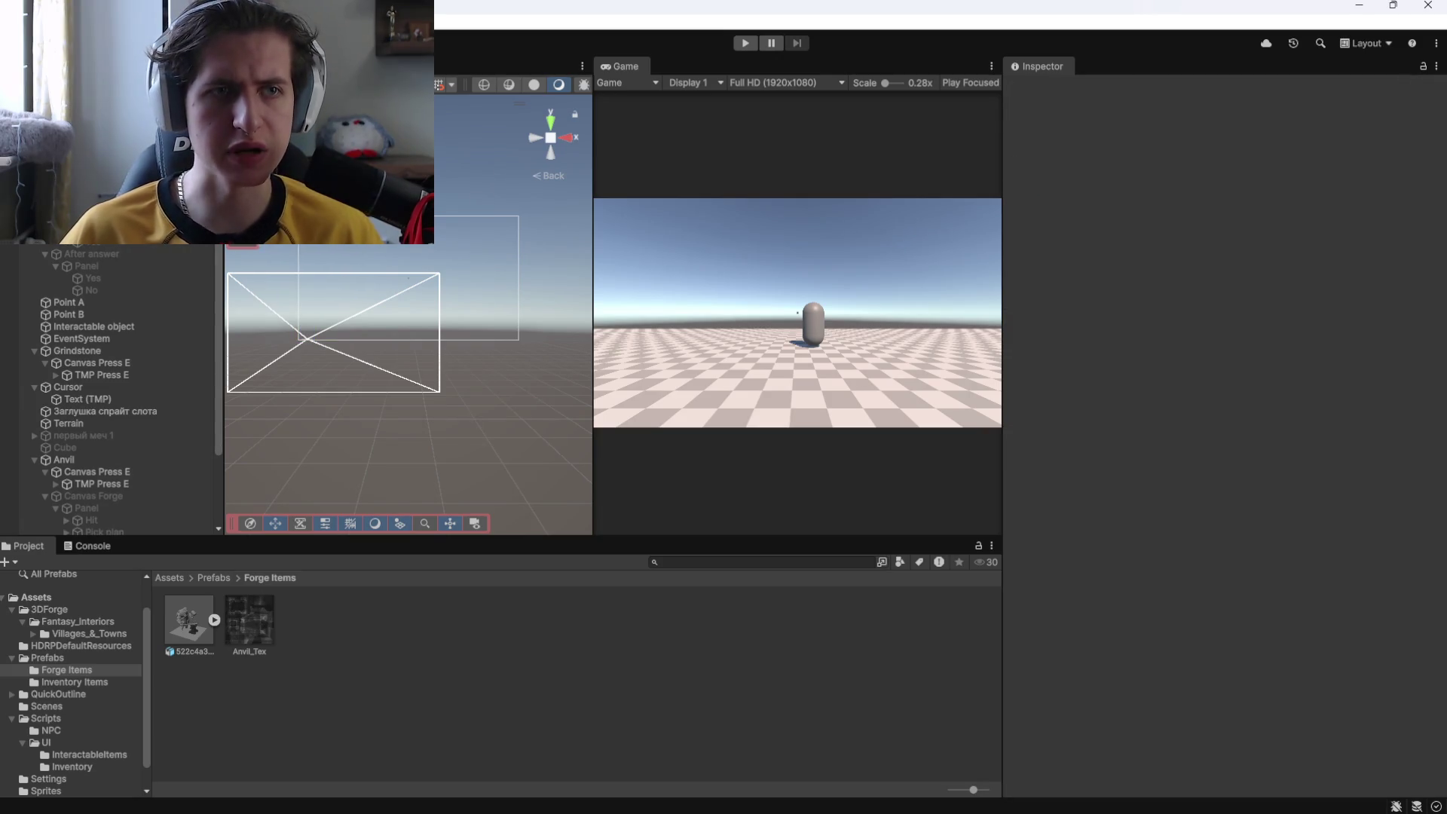
# Add a UI Panel under Canvas Dialogue and move it above After answer.
pyautogui.click(75, 230)
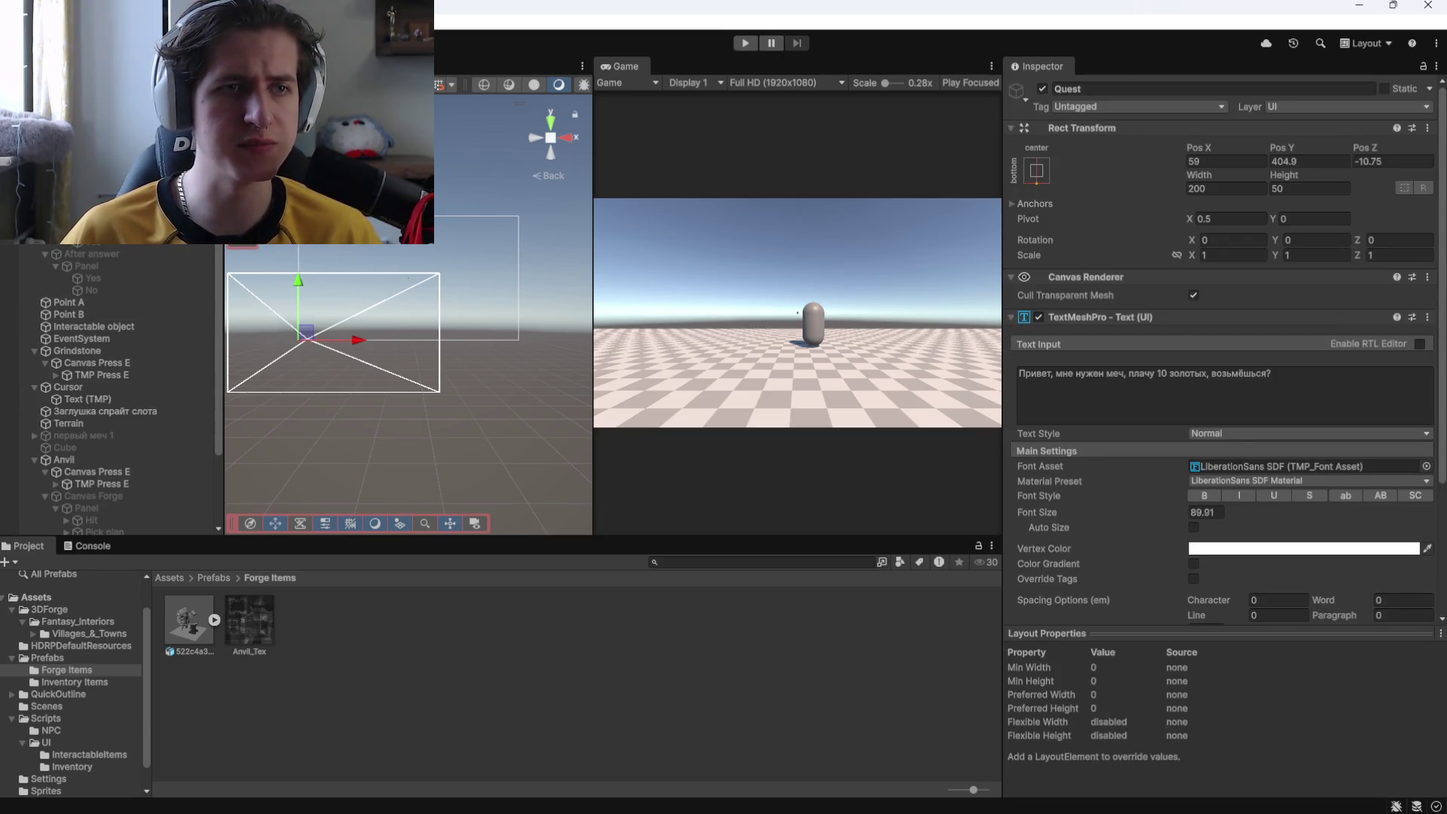
pyautogui.rightClick(83, 230)
pyautogui.moveTo(162, 784)
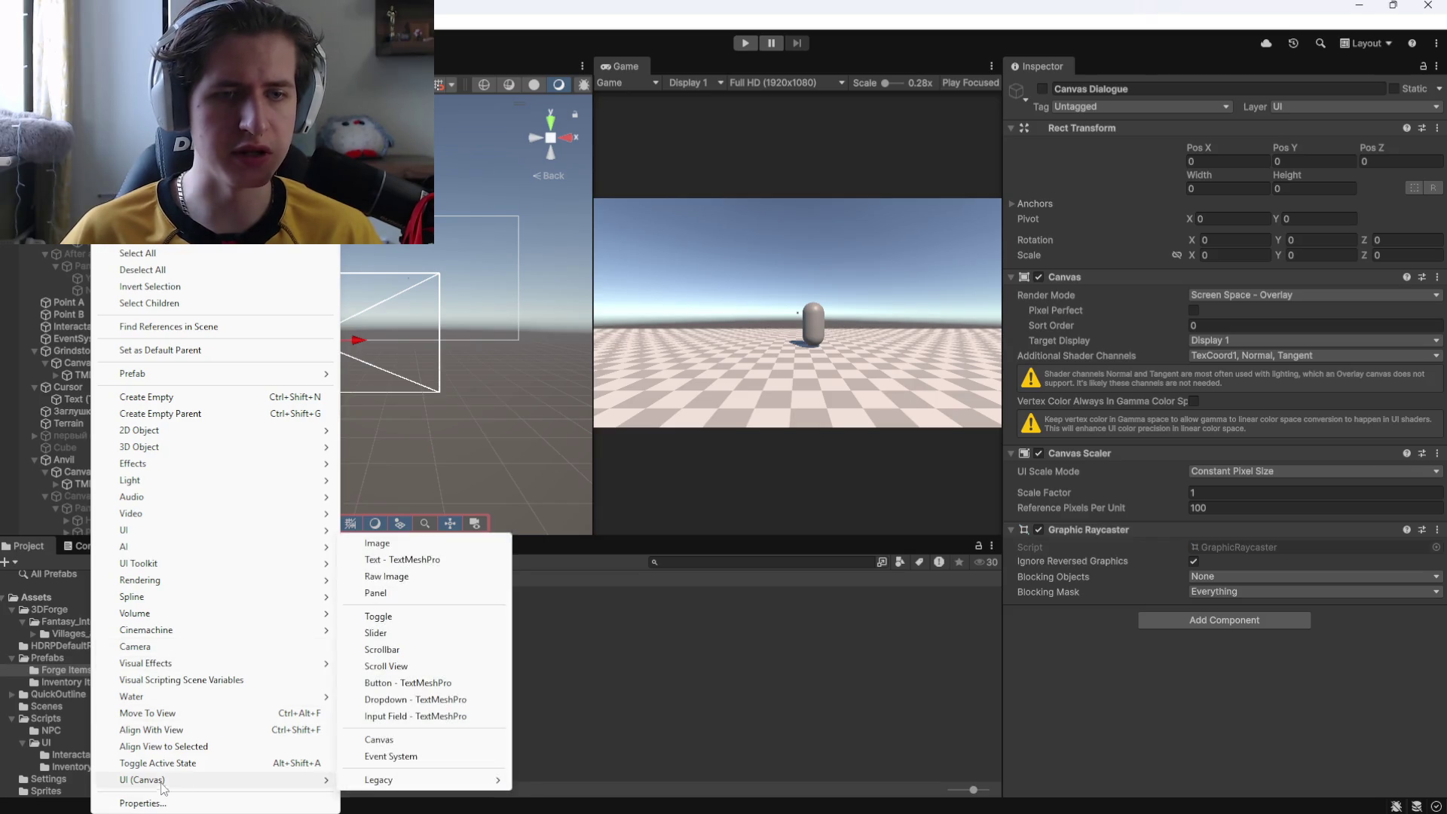
pyautogui.click(377, 593)
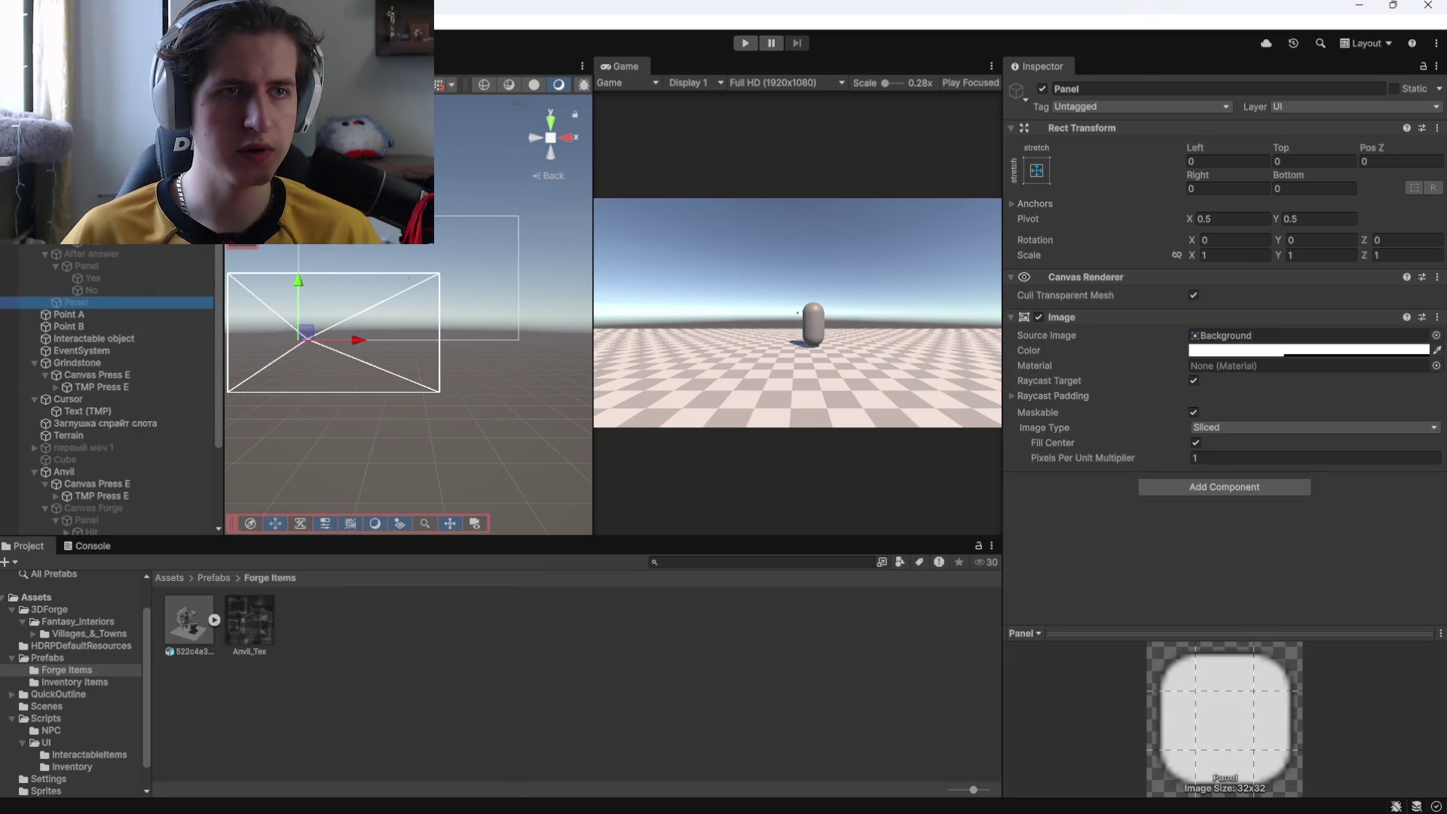
pyautogui.moveTo(75, 302); pyautogui.dragTo(92, 260)
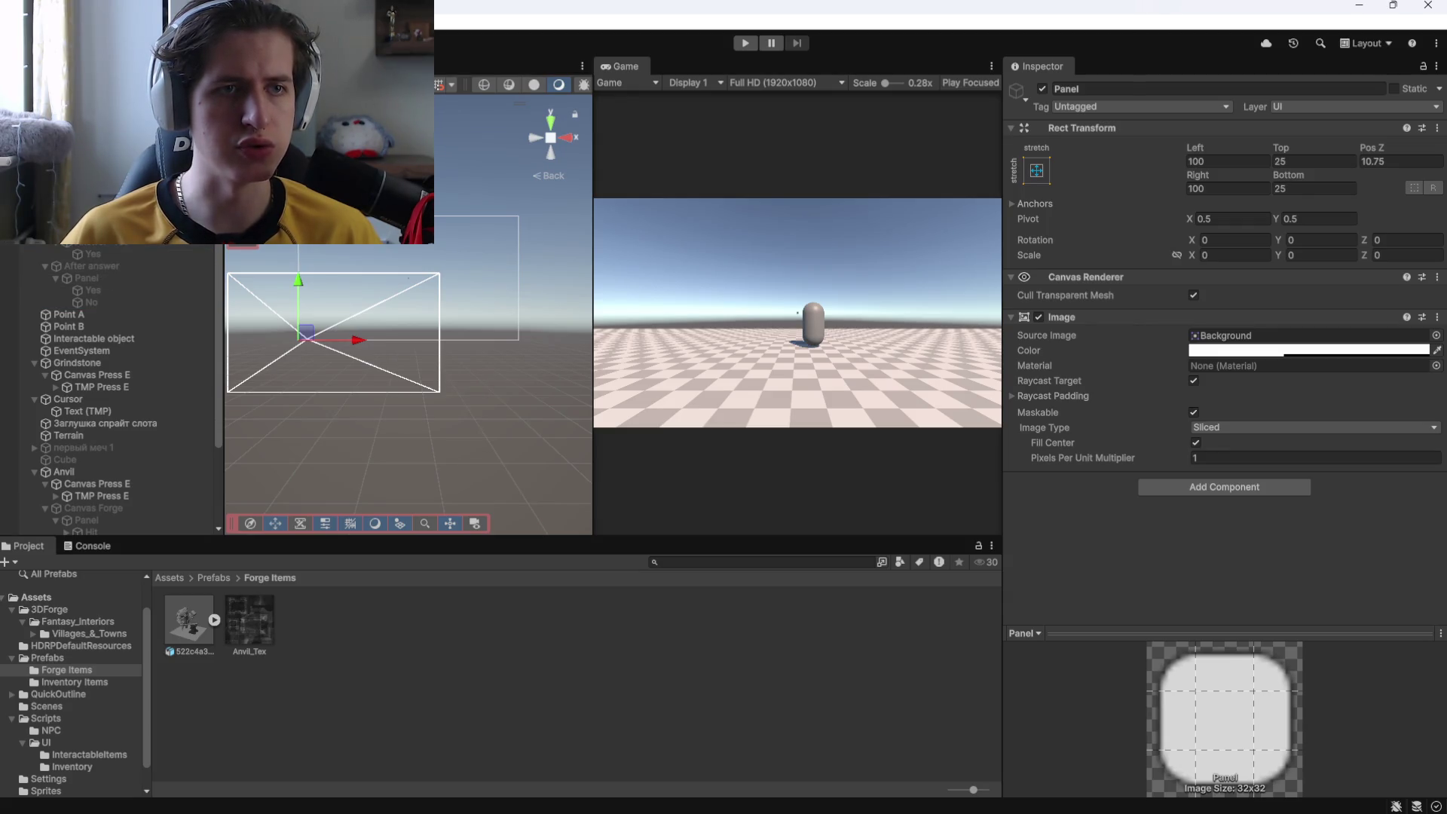
# Select the answer buttons and Quest dialogue text, then step back through selections with undo.
pyautogui.click(98, 226)
pyautogui.keyDown('shift'); pyautogui.click(98, 238); pyautogui.keyUp('shift')
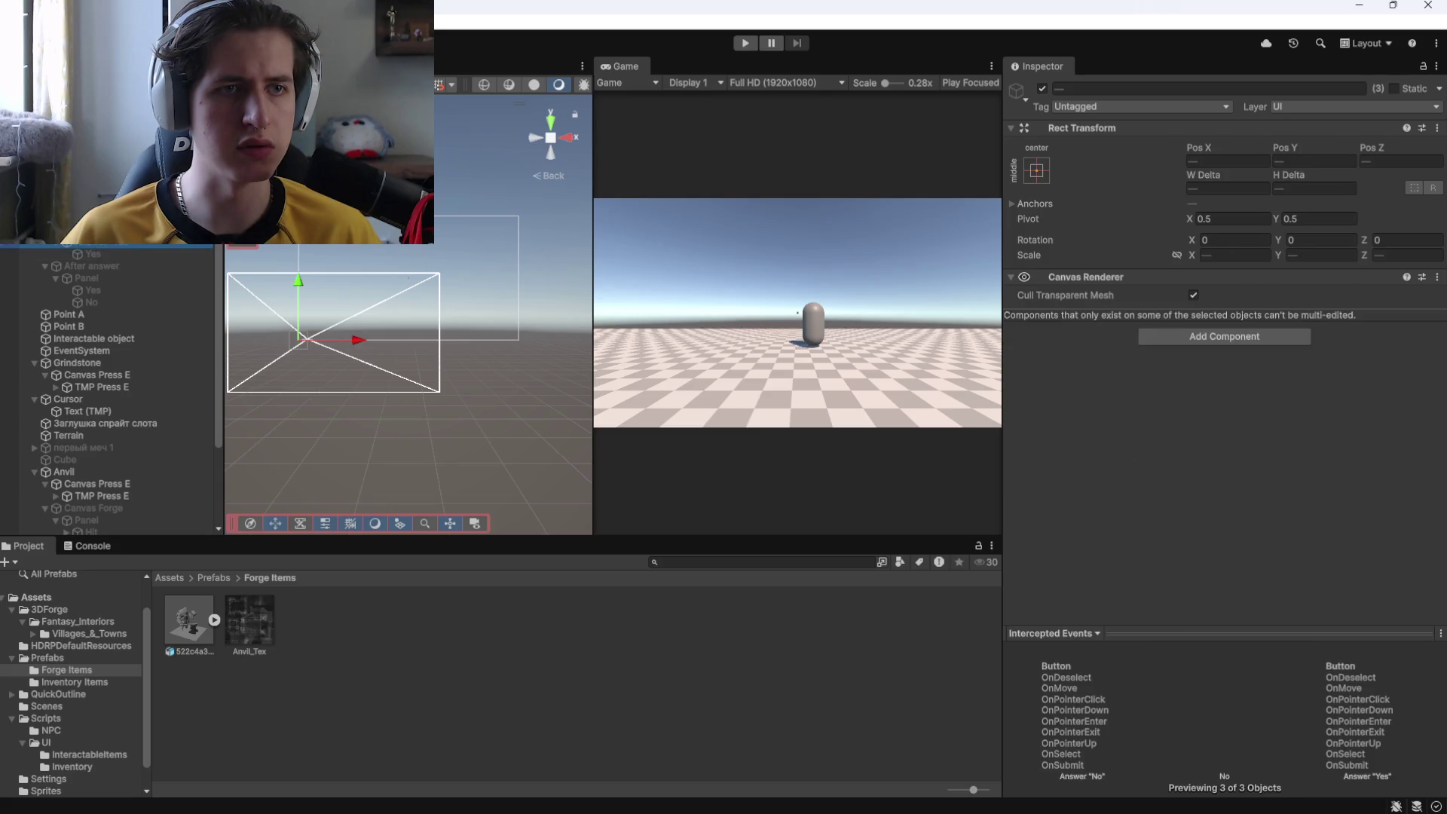
pyautogui.scroll(-2, 109, 392)
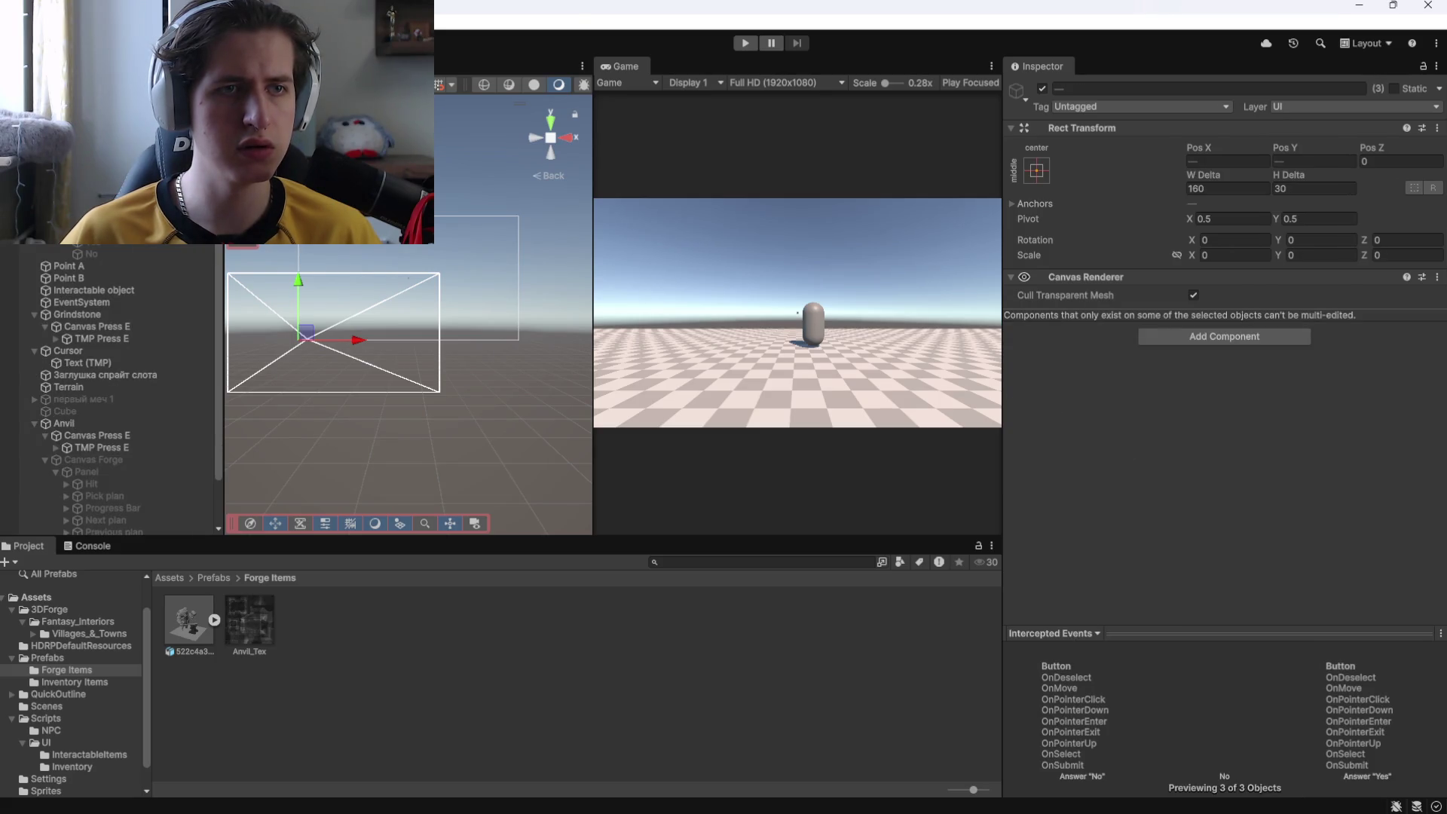
pyautogui.scroll(-1, 113, 388)
pyautogui.click(98, 226)
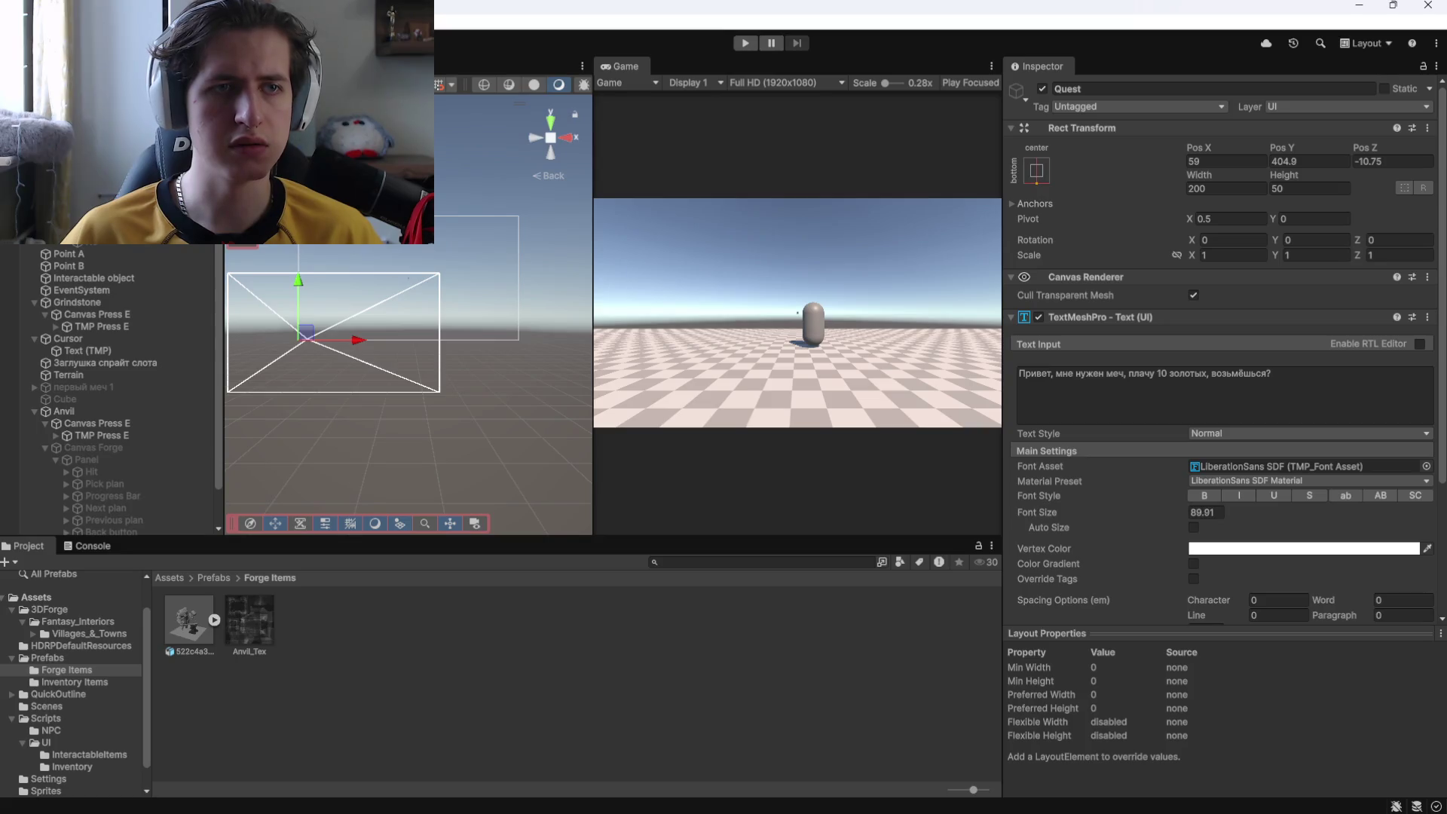
pyautogui.hotkey('ctrl', 'z')
pyautogui.hotkey('ctrl', 'z')
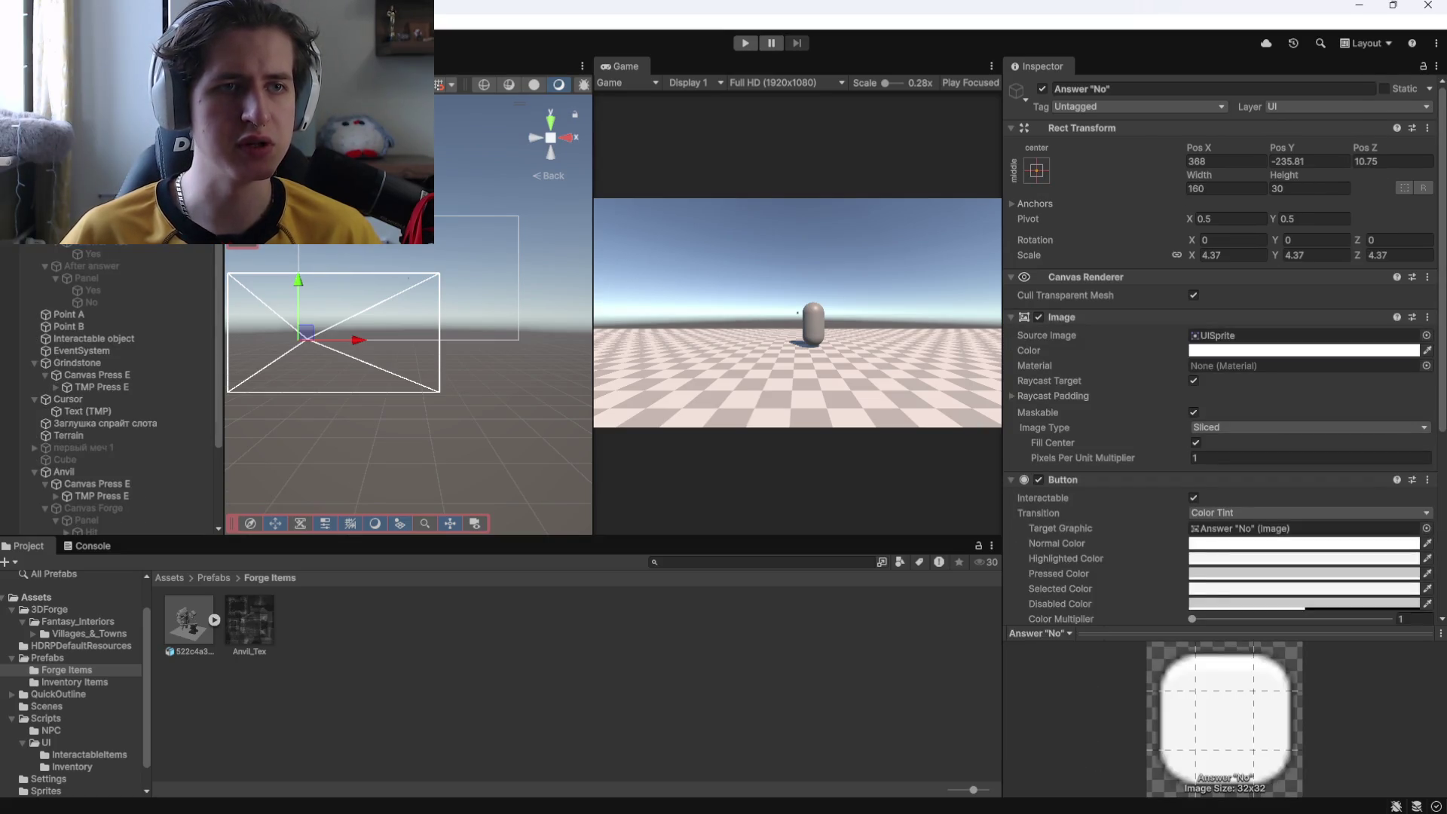
pyautogui.hotkey('ctrl', 'z')
pyautogui.hotkey('ctrl', 'z')
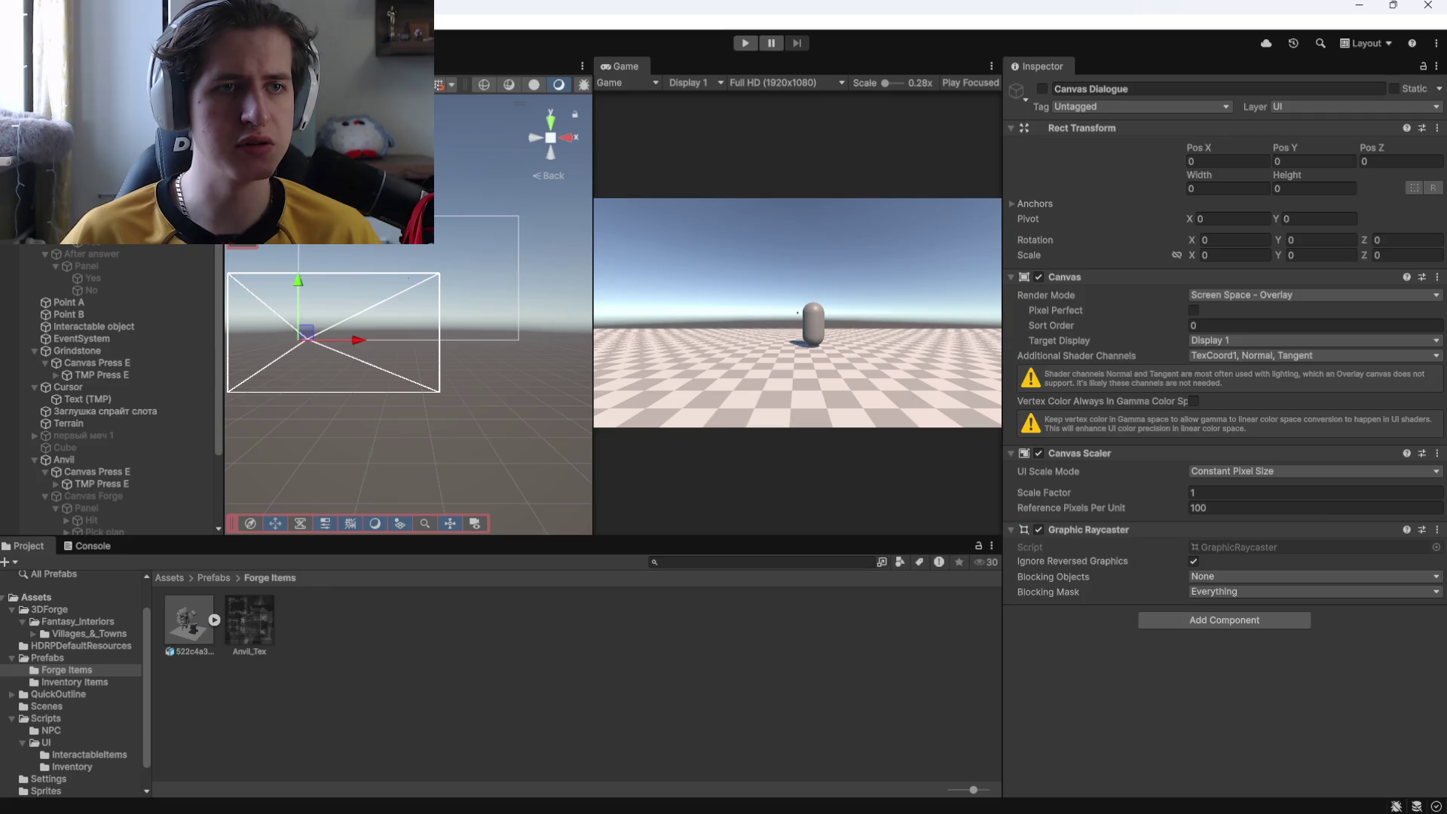
pyautogui.hotkey('ctrl', 'z')
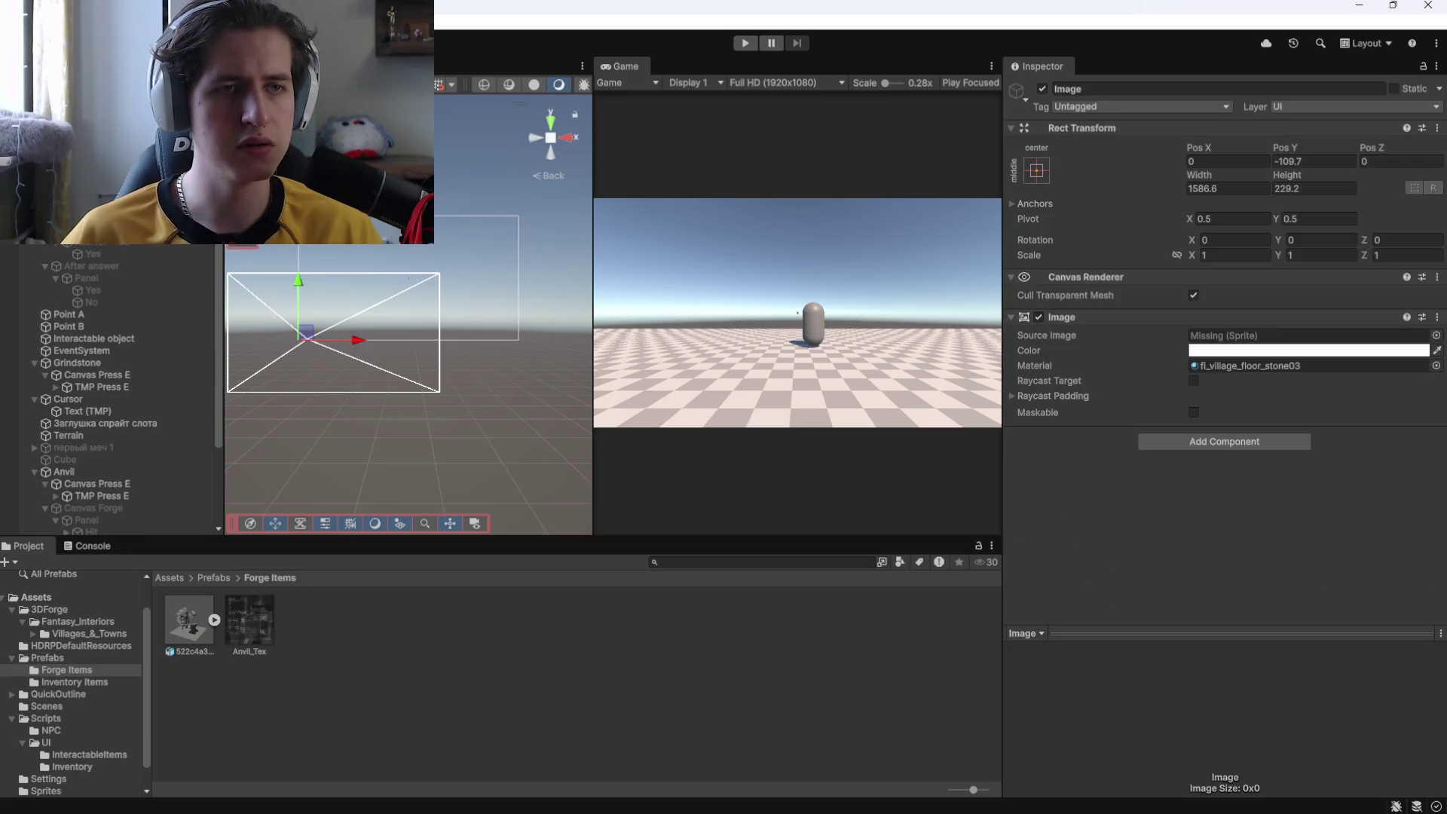
pyautogui.hotkey('ctrl', 'z')
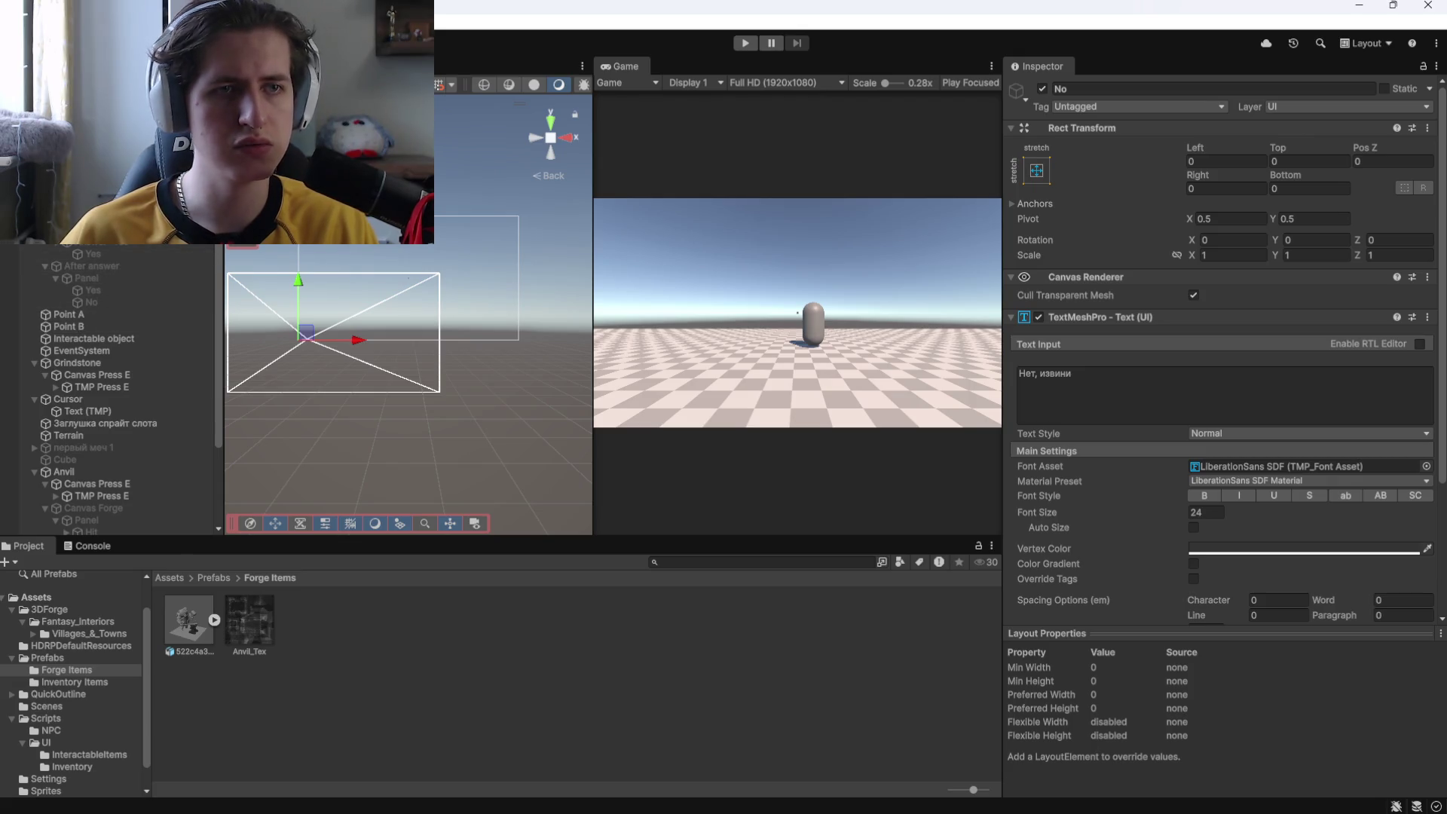
pyautogui.hotkey('ctrl', 'z')
pyautogui.hotkey('ctrl', 'z')
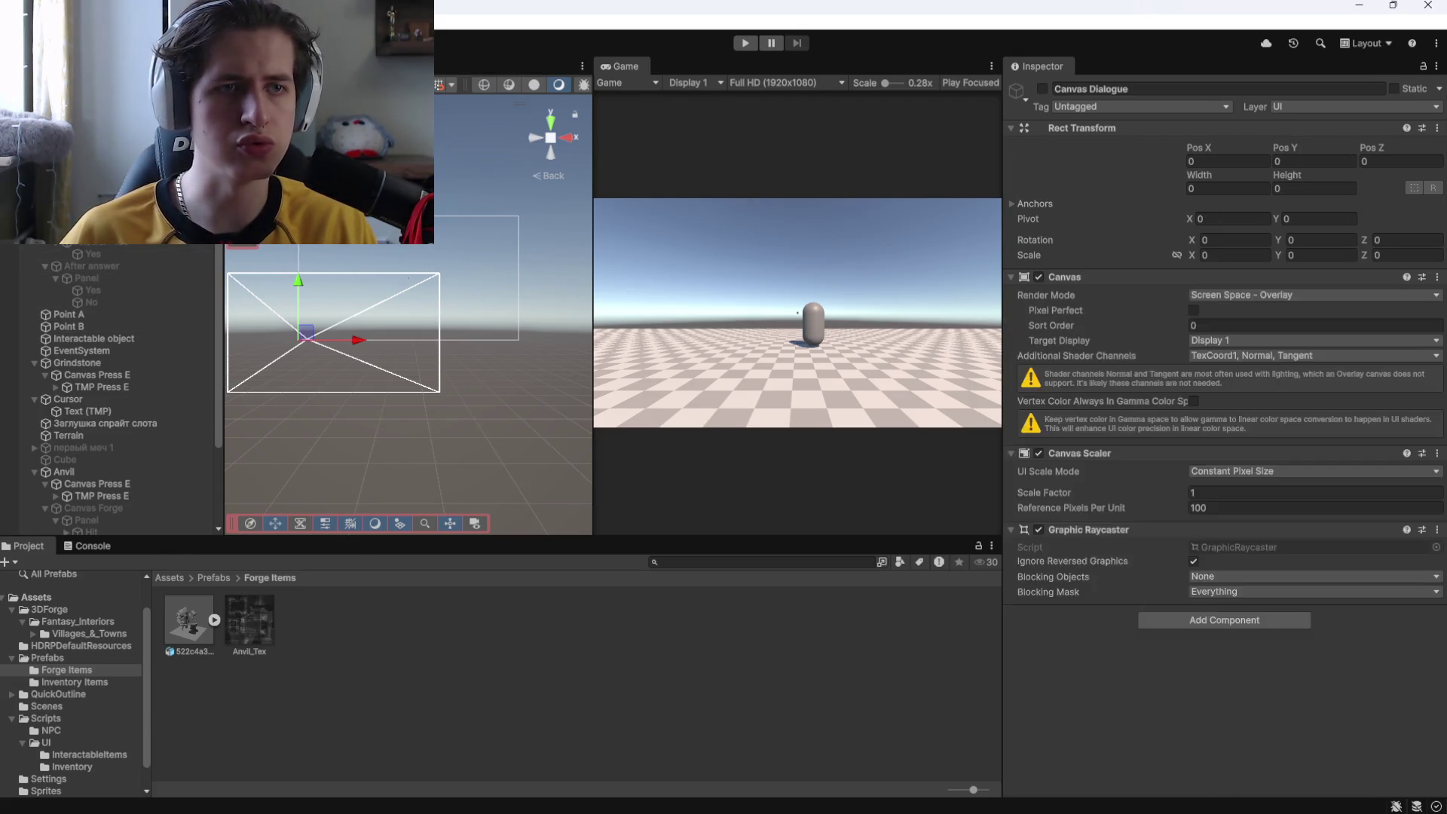
# Add another panel to the dialogue canvas, undo it, and switch Canvas Dialogue on.
pyautogui.rightClick(108, 339)
pyautogui.moveTo(204, 781)
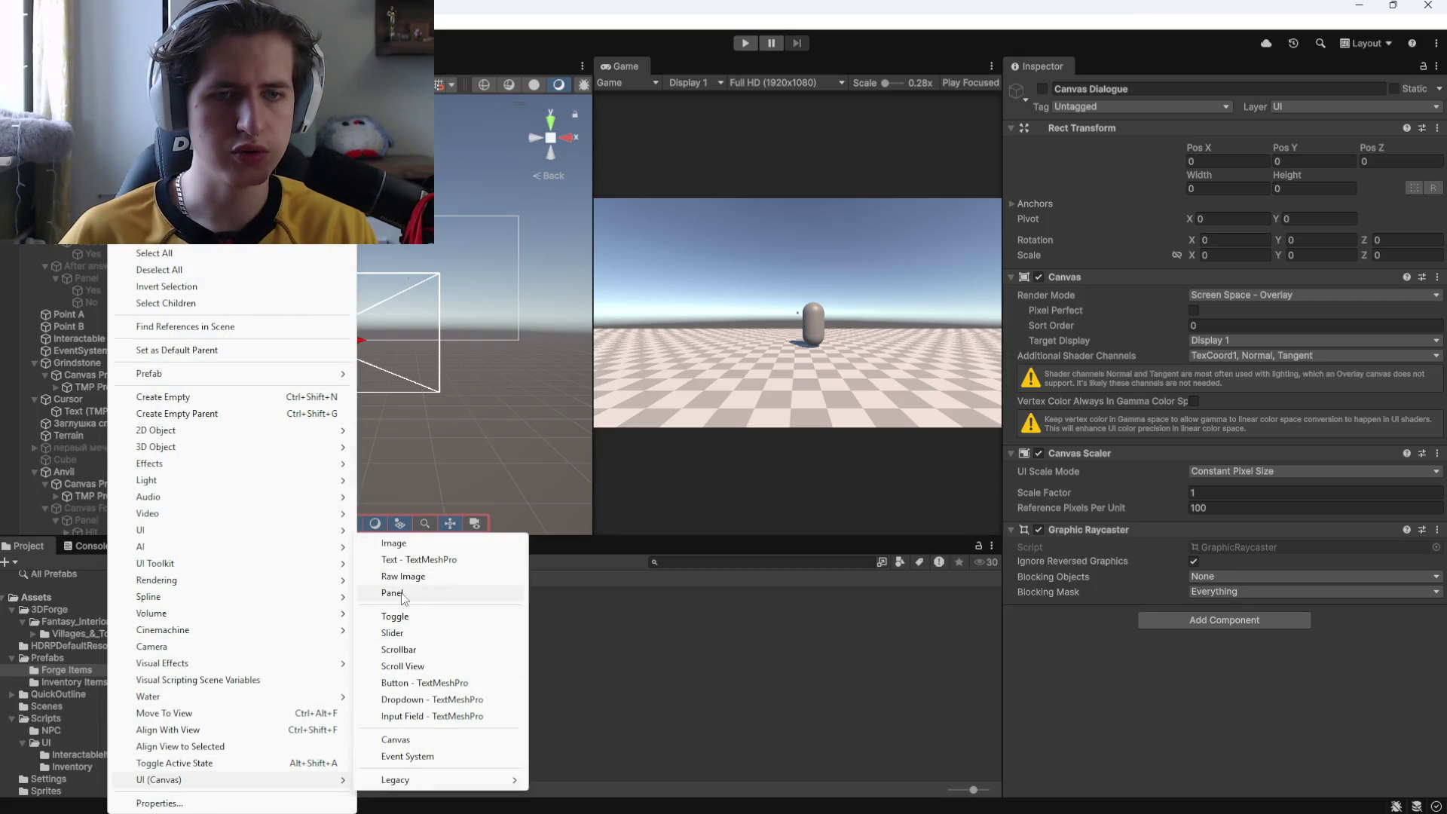
pyautogui.click(426, 597)
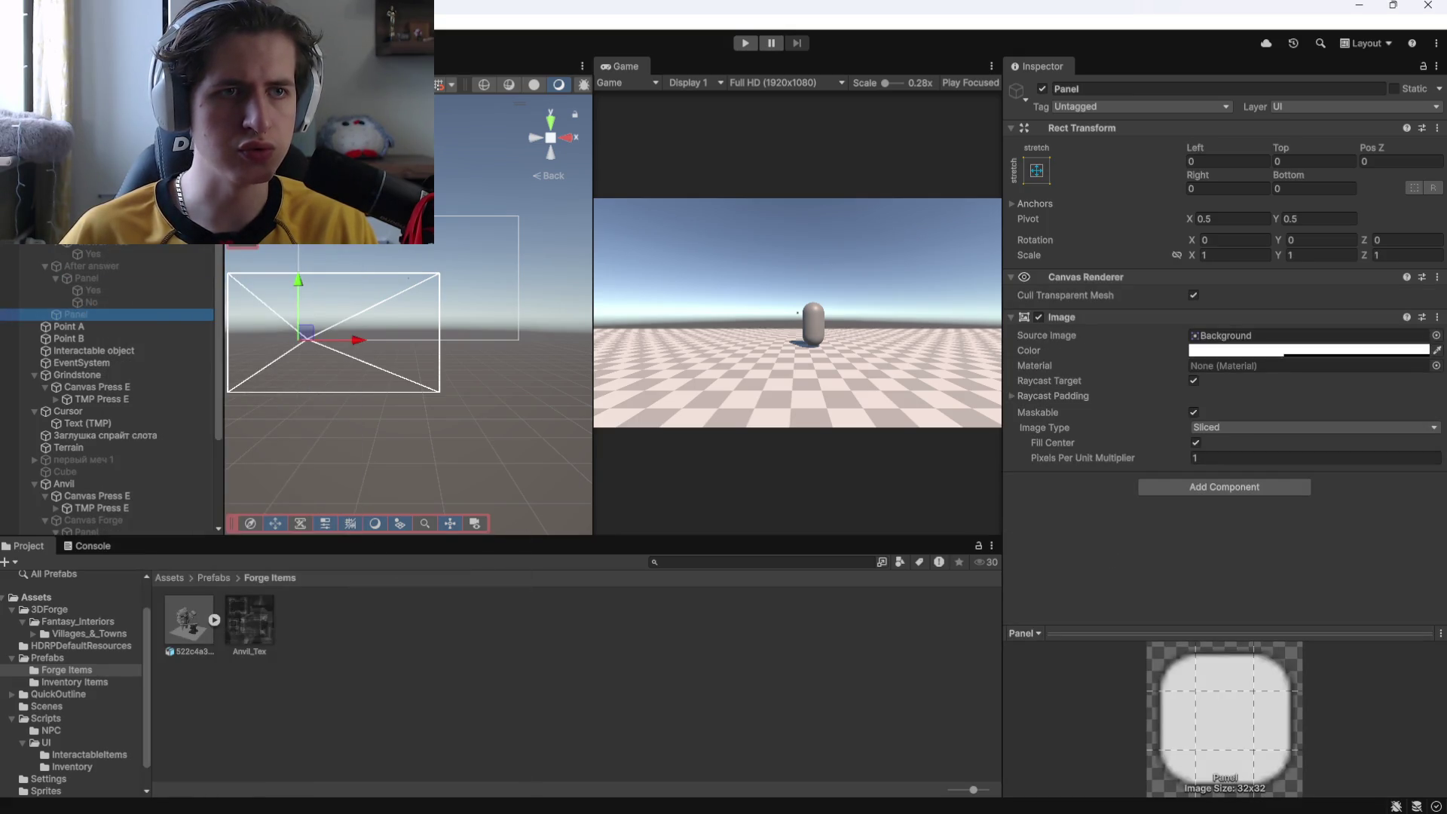
pyautogui.hotkey('ctrl', 'z')
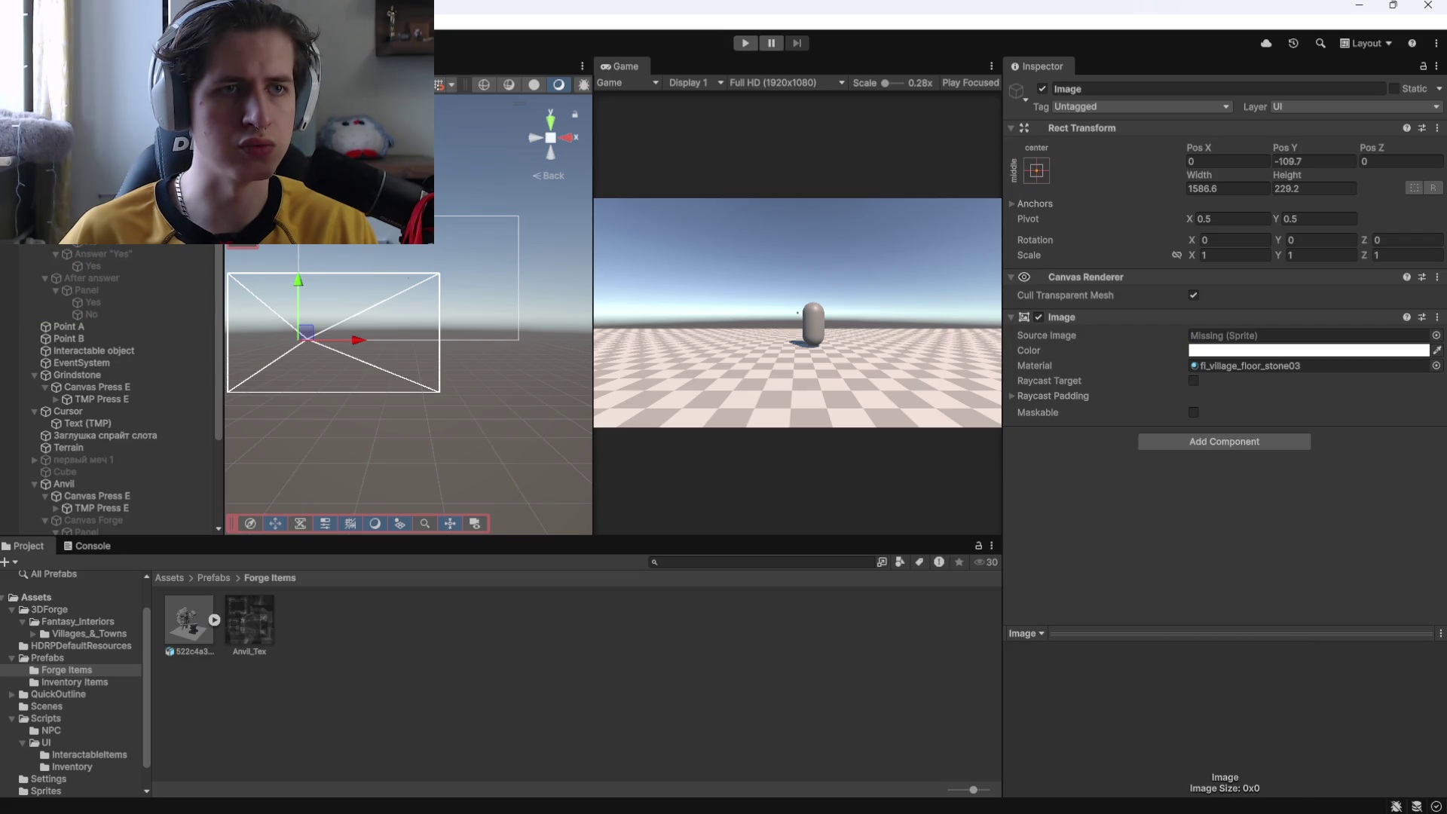
pyautogui.hotkey('ctrl', 'z')
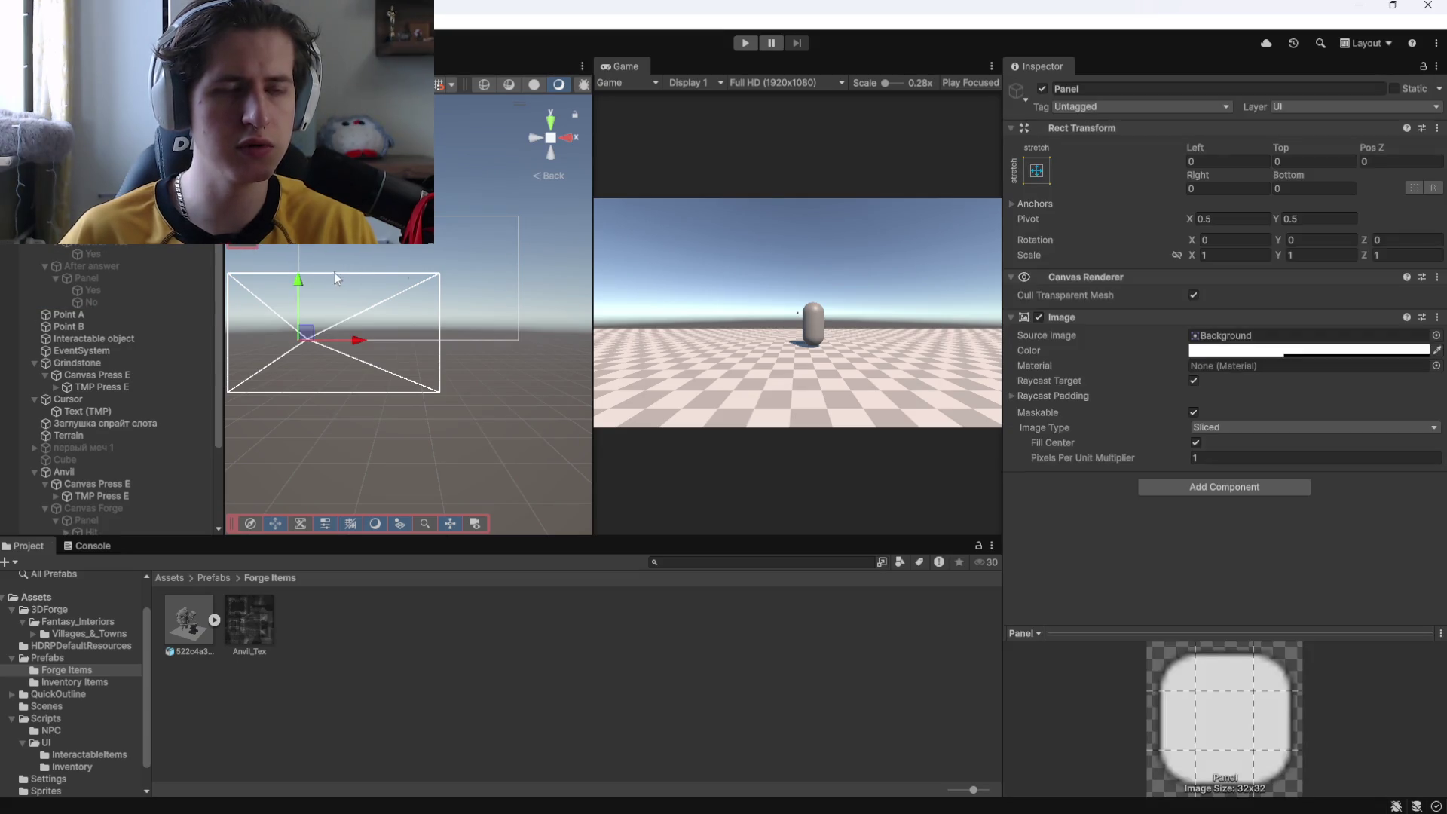
pyautogui.hotkey('ctrl', 'z')
pyautogui.click(1040, 91)
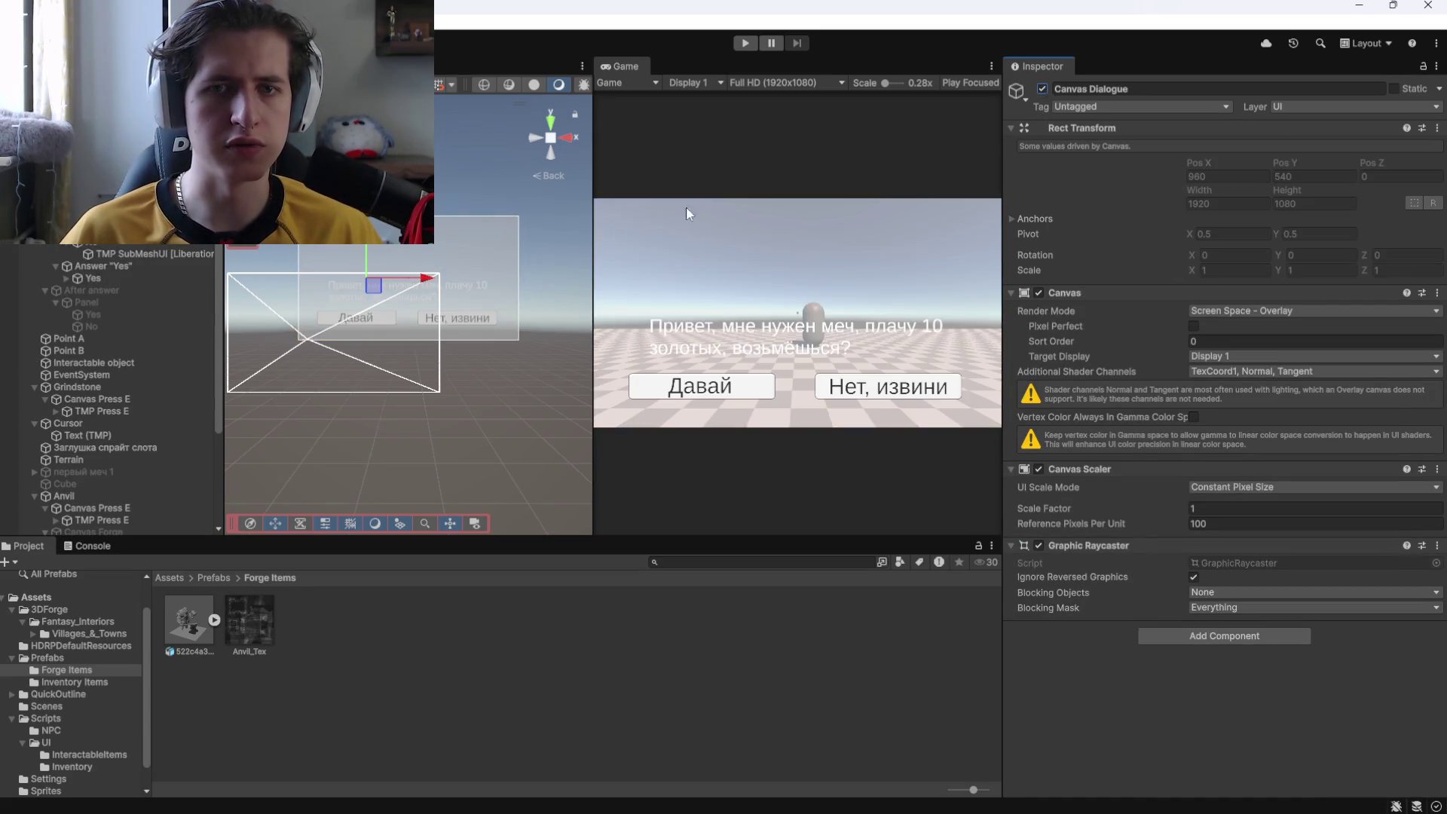
# Scale the new Panel down to 0.22 and set its Pixels Per Unit Multiplier to 0.08.
pyautogui.click(392, 289)
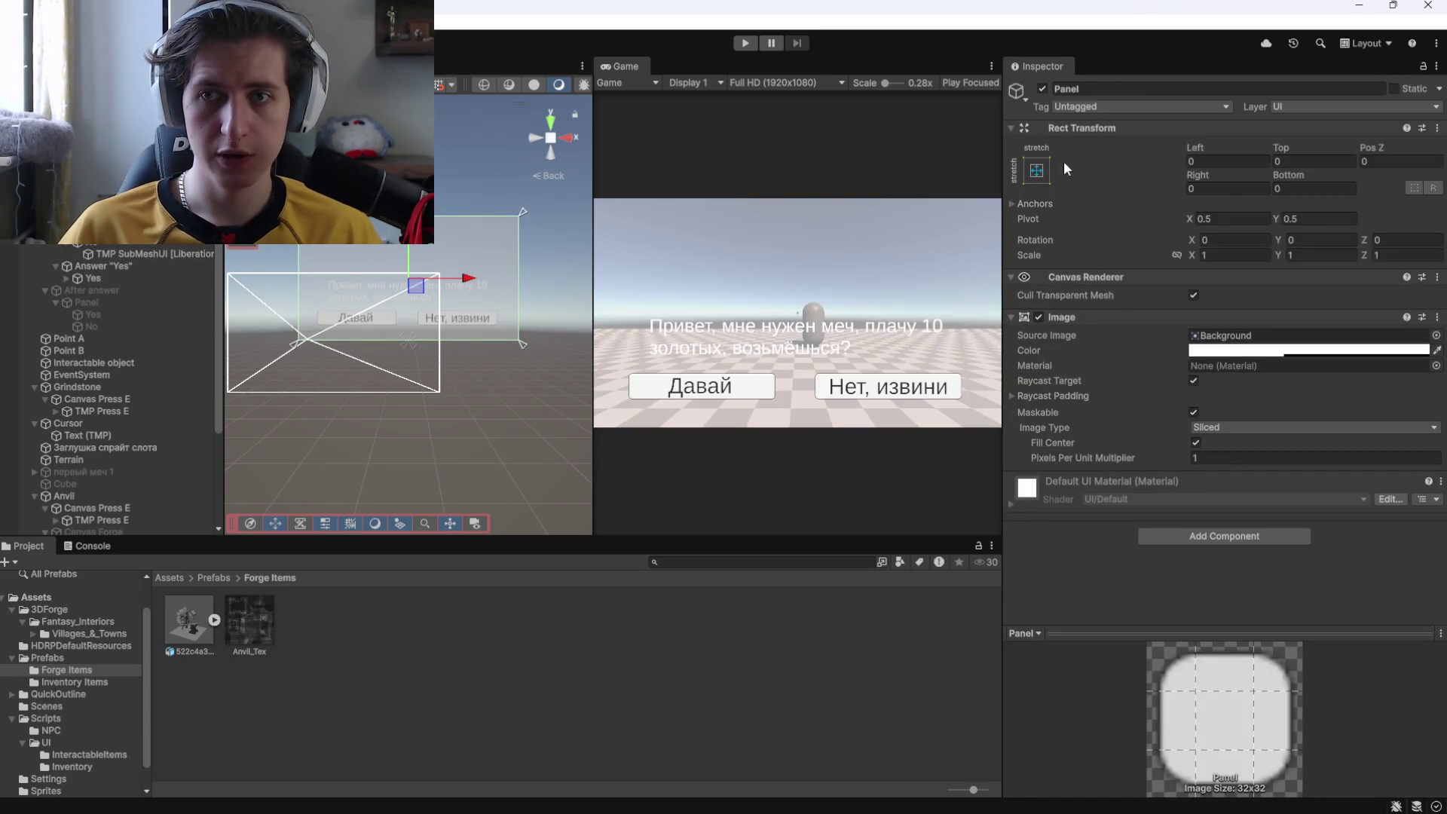
pyautogui.moveTo(1188, 256)
pyautogui.mouseDown()
pyautogui.moveTo(1163, 256)
pyautogui.moveTo(1181, 260)
pyautogui.mouseUp()
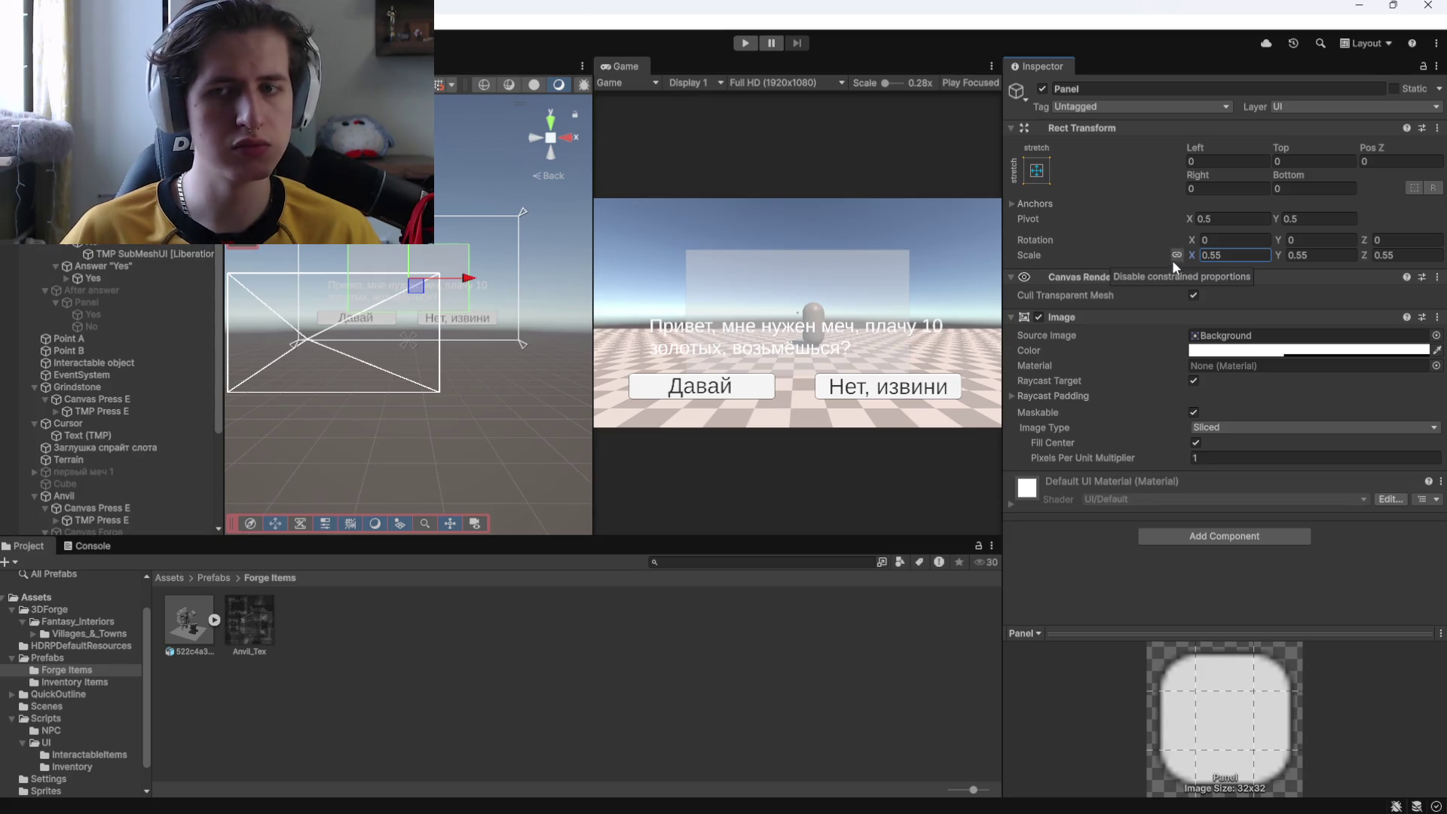
pyautogui.click(1205, 458)
pyautogui.moveTo(1105, 460); pyautogui.dragTo(1099, 463)
pyautogui.write('0.08')
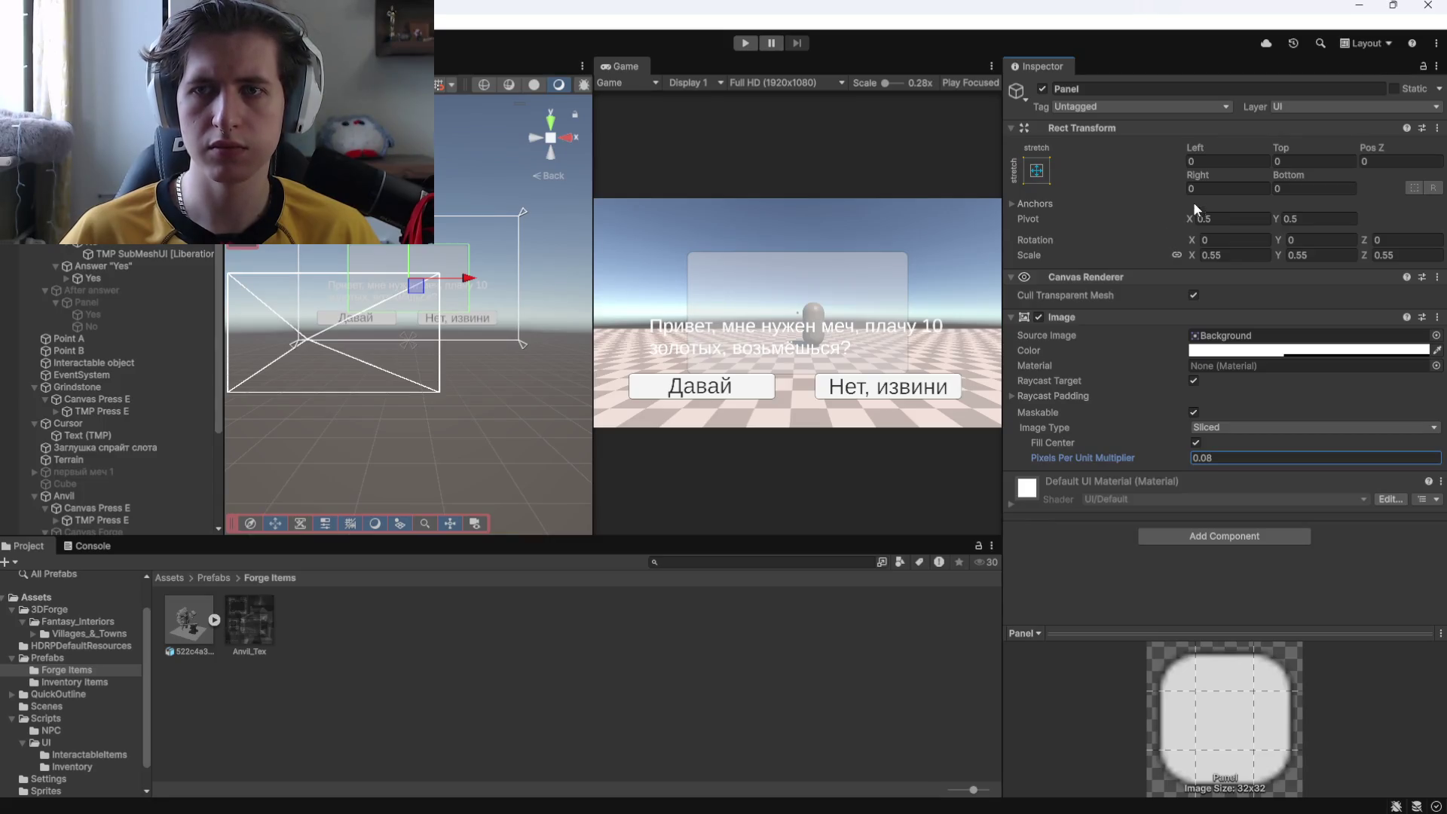
pyautogui.moveTo(1184, 253); pyautogui.dragTo(1178, 256)
pyautogui.moveTo(1293, 149); pyautogui.dragTo(1088, 151)
pyautogui.moveTo(593, 302); pyautogui.dragTo(926, 302)
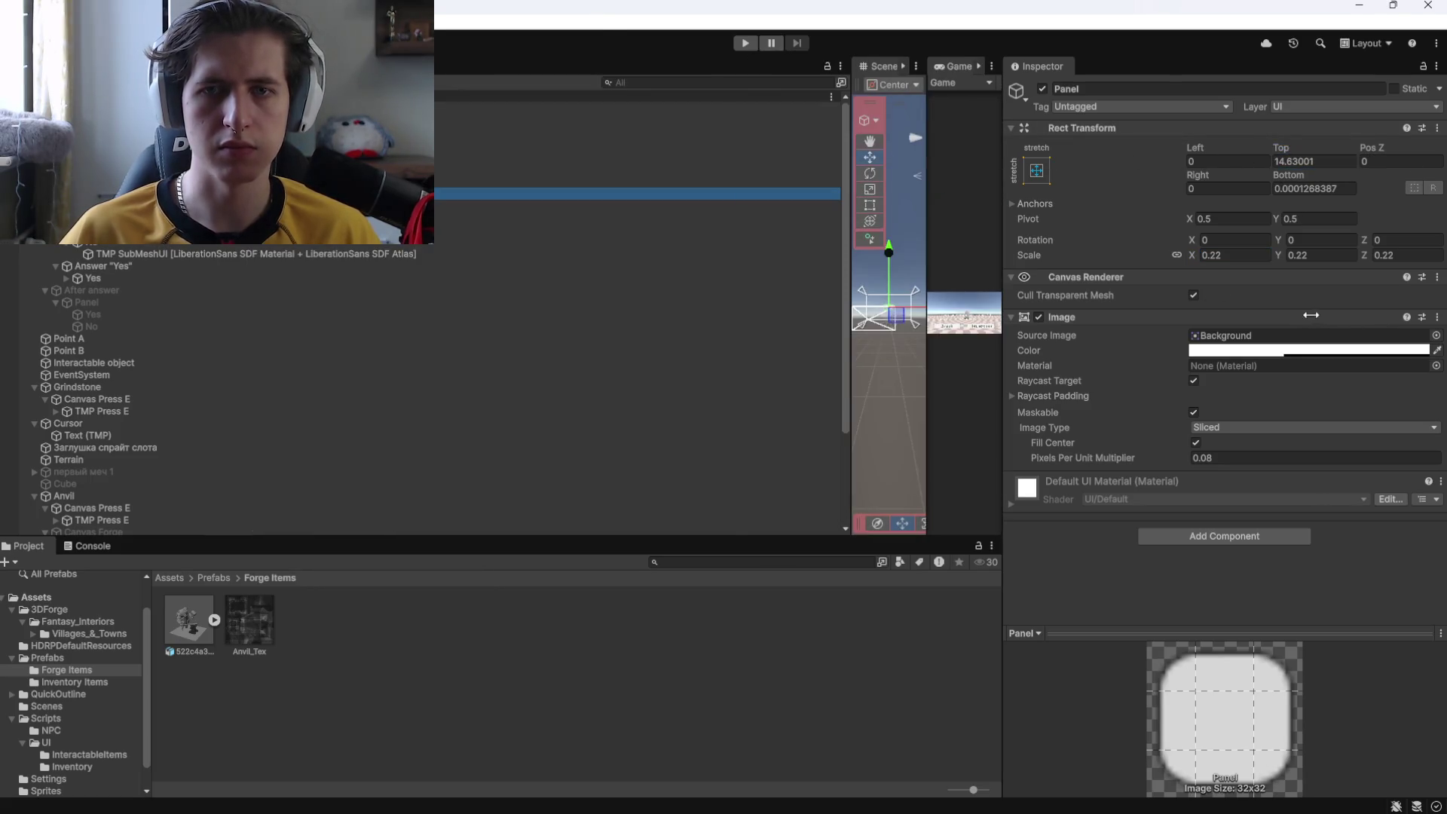
# Restore the Scene/Game split and move the panel up behind the question text.
pyautogui.moveTo(221, 285); pyautogui.dragTo(276, 284)
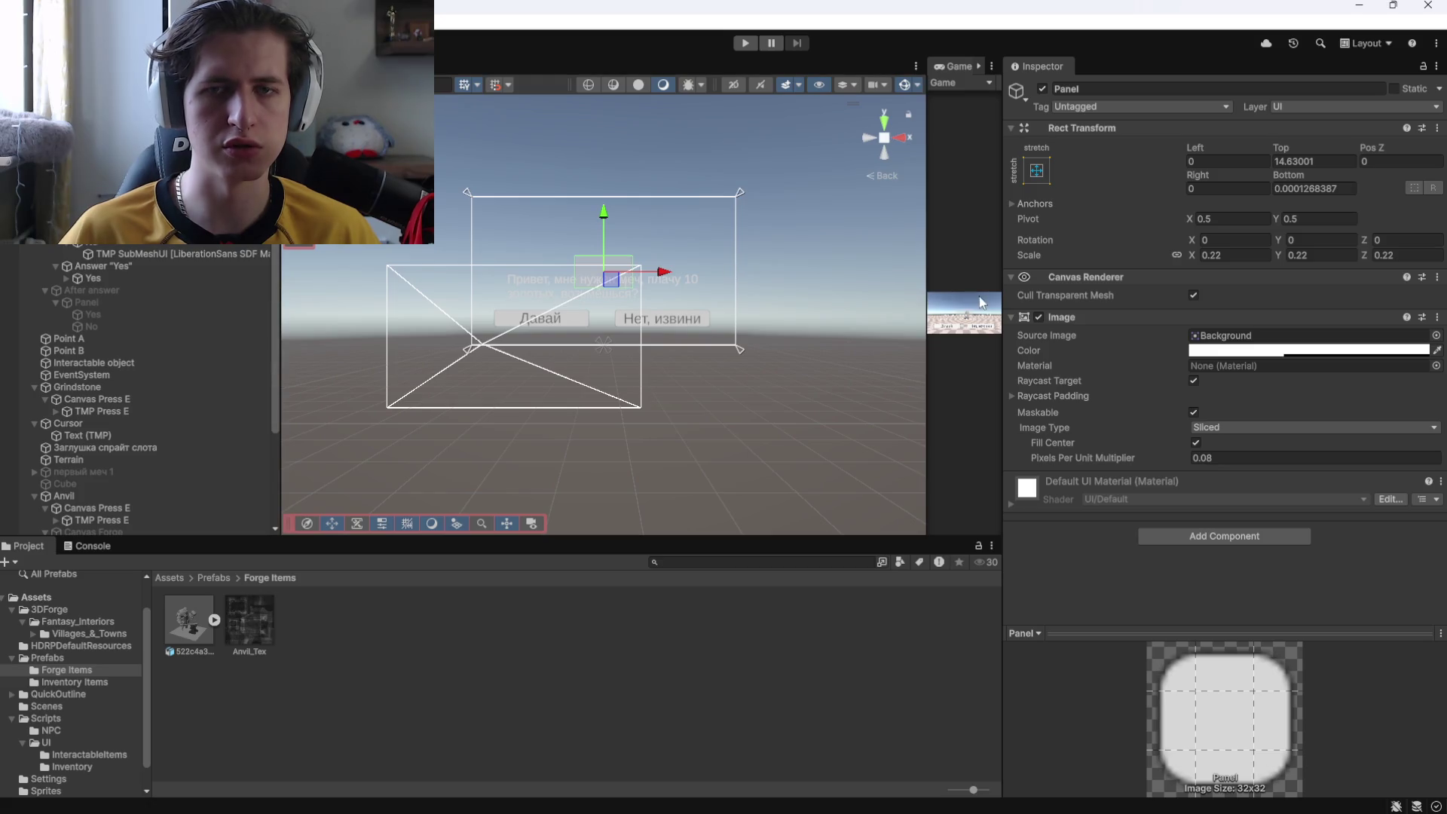
pyautogui.moveTo(928, 294); pyautogui.dragTo(569, 294)
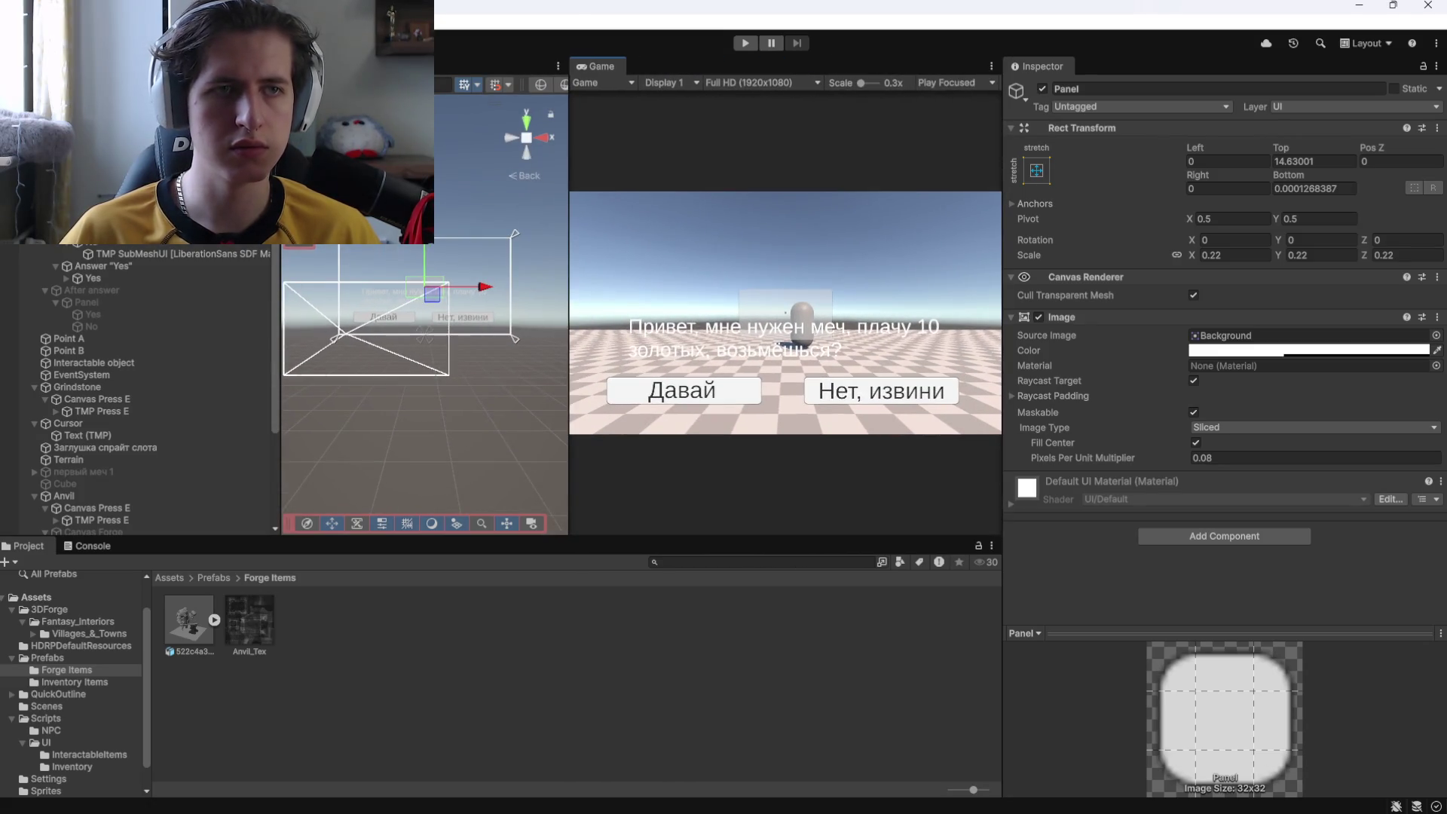
pyautogui.scroll(3, 499, 372)
pyautogui.scroll(-2, 499, 372)
pyautogui.moveTo(422, 316); pyautogui.dragTo(421, 270)
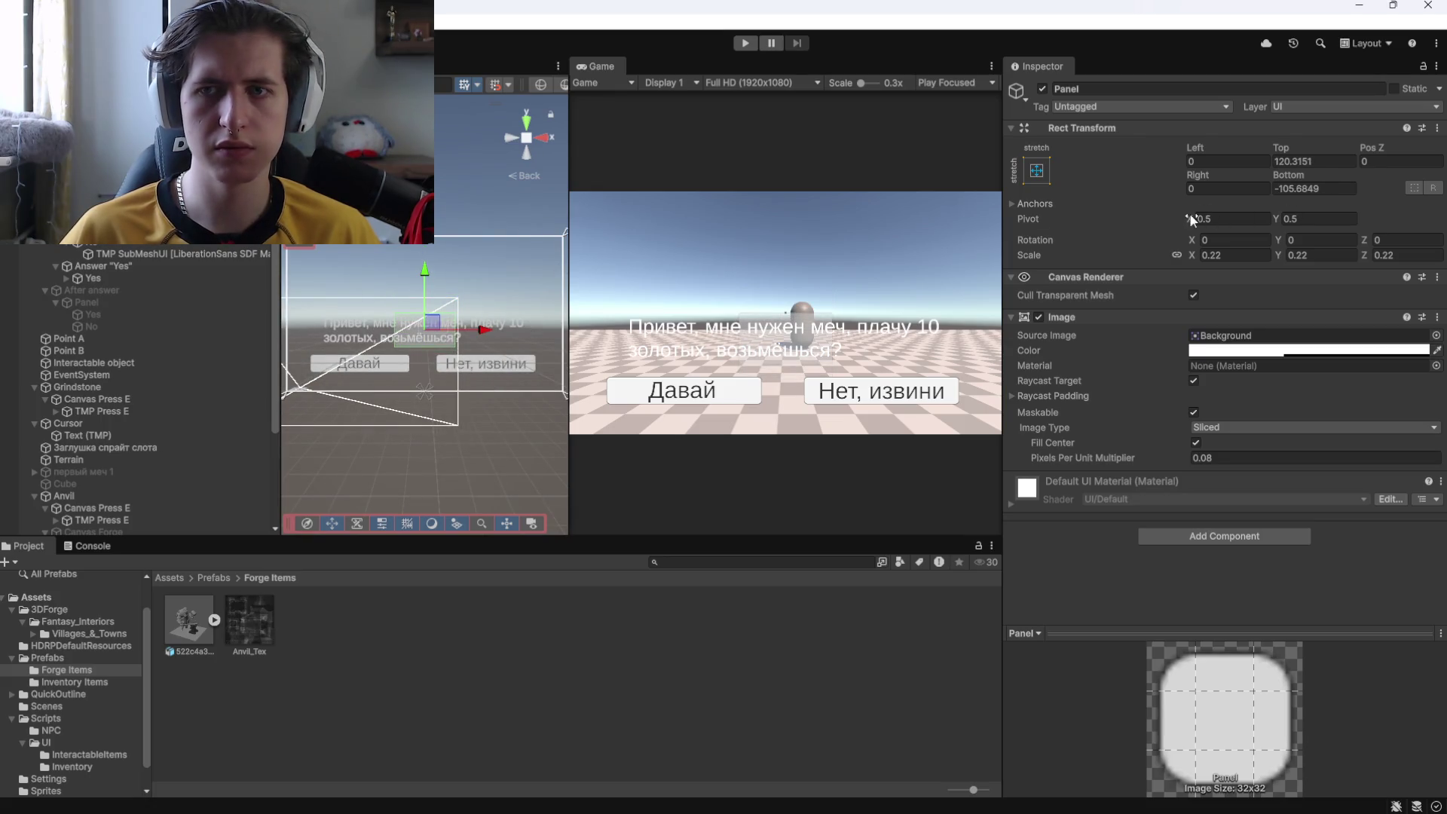
# Stretch the panel to Scale X 0.78, undoing stray pivot and Z-scale edits.
pyautogui.moveTo(1275, 219)
pyautogui.mouseDown()
pyautogui.moveTo(1385, 218)
pyautogui.moveTo(885, 232)
pyautogui.mouseUp()
pyautogui.hotkey('ctrl', 'z')
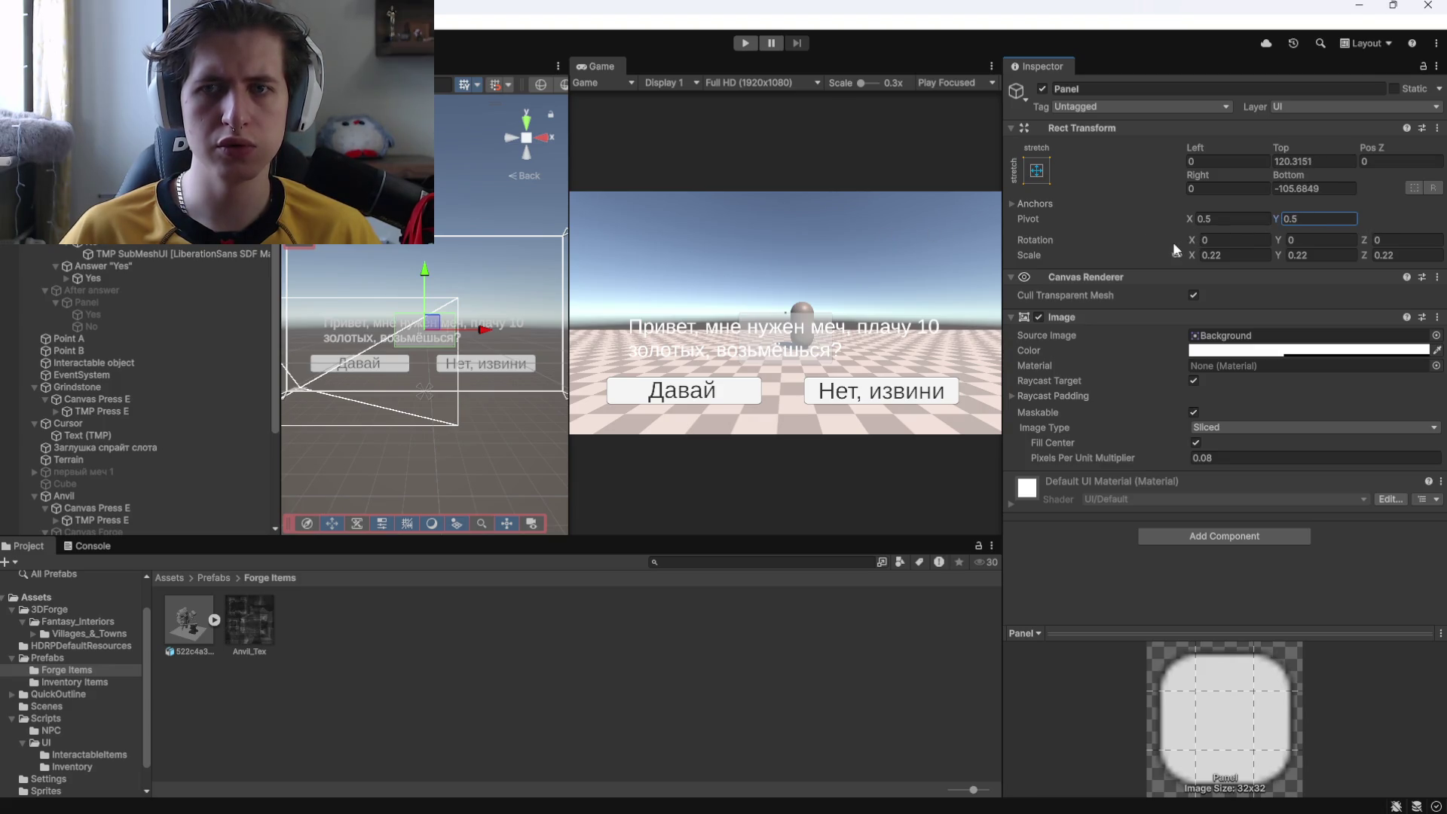
pyautogui.click(1279, 258)
pyautogui.moveTo(1368, 254)
pyautogui.mouseDown()
pyautogui.moveTo(1424, 264)
pyautogui.moveTo(280, 249)
pyautogui.mouseUp()
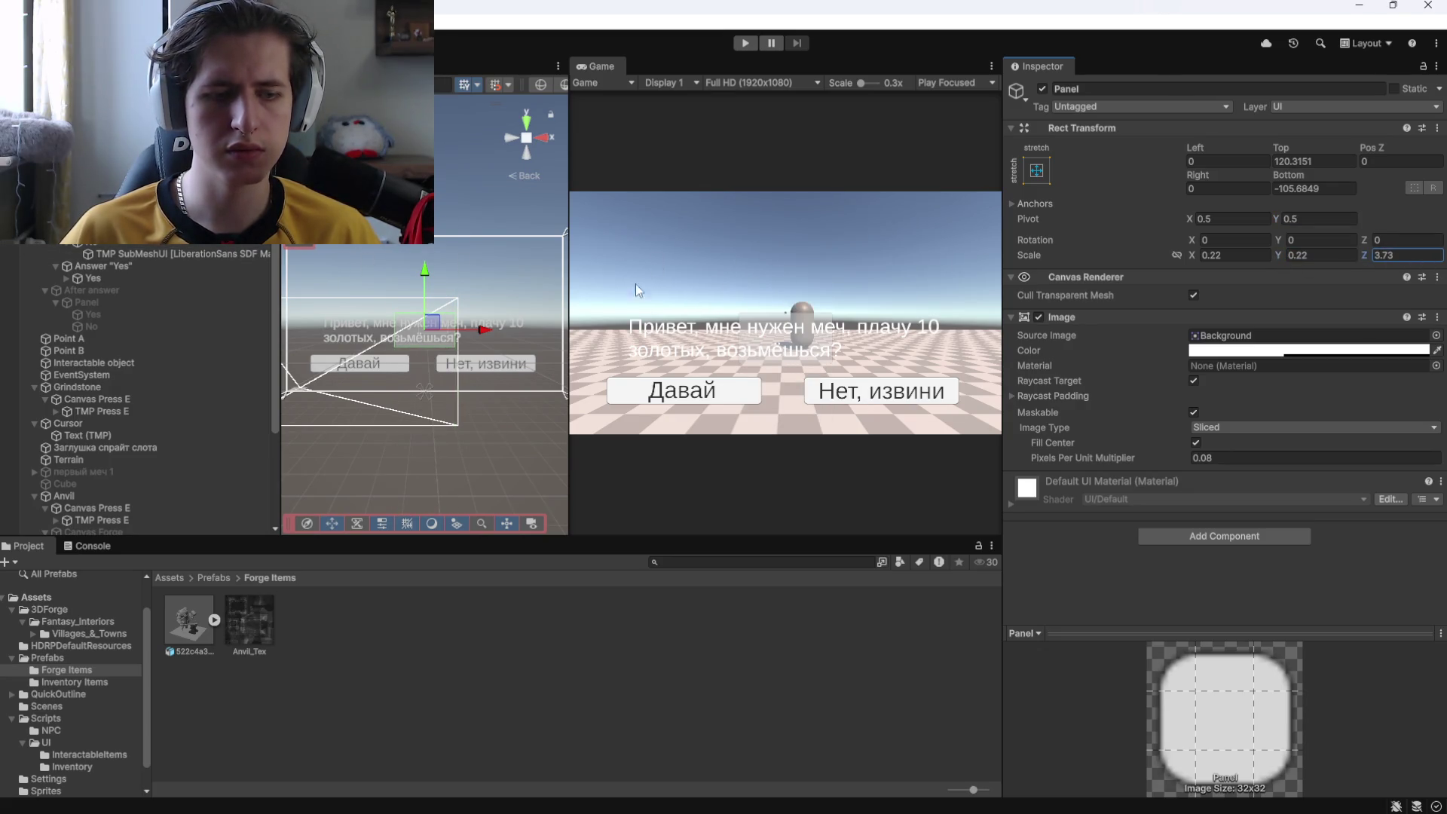
pyautogui.hotkey('ctrl', 'z')
pyautogui.moveTo(1192, 256)
pyautogui.mouseDown()
pyautogui.moveTo(1254, 256)
pyautogui.moveTo(1201, 259)
pyautogui.moveTo(1213, 262)
pyautogui.mouseUp()
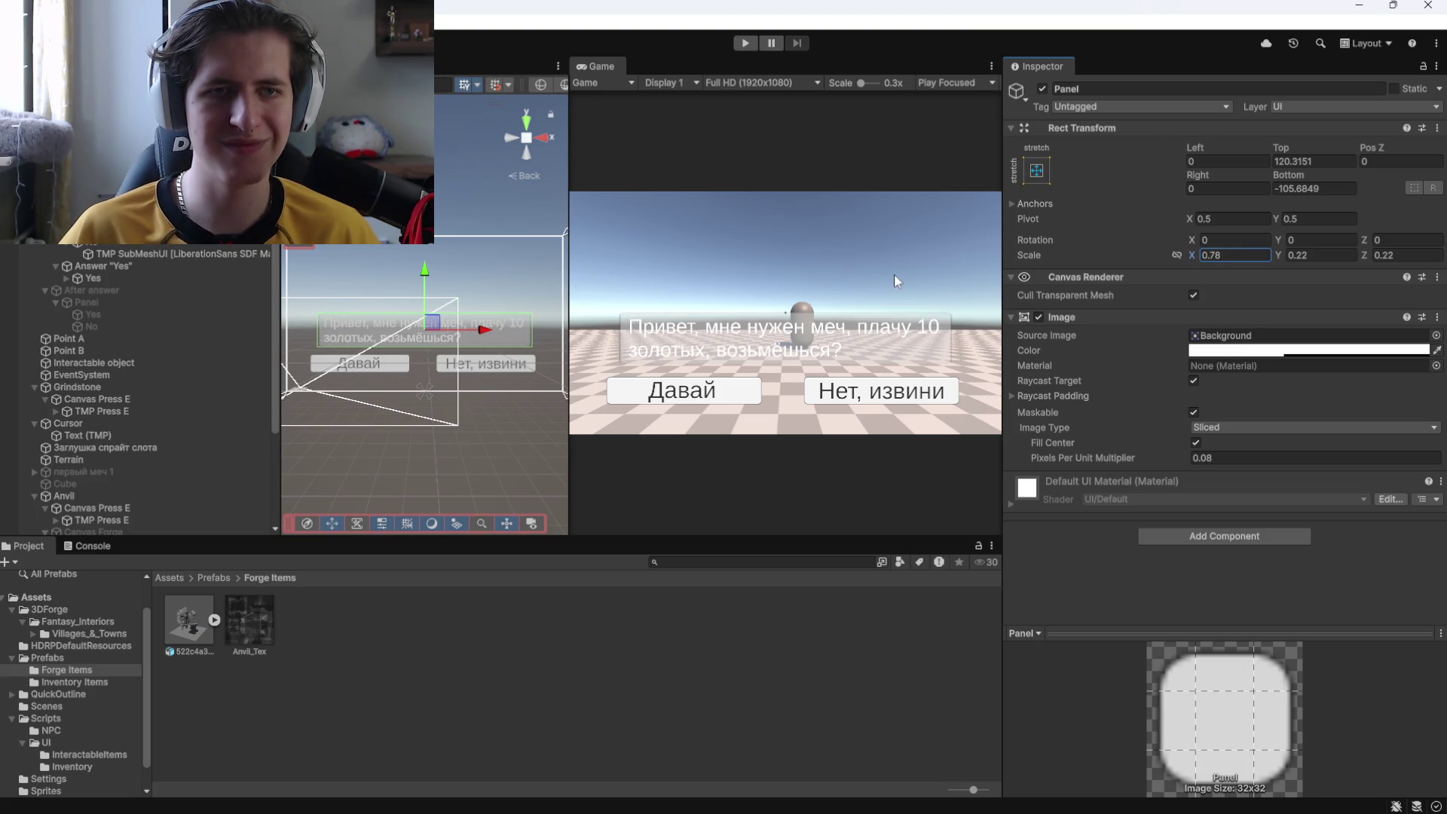
pyautogui.scroll(1, 731, 318)
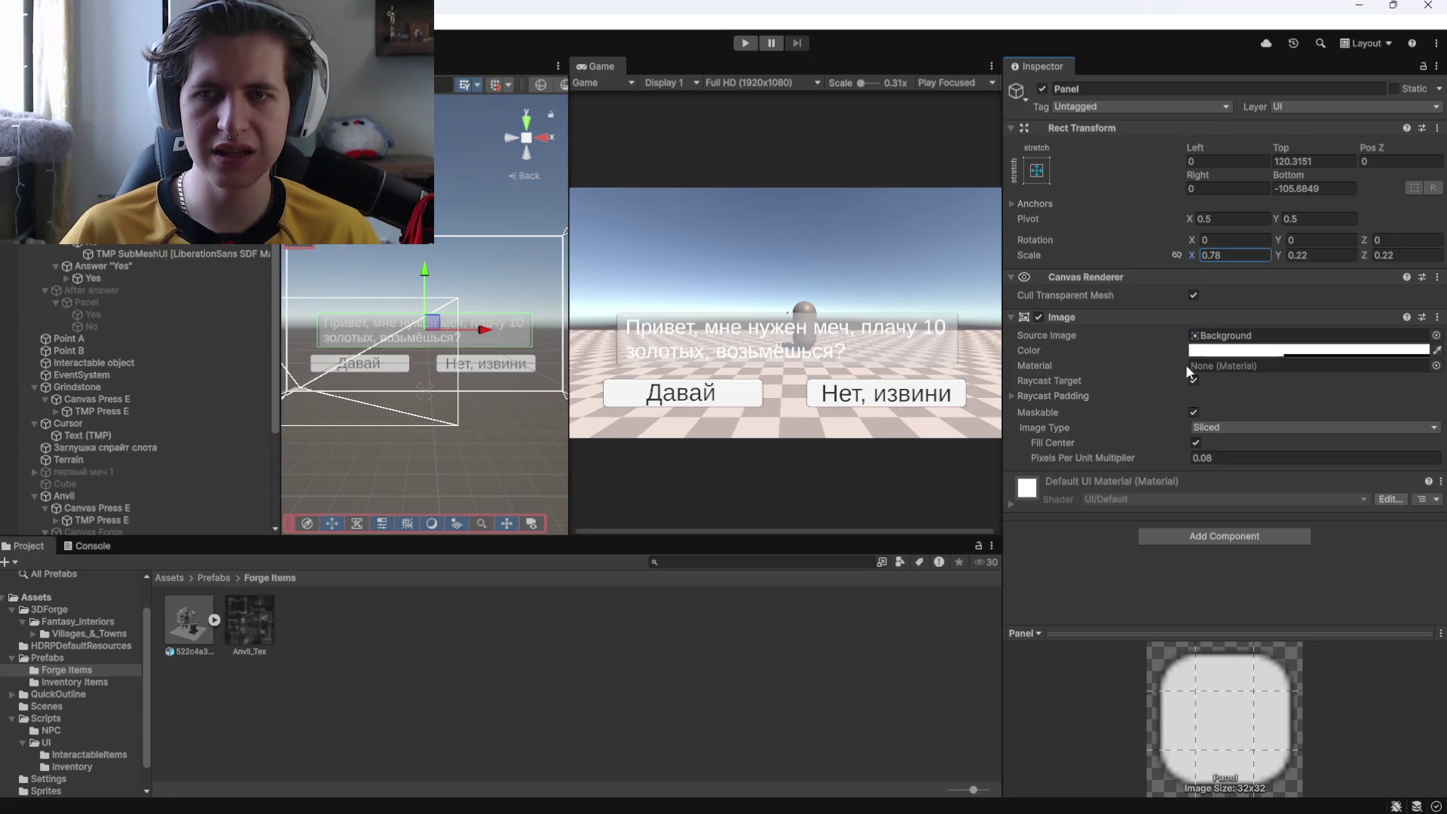
# Dismiss the Source Image picker and open the Sprites folder under Assets.
pyautogui.click(1435, 335)
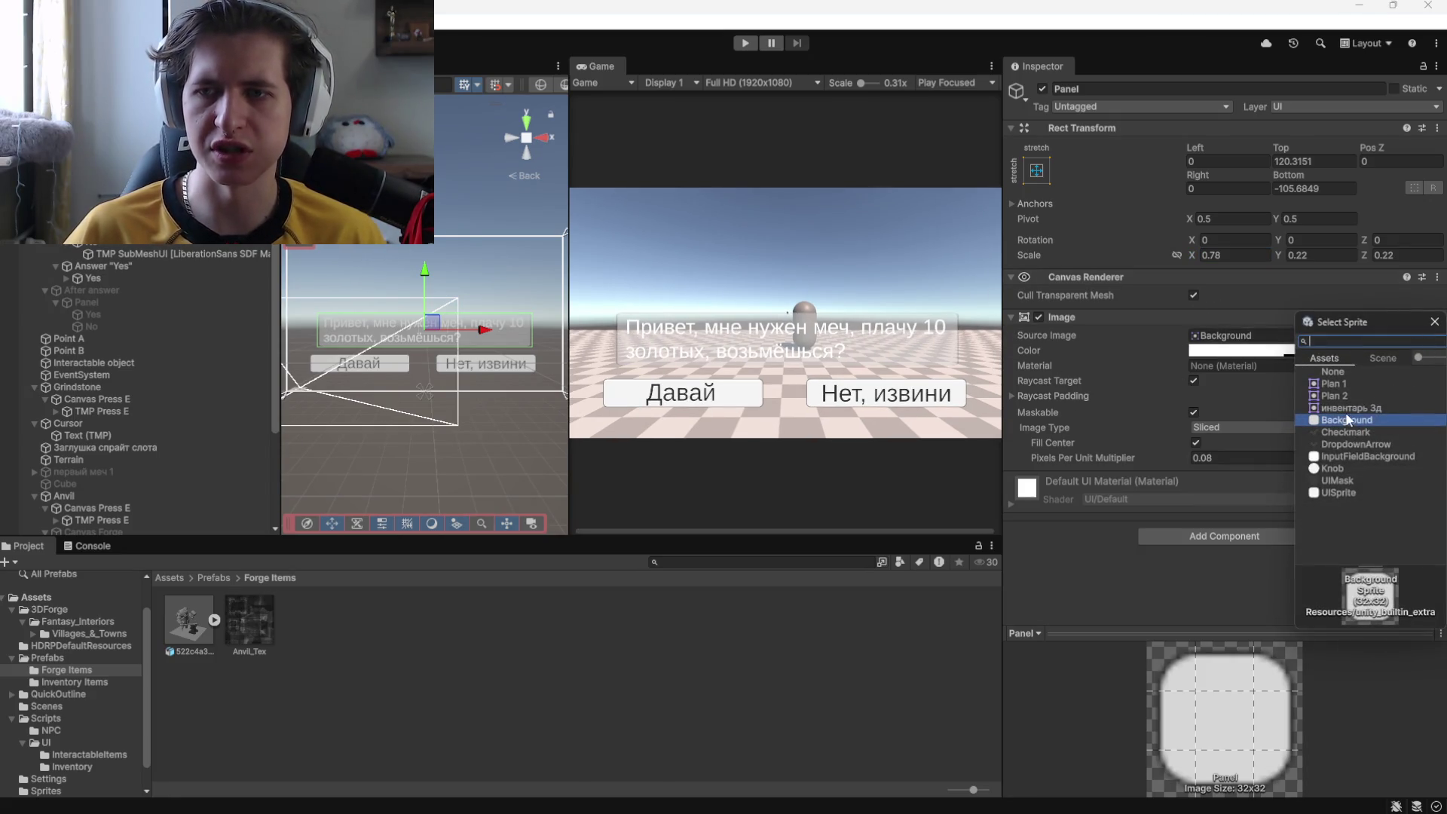
pyautogui.click(652, 709)
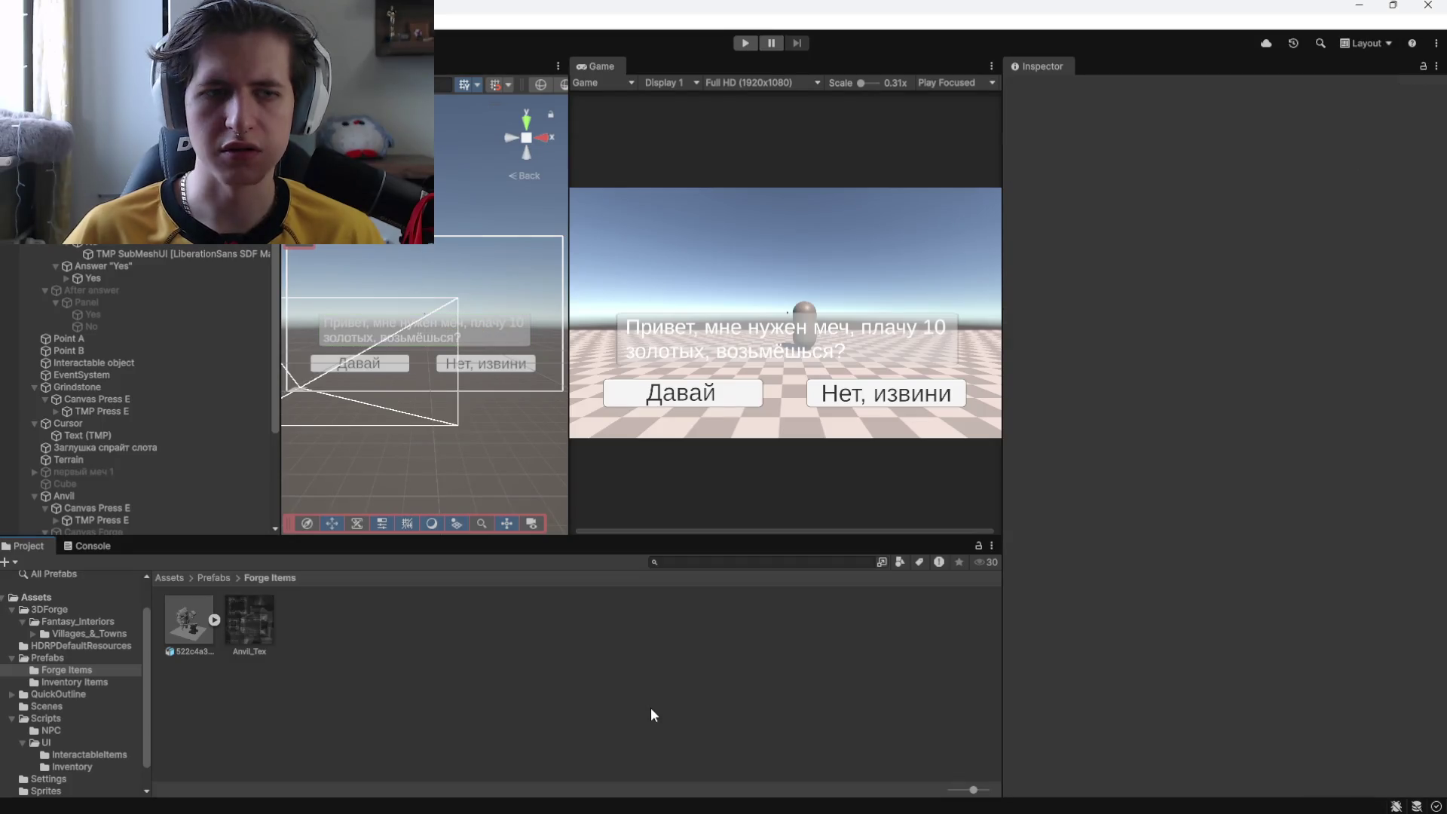
pyautogui.click(46, 596)
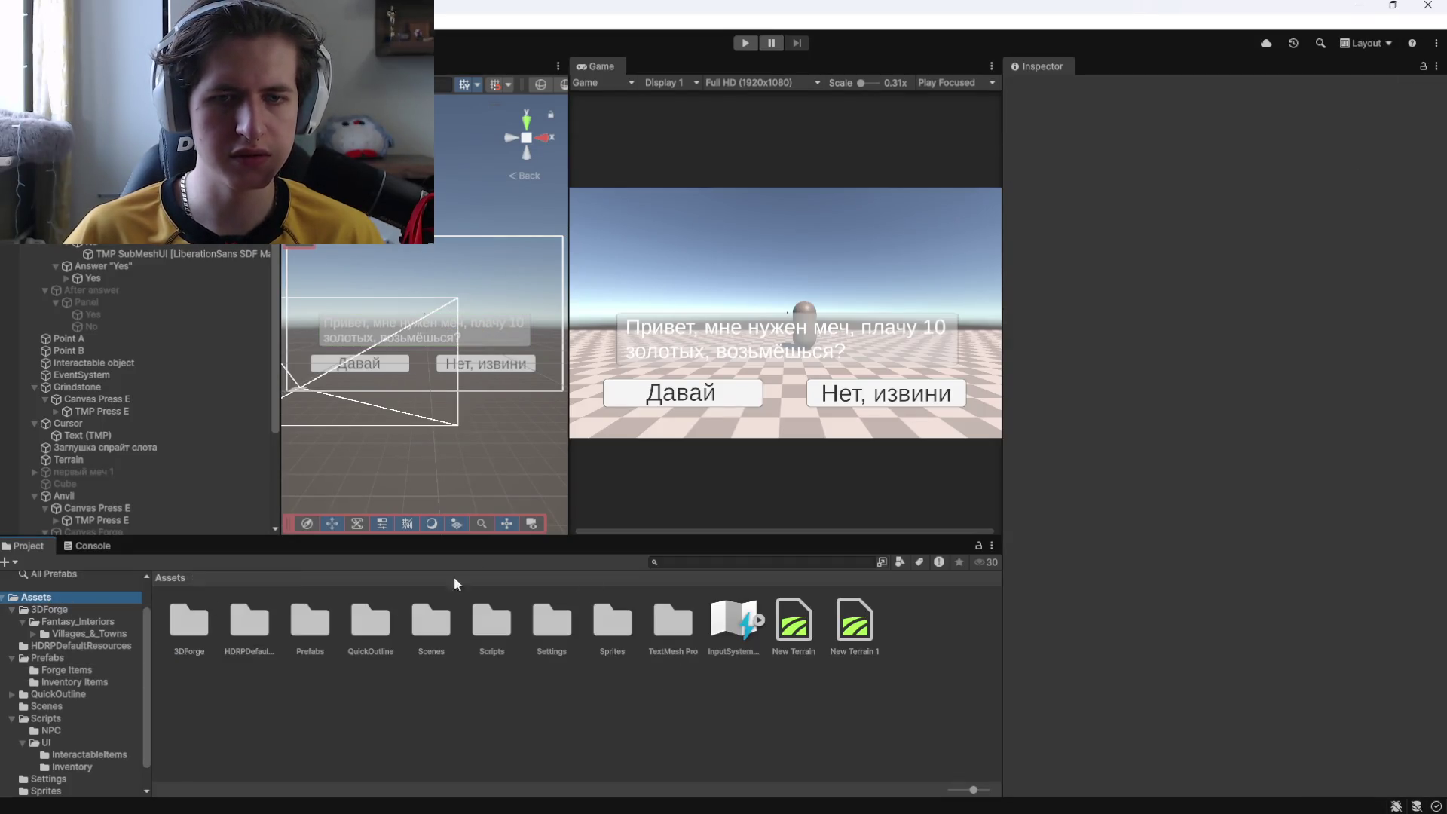
pyautogui.doubleClick(607, 626)
# Check the browser's downloads for the new picture, then return and reselect the dialogue Panel.
pyautogui.moveTo(411, 812)
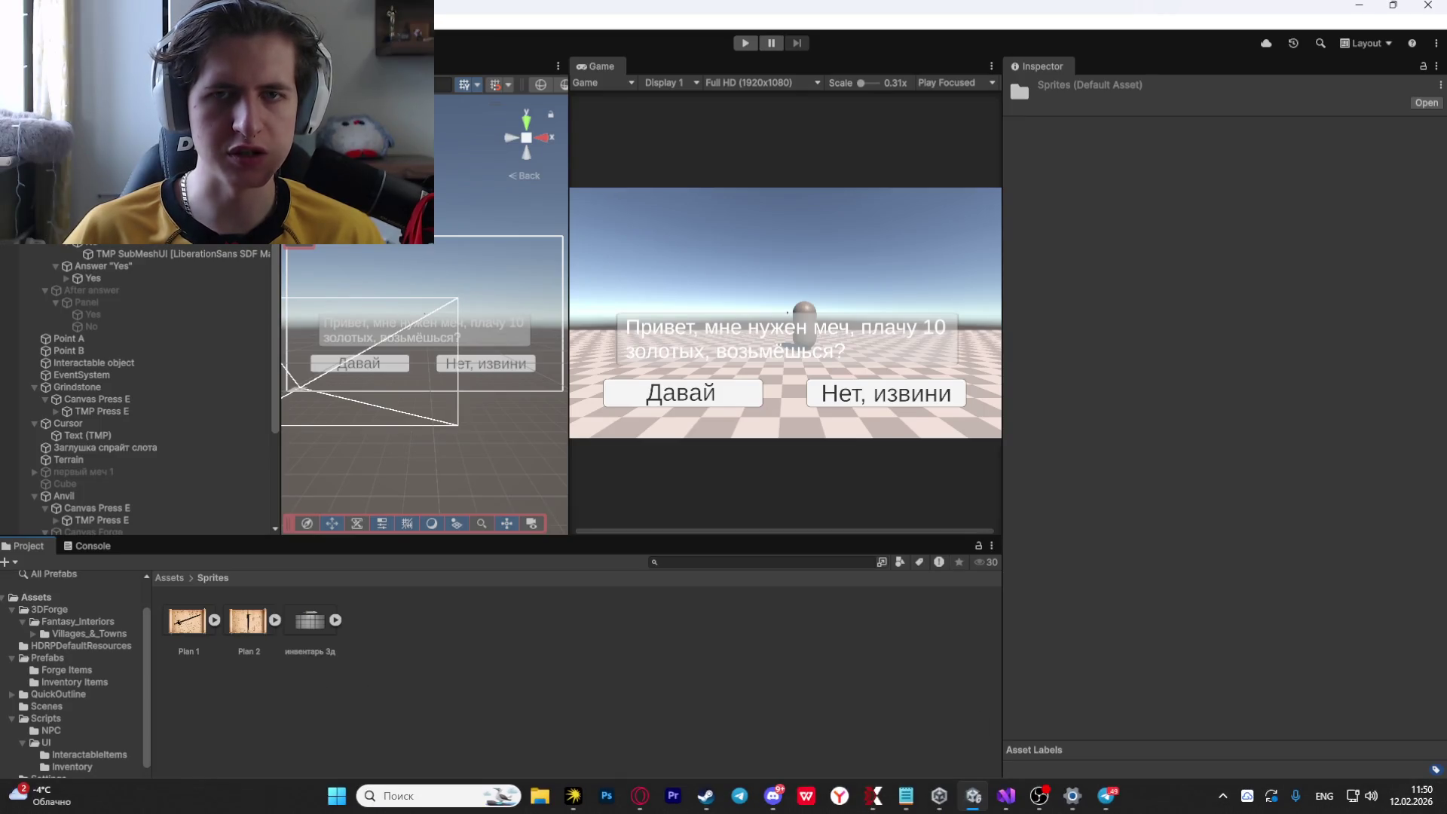
pyautogui.hotkey('alt', 'Tab')
pyautogui.click(758, 278)
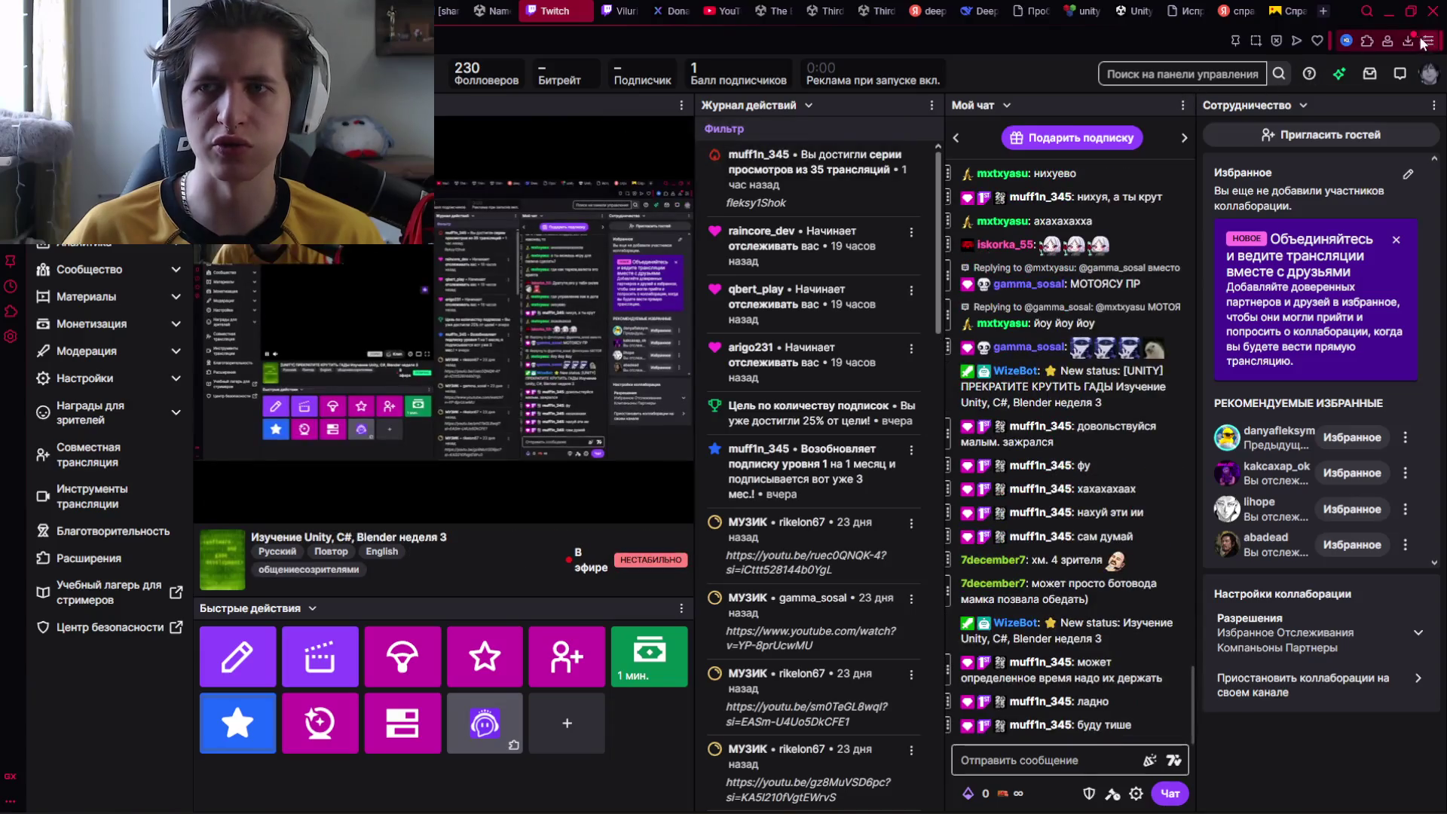
pyautogui.click(1407, 41)
pyautogui.click(969, 754)
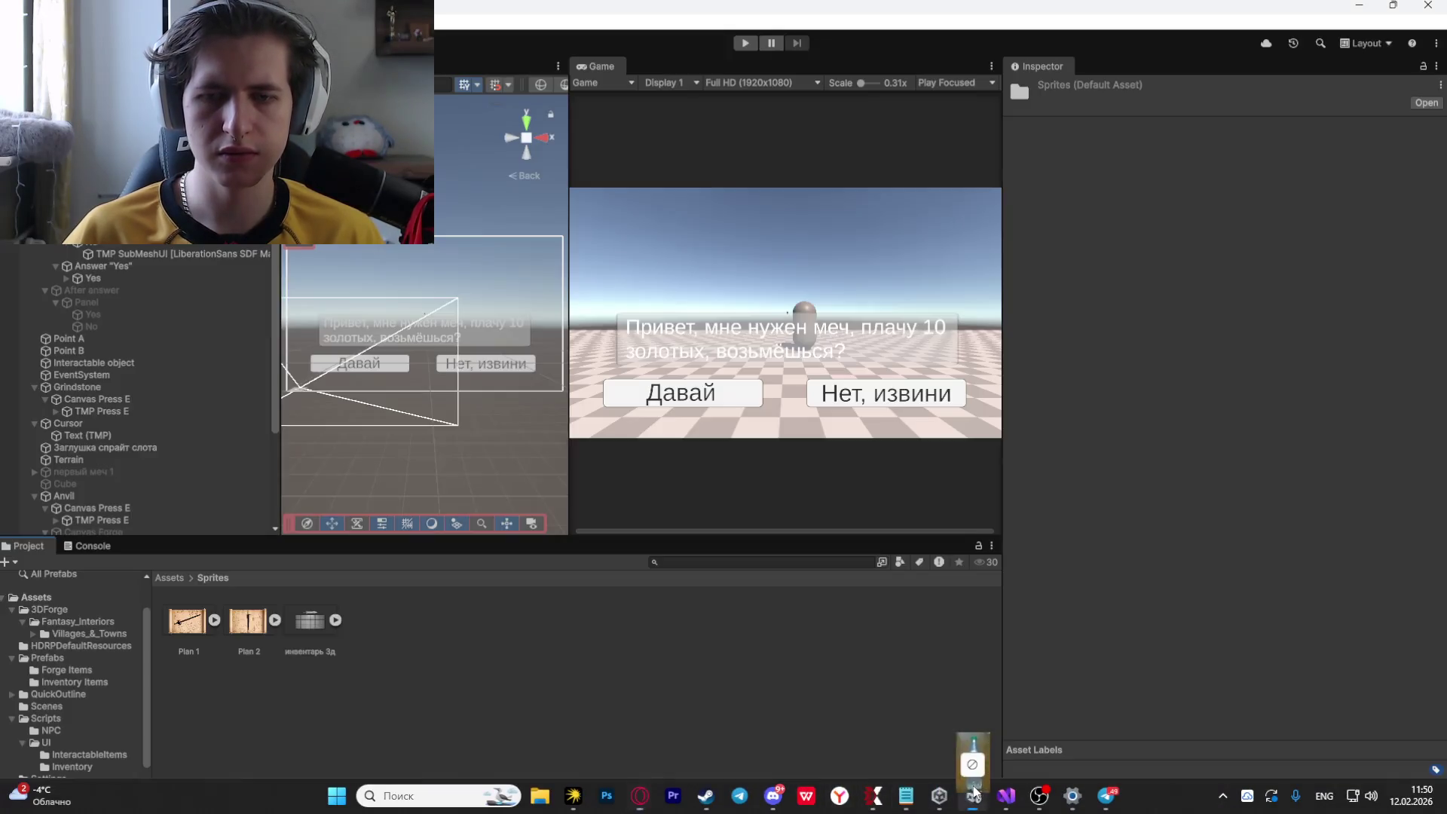
pyautogui.click(423, 390)
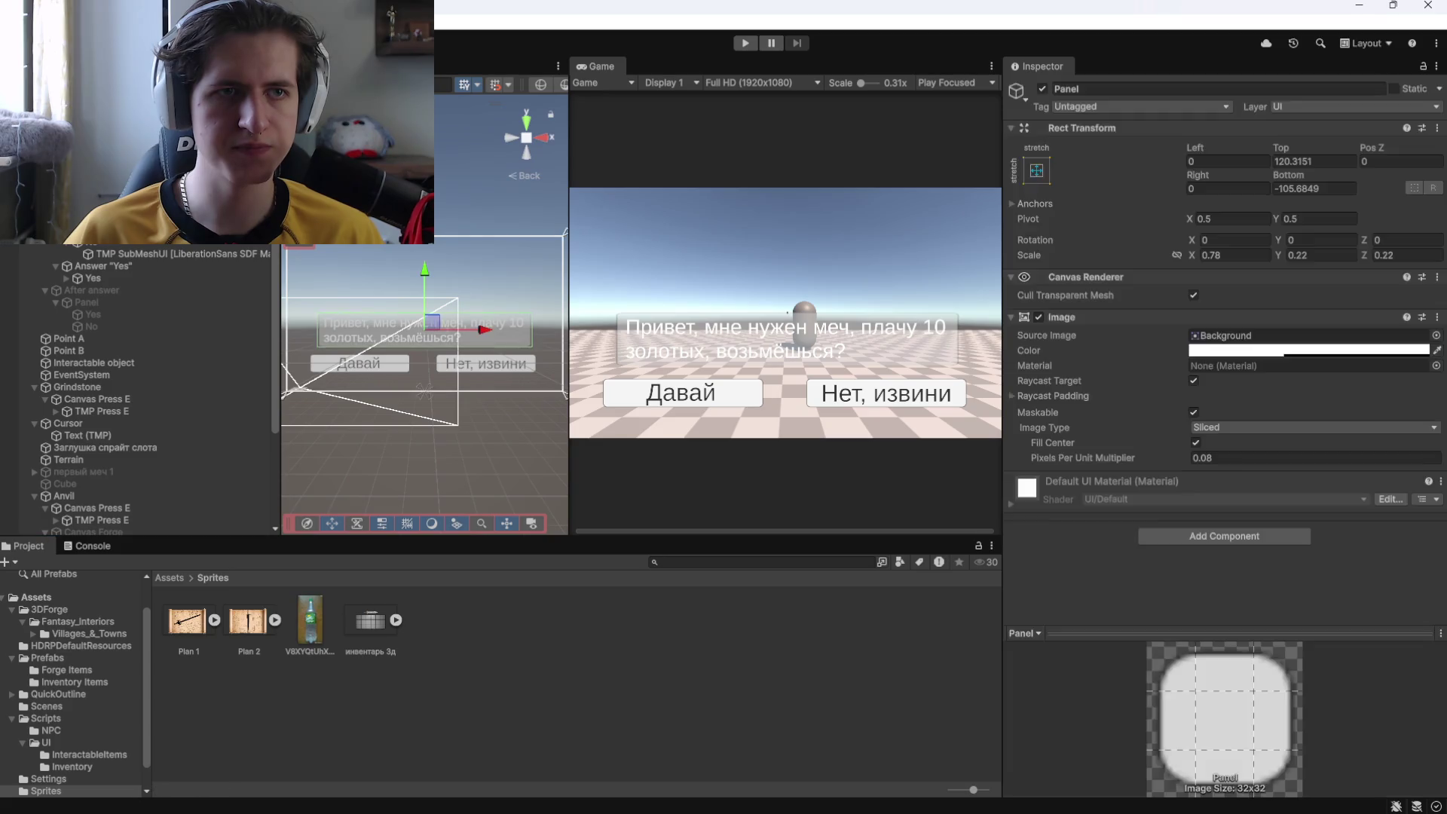
# Import the new bottle image as a single-mode 2D Sprite and apply its settings.
pyautogui.moveTo(376, 626)
pyautogui.mouseDown()
pyautogui.moveTo(1219, 369)
pyautogui.moveTo(1220, 338)
pyautogui.mouseUp()
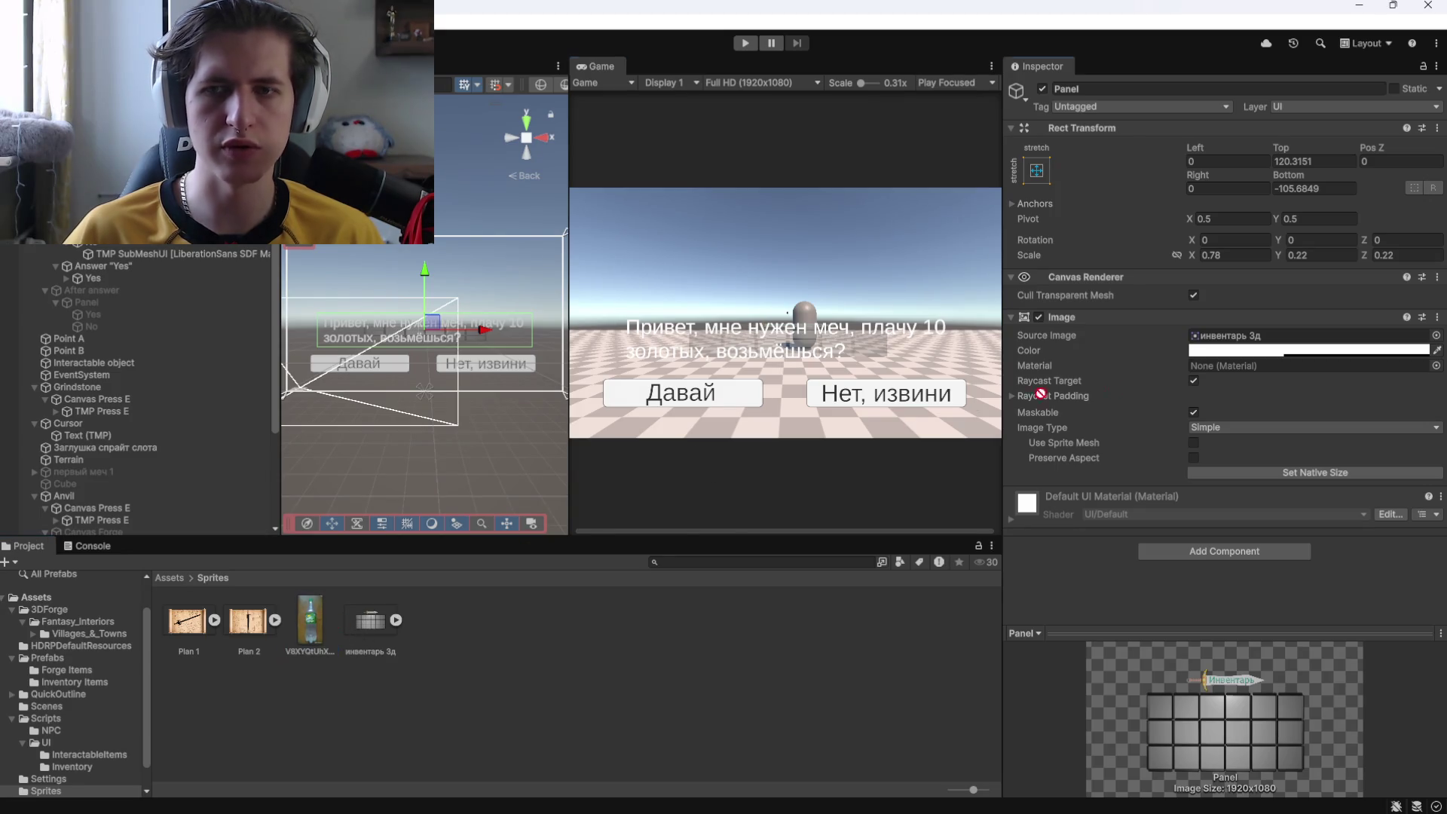
pyautogui.click(309, 619)
pyautogui.click(1213, 136)
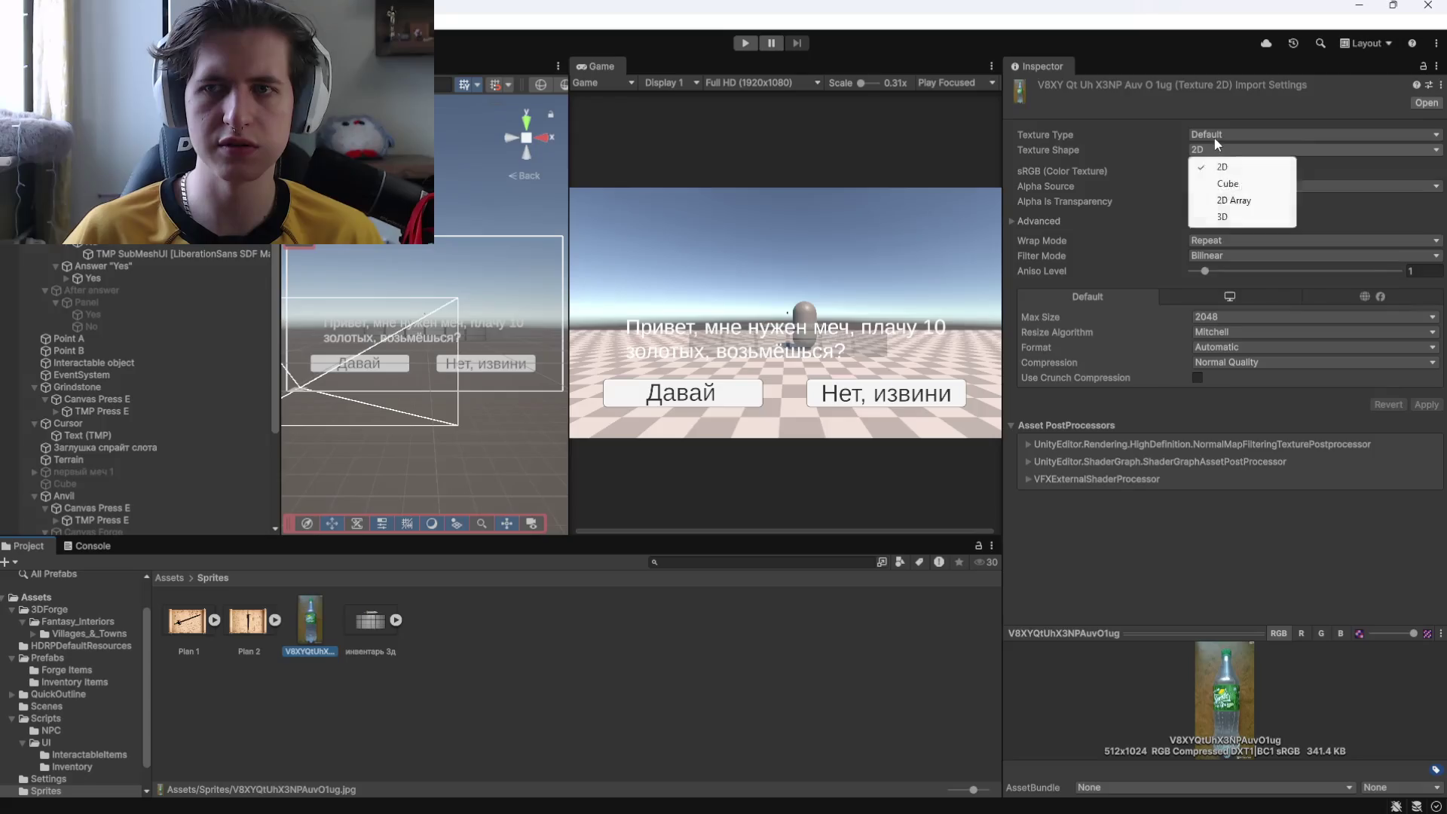
pyautogui.click(1229, 202)
pyautogui.click(1215, 171)
pyautogui.click(1221, 189)
pyautogui.click(738, 623)
pyautogui.click(681, 467)
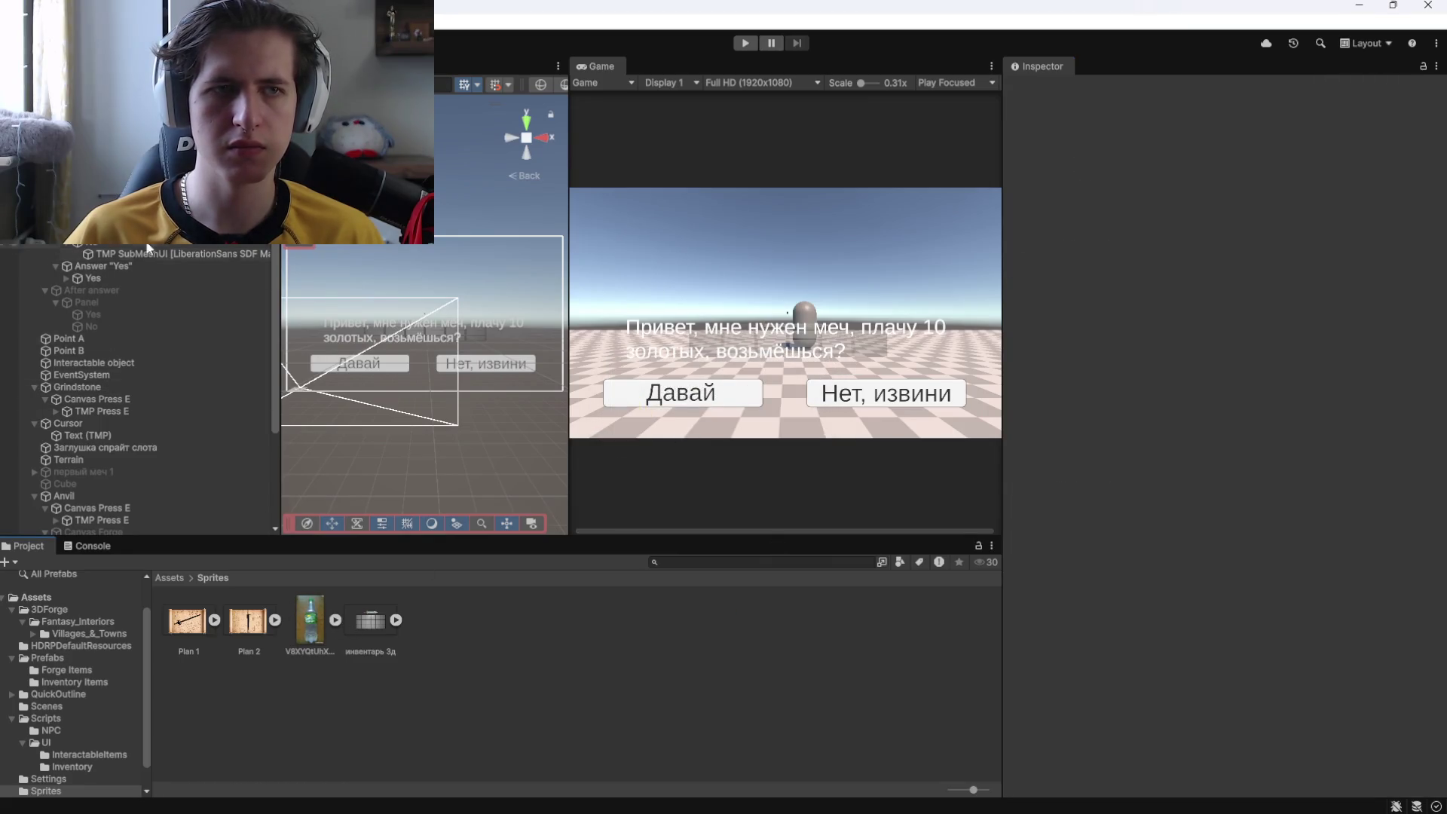
# Drag the bottle sprite into the dialogue Panel's Source Image field, replacing инвентарь 3д.
pyautogui.click(85, 302)
pyautogui.click(335, 620)
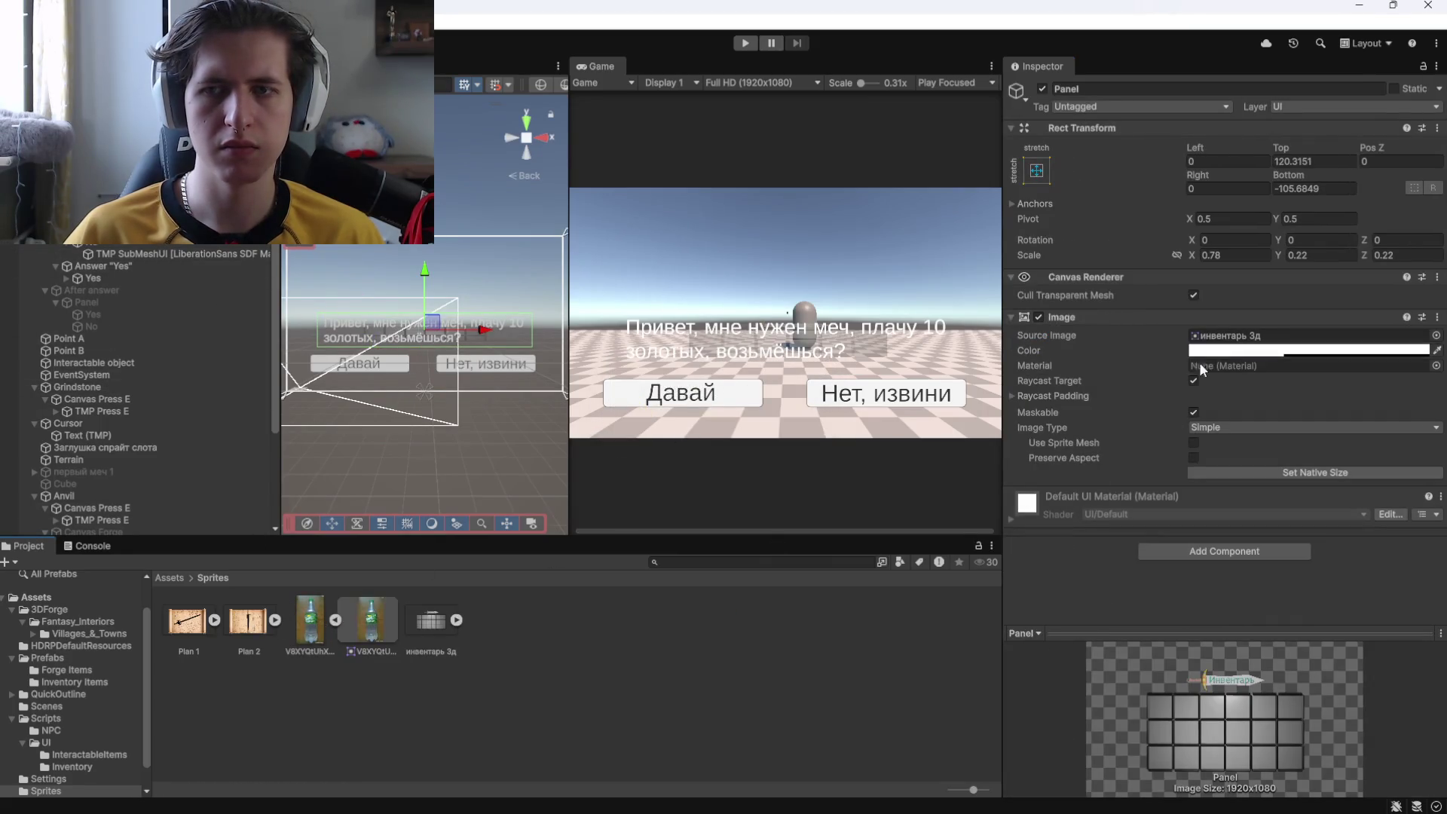
pyautogui.moveTo(310, 619); pyautogui.dragTo(1280, 336)
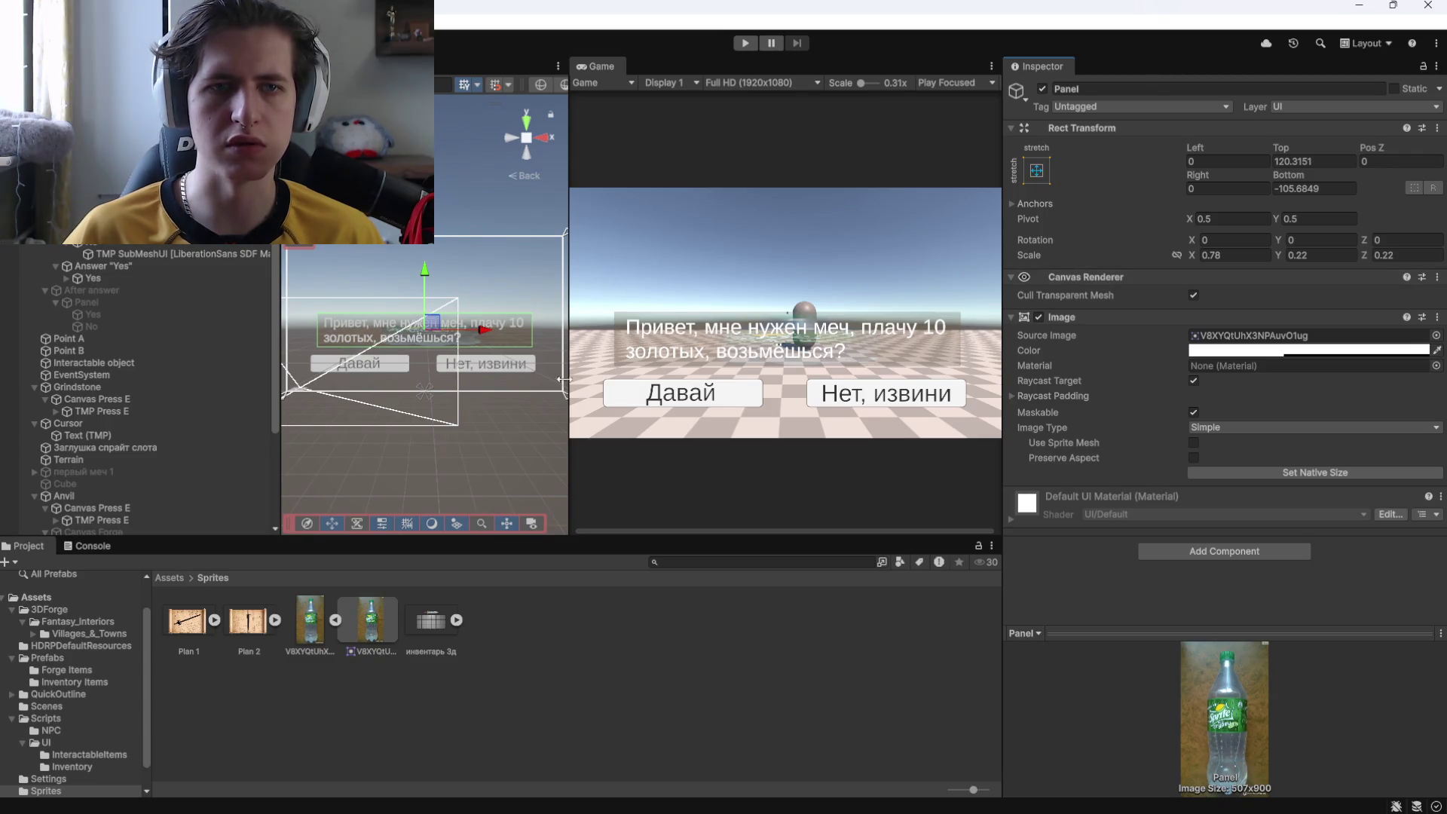
pyautogui.scroll(5, 527, 373)
pyautogui.scroll(-4, 520, 371)
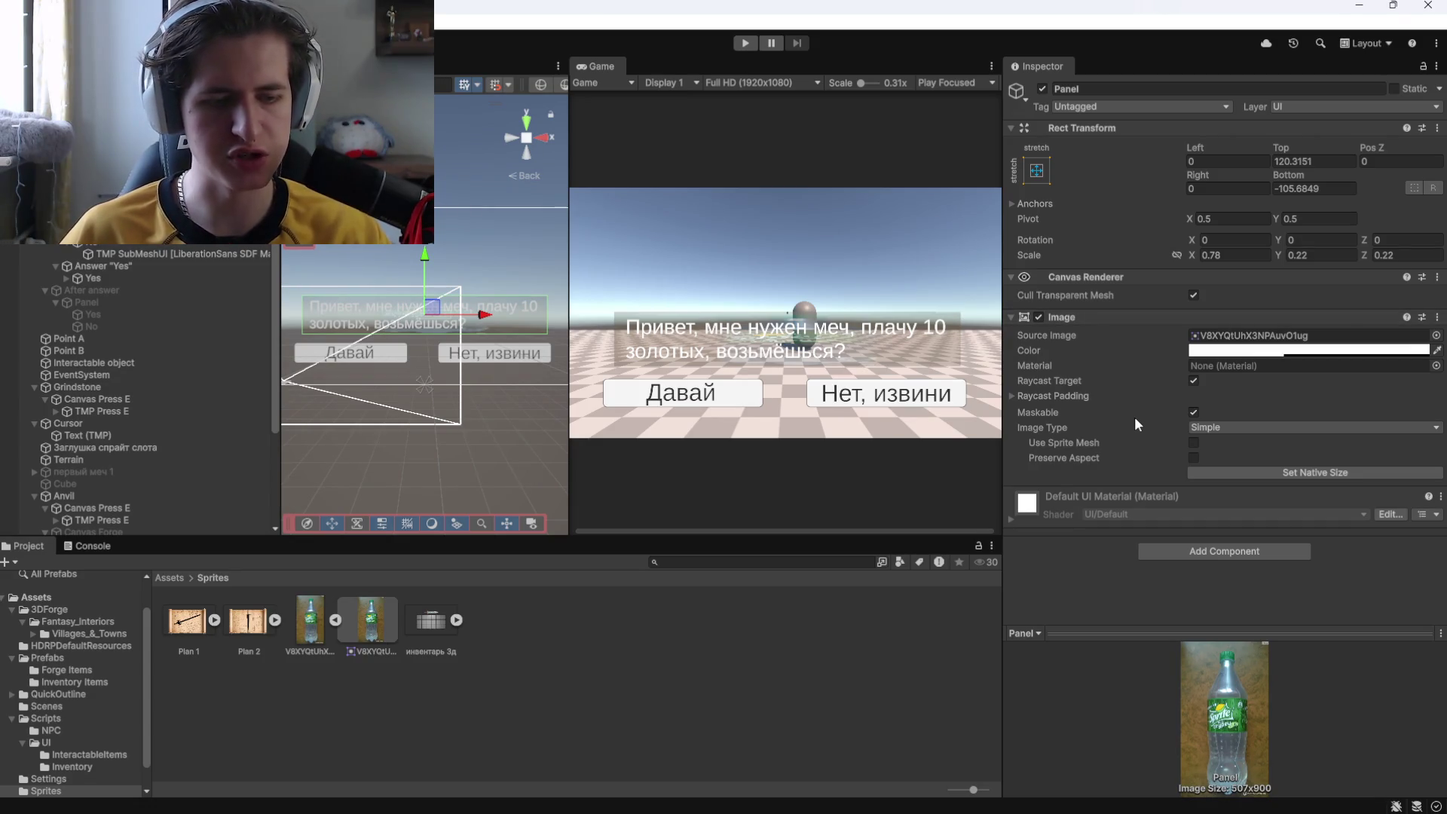
pyautogui.hotkey('alt', 'Tab')
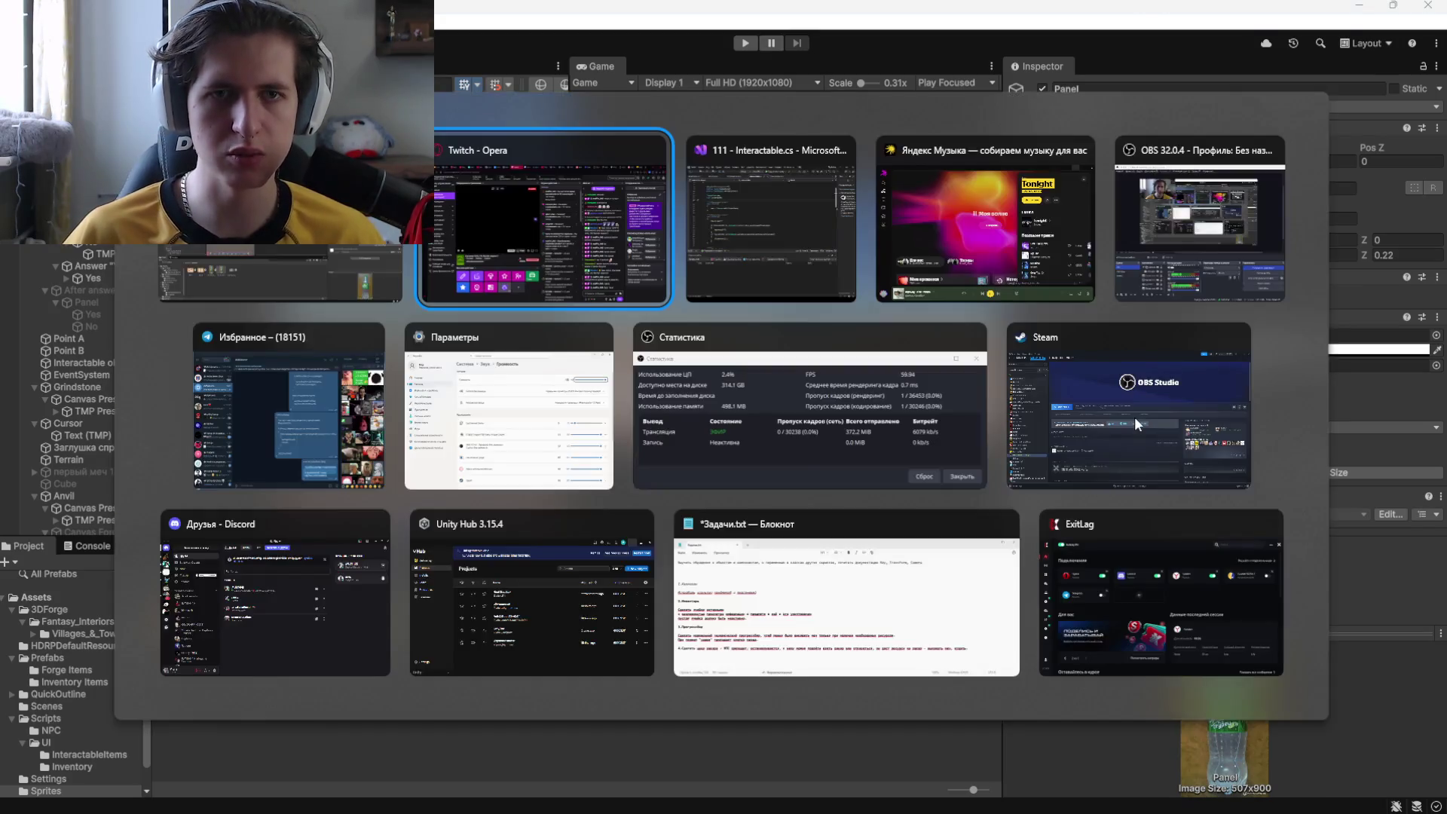
# Set the Panel's Y rotation to 0 and raise its Image colour alpha to 255.
pyautogui.hotkey('alt', 'Tab')
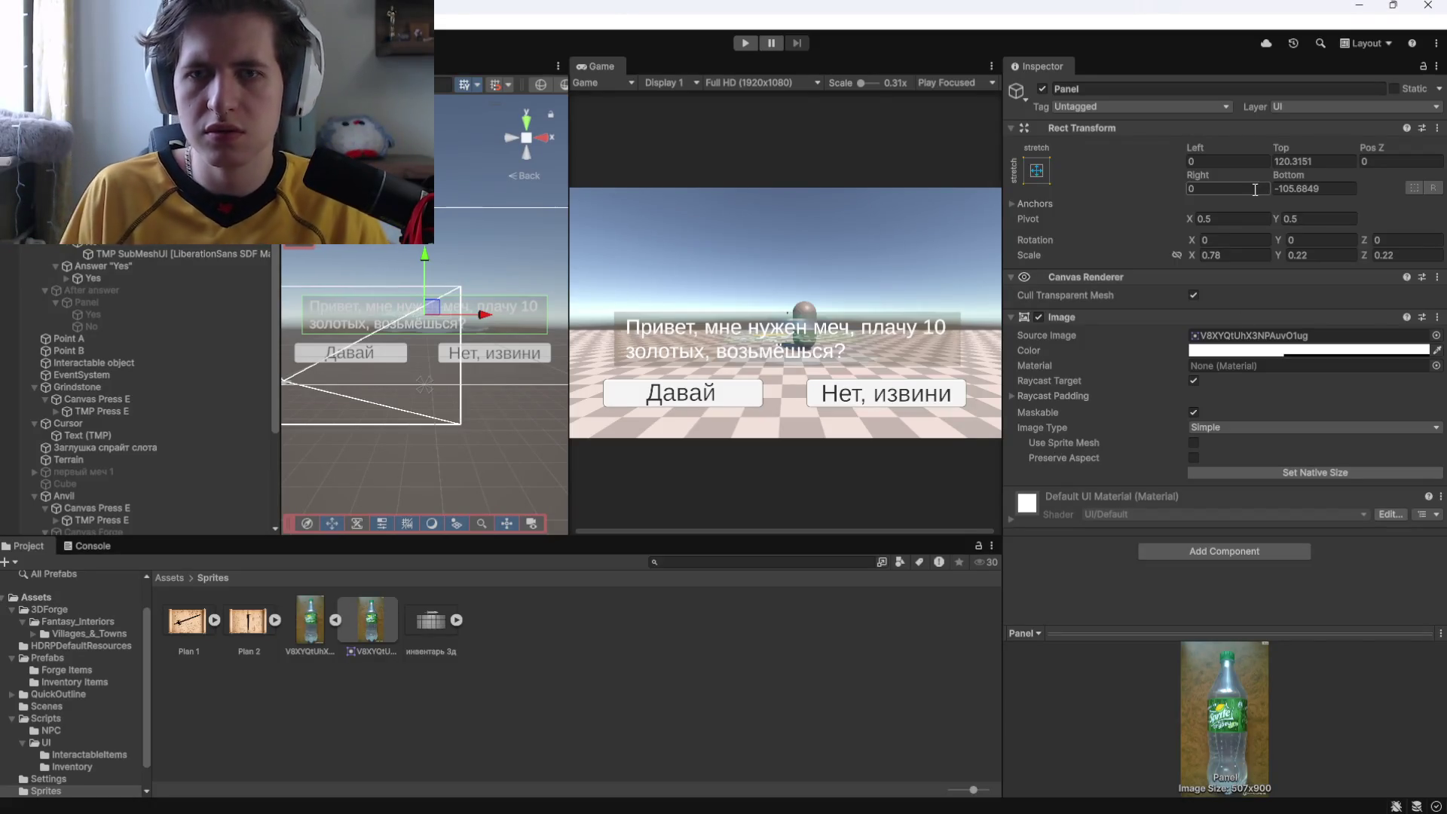
pyautogui.moveTo(1276, 248)
pyautogui.mouseDown()
pyautogui.moveTo(1175, 247)
pyautogui.moveTo(1352, 255)
pyautogui.moveTo(695, 292)
pyautogui.mouseUp()
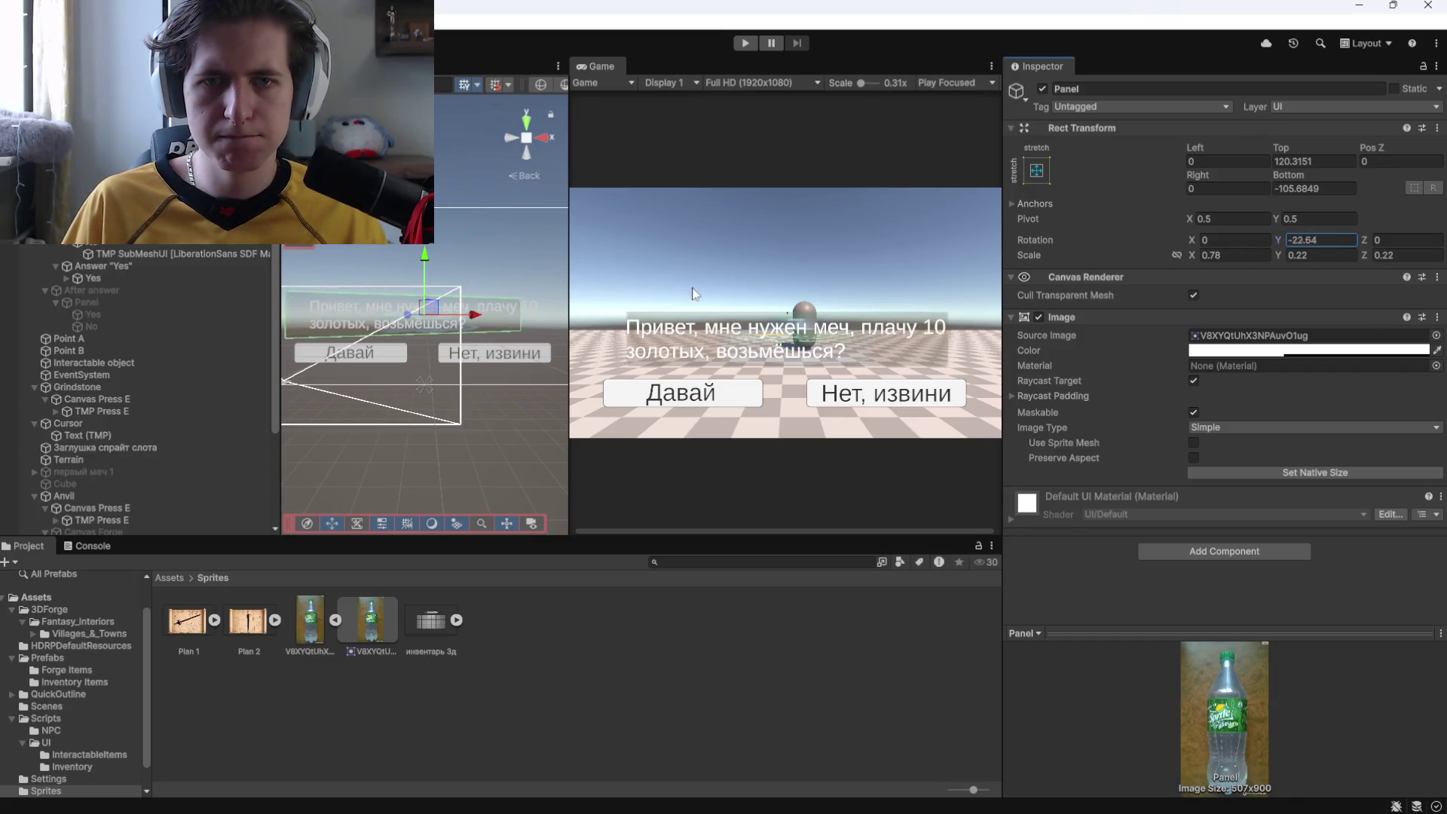
pyautogui.write('0')
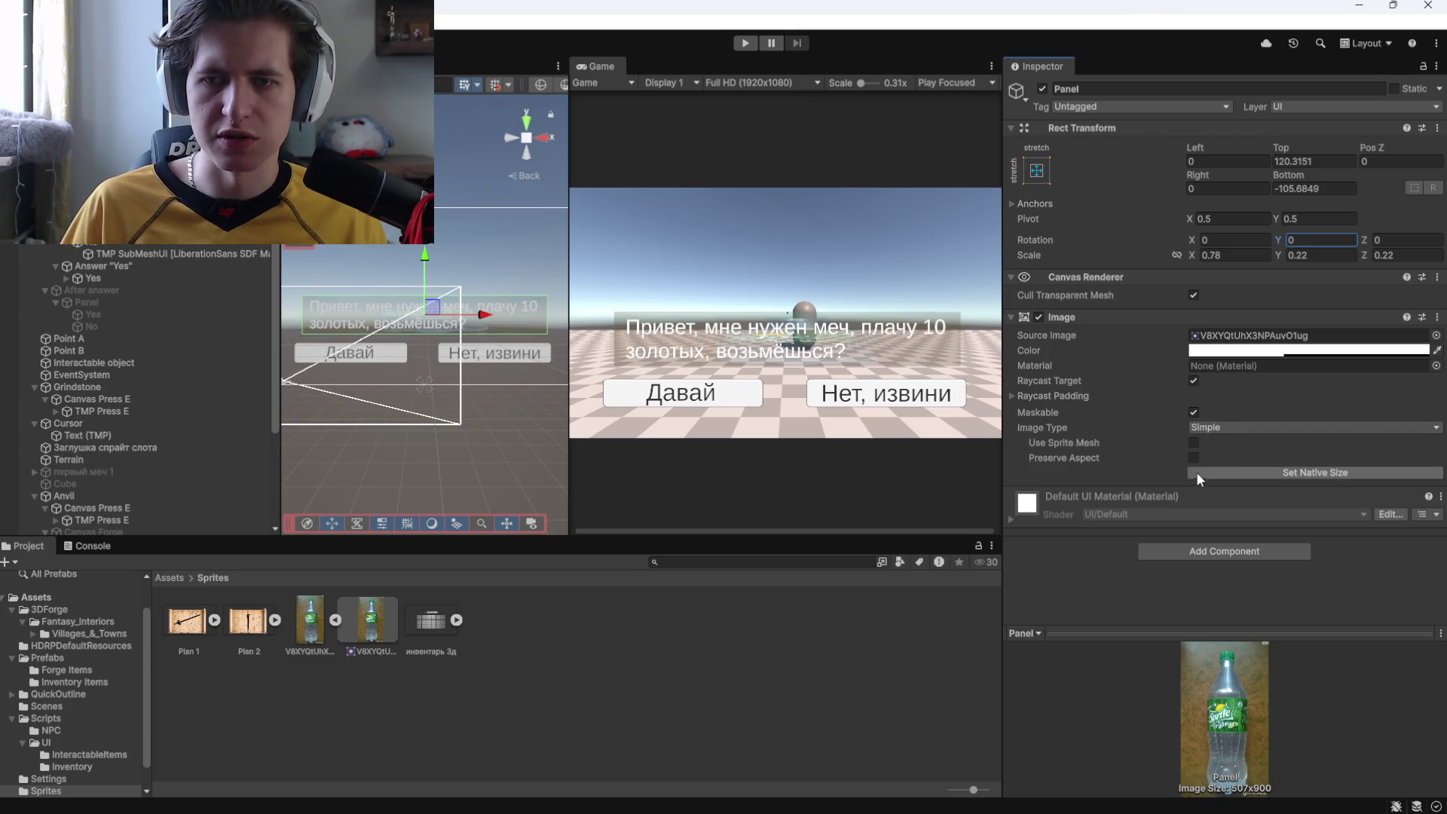
pyautogui.click(1010, 520)
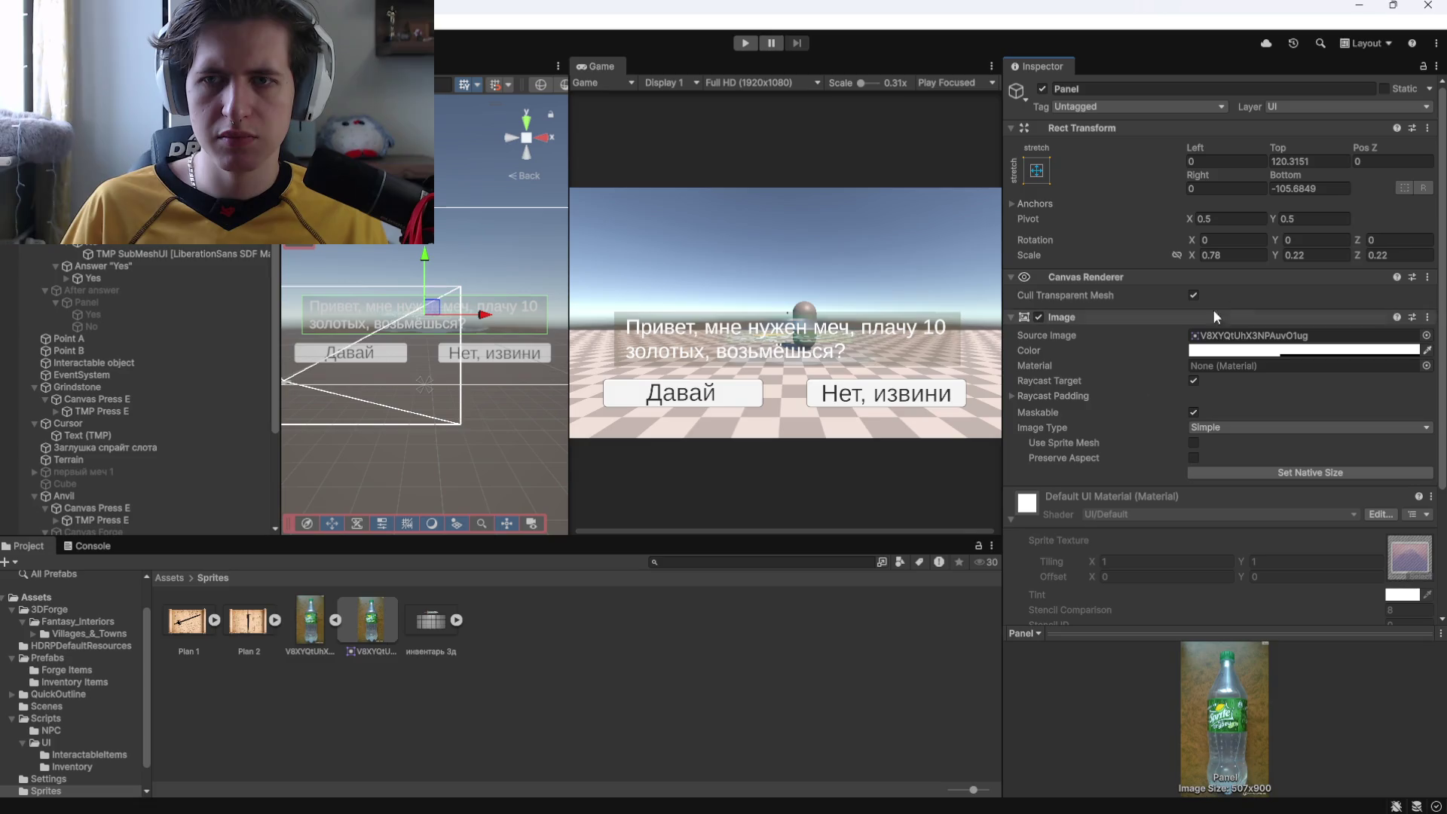
pyautogui.click(1265, 351)
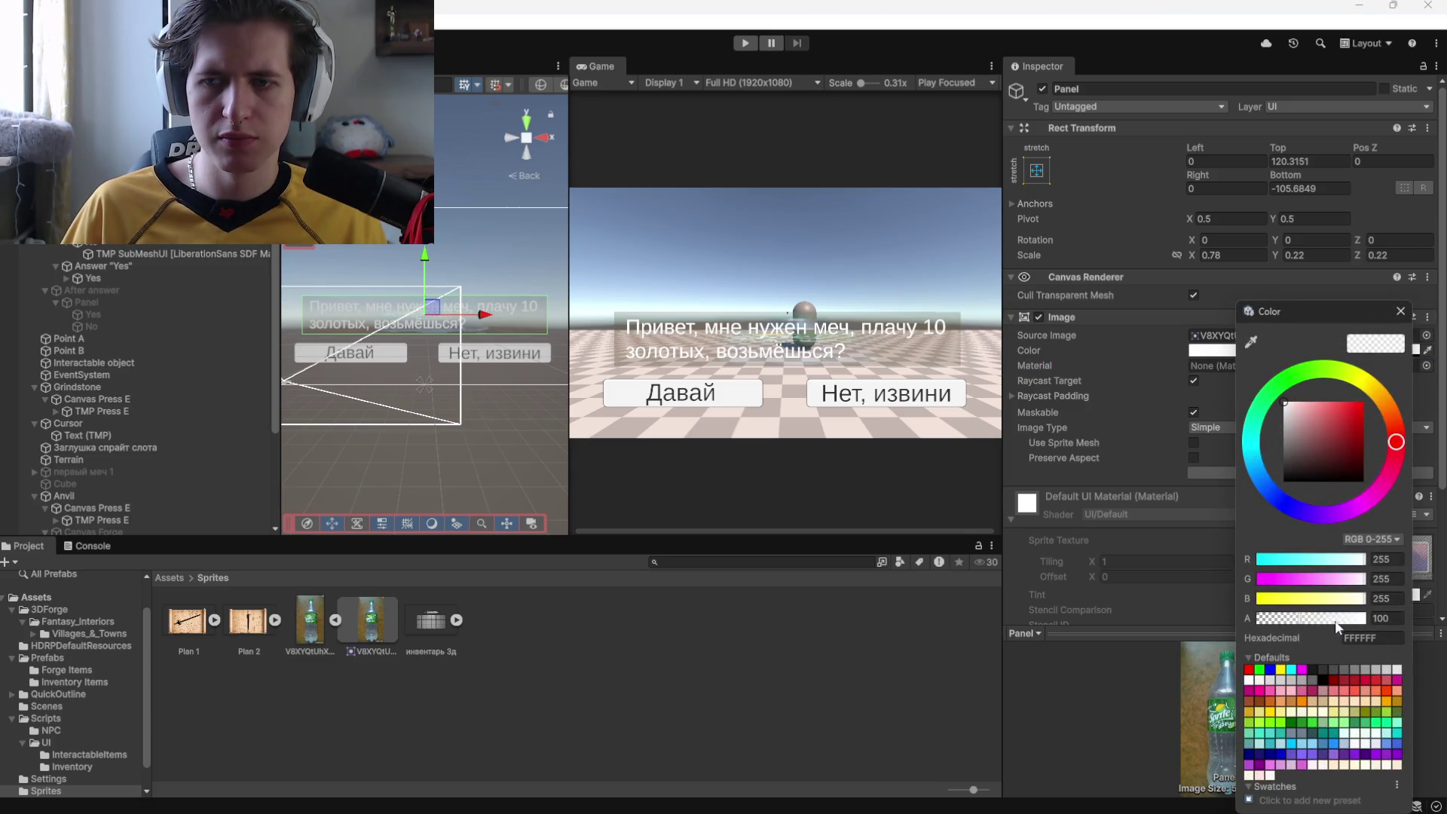
pyautogui.moveTo(1334, 627); pyautogui.dragTo(1367, 619)
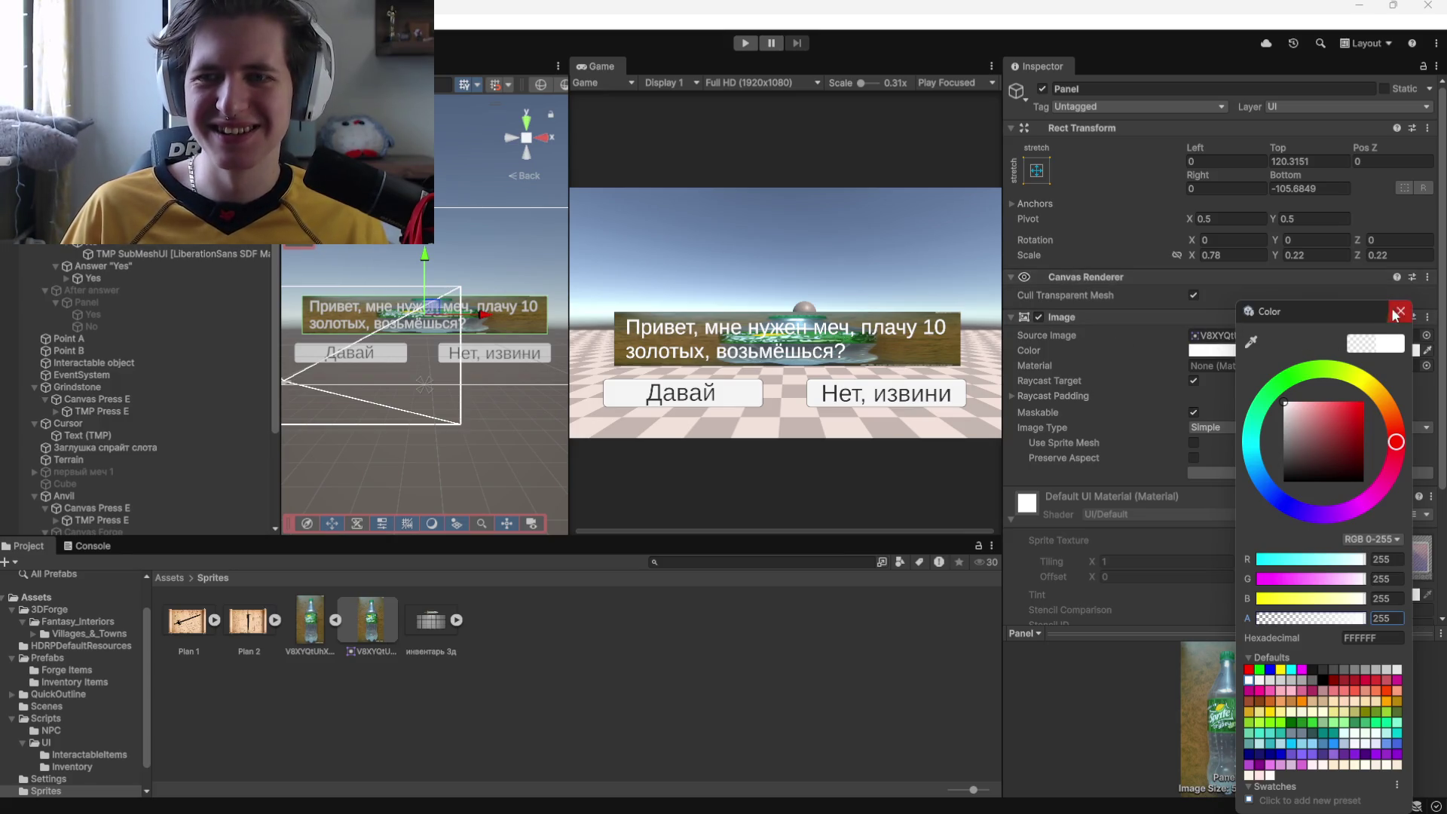
pyautogui.click(1401, 311)
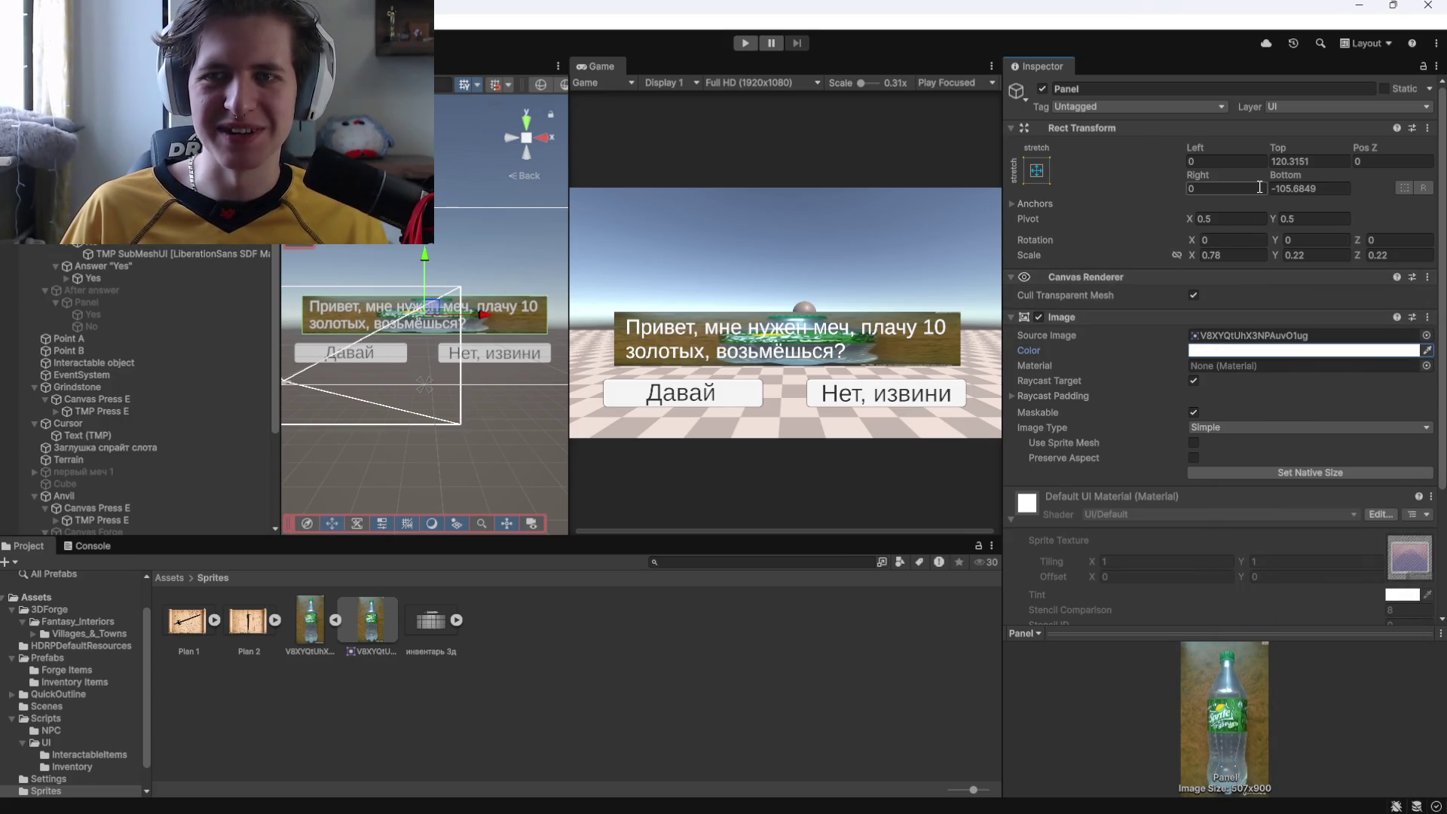
pyautogui.scroll(-5, 1119, 354)
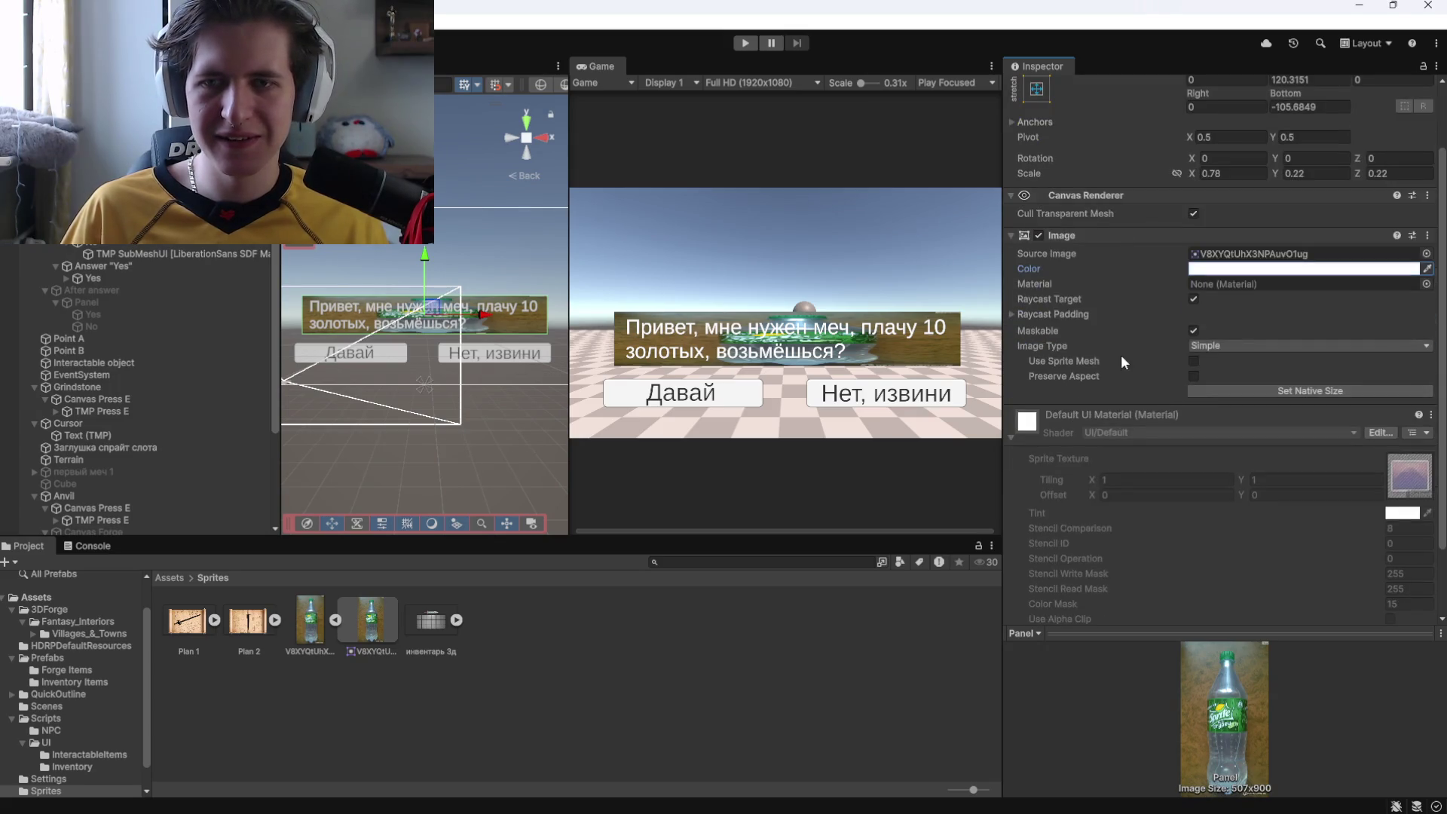
pyautogui.scroll(2, 1086, 348)
# Locate the Panel's bottle source sprite in the Project window.
pyautogui.click(1243, 249)
pyautogui.click(1065, 352)
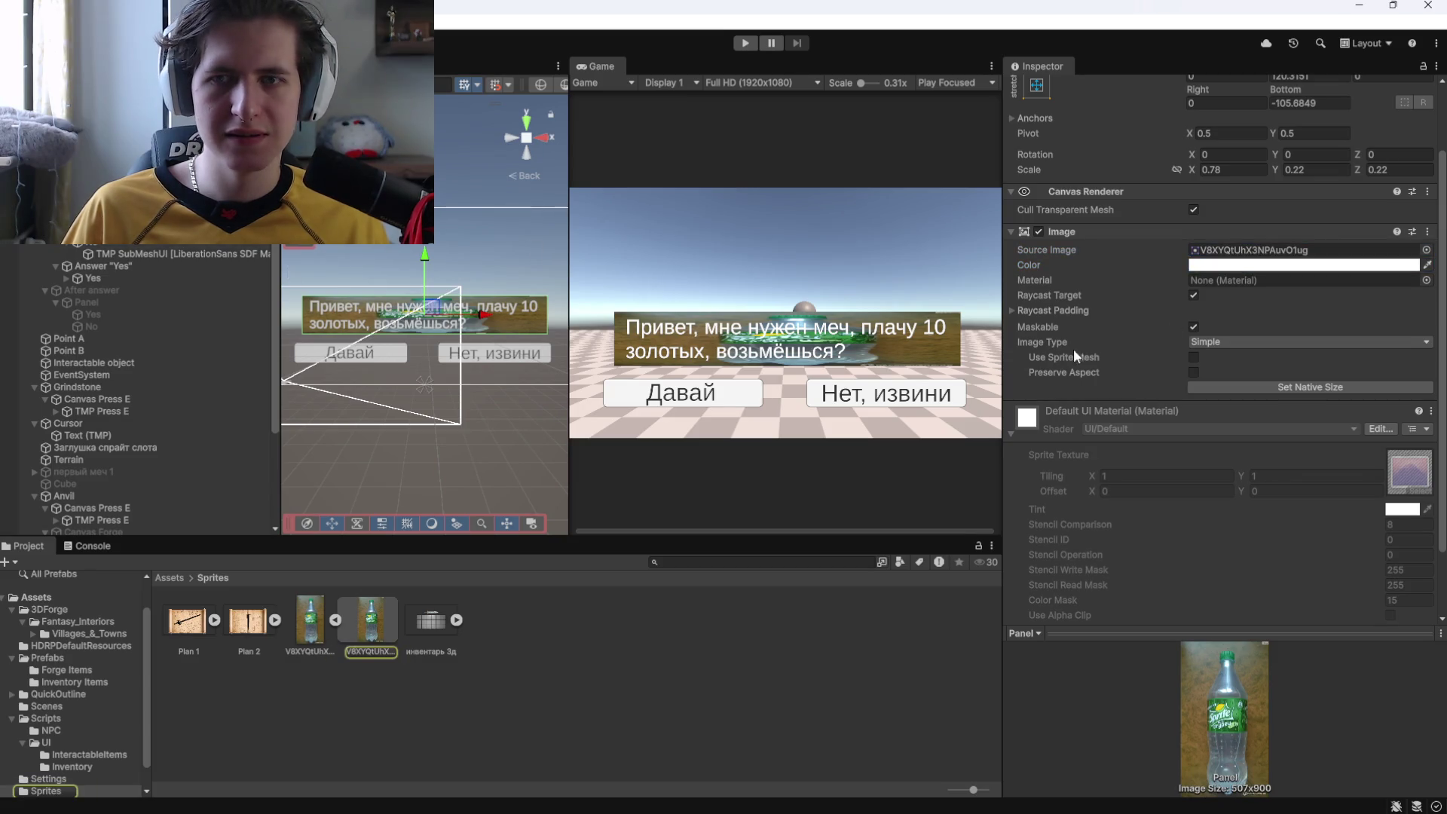
pyautogui.scroll(-3, 1142, 366)
pyautogui.scroll(3, 1096, 409)
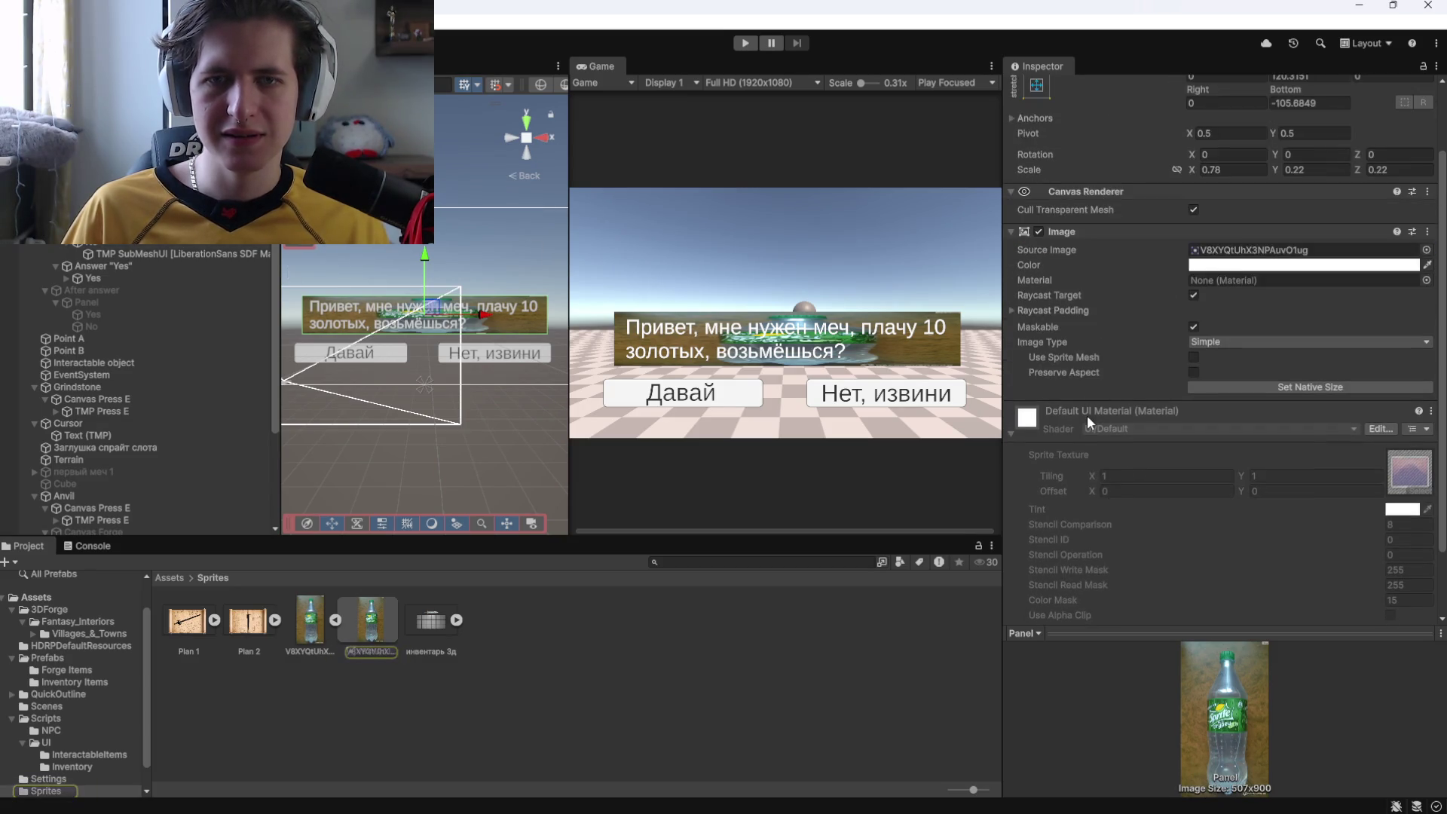
# Drop the bottle sprite onto the After answer Panel's Source Image and check its colour.
pyautogui.scroll(1, 1087, 370)
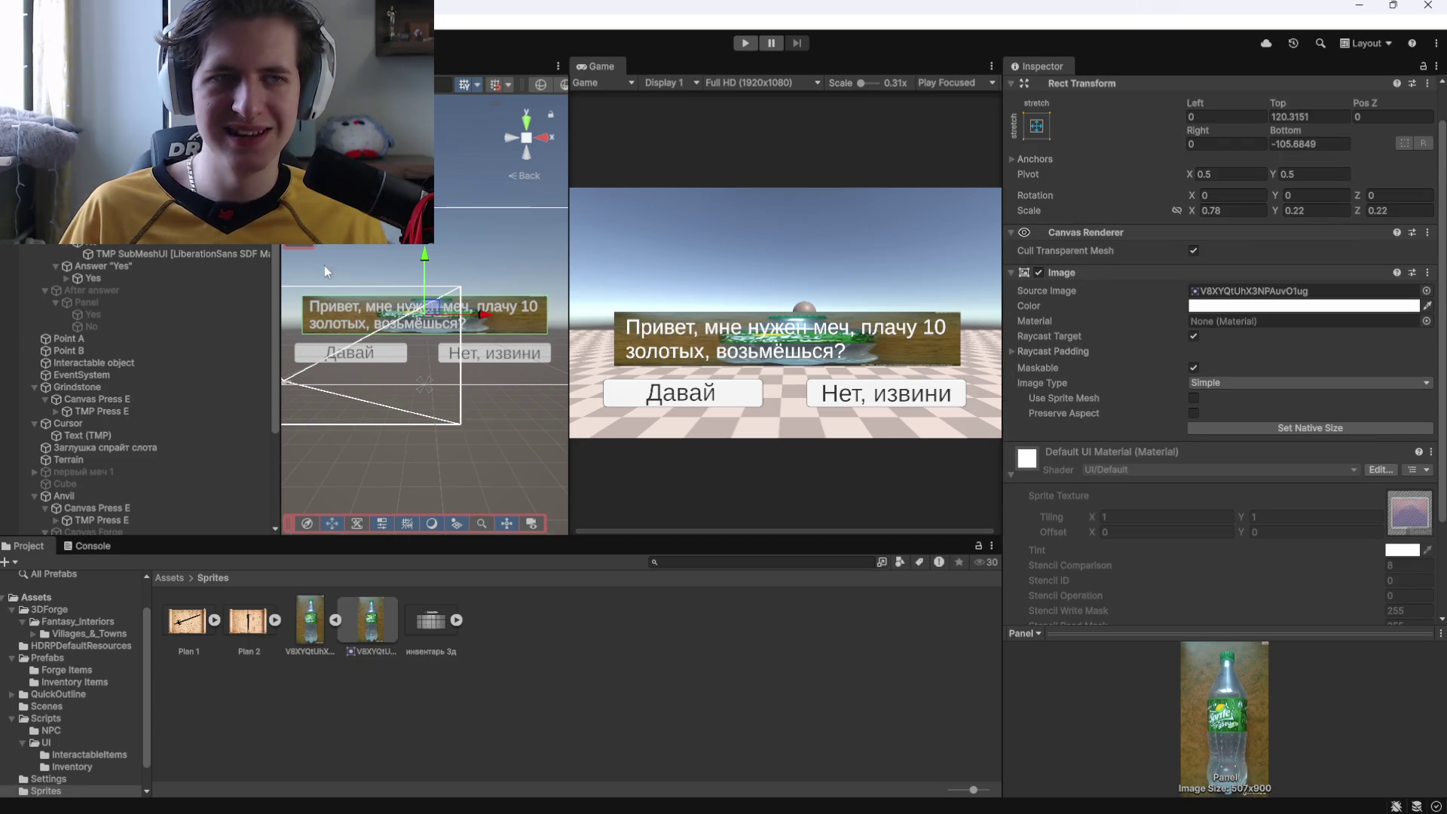
pyautogui.click(98, 301)
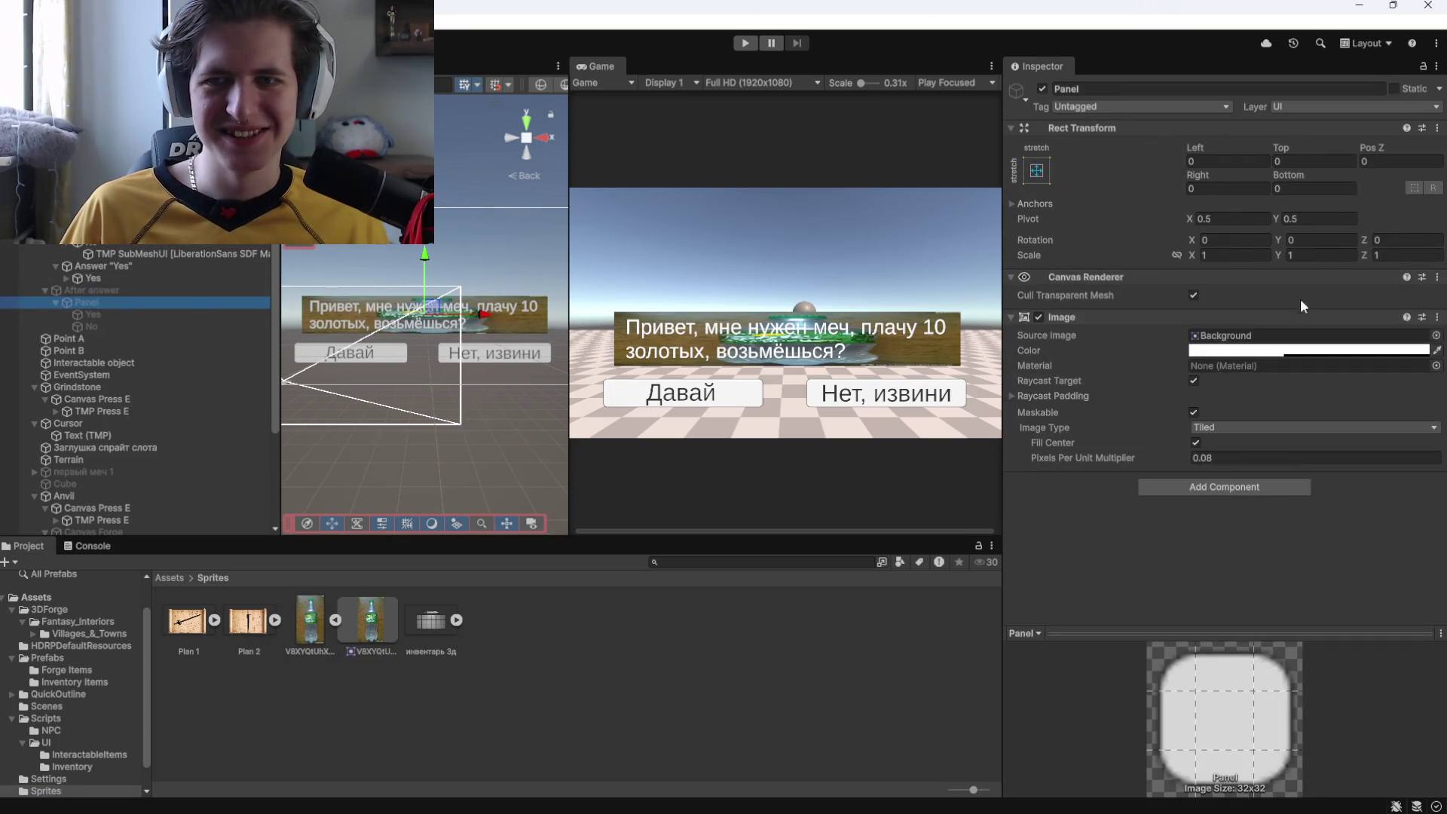
pyautogui.click(318, 626)
pyautogui.moveTo(1278, 345); pyautogui.dragTo(1251, 337)
pyautogui.click(128, 300)
pyautogui.click(1281, 350)
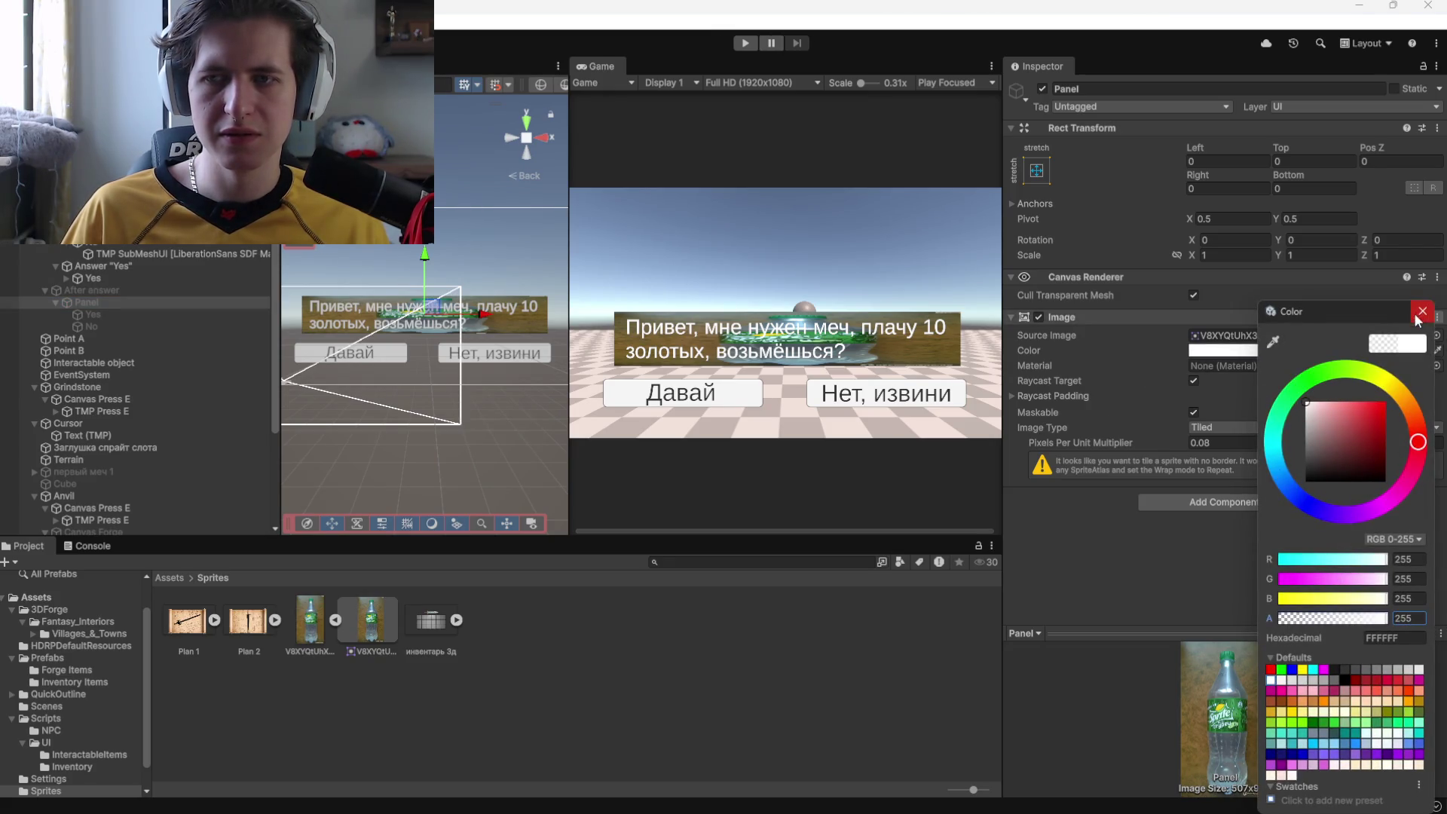
pyautogui.click(1422, 310)
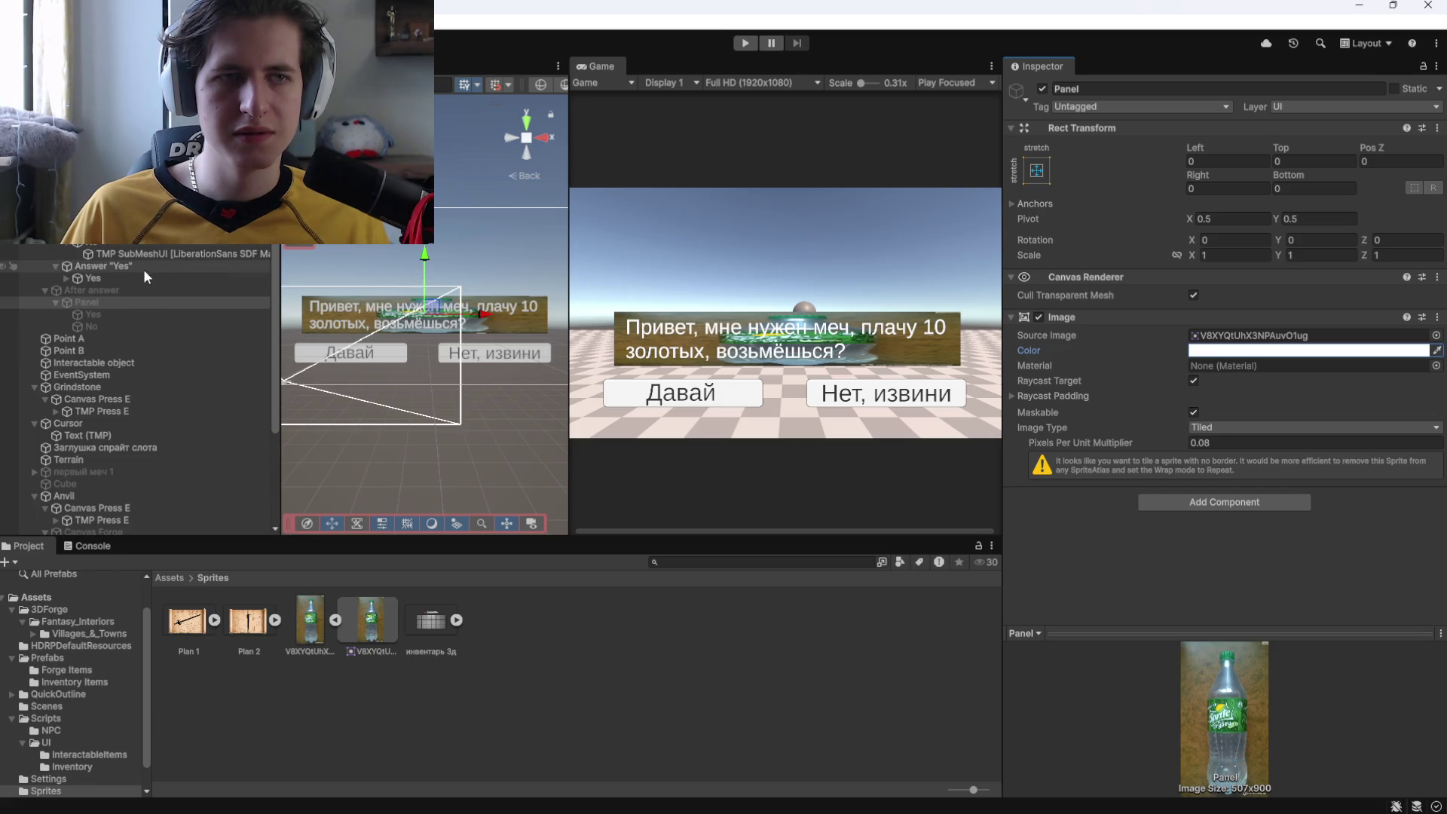
pyautogui.click(424, 384)
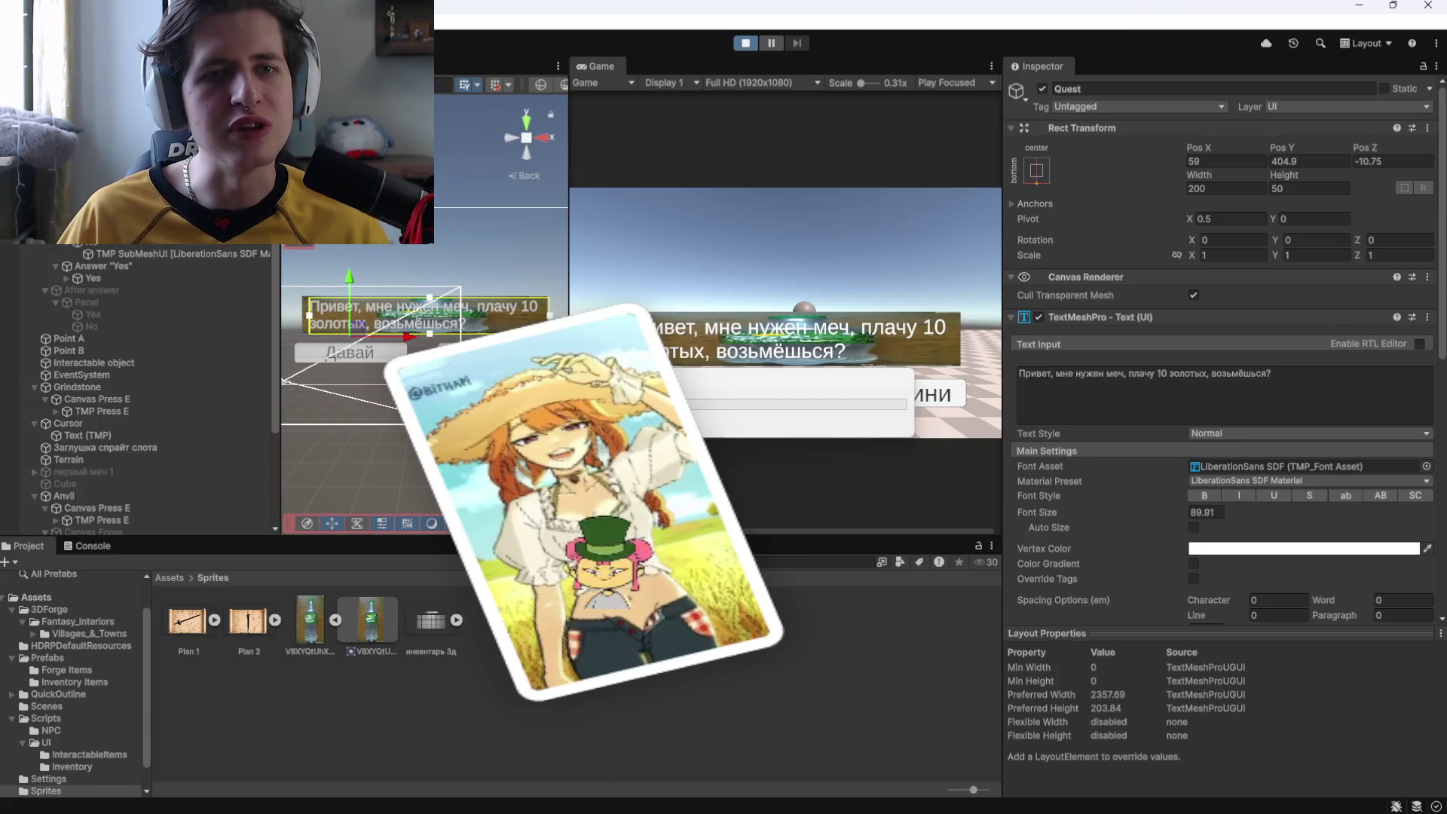
# Stop the running game and restart Play mode to test the dialogue.
pyautogui.hotkey('alt', 'Tab')
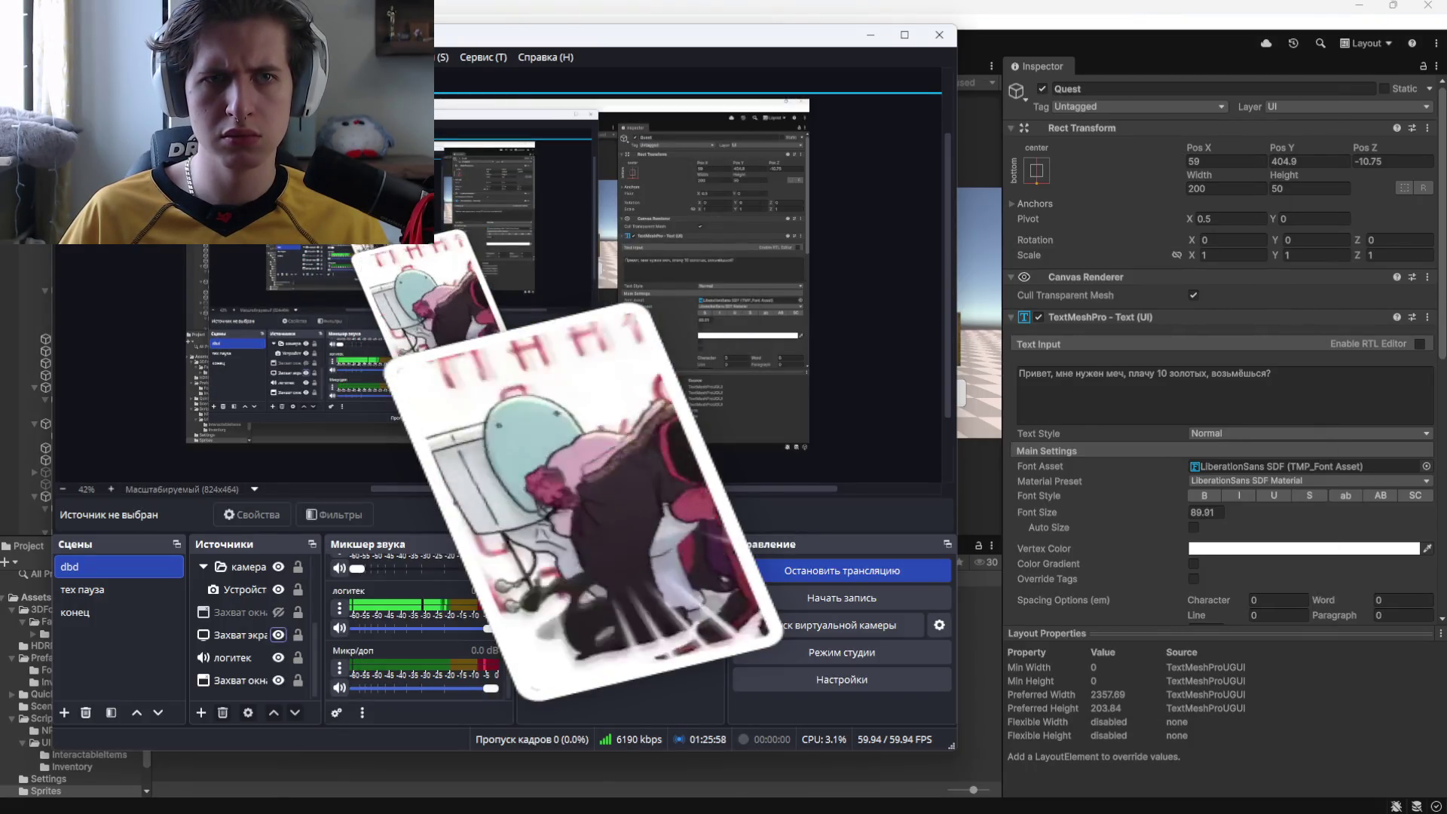
pyautogui.hotkey('alt', 'Tab')
pyautogui.click(747, 45)
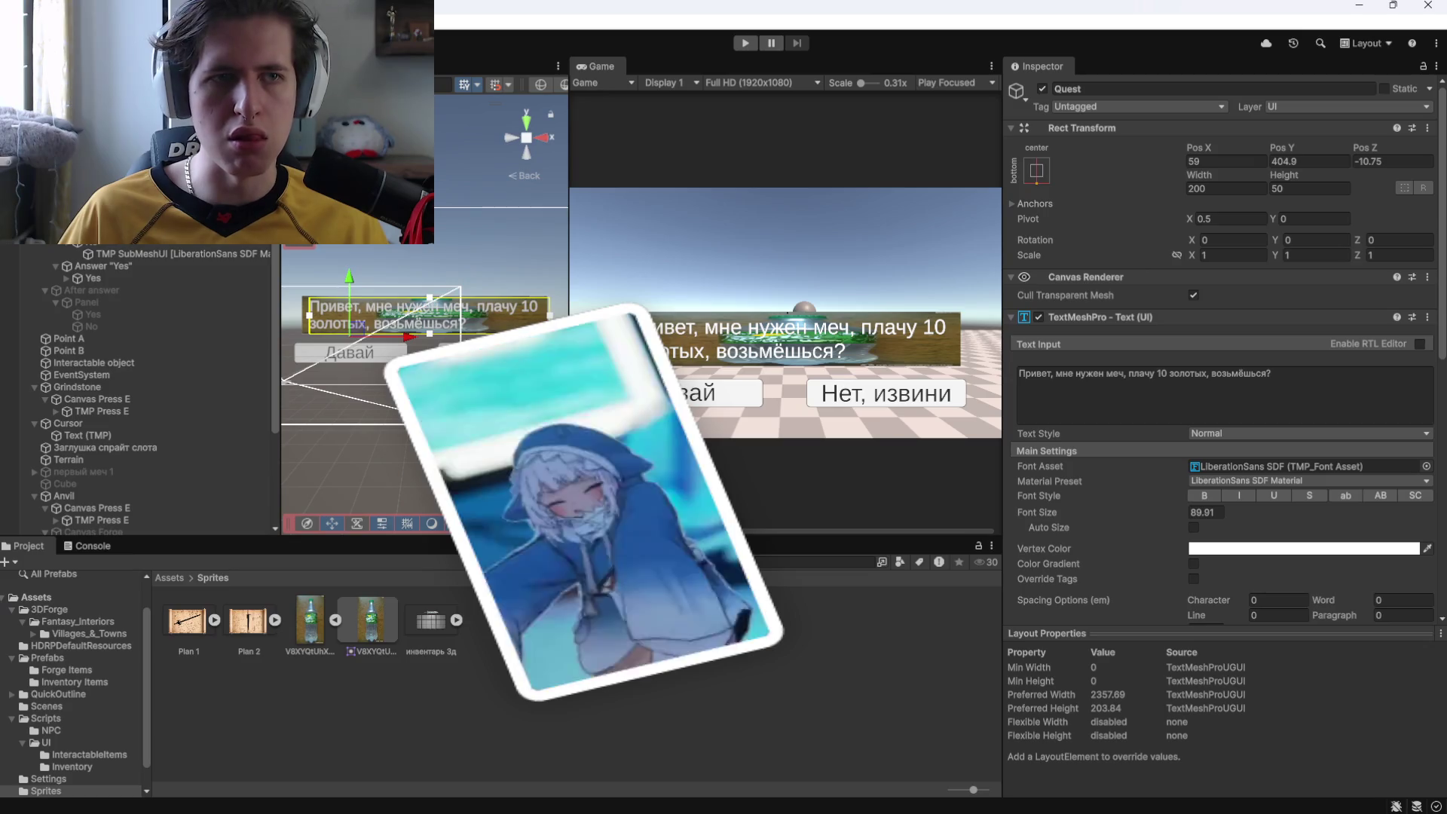
pyautogui.click(745, 43)
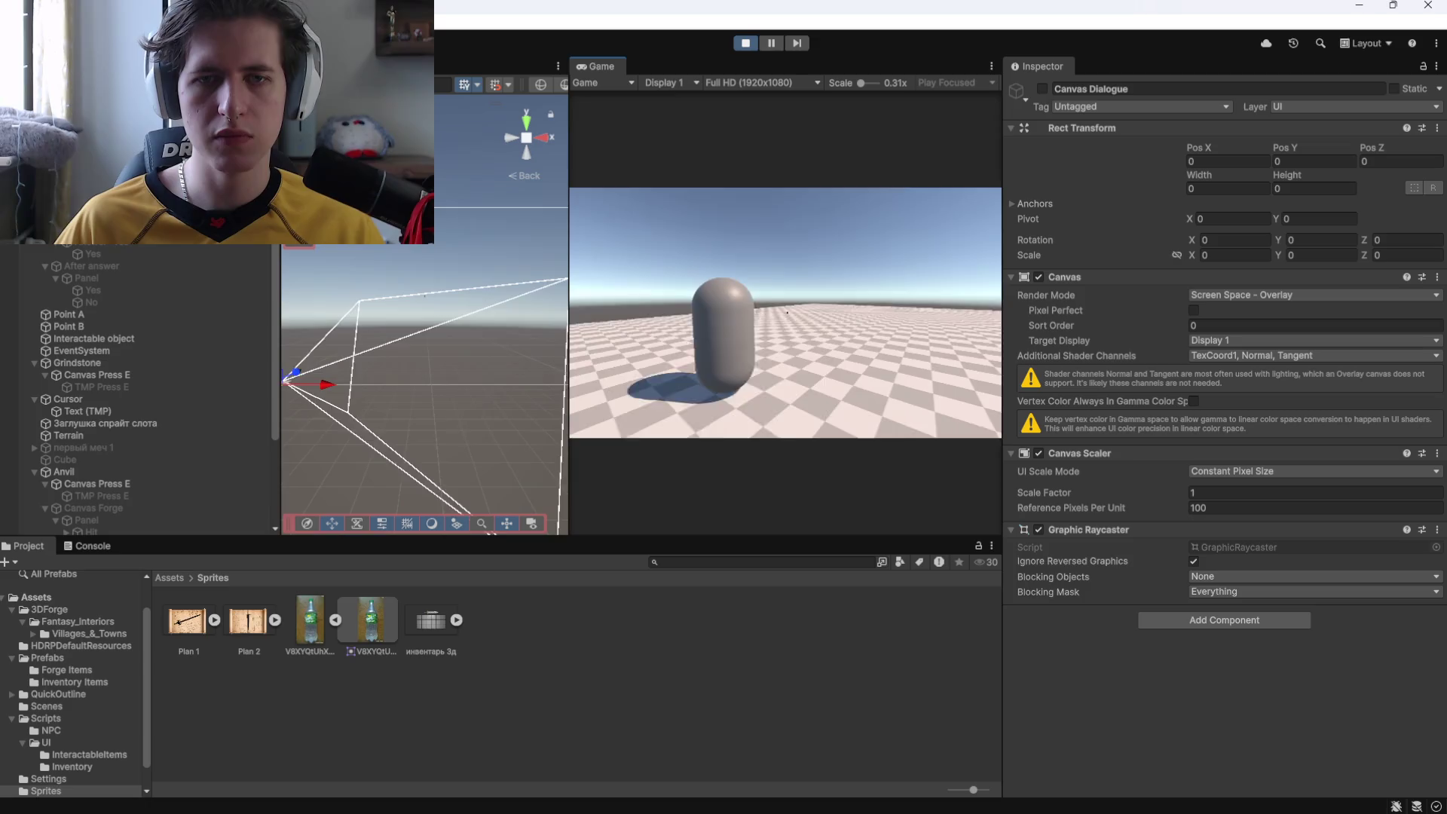
# Press E at the NPC, choose Давай, inspect the Yes text, then stop Play mode.
pyautogui.press('e')
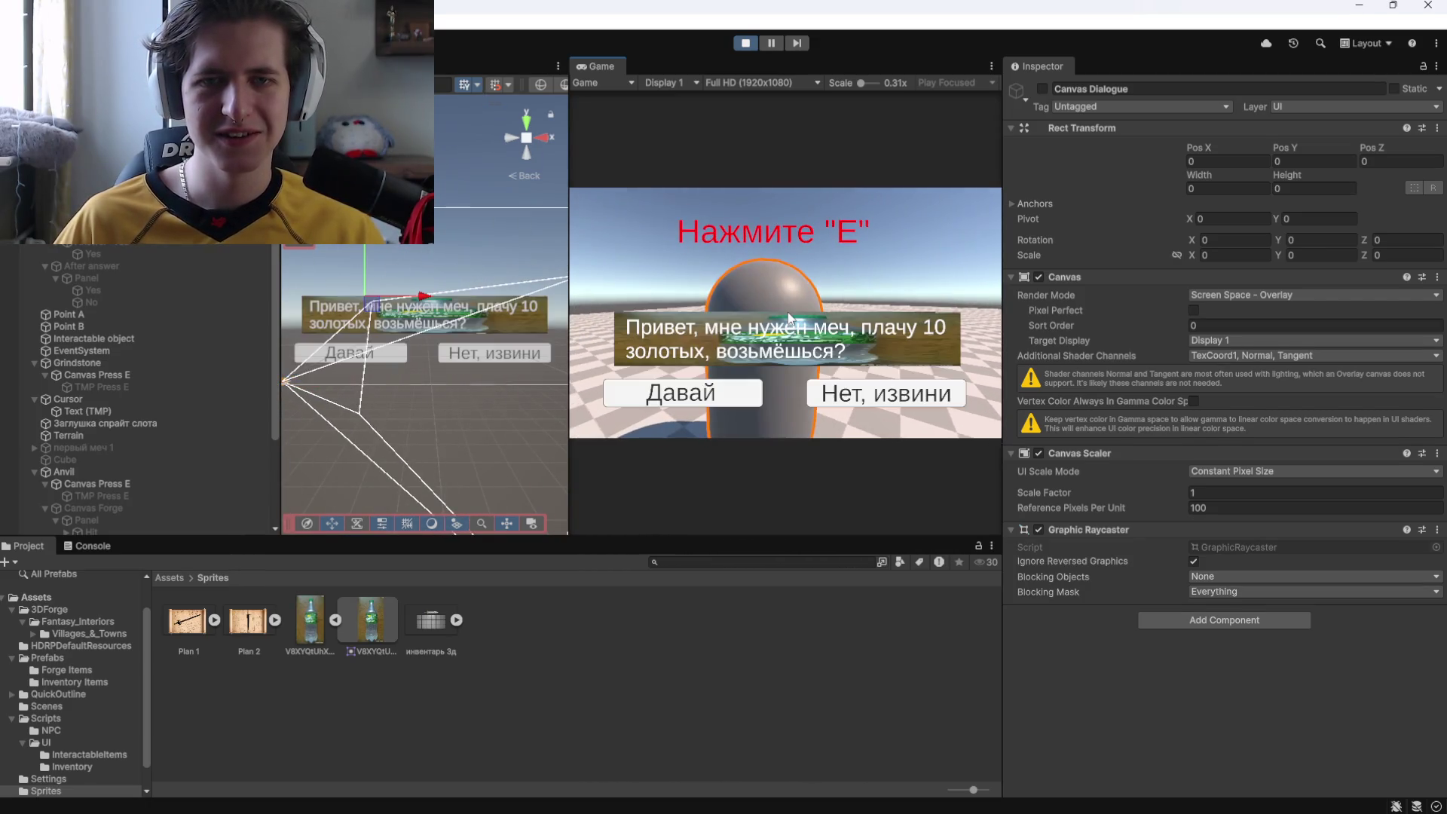
pyautogui.click(713, 401)
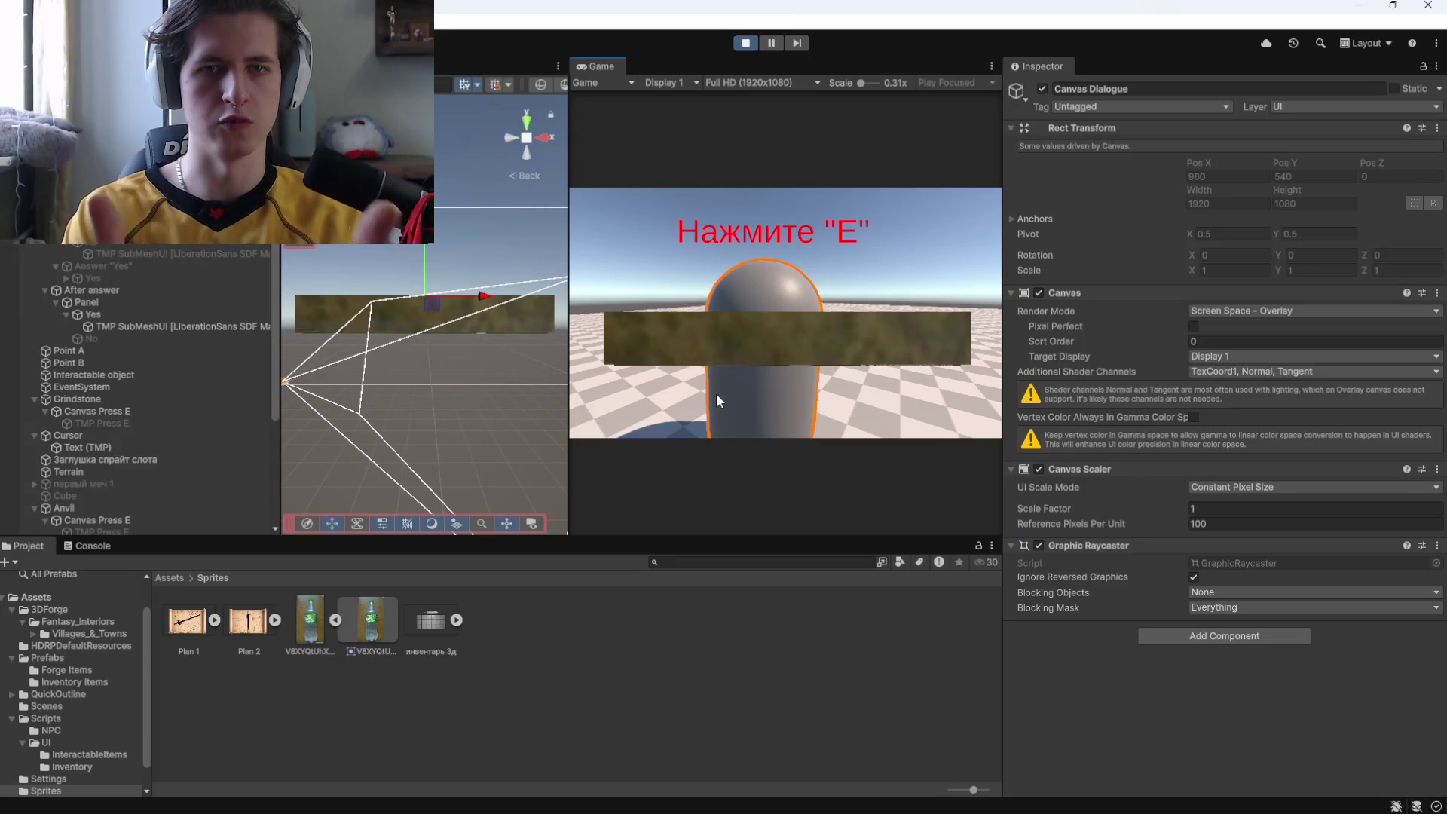
pyautogui.click(115, 310)
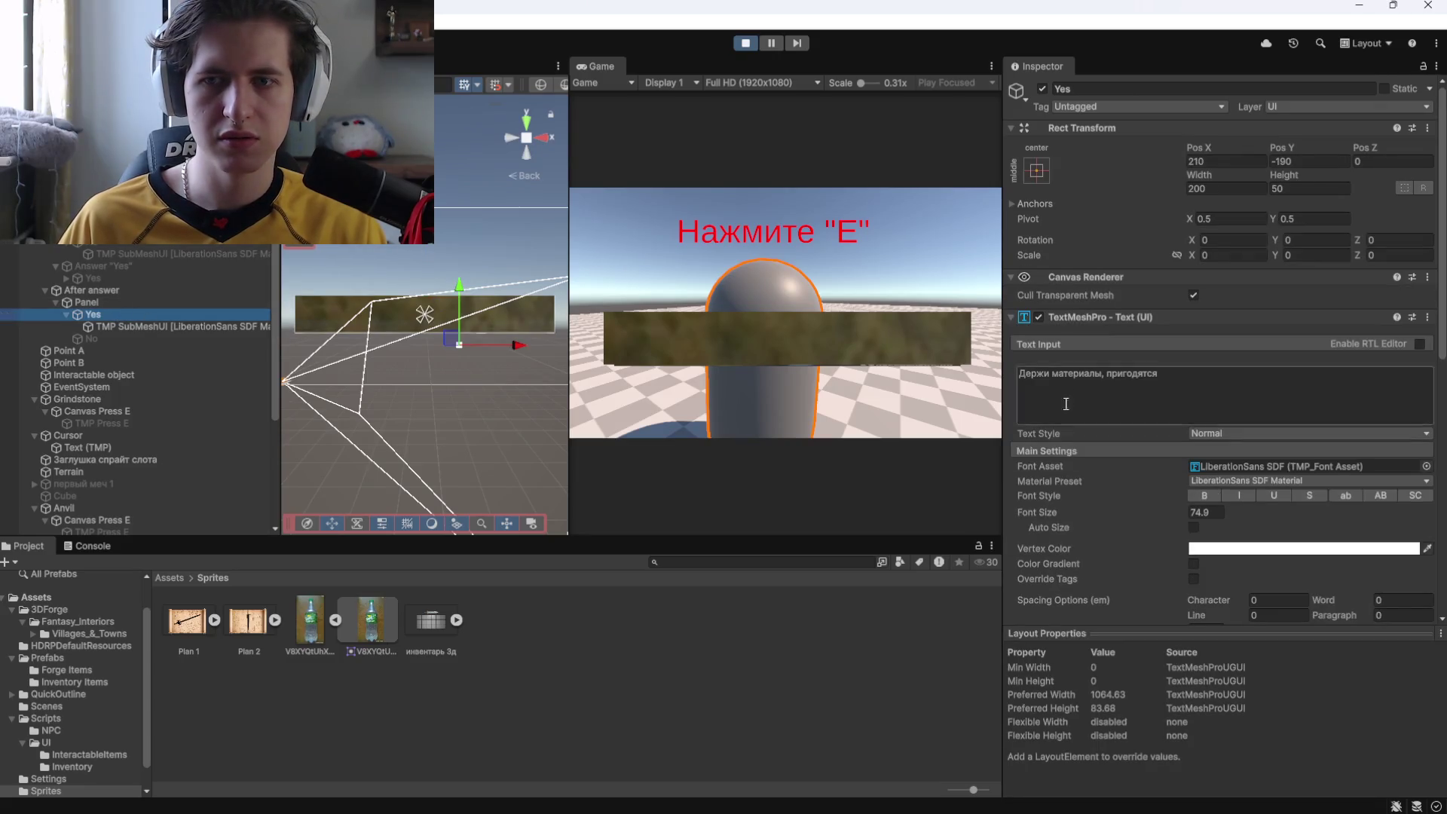
pyautogui.click(115, 324)
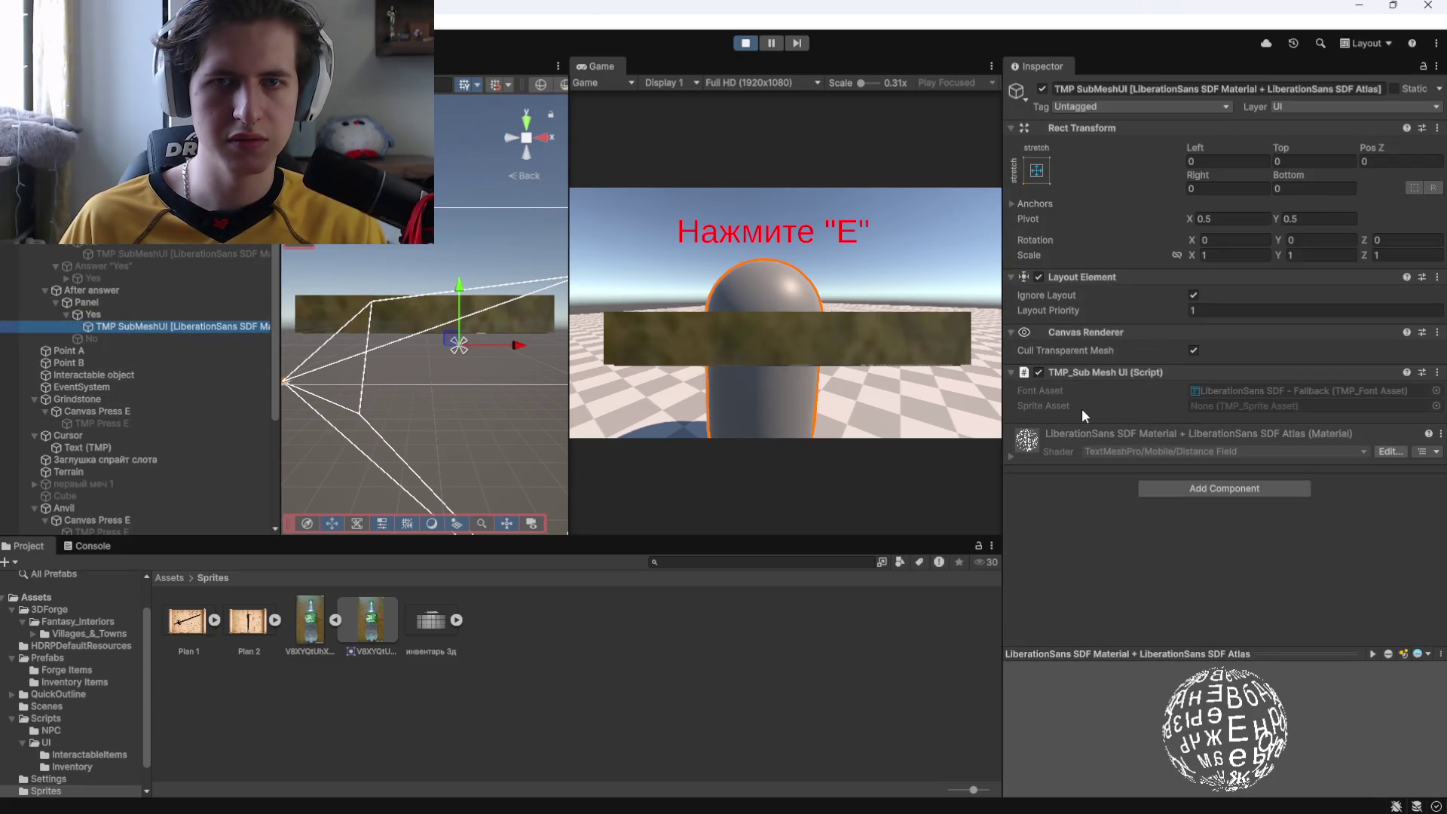
pyautogui.hotkey('ctrl', 'p')
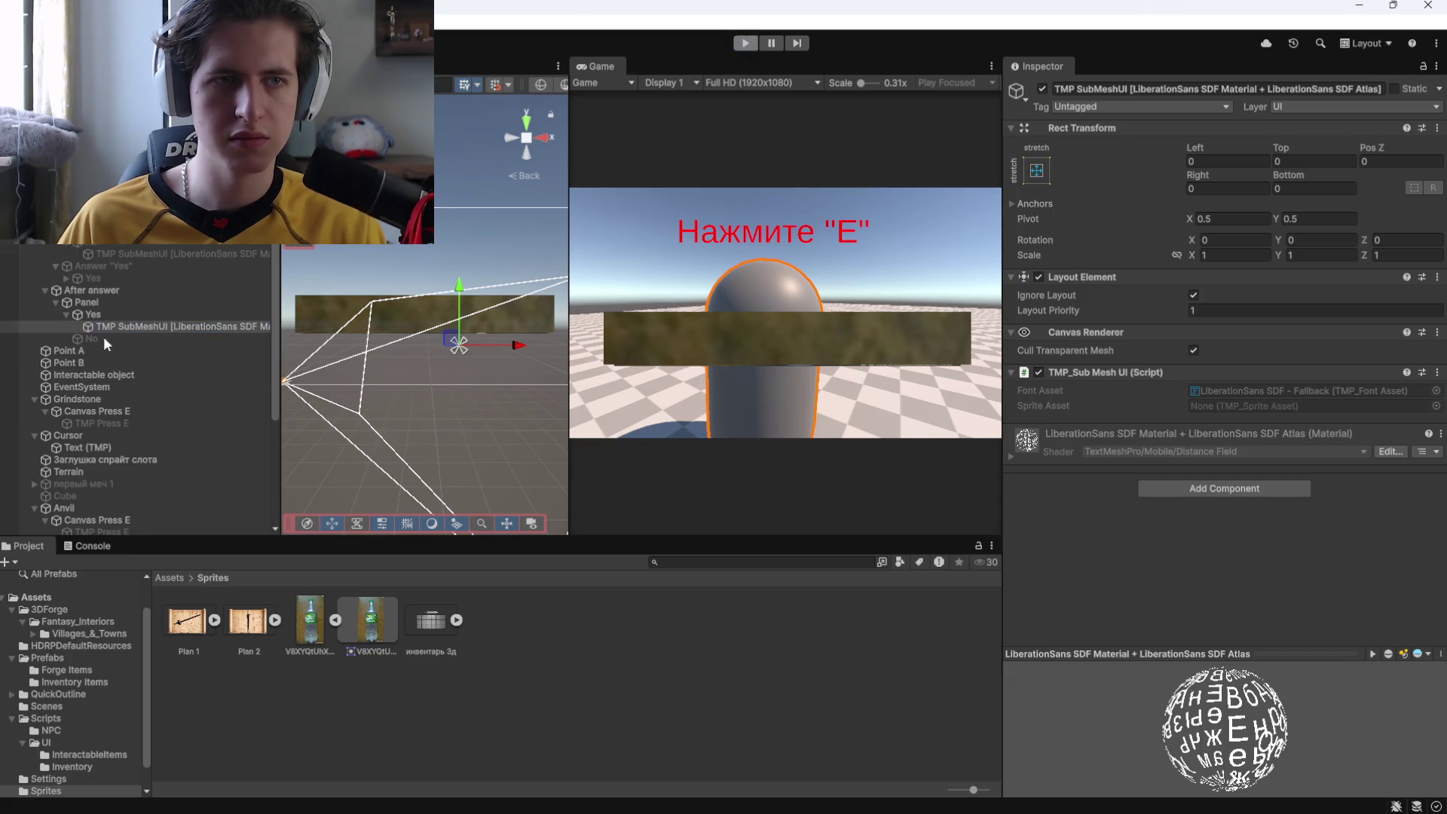
pyautogui.click(80, 267)
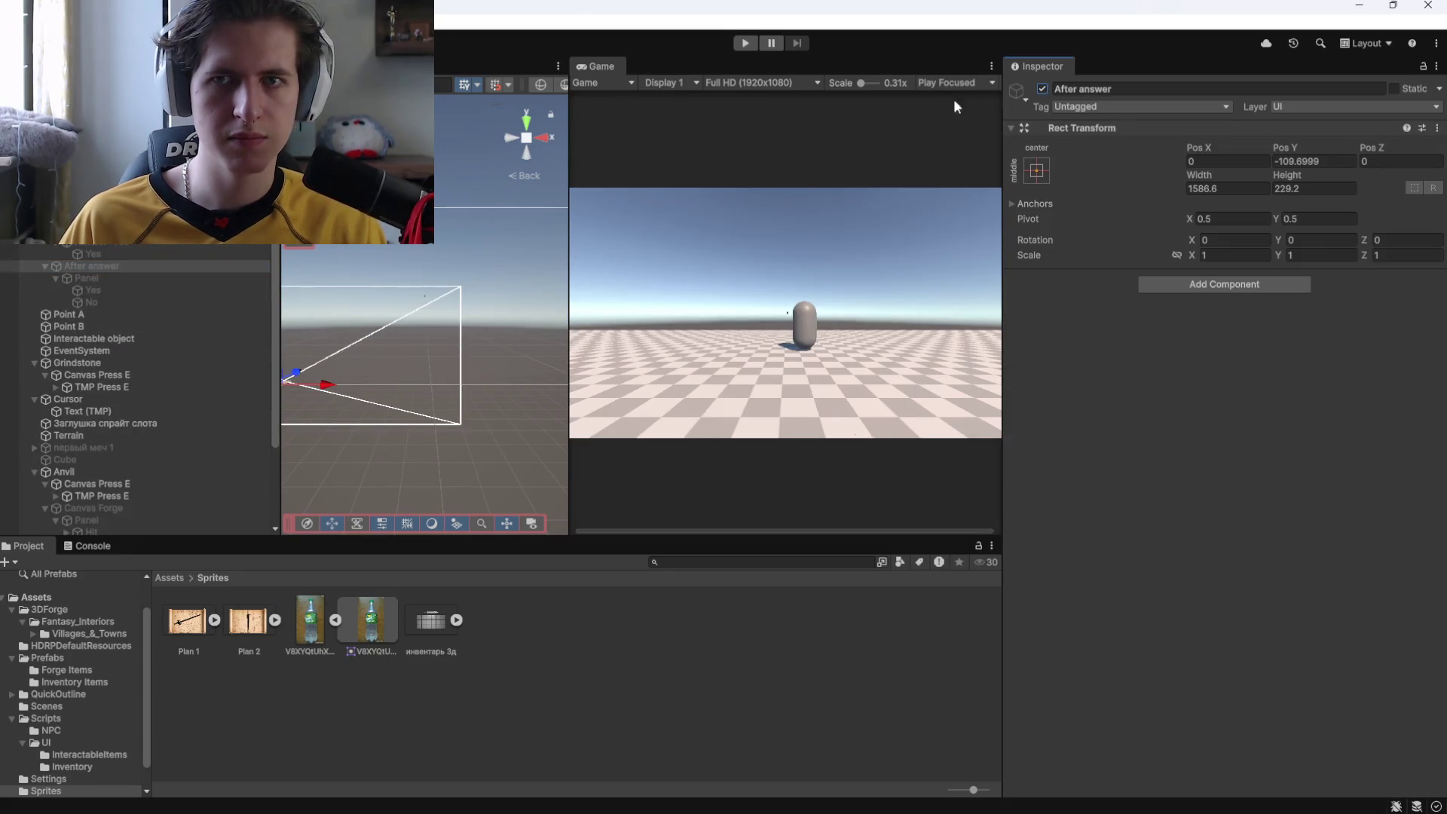
# Reactivate Canvas Dialogue and deactivate the two answer buttons.
pyautogui.click(83, 219)
pyautogui.click(1042, 88)
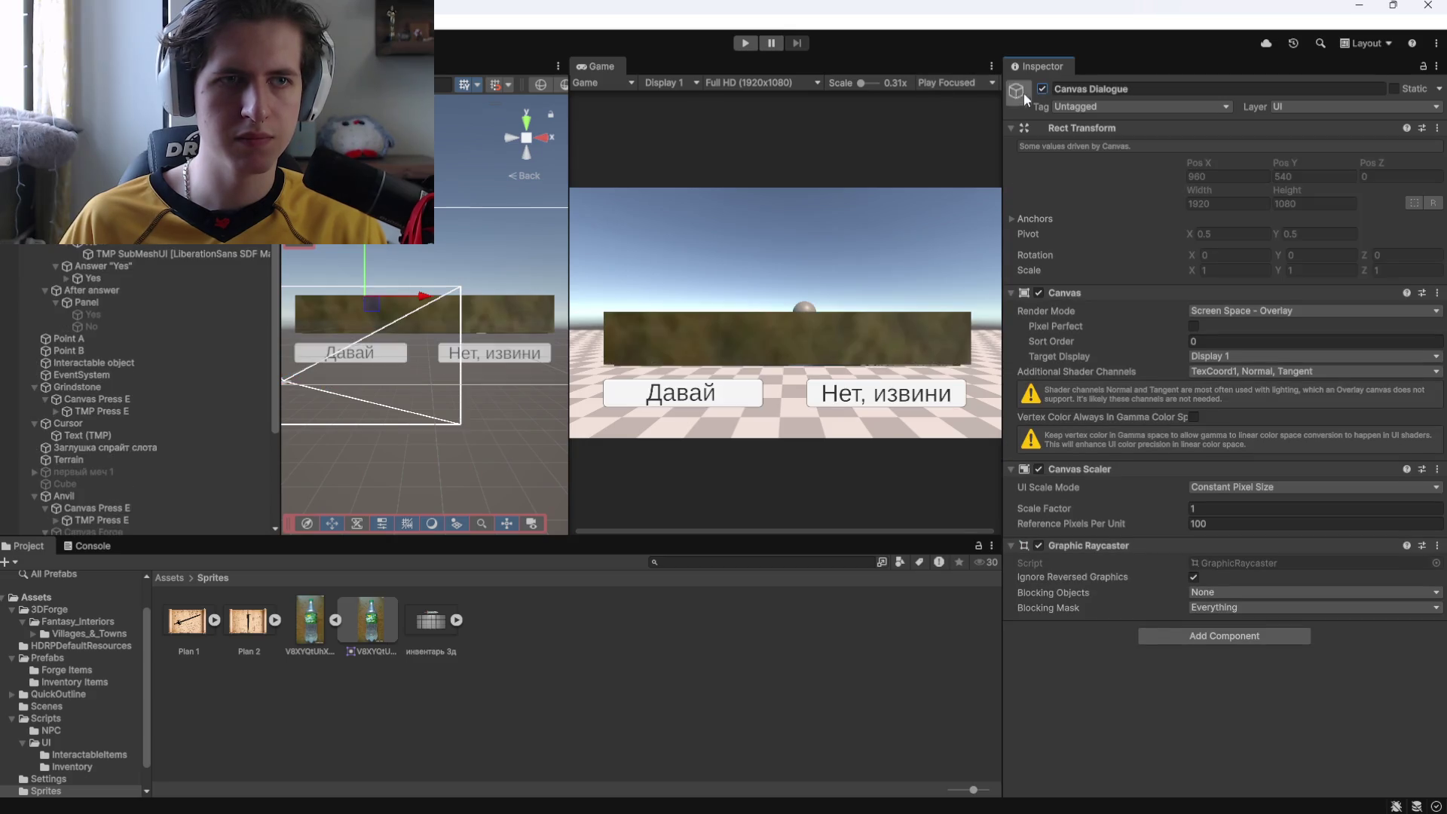
pyautogui.click(101, 266)
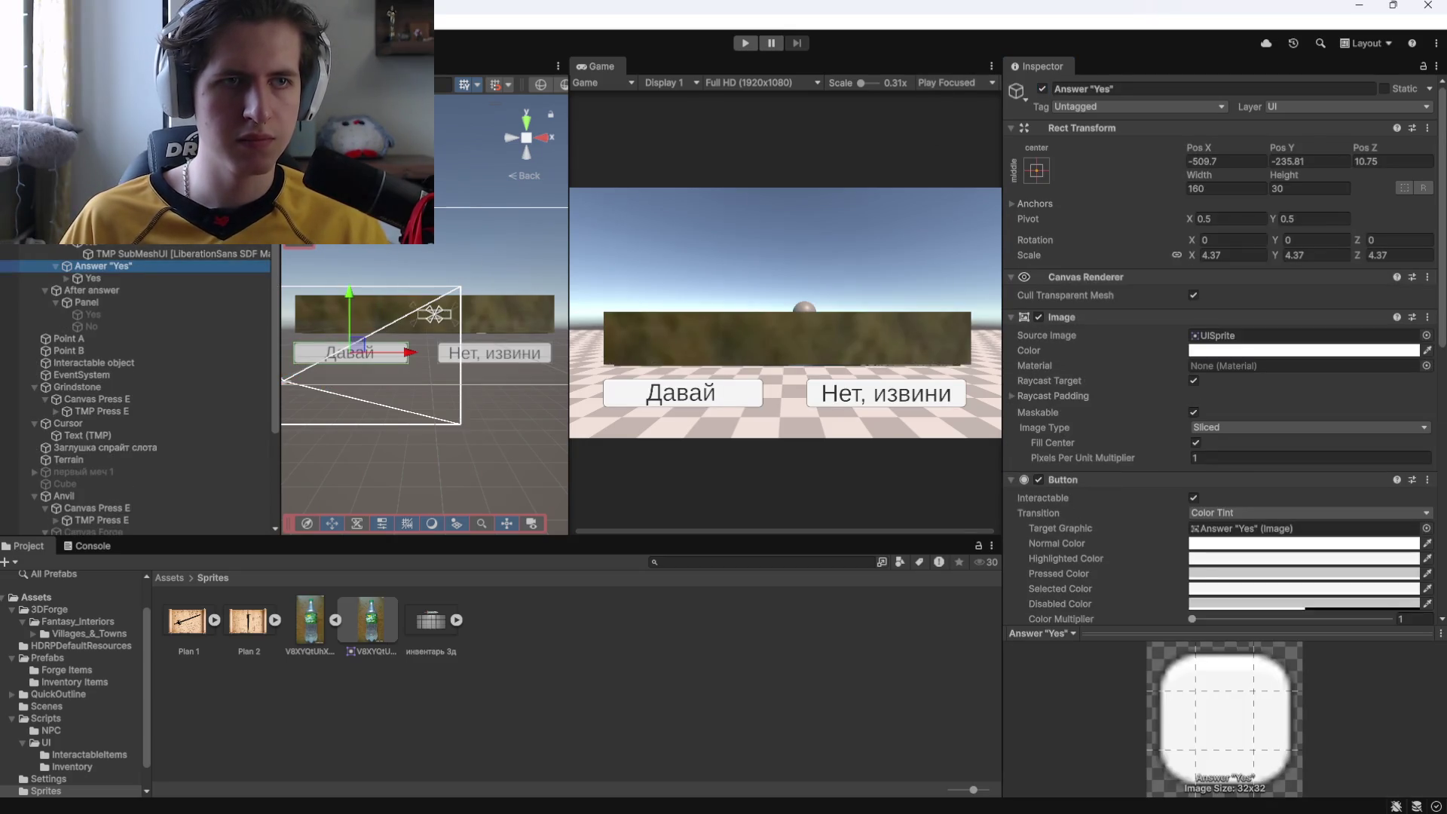
pyautogui.click(452, 316)
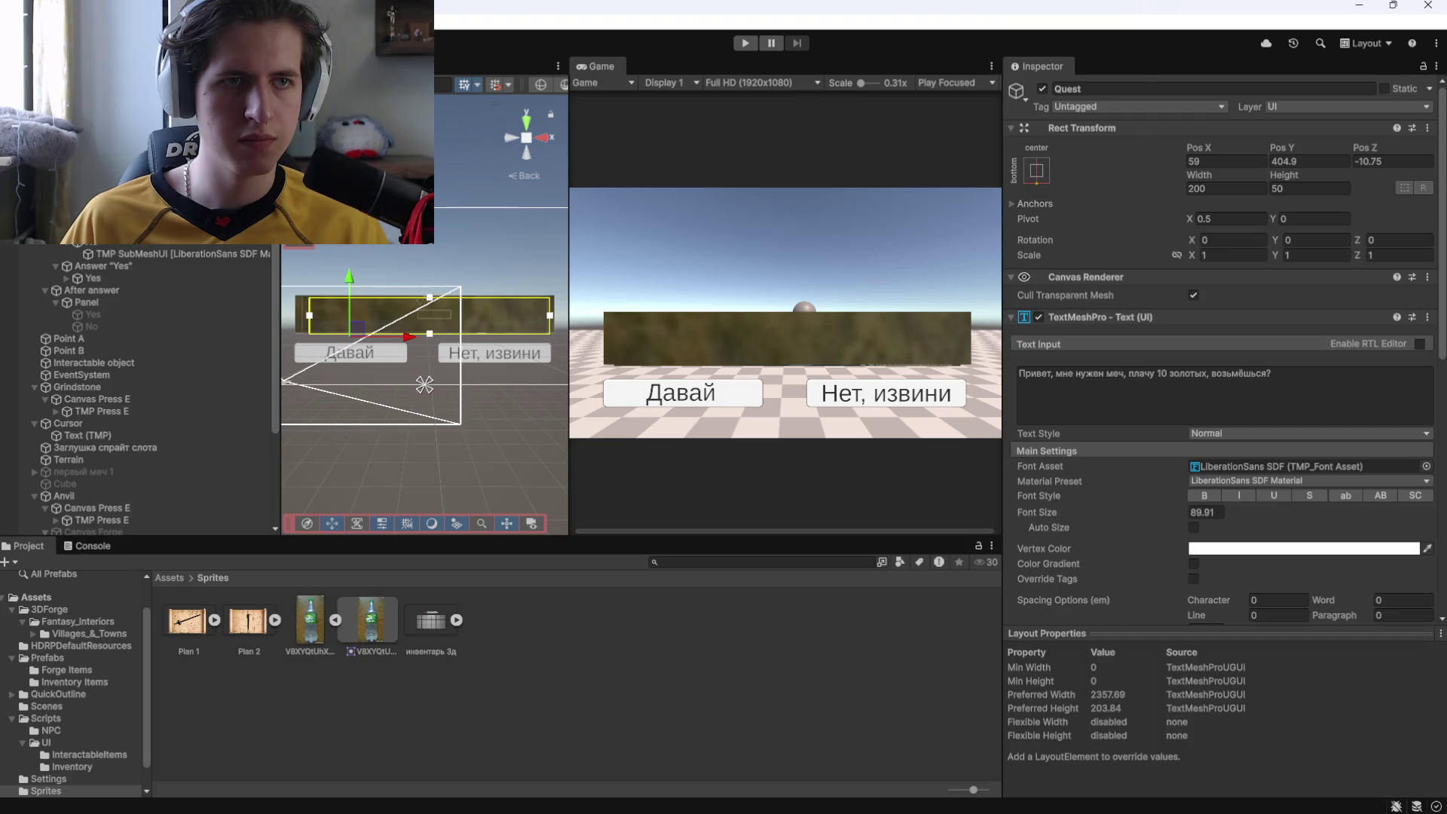
pyautogui.click(1042, 89)
# Give the After answer Panel the bottle sprite and move it lower on screen.
pyautogui.click(90, 290)
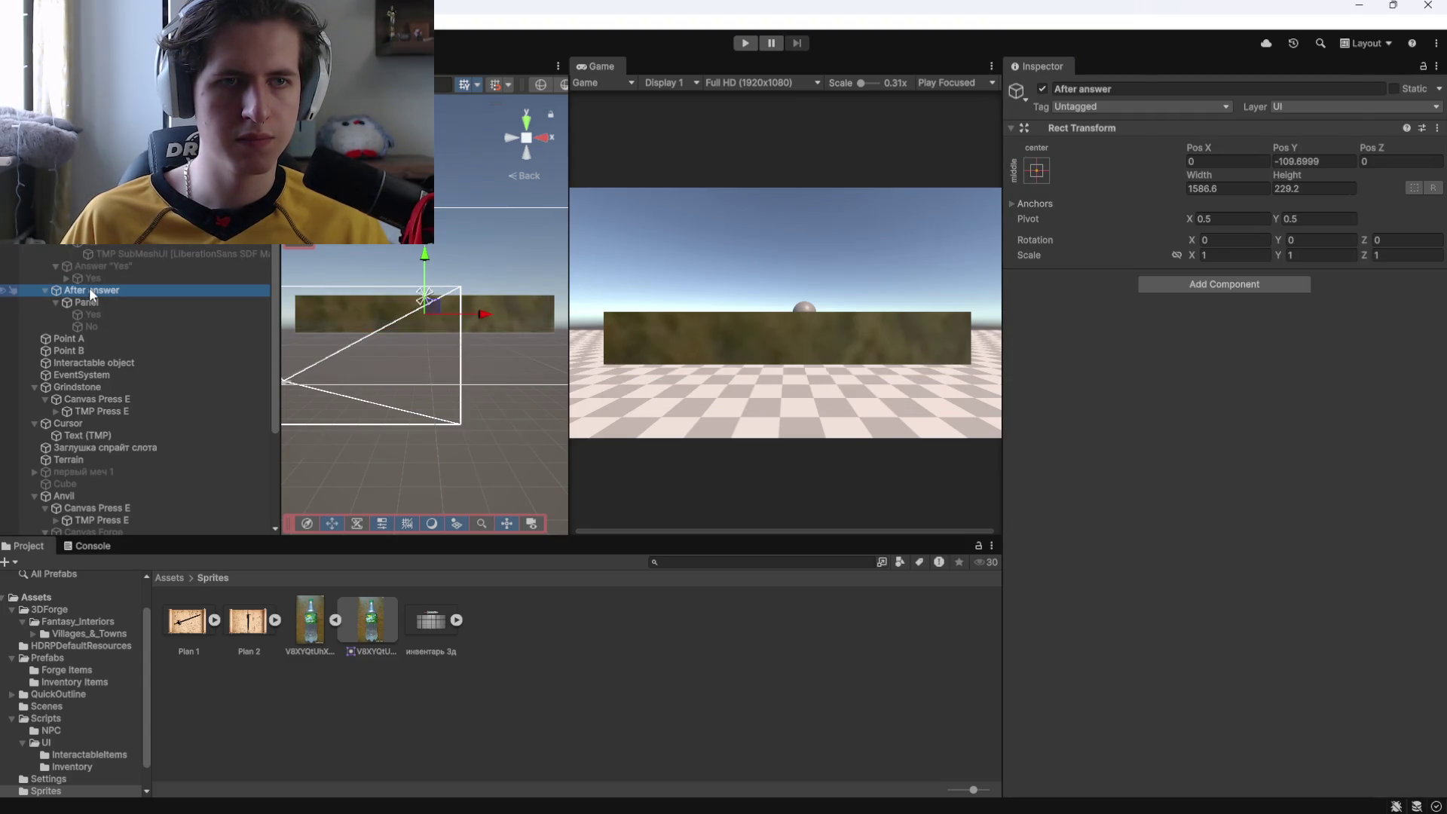
pyautogui.click(89, 302)
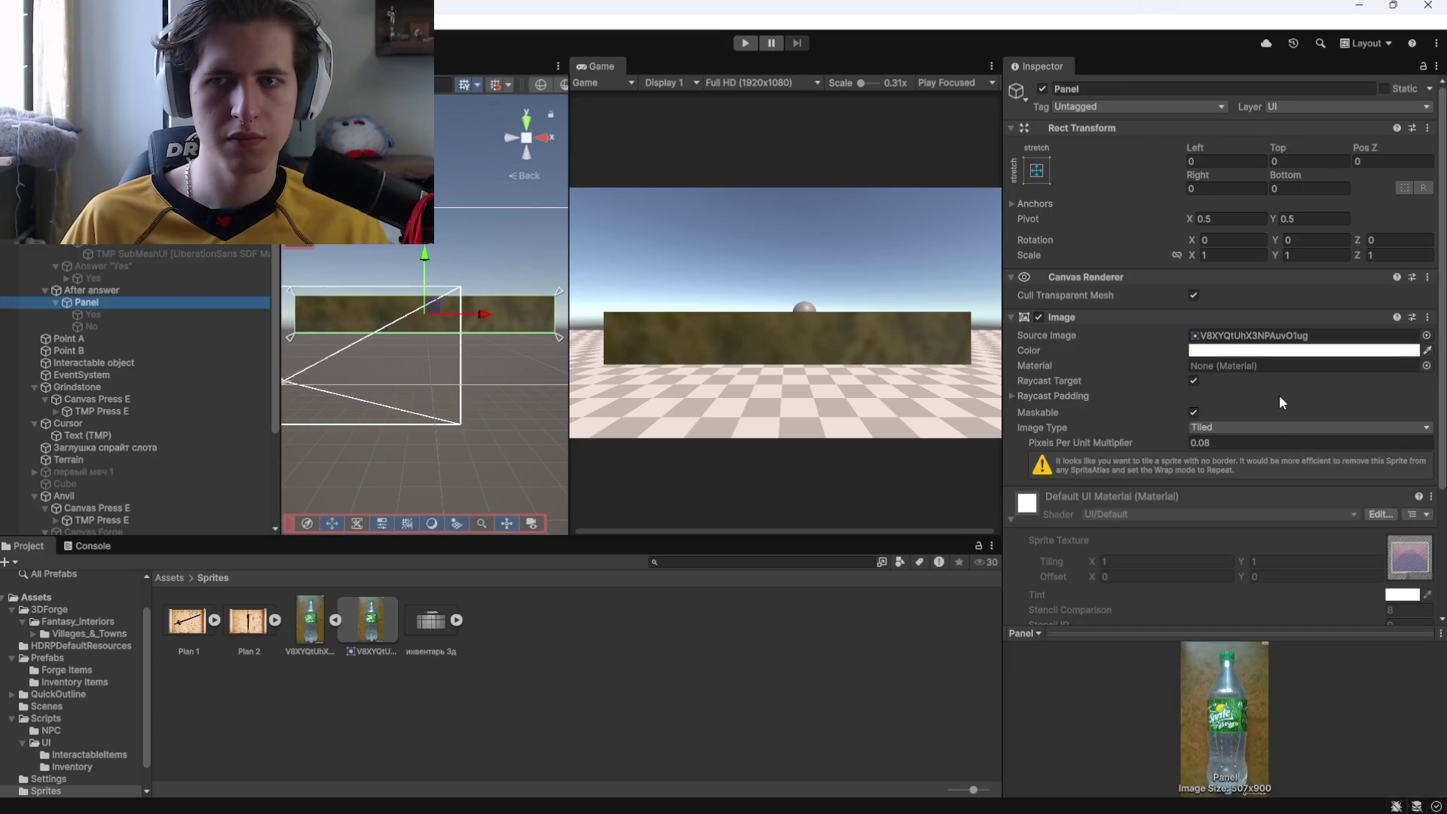
pyautogui.moveTo(305, 631)
pyautogui.mouseDown()
pyautogui.moveTo(1236, 343)
pyautogui.moveTo(1062, 351)
pyautogui.mouseUp()
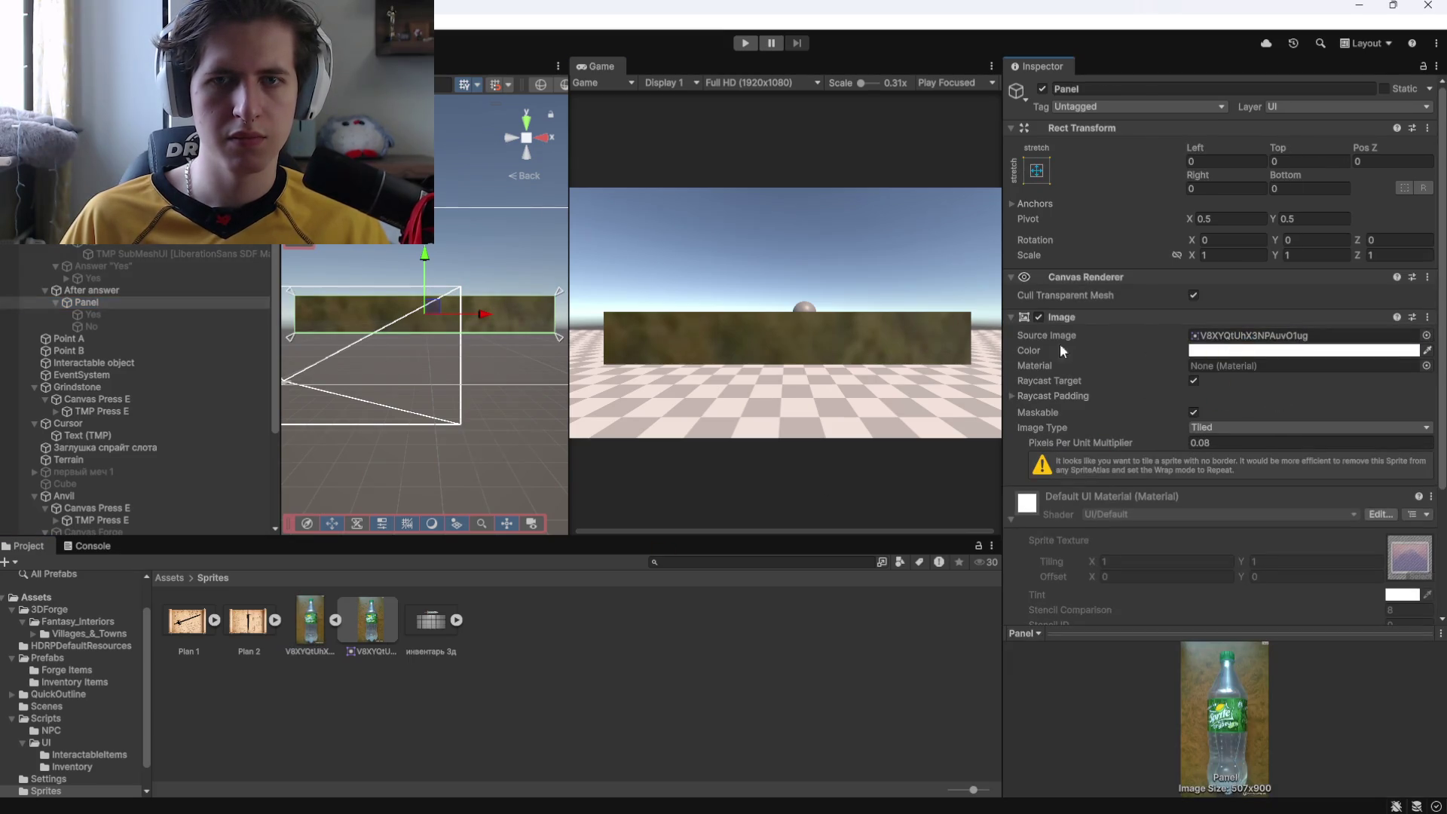
pyautogui.click(1191, 161)
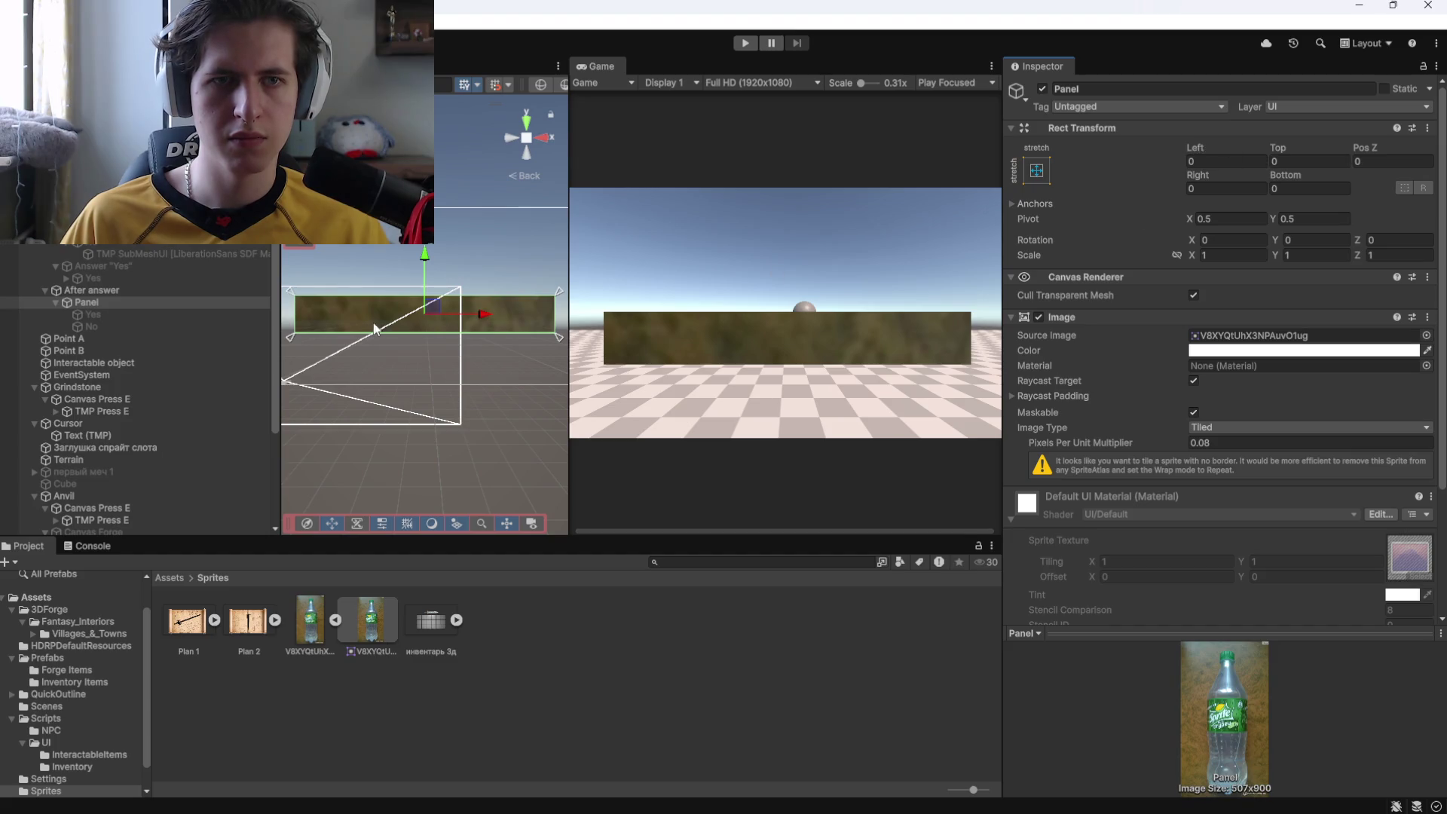
pyautogui.scroll(-2, 422, 339)
pyautogui.moveTo(425, 246); pyautogui.dragTo(425, 284)
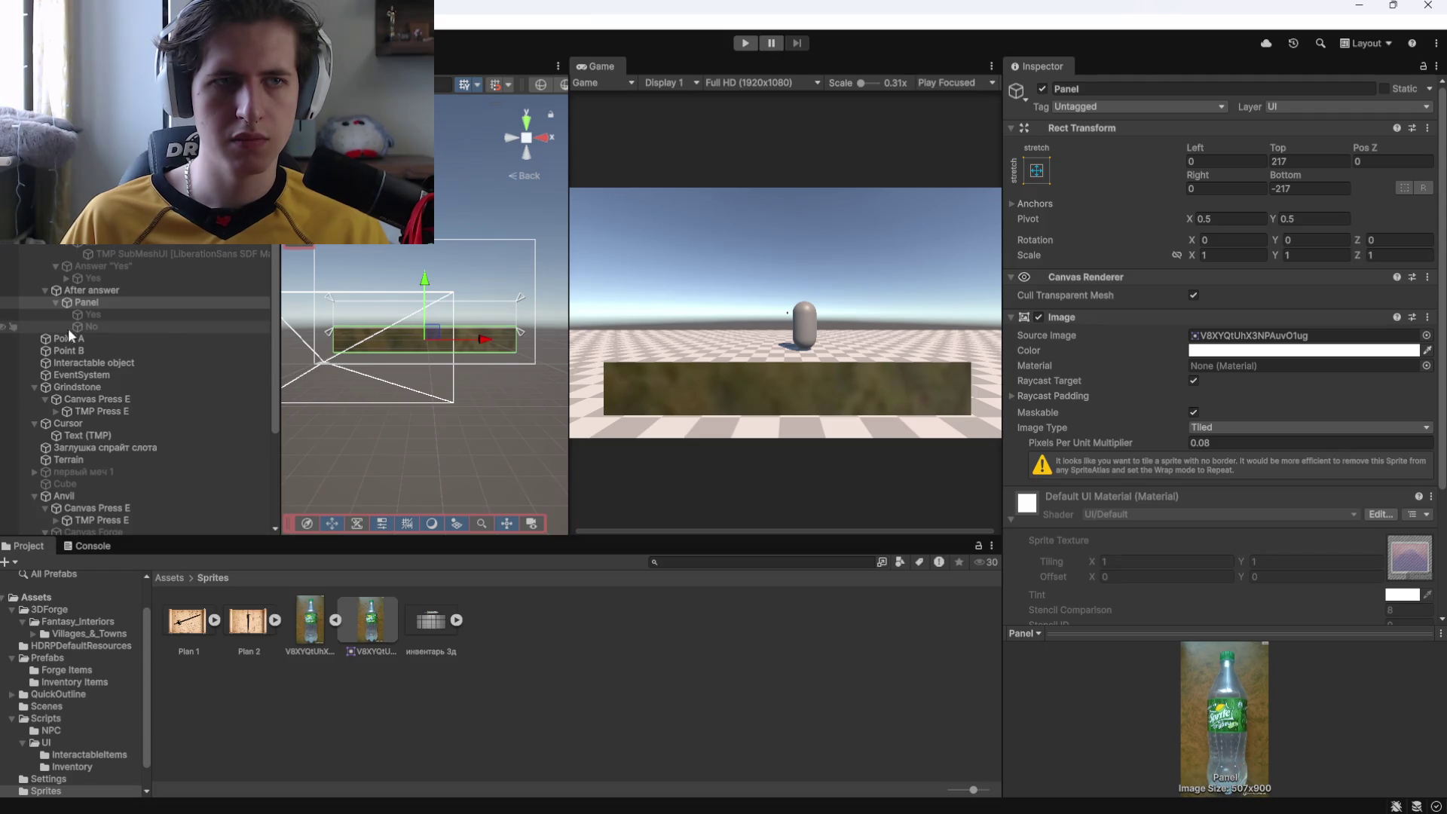
# Enable the Yes and No reply texts under the After answer Panel.
pyautogui.click(94, 315)
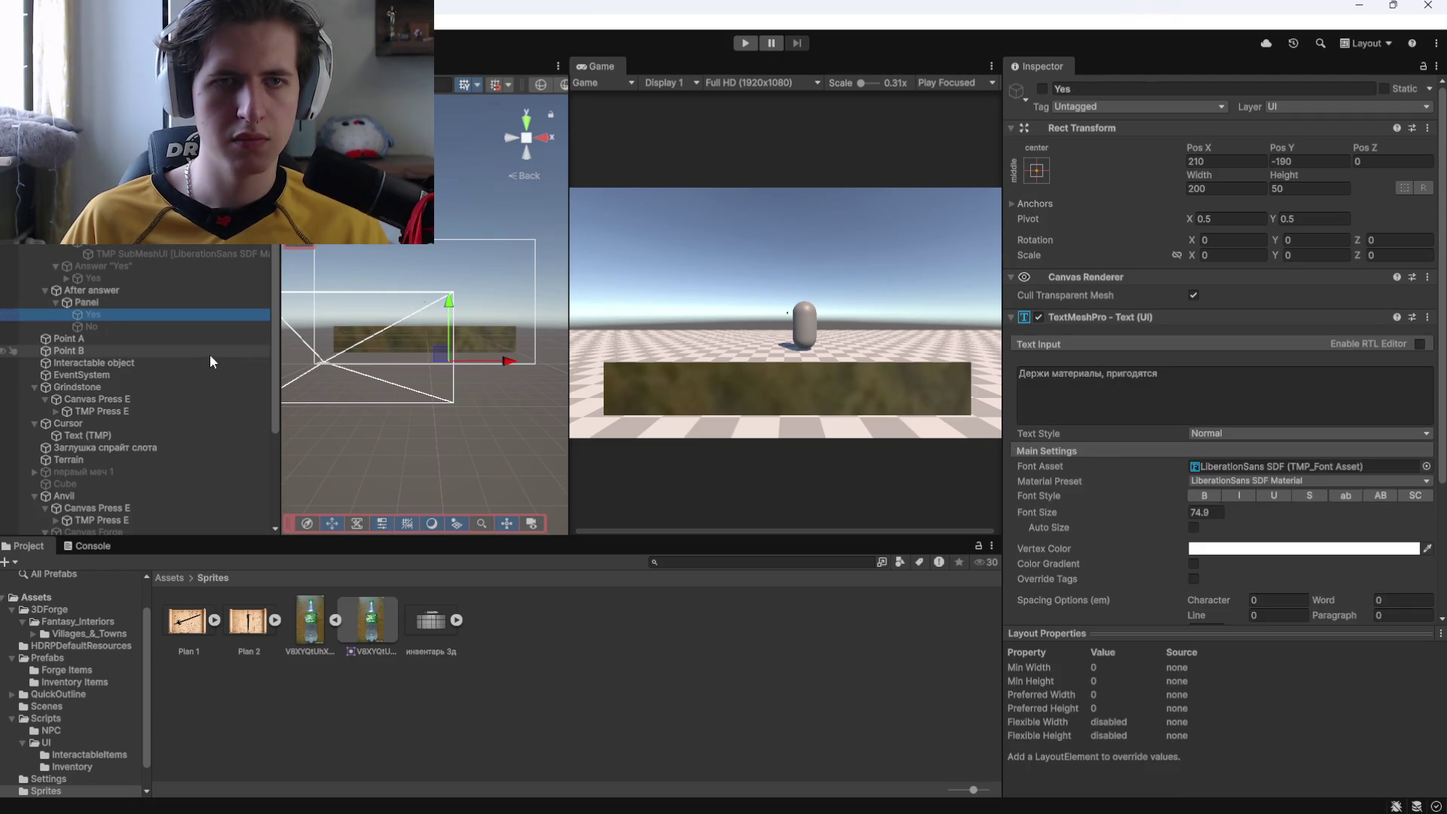
pyautogui.click(1042, 89)
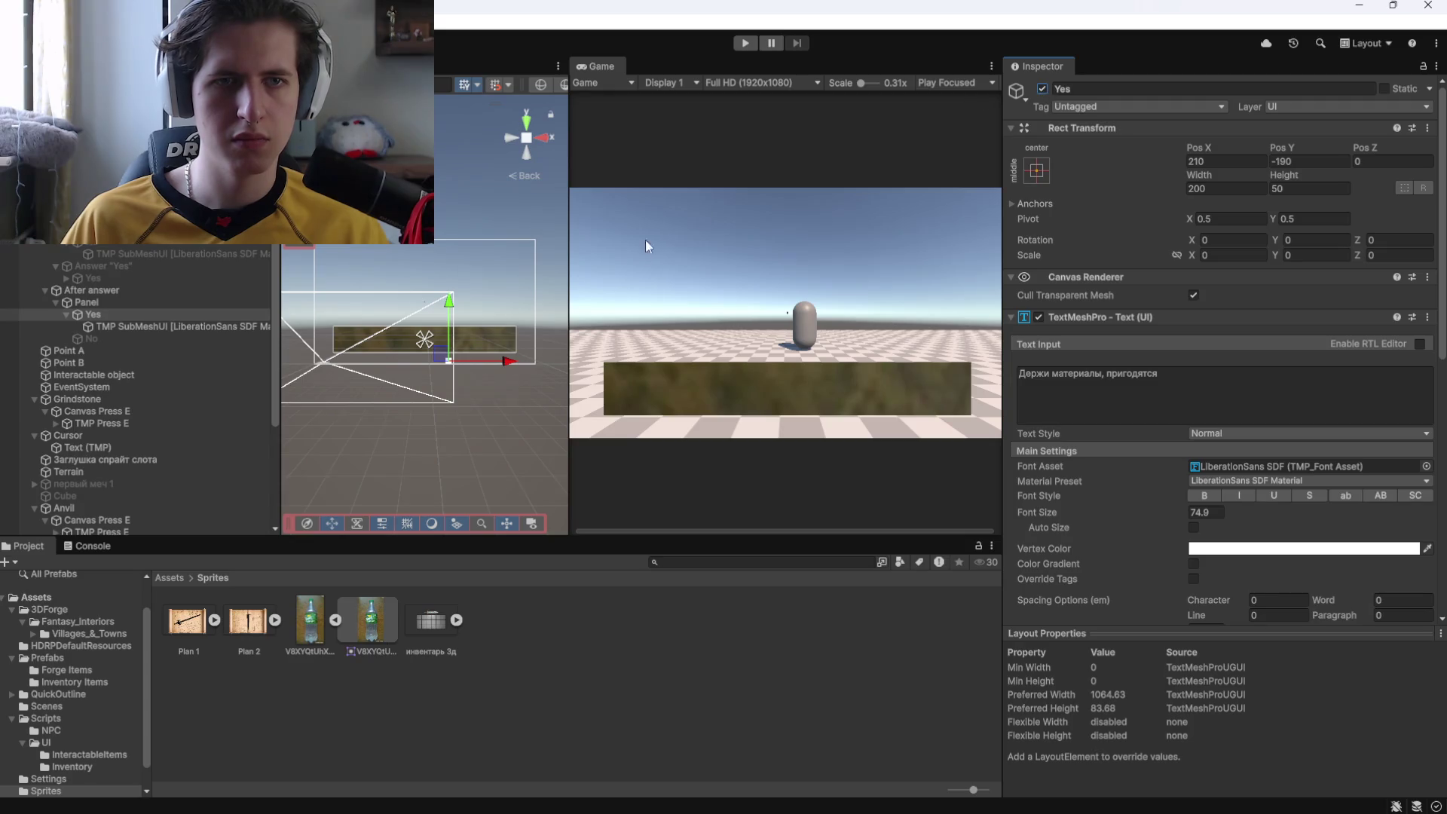
pyautogui.press('f')
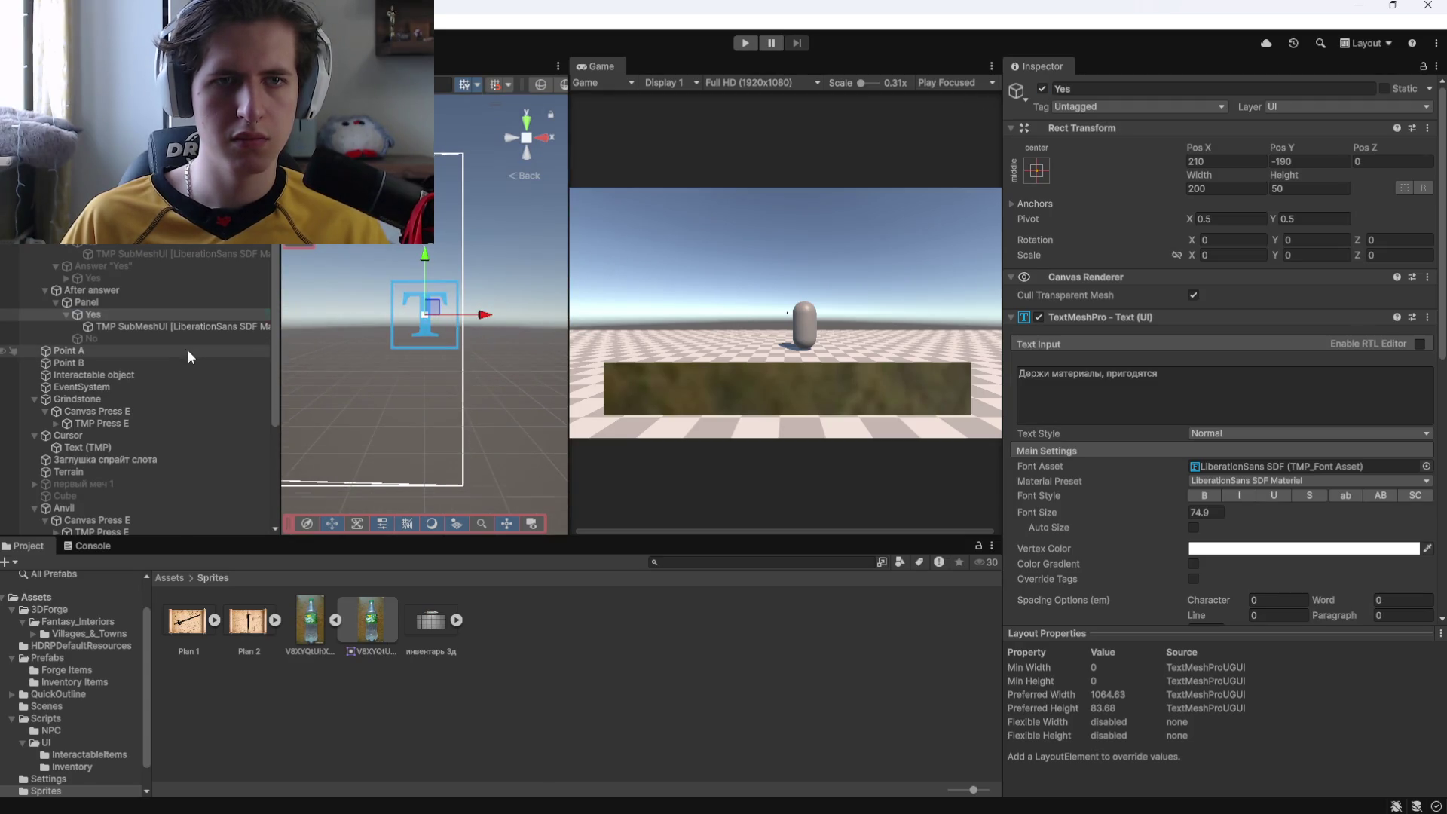
pyautogui.click(152, 300)
pyautogui.press('f')
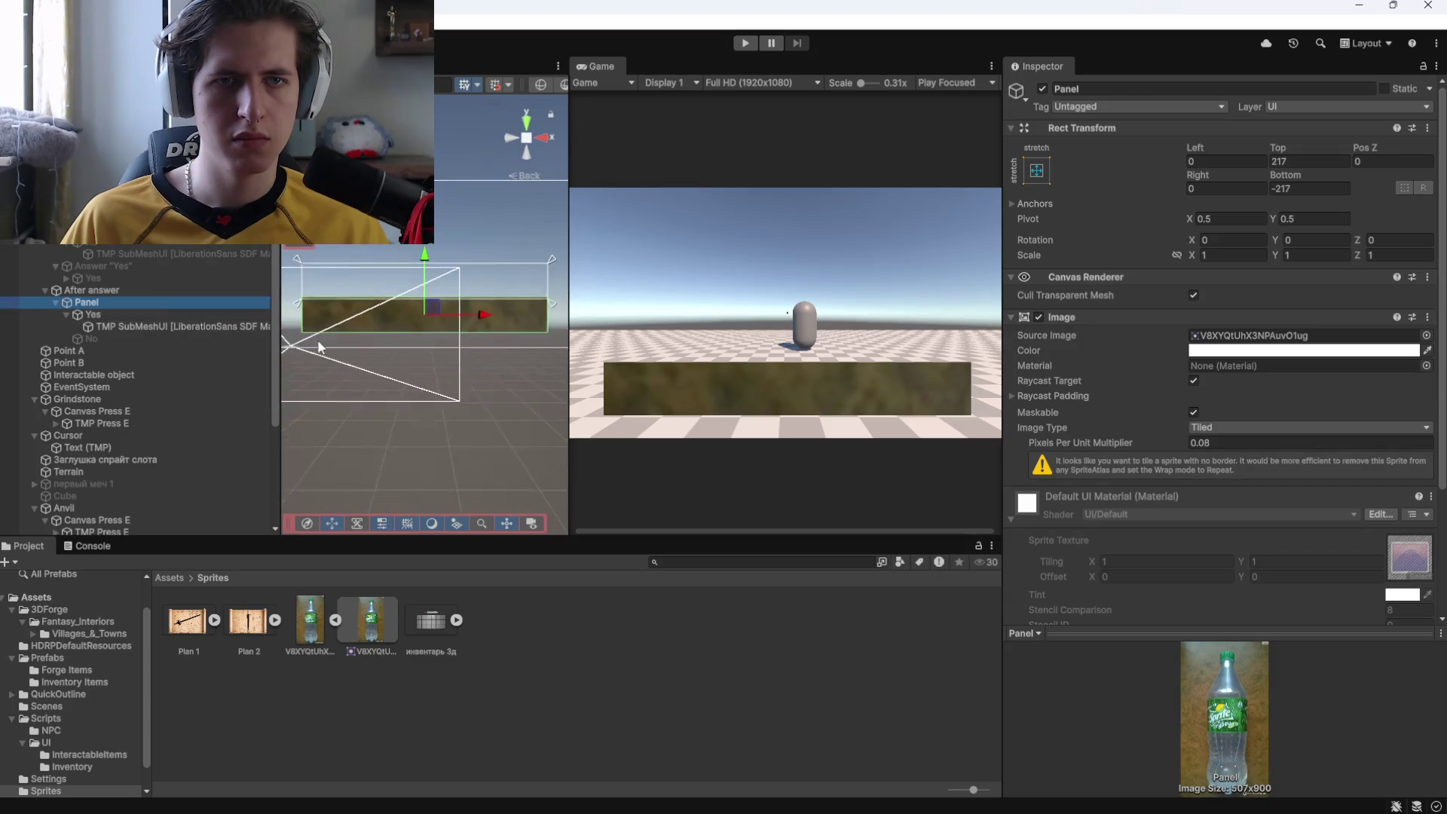
pyautogui.click(155, 325)
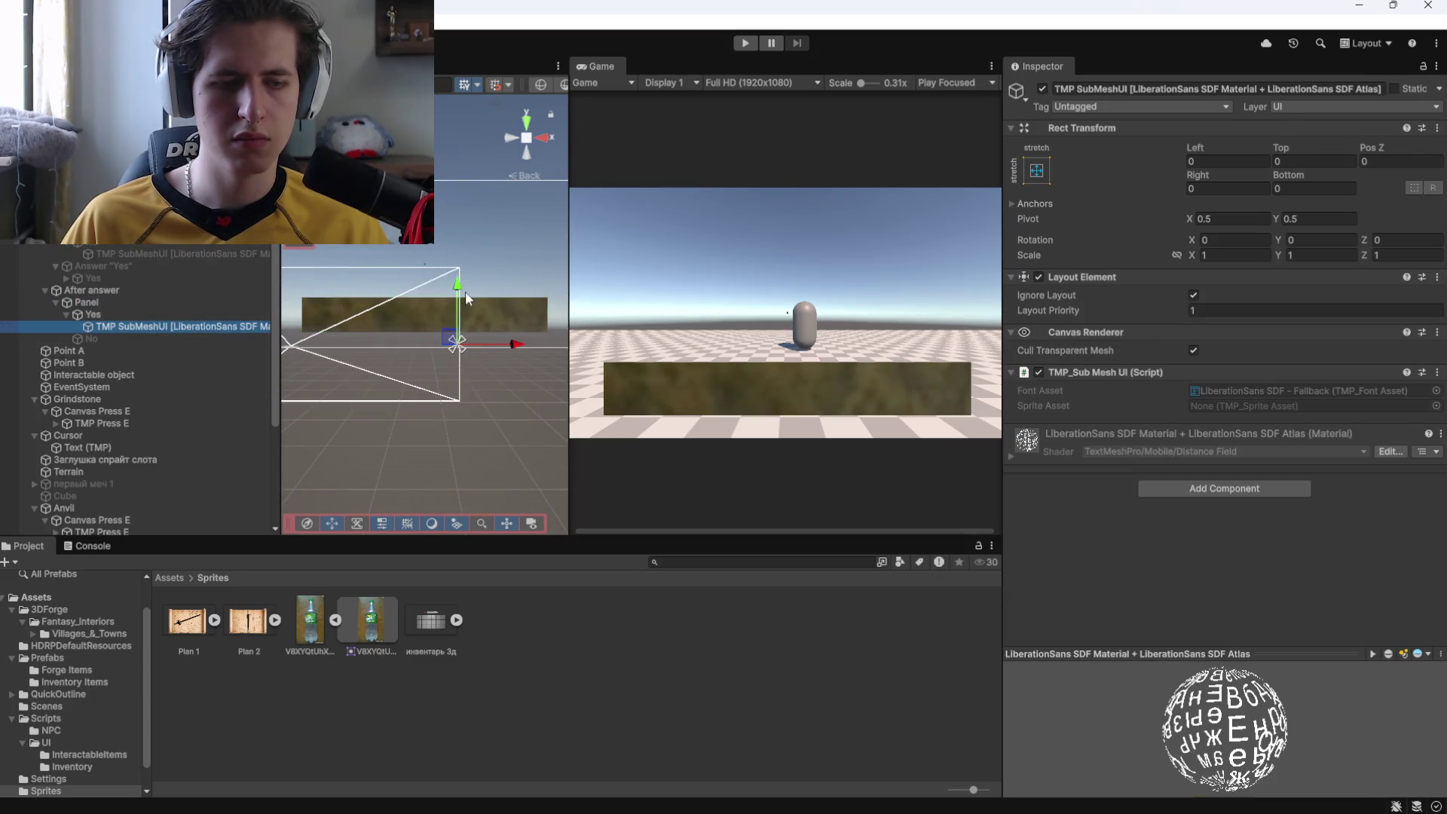
pyautogui.click(146, 337)
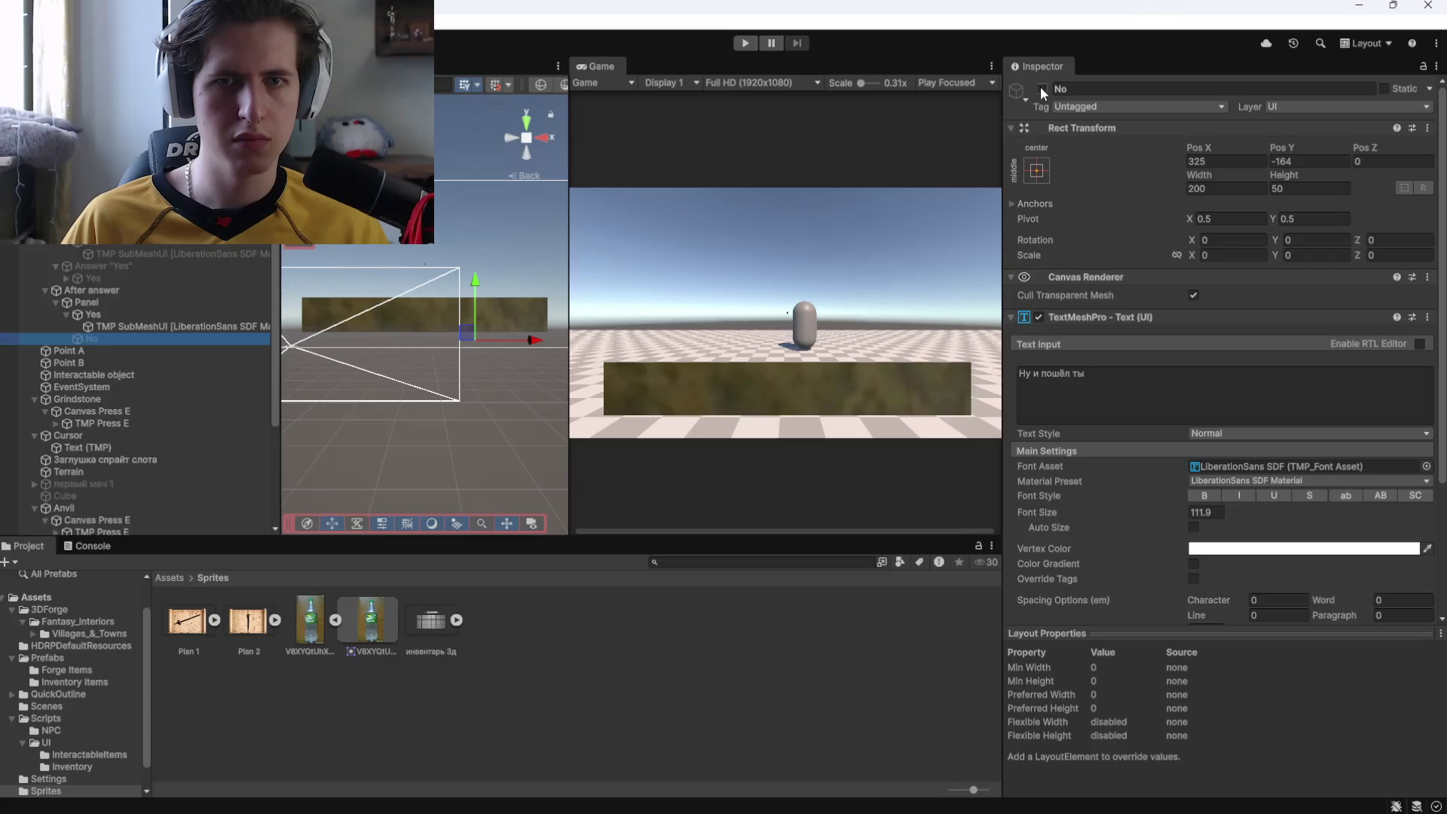
pyautogui.click(1042, 89)
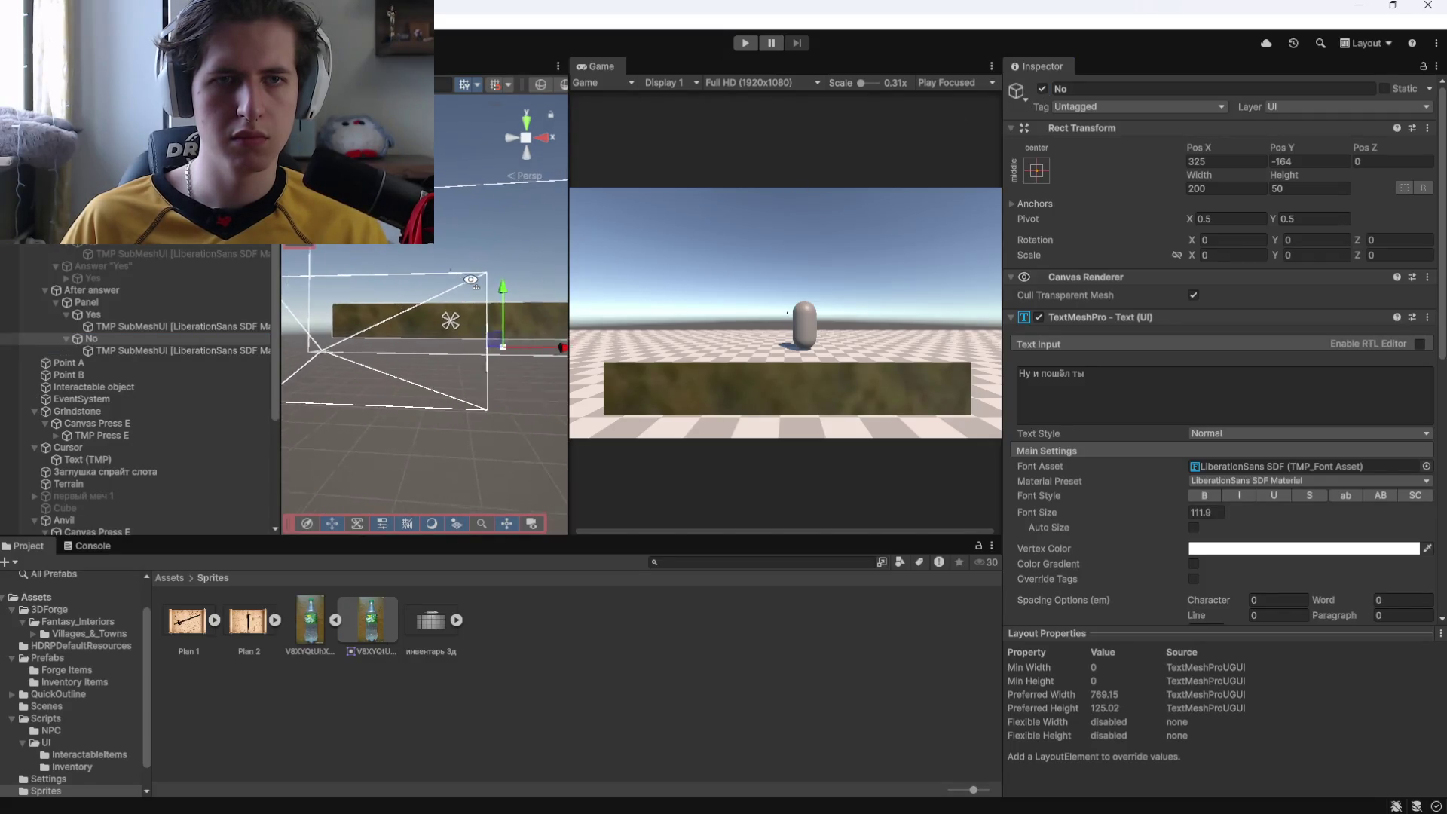
pyautogui.scroll(3, 501, 290)
pyautogui.moveTo(495, 310)
pyautogui.mouseDown()
pyautogui.moveTo(346, 391)
pyautogui.moveTo(452, 324)
pyautogui.mouseUp()
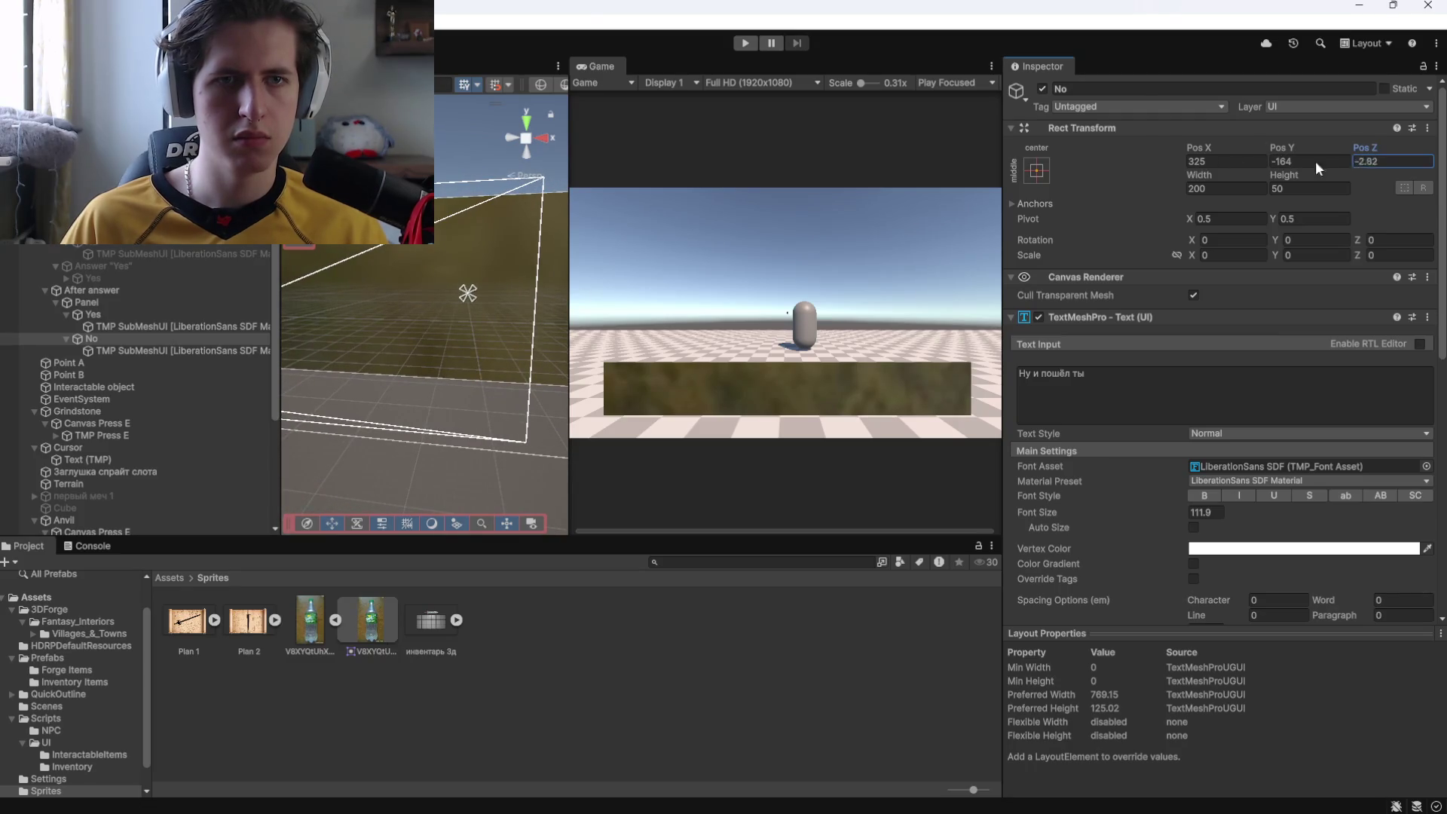
pyautogui.write('0')
# Frame the After answer Panel and toggle it off and on to check visibility.
pyautogui.click(86, 302)
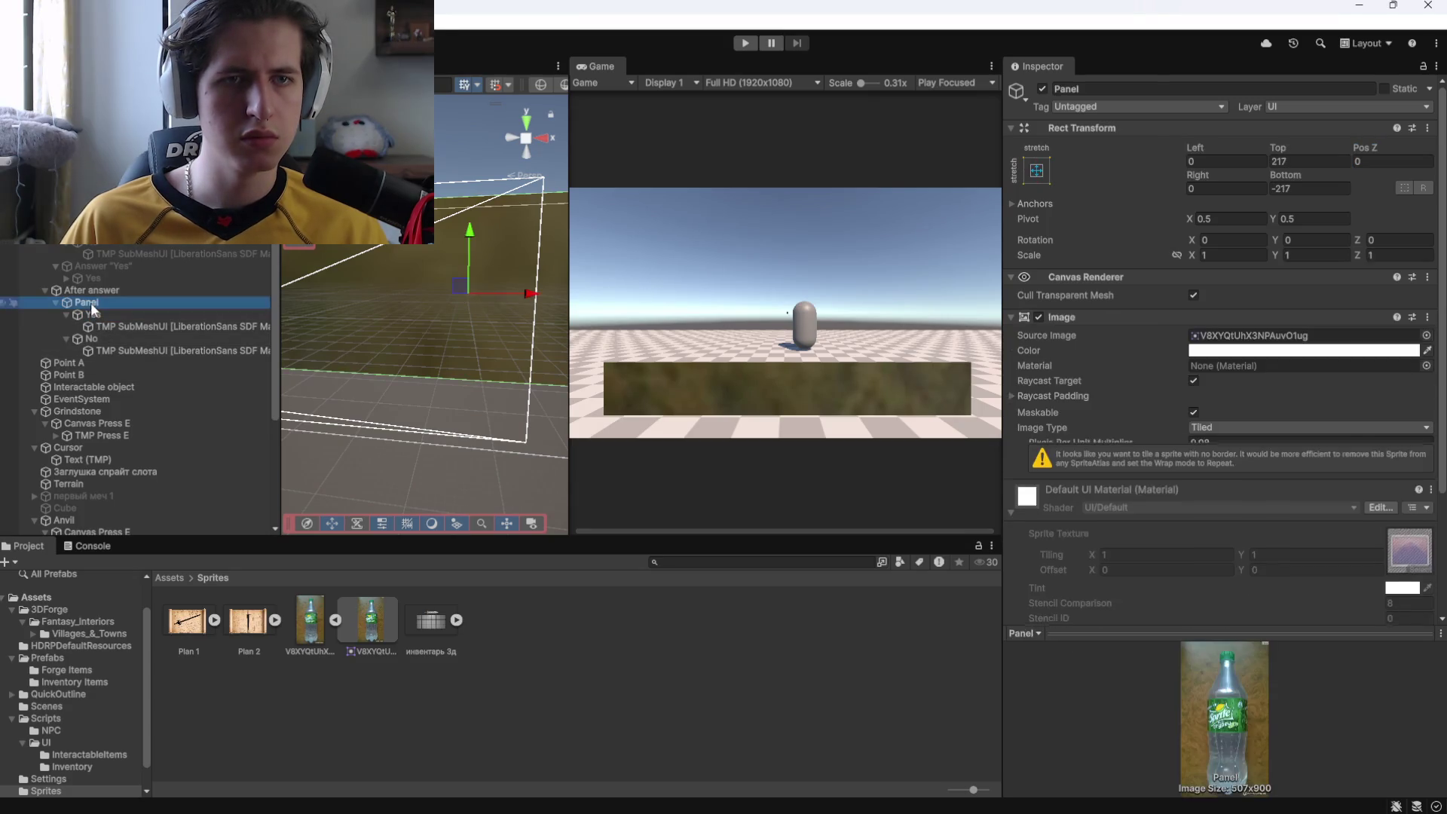
pyautogui.press('f')
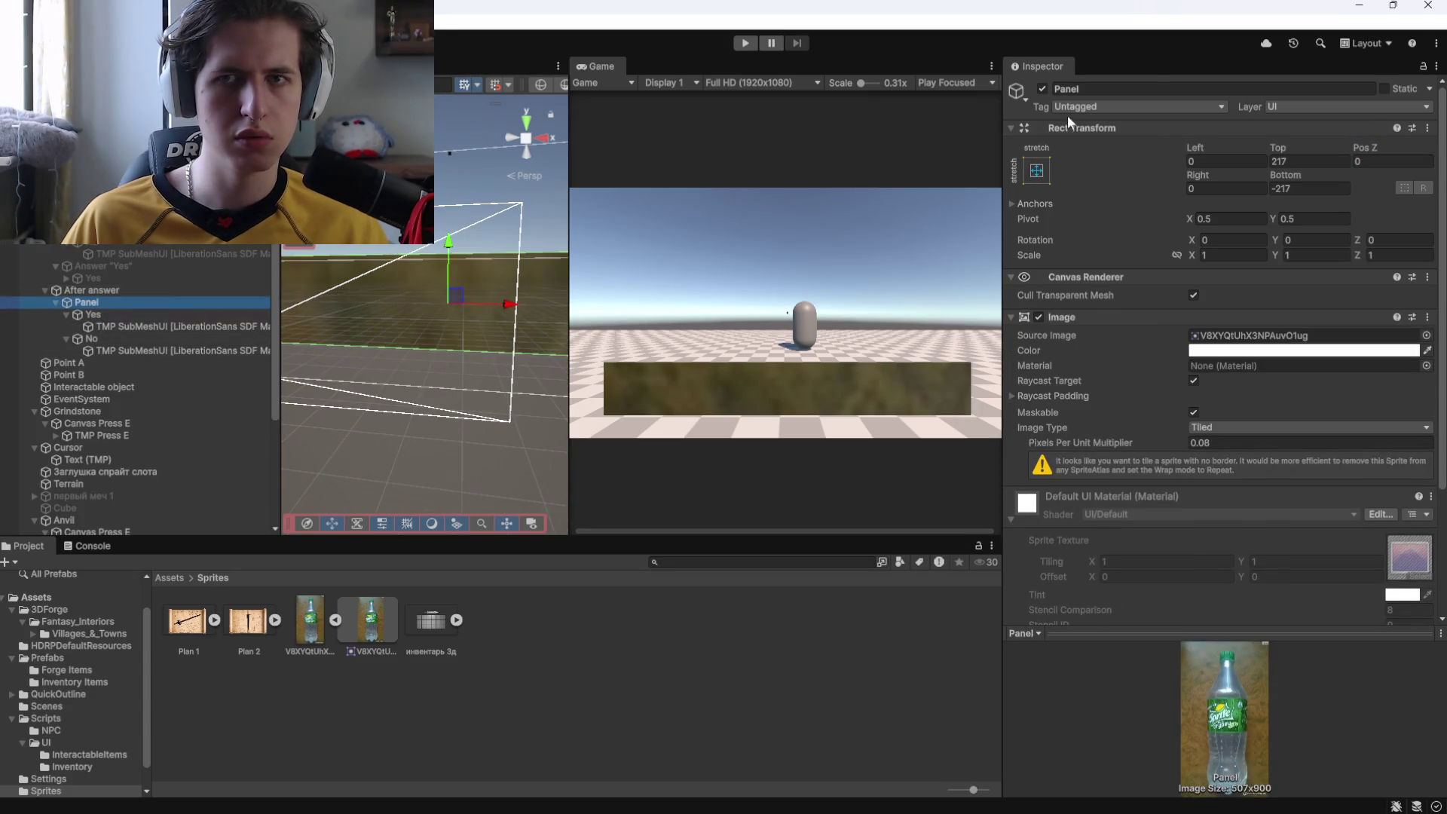
pyautogui.click(1043, 88)
pyautogui.click(1043, 89)
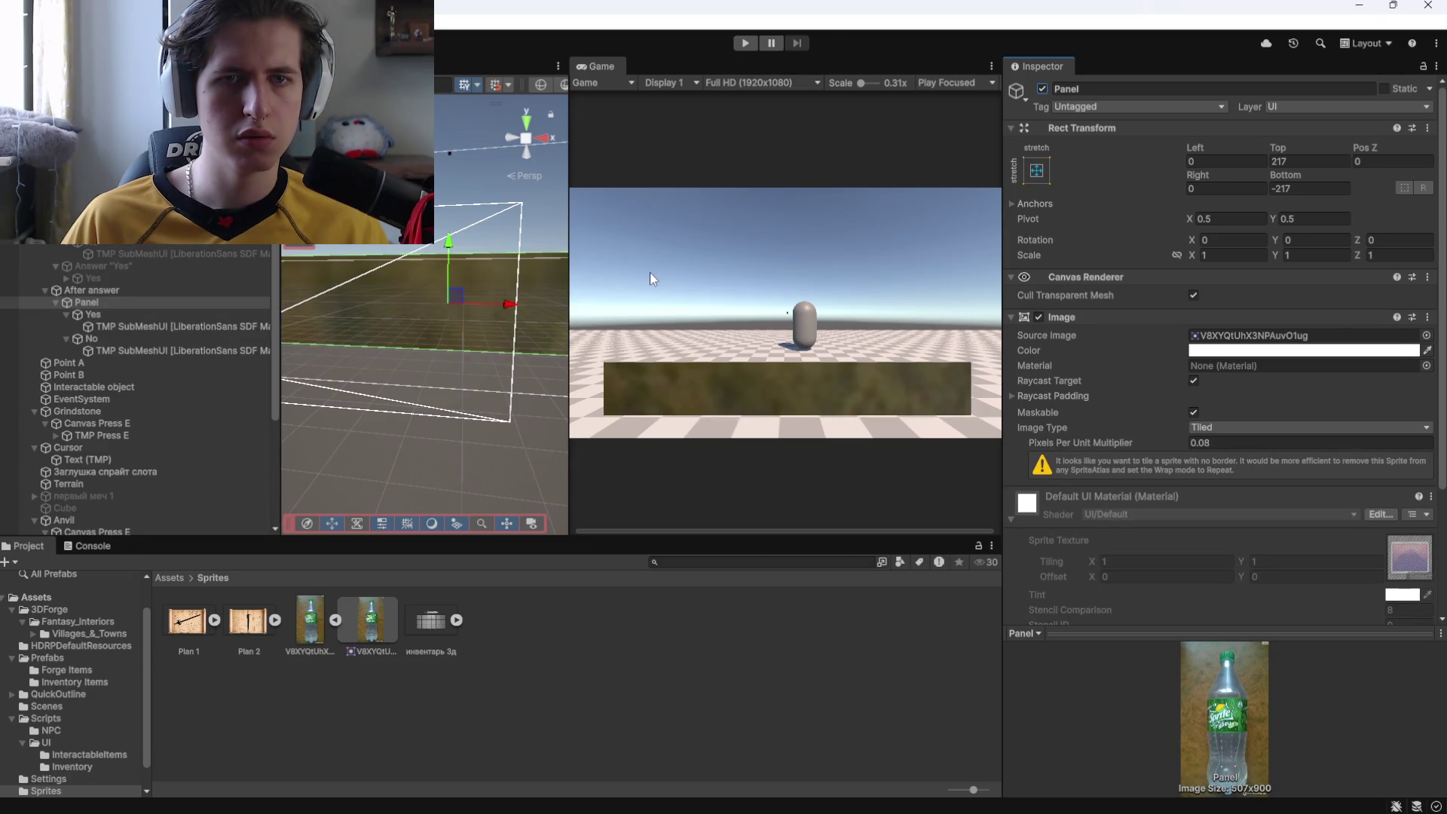
pyautogui.click(152, 289)
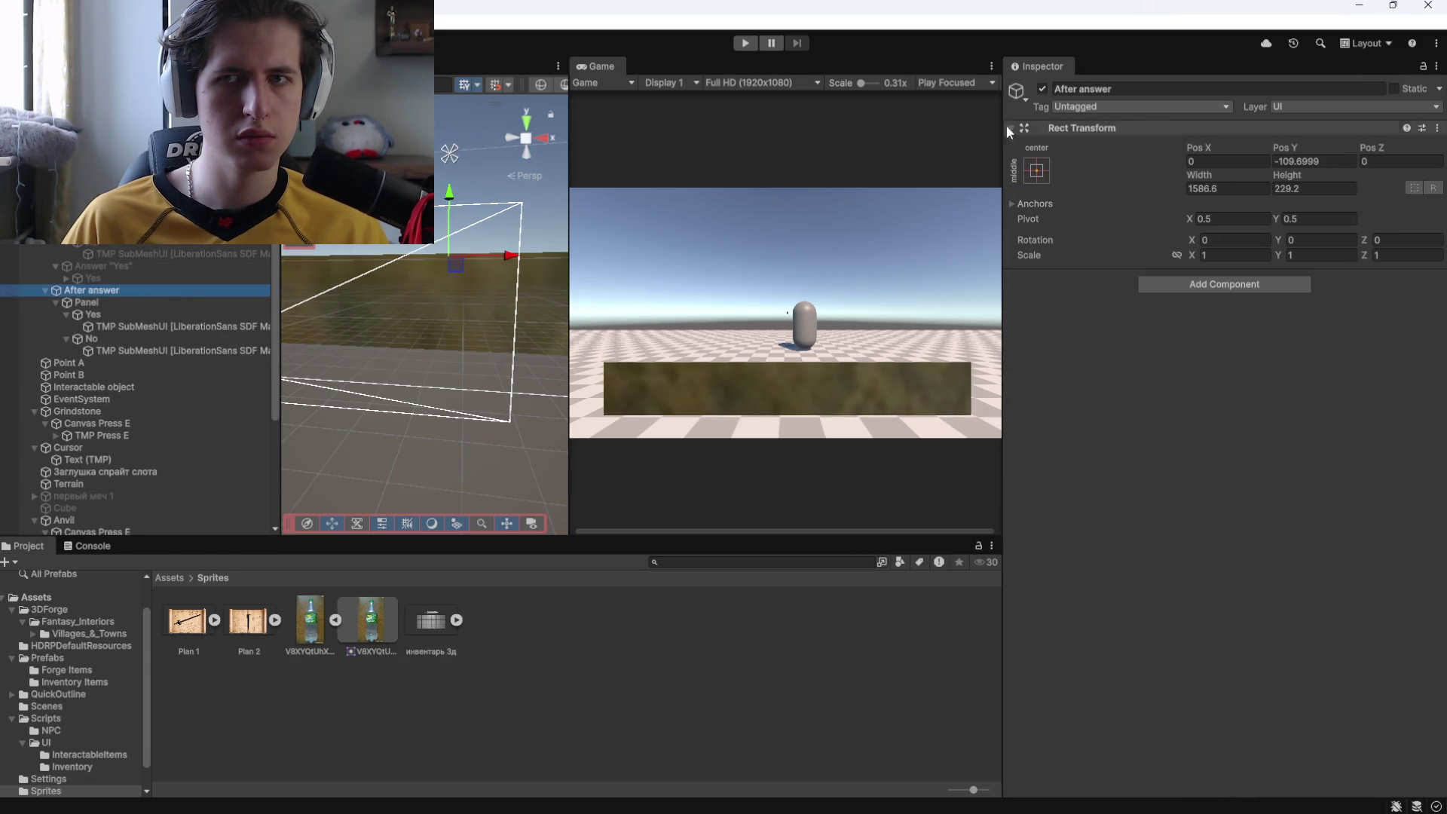
pyautogui.click(180, 304)
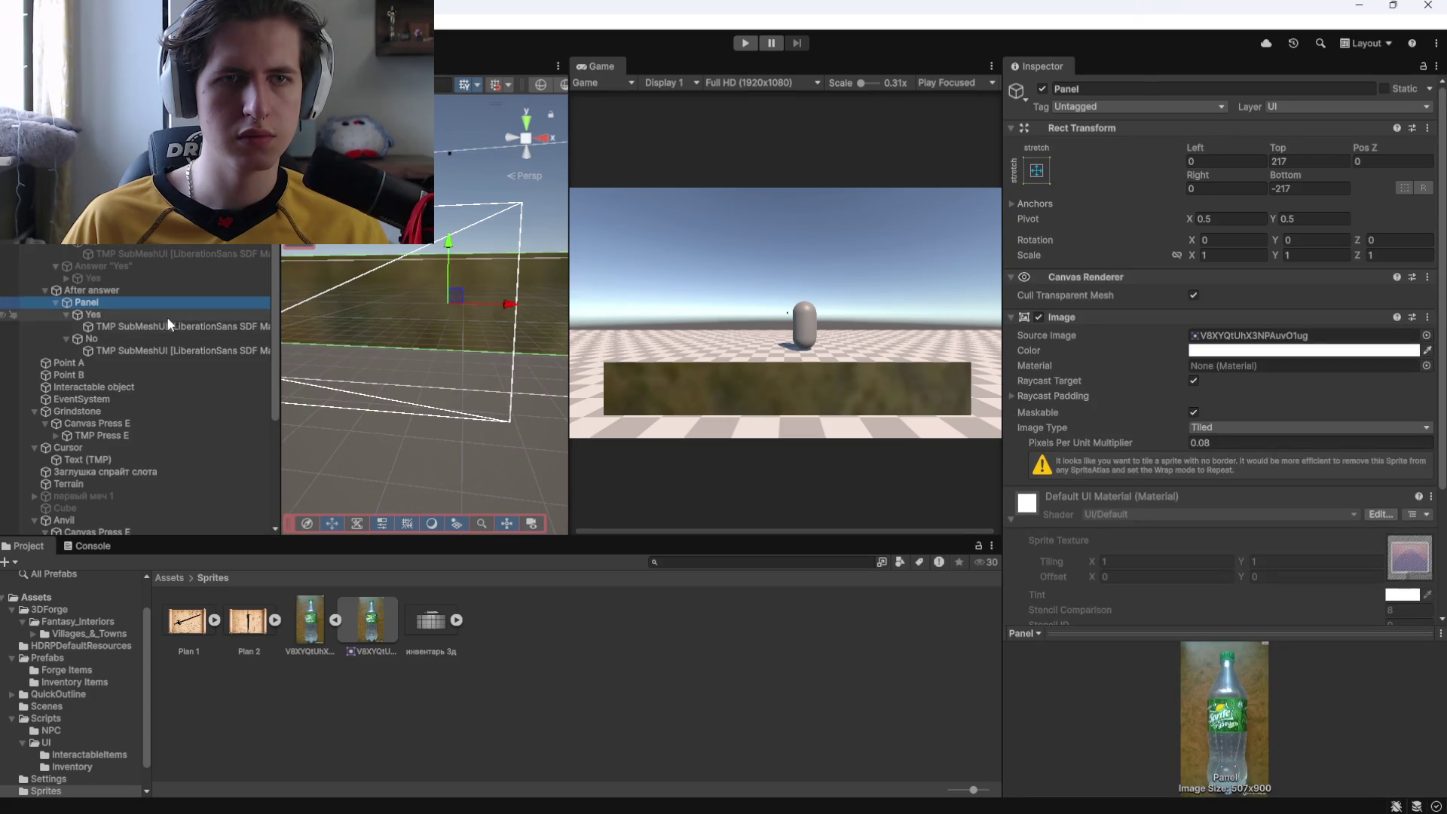
# Shift the Panel left and back to centre, then undo to restore its height.
pyautogui.moveTo(462, 365)
pyautogui.mouseDown()
pyautogui.moveTo(2, 389)
pyautogui.moveTo(355, 382)
pyautogui.moveTo(423, 441)
pyautogui.mouseUp()
pyautogui.scroll(-3, 415, 424)
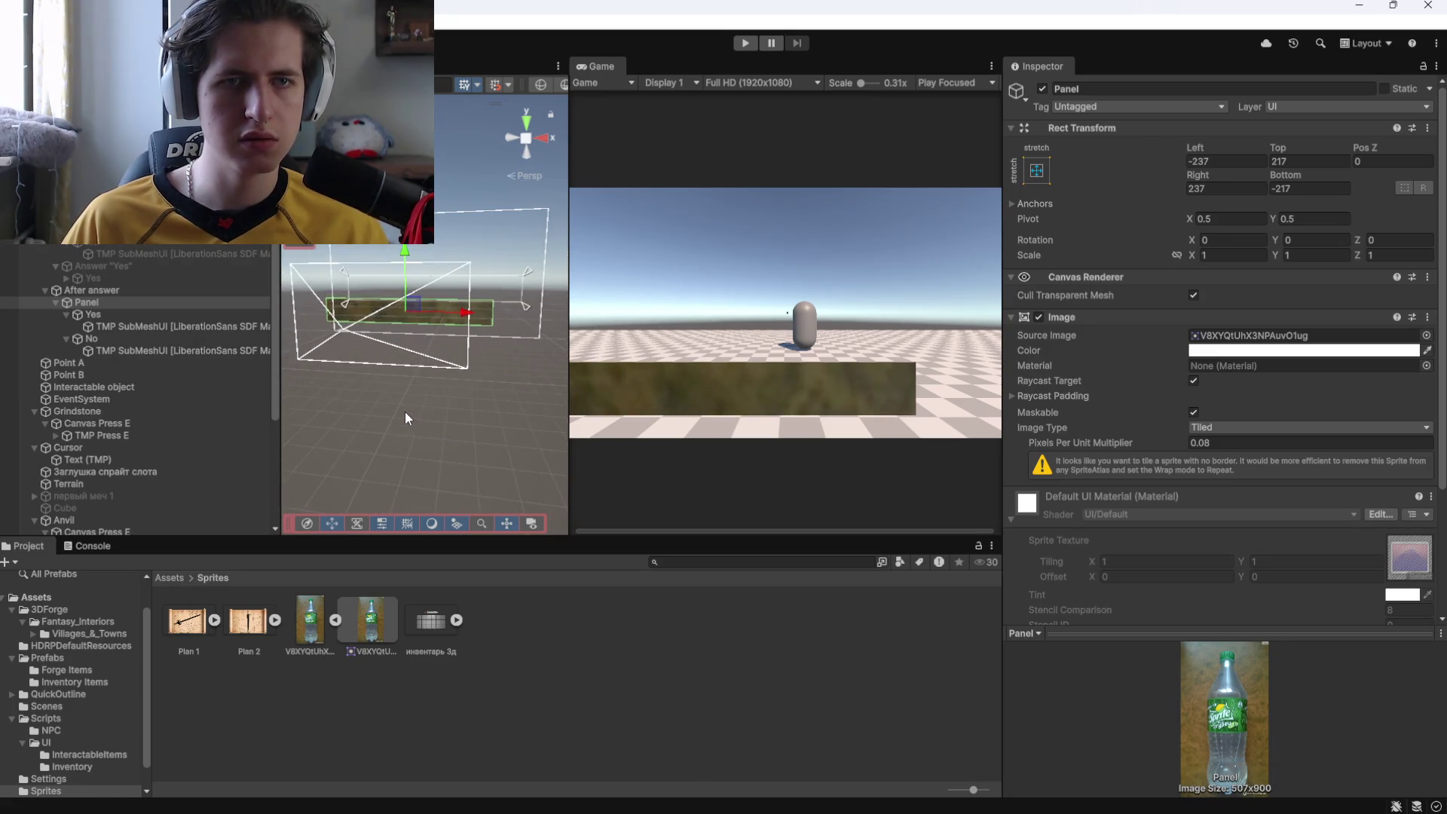
pyautogui.moveTo(450, 319); pyautogui.dragTo(496, 314)
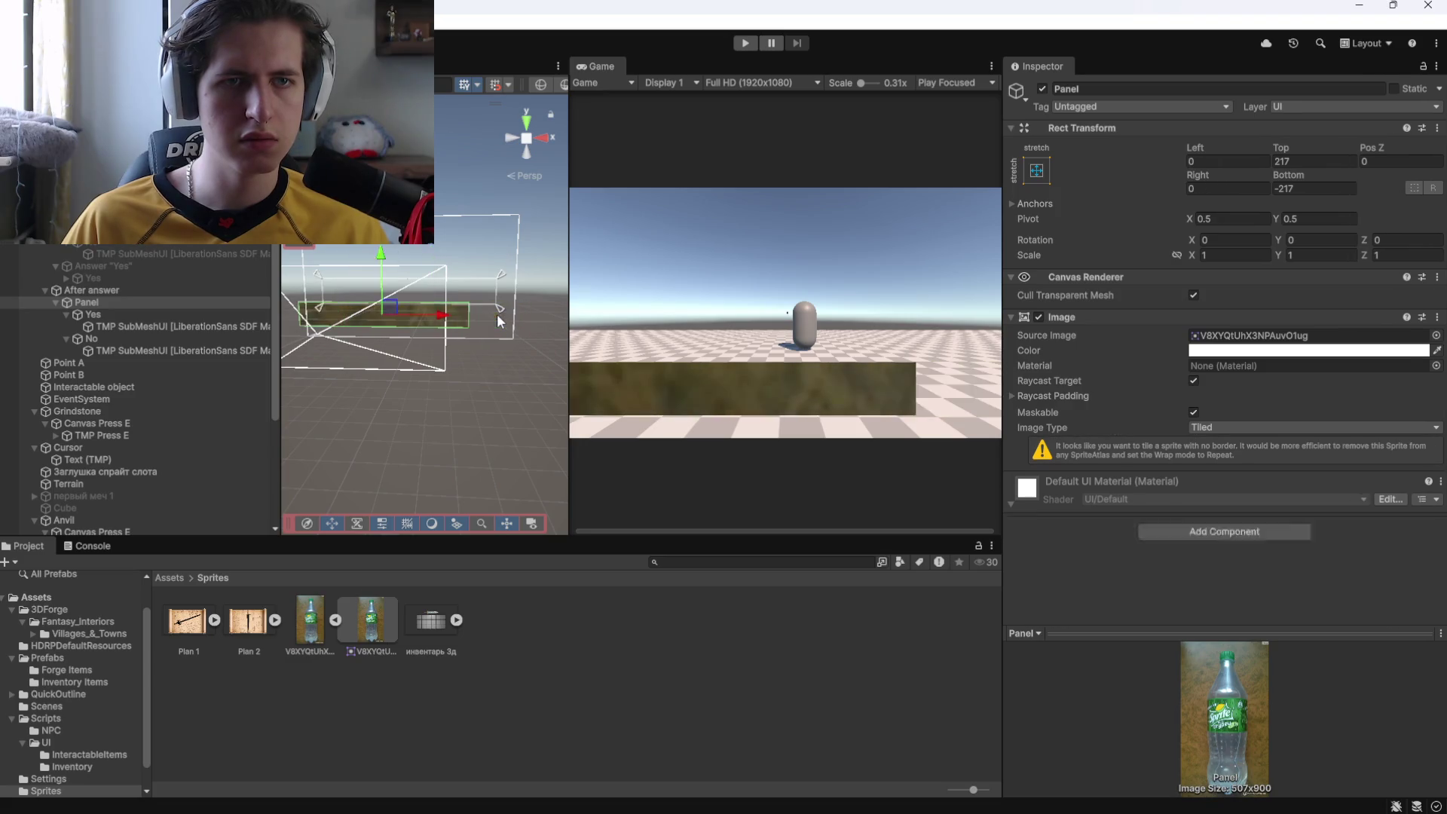
pyautogui.click(386, 319)
pyautogui.click(384, 312)
pyautogui.click(384, 312)
pyautogui.click(385, 311)
pyautogui.click(386, 310)
pyautogui.hotkey('ctrl', 'z')
# Adjust the Panel's rect in the scene and undo a stray top offset change.
pyautogui.click(106, 291)
pyautogui.click(160, 302)
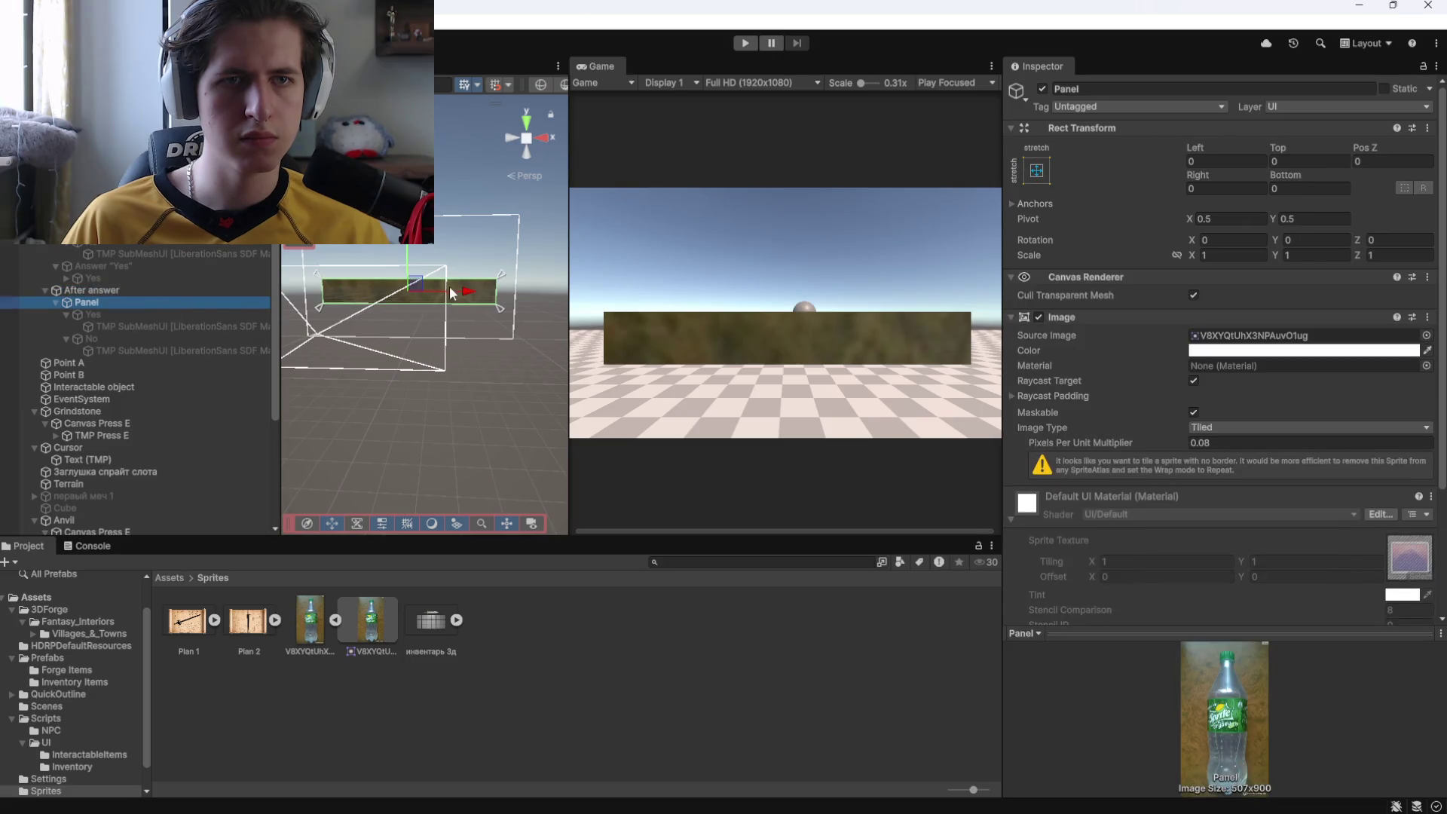
pyautogui.moveTo(503, 308); pyautogui.dragTo(501, 325)
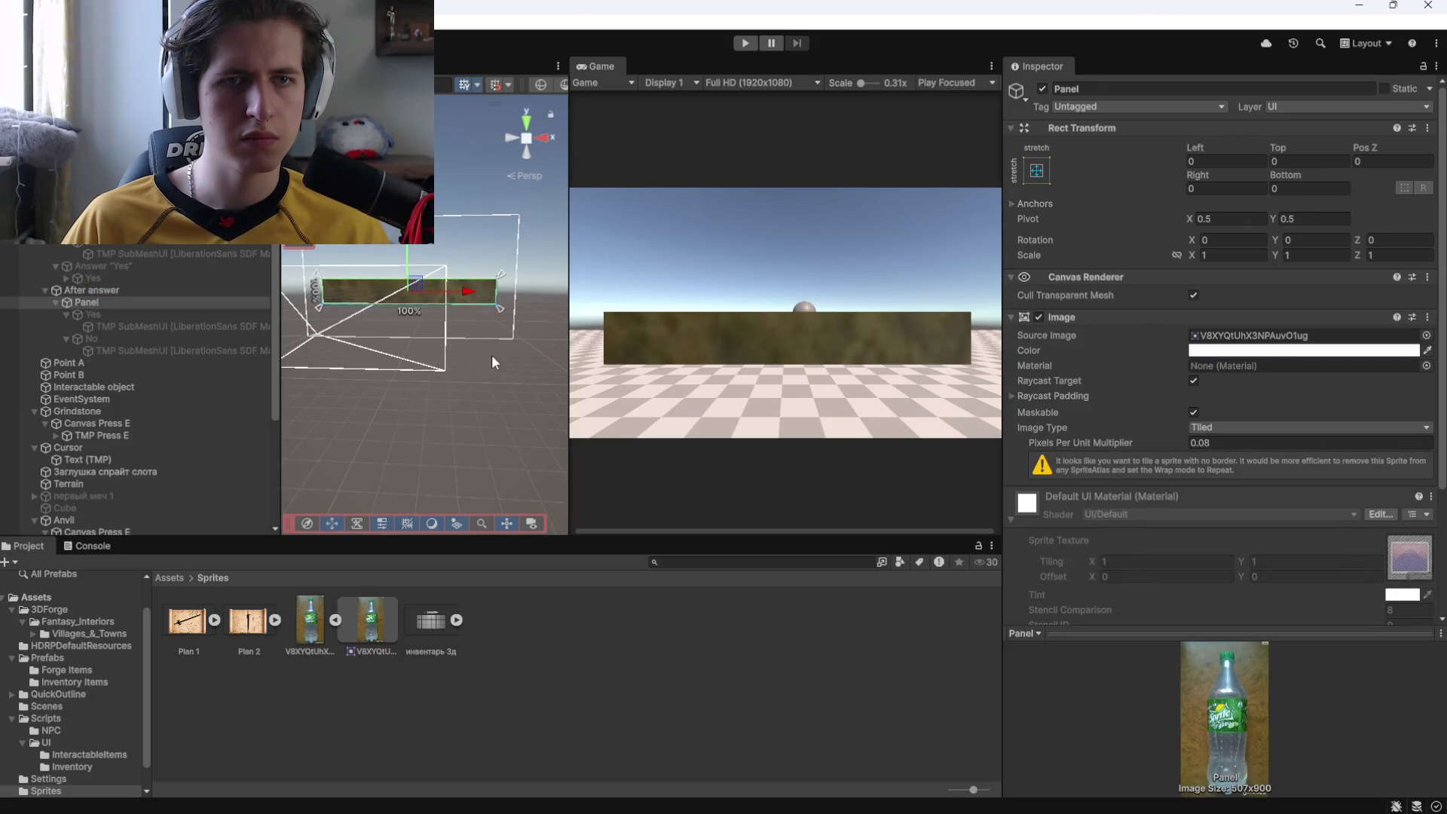
pyautogui.moveTo(1276, 150)
pyautogui.mouseDown()
pyautogui.moveTo(1432, 164)
pyautogui.moveTo(151, 174)
pyautogui.moveTo(646, 203)
pyautogui.mouseUp()
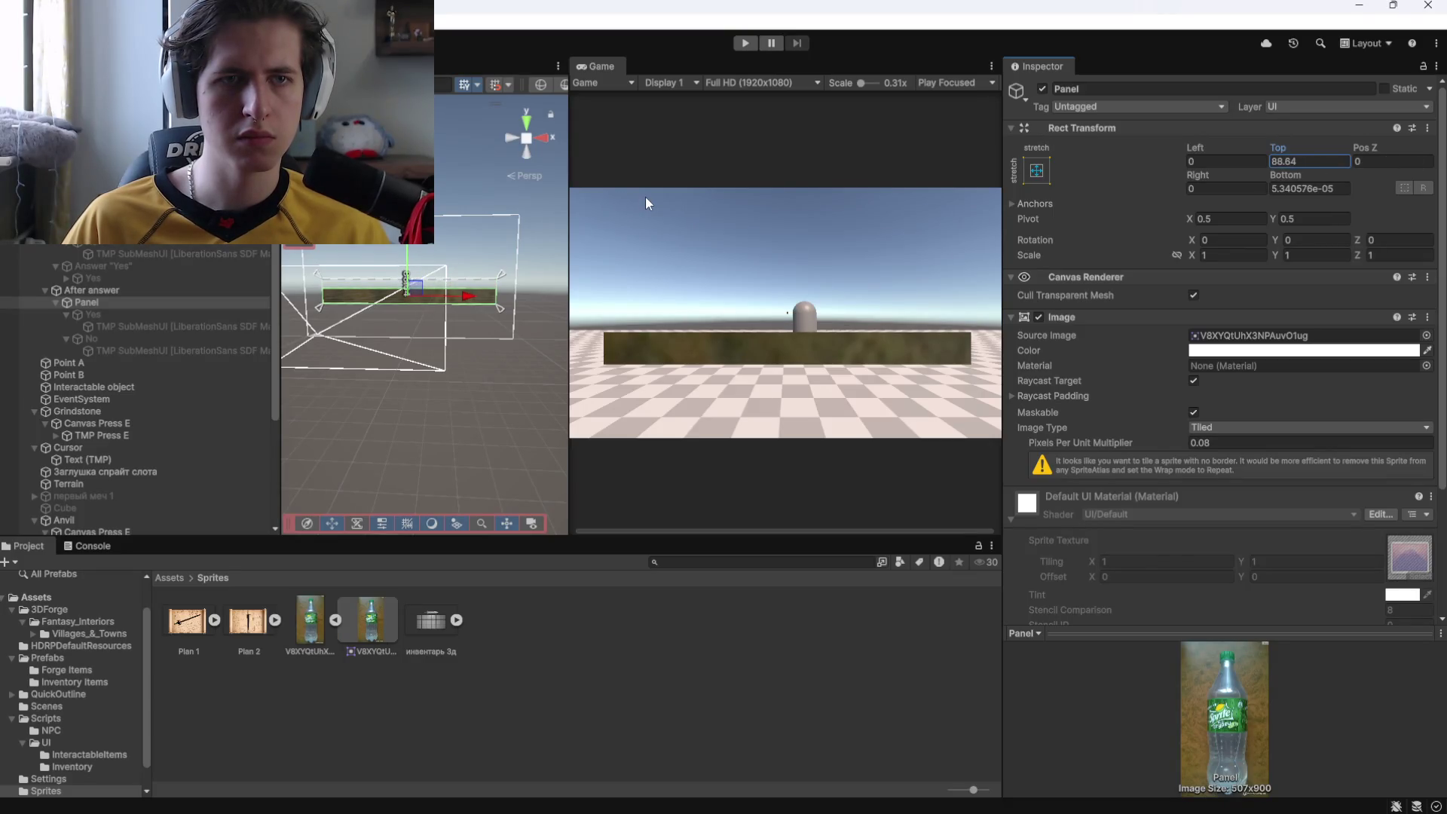
pyautogui.hotkey('ctrl', 'z')
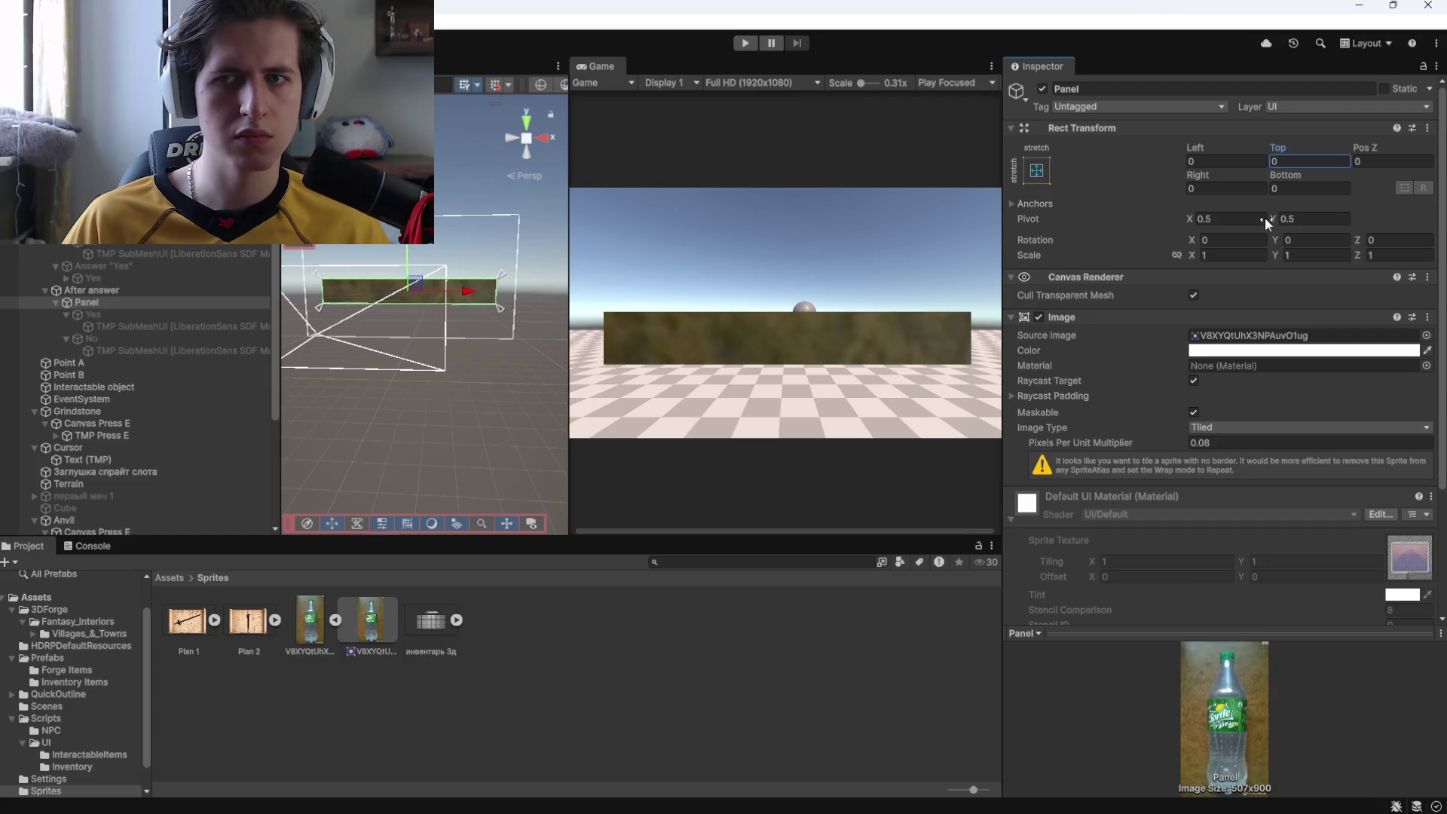
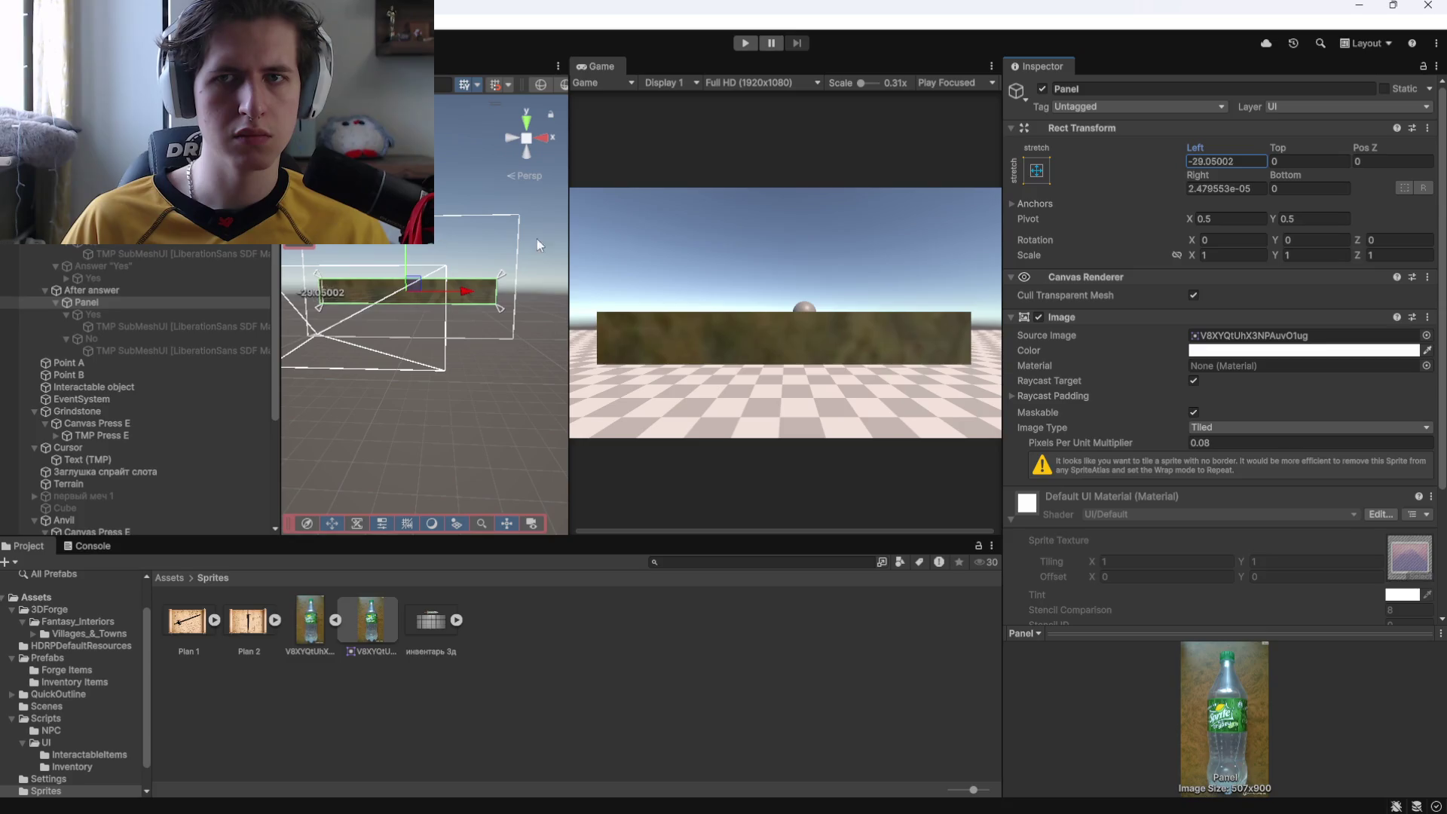
# Anchor the Panel to bottom-centre with Anchor Presets and drag it lower.
pyautogui.click(1036, 171)
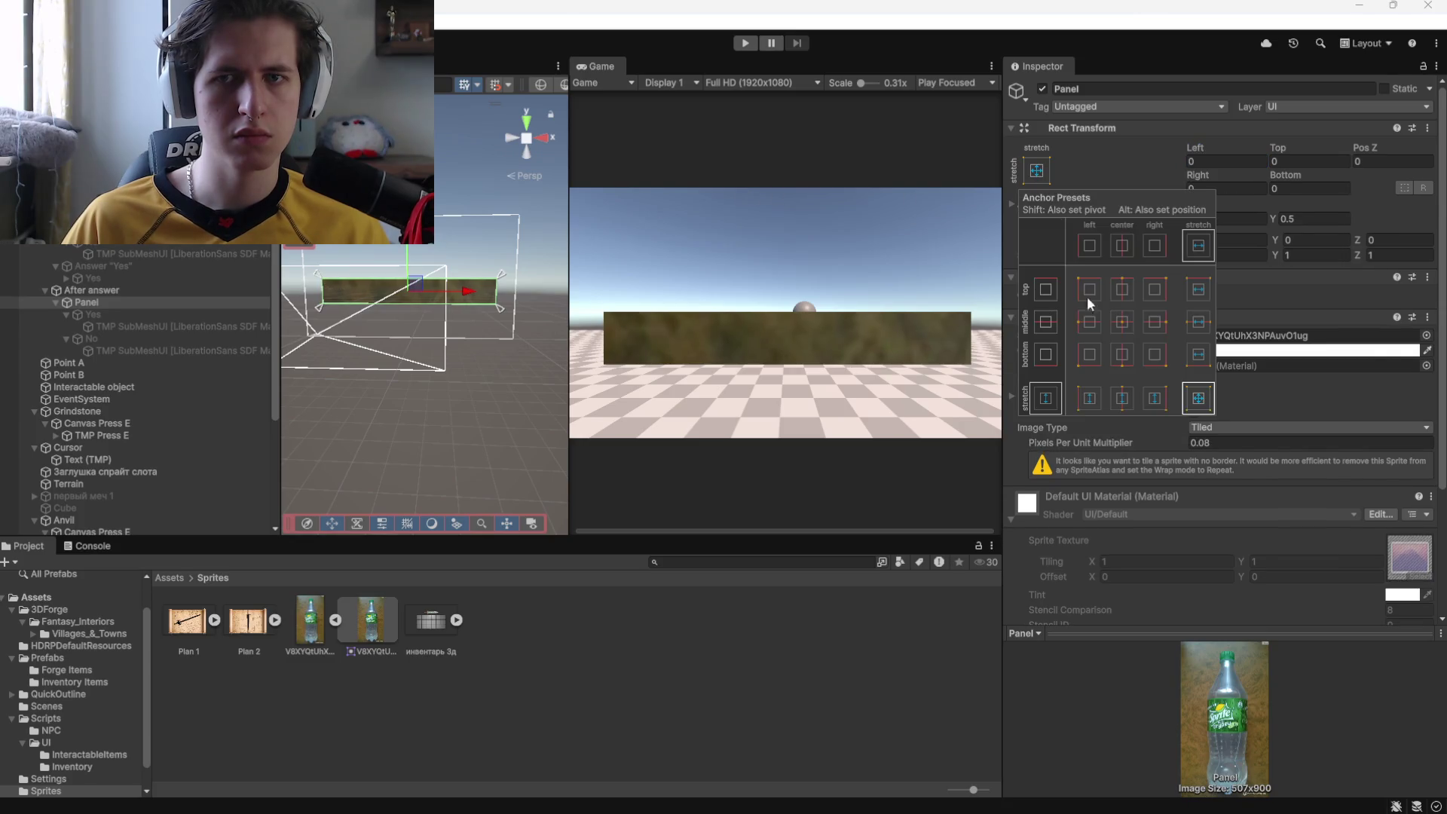
pyautogui.click(1121, 357)
pyautogui.click(1121, 362)
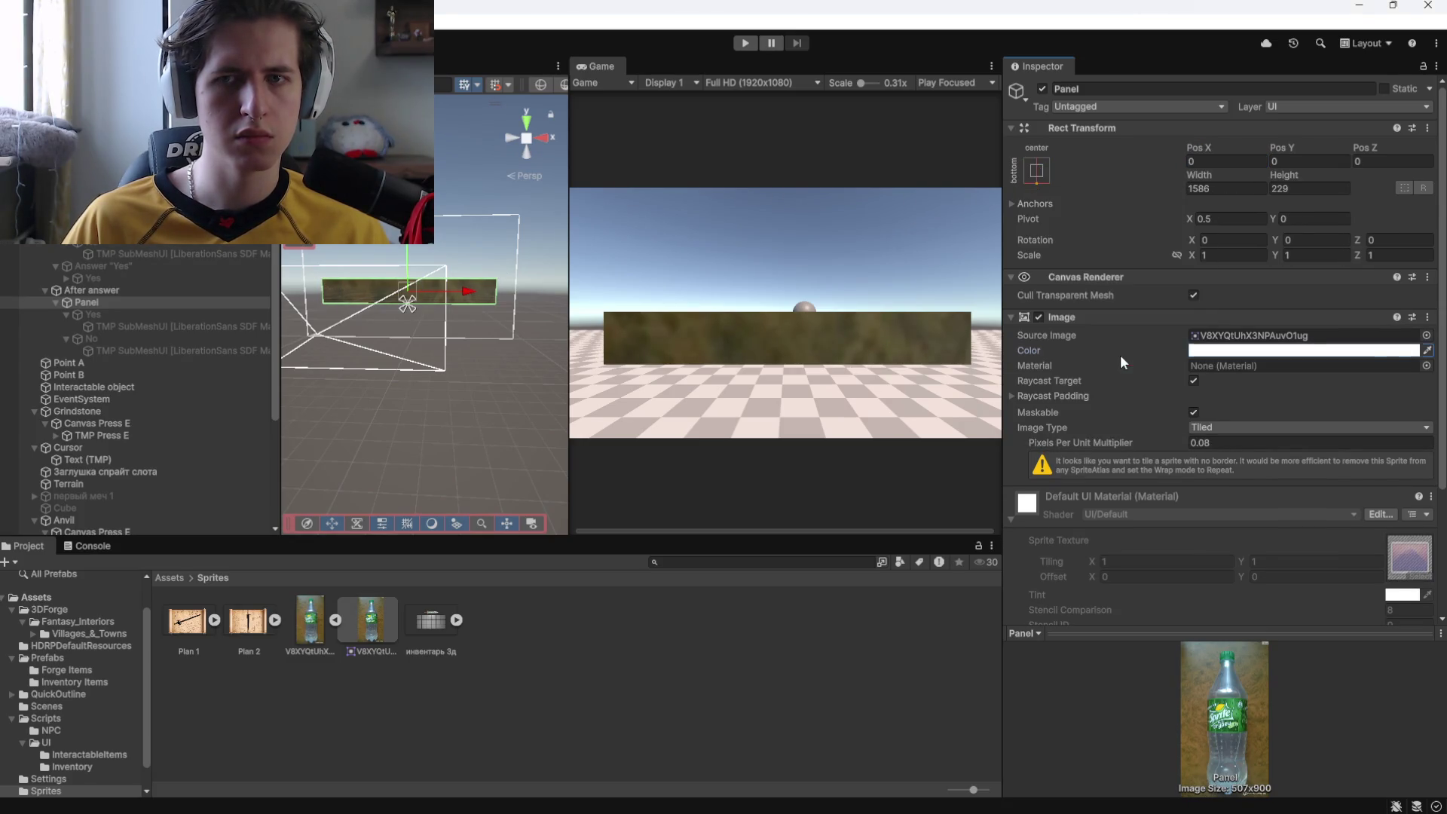
pyautogui.click(1037, 170)
pyautogui.click(1198, 399)
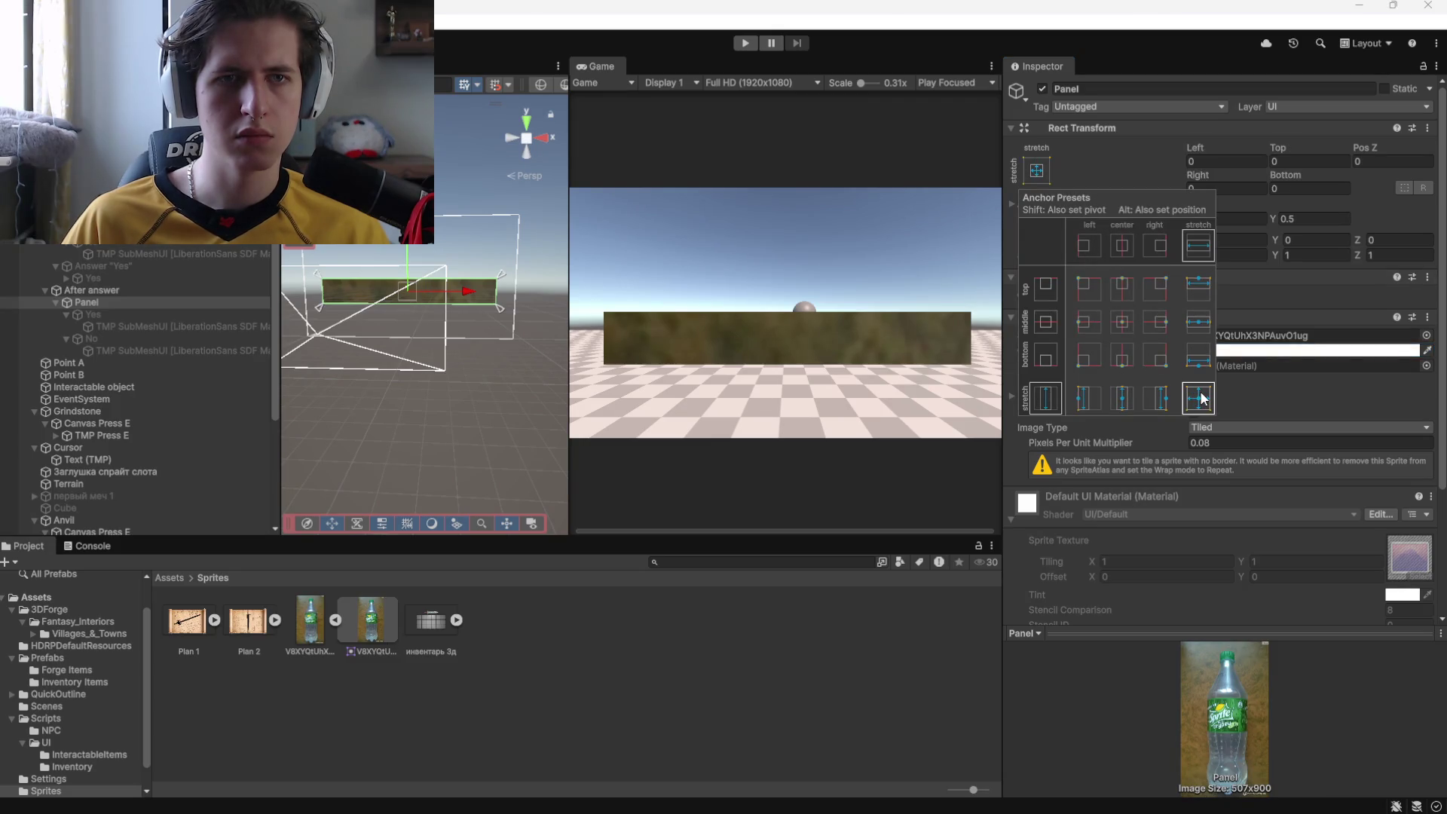
pyautogui.click(1128, 404)
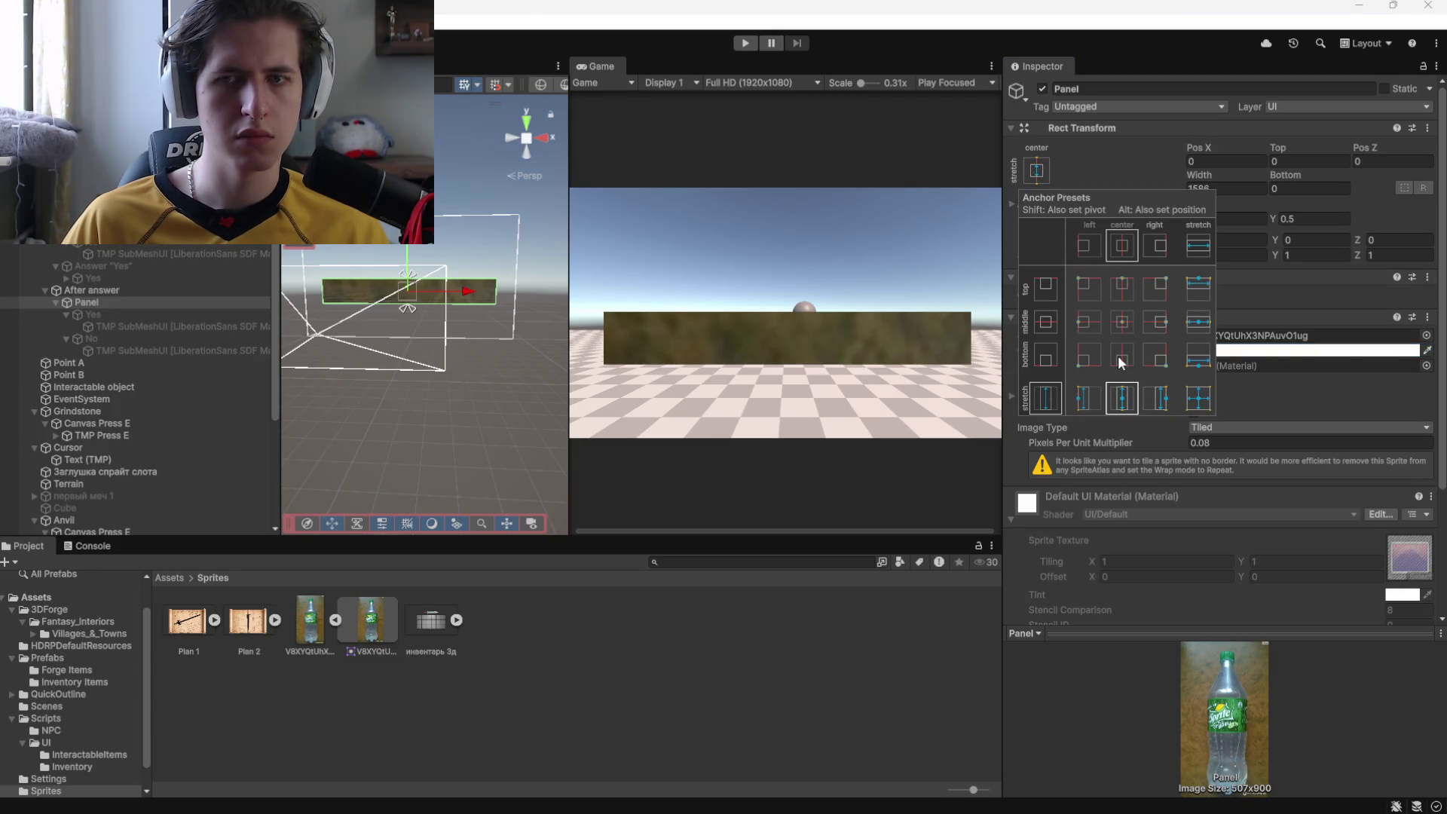
pyautogui.click(1123, 365)
pyautogui.moveTo(407, 234); pyautogui.dragTo(407, 259)
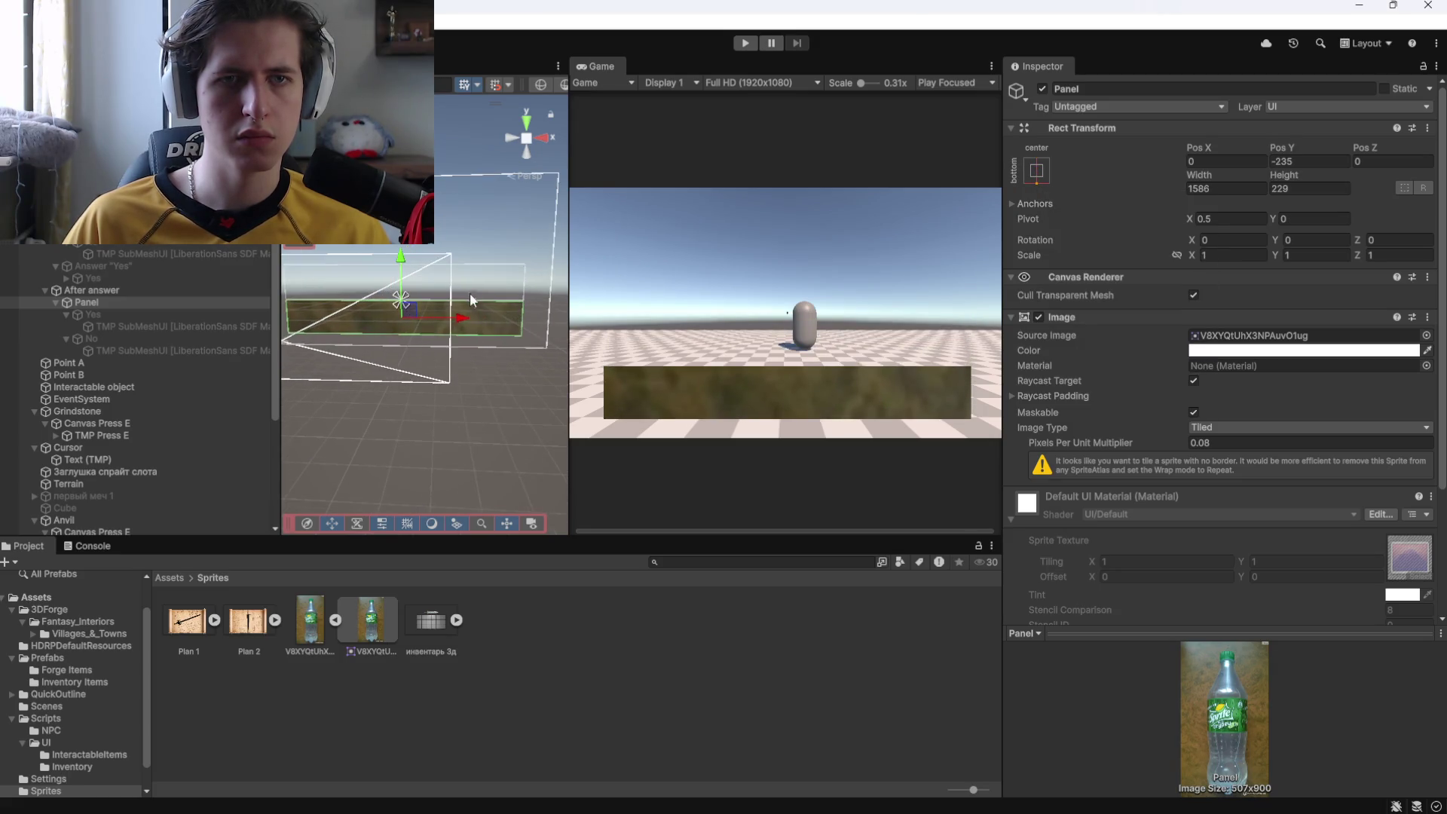
# Undo the Panel's move, lower the After answer group to Pos Y -353, and activate the Yes text.
pyautogui.click(515, 271)
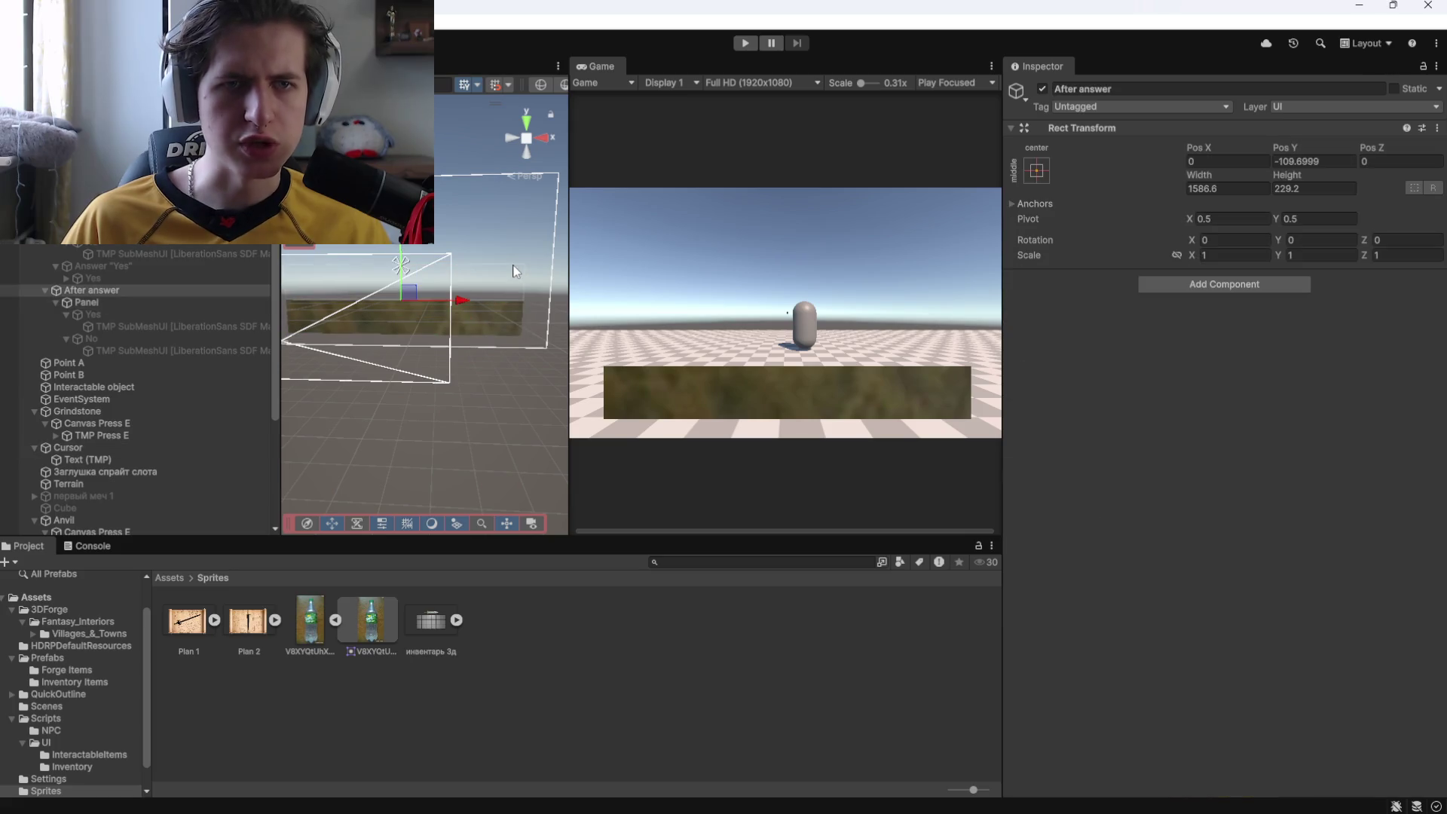
pyautogui.click(405, 246)
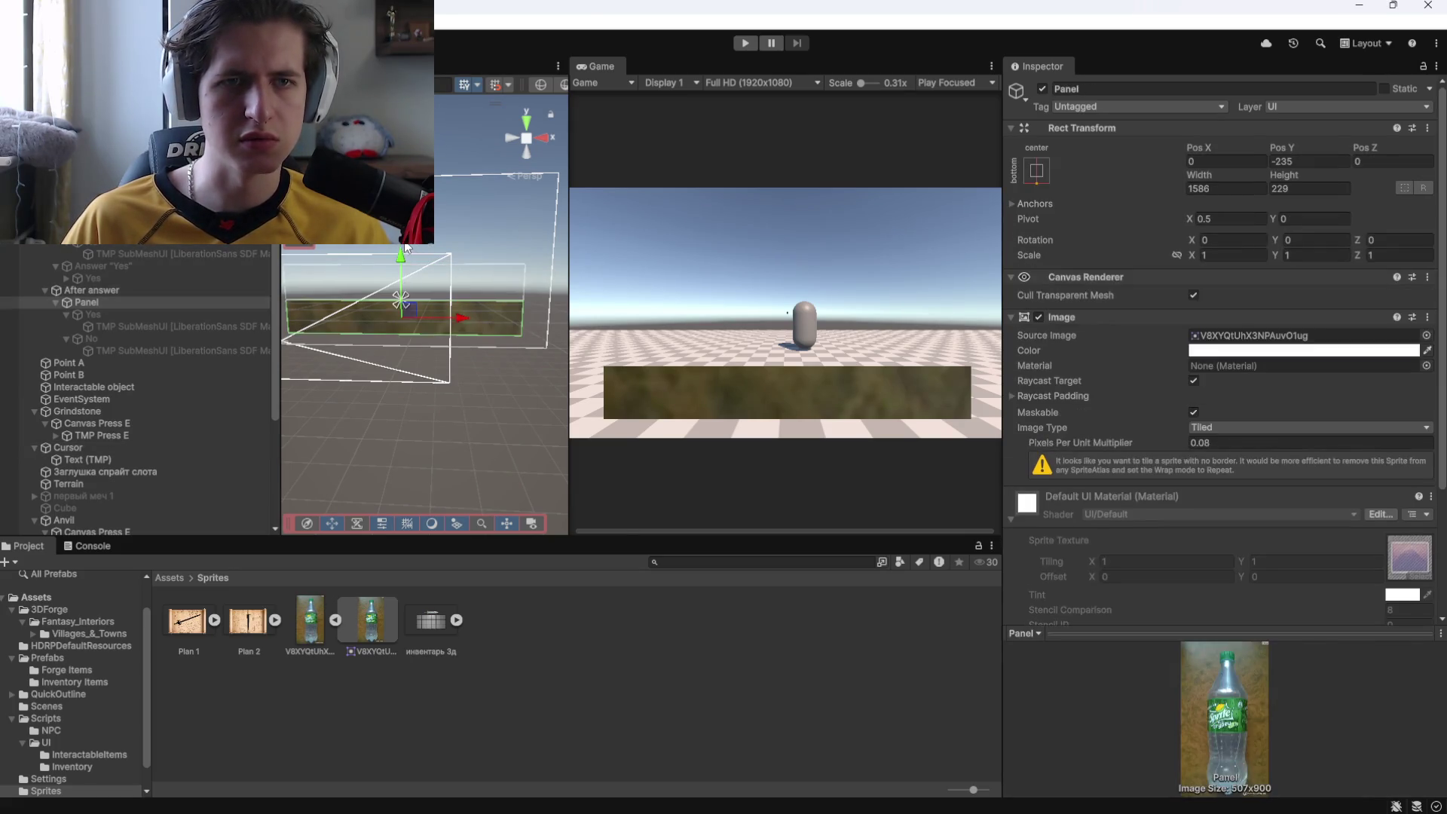
pyautogui.hotkey('ctrl', 'z')
pyautogui.click(140, 288)
pyautogui.moveTo(401, 266); pyautogui.dragTo(401, 267)
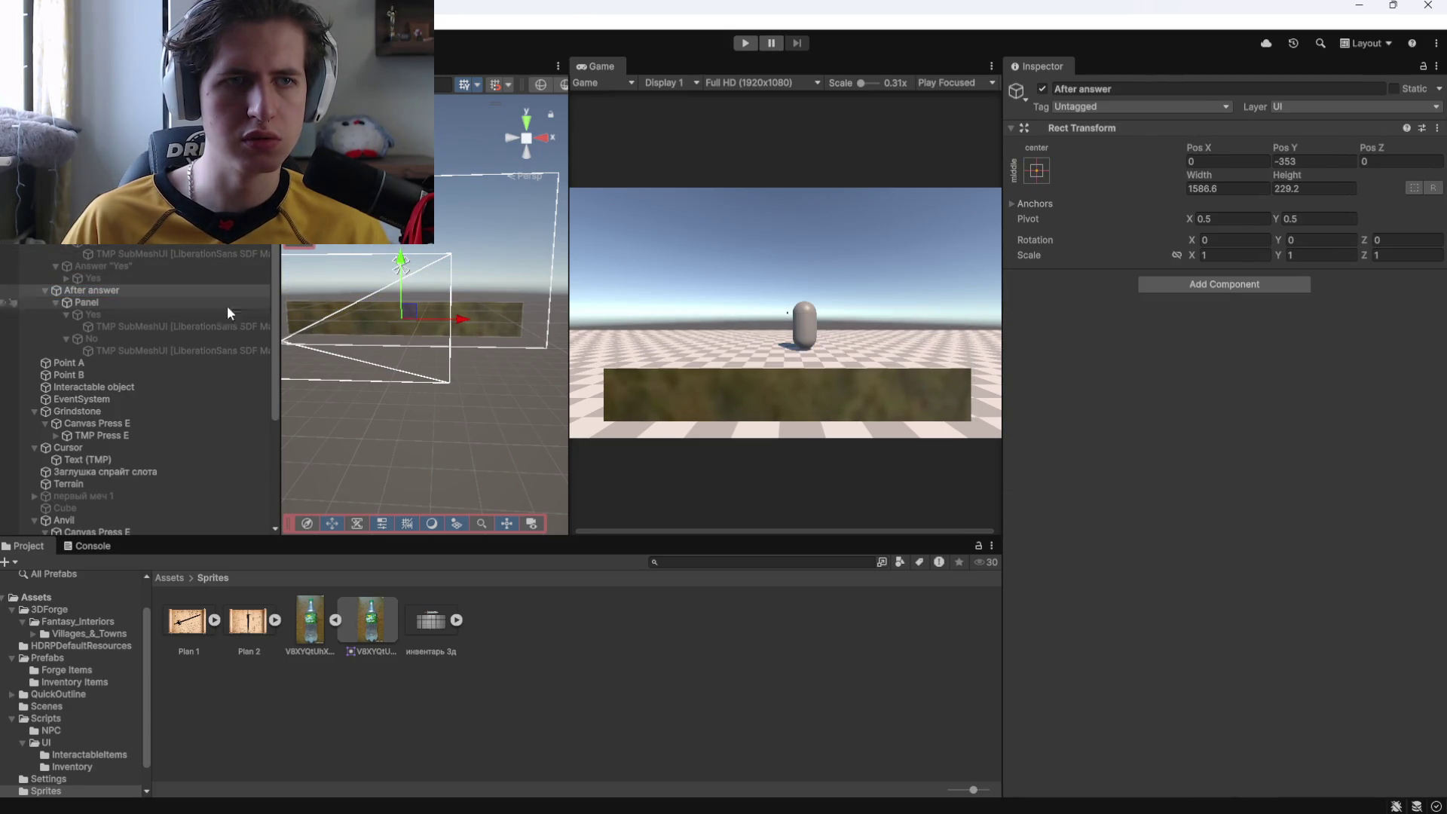
pyautogui.click(142, 316)
pyautogui.click(1042, 89)
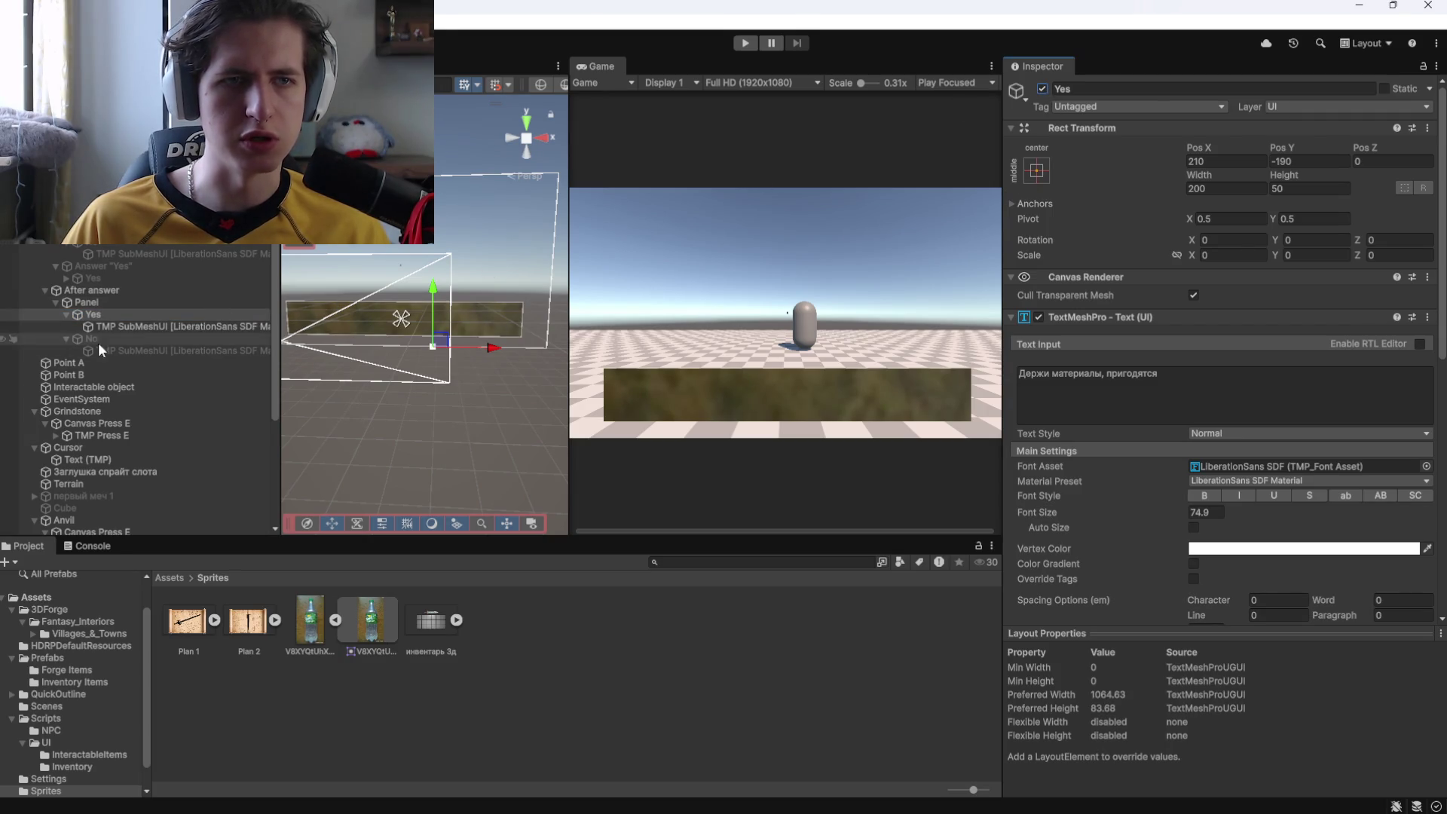
# Toggle the Panel off and on to check it, and undo a trial move of the Yes text.
pyautogui.click(103, 303)
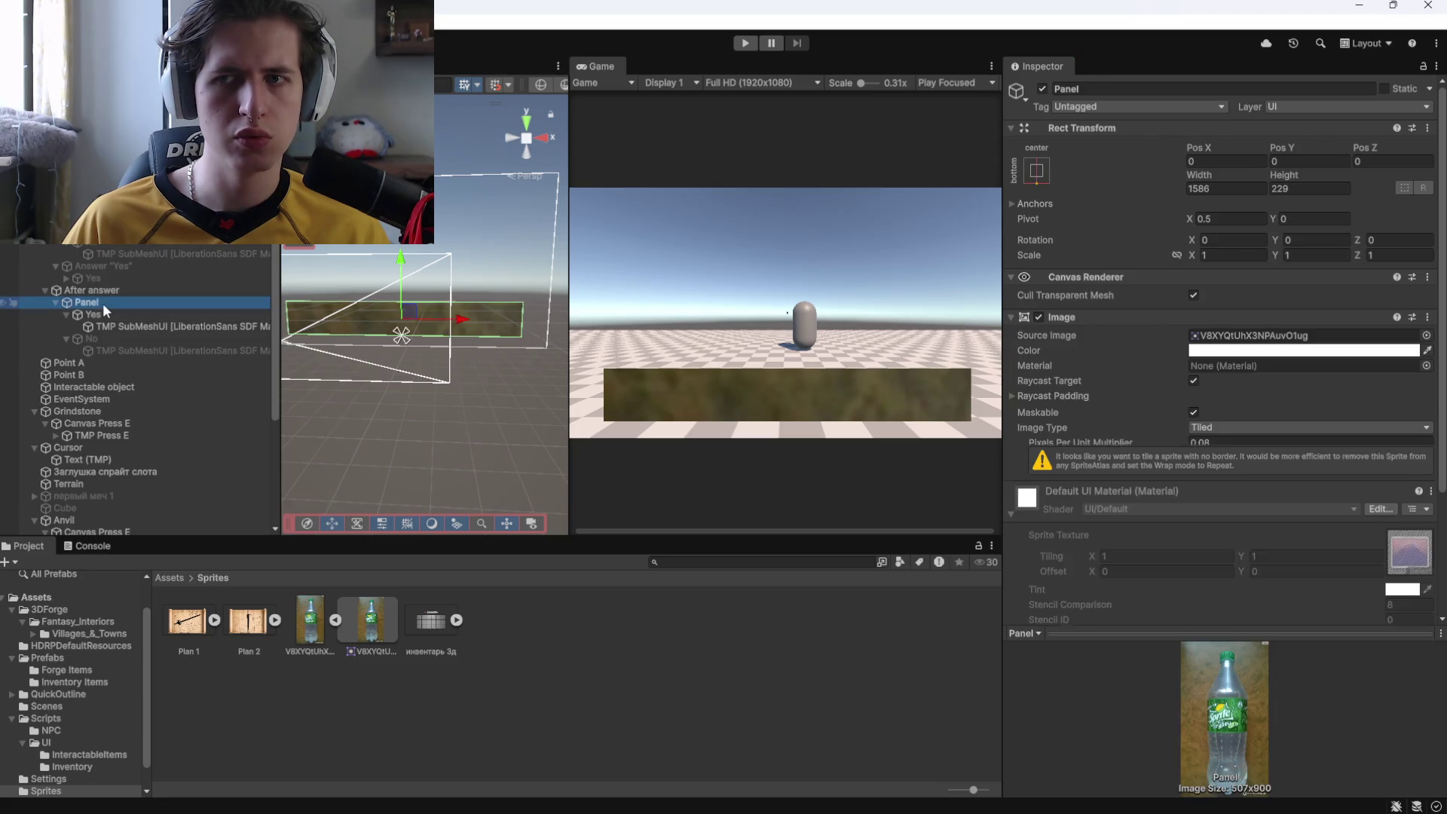
pyautogui.click(92, 313)
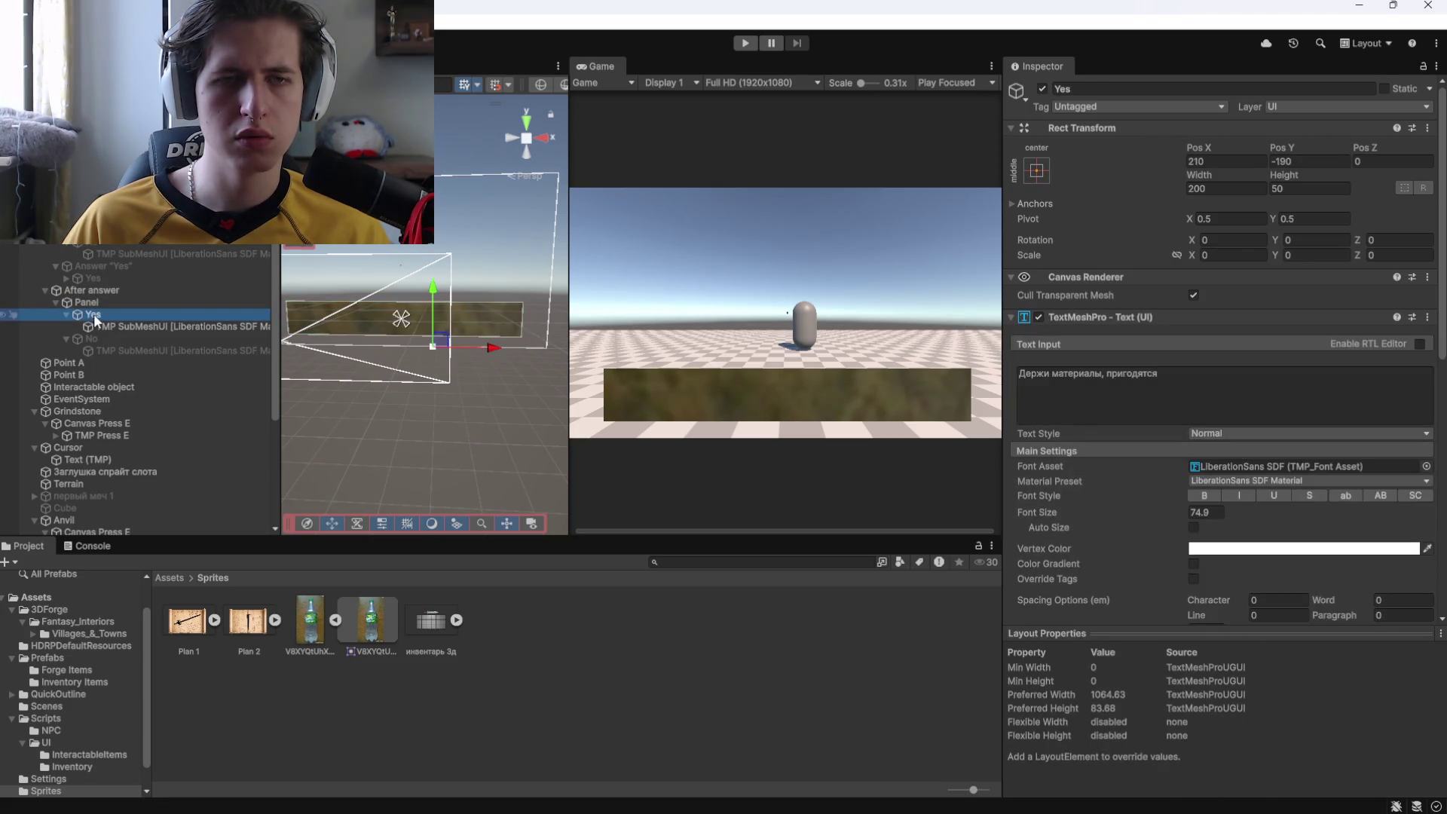
pyautogui.click(119, 300)
pyautogui.click(1043, 89)
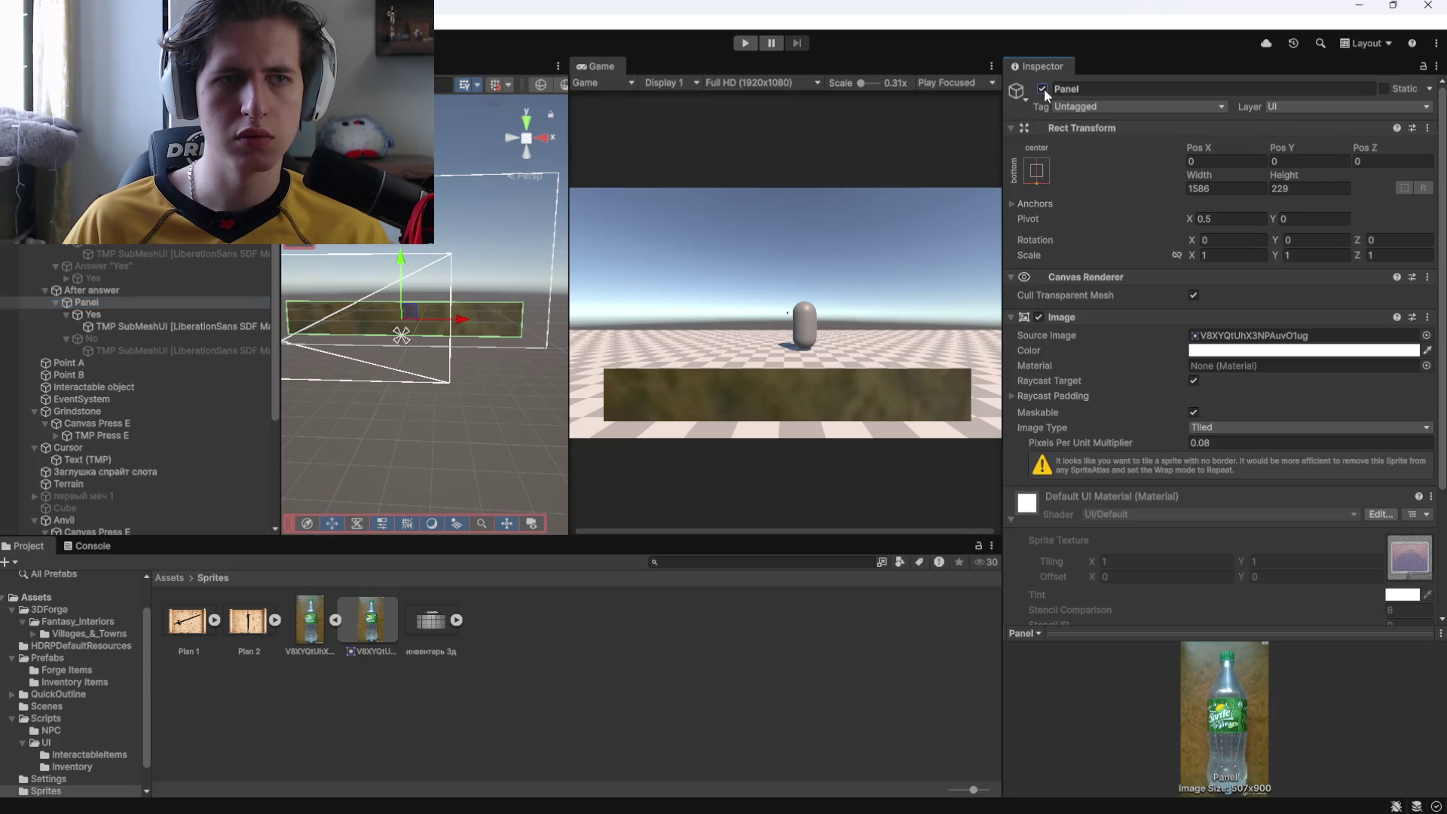
pyautogui.click(1042, 89)
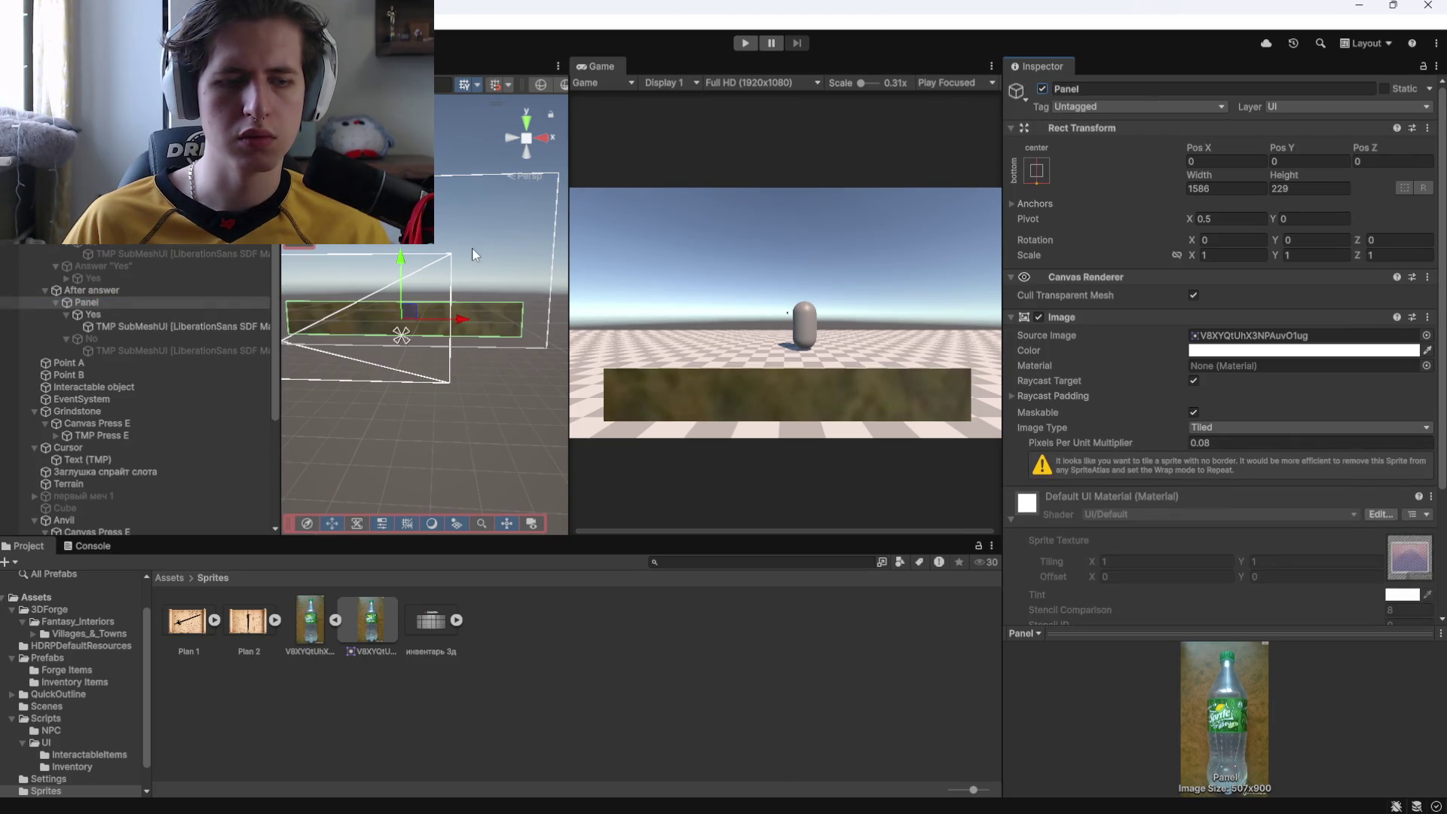
pyautogui.click(164, 315)
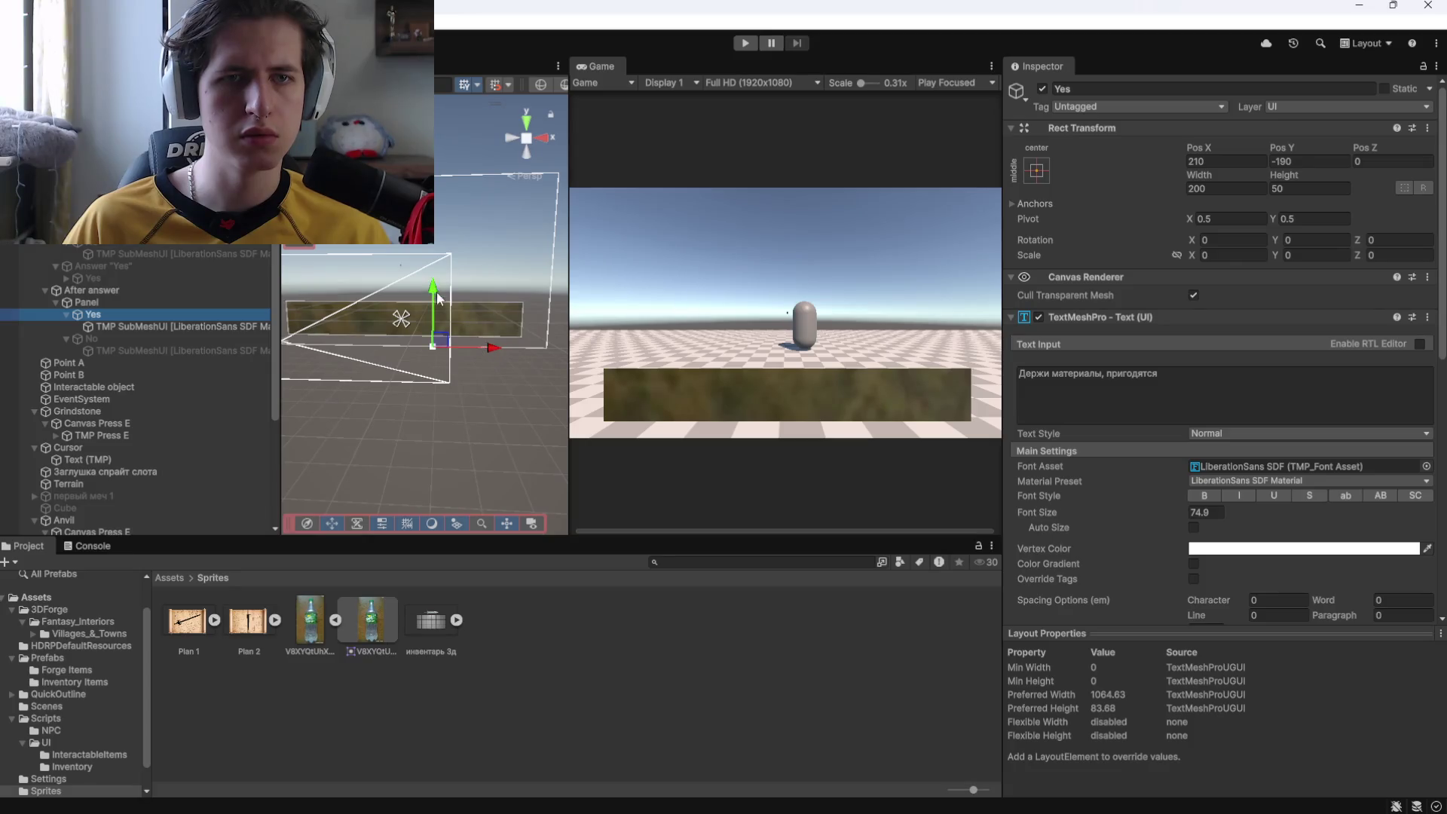
pyautogui.moveTo(437, 298); pyautogui.dragTo(443, 255)
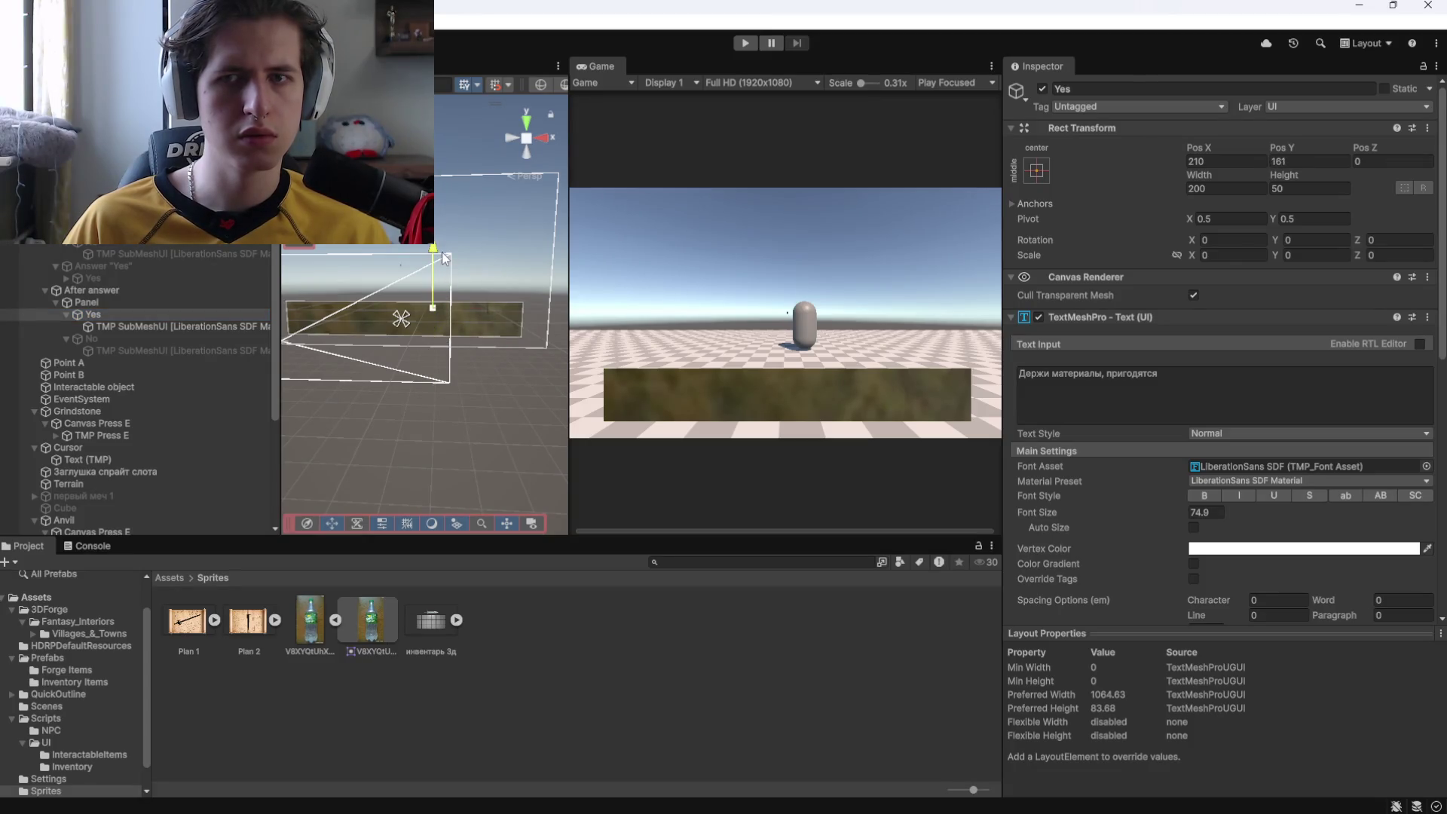
pyautogui.hotkey('ctrl', 'z')
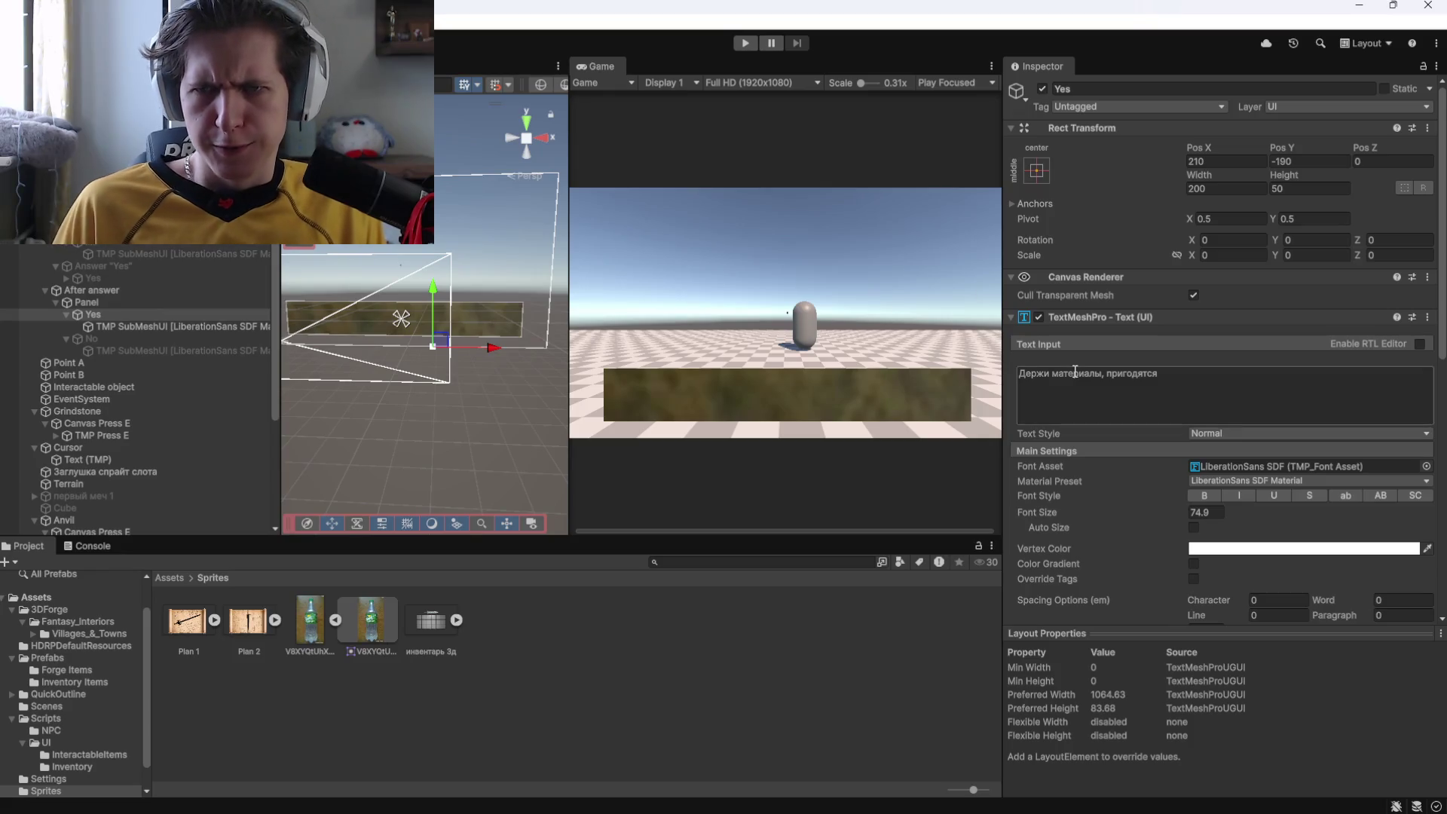
# Review the After answer, Panel and Yes objects, then open the Panel's context menu.
pyautogui.click(80, 292)
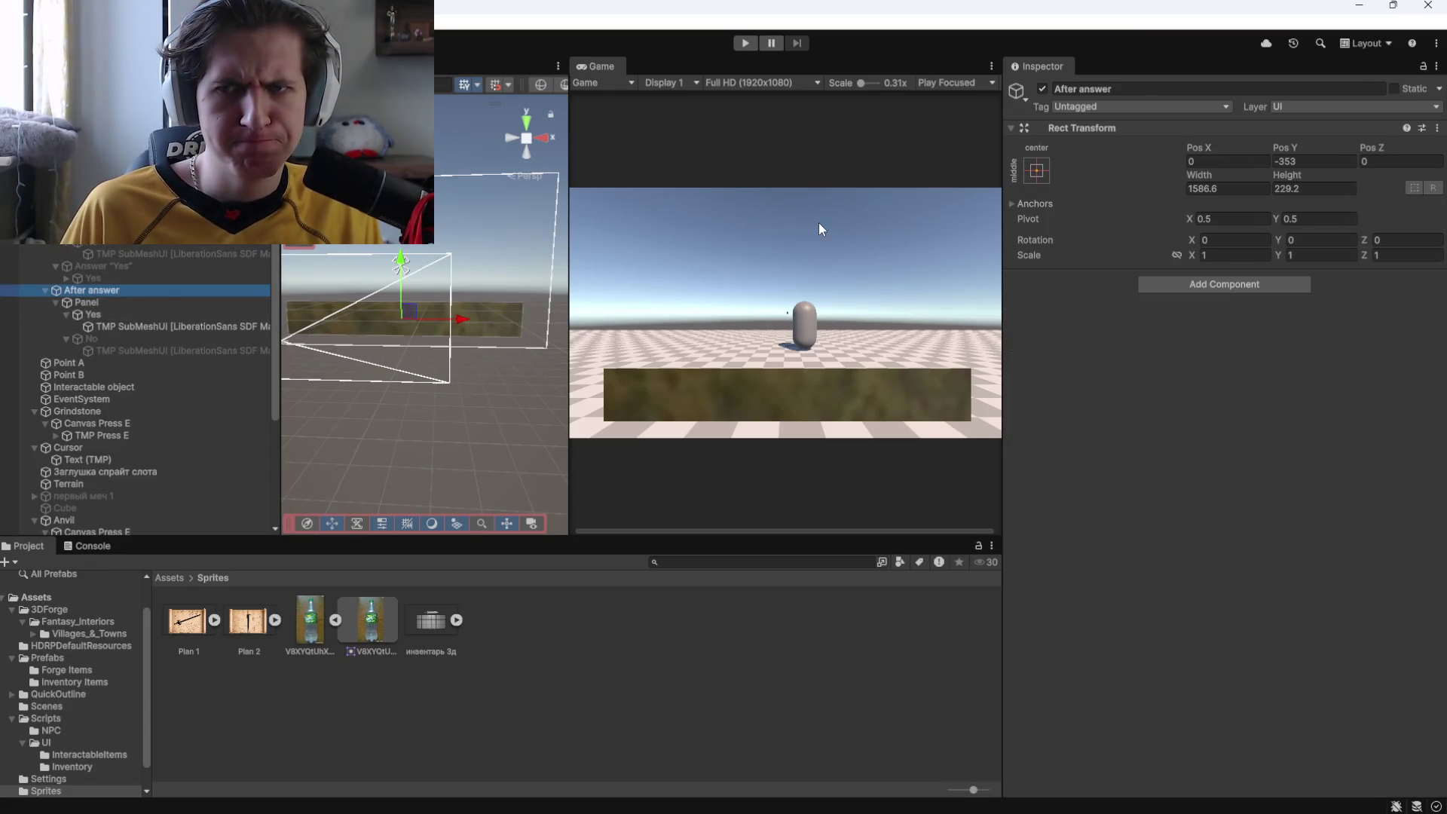
pyautogui.click(112, 303)
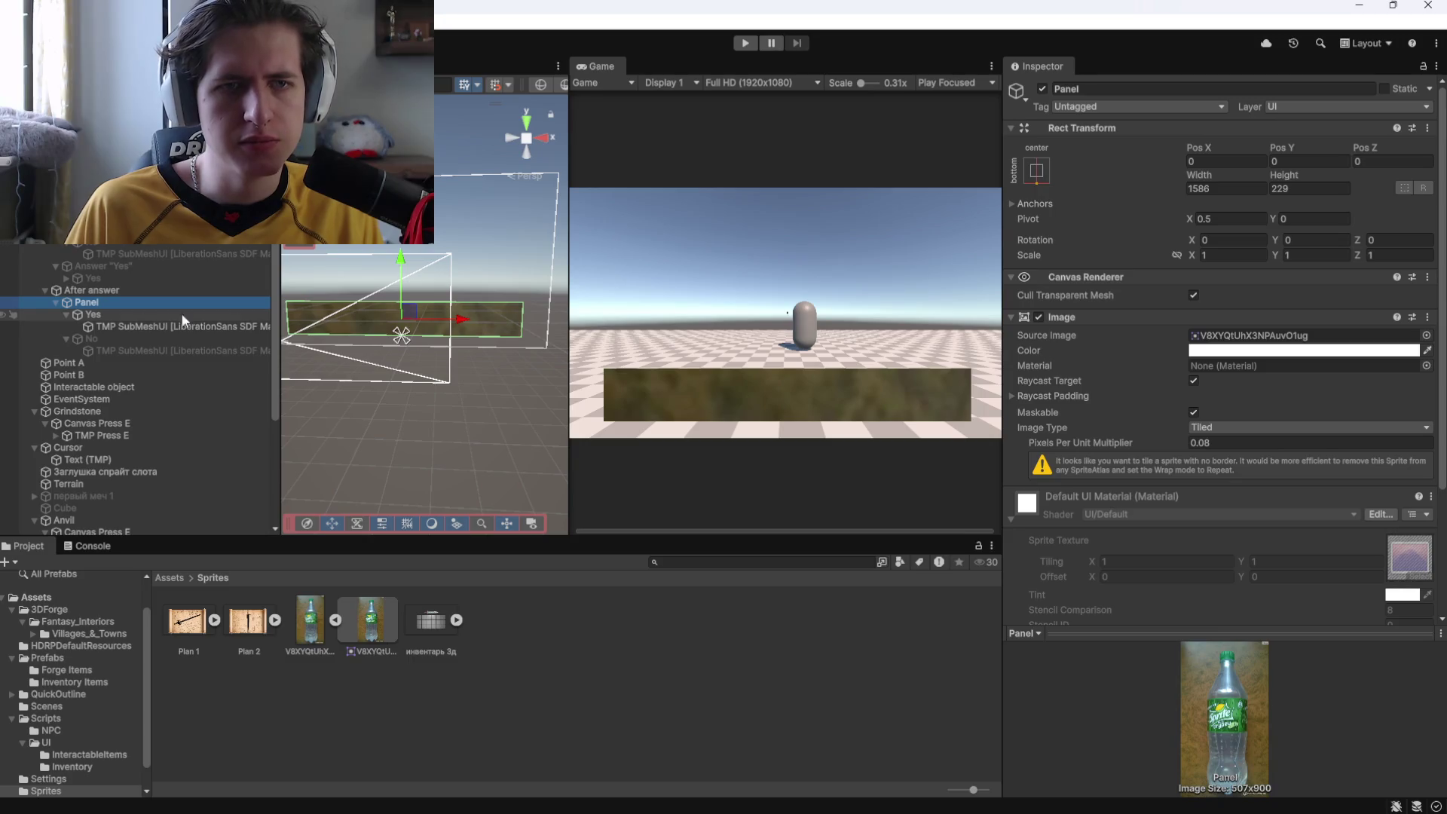
pyautogui.scroll(-3, 509, 372)
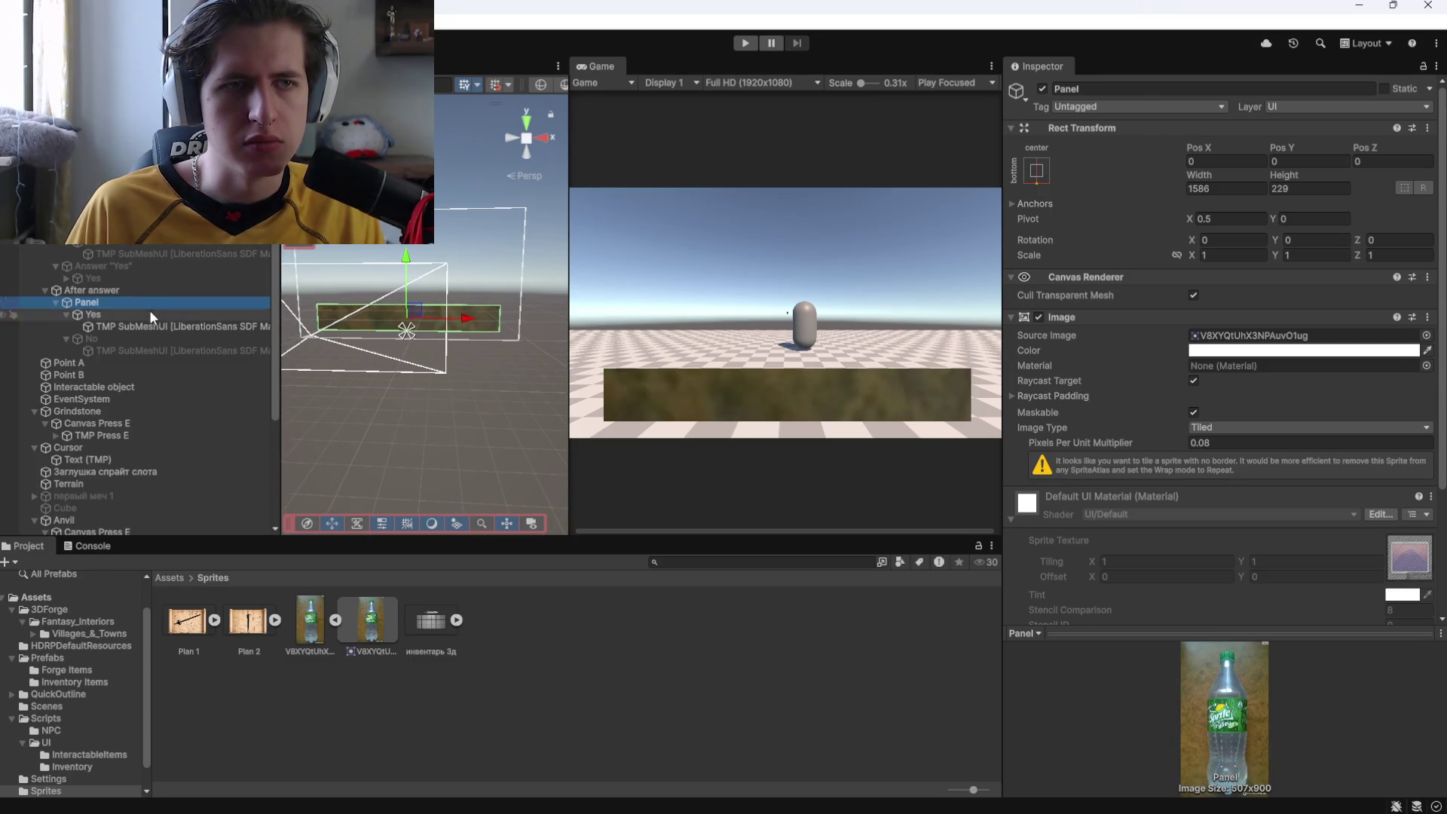
pyautogui.click(149, 311)
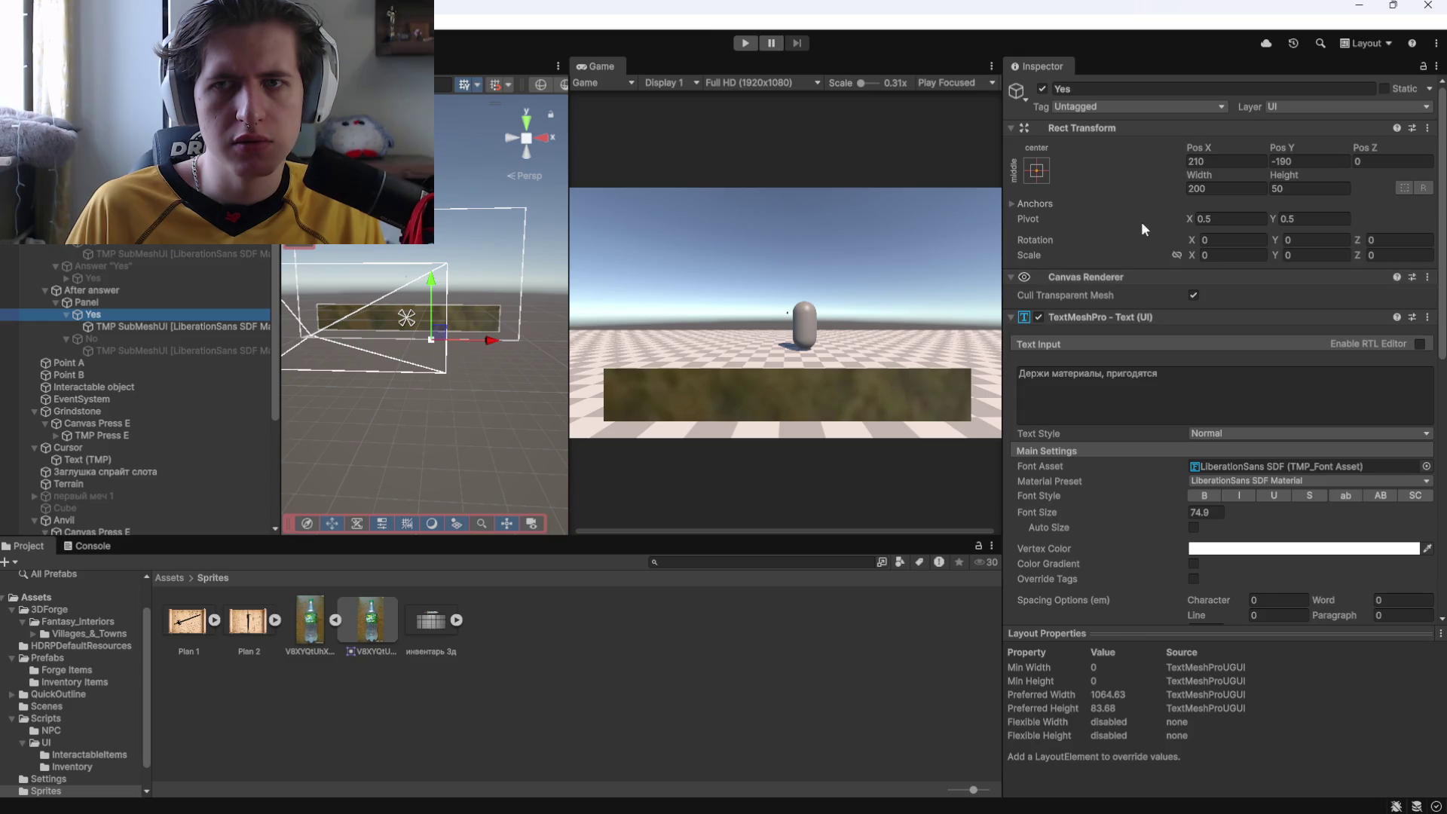
pyautogui.scroll(-6, 1114, 469)
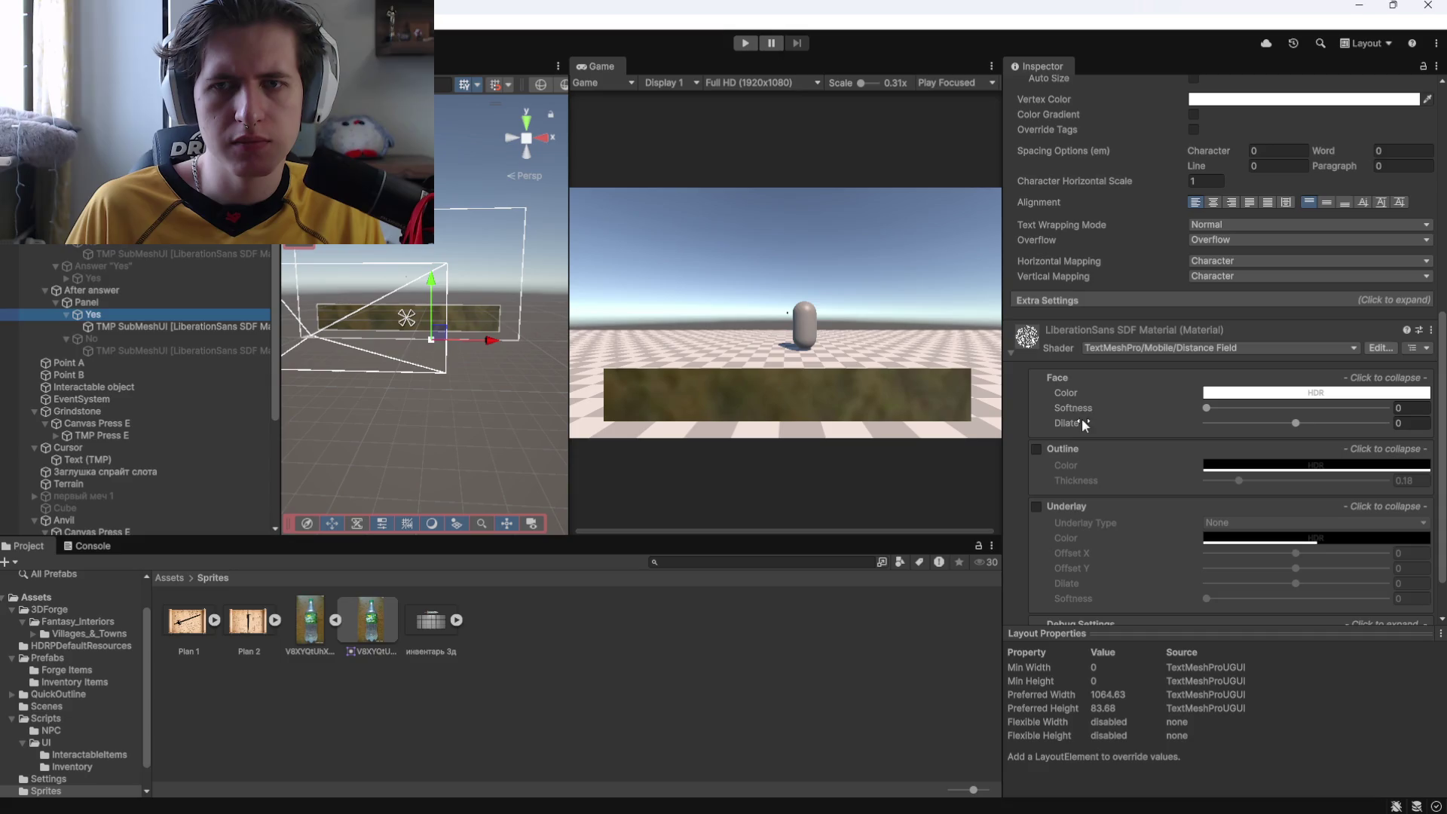
pyautogui.scroll(-1, 1074, 415)
pyautogui.scroll(6, 1043, 412)
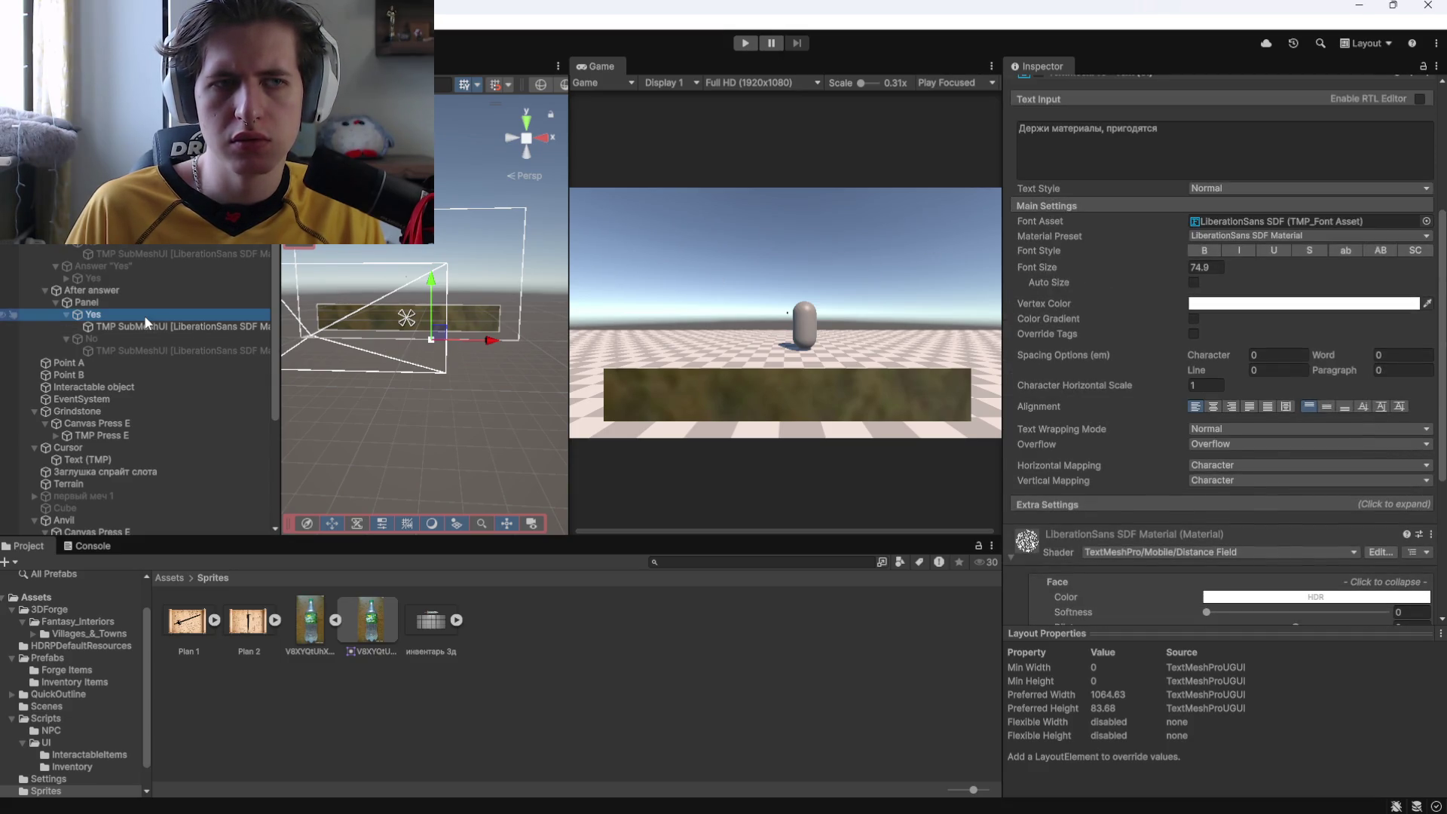
pyautogui.click(126, 302)
pyautogui.rightClick(125, 302)
# Replace the old Yes and No texts with a new TextMeshPro text named Yes.
pyautogui.moveTo(226, 779)
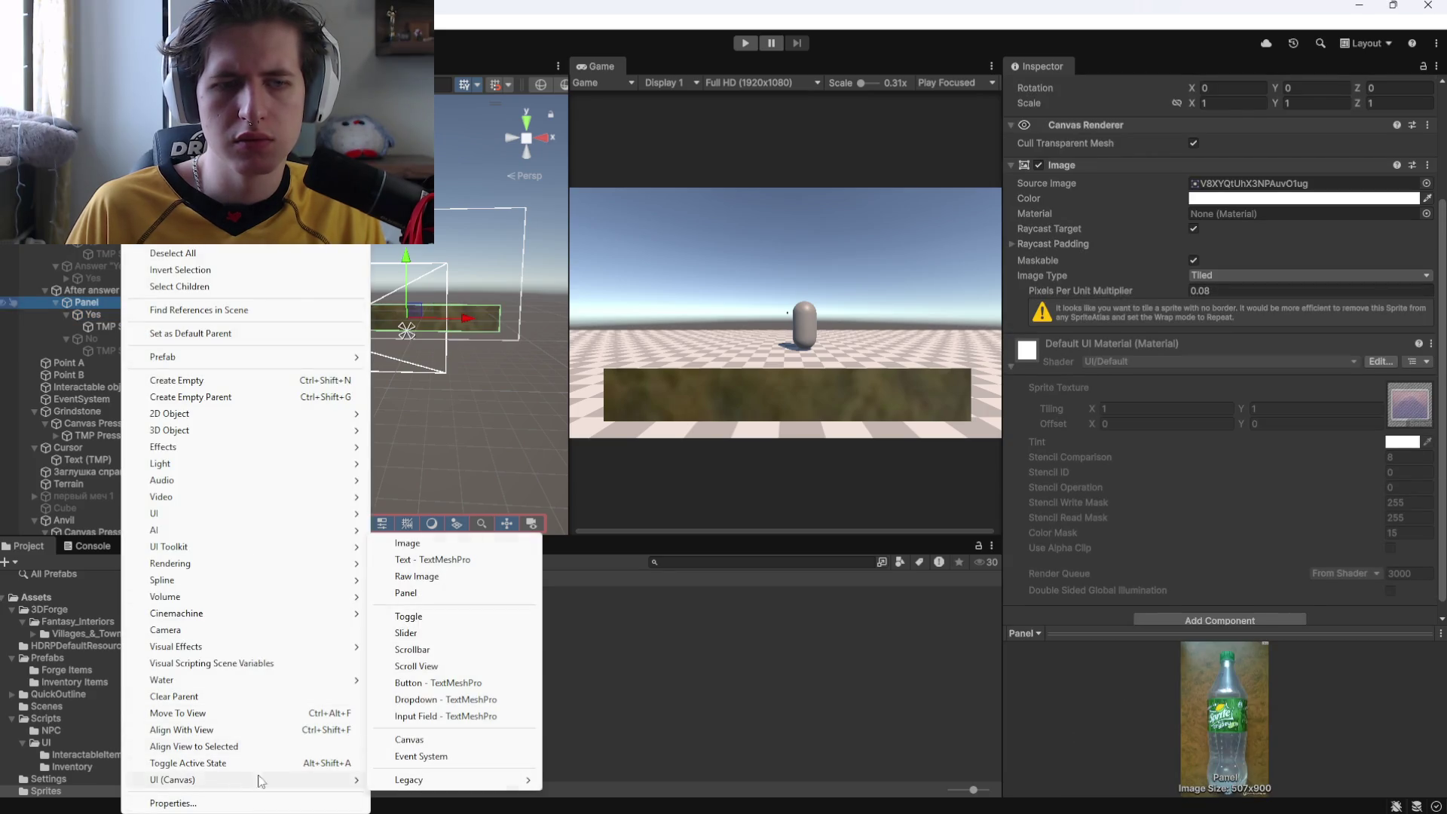
pyautogui.click(406, 576)
pyautogui.click(95, 339)
pyautogui.press('Delete')
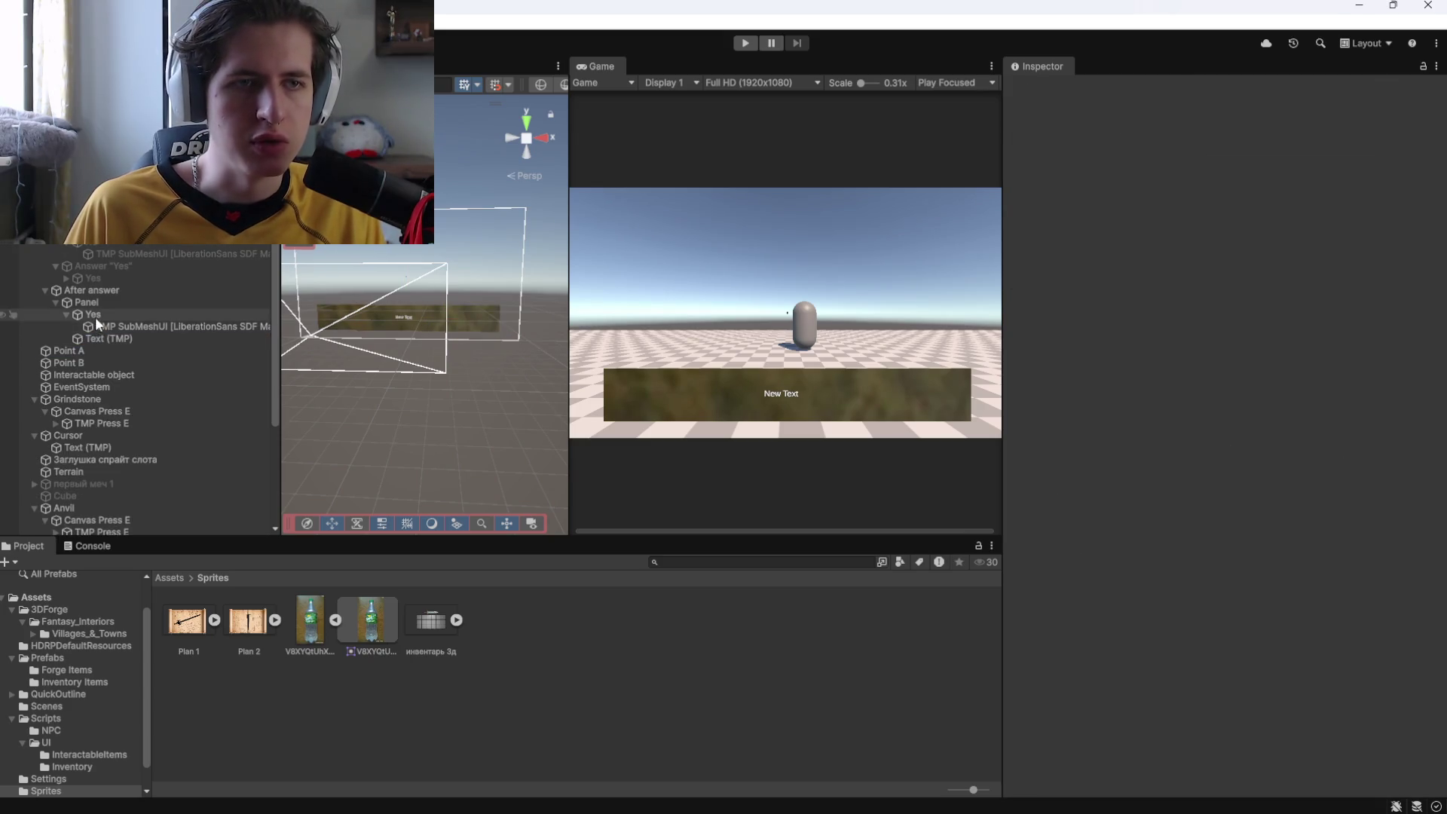
pyautogui.click(95, 316)
pyautogui.press('Delete')
pyautogui.click(113, 314)
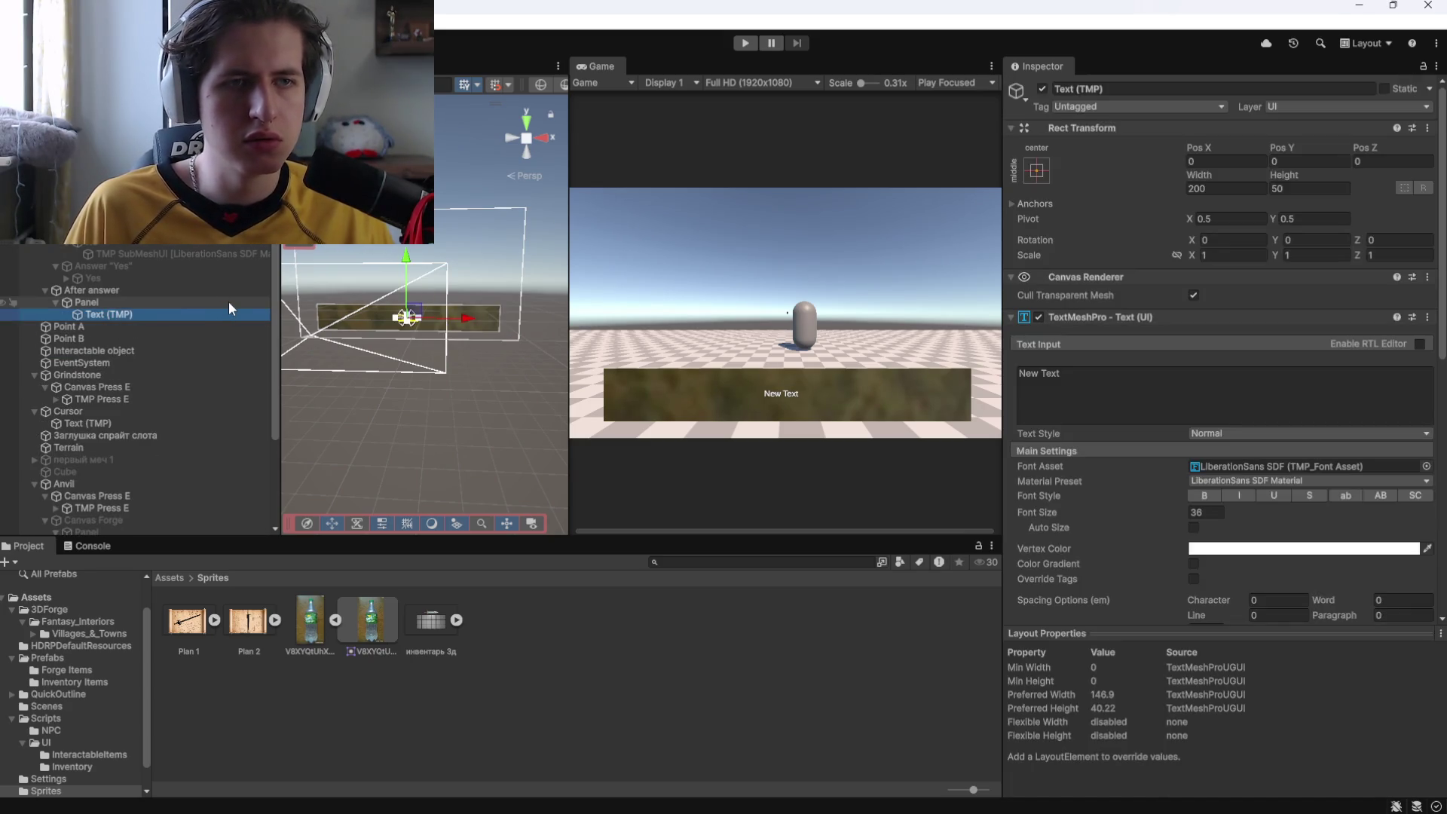
pyautogui.press('F2')
pyautogui.write('Yes')
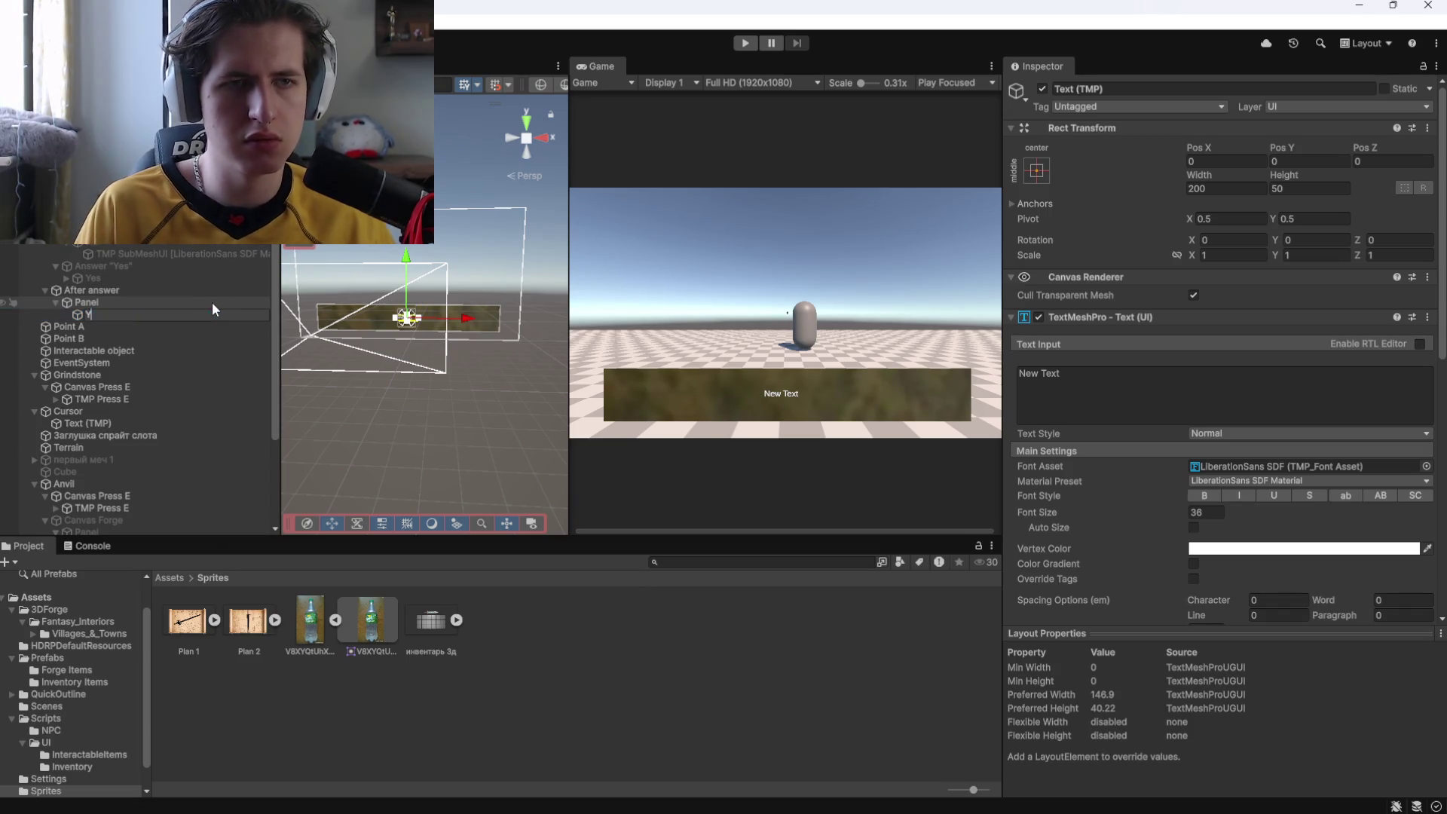
pyautogui.press('Return')
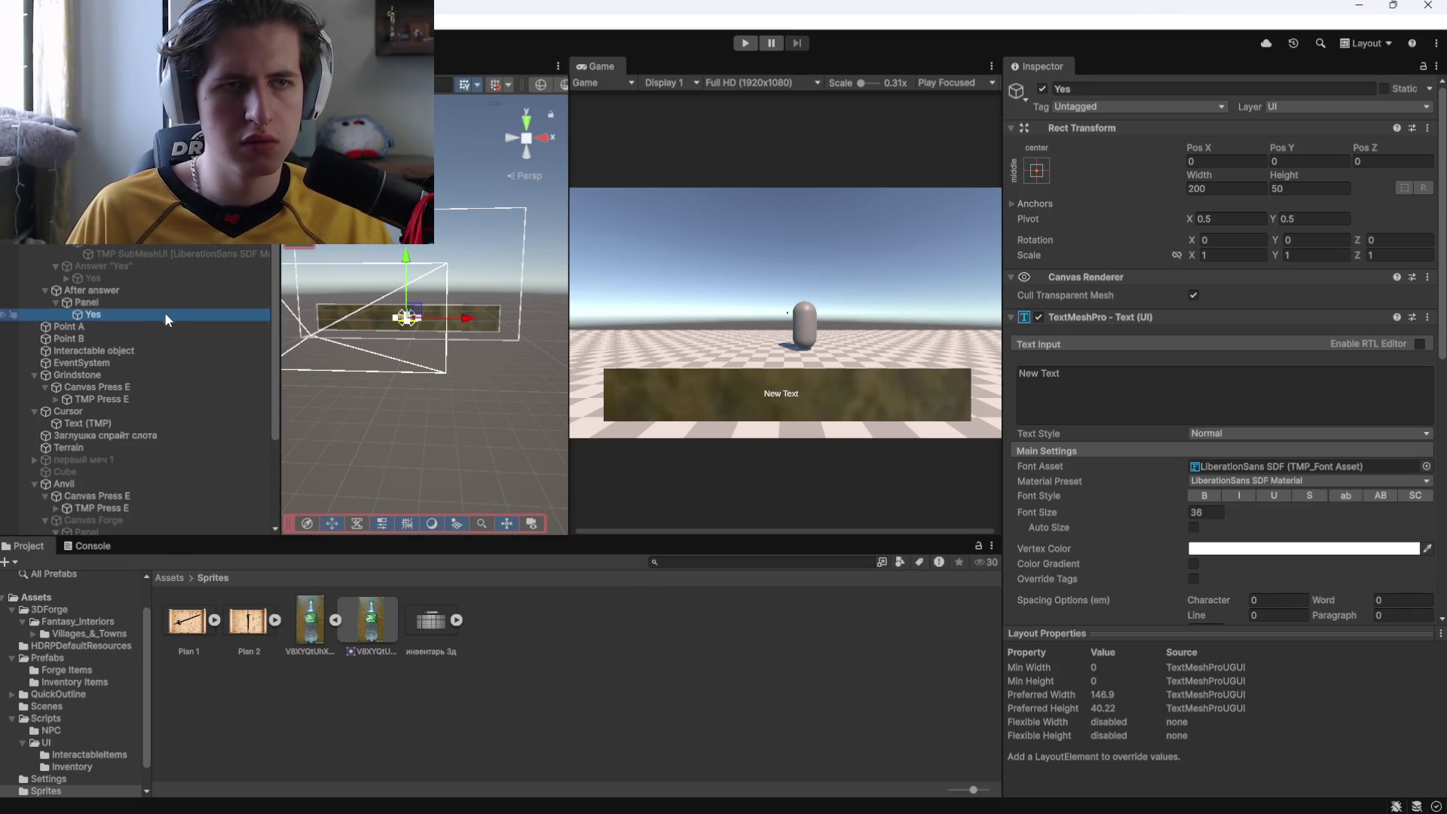
# Duplicate it as No, delete the extra copy, and select the Yes text's input box.
pyautogui.hotkey('ctrl', 'd')
pyautogui.press('F2')
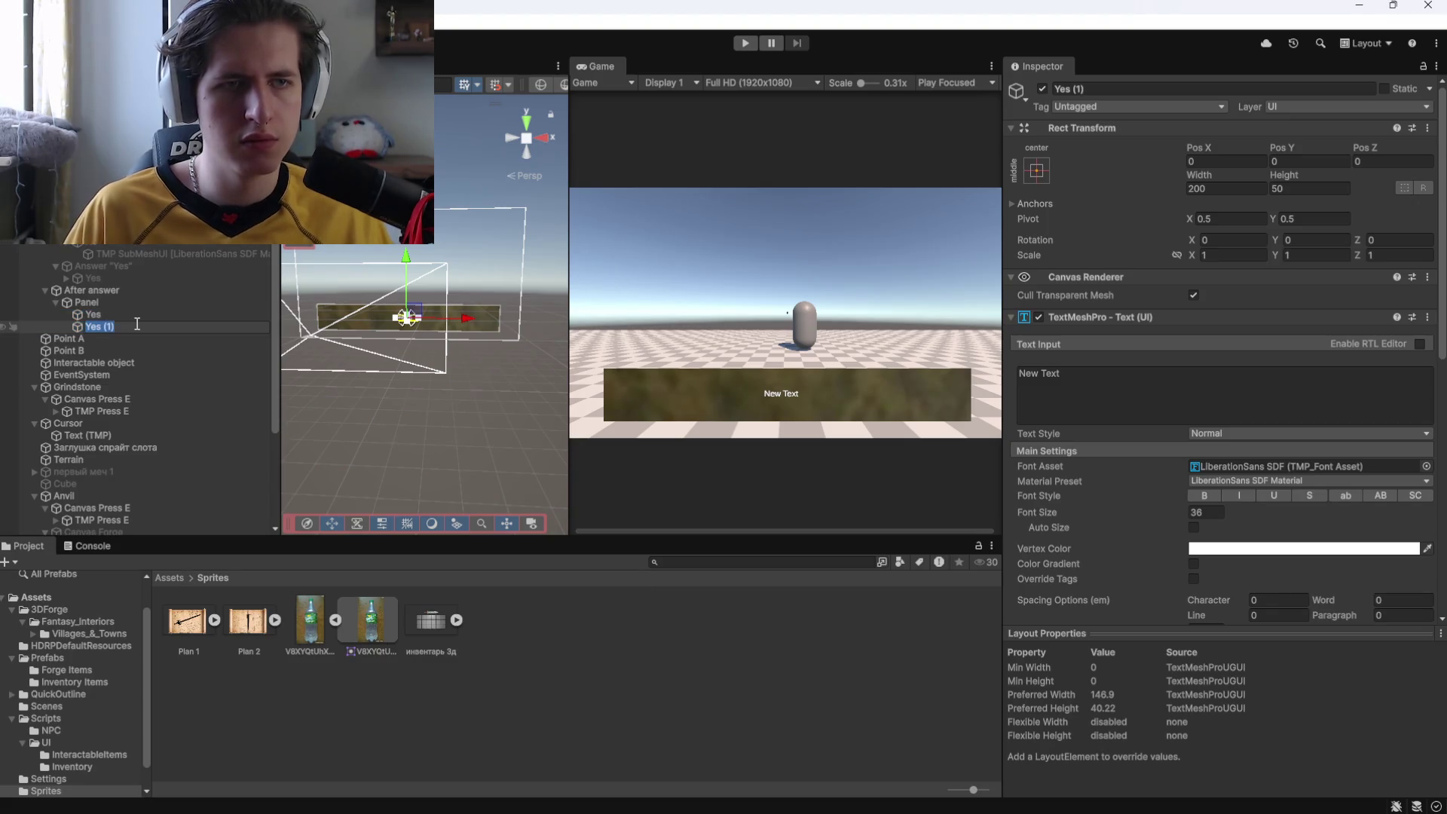
pyautogui.write('No')
pyautogui.press('Return')
pyautogui.press('Delete')
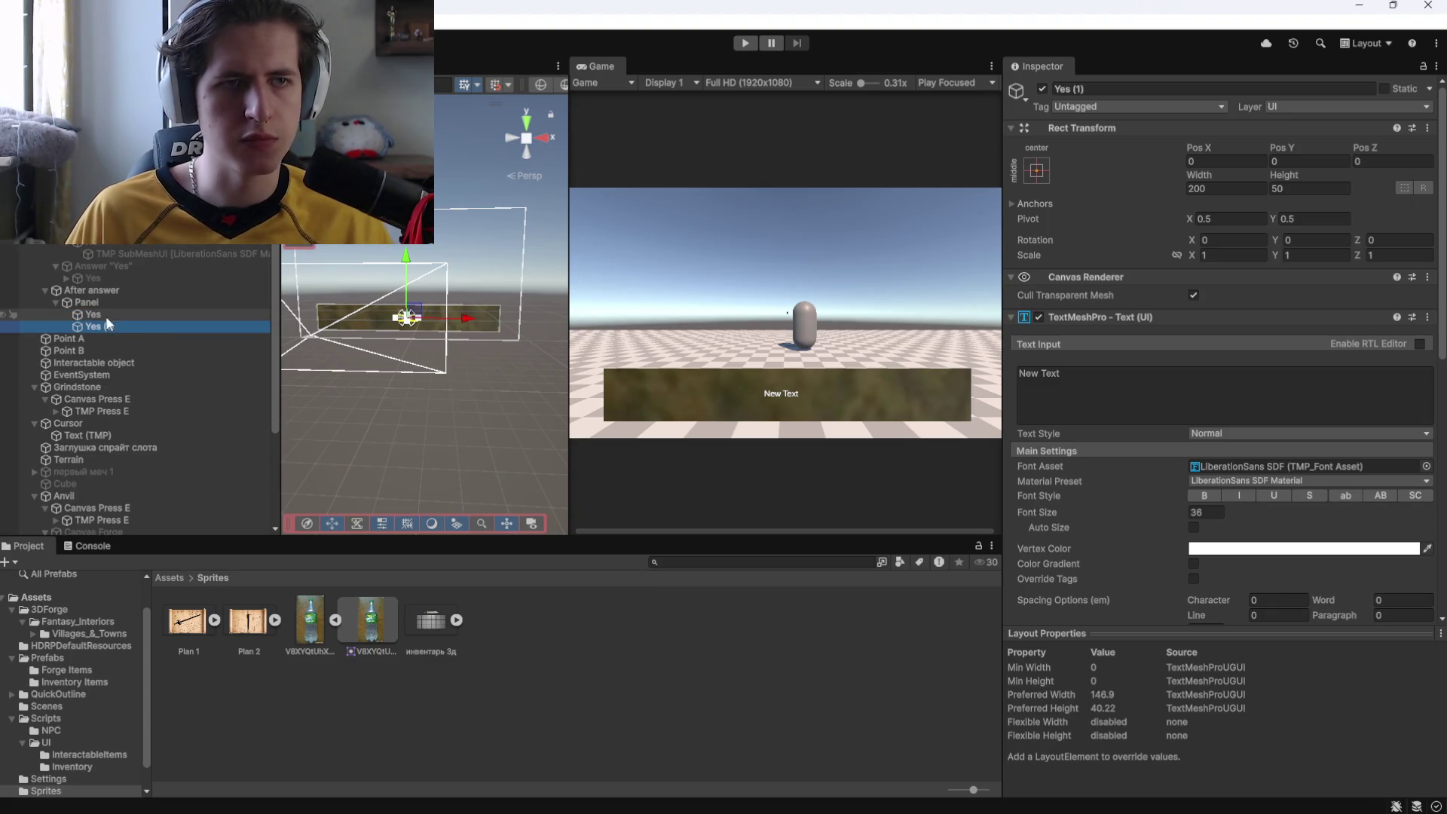
pyautogui.click(121, 310)
pyautogui.click(1026, 370)
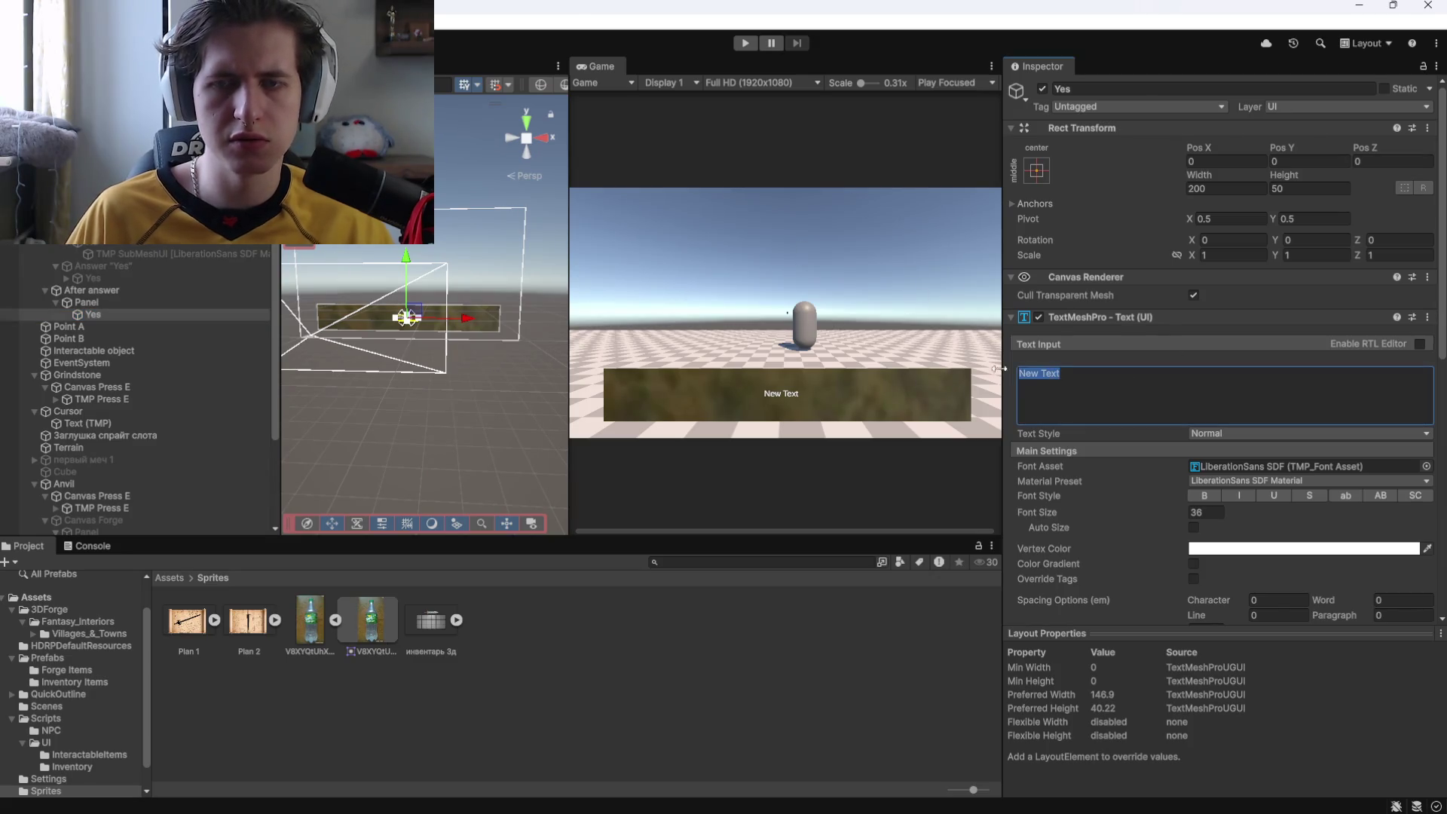
# Enter 'Спасибо, держи материалы' as the Yes text and widen its box to fit one line.
pyautogui.write('c')
pyautogui.write('сибо, д')
pyautogui.write('ер')
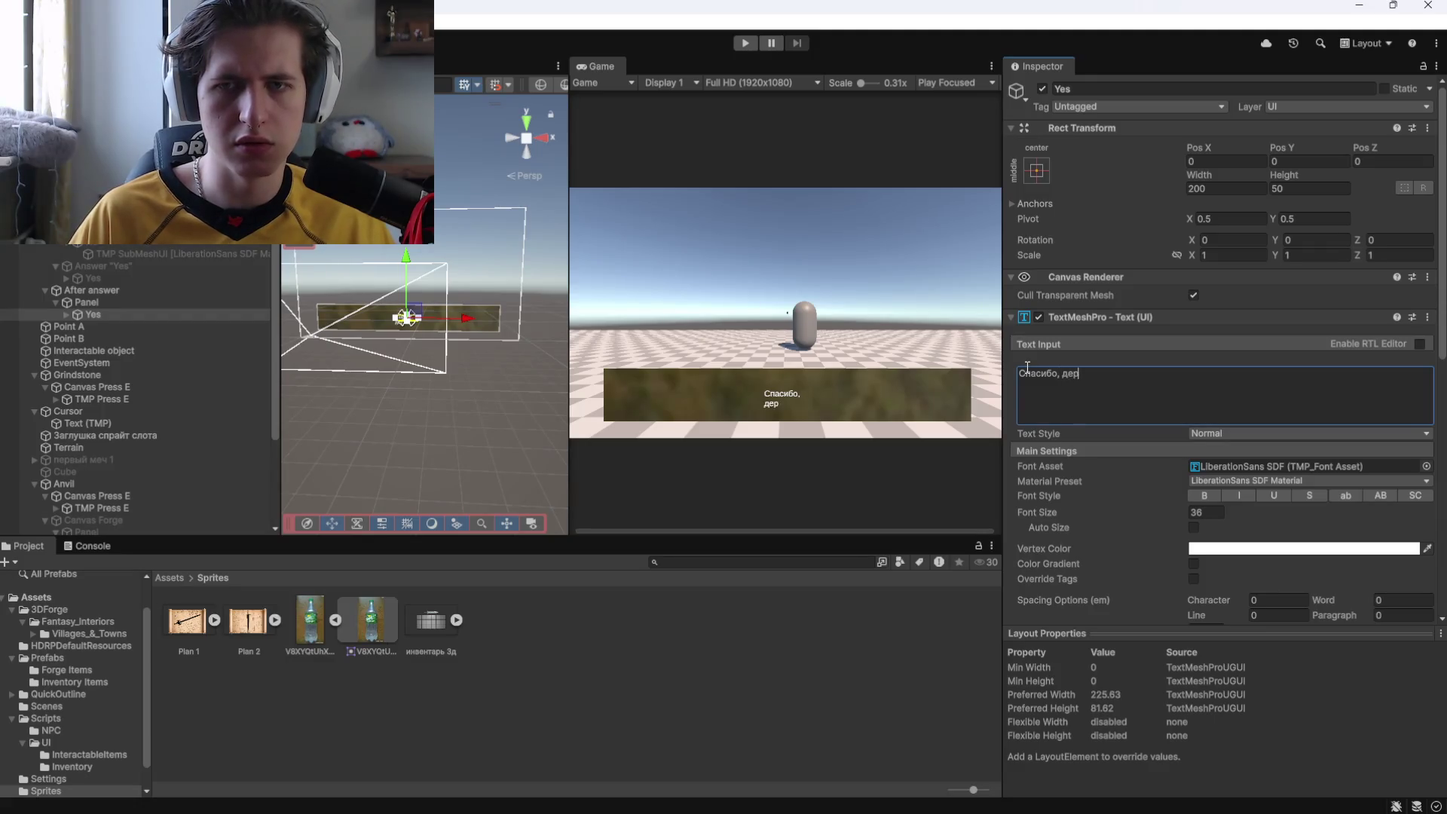
pyautogui.write(' материалы')
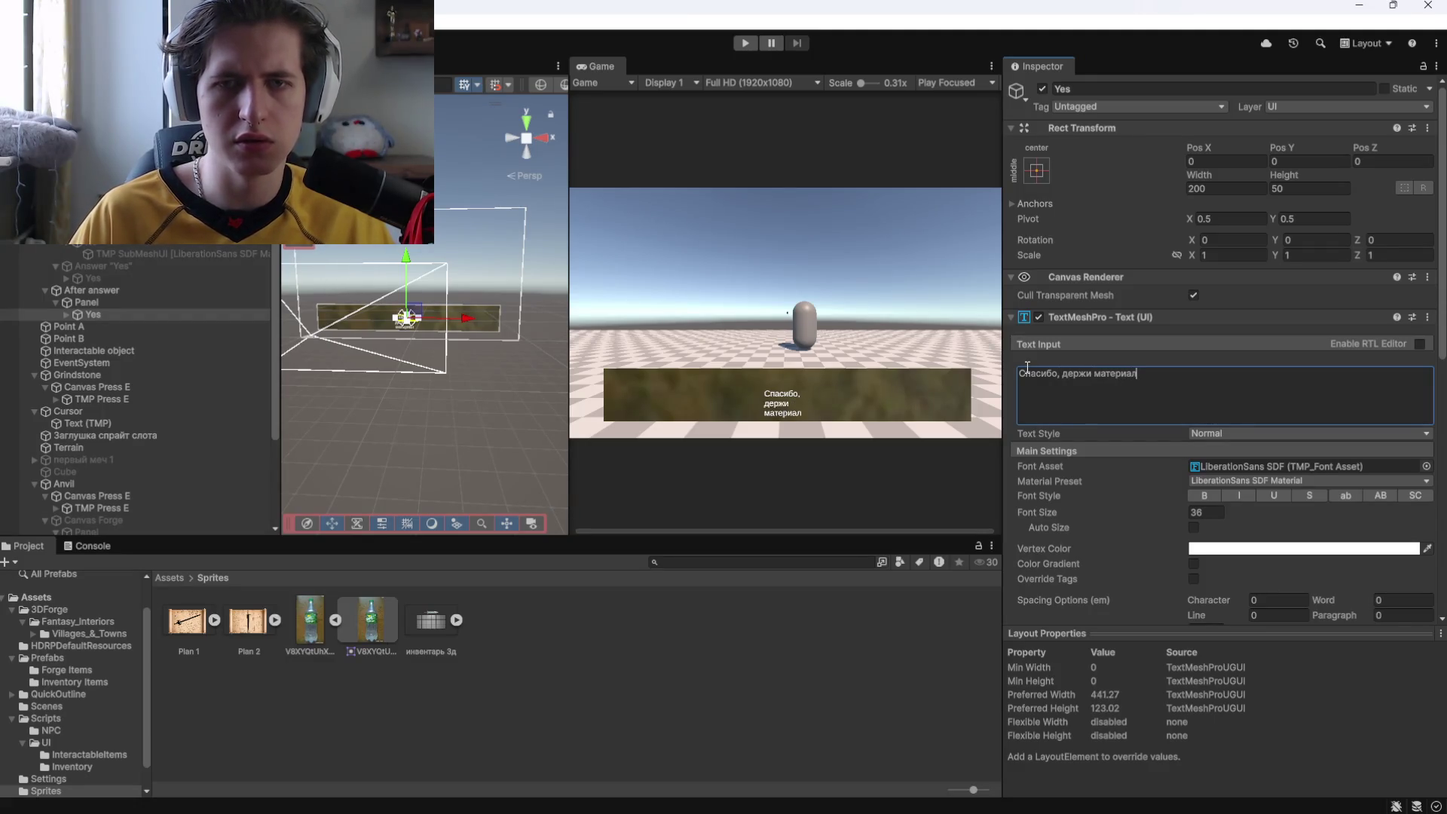
pyautogui.scroll(-3, 1121, 243)
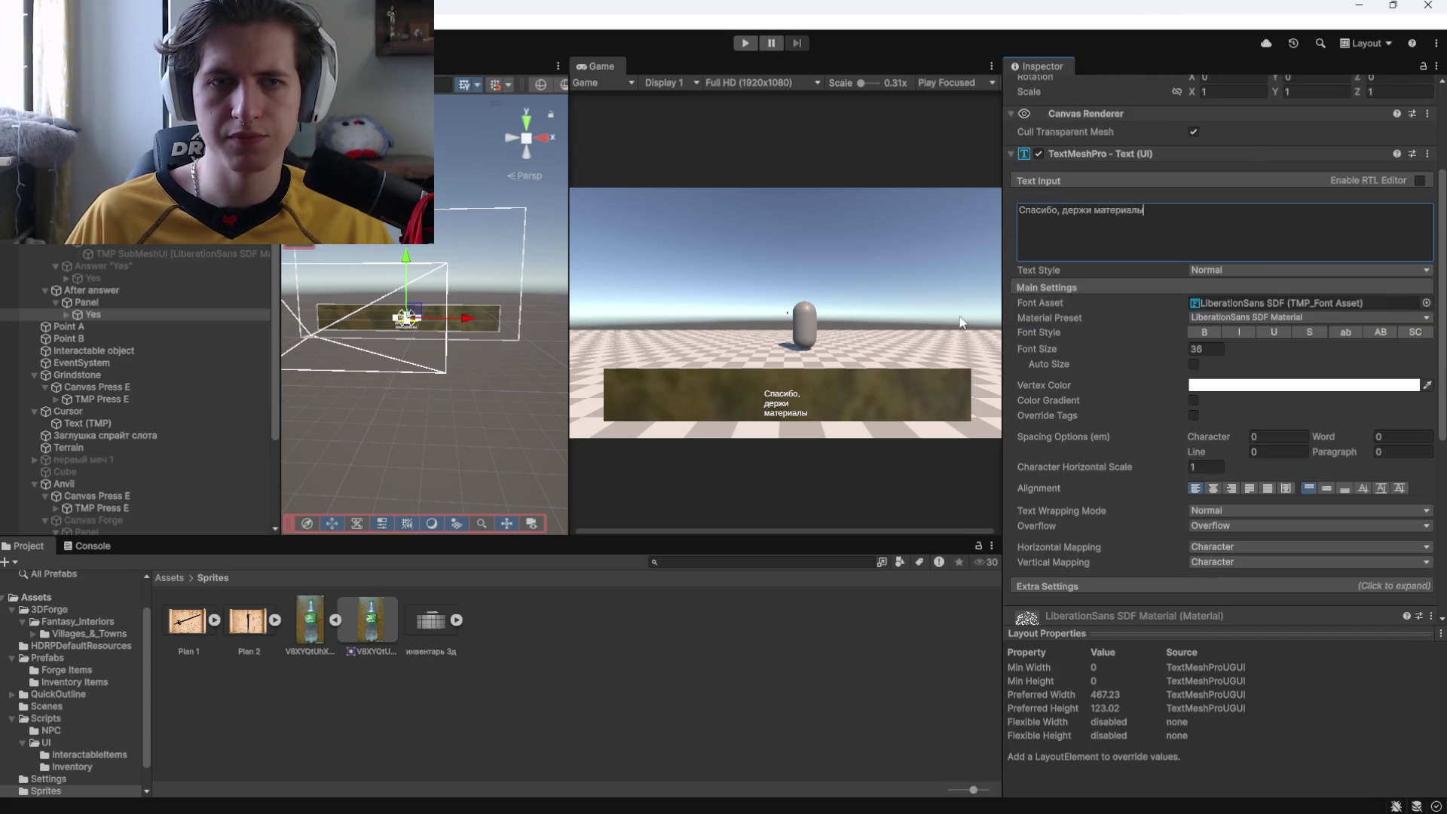
pyautogui.scroll(2, 417, 324)
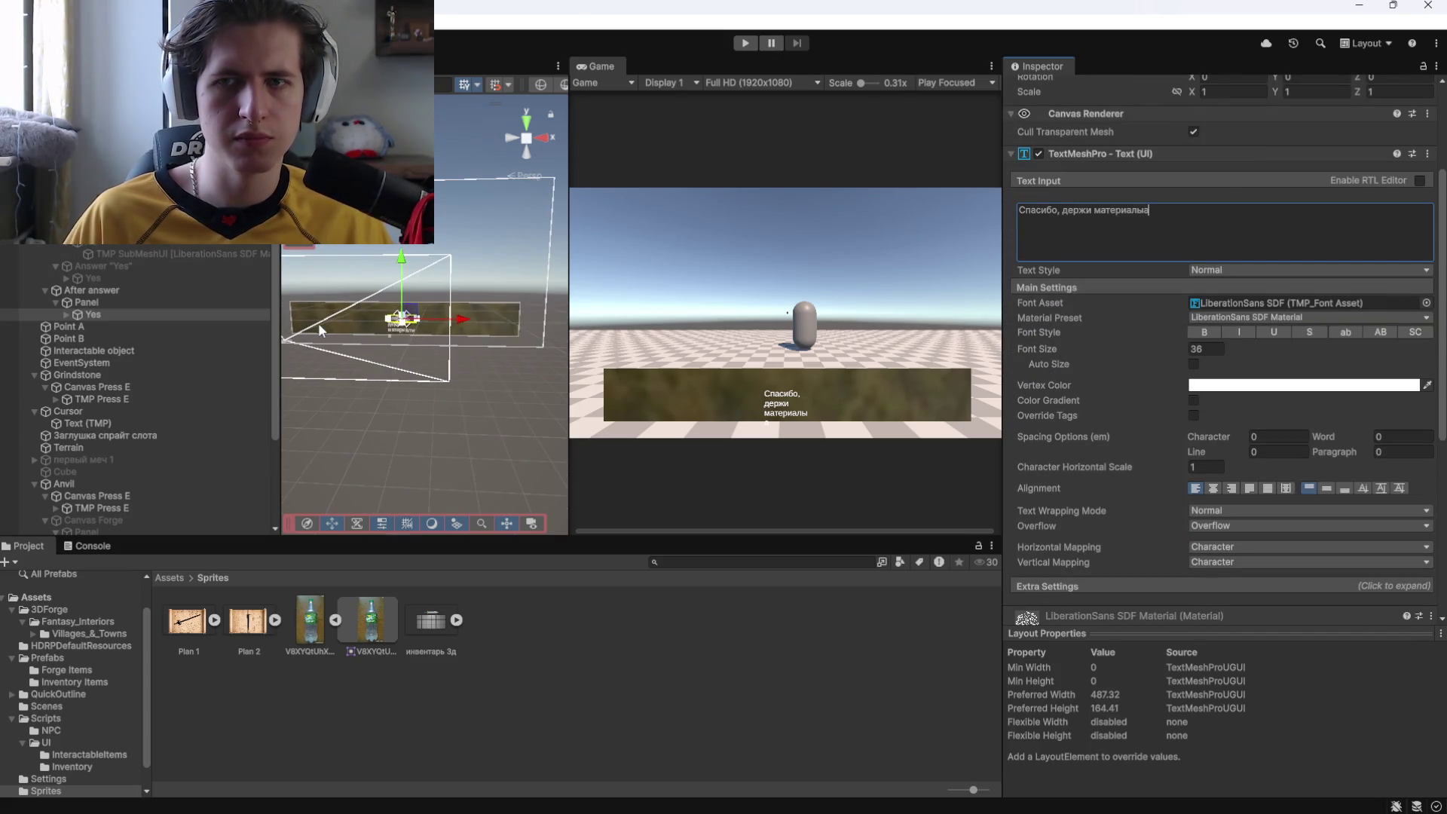
pyautogui.doubleClick(152, 314)
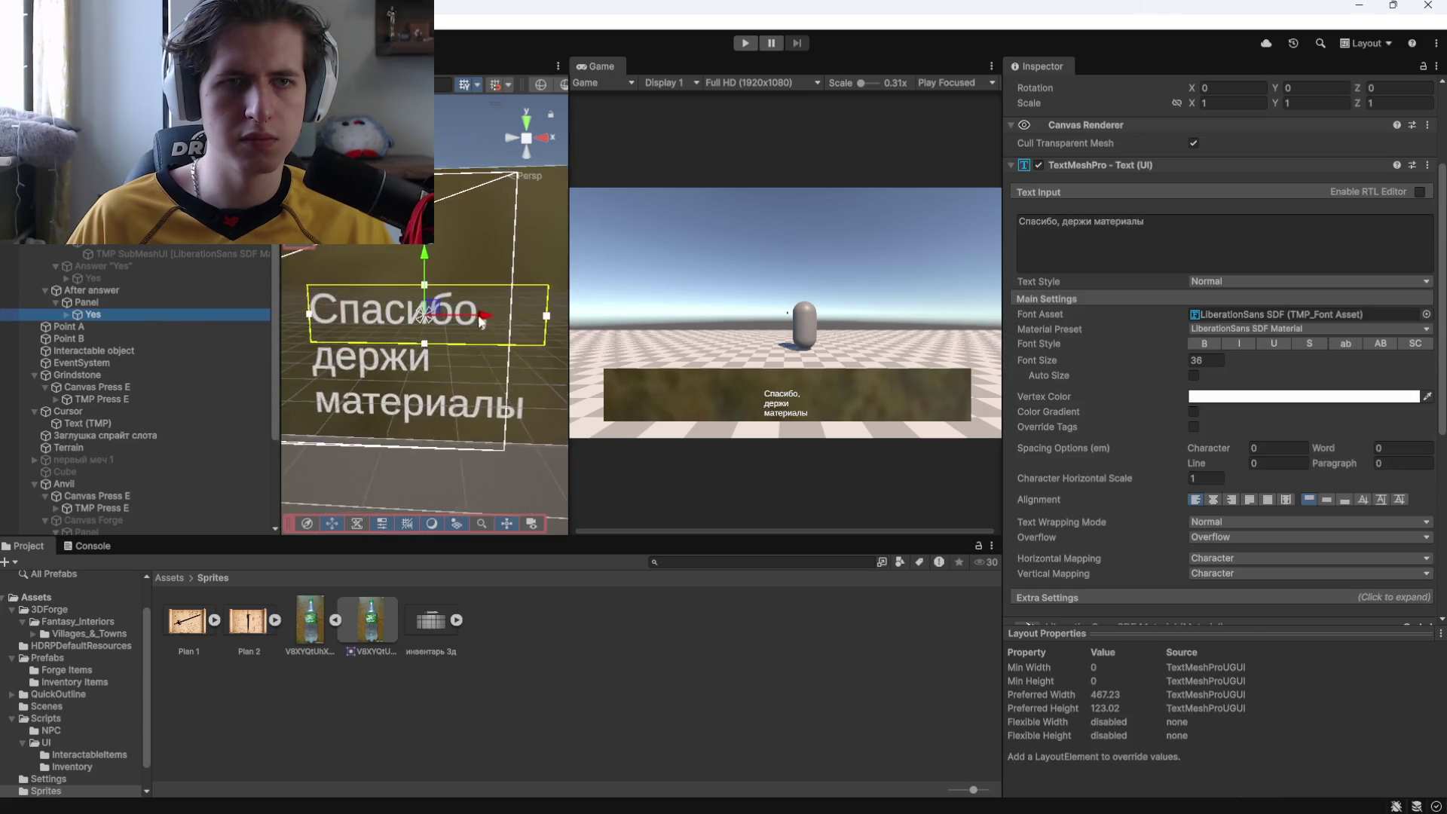
pyautogui.moveTo(451, 316); pyautogui.dragTo(561, 327)
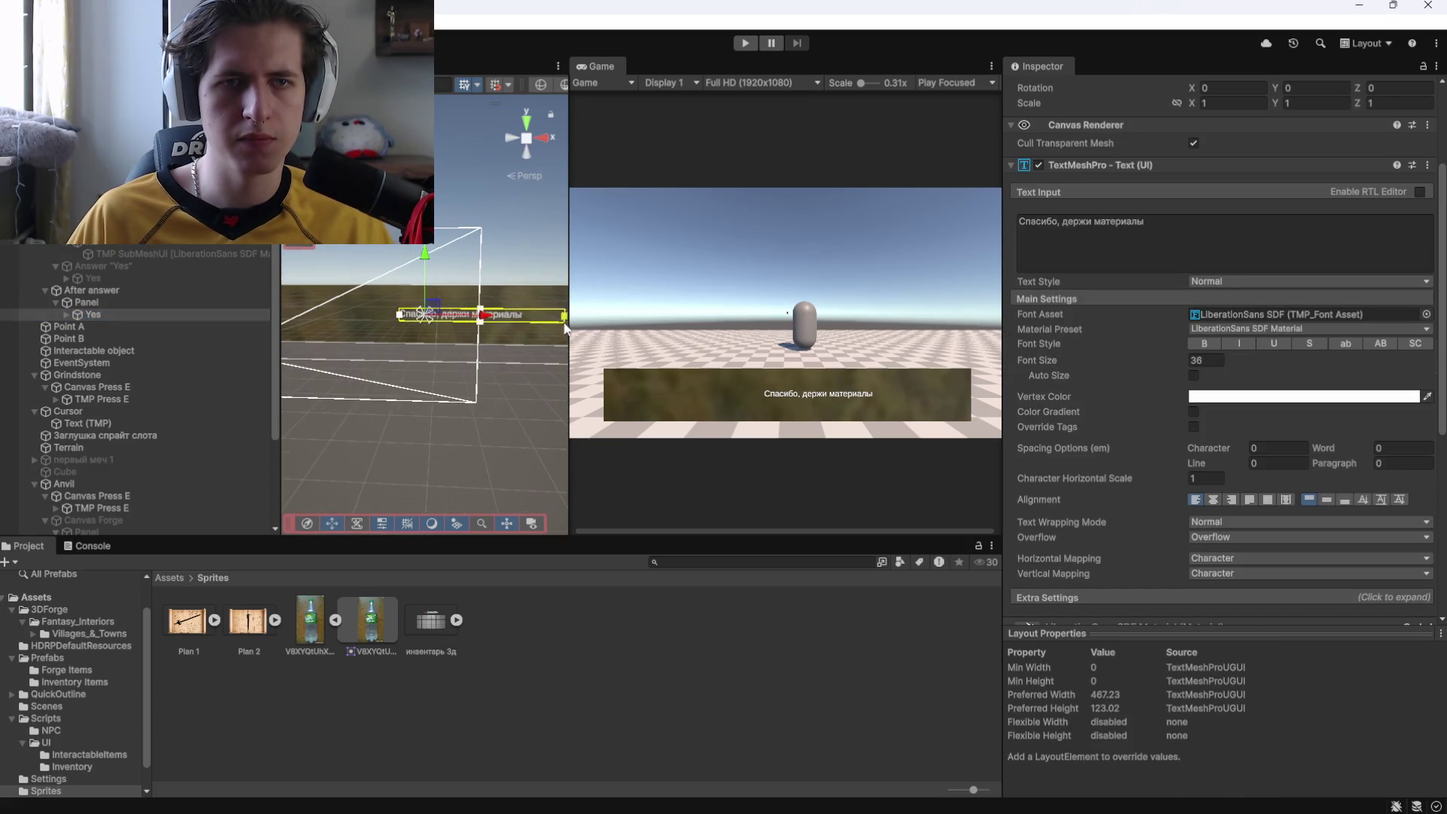
pyautogui.moveTo(391, 327); pyautogui.dragTo(370, 321)
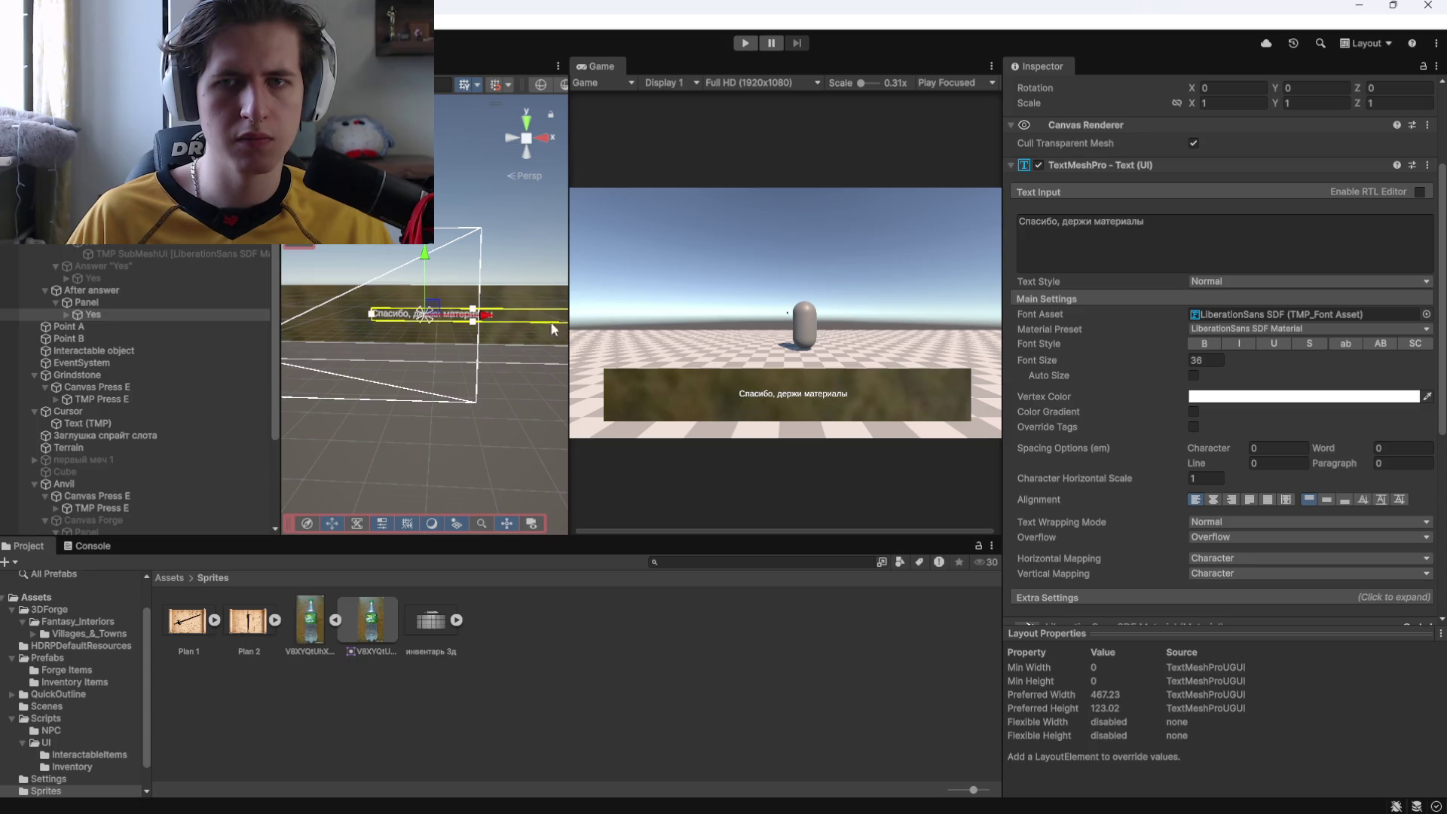
# Raise the Yes text's font size to 74.04 and nudge it slightly upward.
pyautogui.scroll(-3, 1078, 283)
pyautogui.scroll(-3, 1073, 294)
pyautogui.scroll(5, 1066, 306)
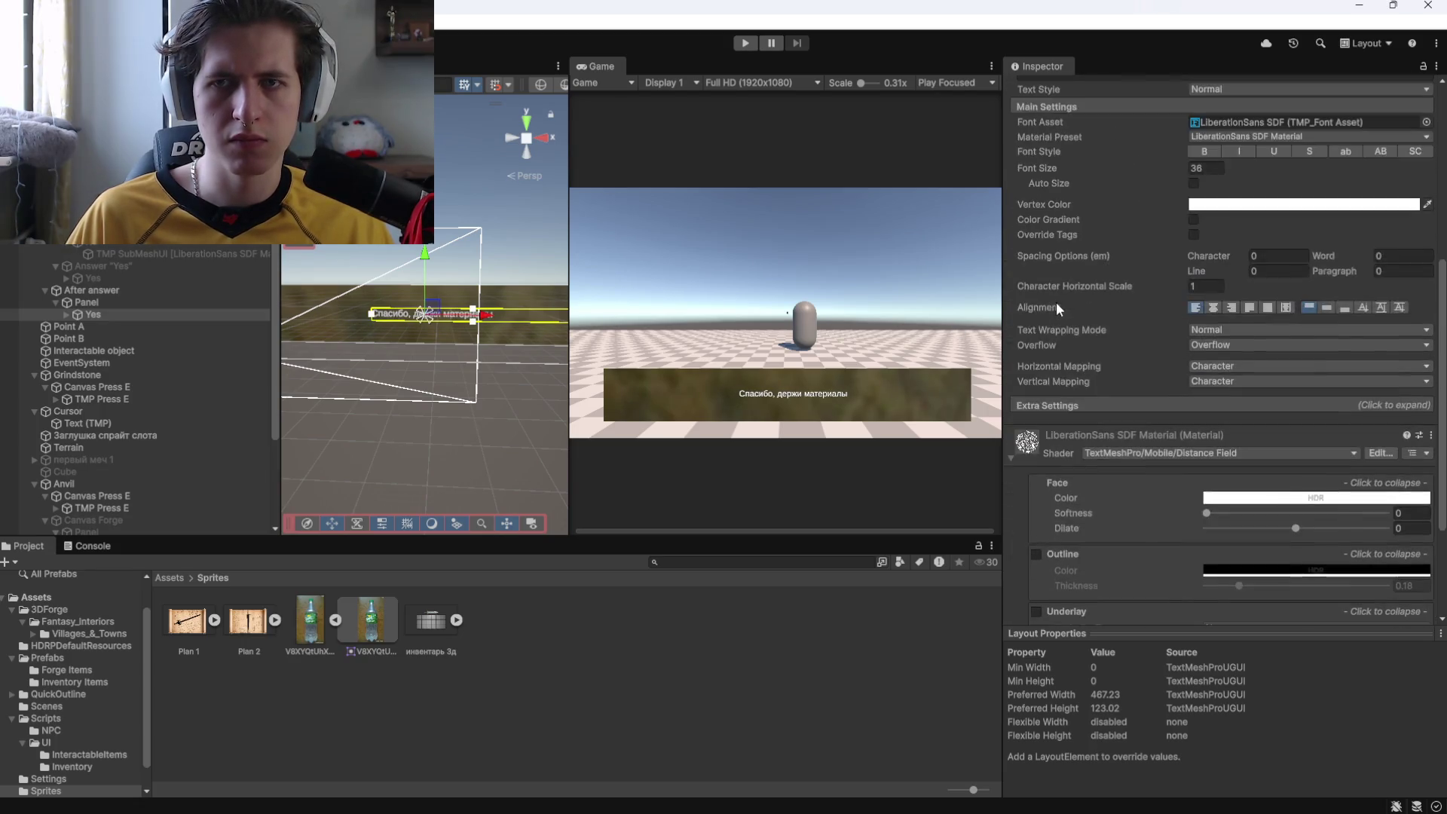
pyautogui.moveTo(1046, 292)
pyautogui.mouseDown()
pyautogui.moveTo(1431, 298)
pyautogui.moveTo(271, 319)
pyautogui.moveTo(571, 324)
pyautogui.mouseUp()
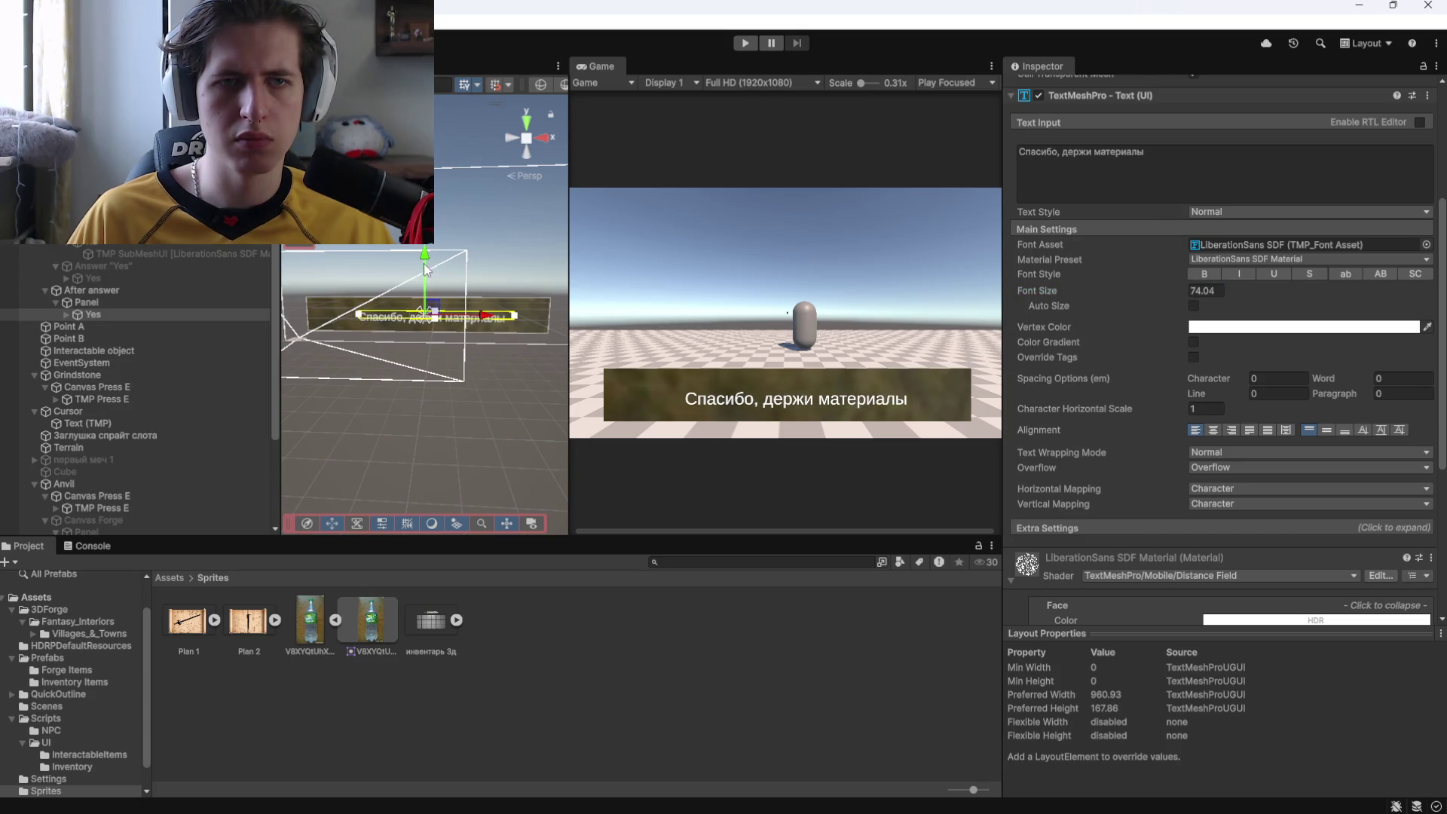
pyautogui.moveTo(424, 270); pyautogui.dragTo(421, 269)
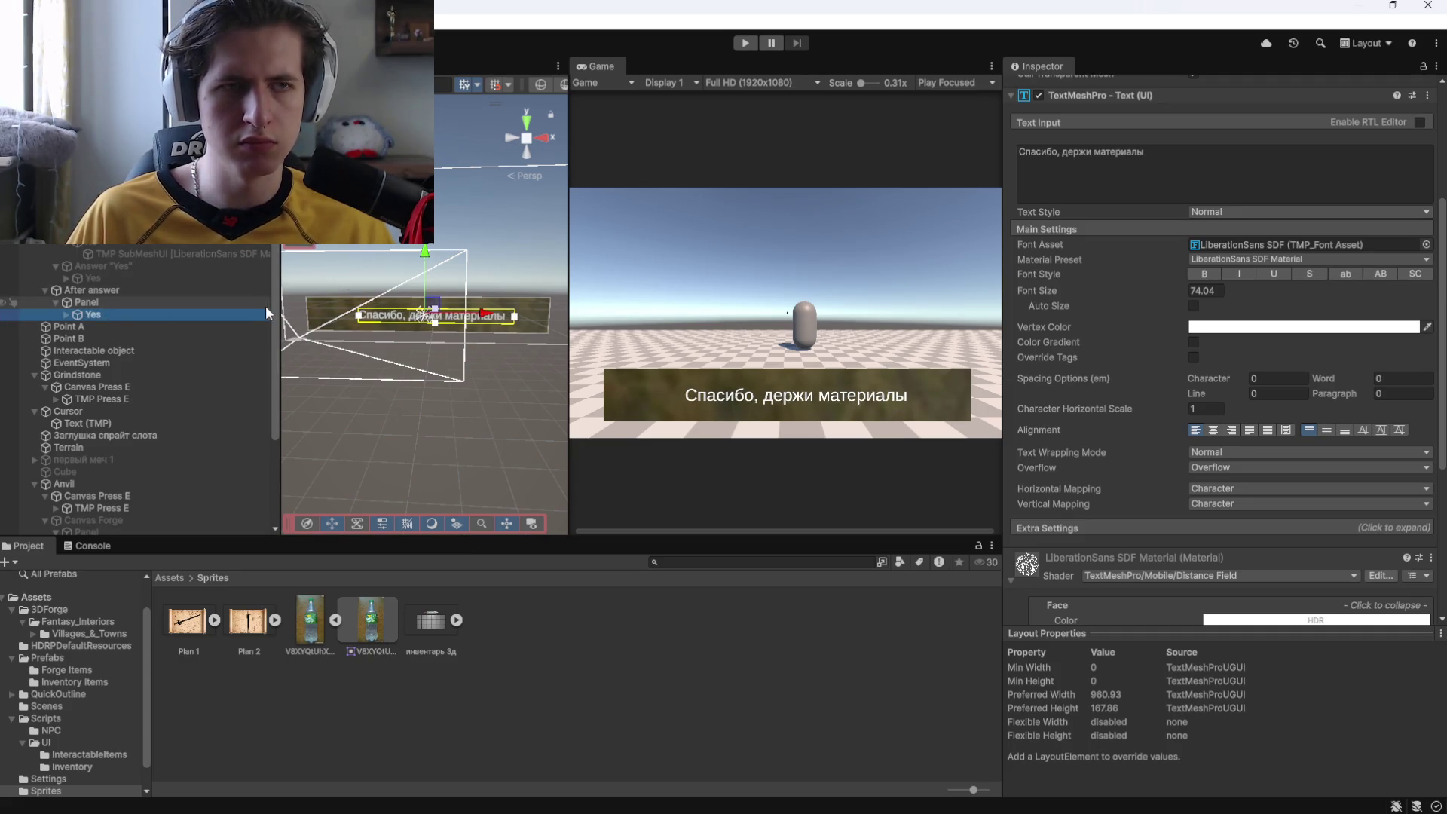
# Duplicate the Yes text, rename the copy No, and set its text to 'Ну и пошёл ты'.
pyautogui.click(215, 312)
pyautogui.hotkey('ctrl', 'd')
pyautogui.click(103, 325)
pyautogui.press('BackSpace')
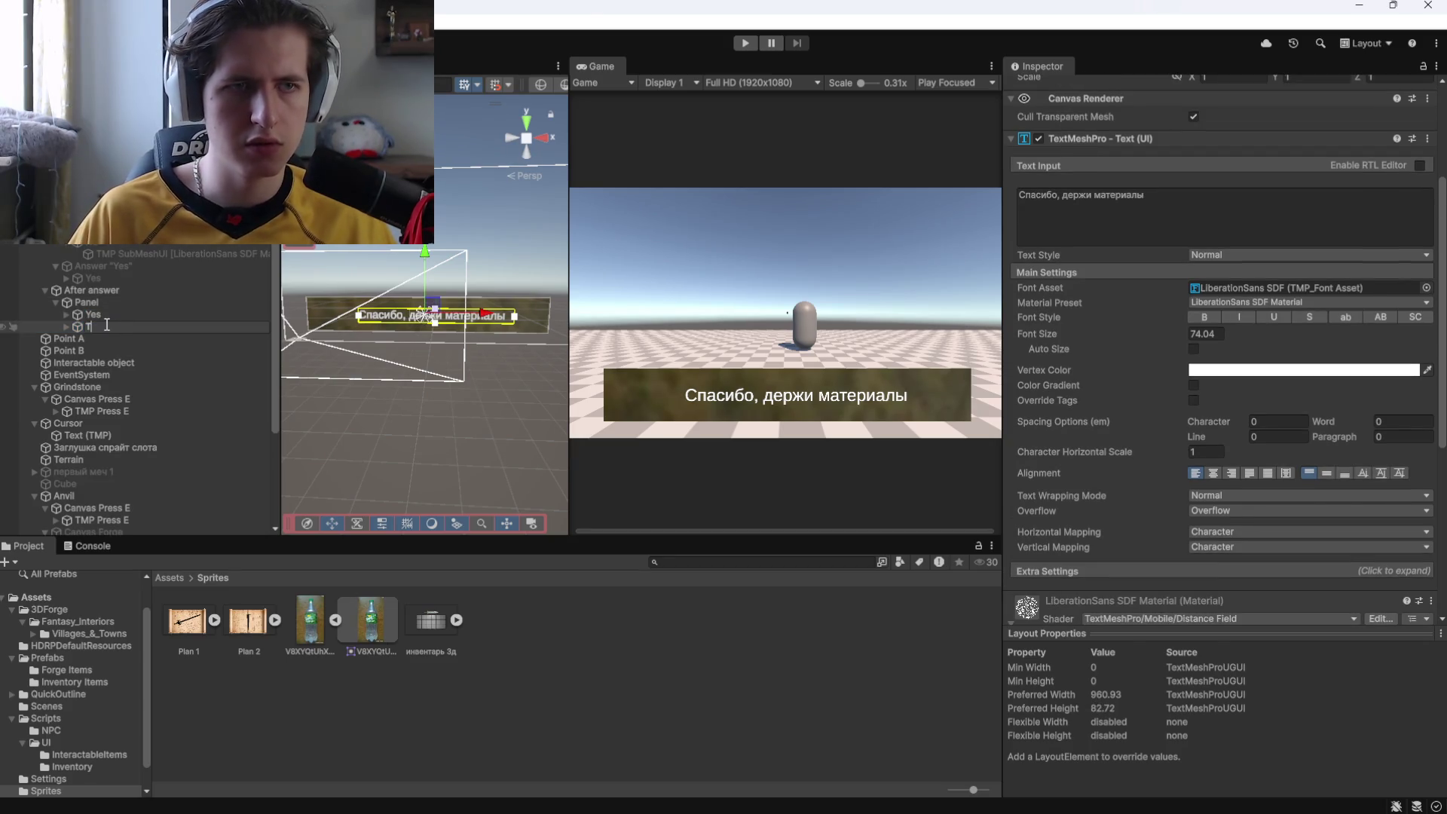
pyautogui.write('No')
pyautogui.press('Return')
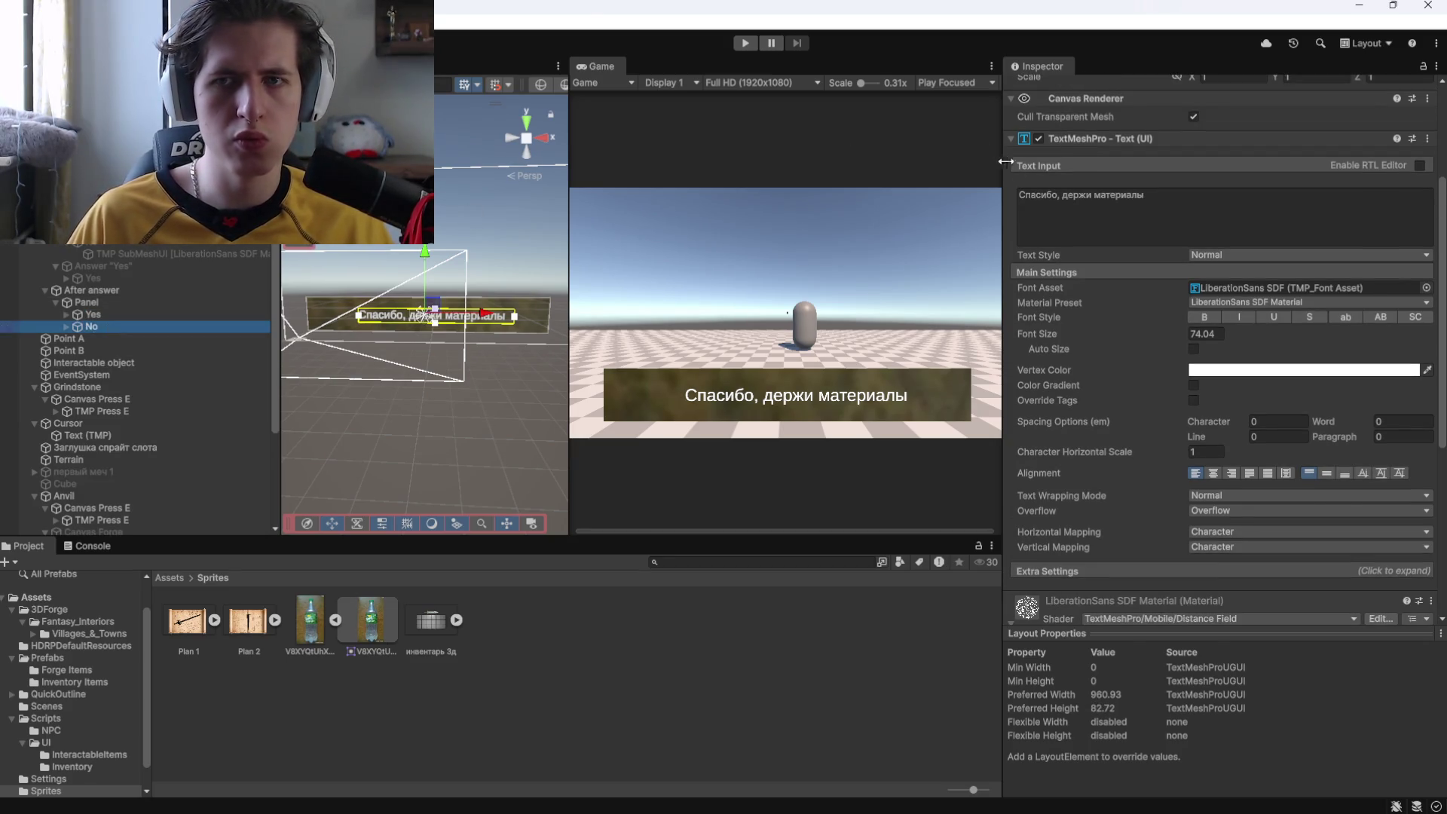
pyautogui.click(1130, 215)
pyautogui.write('Ну и')
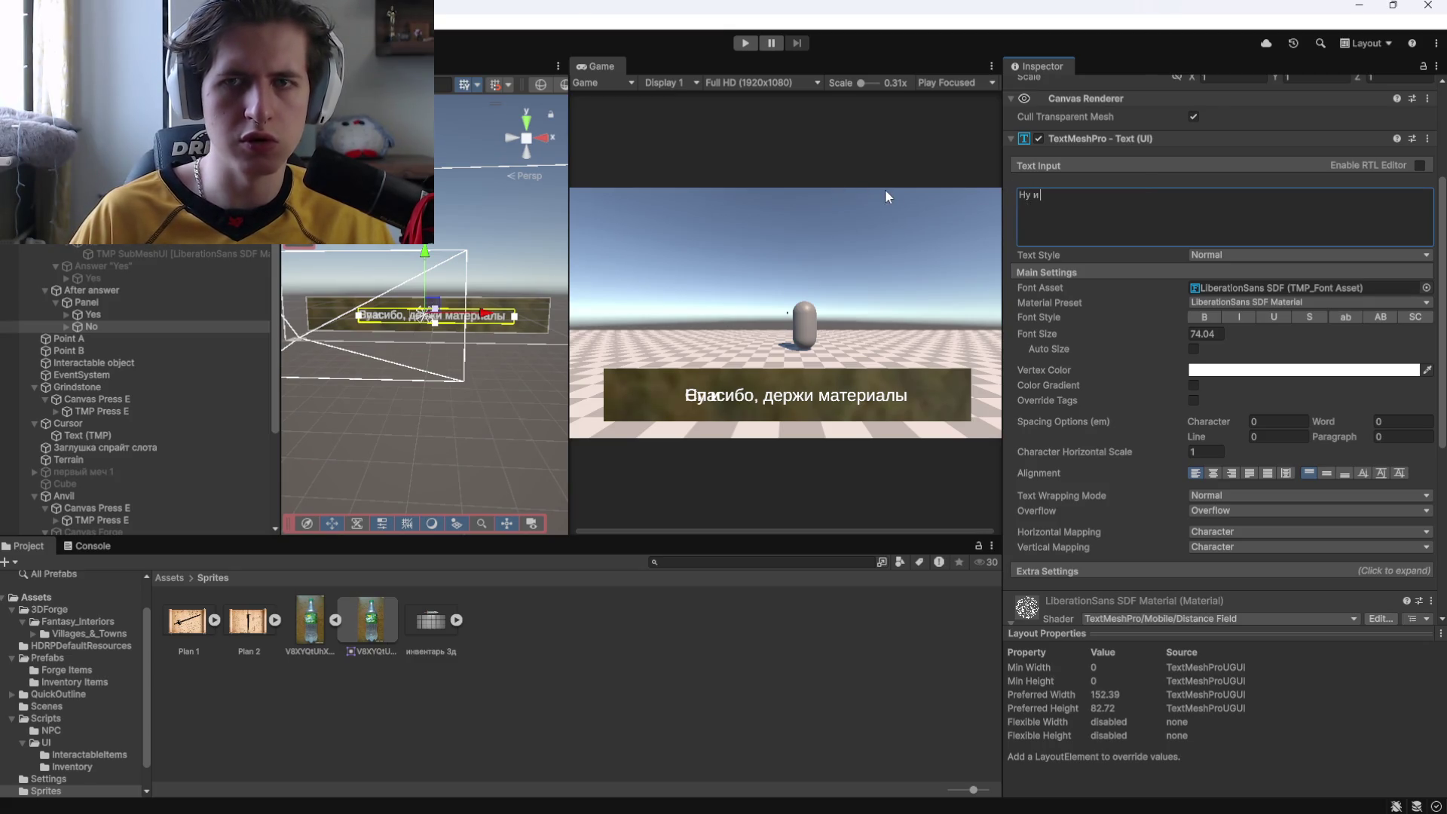
pyautogui.write(' пошёл ты')
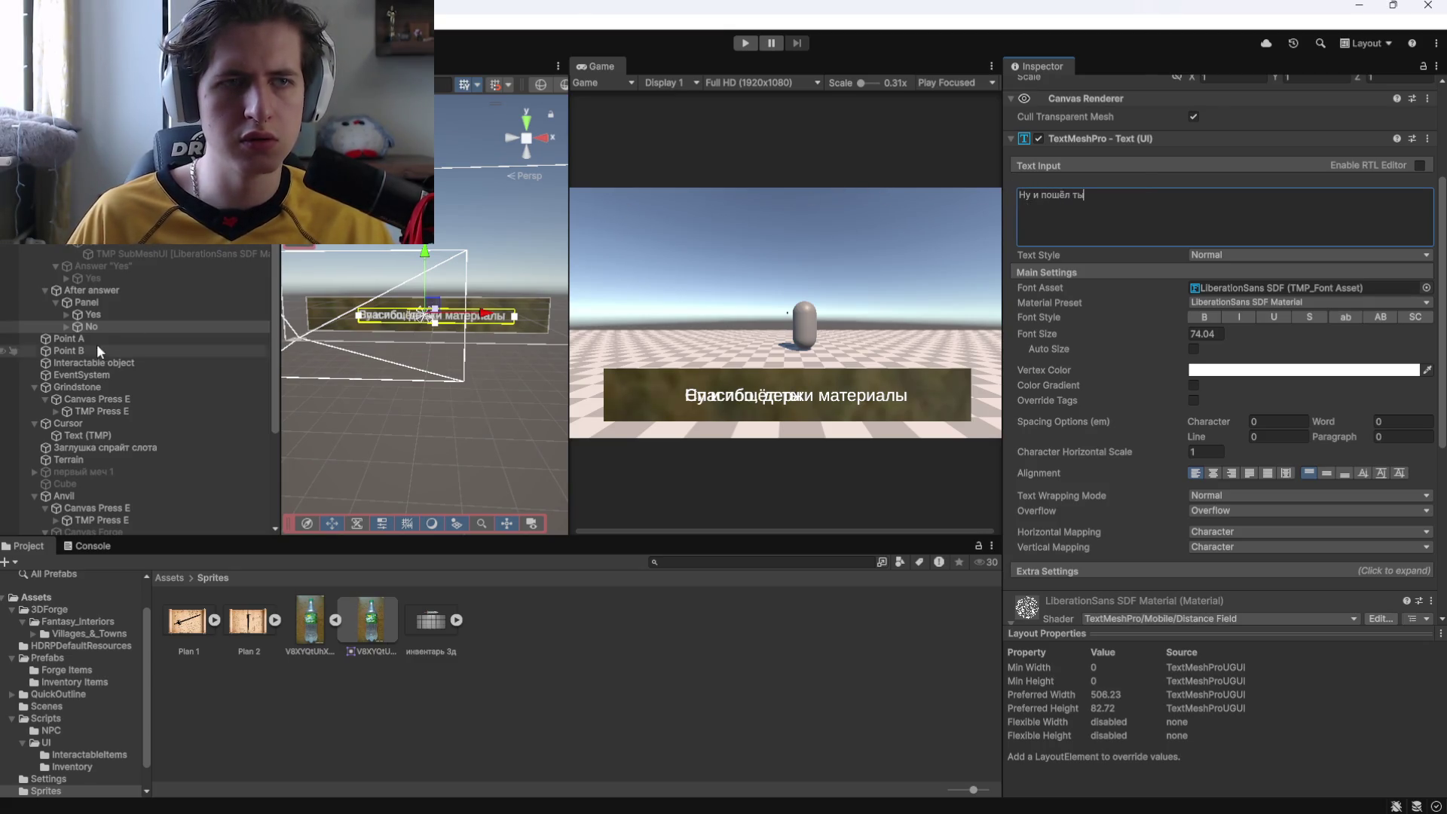
pyautogui.click(92, 337)
pyautogui.click(91, 326)
# Select the Answer "Yes" button and scroll the Inspector to its On Click () list.
pyautogui.click(1131, 379)
pyautogui.click(132, 316)
pyautogui.click(120, 327)
pyautogui.click(118, 267)
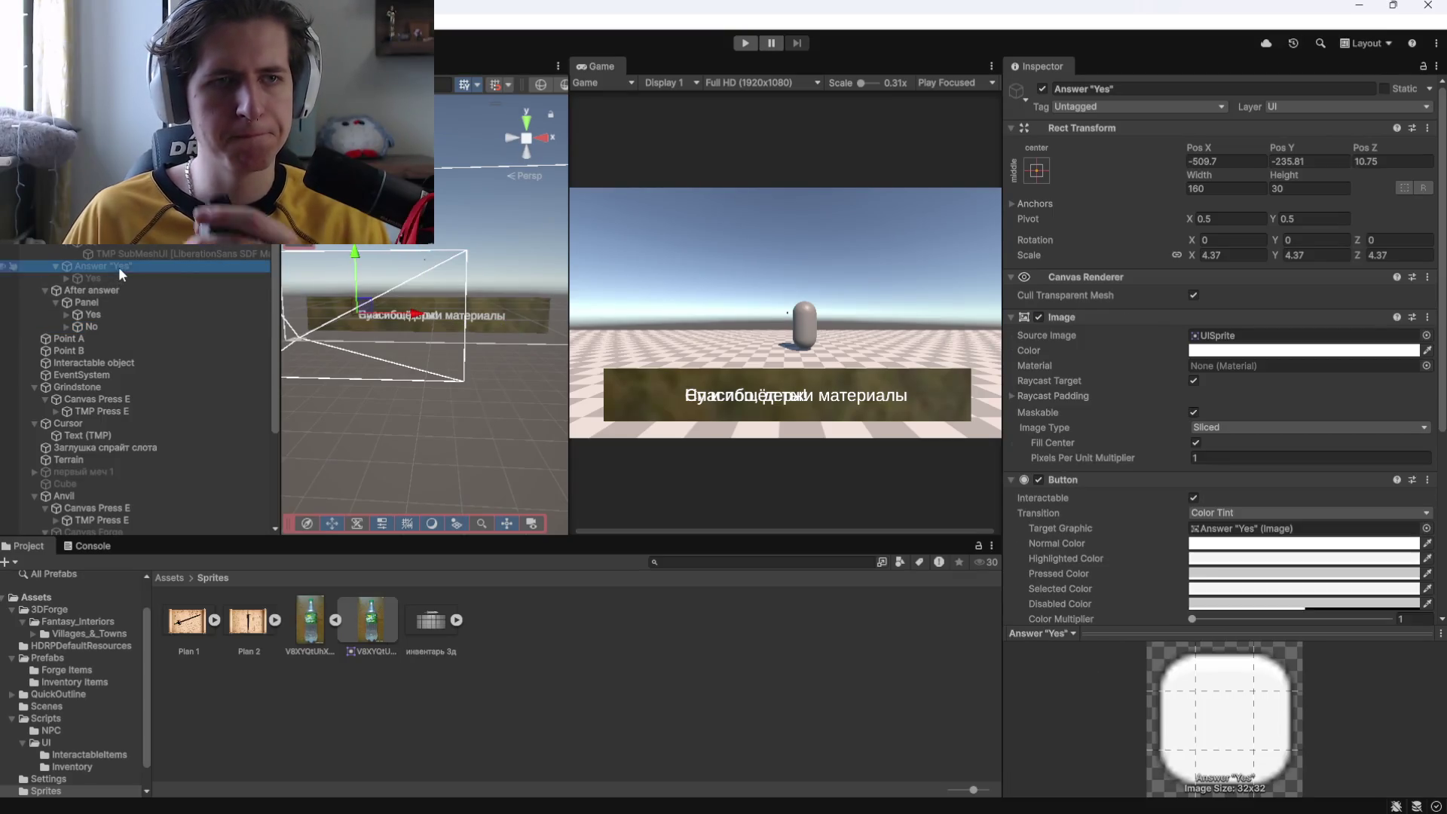
pyautogui.scroll(-5, 1124, 545)
pyautogui.scroll(-3, 1124, 545)
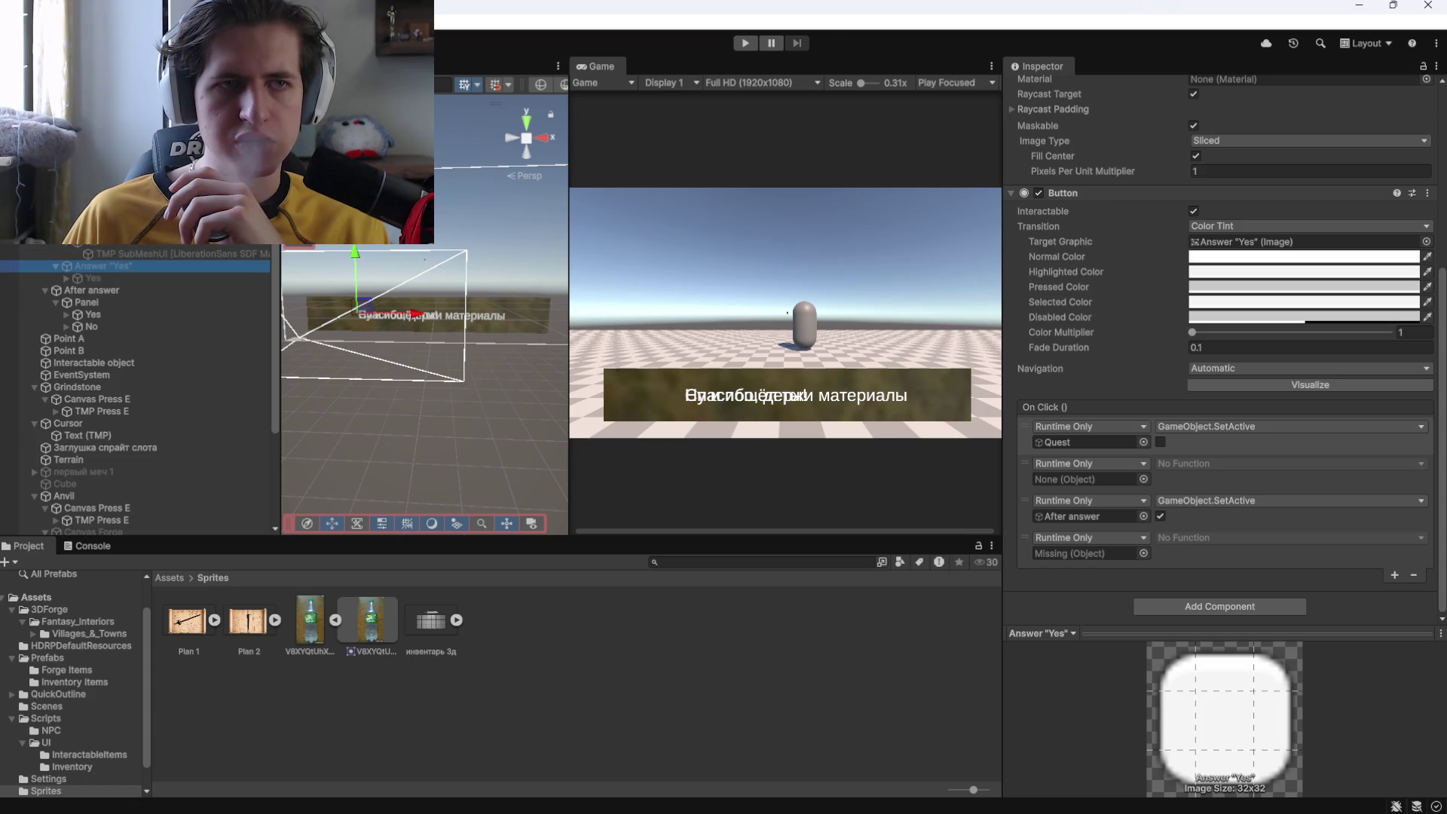
# Assign Panel and the matching Yes/No reply to both answer buttons' On Click slots, then disable After answer.
pyautogui.moveTo(86, 303); pyautogui.dragTo(1088, 479)
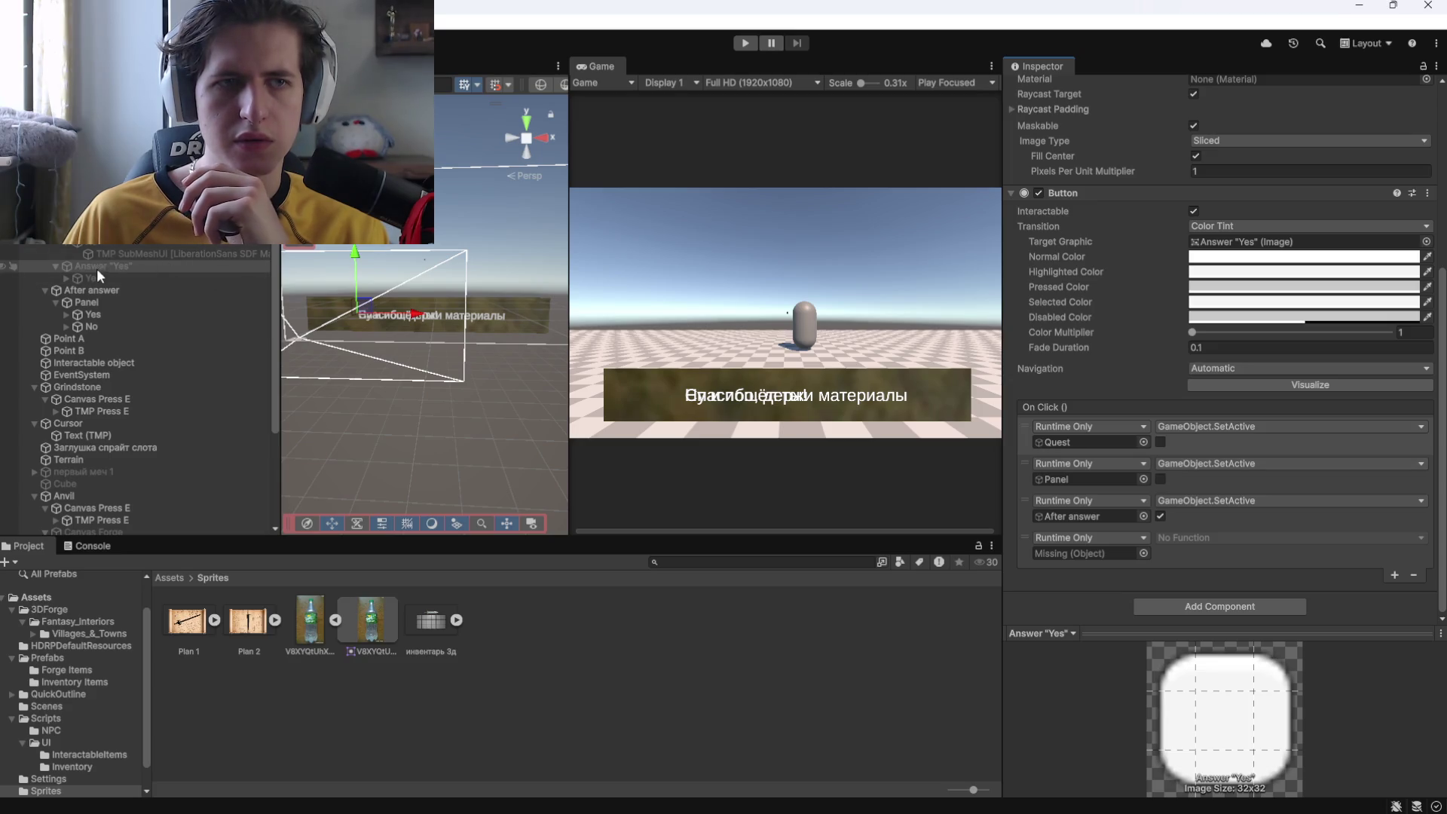
pyautogui.moveTo(88, 306)
pyautogui.mouseDown()
pyautogui.moveTo(93, 320)
pyautogui.moveTo(1114, 496)
pyautogui.moveTo(1088, 554)
pyautogui.mouseUp()
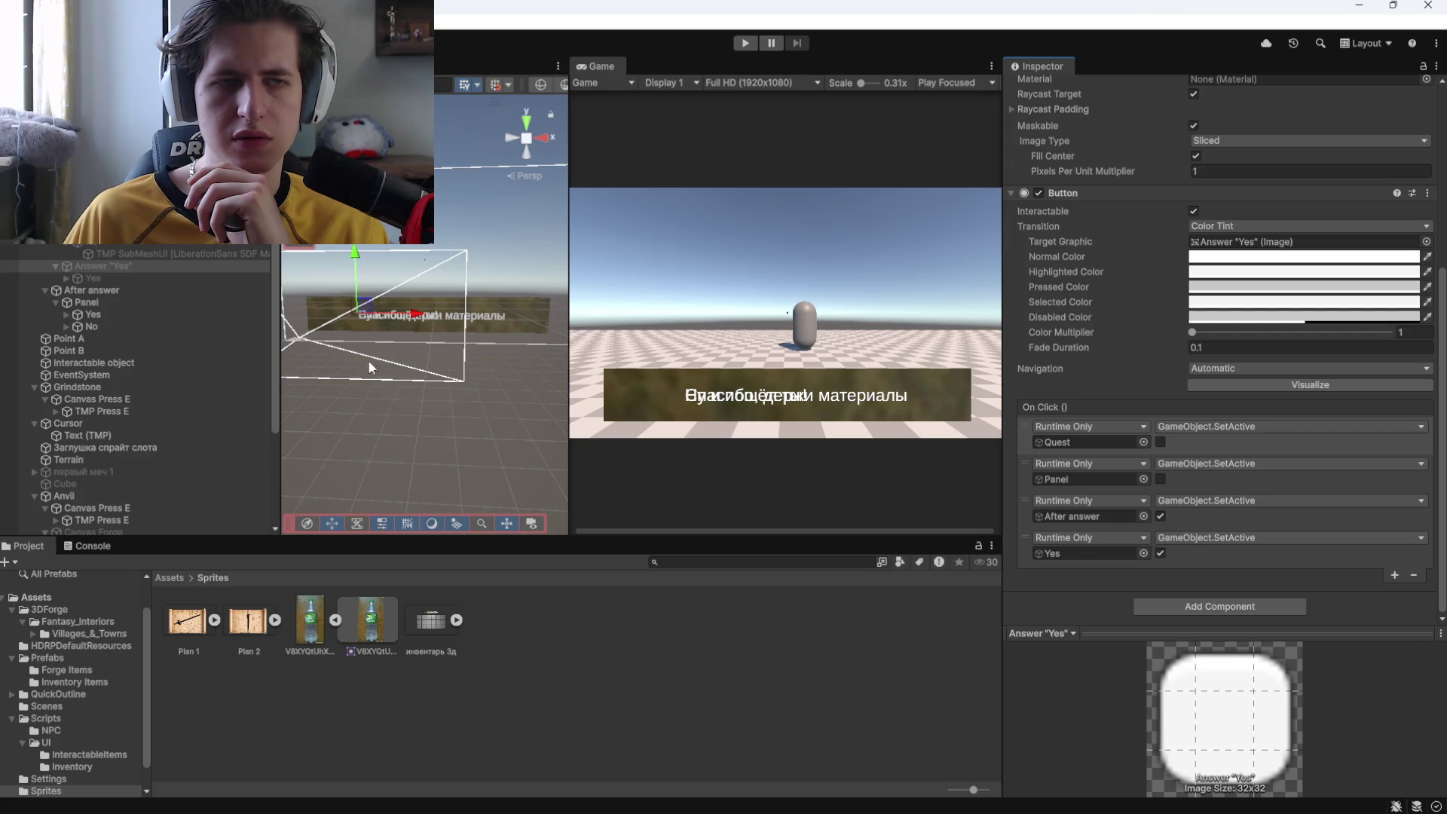
pyautogui.click(113, 218)
pyautogui.moveTo(86, 302)
pyautogui.mouseDown()
pyautogui.moveTo(911, 390)
pyautogui.moveTo(1087, 477)
pyautogui.mouseUp()
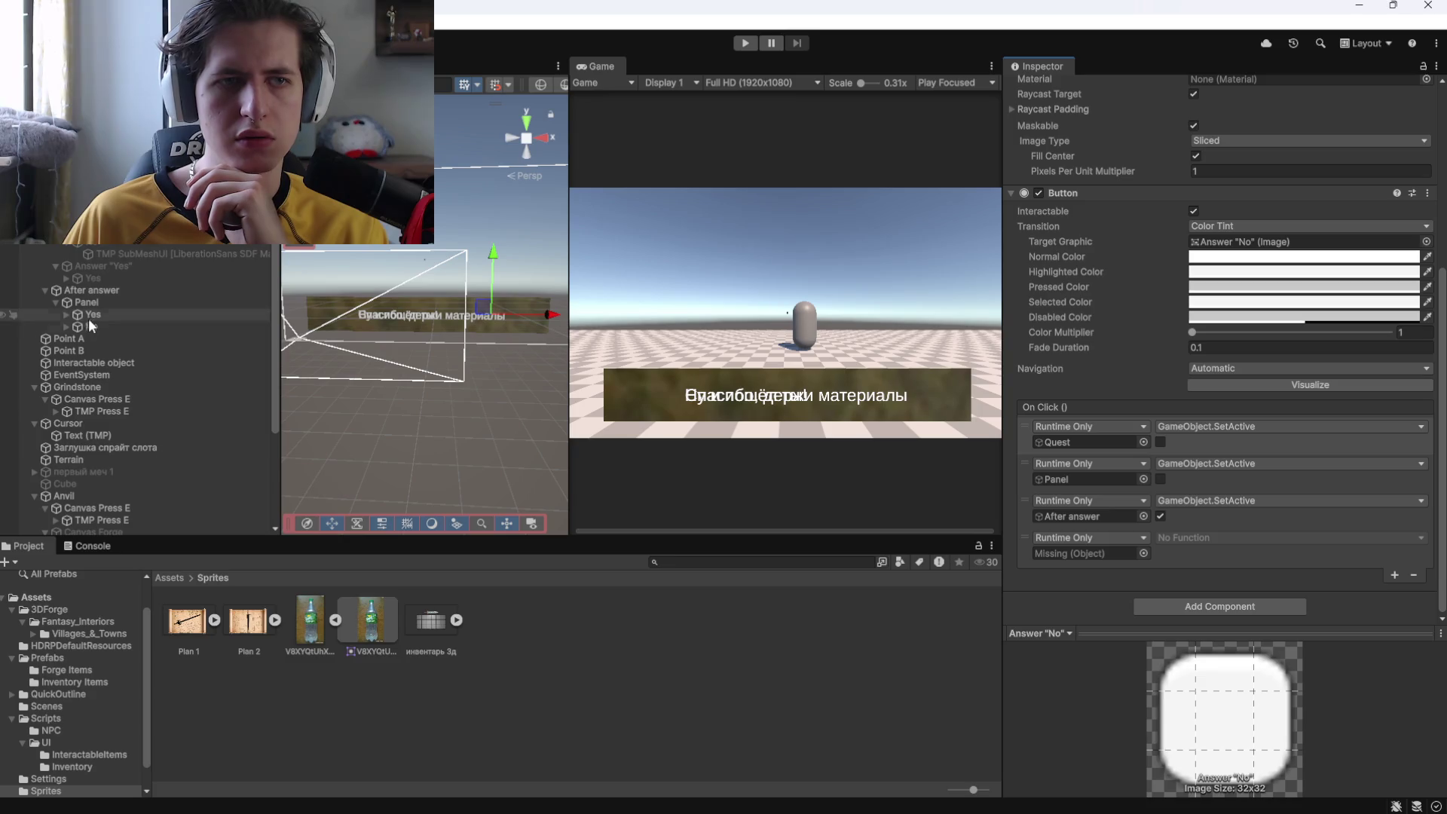
pyautogui.moveTo(89, 326)
pyautogui.mouseDown()
pyautogui.moveTo(1079, 532)
pyautogui.moveTo(1086, 557)
pyautogui.mouseUp()
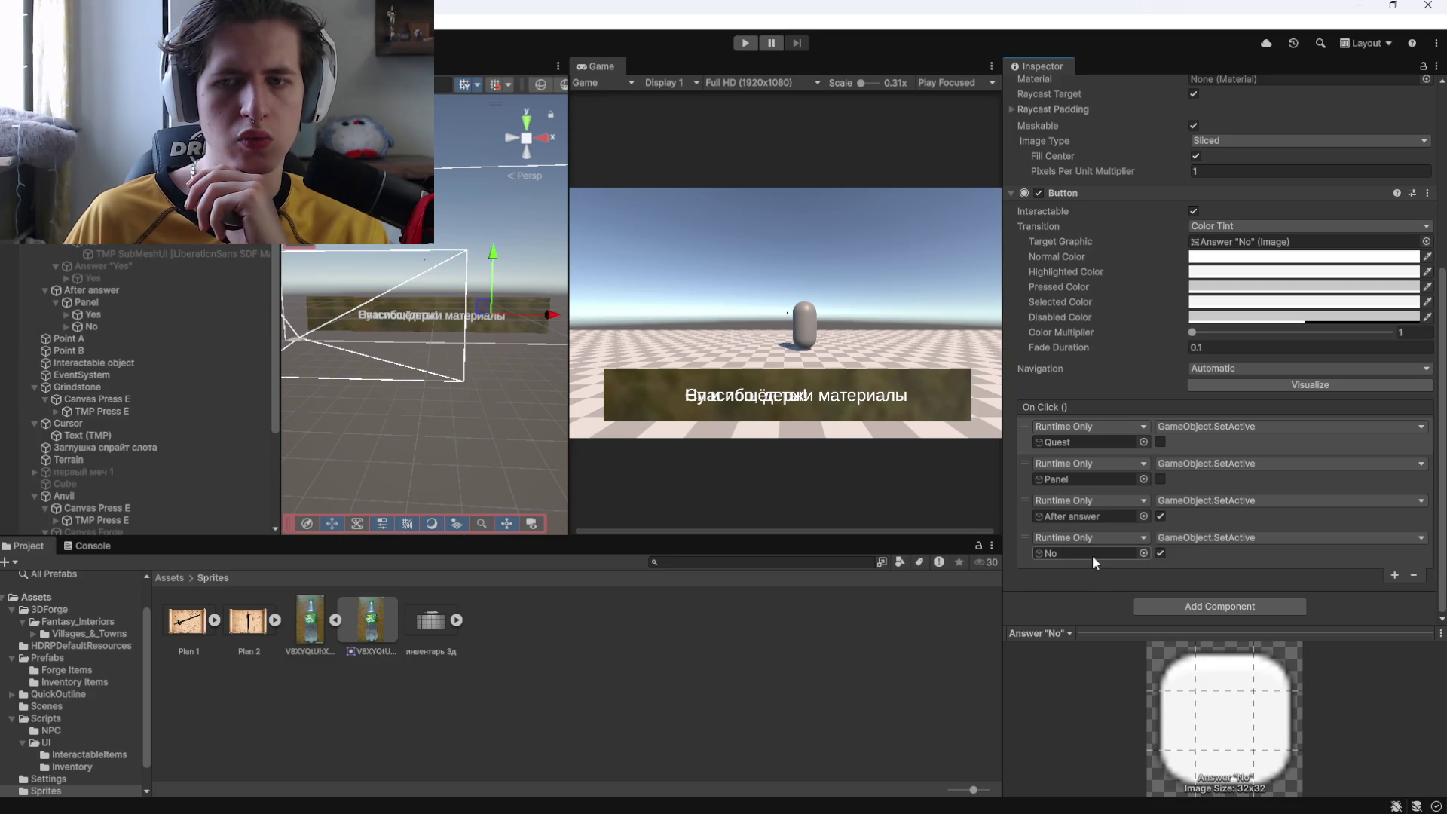
pyautogui.click(142, 291)
pyautogui.click(1042, 89)
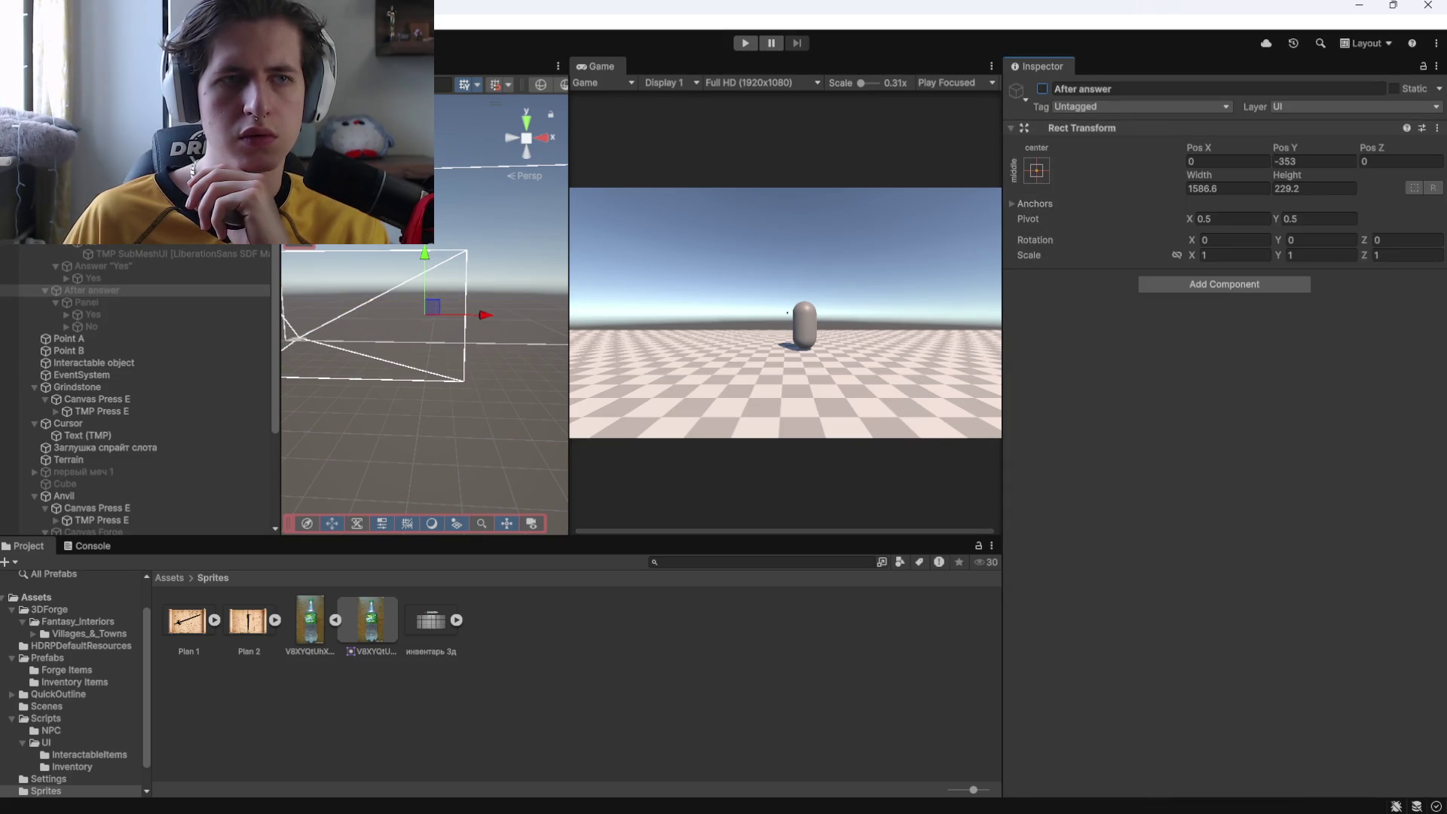
# Reactivate Panel and Quest, disable Canvas Dialogue, and enter Play mode with Ctrl+P.
pyautogui.click(83, 218)
pyautogui.click(1042, 89)
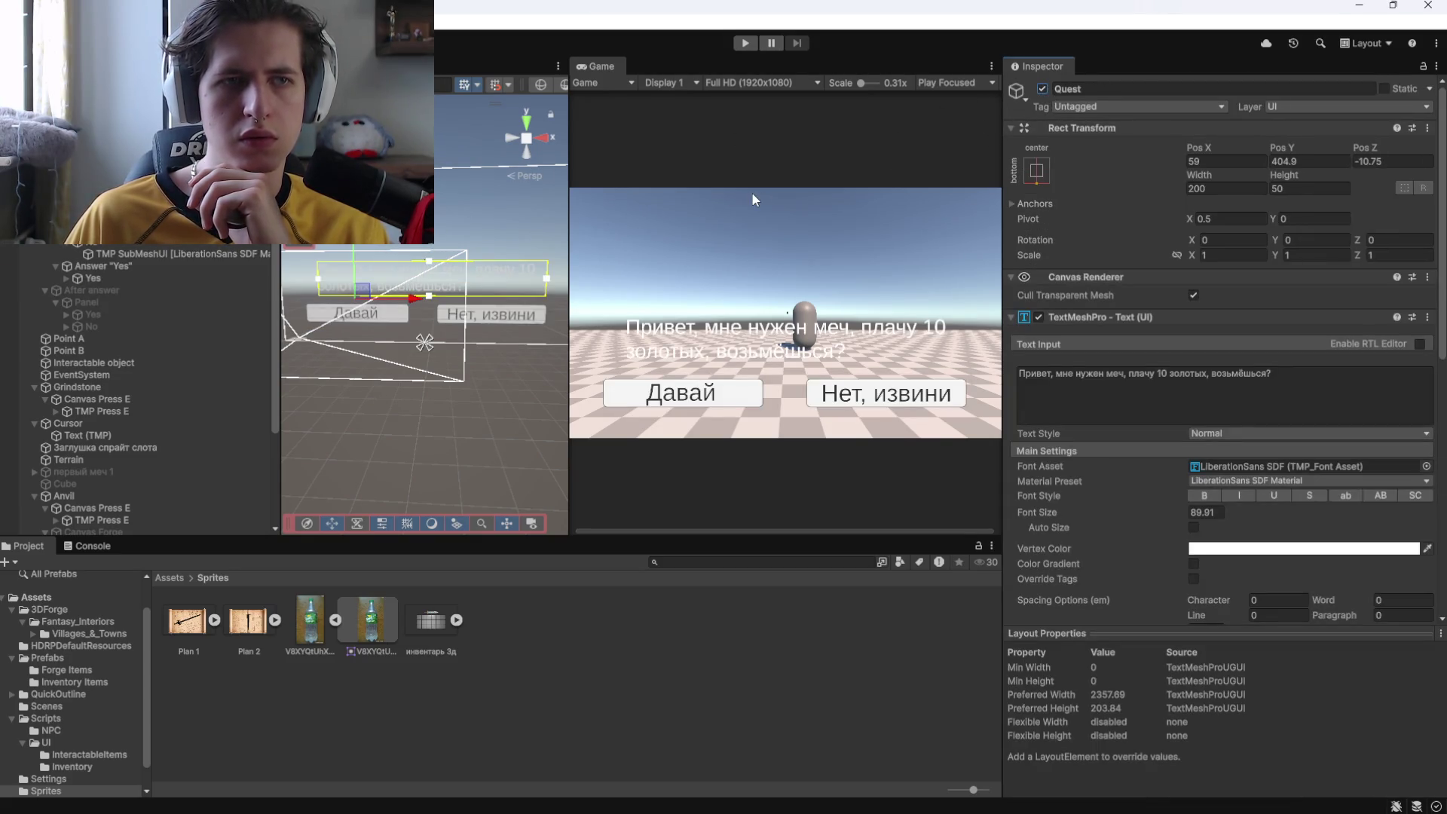
pyautogui.click(1043, 89)
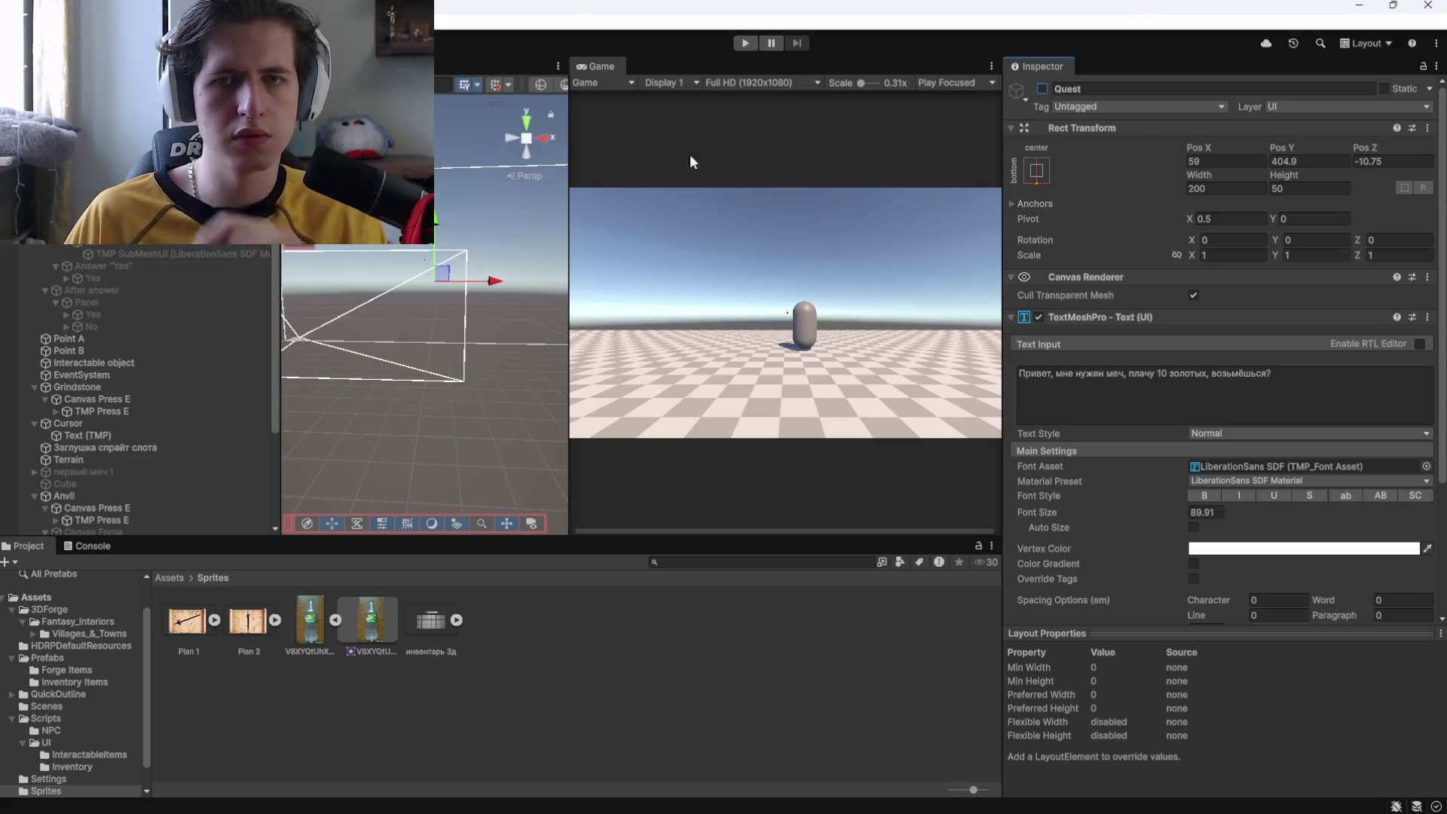
pyautogui.keyDown('ctrl'); pyautogui.click(90, 226); pyautogui.keyUp('ctrl')
pyautogui.click(1043, 89)
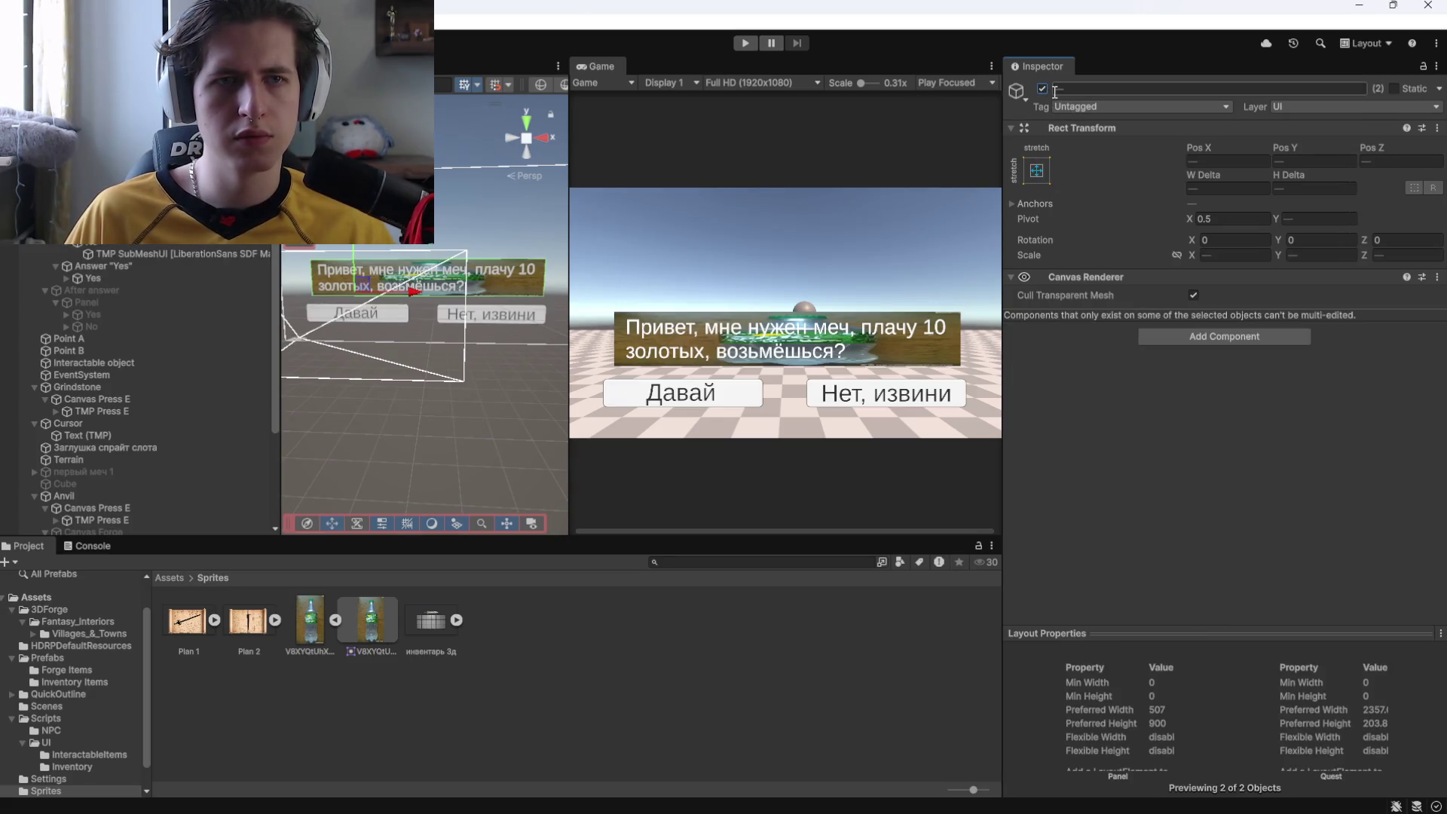
pyautogui.click(75, 219)
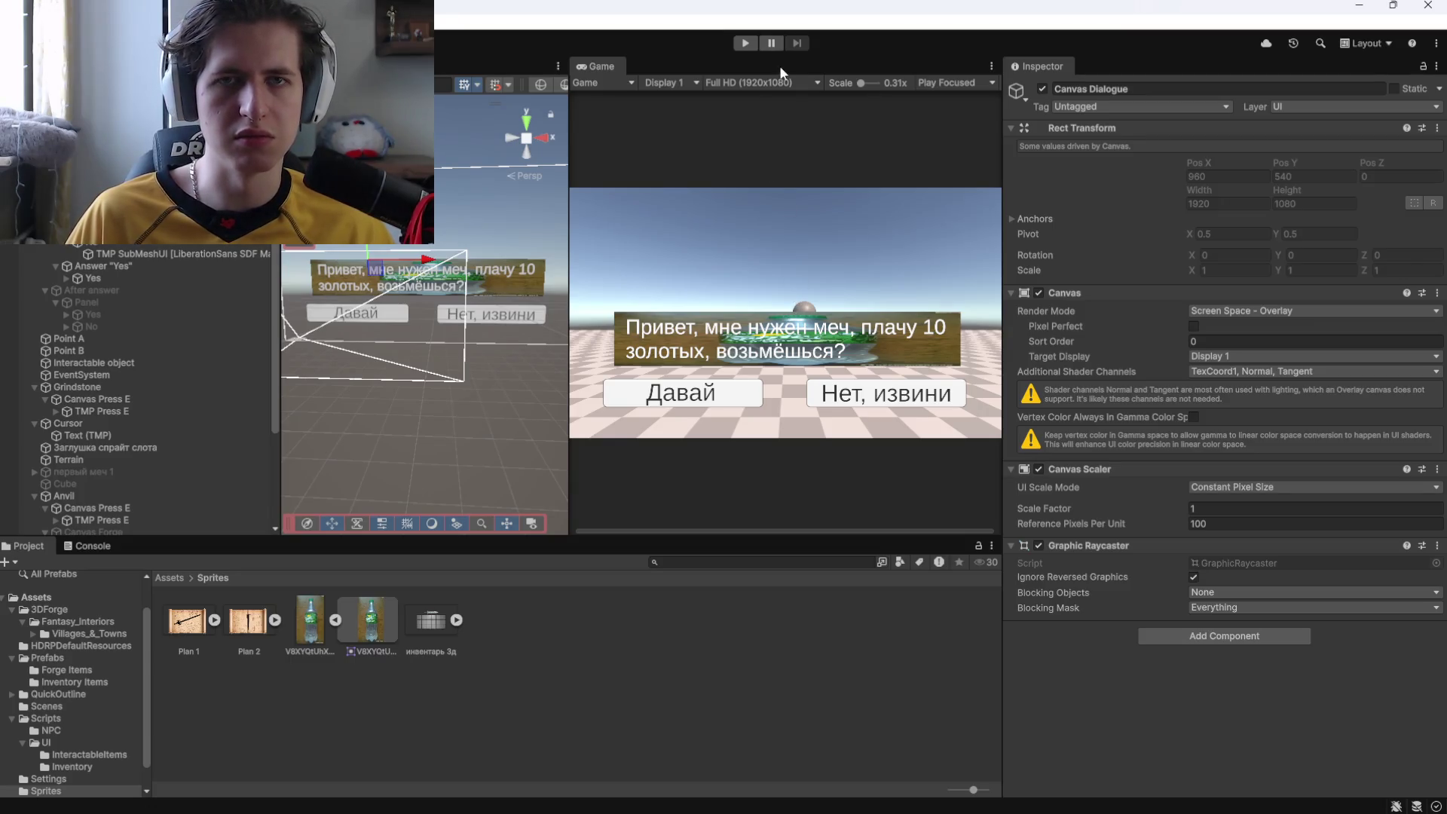
pyautogui.click(1043, 89)
pyautogui.hotkey('ctrl', 'p')
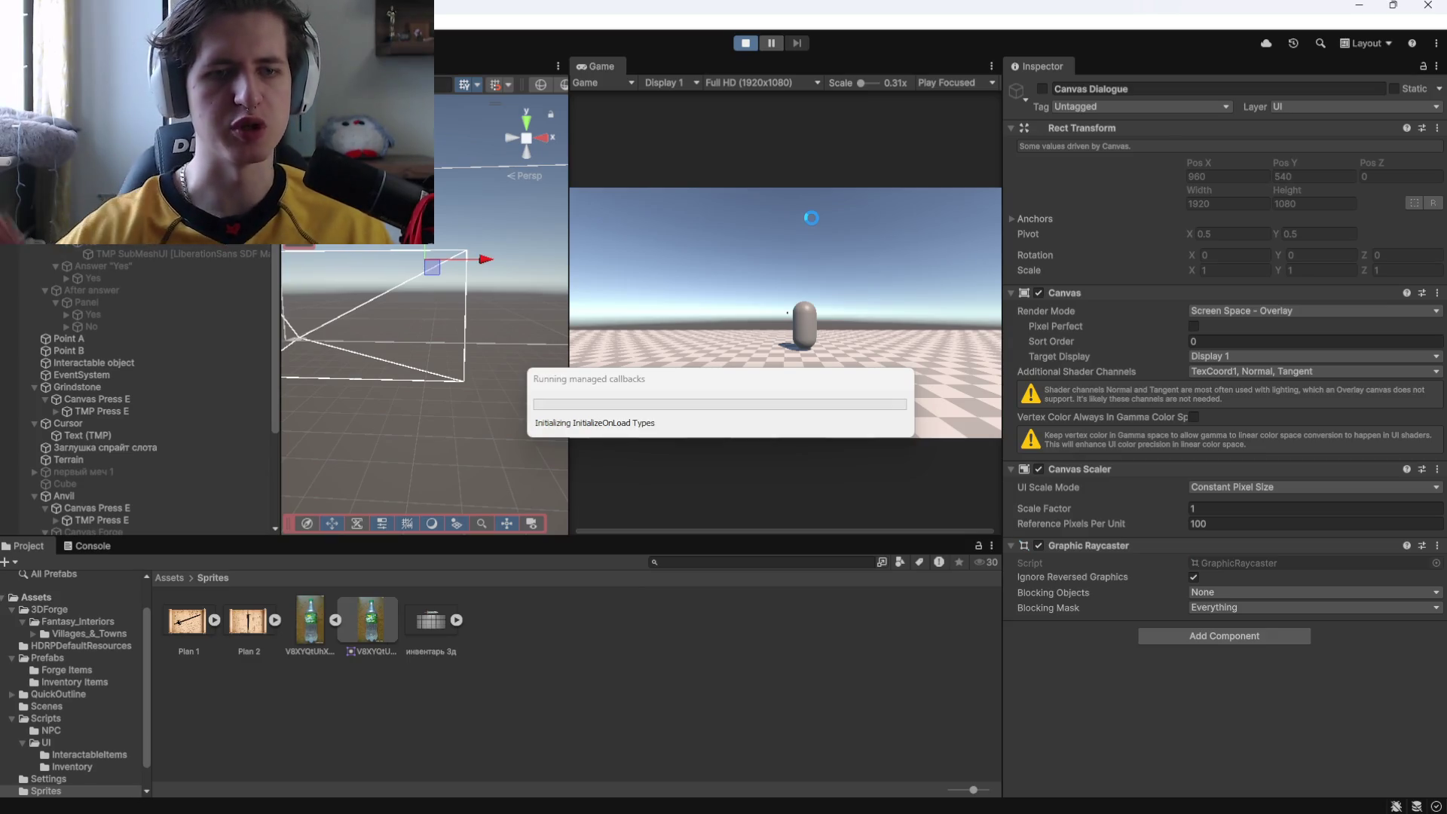
# Walk to the capsule NPC, open the dialogue with E, pick the agreeing answer, then stop.
pyautogui.click(773, 325)
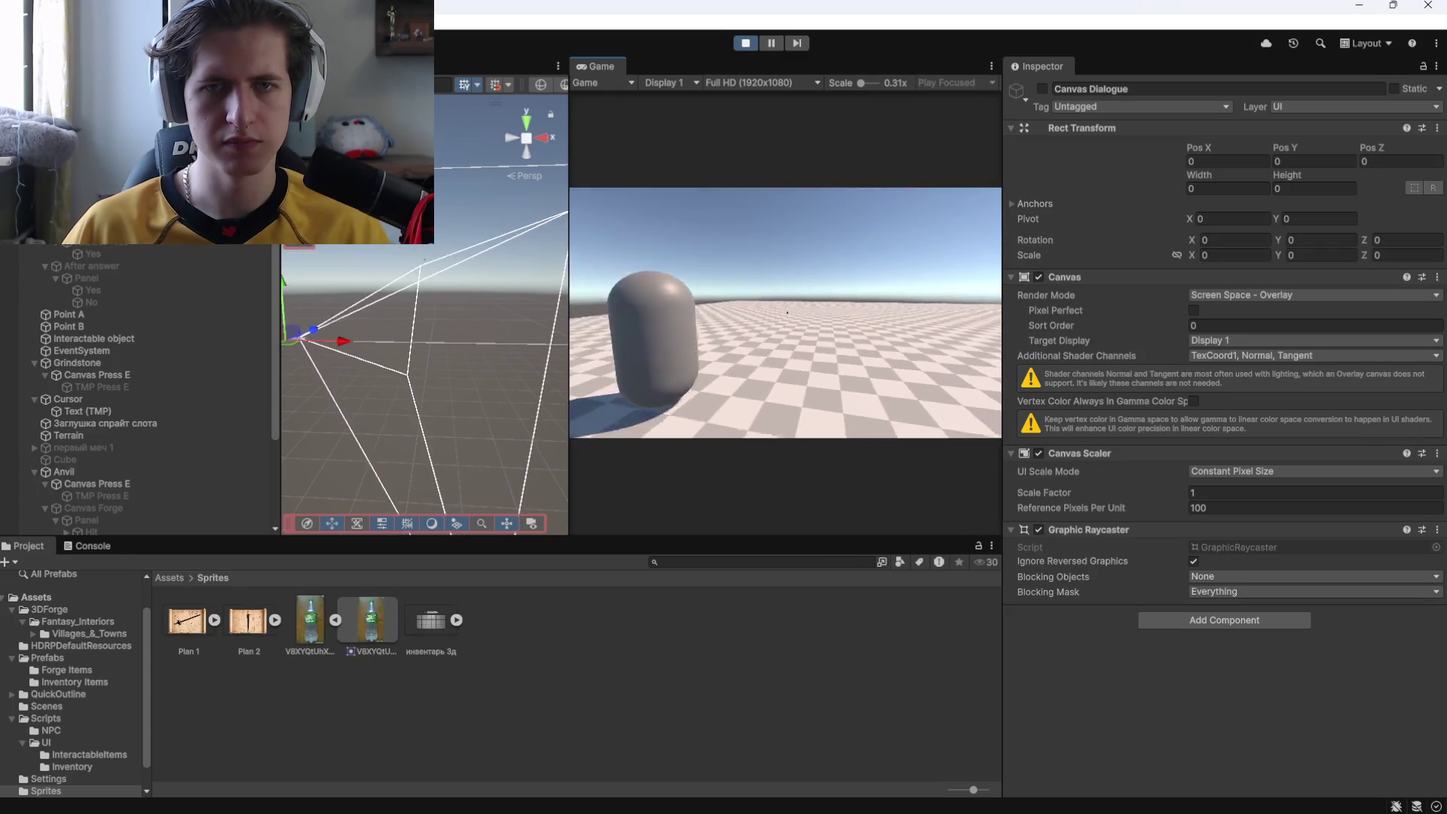
pyautogui.press('w')
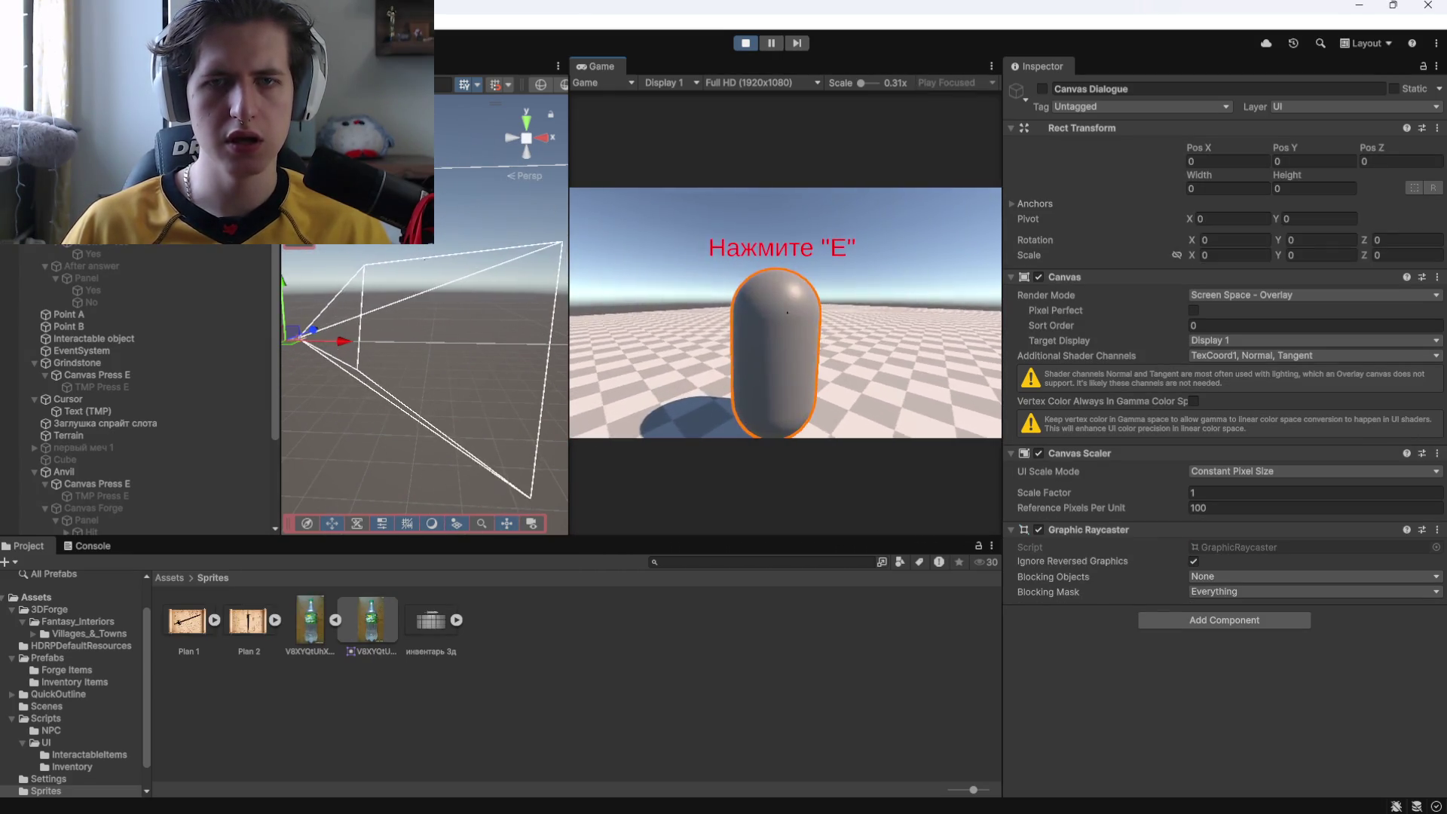
pyautogui.press('e')
pyautogui.click(712, 415)
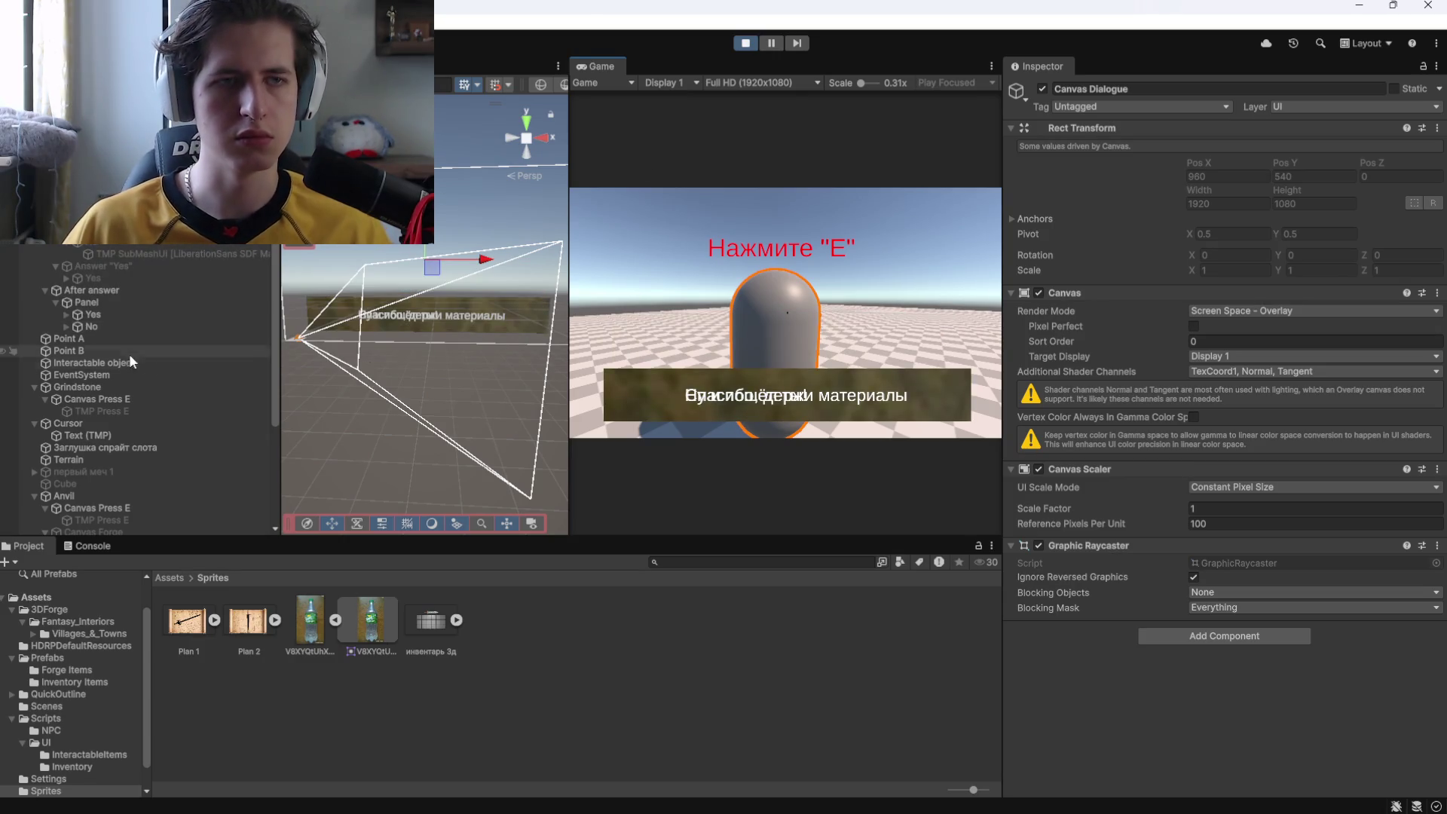
pyautogui.click(746, 46)
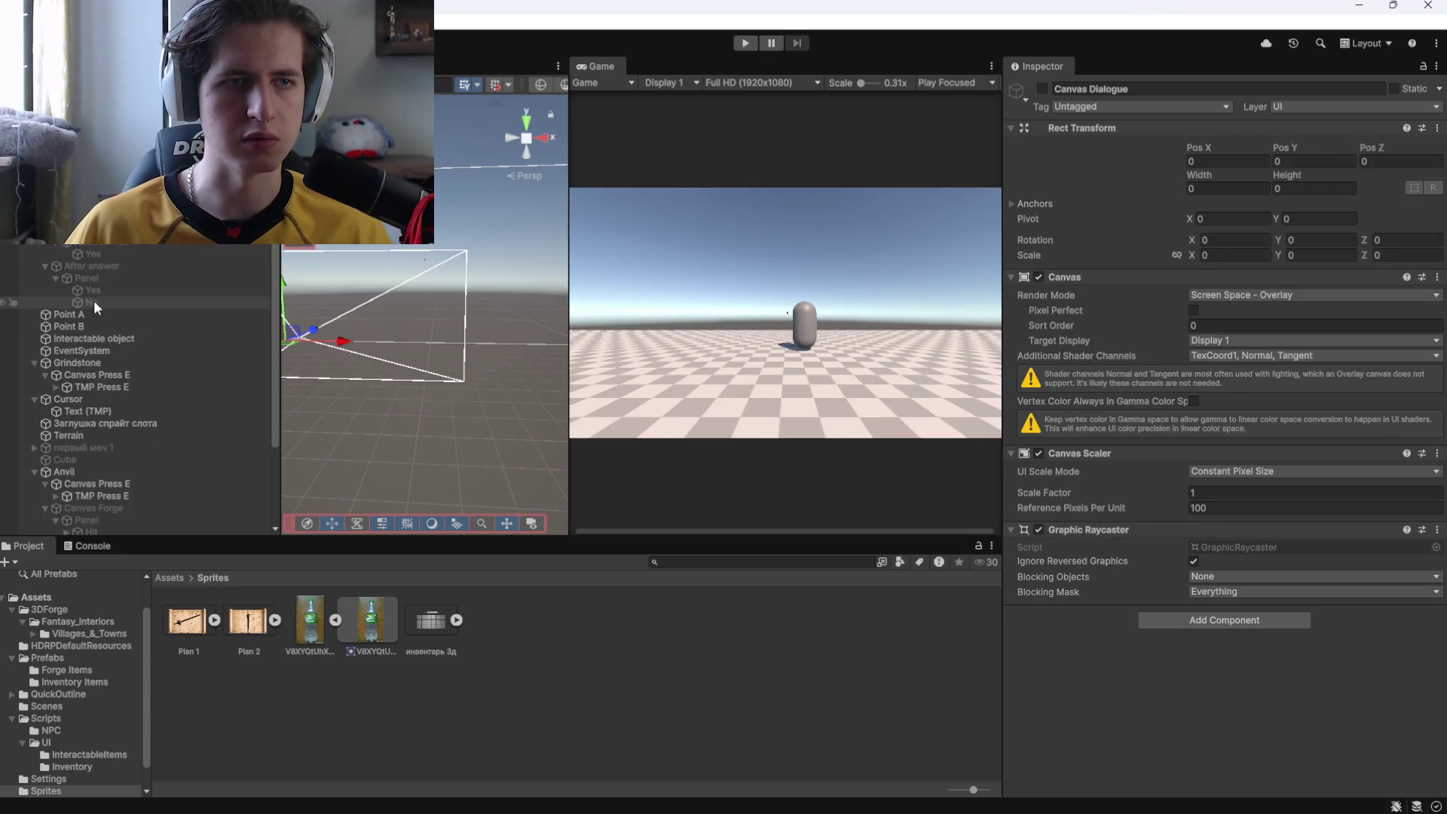
# Select the No and Yes reply objects and run a second playtest answering the NPC.
pyautogui.click(93, 300)
pyautogui.keyDown('ctrl'); pyautogui.click(183, 291); pyautogui.keyUp('ctrl')
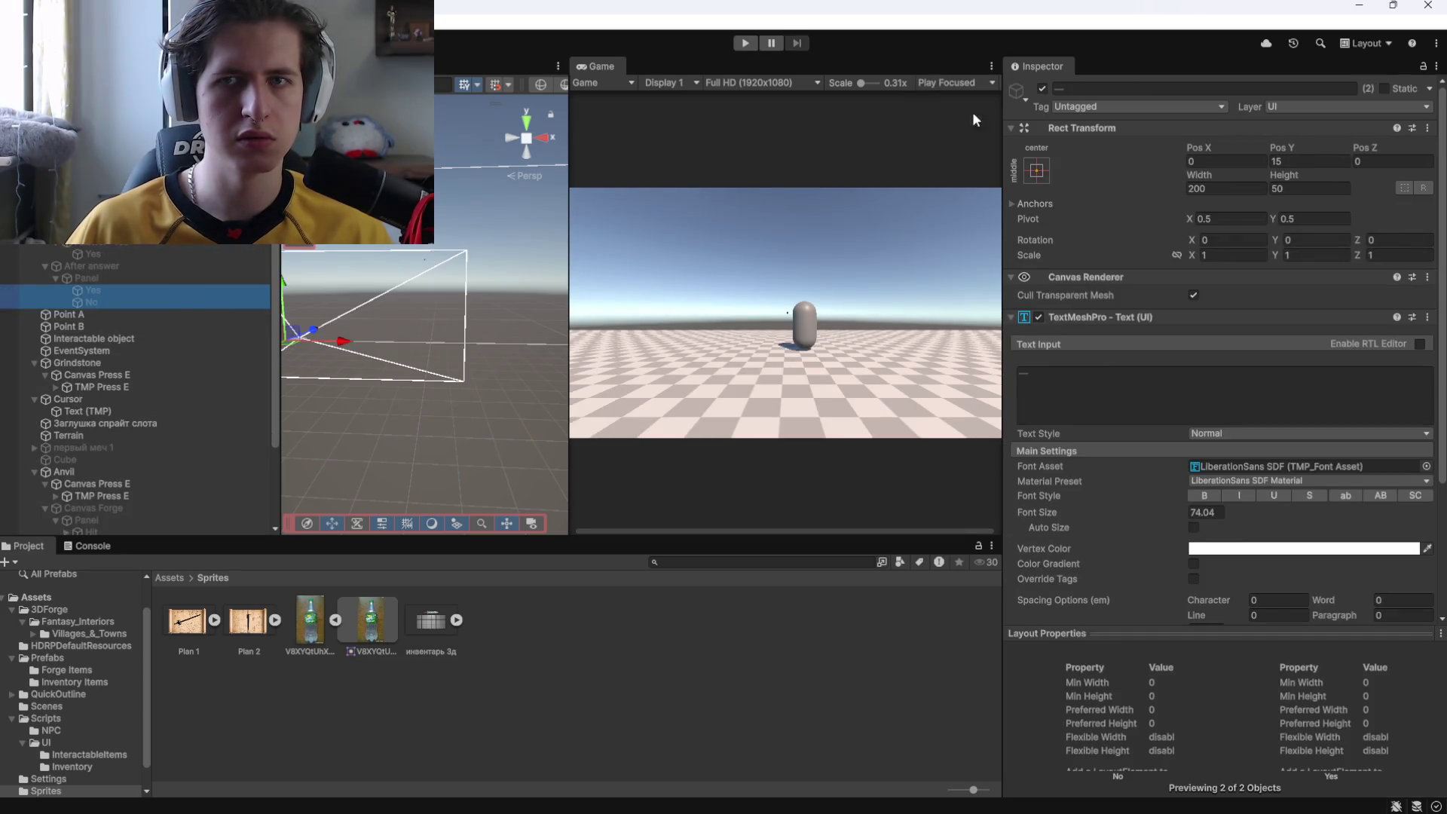
pyautogui.click(744, 44)
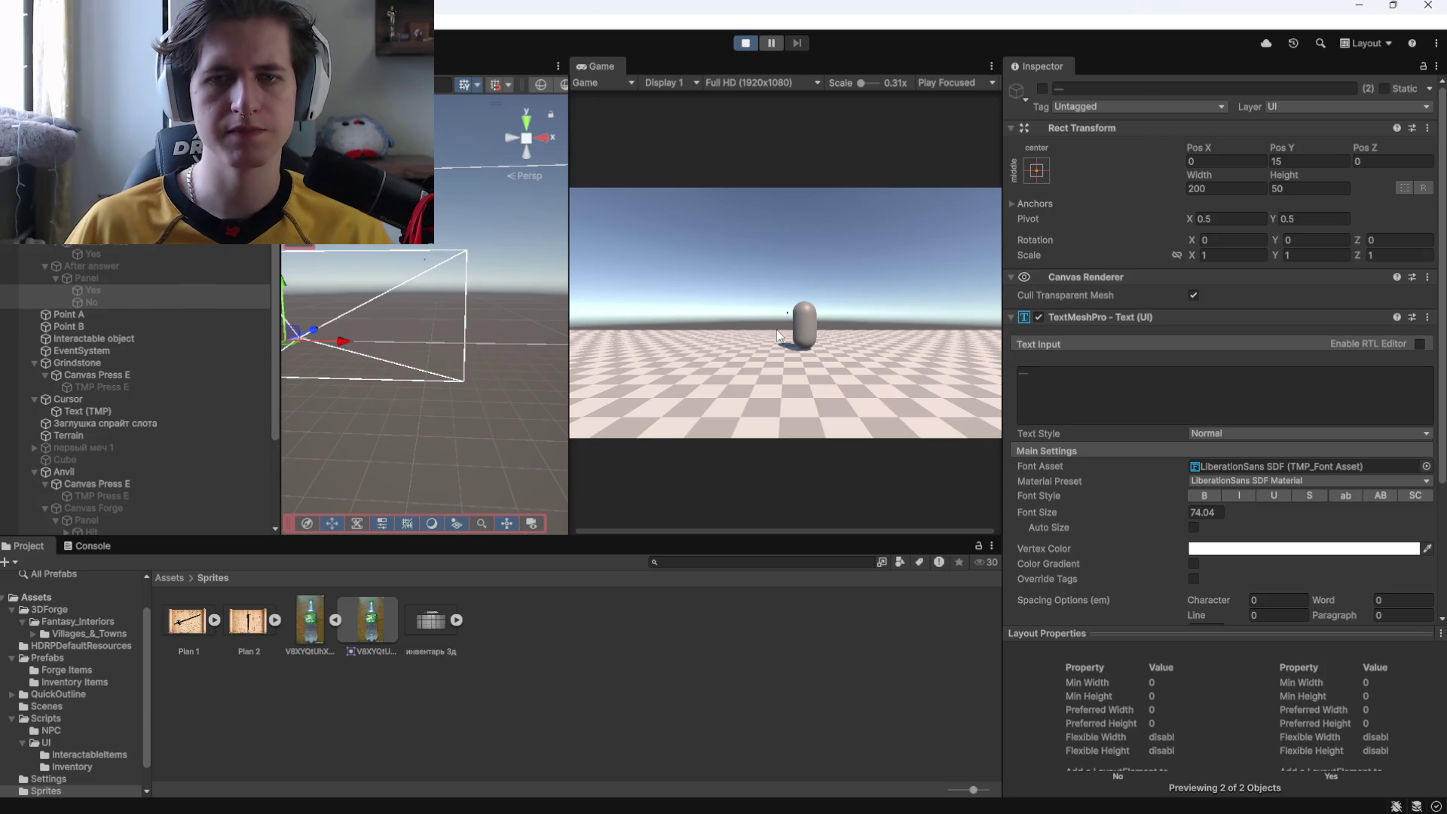
pyautogui.click(765, 336)
pyautogui.press('w')
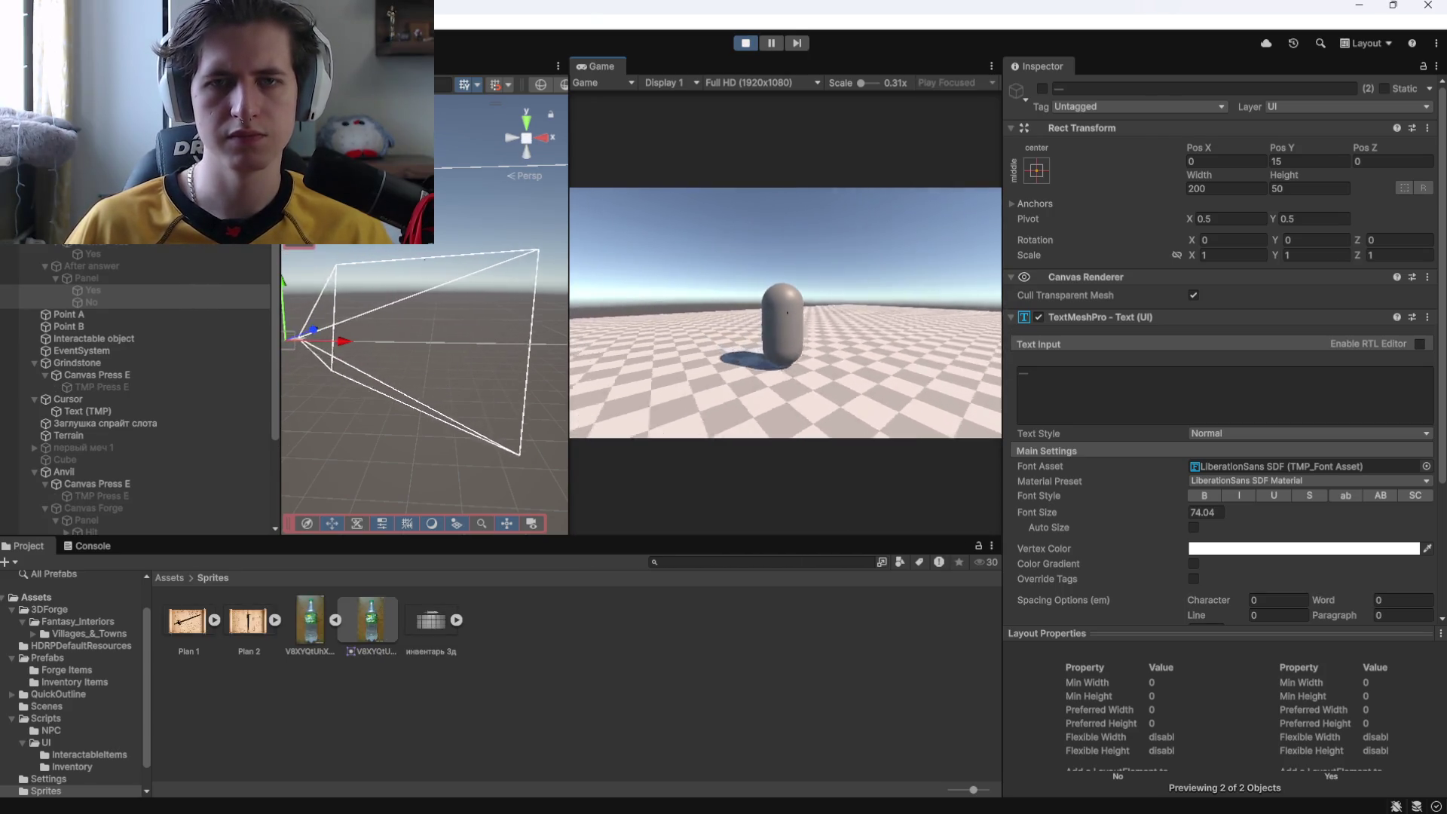
pyautogui.press('e')
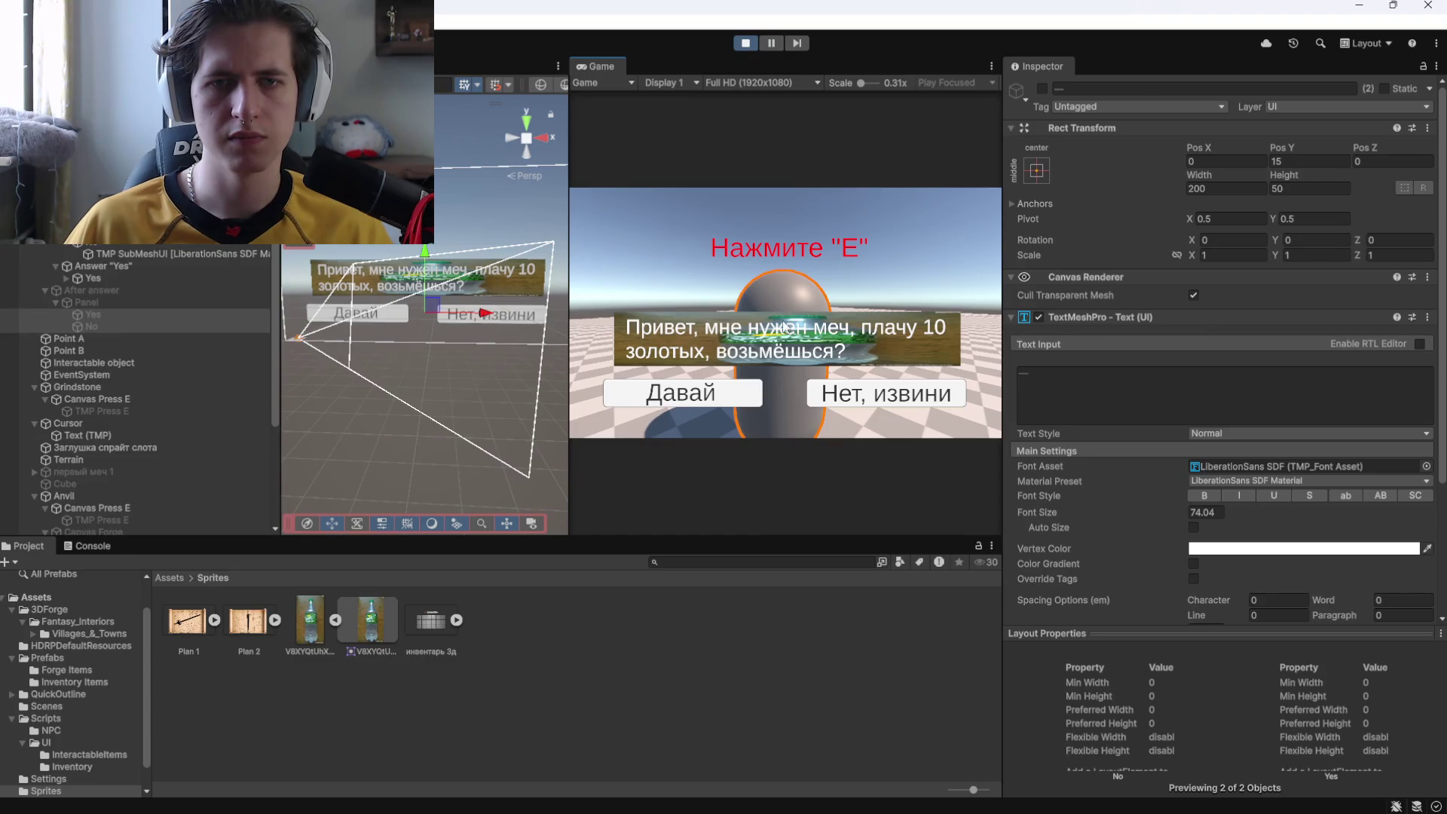
pyautogui.click(710, 409)
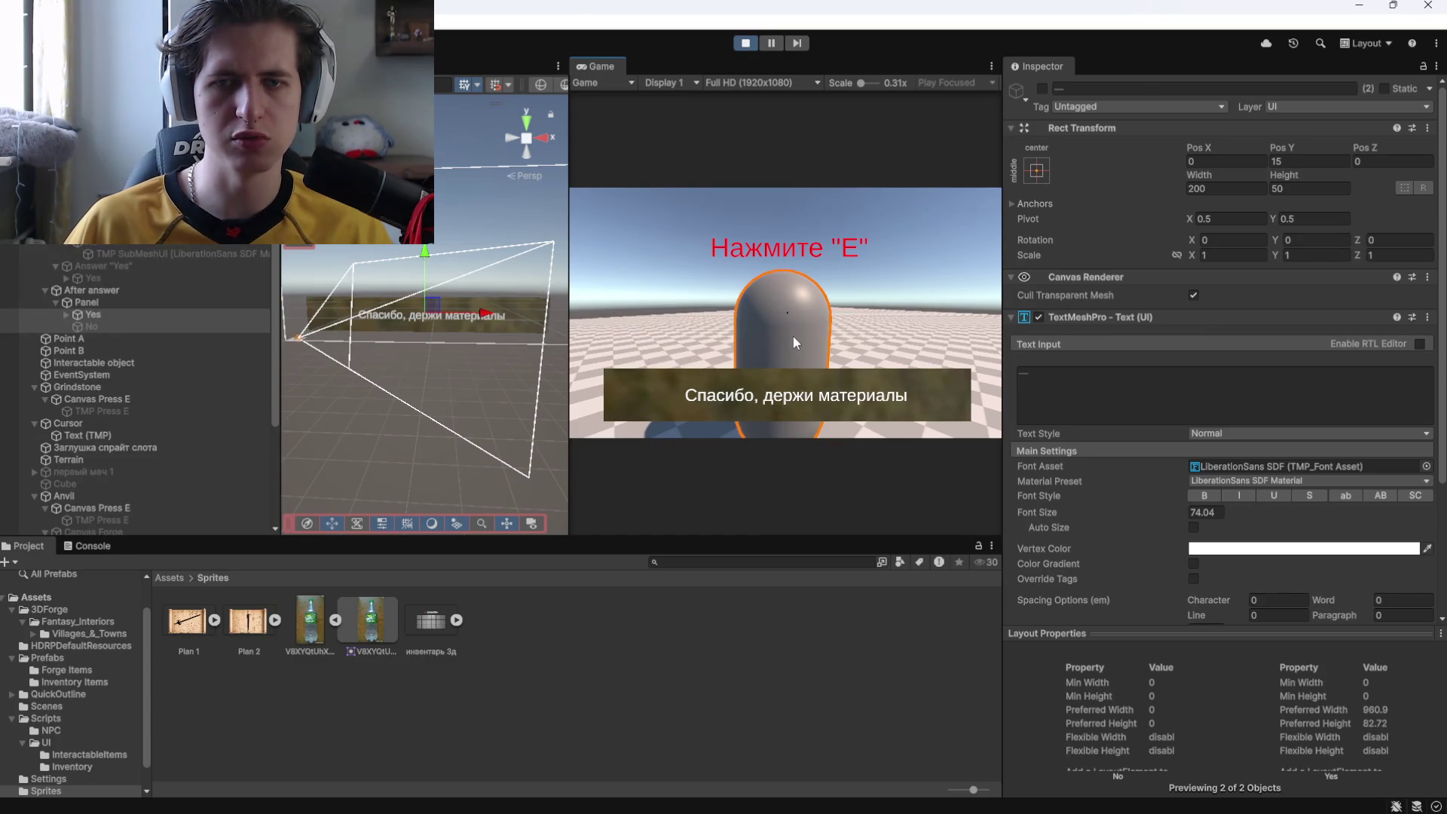
pyautogui.click(795, 372)
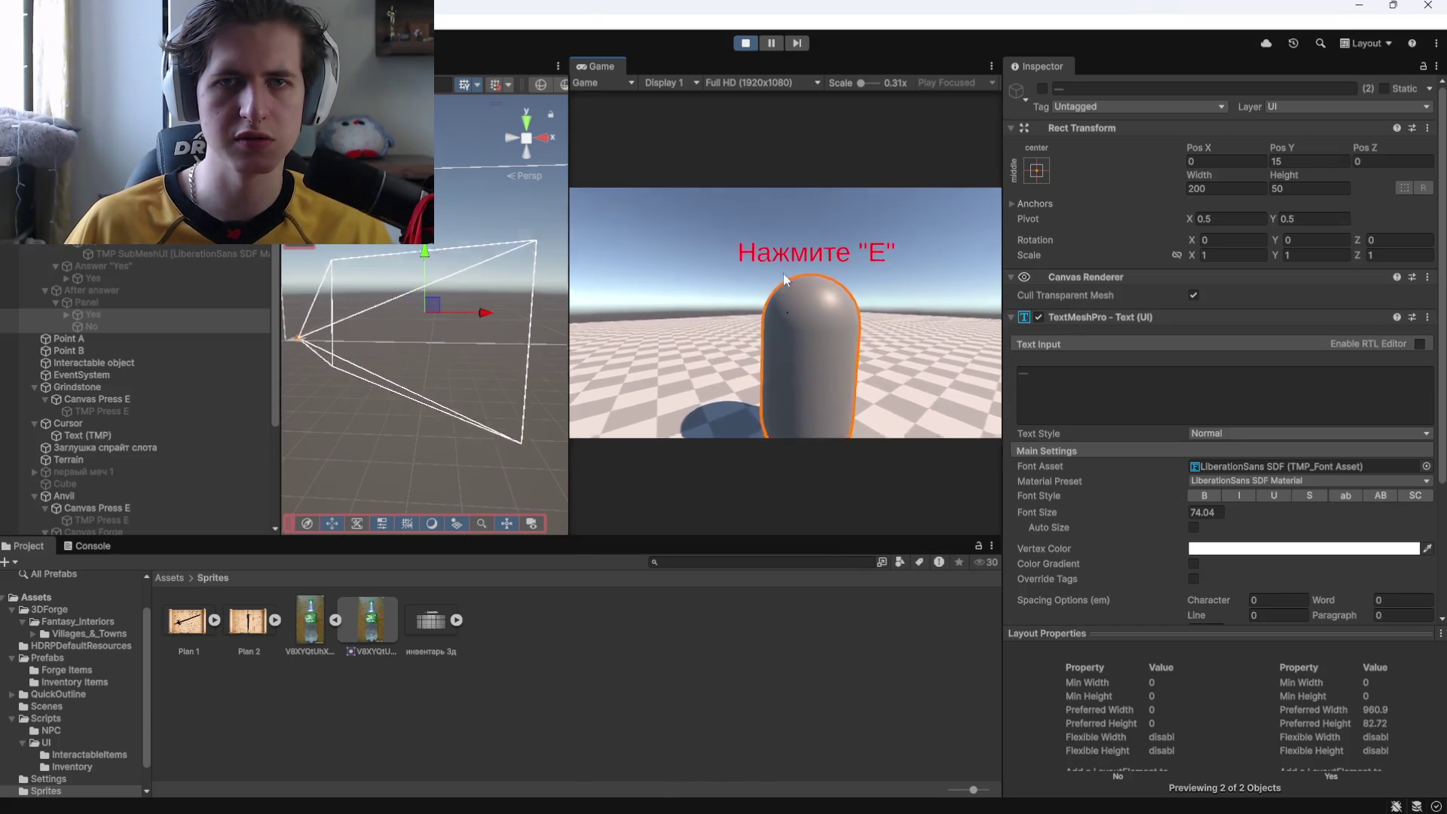
# Restart the playtest, choose the refusing answer to check the No reply, then stop.
pyautogui.hotkey('ctrl', 'p')
pyautogui.hotkey('ctrl', 'p')
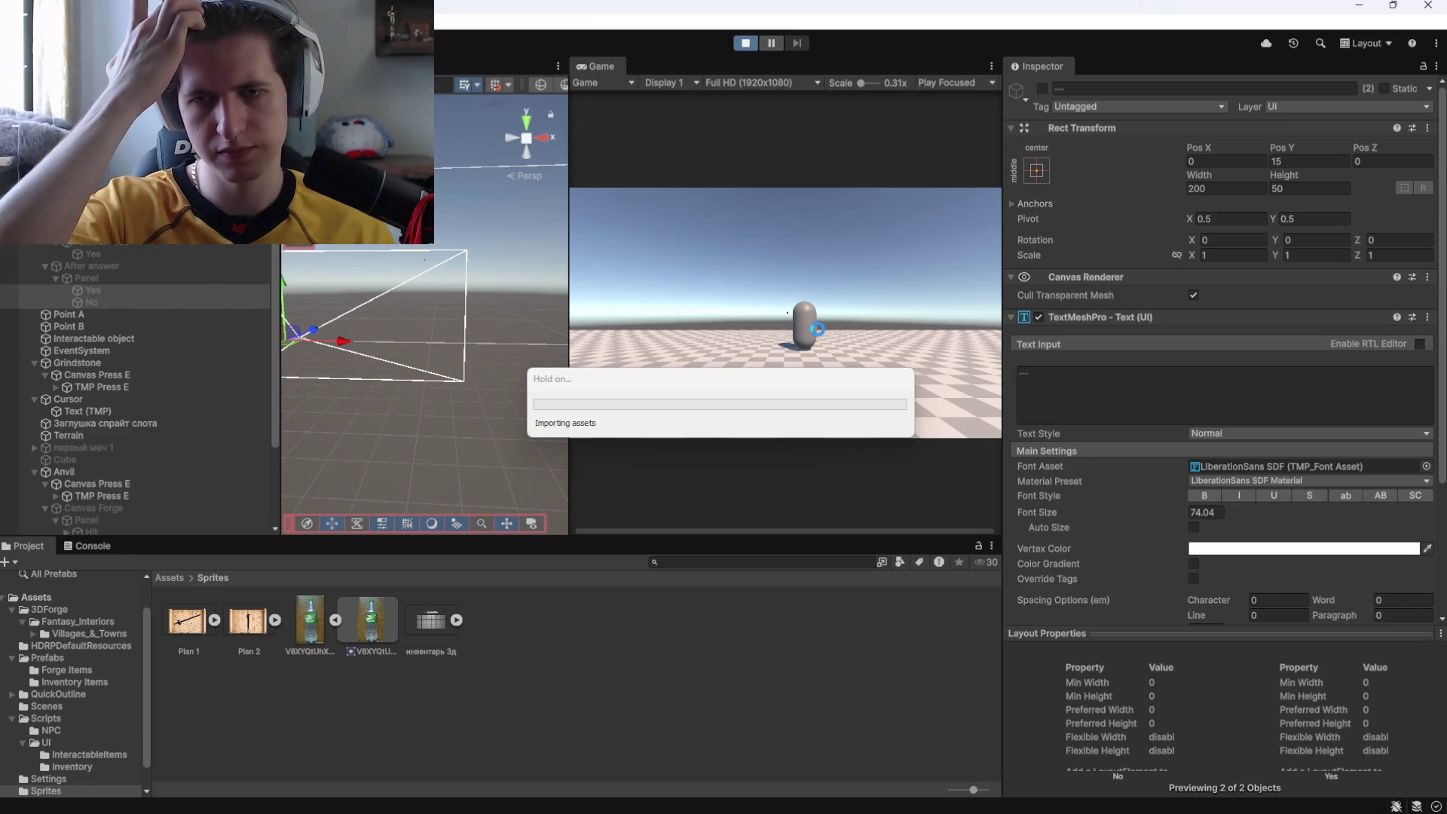
pyautogui.click(820, 335)
pyautogui.press('w')
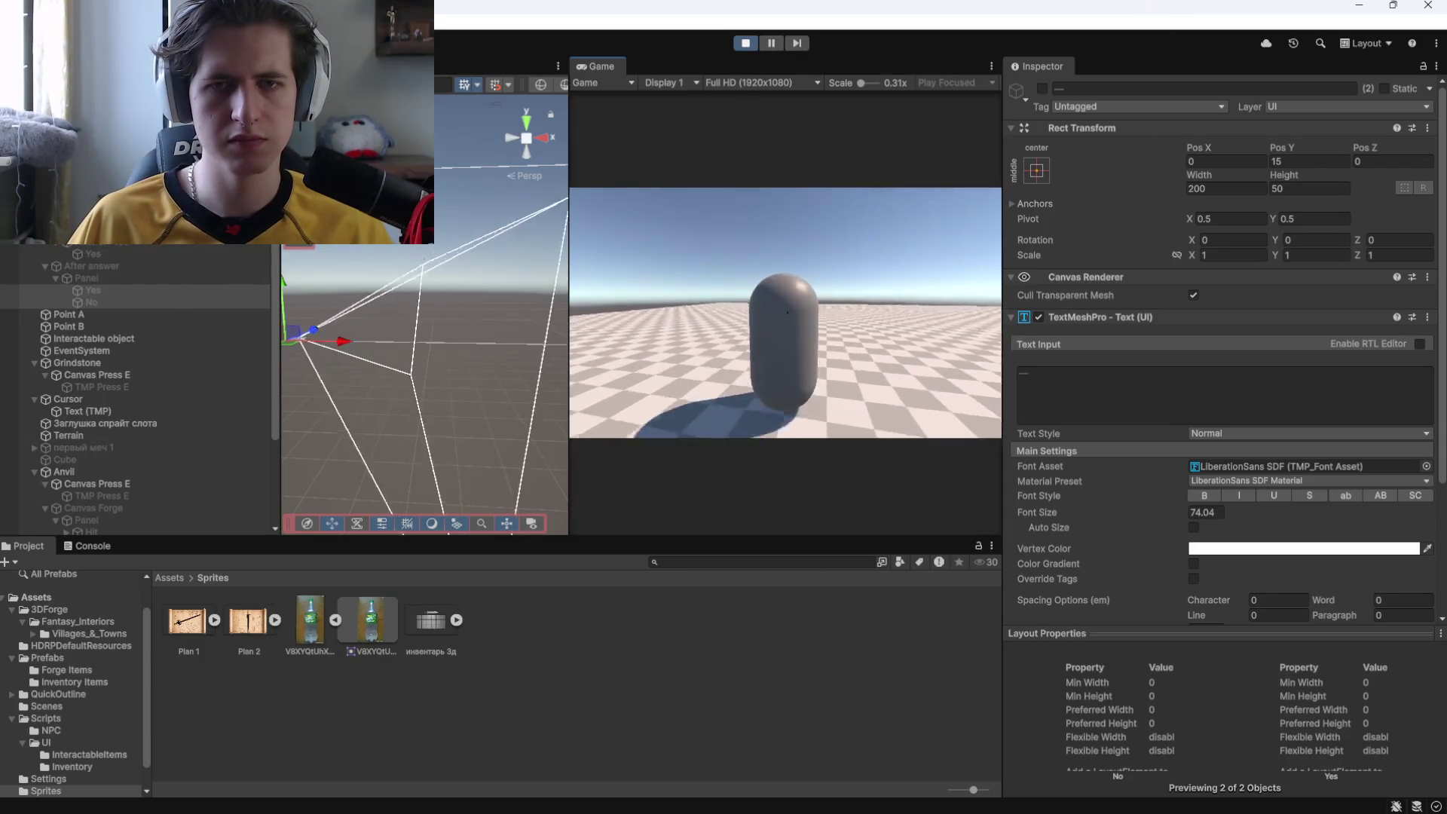
pyautogui.press('e')
pyautogui.click(841, 399)
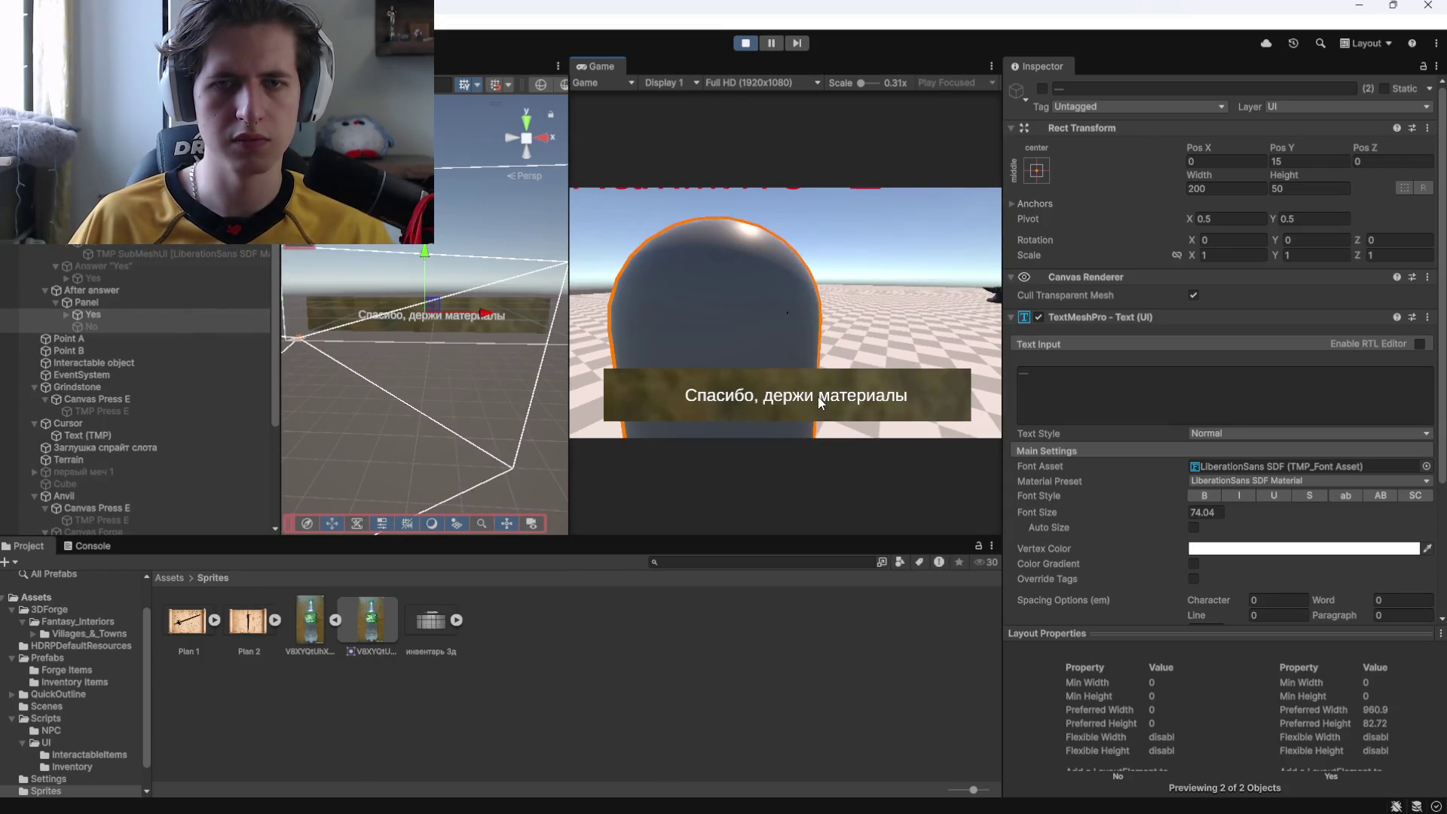
pyautogui.click(742, 43)
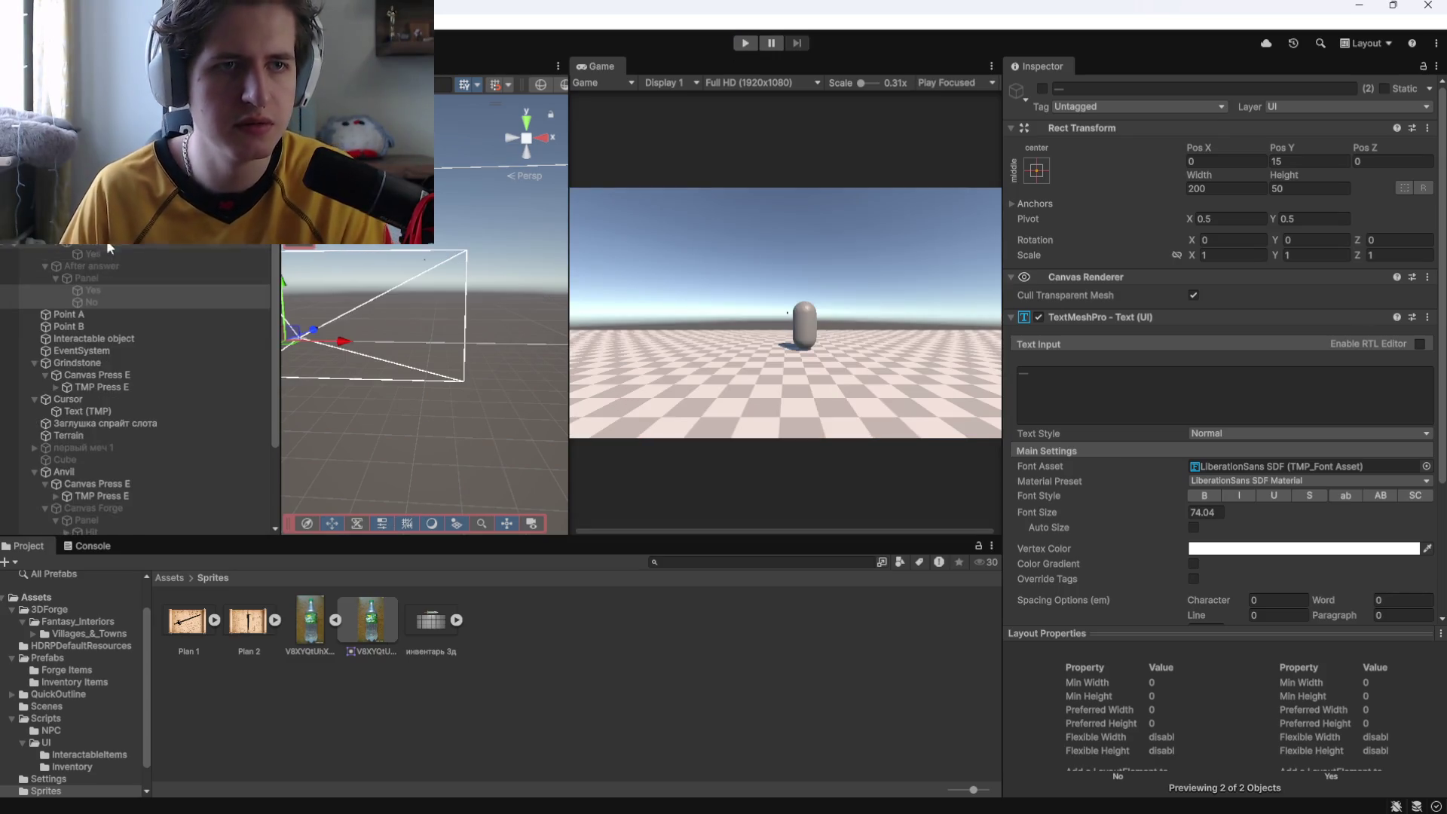
# Inspect the No reply, the refusing button's label and On Click actions, and the Yes reply.
pyautogui.scroll(-10, 1095, 490)
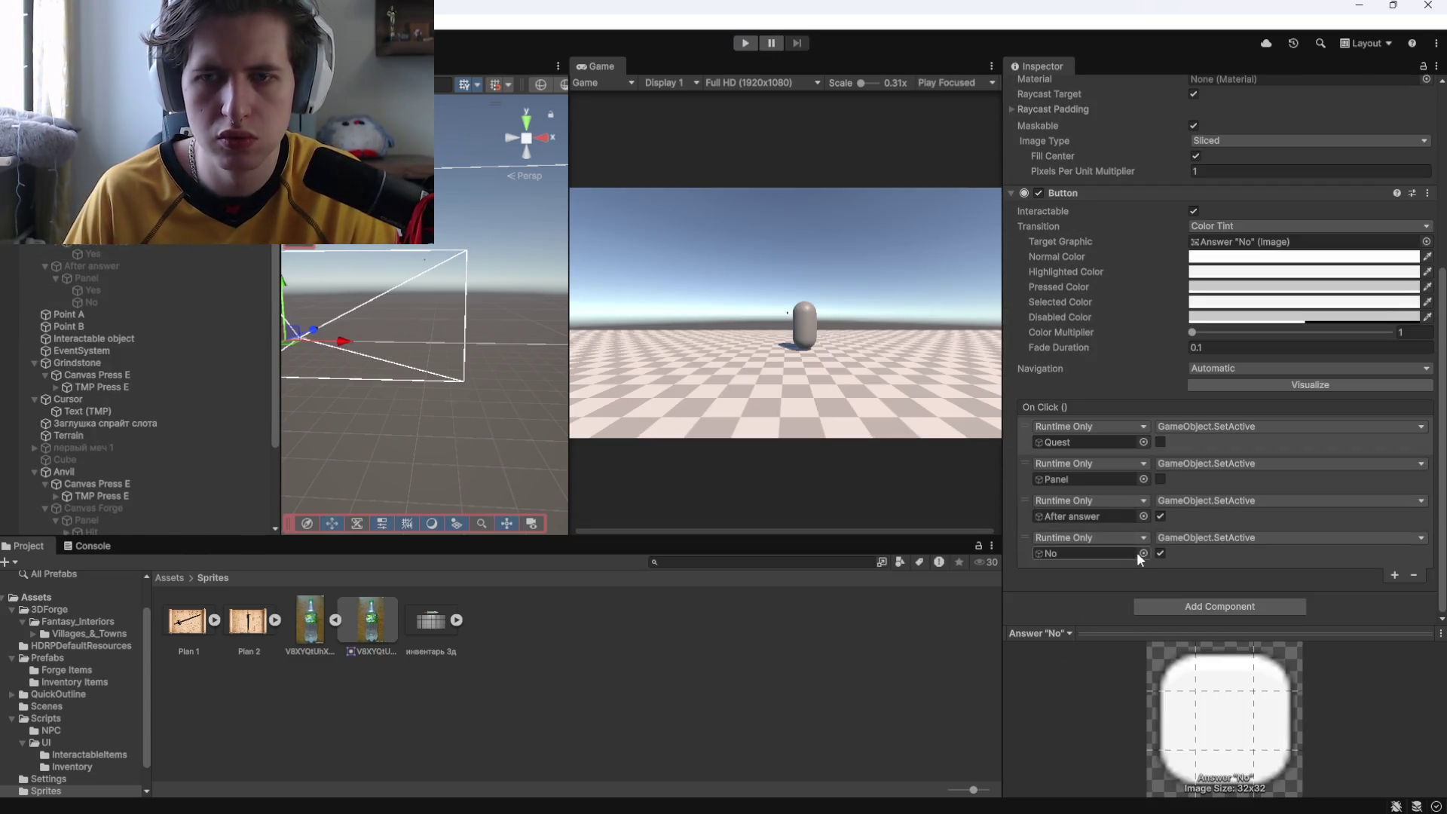
pyautogui.click(101, 298)
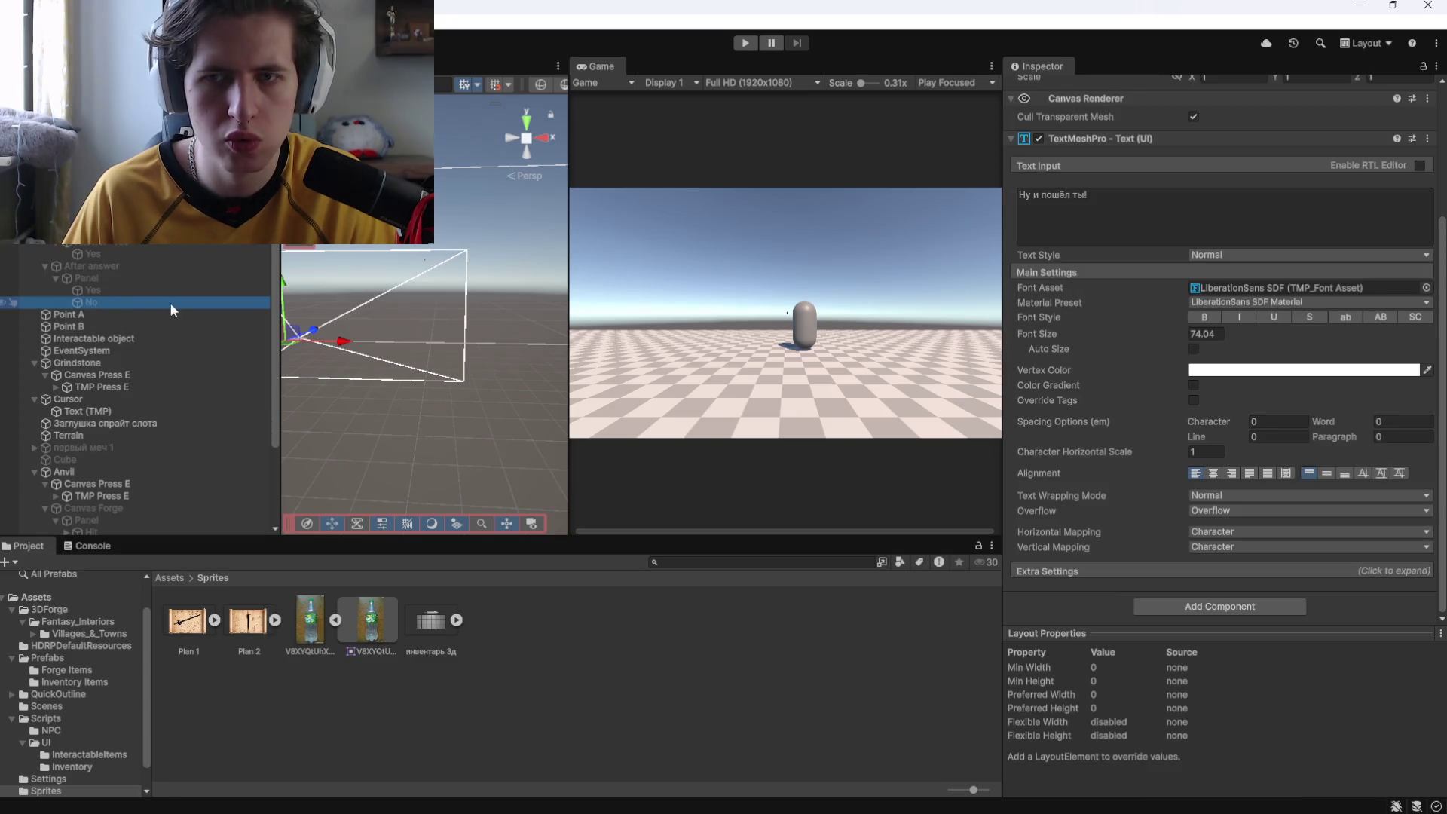
pyautogui.click(106, 241)
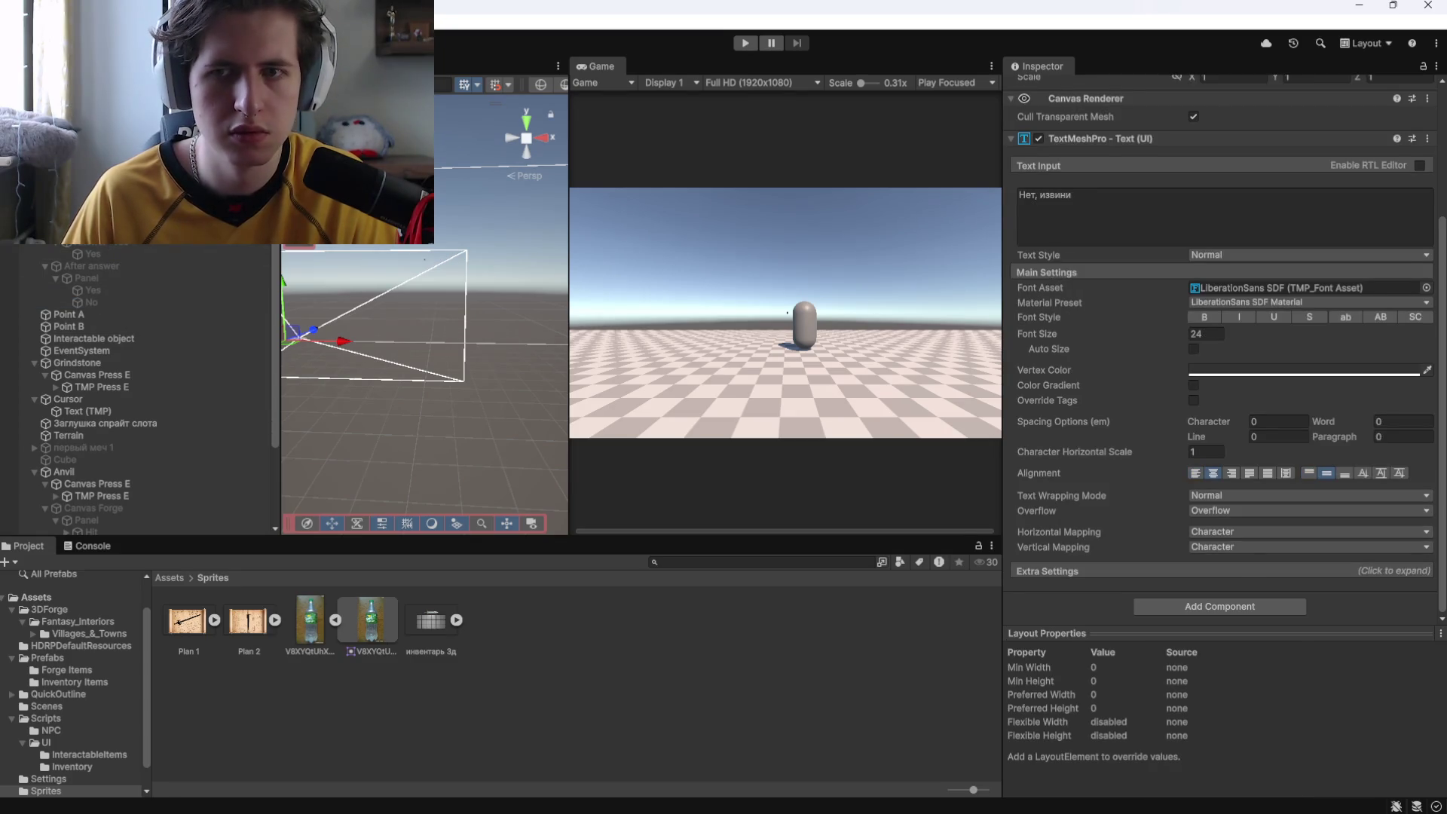
pyautogui.click(98, 229)
pyautogui.scroll(-3, 1083, 429)
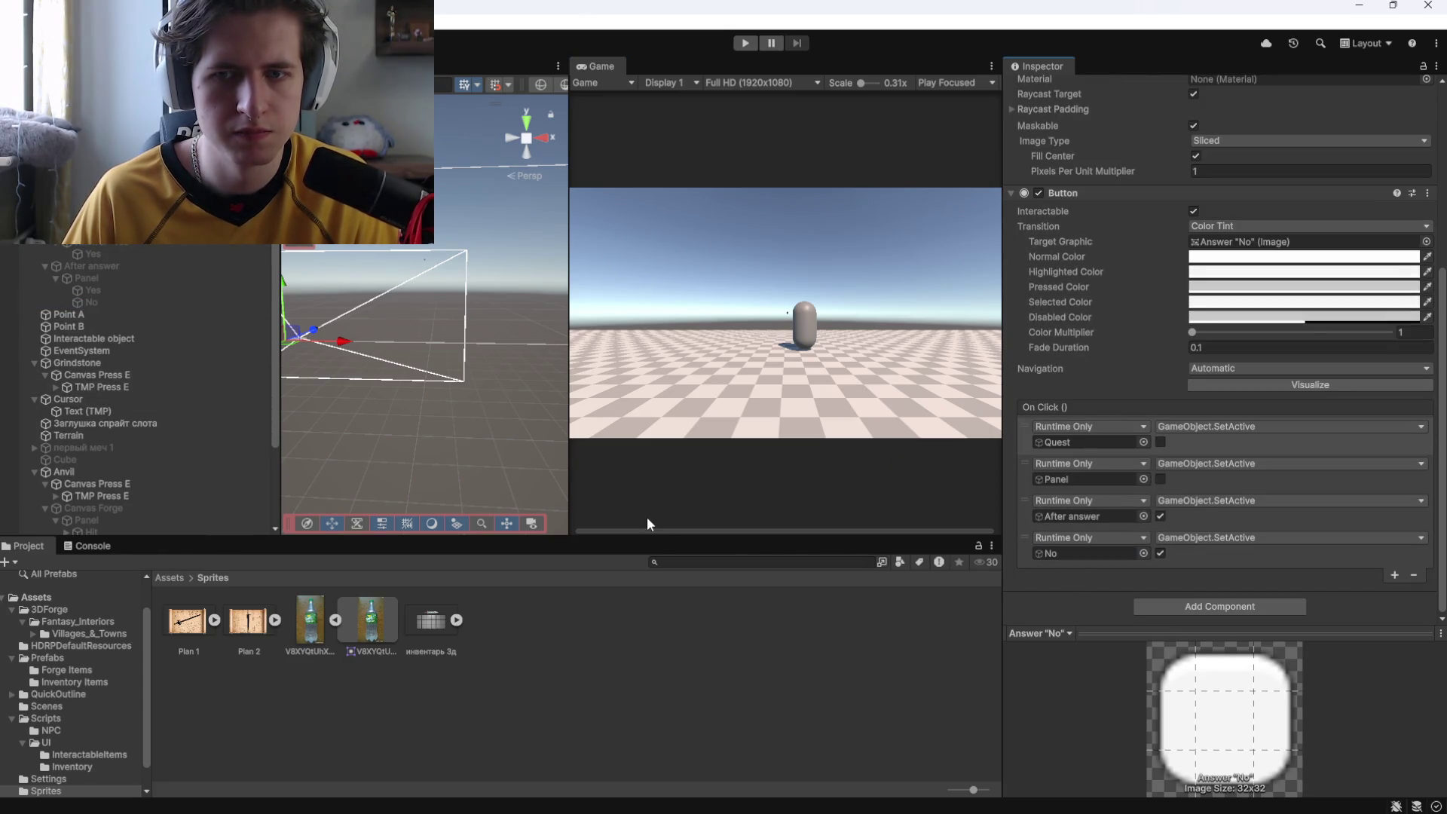
pyautogui.click(149, 290)
pyautogui.scroll(5, 1133, 382)
pyautogui.click(147, 300)
# Playtest again by answering the NPC's question, then stop Play mode.
pyautogui.click(745, 43)
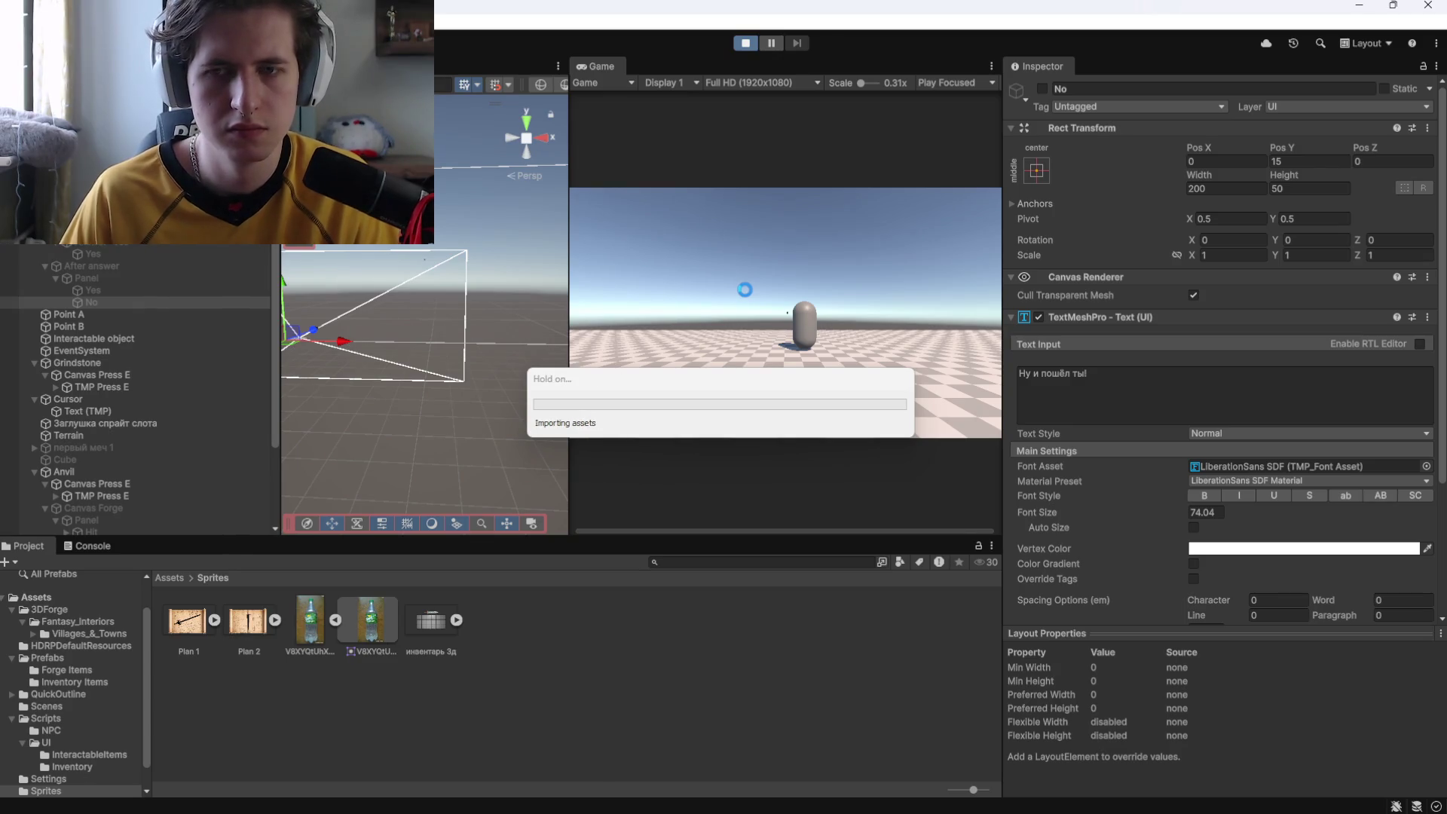
pyautogui.click(744, 332)
pyautogui.press('w')
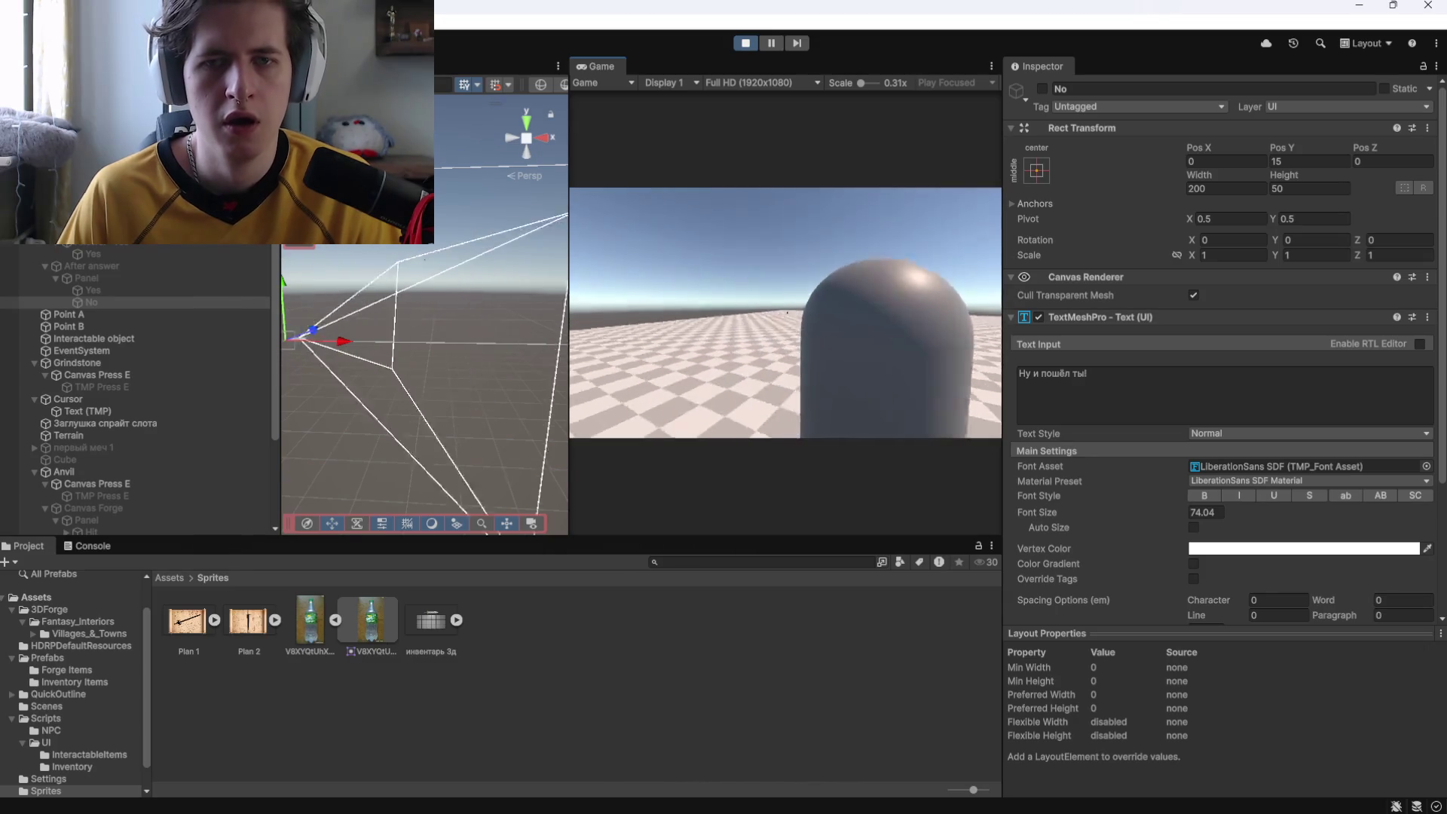
pyautogui.press('e')
pyautogui.click(682, 395)
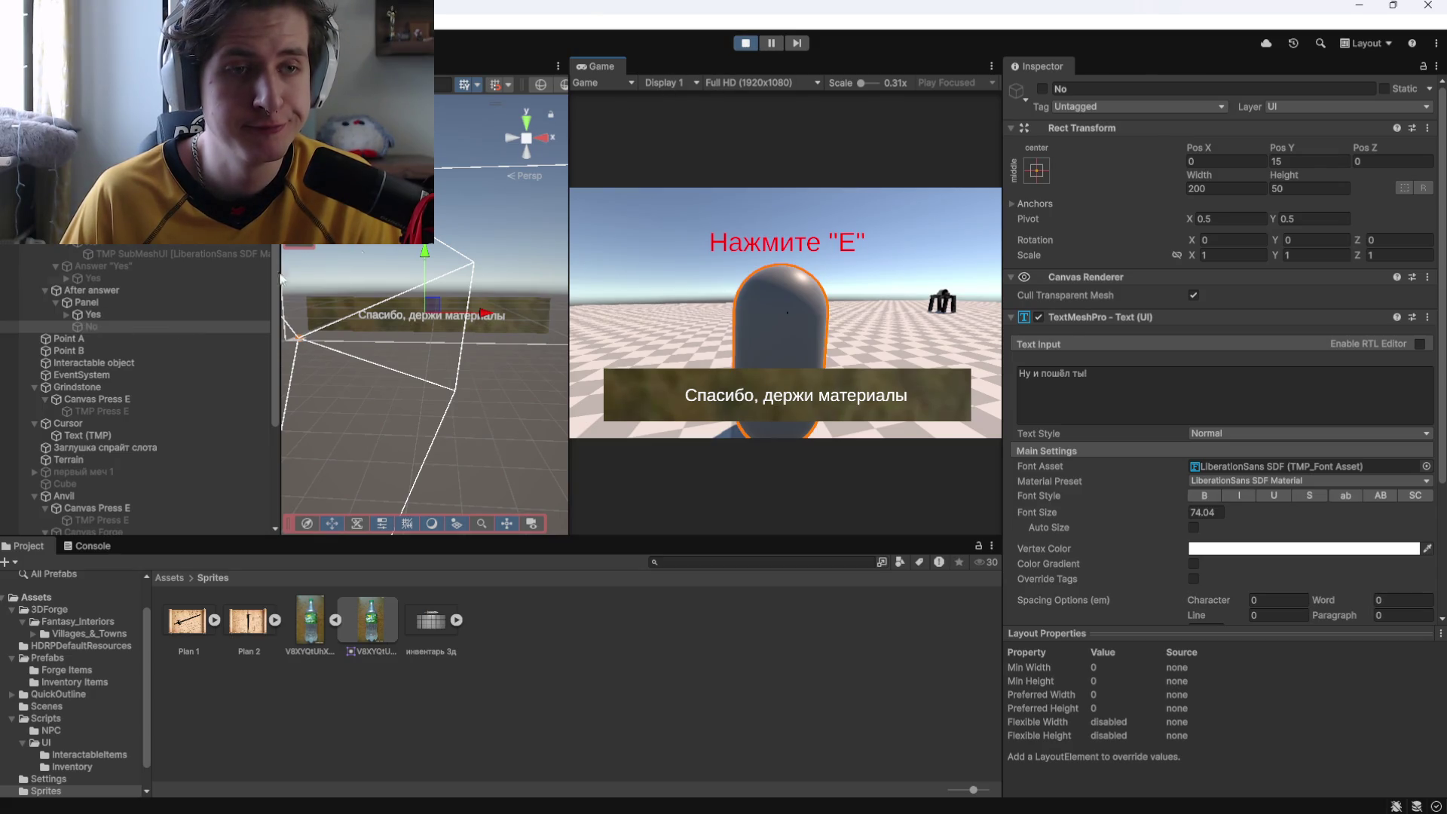
pyautogui.click(734, 246)
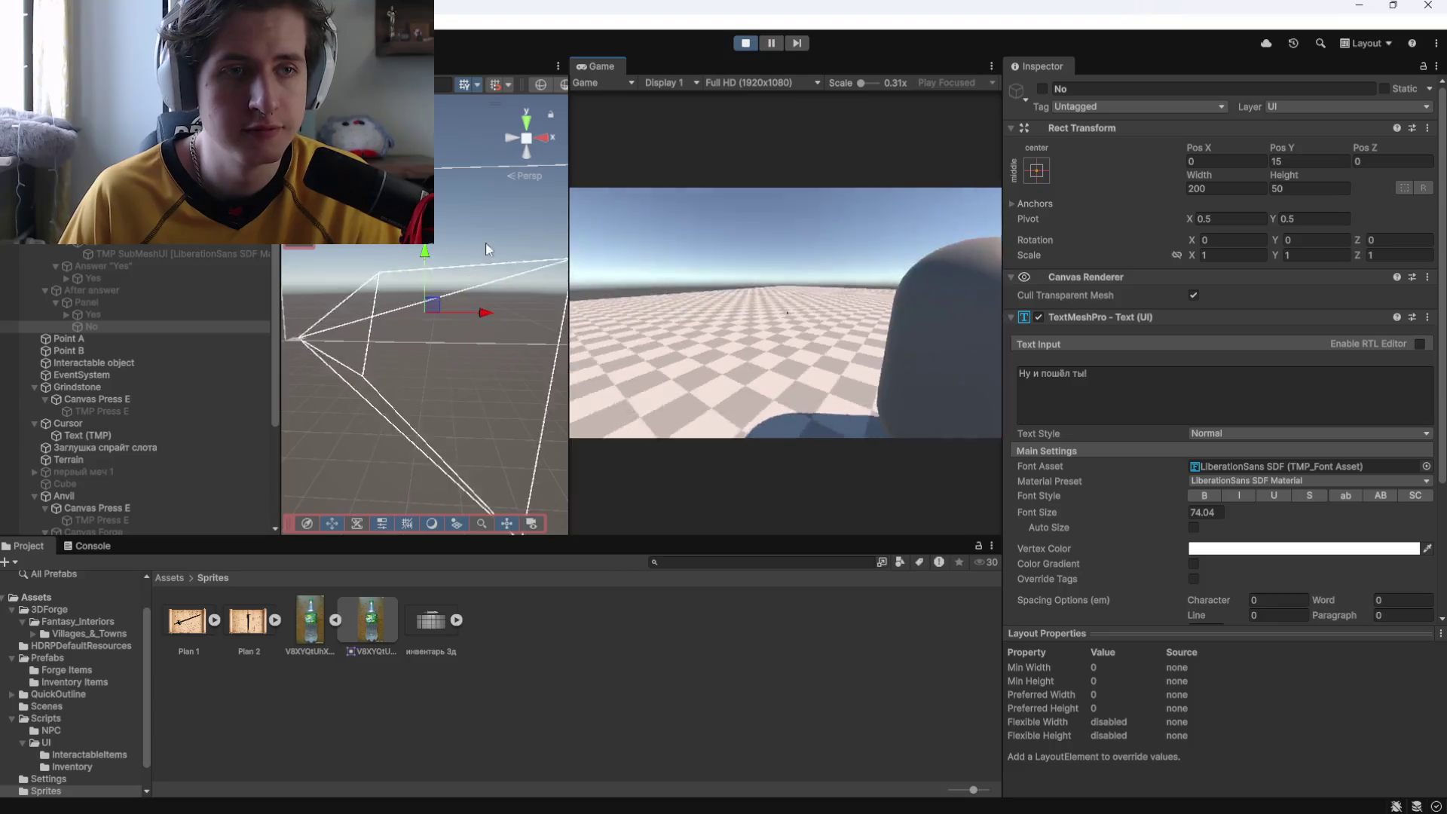
pyautogui.click(746, 43)
# Drag the No reply above Yes under Panel and run another short playtest.
pyautogui.click(85, 290)
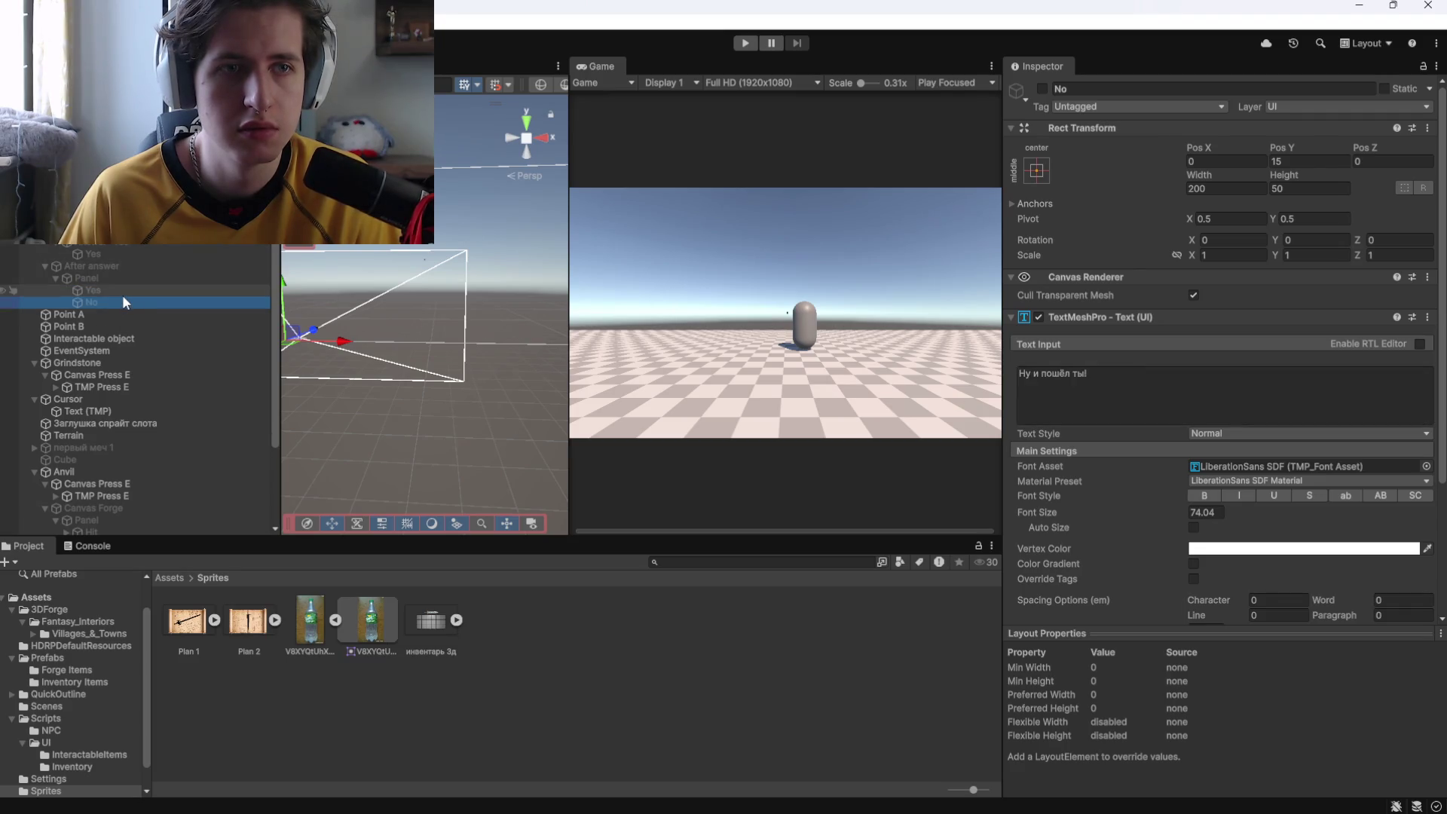
pyautogui.moveTo(119, 300); pyautogui.dragTo(114, 289)
pyautogui.click(745, 43)
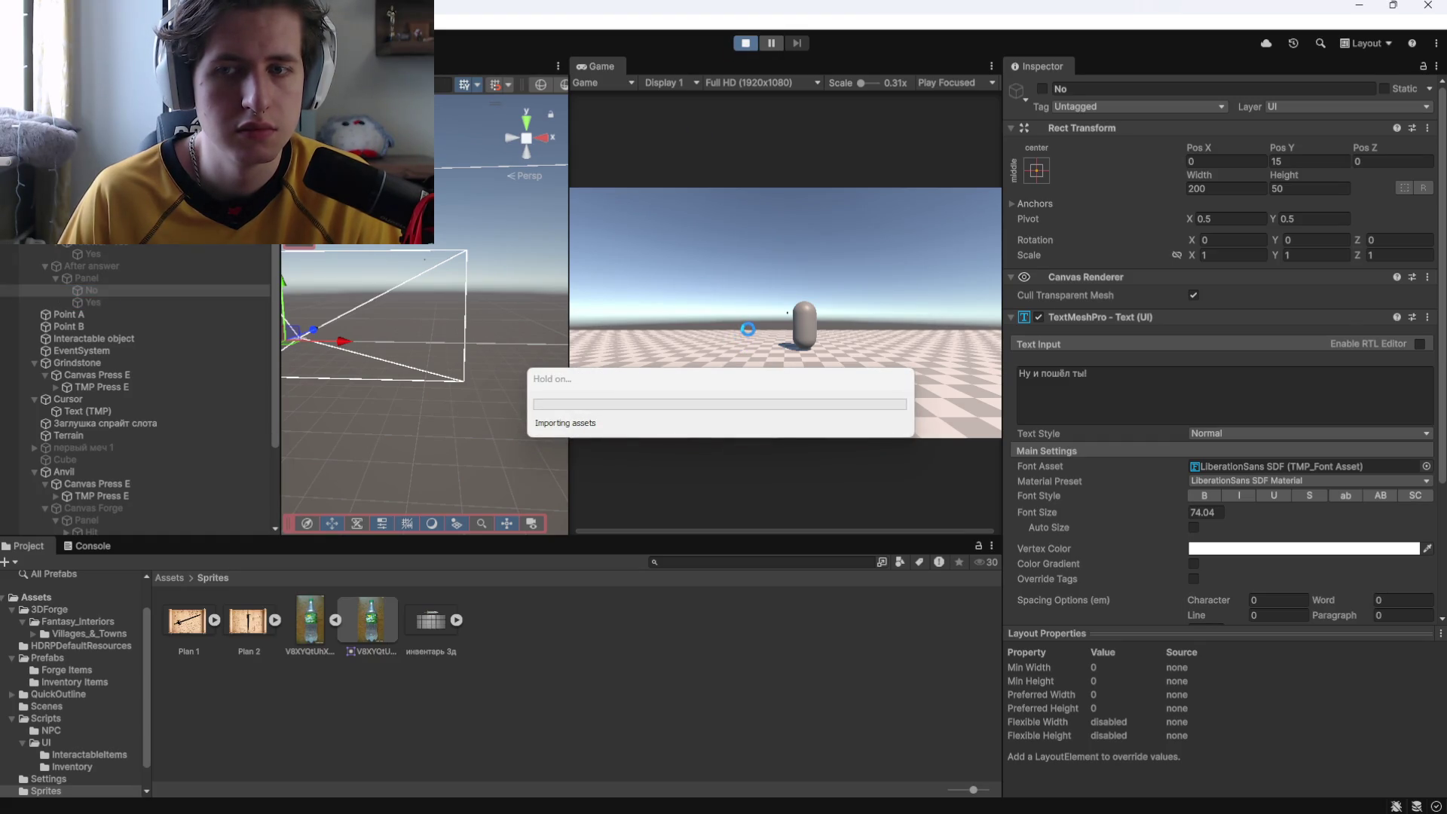
pyautogui.click(761, 344)
pyautogui.hotkey('ctrl', 'p')
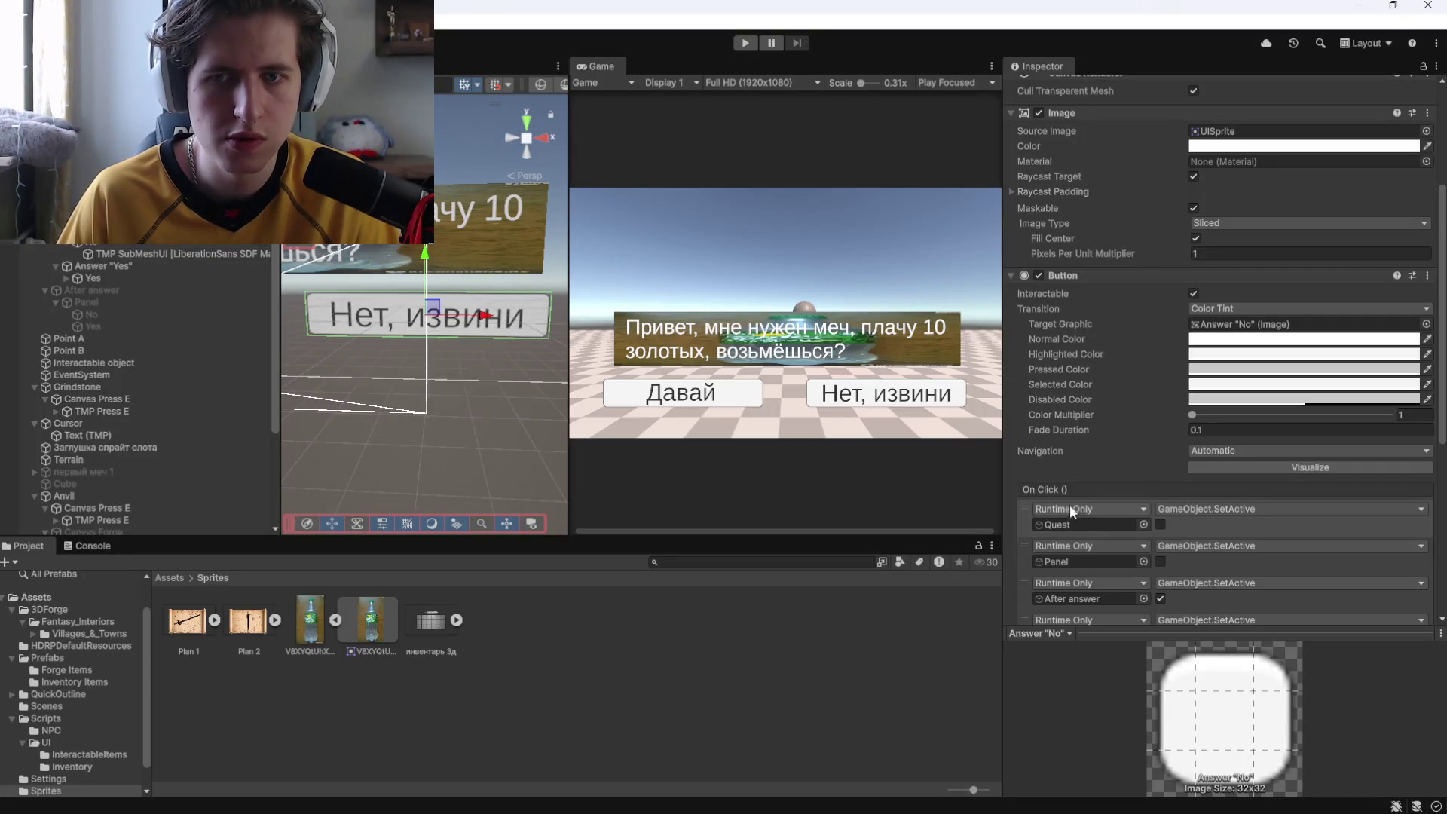
# Drag Panel into the third On Click object field, then check Panel, Yes and After answer.
pyautogui.scroll(-2, 1065, 508)
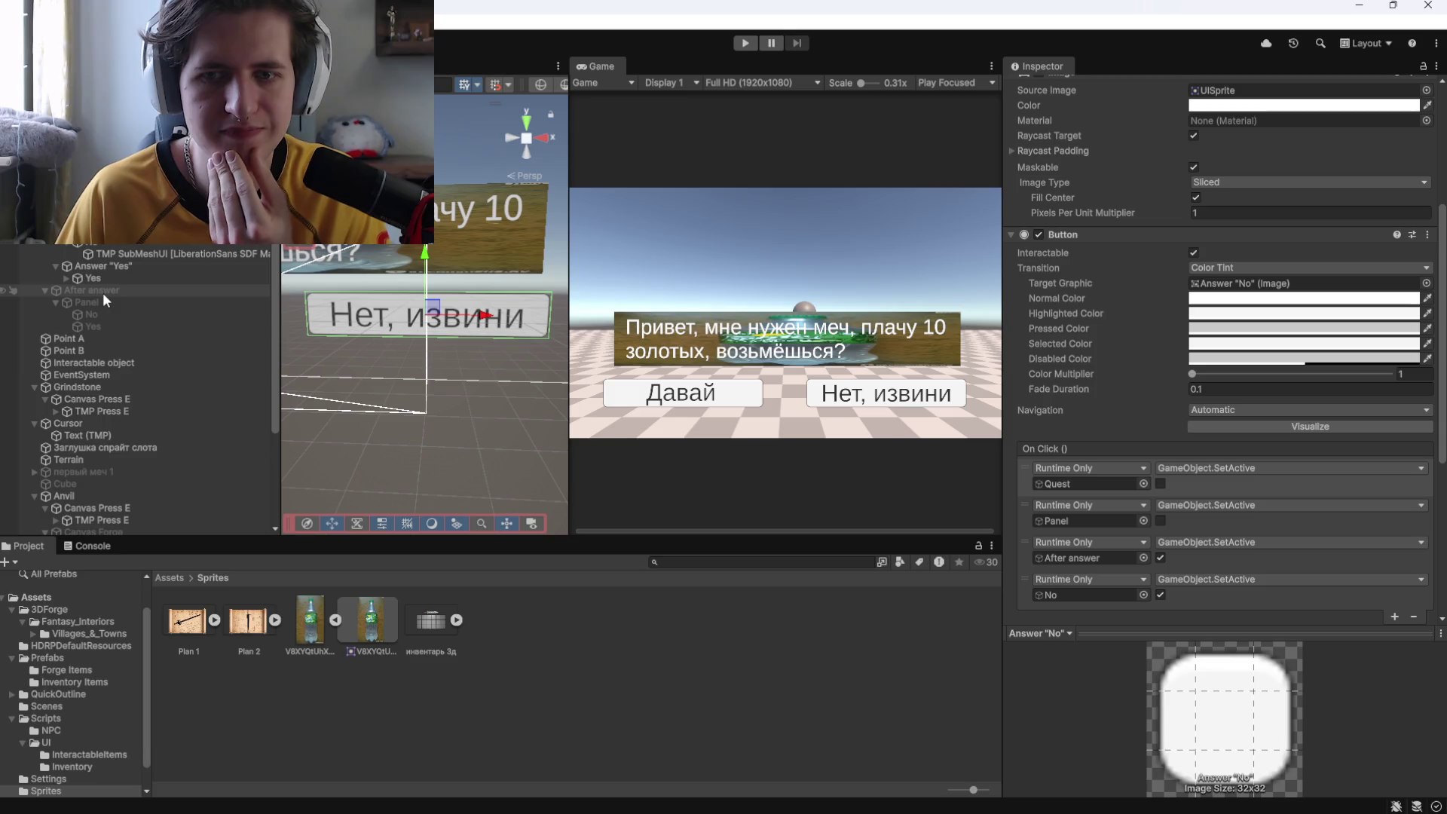
pyautogui.moveTo(101, 301); pyautogui.dragTo(1056, 556)
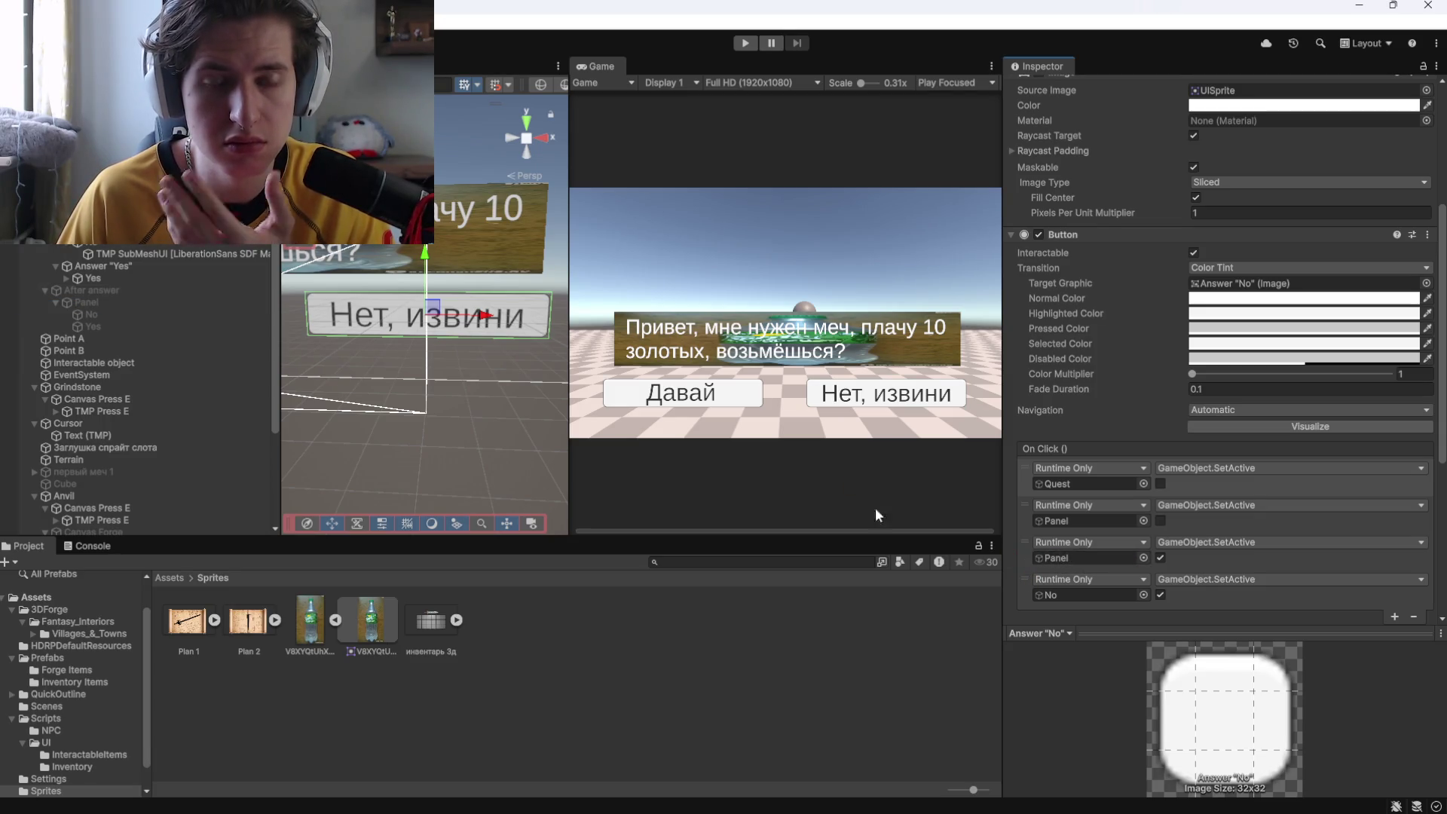
pyautogui.click(119, 302)
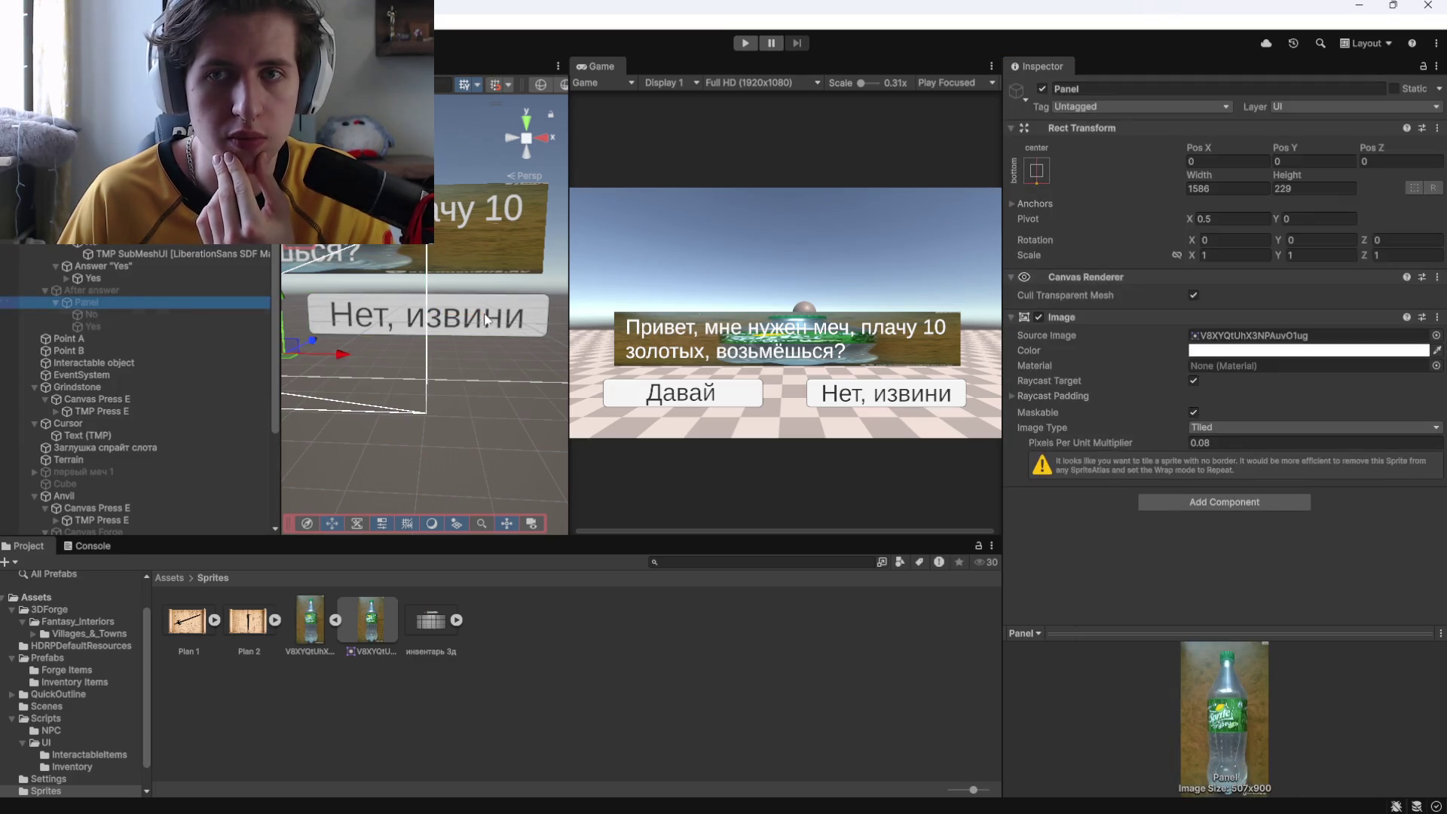
pyautogui.click(117, 326)
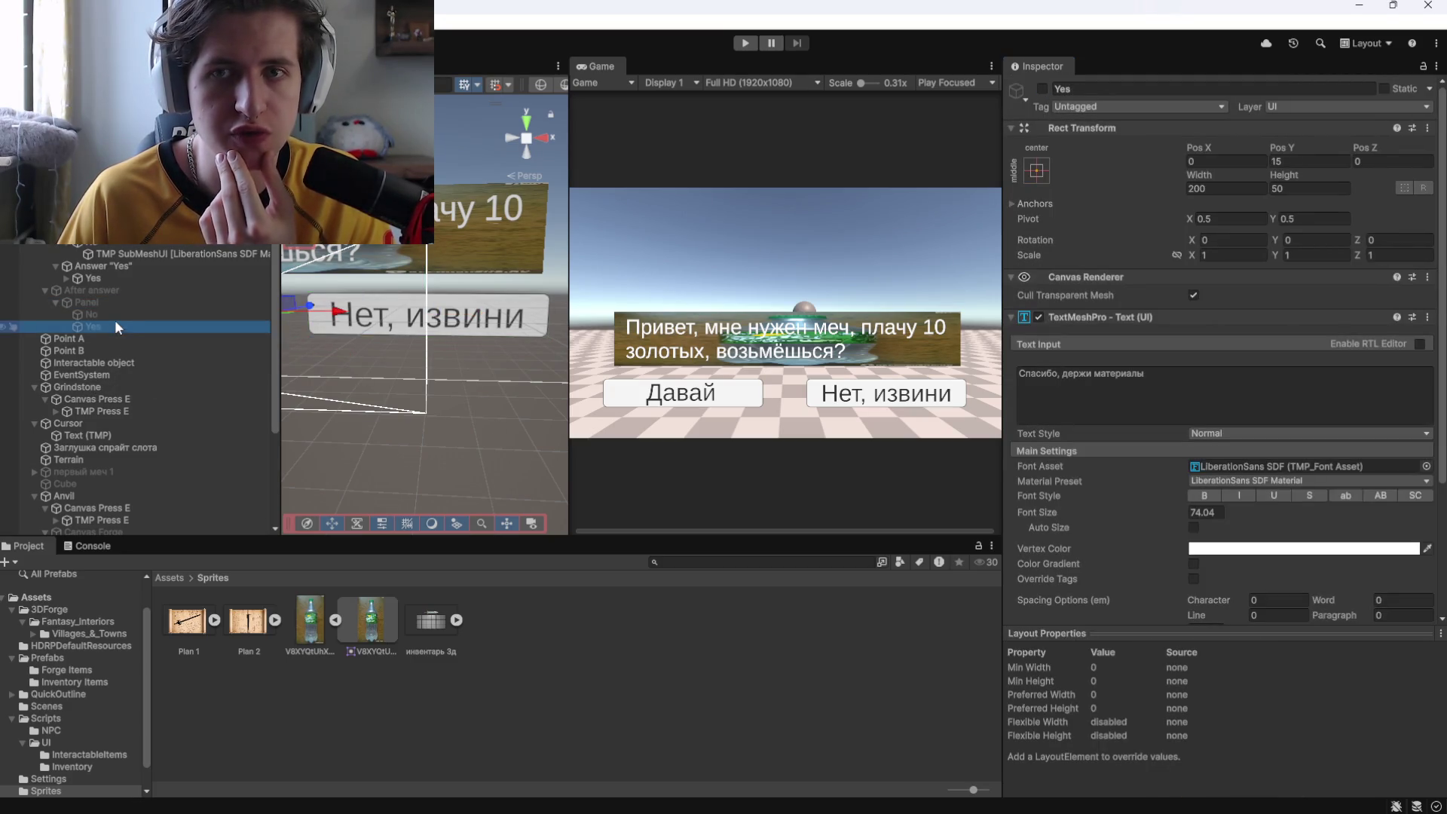
pyautogui.click(93, 291)
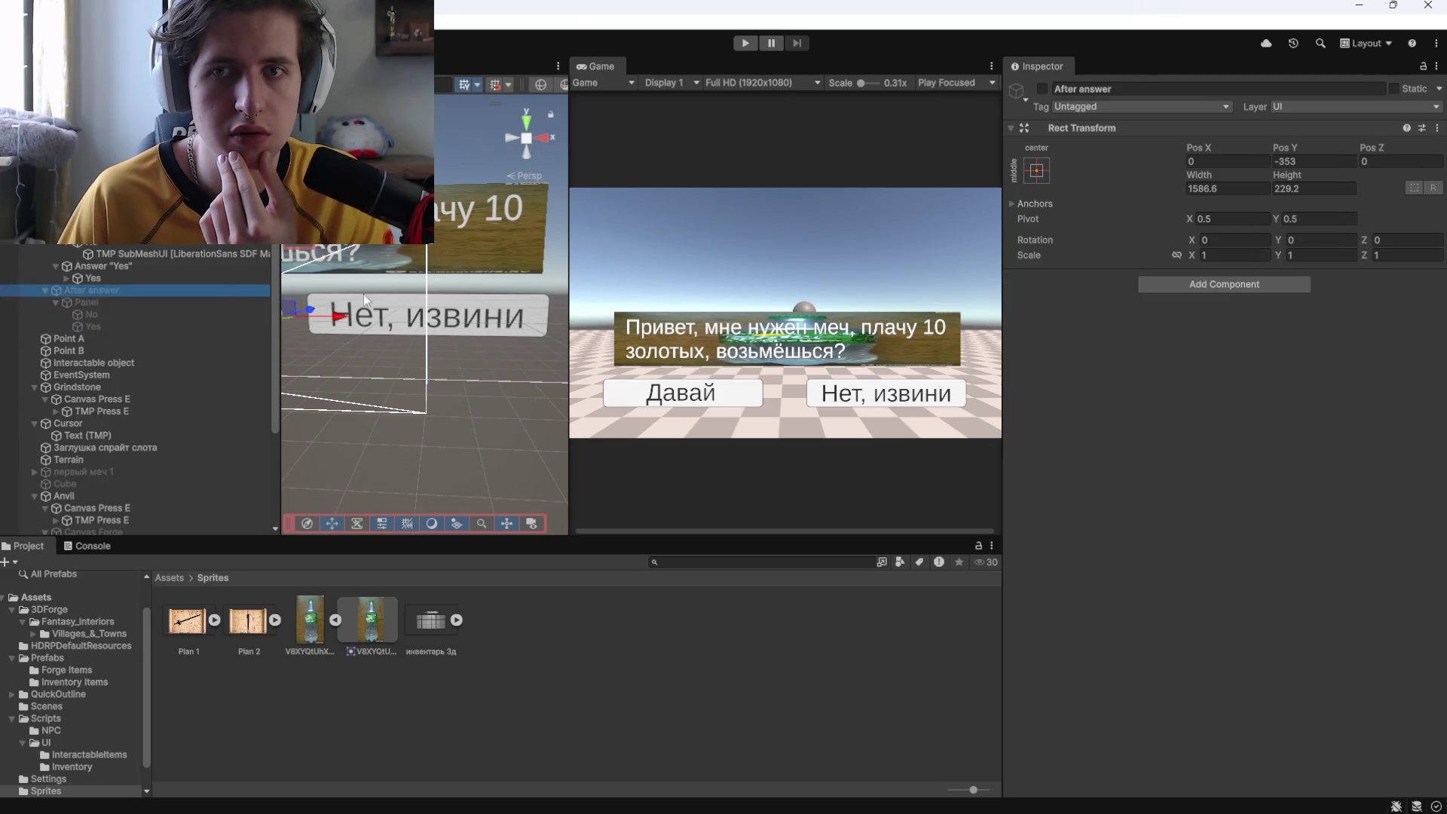
# Set the Answer "Yes" button's third click action target to Panel and press Play.
pyautogui.click(101, 301)
pyautogui.click(125, 265)
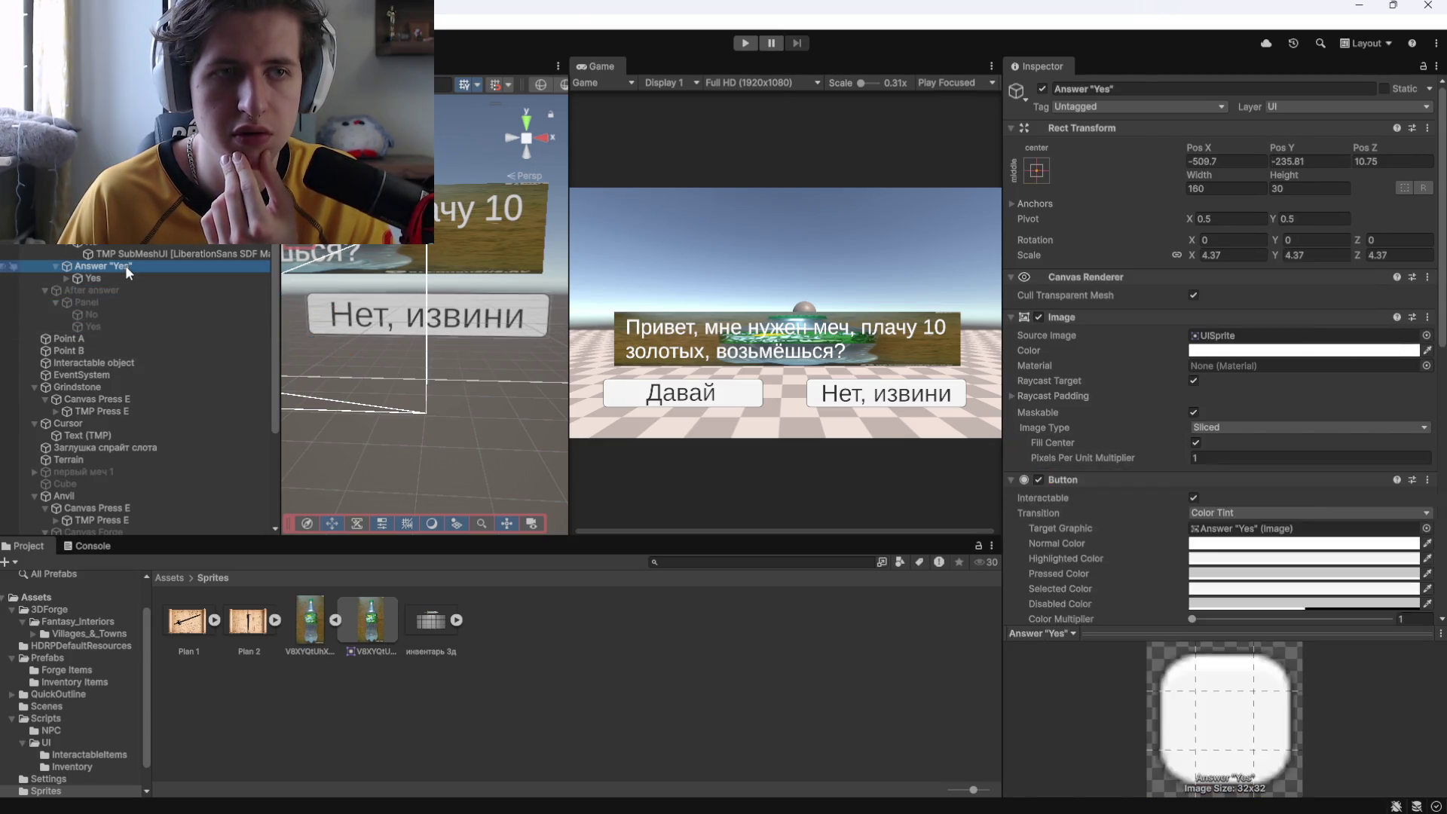
pyautogui.scroll(-5, 1155, 518)
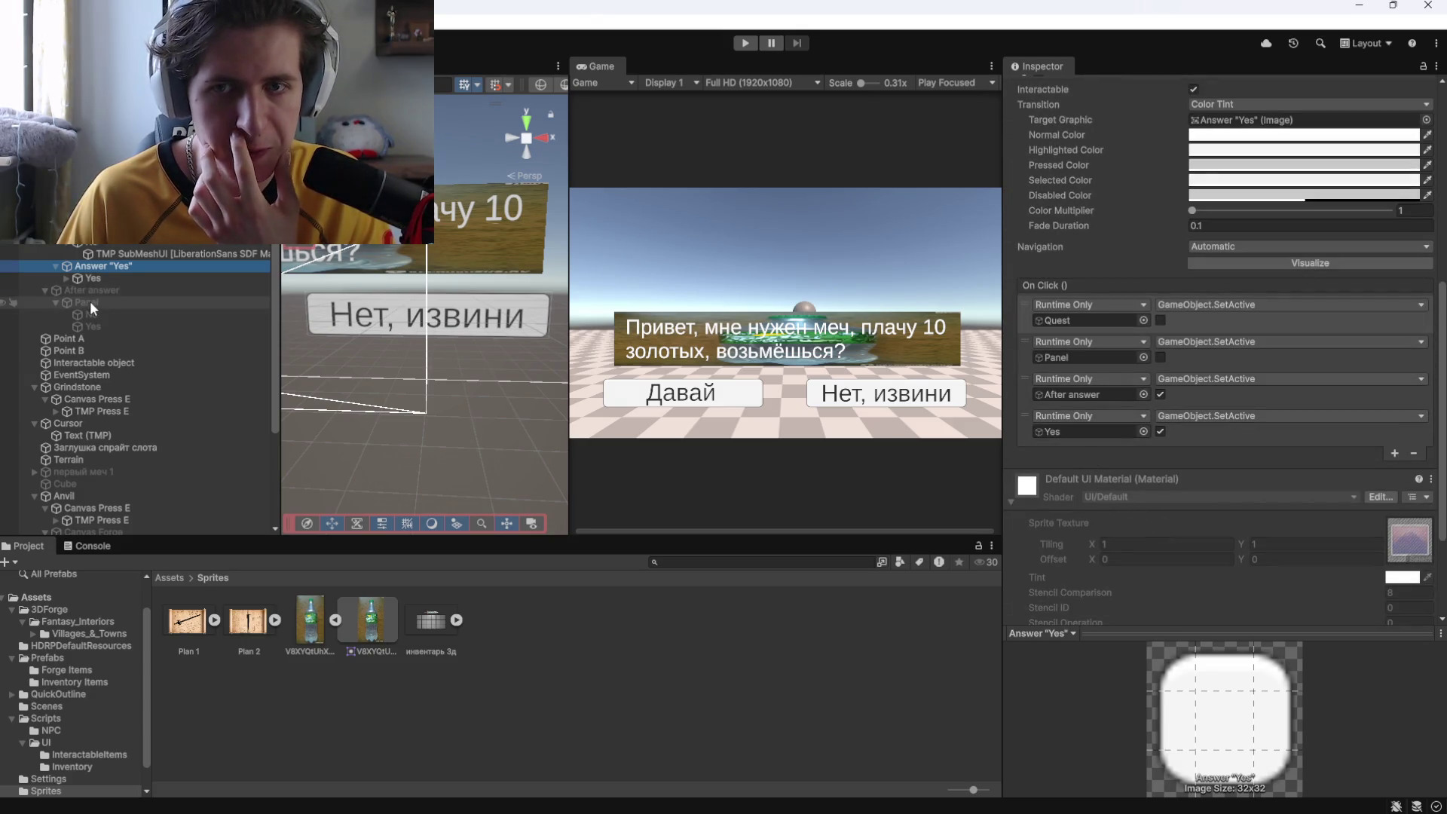
pyautogui.moveTo(89, 301); pyautogui.dragTo(1079, 404)
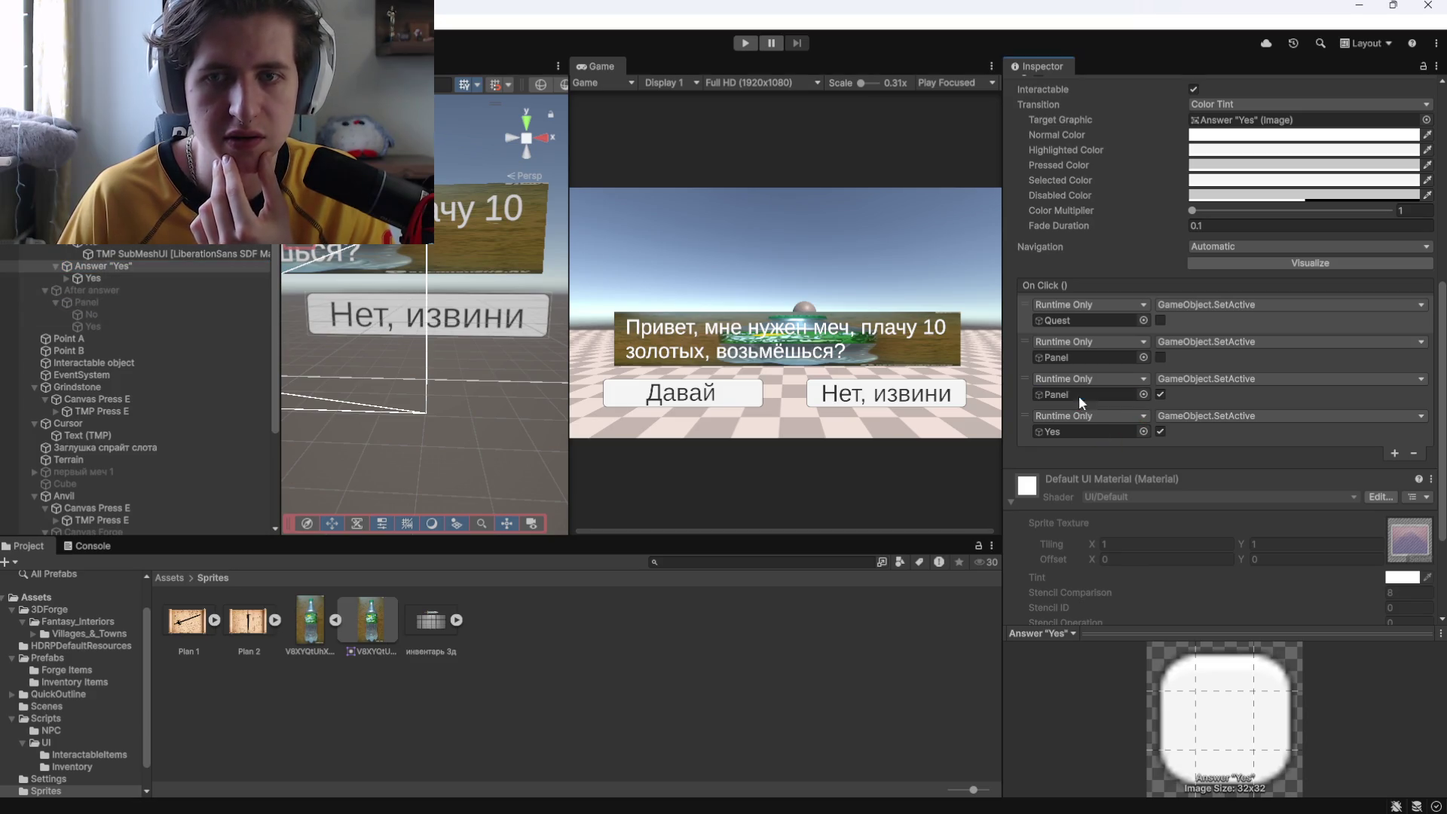
pyautogui.click(744, 43)
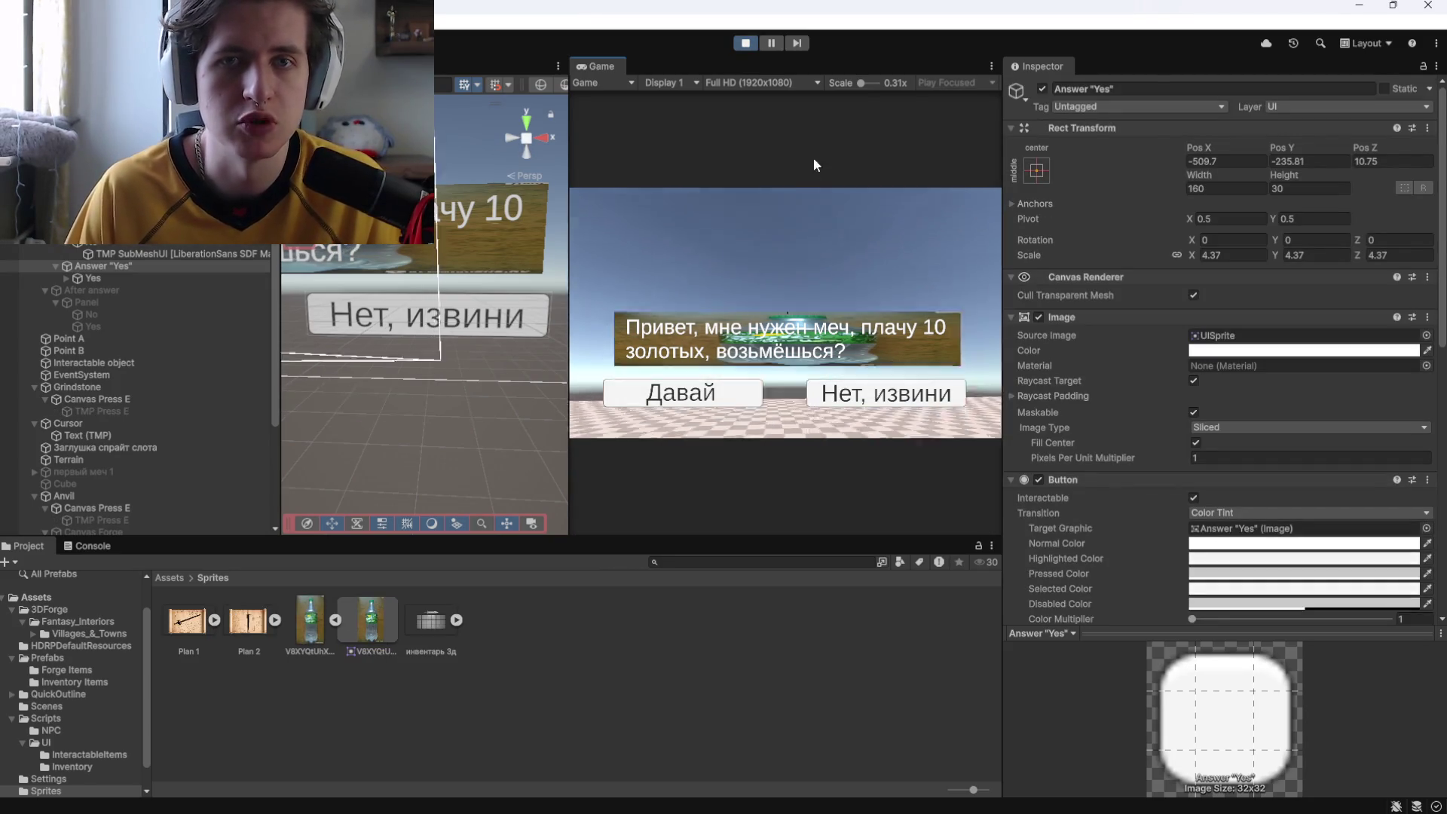
# Deactivate Canvas Dialogue so it starts hidden, then playtest talking to the NPC and answering.
pyautogui.click(744, 43)
pyautogui.click(1043, 88)
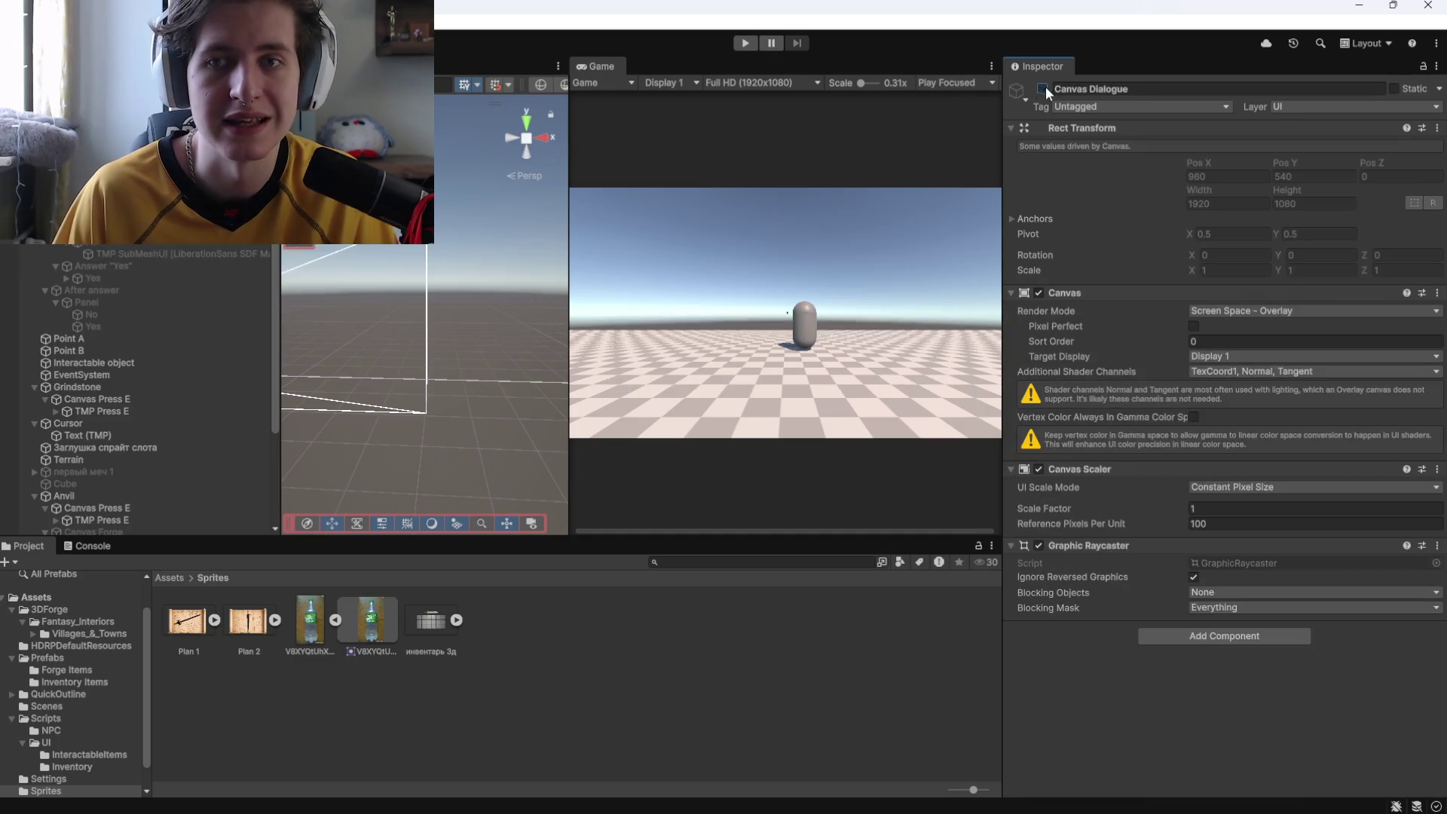
pyautogui.click(744, 43)
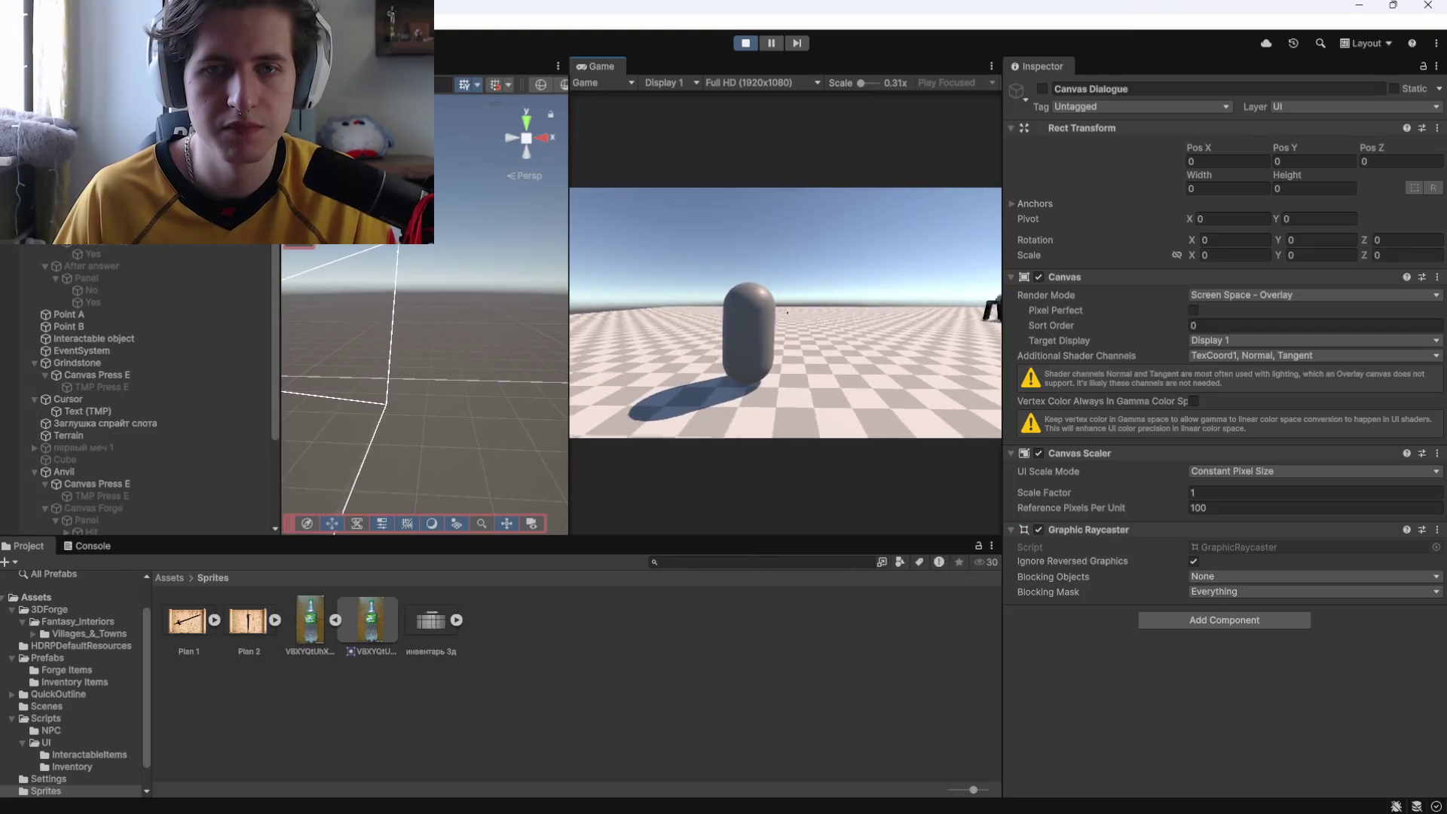
pyautogui.press('e')
pyautogui.click(851, 392)
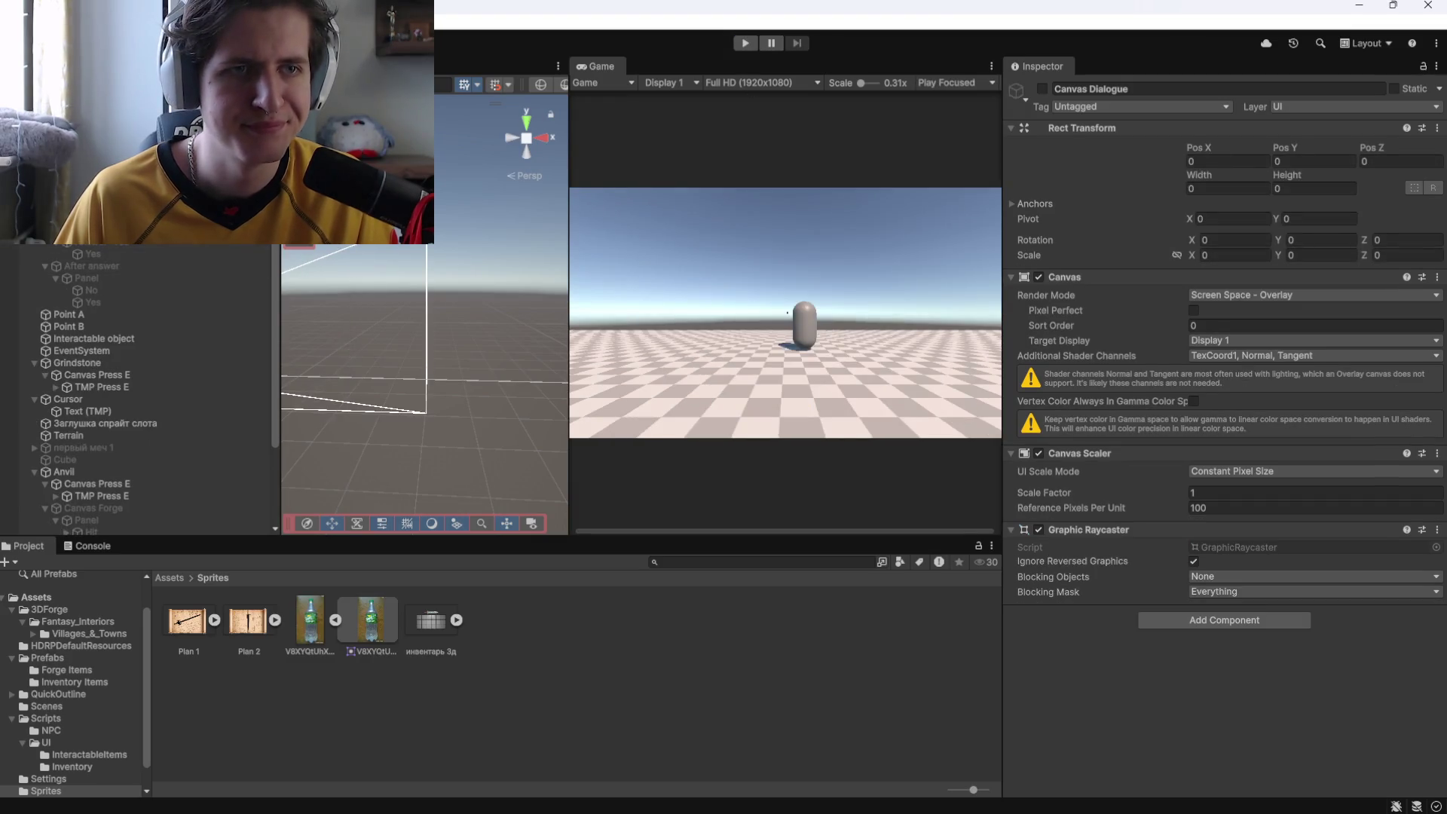
pyautogui.click(120, 256)
pyautogui.scroll(-5, 1139, 455)
pyautogui.scroll(-2, 1087, 444)
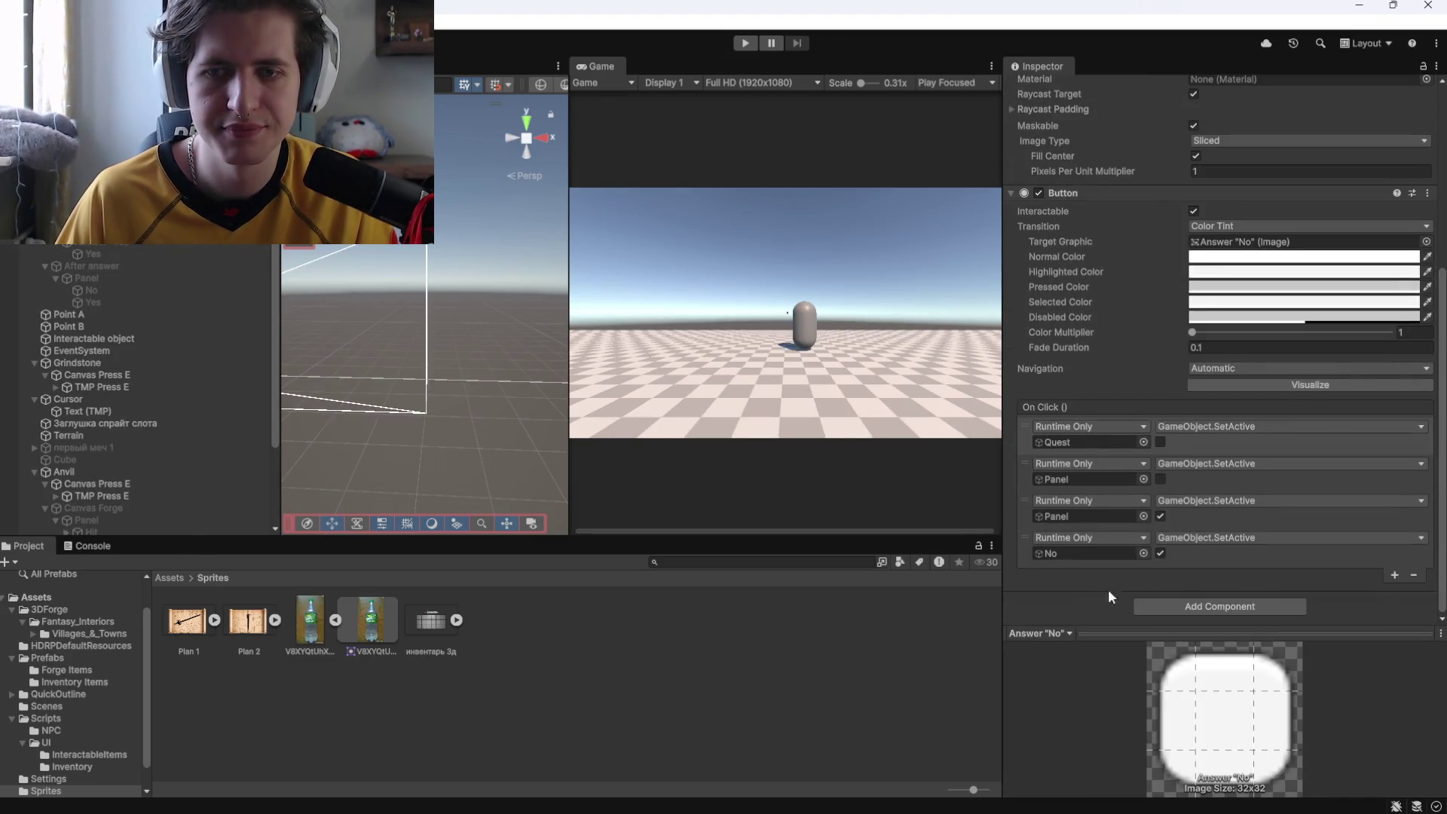
# Add an On Click action to the No button that calls SetActive on After answer.
pyautogui.click(1393, 574)
pyautogui.moveTo(117, 263); pyautogui.dragTo(1085, 590)
pyautogui.click(1206, 574)
pyautogui.moveTo(1206, 608)
pyautogui.click(1085, 732)
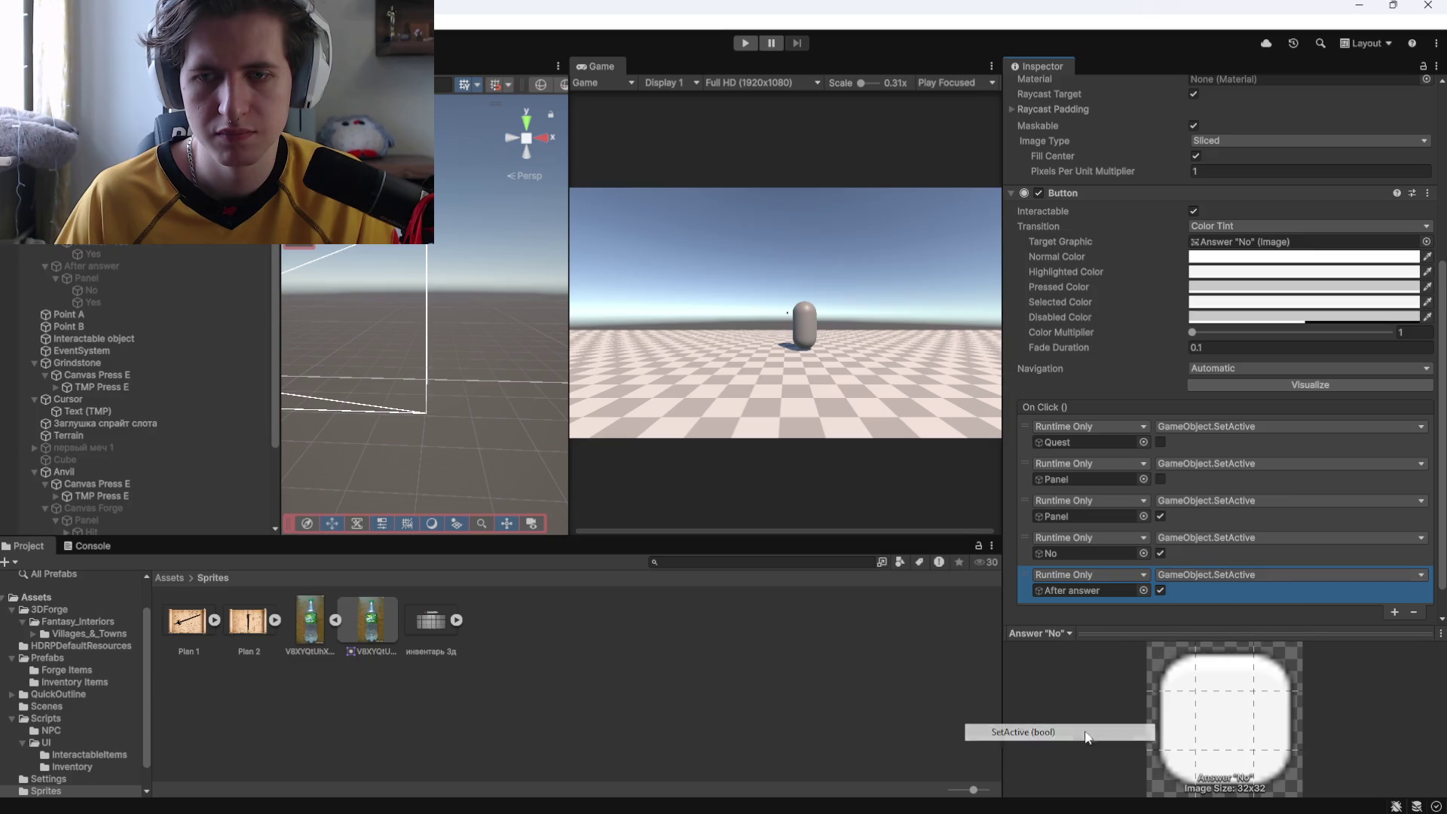
# Add the same After answer SetActive action to the Yes button and start the game.
pyautogui.click(98, 240)
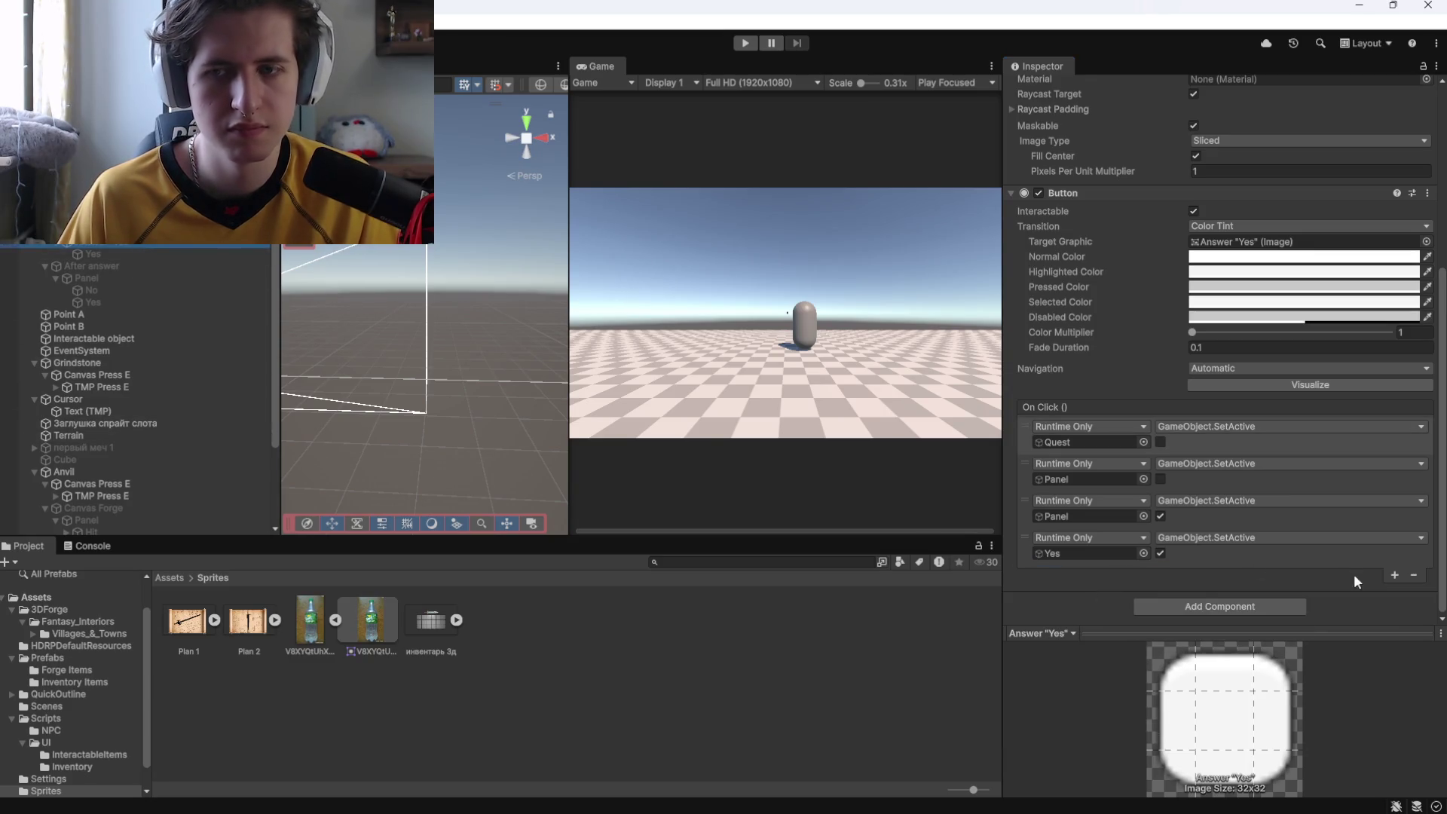
pyautogui.click(1394, 574)
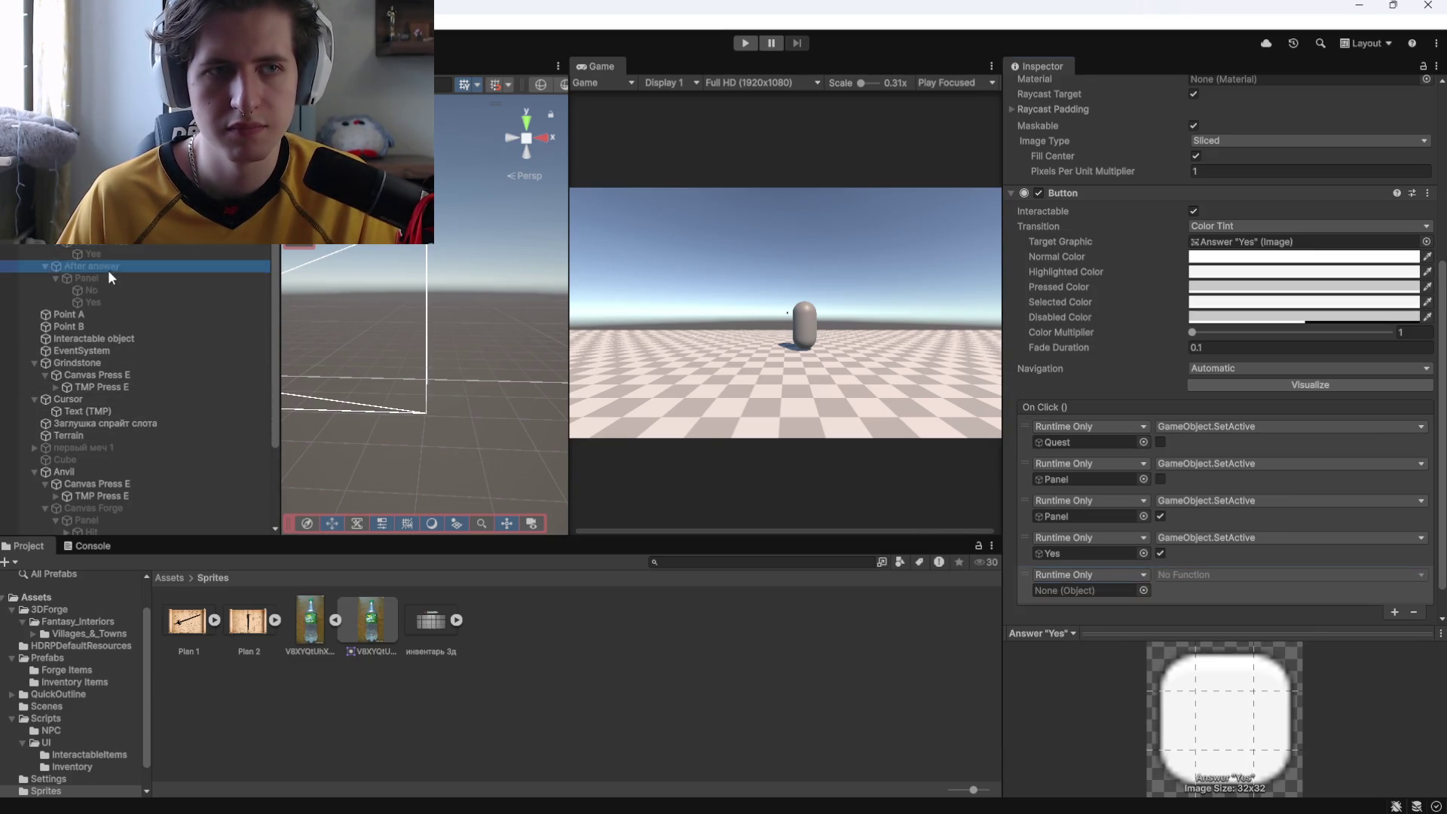
pyautogui.moveTo(107, 270); pyautogui.dragTo(1051, 599)
pyautogui.click(1206, 574)
pyautogui.moveTo(1206, 610)
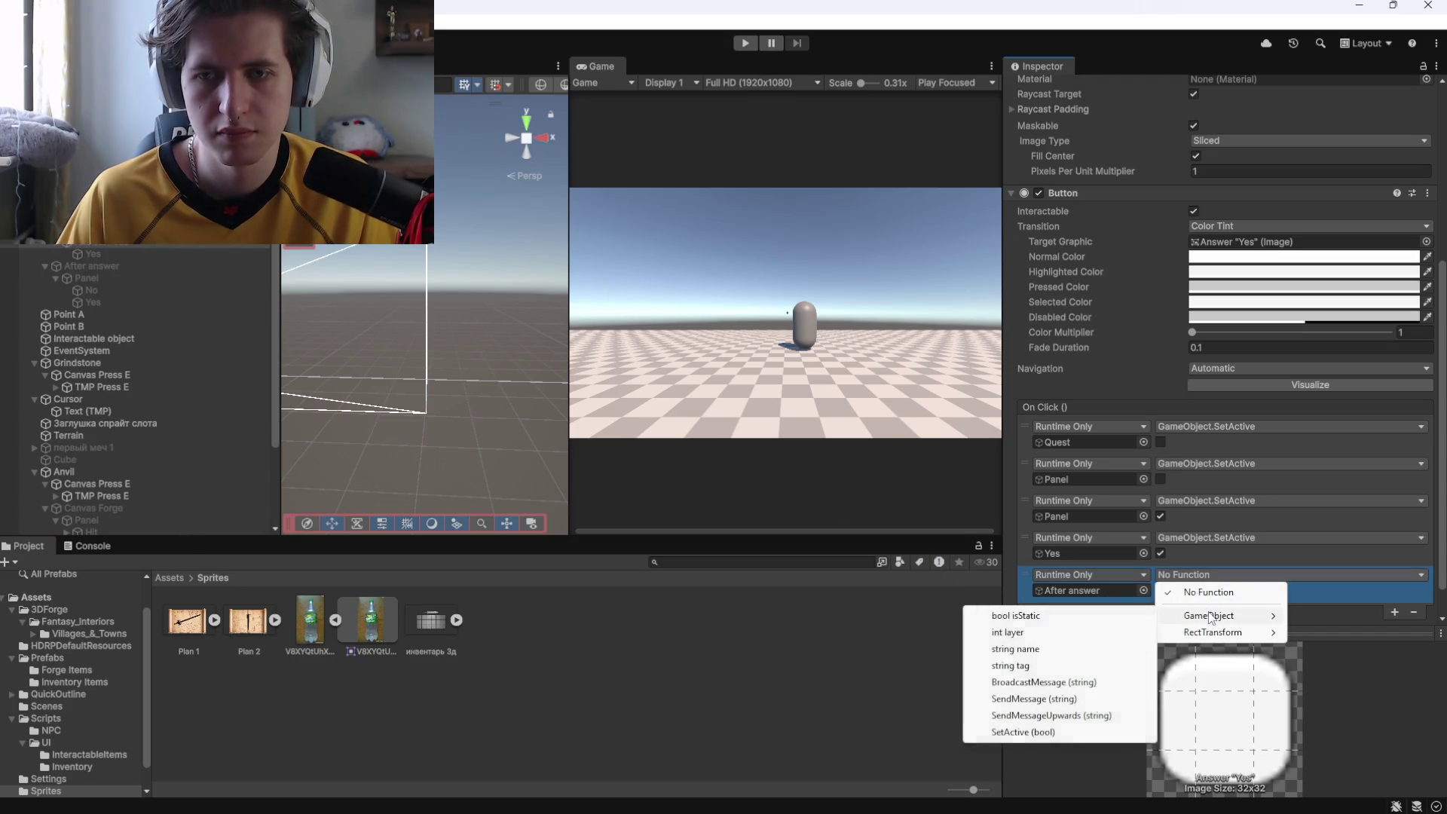
pyautogui.click(1069, 732)
pyautogui.click(744, 43)
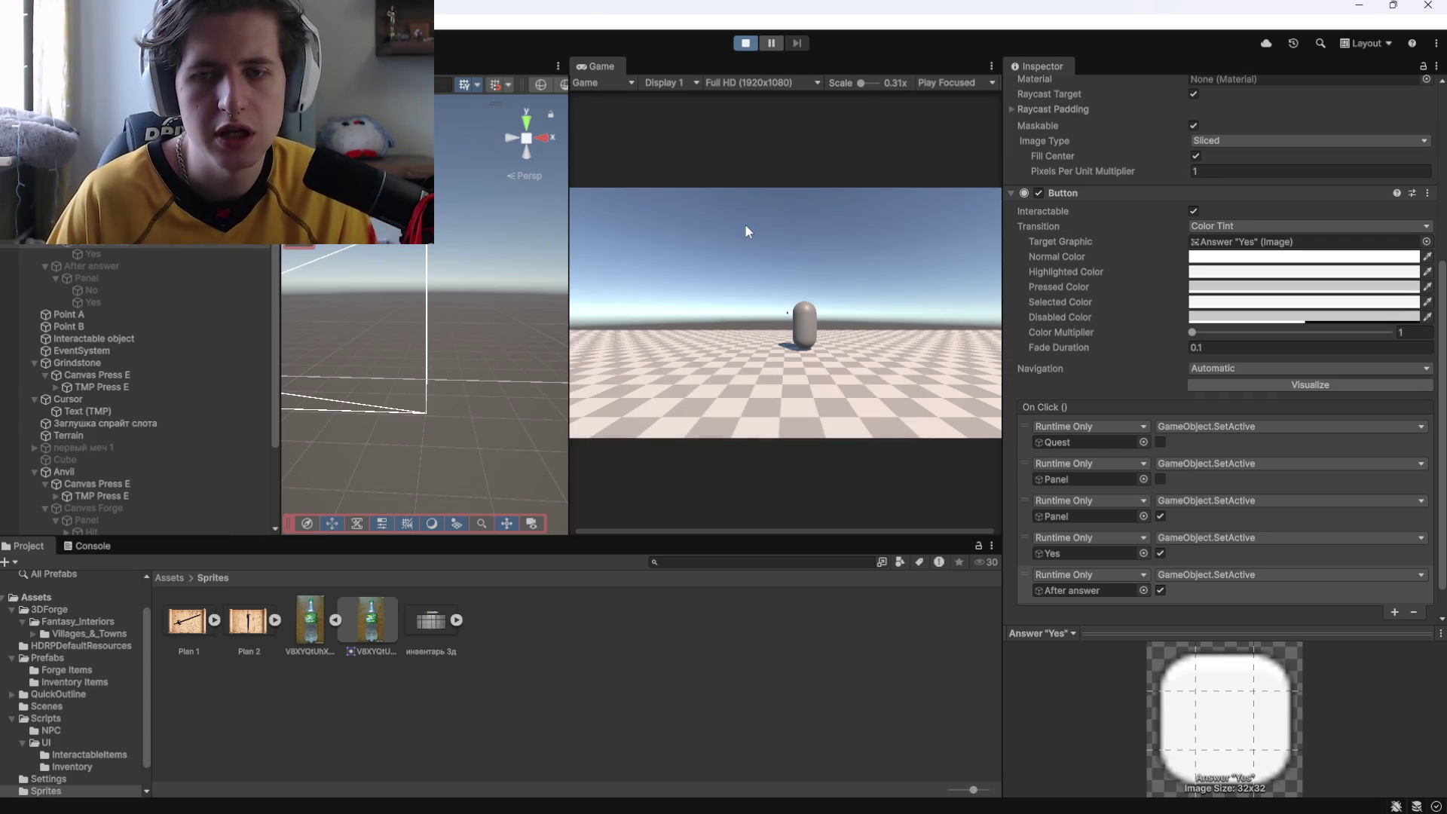
pyautogui.press('w')
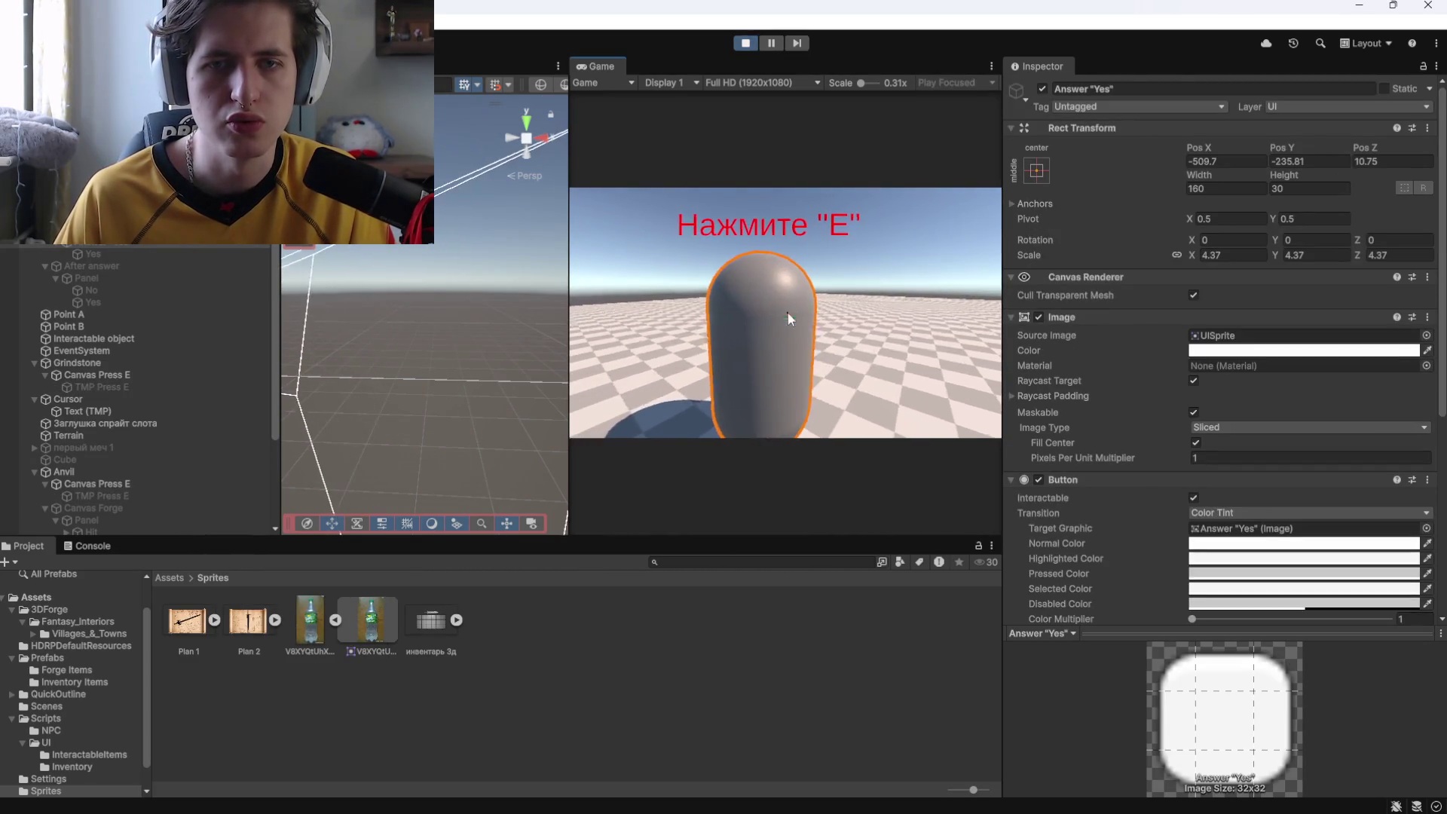
# Talk to the NPC, answer Давай, then restart the game.
pyautogui.press('e')
pyautogui.click(661, 392)
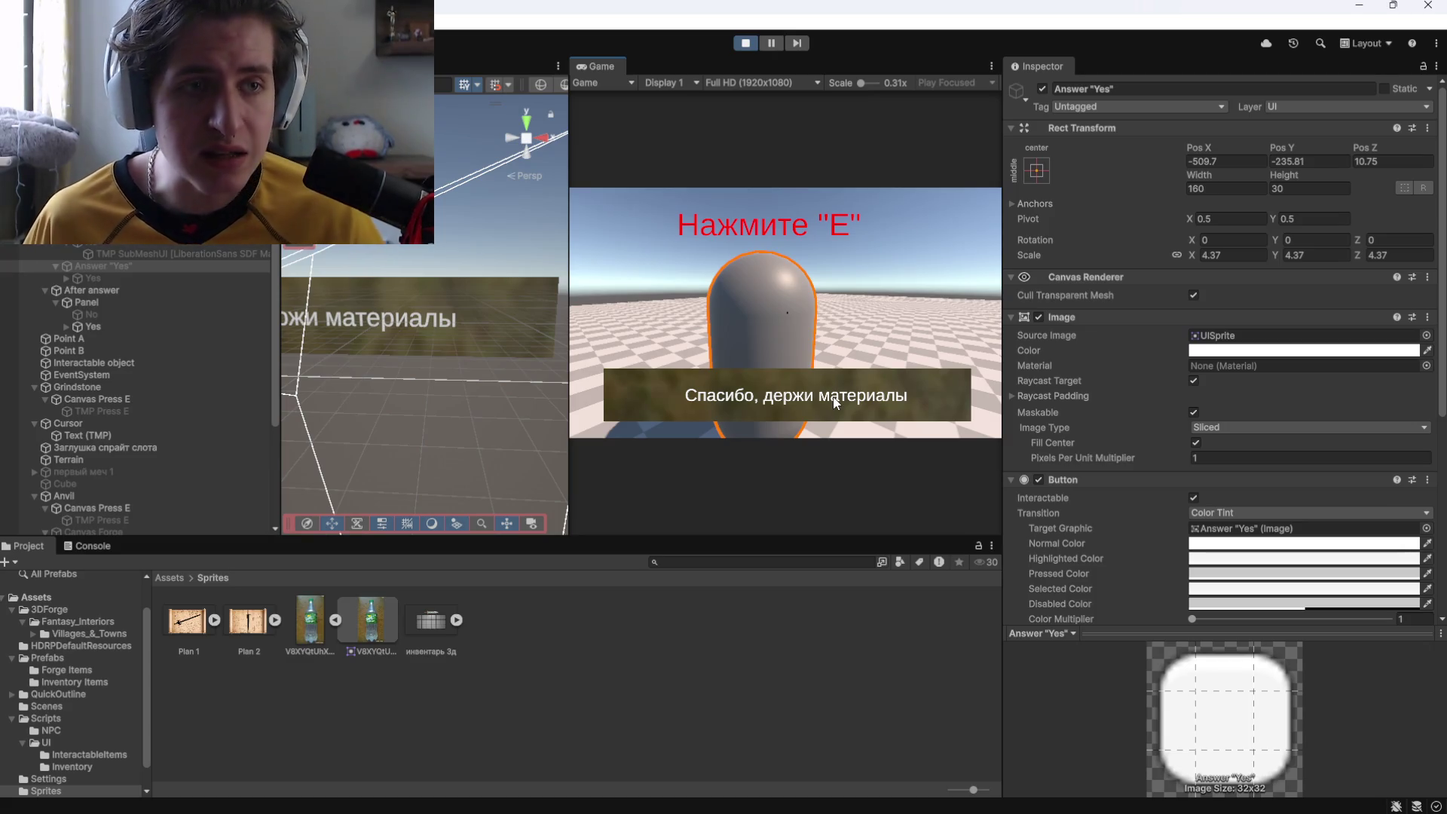
pyautogui.click(742, 47)
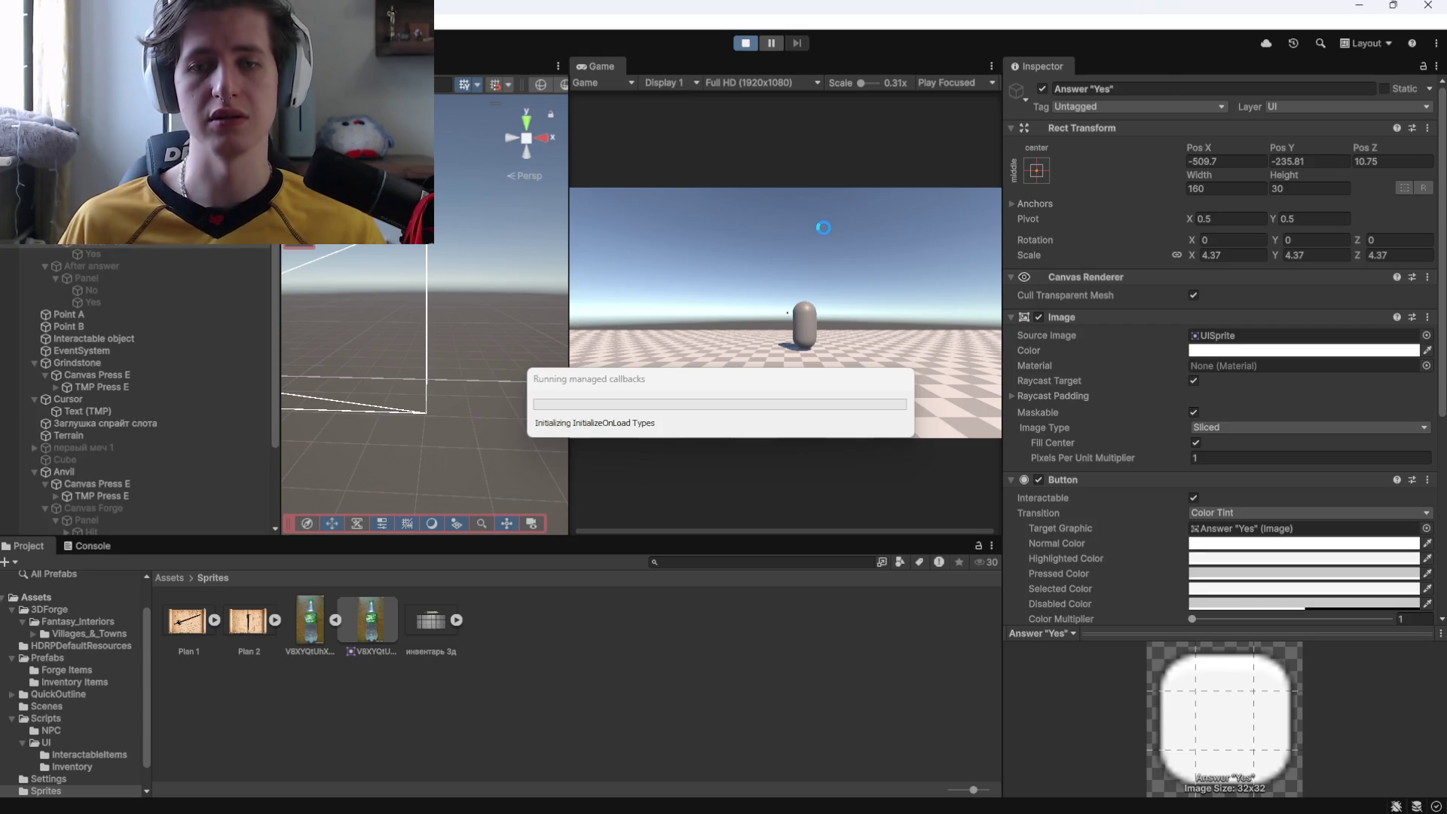
# Walk to the NPC again, answer Давай to check the reply, then stop the game.
pyautogui.click(790, 346)
pyautogui.press('w')
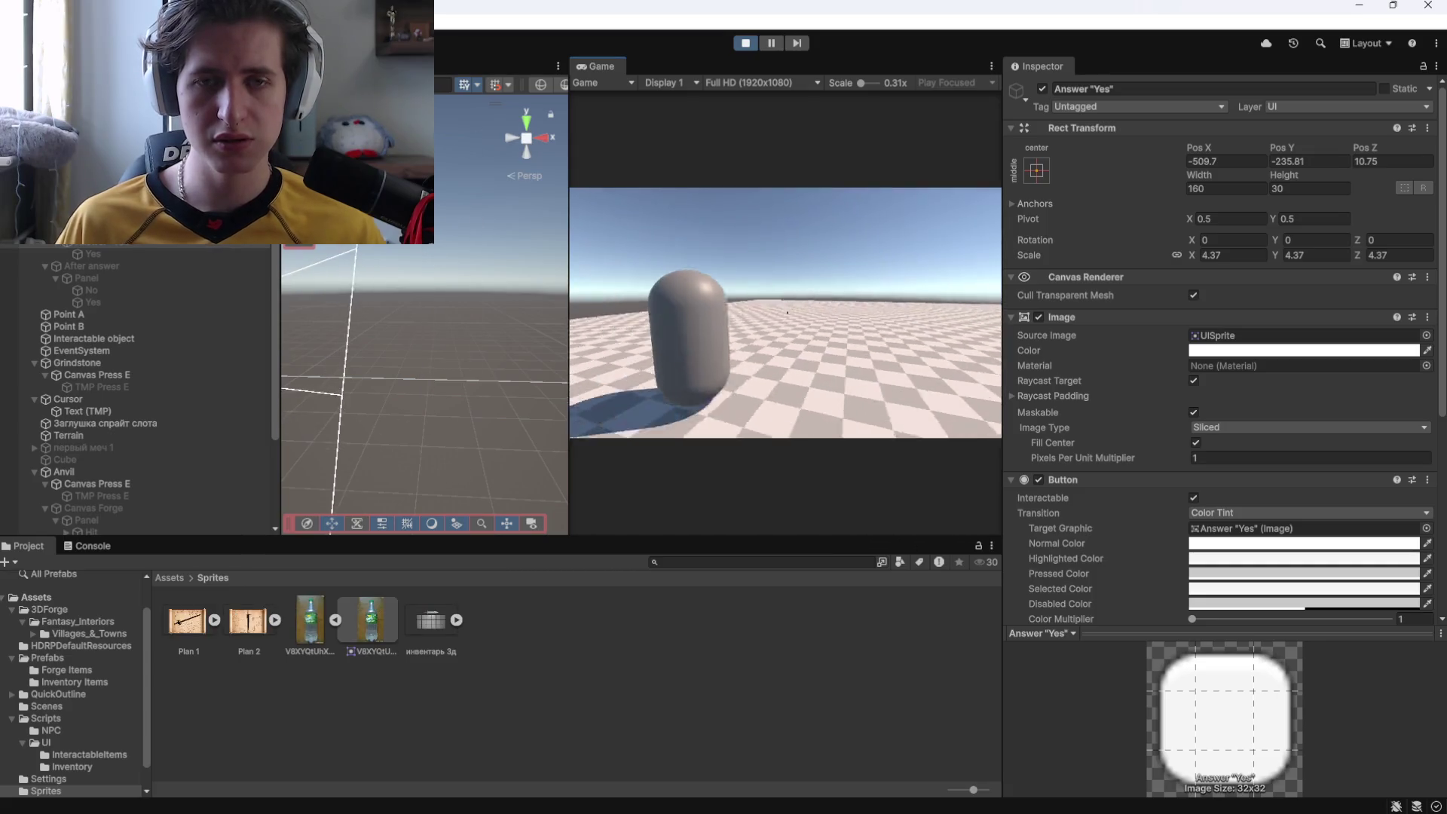
pyautogui.press('e')
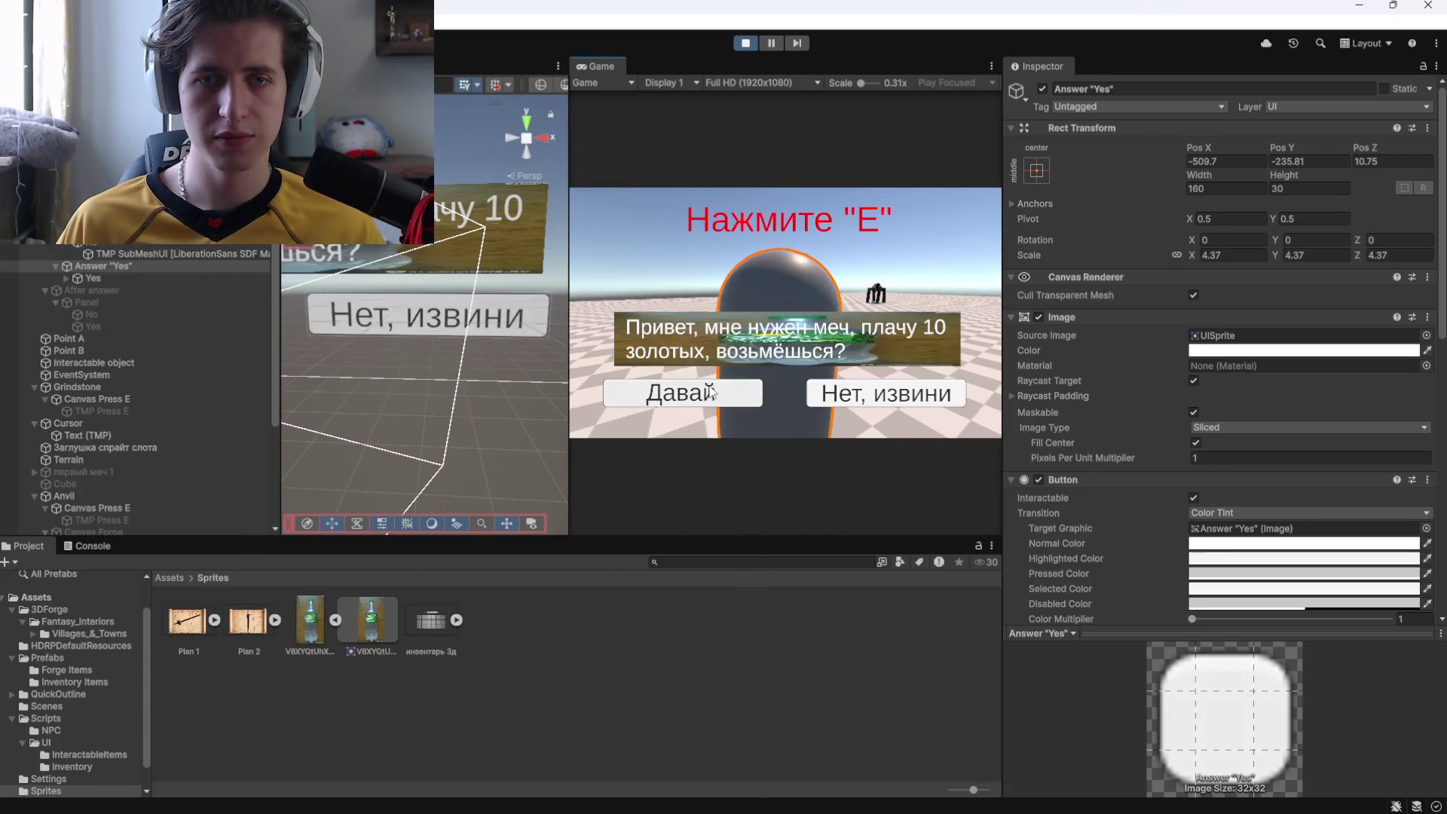
pyautogui.click(710, 390)
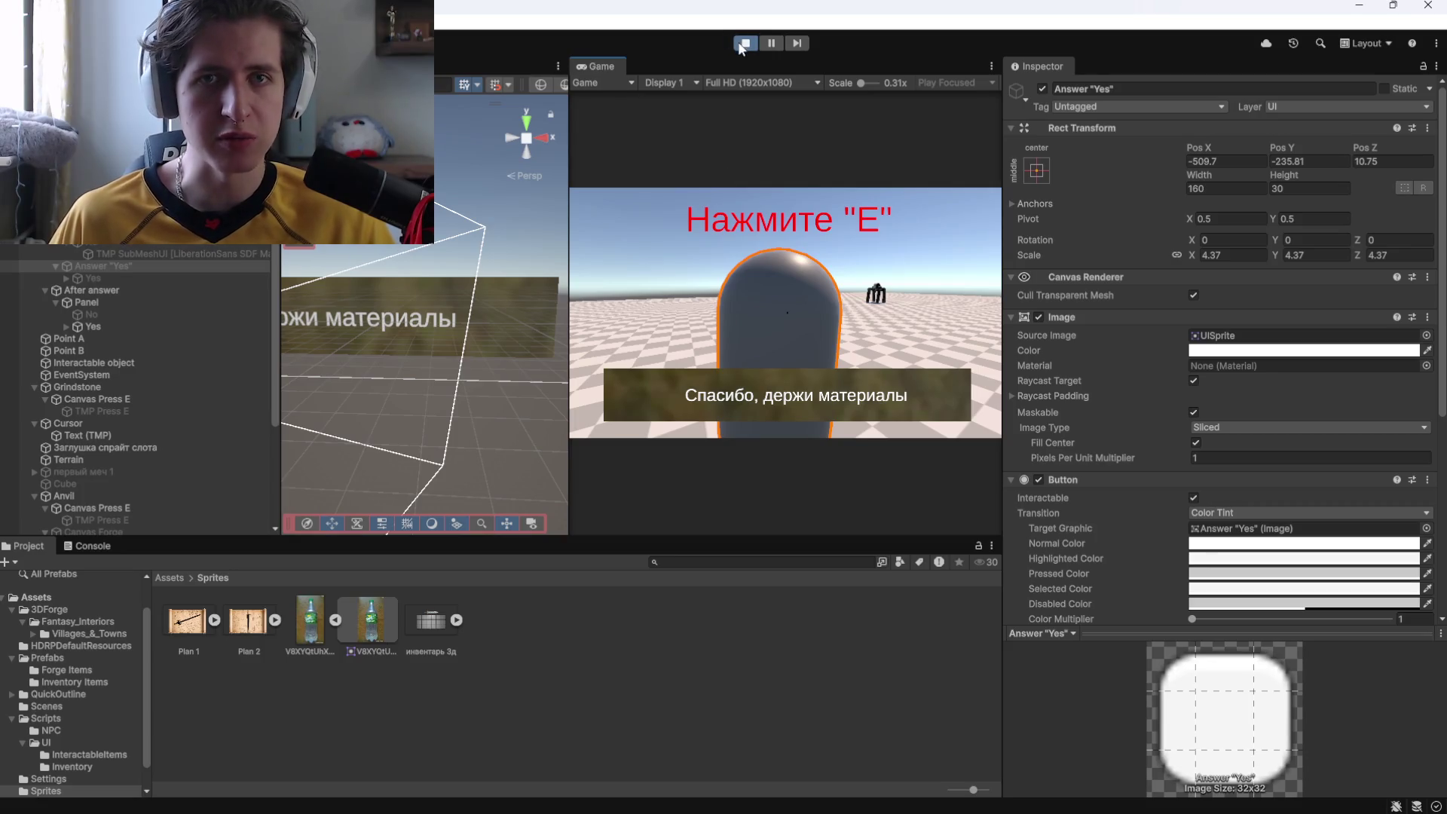
pyautogui.hotkey('ctrl', 'p')
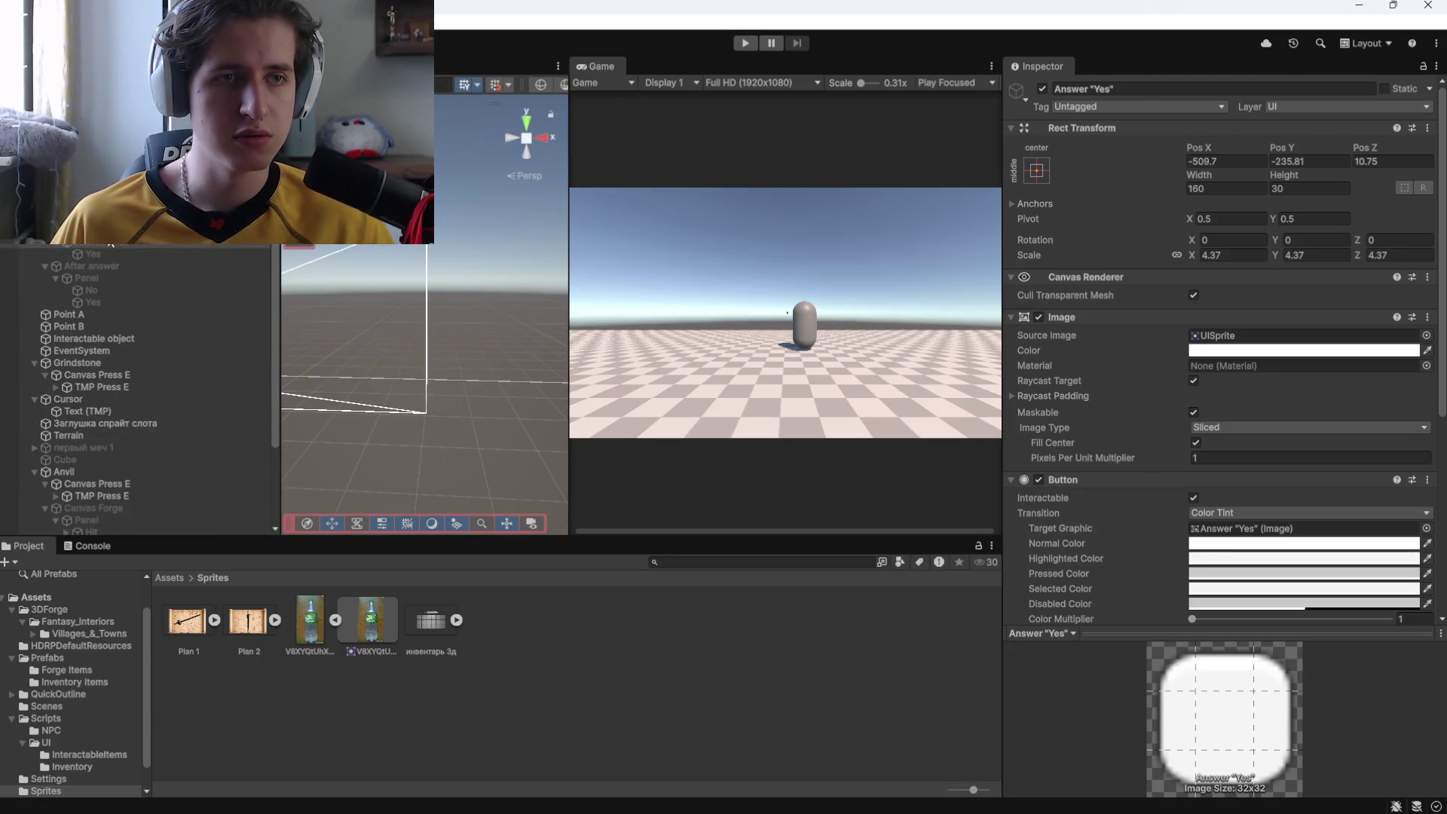
pyautogui.scroll(-5, 1107, 422)
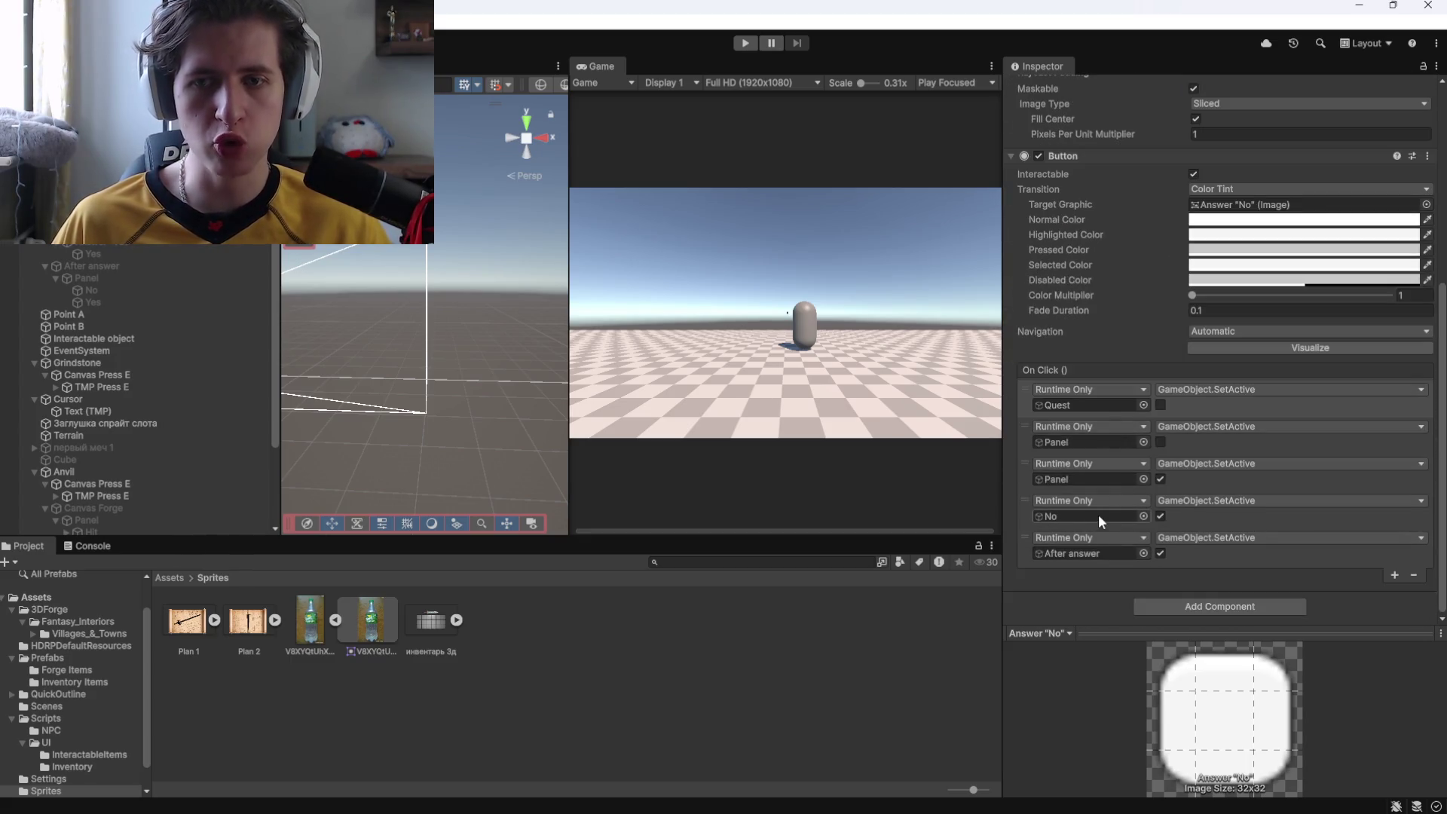
# Remove the redundant Panel actions from the No and Yes buttons' On Click lists.
pyautogui.click(1281, 475)
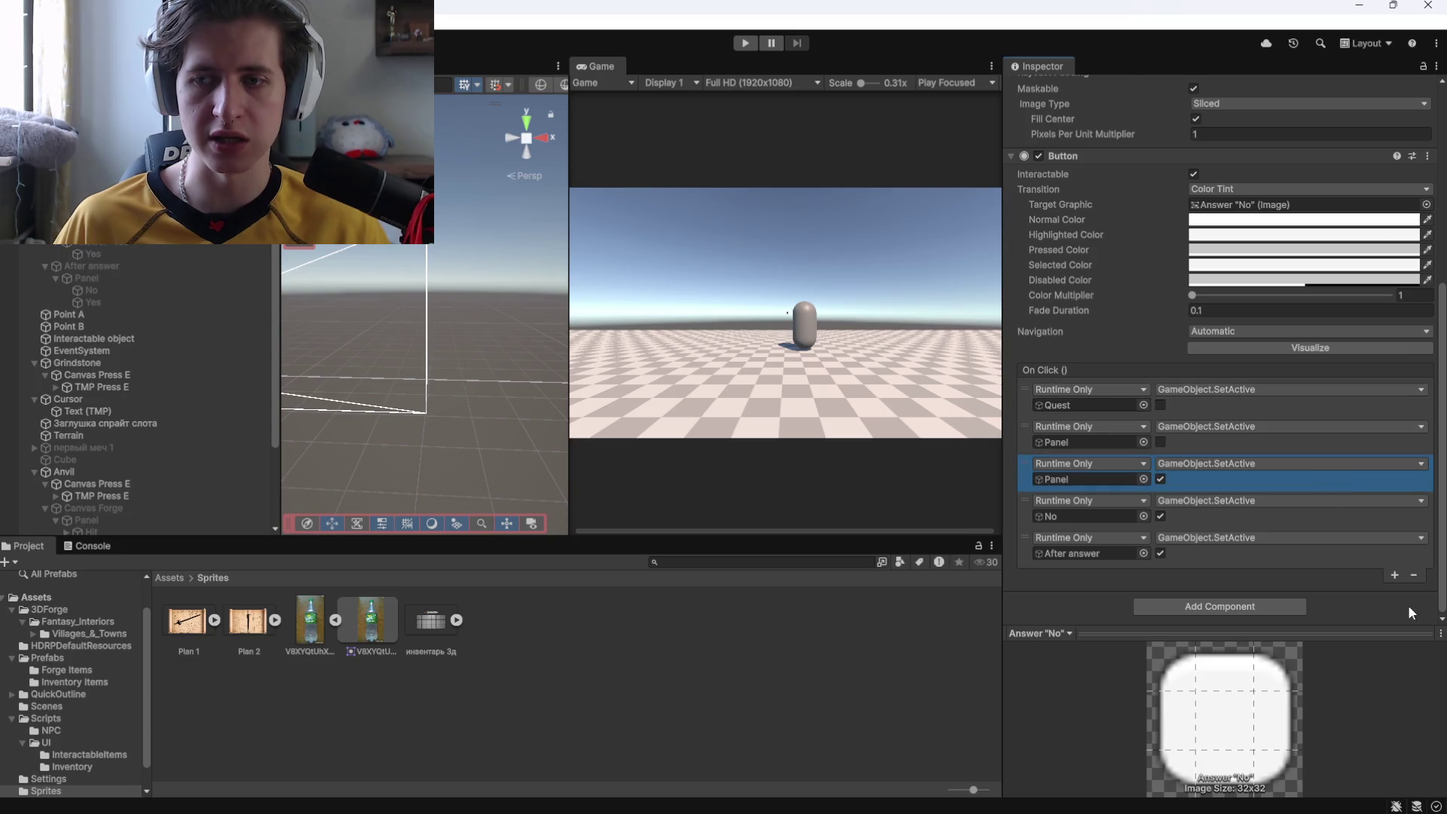
pyautogui.click(1414, 574)
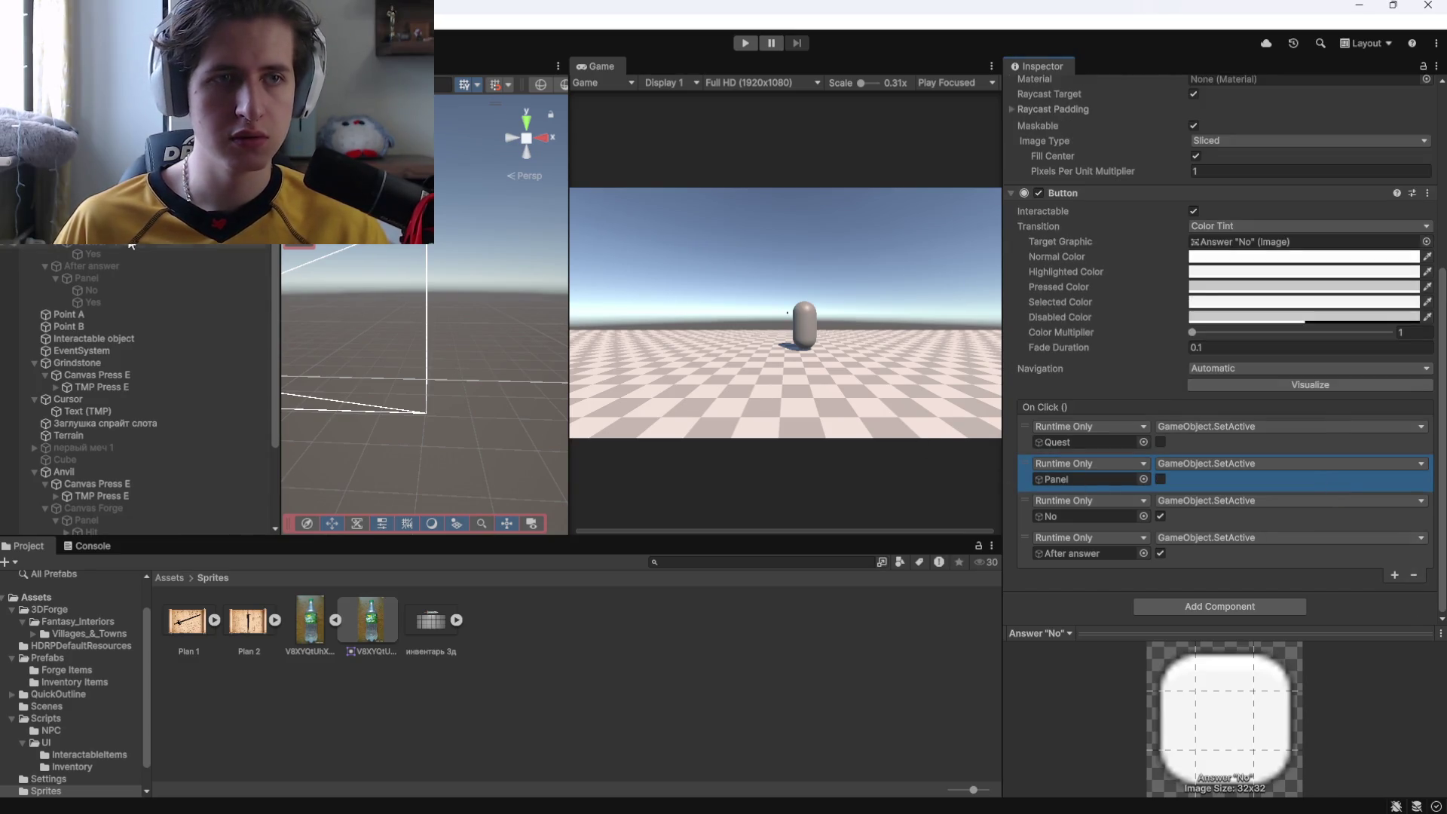
pyautogui.hotkey('ctrl', 'z')
pyautogui.hotkey('ctrl', 'z')
pyautogui.click(1255, 485)
pyautogui.click(1413, 575)
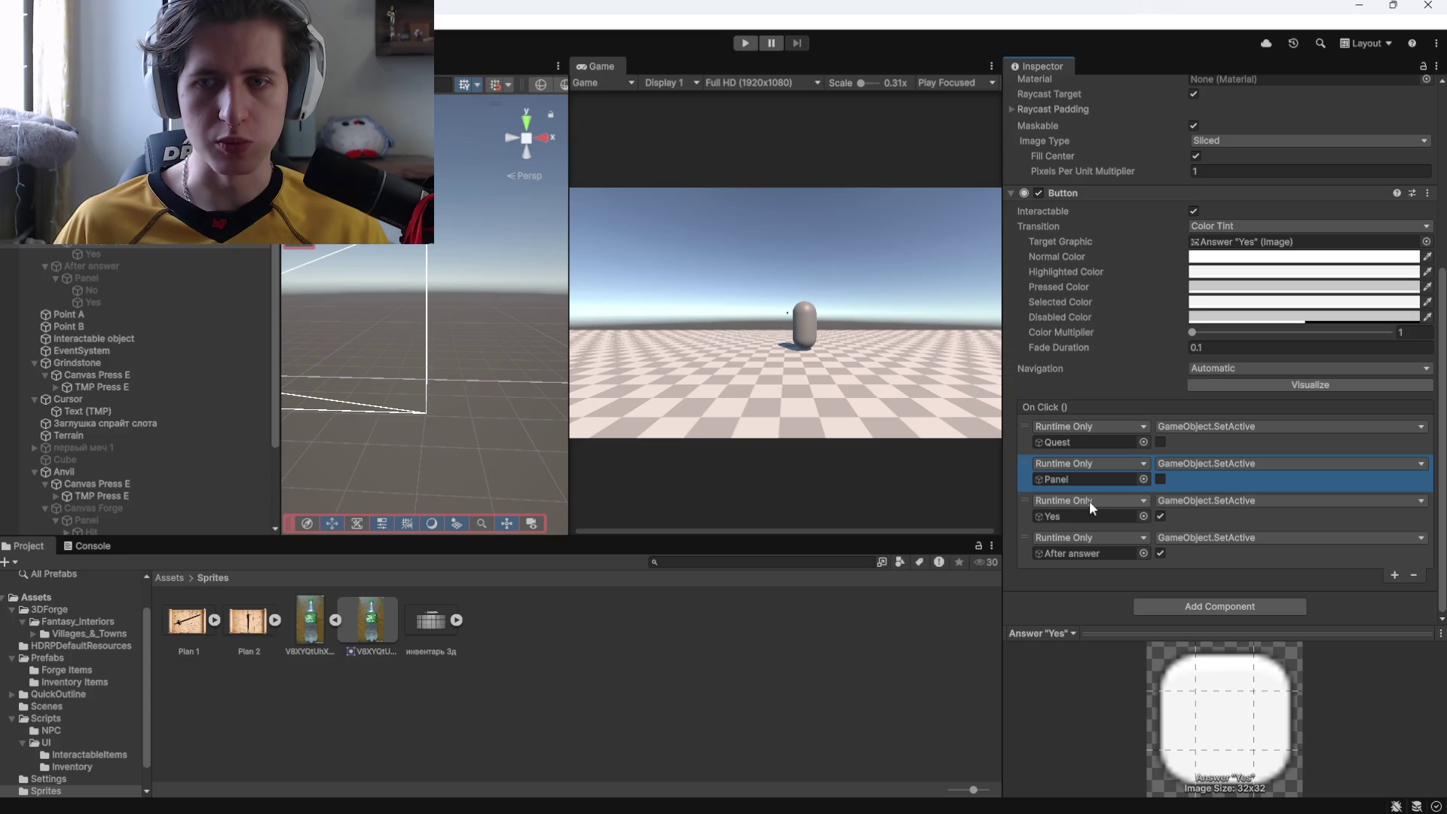
# Compare the Yes and No reply texts under After answer and delete the No reply text.
pyautogui.click(154, 279)
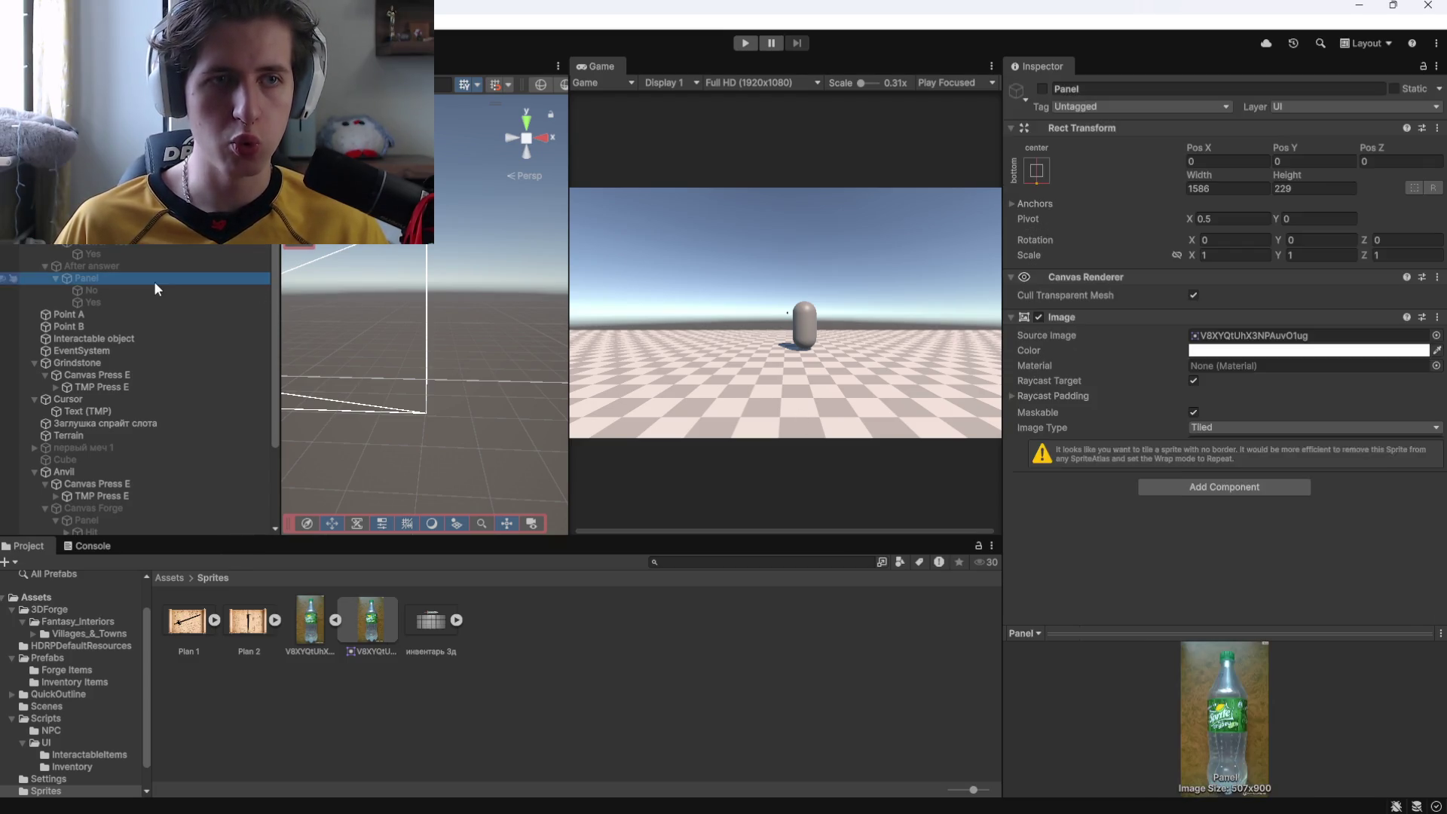
pyautogui.click(139, 291)
pyautogui.click(123, 303)
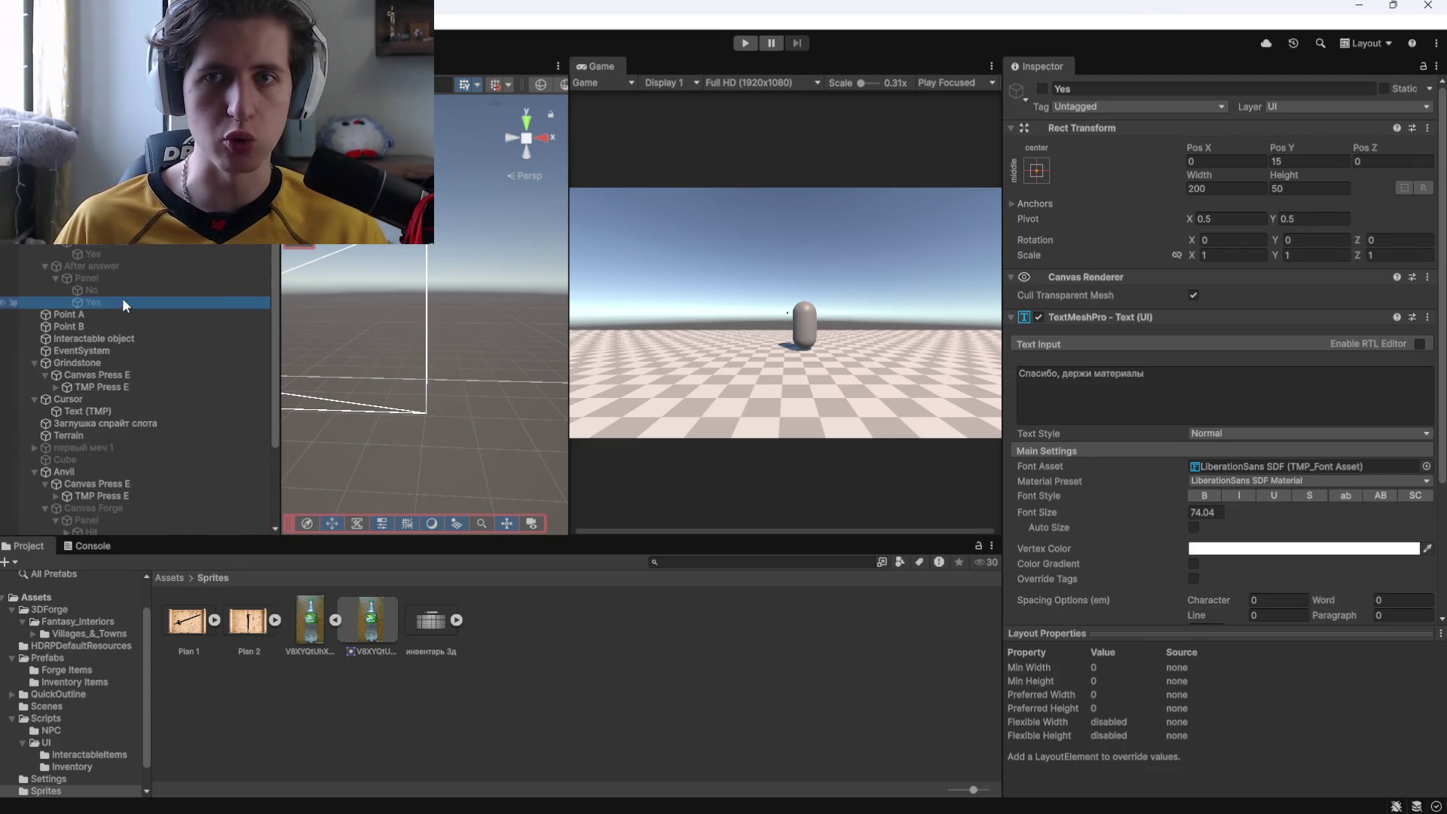
pyautogui.click(119, 289)
pyautogui.click(119, 300)
pyautogui.click(119, 292)
pyautogui.click(117, 302)
pyautogui.click(114, 289)
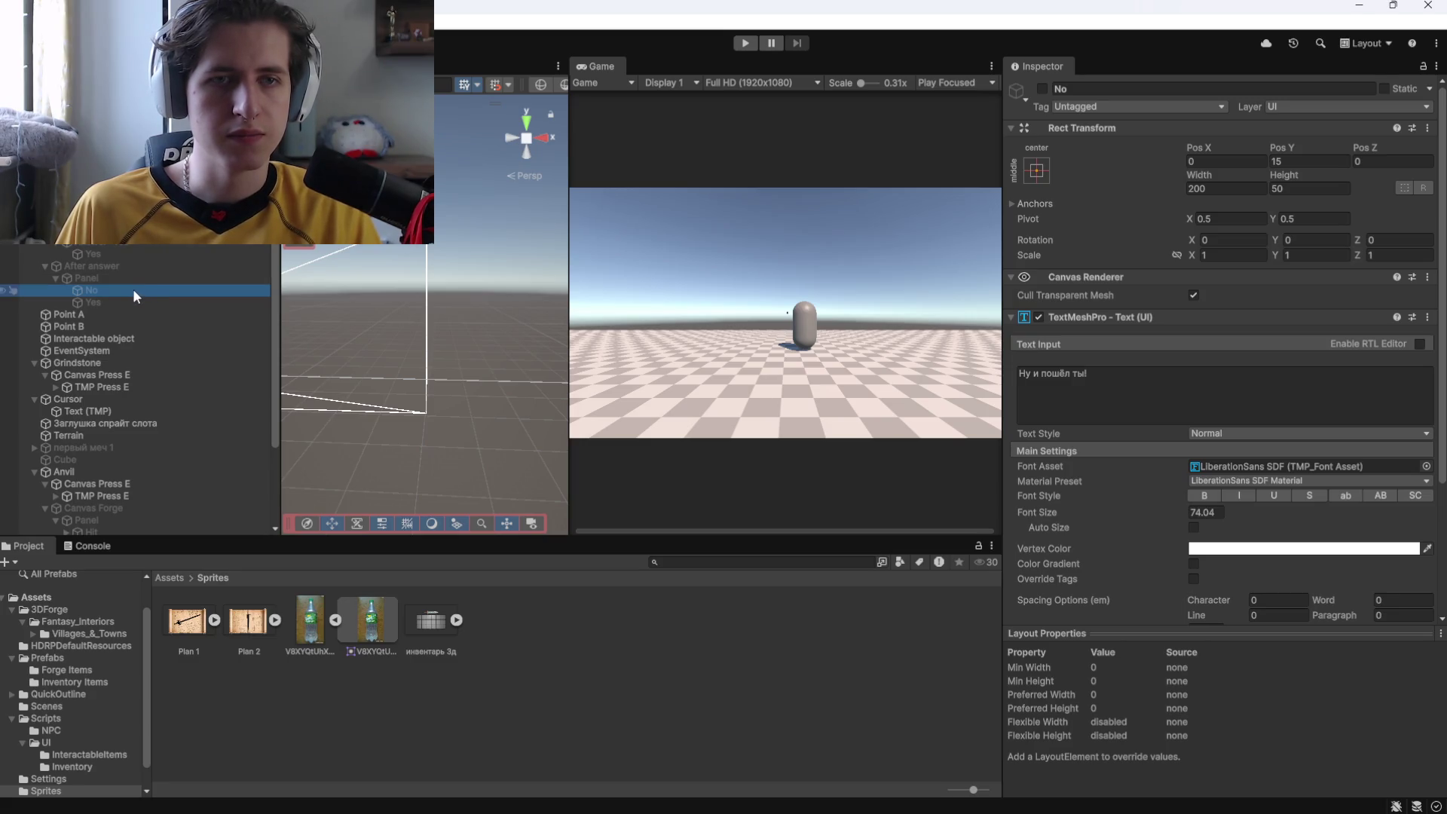
pyautogui.press('Delete')
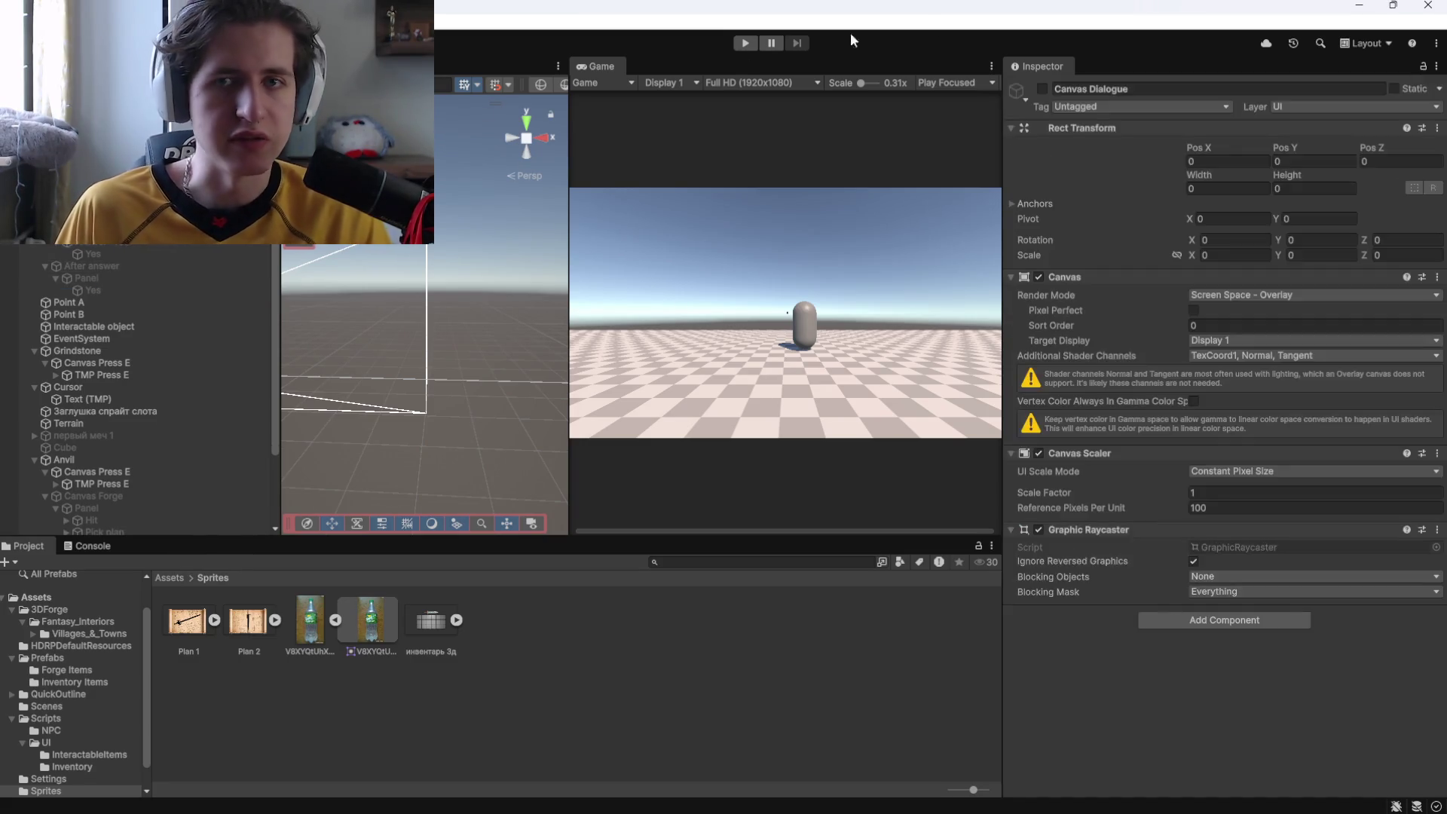
# Show Canvas Dialogue again, hide the Quest question text, and re-enable the Panel.
pyautogui.click(111, 266)
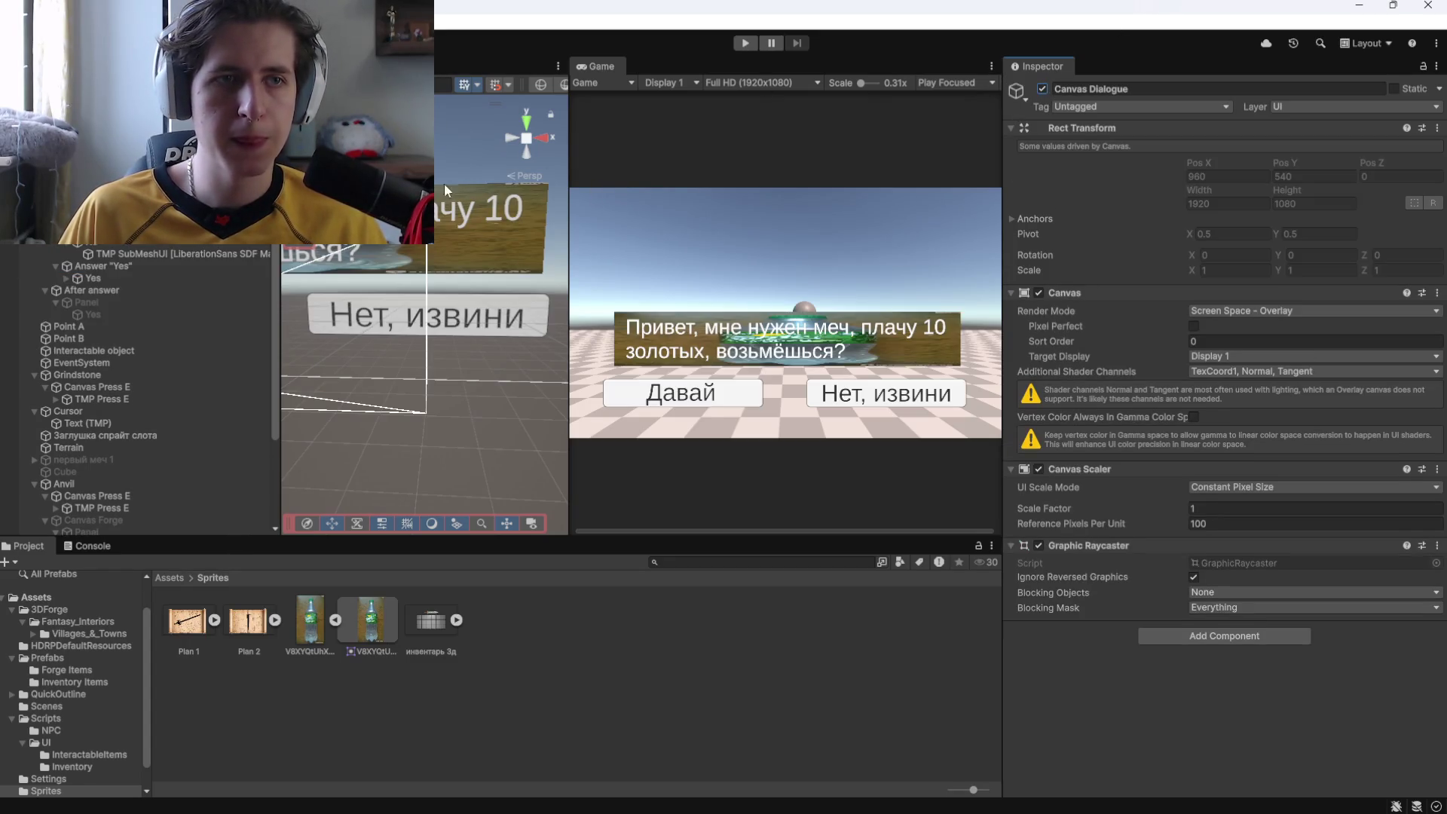
pyautogui.click(113, 233)
pyautogui.click(1041, 89)
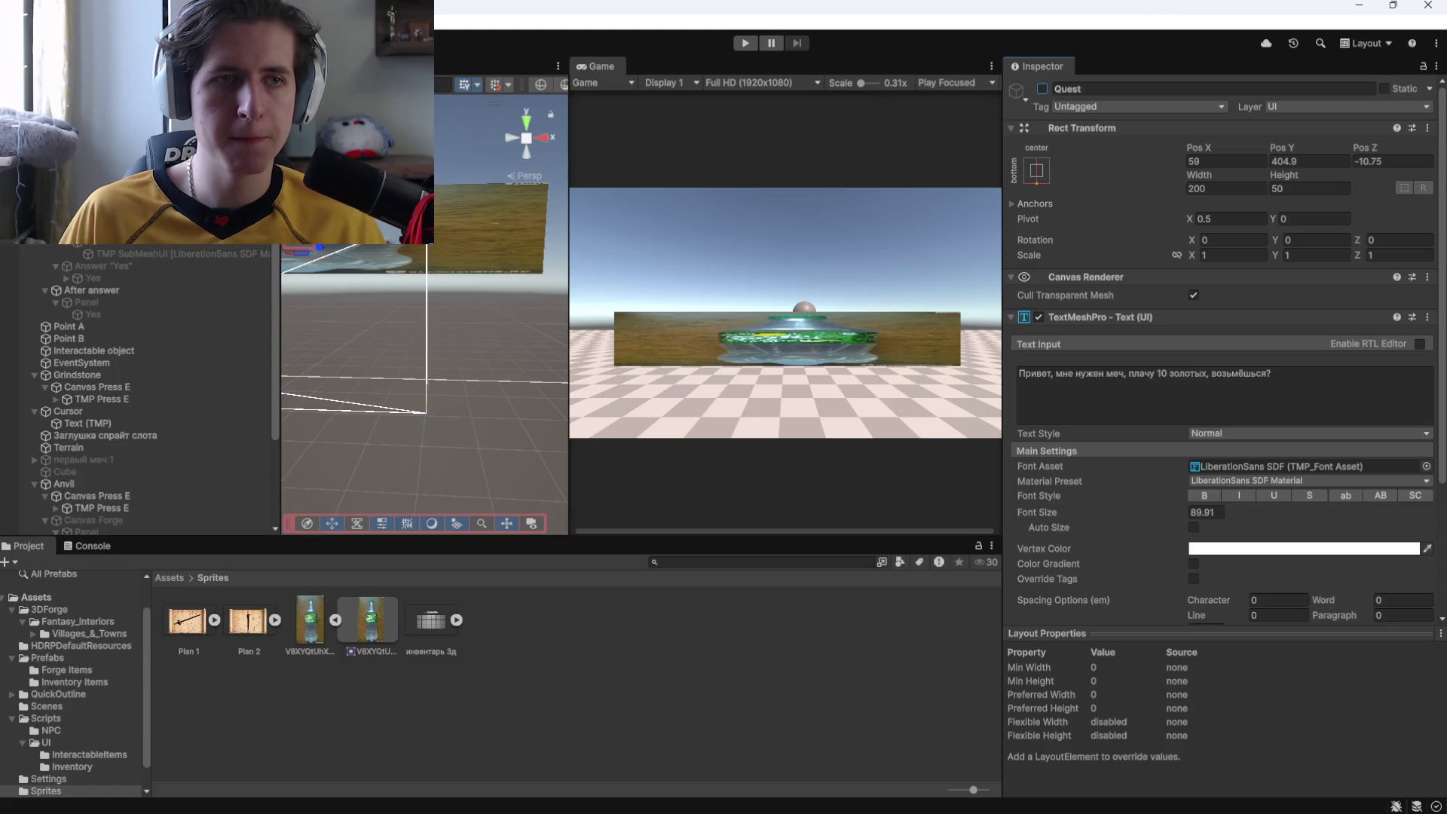
pyautogui.click(87, 302)
pyautogui.click(1041, 89)
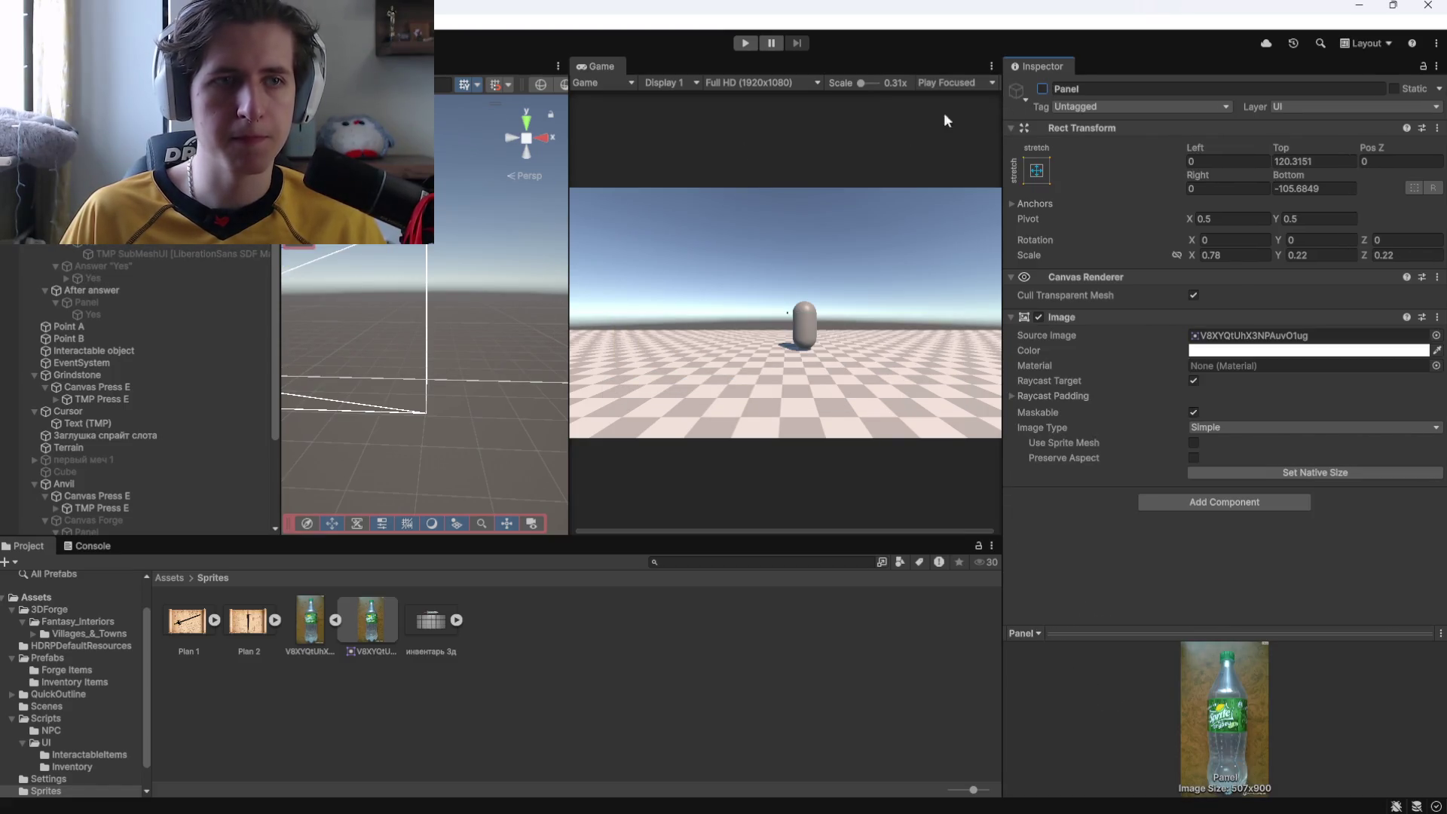
pyautogui.keyDown('ctrl'); pyautogui.click(92, 314); pyautogui.keyUp('ctrl')
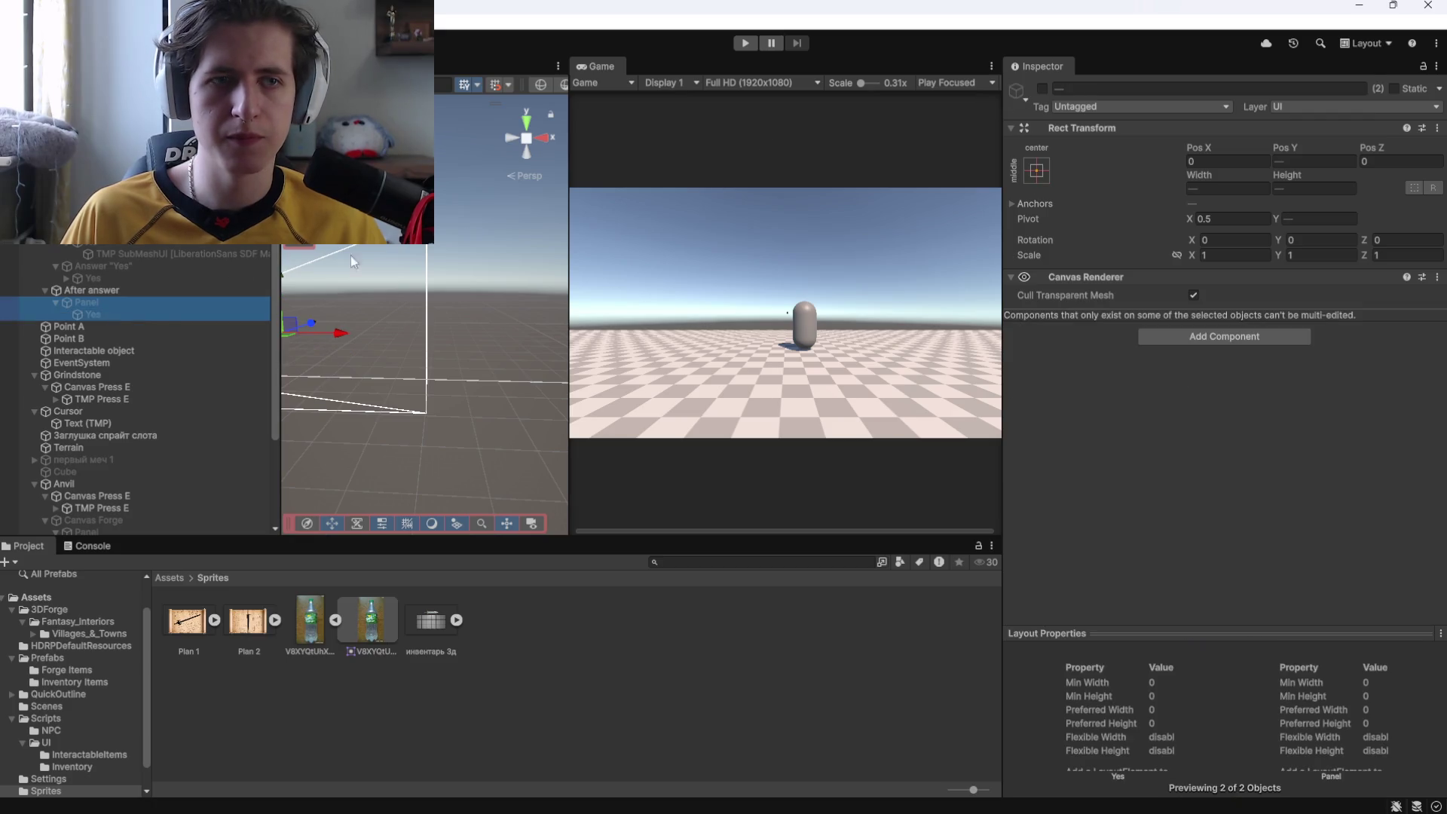
pyautogui.click(188, 302)
pyautogui.click(1041, 89)
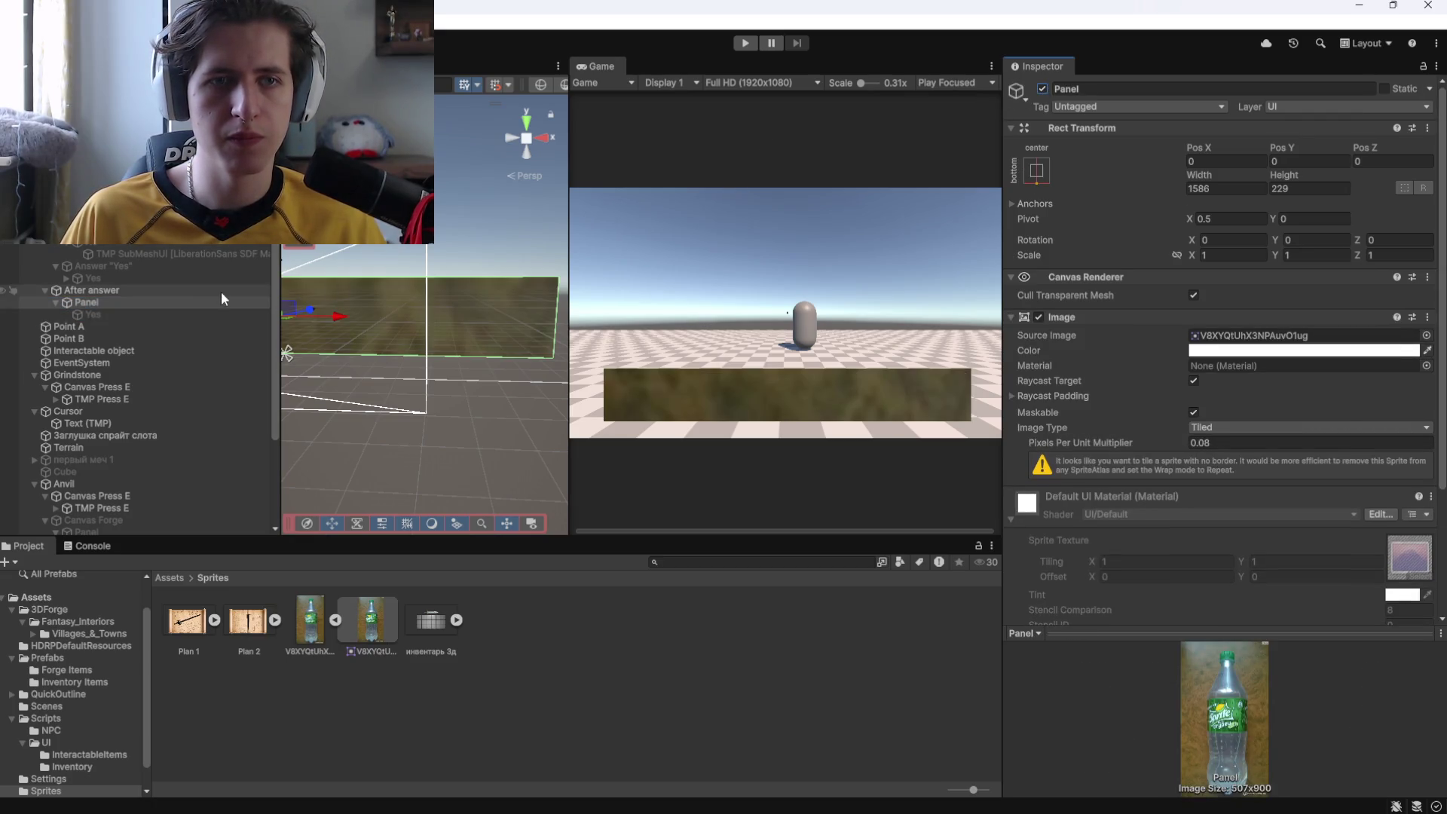
# Frame the Panel in the Scene view and bring up its menu for adding a UI child.
pyautogui.doubleClick(83, 303)
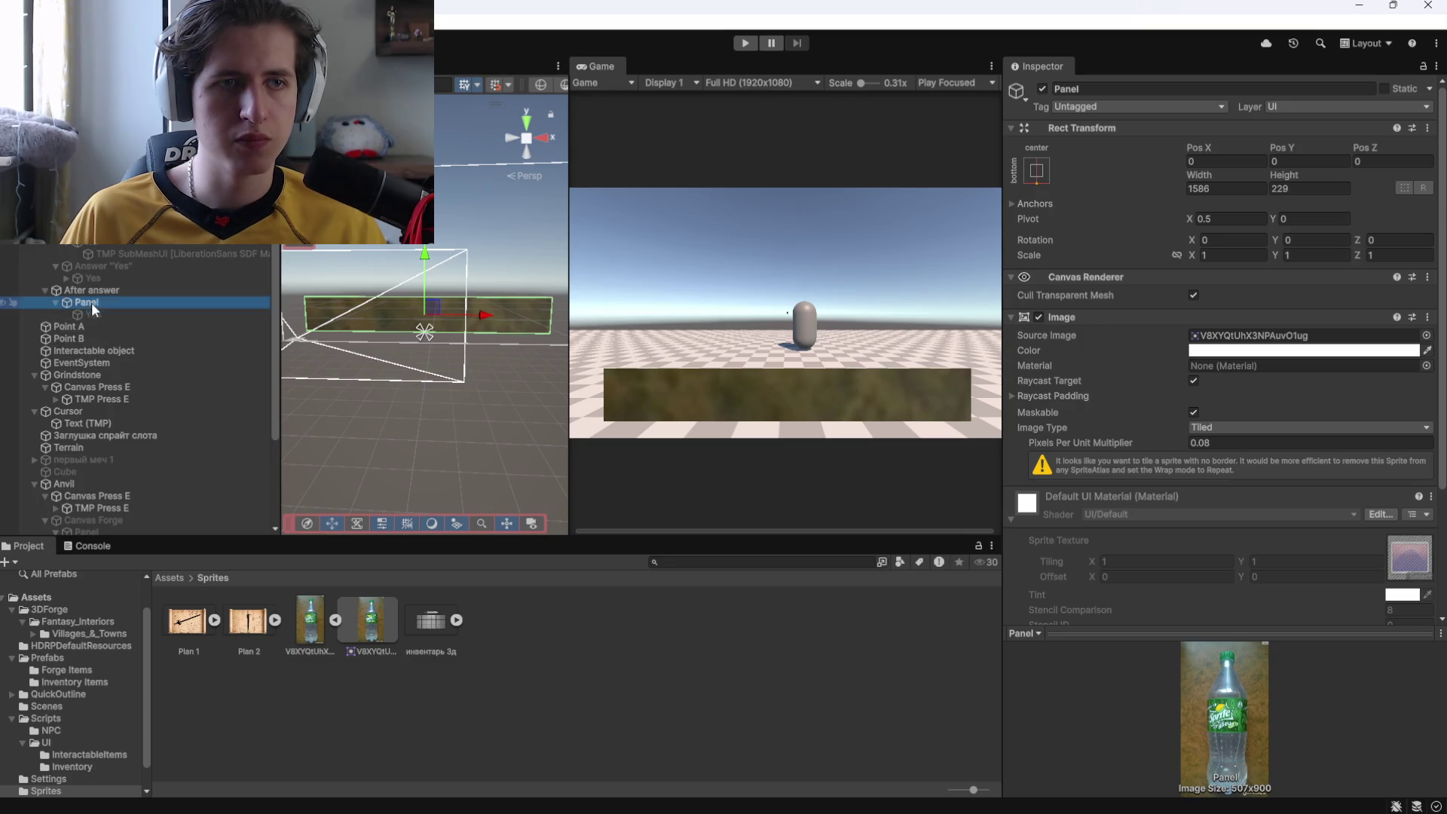
pyautogui.rightClick(92, 309)
pyautogui.moveTo(226, 779)
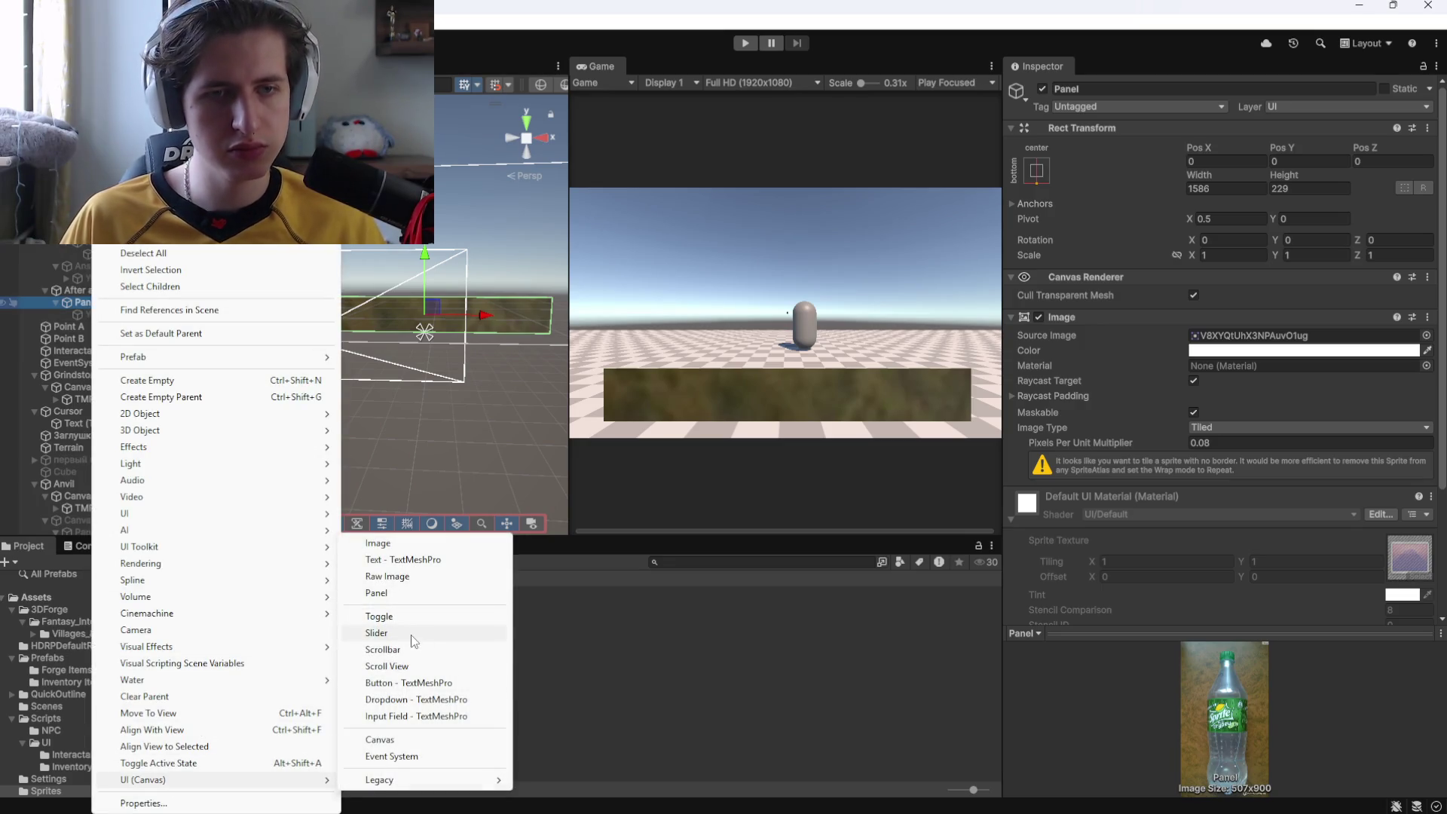
# Add a TextMeshPro text under Panel reading 'Ну и пошёл ты!'.
pyautogui.click(400, 559)
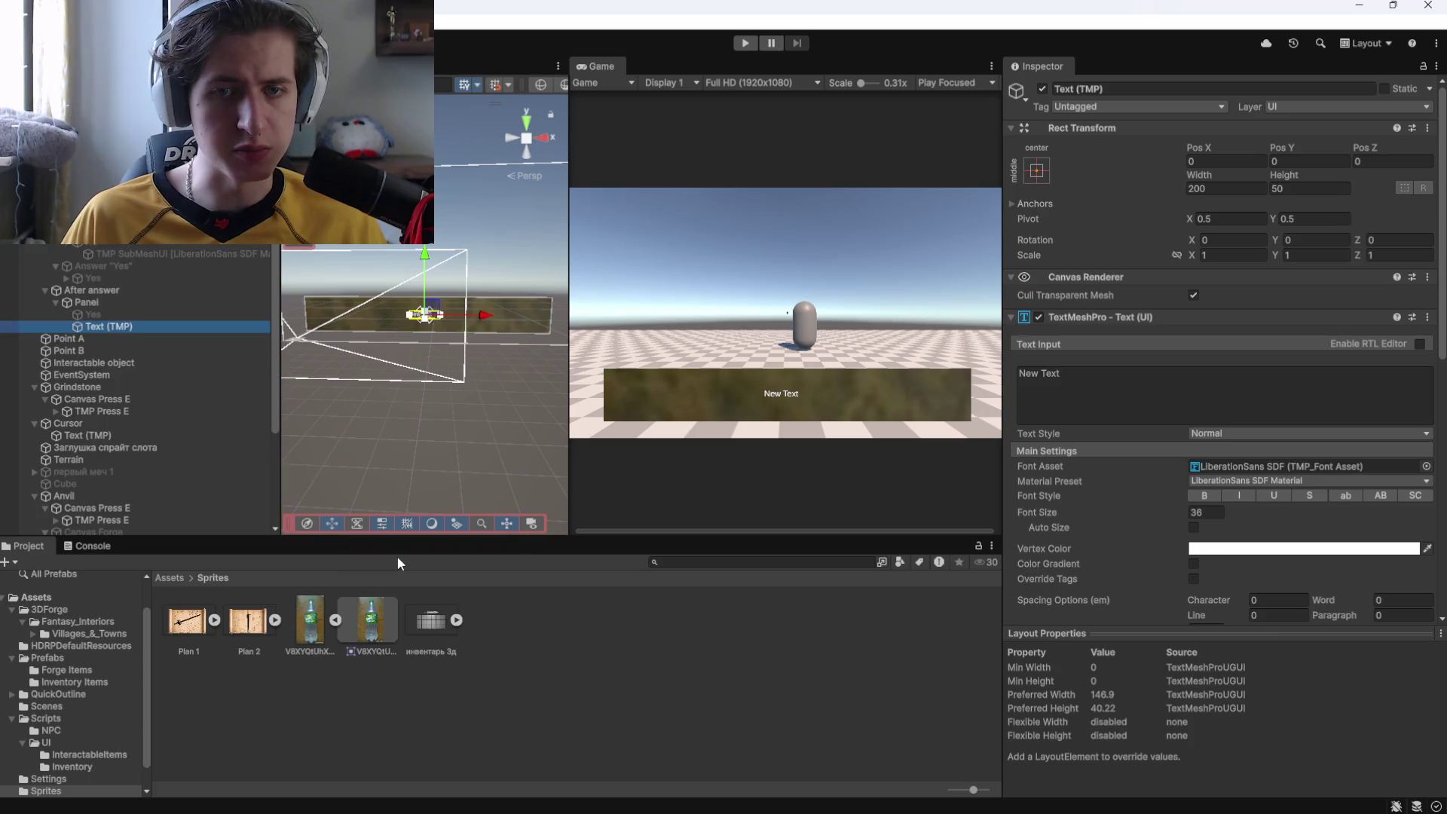
pyautogui.click(1173, 375)
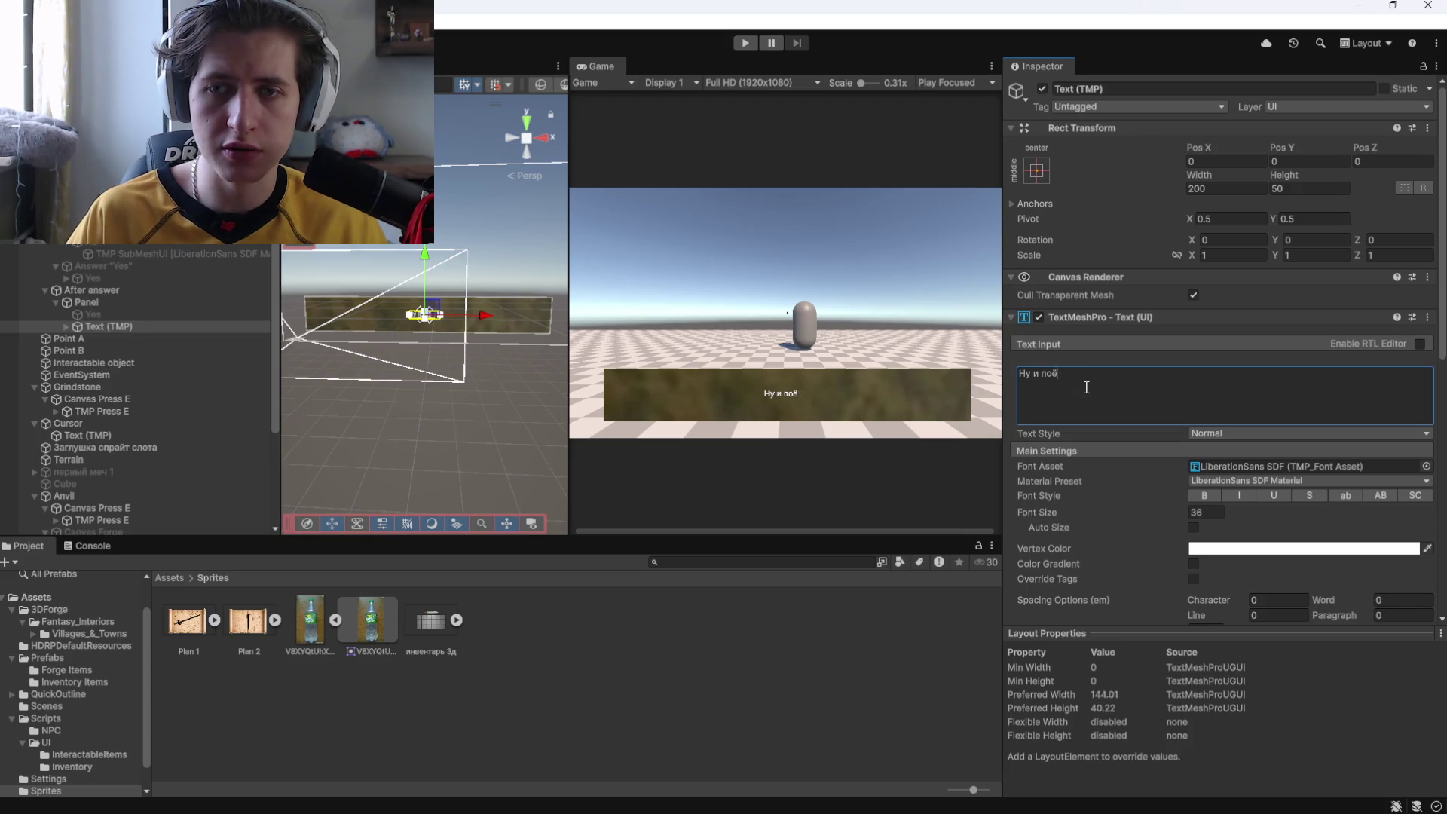
pyautogui.write('!')
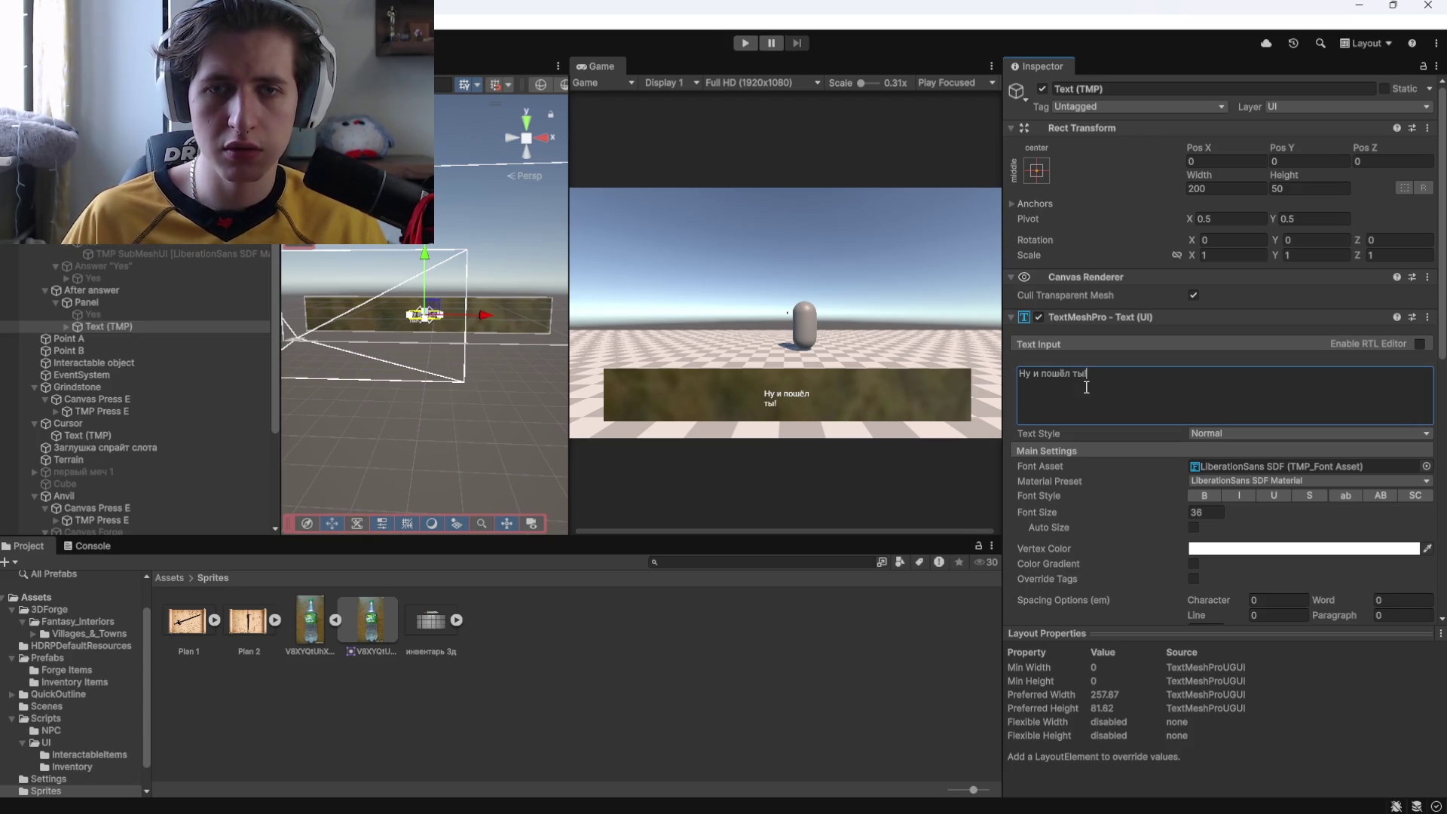
pyautogui.click(444, 322)
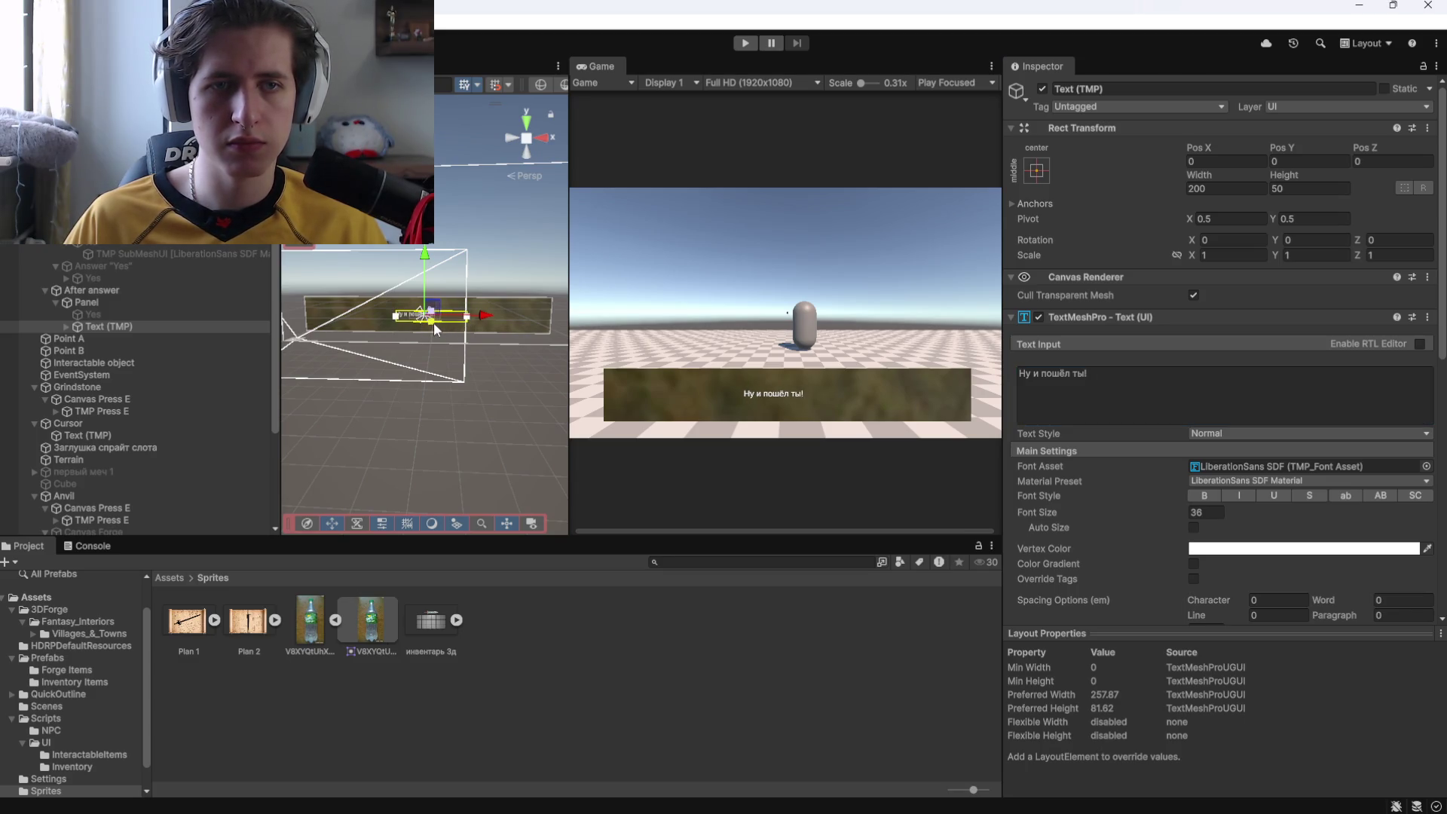
# Widen the reply text, enlarge its font, reposition it, and rename it No.
pyautogui.moveTo(395, 318); pyautogui.dragTo(376, 321)
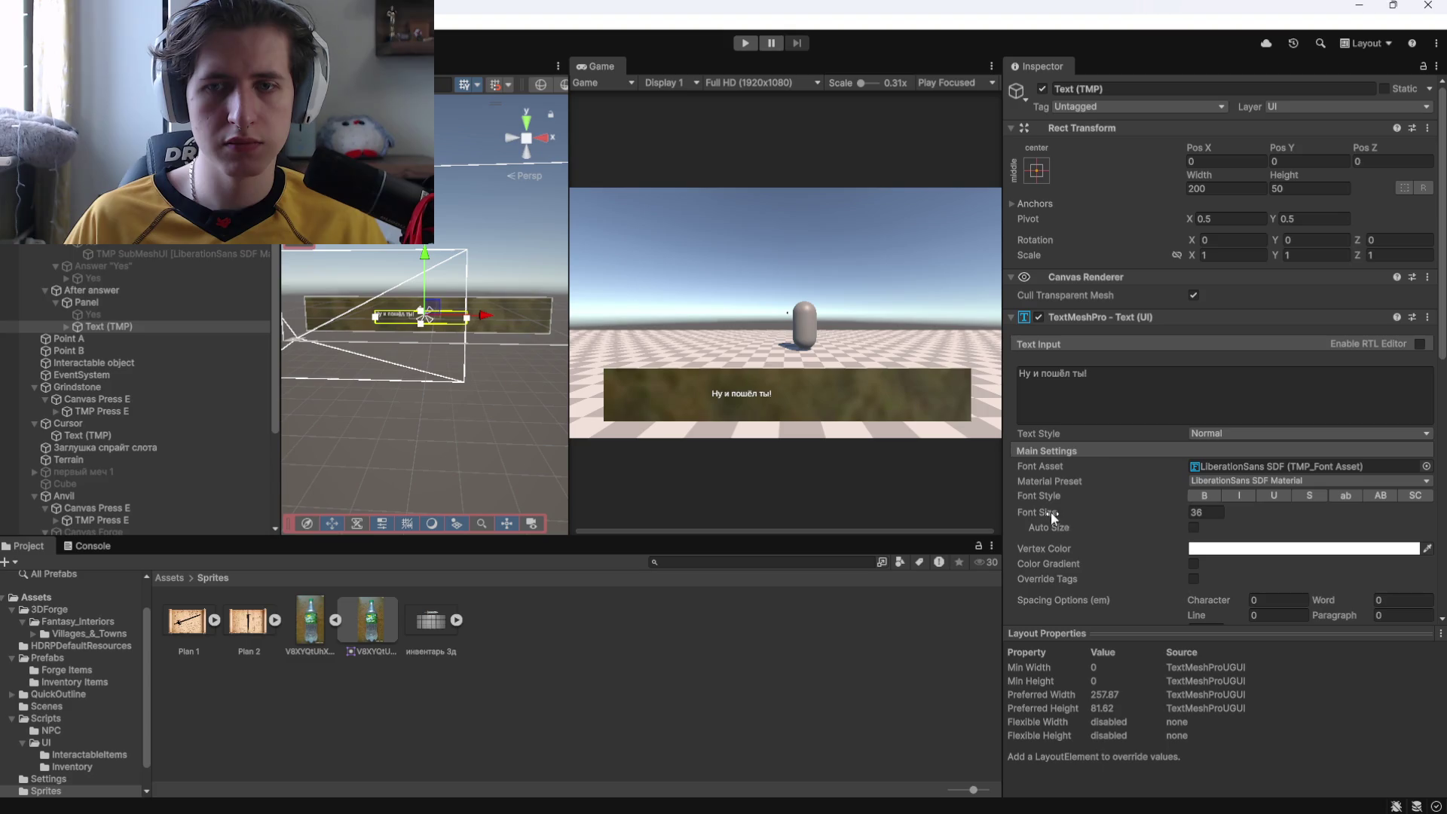
pyautogui.moveTo(1139, 516)
pyautogui.mouseDown()
pyautogui.moveTo(1356, 518)
pyautogui.moveTo(767, 504)
pyautogui.mouseUp()
pyautogui.moveTo(428, 264); pyautogui.dragTo(426, 259)
pyautogui.moveTo(486, 315); pyautogui.dragTo(489, 315)
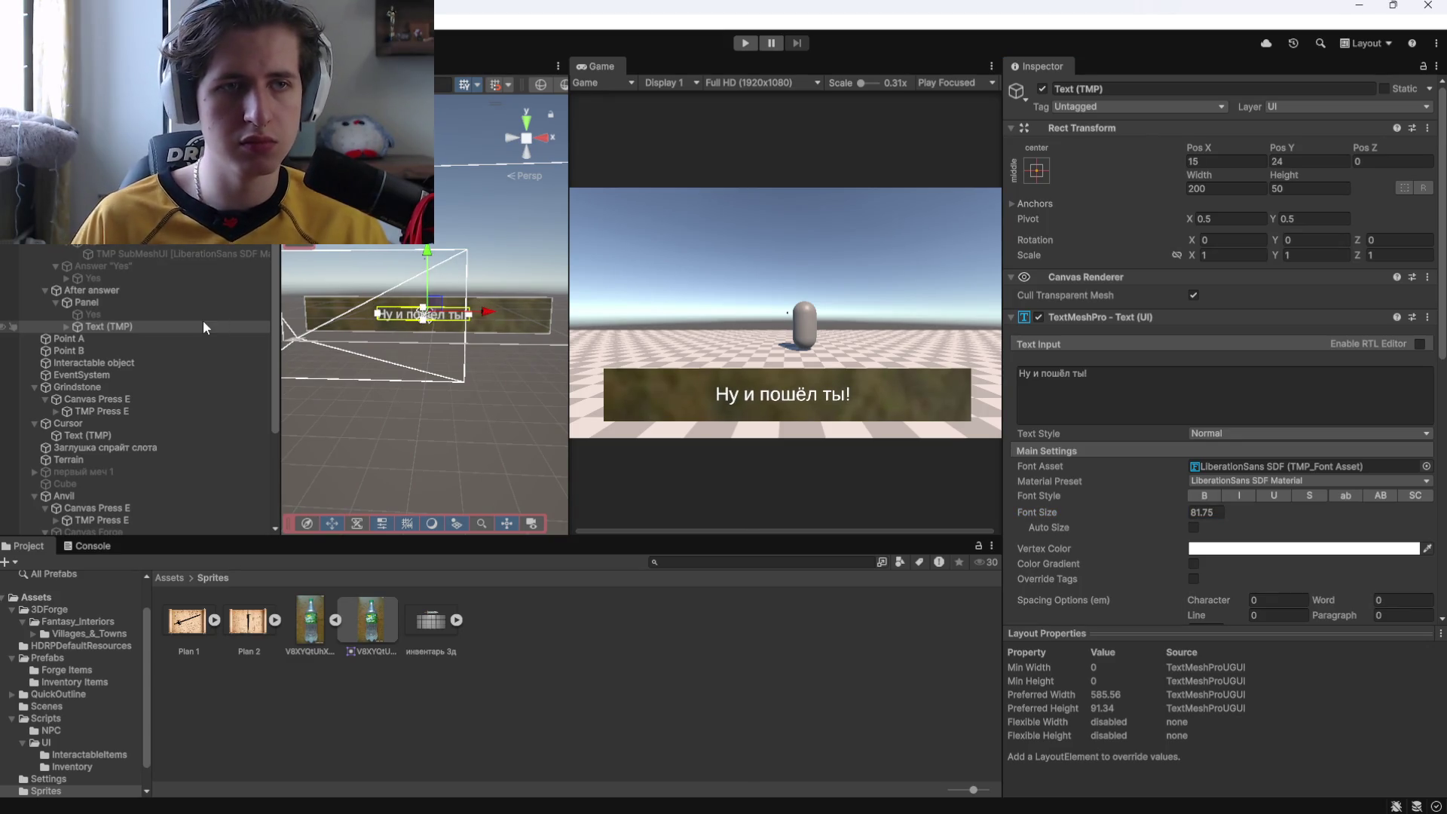
pyautogui.click(156, 324)
pyautogui.write('Tu')
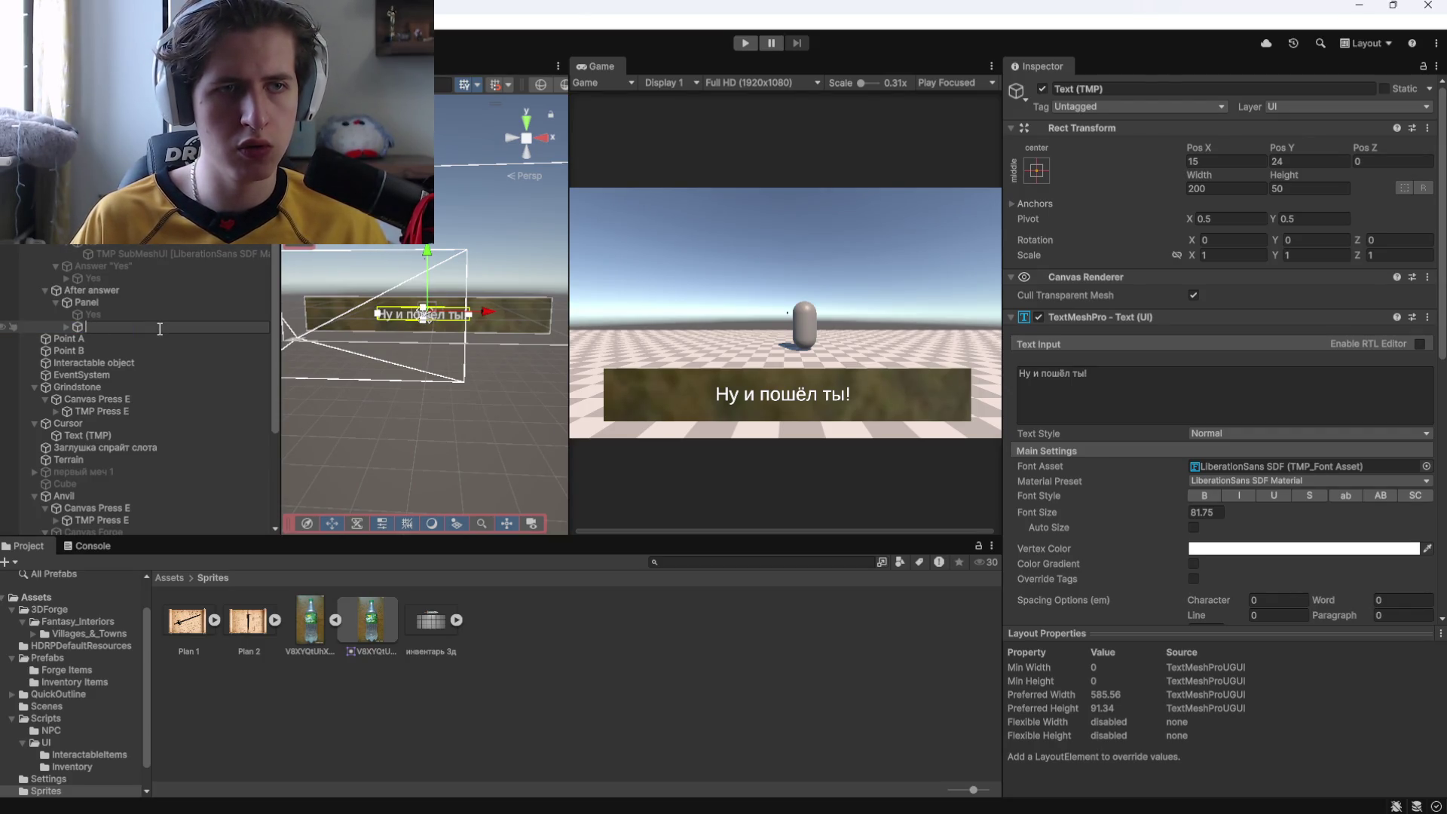
pyautogui.write('No')
pyautogui.press('Return')
# Leave the Yes reply hidden and switch off the After answer object.
pyautogui.press('Up')
pyautogui.click(1046, 88)
pyautogui.click(1046, 88)
pyautogui.press('Up')
pyautogui.press('Up')
pyautogui.click(1045, 87)
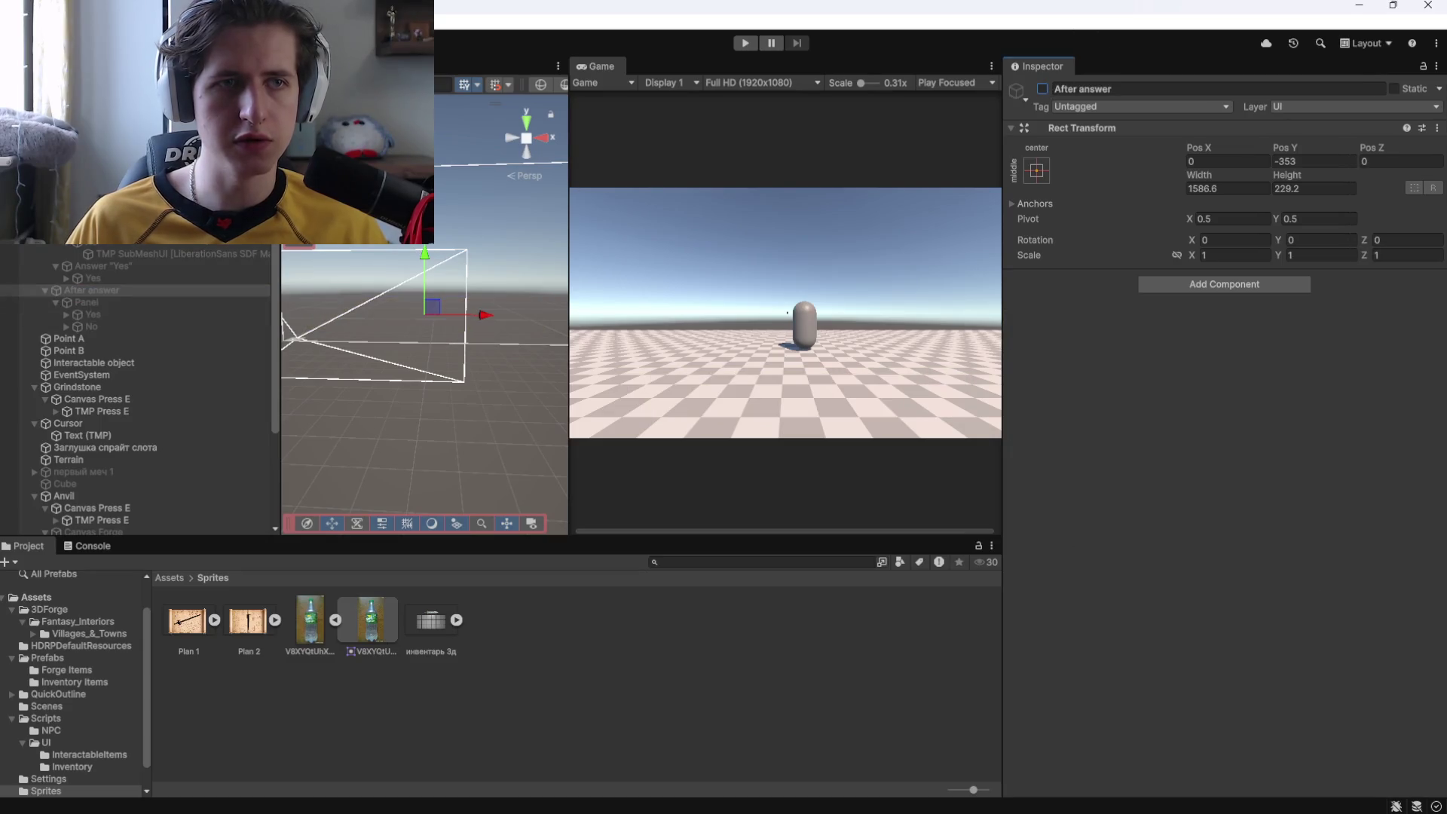
# Re-enable the Quest text and question Panel, and disable Canvas Dialogue.
pyautogui.click(83, 229)
pyautogui.press('Up')
pyautogui.click(1042, 88)
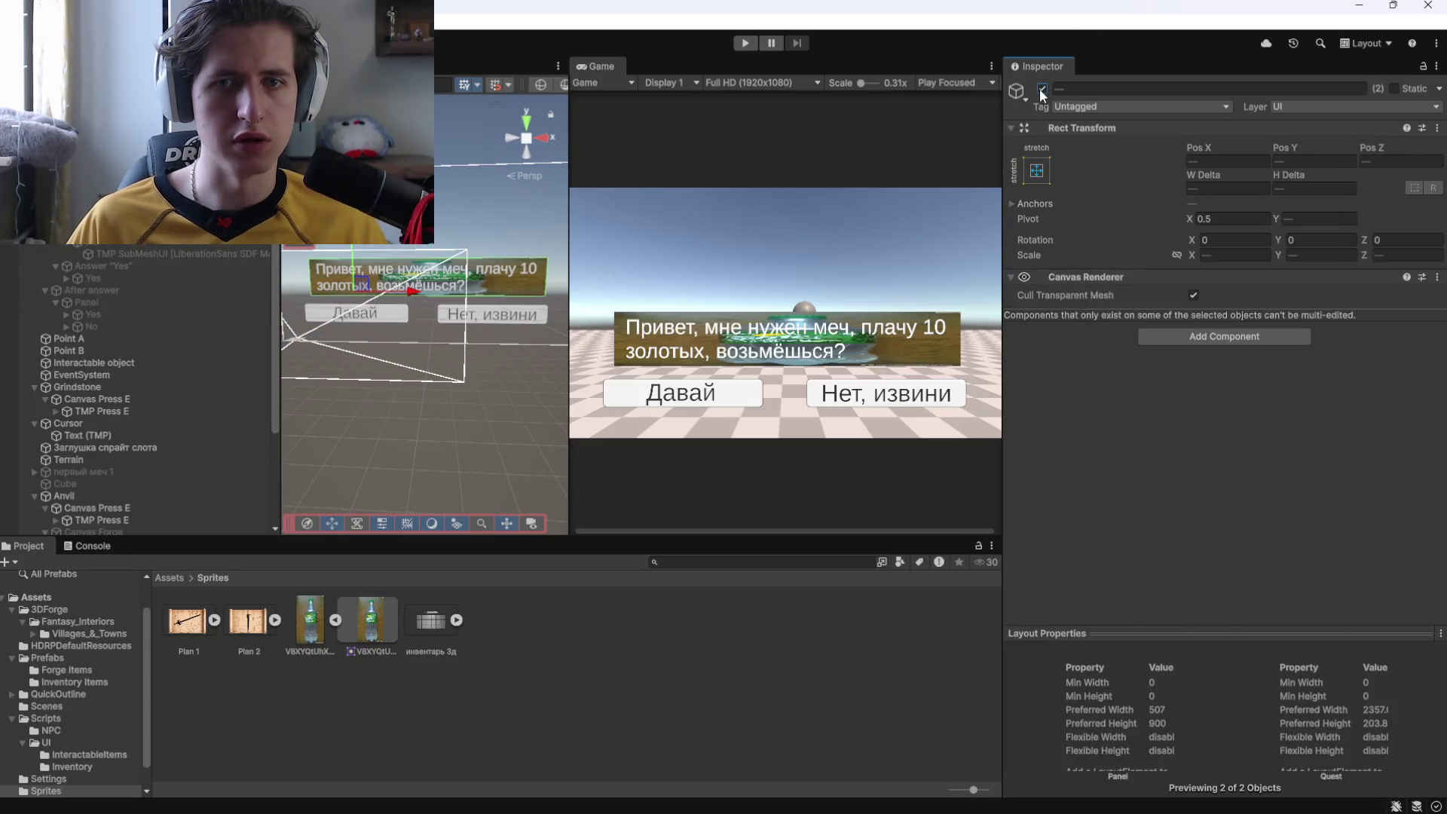
pyautogui.press('Up')
pyautogui.click(1042, 88)
# Playtest talking to the NPC and answering, then inspect the No button's click events.
pyautogui.hotkey('ctrl', 'p')
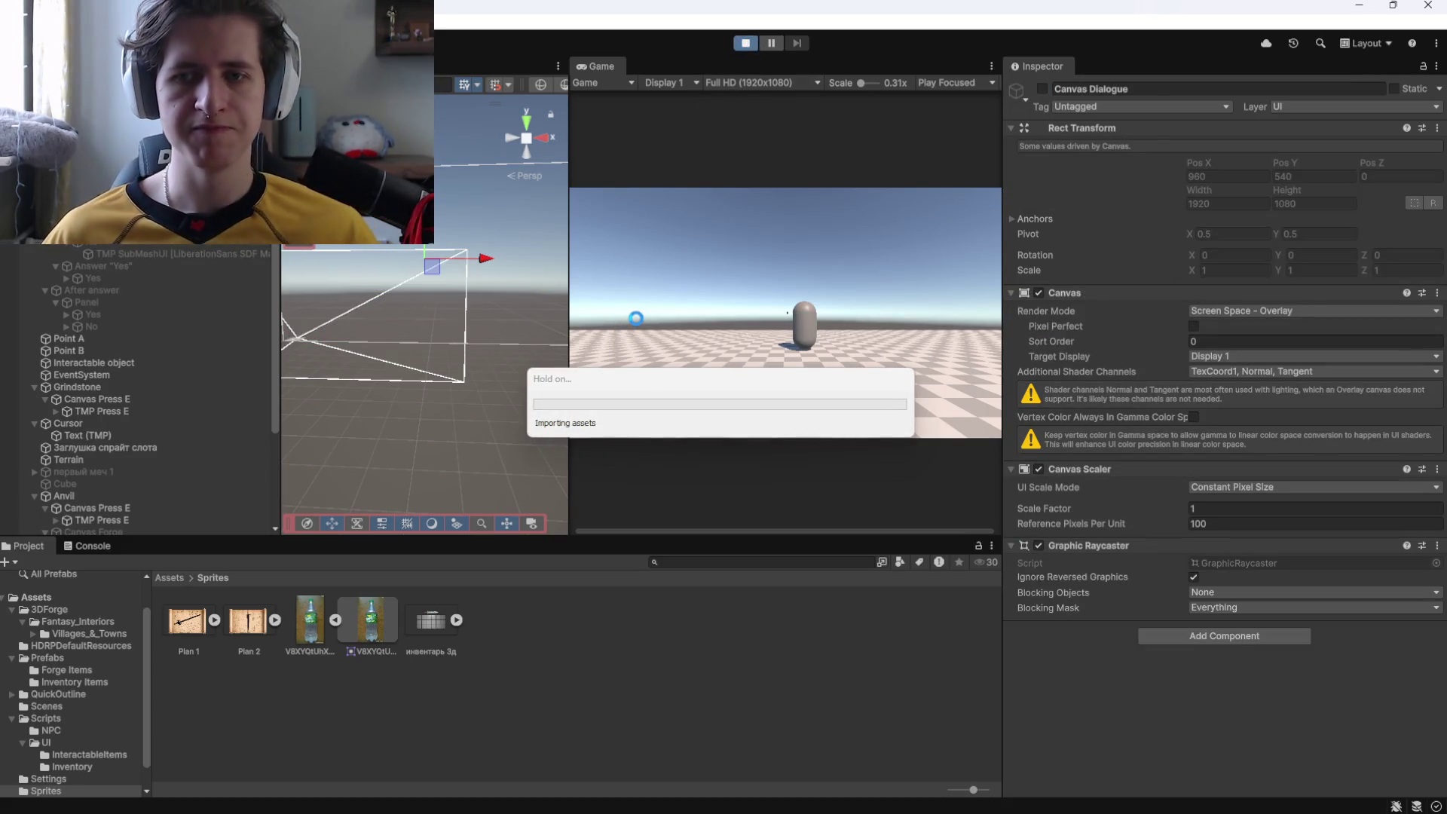
pyautogui.click(734, 333)
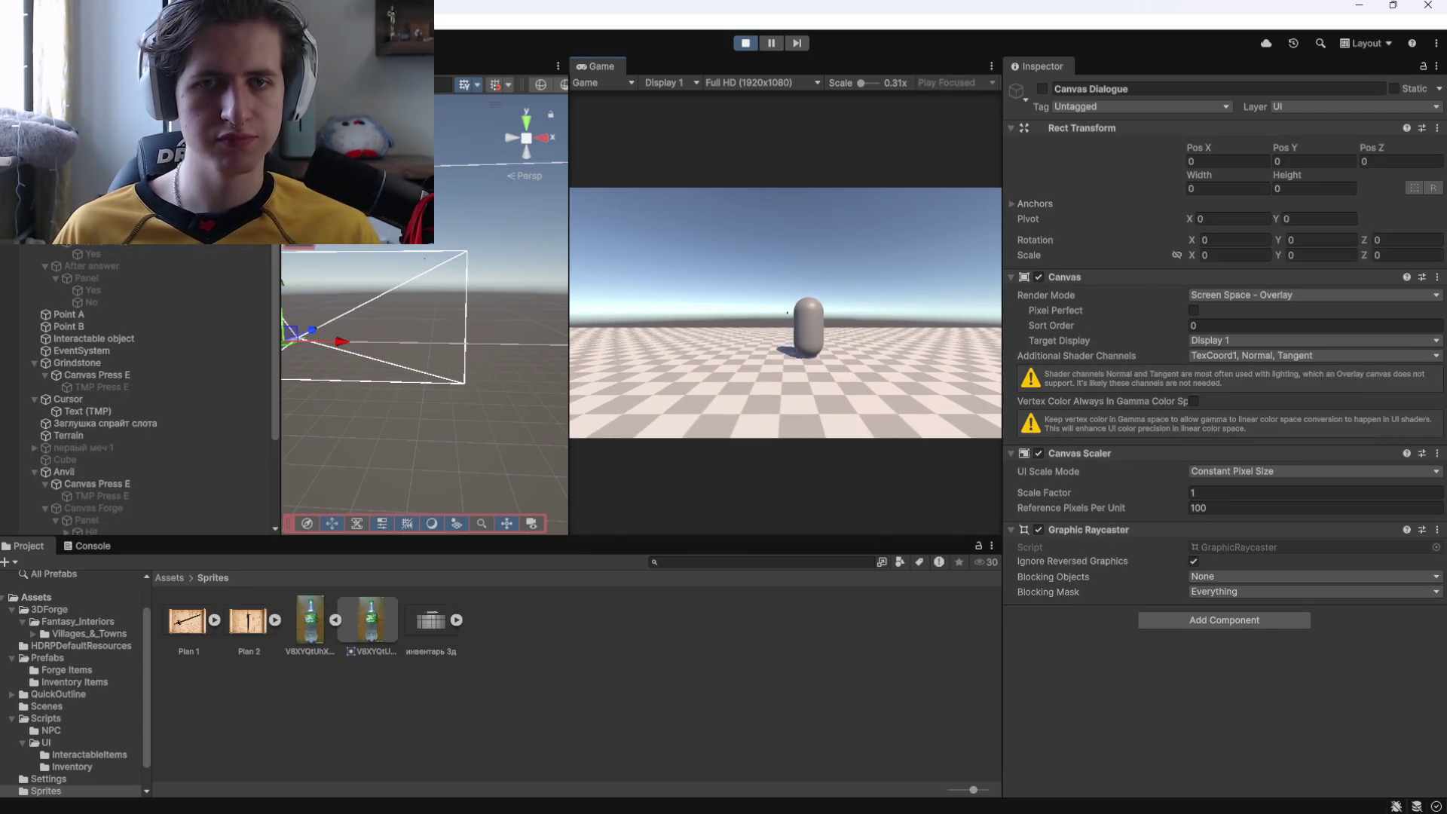
pyautogui.press('w')
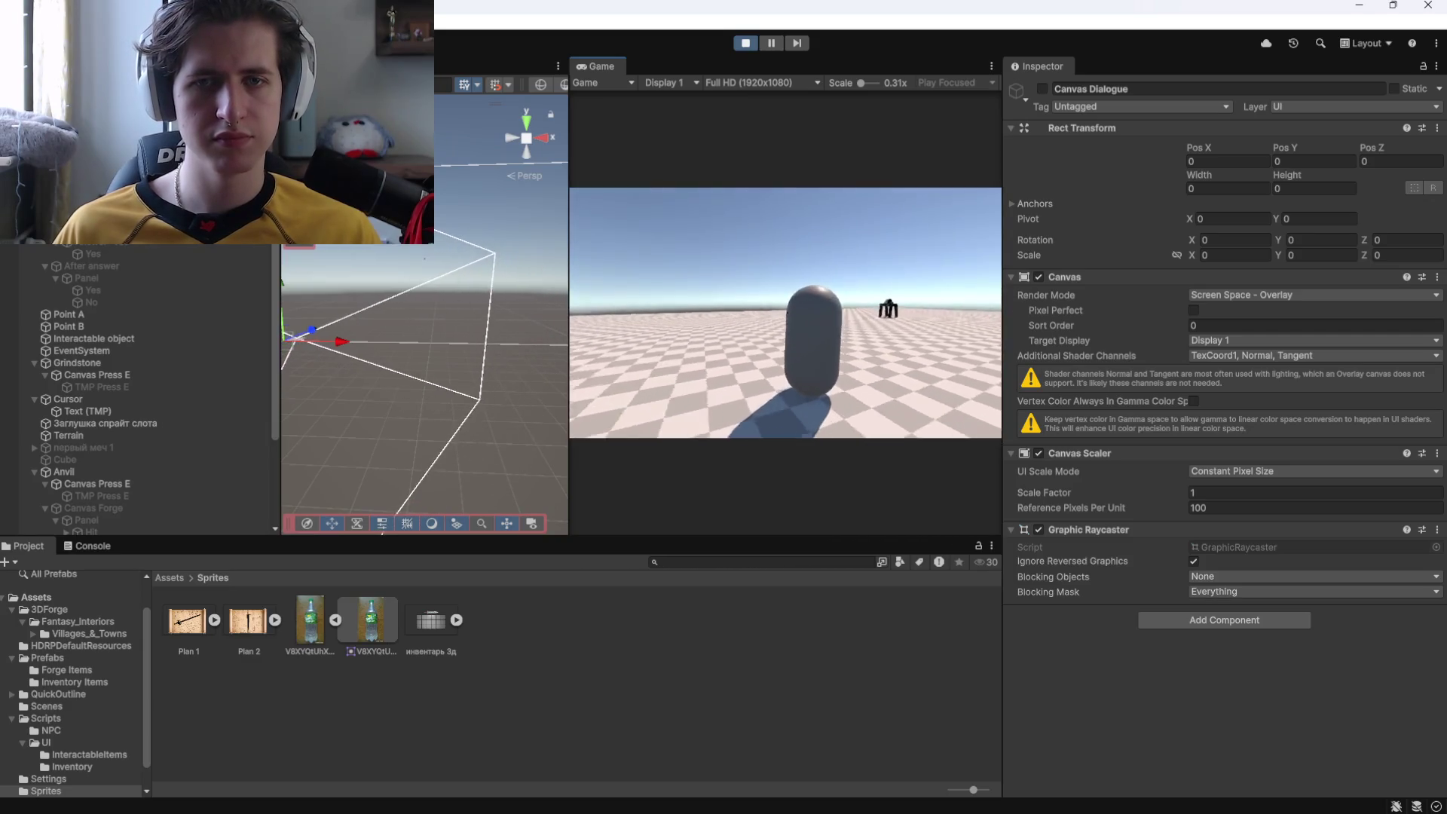
pyautogui.press('e')
pyautogui.click(844, 392)
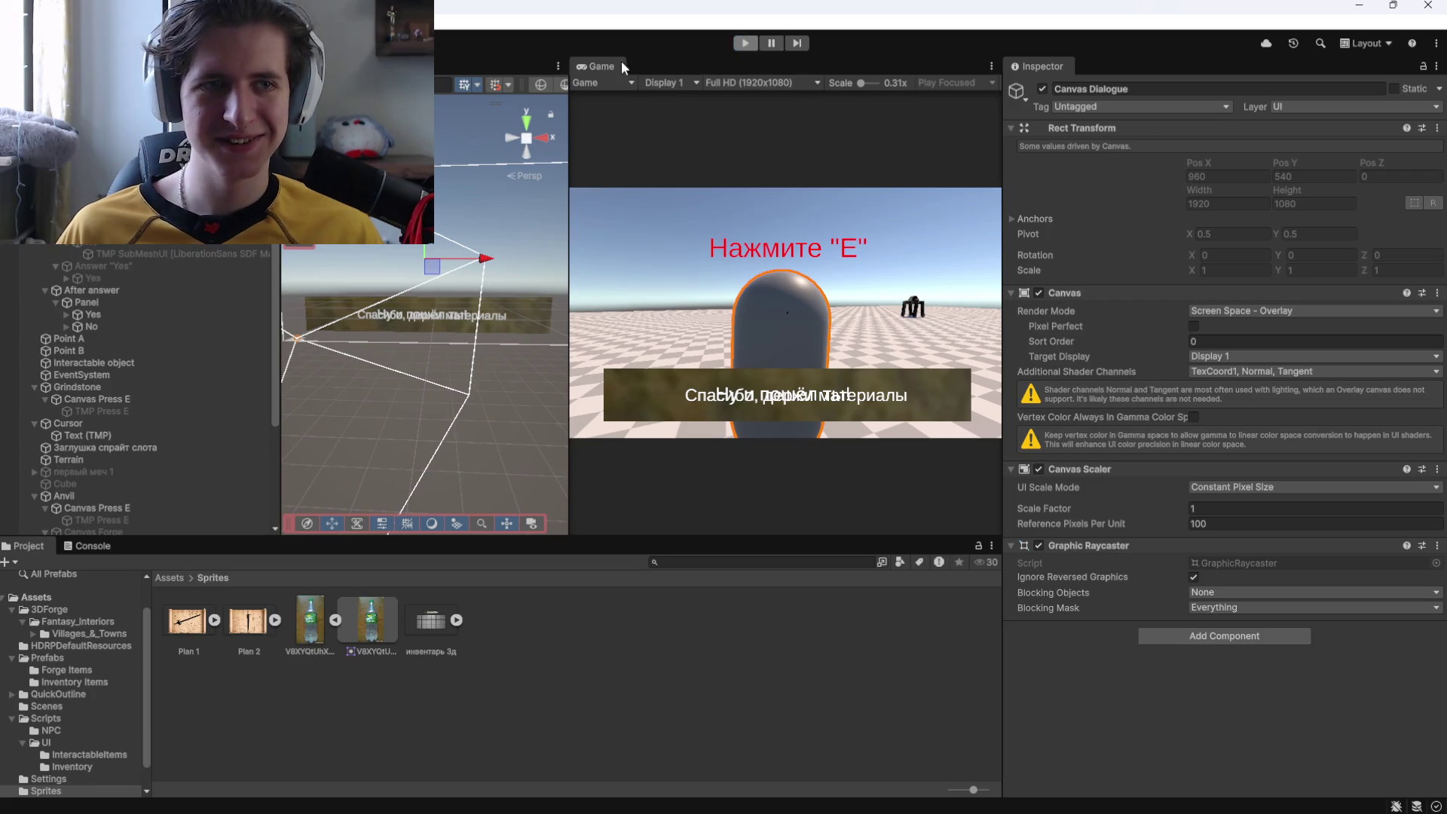
pyautogui.hotkey('ctrl', 'p')
pyautogui.click(122, 245)
pyautogui.scroll(-5, 1096, 440)
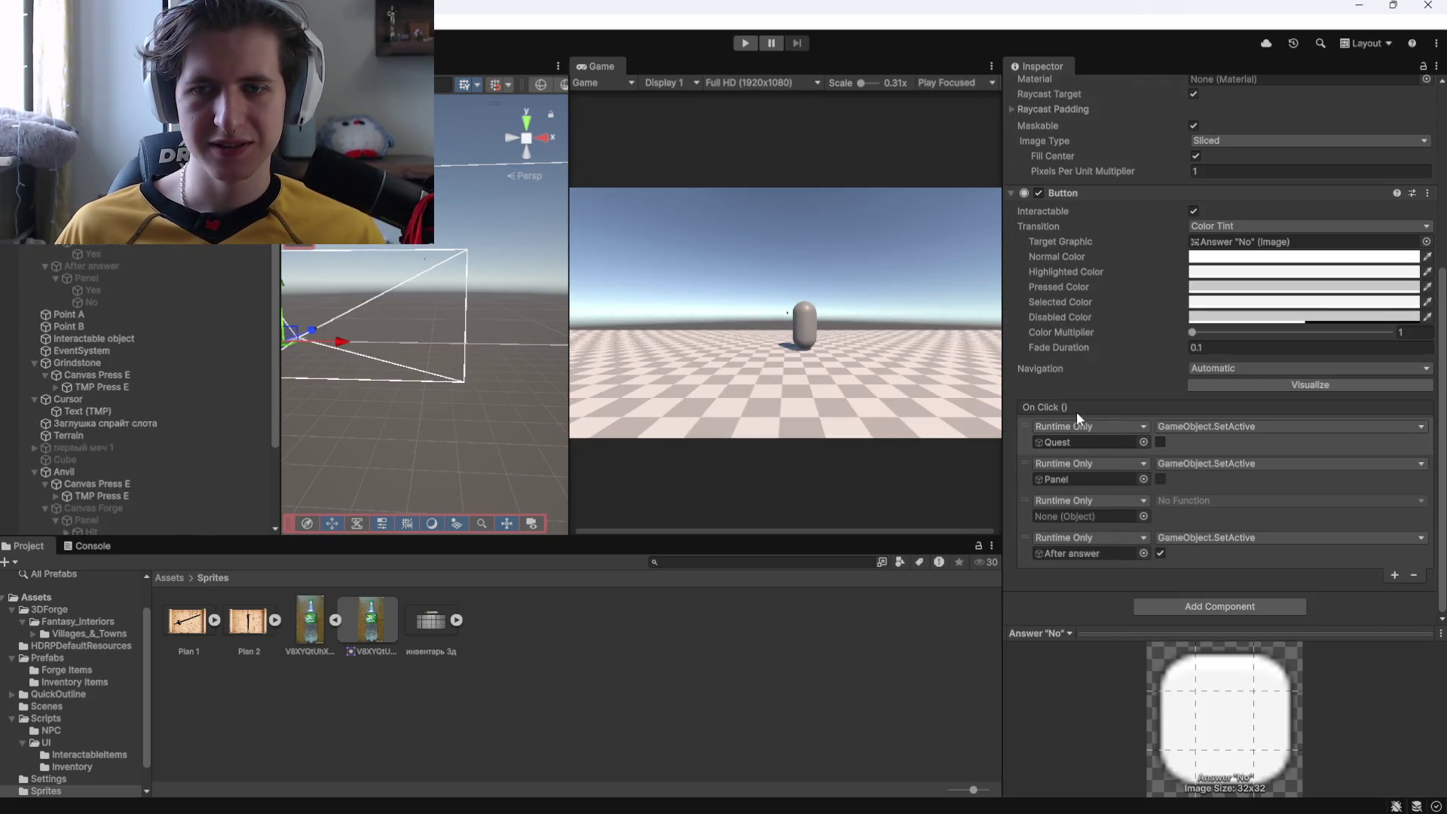
pyautogui.moveTo(117, 300)
pyautogui.mouseDown()
pyautogui.moveTo(859, 390)
pyautogui.moveTo(1099, 521)
pyautogui.mouseUp()
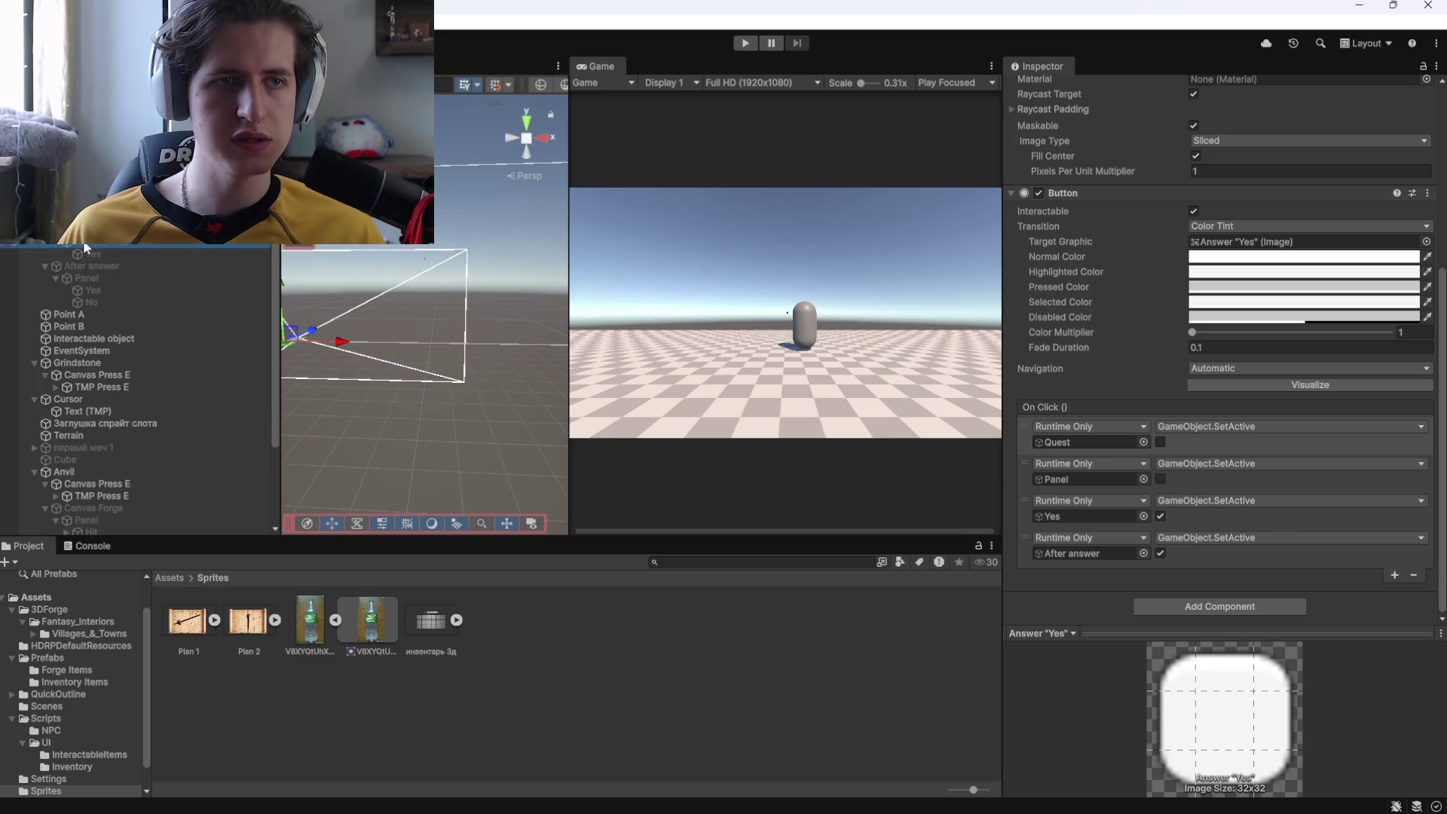
pyautogui.click(93, 290)
pyautogui.scroll(3, 1114, 344)
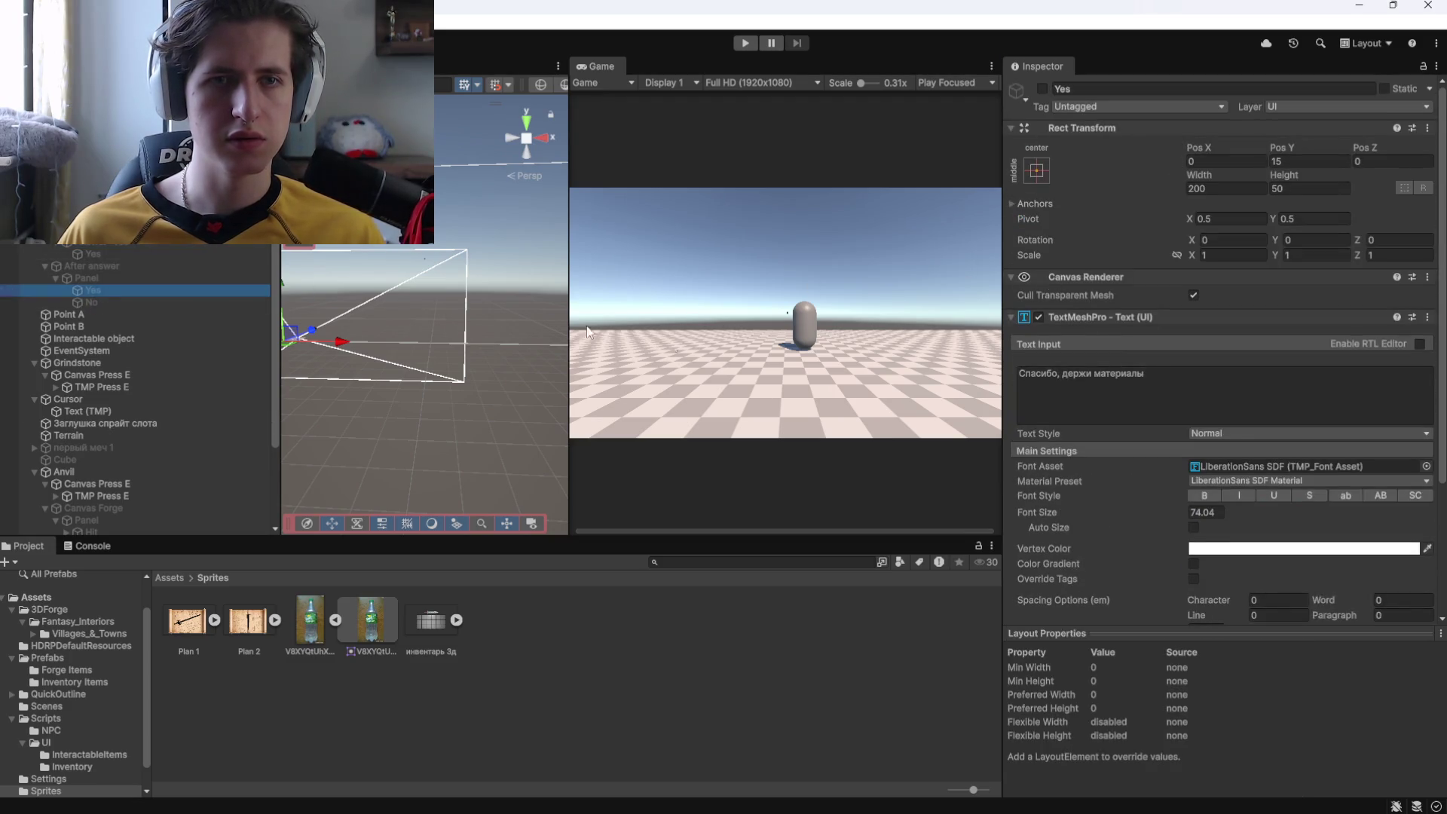
pyautogui.click(106, 300)
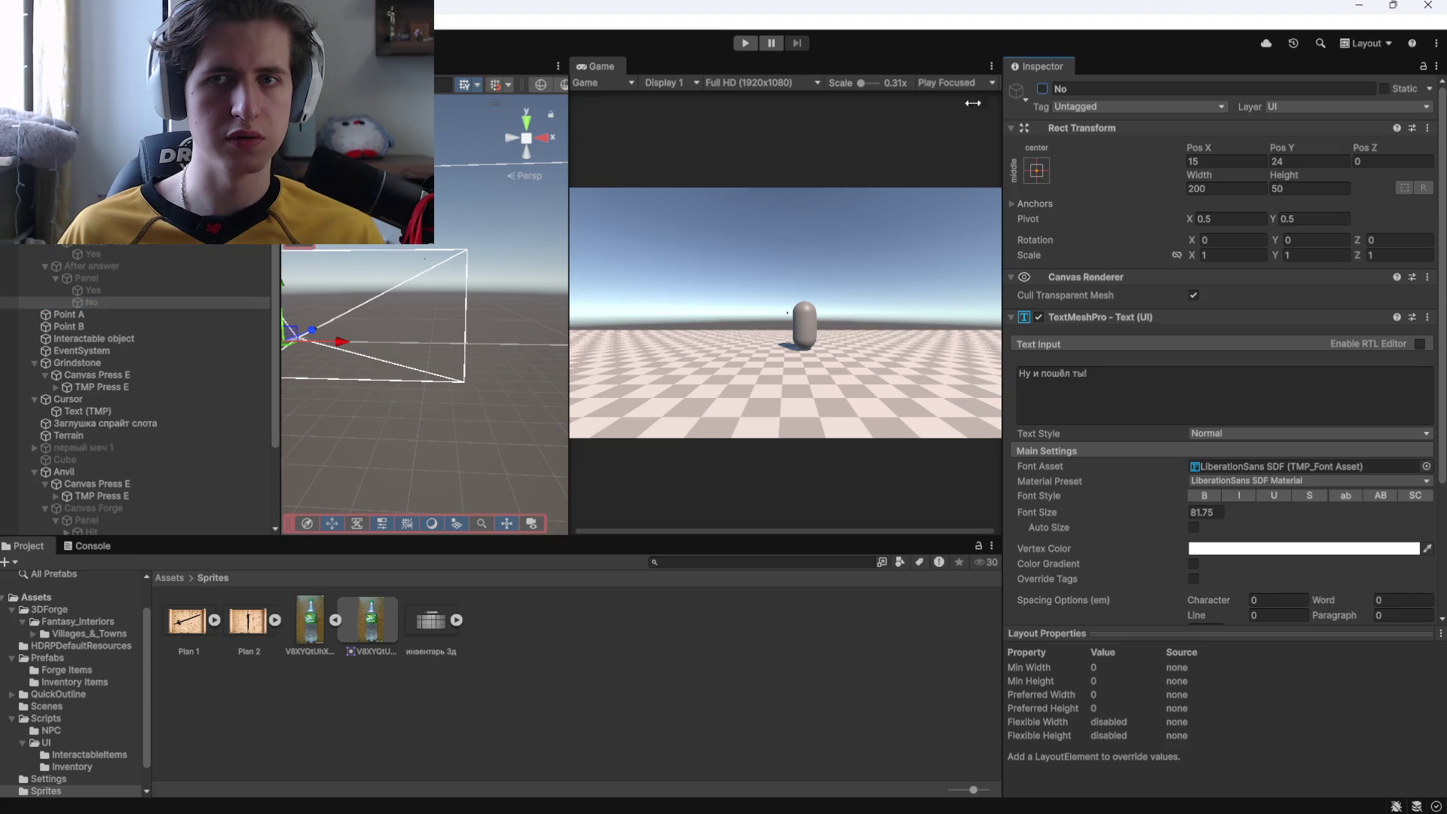
# Enable the Panel under After answer and start a play-mode test.
pyautogui.click(78, 277)
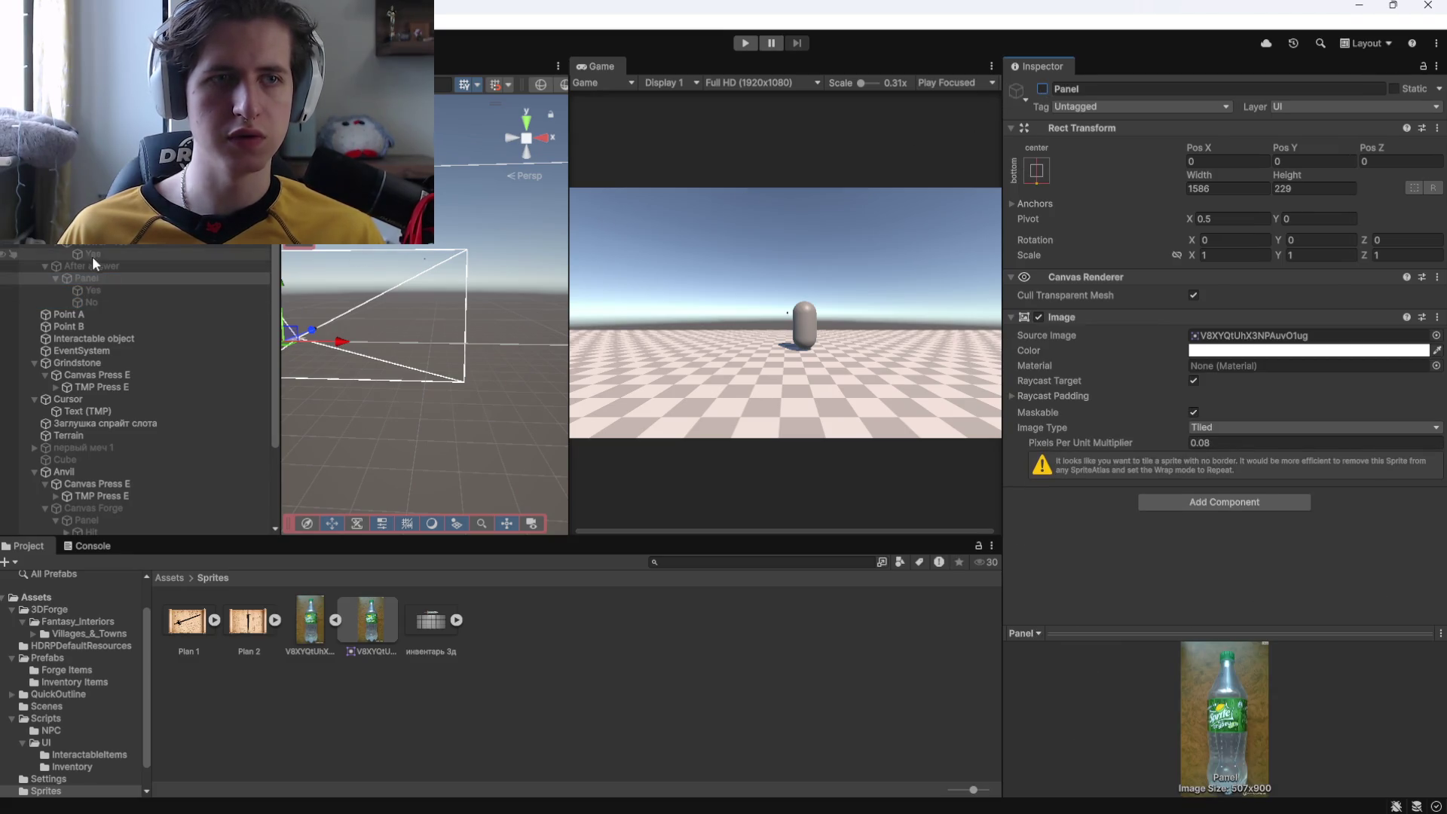
pyautogui.click(187, 262)
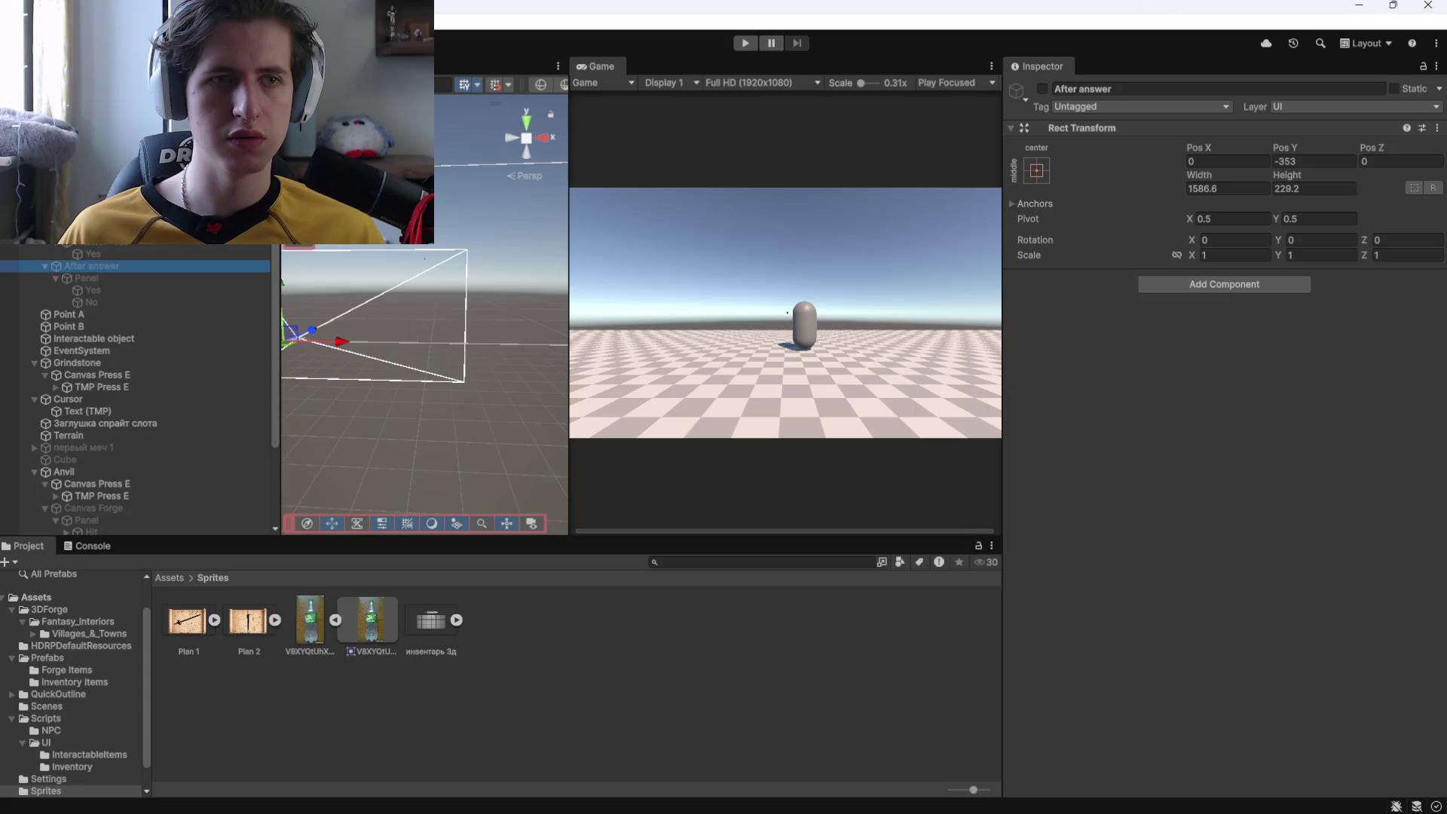
pyautogui.click(197, 290)
pyautogui.click(199, 279)
pyautogui.click(1043, 90)
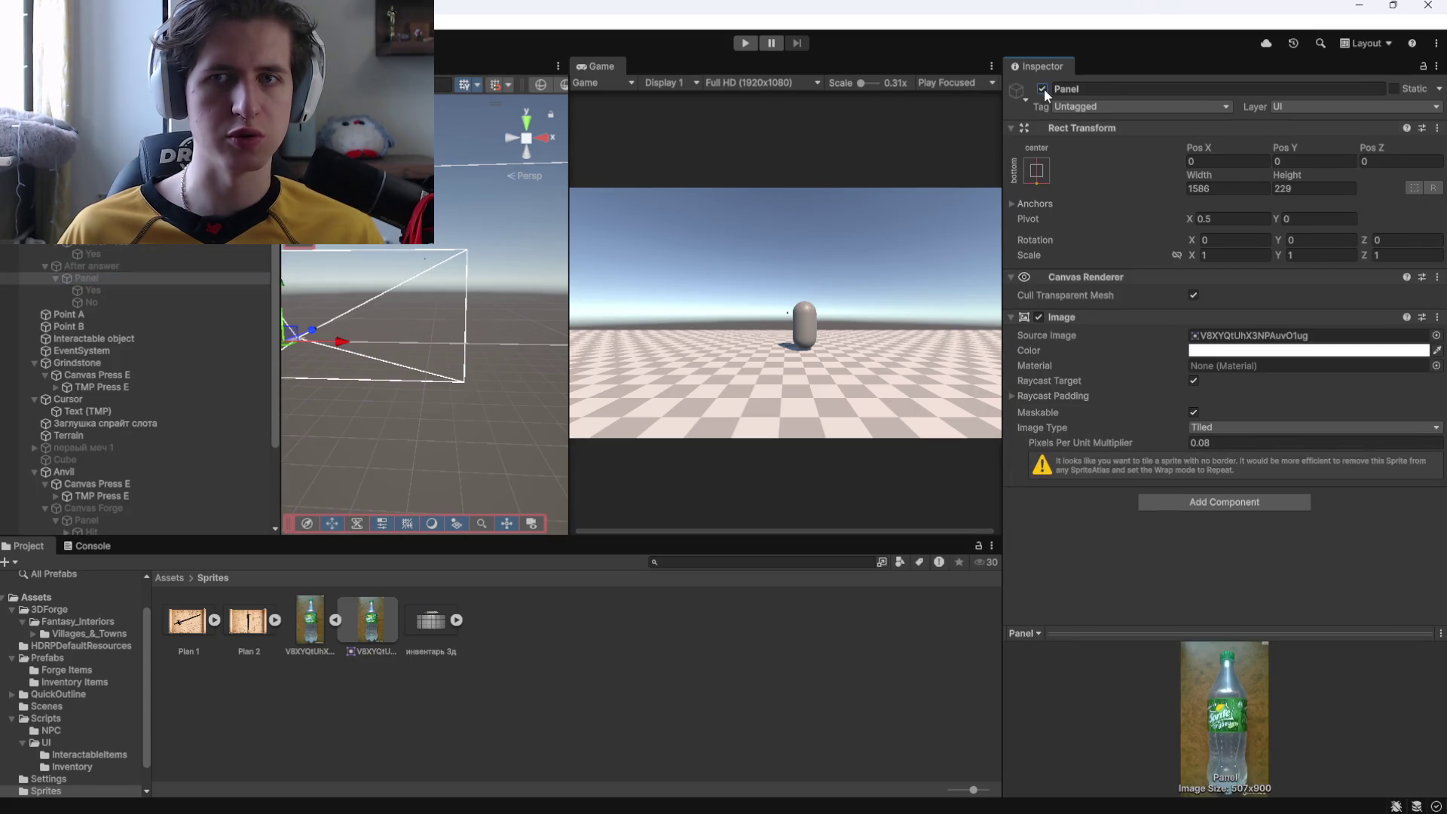
pyautogui.click(744, 42)
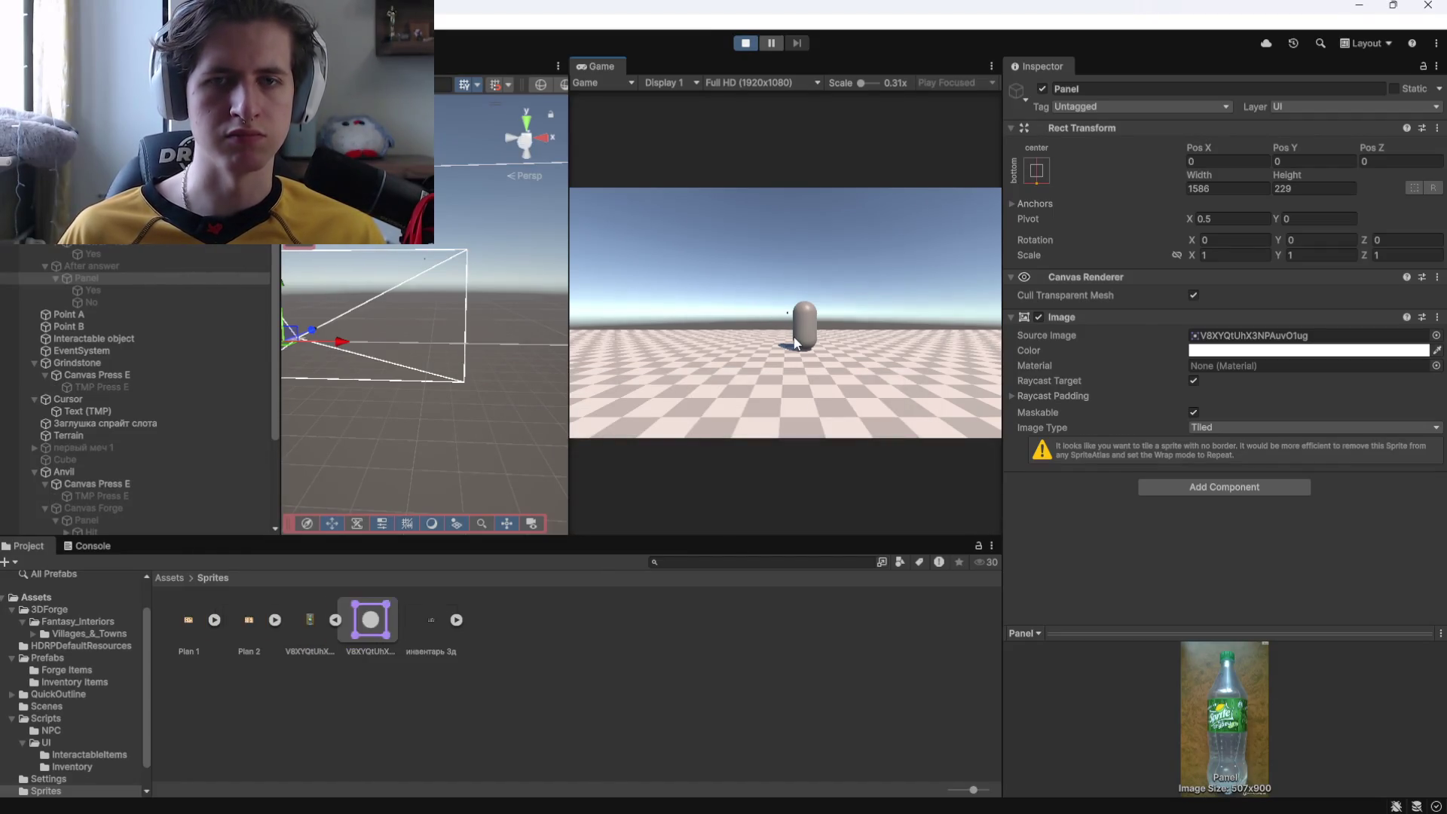
# Talk to the NPC, accept the offer, check the Yes and No reply objects, then stop Play.
pyautogui.press('w')
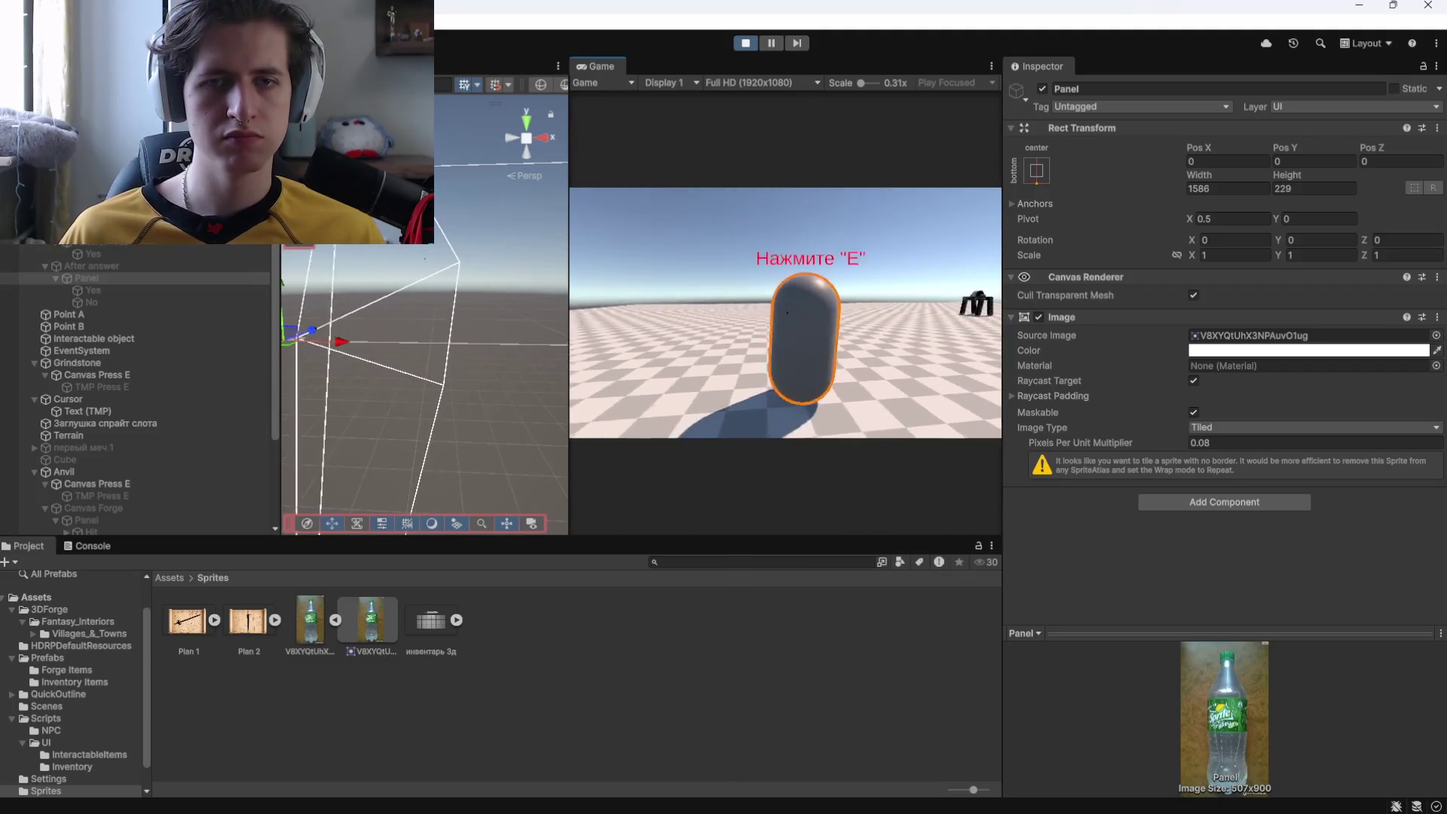
pyautogui.press('e')
pyautogui.click(847, 394)
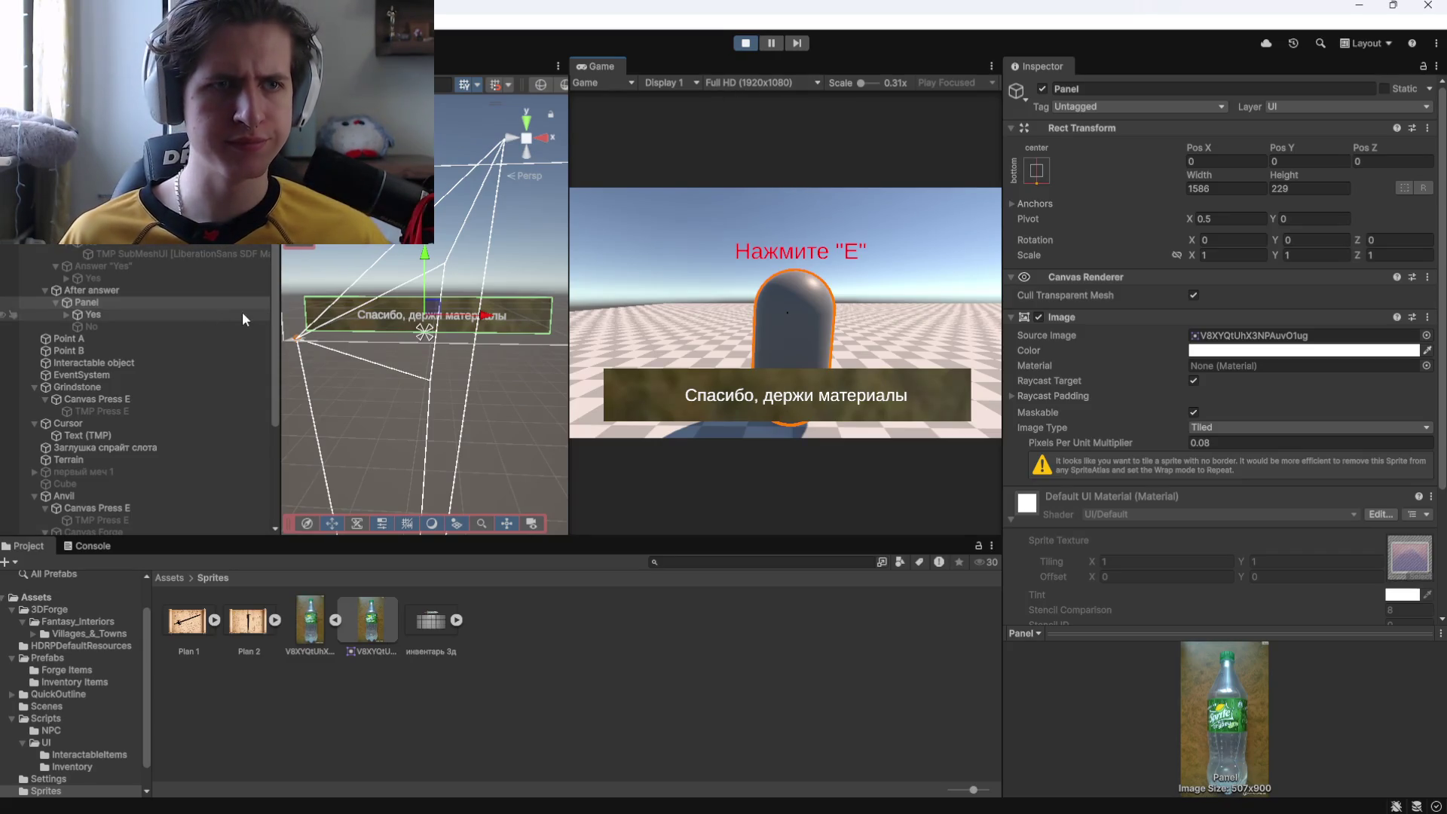
pyautogui.click(183, 327)
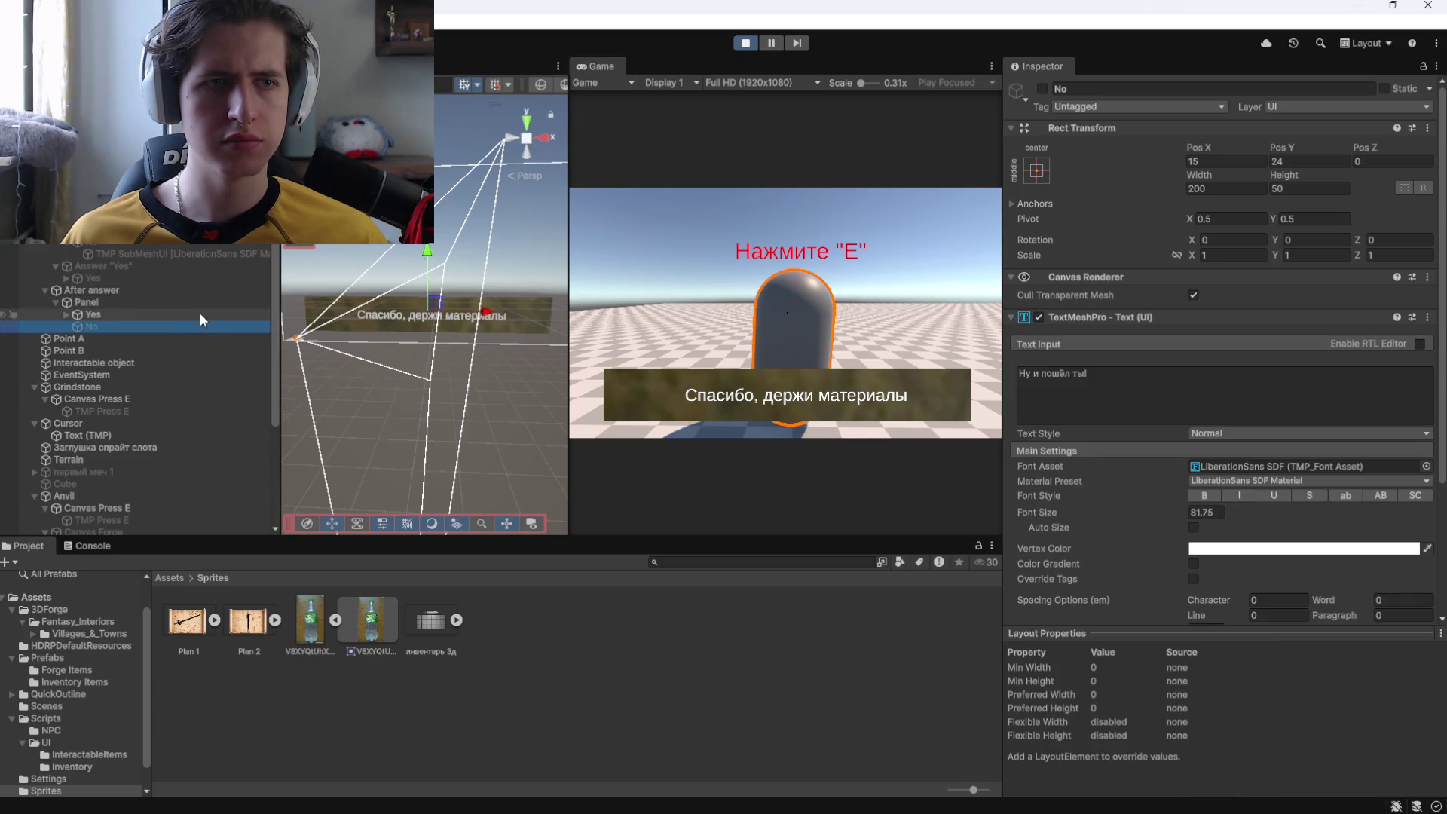
pyautogui.click(198, 315)
pyautogui.click(195, 328)
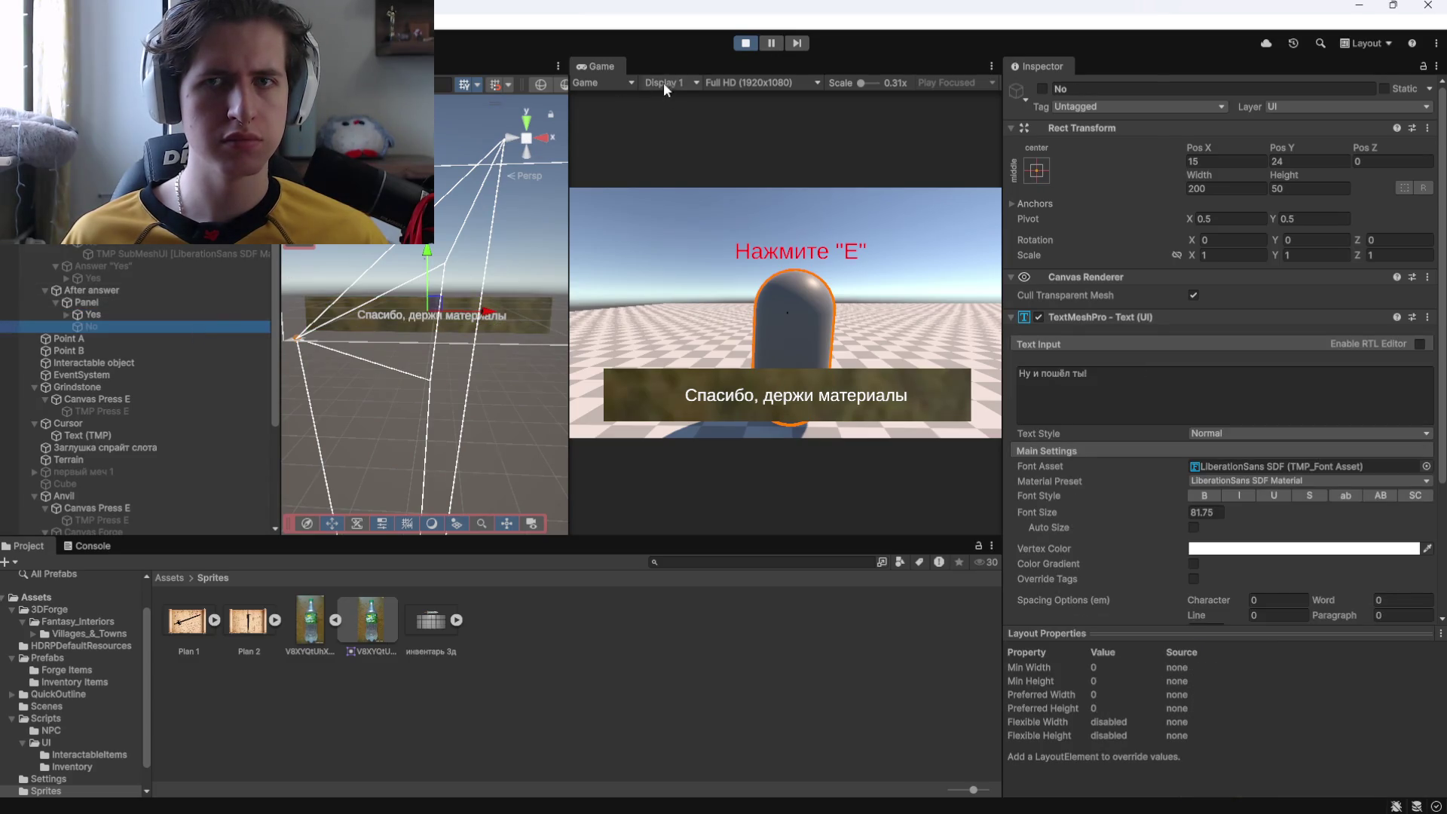
pyautogui.click(107, 288)
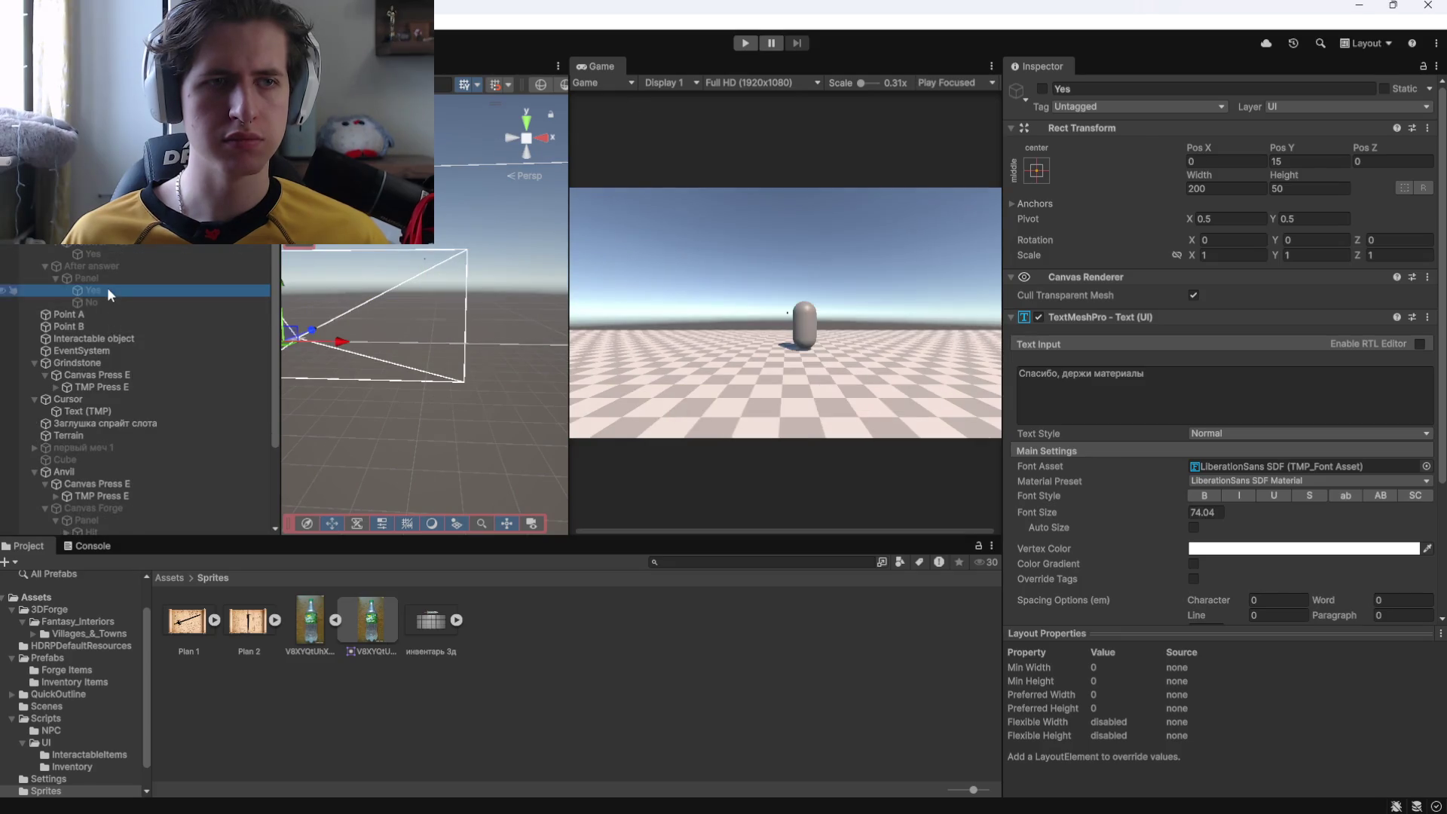
# Deactivate the No reply text so it starts hidden.
pyautogui.click(106, 298)
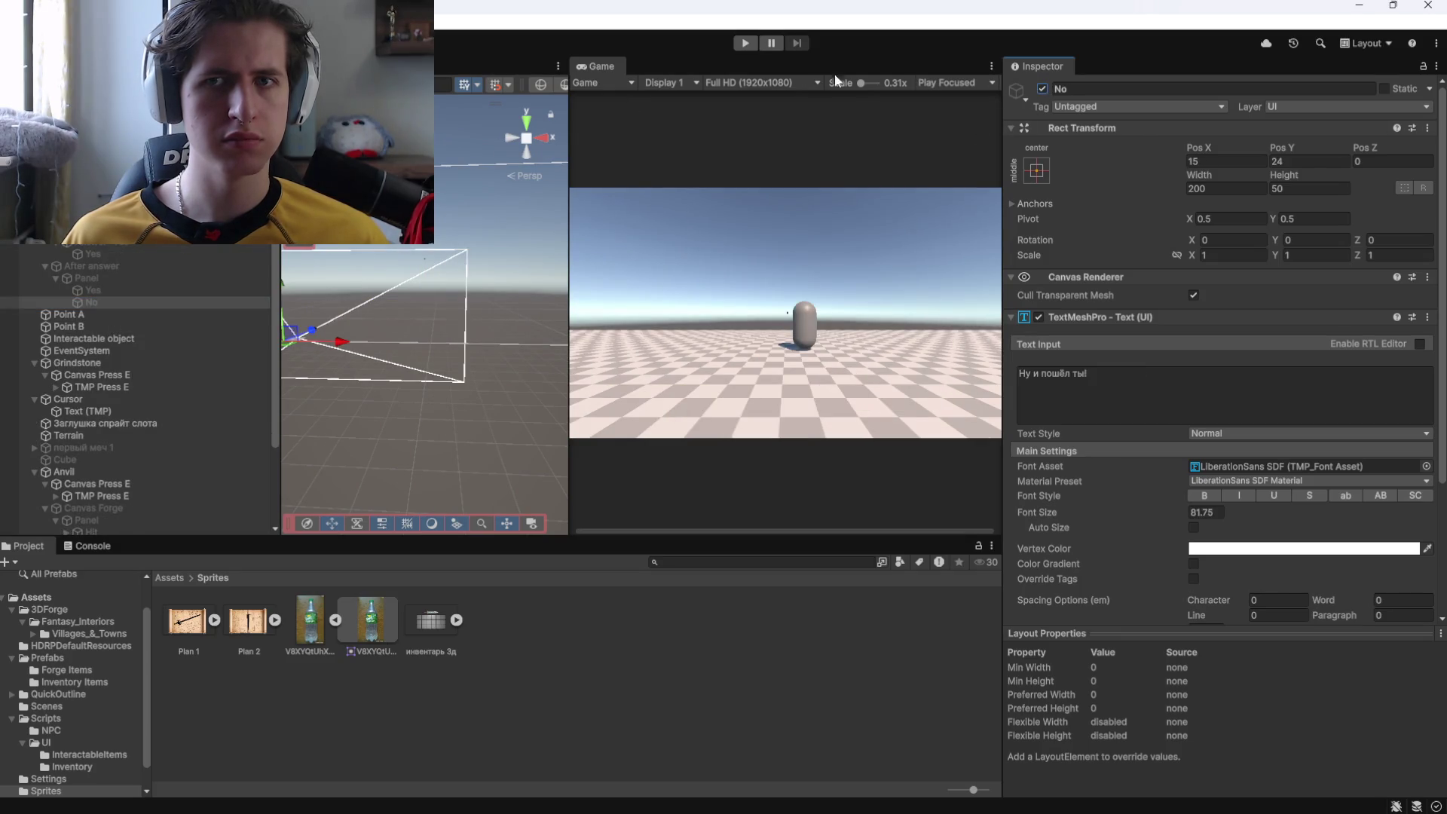
pyautogui.click(1043, 88)
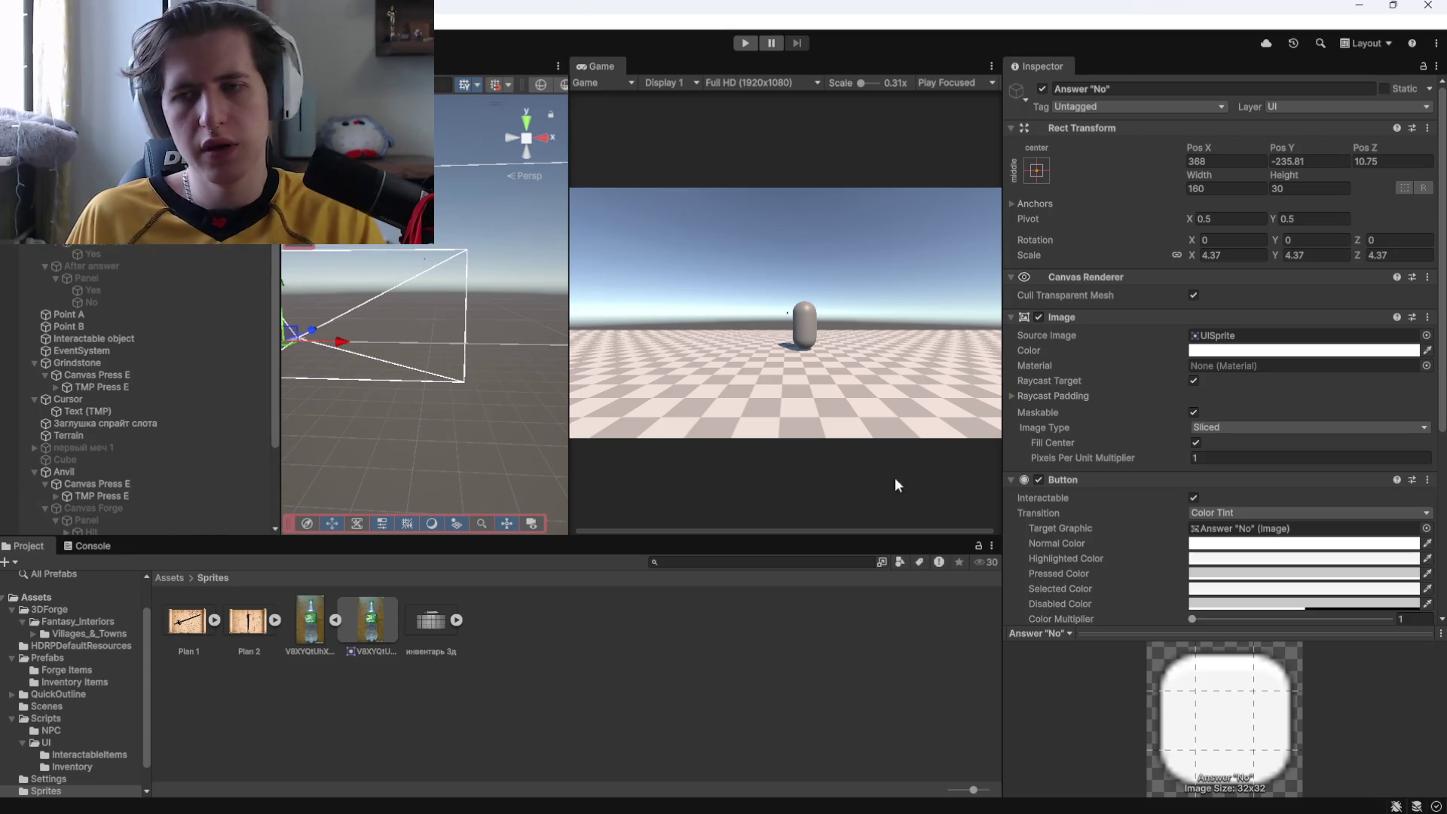
pyautogui.scroll(-6, 1079, 446)
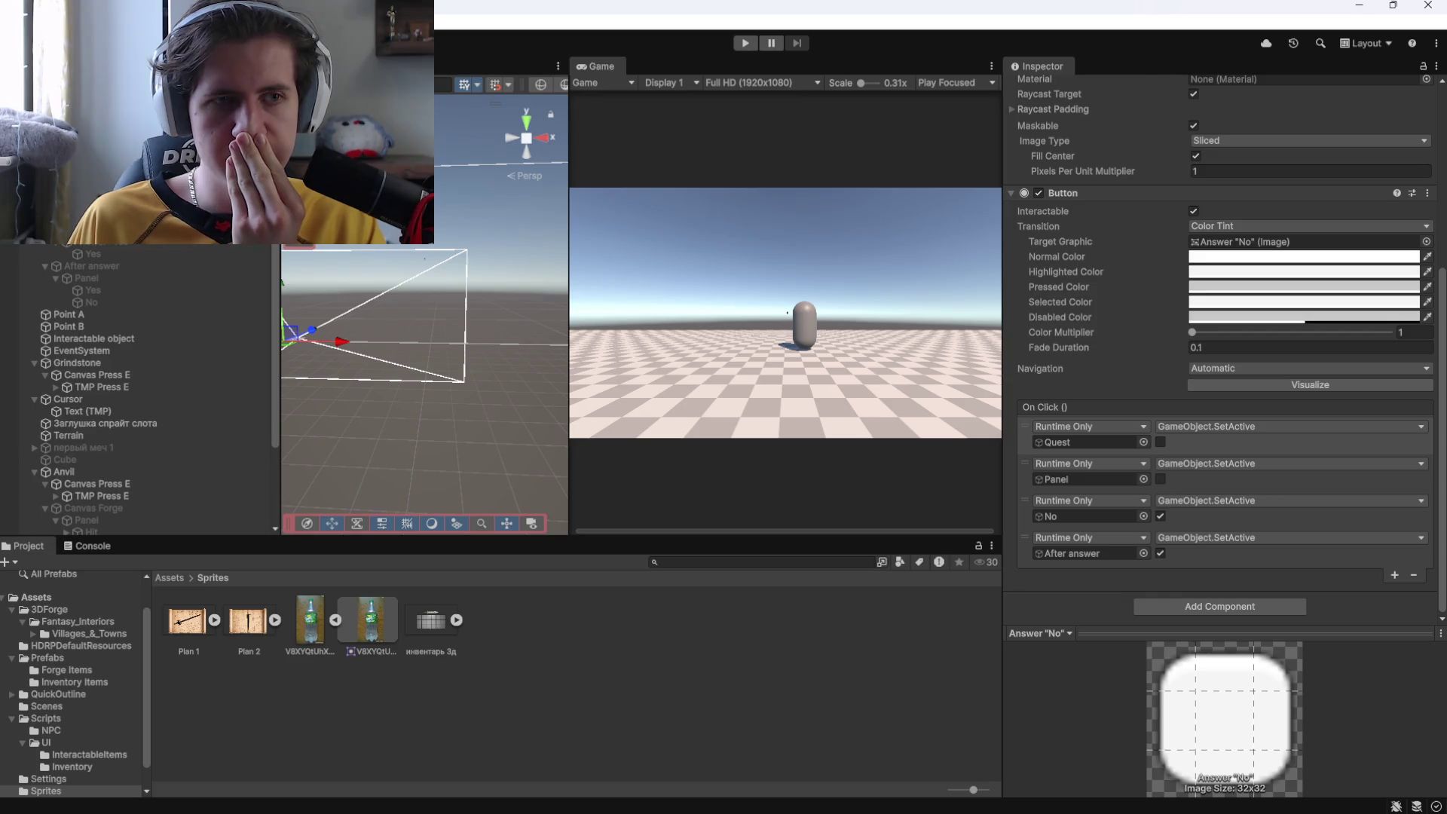
# Review the Yes button's click actions and the After answer objects, then start the game.
pyautogui.click(122, 245)
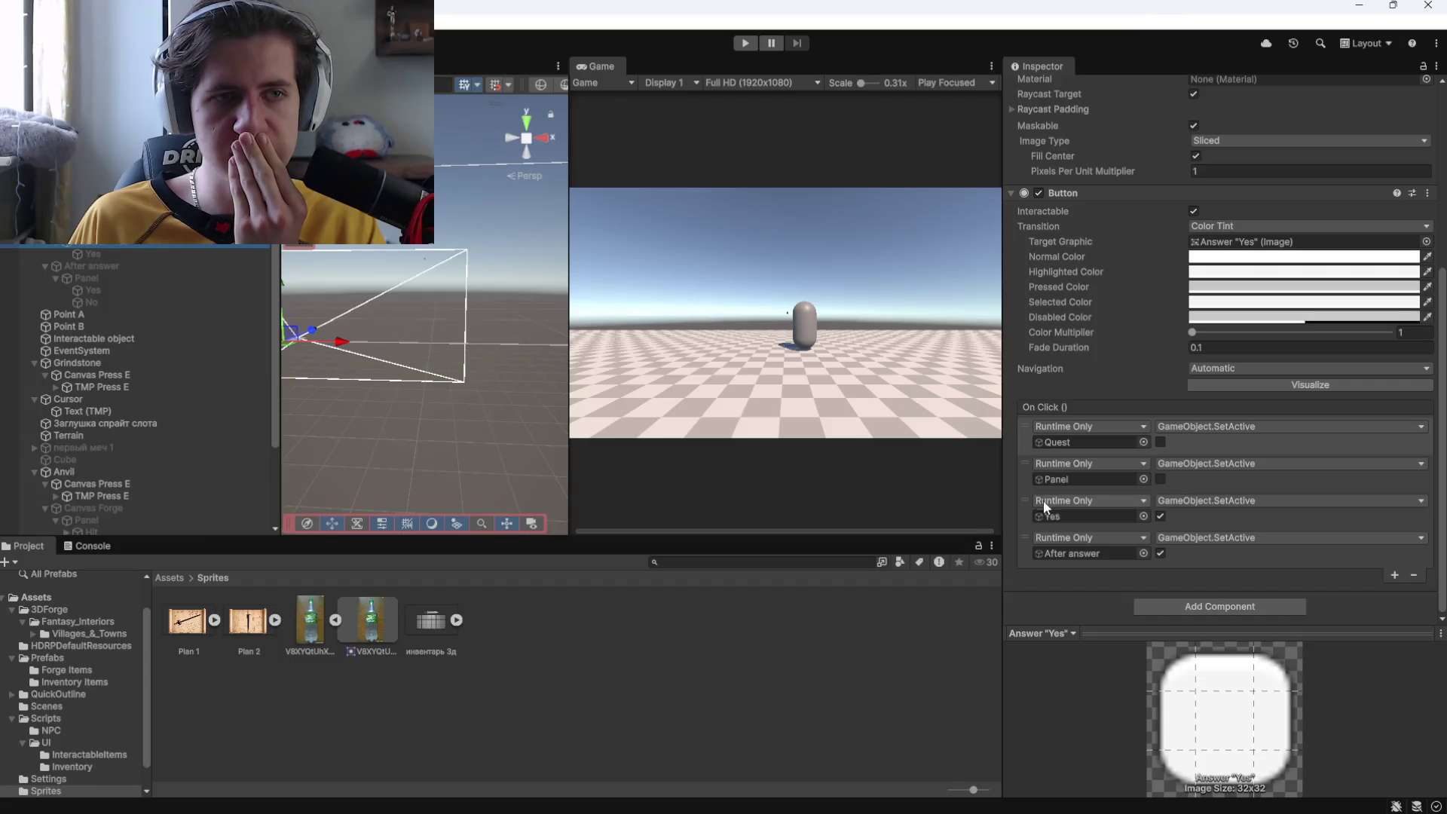
pyautogui.click(111, 276)
pyautogui.click(119, 266)
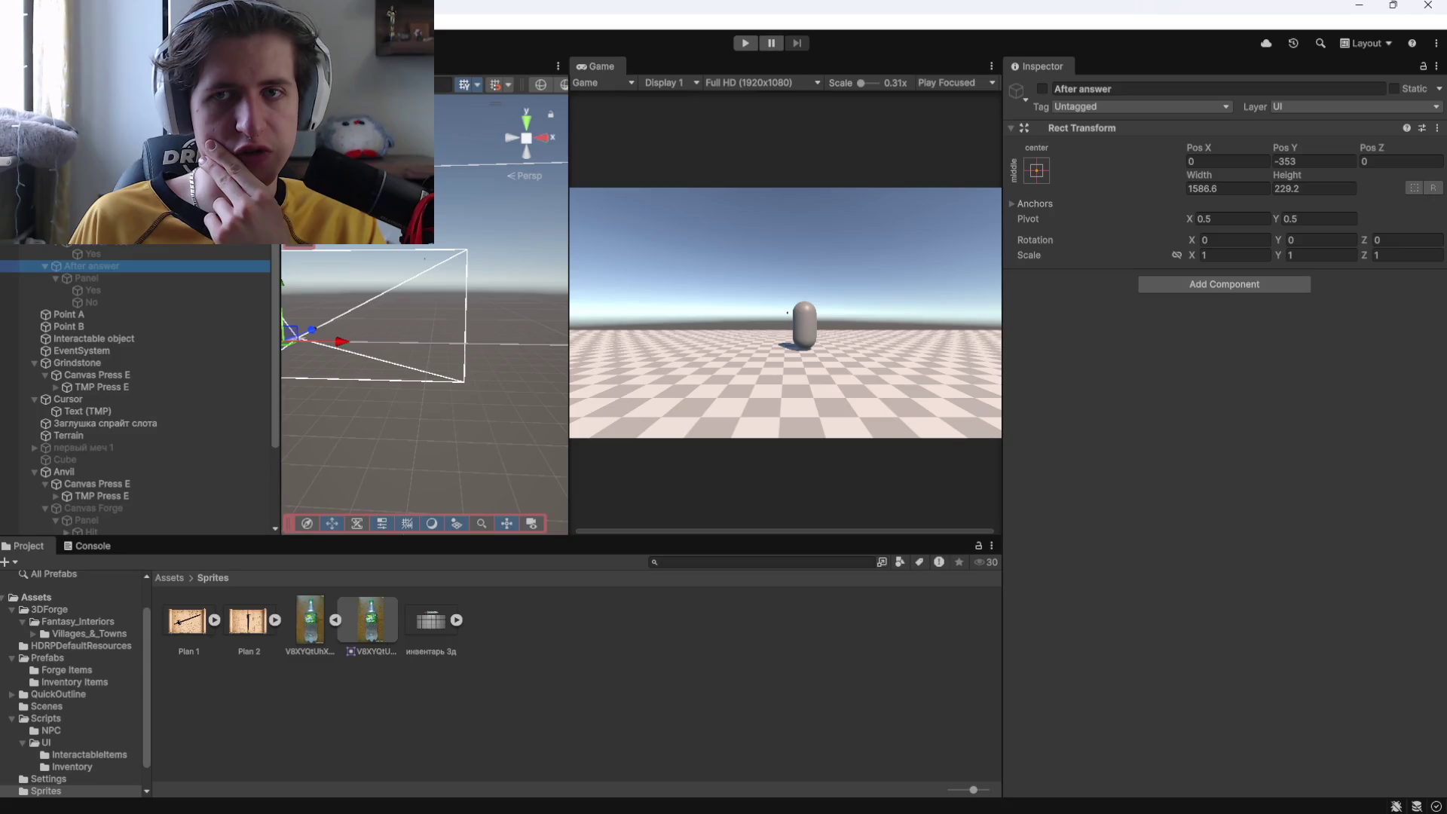
pyautogui.click(110, 289)
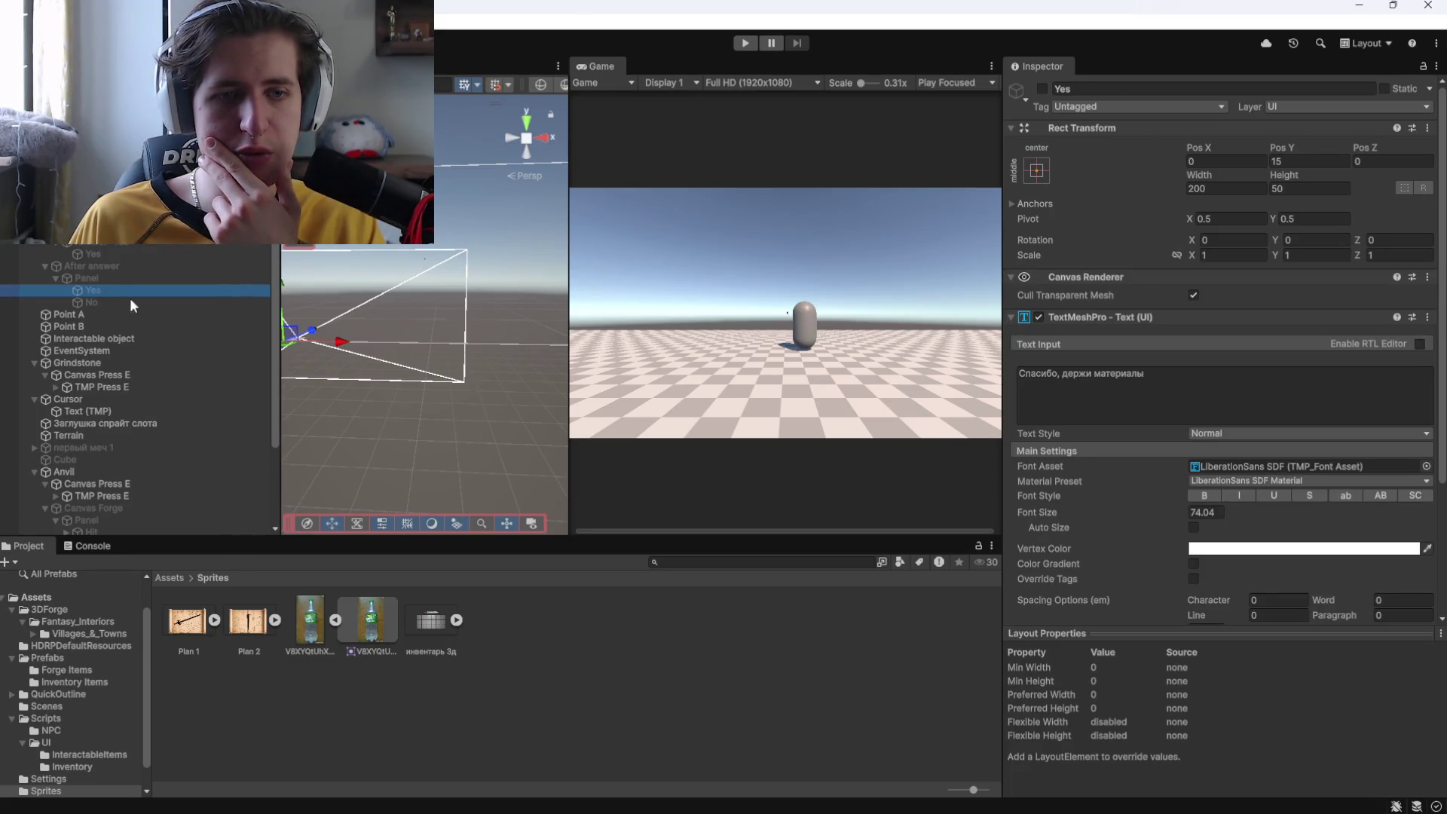
pyautogui.click(744, 43)
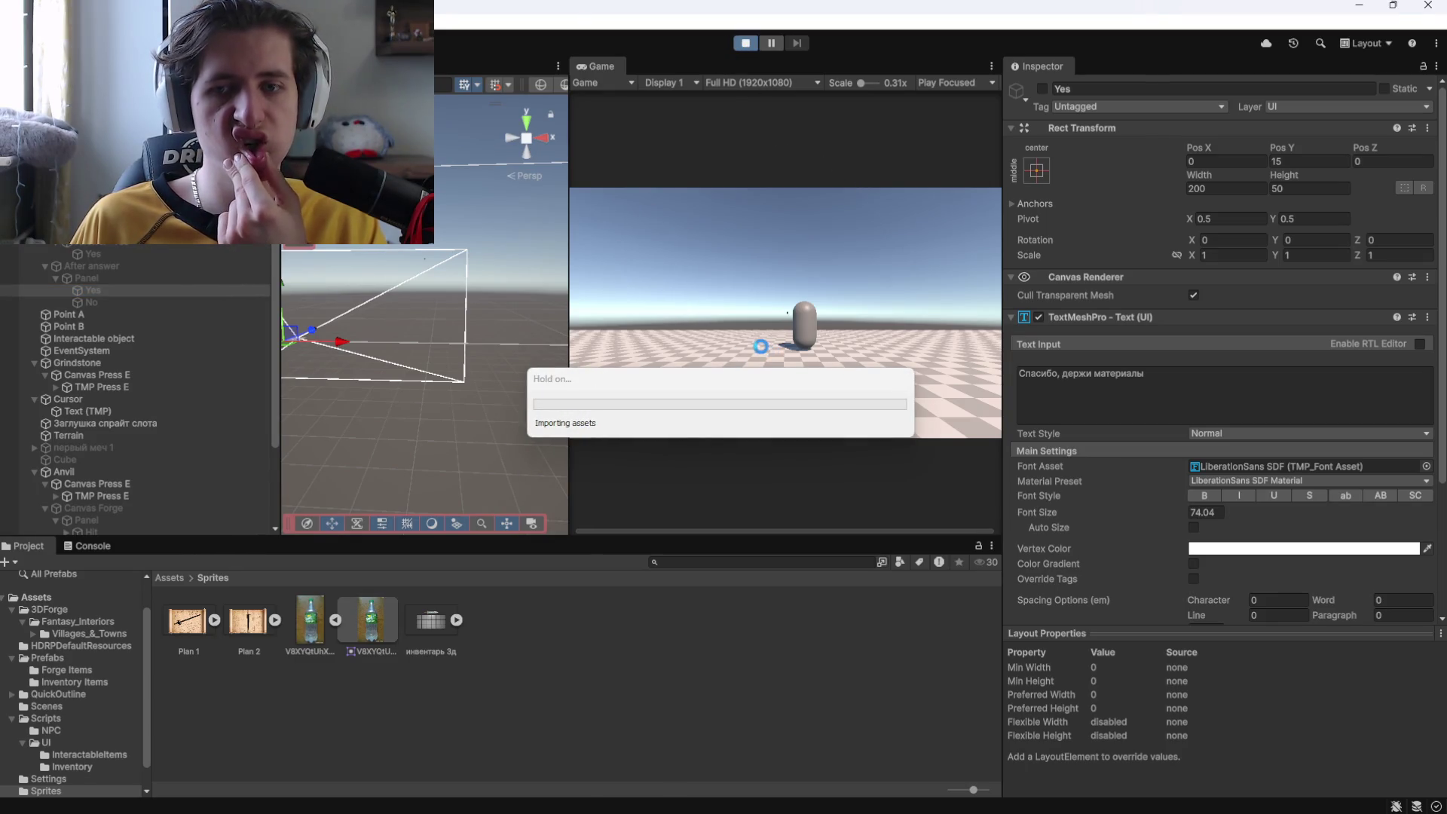
# Walk to the NPC, answer Давай to get 'Спасибо, держи материалы', then stop Play.
pyautogui.click(766, 348)
pyautogui.press('w')
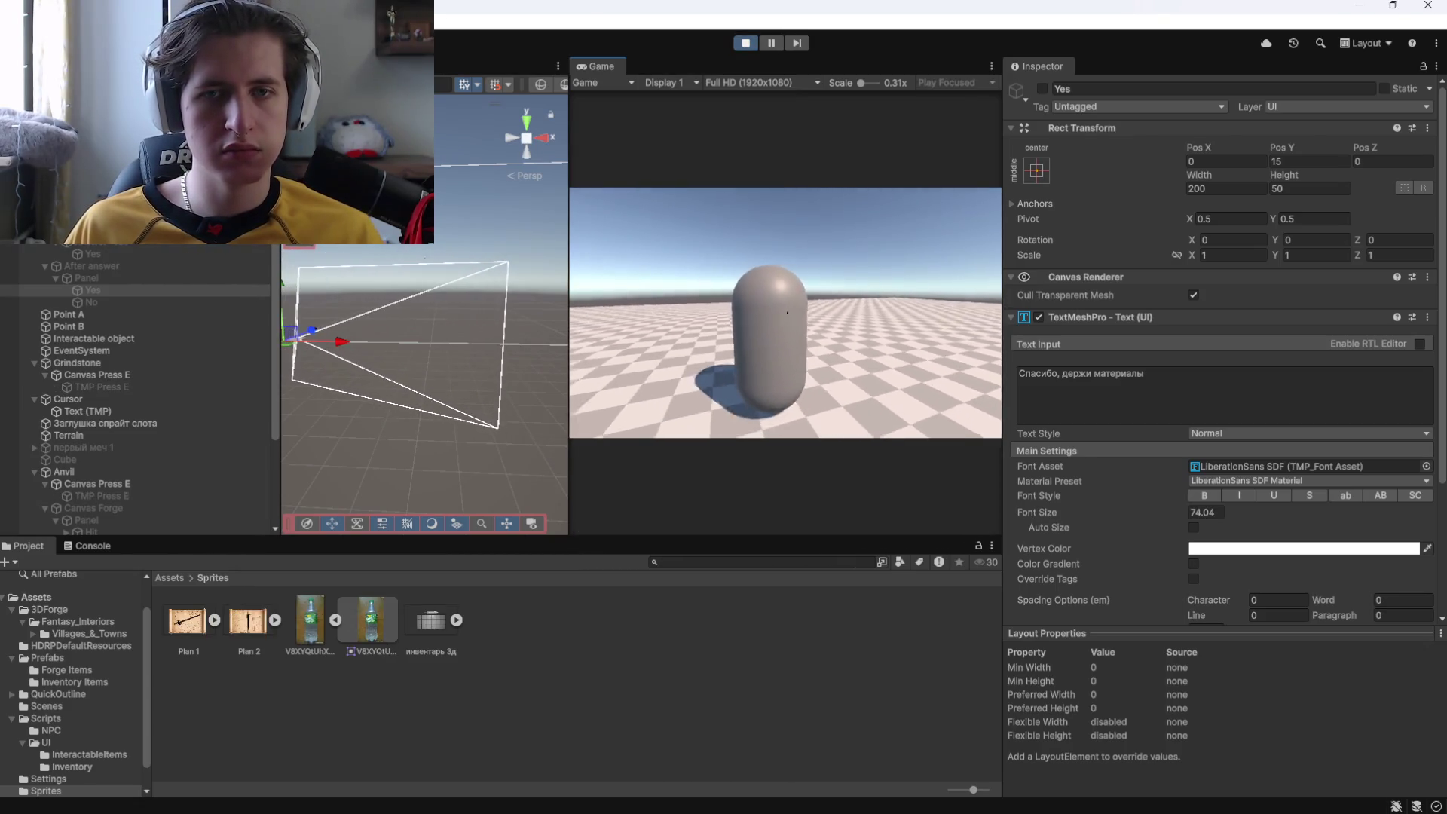
pyautogui.press('e')
pyautogui.click(677, 396)
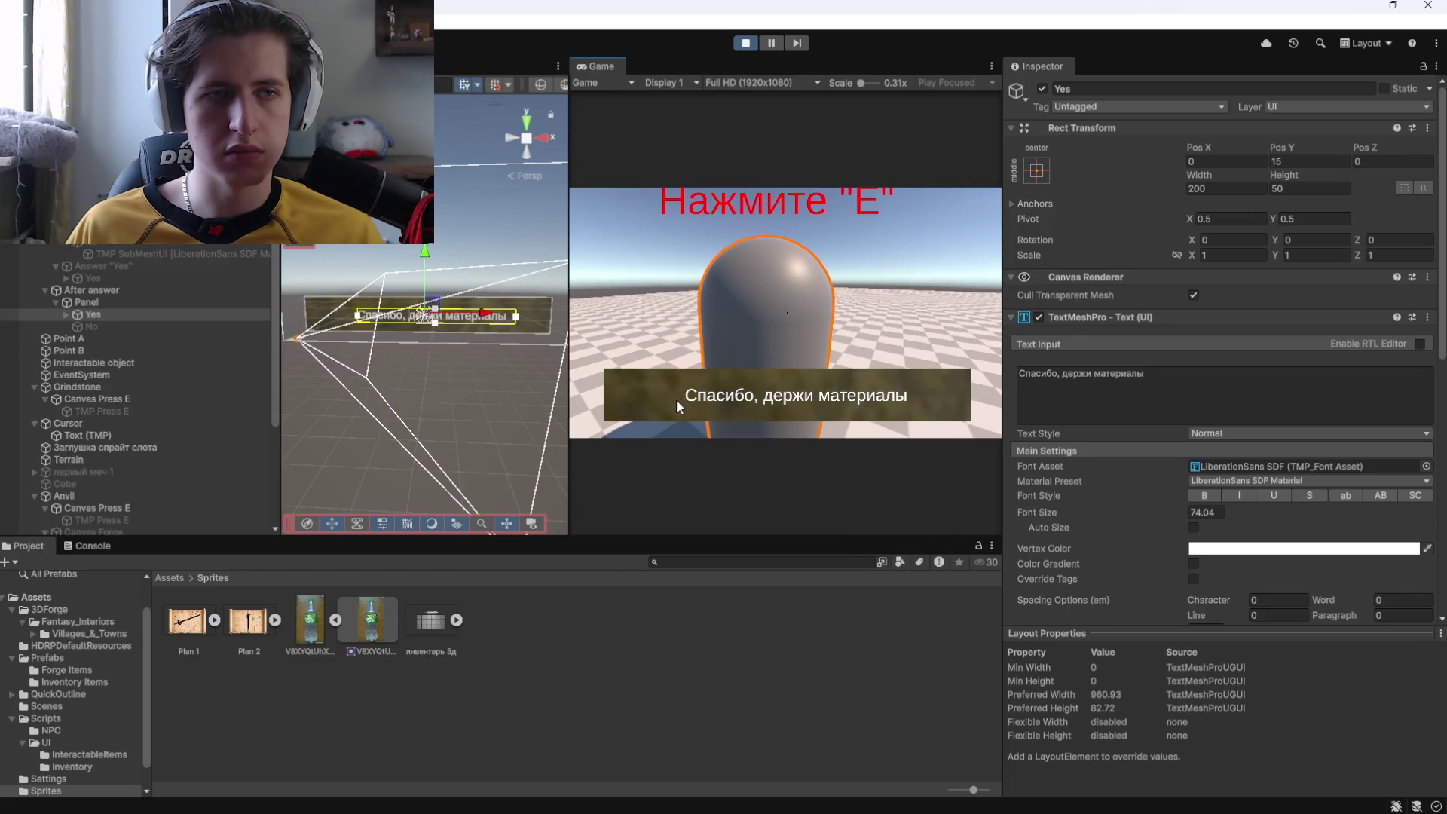
pyautogui.click(744, 43)
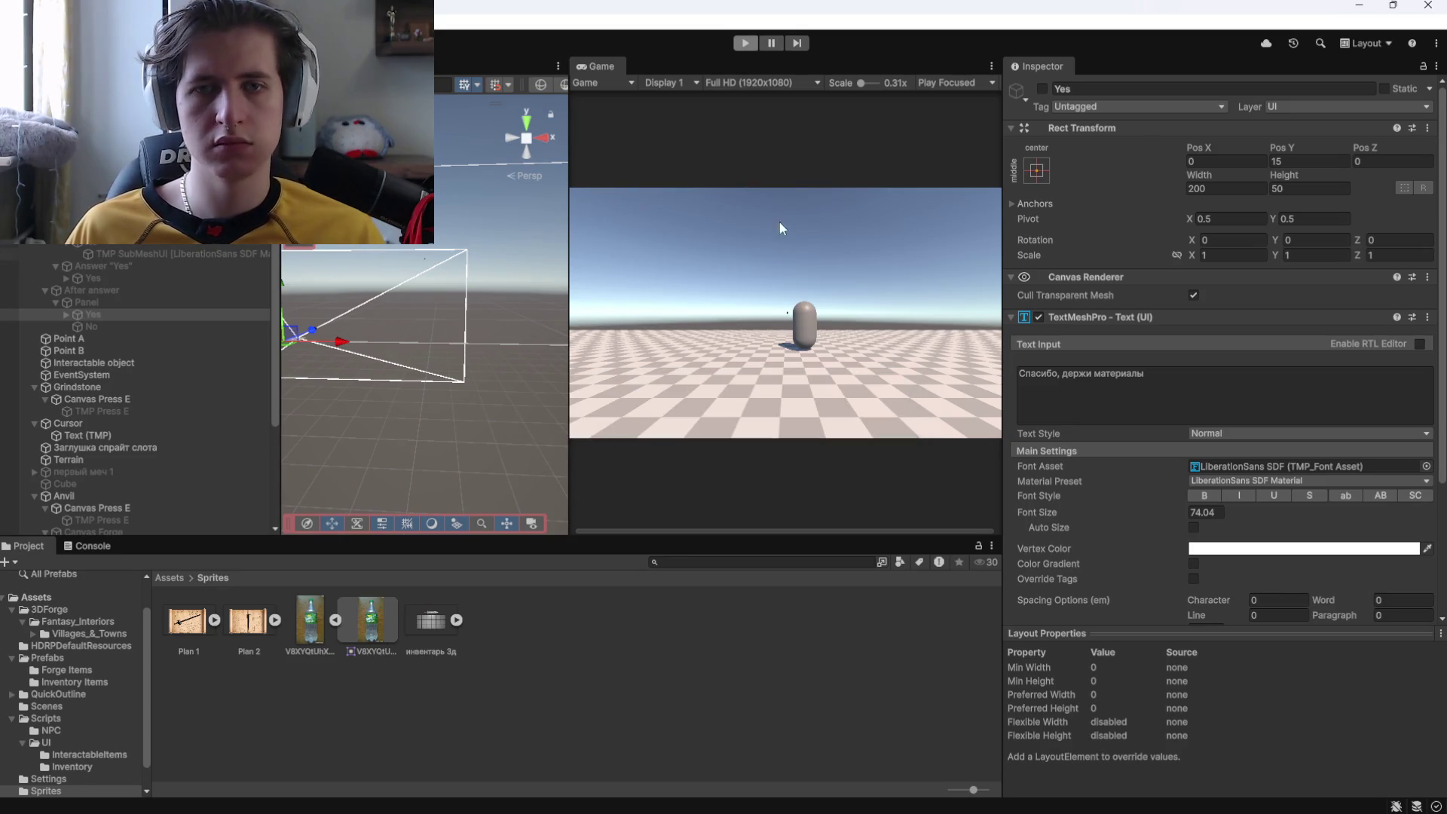
# Run a second test answering the NPC, check the No reply object, then stop Play.
pyautogui.click(774, 269)
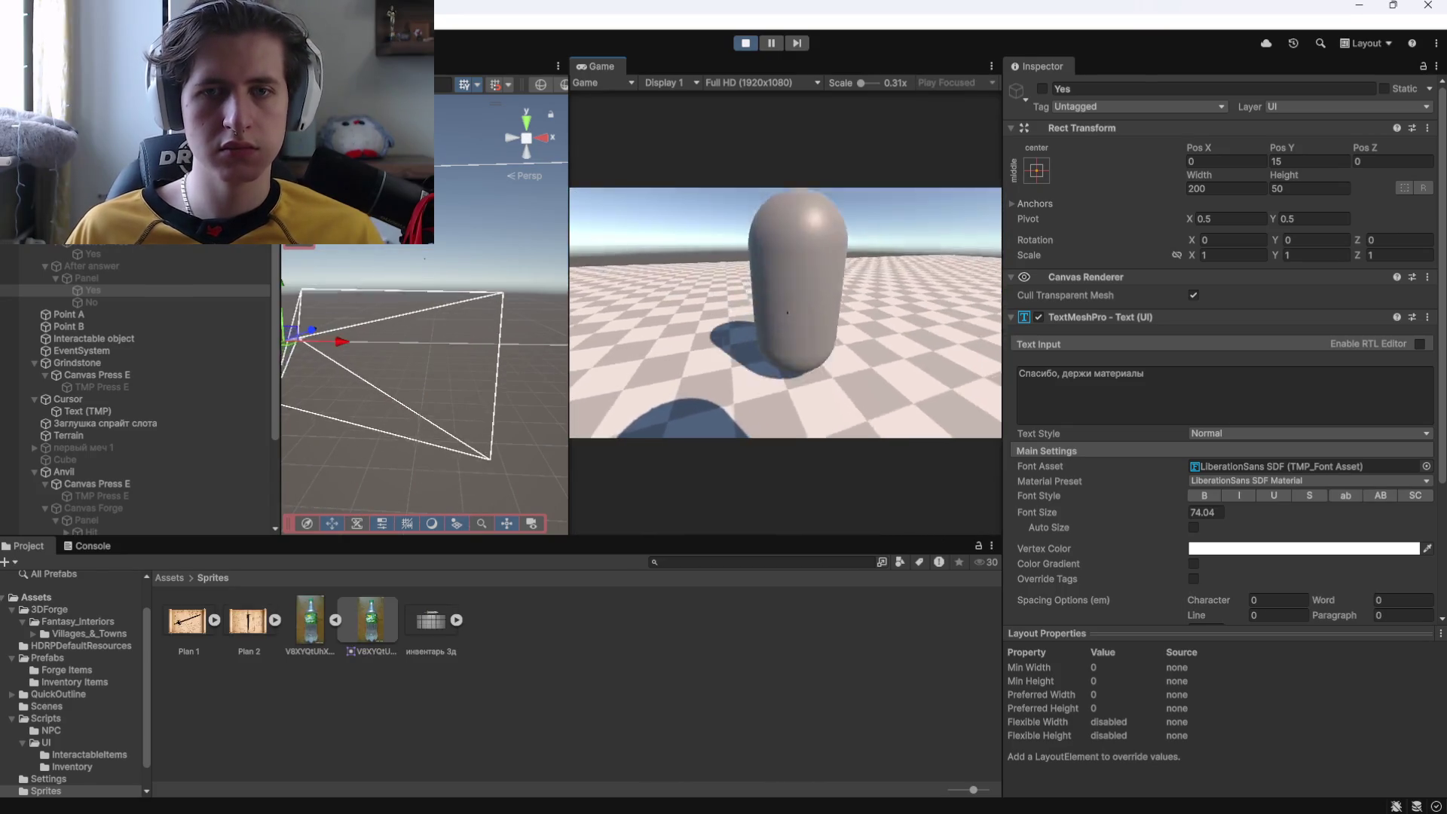
pyautogui.press('e')
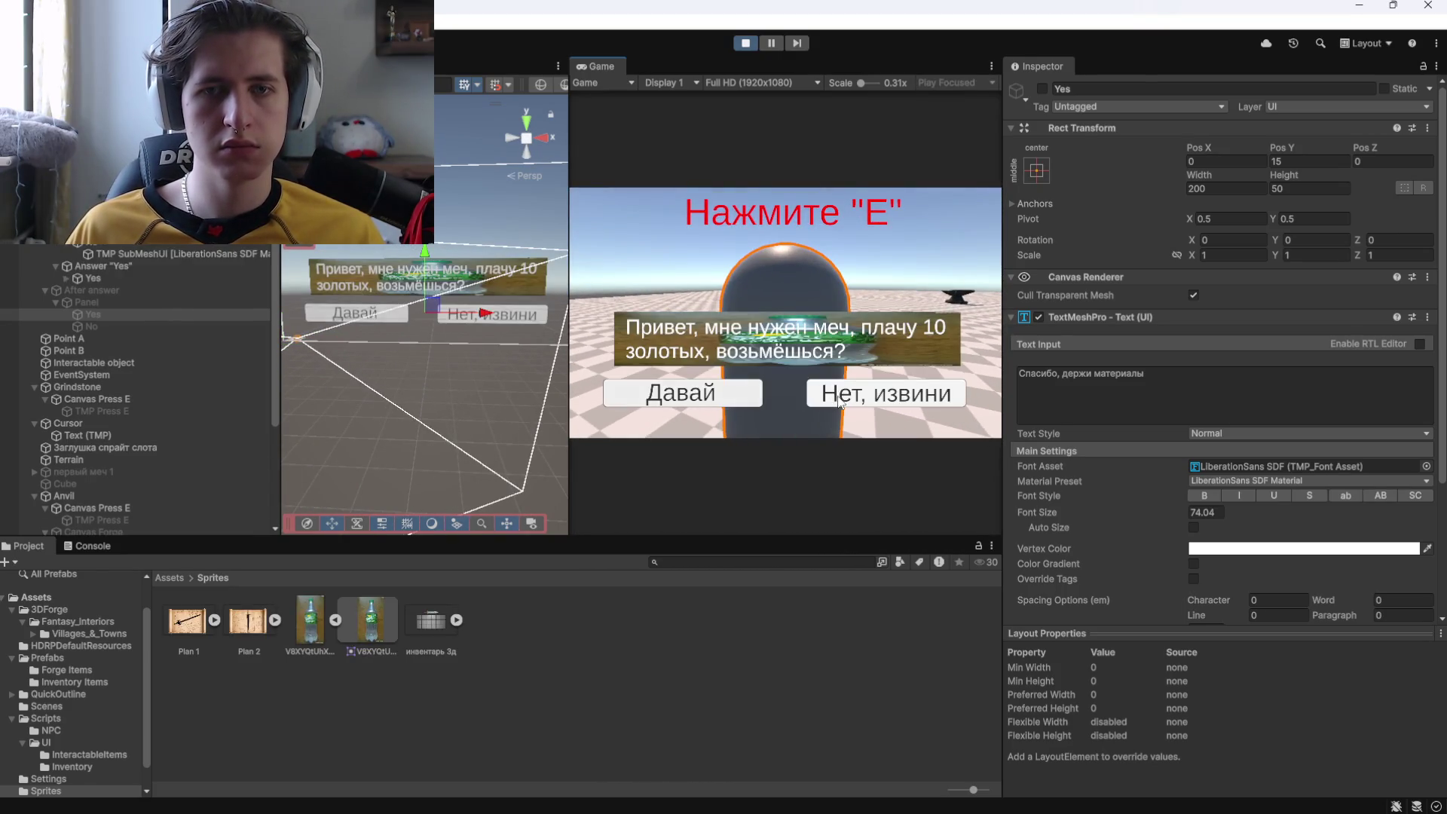
pyautogui.click(840, 401)
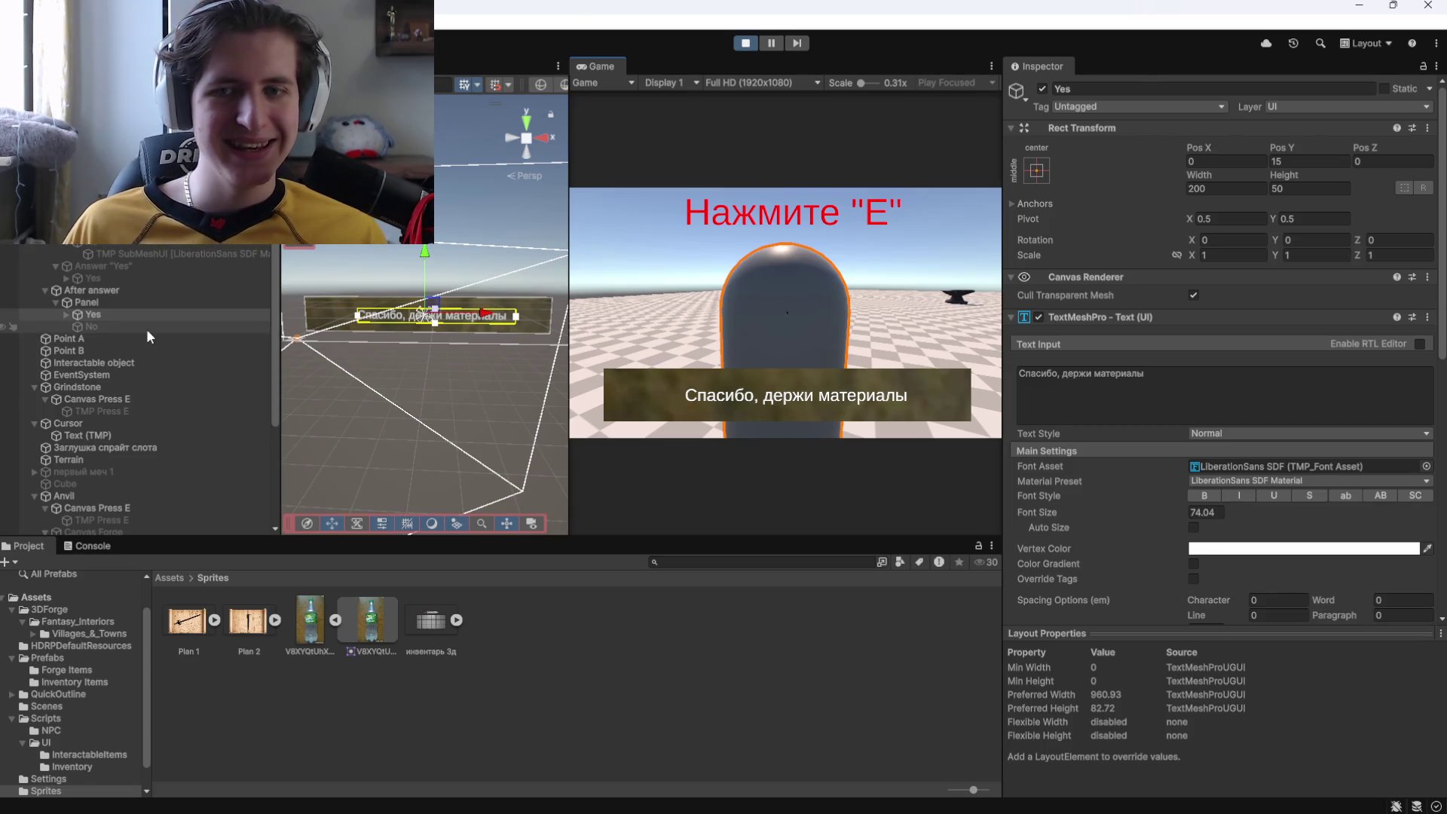
pyautogui.click(124, 327)
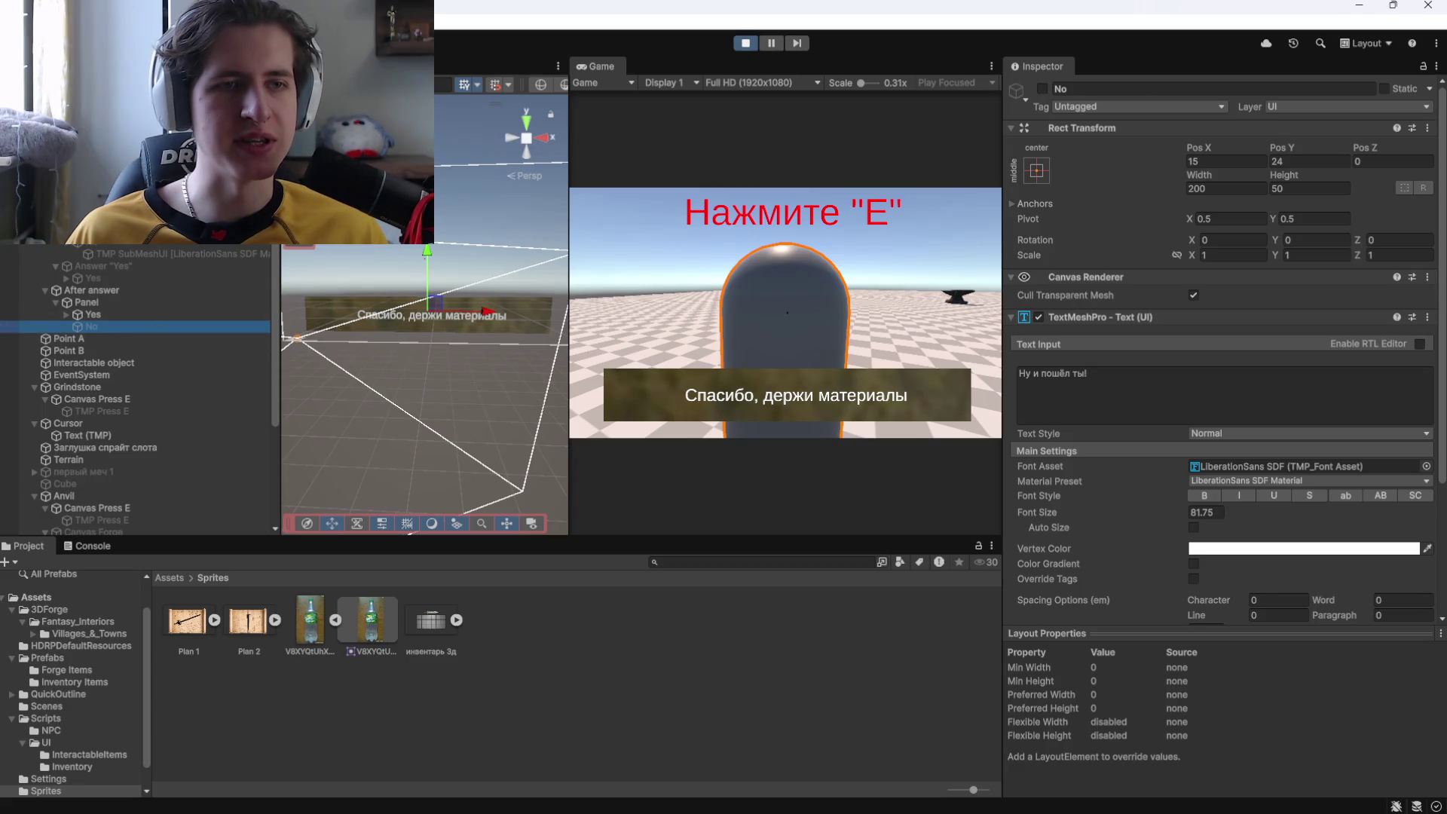
pyautogui.click(746, 44)
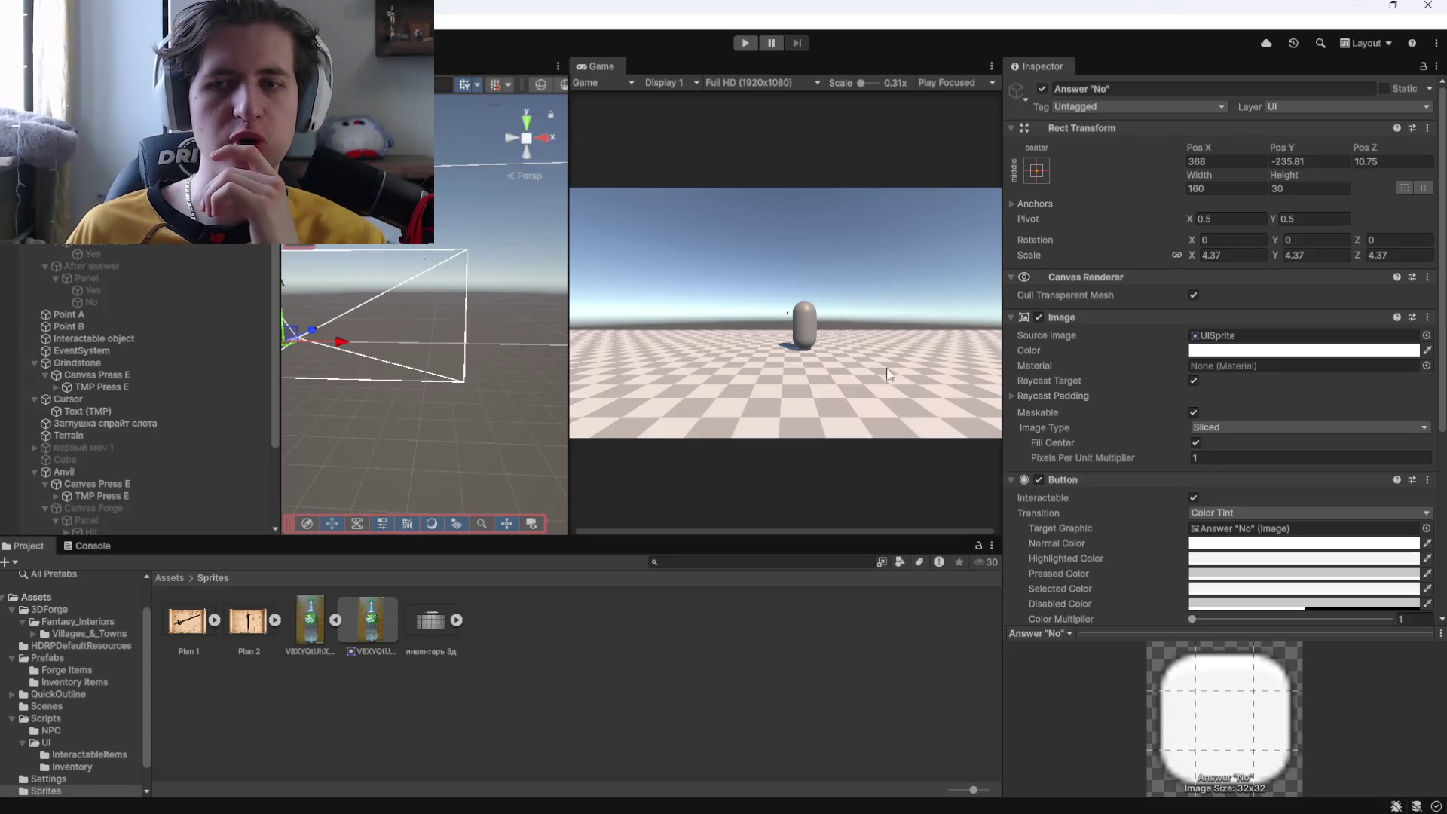
pyautogui.scroll(-8, 1147, 462)
pyautogui.scroll(-3, 1146, 462)
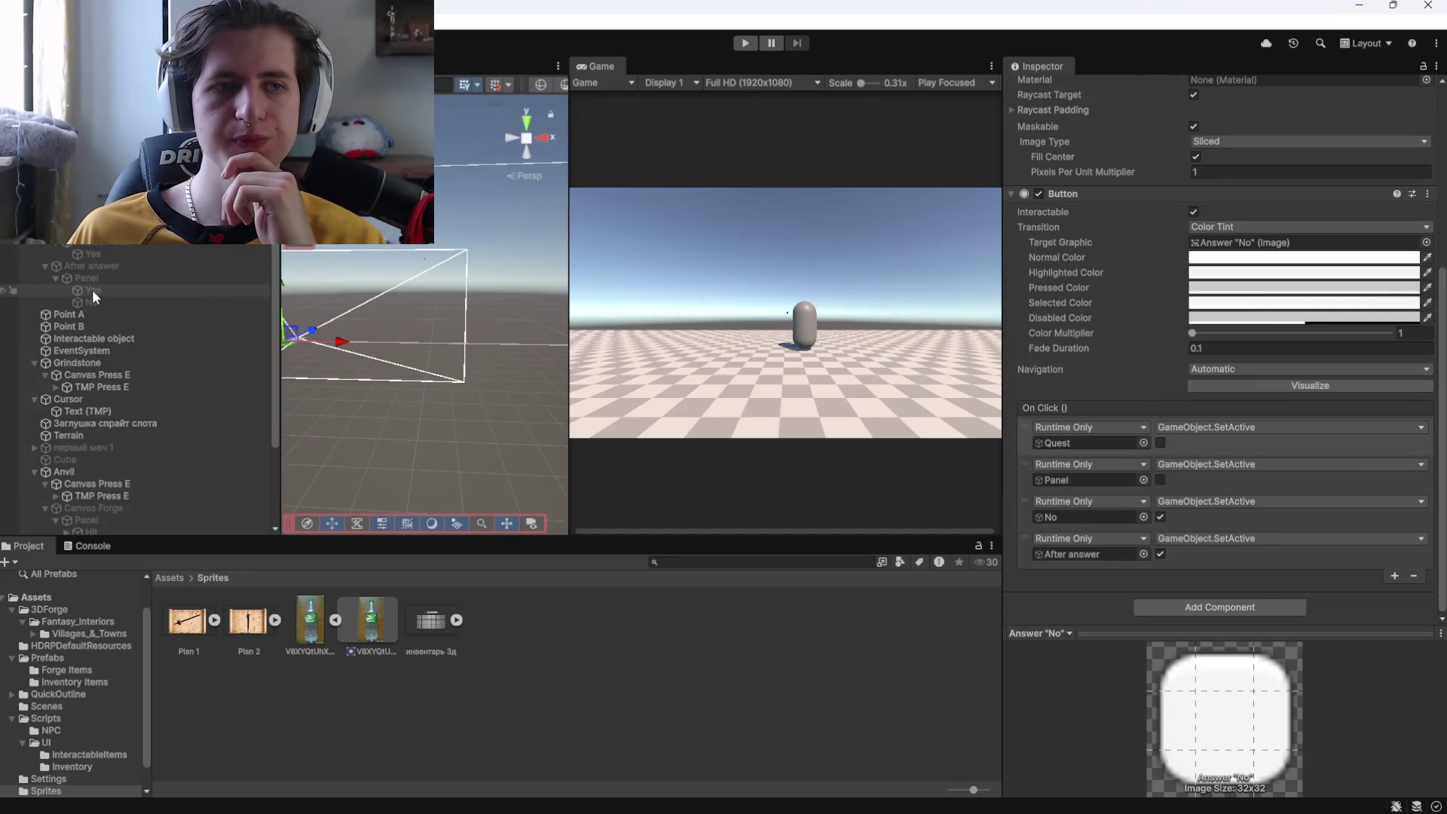
pyautogui.click(90, 301)
pyautogui.scroll(2, 1076, 459)
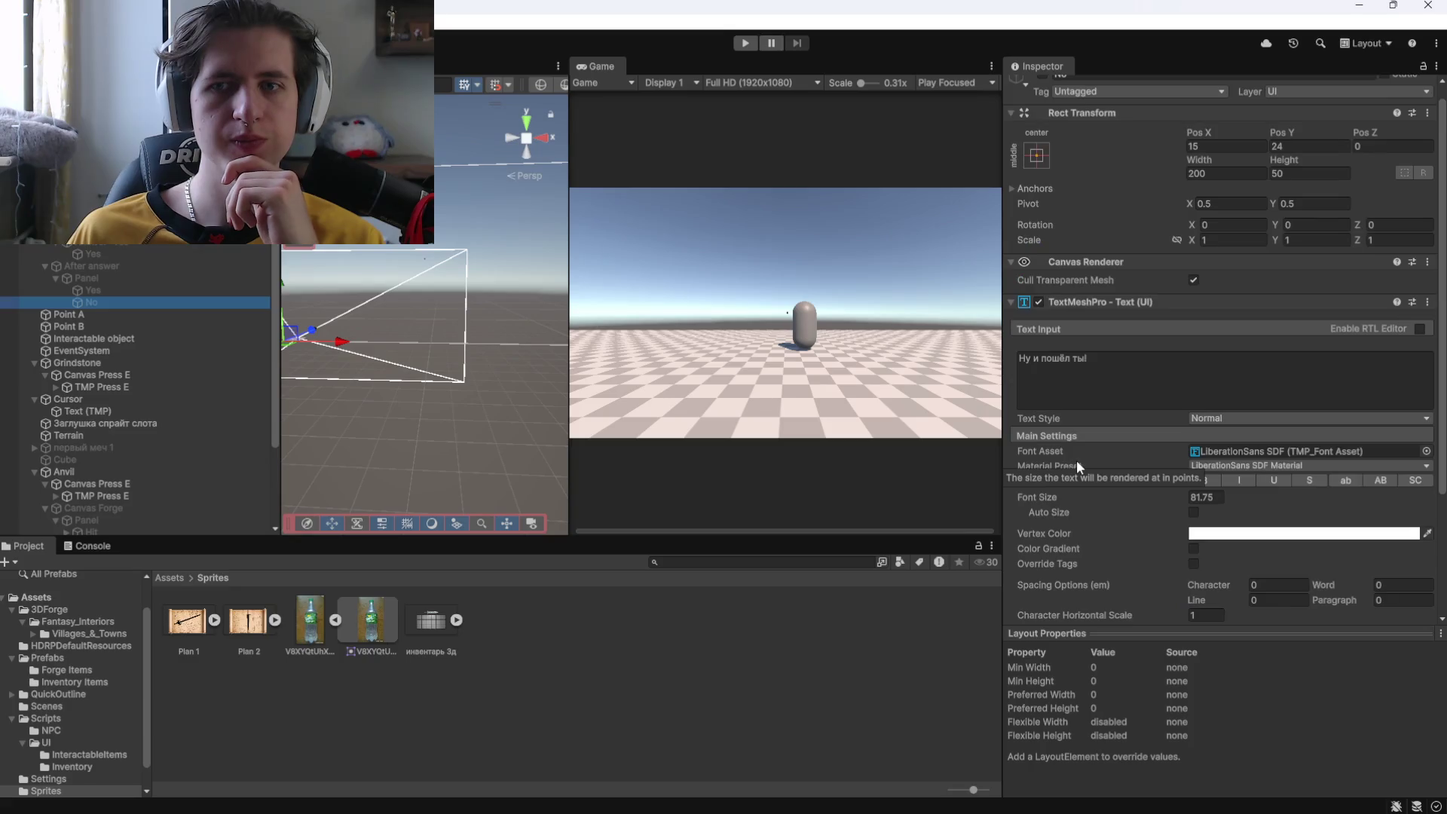
pyautogui.click(125, 289)
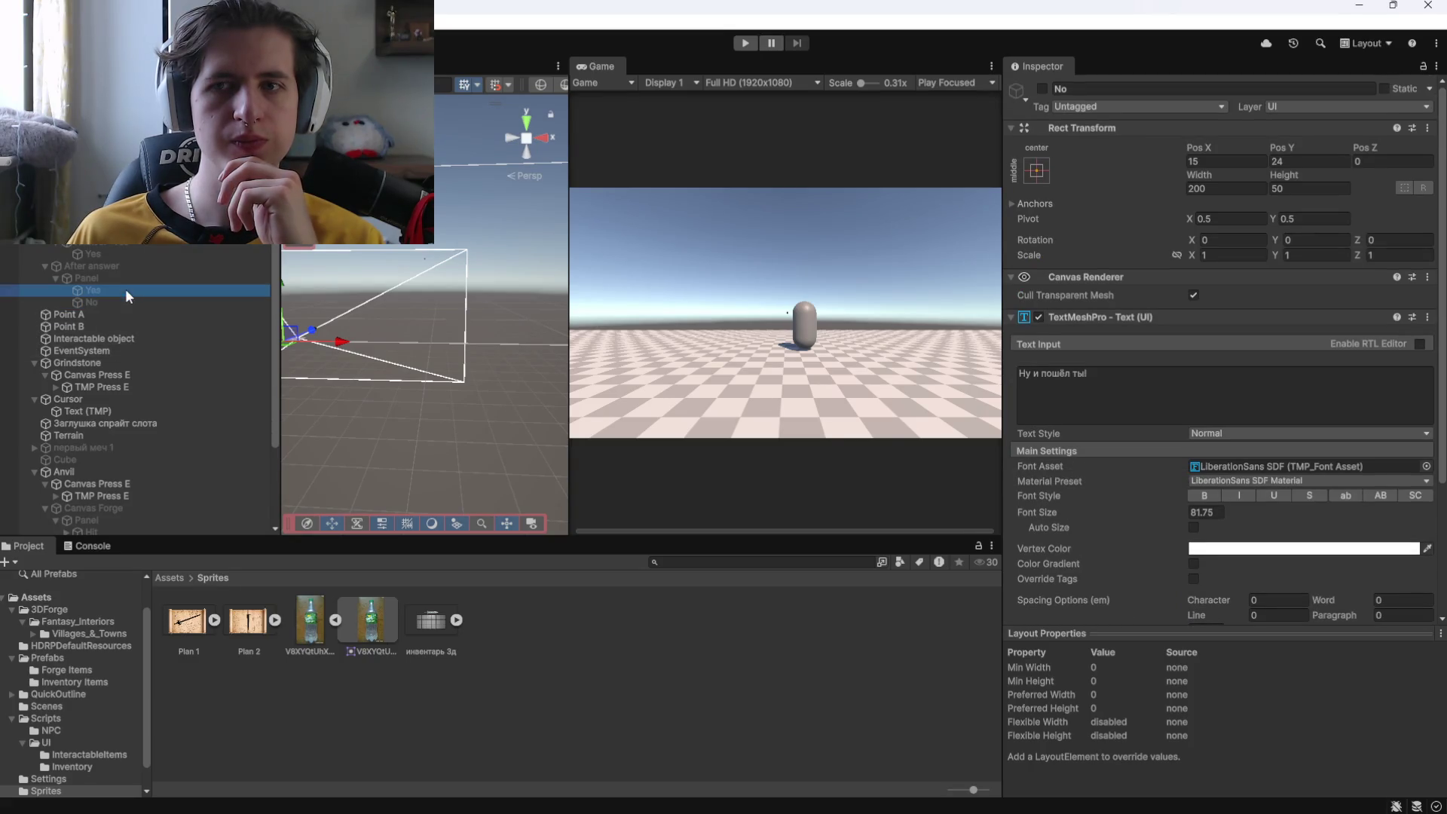
pyautogui.click(124, 300)
pyautogui.click(123, 291)
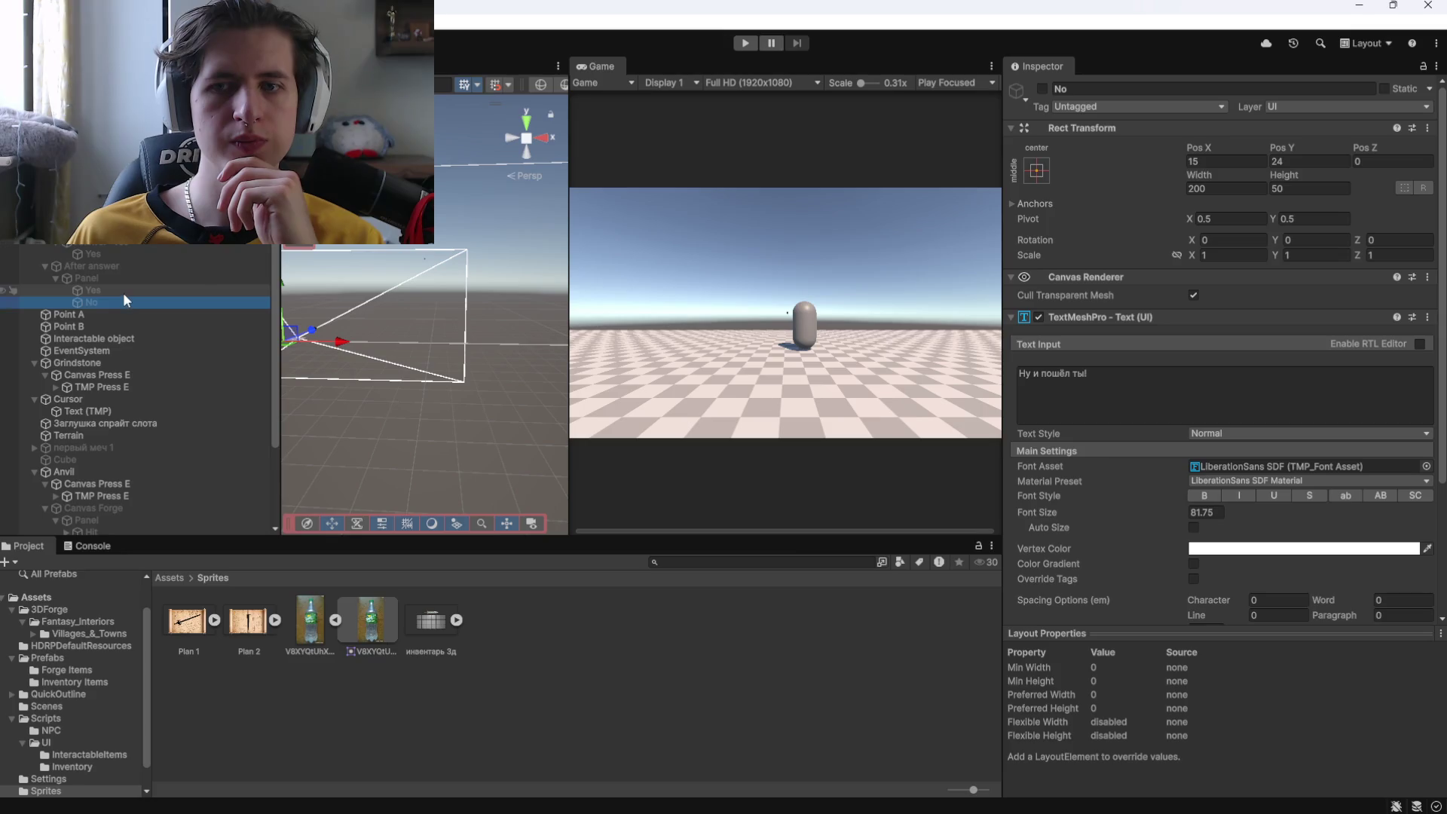
pyautogui.click(123, 301)
pyautogui.click(121, 291)
pyautogui.click(120, 301)
pyautogui.scroll(-5, 1097, 461)
pyautogui.click(123, 291)
pyautogui.click(147, 302)
pyautogui.click(146, 292)
pyautogui.click(140, 303)
pyautogui.click(140, 291)
pyautogui.click(1115, 570)
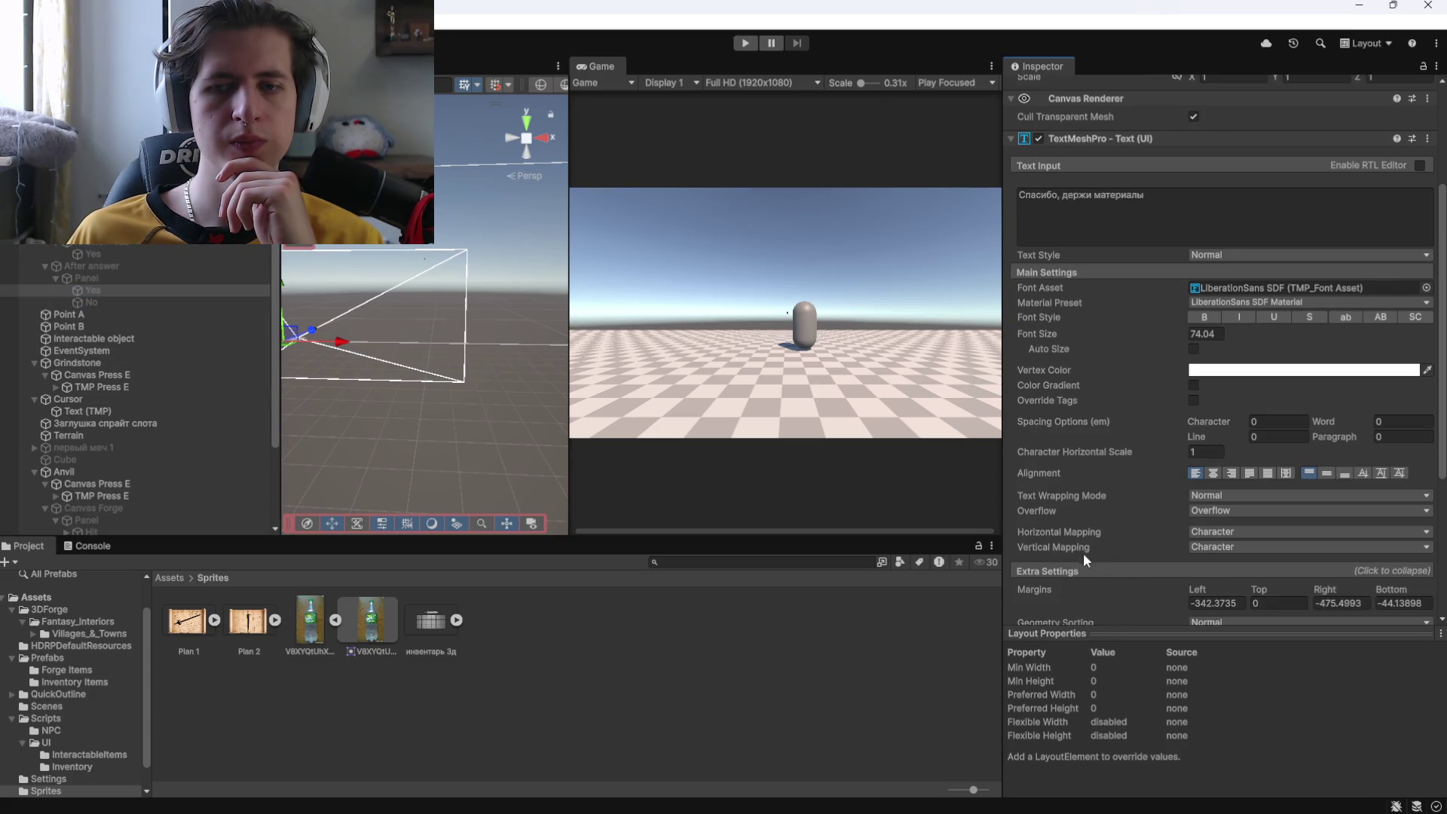
pyautogui.scroll(-7, 1070, 544)
pyautogui.click(125, 303)
pyautogui.click(138, 293)
pyautogui.click(134, 301)
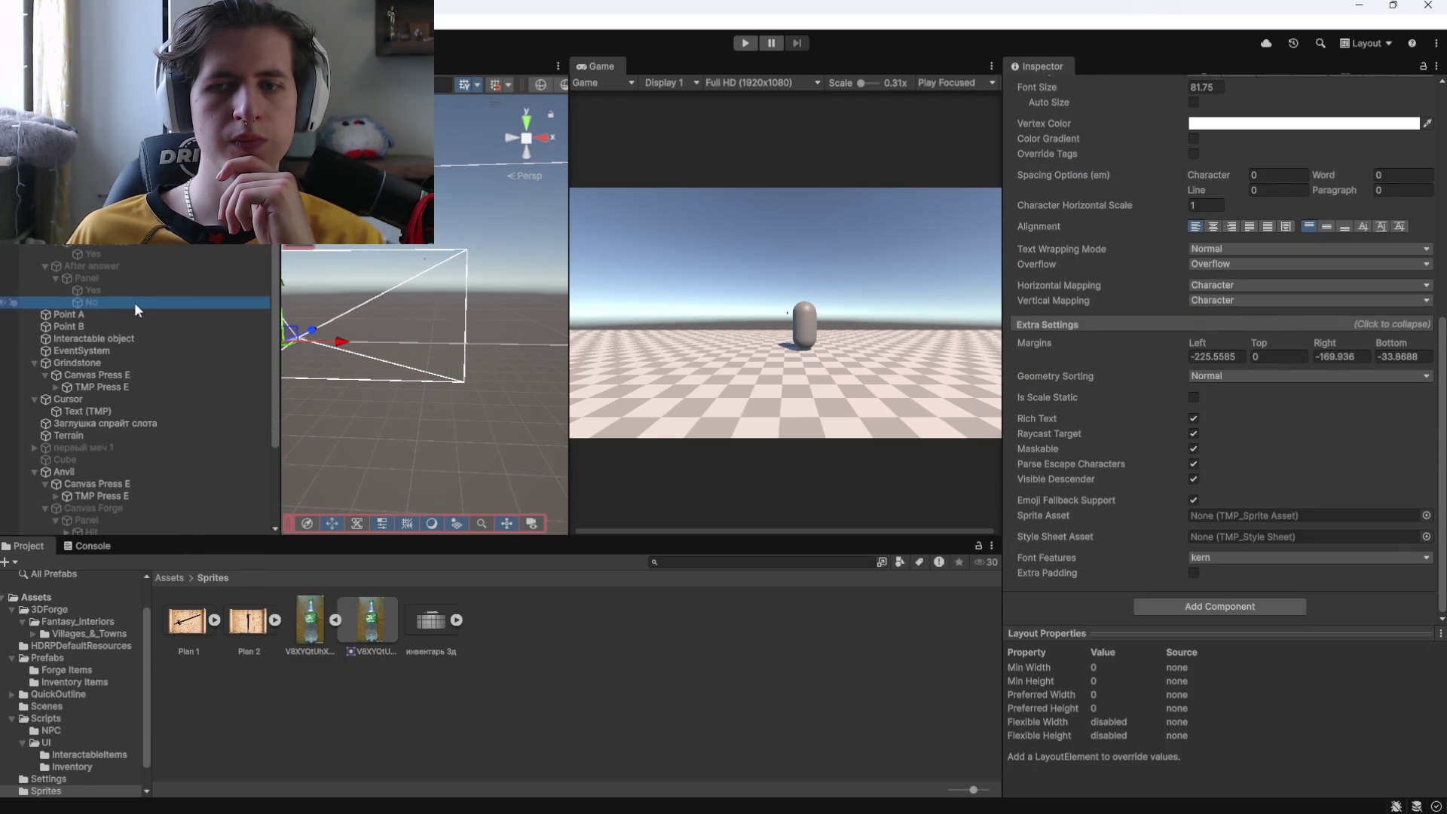
pyautogui.scroll(10, 1081, 445)
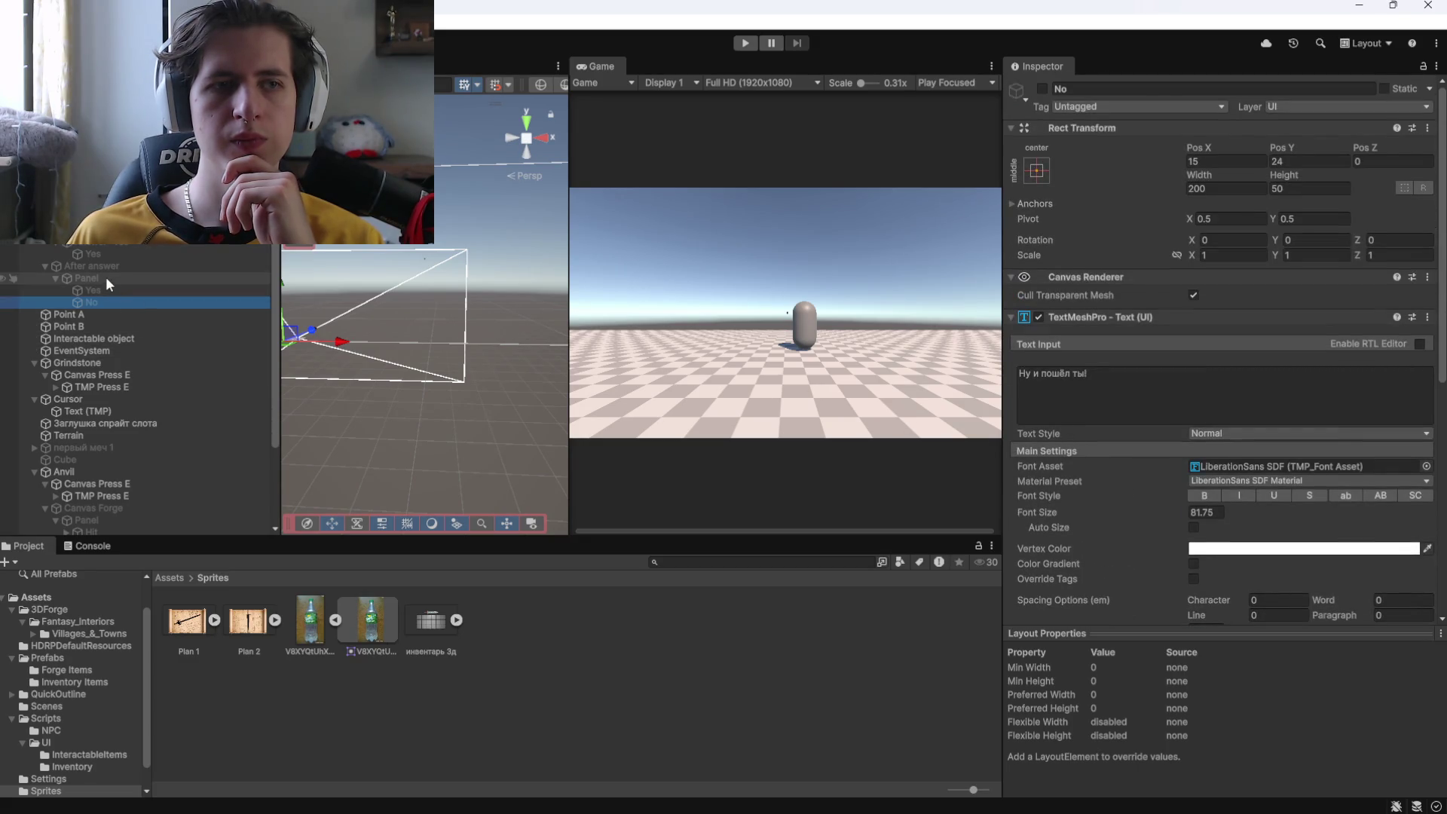
pyautogui.moveTo(93, 300); pyautogui.dragTo(92, 285)
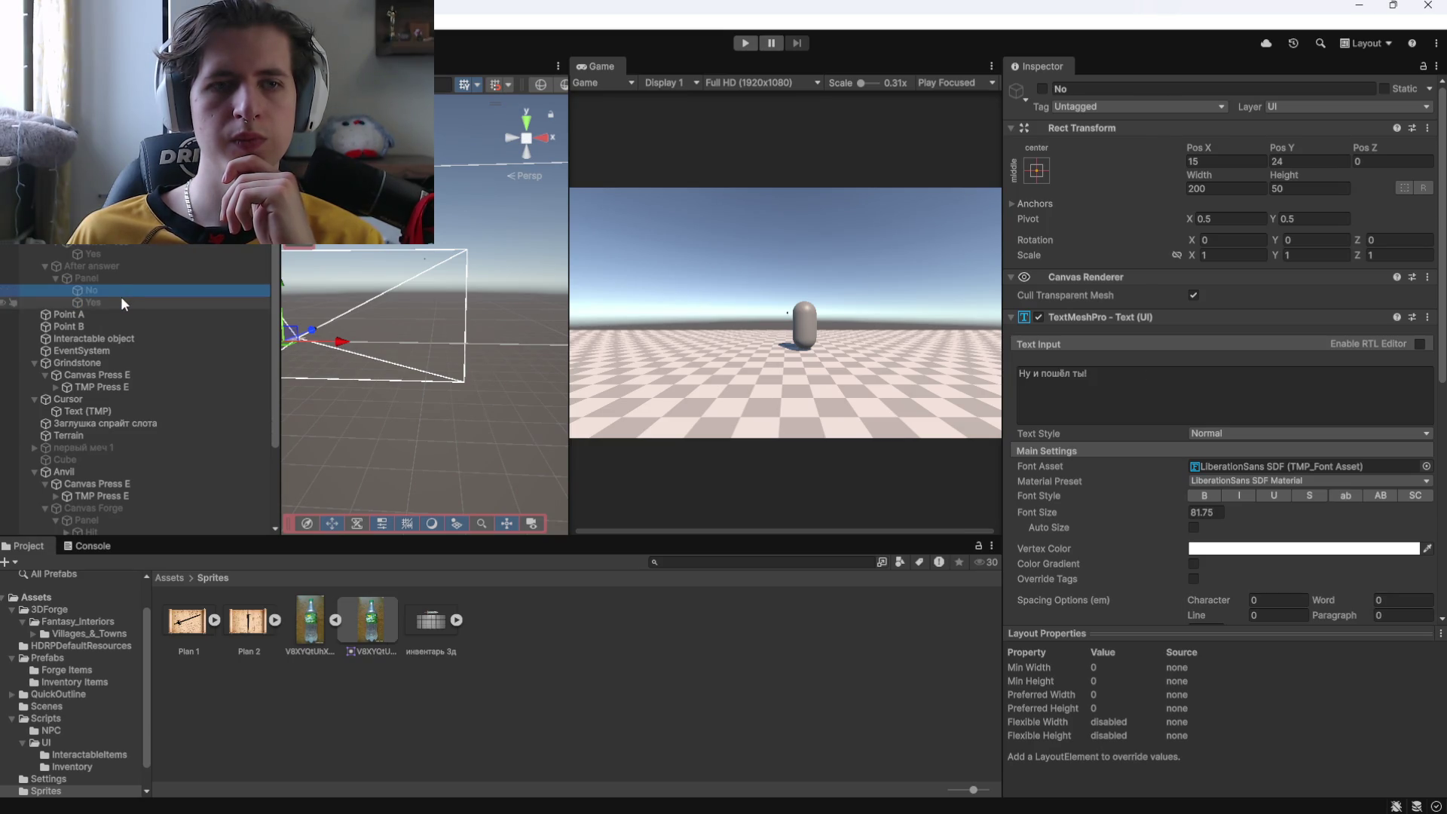
# Inspect the reply Panel and its No and Yes reply texts, including the Yes text 'Давай'.
pyautogui.click(108, 276)
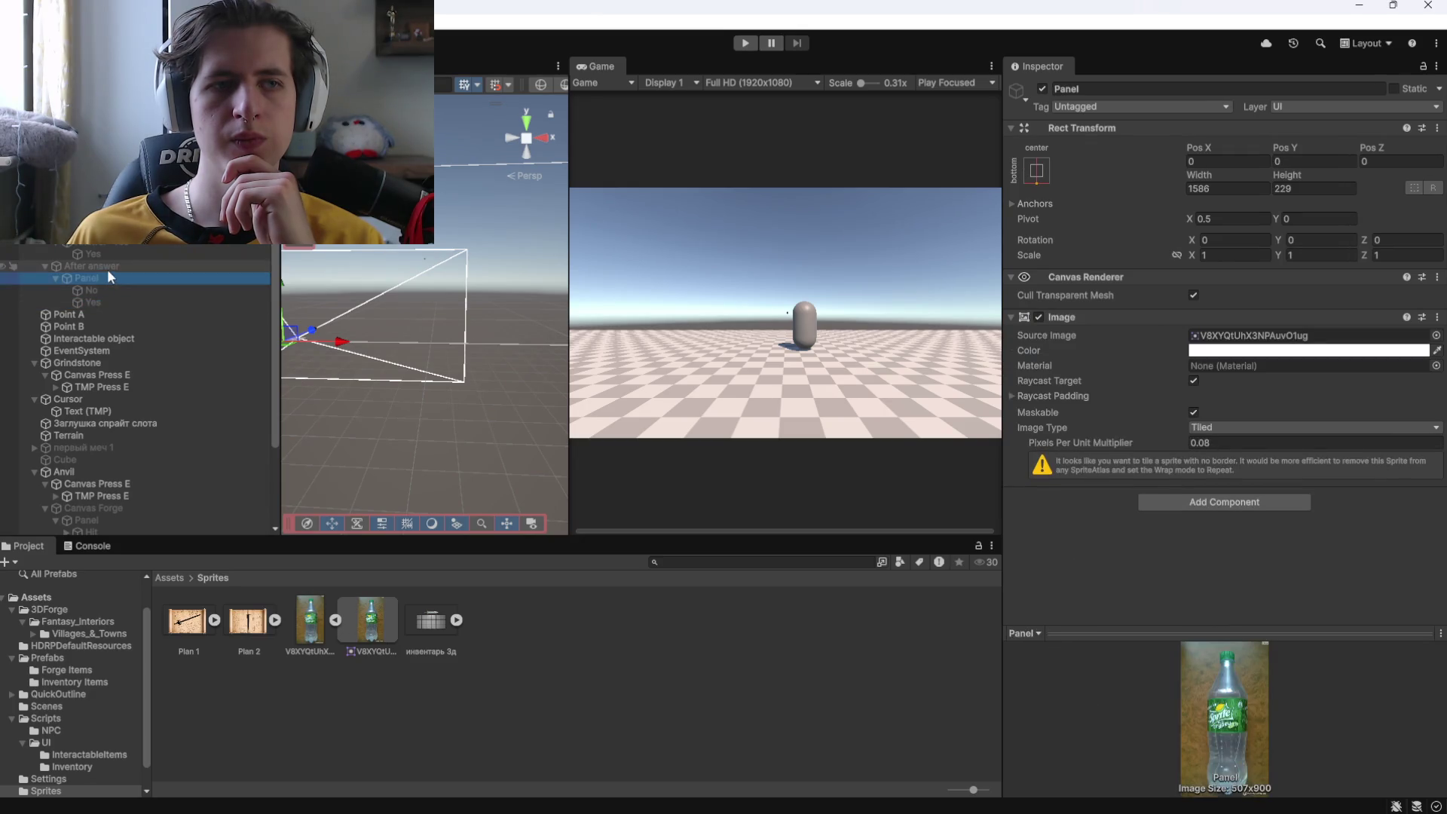
pyautogui.click(104, 288)
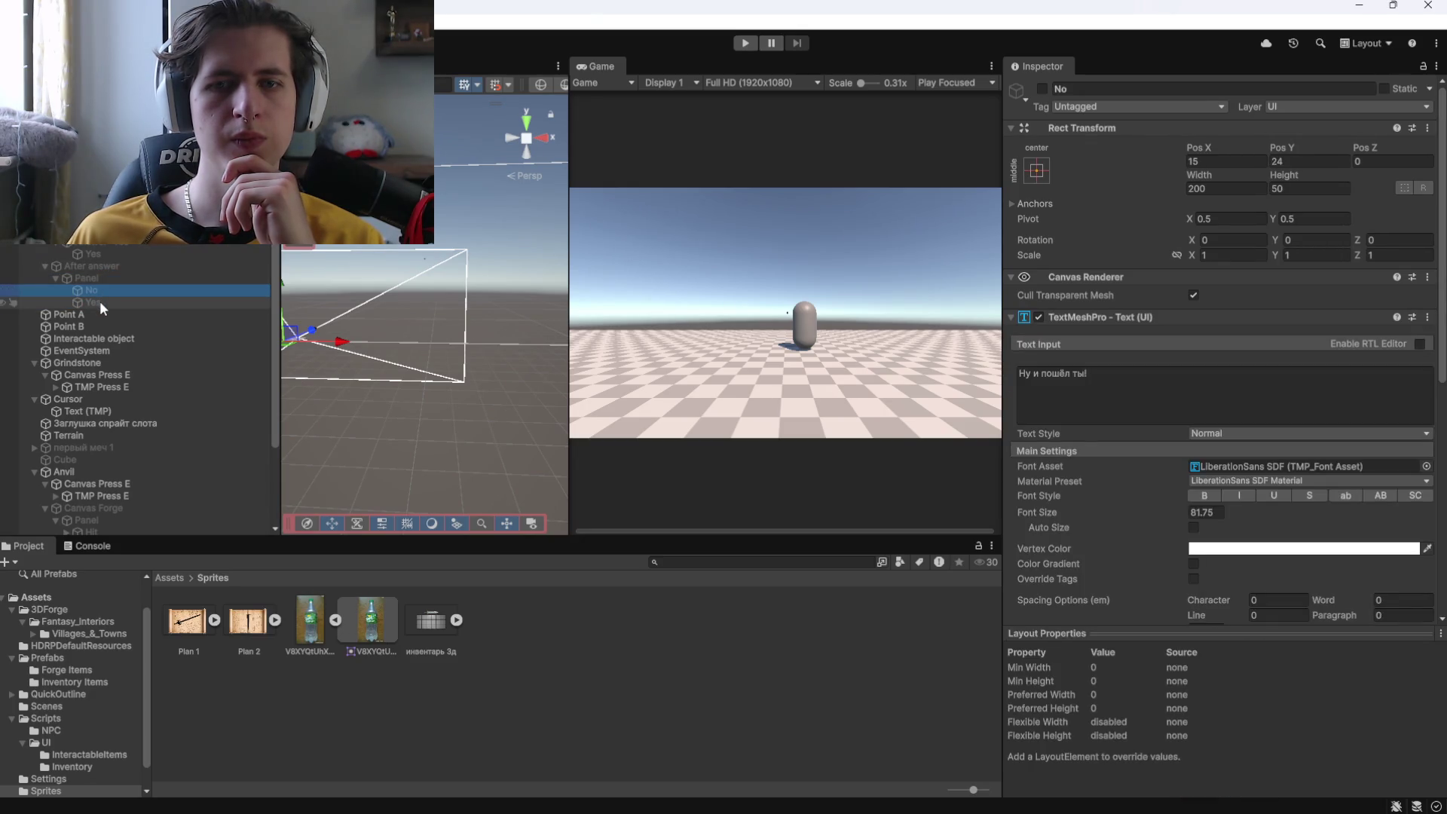
pyautogui.click(93, 299)
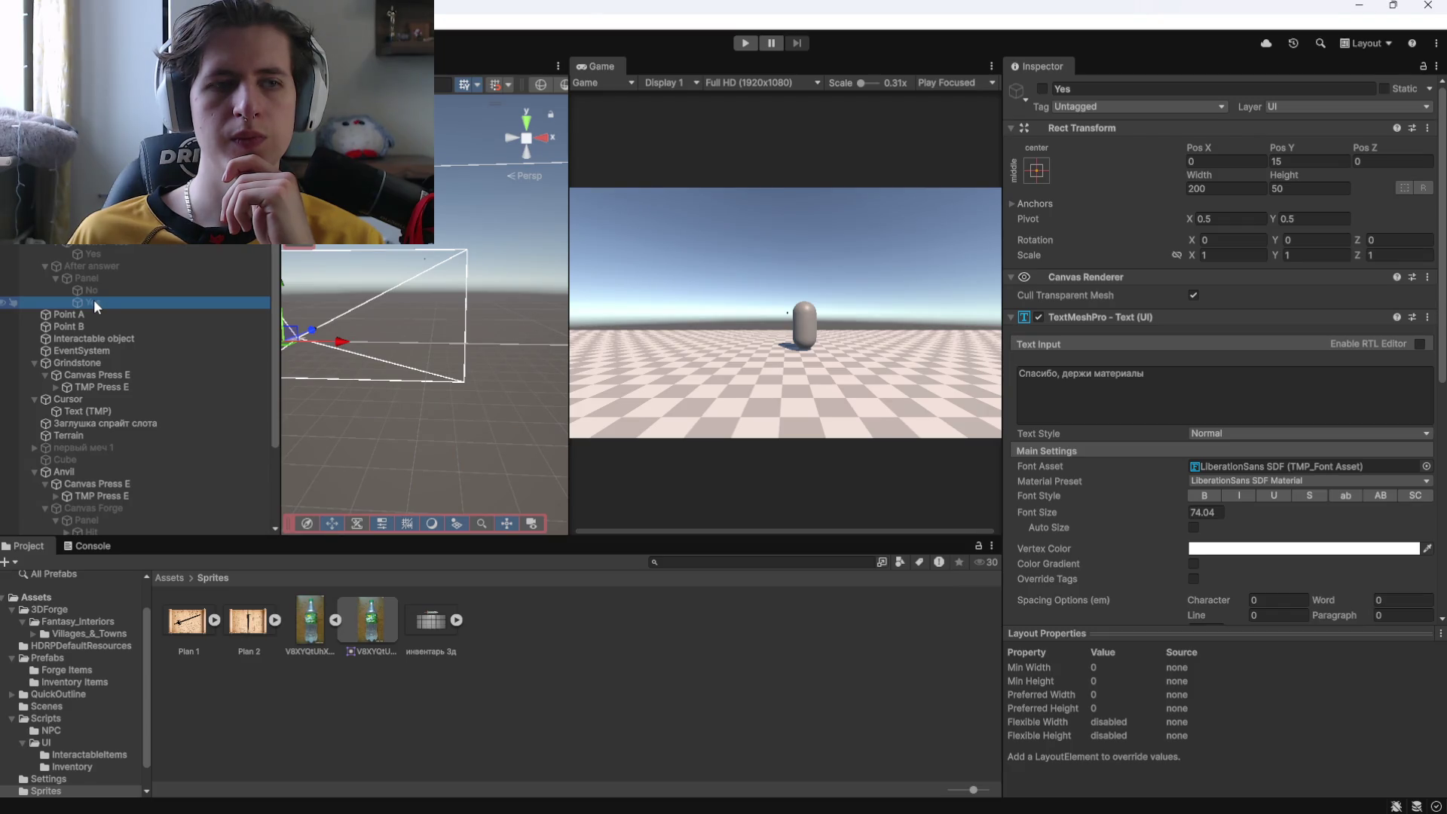
pyautogui.click(114, 253)
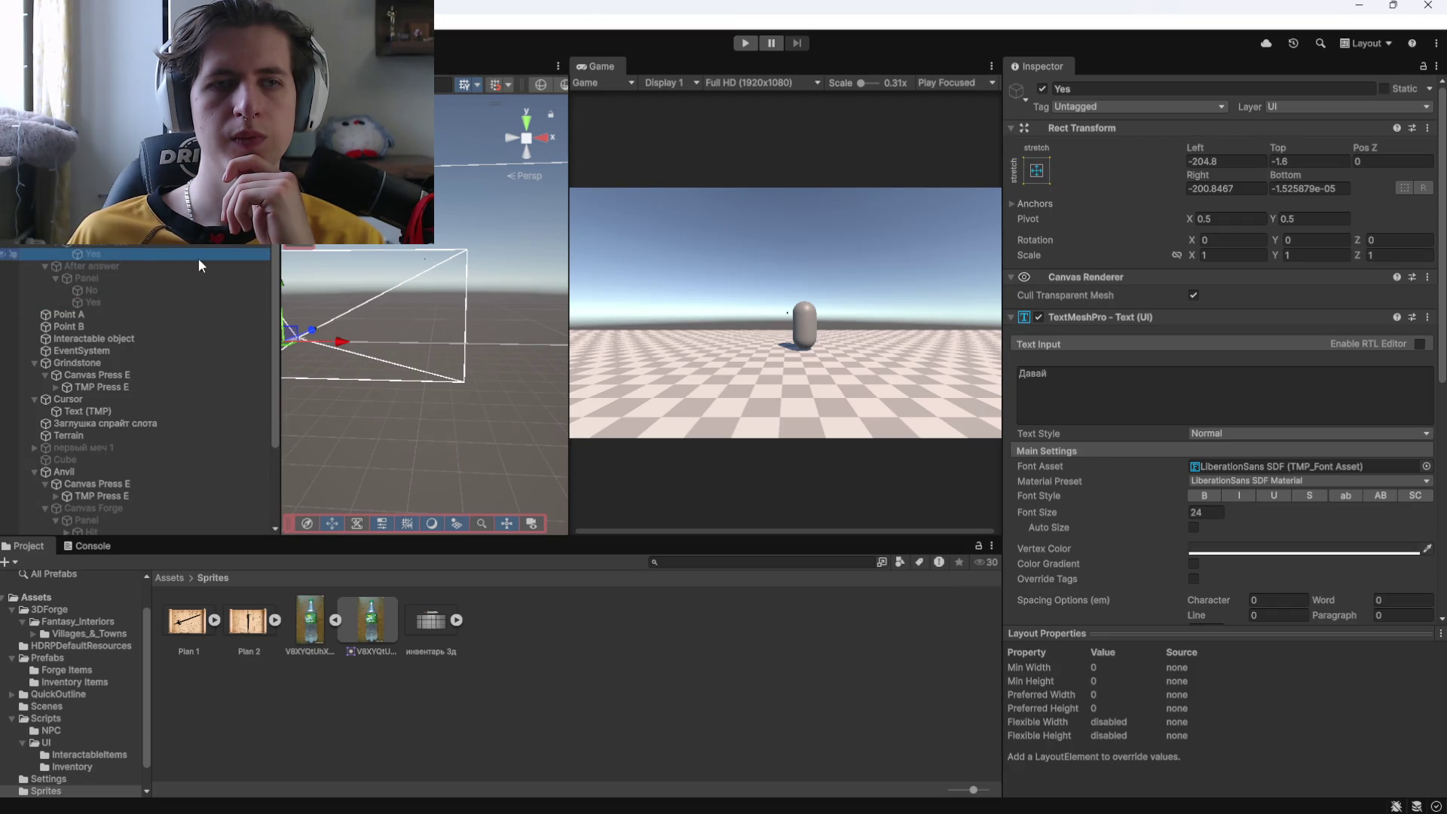
pyautogui.scroll(-10, 1091, 480)
pyautogui.scroll(10, 1090, 451)
# Review Answer "Yes" On Click events, then add an empty click event to Answer "No".
pyautogui.click(120, 244)
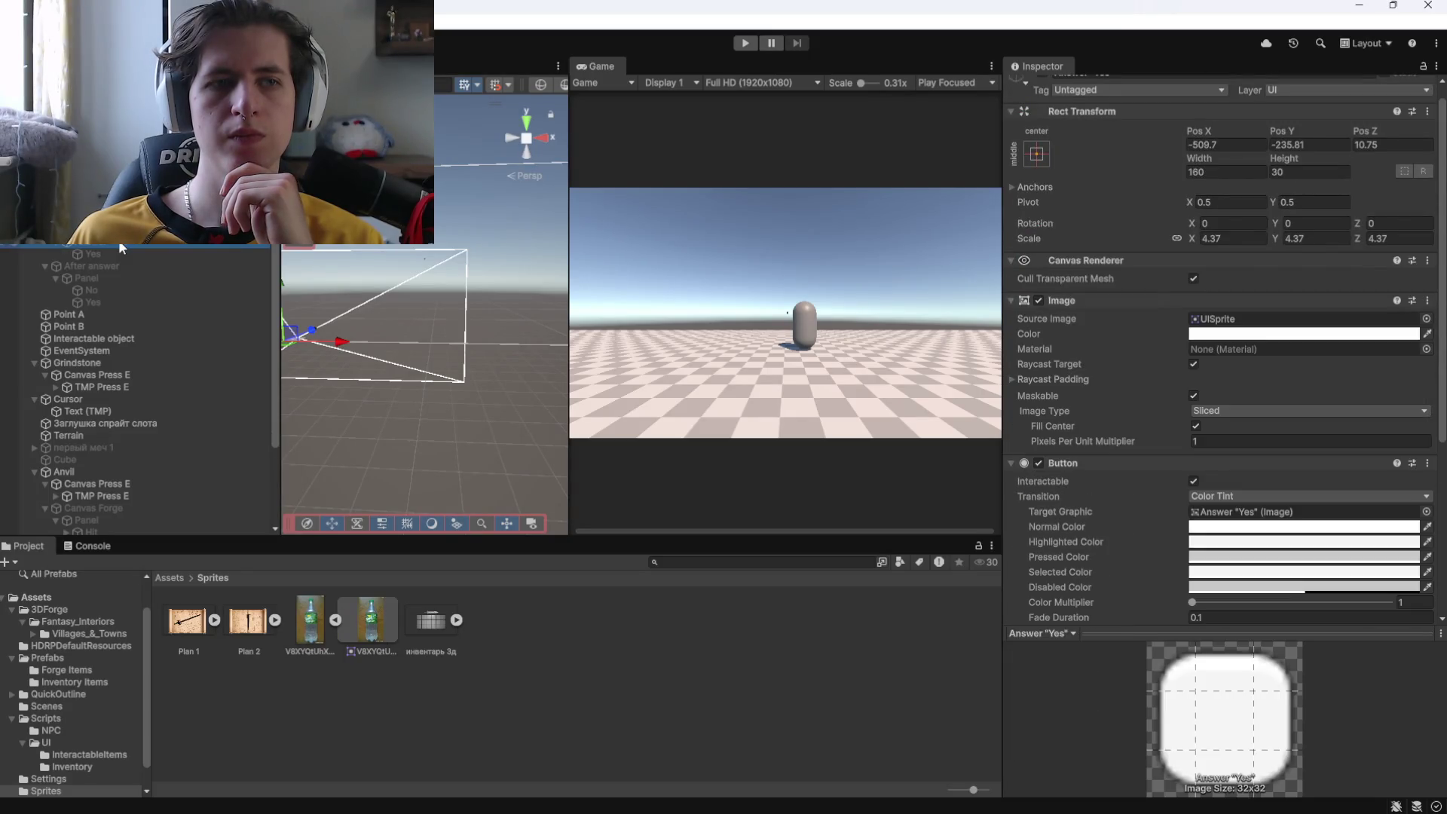
pyautogui.scroll(-7, 1120, 433)
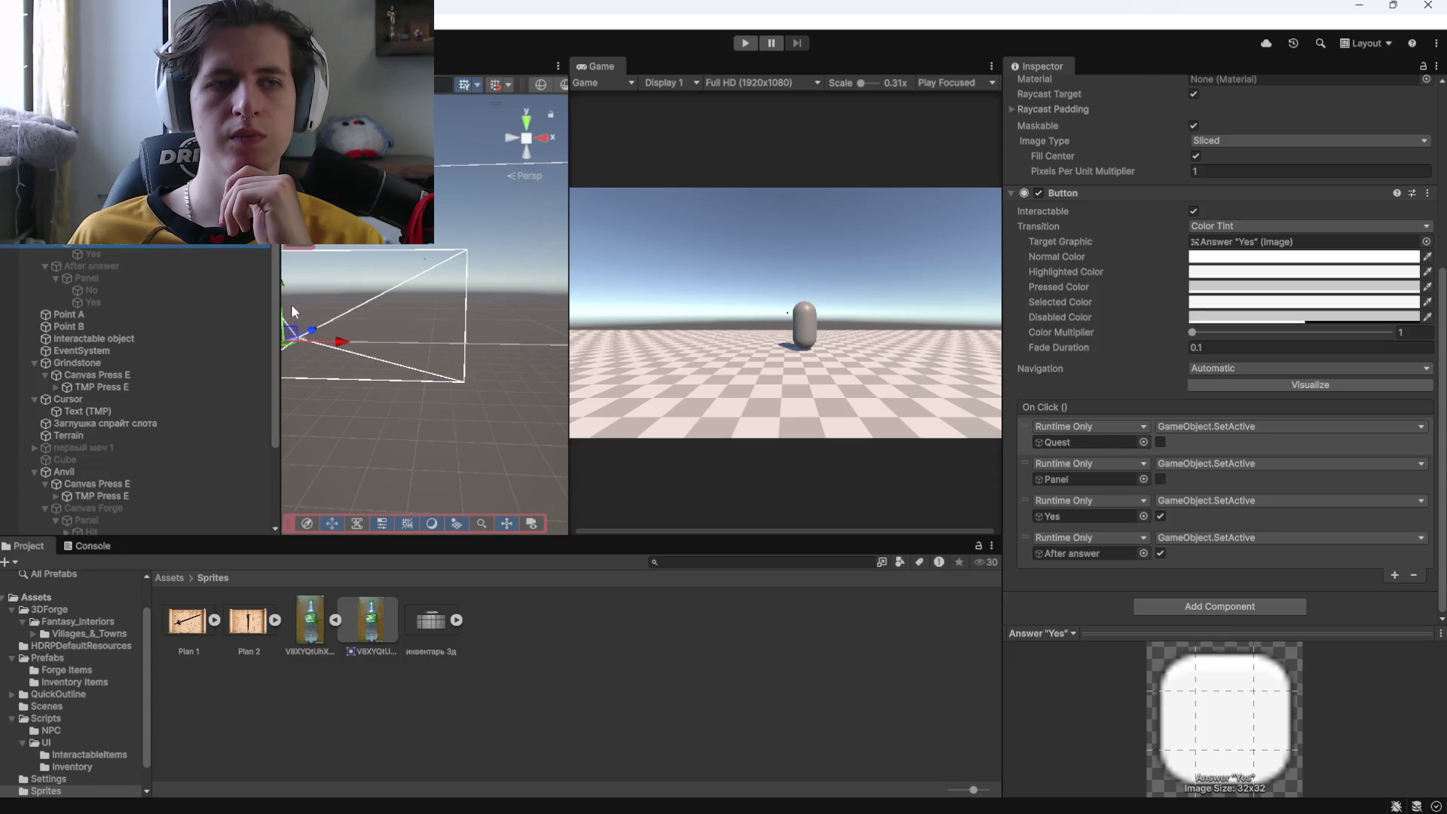
pyautogui.click(127, 301)
pyautogui.click(99, 244)
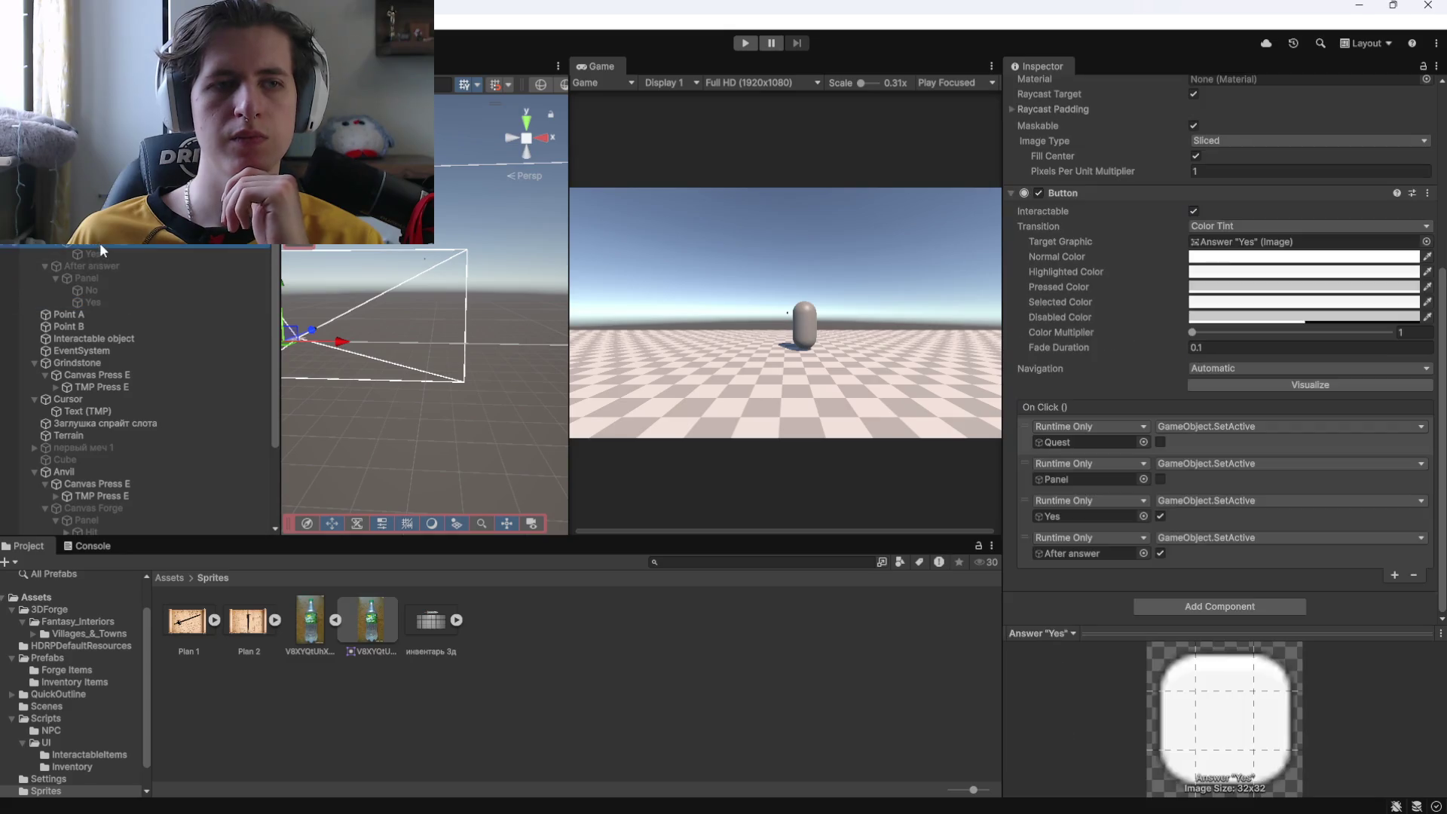
pyautogui.press('Up')
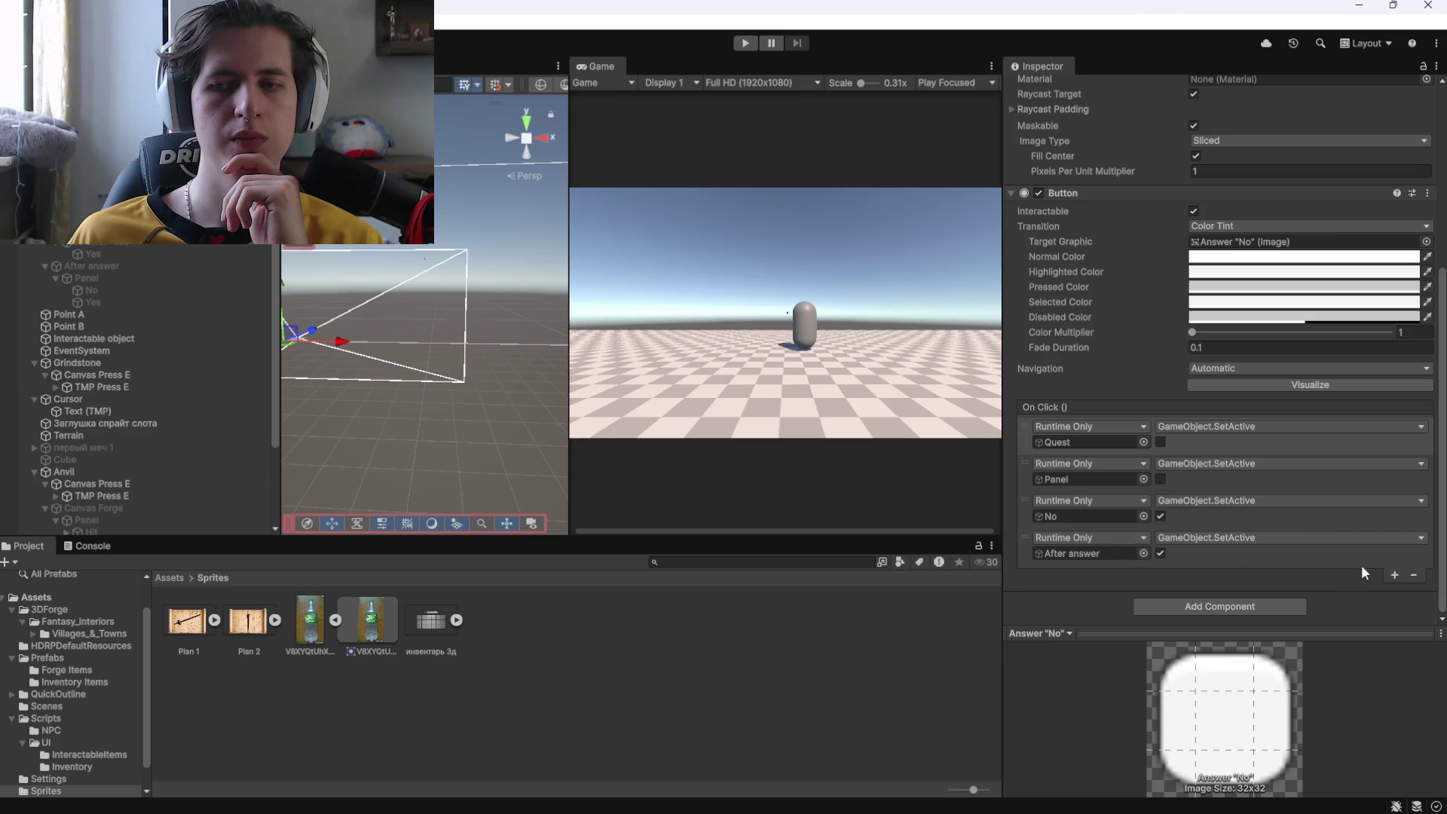
pyautogui.click(1394, 574)
# Make the No button's new event call SetActive on the Yes reply, move it third, and play.
pyautogui.moveTo(108, 302); pyautogui.dragTo(1101, 587)
pyautogui.click(1172, 575)
pyautogui.moveTo(1205, 615)
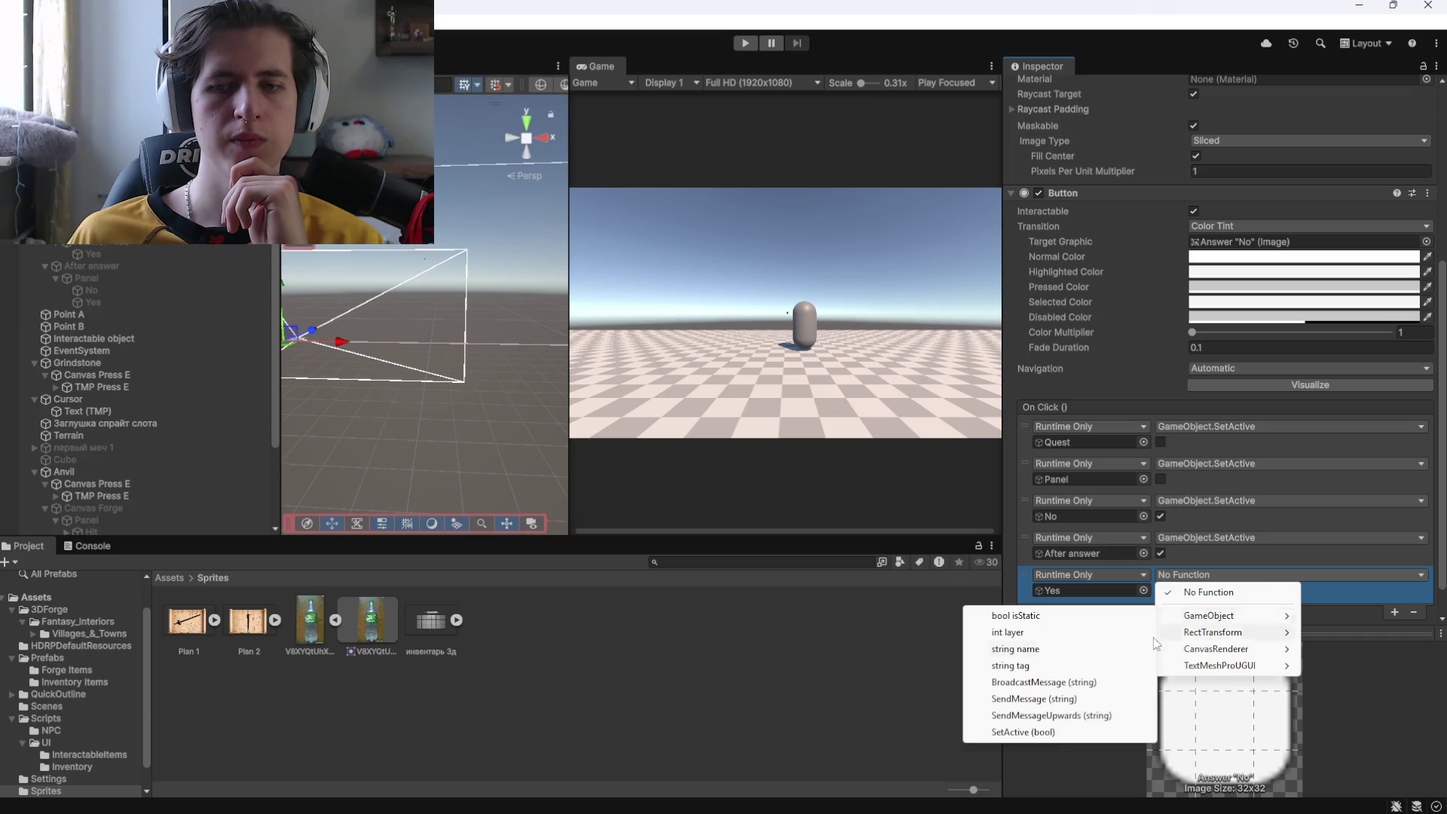
pyautogui.click(1022, 731)
pyautogui.moveTo(1196, 595); pyautogui.dragTo(1196, 513)
pyautogui.hotkey('ctrl', 'p')
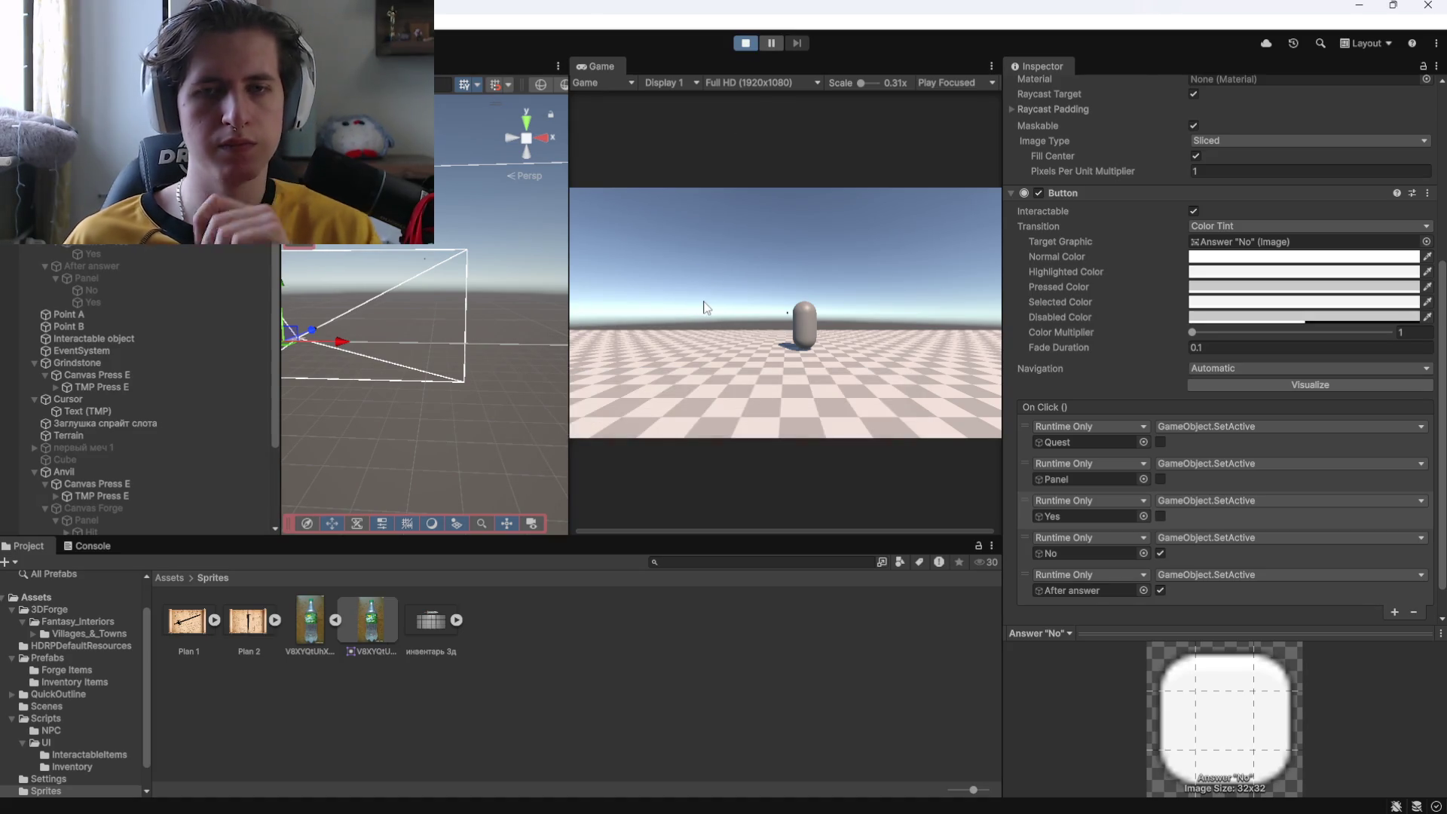
# Walk to the capsule NPC, talk with E, answer, confirm the 'Спасибо, держи материалы' reply, then stop.
pyautogui.click(732, 284)
pyautogui.press('w')
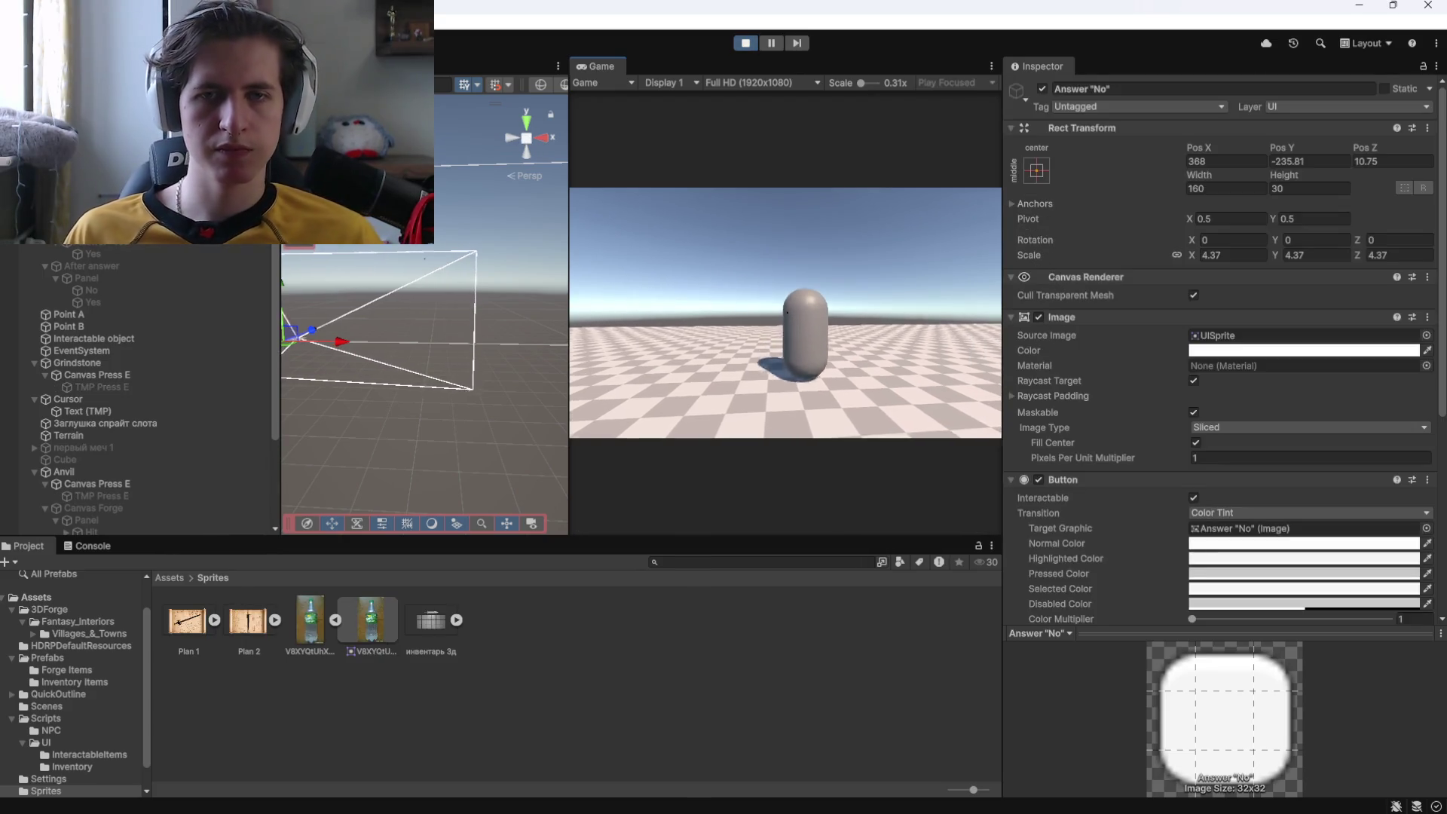
pyautogui.press('e')
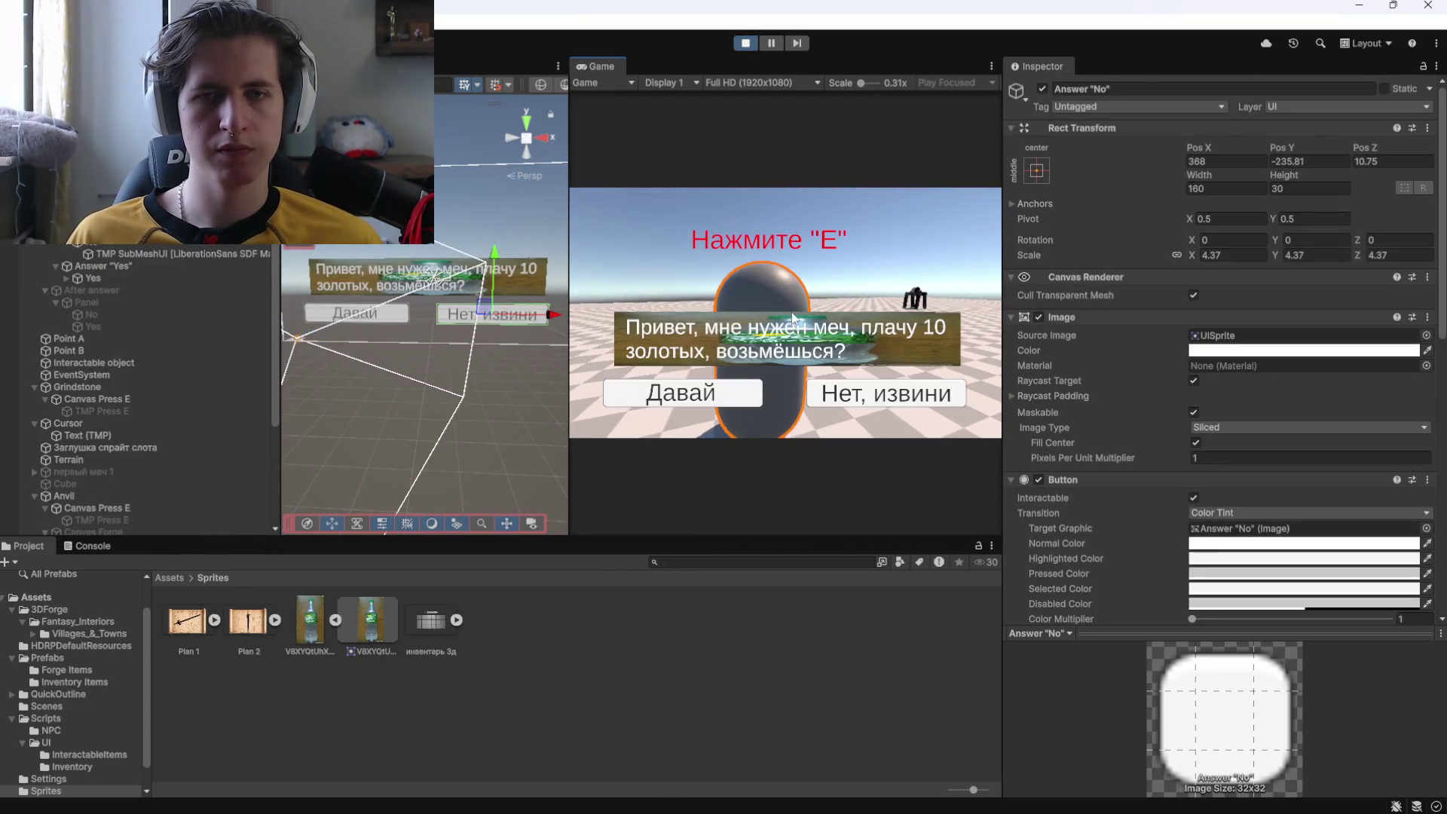
pyautogui.click(836, 393)
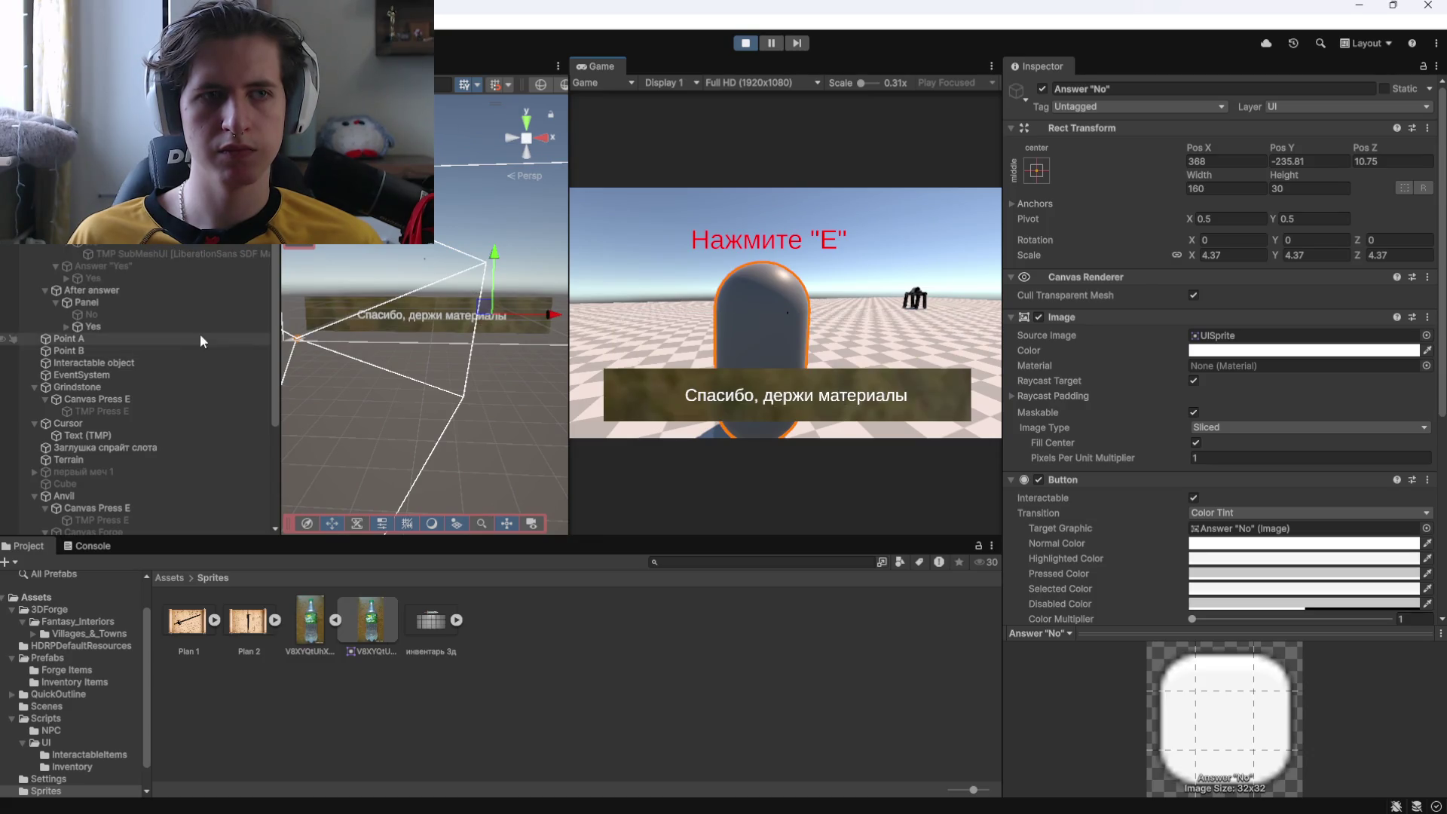
pyautogui.scroll(-10, 1187, 472)
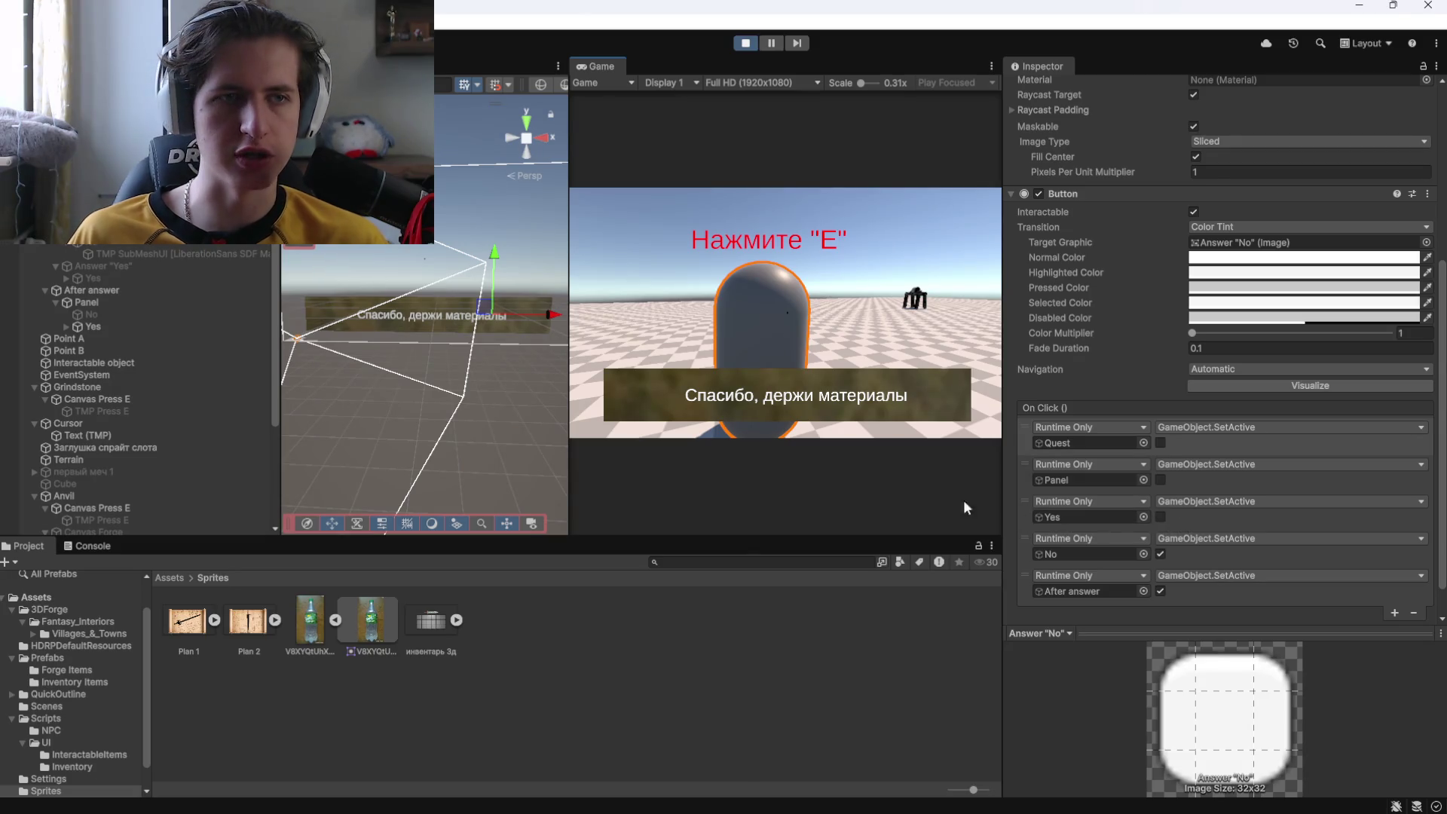
pyautogui.click(113, 327)
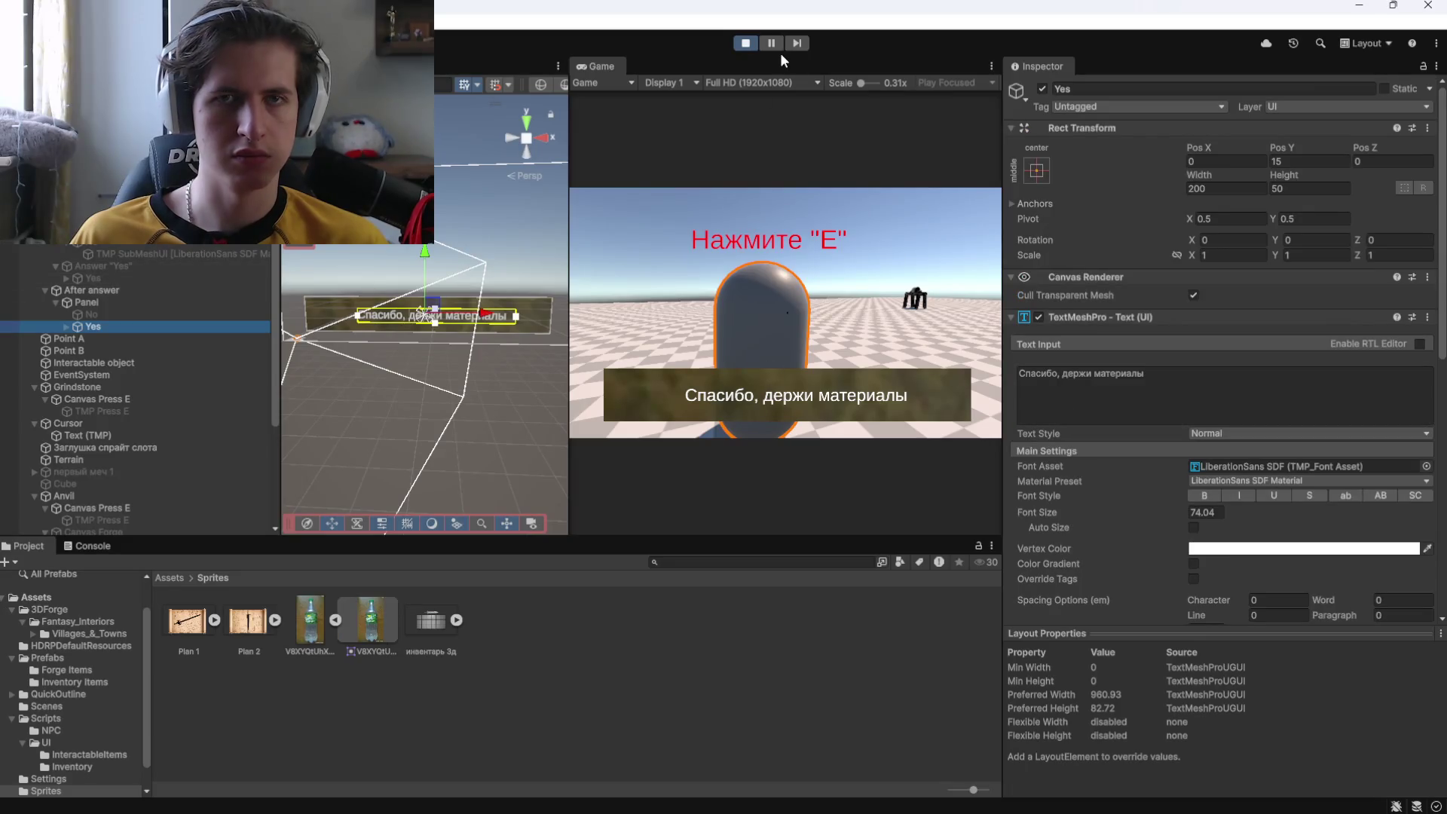
pyautogui.click(745, 43)
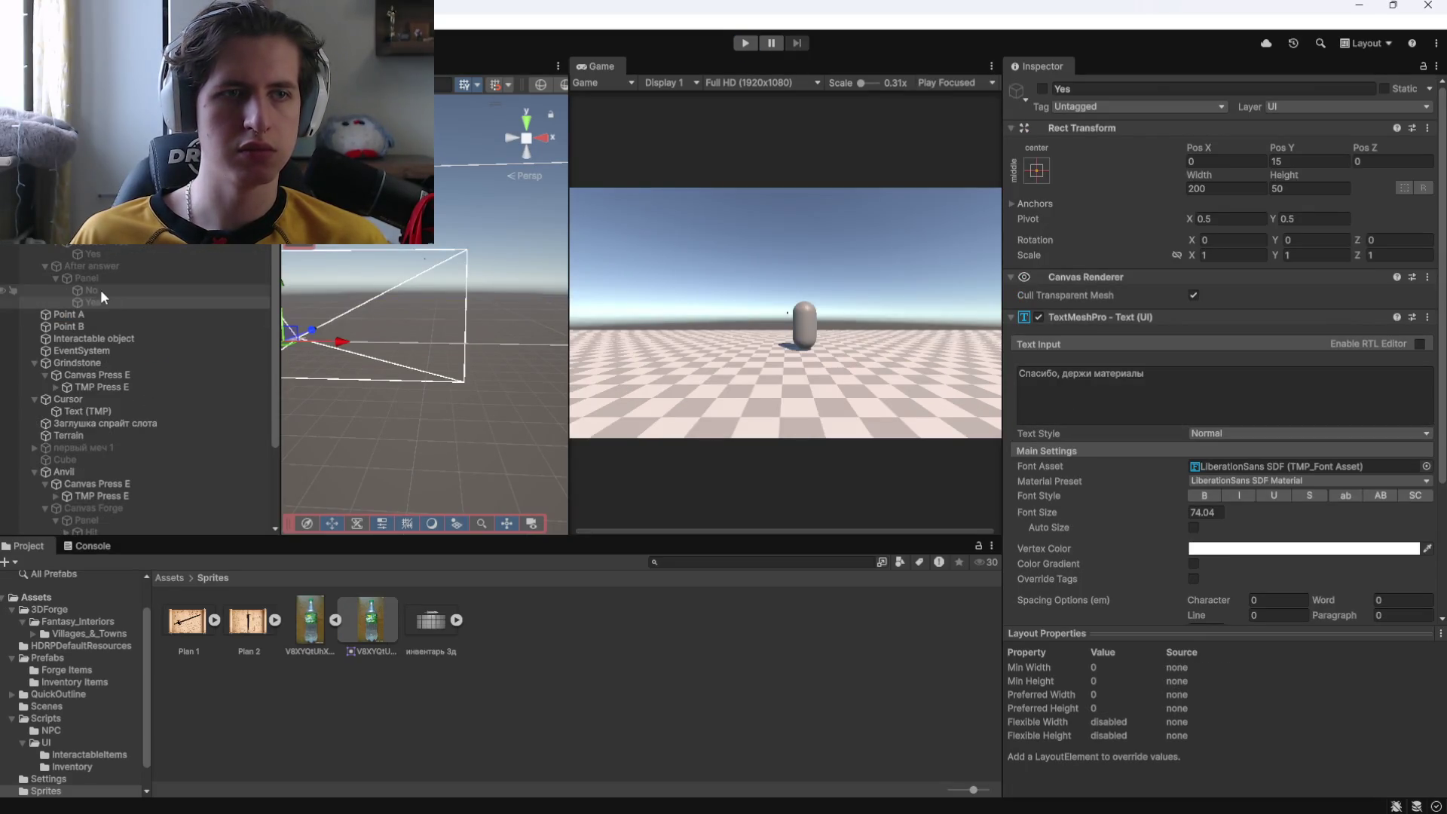
# Inspect the No reply, the reply panel and the After answer object with its context menu.
pyautogui.click(102, 292)
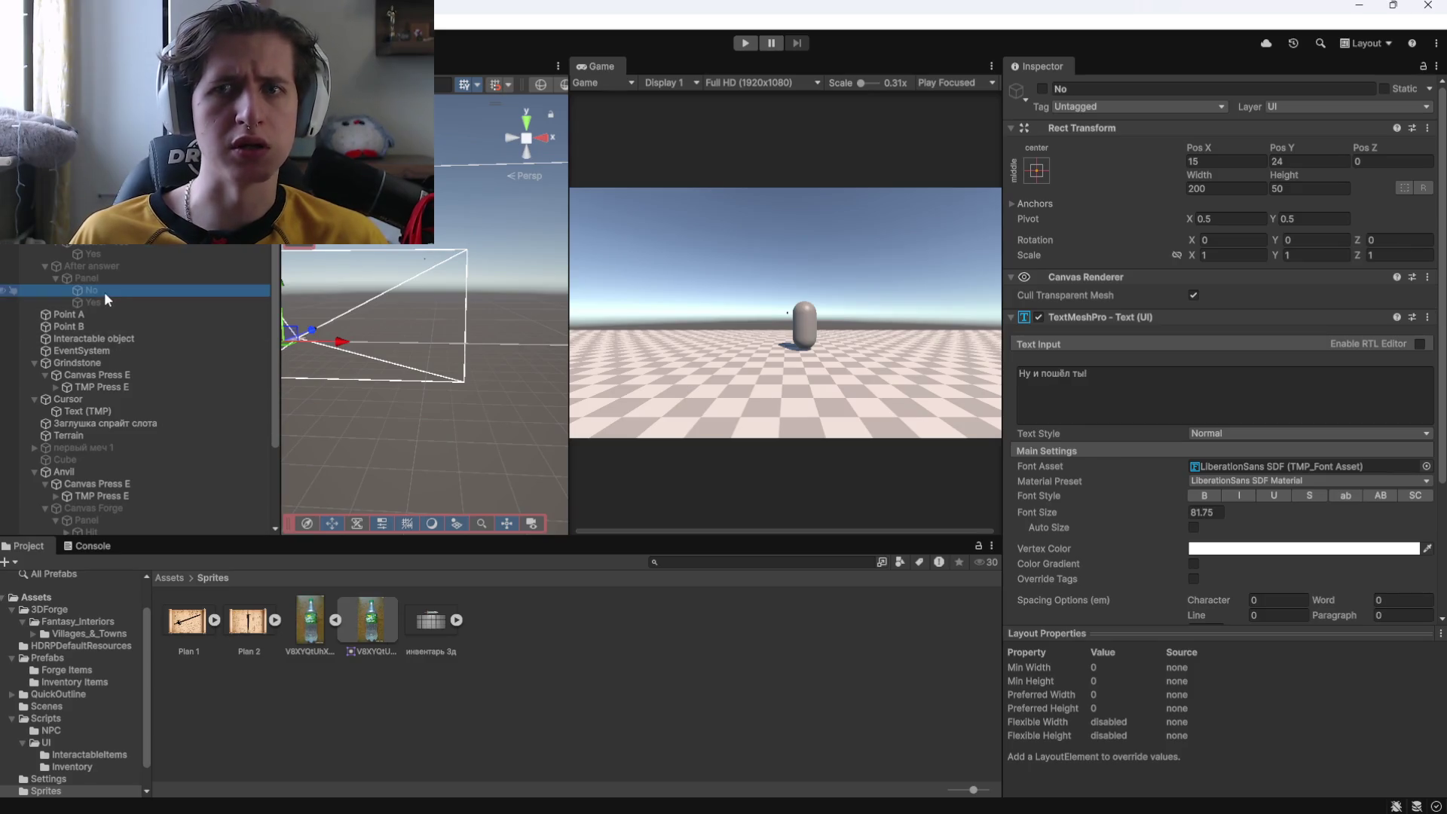
pyautogui.click(95, 278)
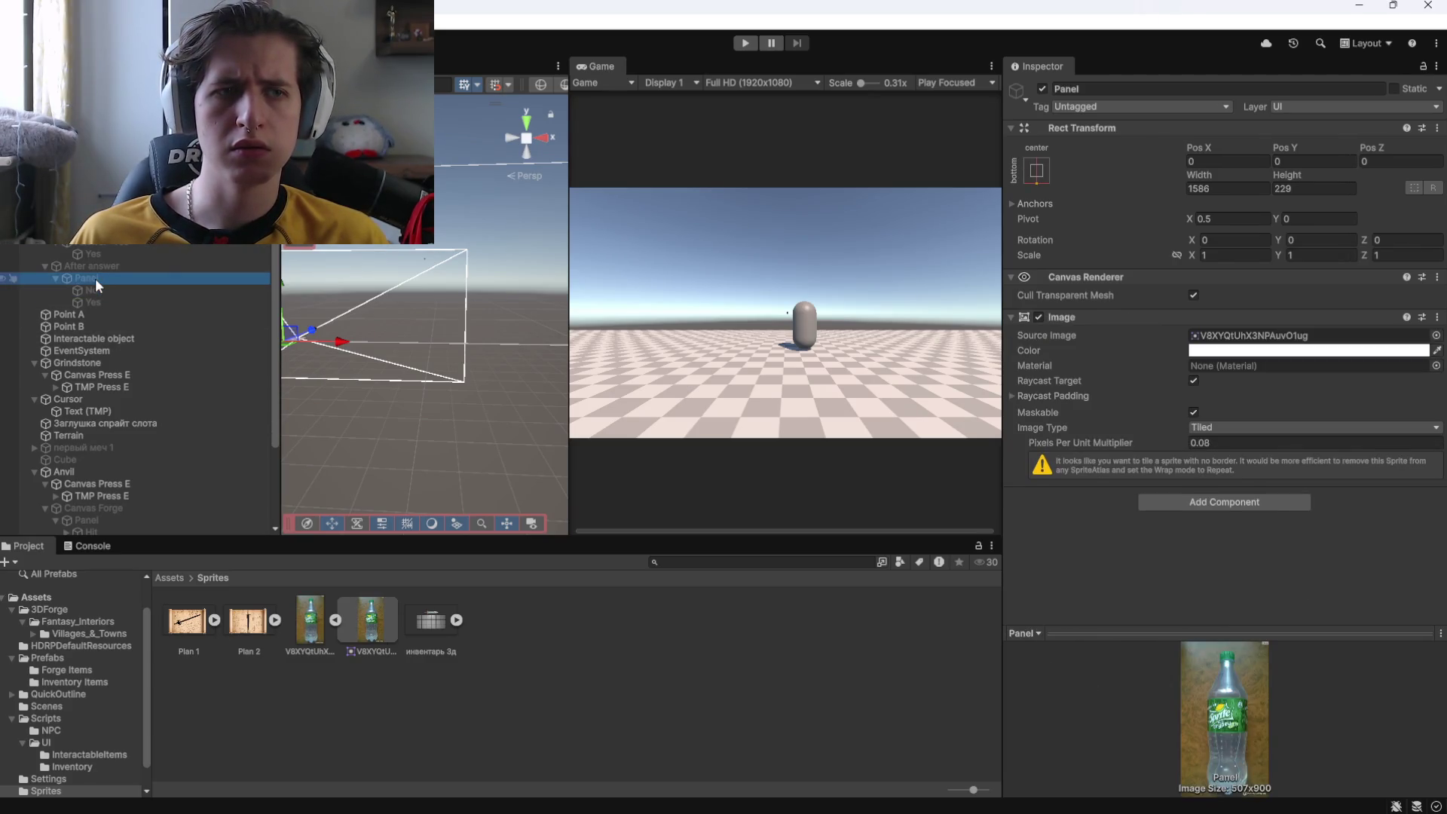
pyautogui.click(107, 266)
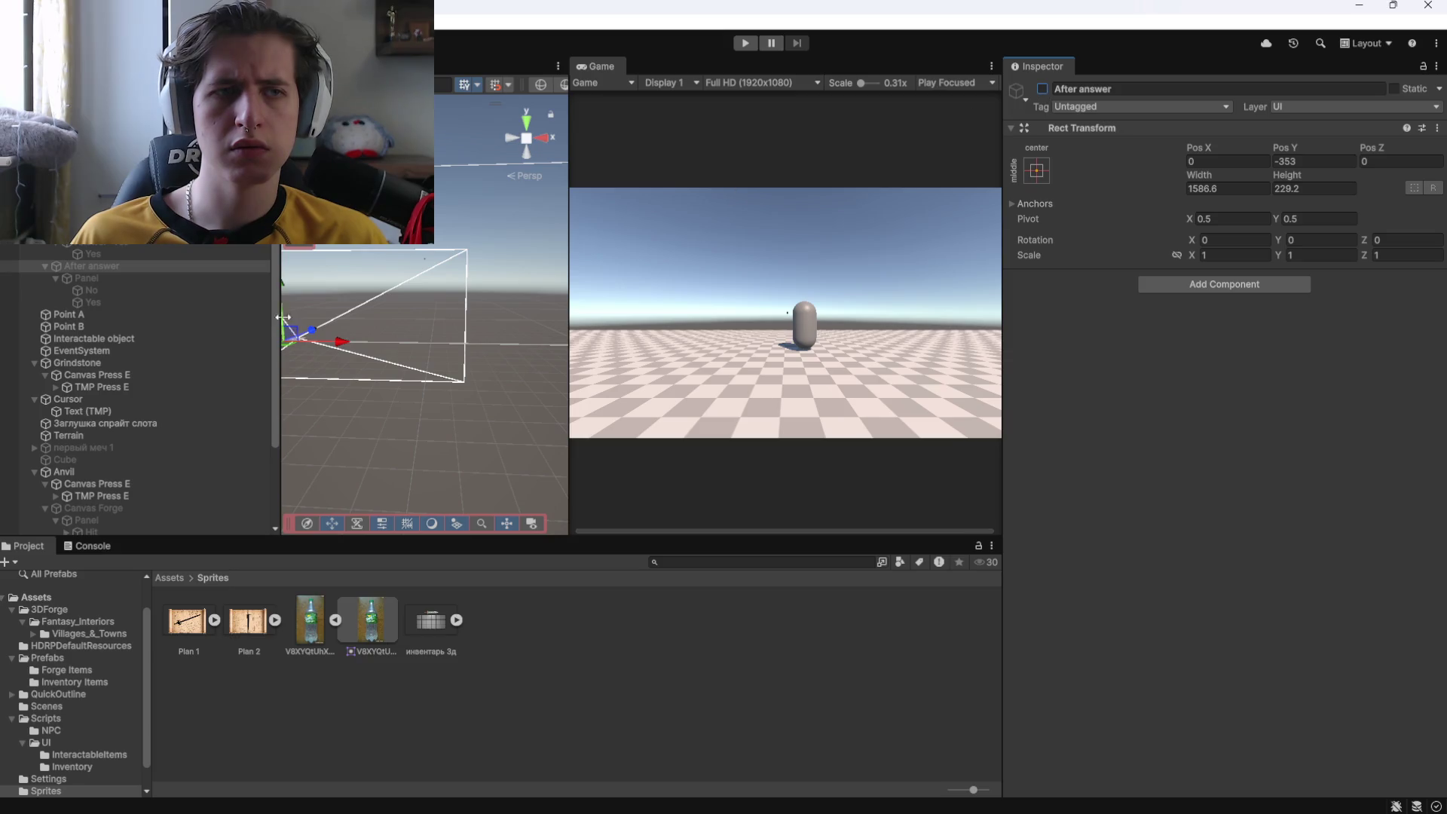
pyautogui.click(205, 280)
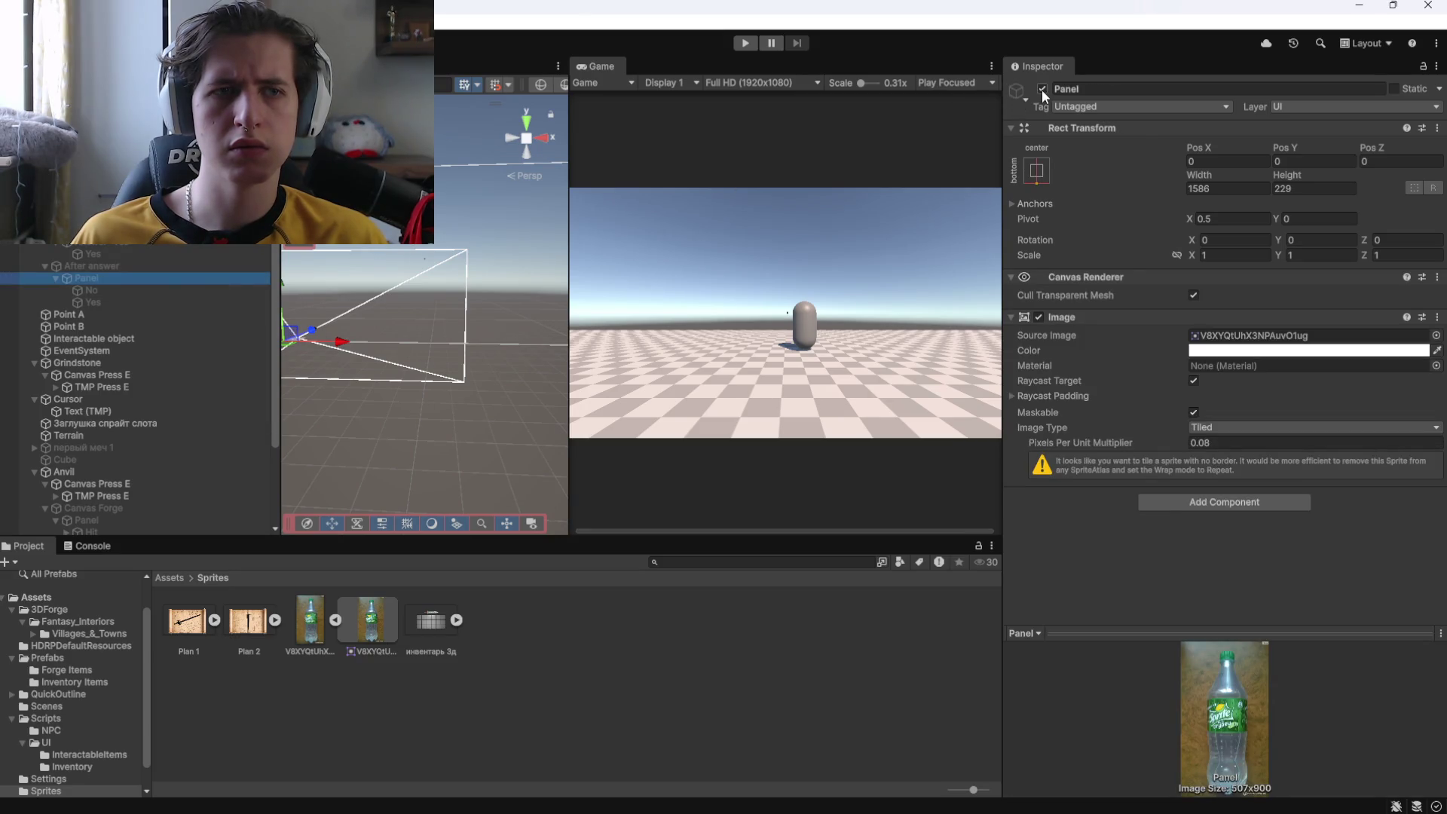
pyautogui.click(101, 265)
pyautogui.rightClick(189, 265)
pyautogui.moveTo(269, 345)
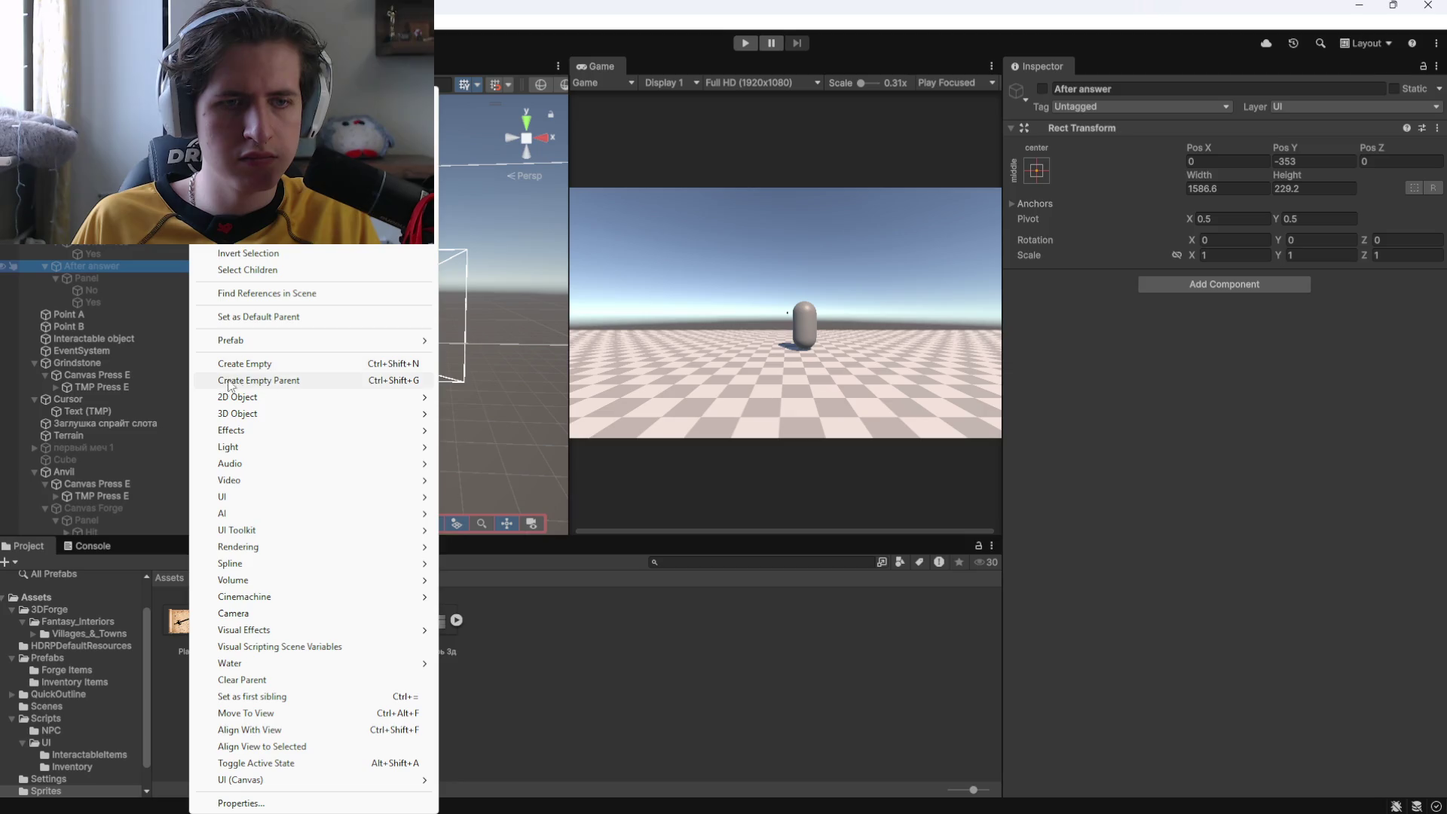
# Move the reply panel out of After answer, rename it 'After answer panel', and start the game.
pyautogui.click(87, 278)
pyautogui.moveTo(28, 277); pyautogui.dragTo(44, 261)
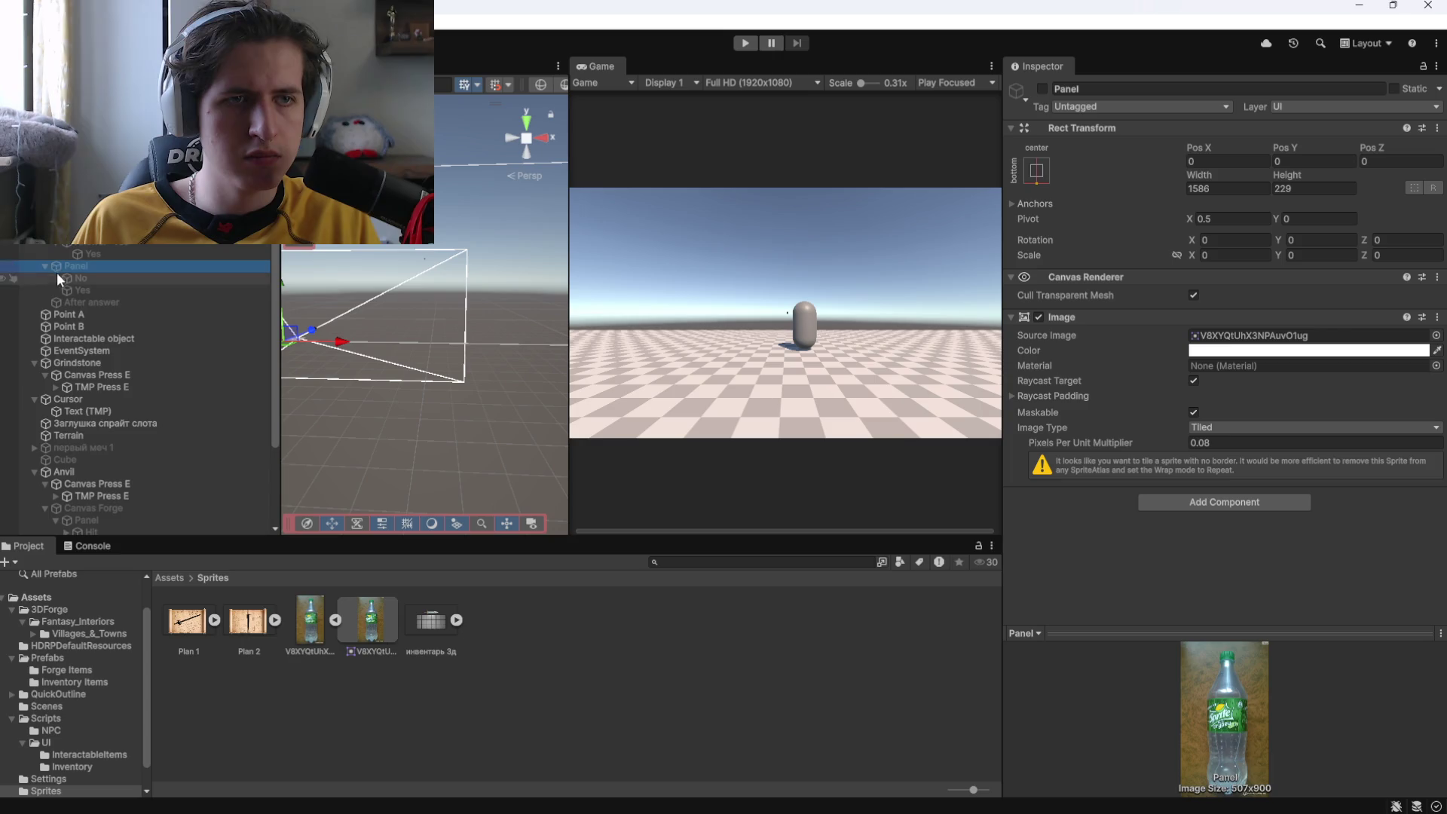
pyautogui.click(74, 265)
pyautogui.press('F2')
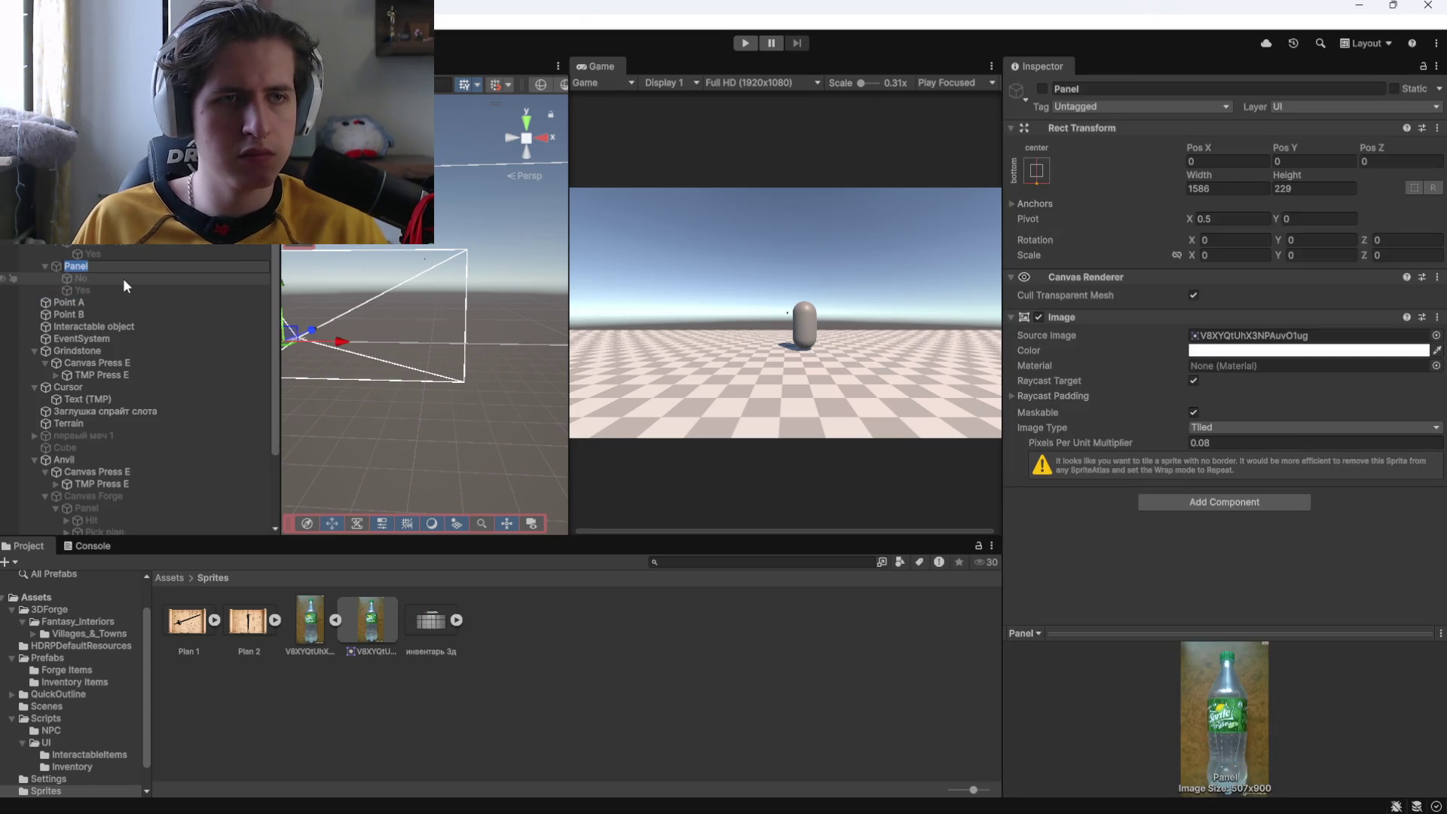
pyautogui.write('After')
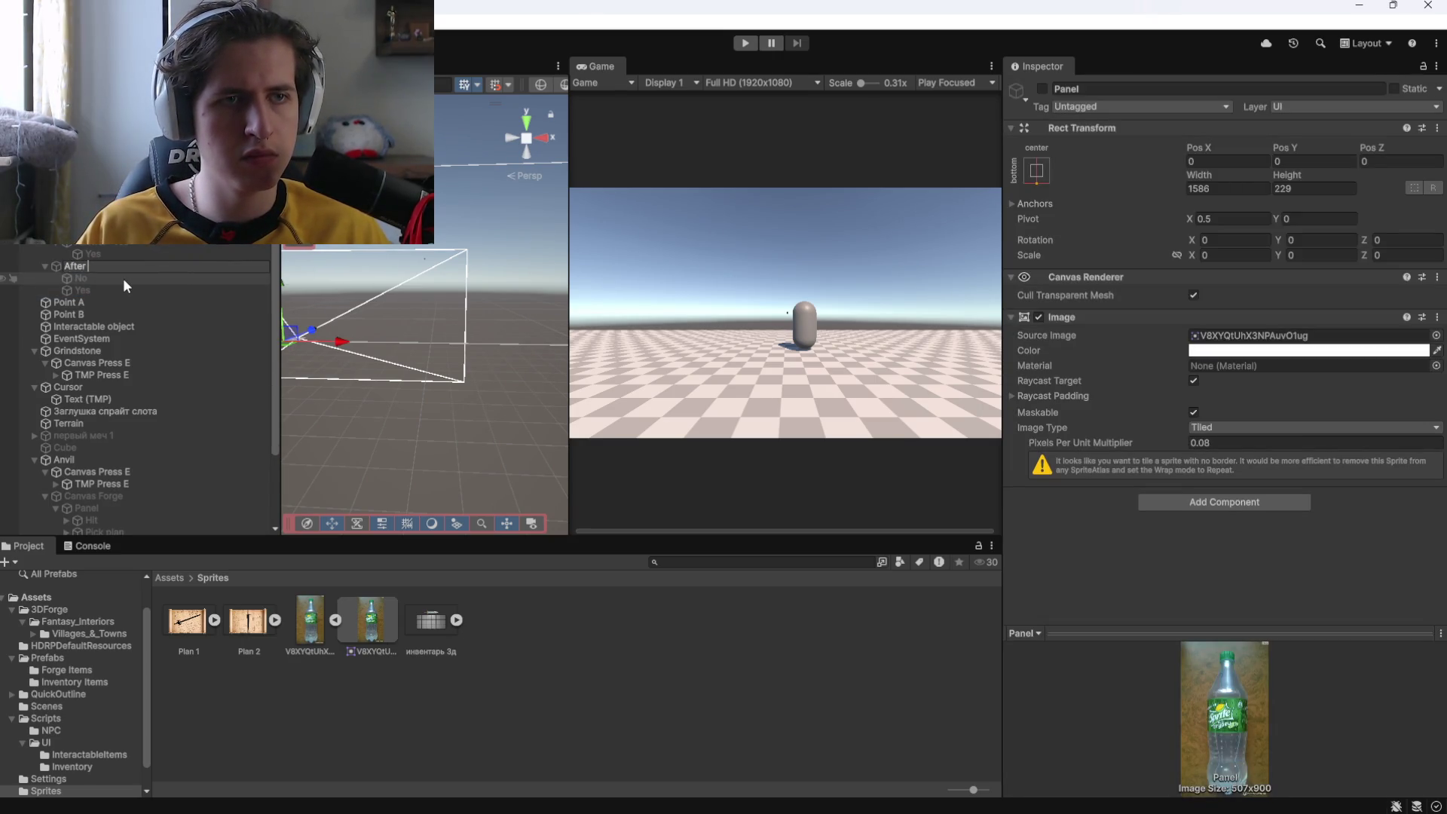
pyautogui.write(' answe')
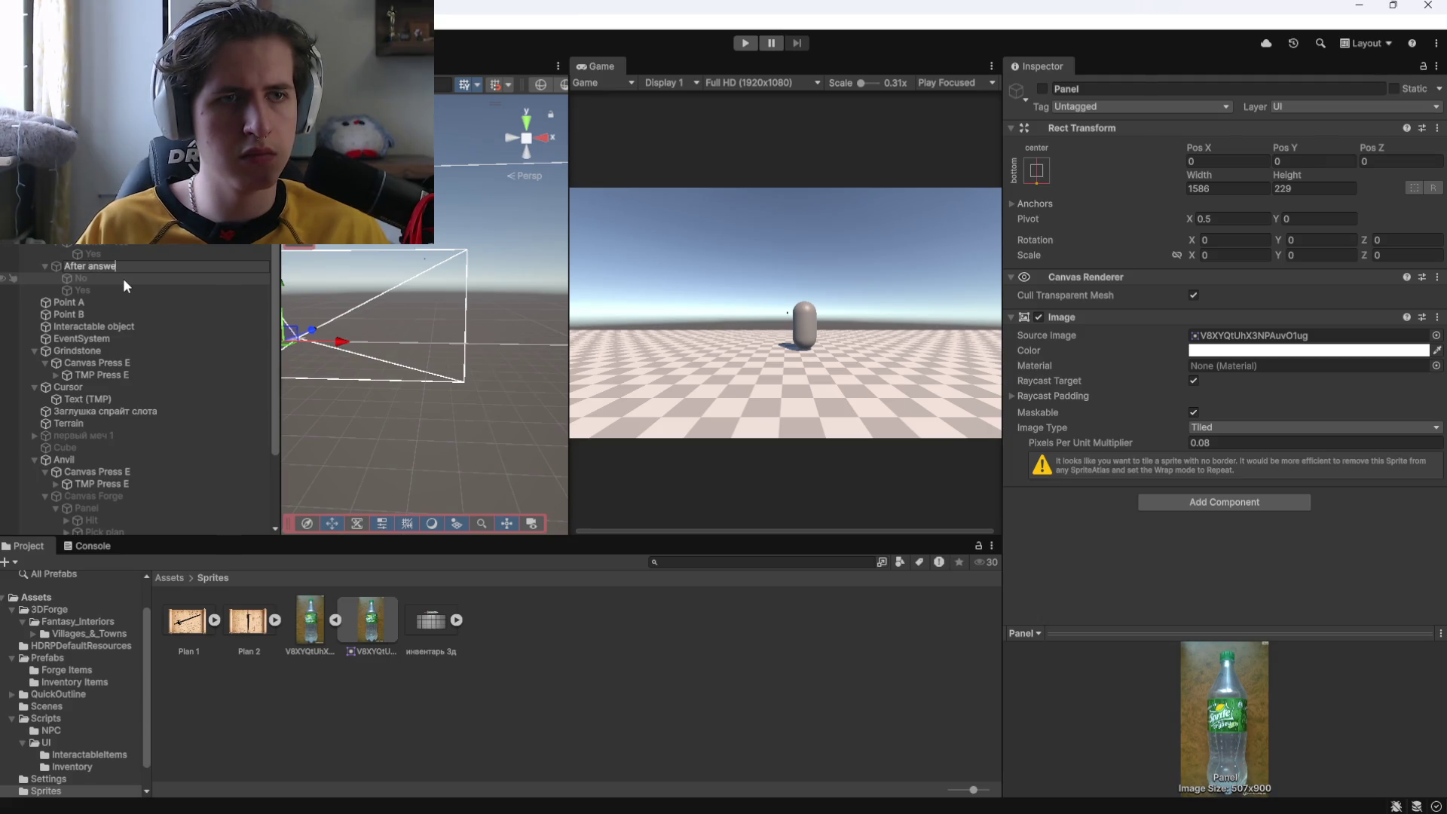
pyautogui.write('r panel')
pyautogui.press('Return')
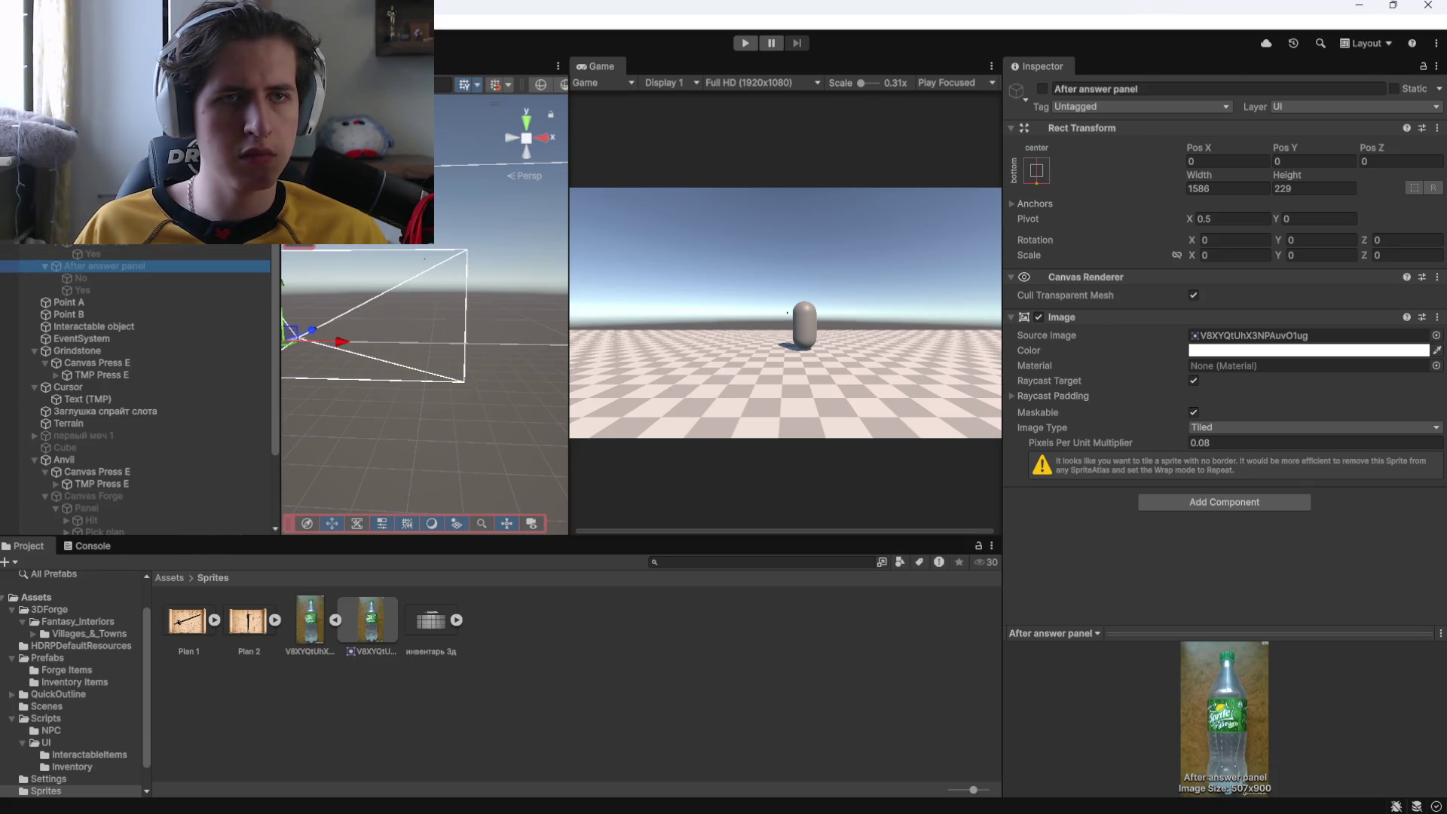
pyautogui.click(742, 43)
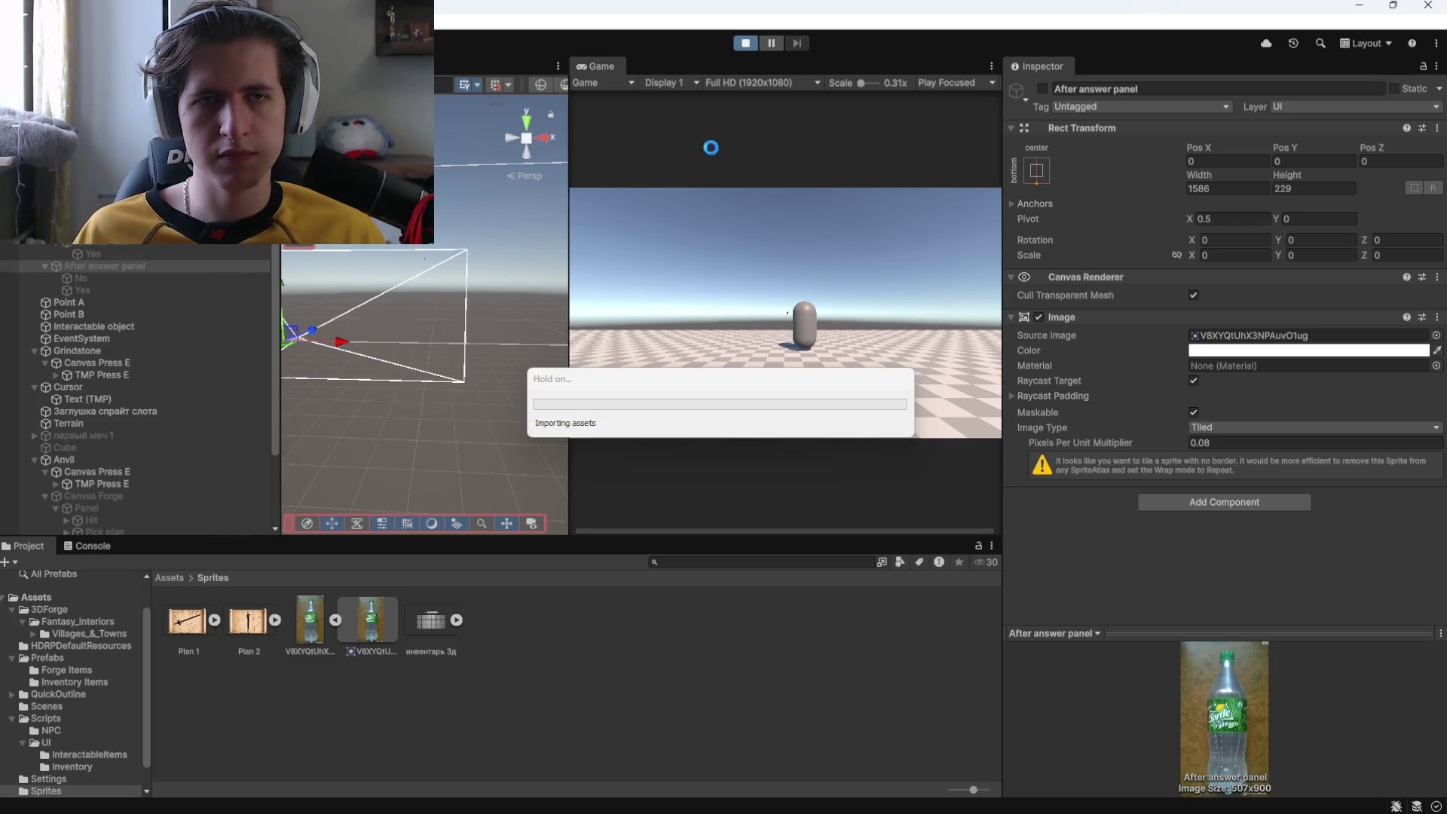
# Stop the playtest, remove the empty click event, and assign After answer panel to the third event.
pyautogui.click(746, 44)
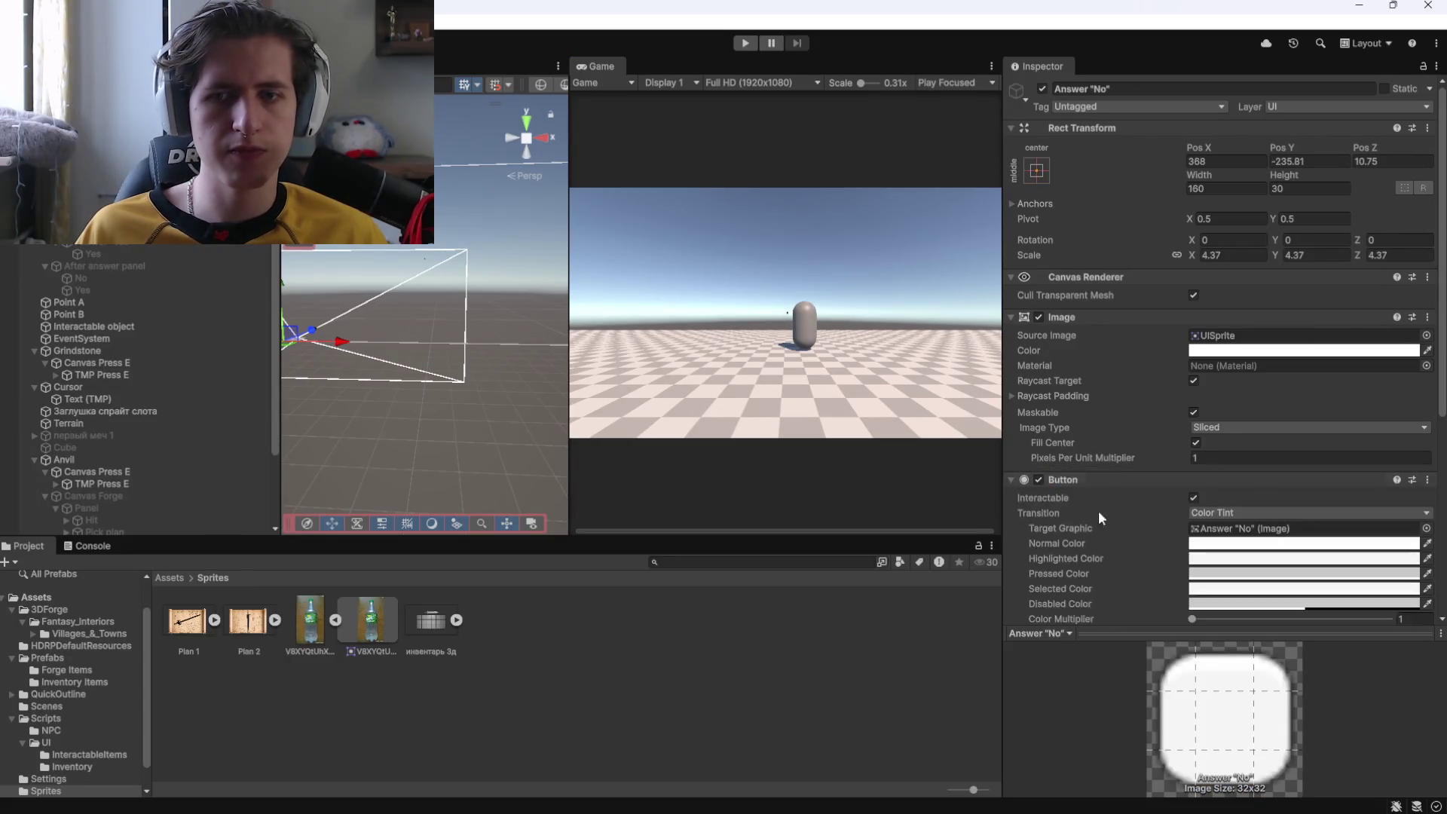
pyautogui.scroll(-8, 1100, 513)
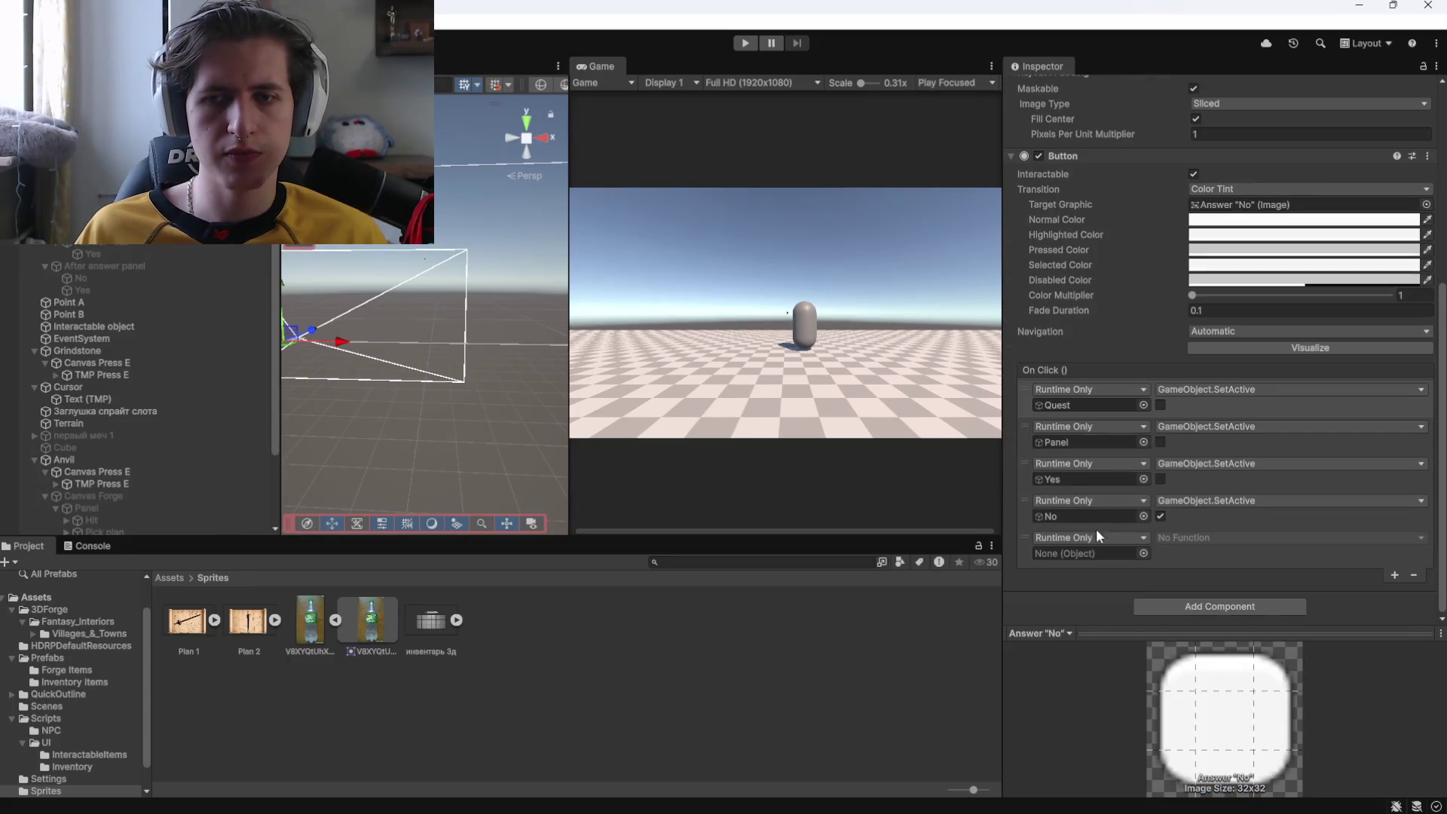
pyautogui.click(1389, 559)
pyautogui.click(1412, 574)
pyautogui.click(1100, 478)
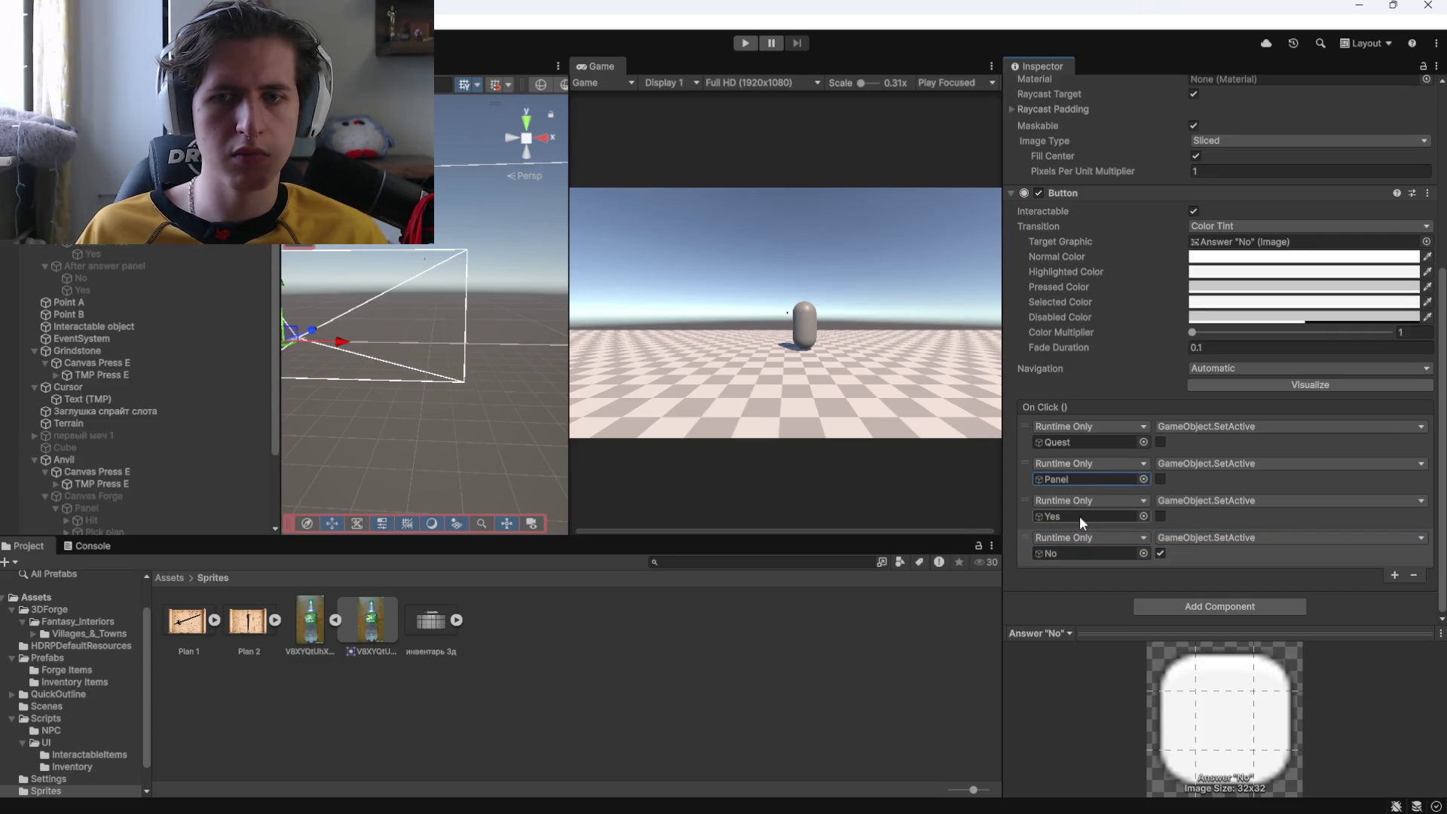
pyautogui.moveTo(90, 268)
pyautogui.mouseDown()
pyautogui.moveTo(1014, 485)
pyautogui.moveTo(1081, 520)
pyautogui.mouseUp()
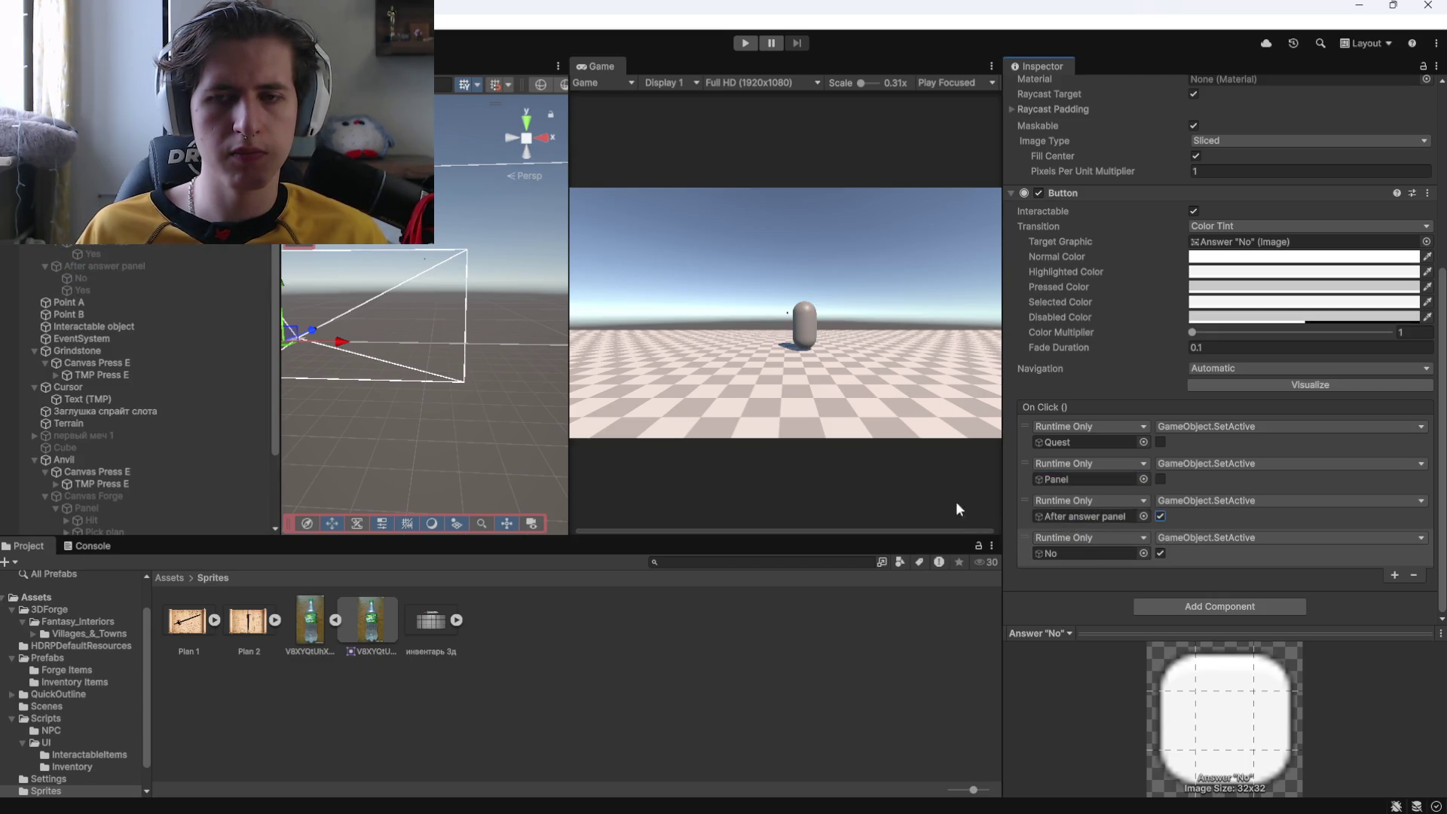
# Give Answer "Yes" a SetActive event on After answer panel, then inspect its Yes reply text.
pyautogui.click(106, 249)
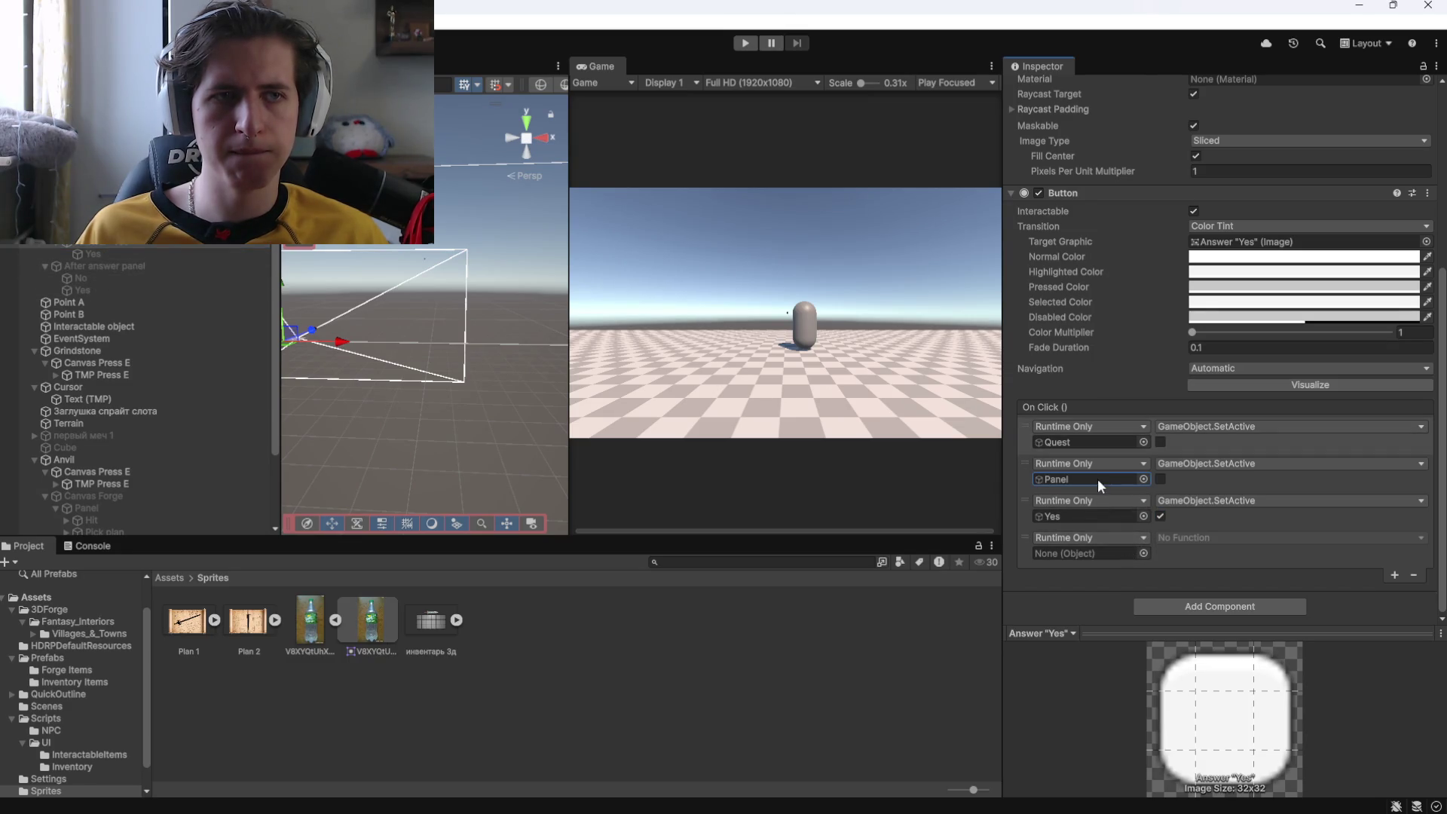
pyautogui.click(1081, 515)
pyautogui.moveTo(141, 274); pyautogui.dragTo(858, 365)
pyautogui.moveTo(1096, 552); pyautogui.dragTo(1097, 553)
pyautogui.click(1222, 536)
pyautogui.click(1222, 536)
pyautogui.click(138, 266)
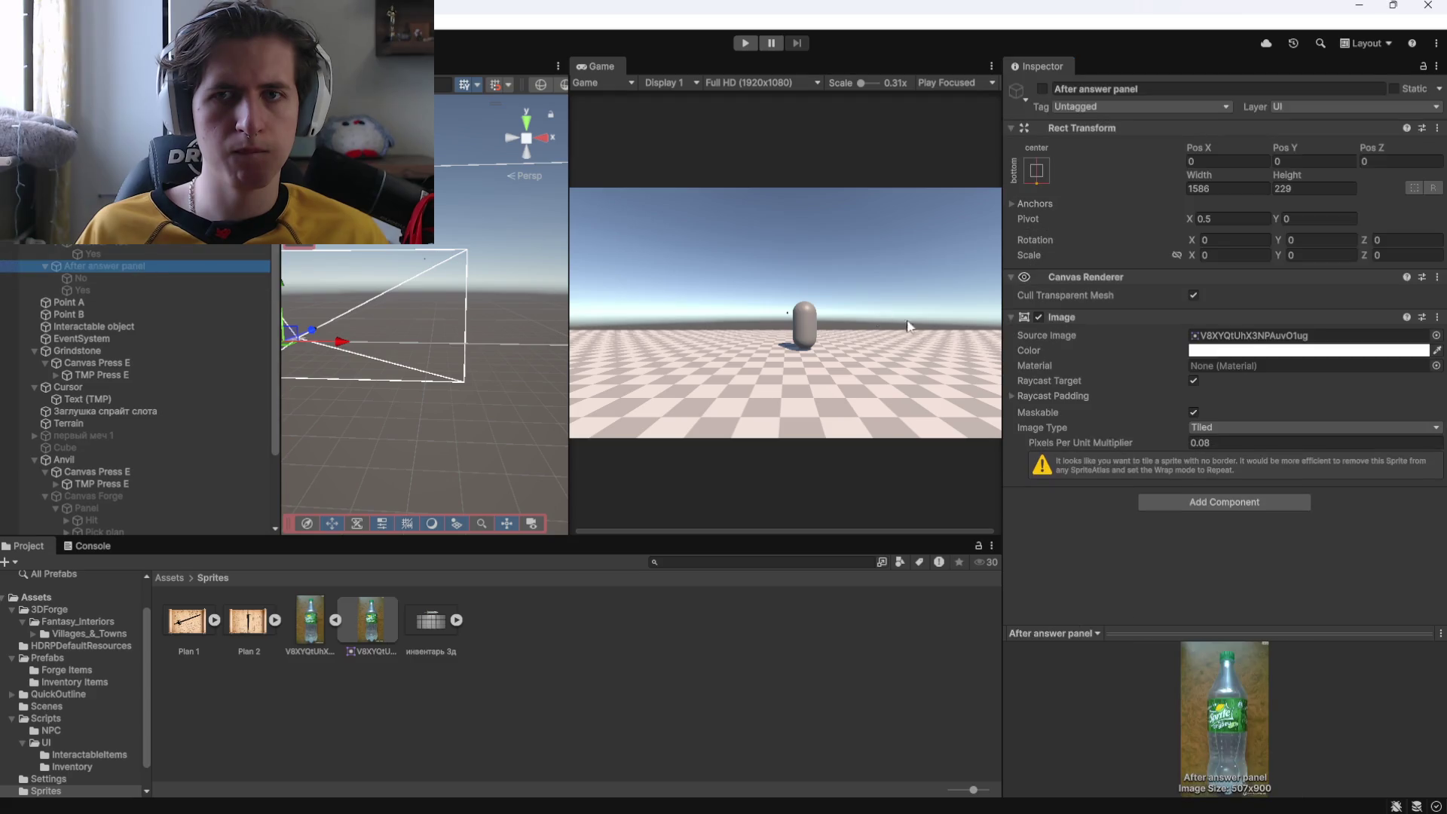
pyautogui.click(86, 290)
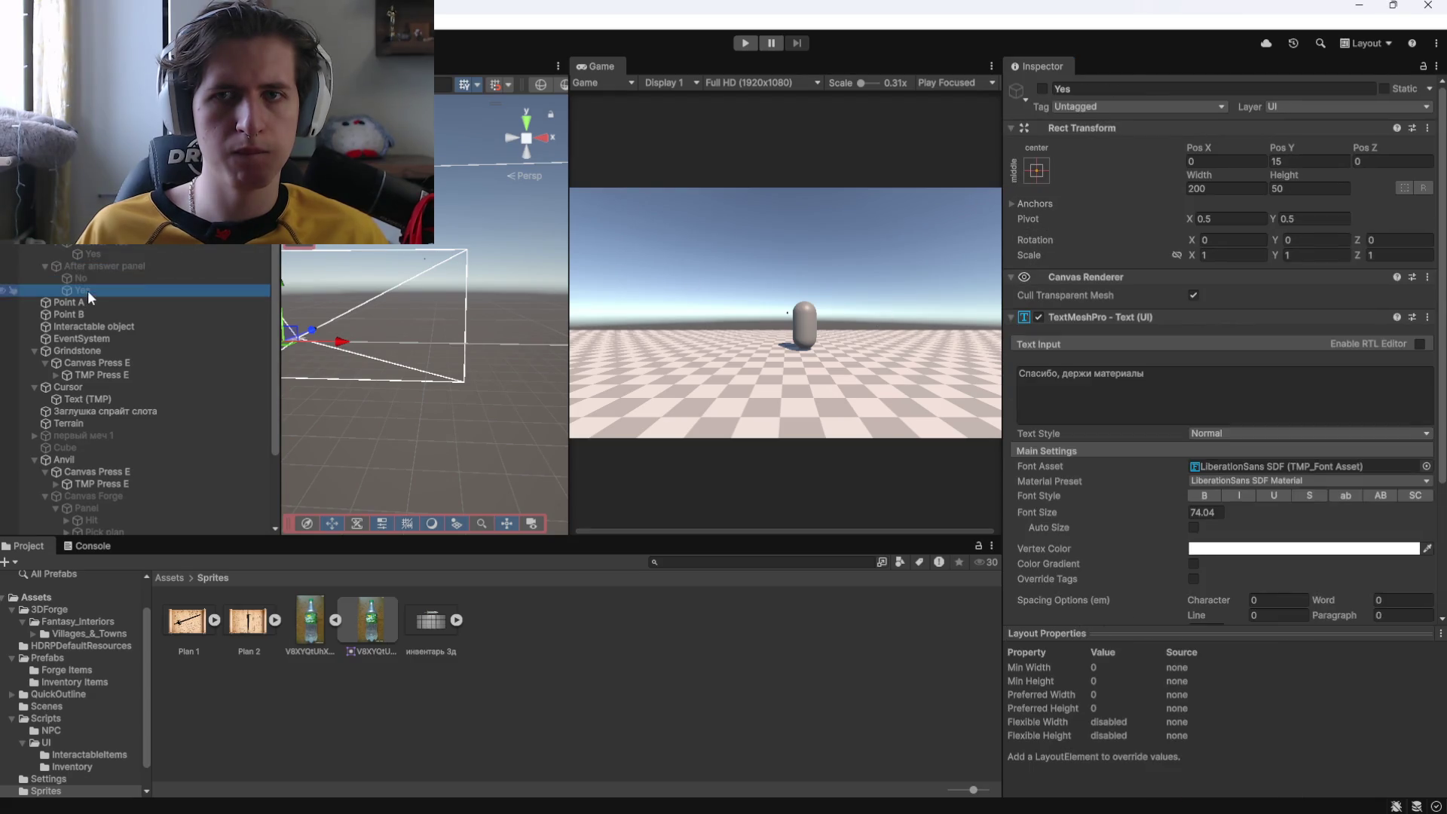
pyautogui.click(746, 44)
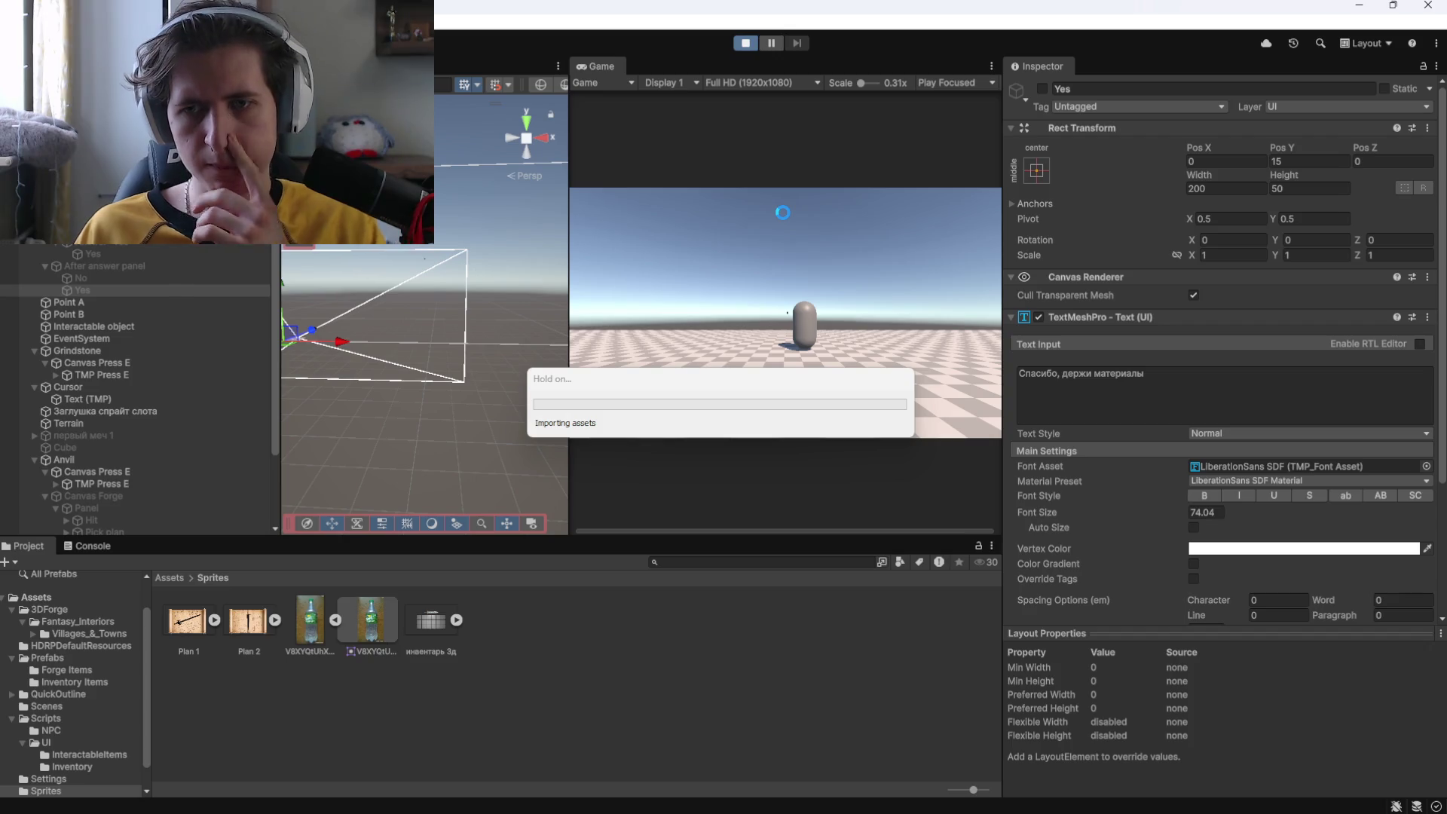
pyautogui.click(841, 337)
pyautogui.press('w')
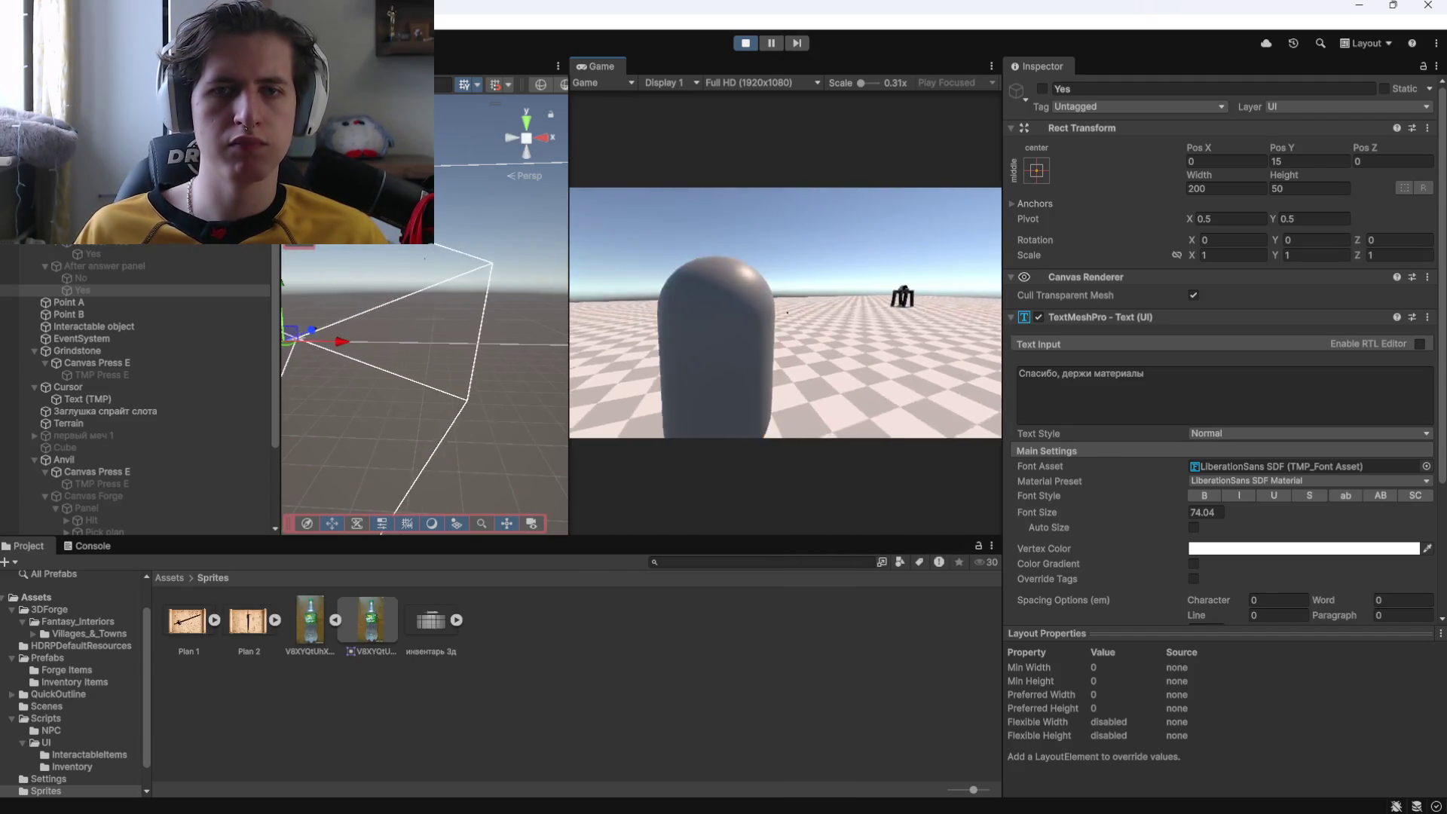
pyautogui.press('e')
pyautogui.click(752, 399)
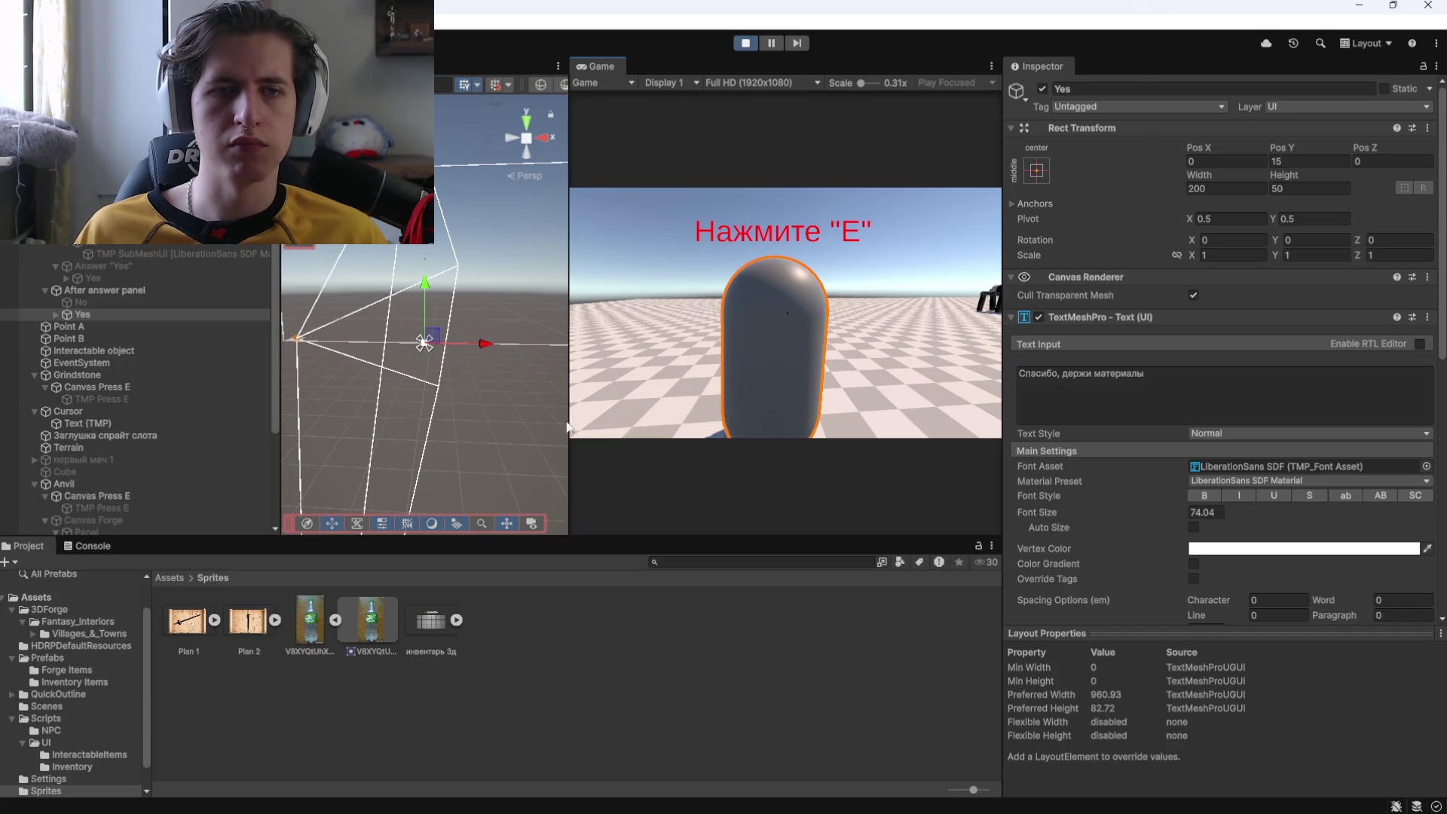
pyautogui.doubleClick(159, 315)
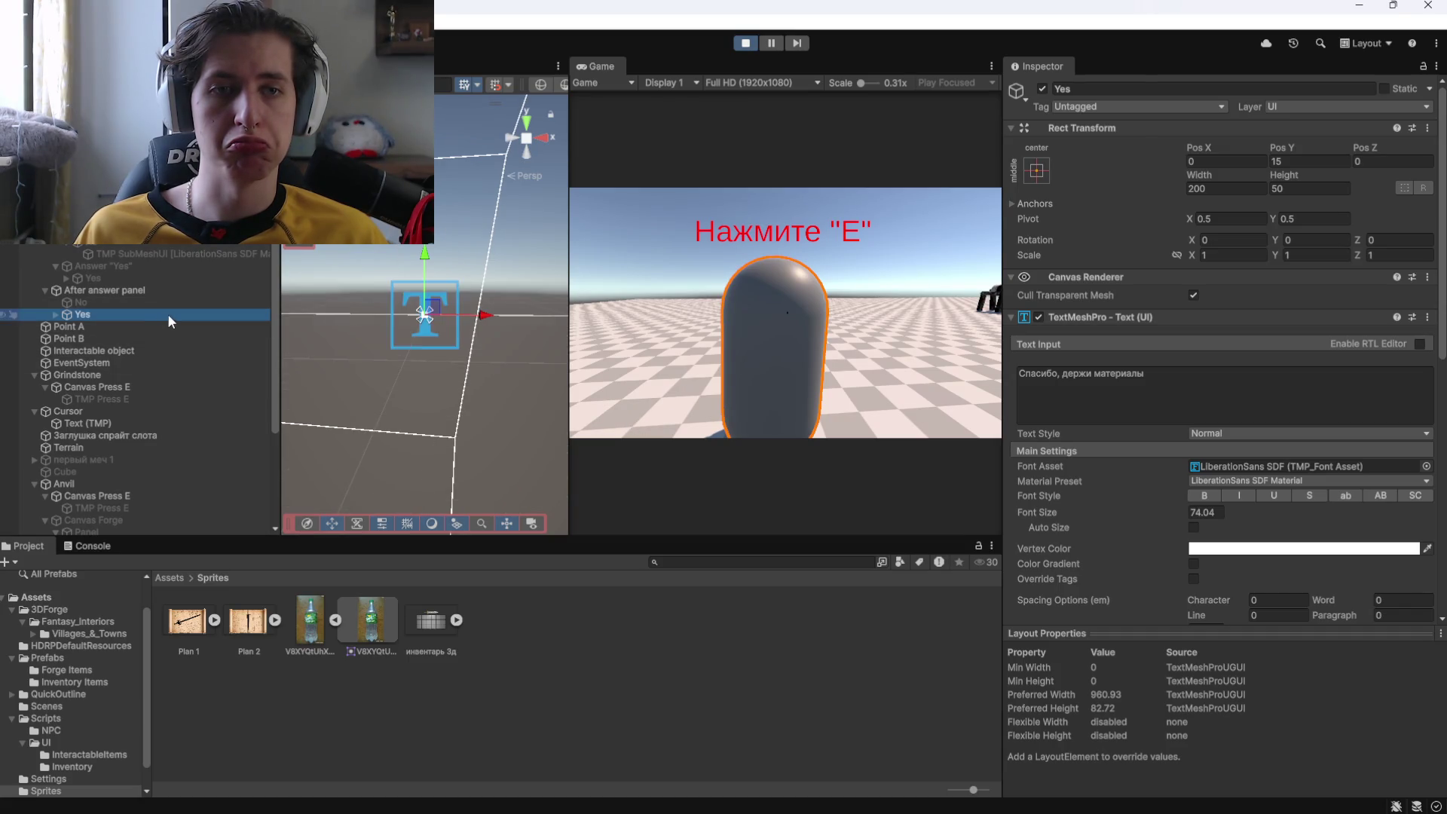
pyautogui.moveTo(297, 309)
pyautogui.mouseDown()
pyautogui.moveTo(318, 325)
pyautogui.moveTo(301, 329)
pyautogui.mouseUp()
pyautogui.rightClick(196, 331)
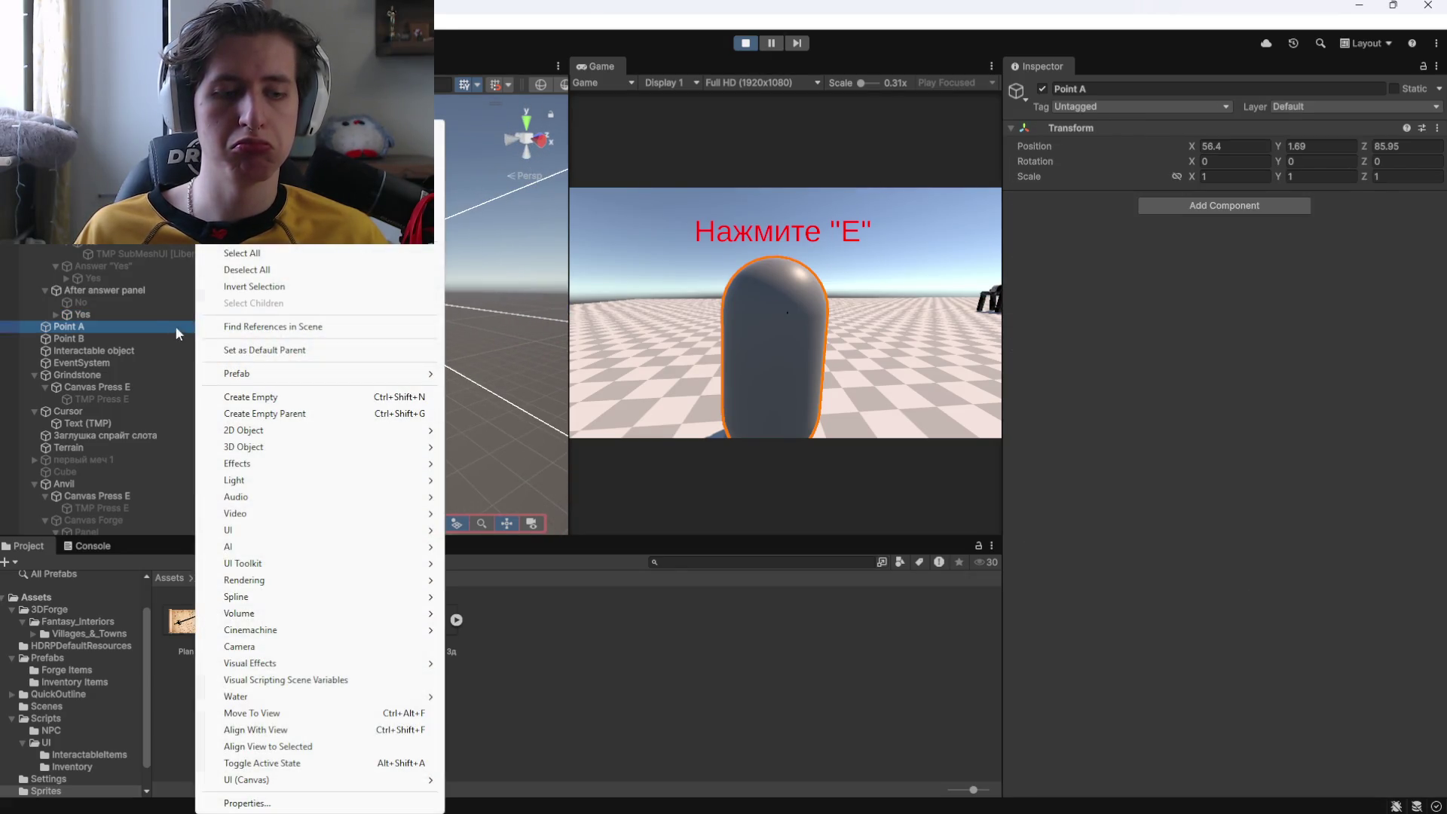
pyautogui.click(143, 318)
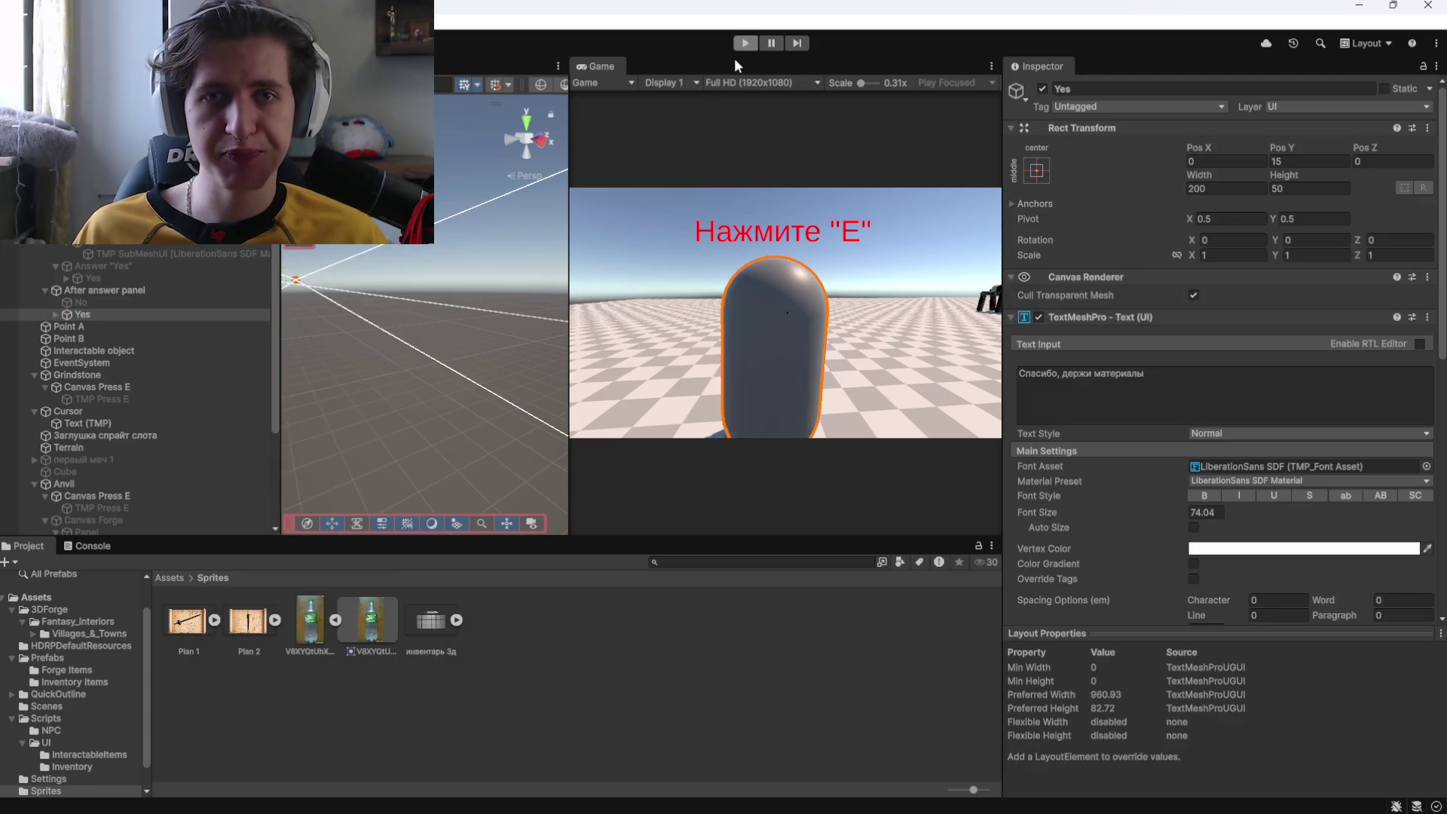
pyautogui.click(744, 44)
pyautogui.click(744, 44)
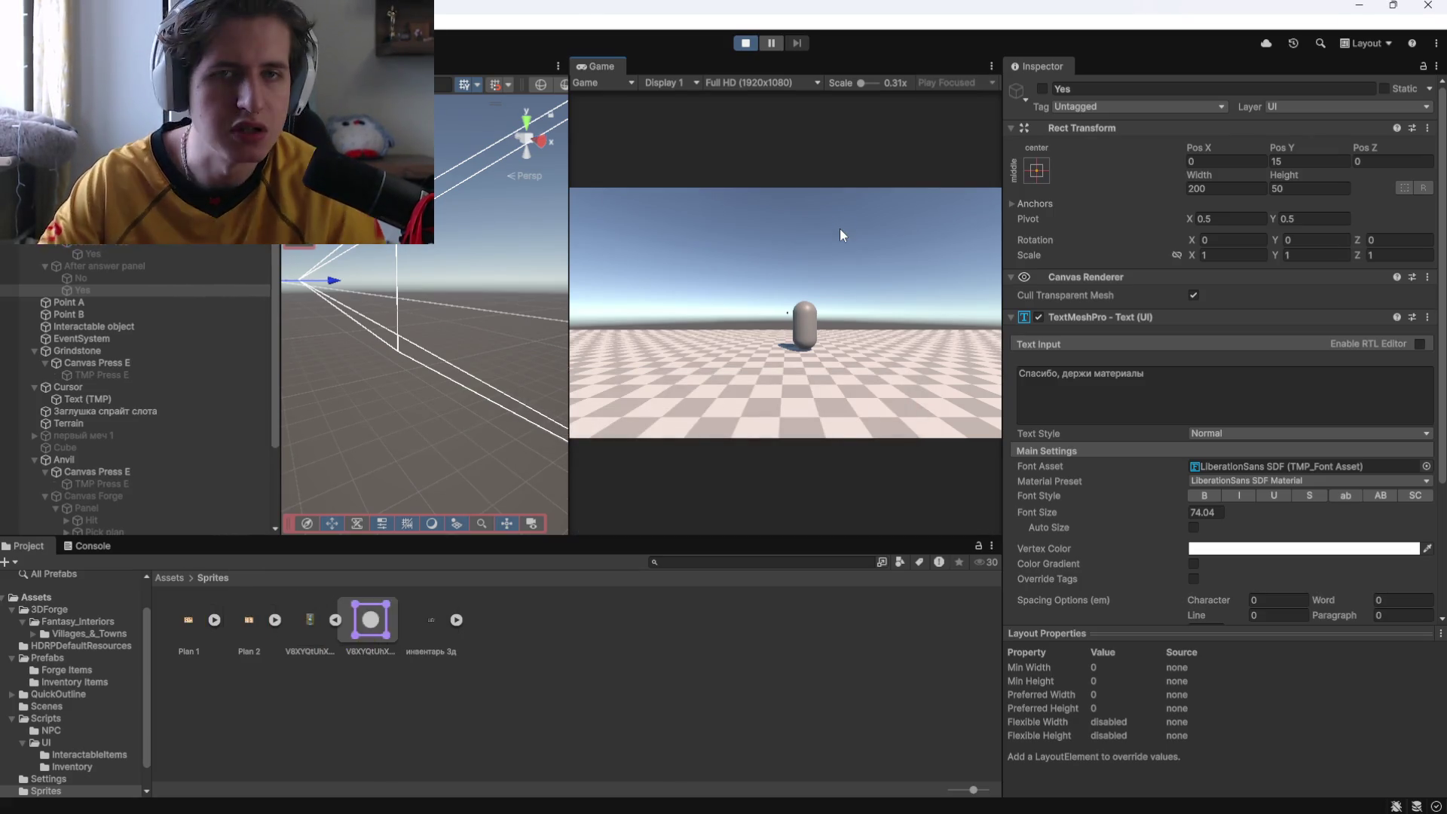
pyautogui.click(839, 229)
pyautogui.press('w')
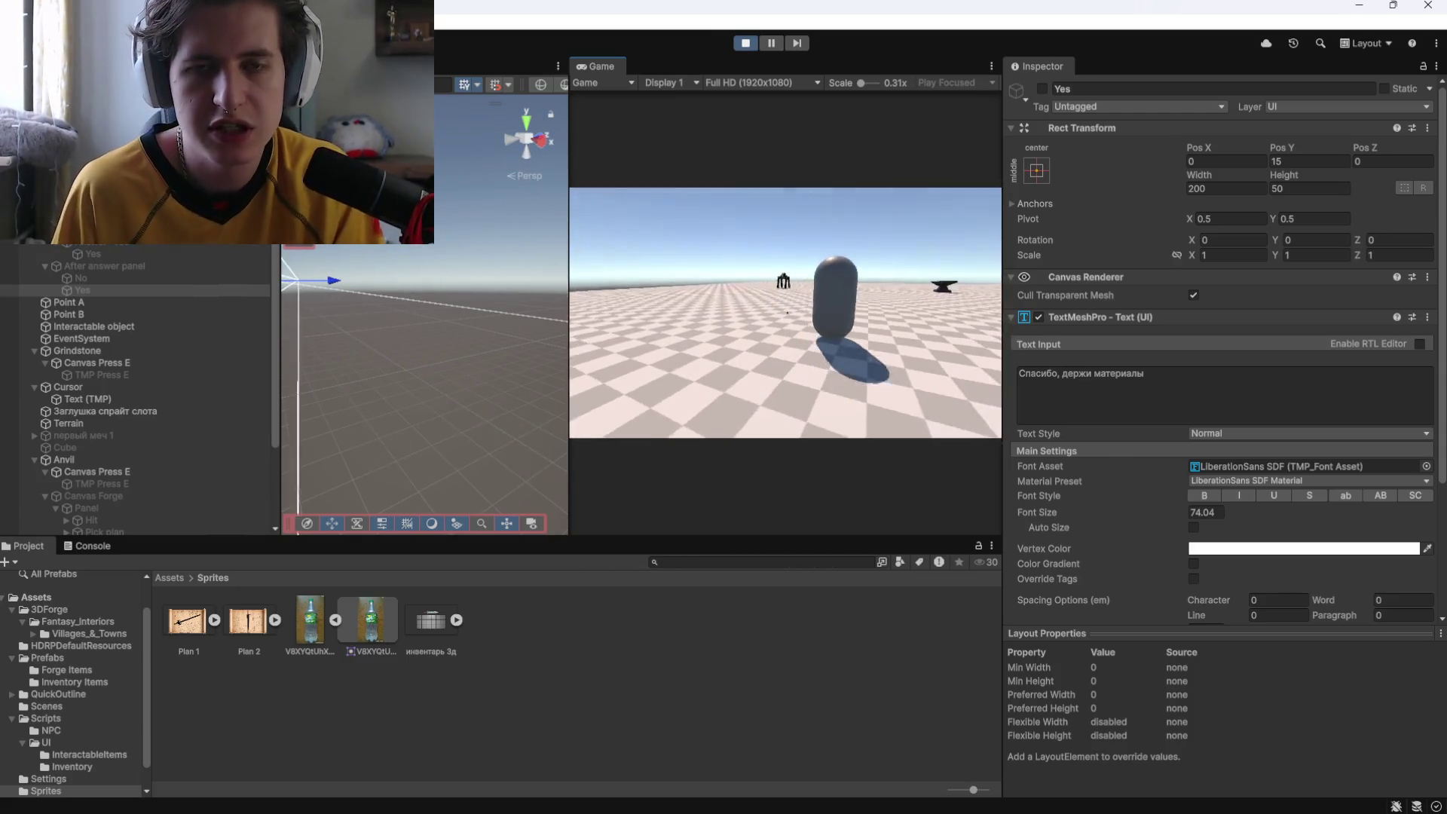
pyautogui.press('w')
pyautogui.press('e')
pyautogui.click(866, 393)
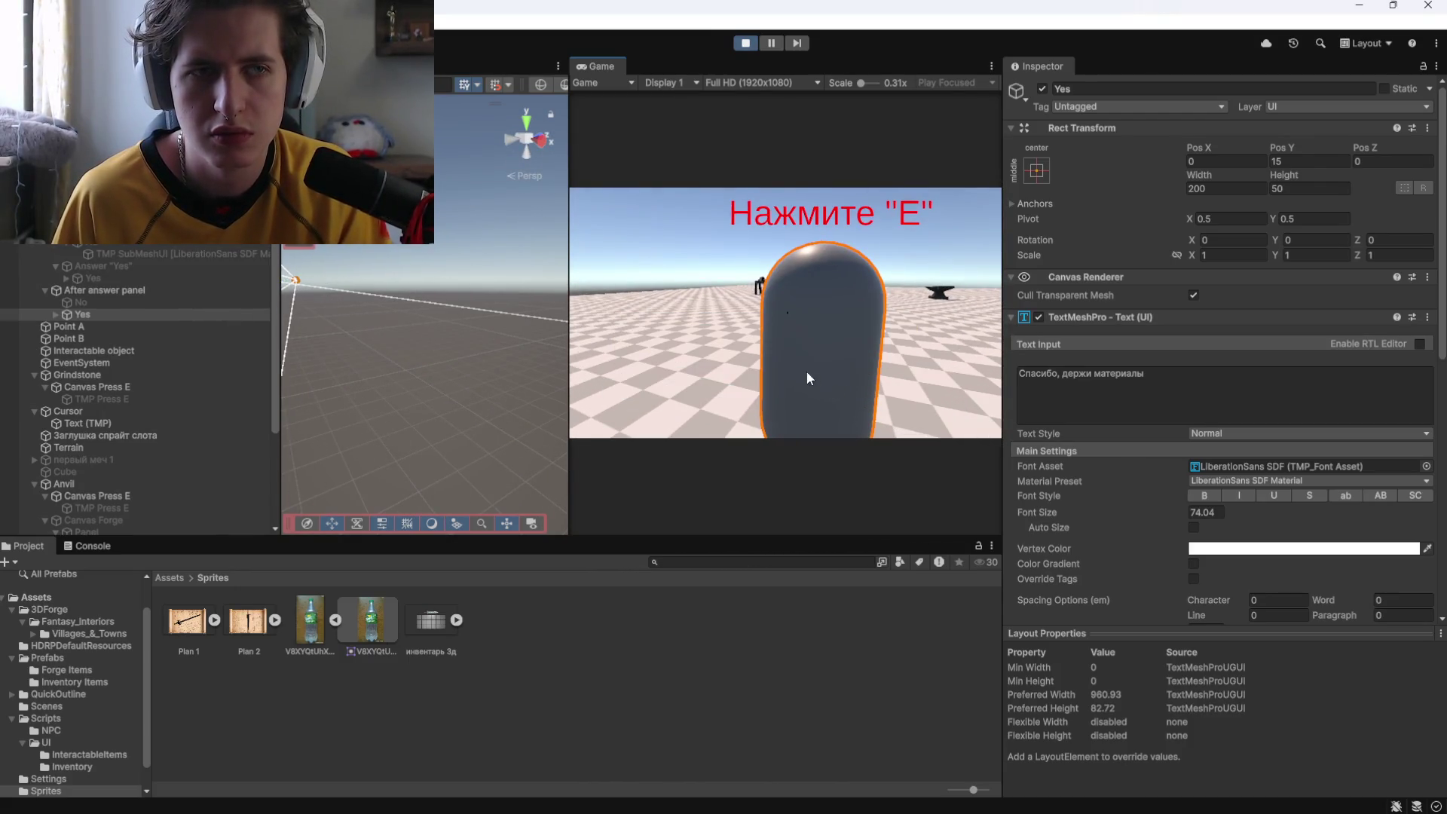
pyautogui.click(745, 42)
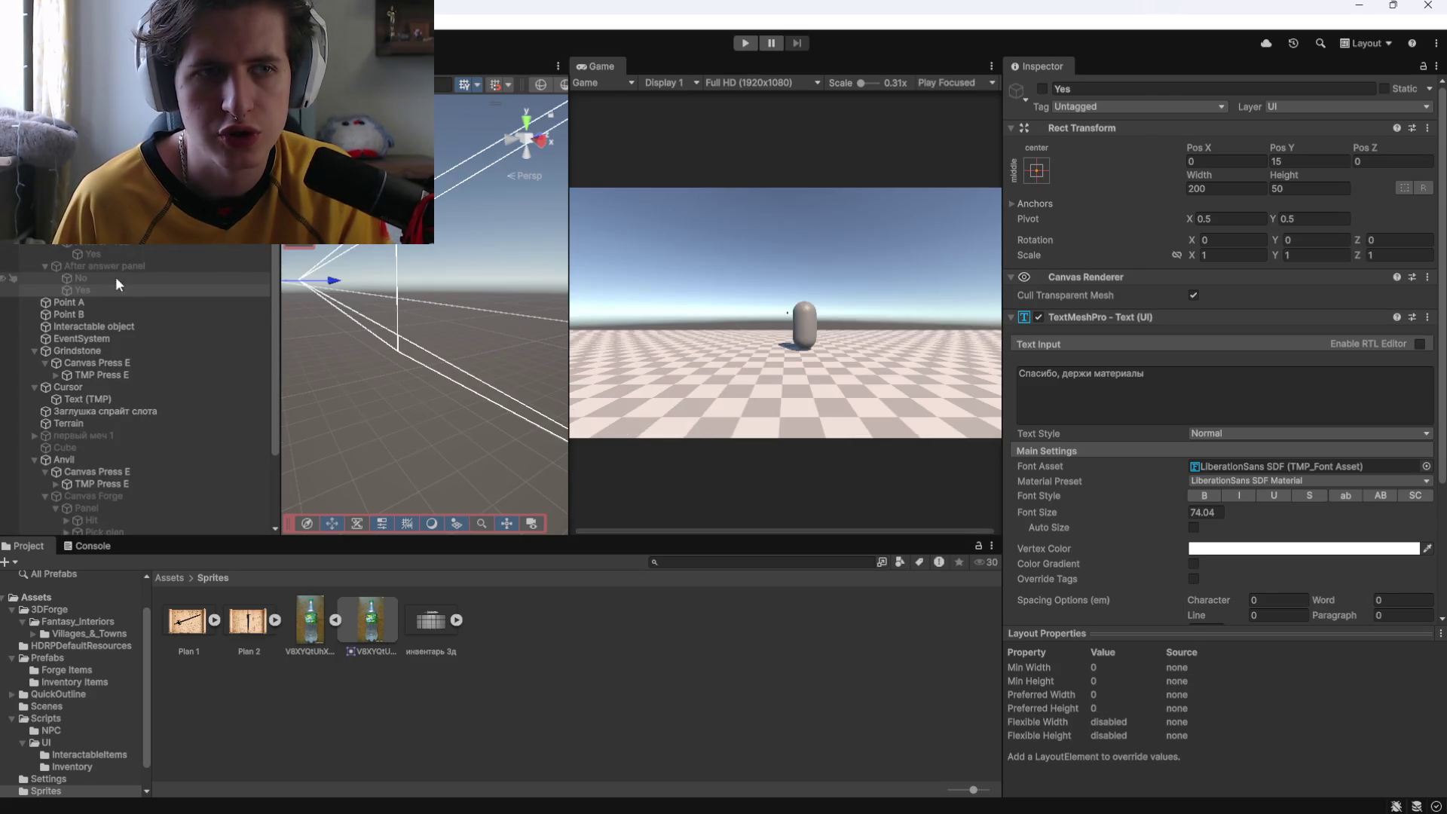
# Rename After answer panel to Panel, activate the After answer object, and deactivate the question dialogue.
pyautogui.click(158, 264)
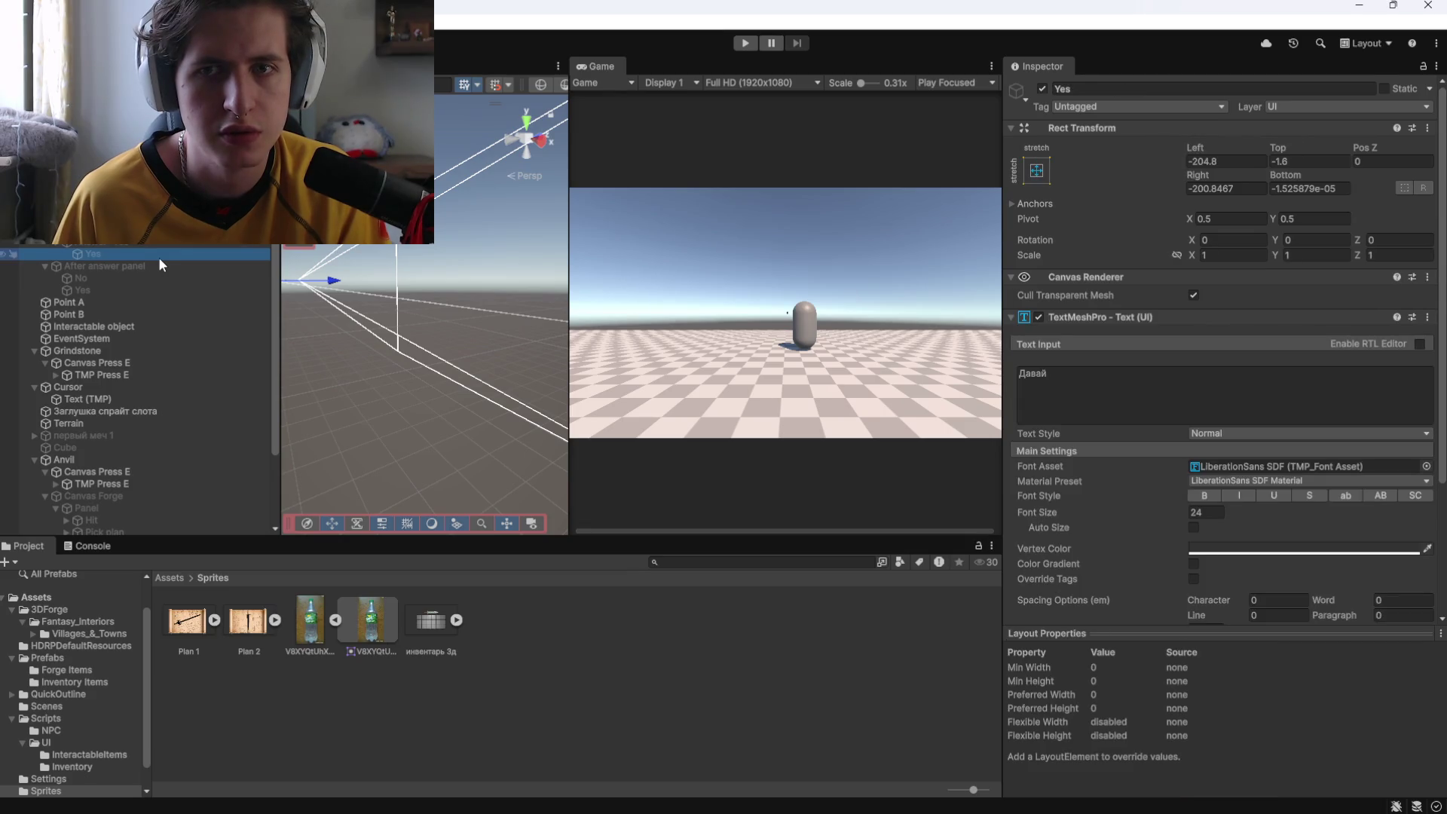
pyautogui.click(156, 267)
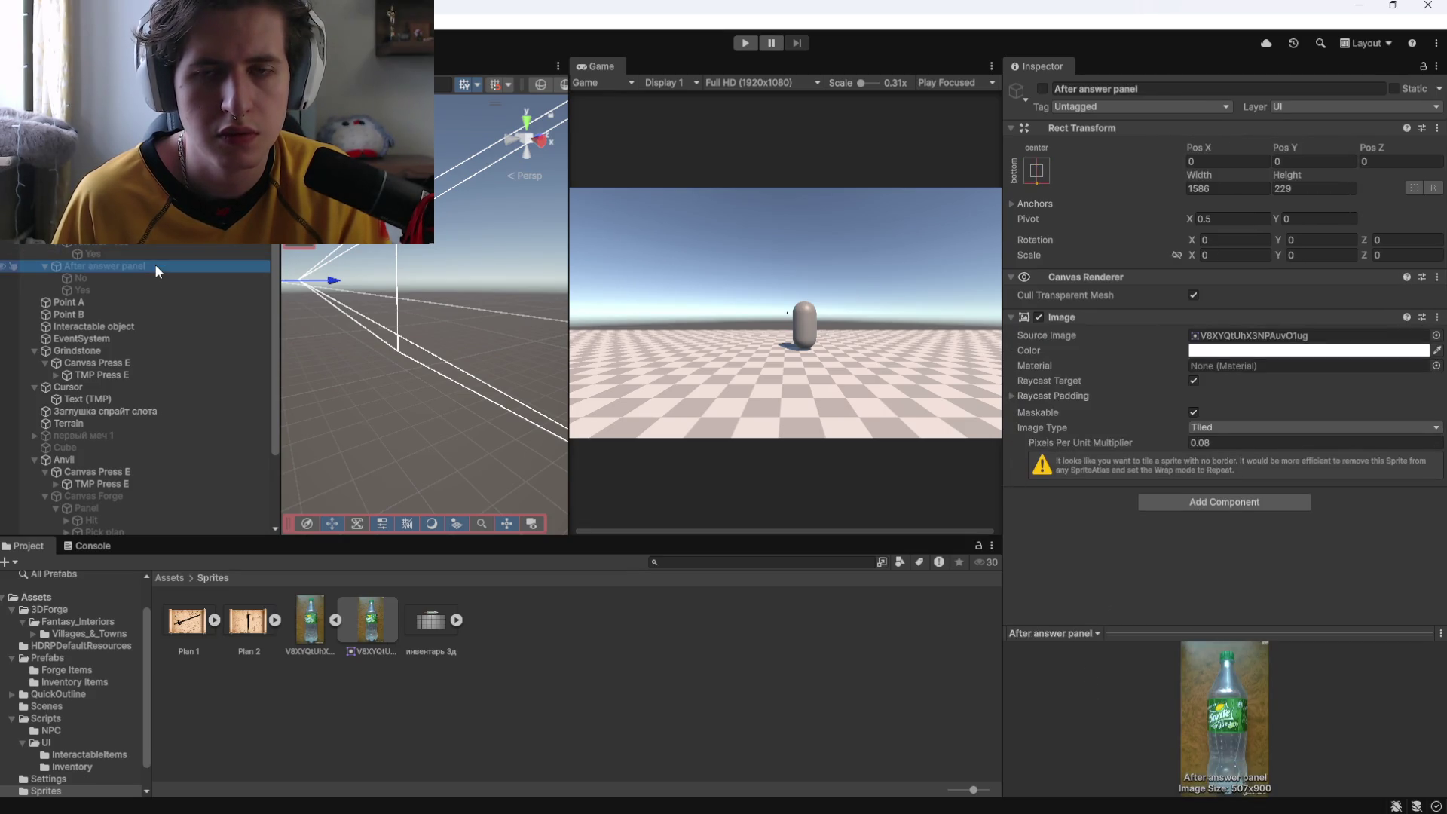
pyautogui.hotkey('ctrl', 'z')
pyautogui.hotkey('ctrl', 'z')
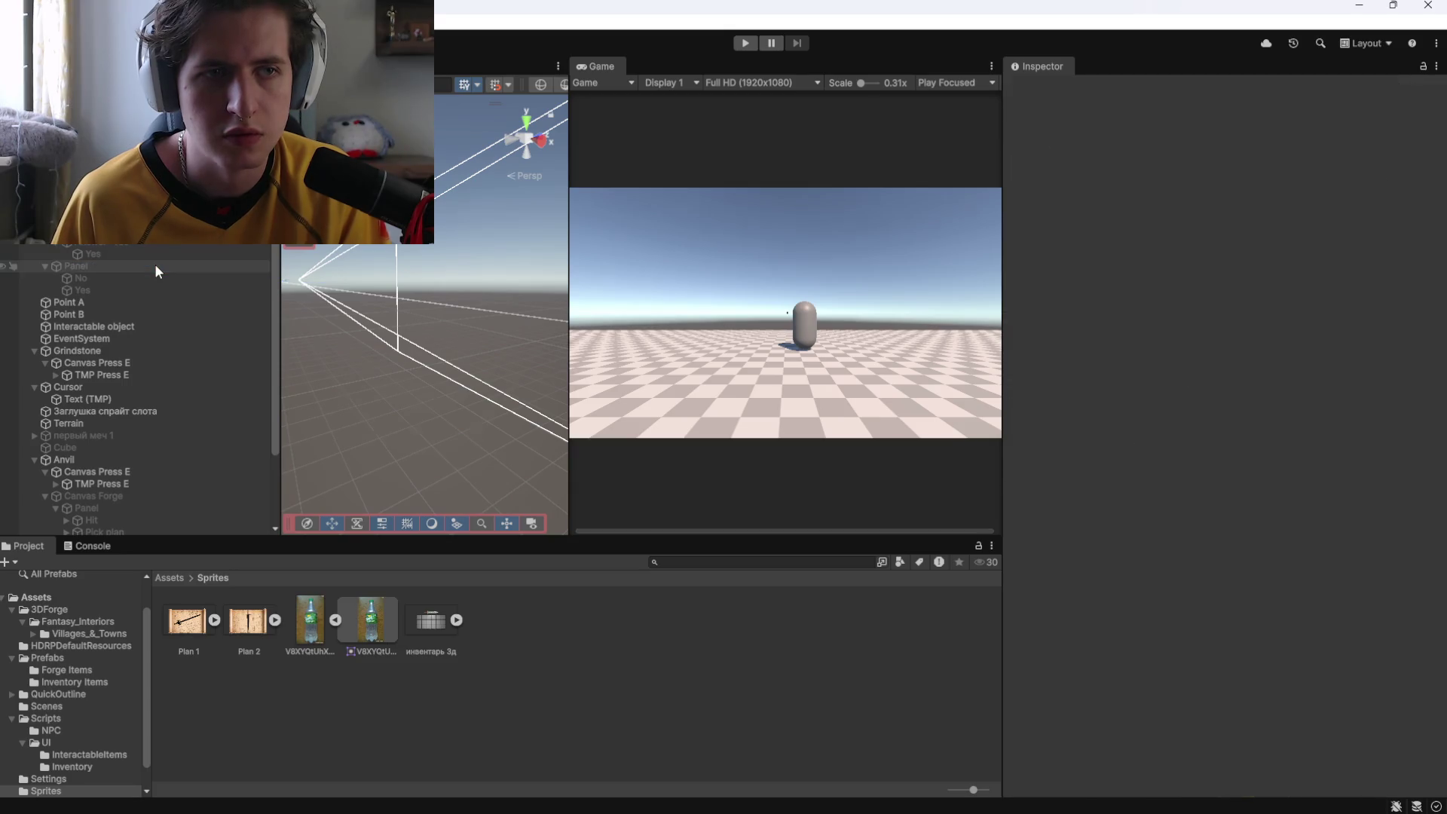
pyautogui.hotkey('ctrl', 'z')
pyautogui.hotkey('ctrl', 'z')
pyautogui.hotkey('ctrl', 'z')
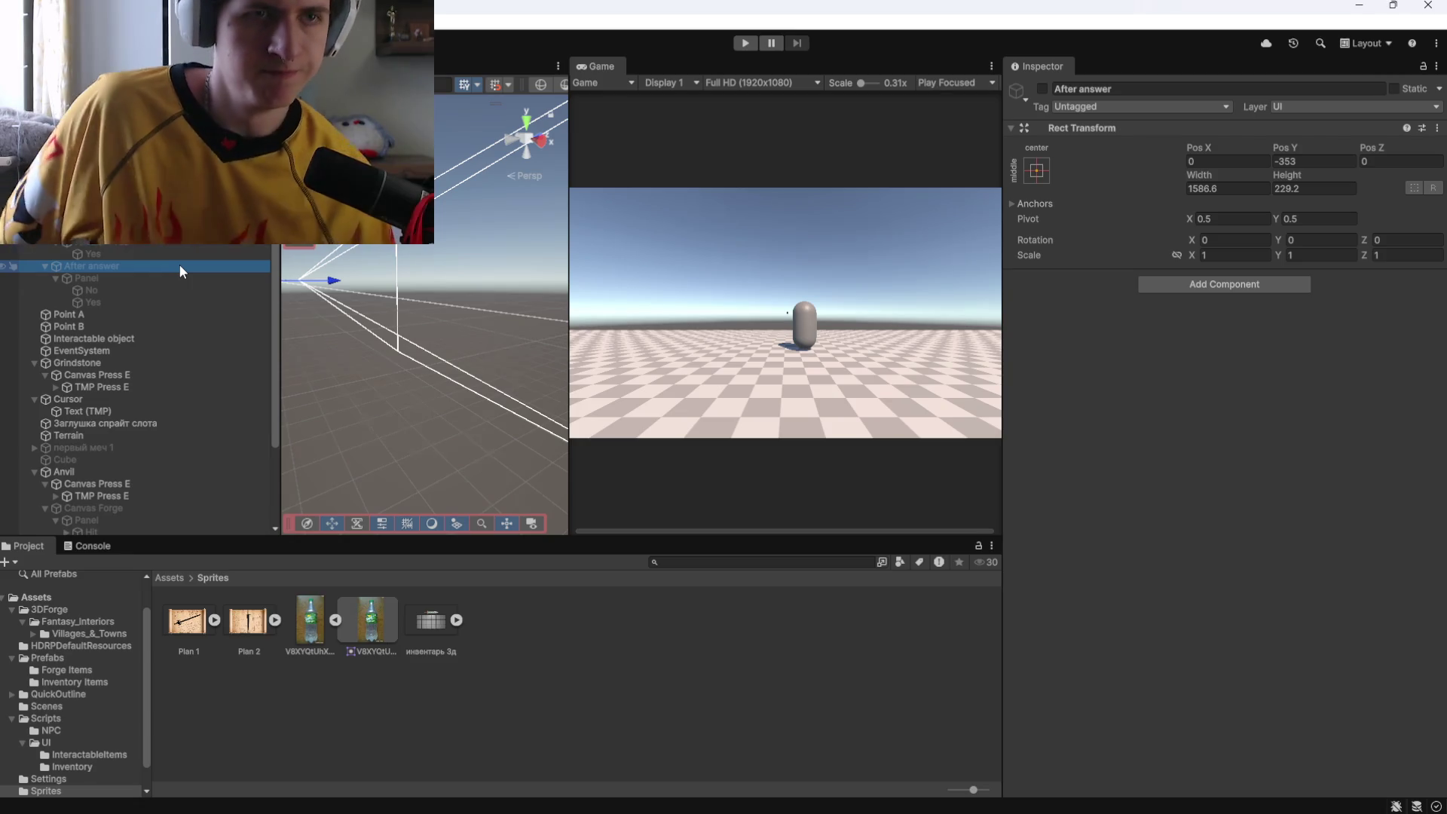
pyautogui.click(83, 226)
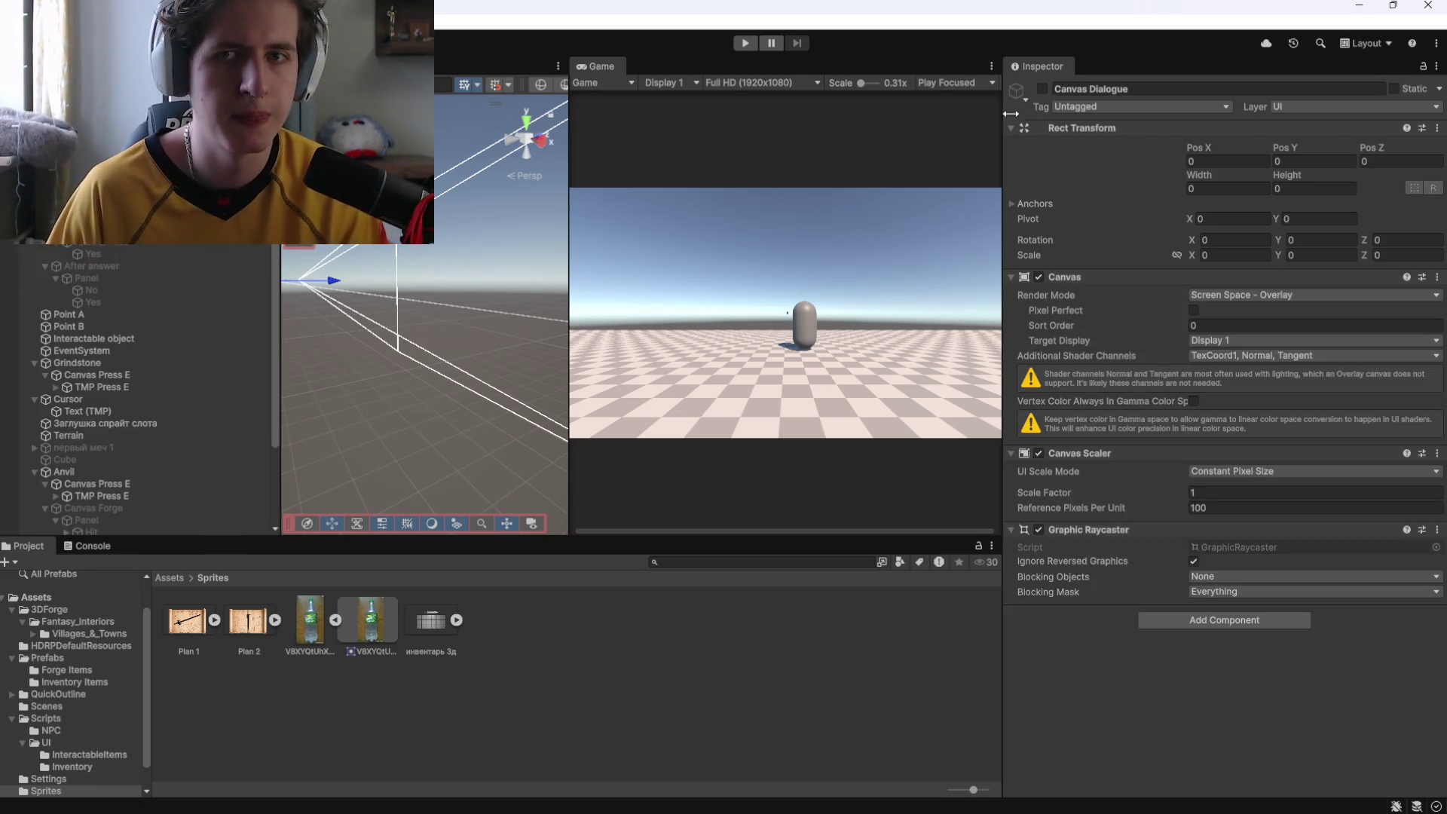
pyautogui.hotkey('ctrl', 'z')
pyautogui.hotkey('ctrl', 'z')
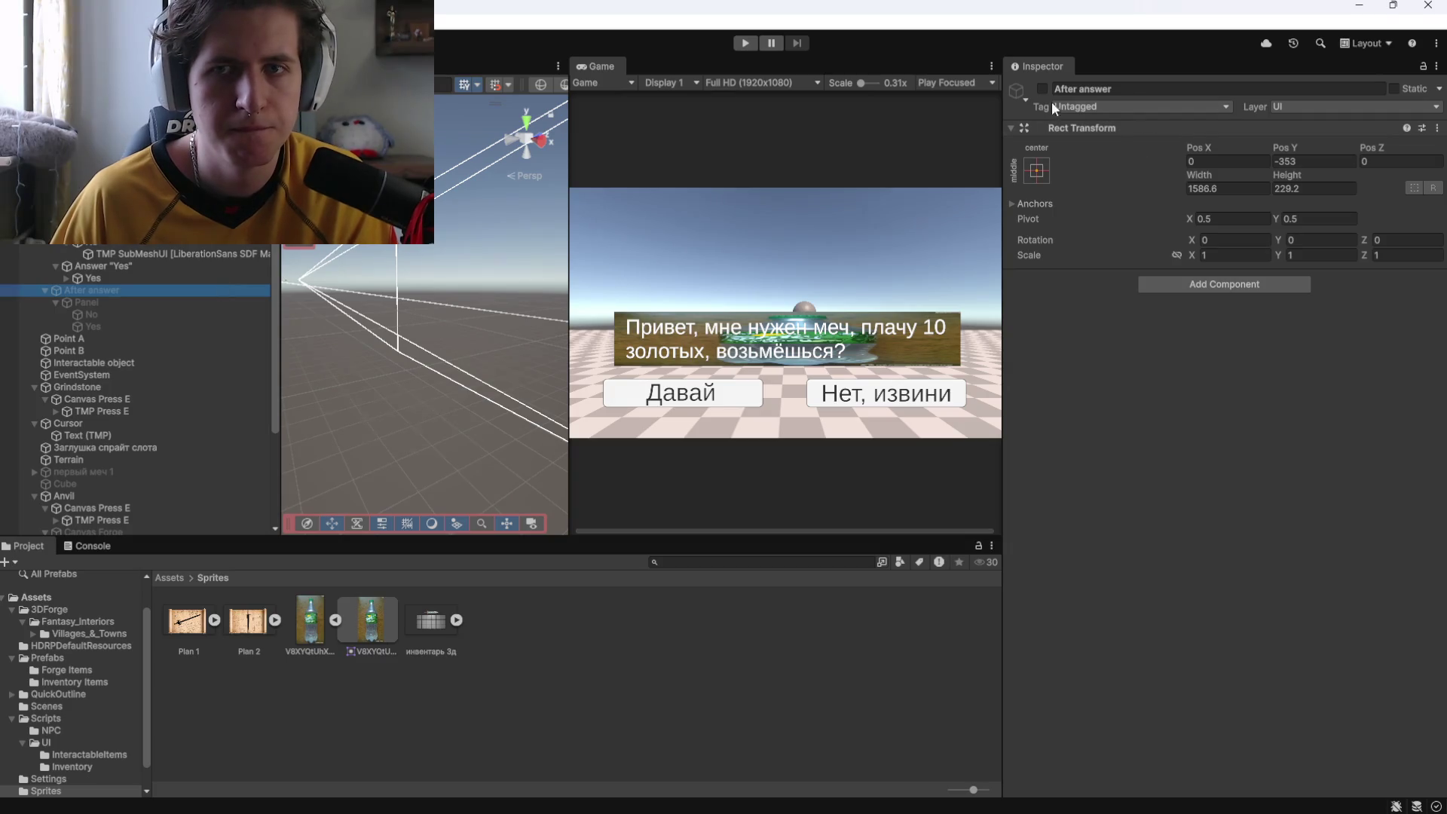
pyautogui.click(1042, 89)
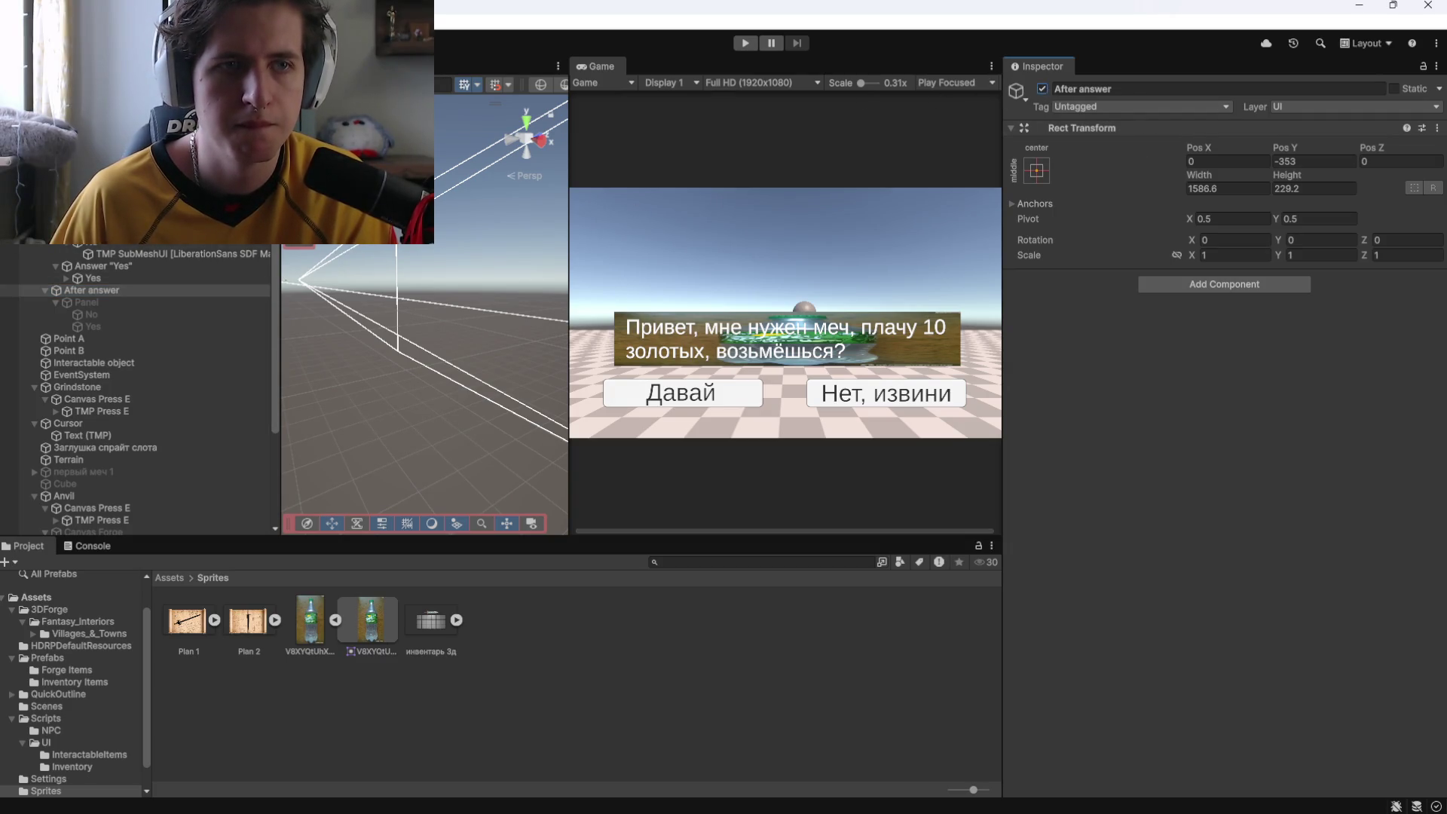
pyautogui.hotkey('ctrl', 'z')
pyautogui.hotkey('ctrl', 'z')
pyautogui.click(1043, 88)
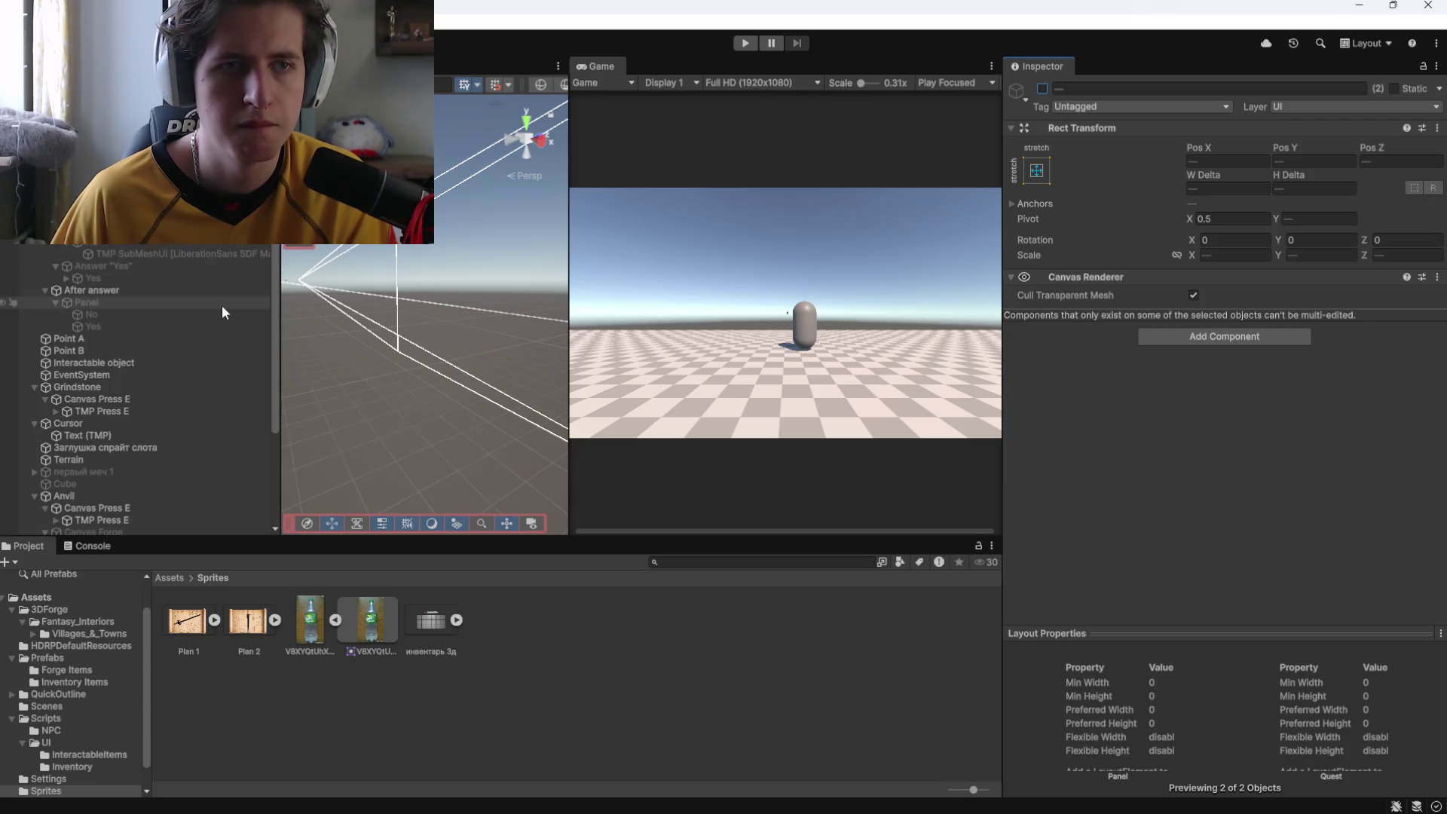
# Frame After answer in the scene, then enable the Panel and both No and Yes reply texts.
pyautogui.click(159, 301)
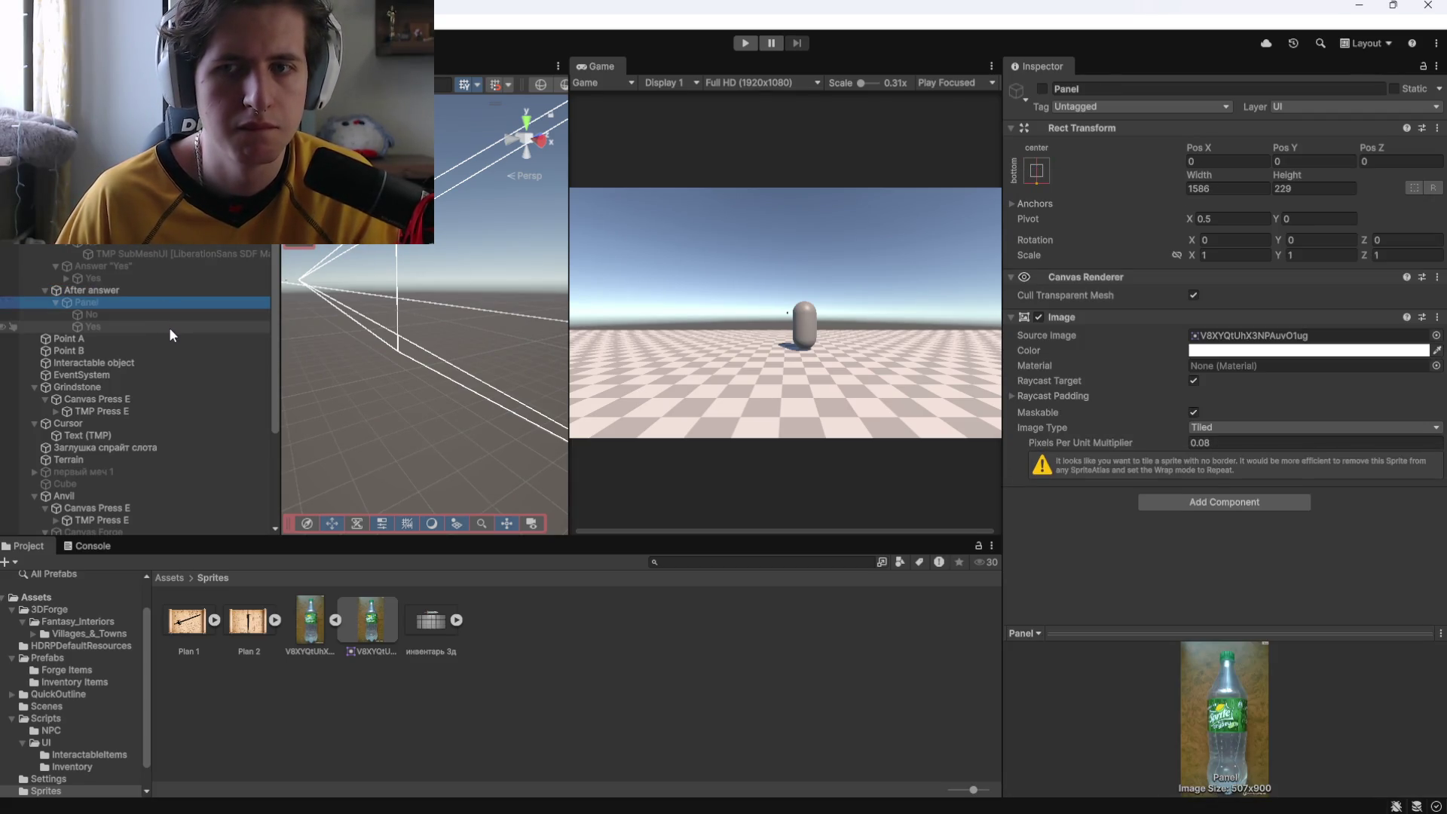
pyautogui.click(139, 317)
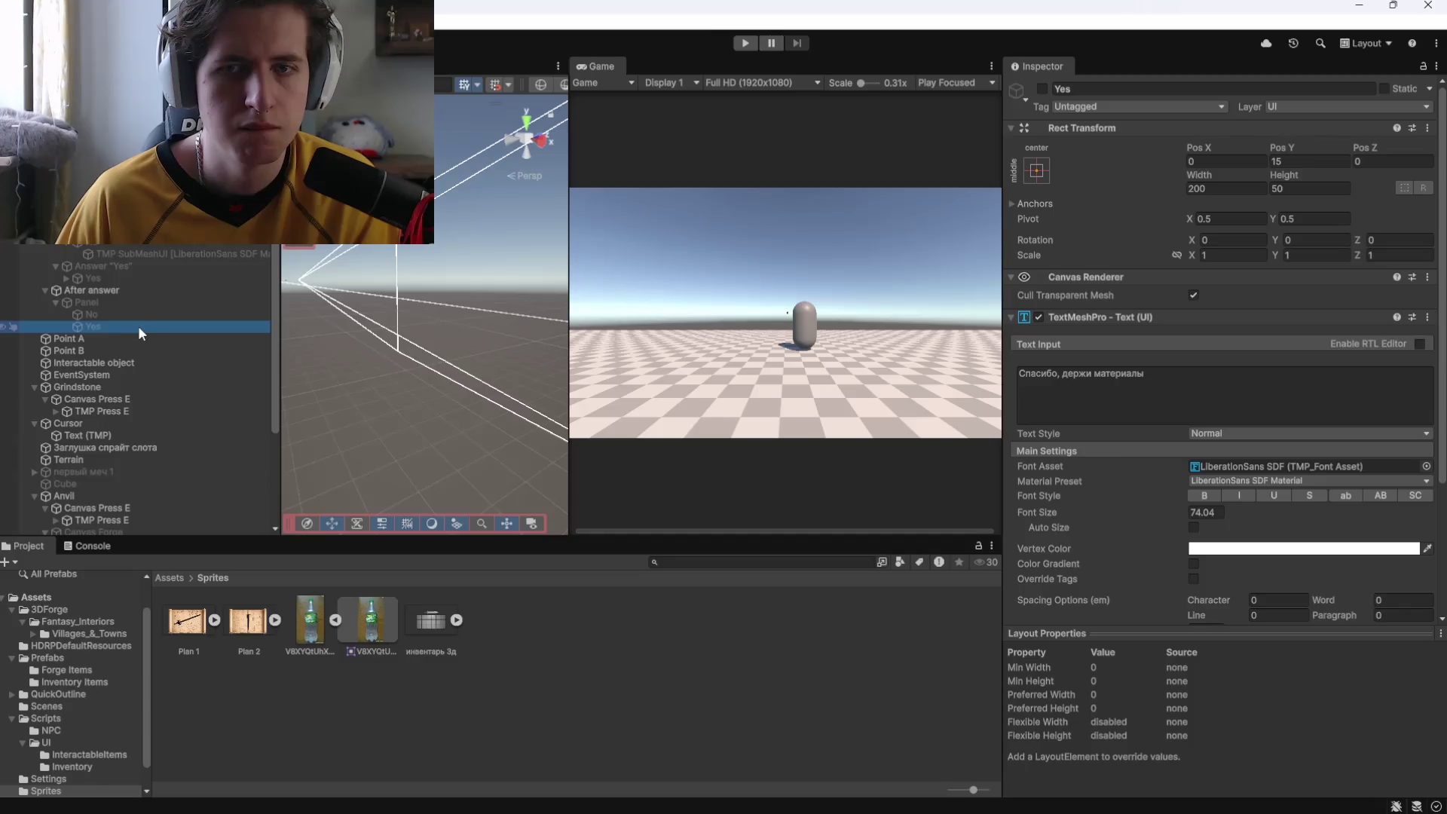
pyautogui.click(135, 290)
pyautogui.press('f')
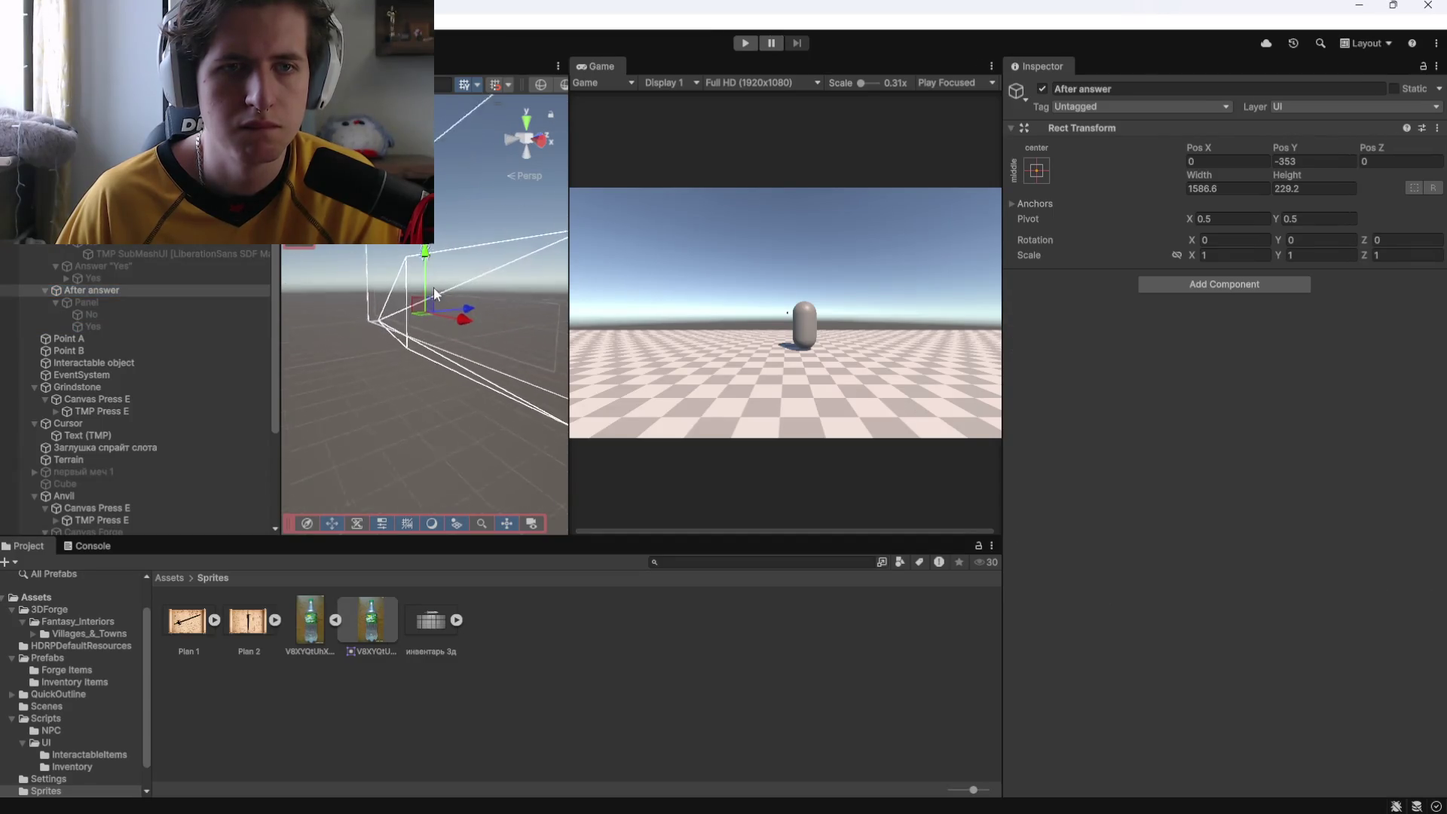
pyautogui.click(181, 302)
pyautogui.keyDown('shift'); pyautogui.click(181, 319); pyautogui.keyUp('shift')
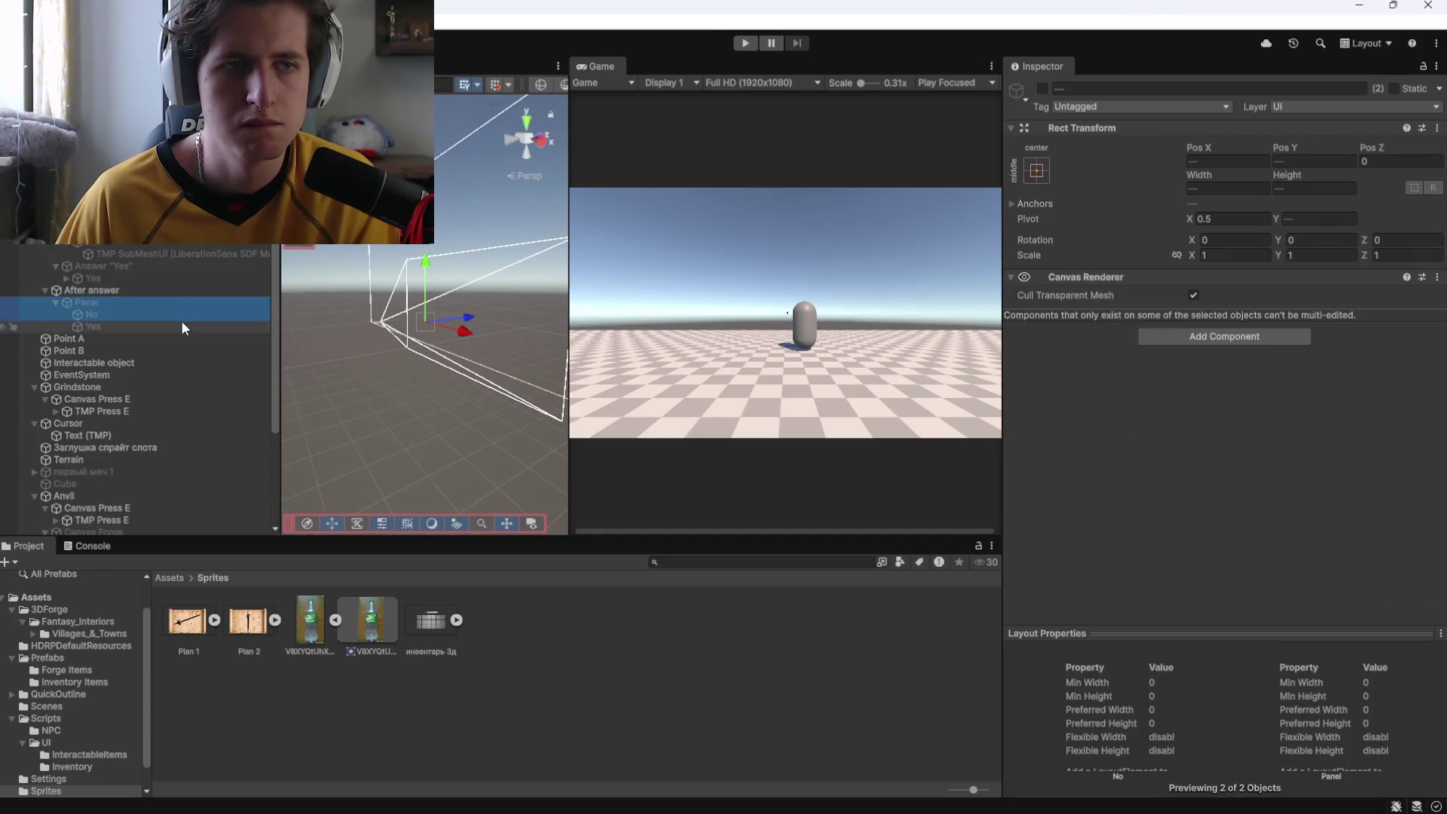
pyautogui.click(1042, 89)
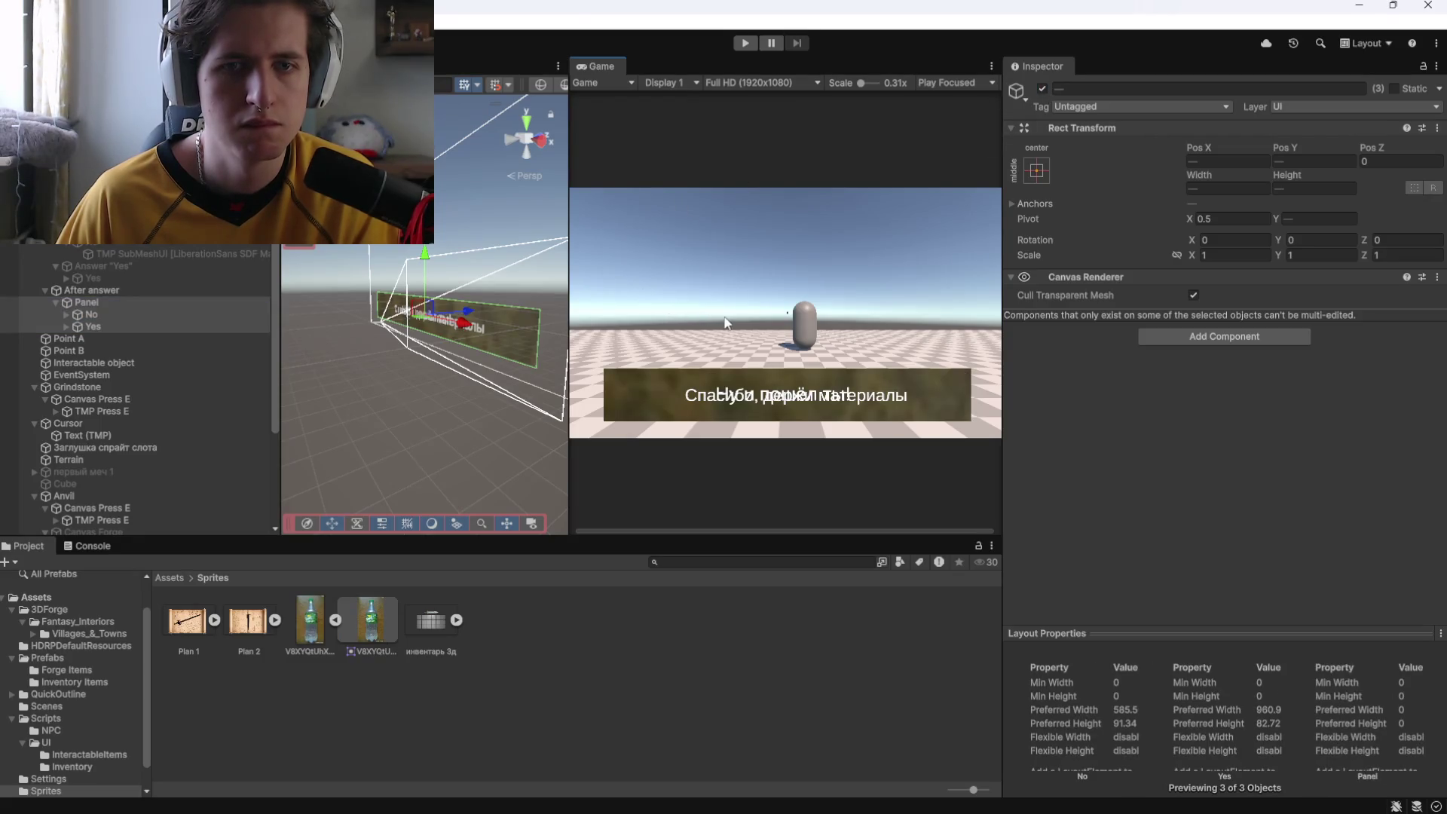
pyautogui.click(174, 302)
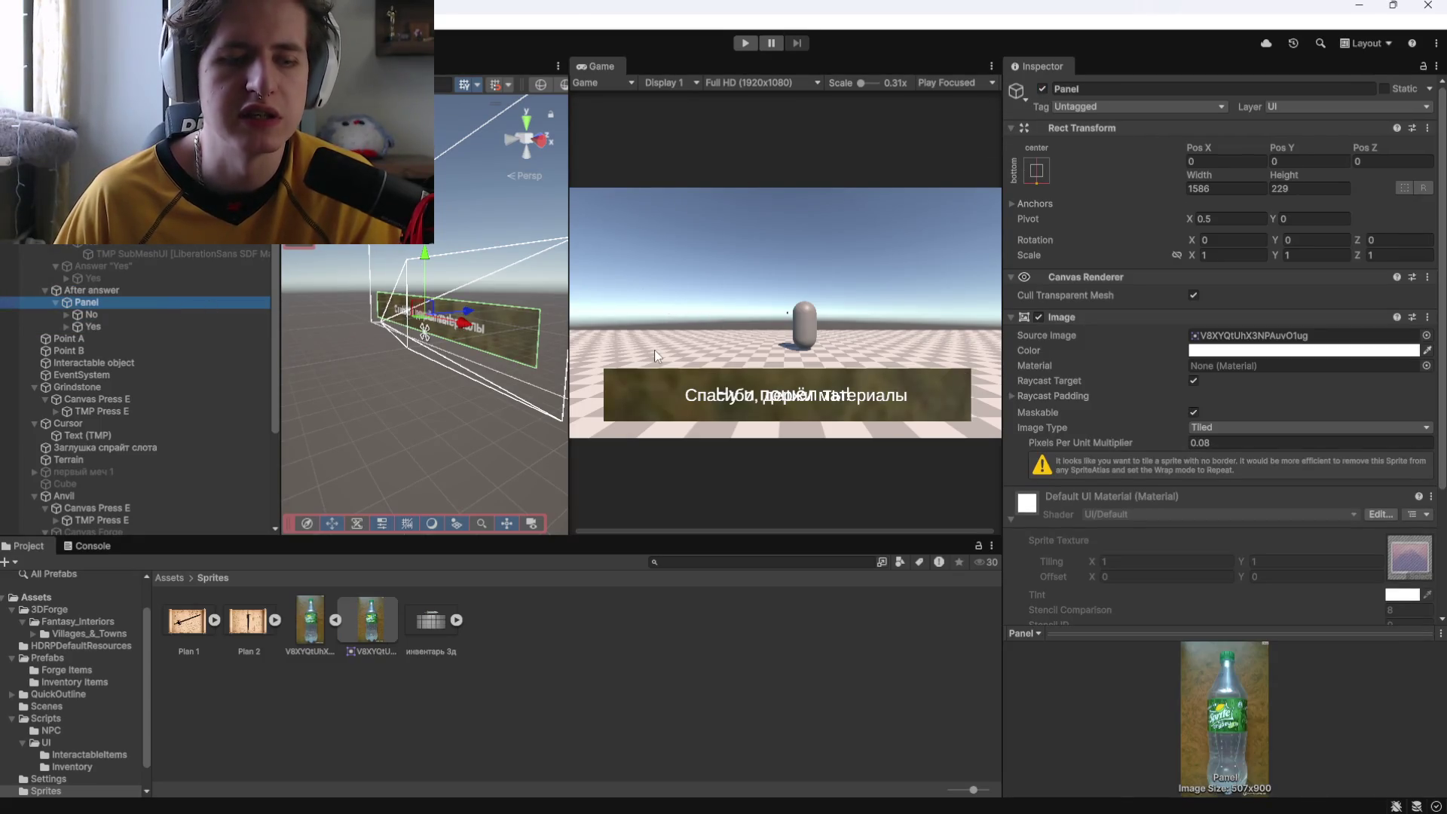
pyautogui.scroll(-4, 1088, 399)
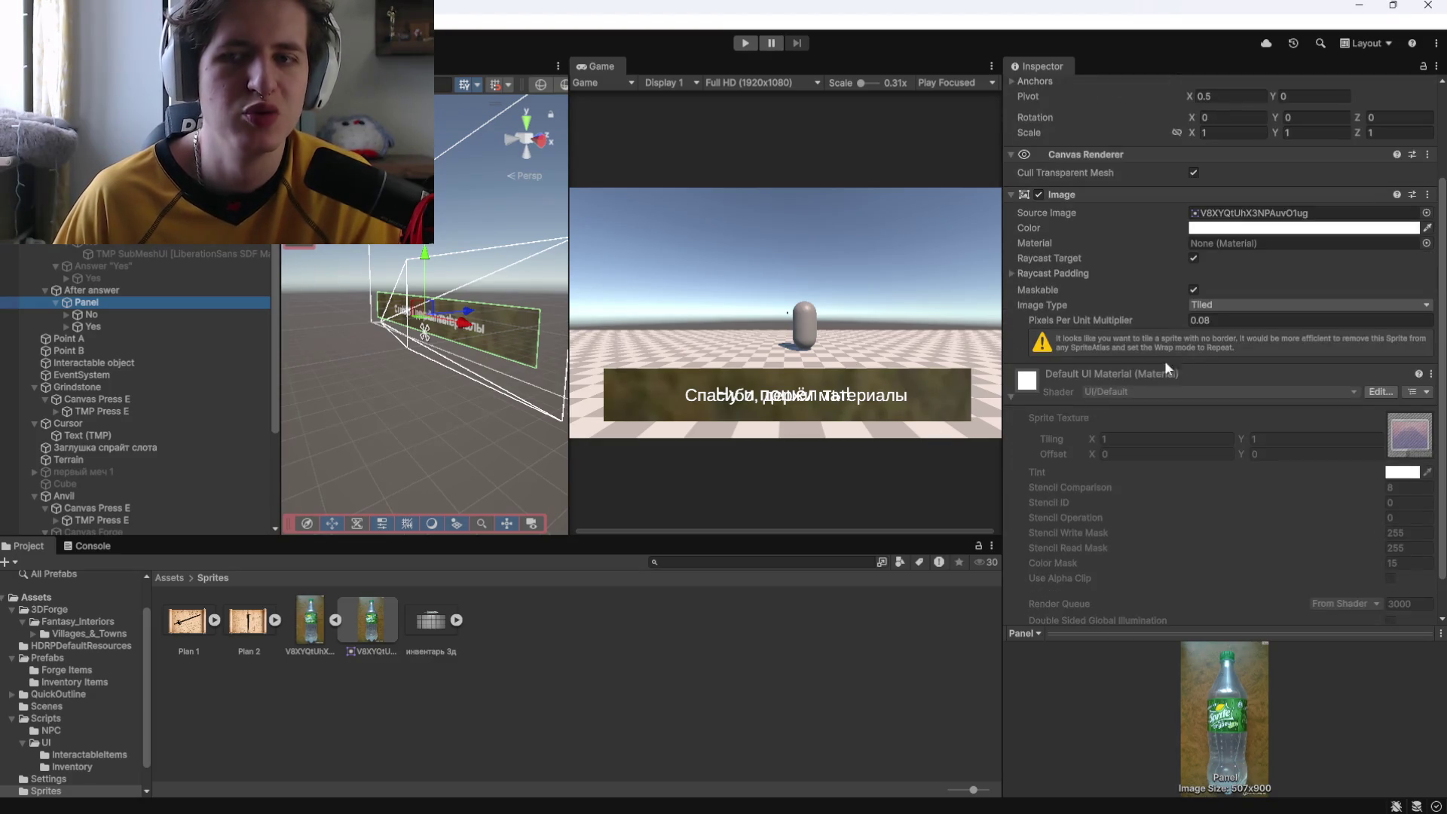
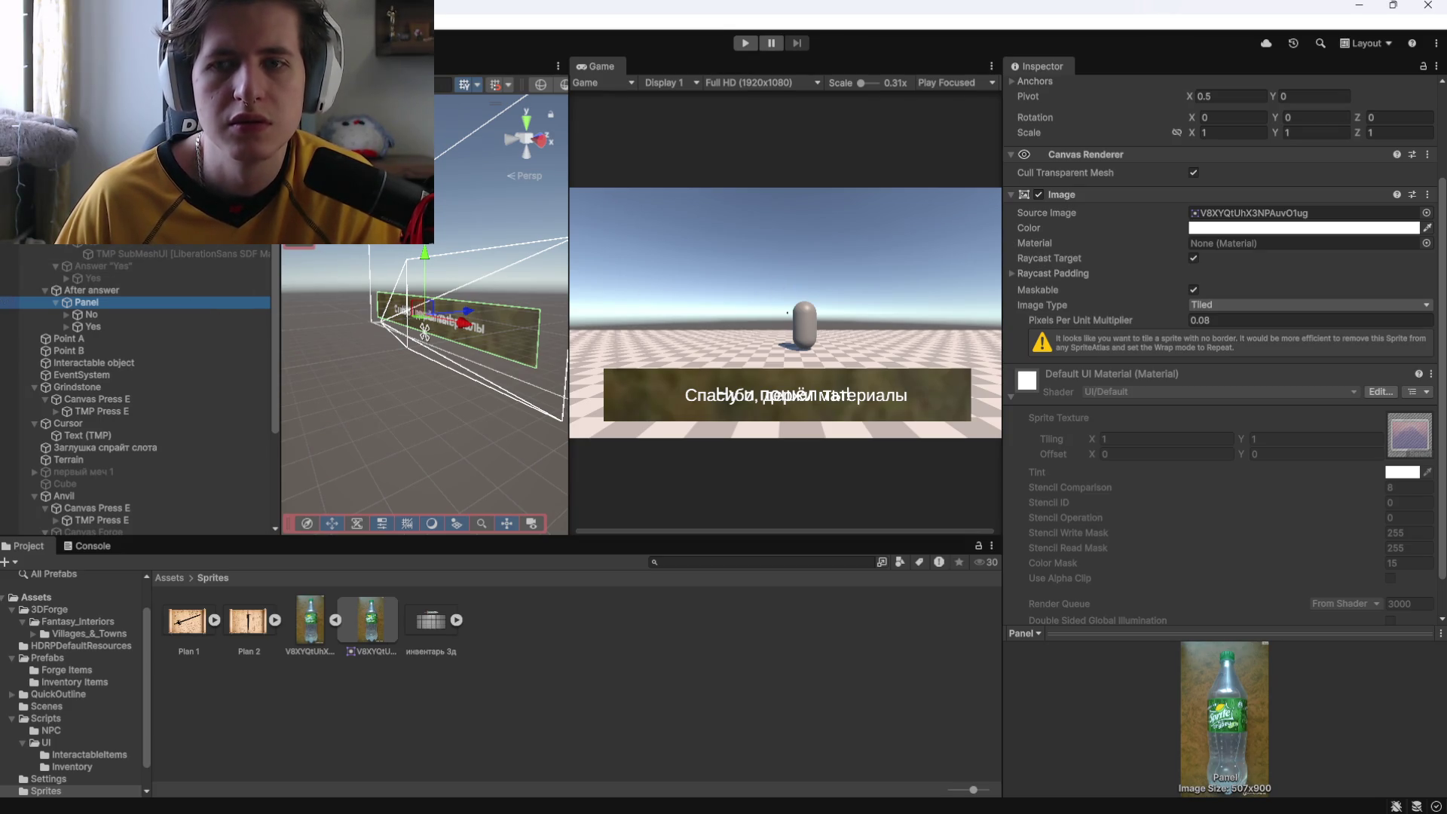
# Inspect the Quest text, the After answer Panel, and the No reply with its TMP SubMeshUI child.
pyautogui.click(426, 273)
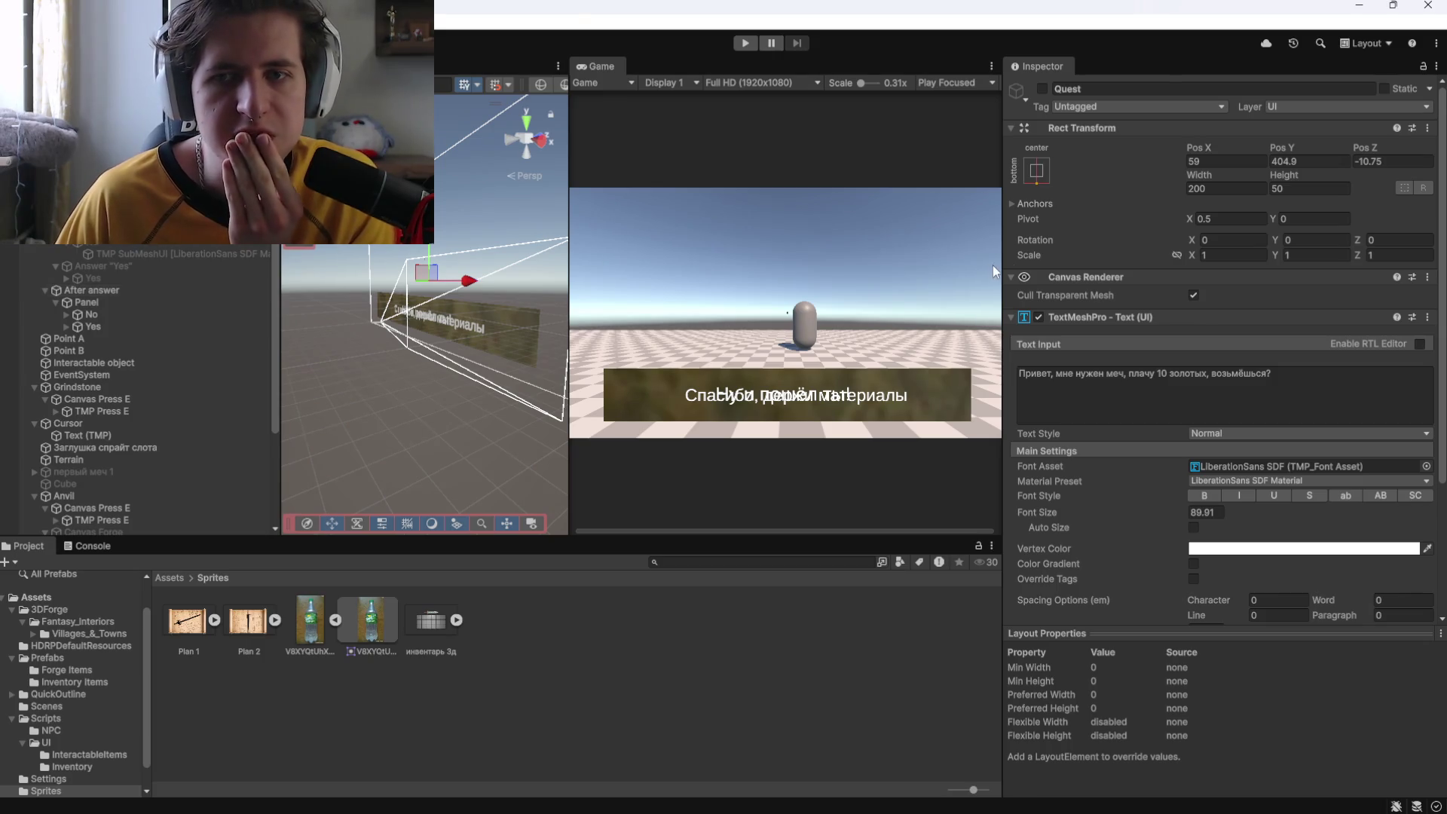
pyautogui.click(172, 300)
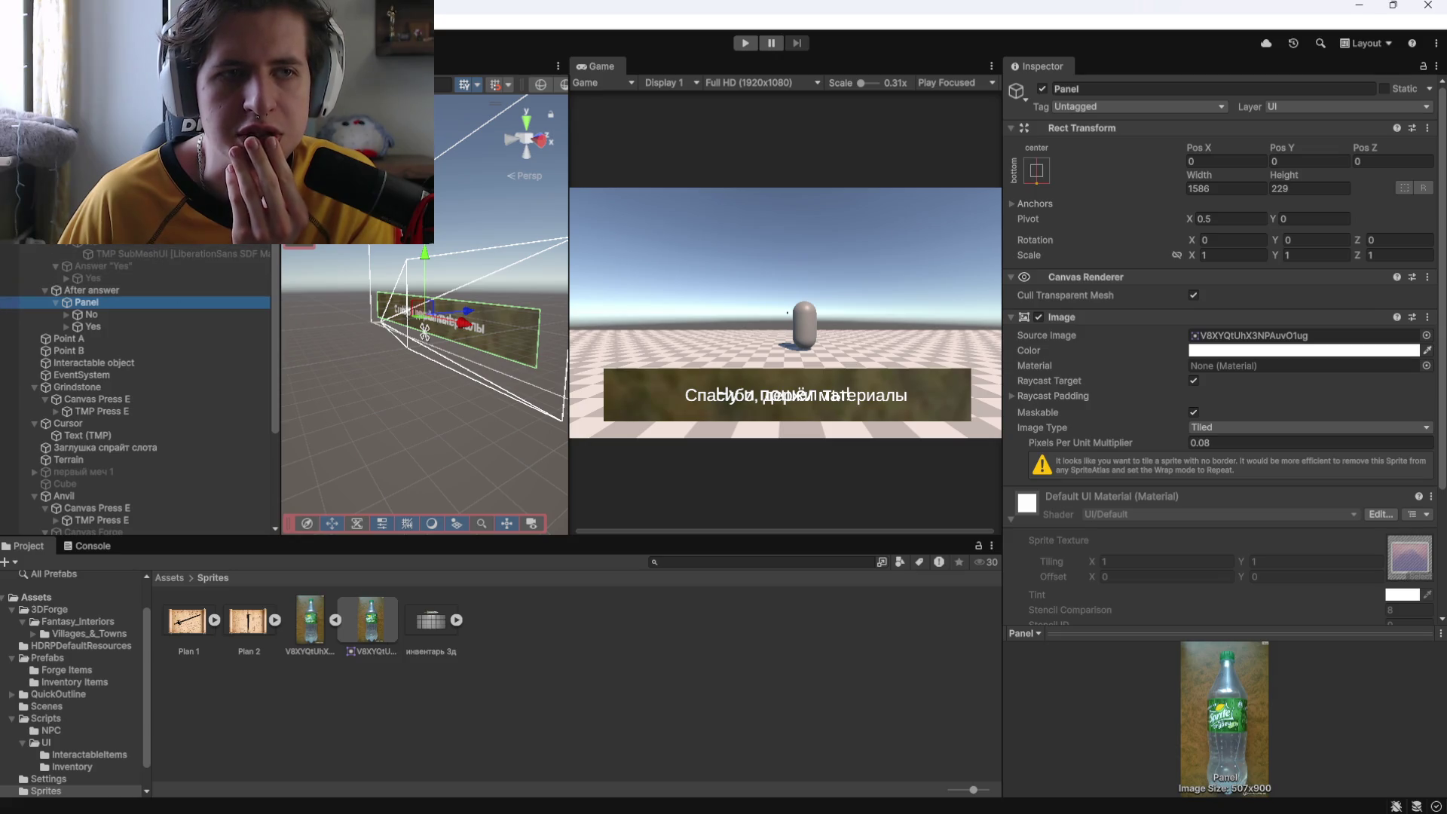
pyautogui.click(482, 255)
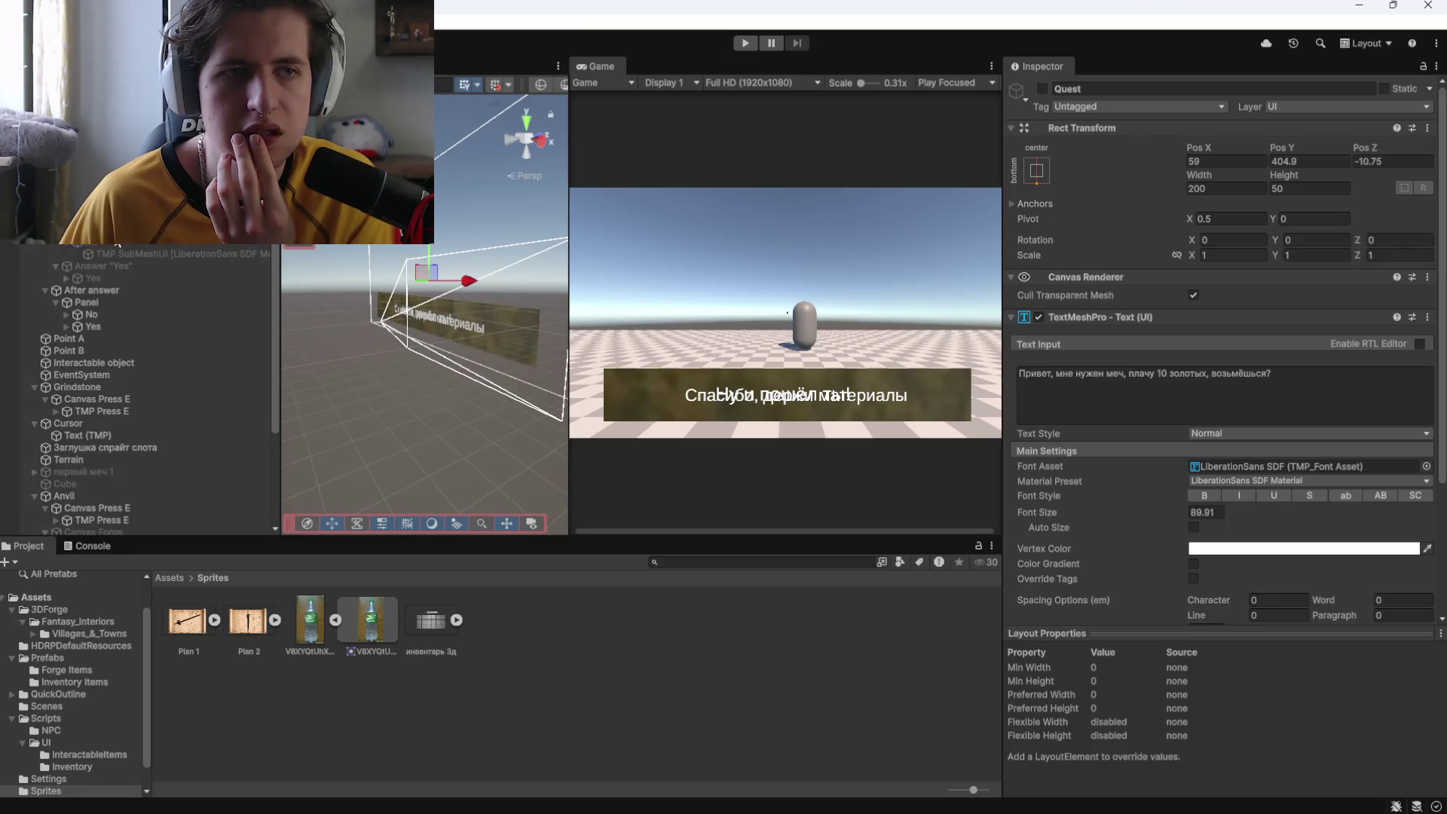
pyautogui.click(113, 233)
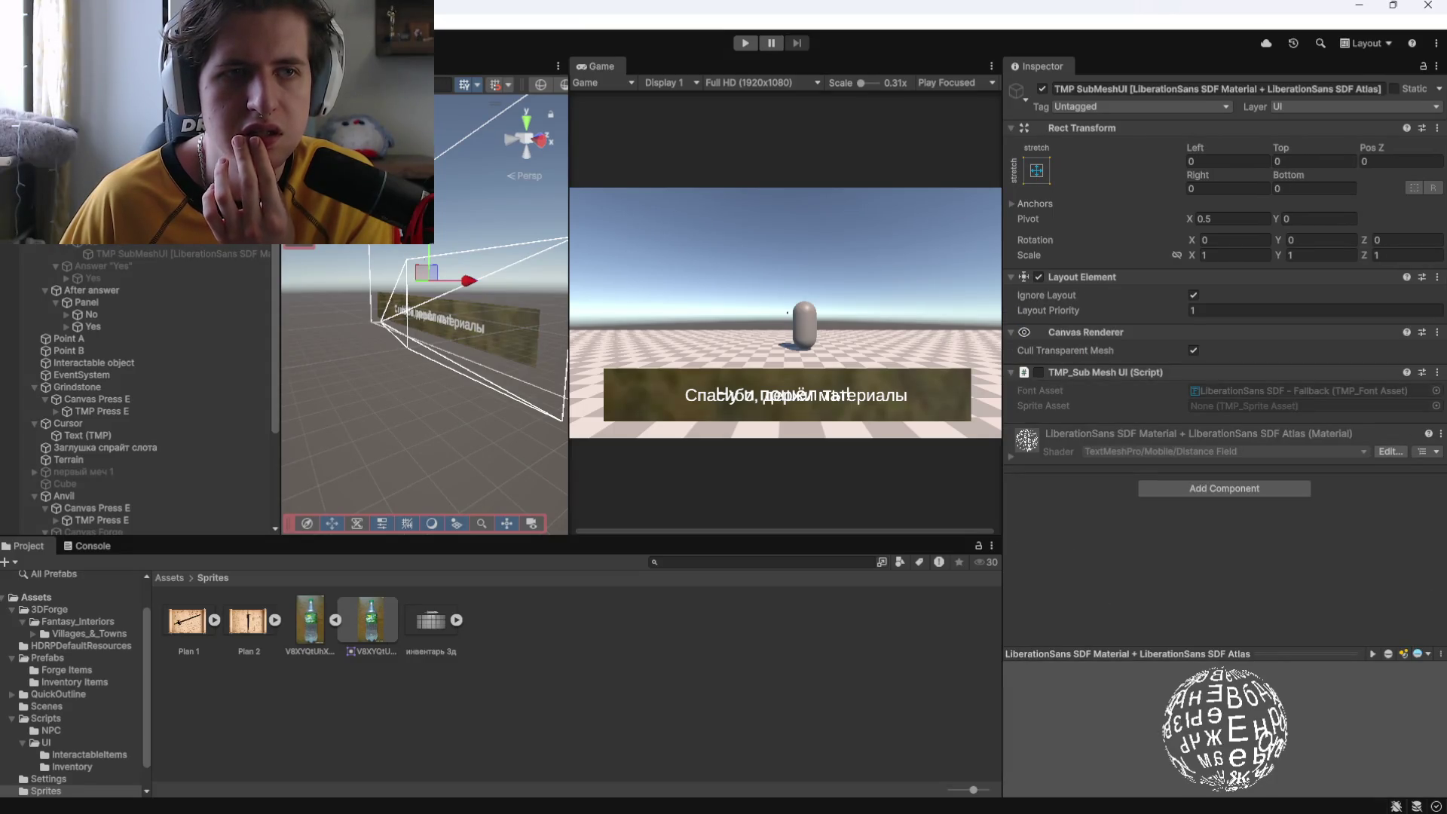
pyautogui.click(88, 302)
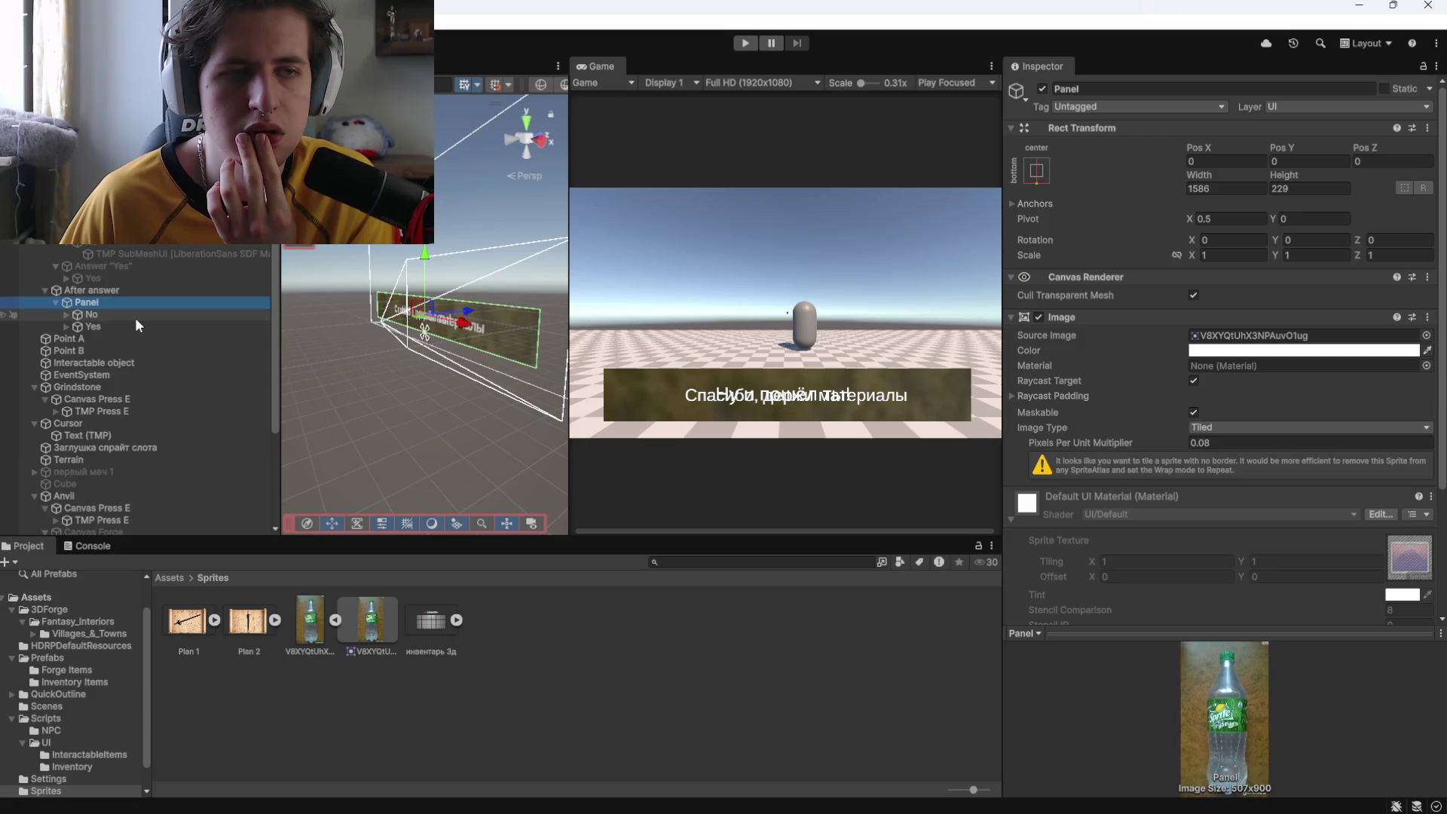
pyautogui.click(106, 315)
pyautogui.click(65, 313)
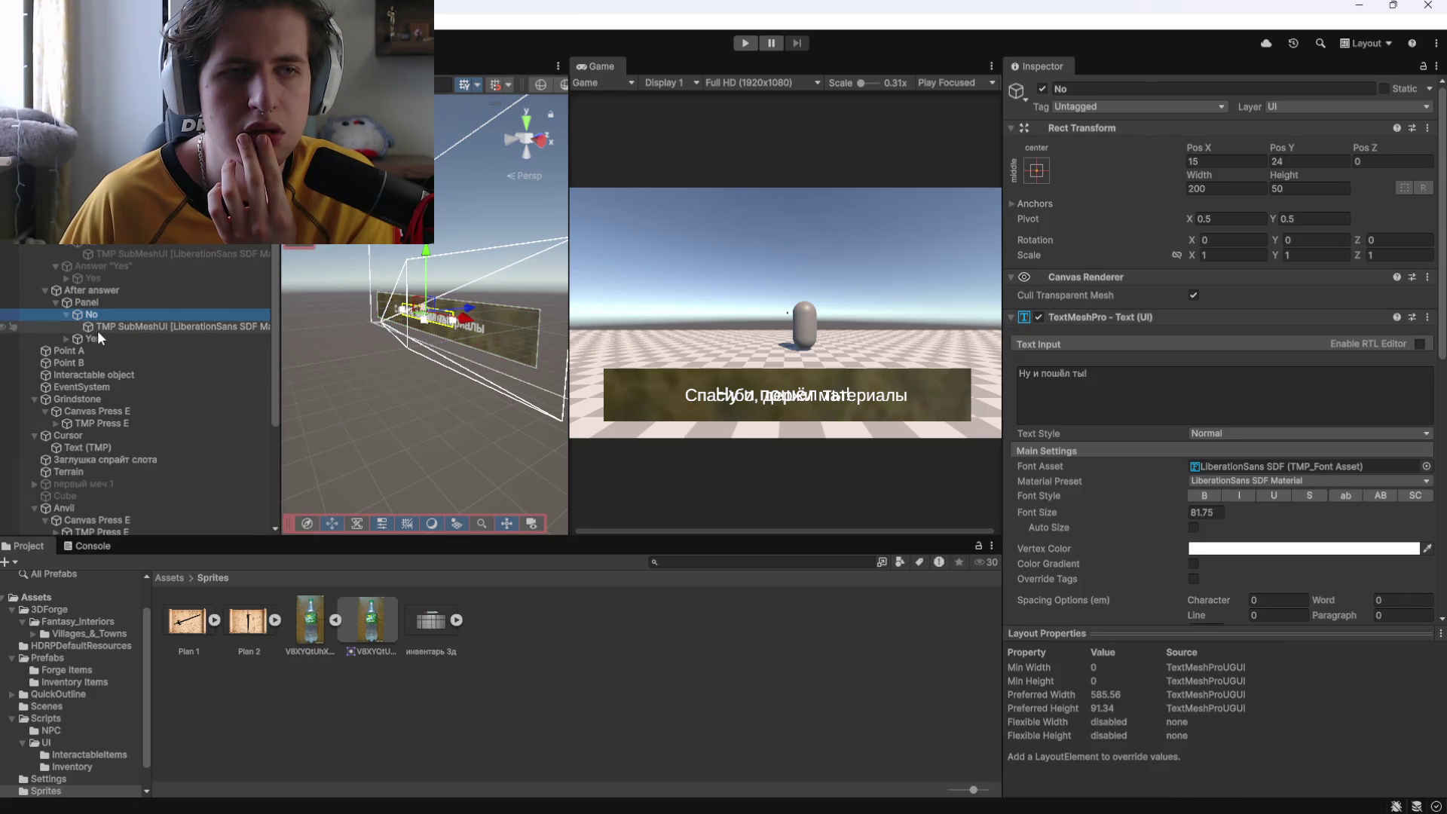
pyautogui.click(98, 329)
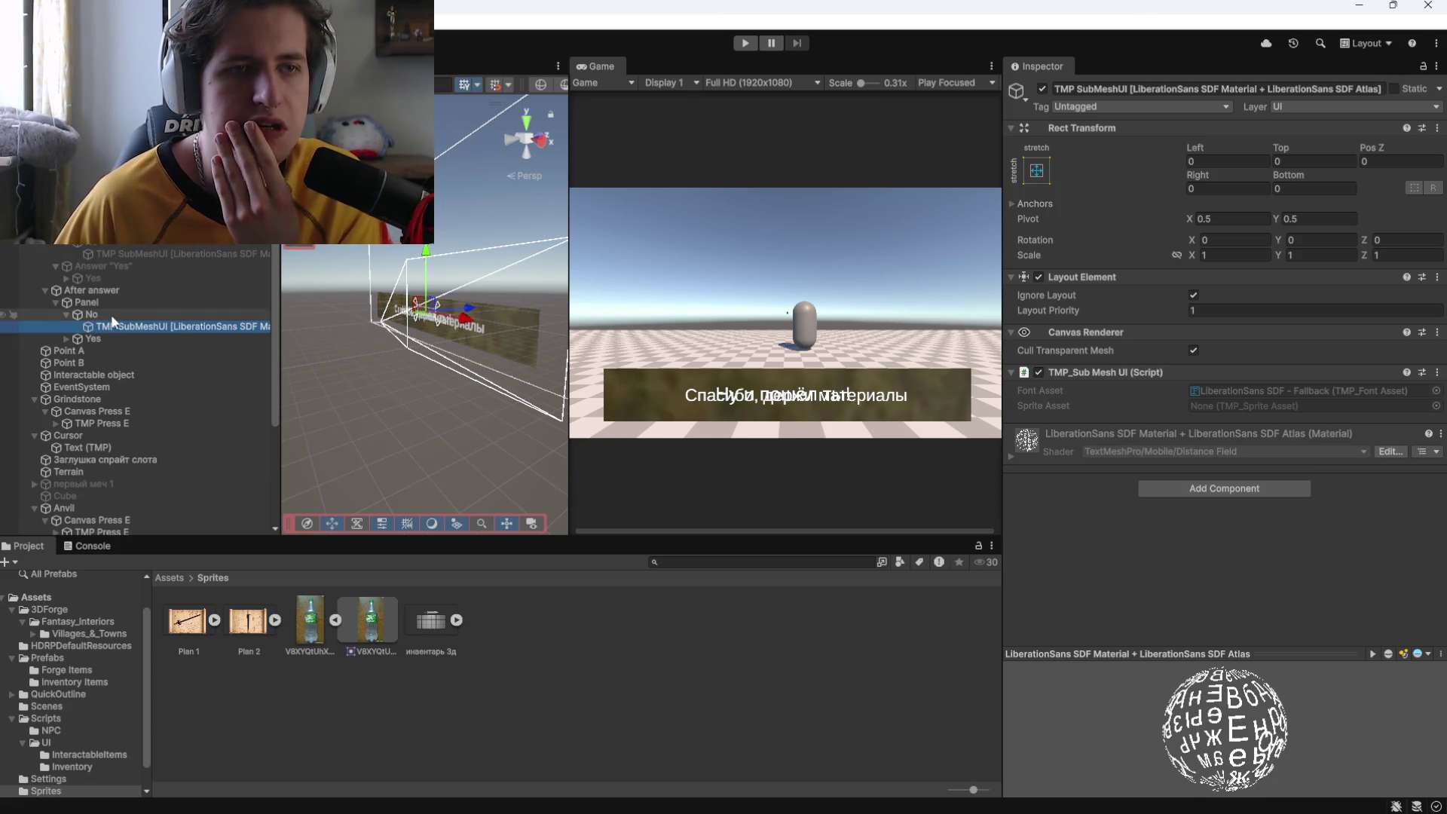
pyautogui.click(109, 314)
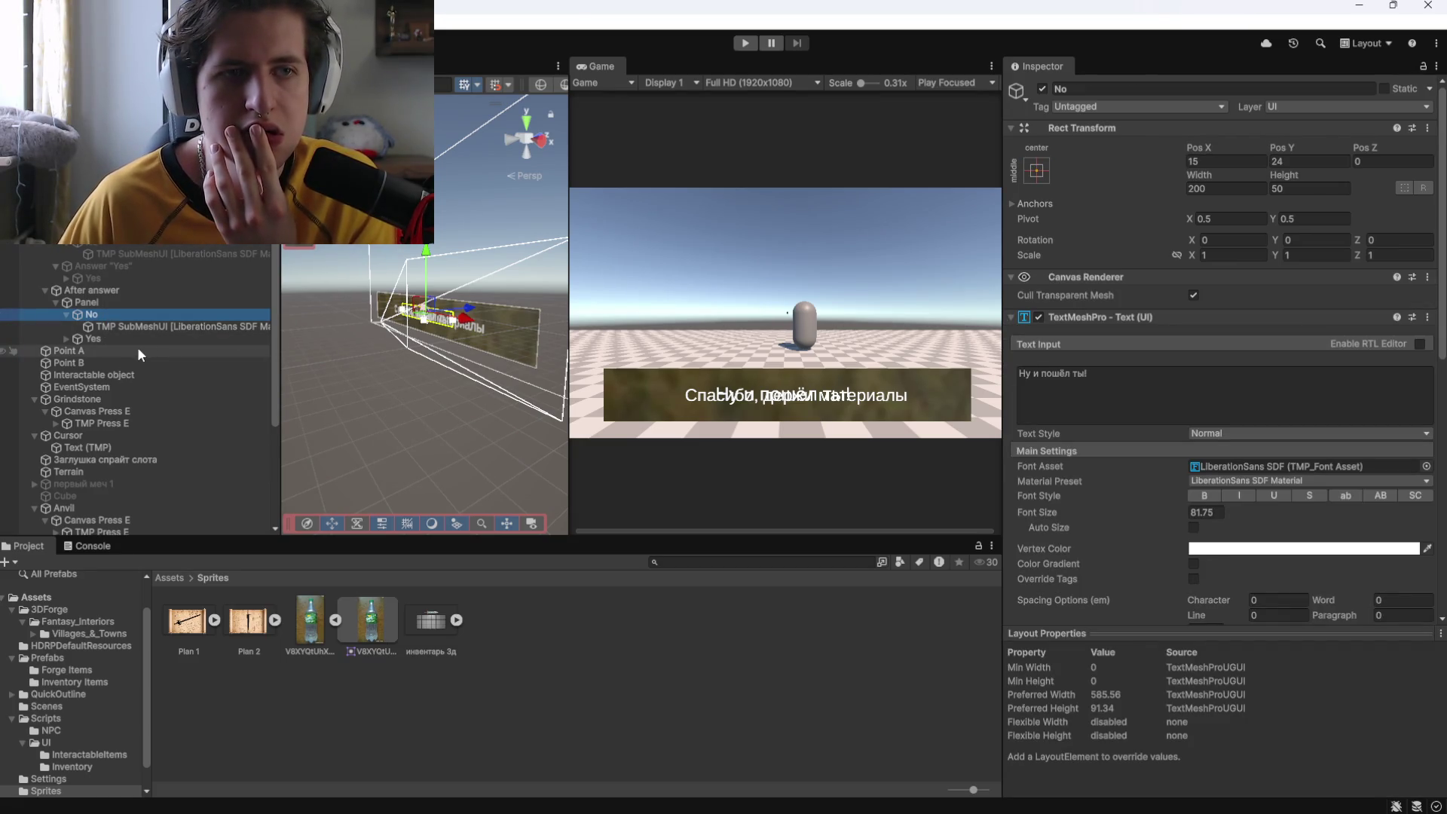
# Re-check the No reply's TMP SubMeshUI, the Quest text and the Panel, undoing a stray change.
pyautogui.click(104, 337)
pyautogui.click(97, 318)
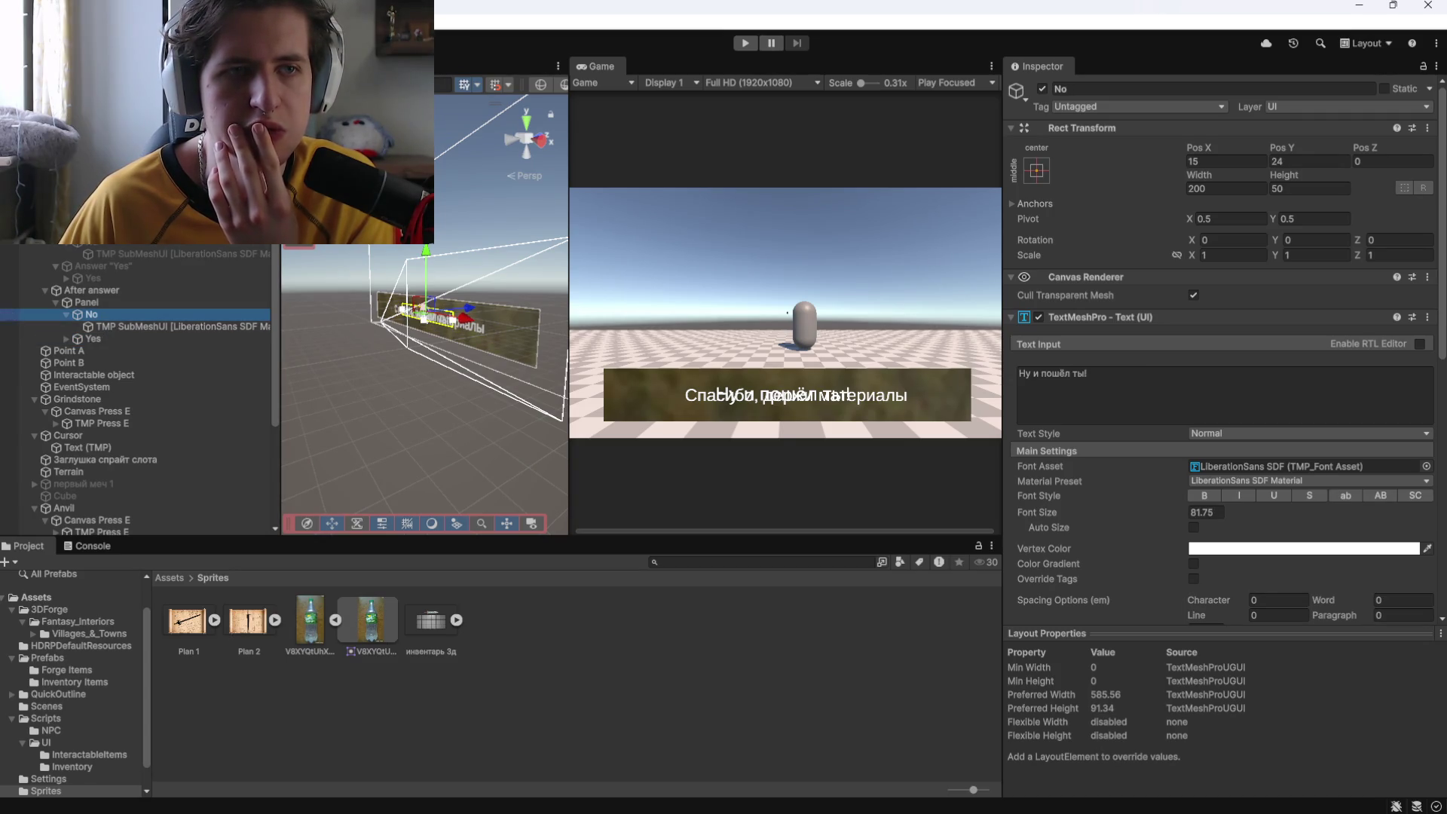
pyautogui.click(177, 326)
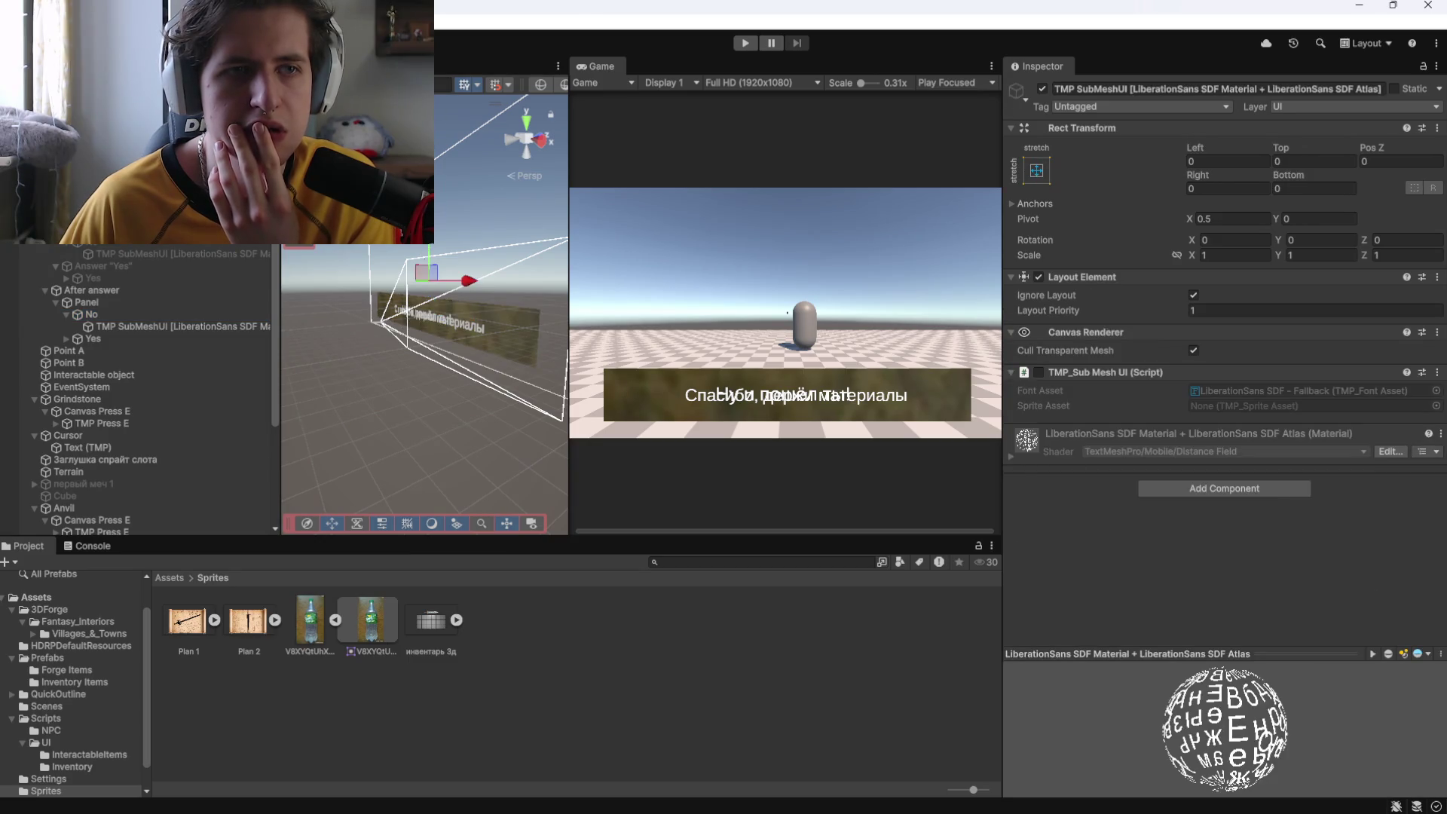
pyautogui.click(90, 189)
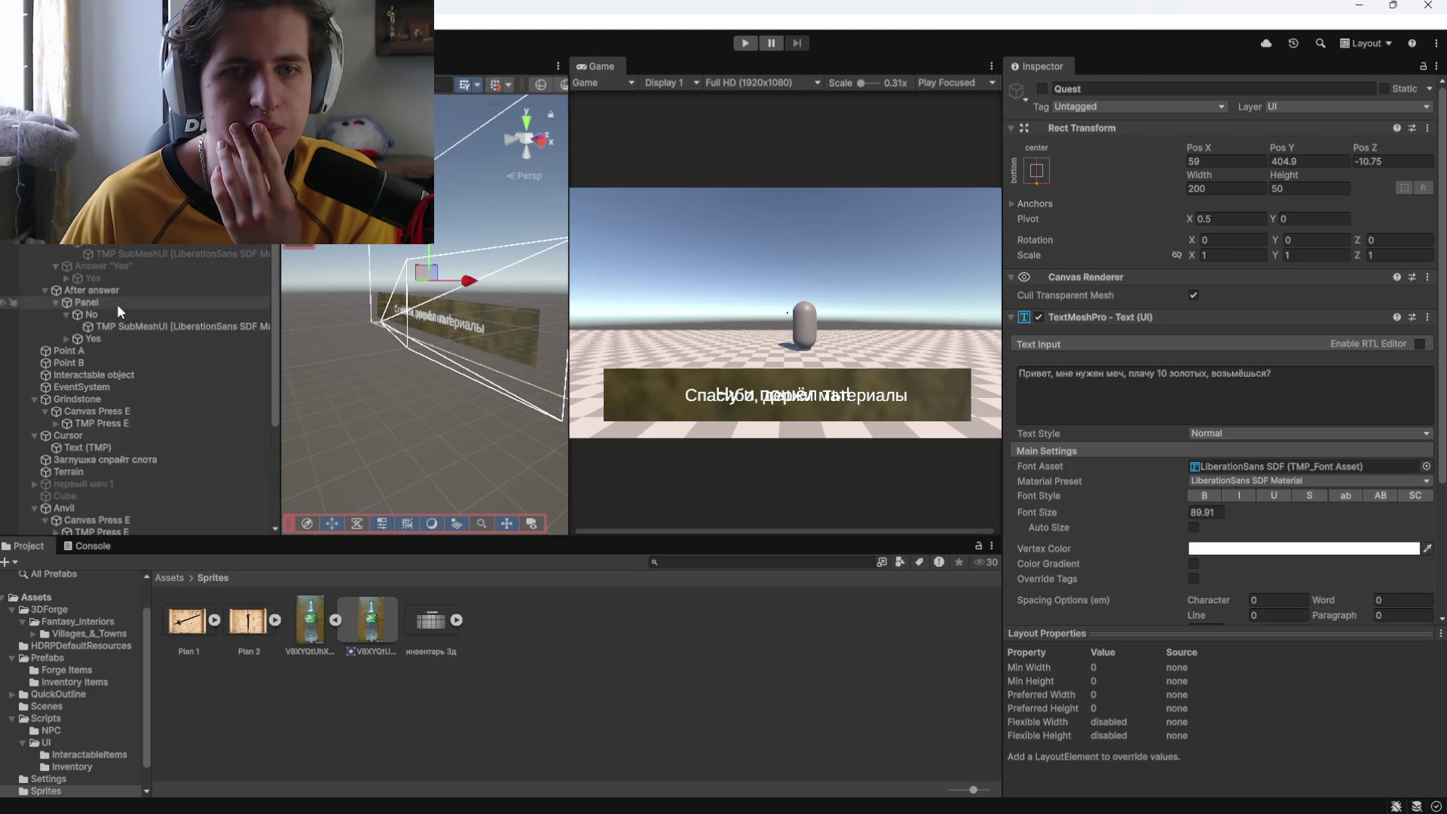
pyautogui.click(119, 303)
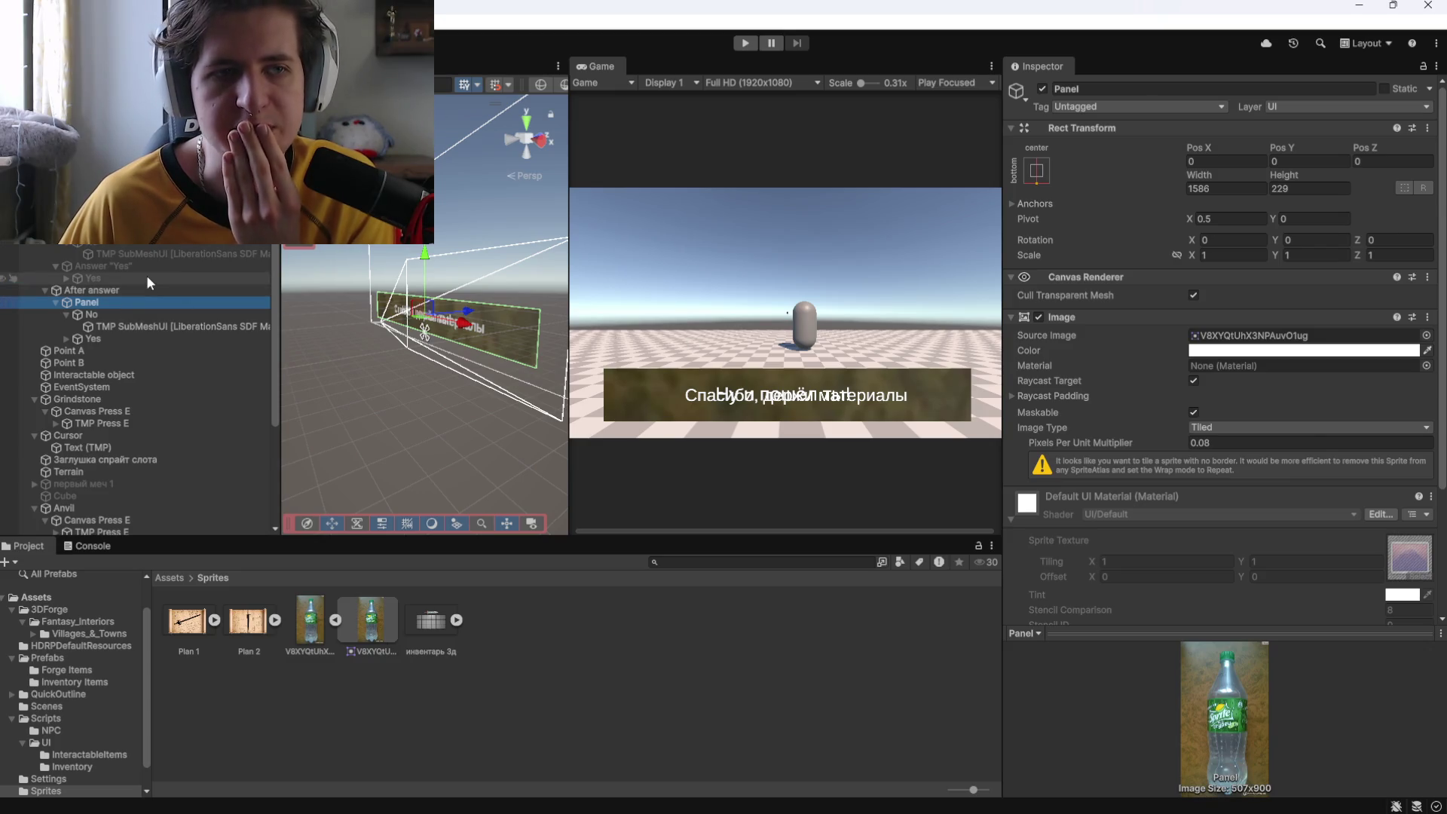
pyautogui.hotkey('ctrl', 'z')
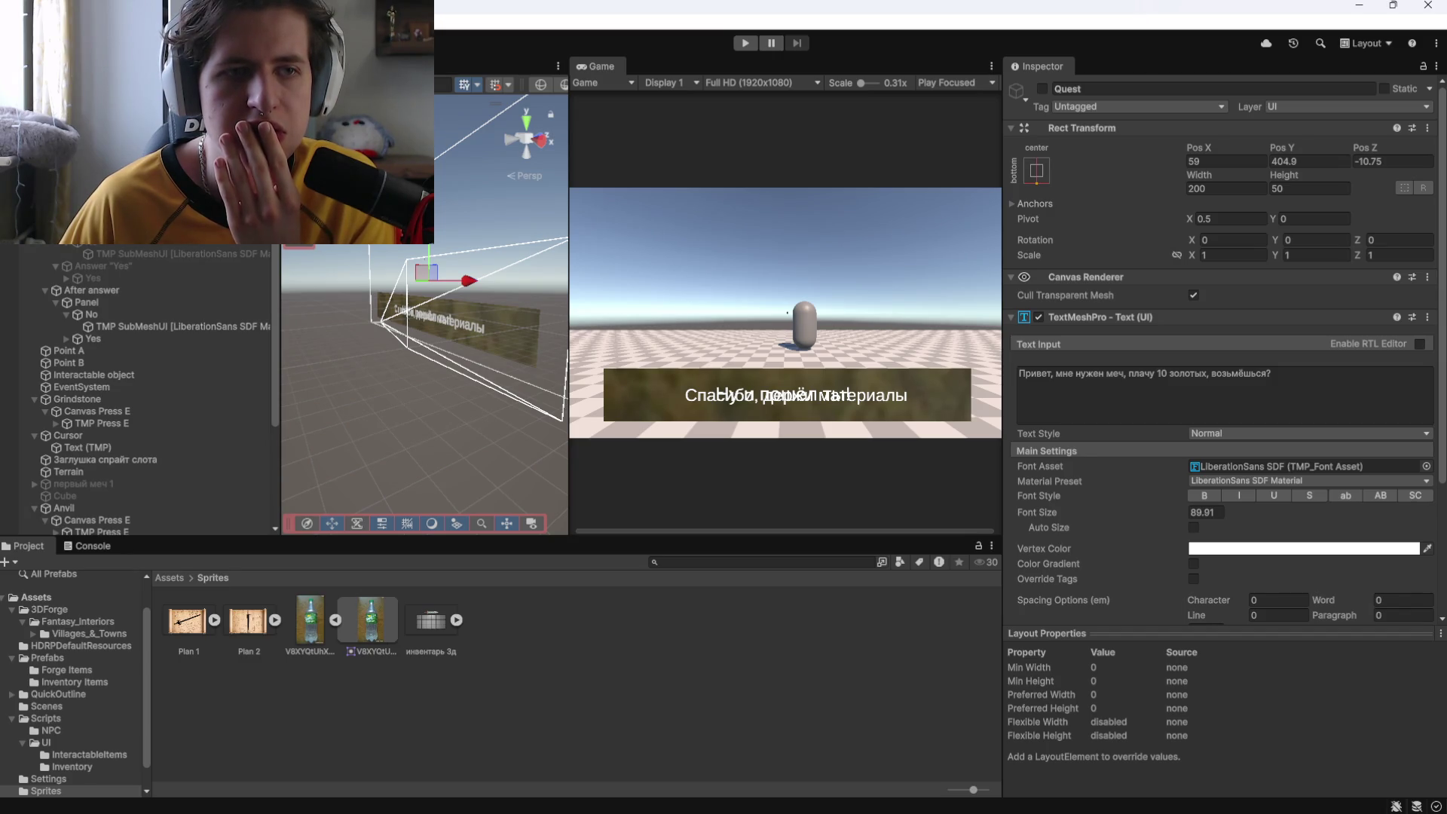
# Check the No and Yes replies, then delete the old Panel under After answer.
pyautogui.click(89, 315)
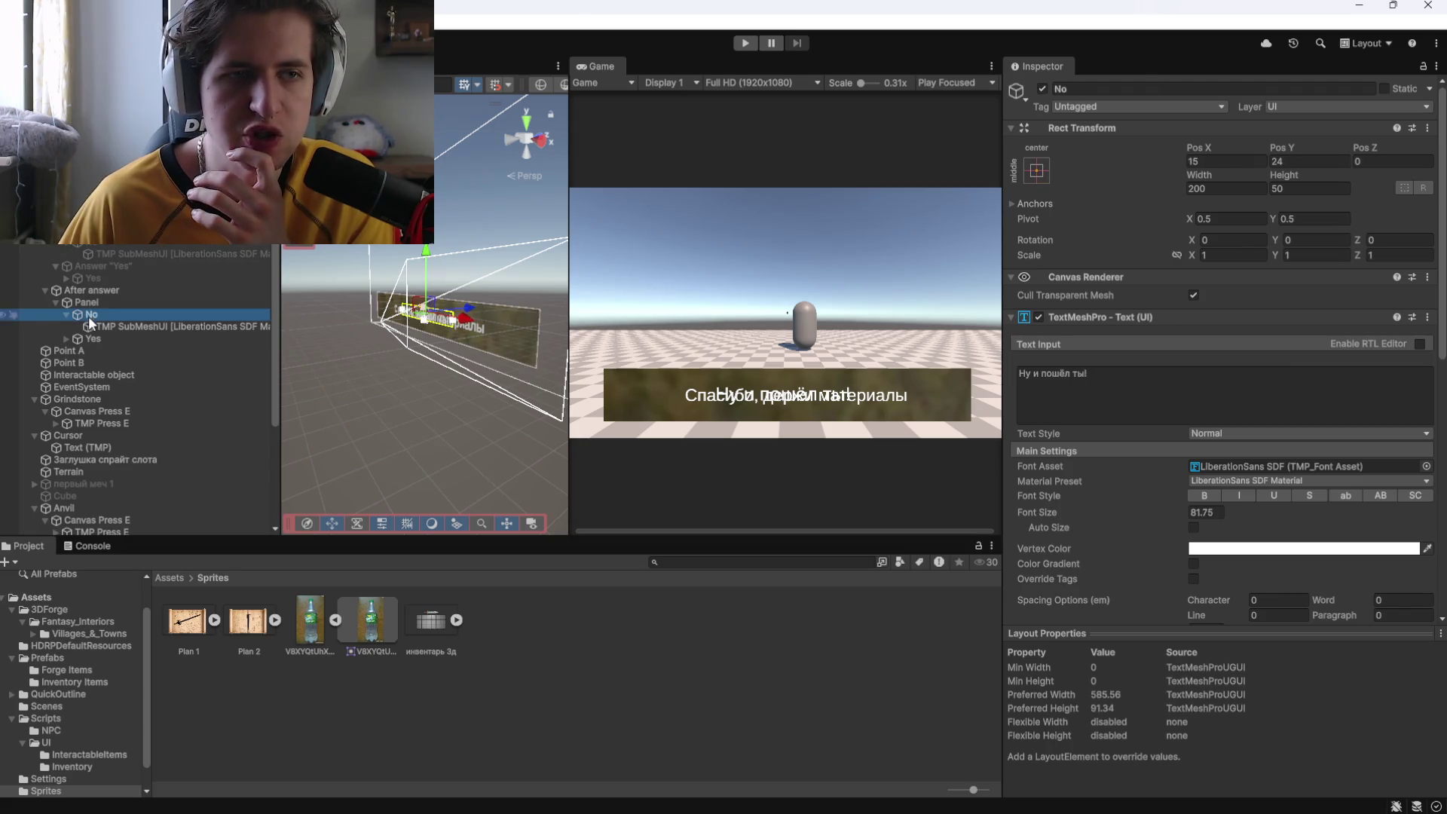
pyautogui.click(83, 304)
pyautogui.click(89, 337)
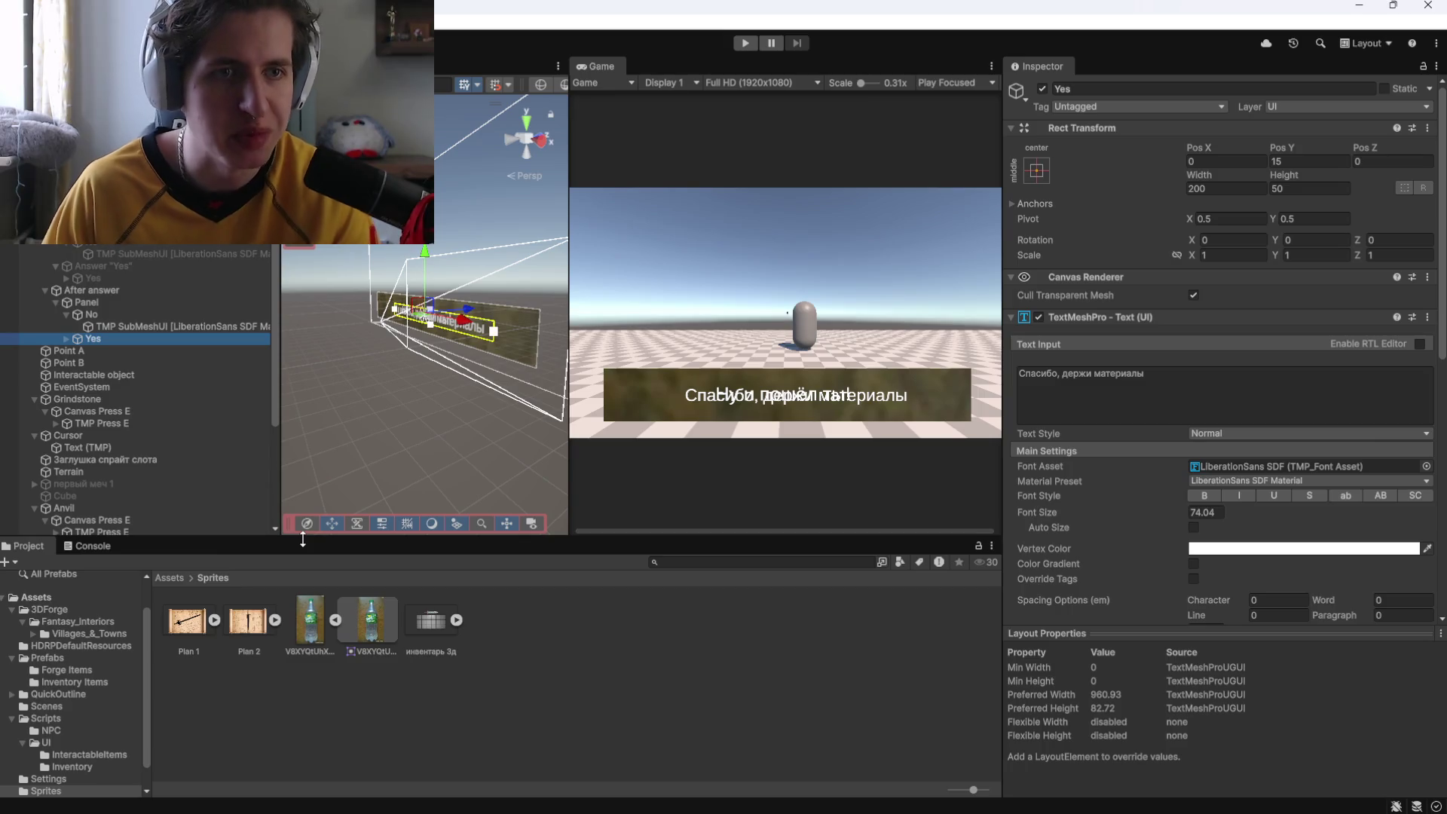
pyautogui.click(151, 301)
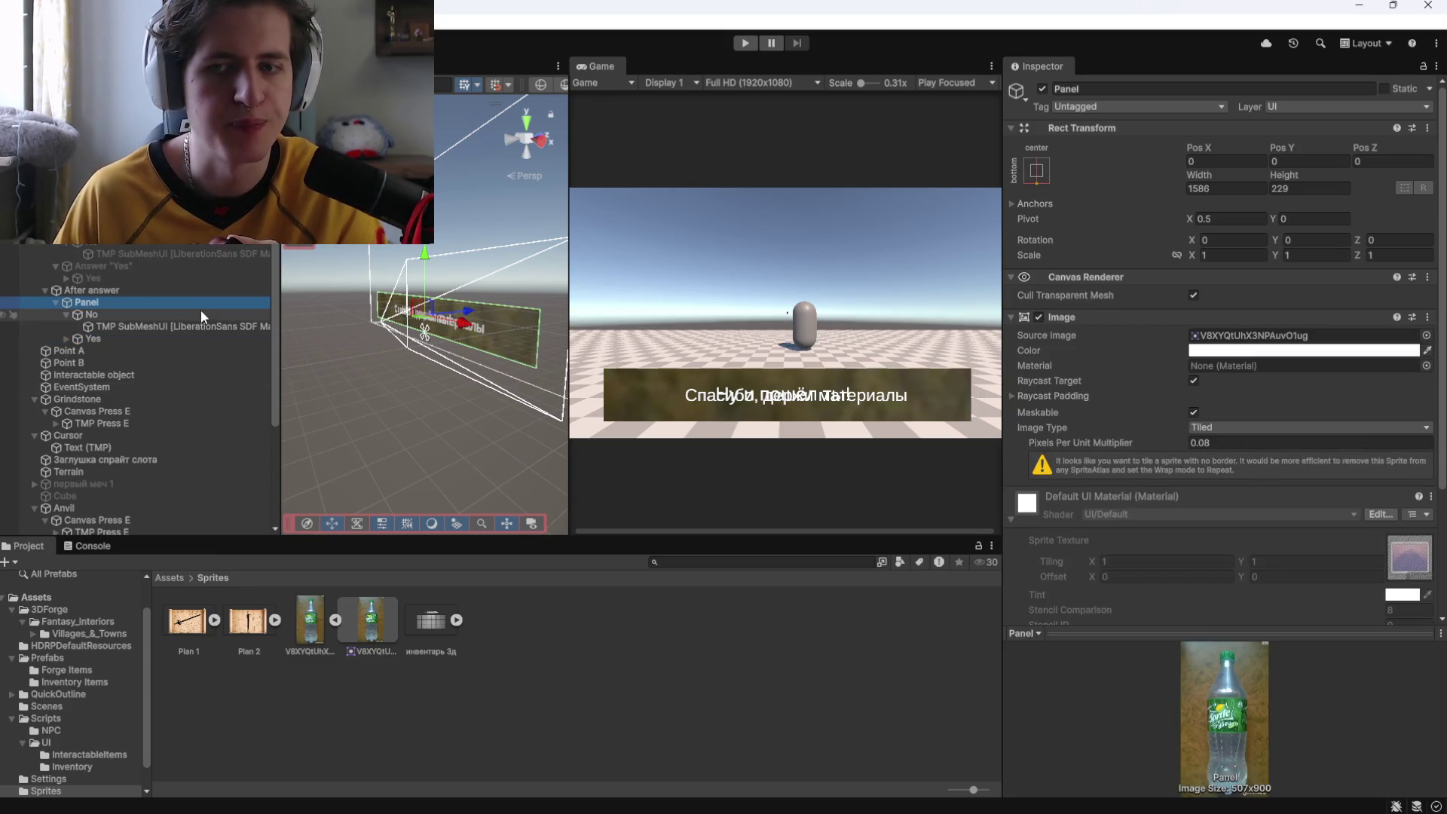
pyautogui.click(87, 290)
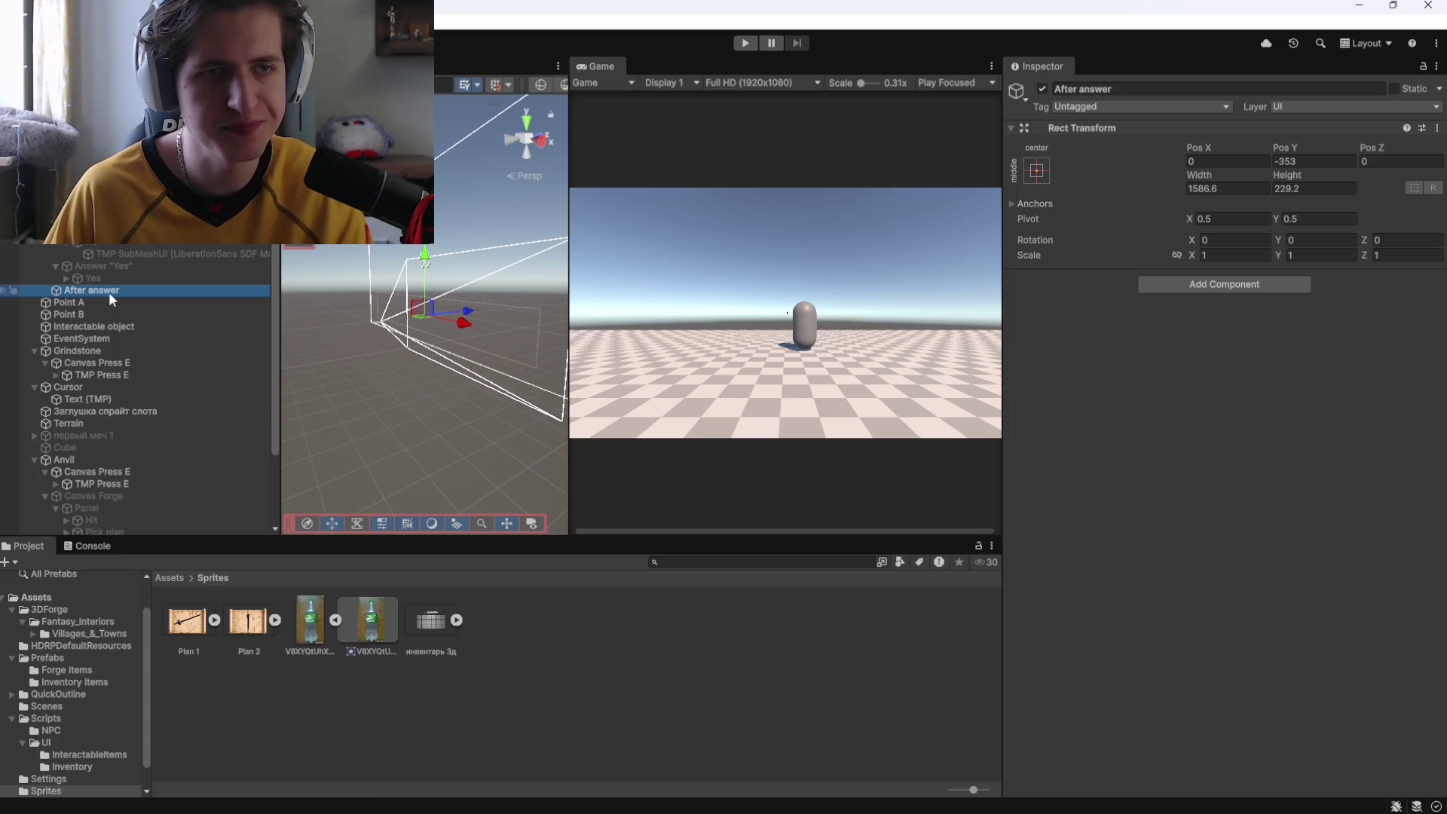
# Create a Panel under After answer and assign the bottle sprite as its Source Image.
pyautogui.rightClick(105, 291)
pyautogui.moveTo(188, 780)
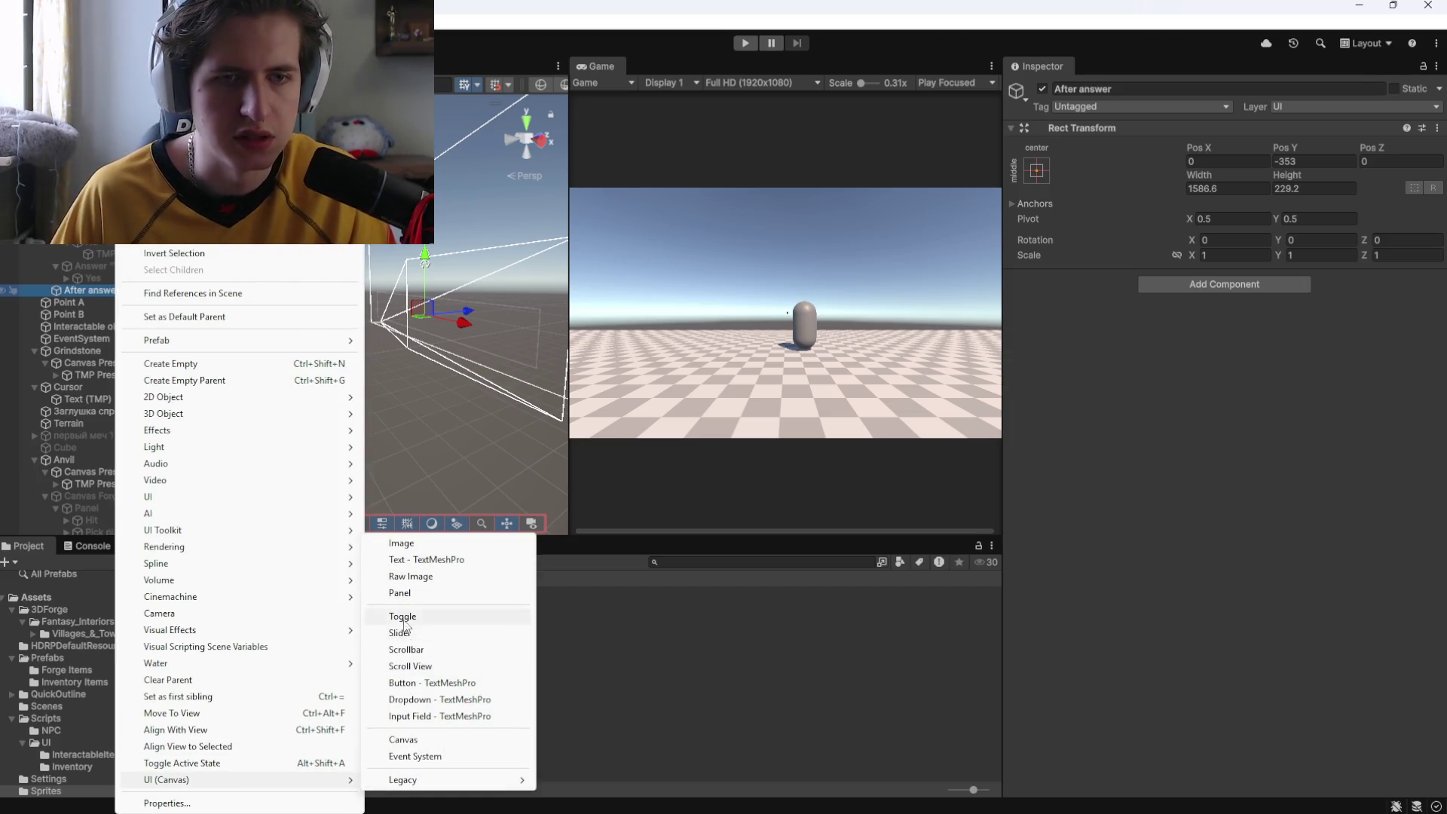
pyautogui.click(404, 597)
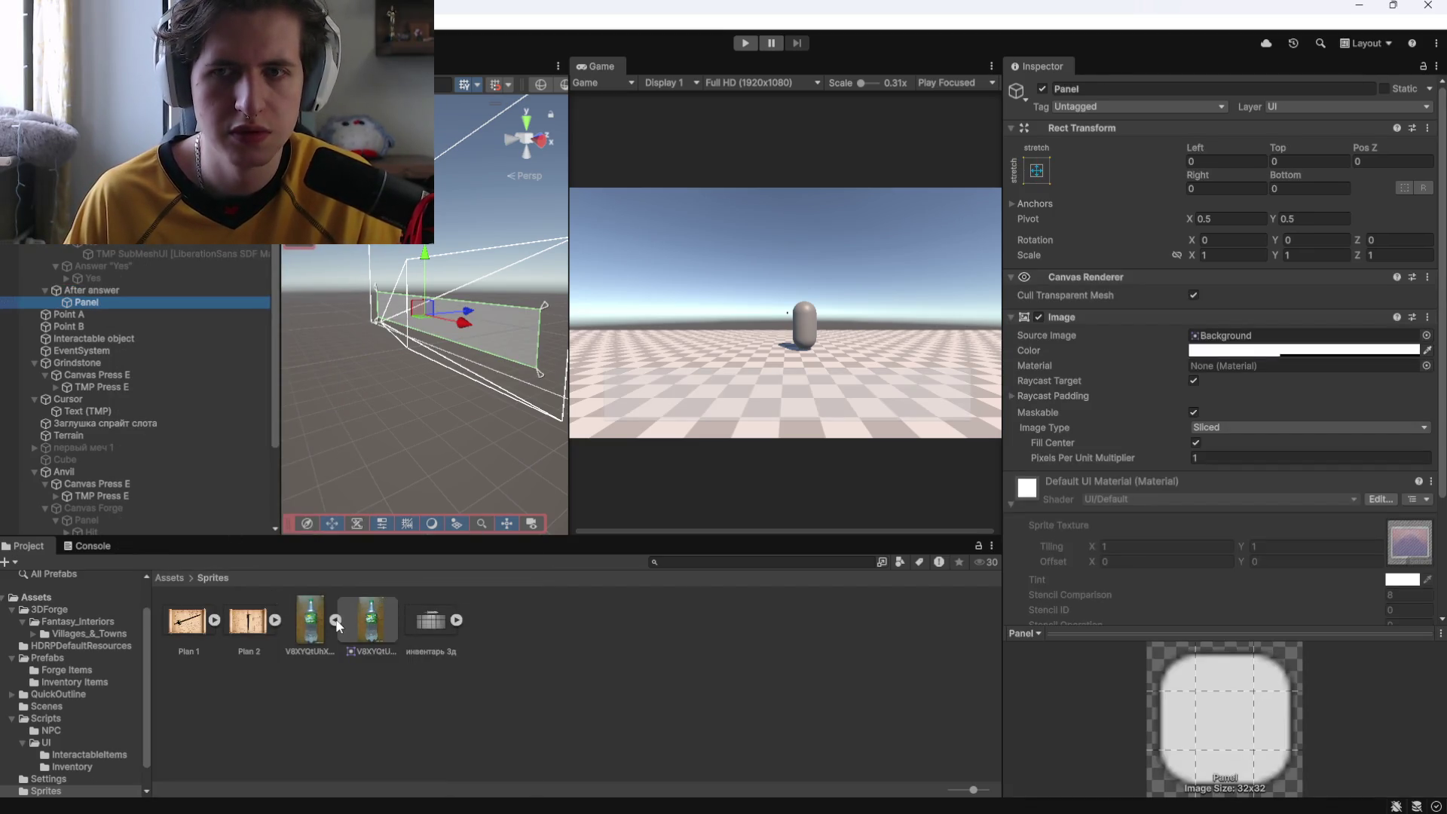
pyautogui.moveTo(309, 635); pyautogui.dragTo(1265, 336)
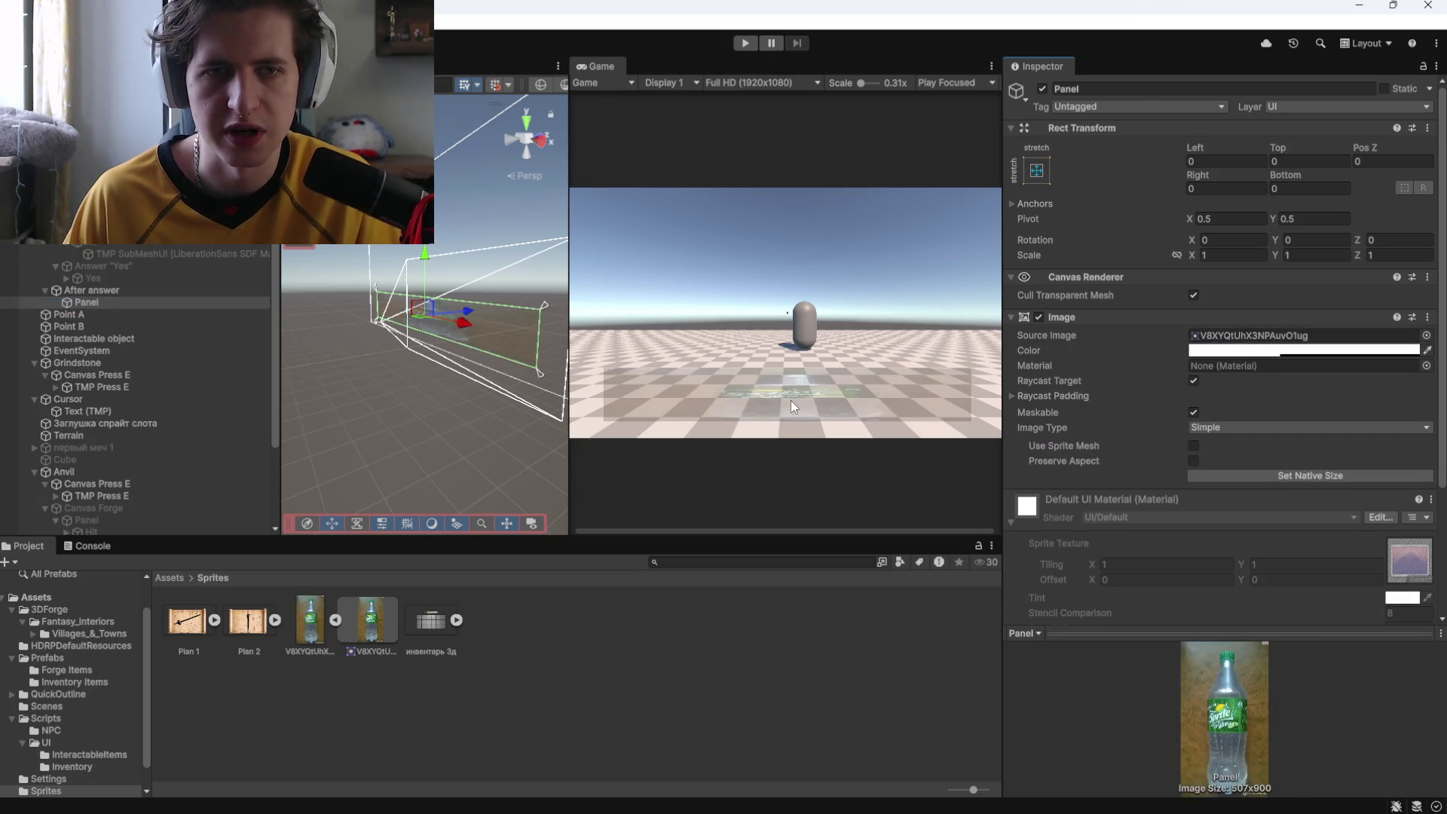
pyautogui.moveTo(468, 388)
pyautogui.mouseDown()
pyautogui.moveTo(482, 407)
pyautogui.moveTo(467, 413)
pyautogui.moveTo(541, 218)
pyautogui.mouseUp()
pyautogui.click(517, 151)
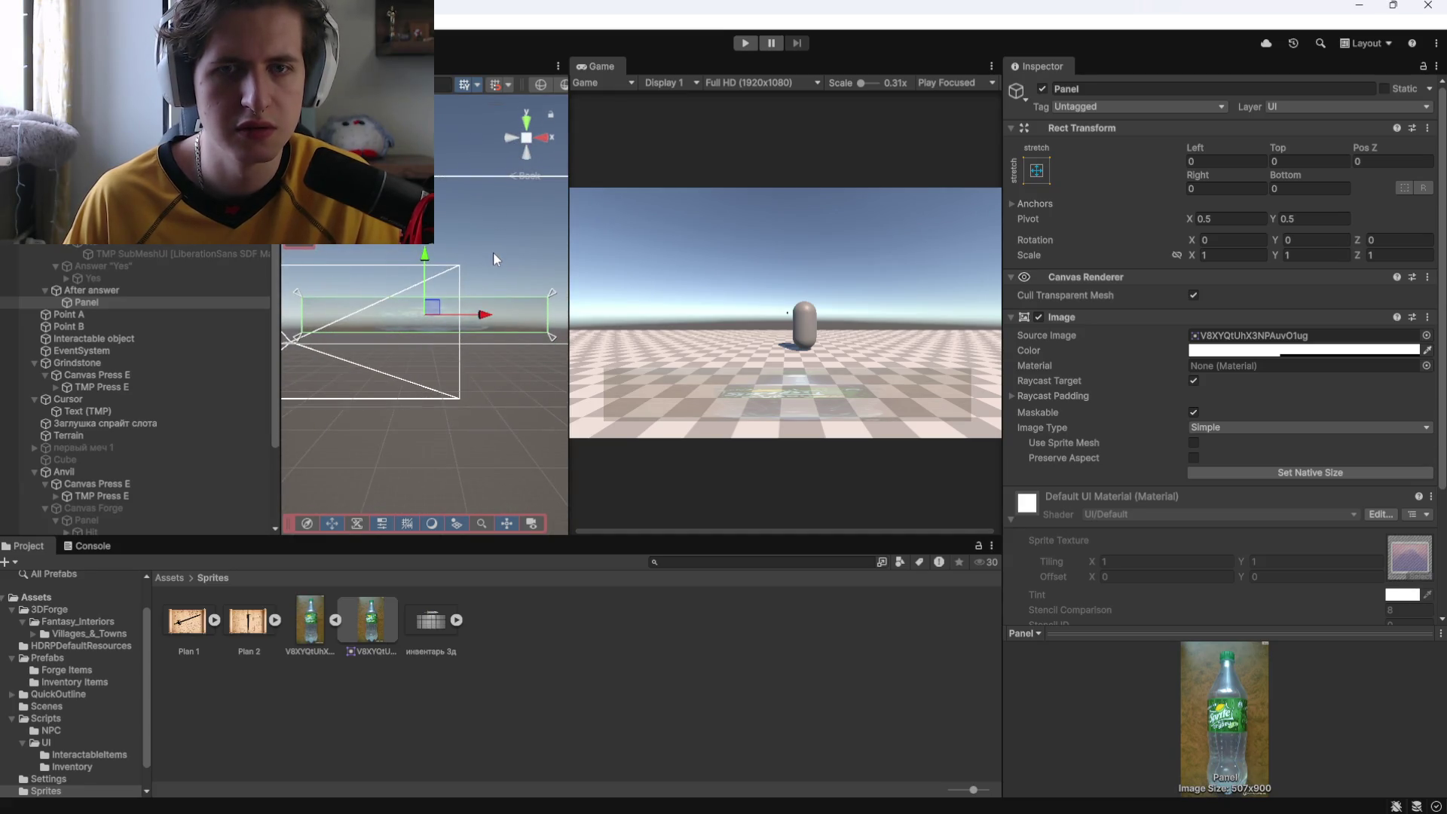
# Add a Text - TextMeshPro child inside the new Panel.
pyautogui.rightClick(106, 302)
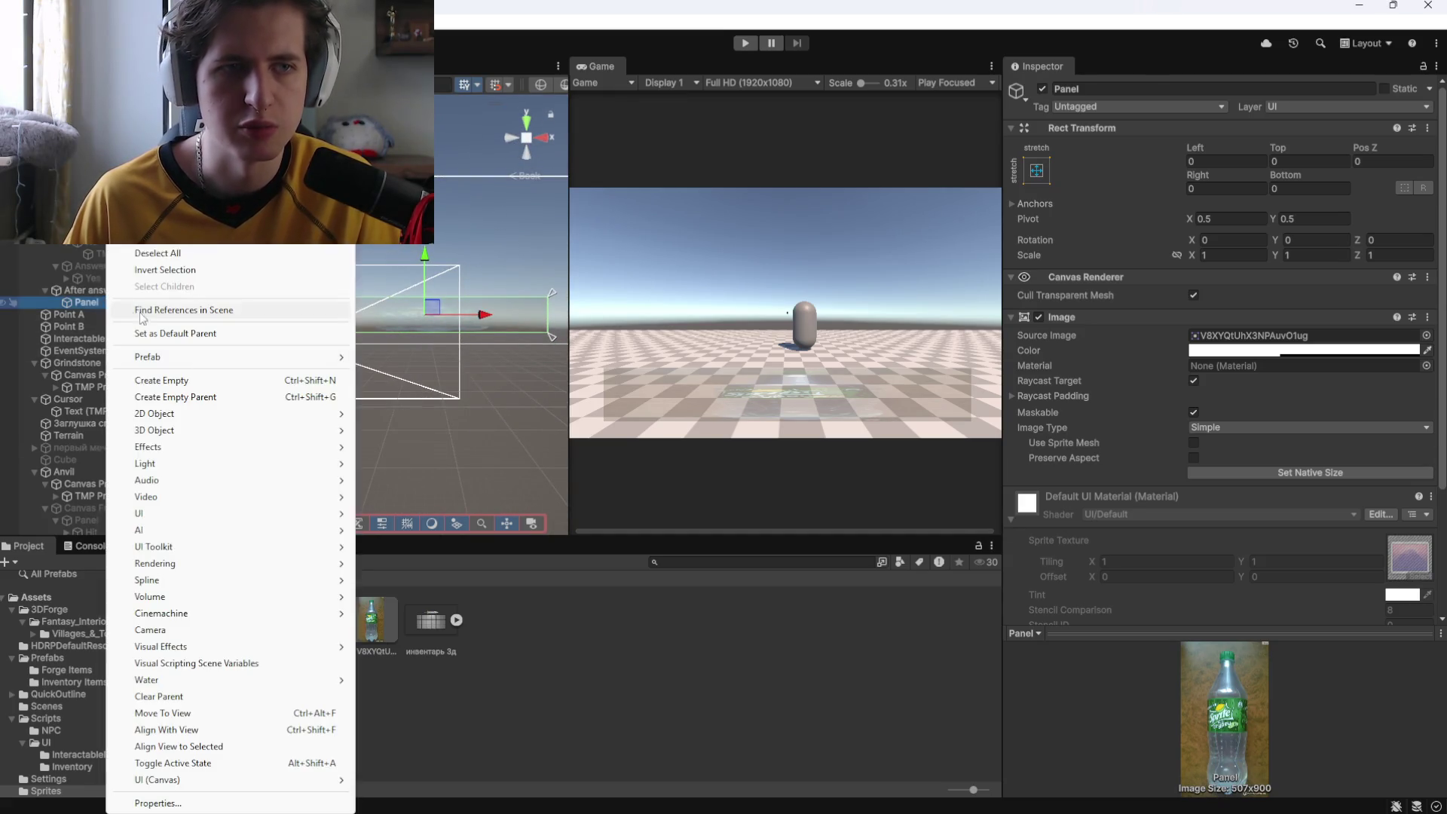
pyautogui.moveTo(211, 780)
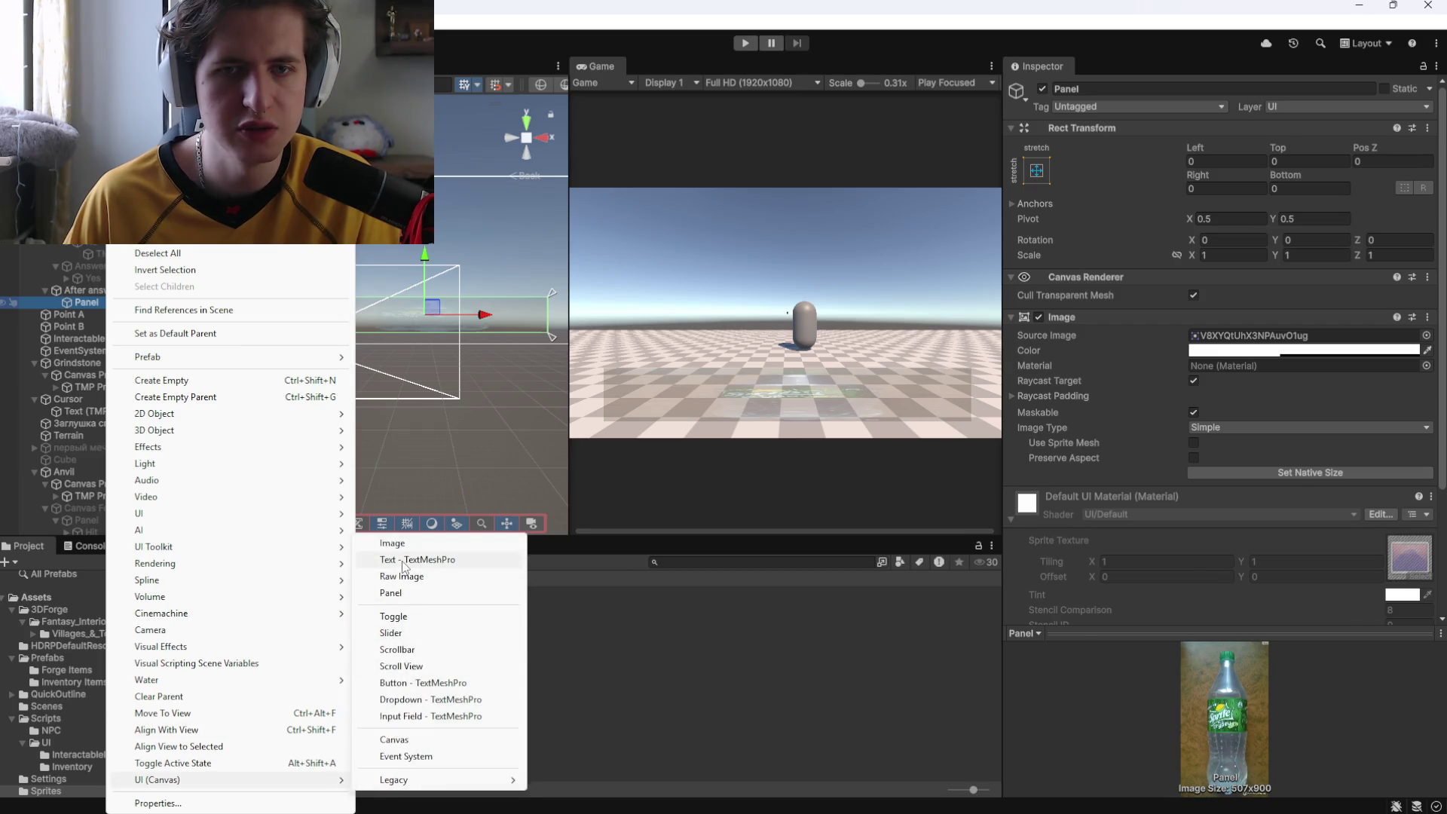
pyautogui.click(400, 559)
pyautogui.click(119, 299)
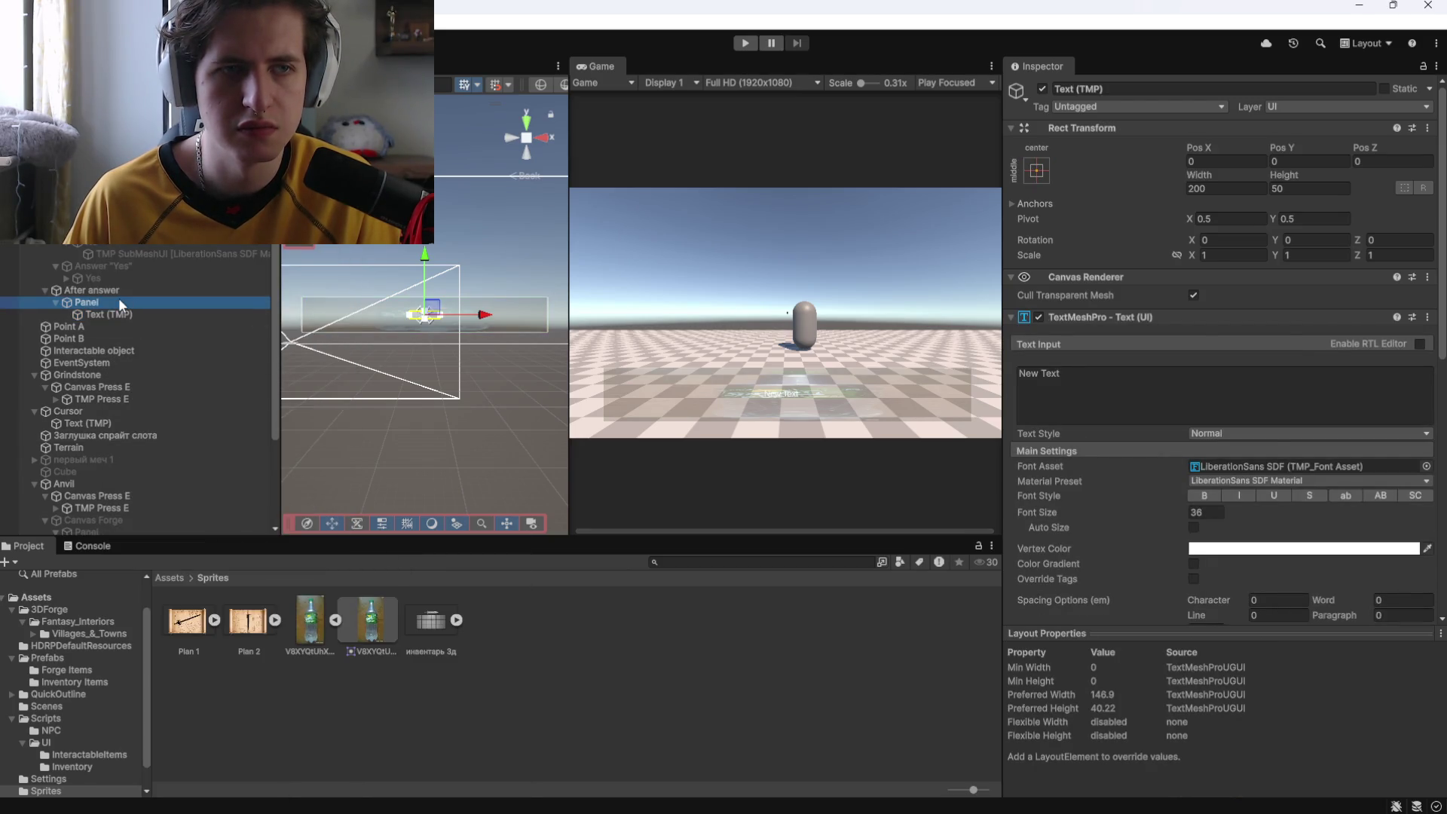
pyautogui.scroll(-3, 1145, 377)
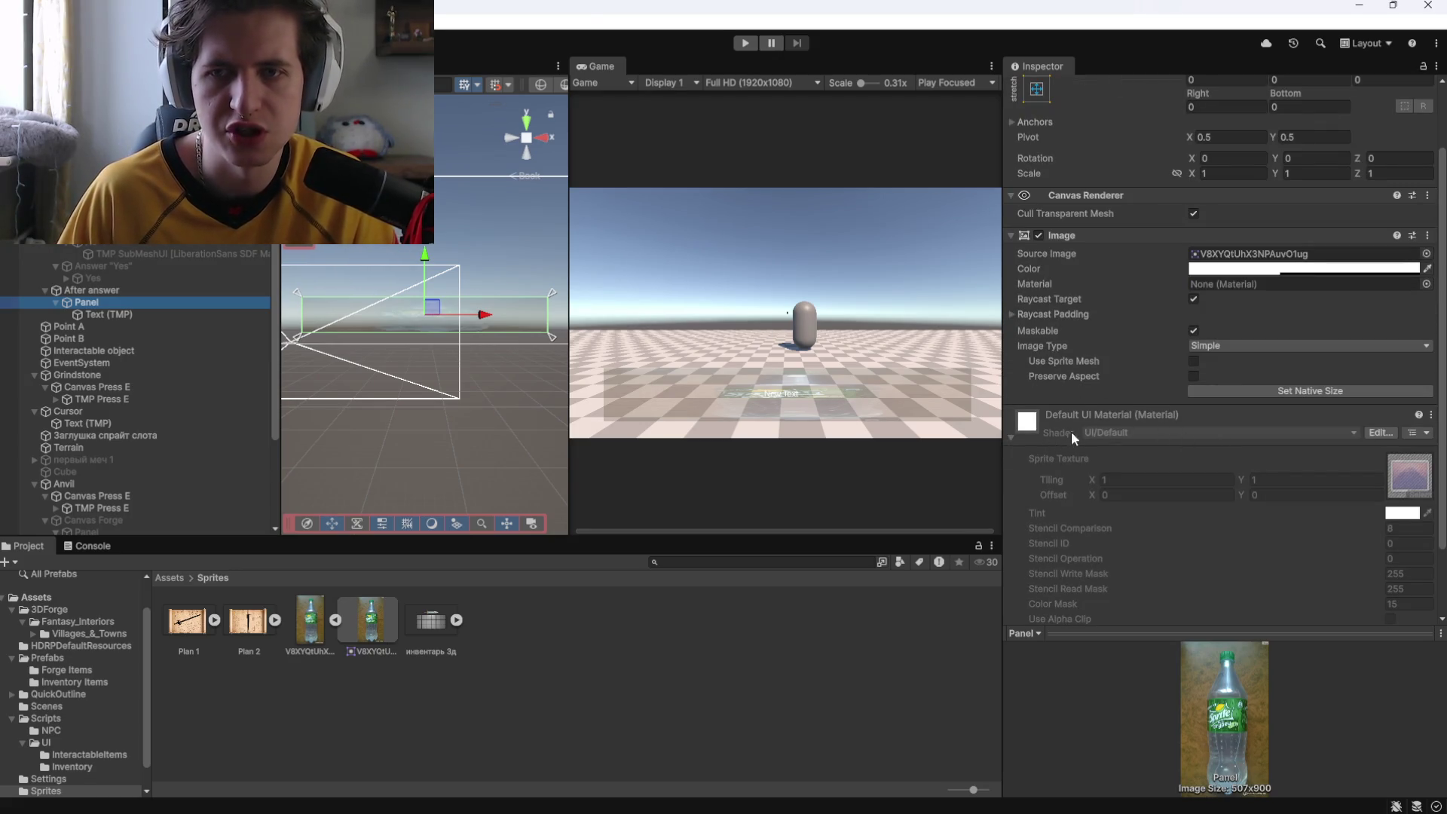
pyautogui.scroll(-3, 1192, 401)
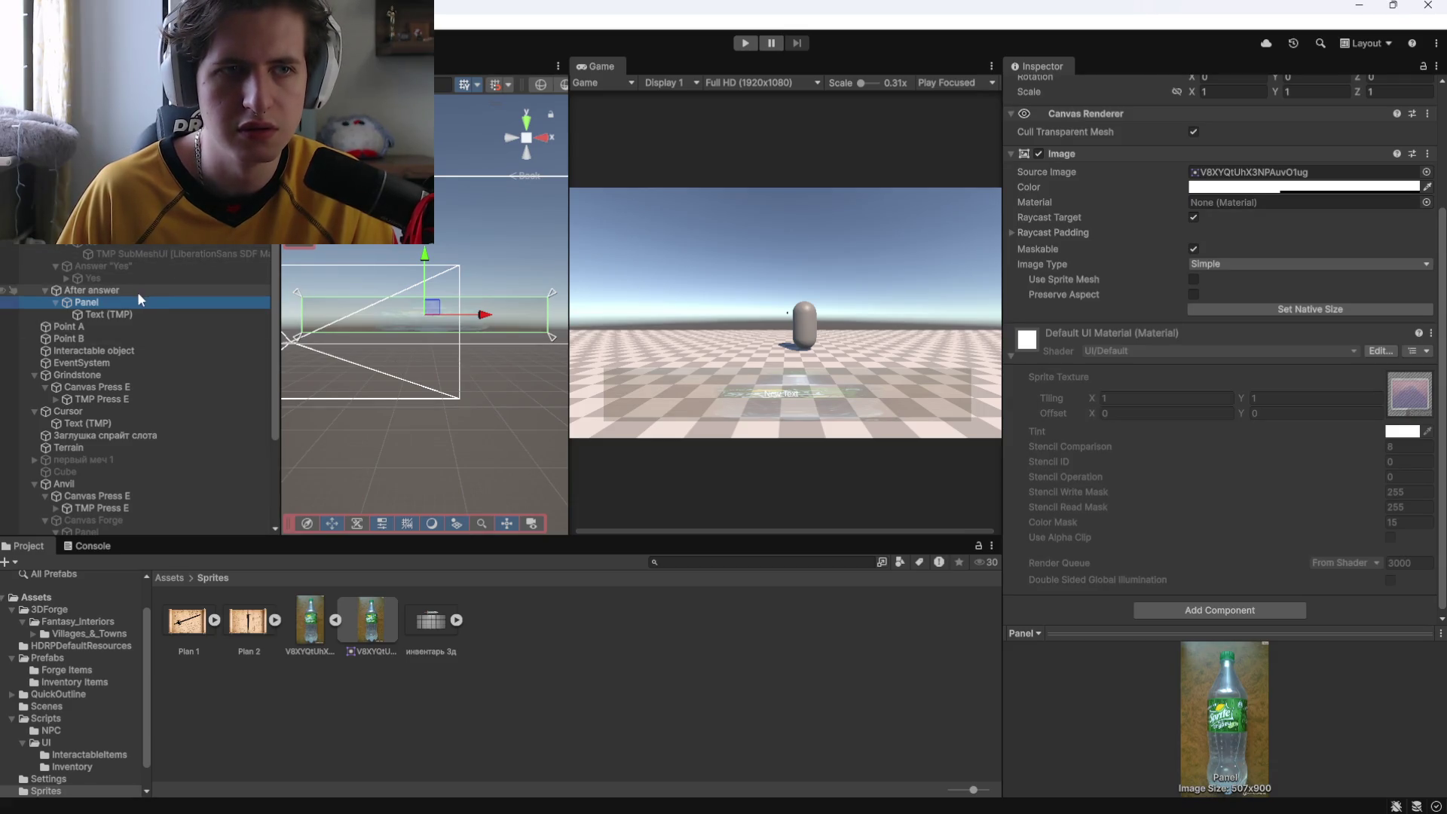
pyautogui.hotkey('ctrl', 'z')
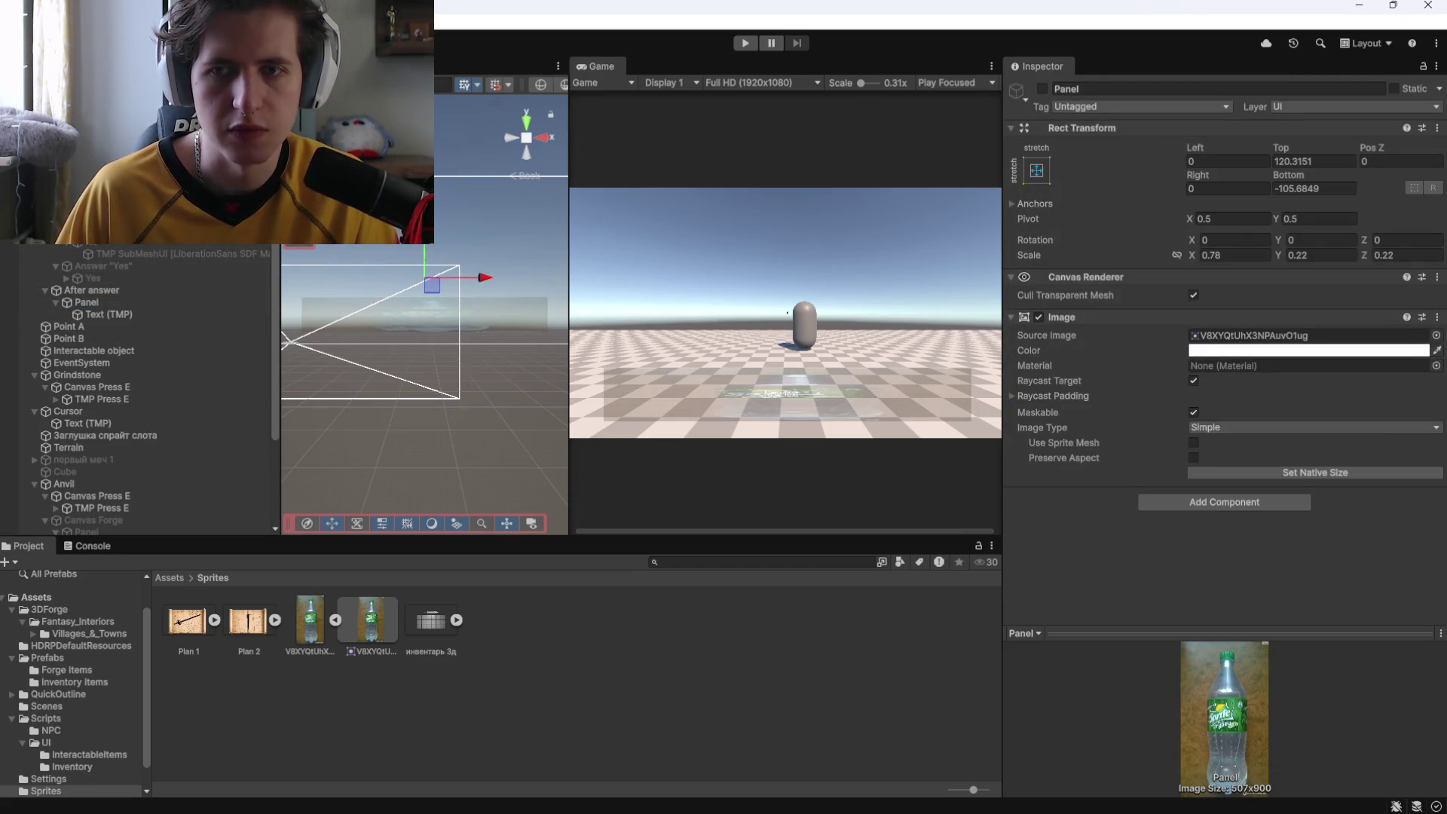
pyautogui.click(126, 304)
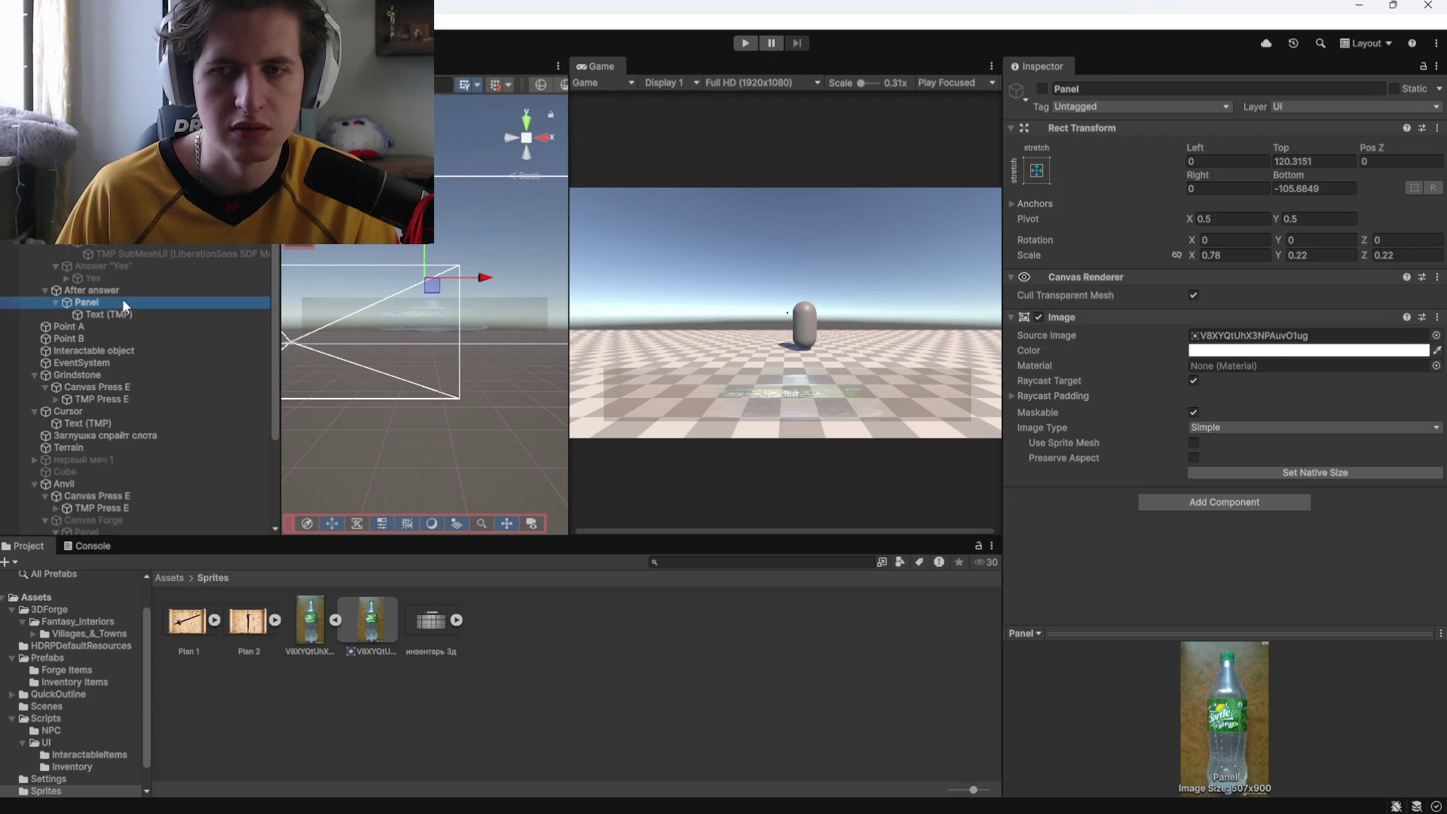
pyautogui.hotkey('ctrl', 'z')
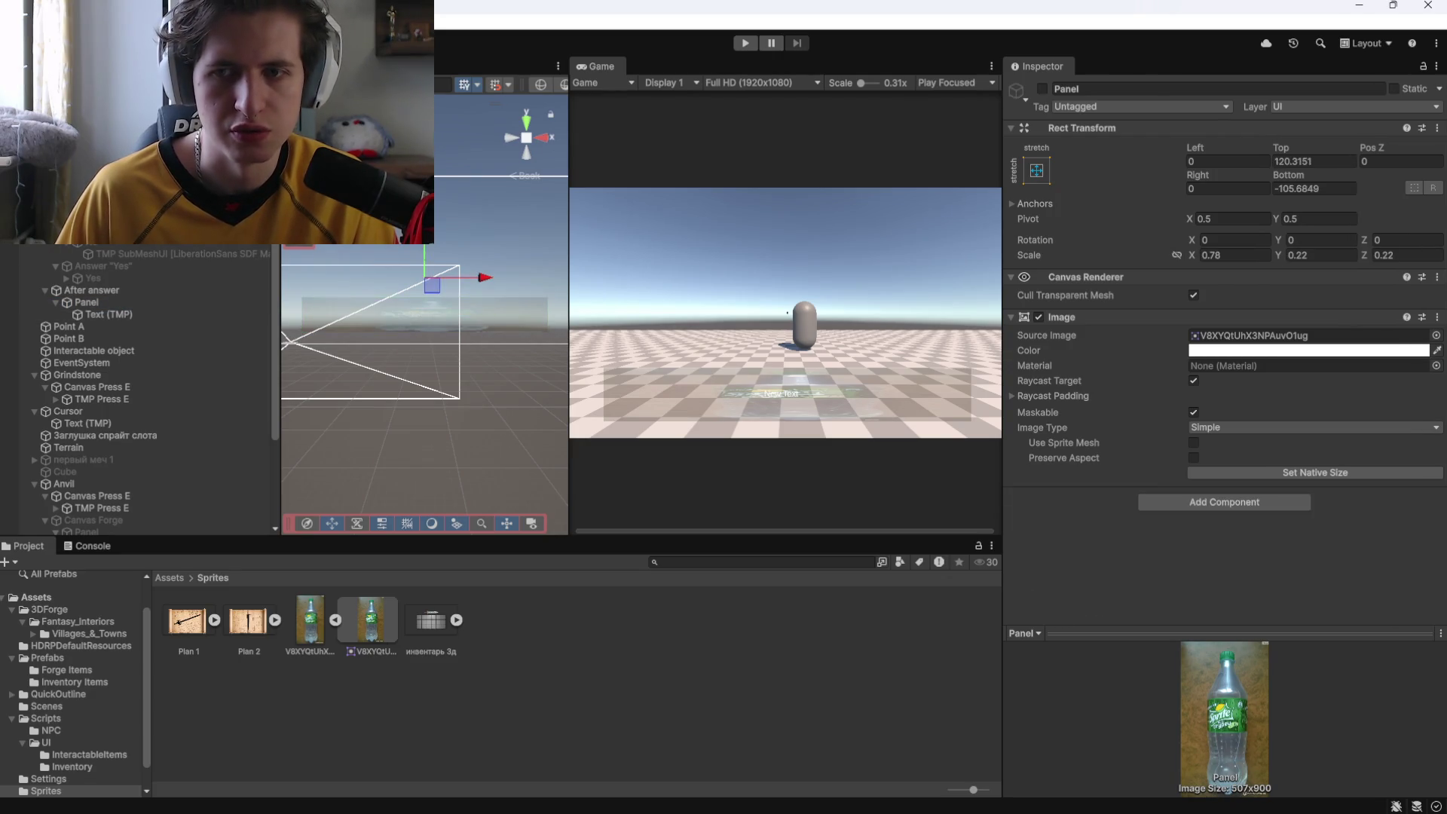
pyautogui.click(89, 305)
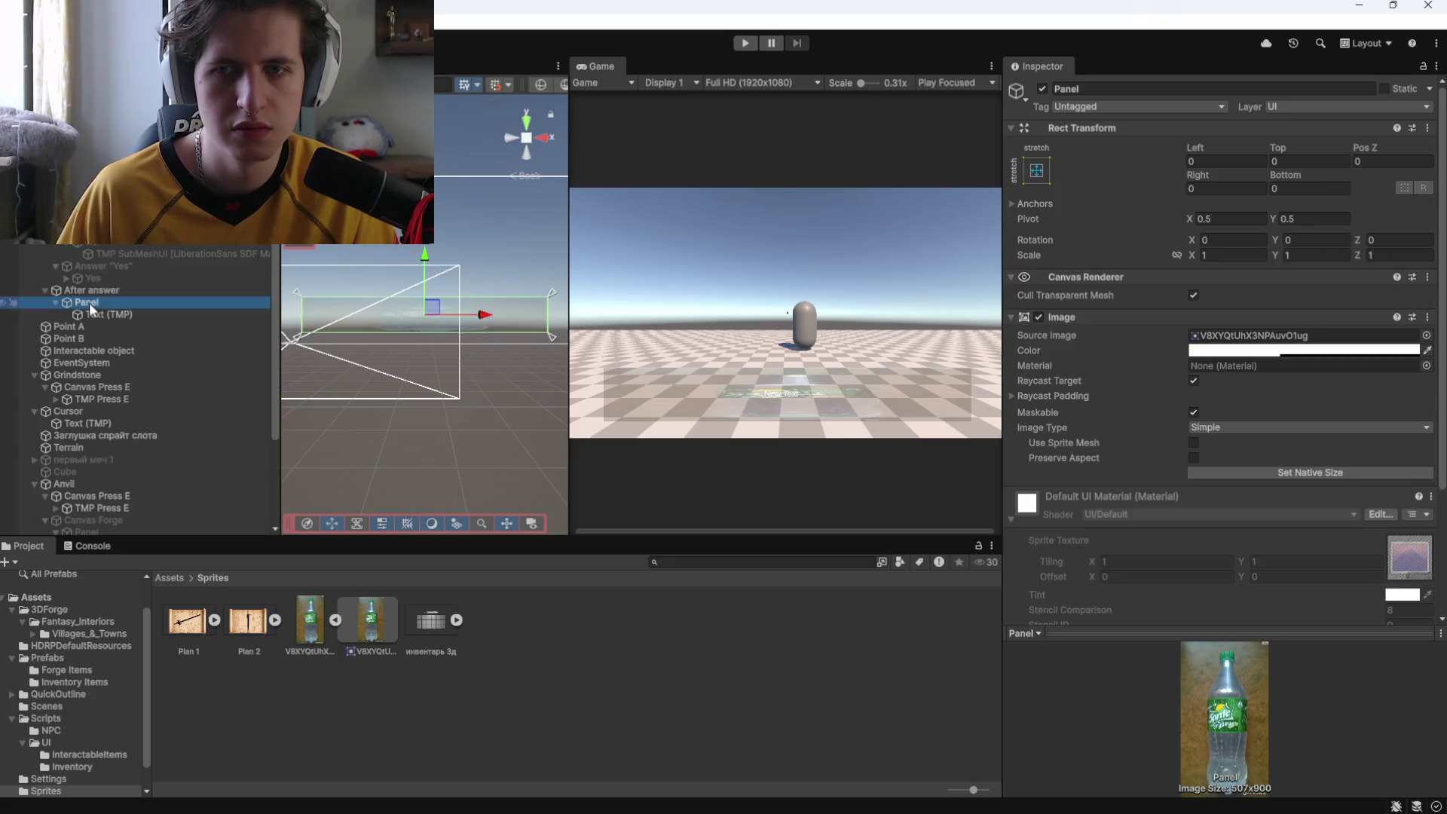
pyautogui.scroll(-4, 1100, 494)
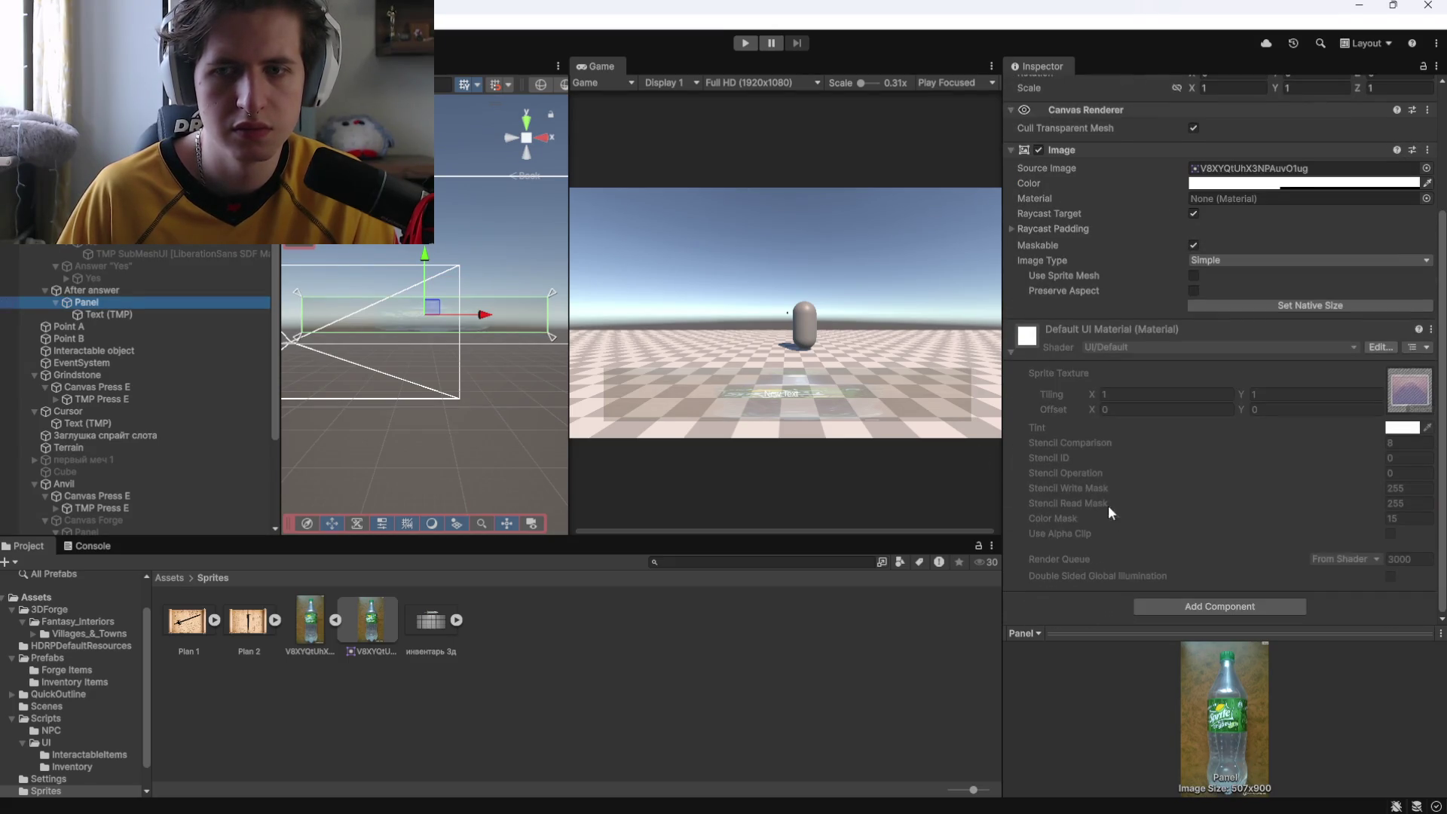
pyautogui.click(128, 310)
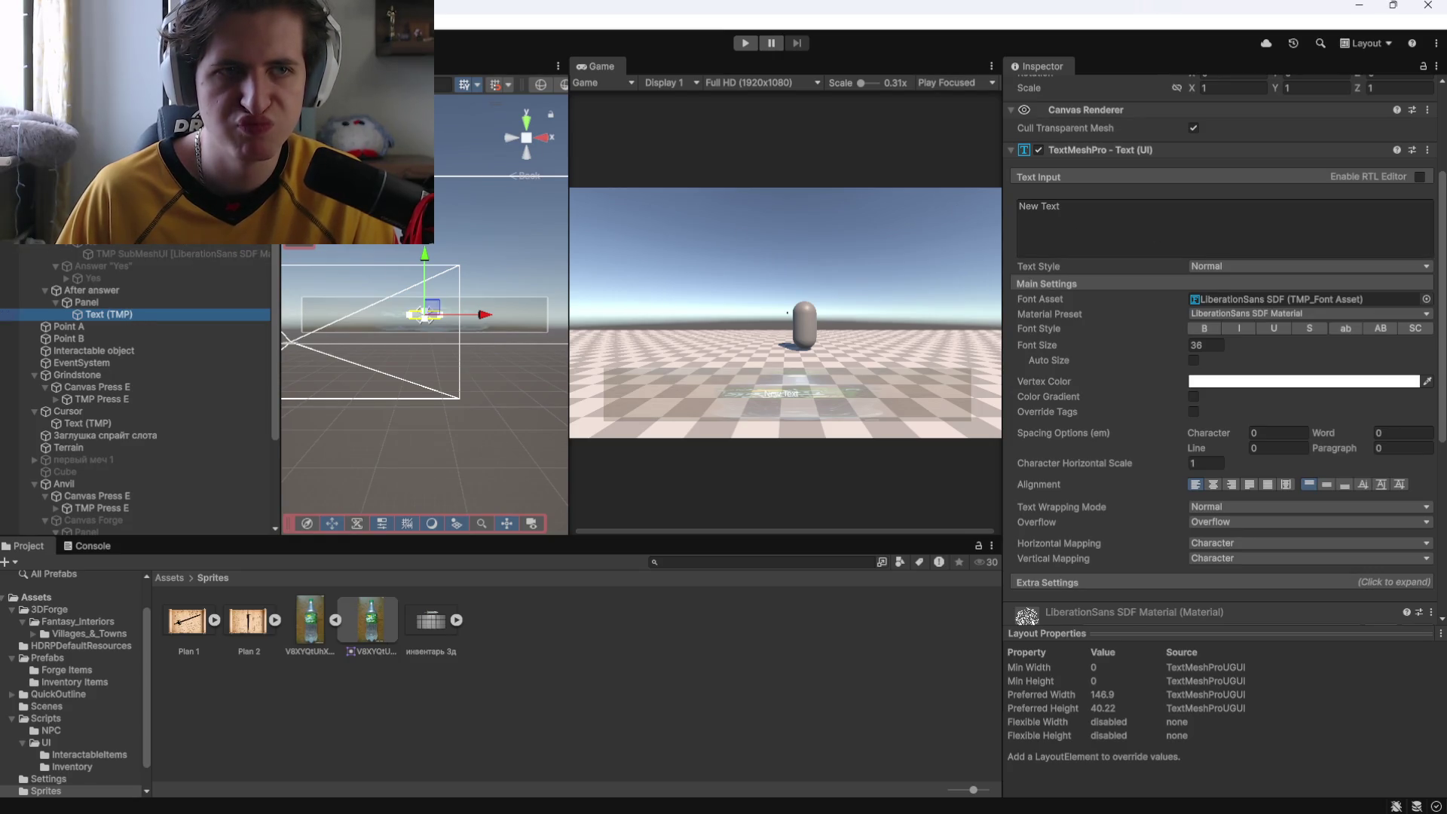
pyautogui.click(83, 230)
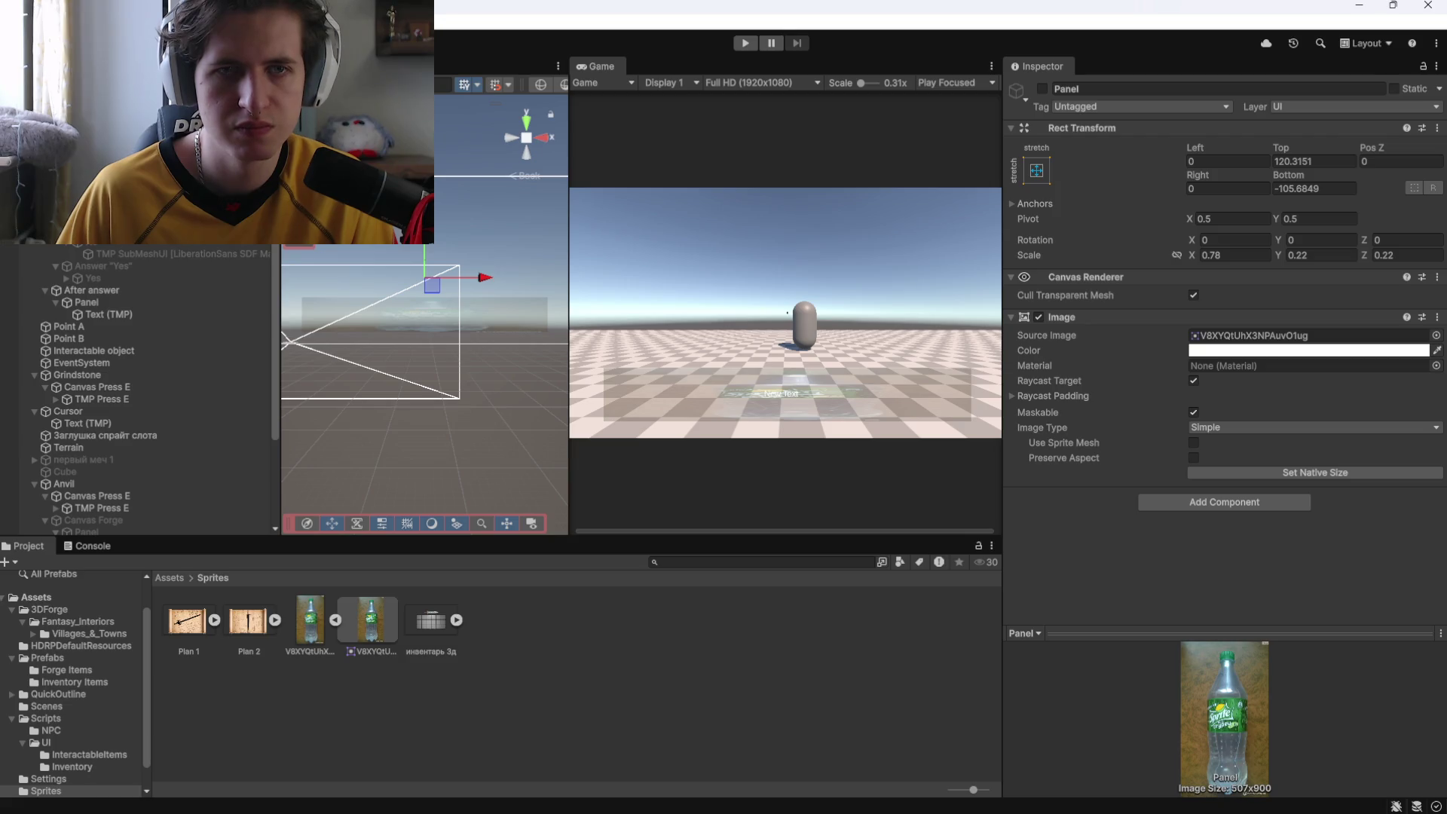
pyautogui.click(138, 304)
pyautogui.click(82, 230)
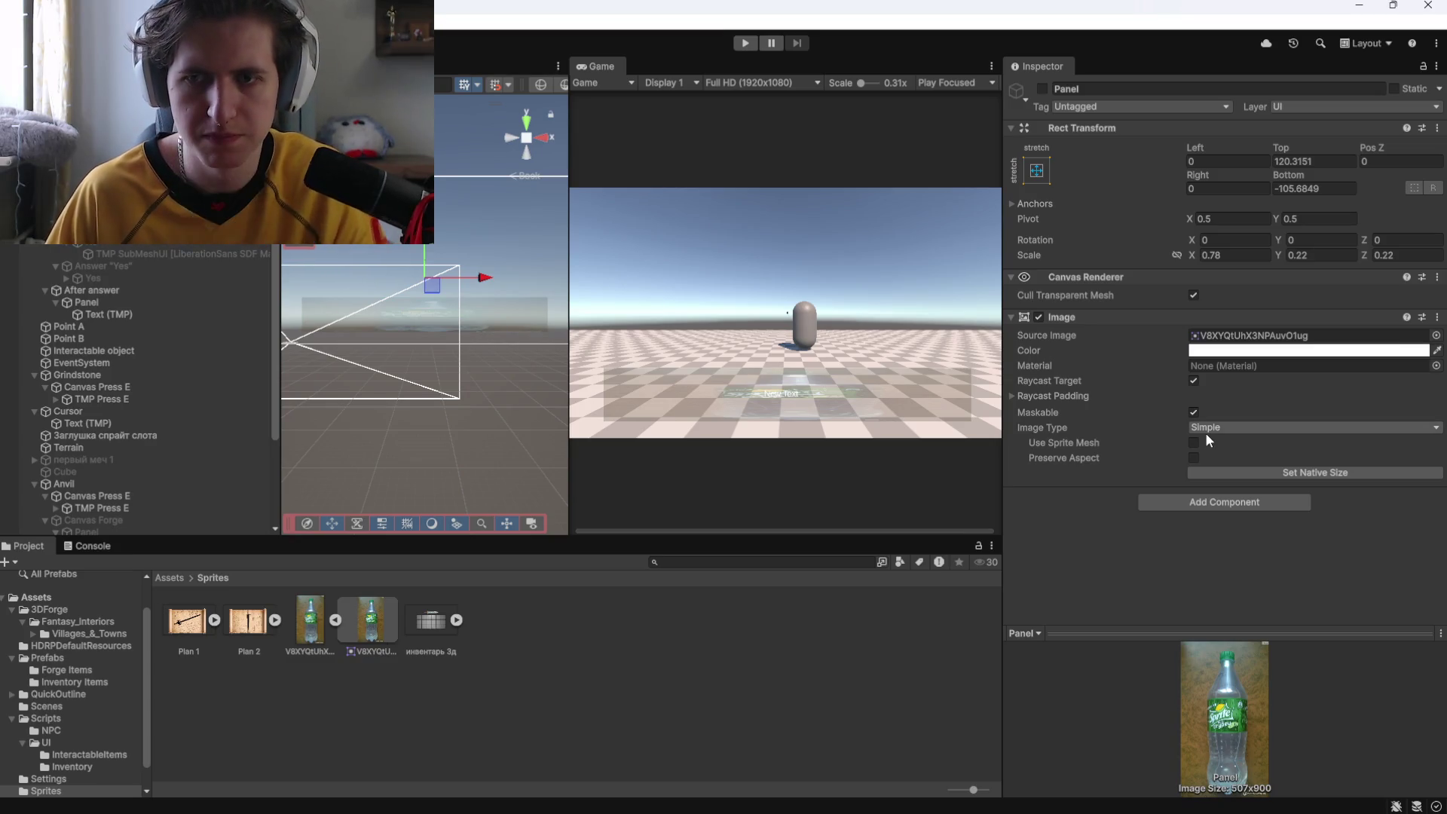
pyautogui.click(167, 312)
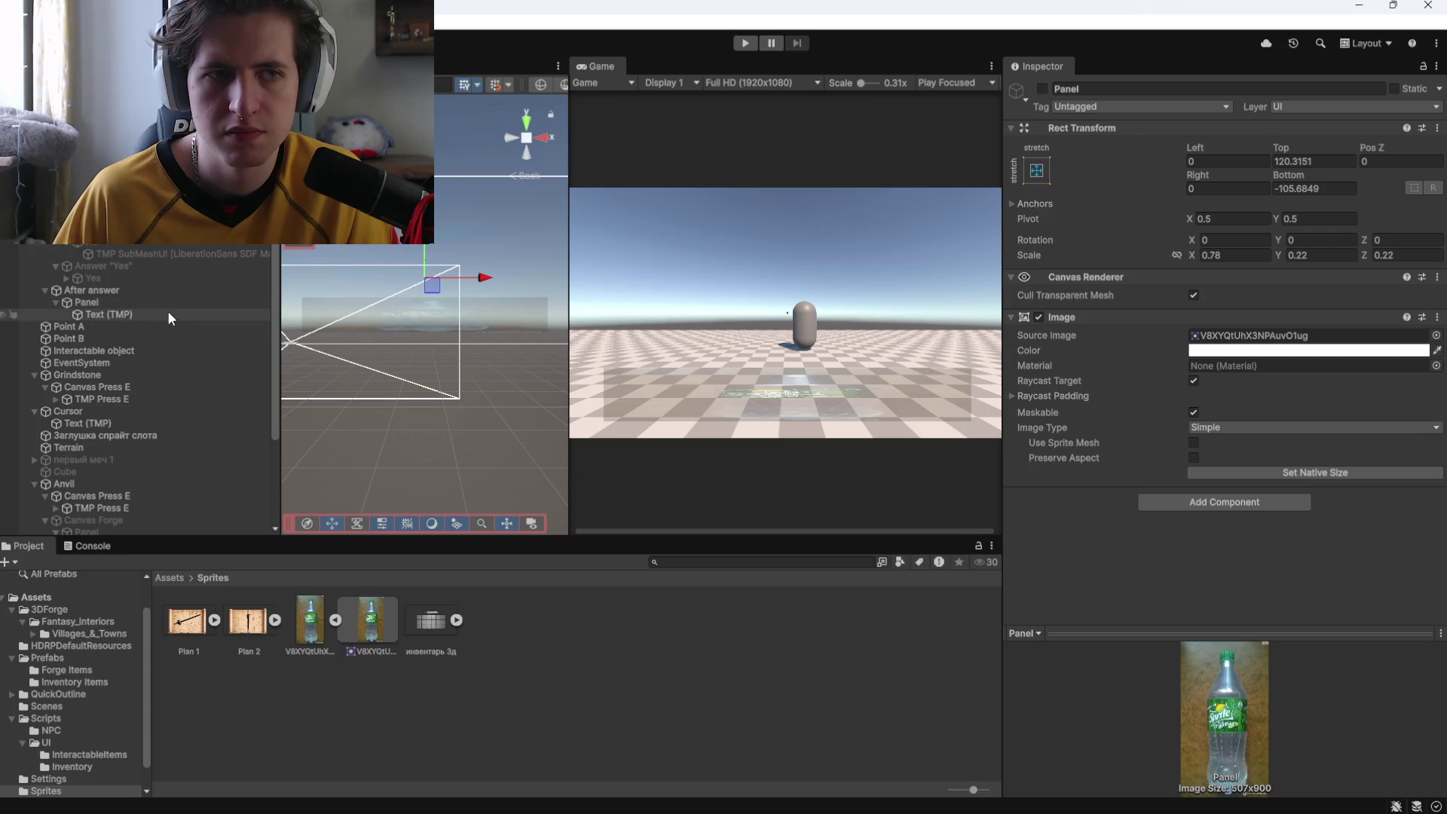
pyautogui.click(178, 314)
# Rename the Text (TMP) object to Yes, scale it to 2.96, and keep Pos X at 0.
pyautogui.press('BackSpace')
pyautogui.write('es')
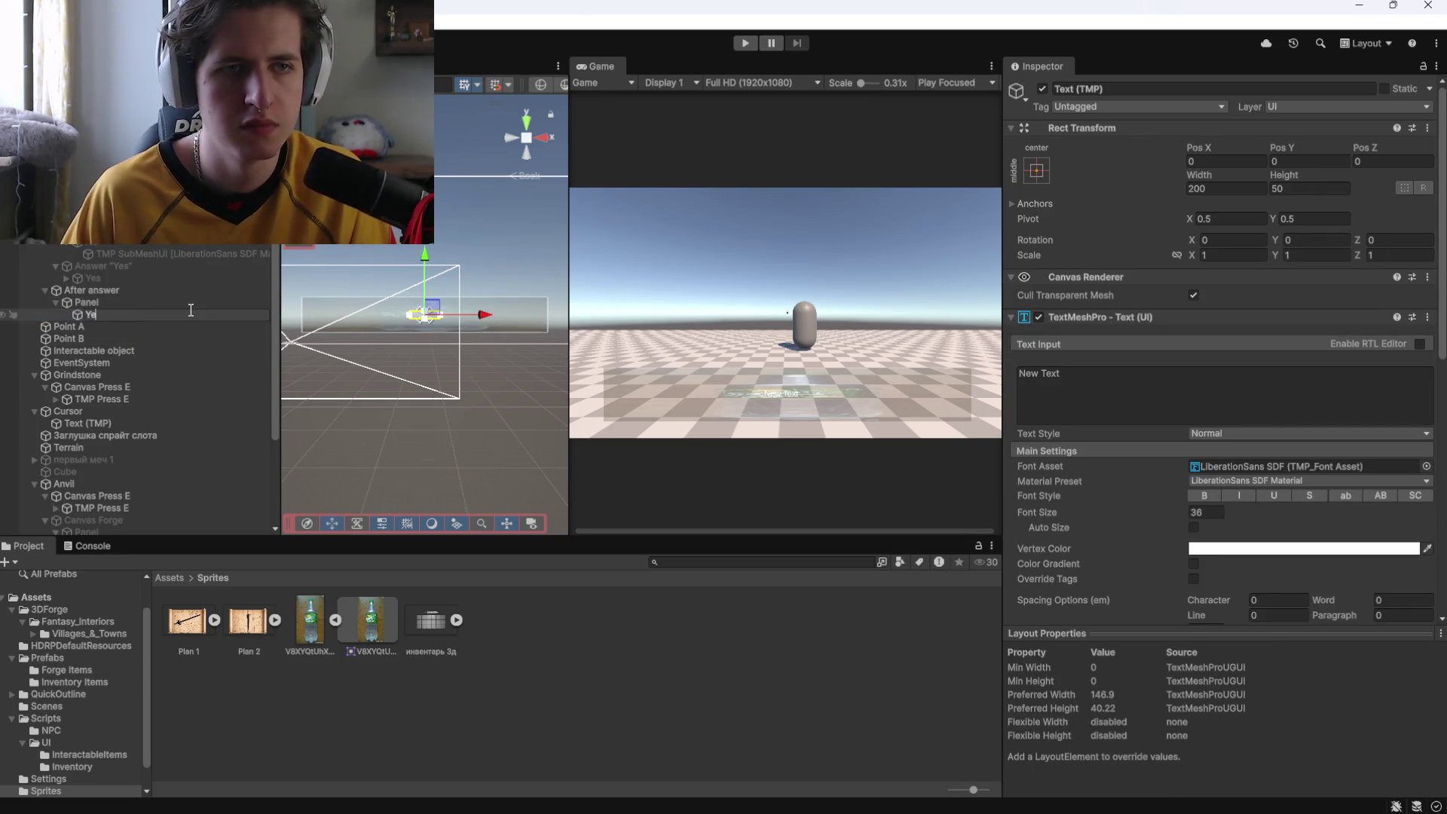
pyautogui.press('Return')
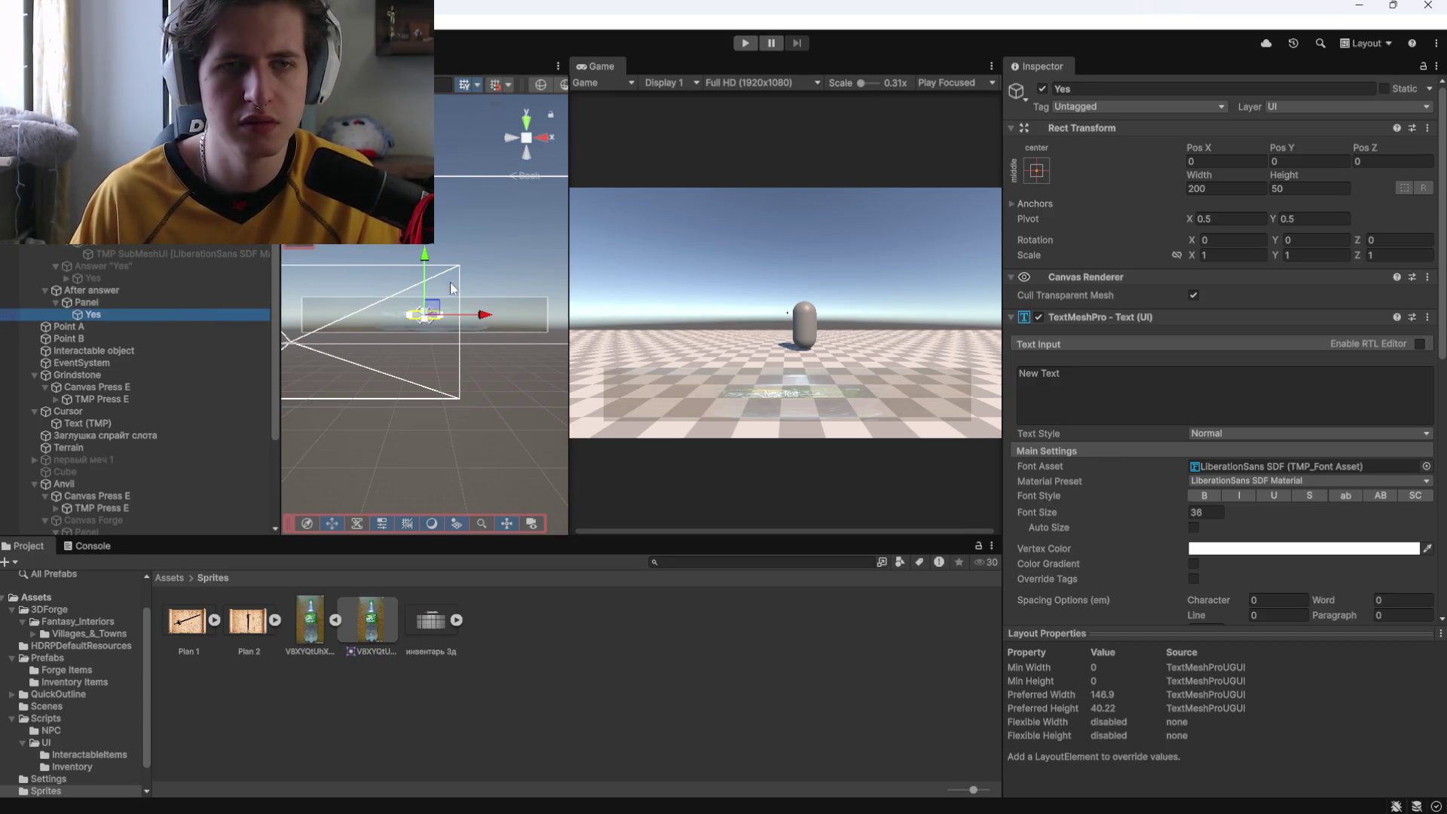
pyautogui.scroll(3, 413, 333)
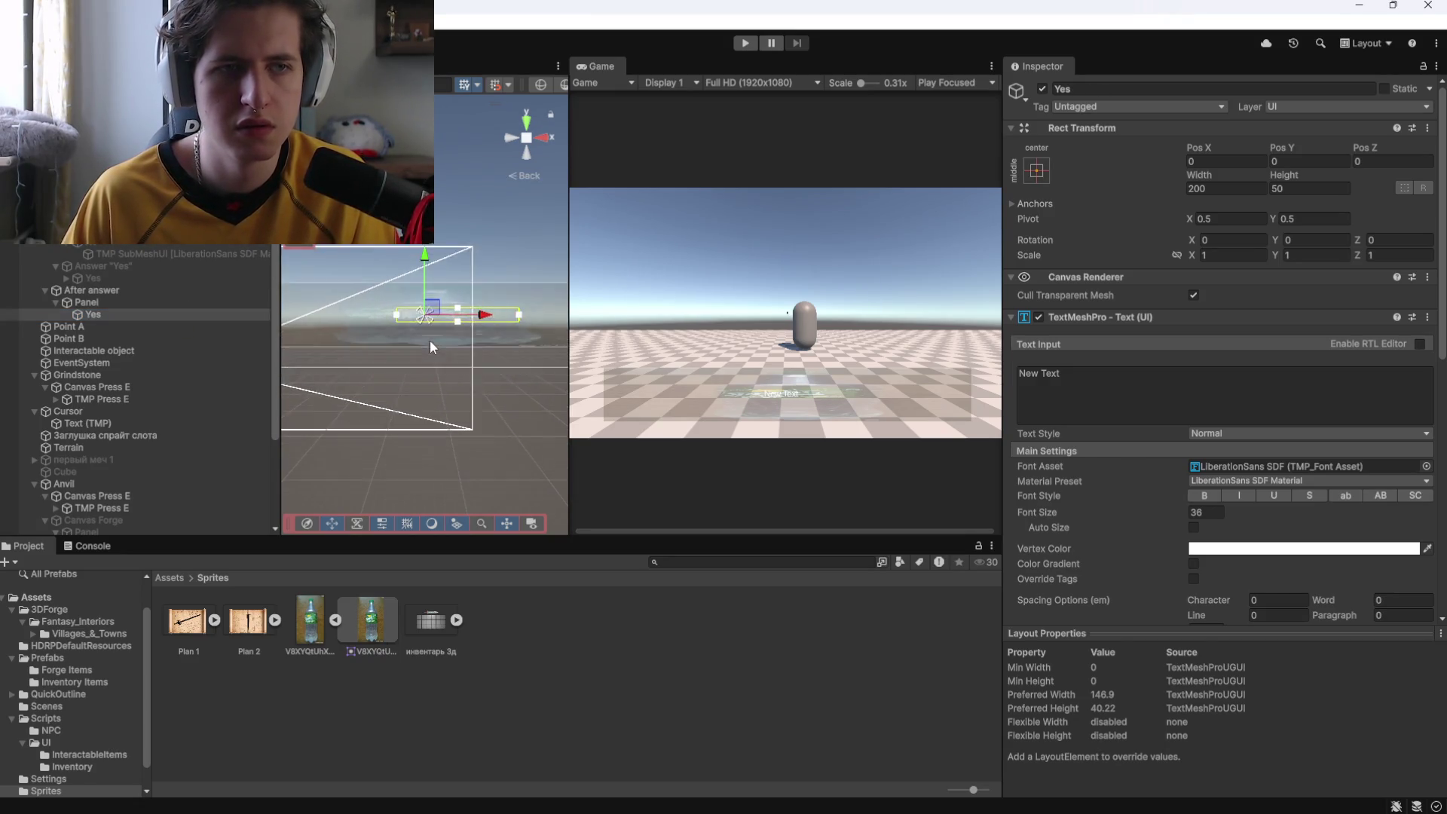
pyautogui.moveTo(292, 322); pyautogui.dragTo(282, 324)
pyautogui.moveTo(1191, 255); pyautogui.dragTo(1250, 257)
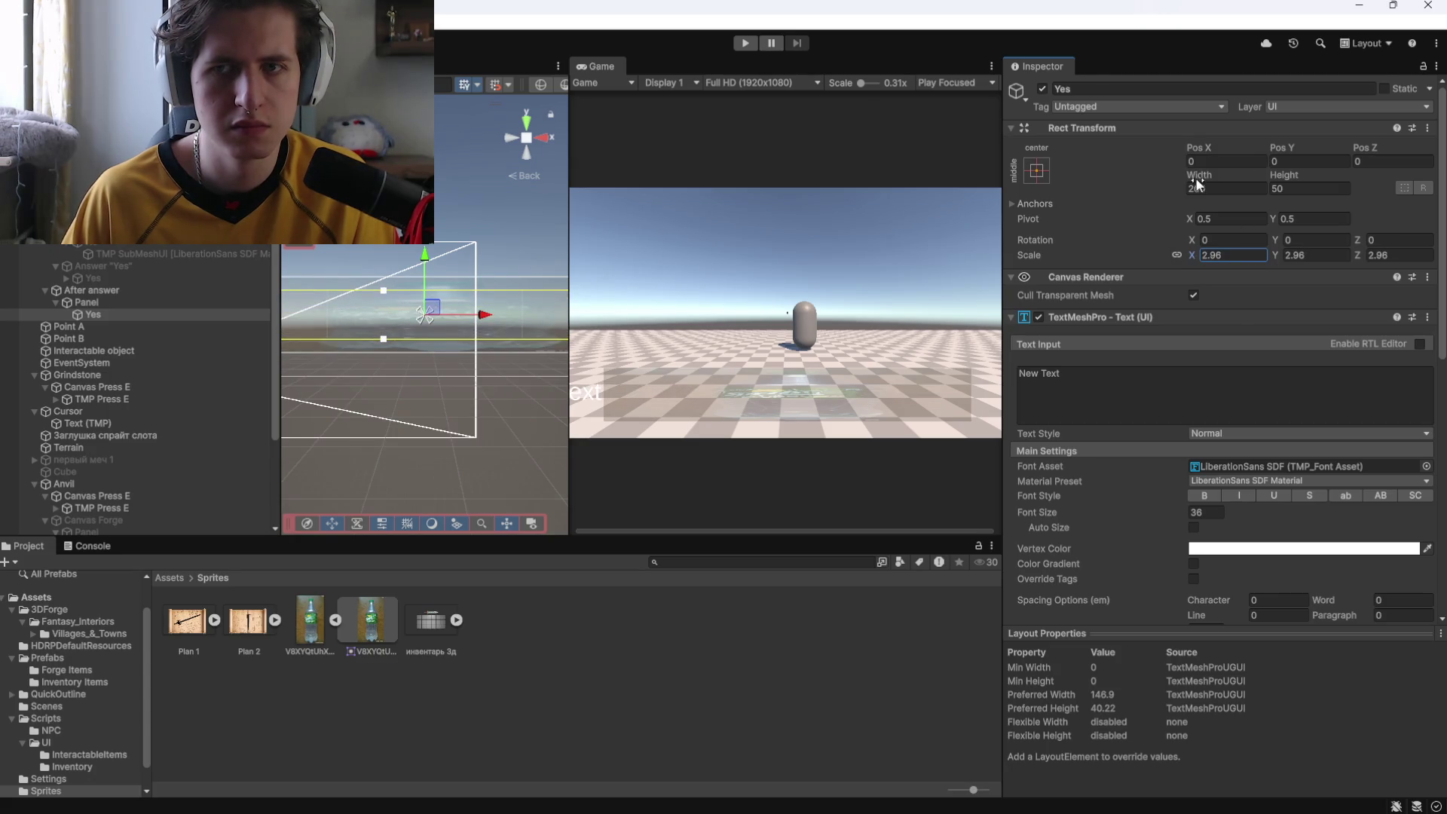
pyautogui.moveTo(1198, 148)
pyautogui.mouseDown()
pyautogui.moveTo(1431, 169)
pyautogui.moveTo(876, 205)
pyautogui.moveTo(757, 344)
pyautogui.moveTo(1407, 721)
pyautogui.moveTo(113, 754)
pyautogui.moveTo(271, 675)
pyautogui.moveTo(418, 255)
pyautogui.moveTo(187, 389)
pyautogui.mouseUp()
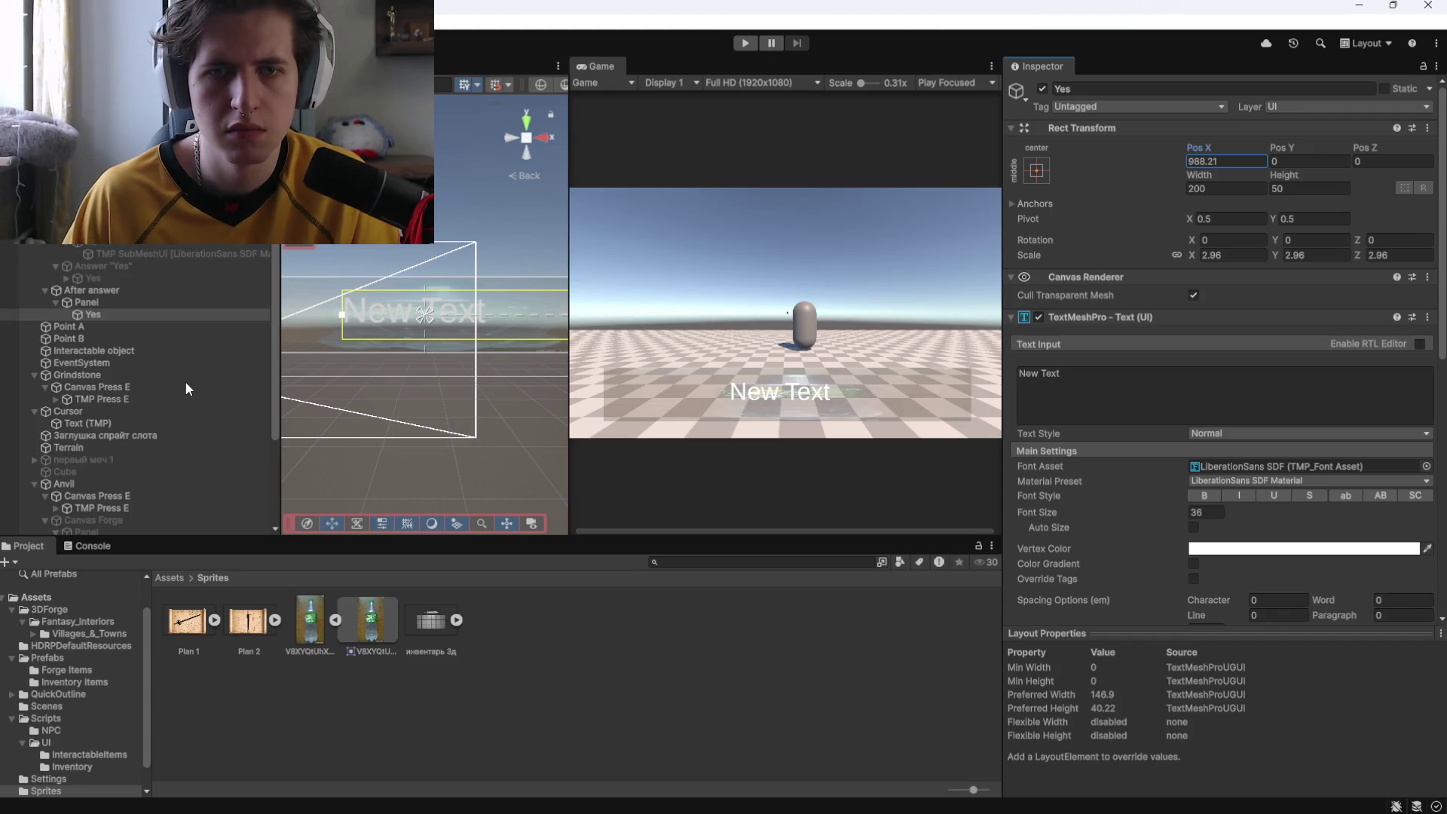
pyautogui.hotkey('ctrl', 'z')
pyautogui.scroll(-4, 414, 388)
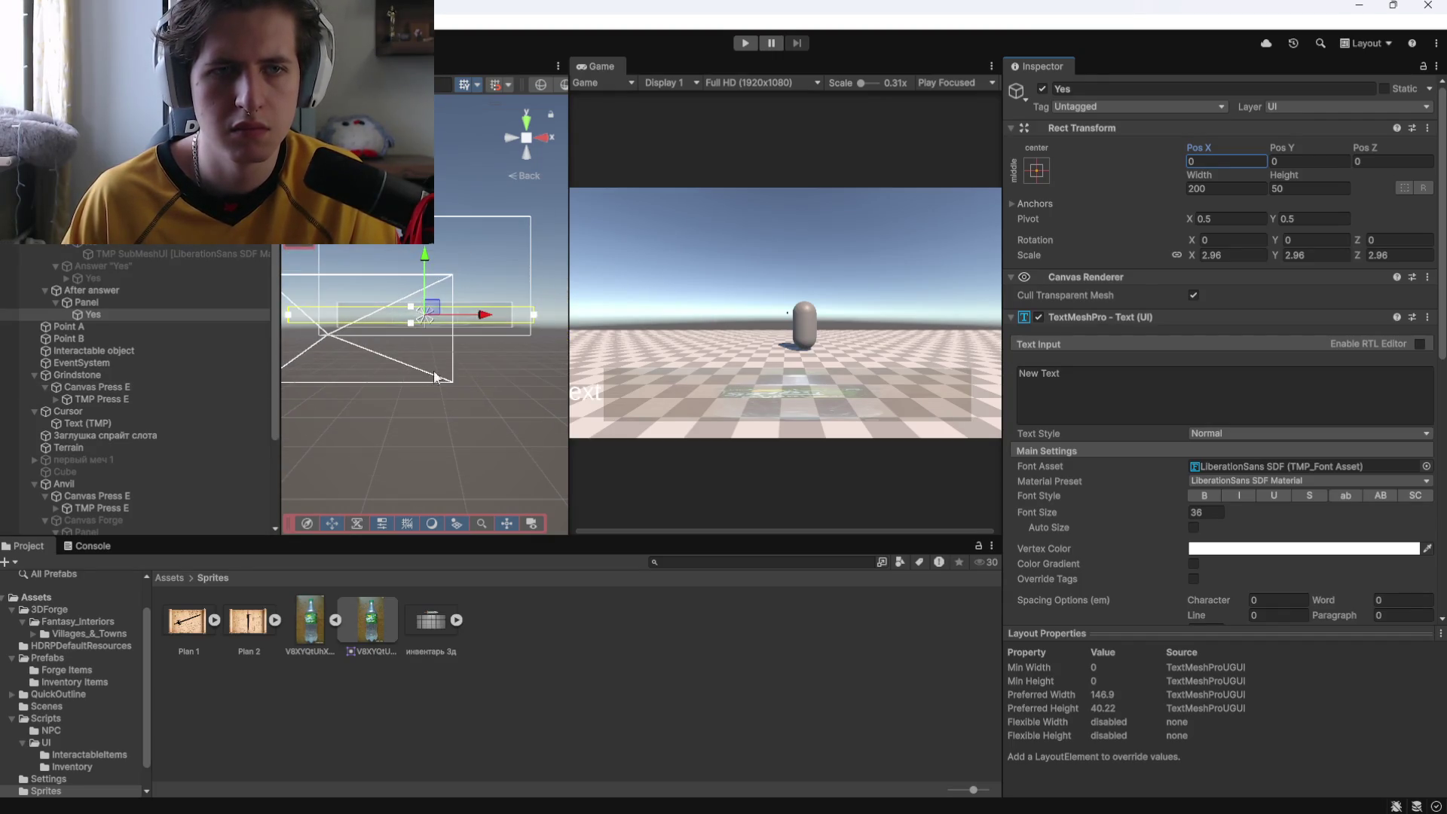
# Anchor the Yes text with the bottom-stretch preset and move it down toward the panel's bottom.
pyautogui.moveTo(536, 317); pyautogui.dragTo(423, 325)
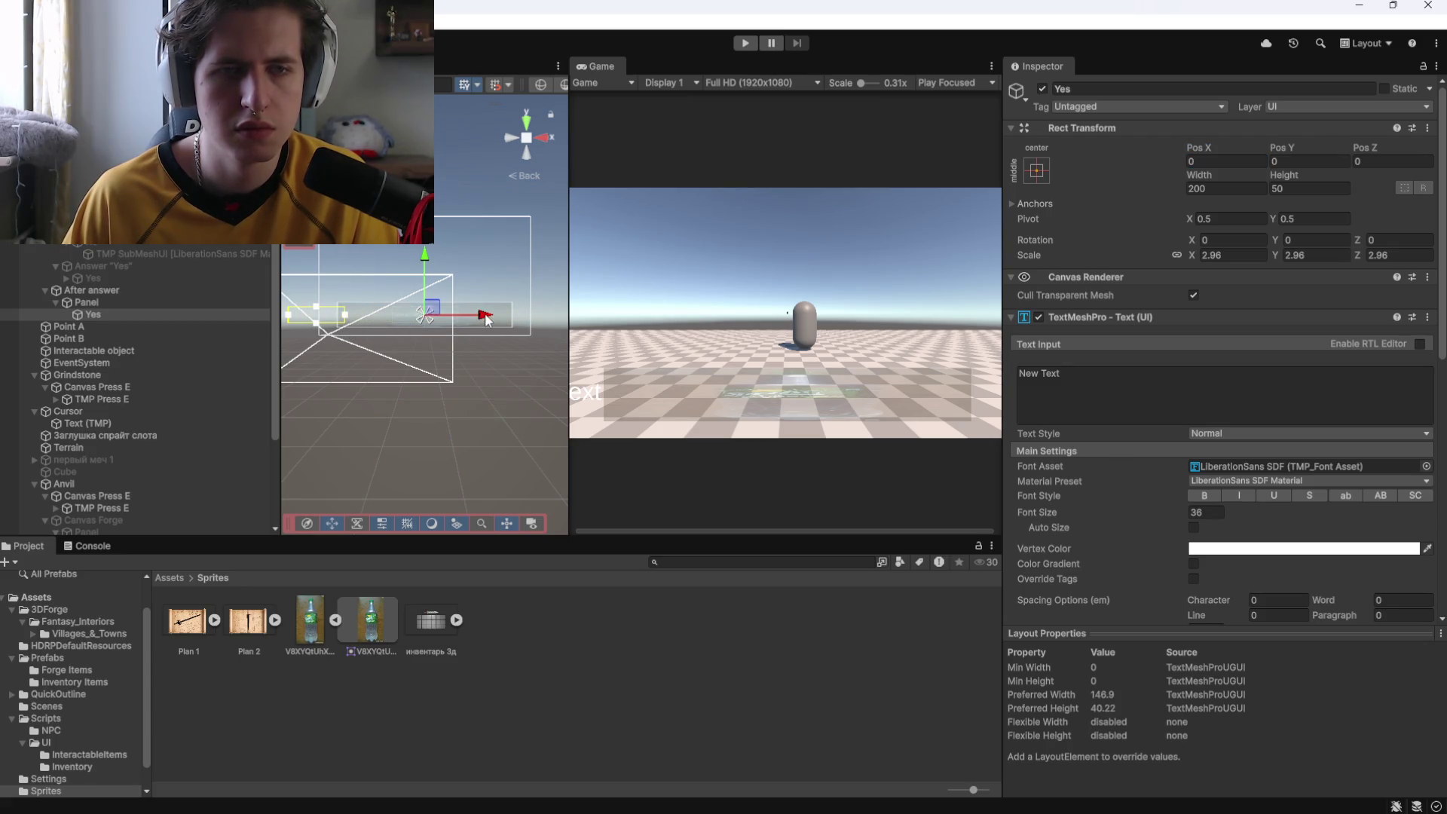
pyautogui.click(1038, 171)
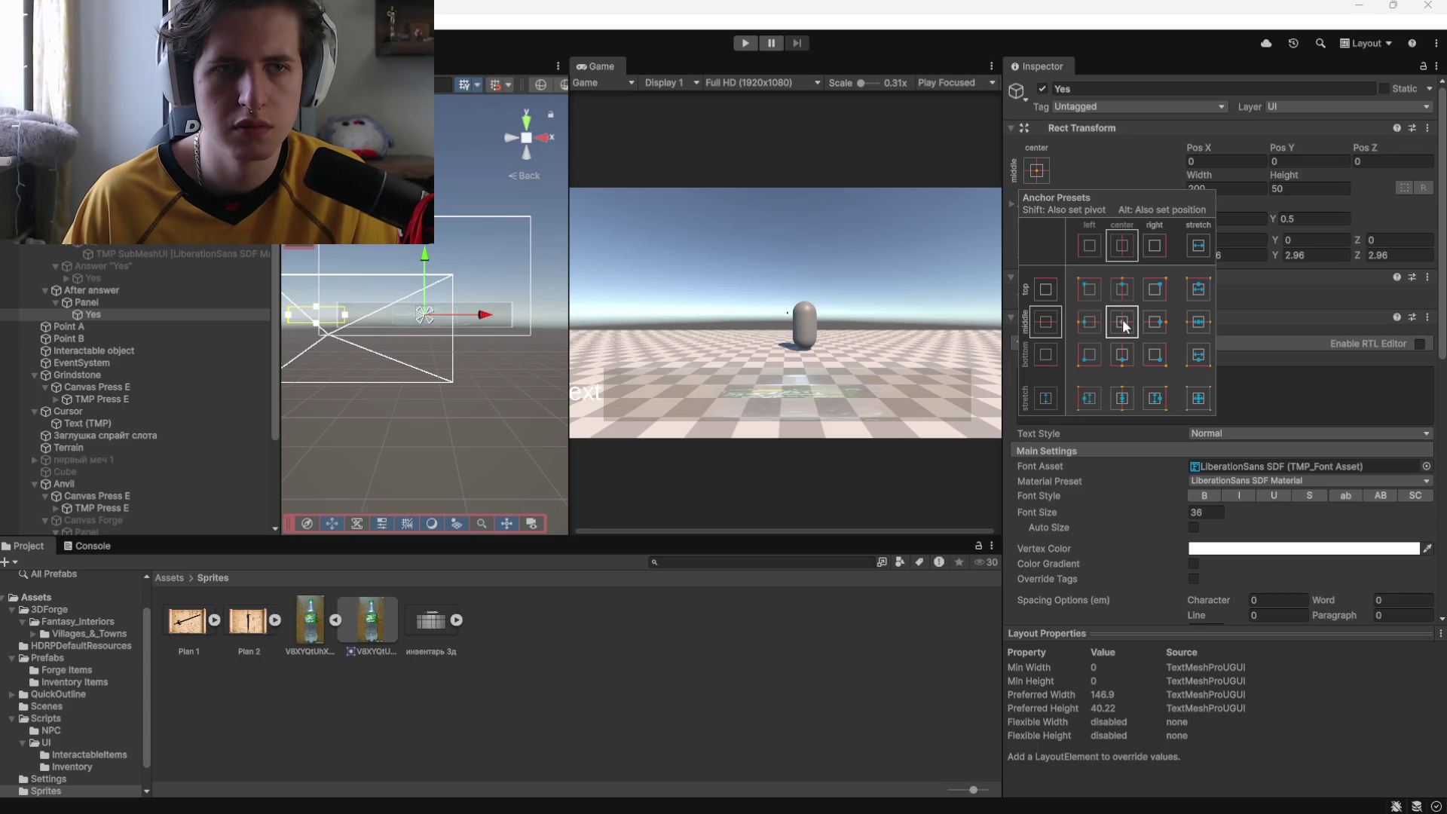
pyautogui.click(1121, 359)
pyautogui.click(1089, 357)
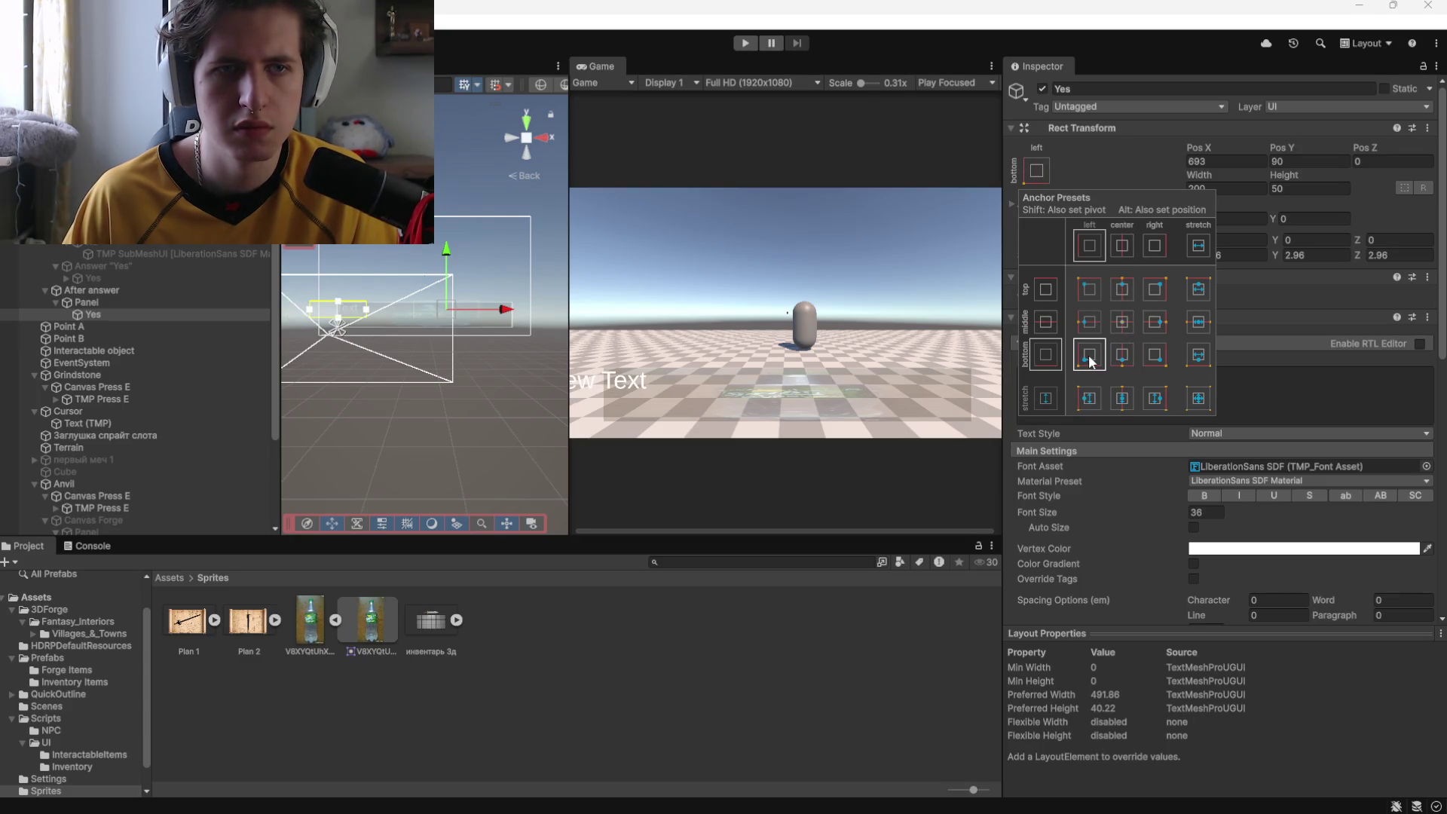
pyautogui.click(1088, 291)
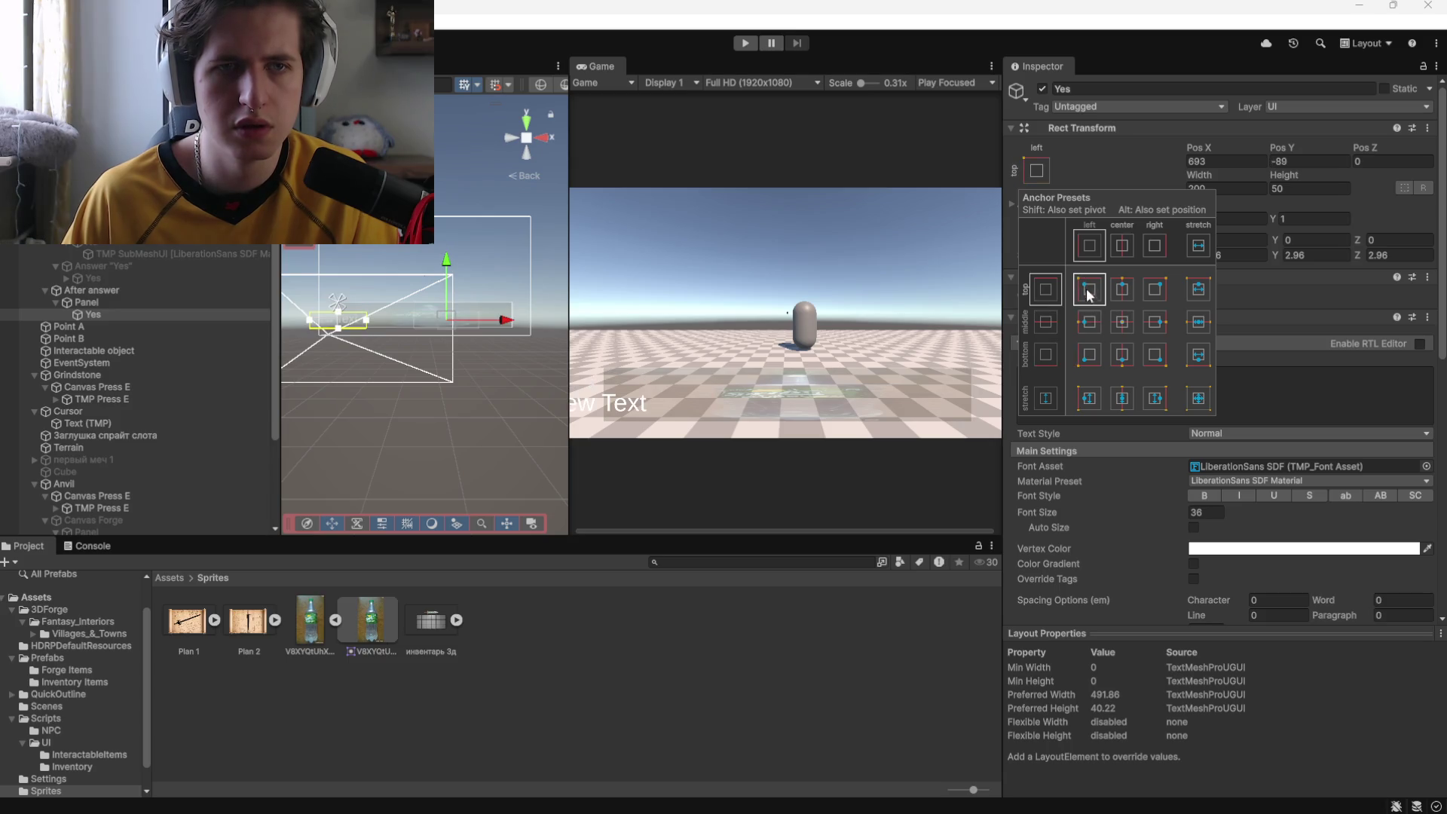
pyautogui.click(1197, 399)
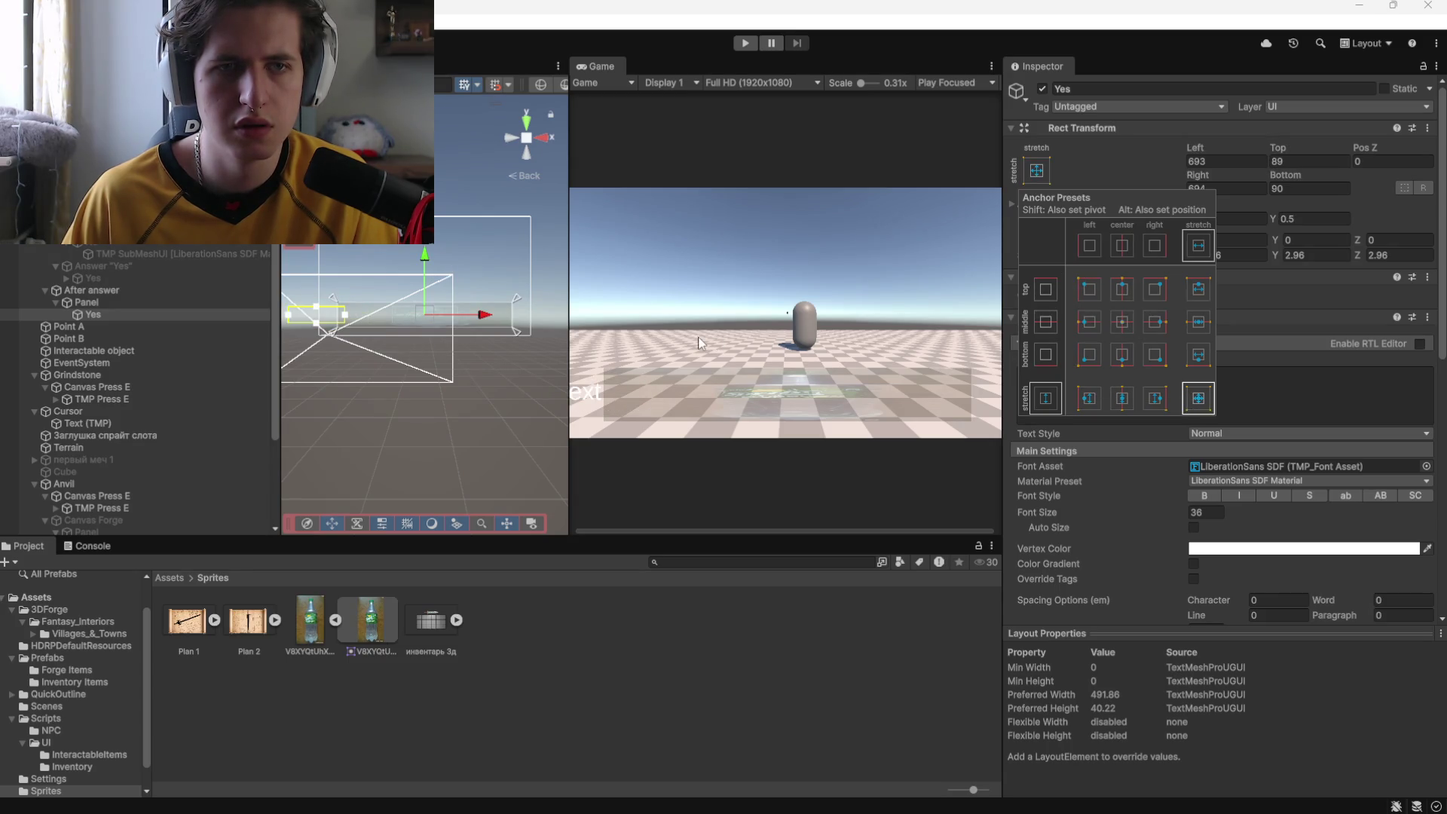
pyautogui.click(1198, 357)
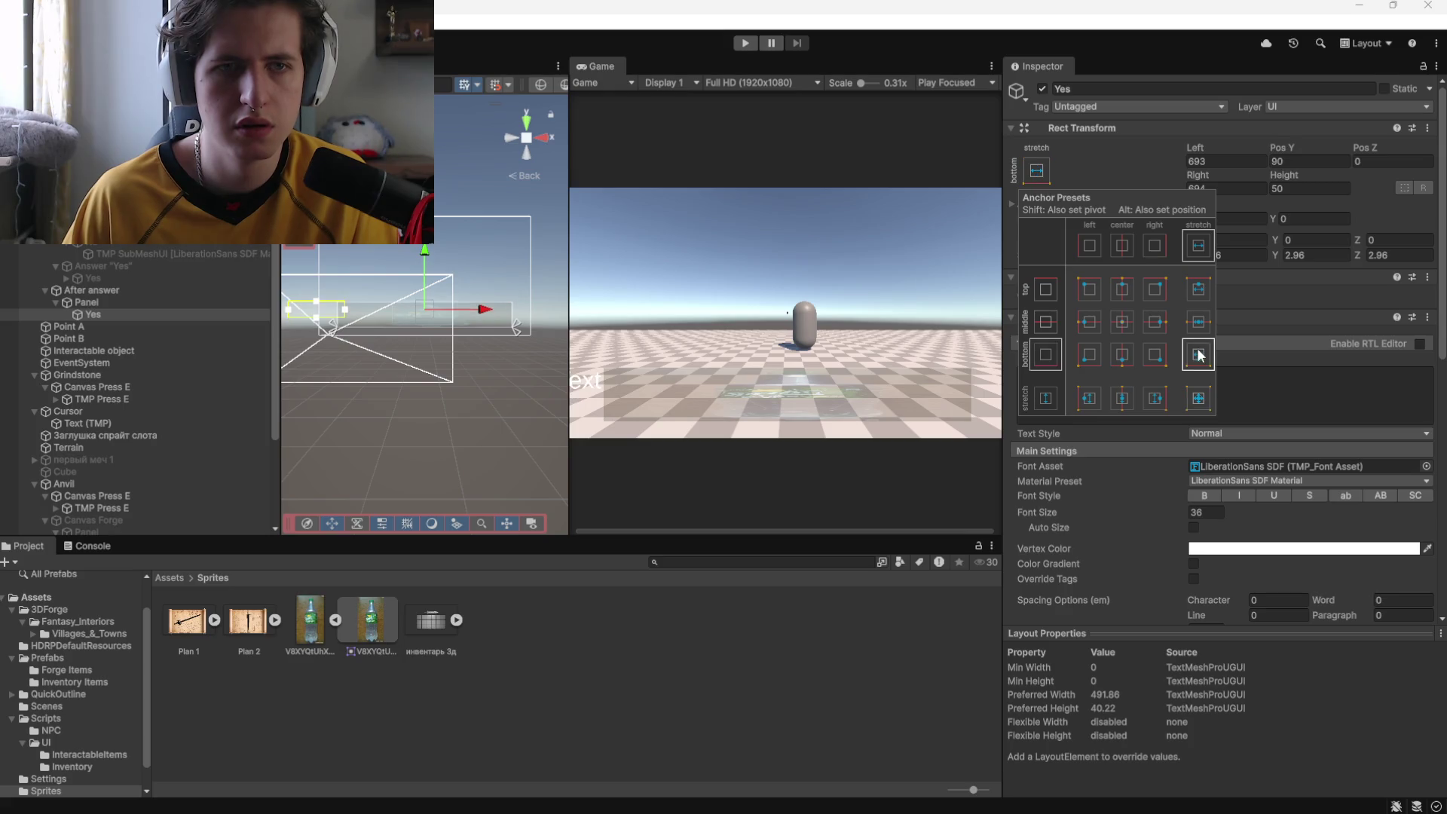
pyautogui.click(519, 342)
pyautogui.moveTo(316, 309); pyautogui.dragTo(424, 311)
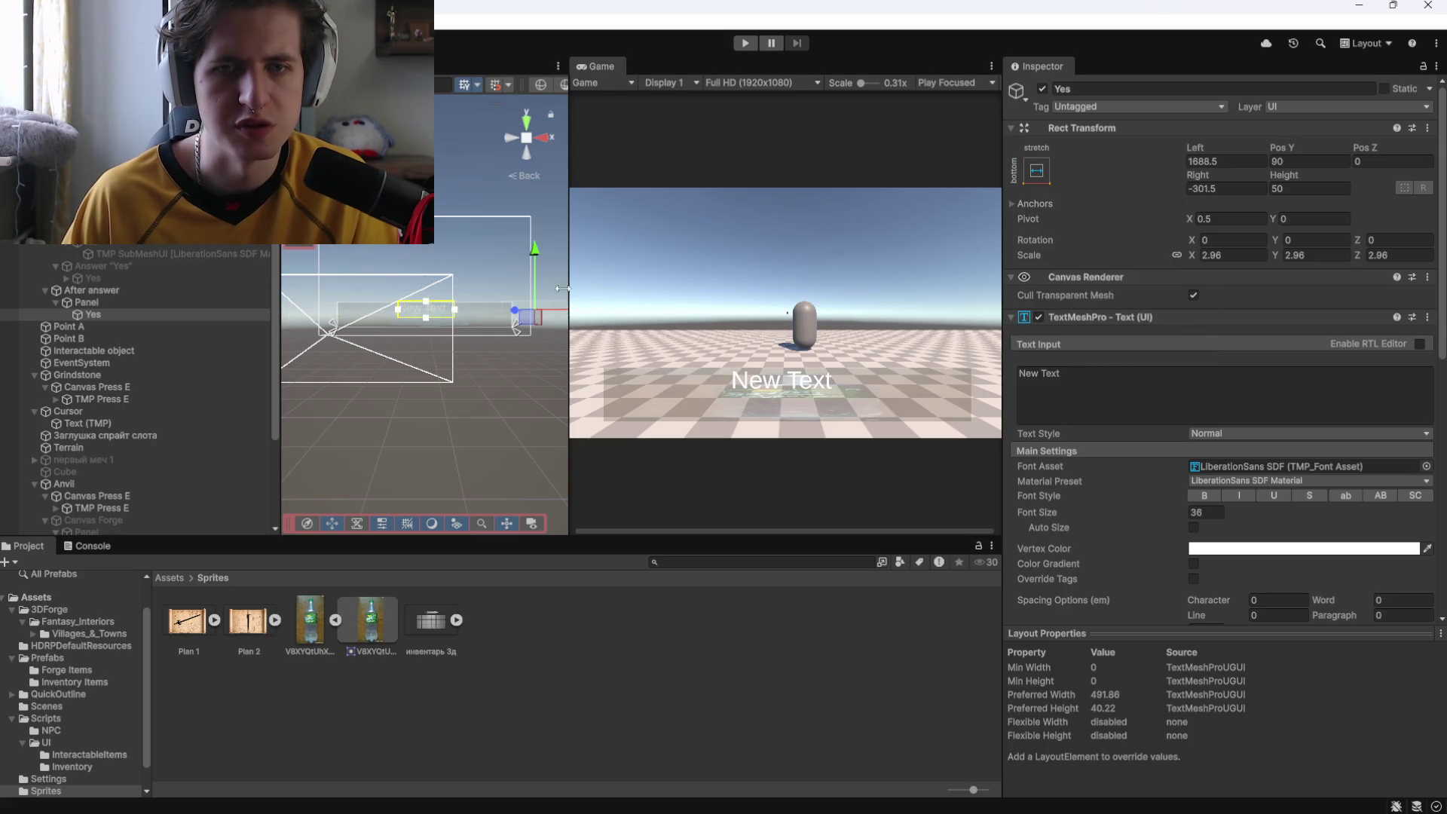
pyautogui.moveTo(533, 260); pyautogui.dragTo(533, 270)
# Change the Yes text to 'Спасибо, держи материалы' and widen its box to fit one line.
pyautogui.click(1022, 372)
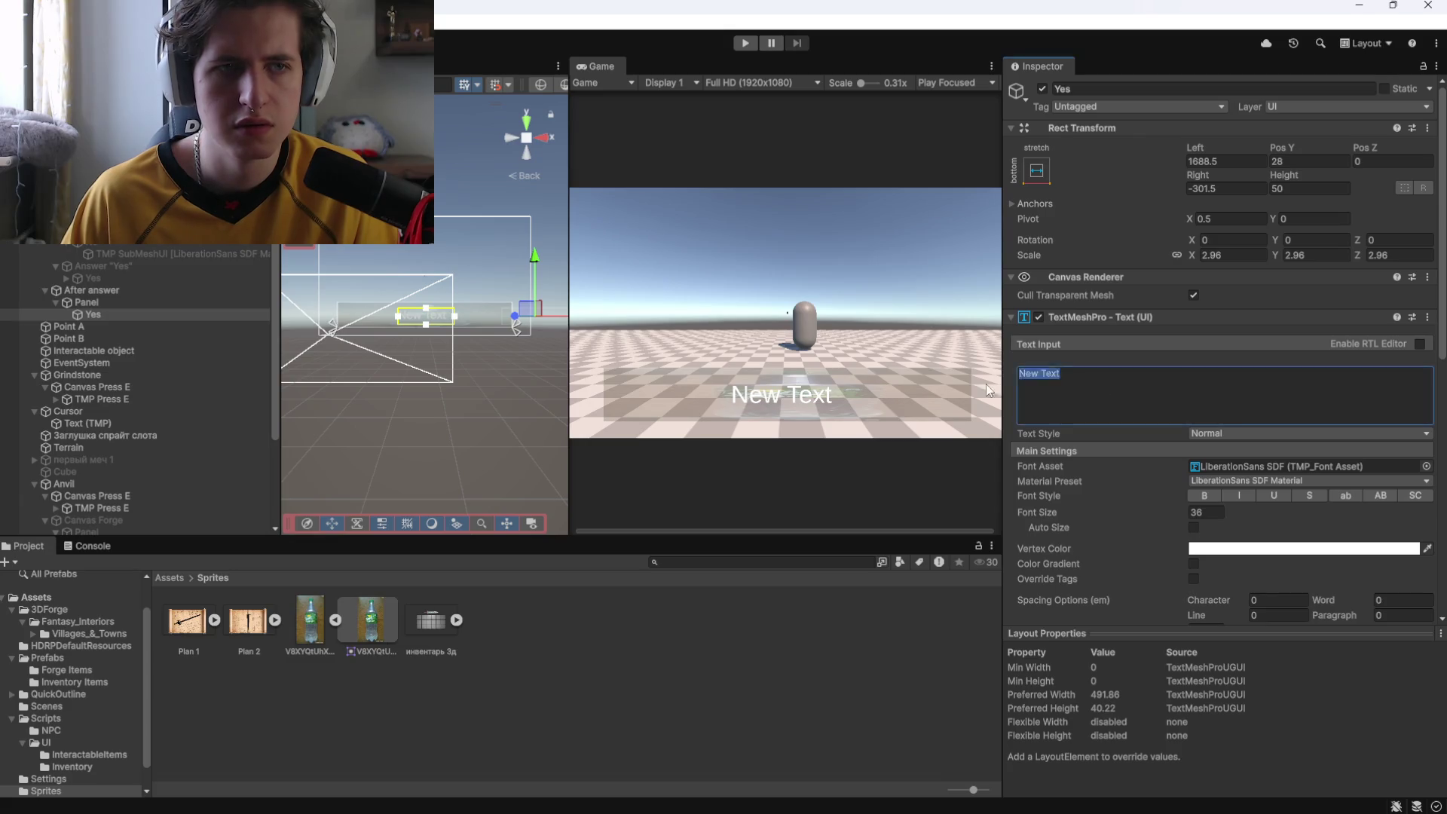
pyautogui.write('C')
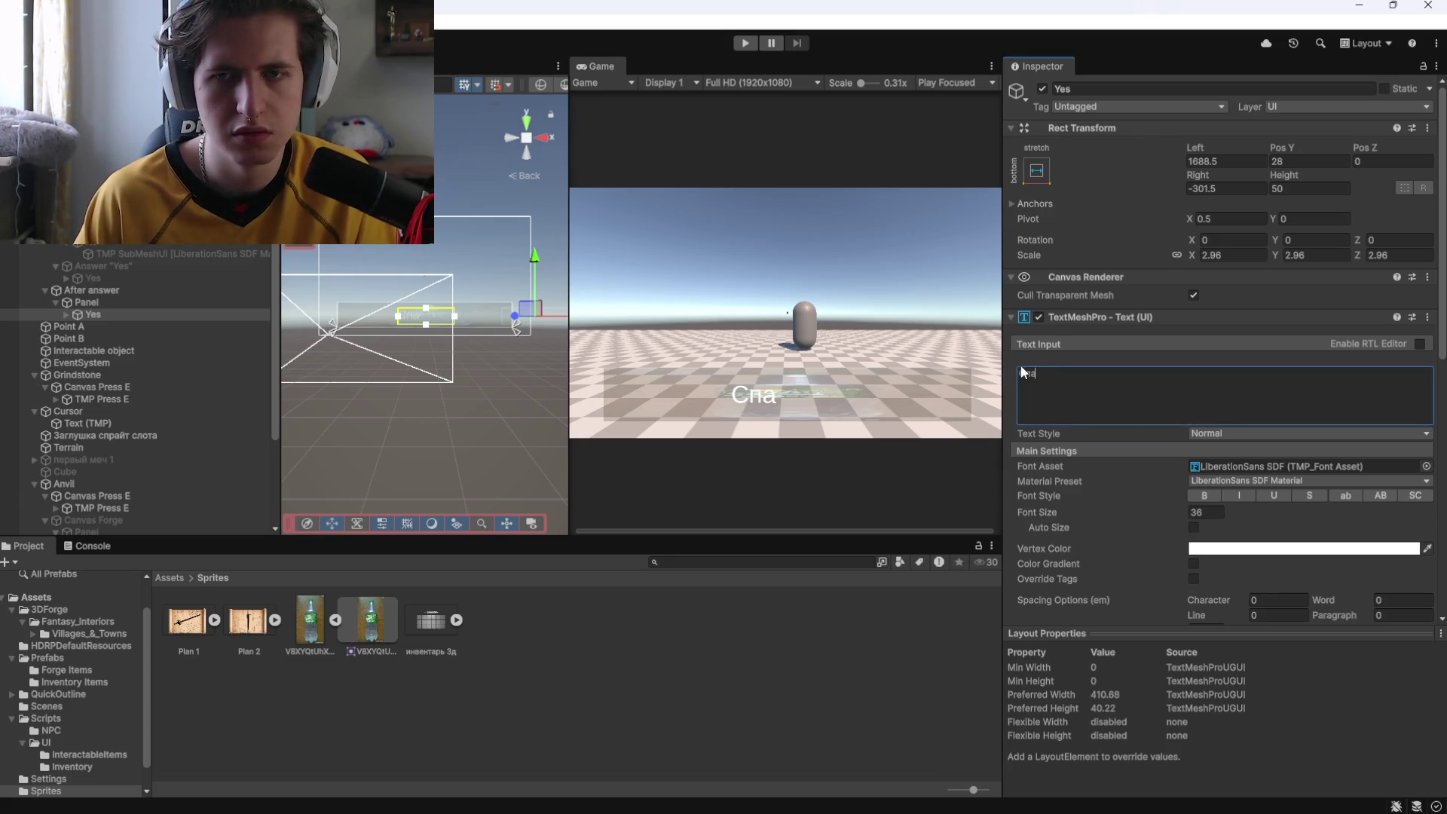
pyautogui.press('BackSpace')
pyautogui.write(', ')
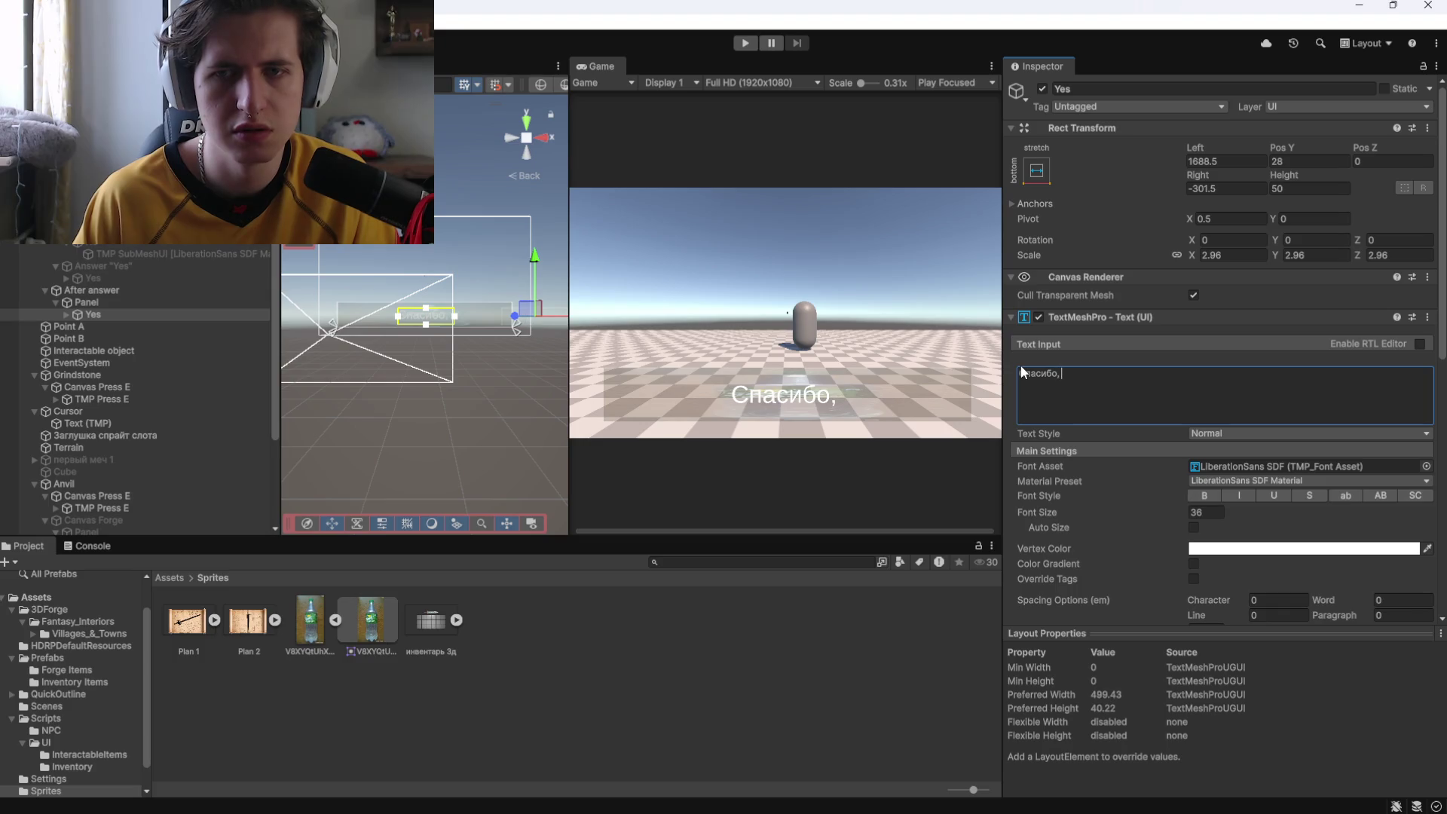
pyautogui.write('держи материалы')
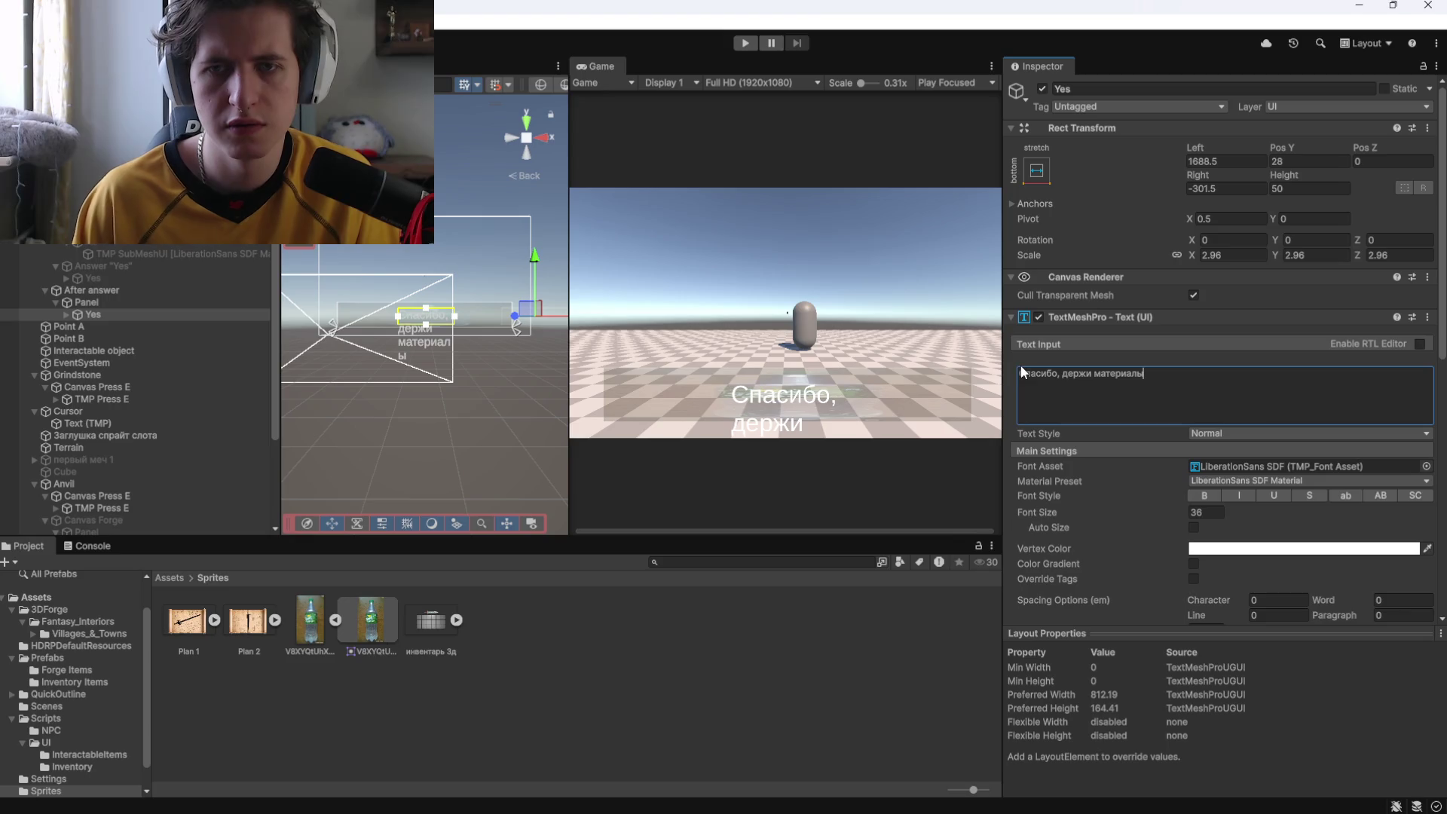
pyautogui.moveTo(454, 315); pyautogui.dragTo(495, 317)
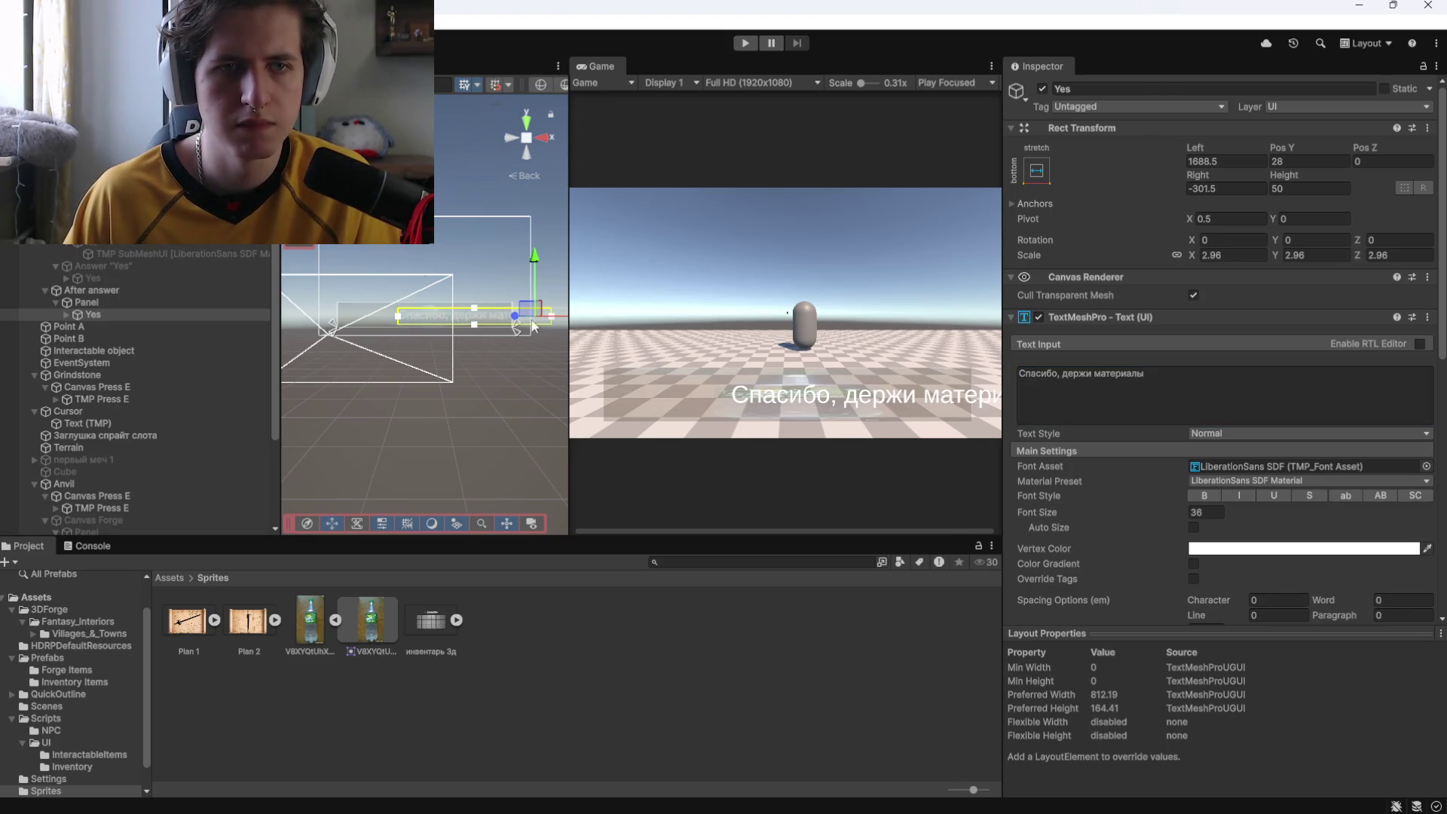
pyautogui.scroll(-2, 526, 330)
pyautogui.moveTo(562, 320); pyautogui.dragTo(526, 326)
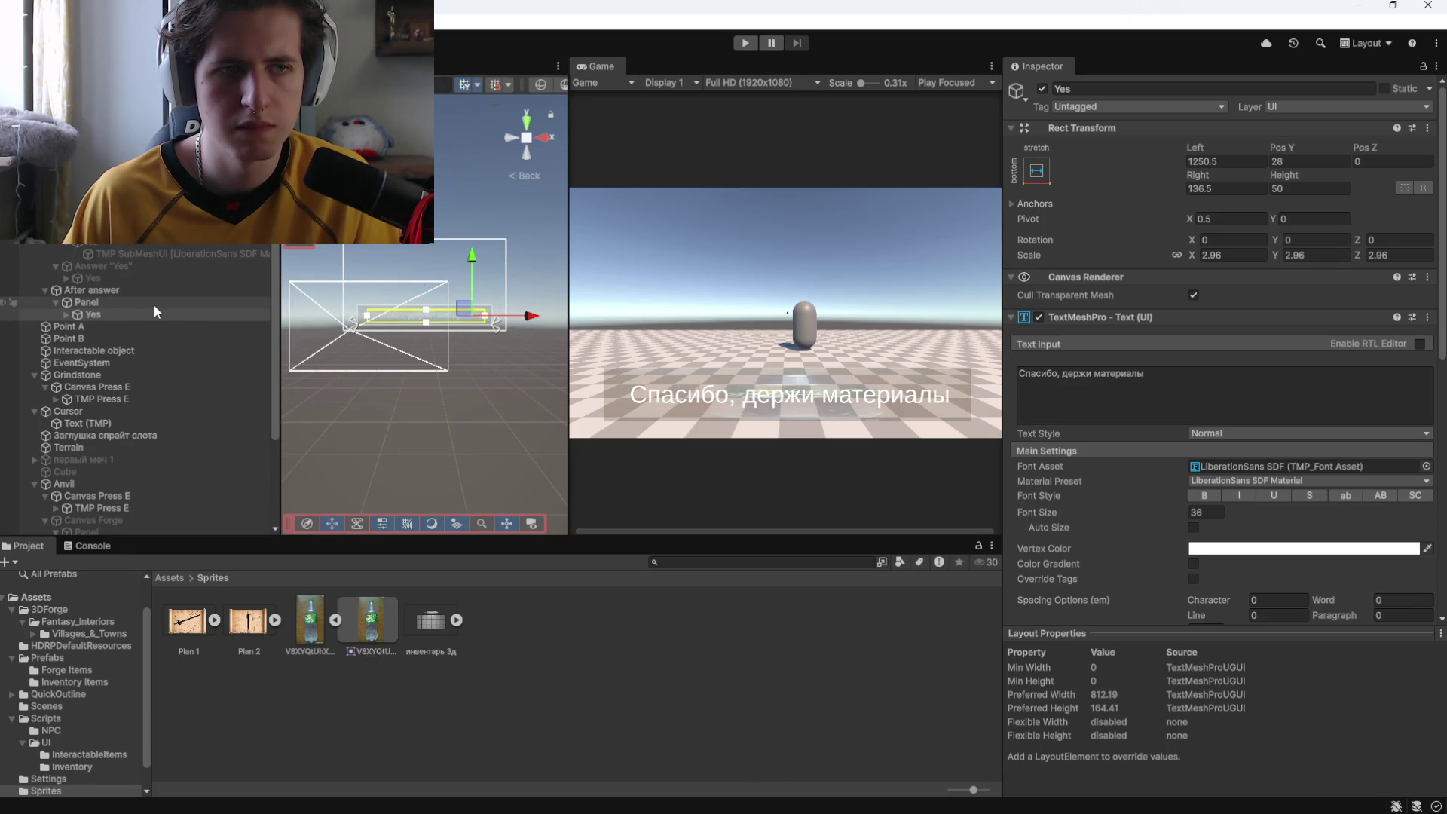
# Add a TextMeshPro text named No under the Panel, reading 'Ну и пошёл ты!'.
pyautogui.click(142, 303)
pyautogui.rightClick(141, 304)
pyautogui.moveTo(196, 779)
pyautogui.click(431, 563)
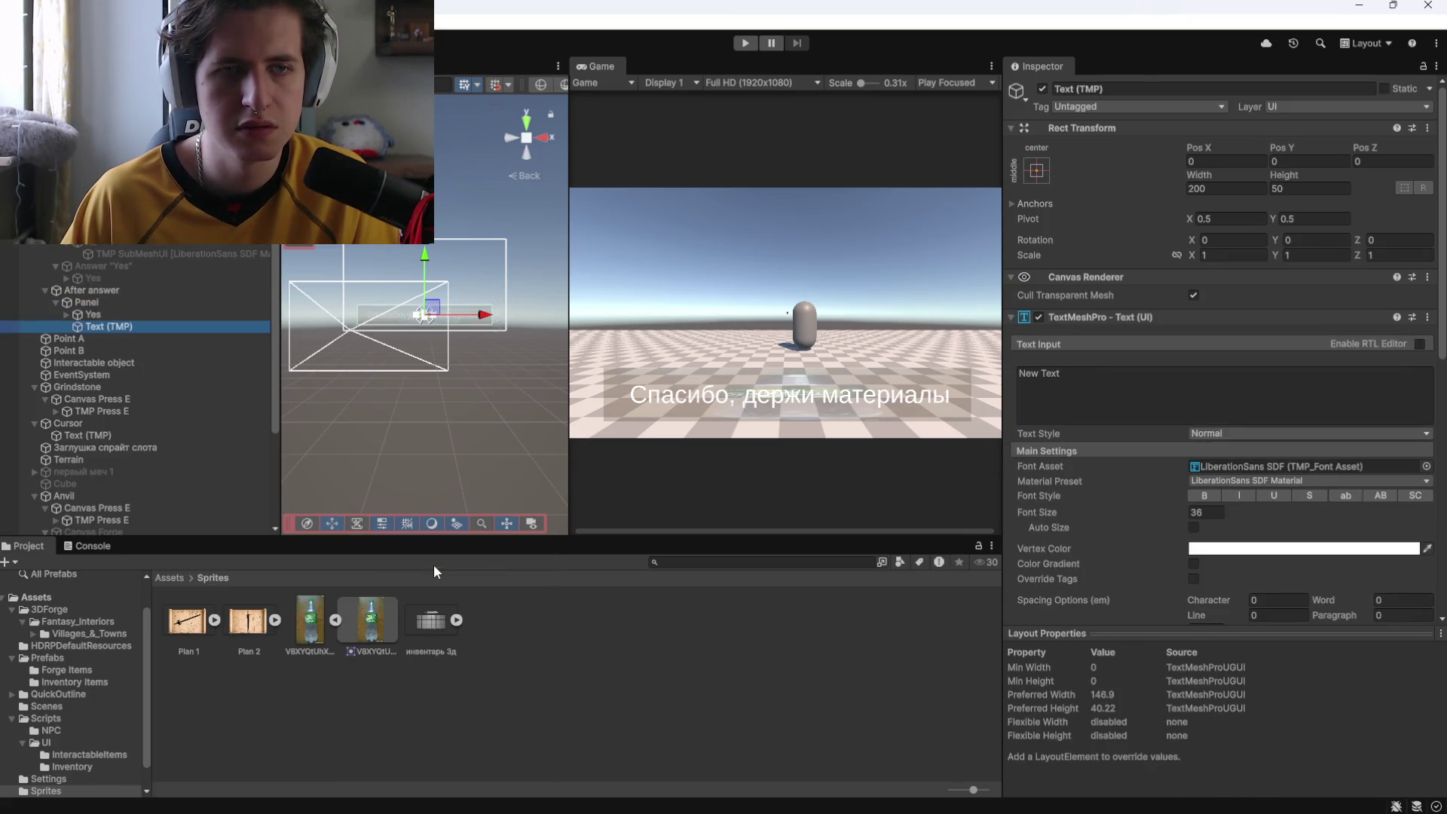
pyautogui.press('BackSpace')
pyautogui.write('No')
pyautogui.press('Return')
pyautogui.doubleClick(1070, 387)
pyautogui.write('Ну и пошёл ты')
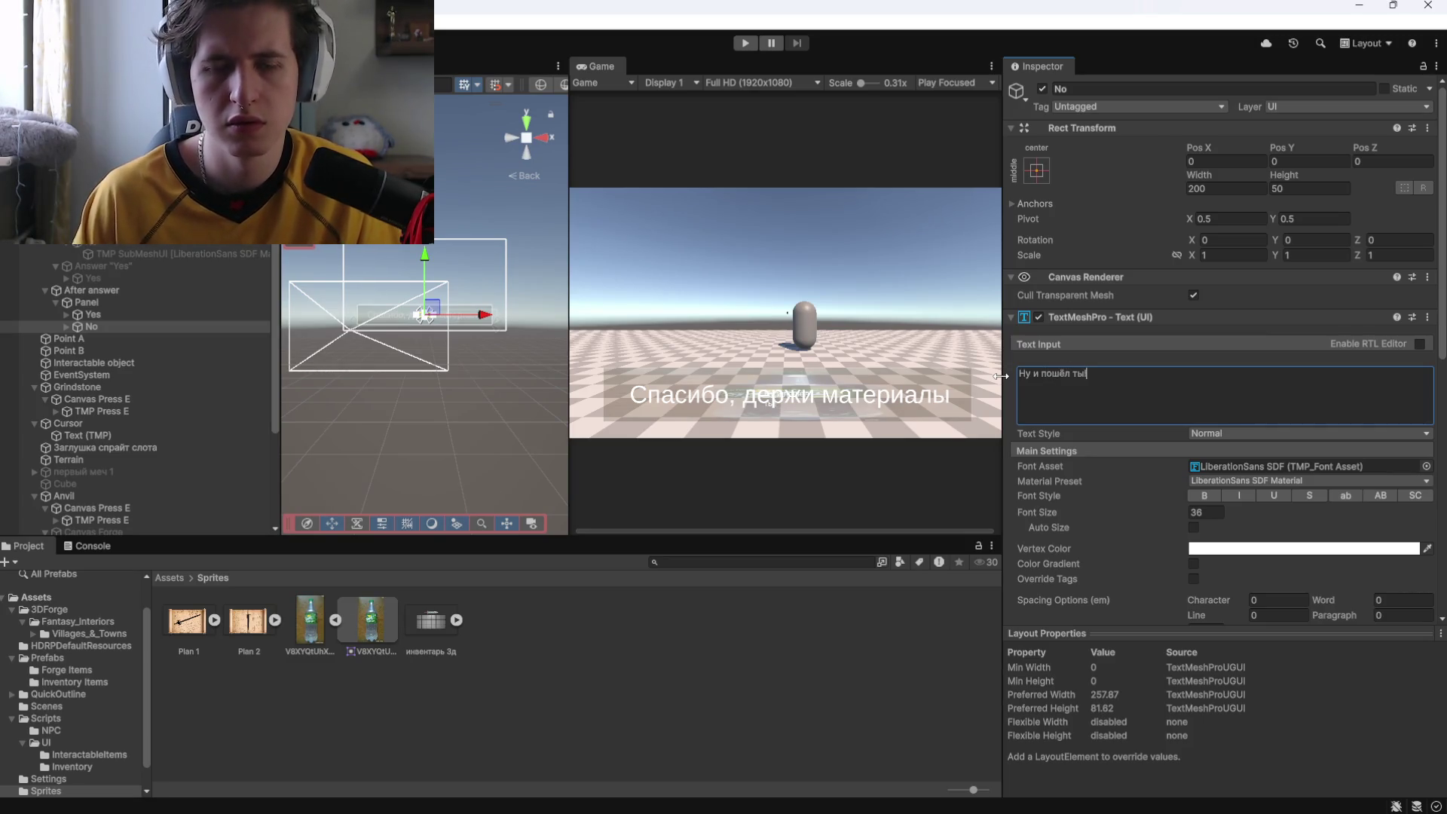
# Hide the Yes reply, then scale No to about 4.15 and shift it to Pos X -74.
pyautogui.click(91, 314)
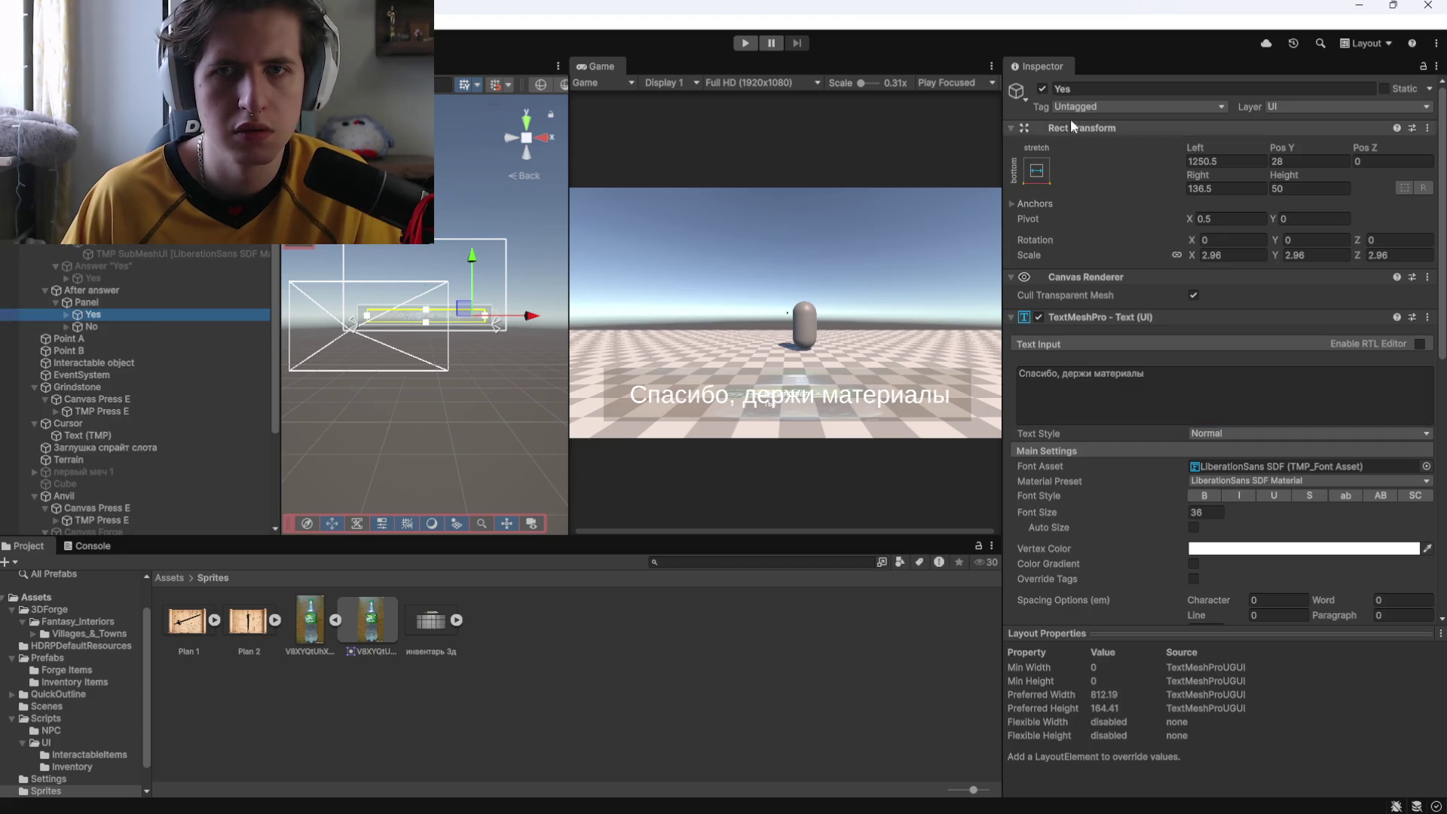
pyautogui.click(1042, 89)
pyautogui.click(132, 321)
pyautogui.press('f')
pyautogui.scroll(-2, 482, 332)
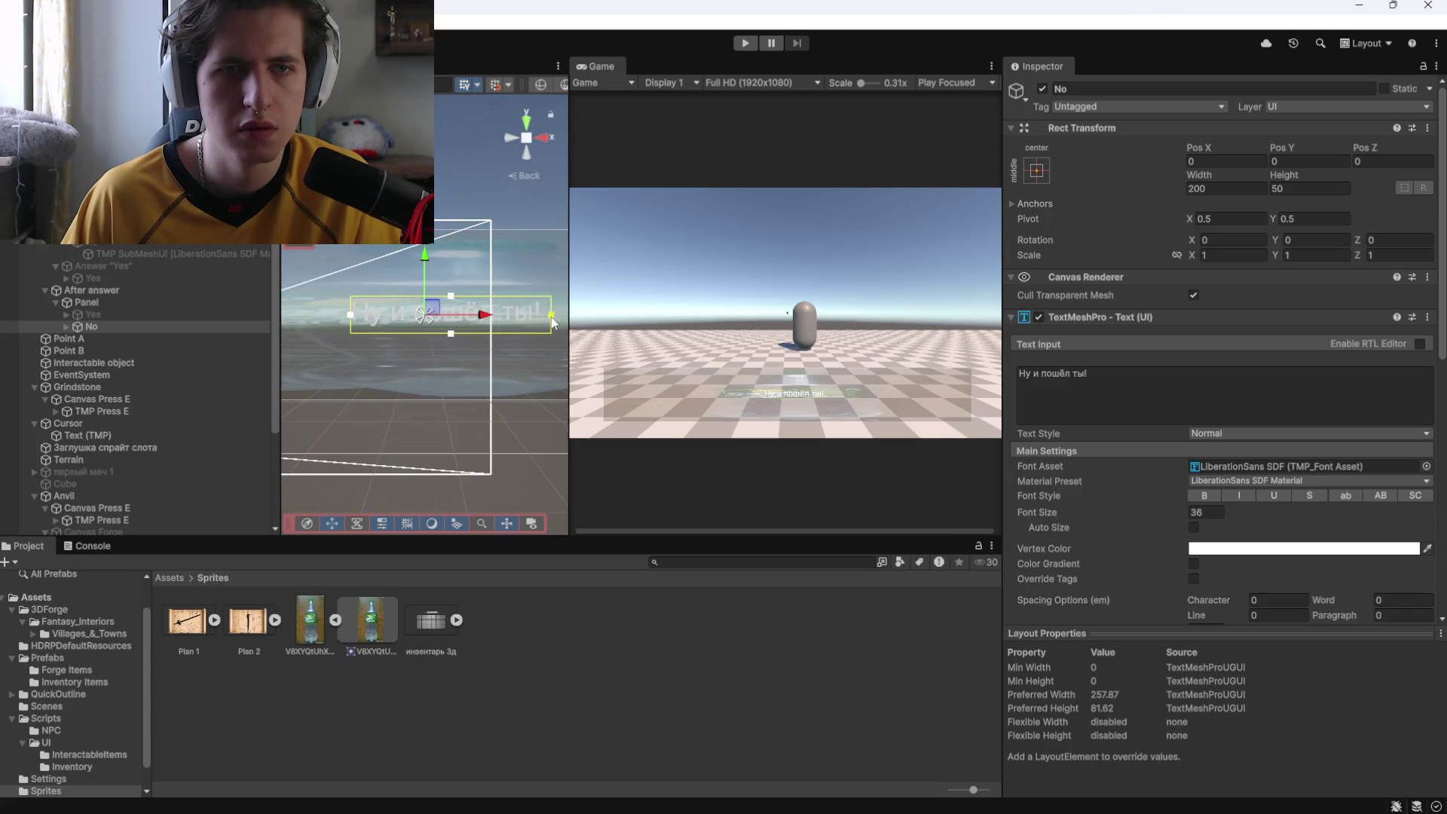
pyautogui.scroll(-3, 536, 331)
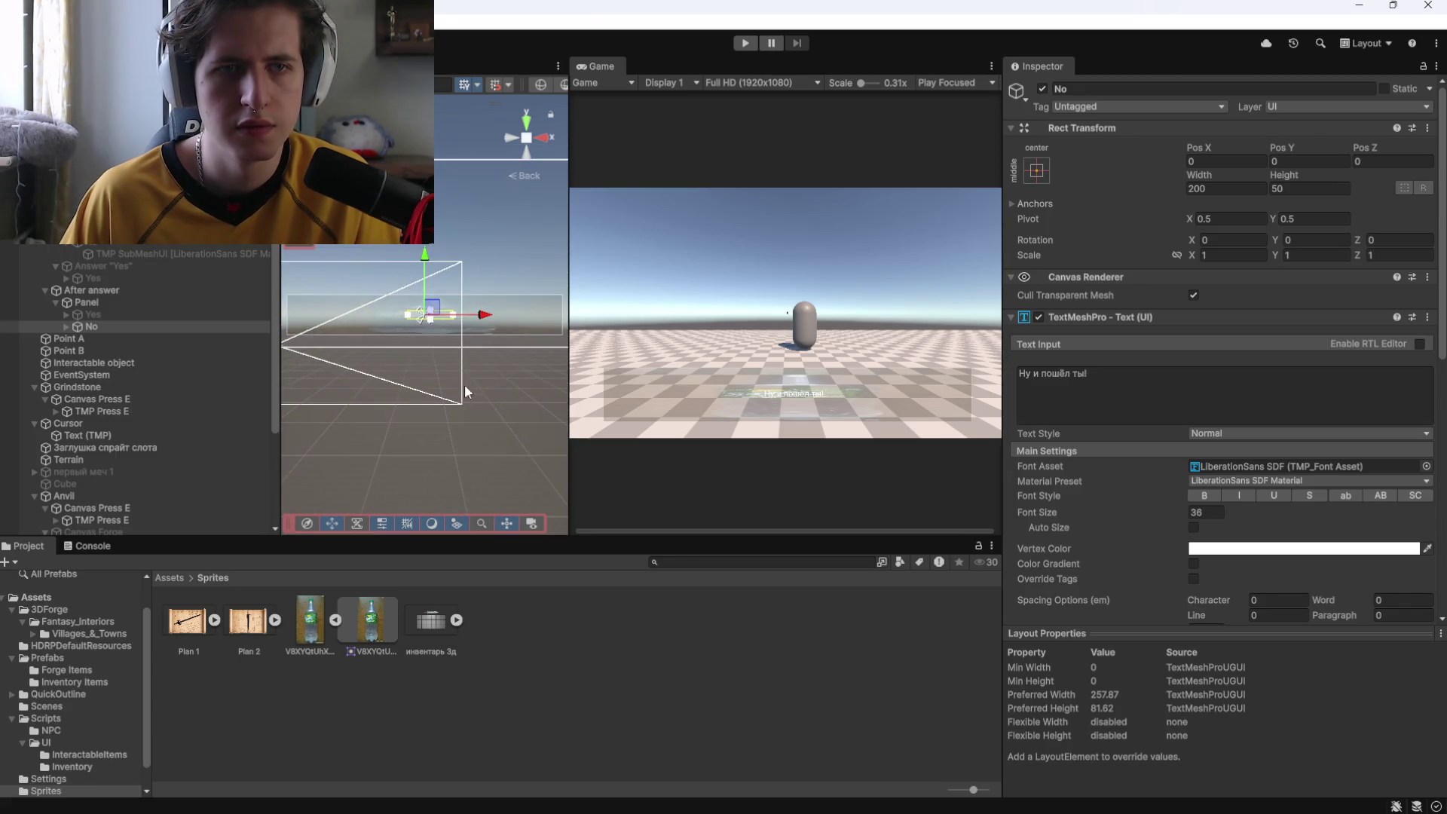
pyautogui.moveTo(431, 322); pyautogui.dragTo(676, 296)
pyautogui.moveTo(486, 319); pyautogui.dragTo(420, 324)
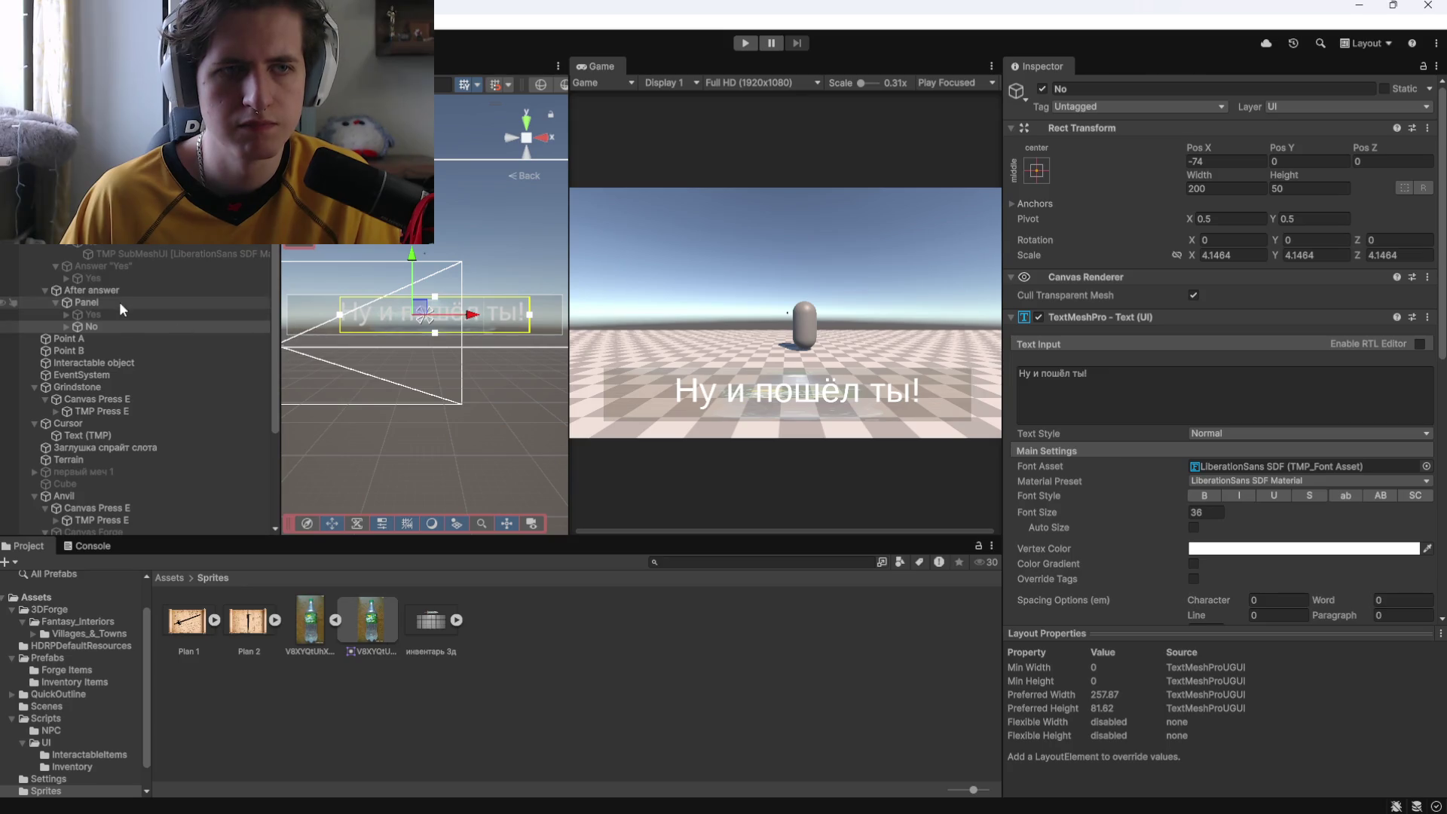
pyautogui.click(87, 303)
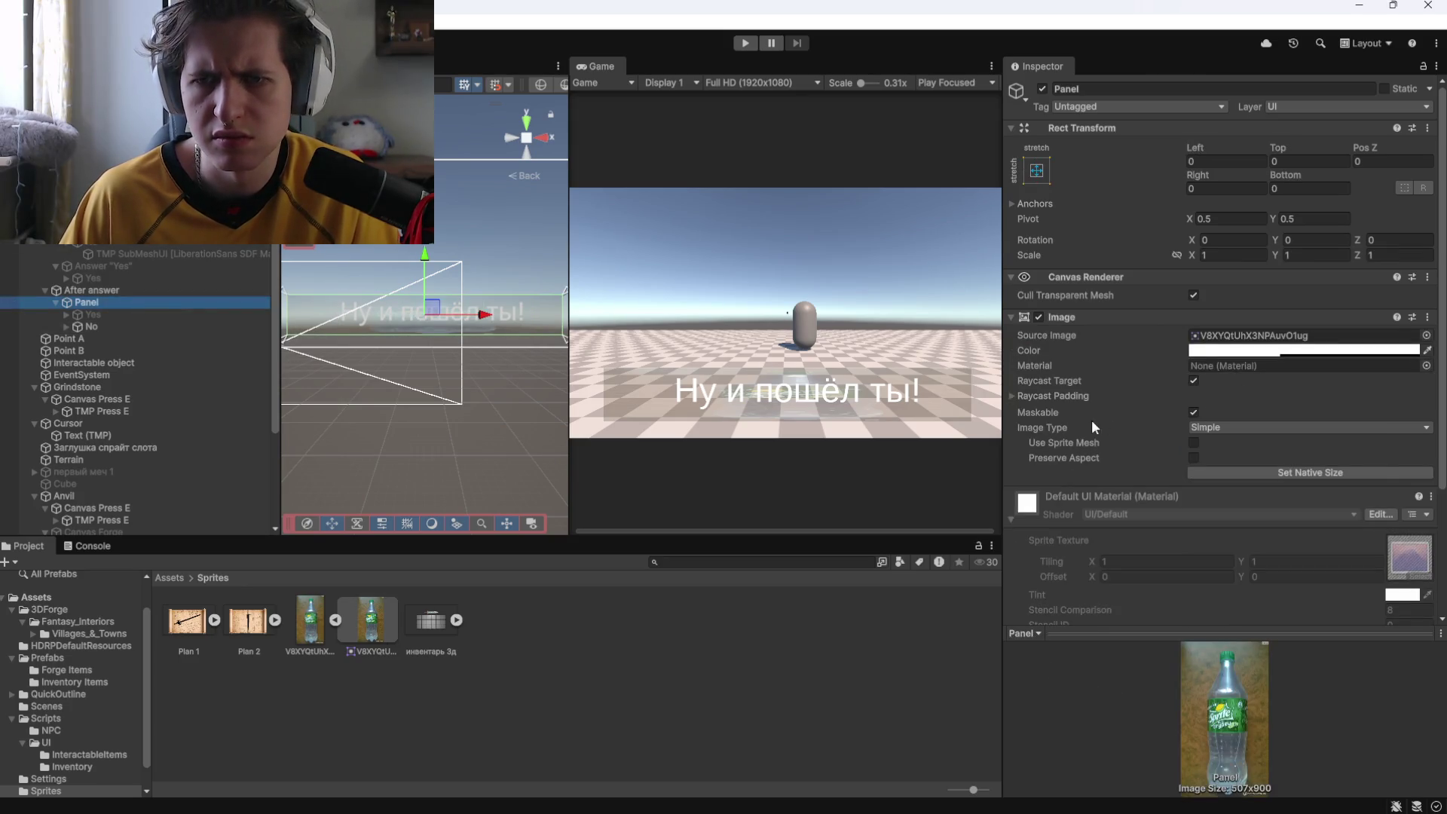
# Compare the After answer Panel with the other inactive Panel, briefly toggling that one on and off.
pyautogui.scroll(-3, 1091, 419)
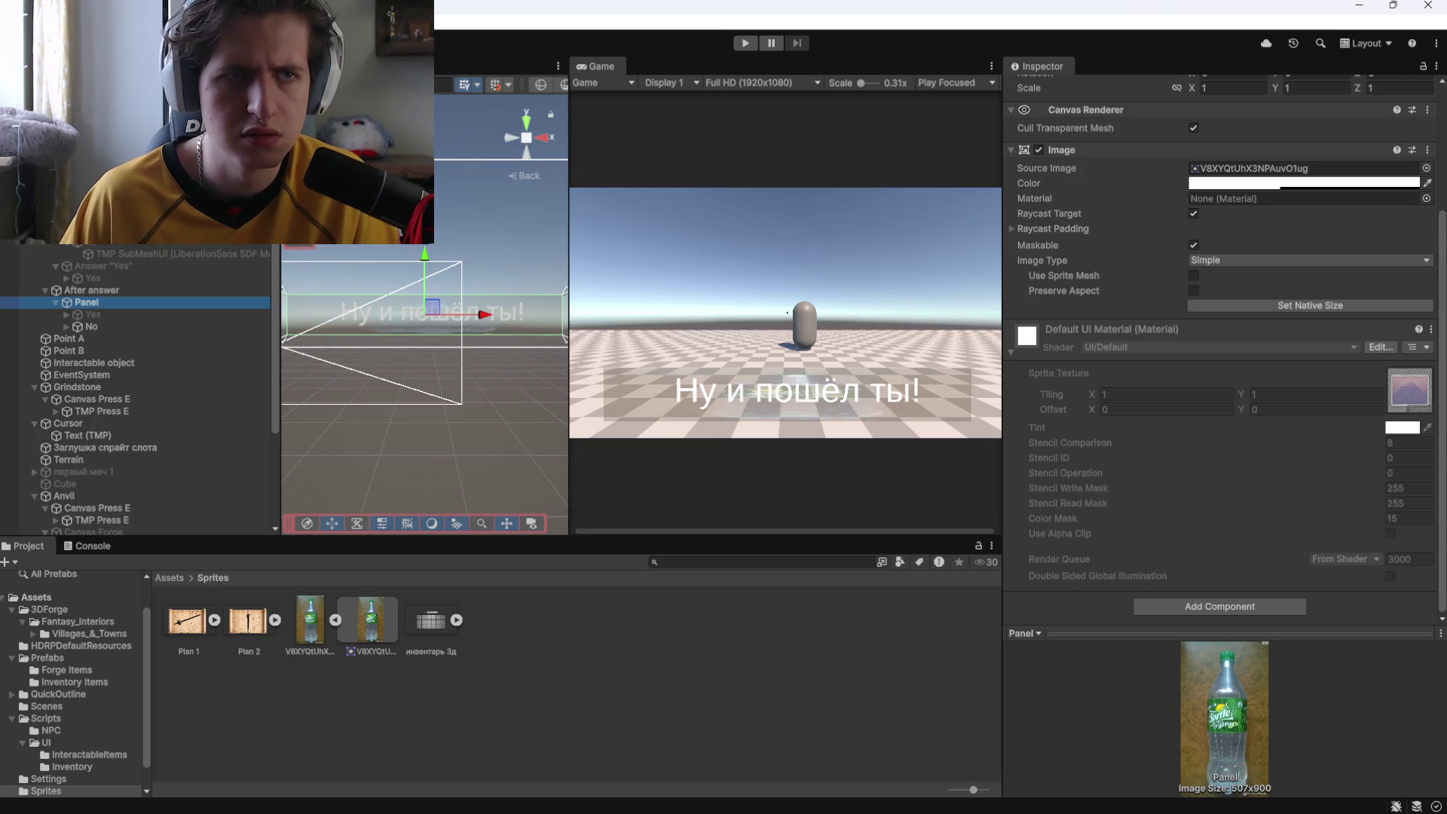
pyautogui.click(432, 283)
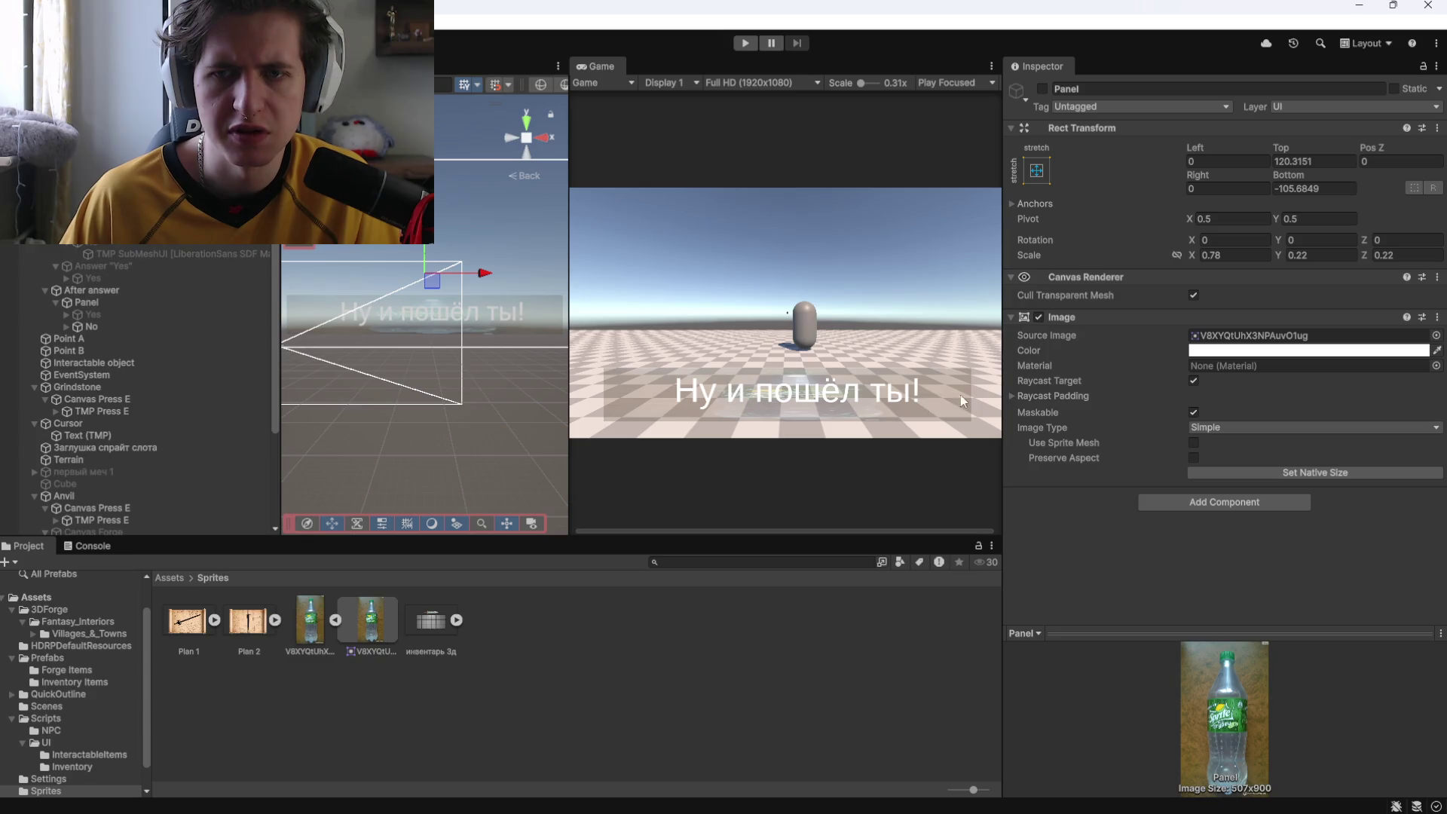
pyautogui.click(1044, 397)
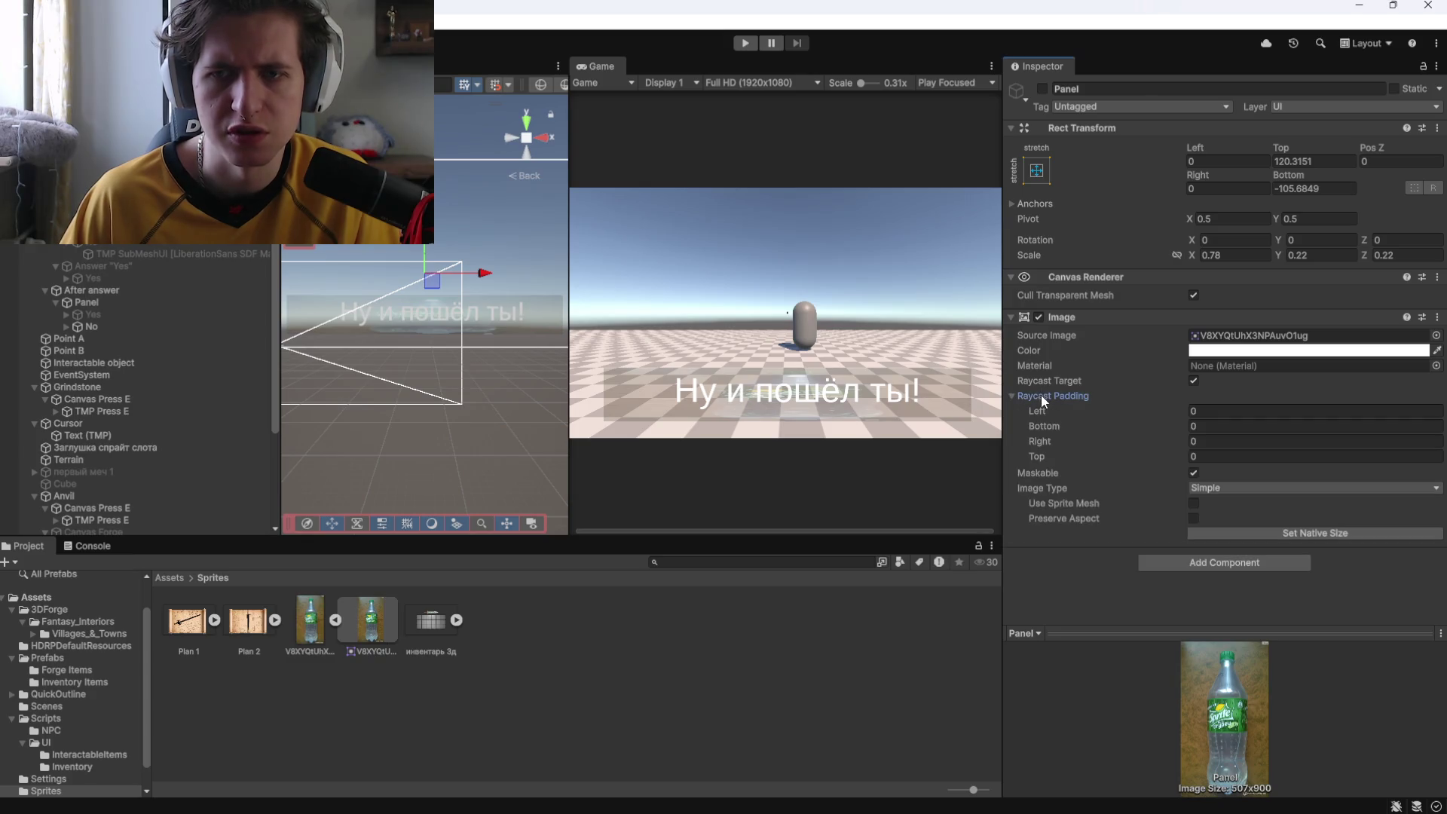
pyautogui.click(80, 299)
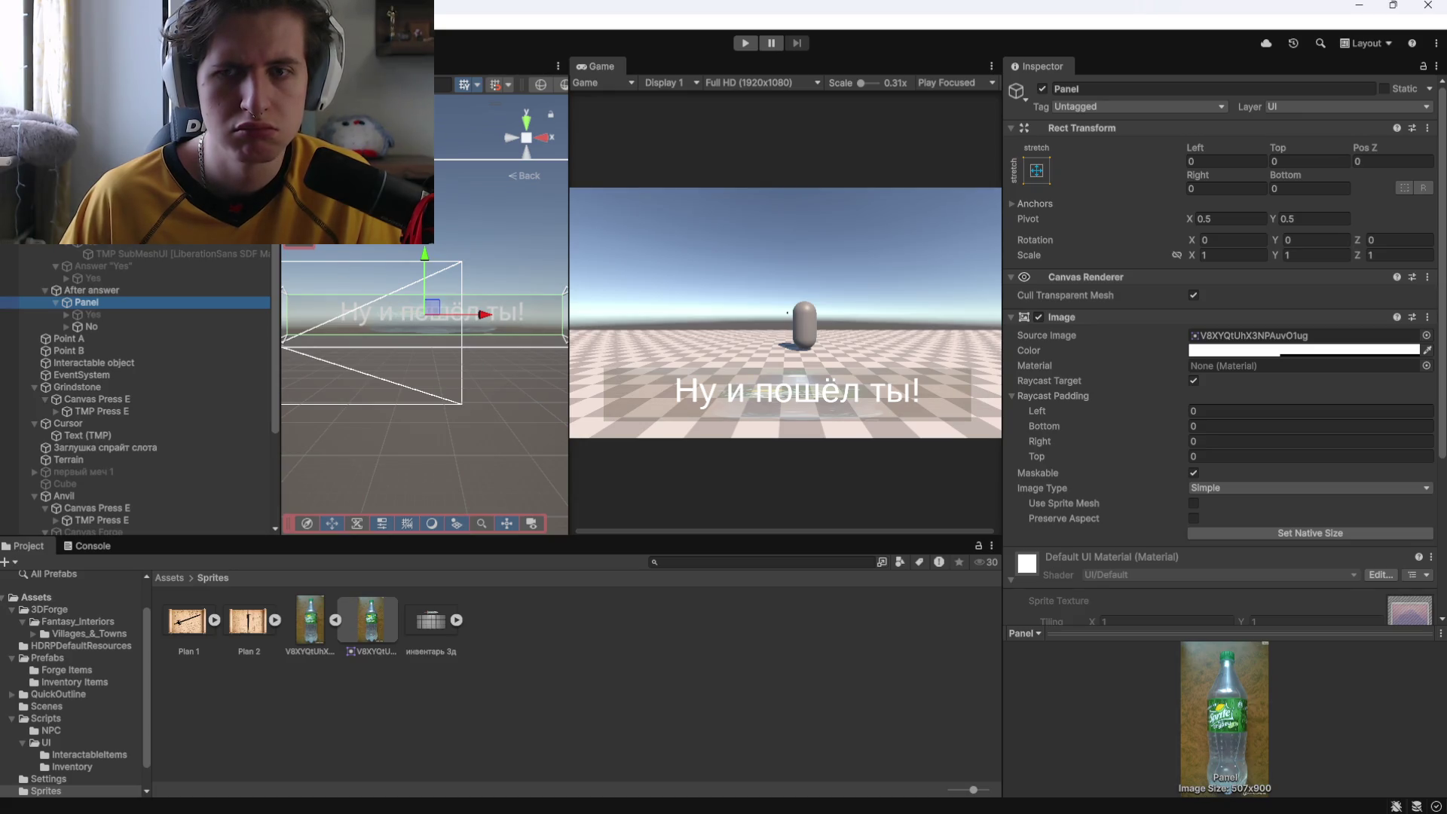
pyautogui.click(432, 282)
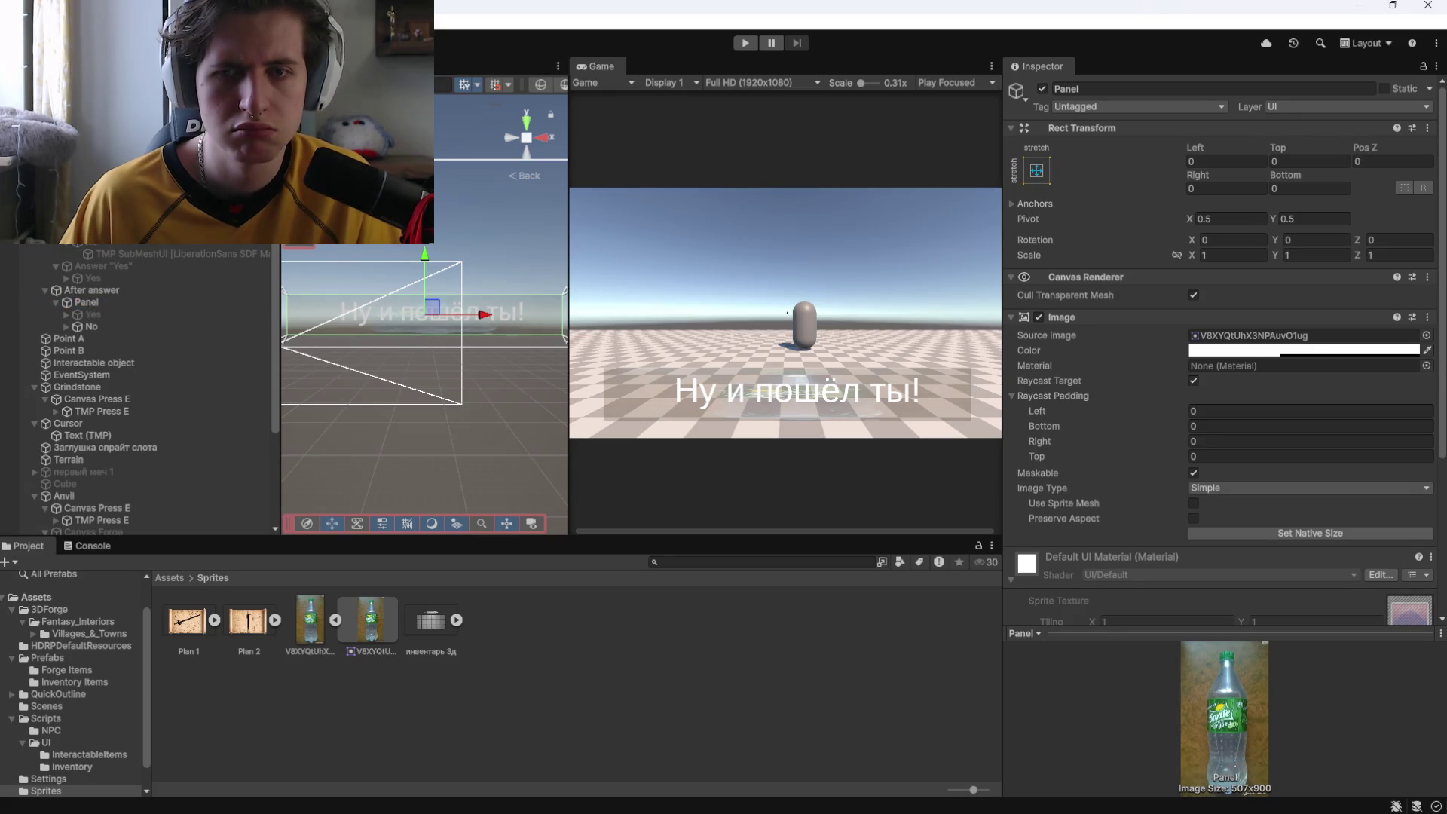
pyautogui.click(108, 299)
pyautogui.scroll(-3, 1091, 540)
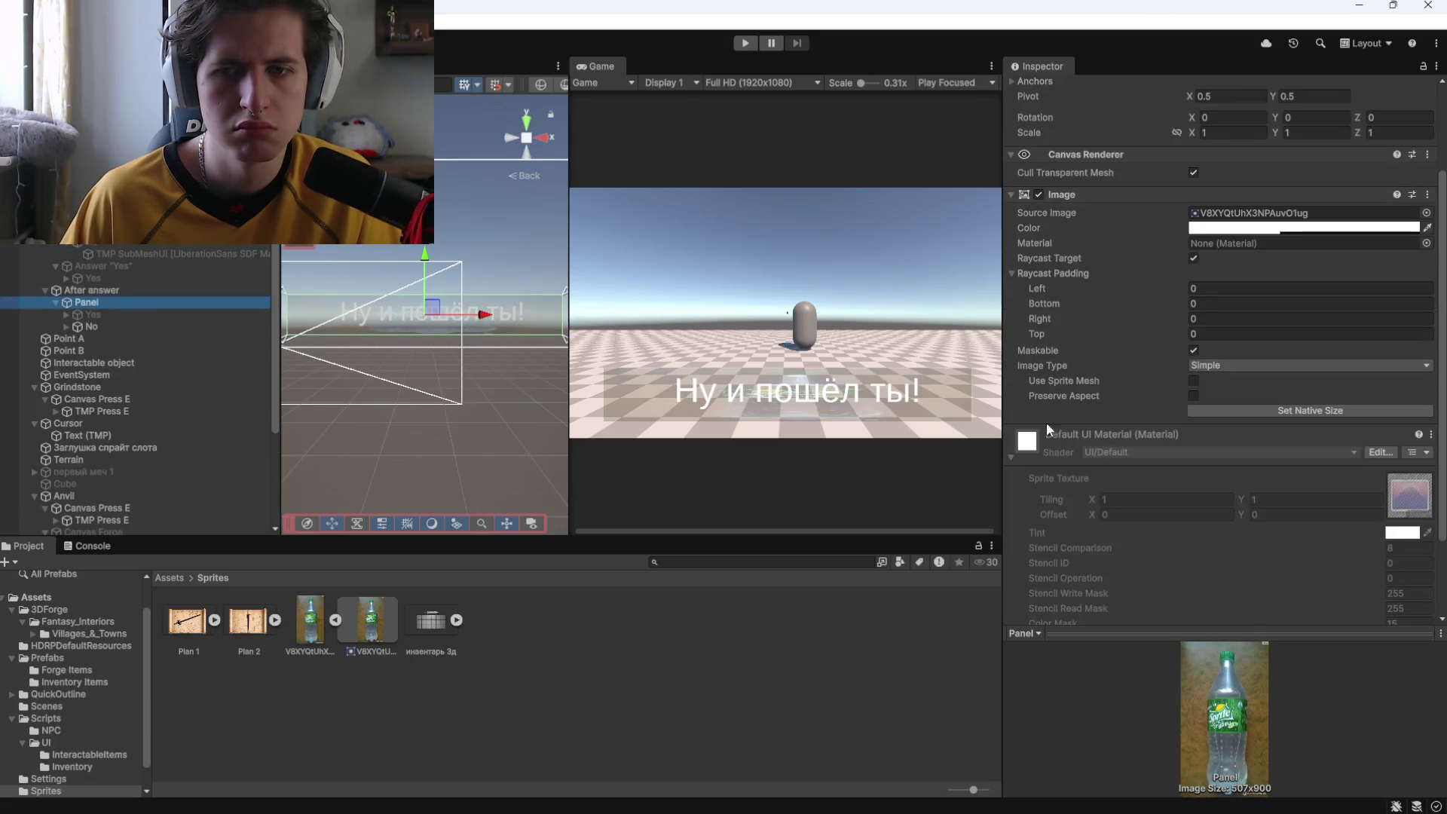
pyautogui.click(432, 282)
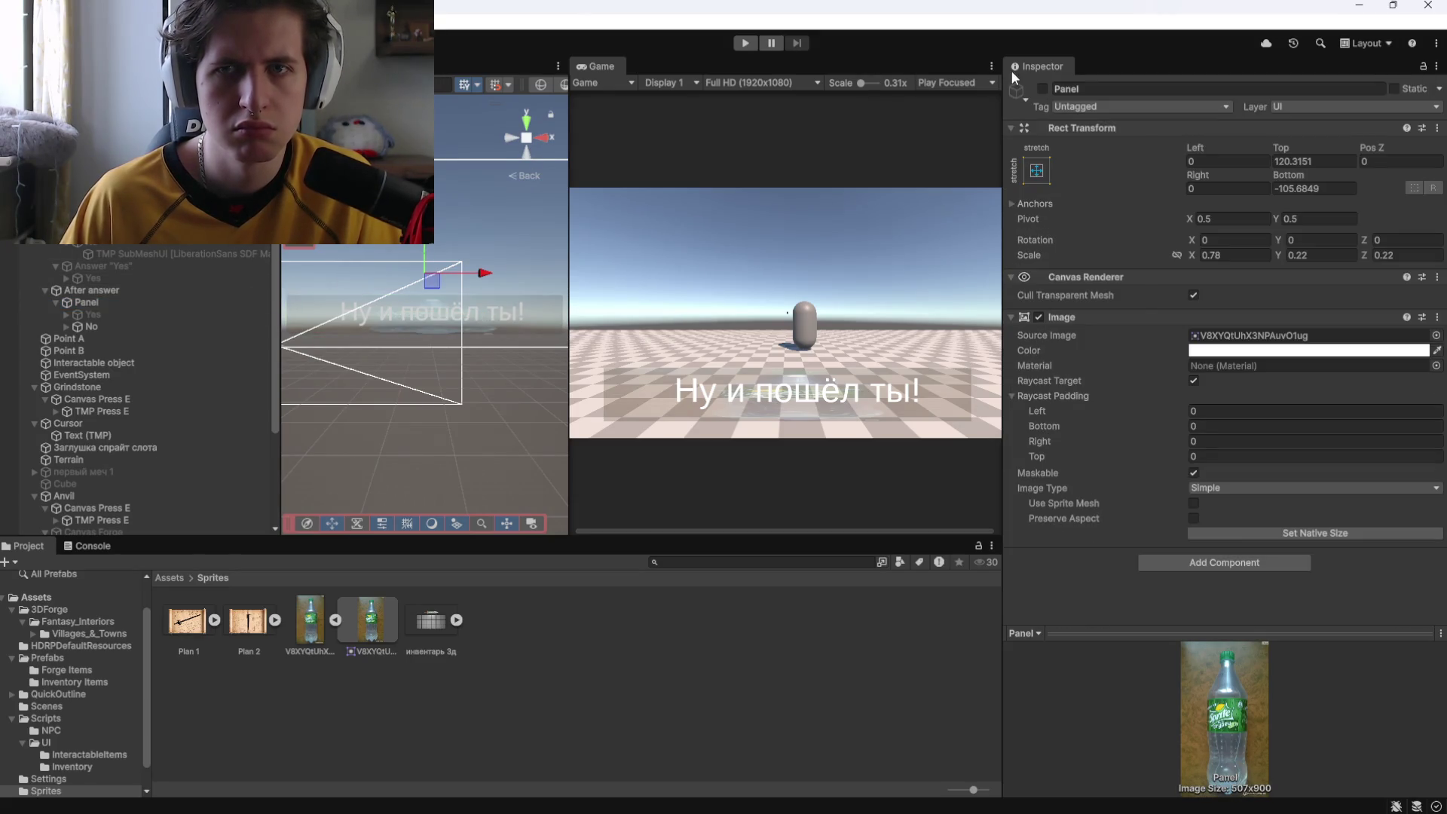
pyautogui.click(1042, 89)
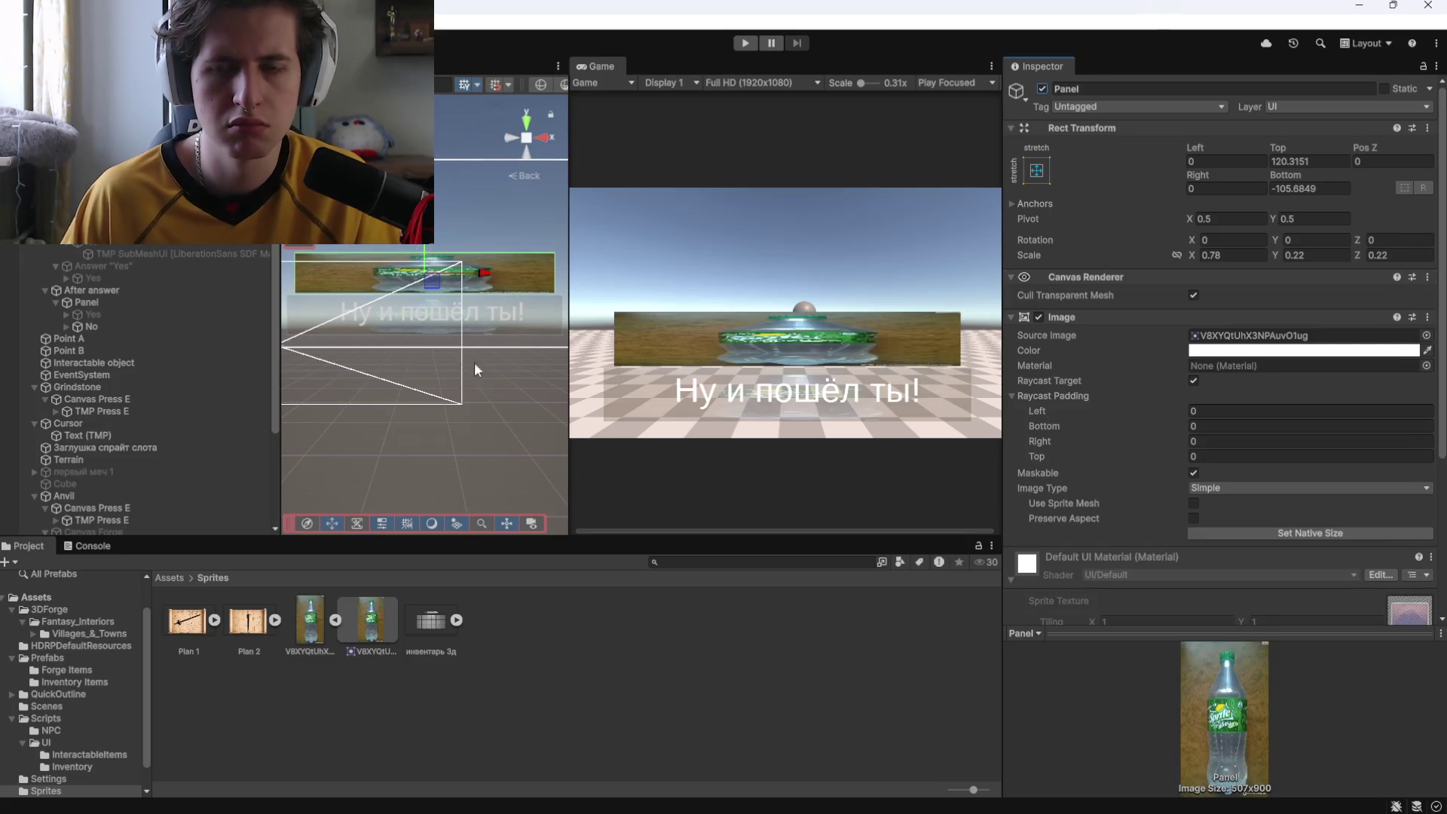
pyautogui.click(161, 302)
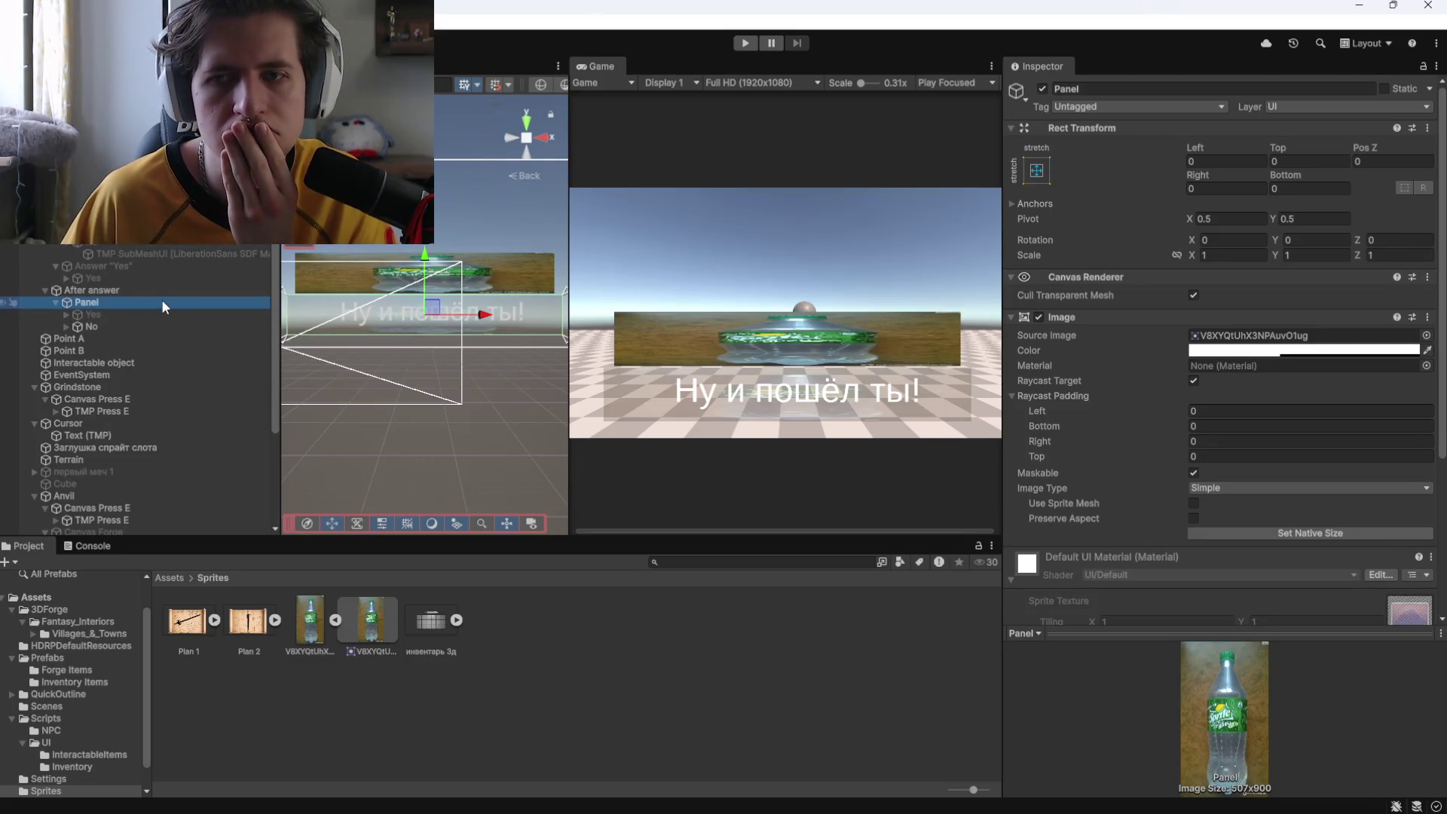
pyautogui.hotkey('ctrl', 'z')
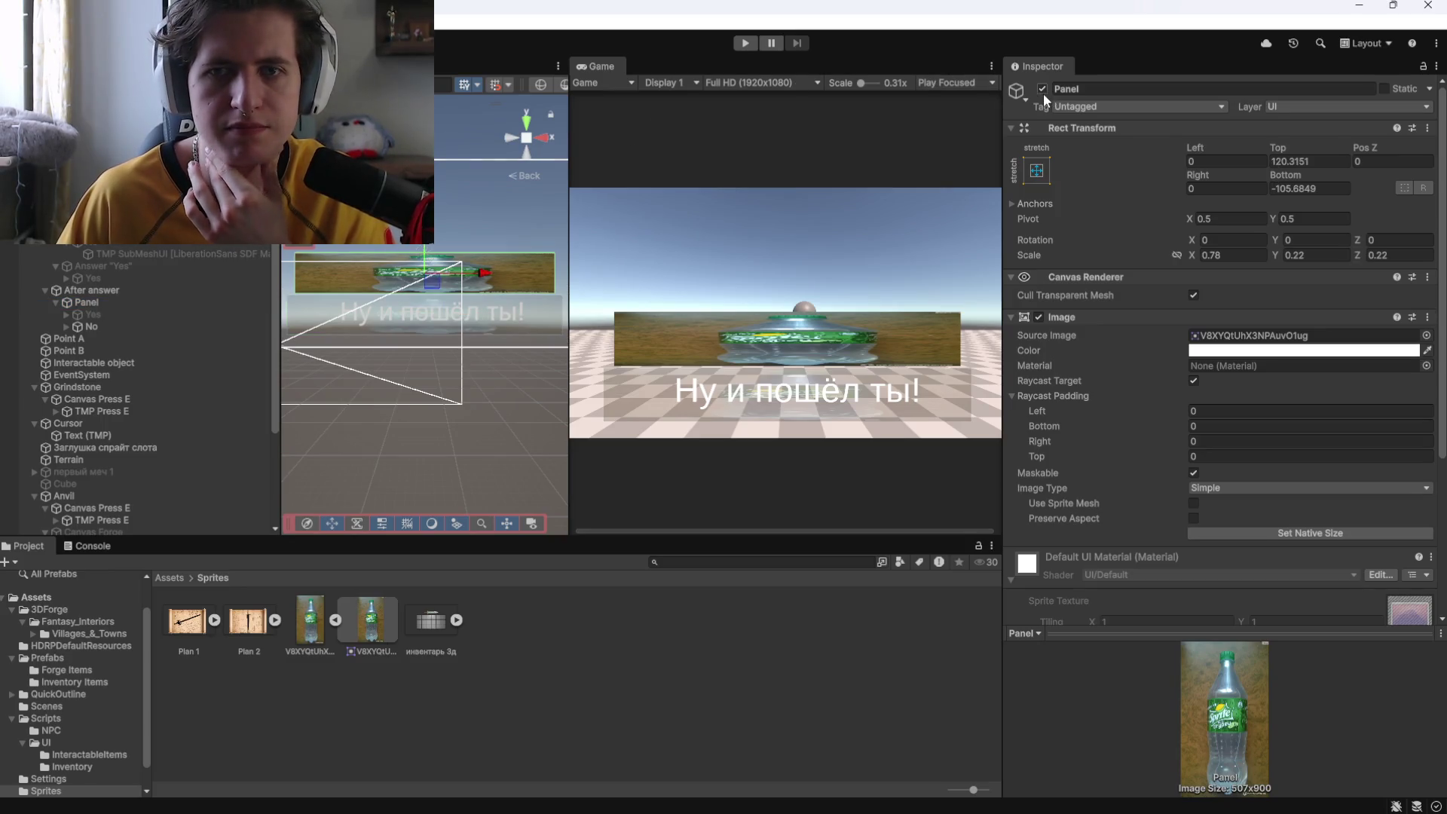
pyautogui.click(1042, 88)
# Set the After answer Panel's Image colour alpha to 217.
pyautogui.click(219, 302)
pyautogui.click(1308, 350)
pyautogui.click(1381, 619)
pyautogui.write('217')
pyautogui.press('Return')
pyautogui.click(1414, 310)
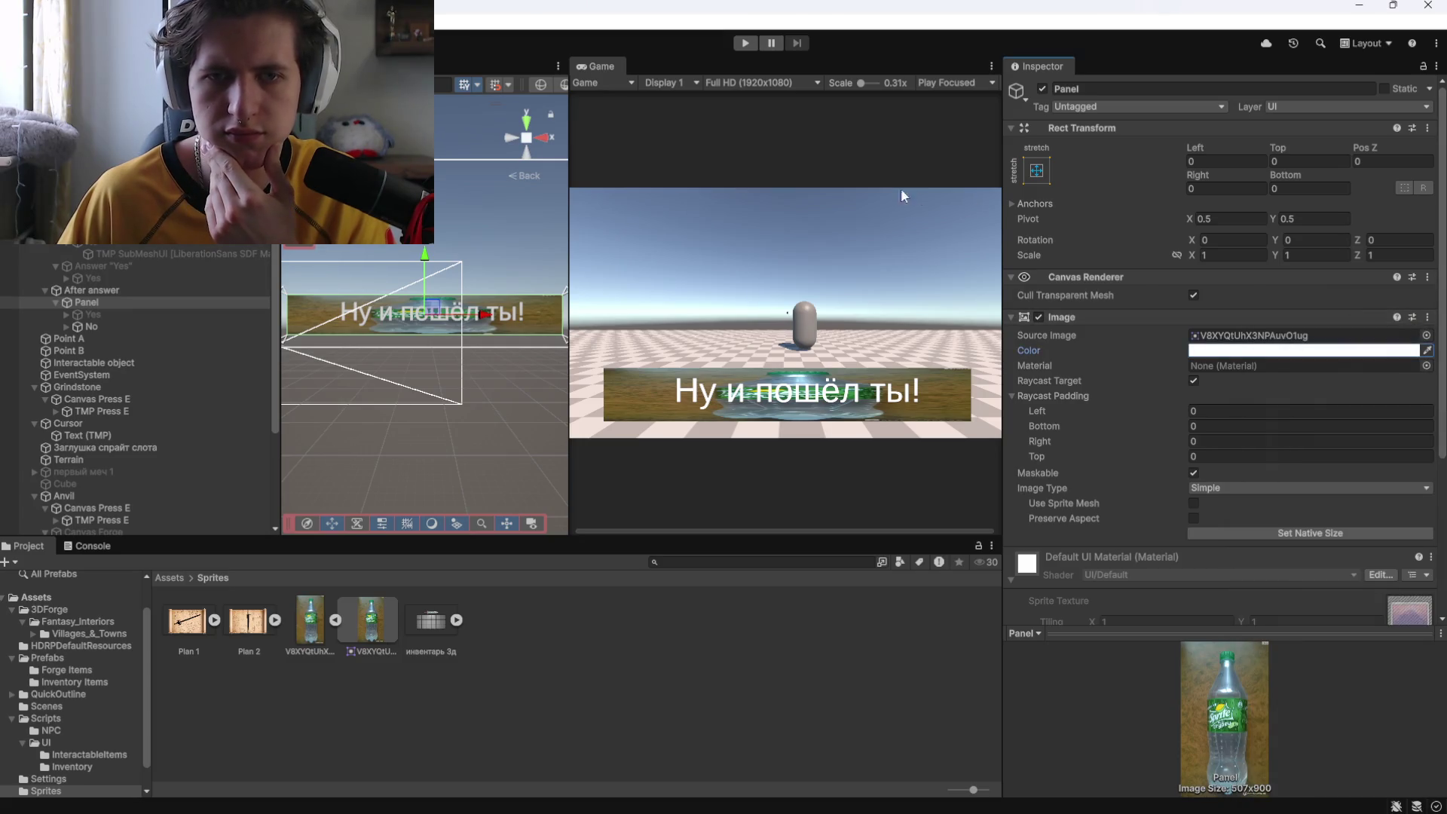
# Deactivate the No reply text and the After answer Panel.
pyautogui.click(170, 322)
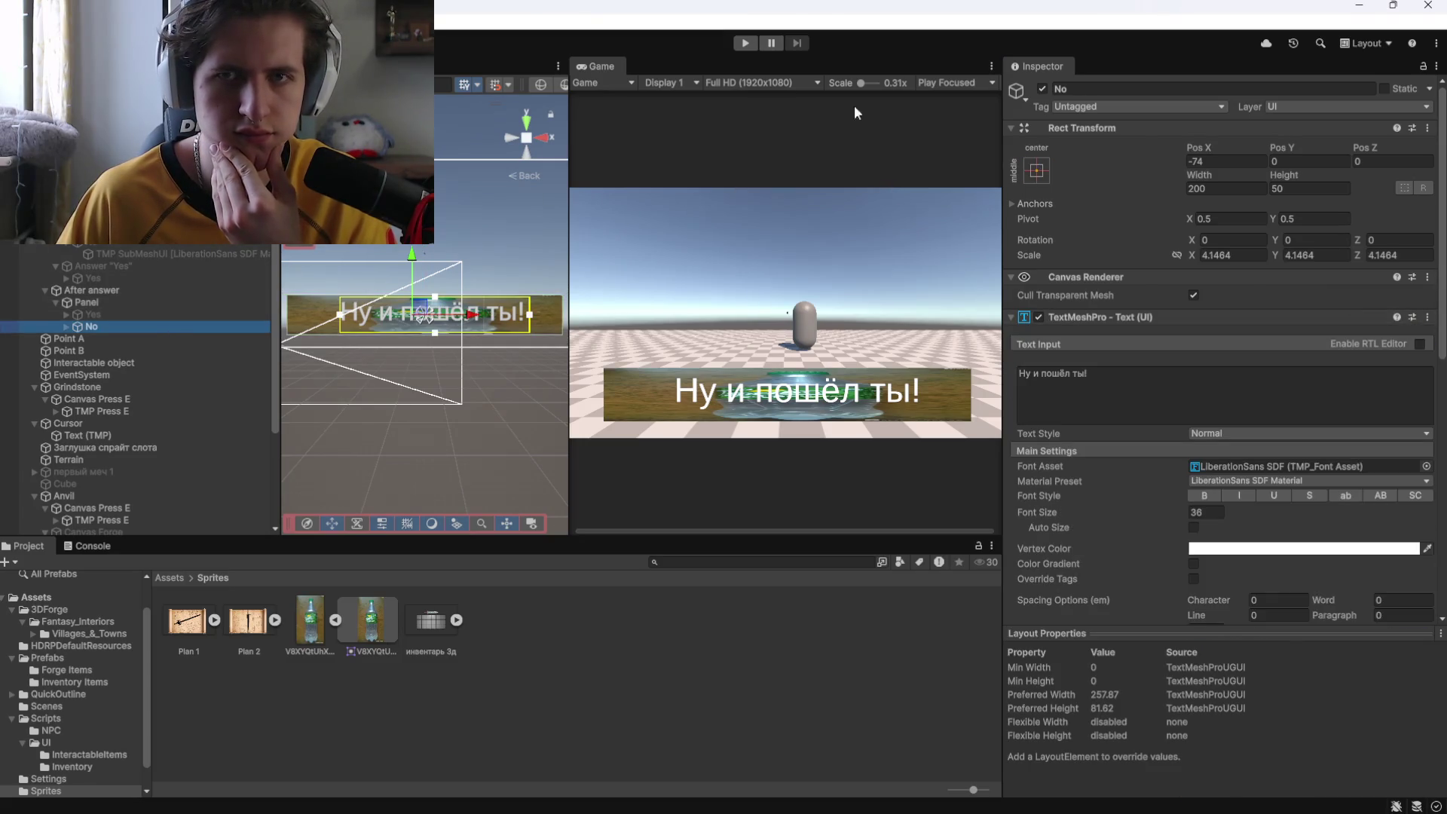
pyautogui.click(1042, 88)
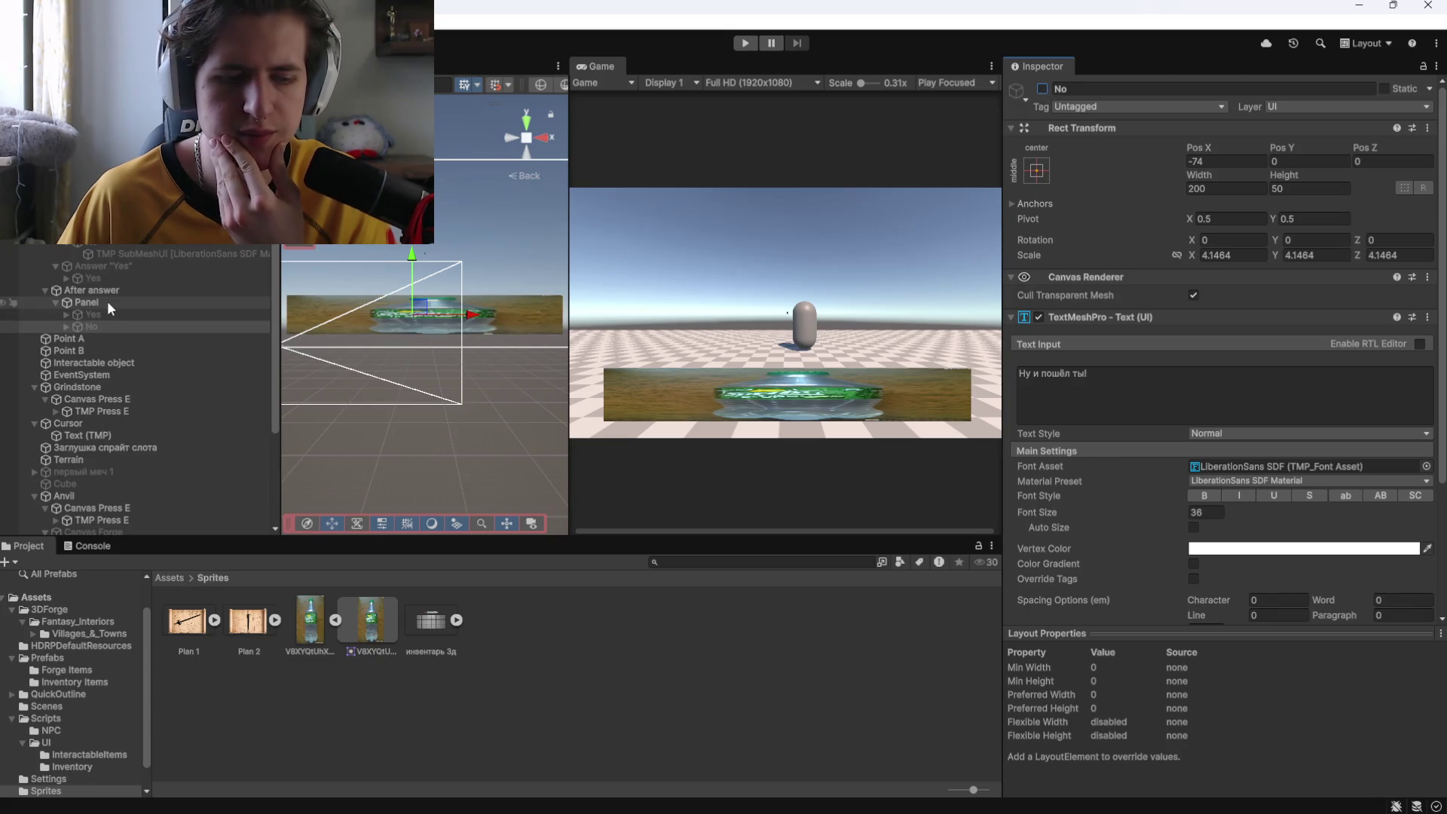
pyautogui.click(107, 300)
pyautogui.click(1042, 88)
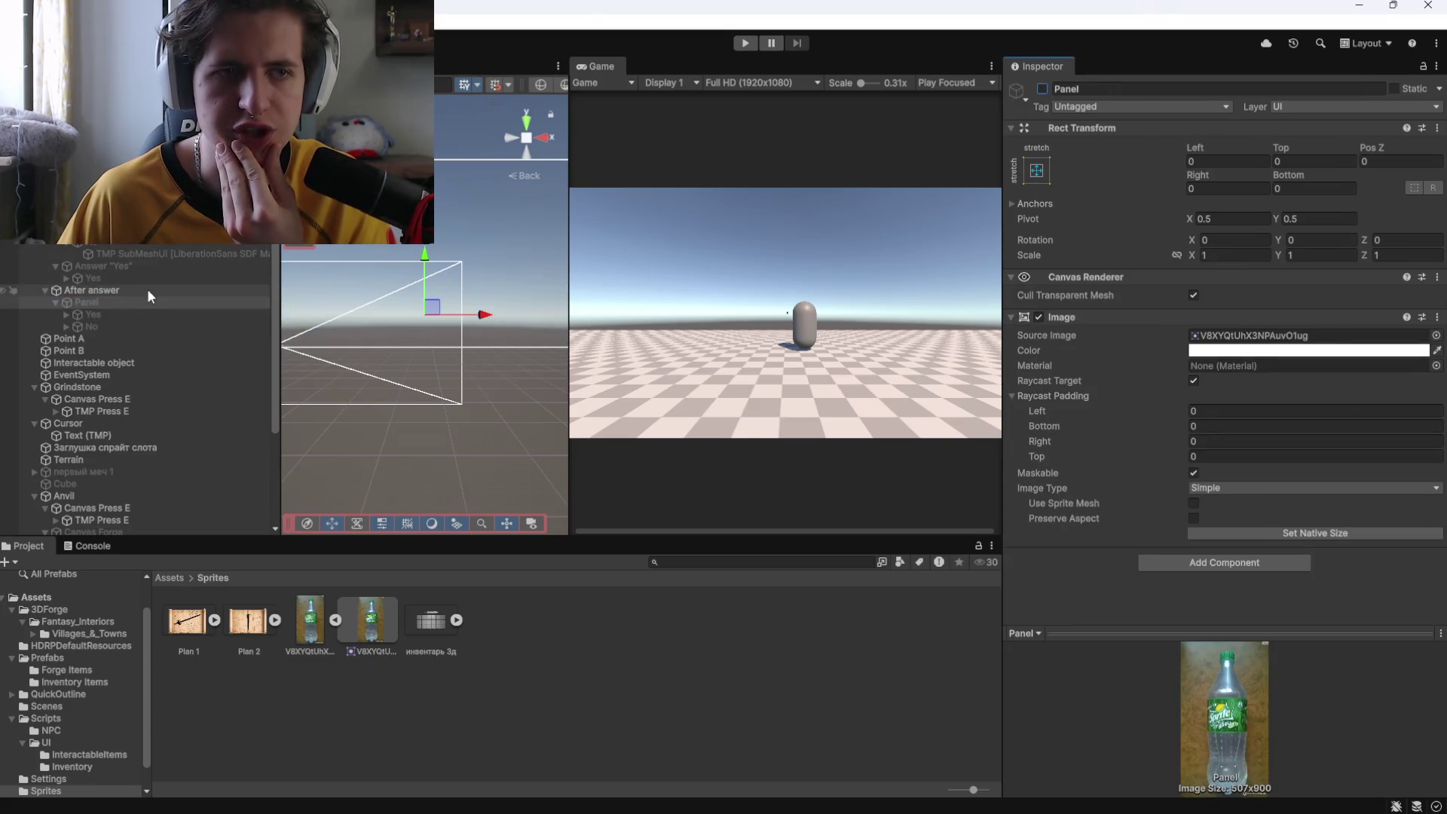
pyautogui.click(138, 277)
# Add an On Click event to Answer "Yes" that activates the Yes reply via SetActive(true).
pyautogui.scroll(-10, 1079, 467)
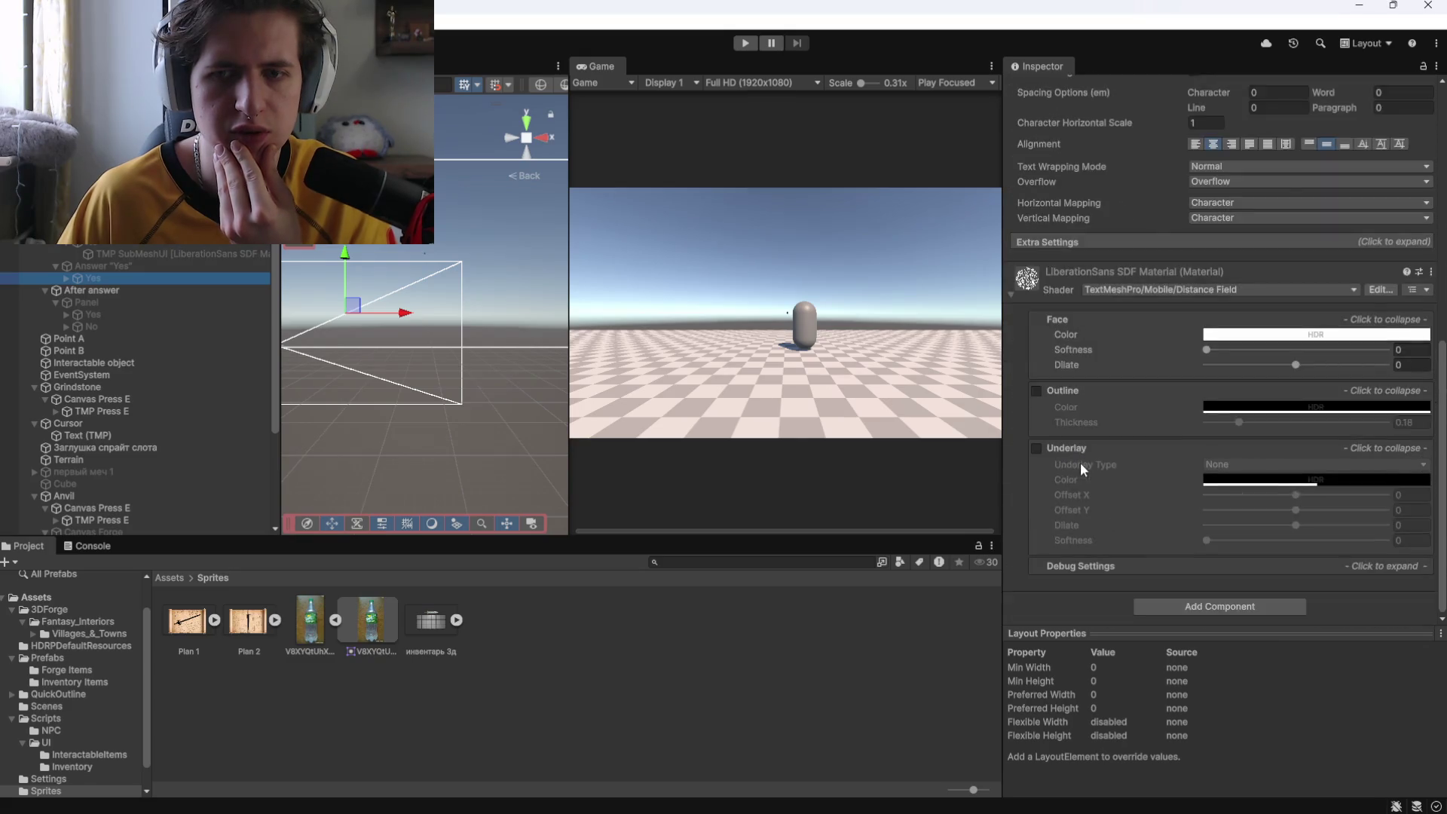
pyautogui.scroll(8, 1079, 463)
pyautogui.click(136, 266)
pyautogui.scroll(-3, 1083, 476)
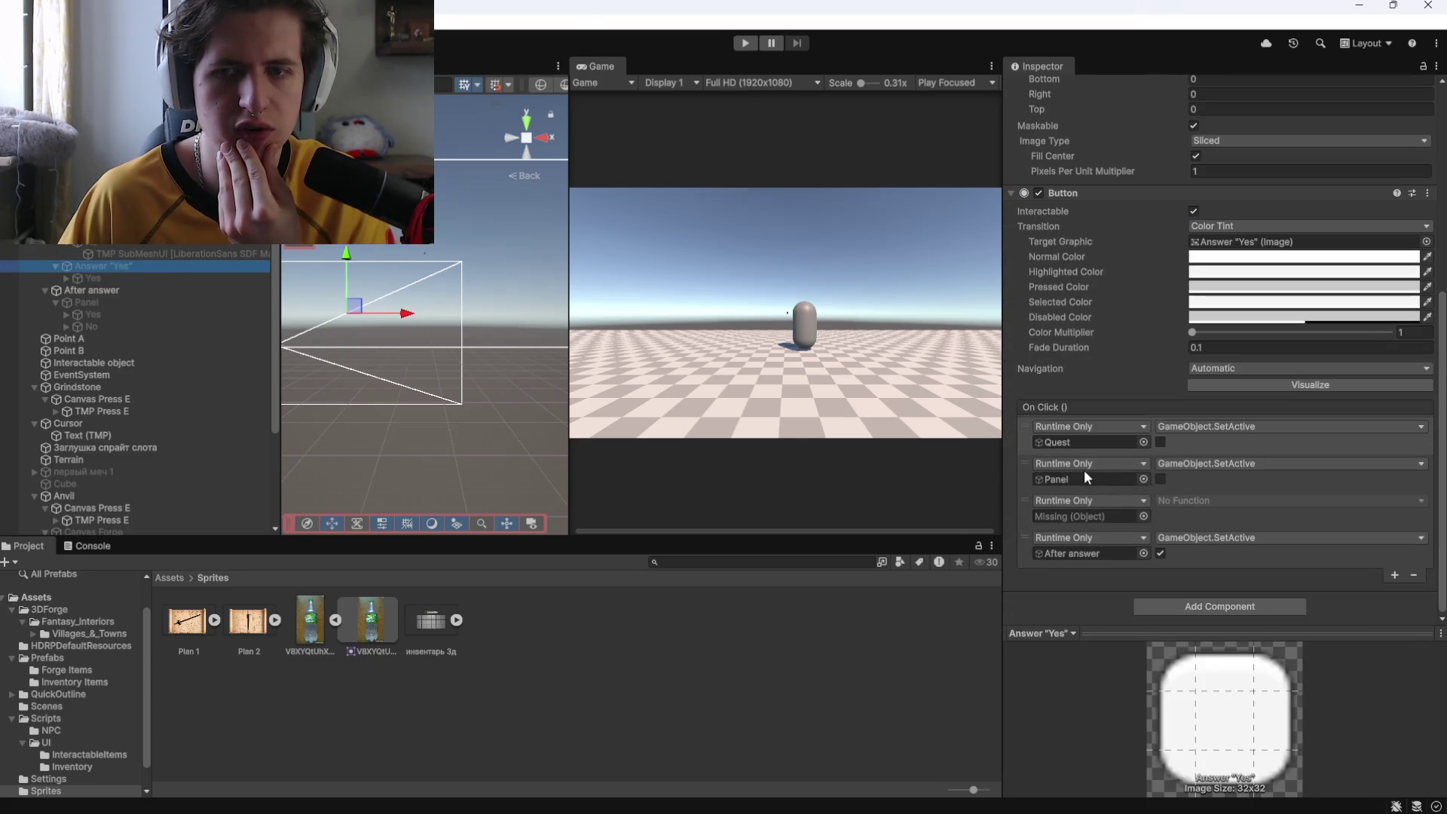
pyautogui.moveTo(1118, 437)
pyautogui.mouseDown()
pyautogui.moveTo(767, 372)
pyautogui.moveTo(95, 305)
pyautogui.moveTo(986, 473)
pyautogui.moveTo(1073, 515)
pyautogui.mouseUp()
pyautogui.click(1073, 515)
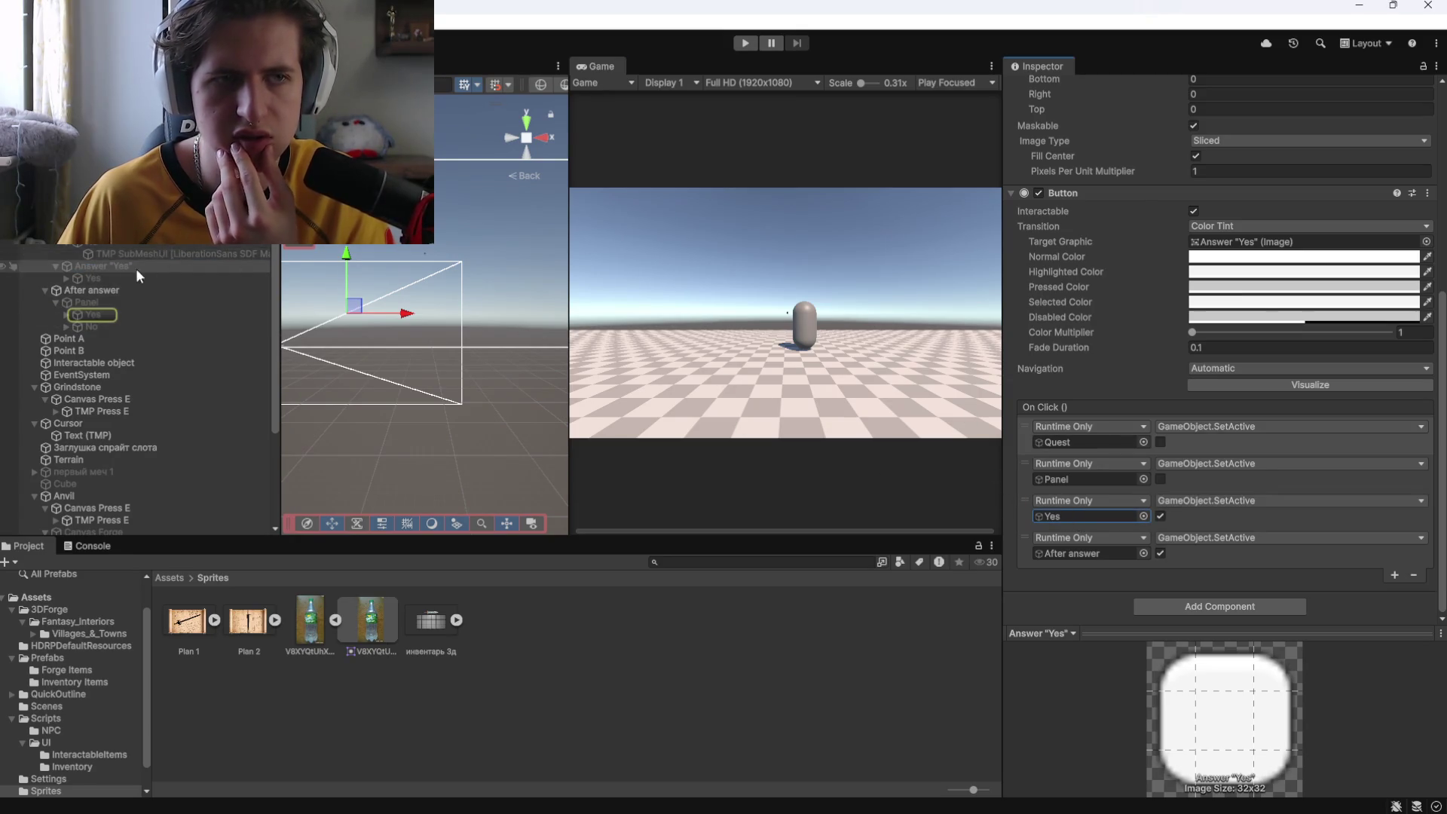
# On Answer "No", remove the Missing event and make it activate the No reply.
pyautogui.click(1244, 522)
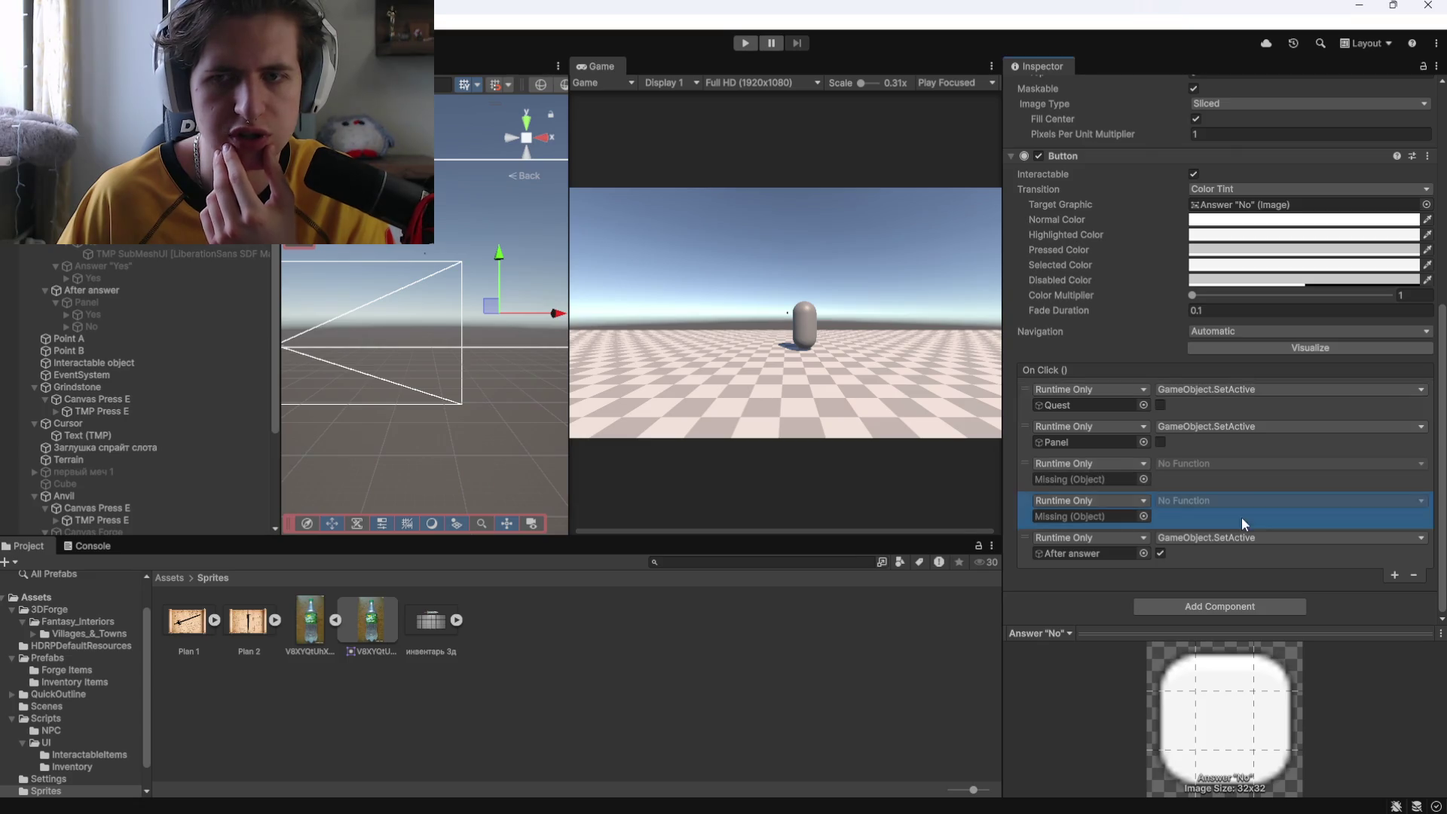
pyautogui.click(1414, 575)
pyautogui.moveTo(91, 326)
pyautogui.mouseDown()
pyautogui.moveTo(527, 392)
pyautogui.moveTo(1077, 517)
pyautogui.mouseUp()
pyautogui.click(1160, 516)
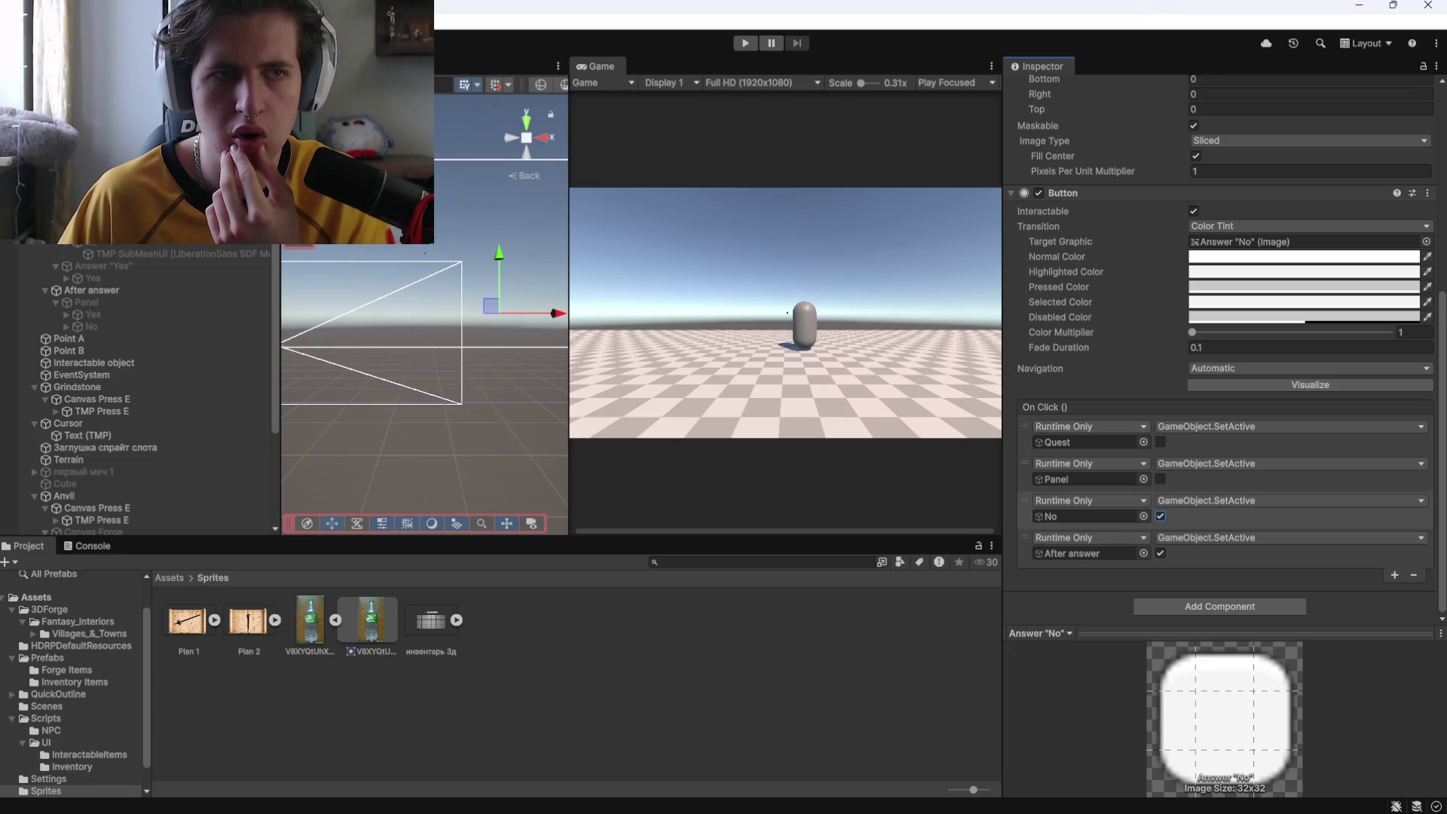
# Select the range of dialogue objects and switch them all back on.
pyautogui.click(463, 225)
pyautogui.click(138, 278)
pyautogui.keyDown('shift'); pyautogui.click(121, 211); pyautogui.keyUp('shift')
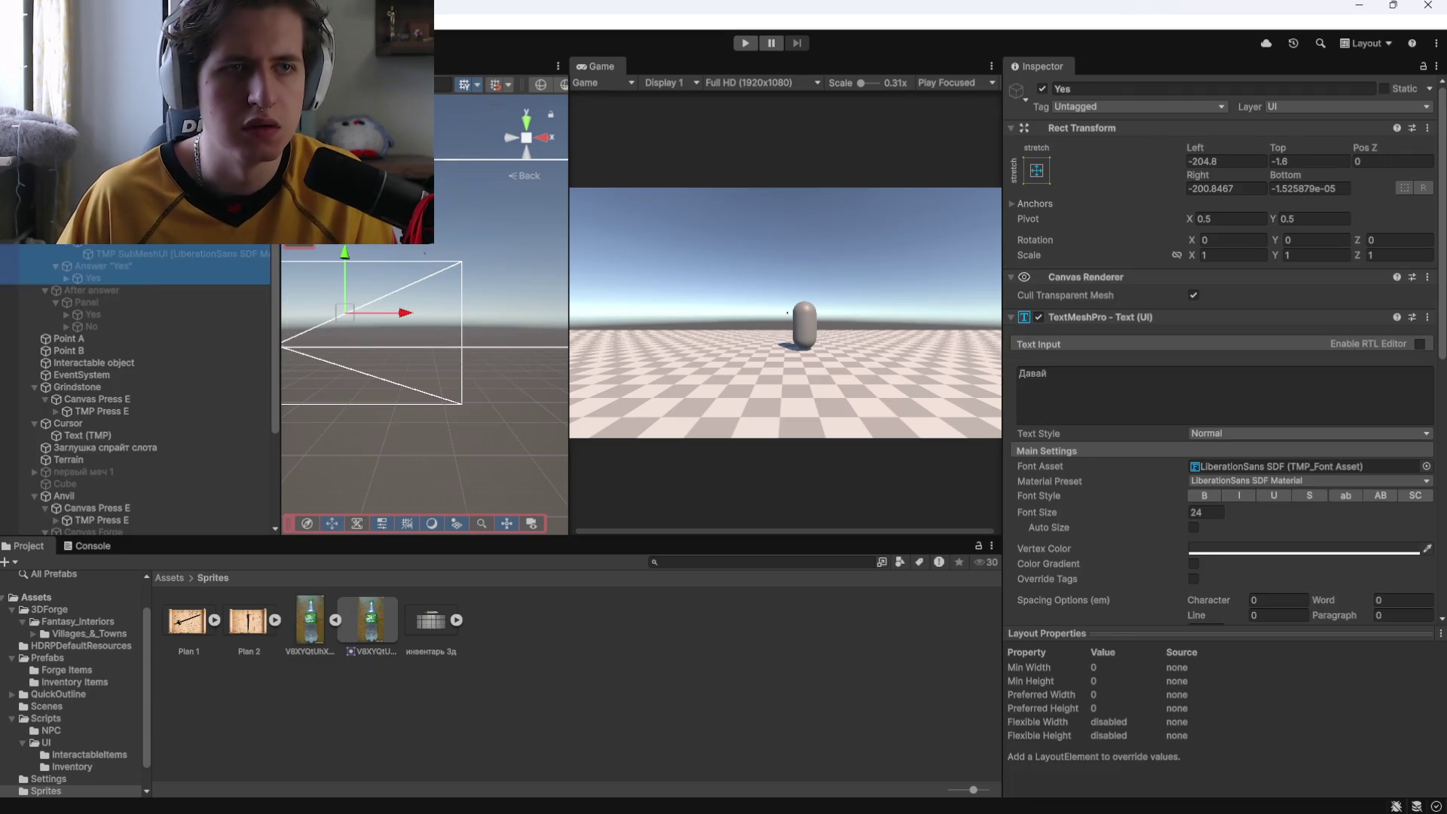
pyautogui.click(1041, 89)
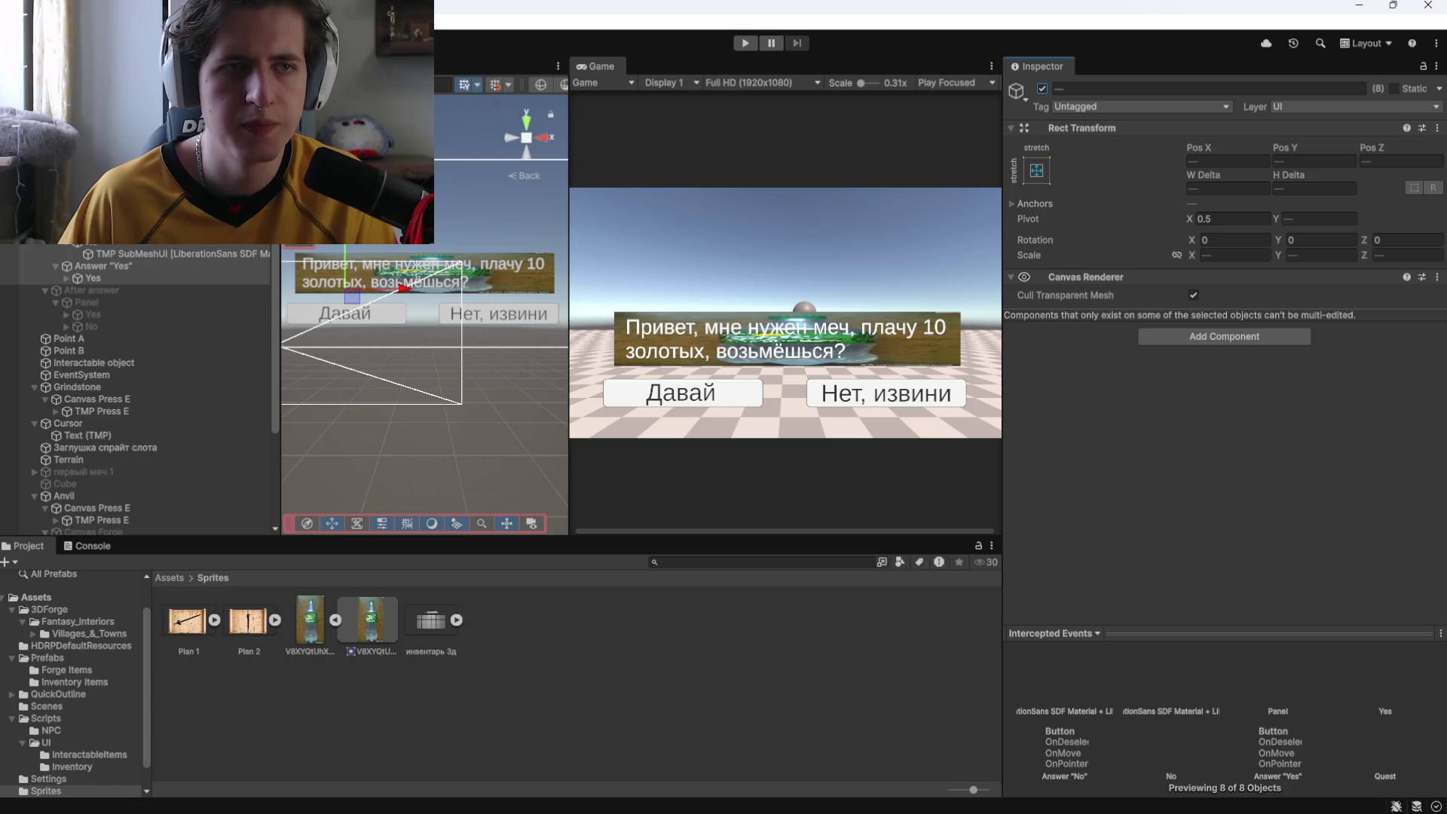
# Hide Canvas Dialogue, then play-test walking to the NPC, pressing E and picking an answer.
pyautogui.click(106, 193)
pyautogui.click(1042, 88)
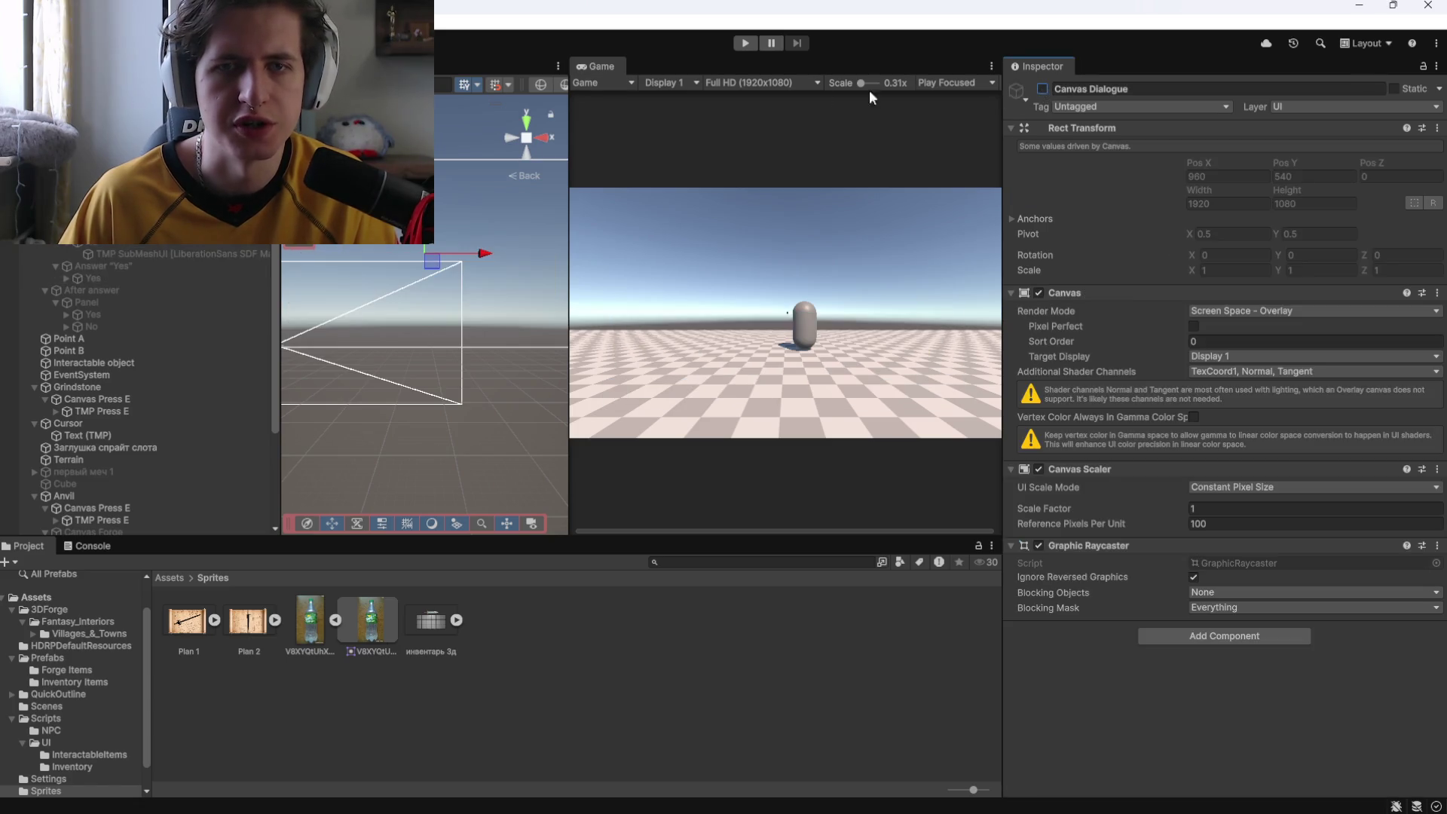
pyautogui.click(749, 42)
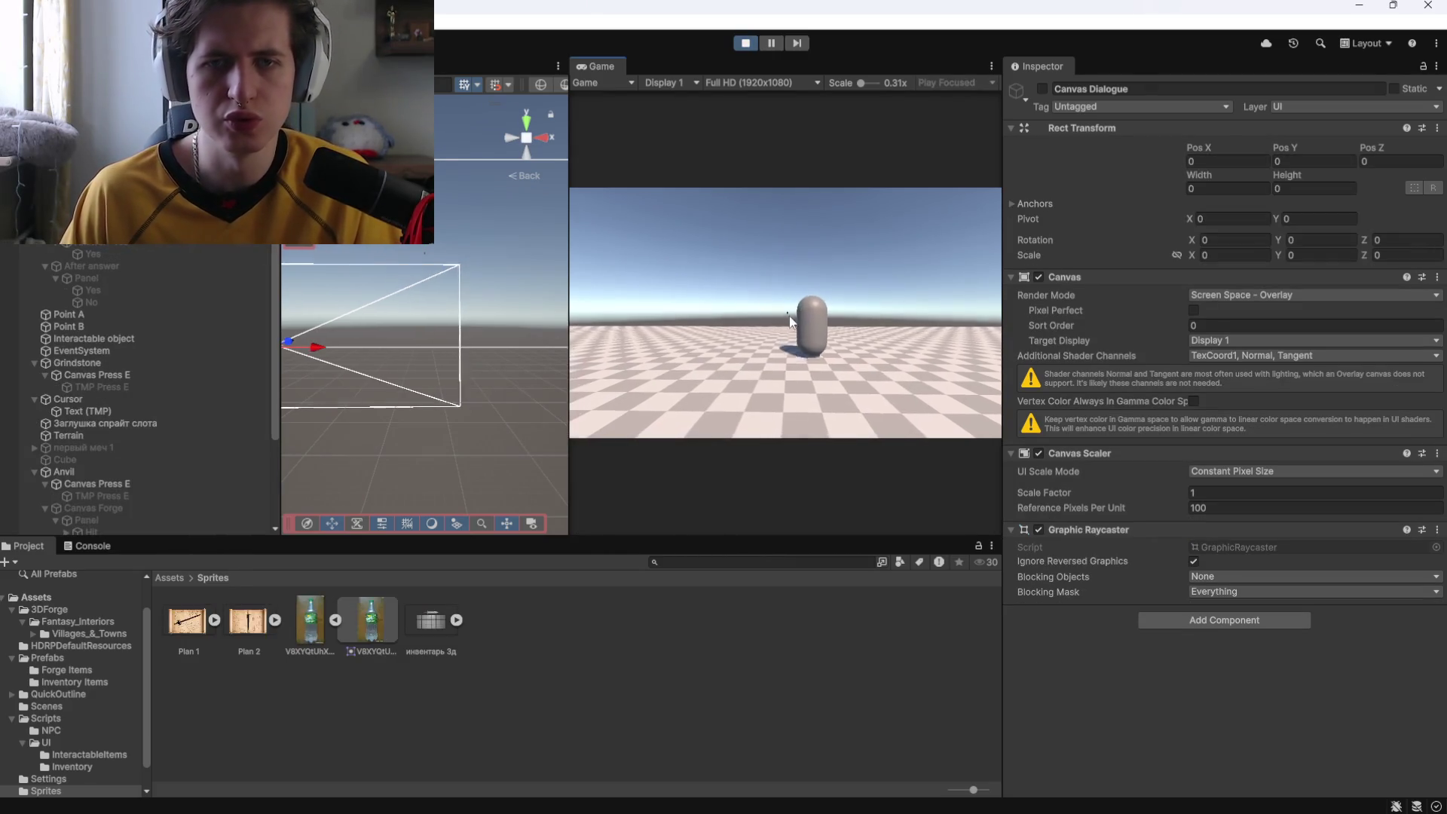
pyautogui.press('w')
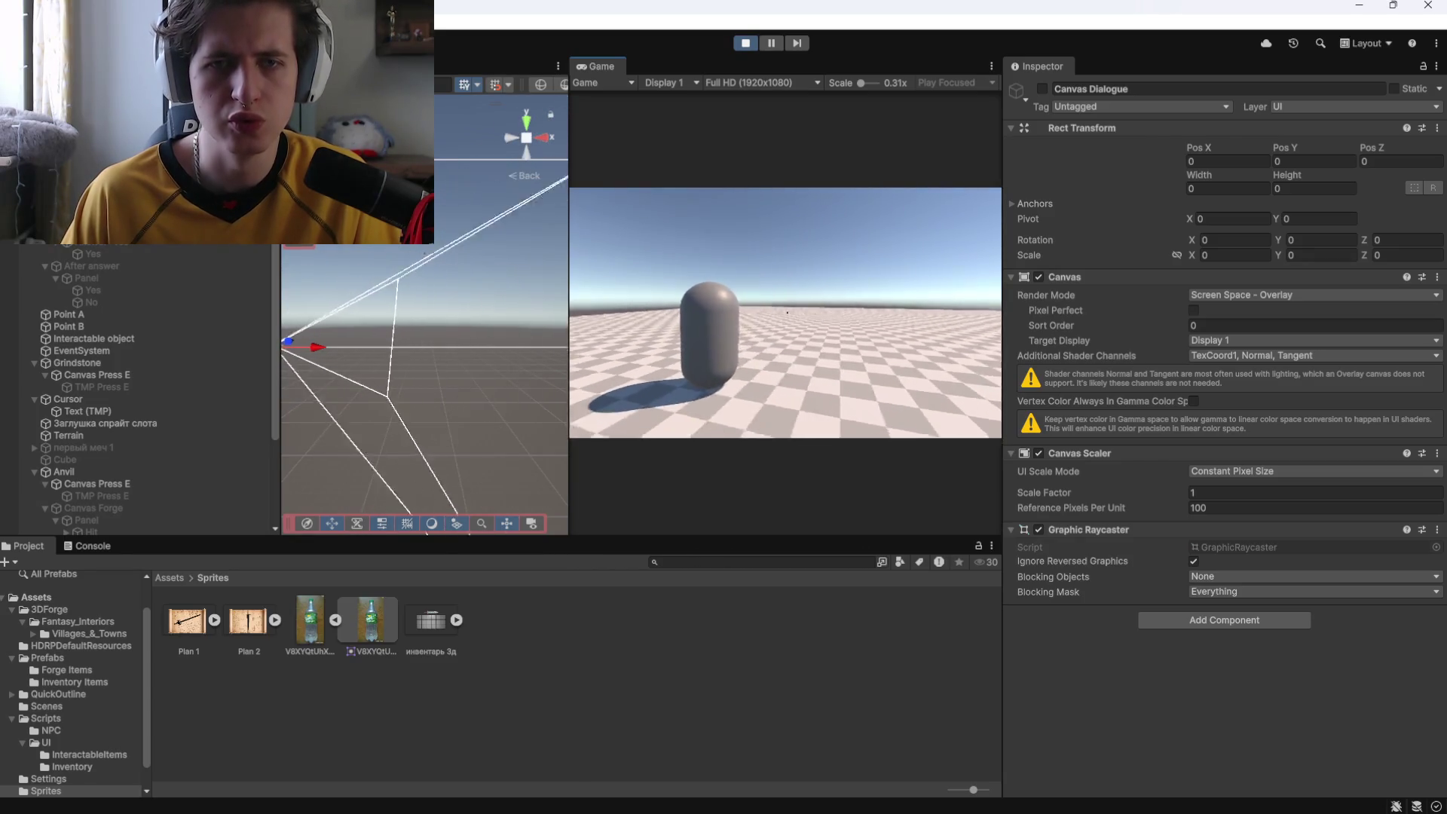
pyautogui.press('e')
pyautogui.click(694, 398)
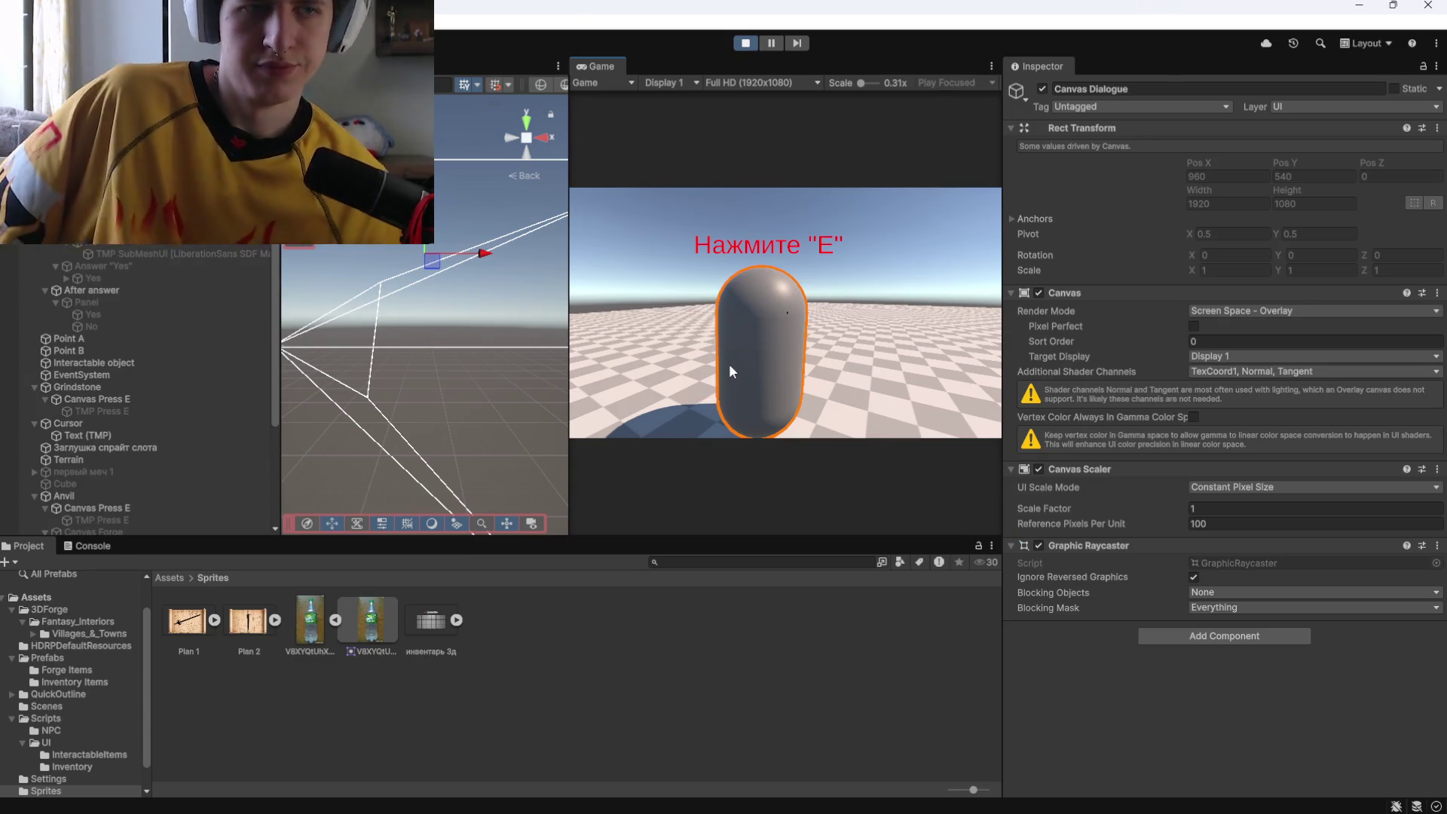
# Review Answer "Yes" On Click events, stop play mode and add a fifth empty event.
pyautogui.click(145, 268)
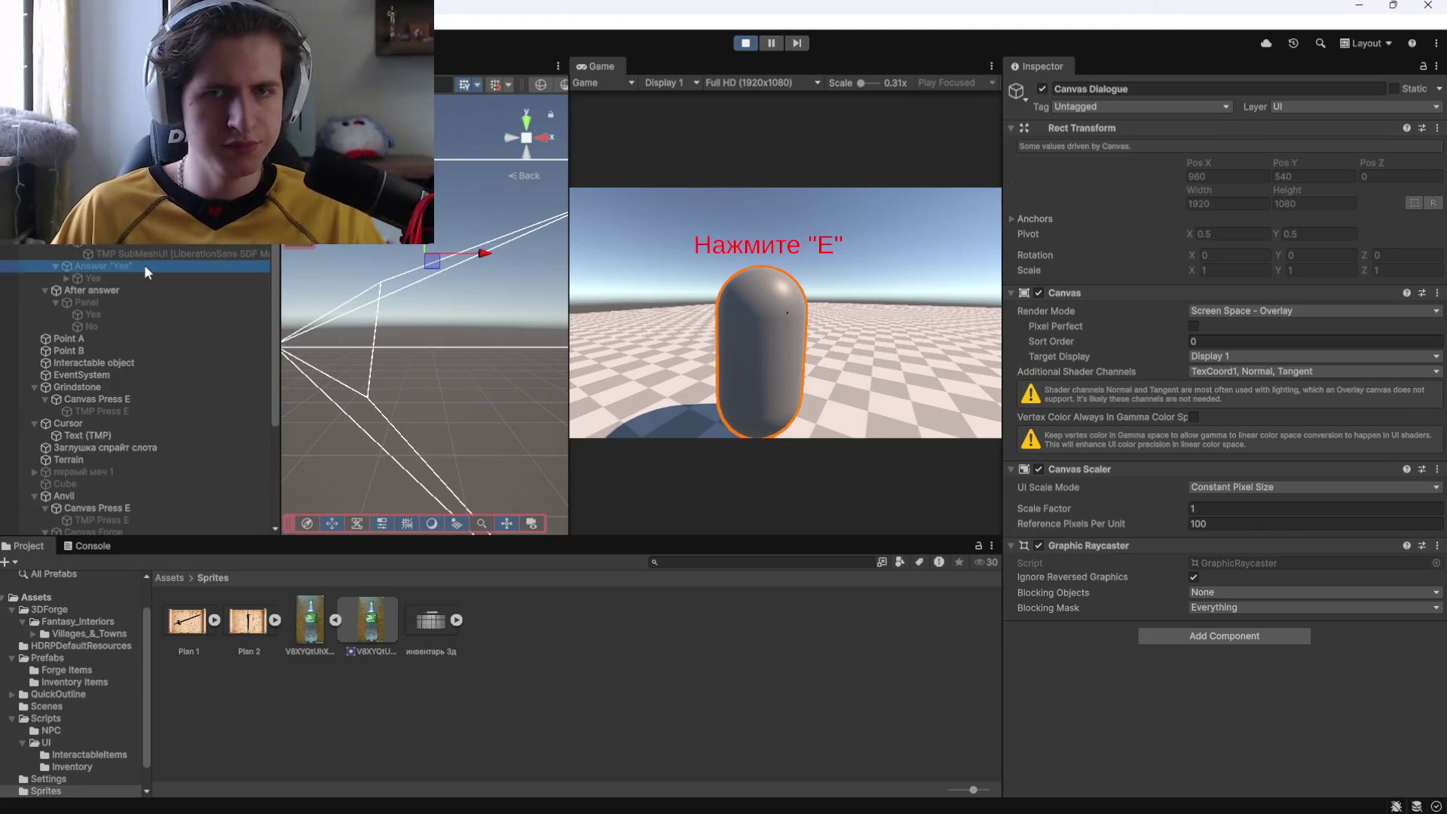
pyautogui.scroll(-5, 1164, 518)
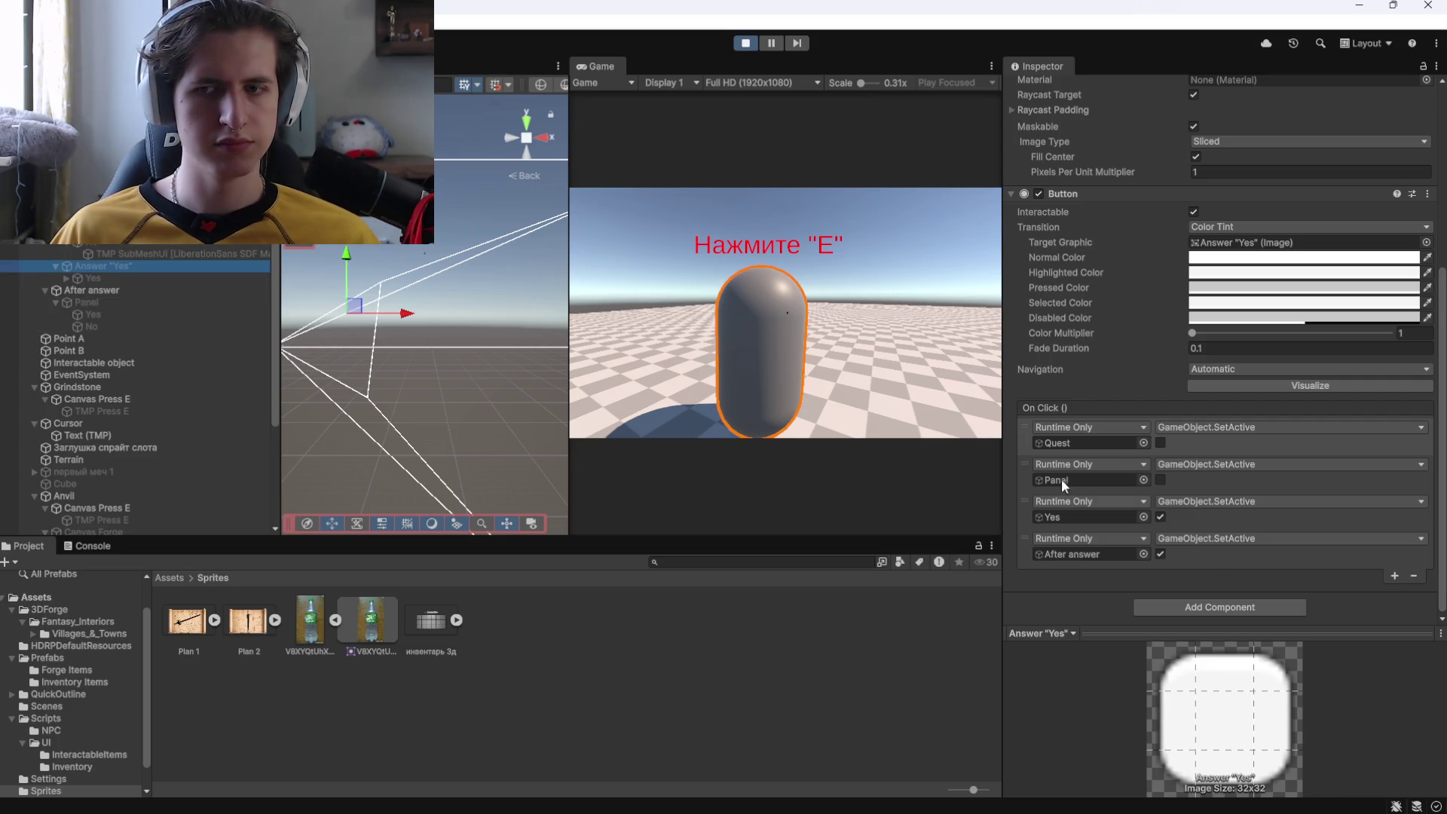
pyautogui.click(746, 43)
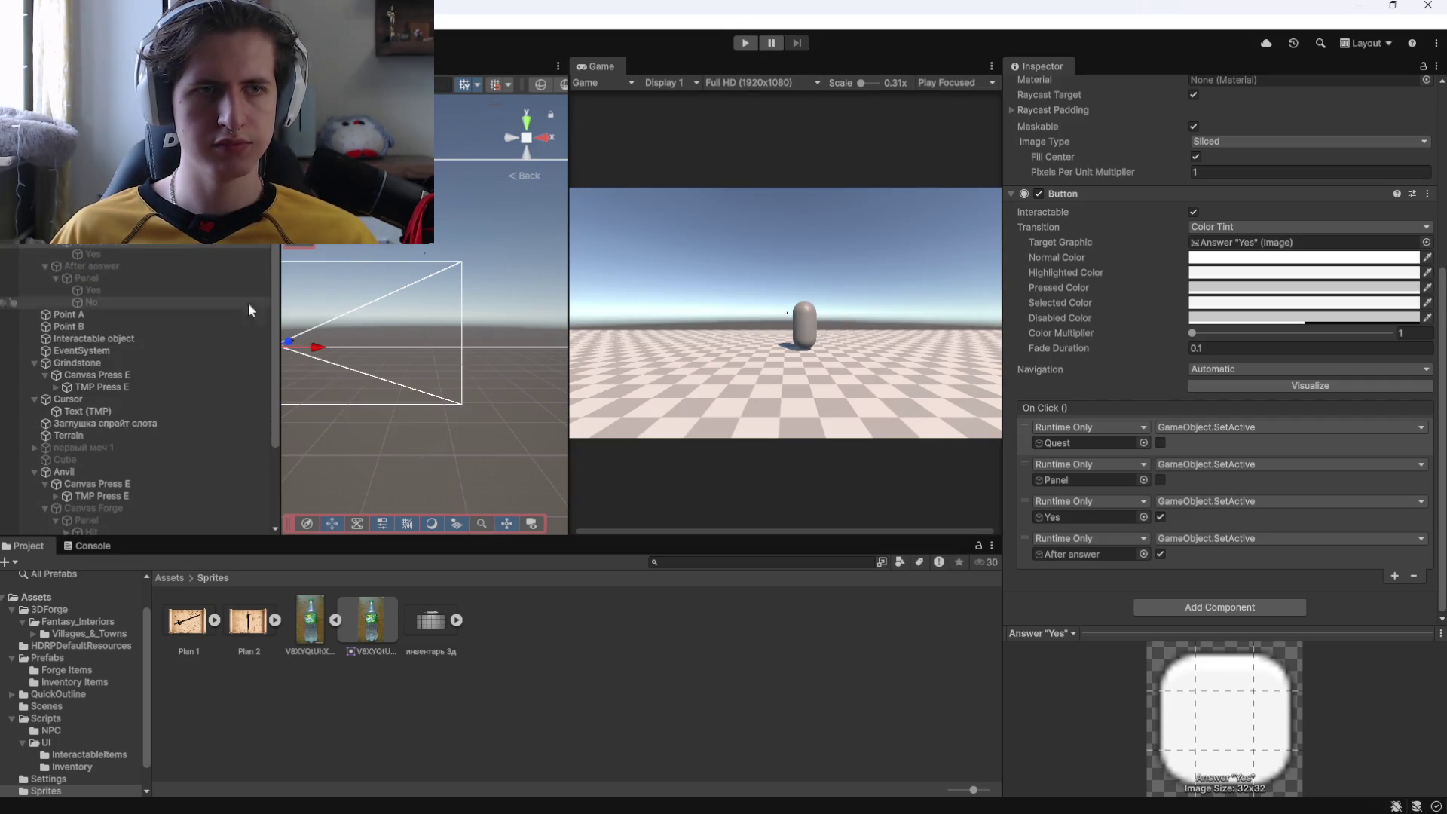
pyautogui.click(1393, 575)
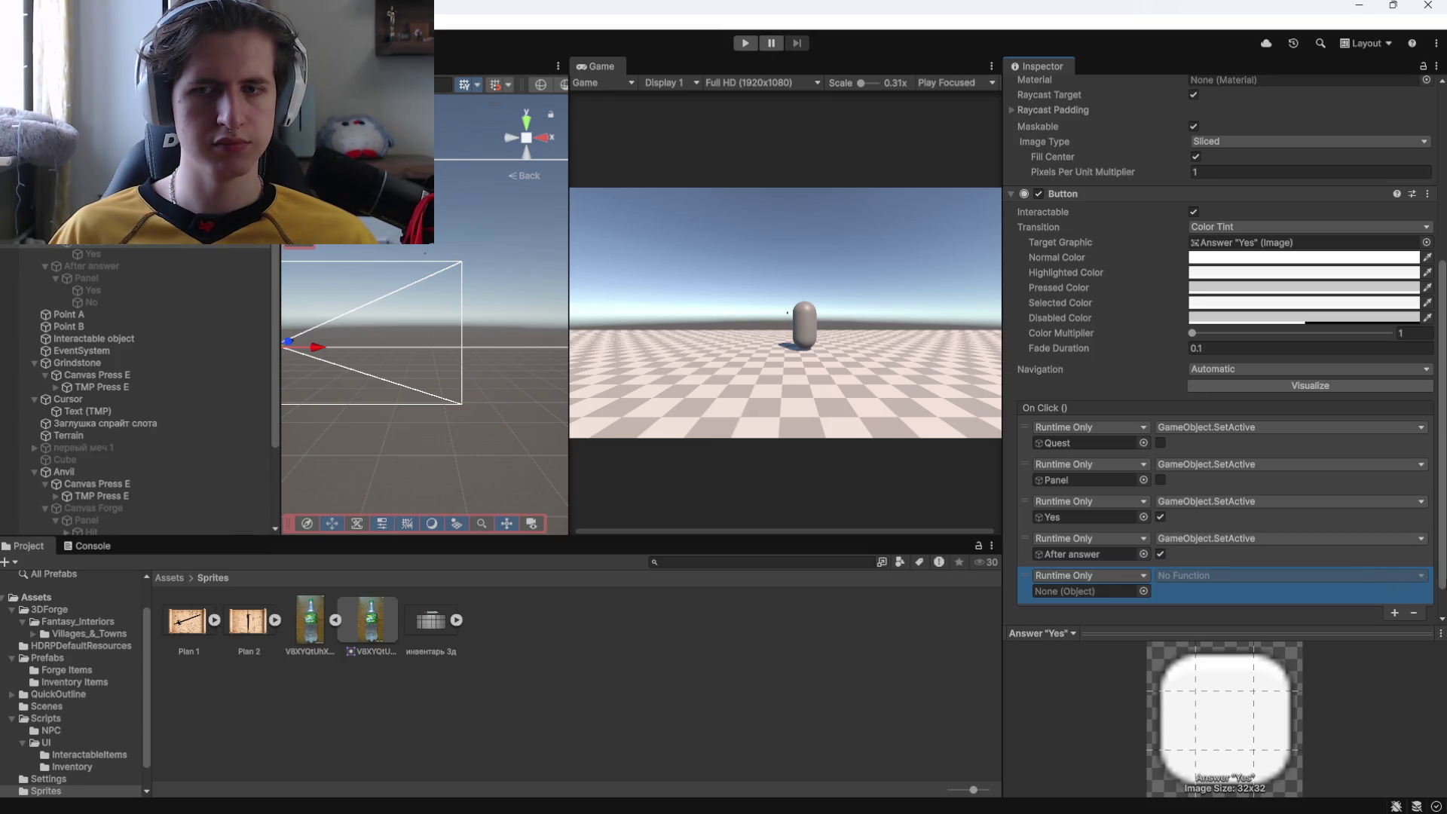
# Remove the empty click event and play-test answering Yes to the NPC.
pyautogui.click(1415, 618)
pyautogui.click(212, 275)
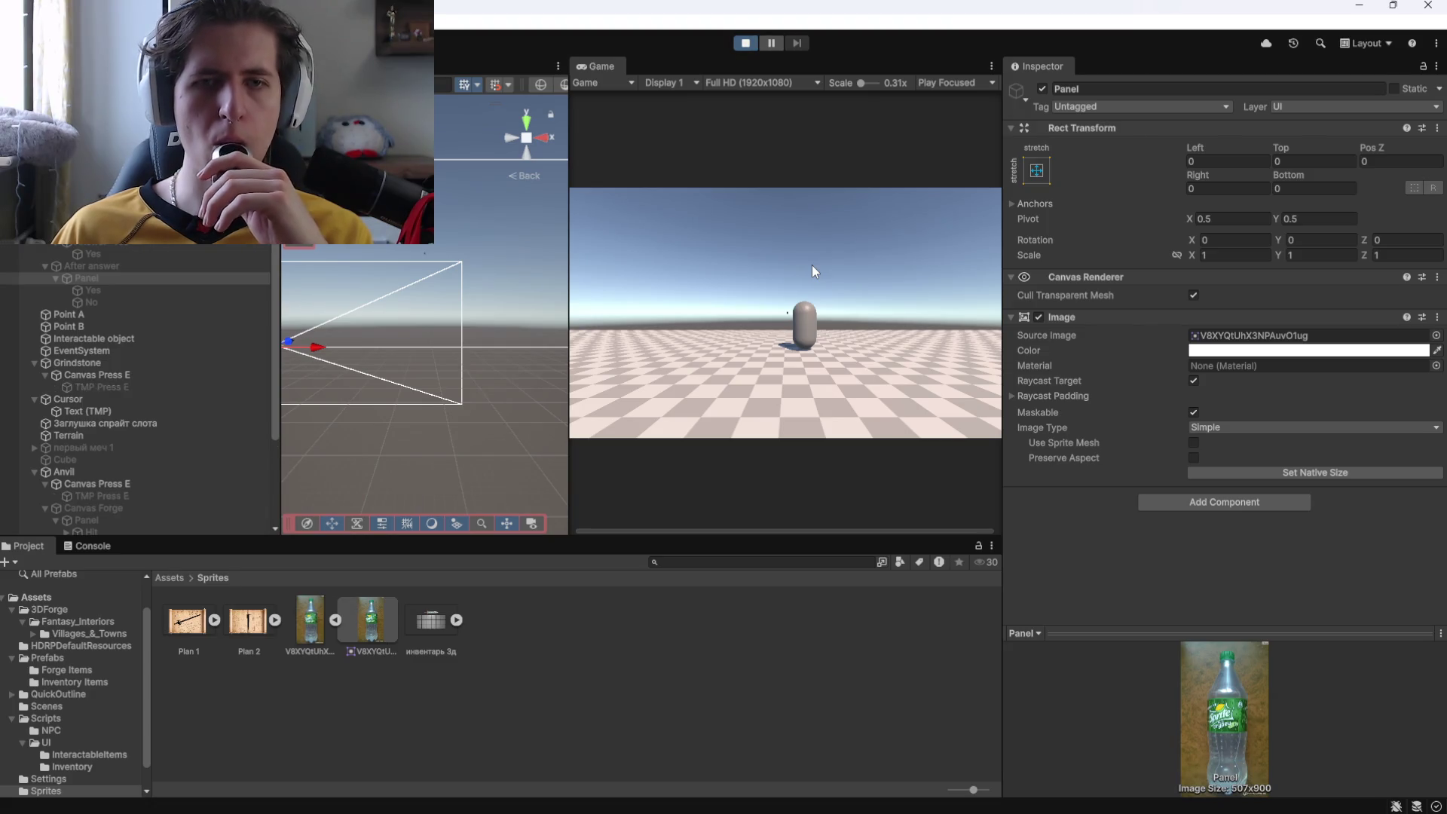
pyautogui.press('w')
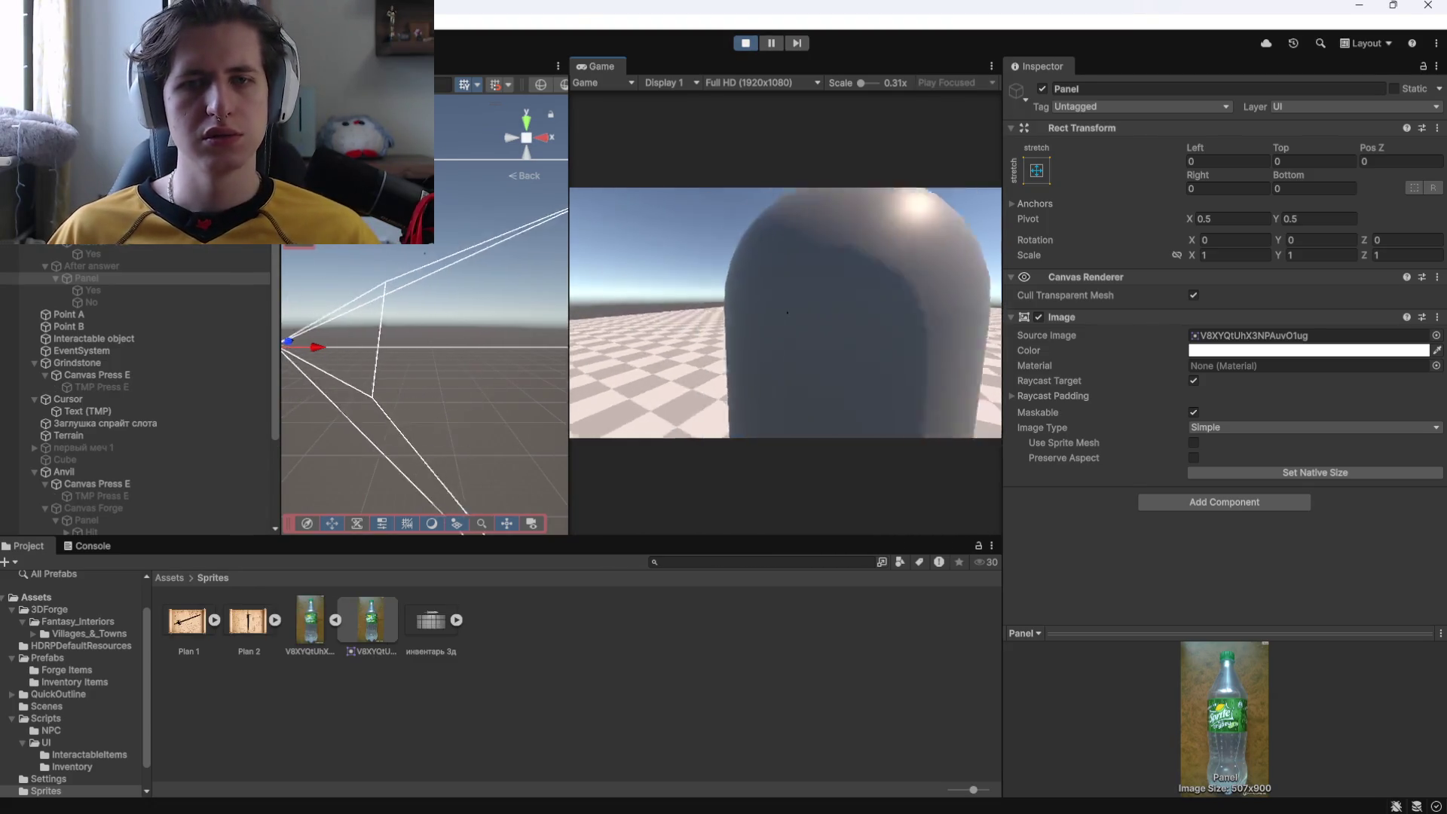
pyautogui.press('e')
pyautogui.click(731, 399)
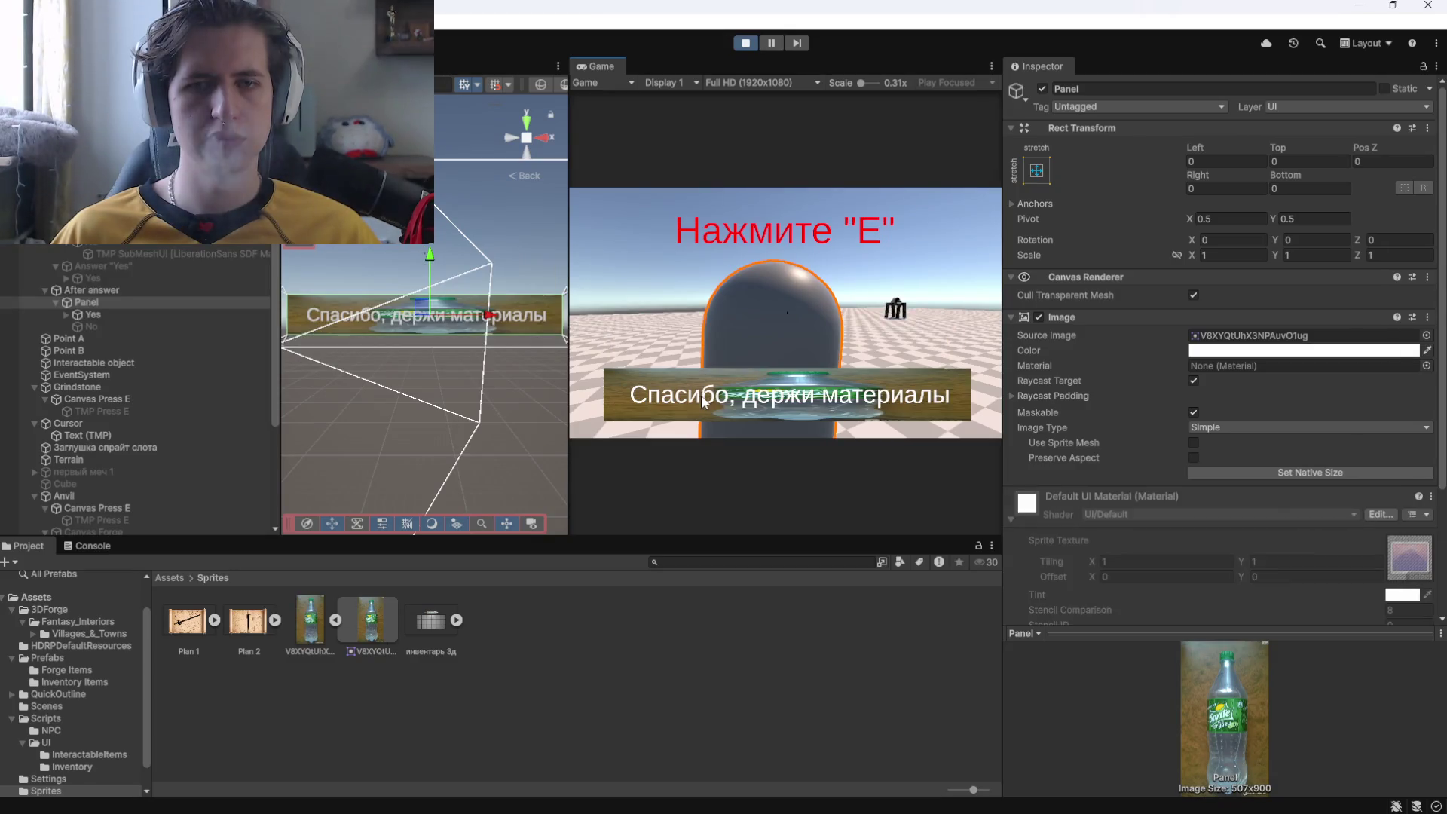
pyautogui.click(741, 47)
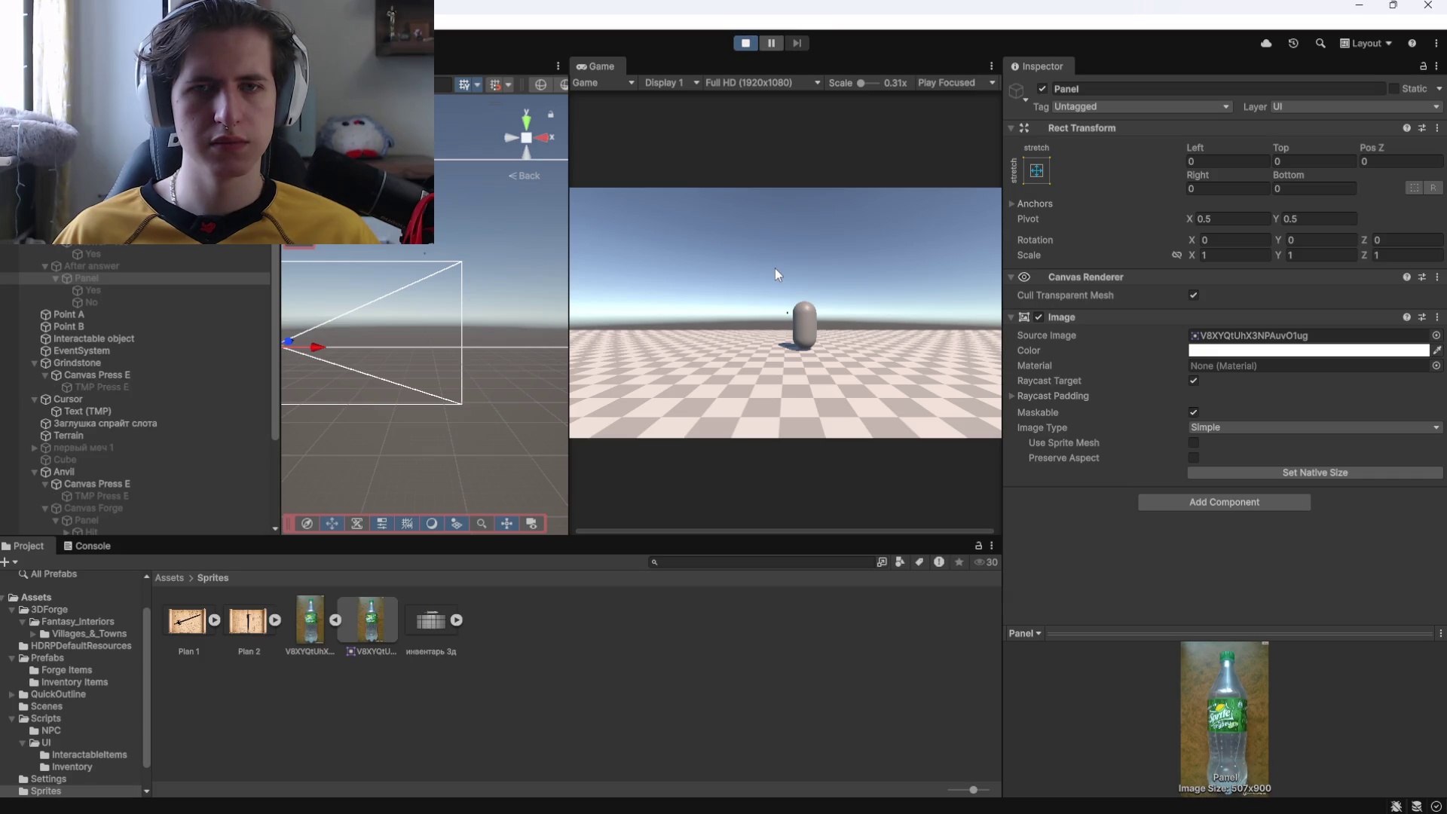
# Run a second play test choosing Yes, stop it, and select the No reply text.
pyautogui.press('w')
pyautogui.click(788, 269)
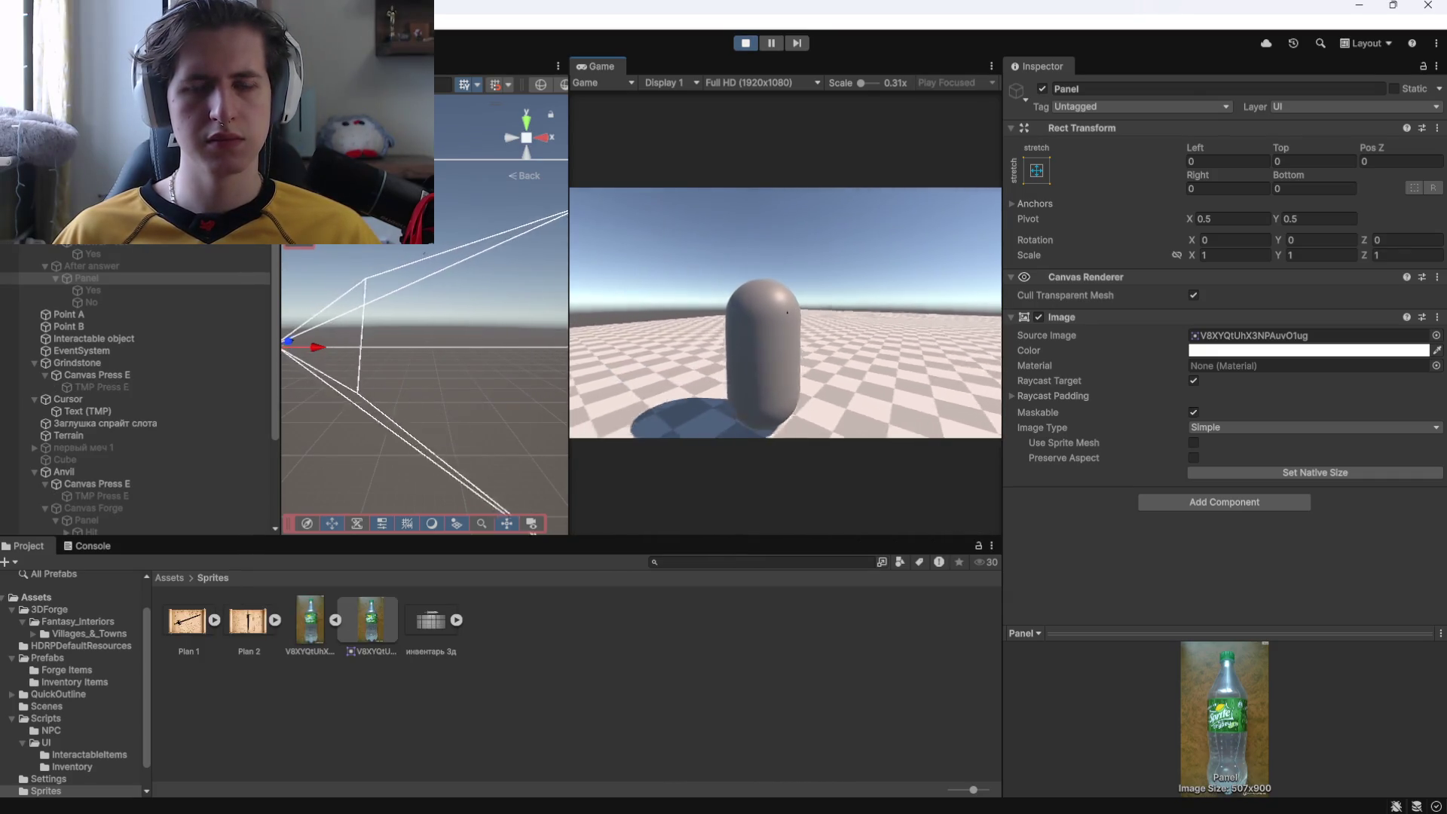
pyautogui.press('e')
pyautogui.click(856, 401)
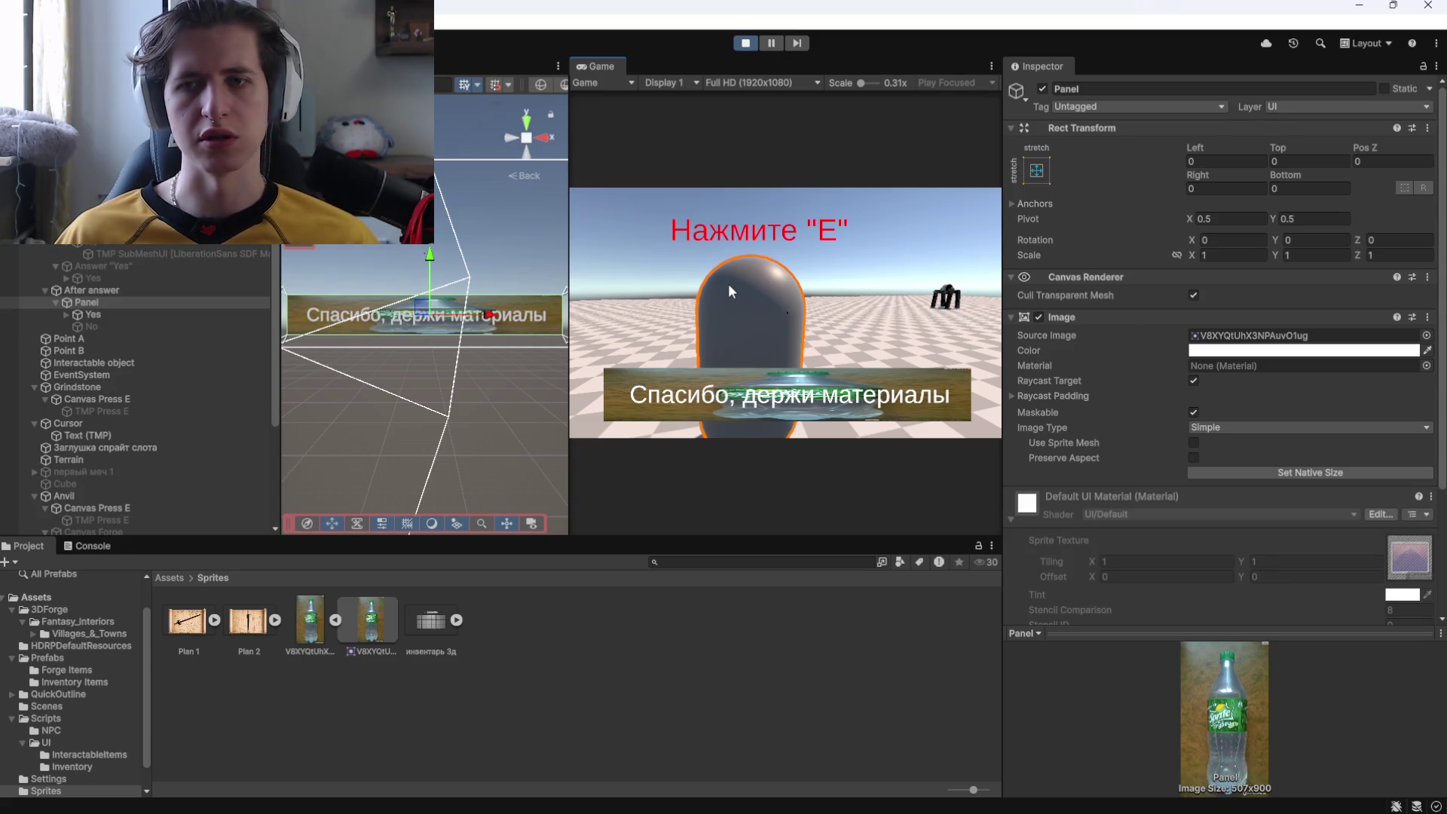
pyautogui.scroll(-3, 1093, 396)
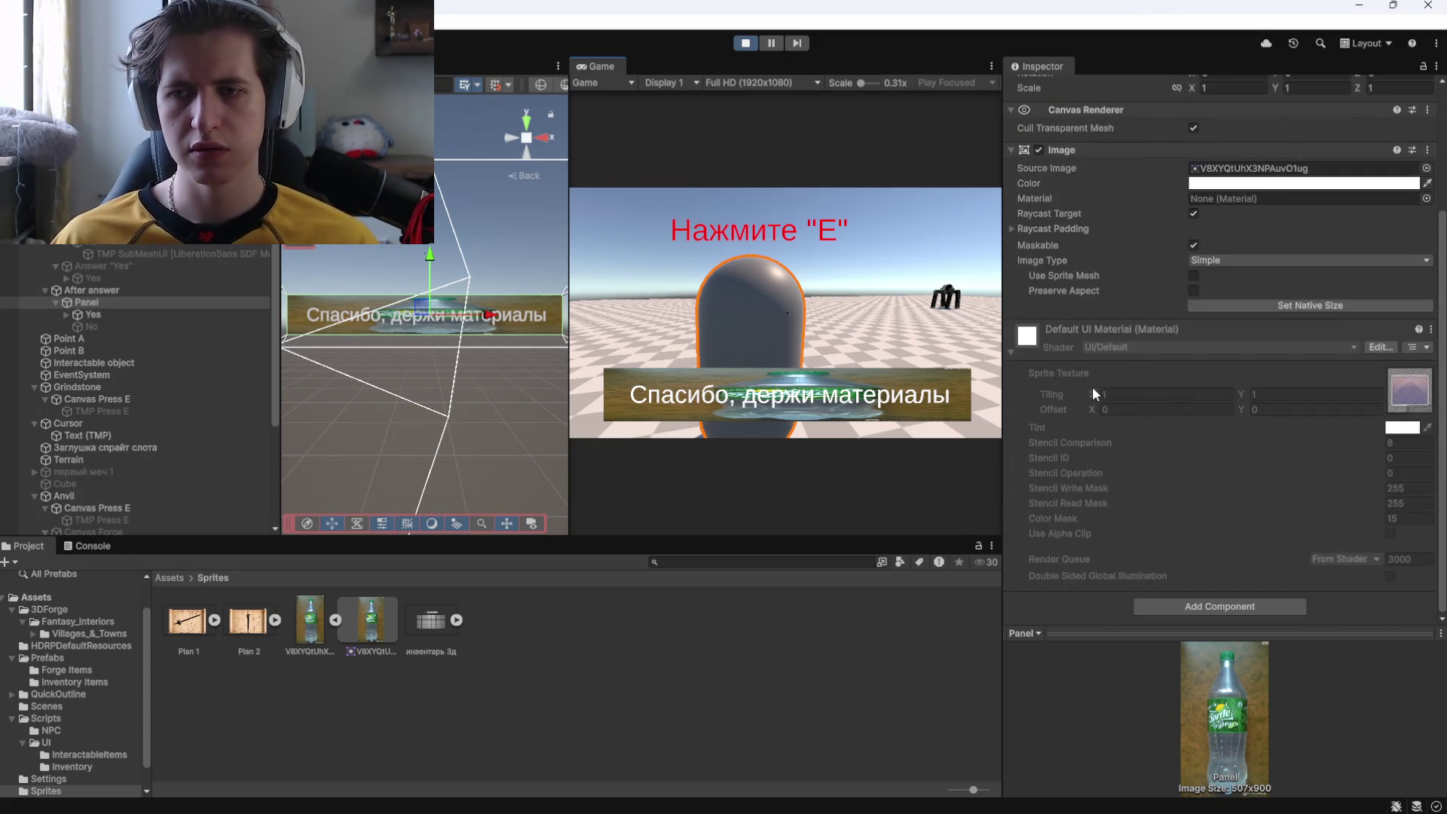
pyautogui.scroll(3, 1092, 386)
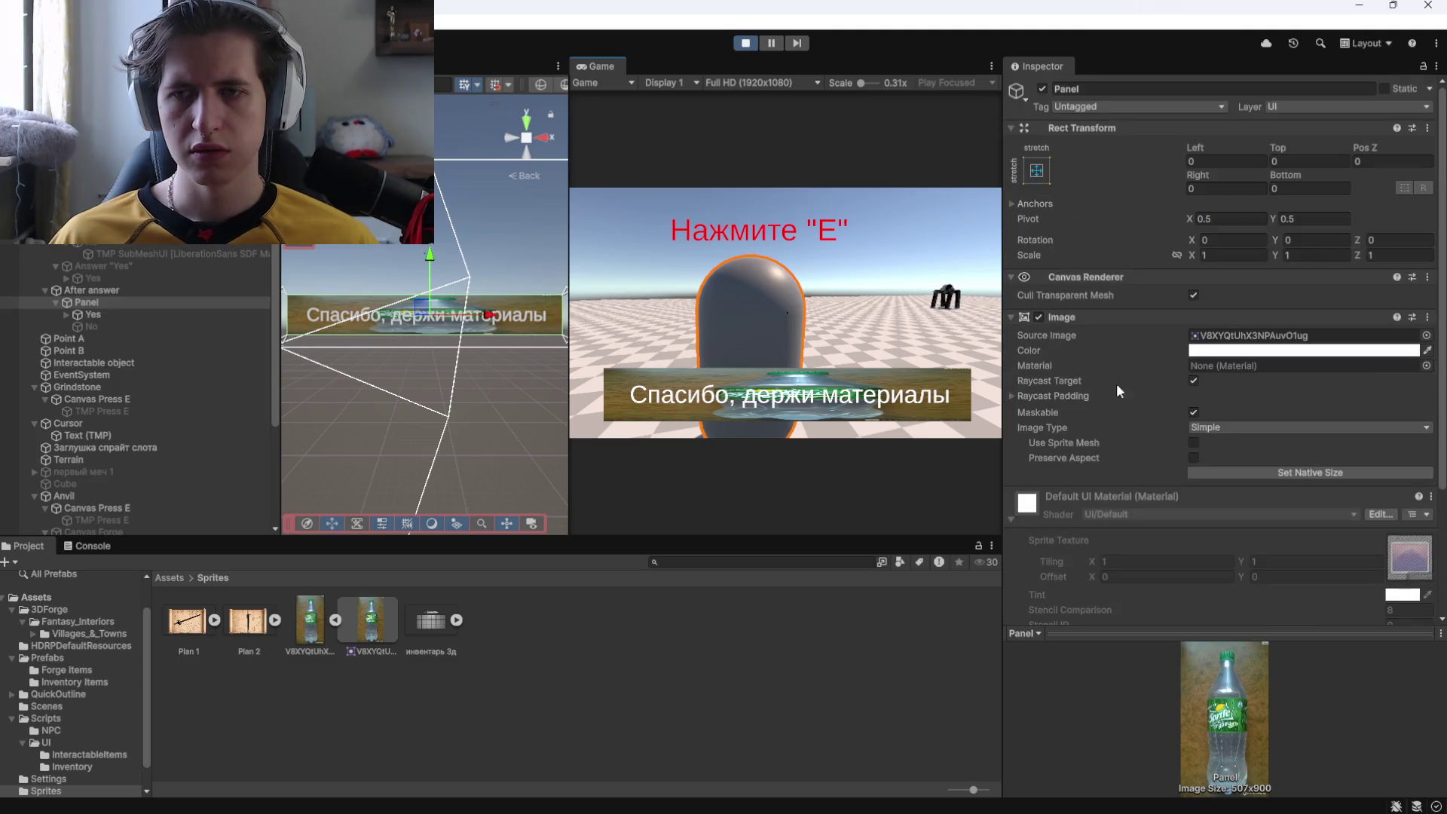
pyautogui.click(744, 42)
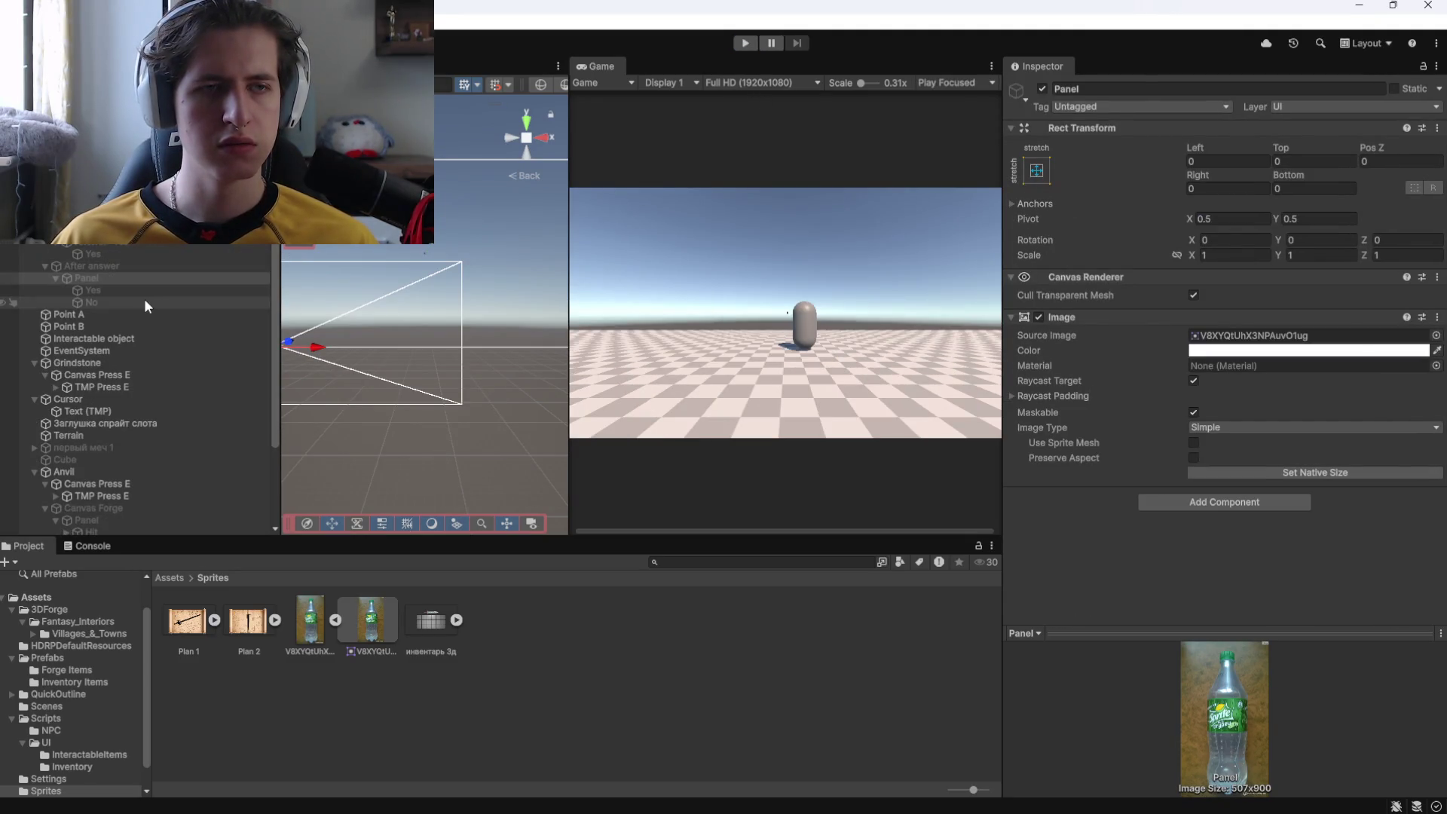
pyautogui.click(142, 302)
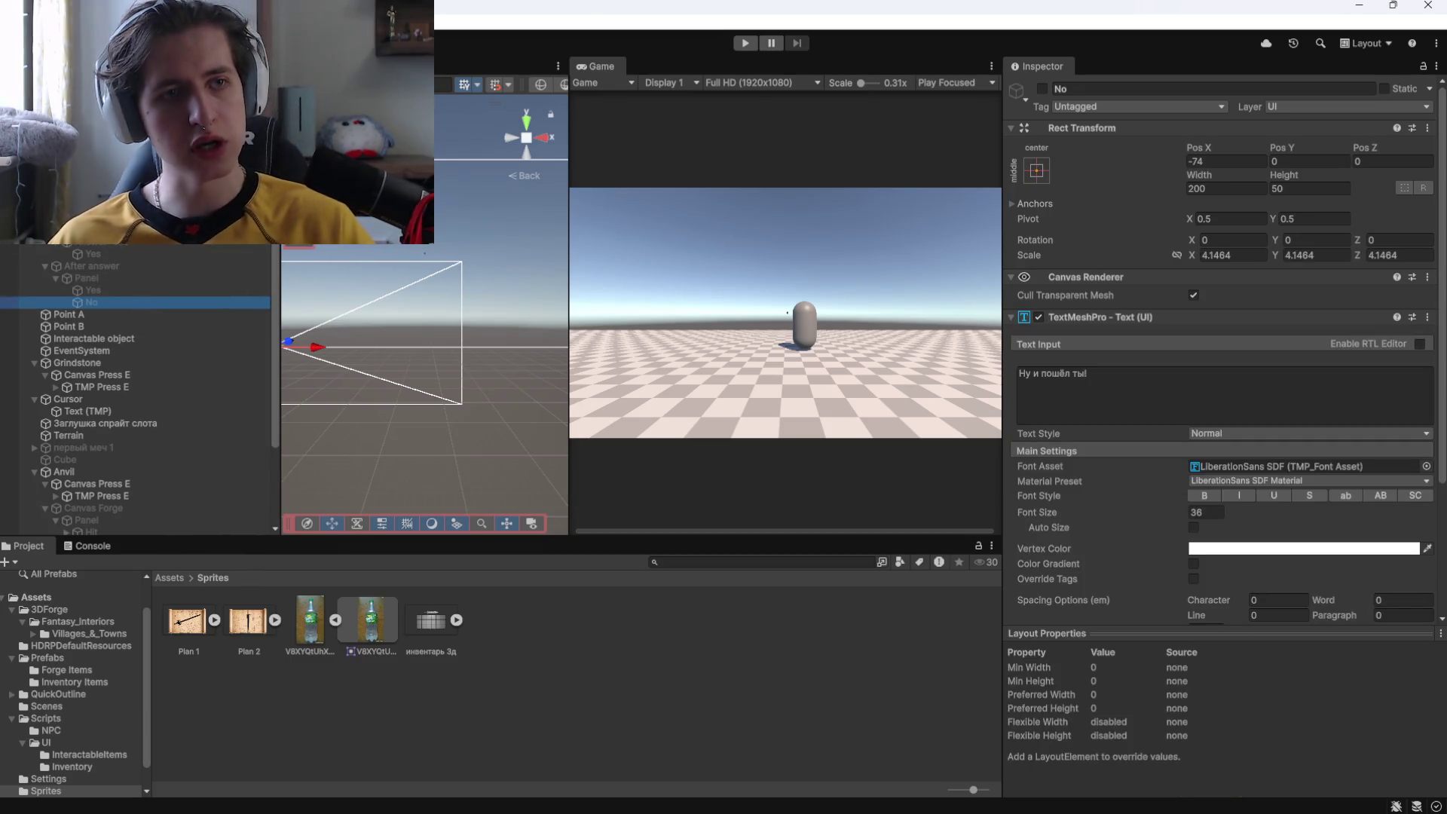
# Delete the No reply text, then duplicate the After answer Panel into Panel (1).
pyautogui.press('Delete')
pyautogui.click(114, 277)
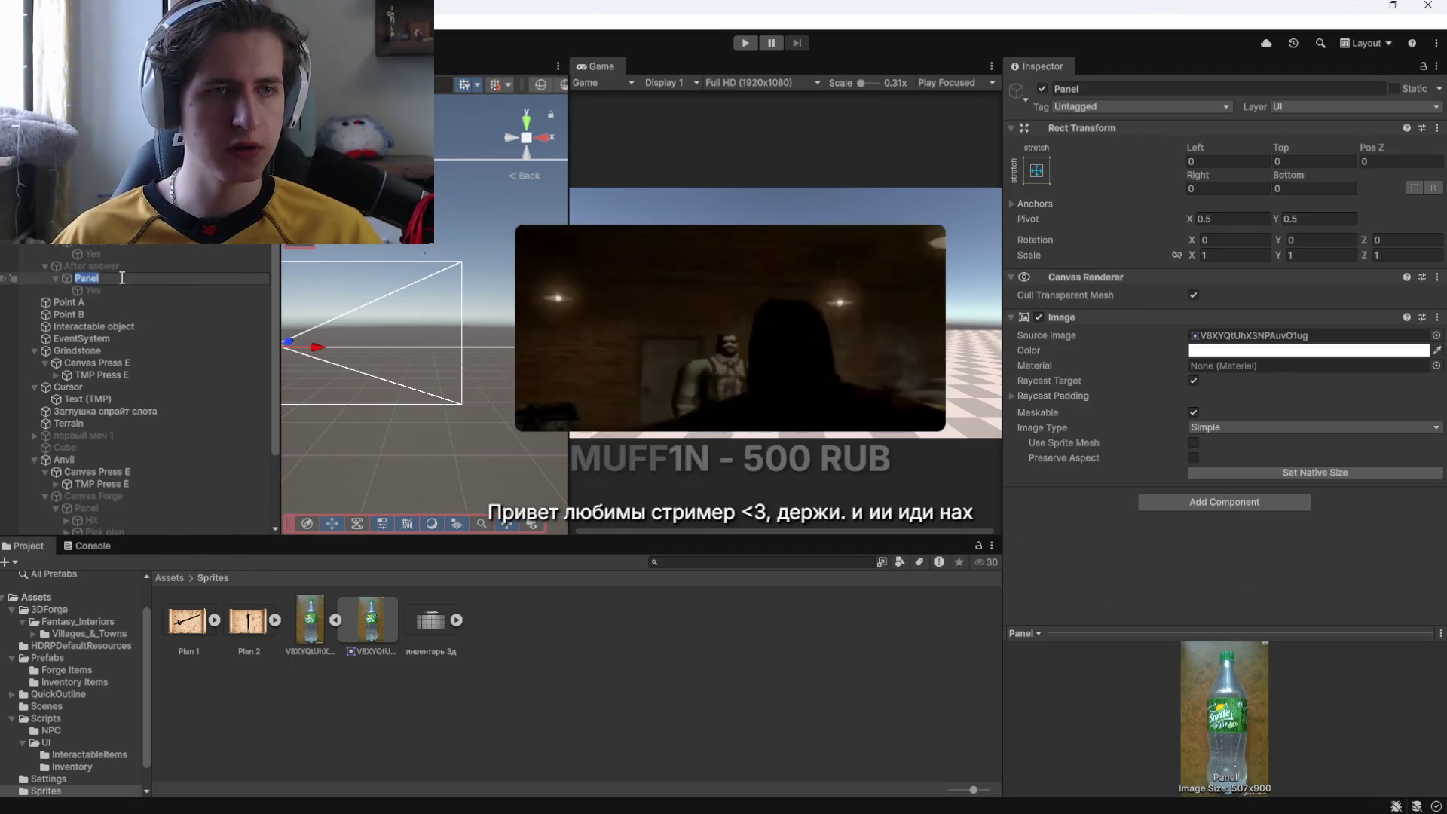
pyautogui.hotkey('alt', 'Tab')
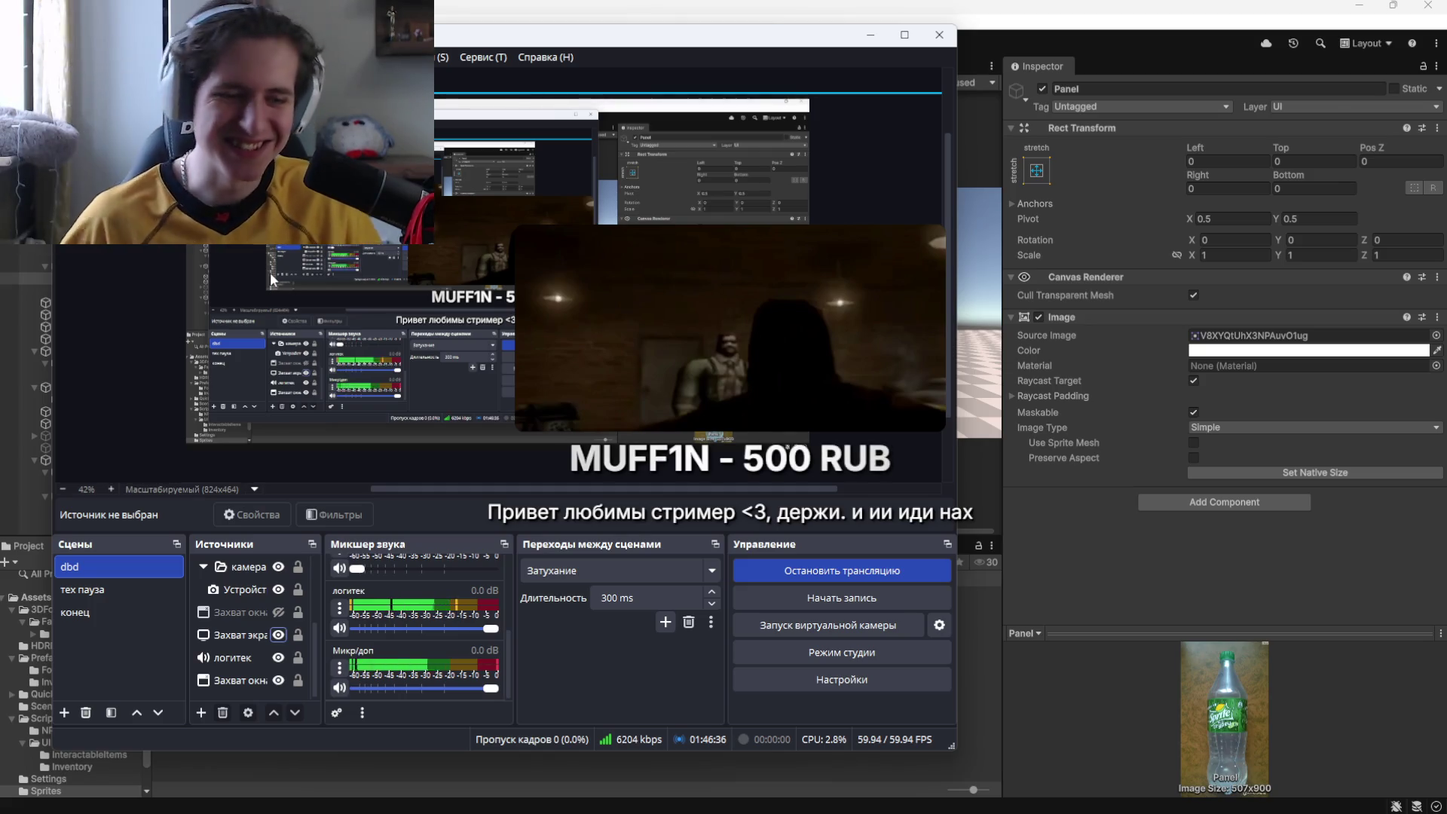
pyautogui.hotkey('alt', 'Tab')
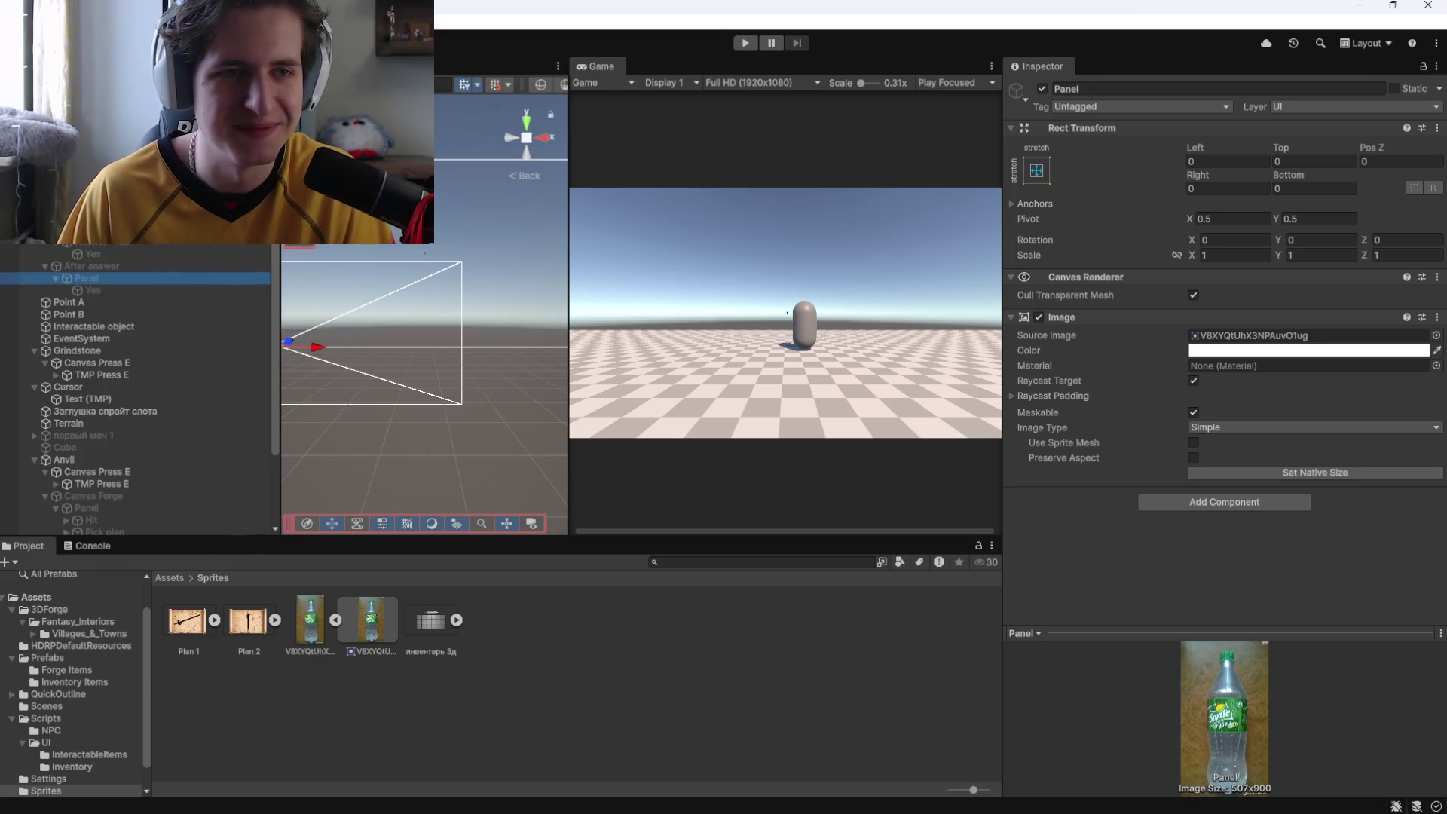
pyautogui.hotkey('ctrl', 'd')
# Rename the original reply Panel to 'Panel Yes'.
pyautogui.click(116, 279)
pyautogui.click(116, 279)
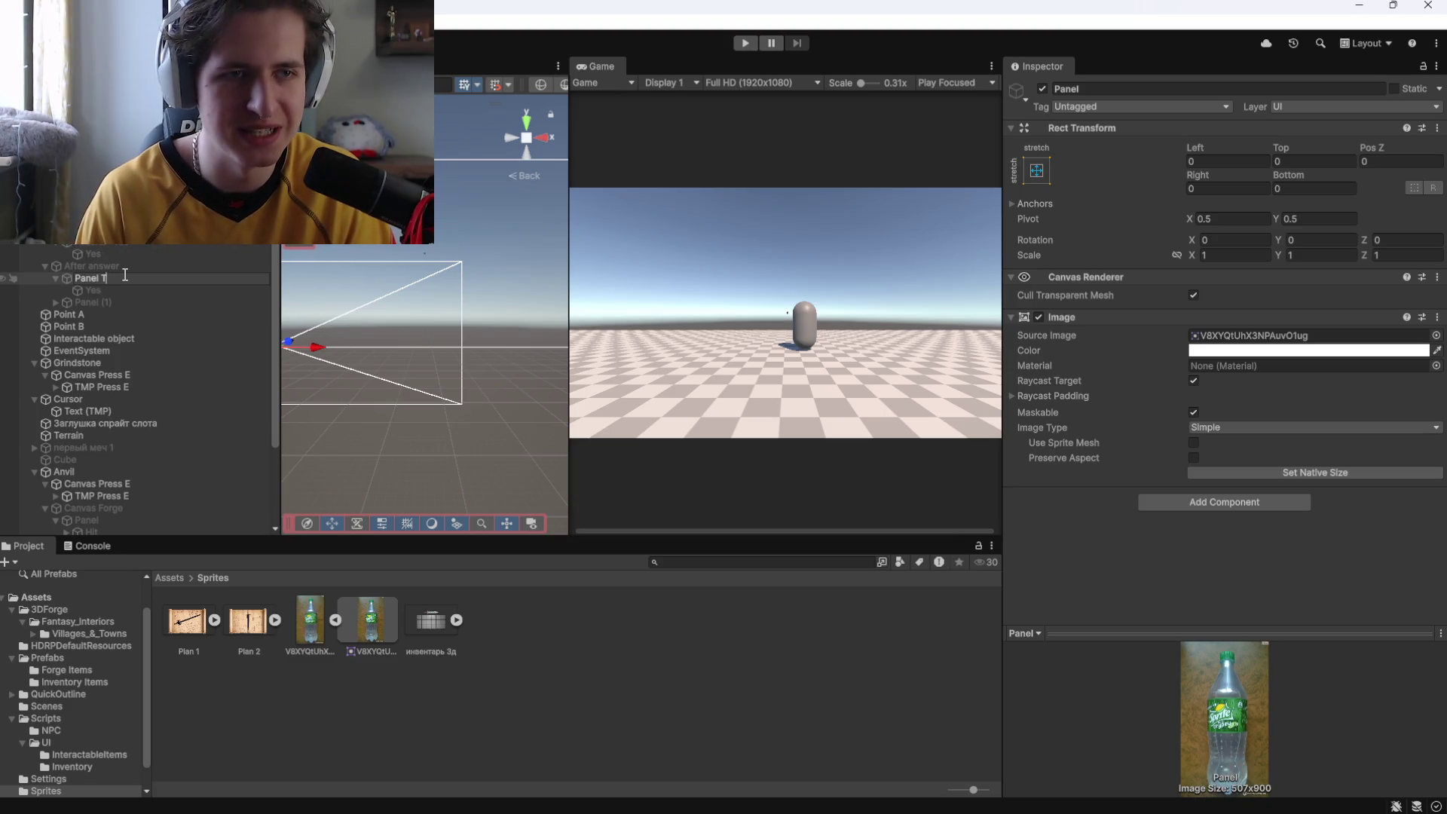
pyautogui.write('Yes')
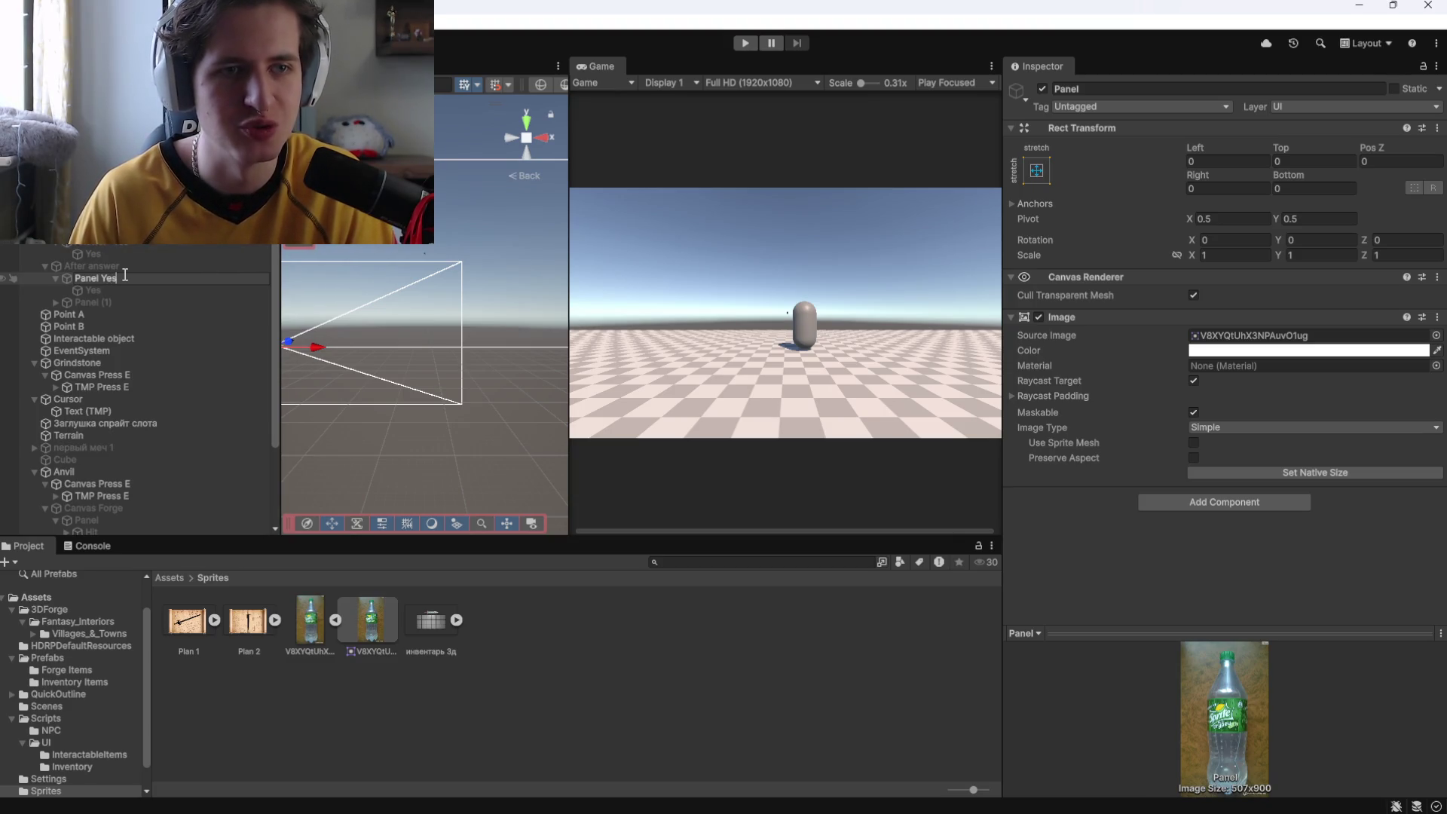
pyautogui.press('Return')
# Rename Panel (1) to 'Panel No' and expand it to show its Yes text child.
pyautogui.click(129, 301)
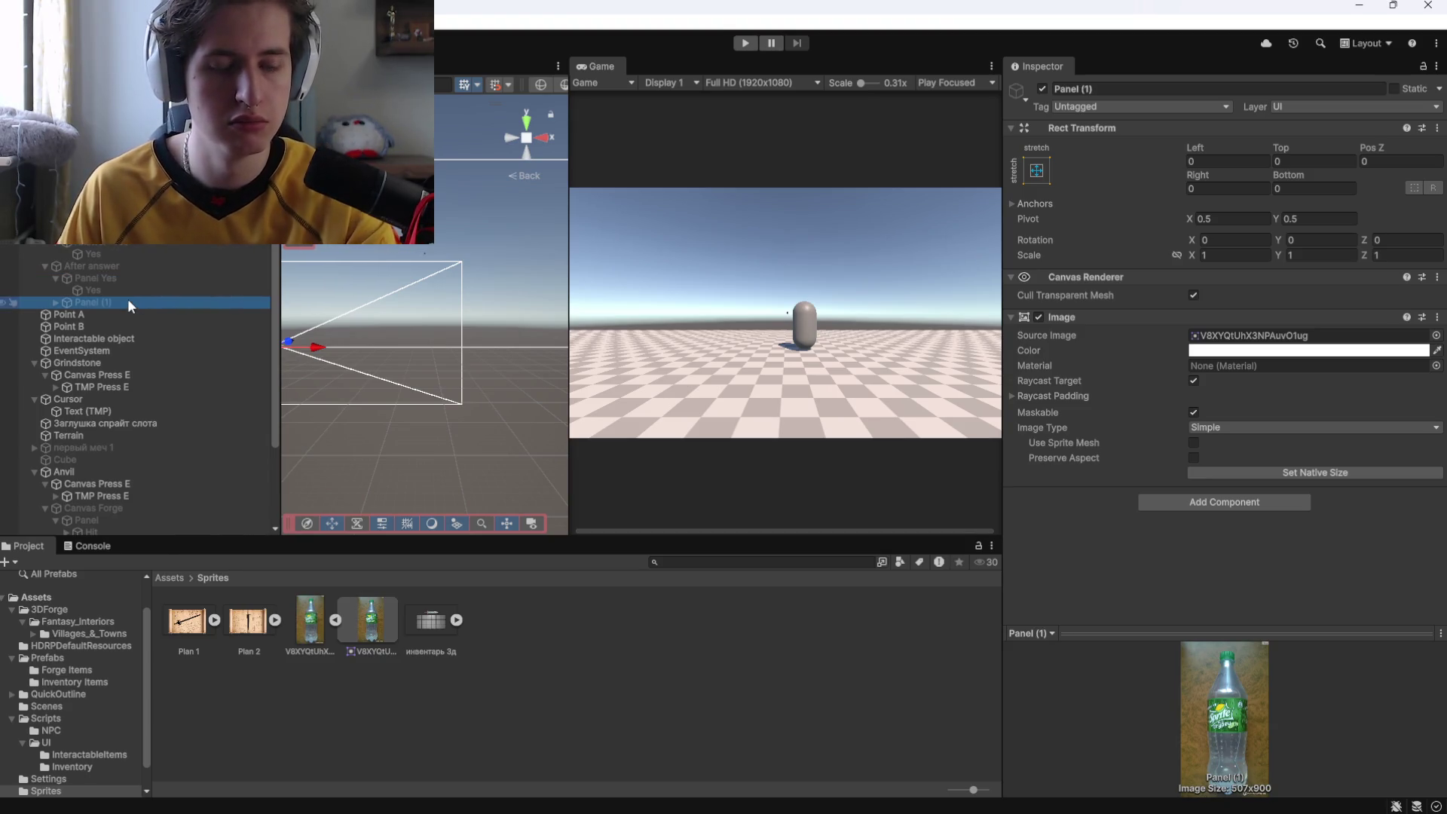
pyautogui.click(128, 301)
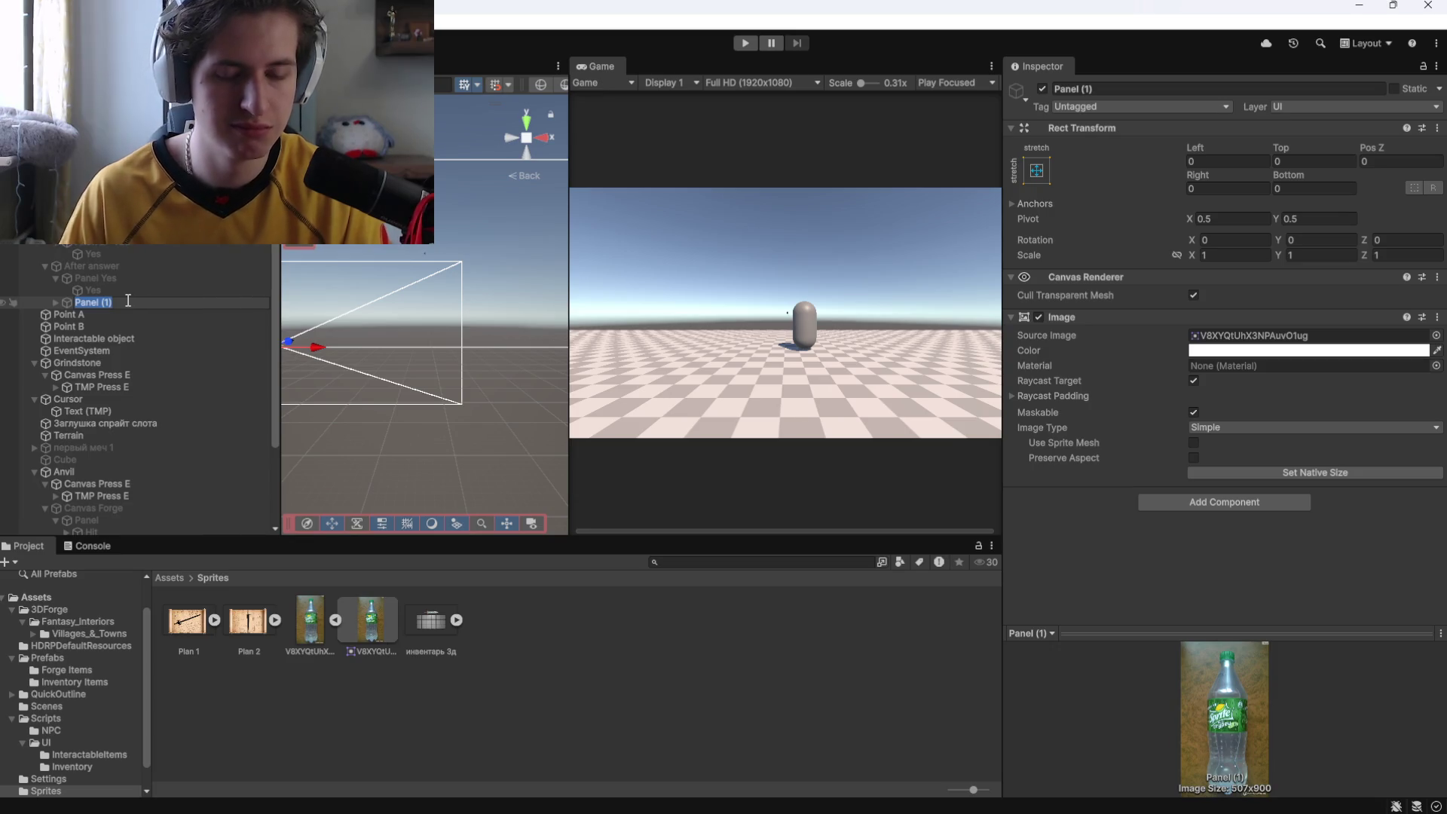
pyautogui.write('Panel')
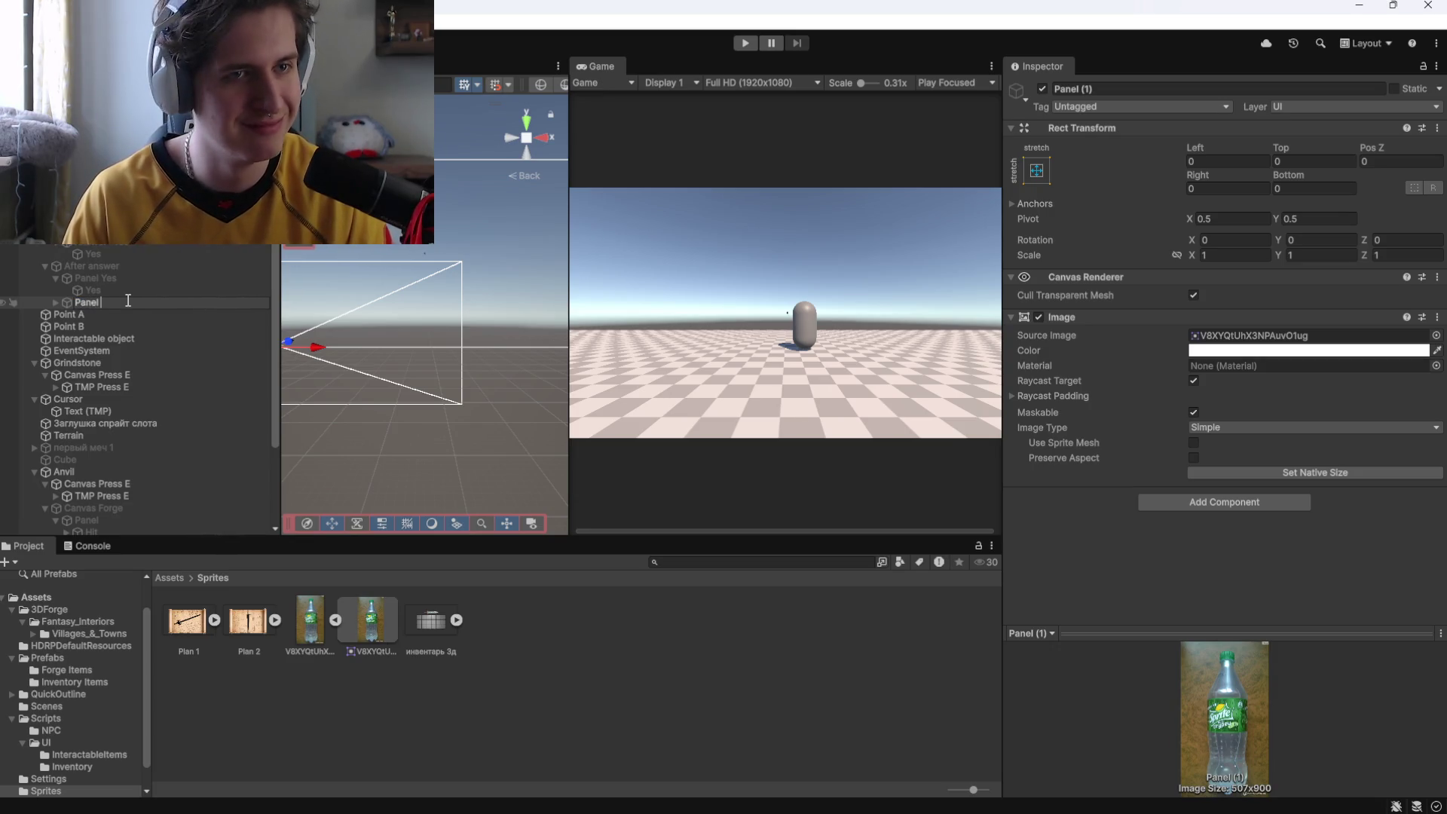
pyautogui.press('Return')
pyautogui.click(56, 302)
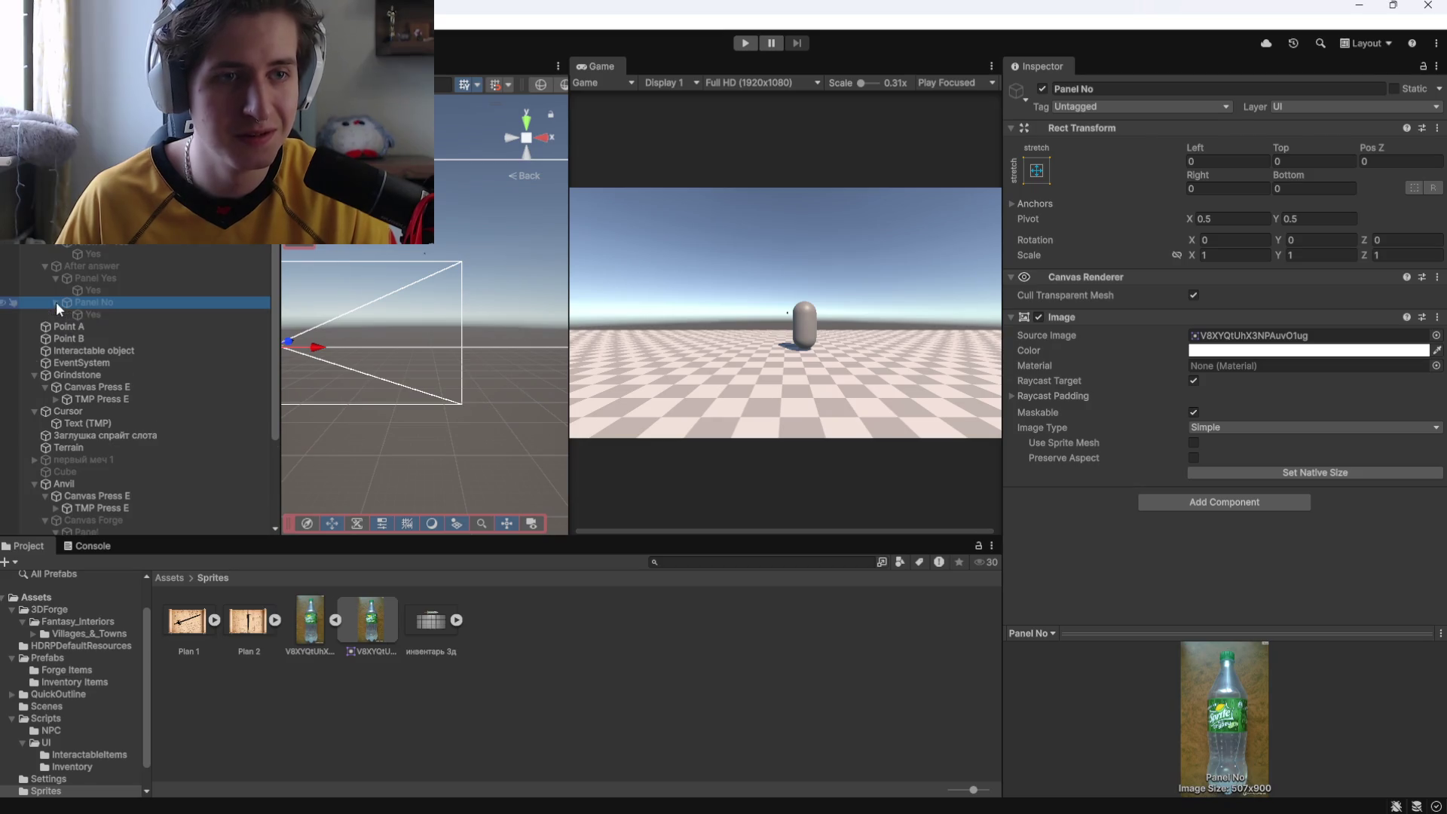
pyautogui.click(96, 289)
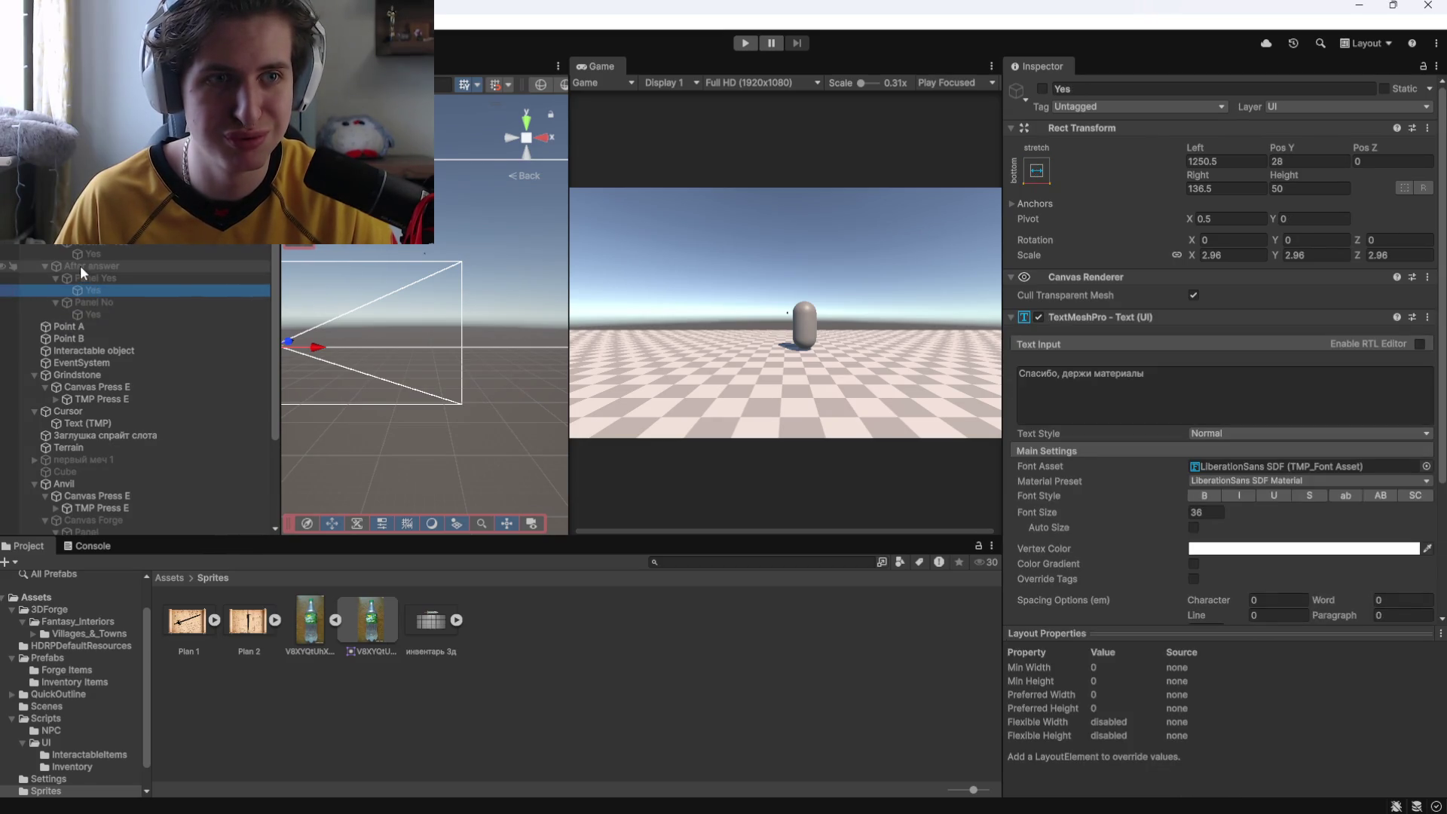
# Enable Canvas Dialogue, then deactivate its question text and answer buttons.
pyautogui.click(80, 265)
pyautogui.click(1043, 88)
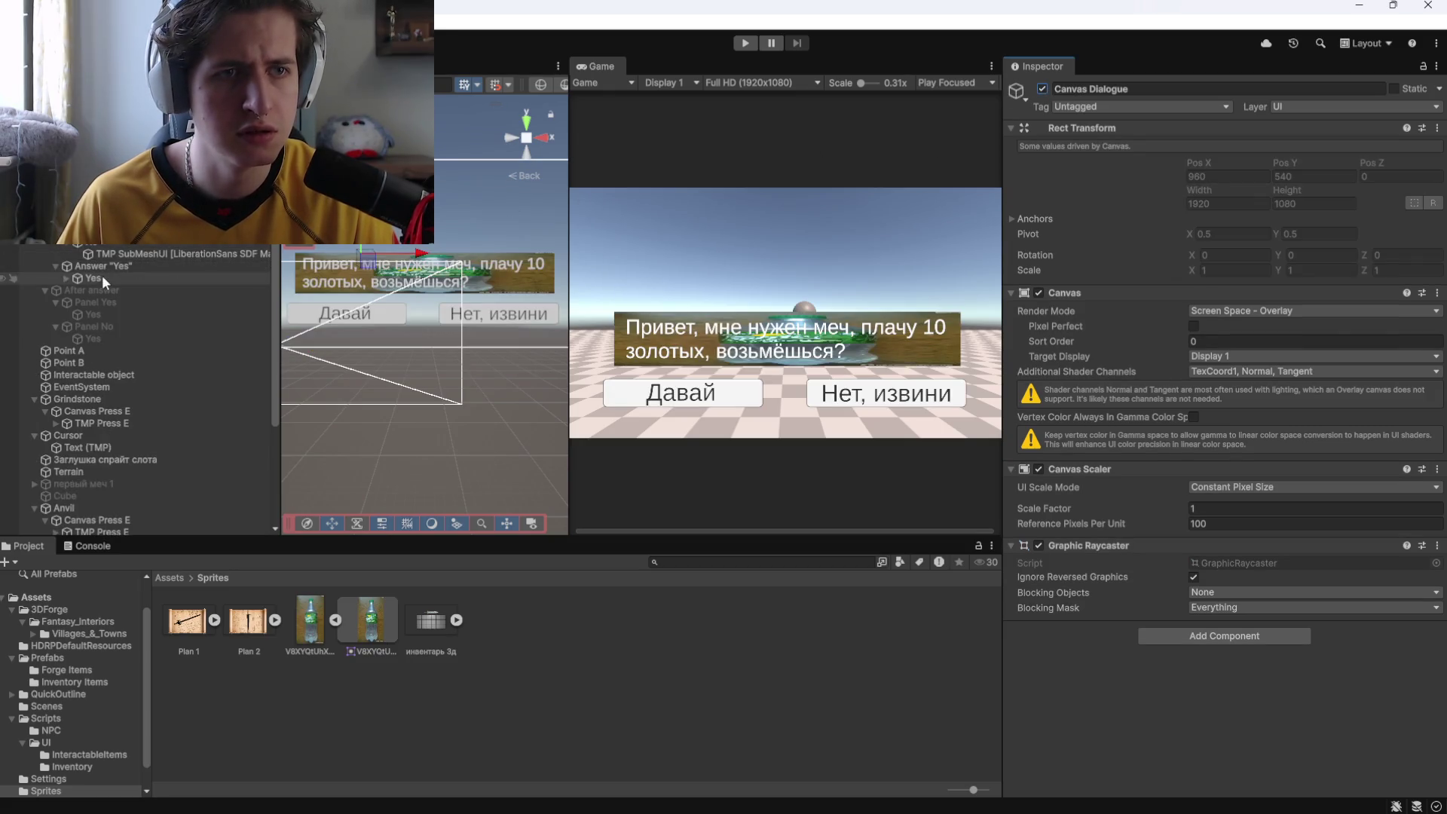
pyautogui.click(101, 277)
pyautogui.keyDown('shift'); pyautogui.click(105, 170); pyautogui.keyUp('shift')
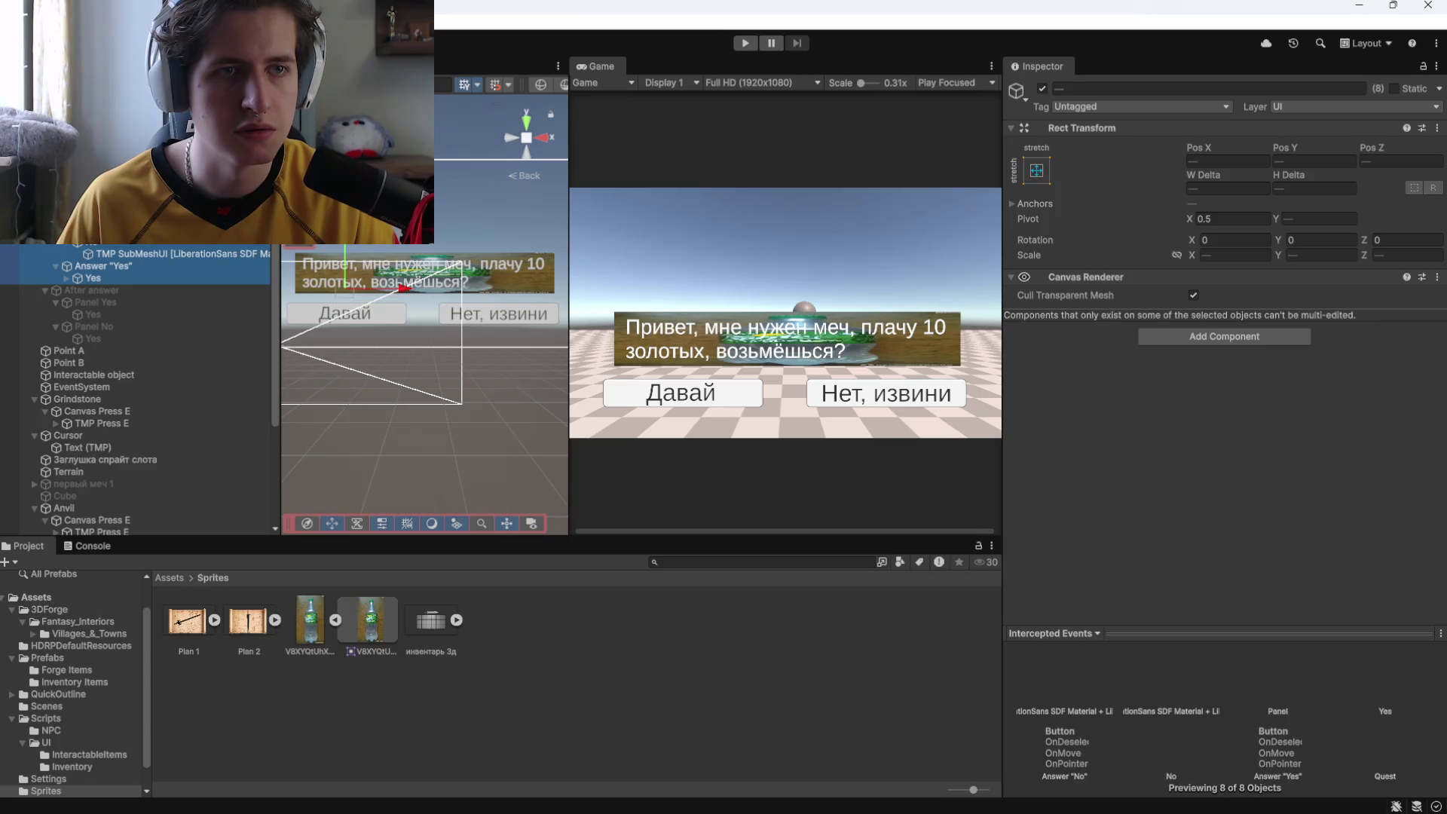
pyautogui.click(1042, 88)
# Activate the After answer group and the Yes reply text under Panel Yes.
pyautogui.click(119, 338)
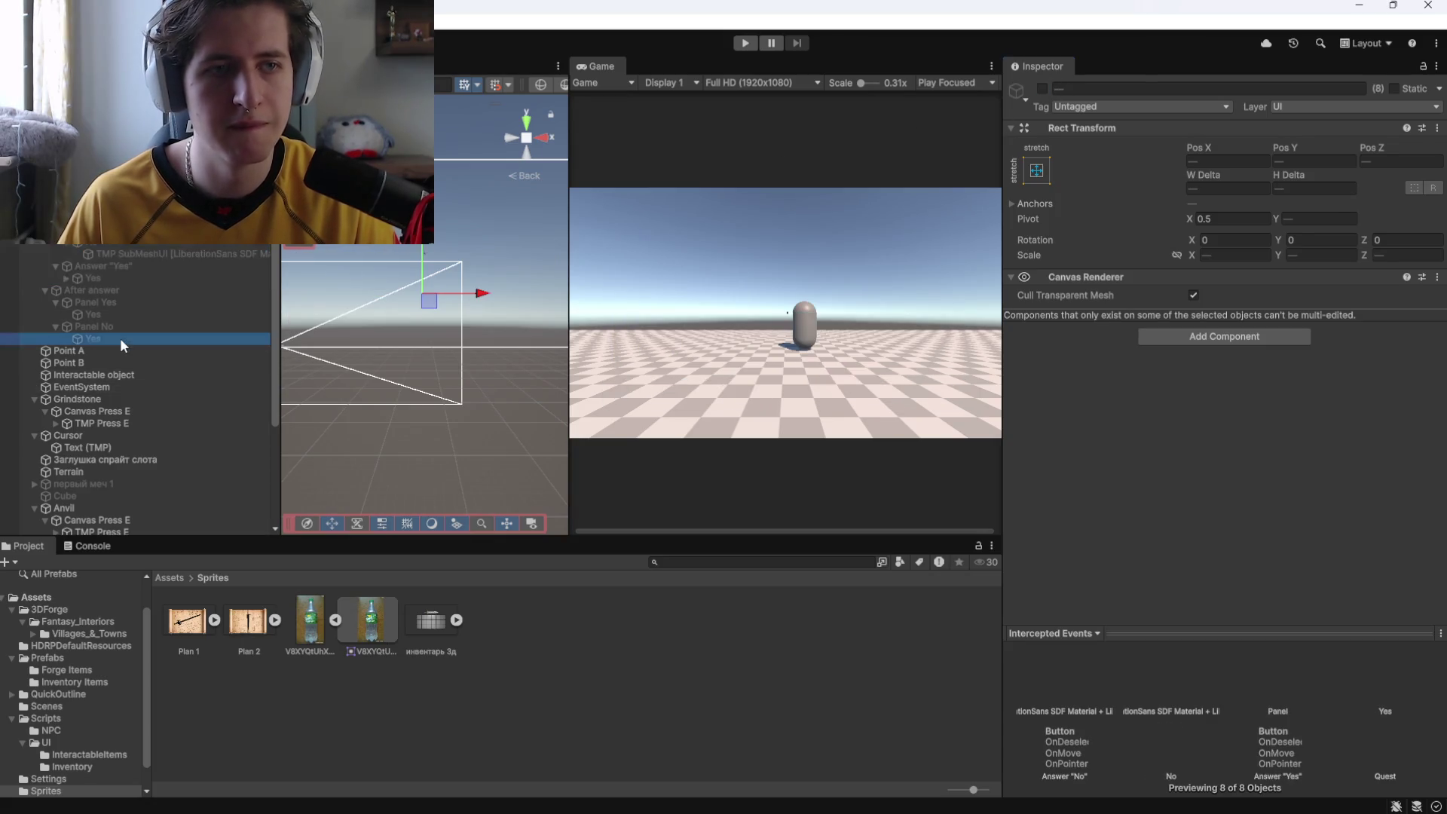
pyautogui.click(119, 326)
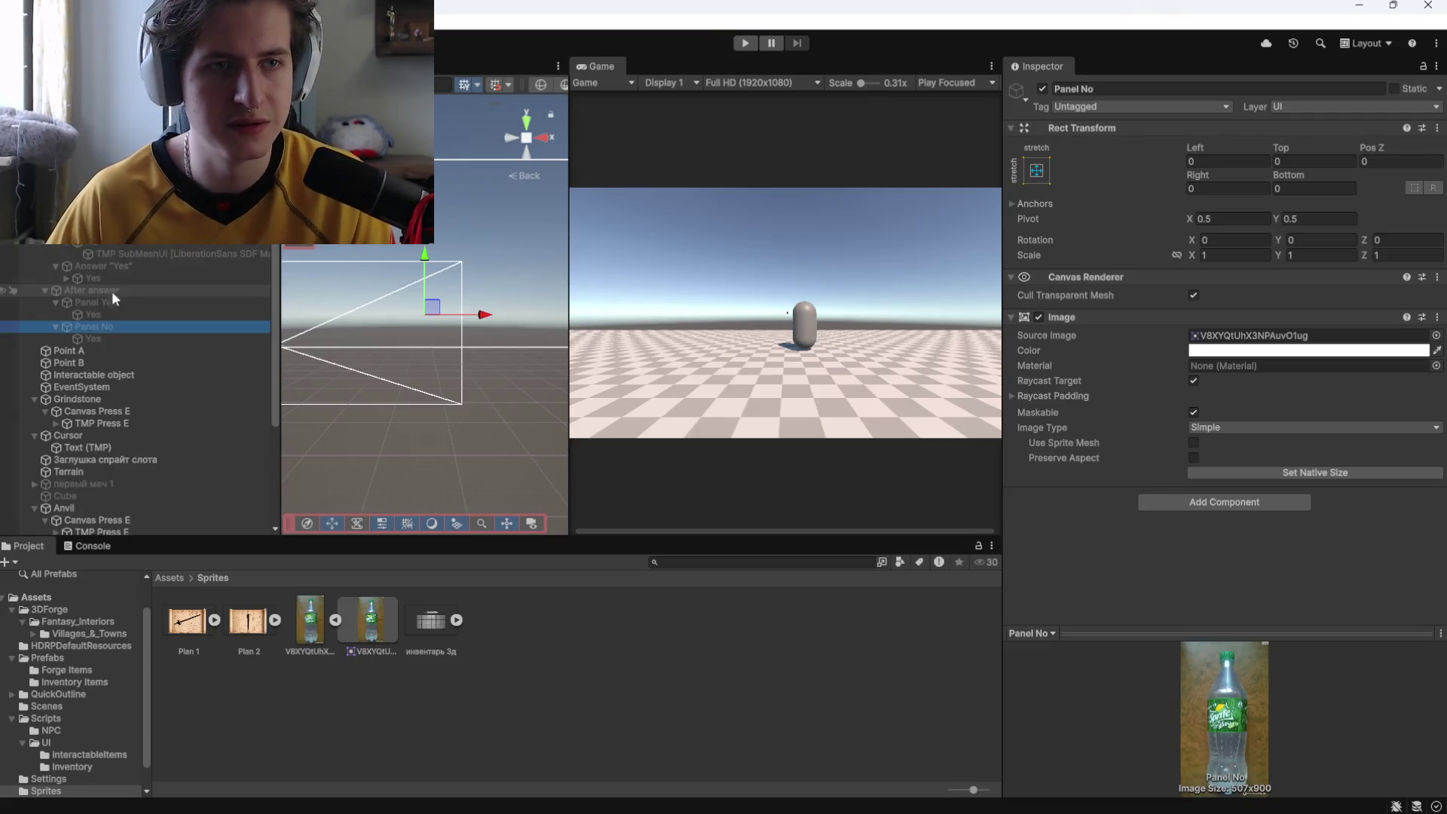
pyautogui.click(111, 290)
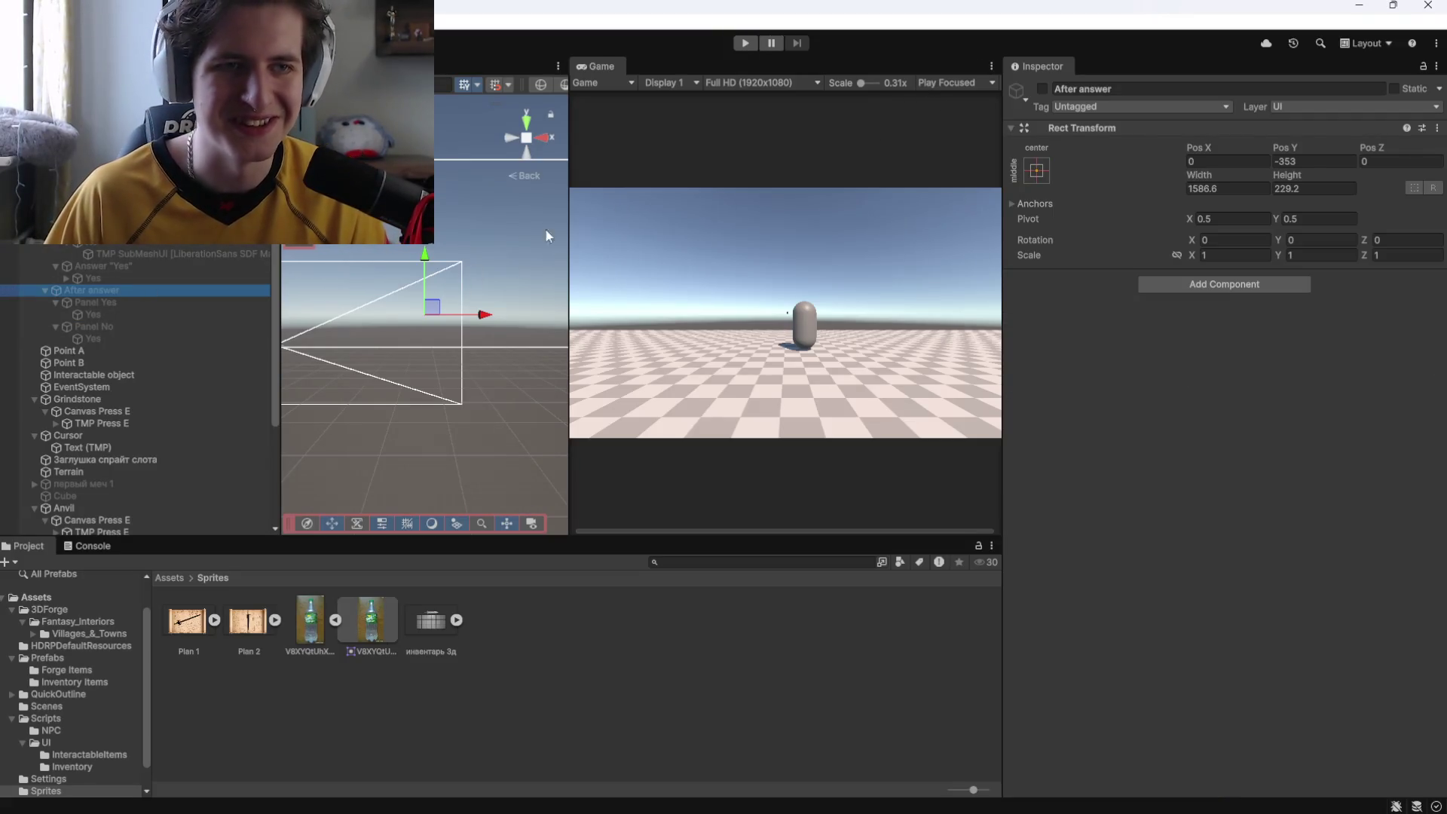
pyautogui.click(1042, 89)
pyautogui.click(112, 314)
pyautogui.click(1042, 89)
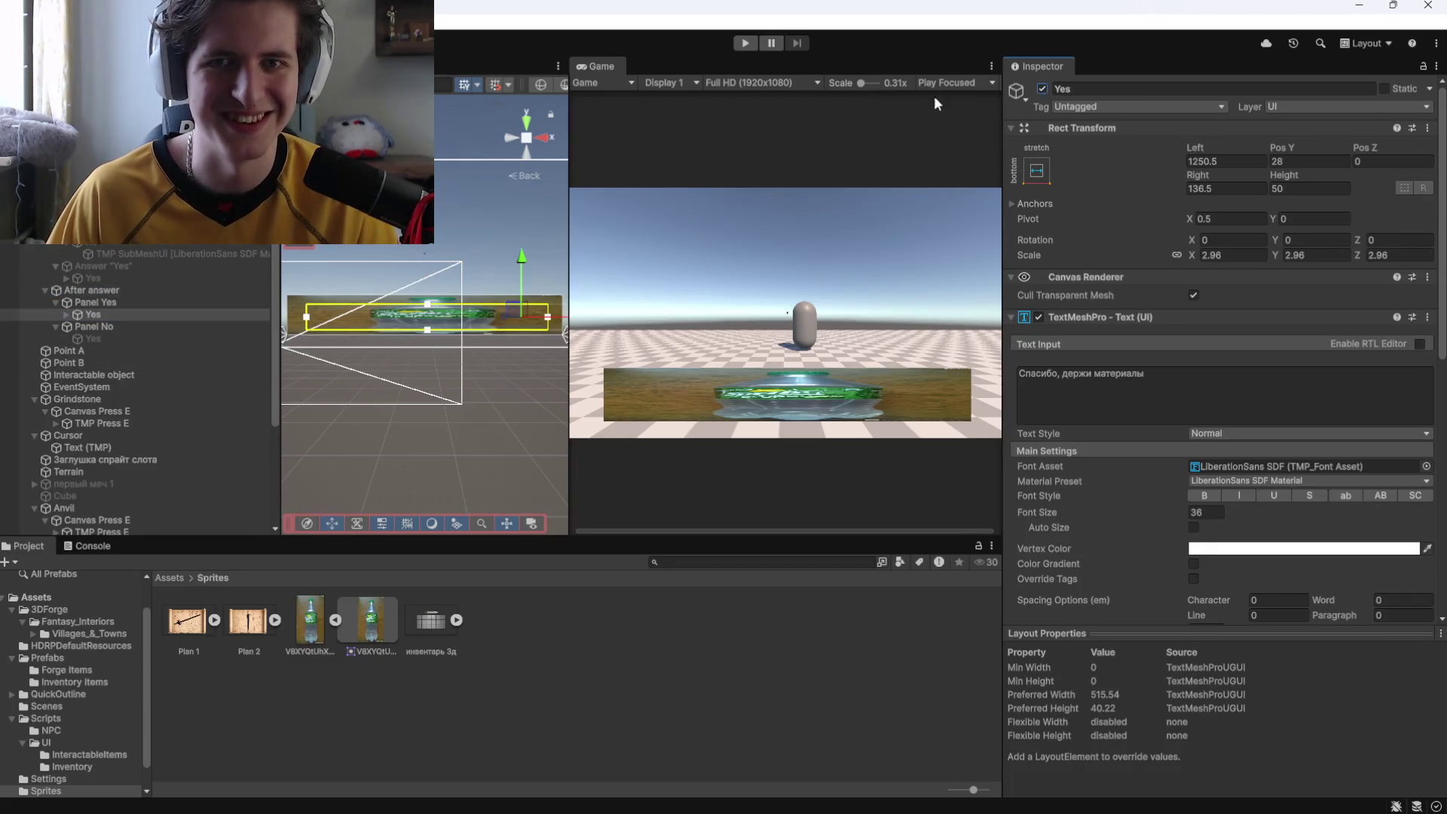
pyautogui.click(120, 336)
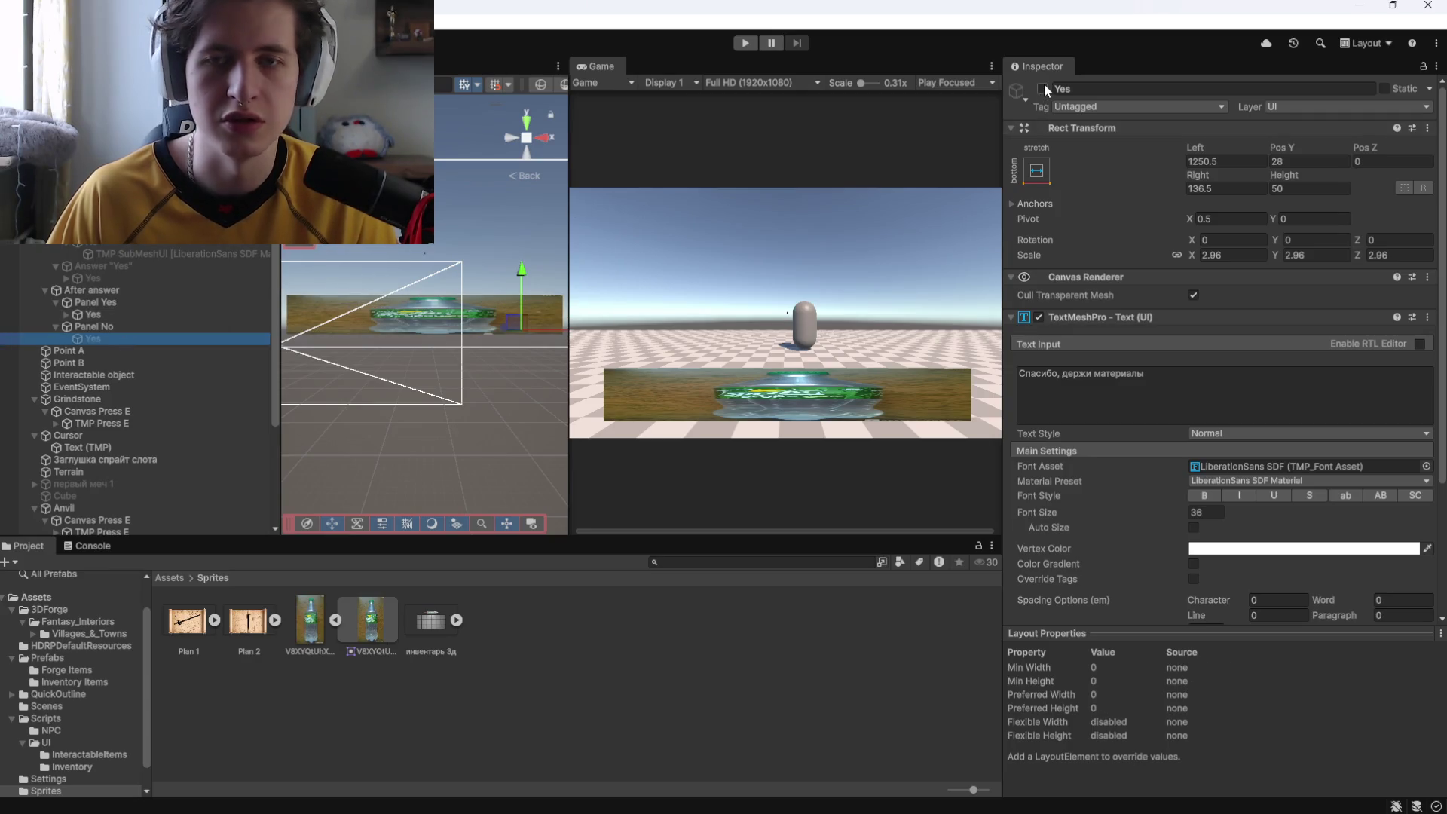
pyautogui.moveTo(1149, 374); pyautogui.dragTo(838, 369)
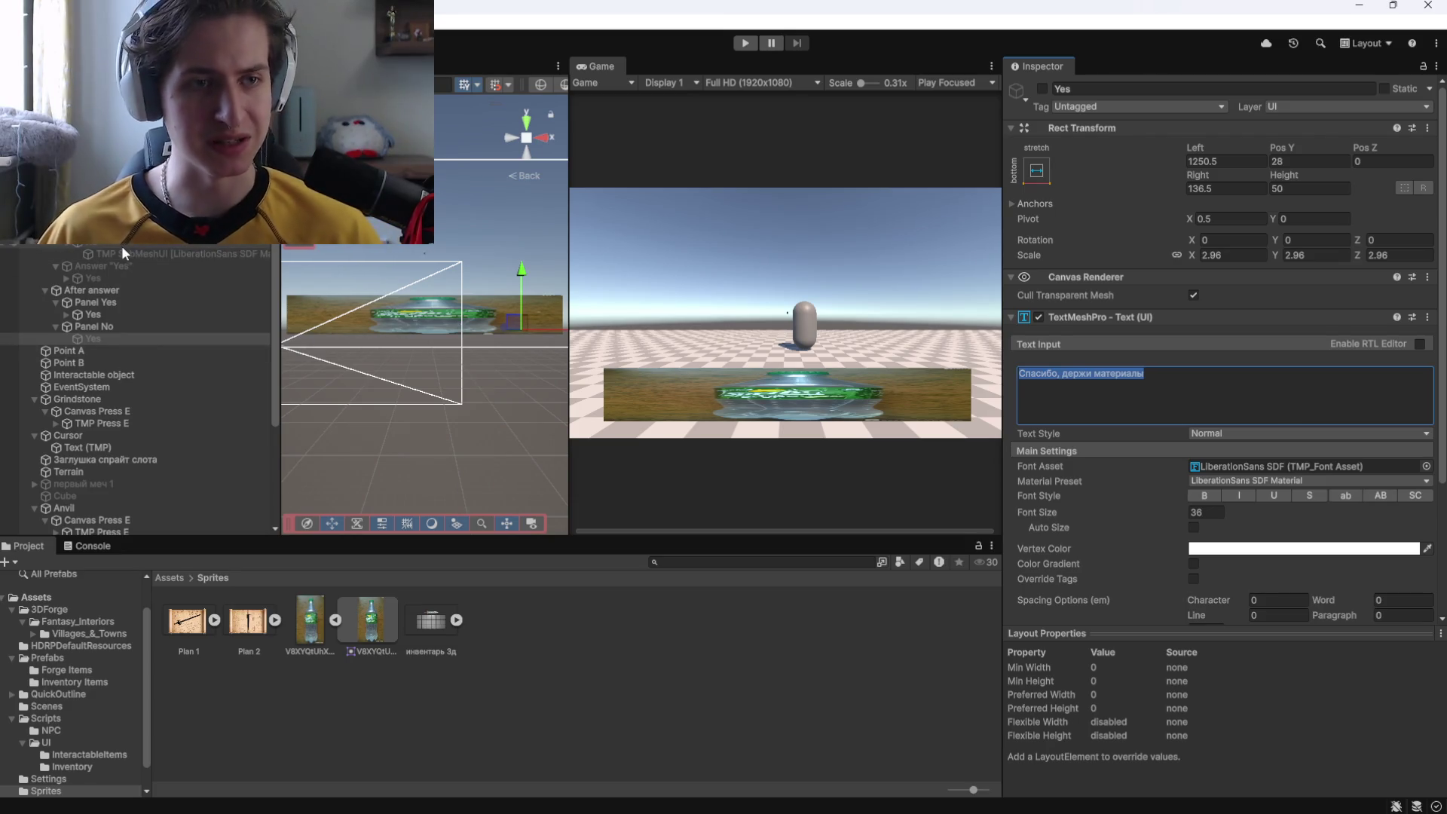
# Check both reply panels, then select Panel No's Yes text and its Text Input message.
pyautogui.click(114, 327)
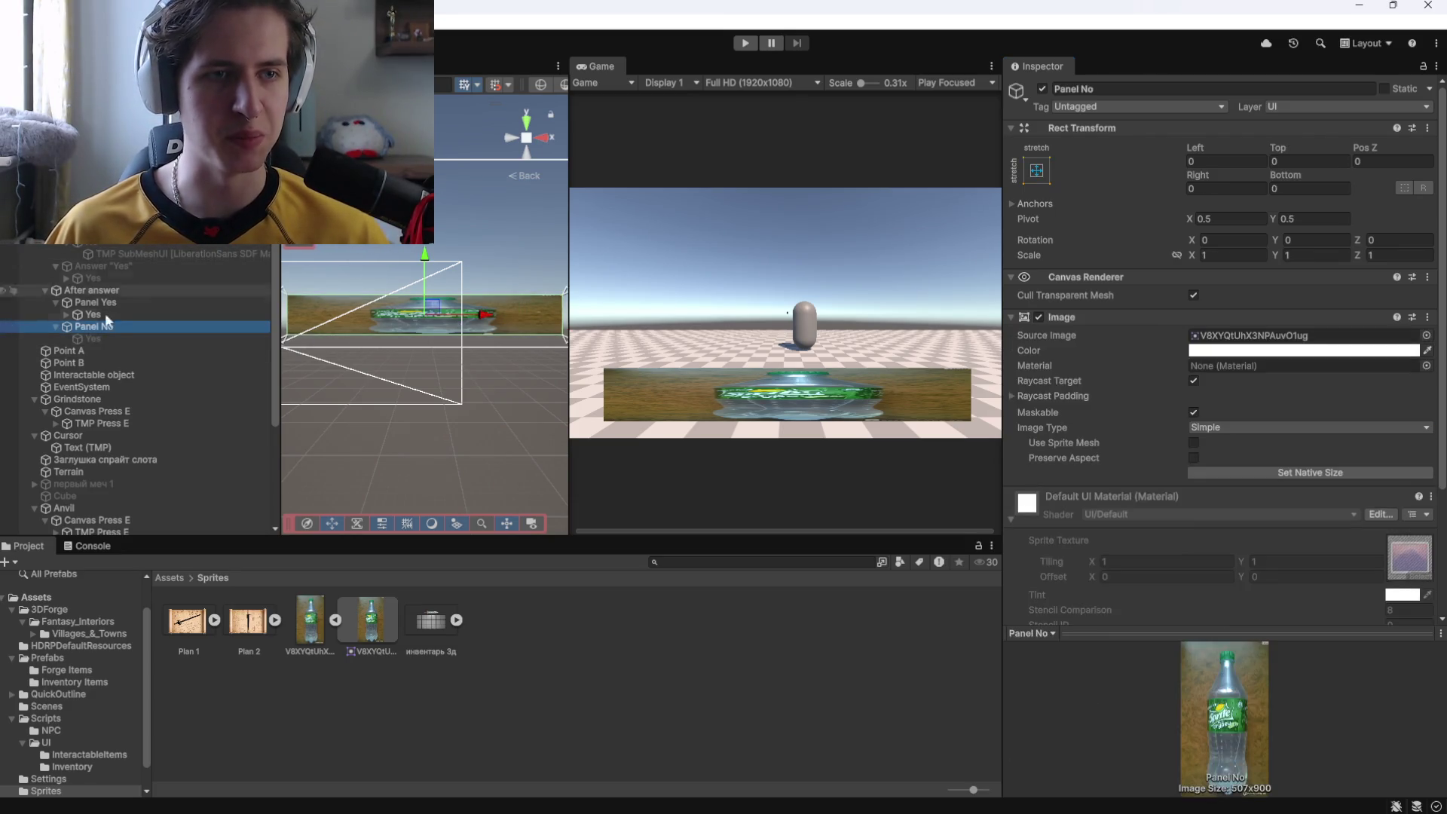
pyautogui.click(98, 292)
pyautogui.click(96, 302)
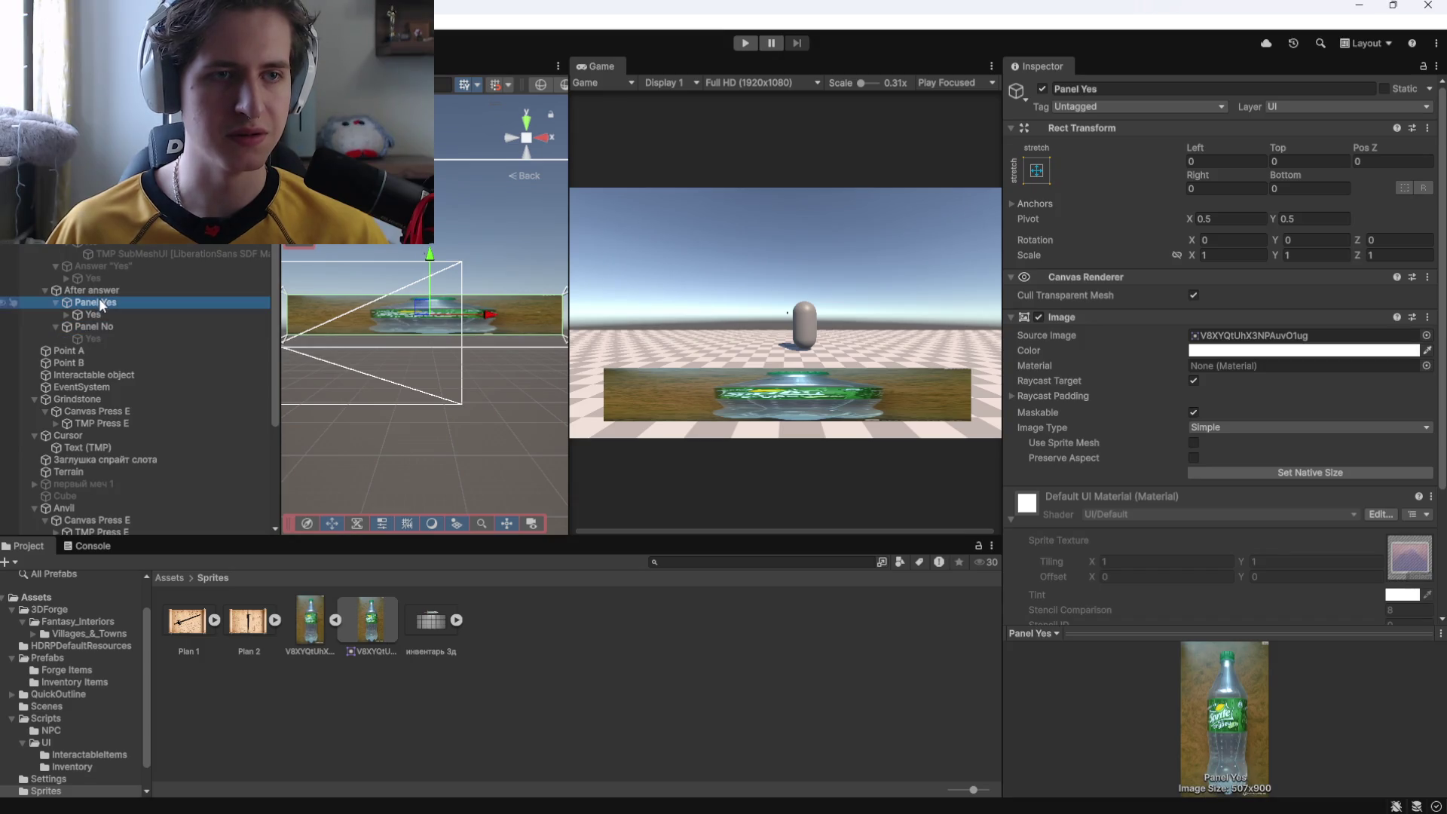
pyautogui.click(99, 314)
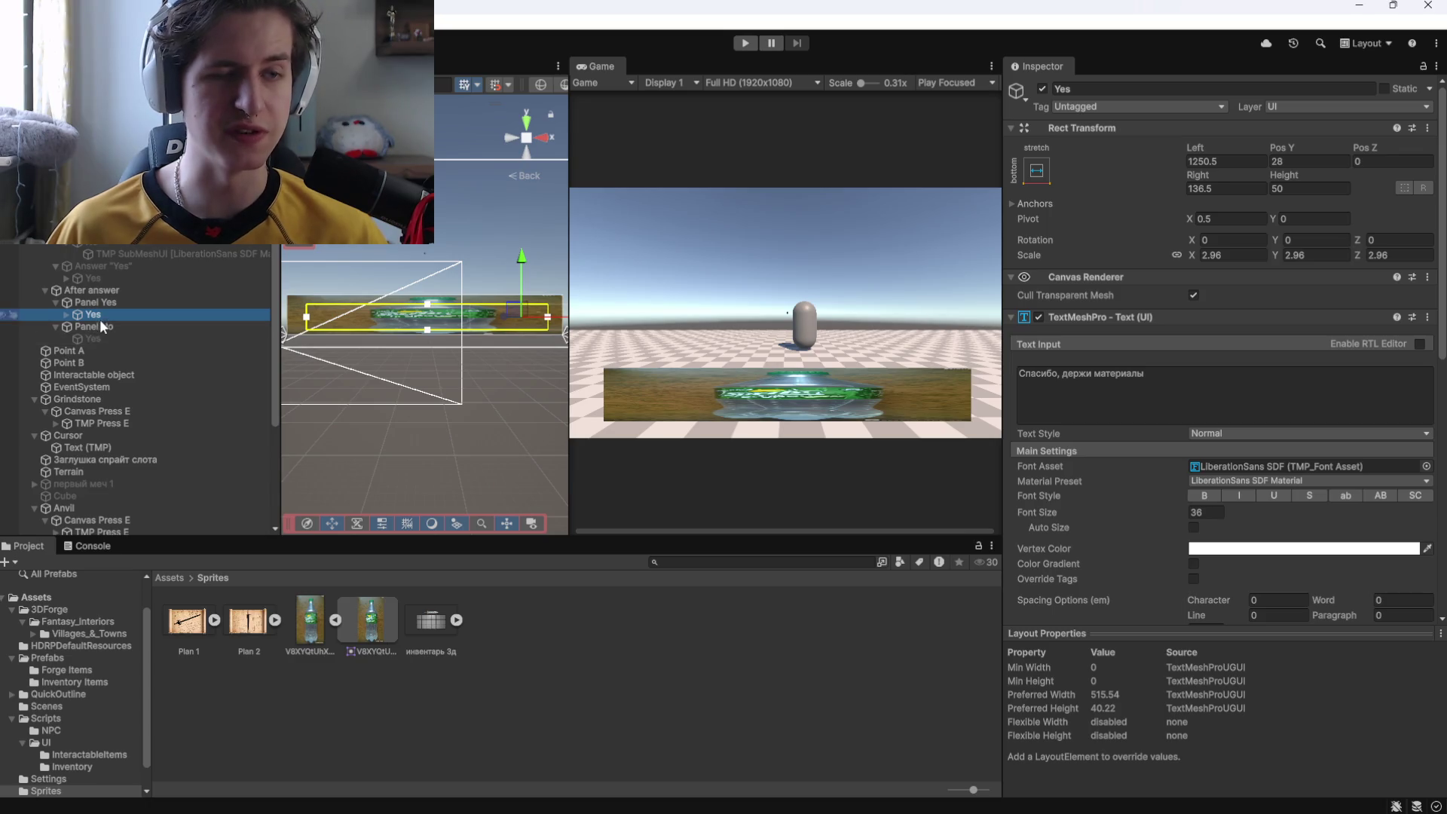
pyautogui.click(101, 326)
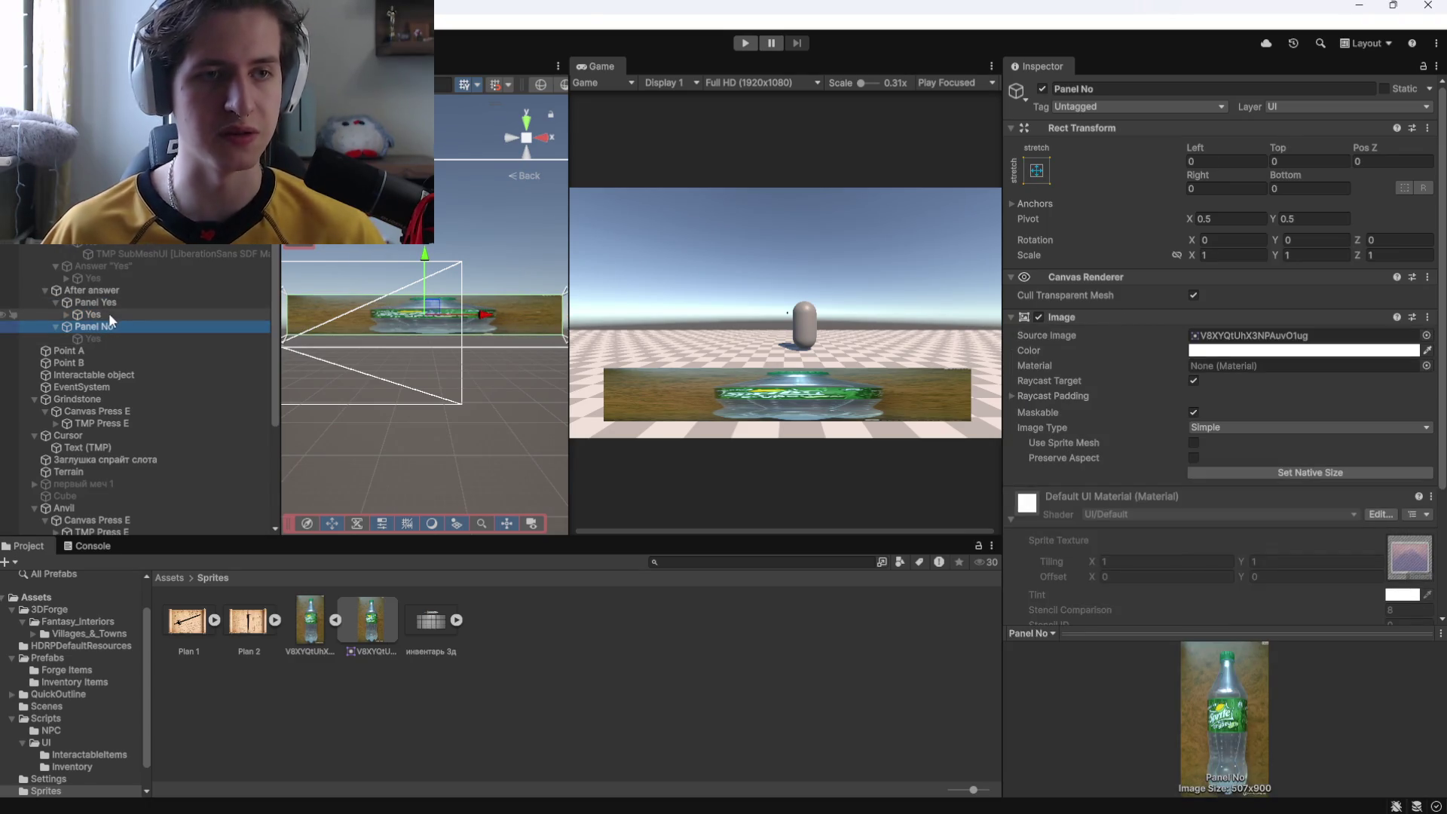
pyautogui.click(93, 338)
pyautogui.click(1098, 374)
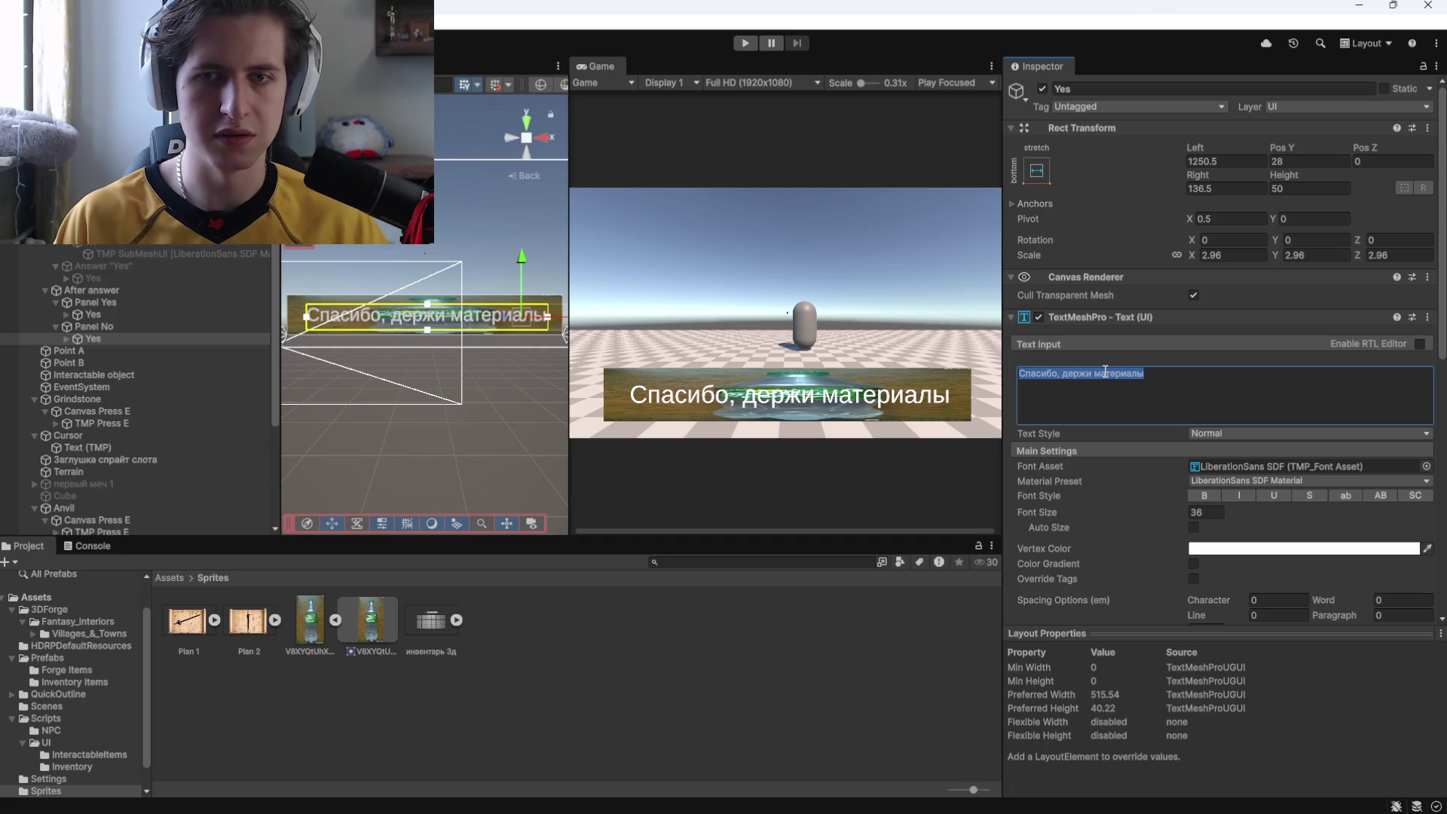
# Change Panel No's reply to 'Ну и пошёл ты!' and drag it right to centre it.
pyautogui.write('Hy')
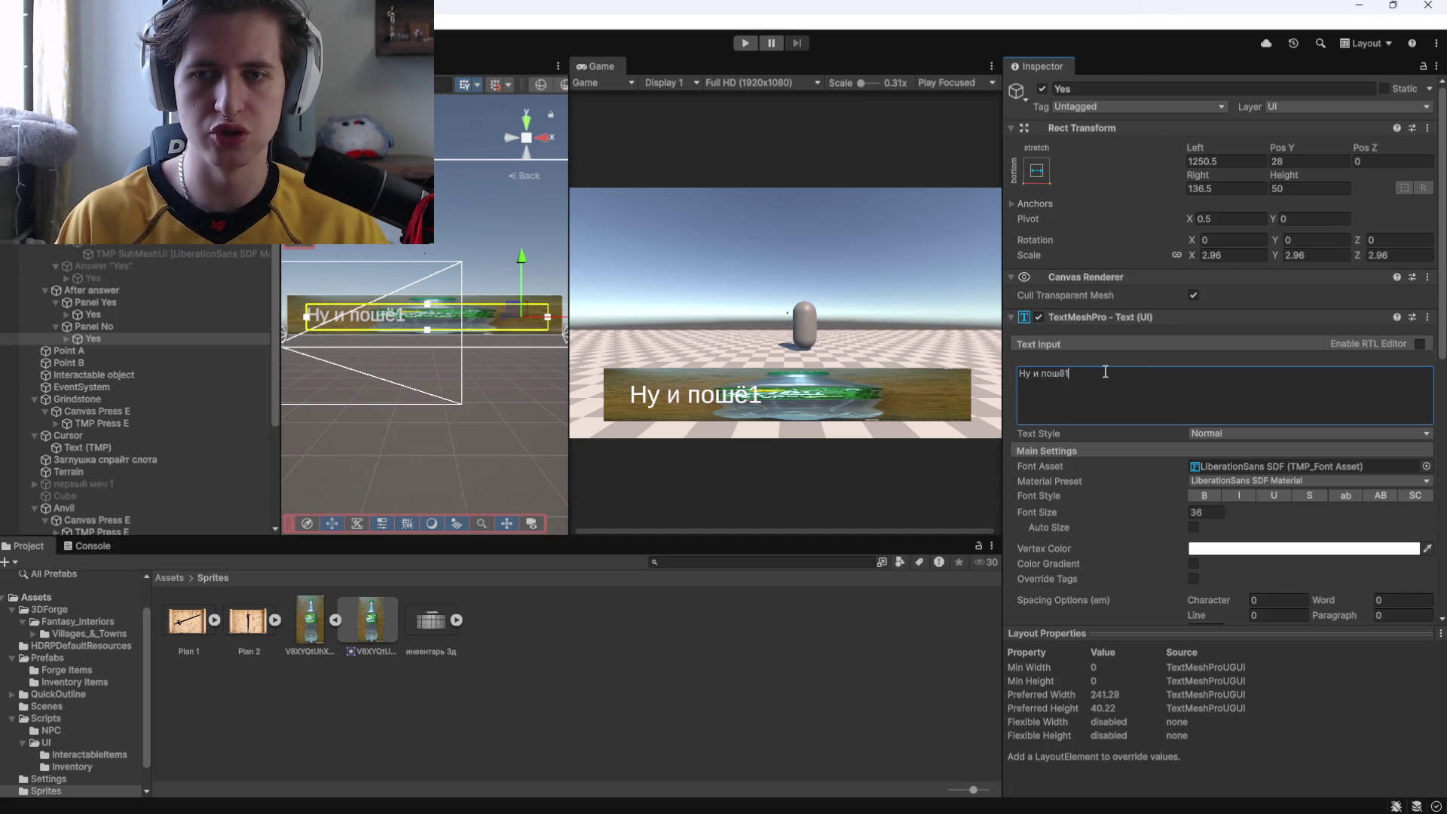
pyautogui.write('ты!')
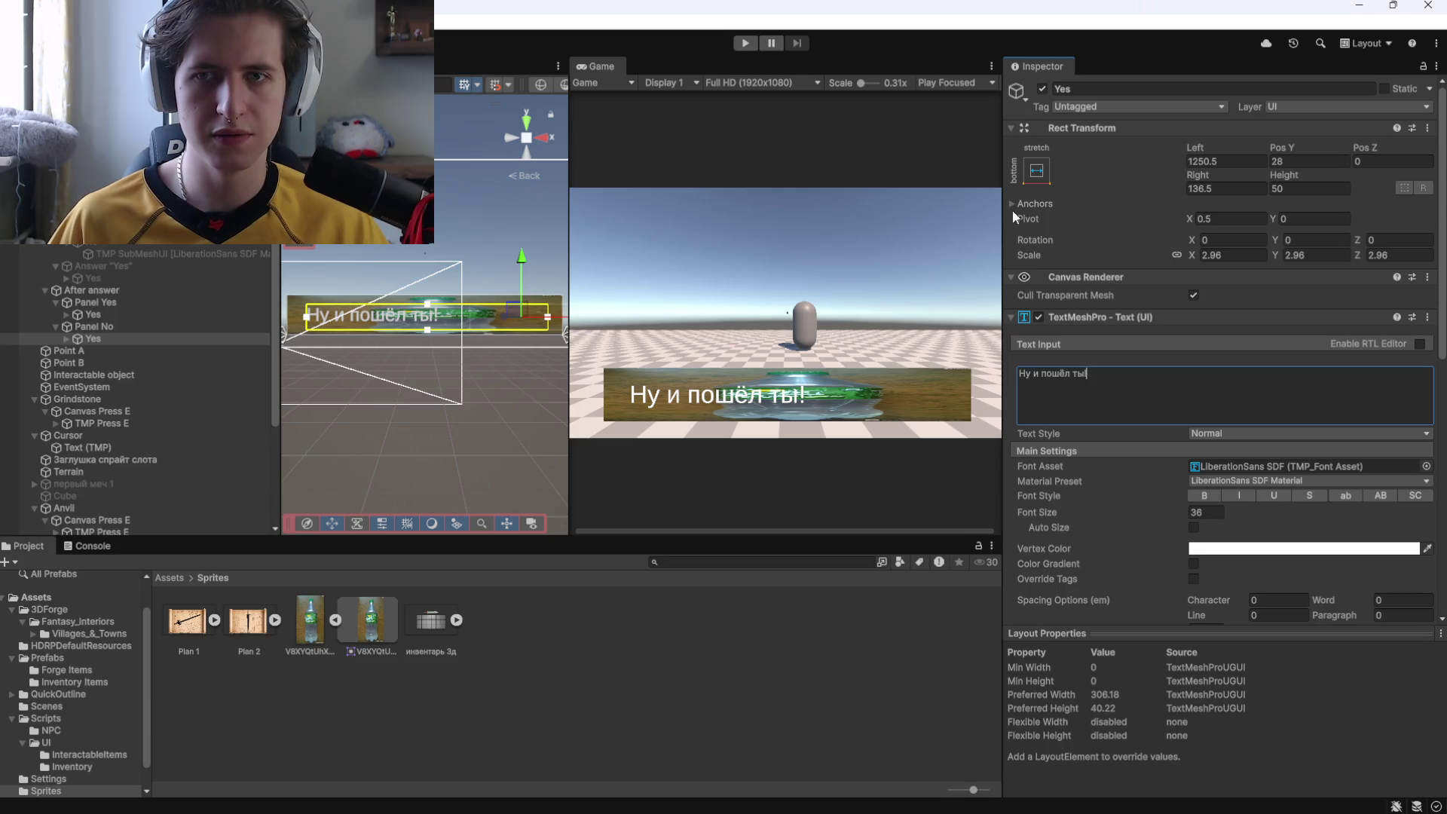
pyautogui.scroll(-1, 528, 325)
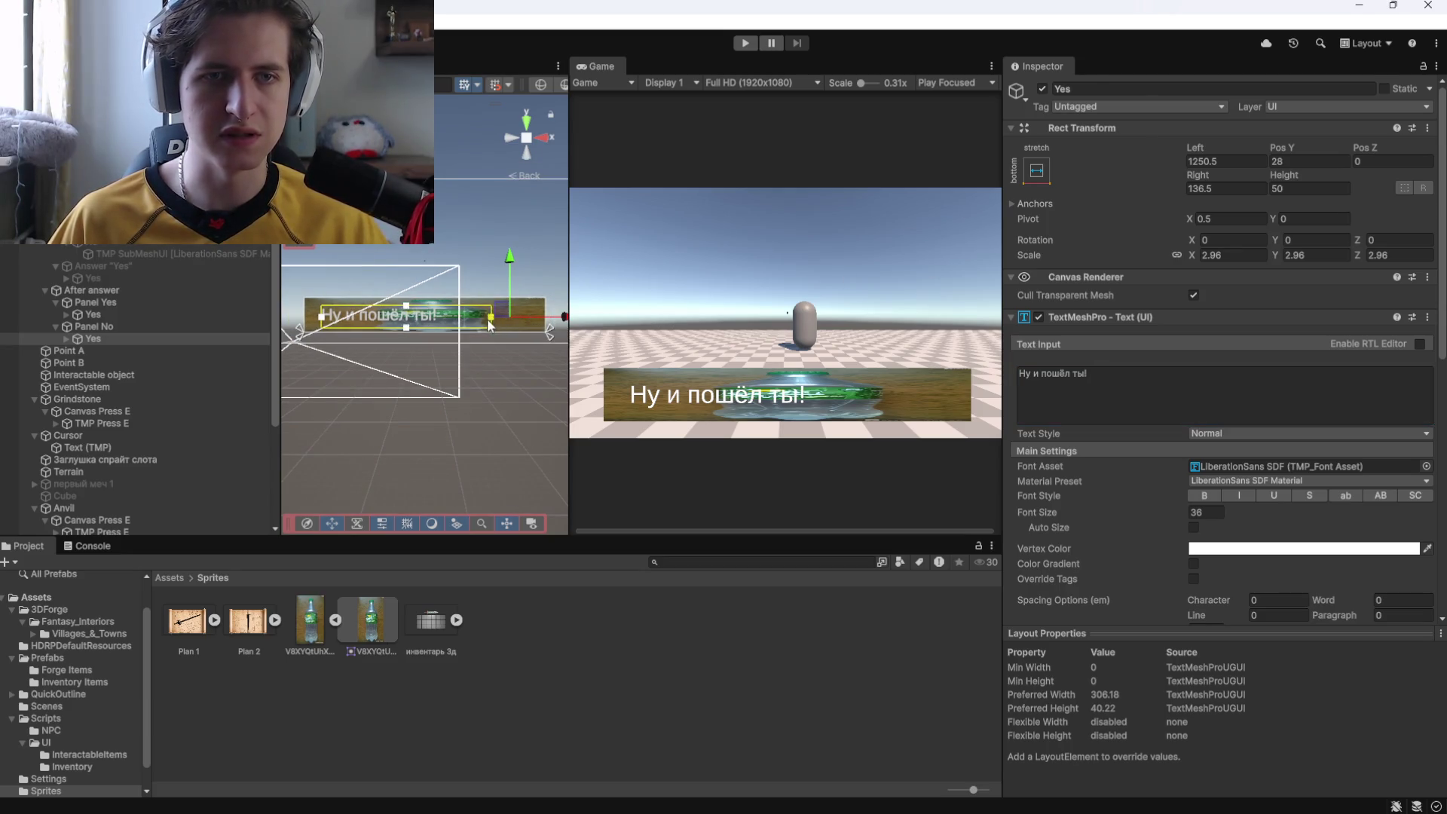
pyautogui.moveTo(442, 325); pyautogui.dragTo(599, 318)
pyautogui.click(91, 314)
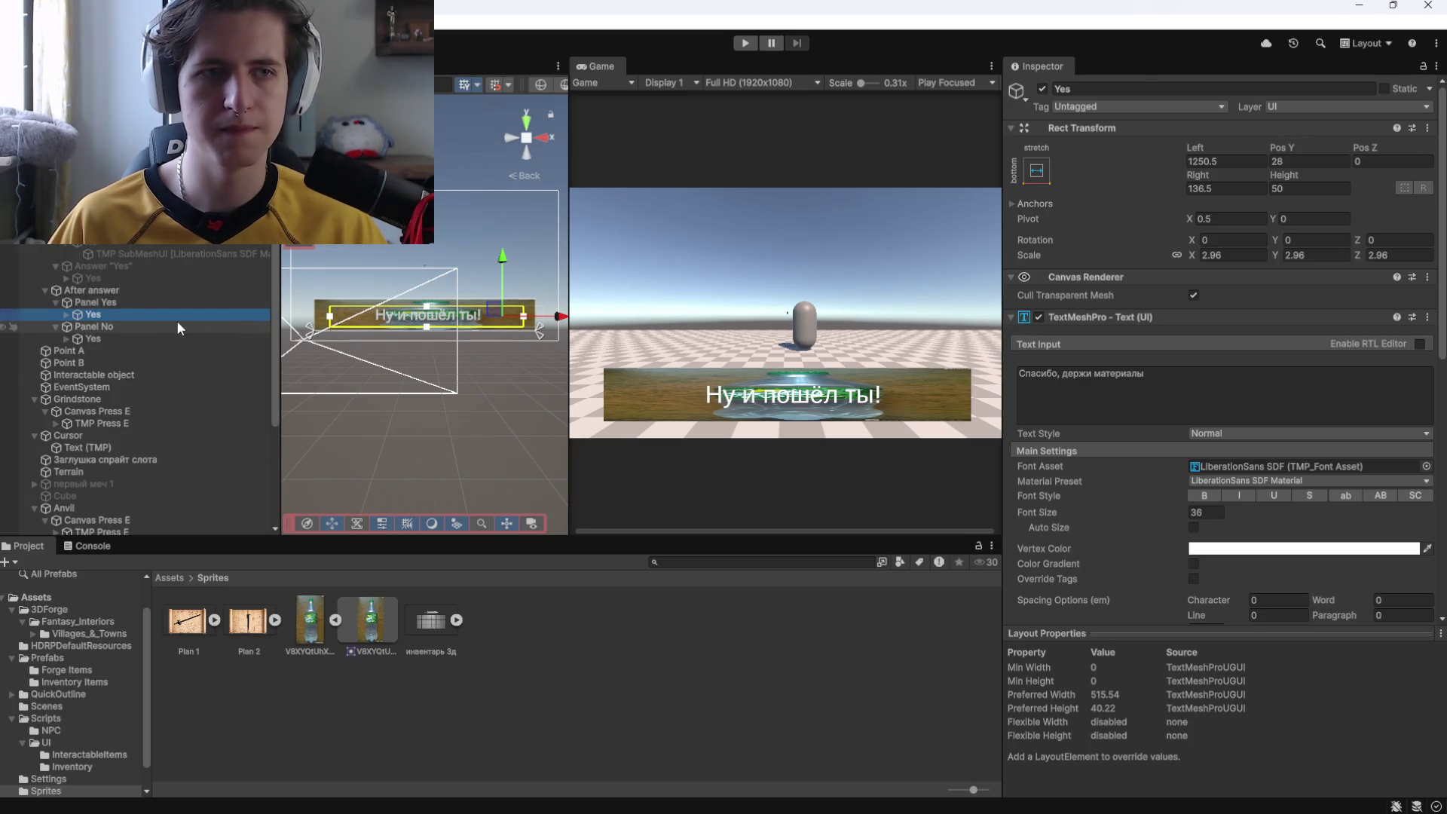
pyautogui.click(124, 322)
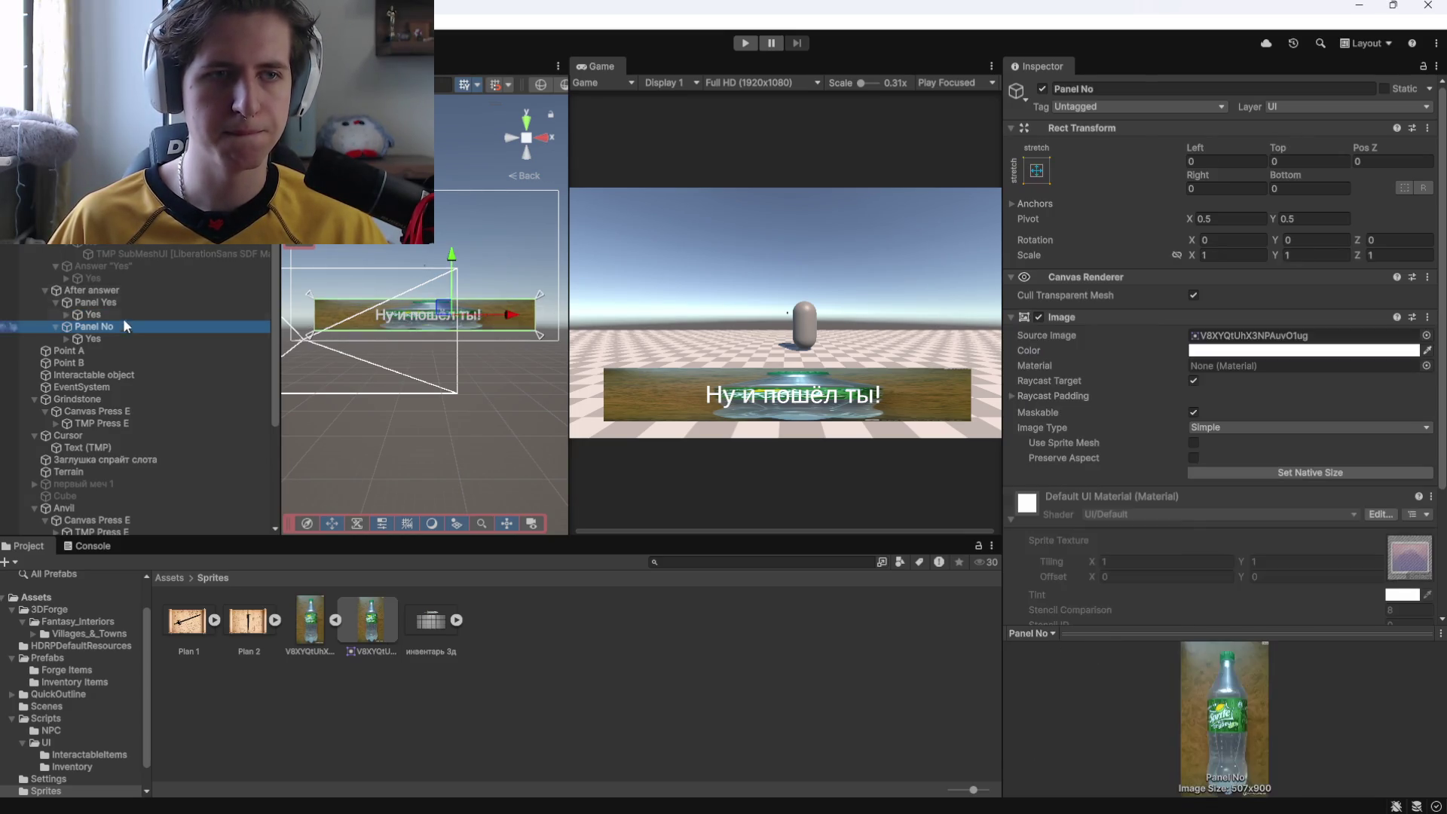
# Assign Panel Yes to Answer Yes's third On Click action and Panel No to Answer No's.
pyautogui.click(121, 266)
pyautogui.scroll(-4, 1092, 376)
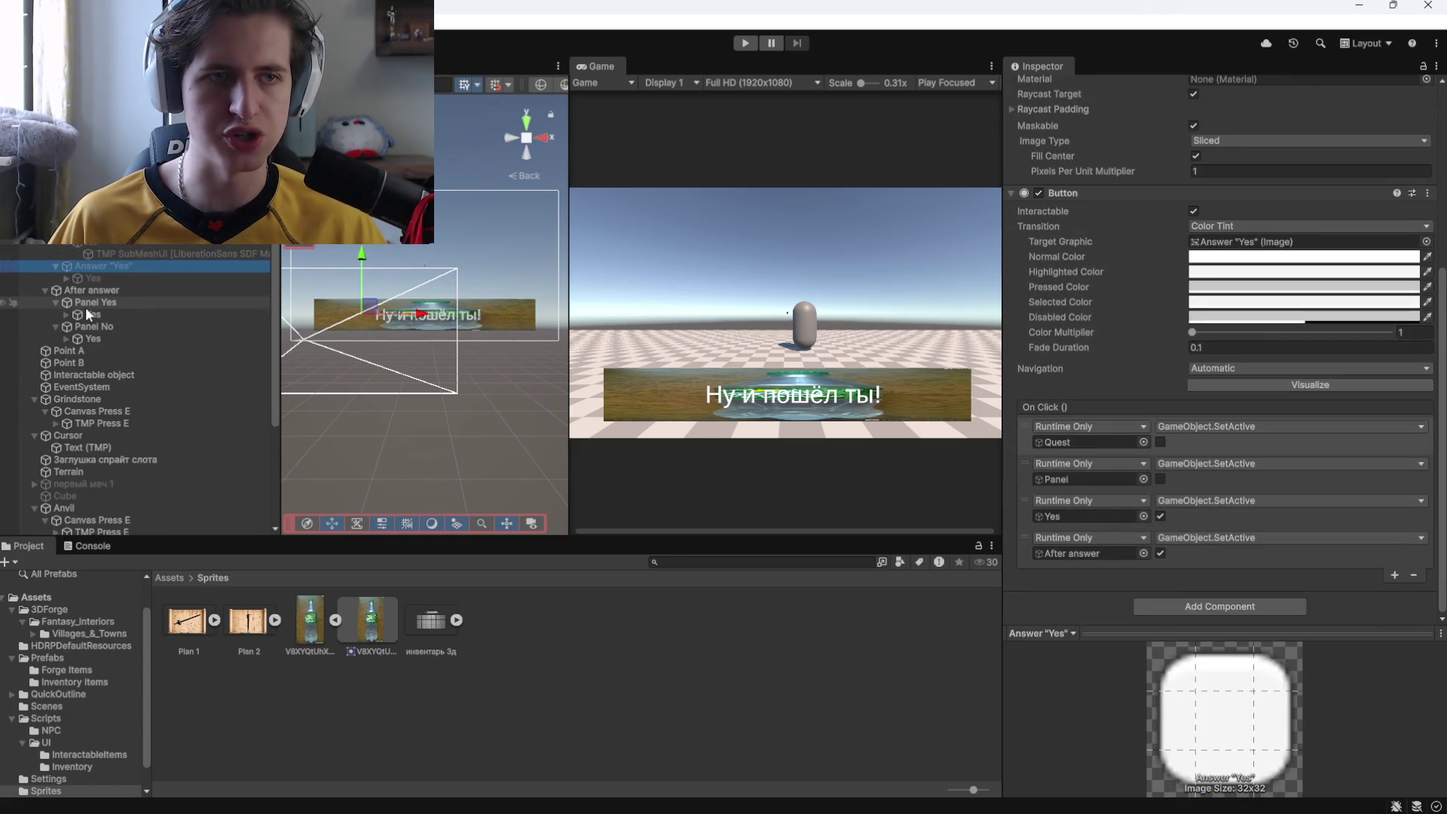
pyautogui.moveTo(86, 306); pyautogui.dragTo(1085, 517)
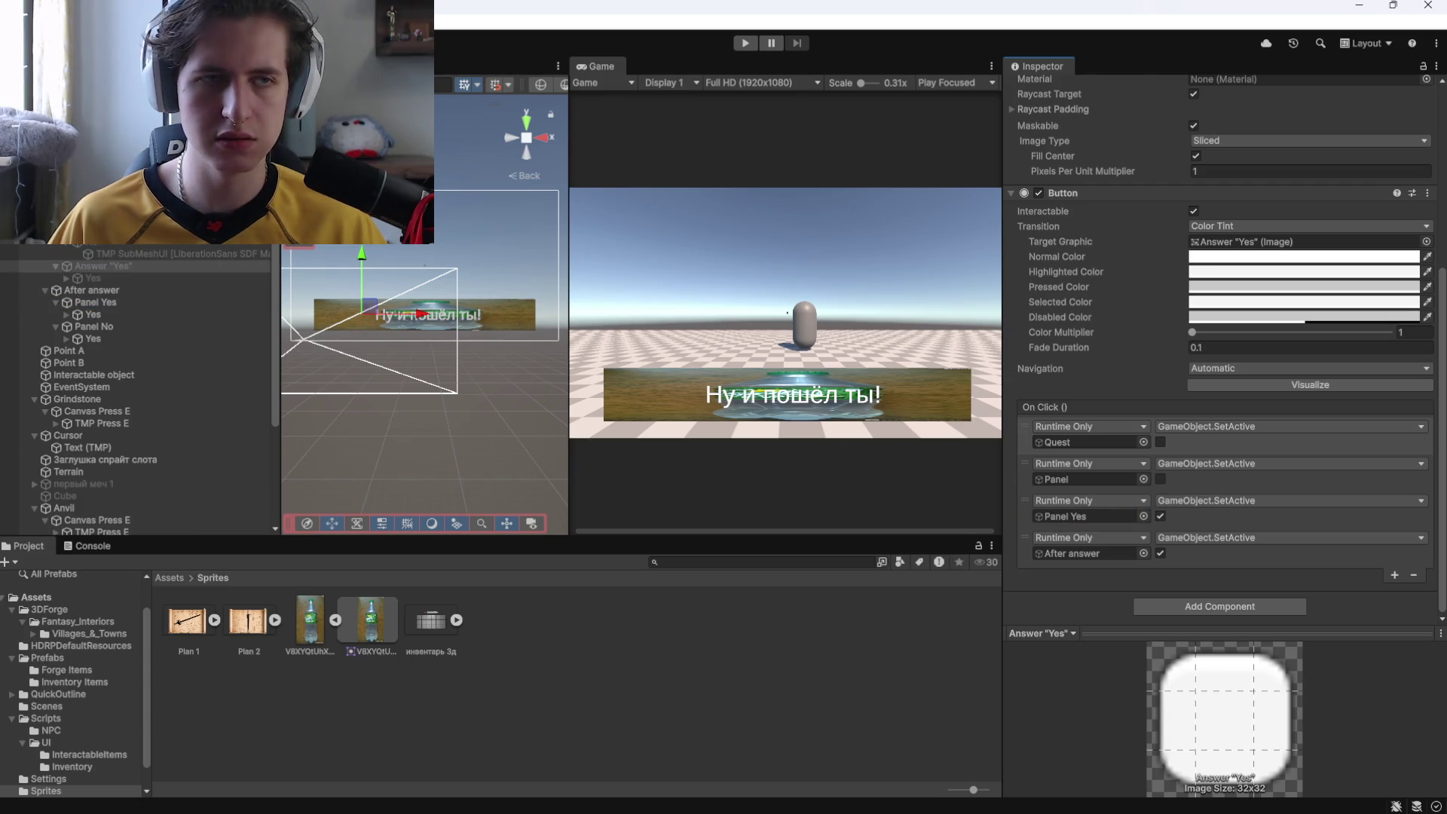
pyautogui.click(105, 230)
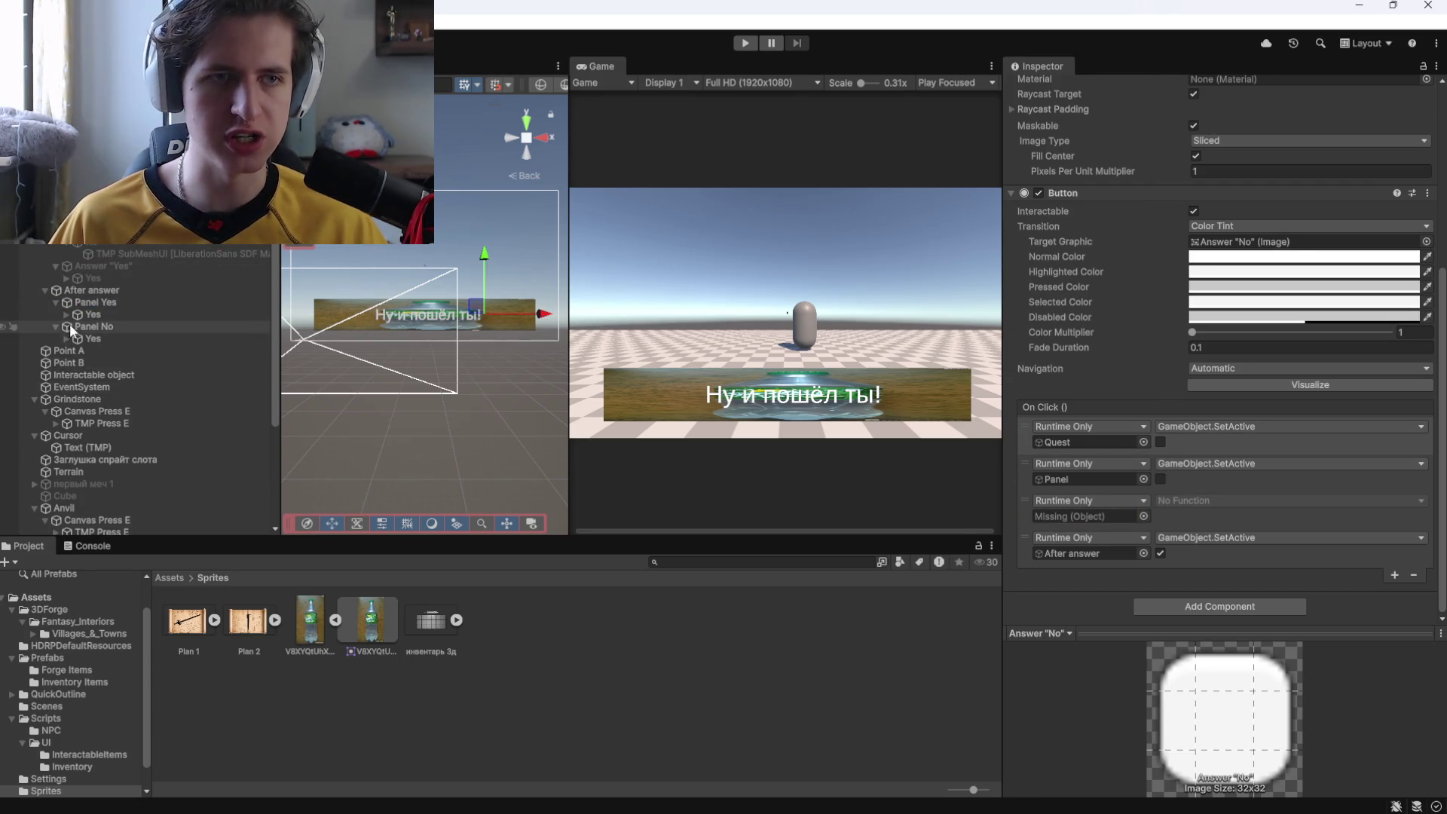
pyautogui.moveTo(85, 326); pyautogui.dragTo(1112, 507)
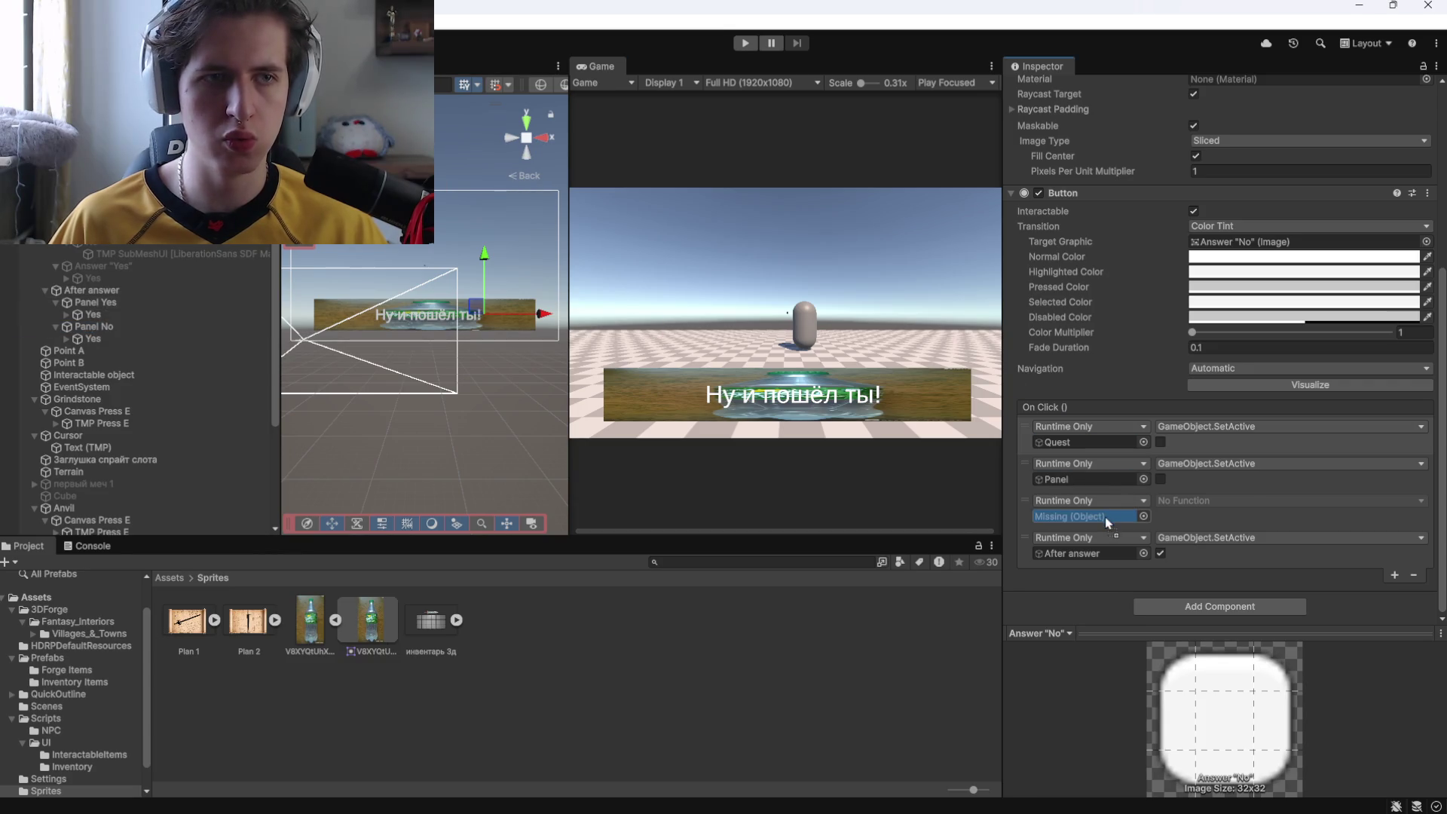
# Rename the text object under Panel No to 'No'.
pyautogui.click(92, 339)
pyautogui.write('No')
pyautogui.press('Return')
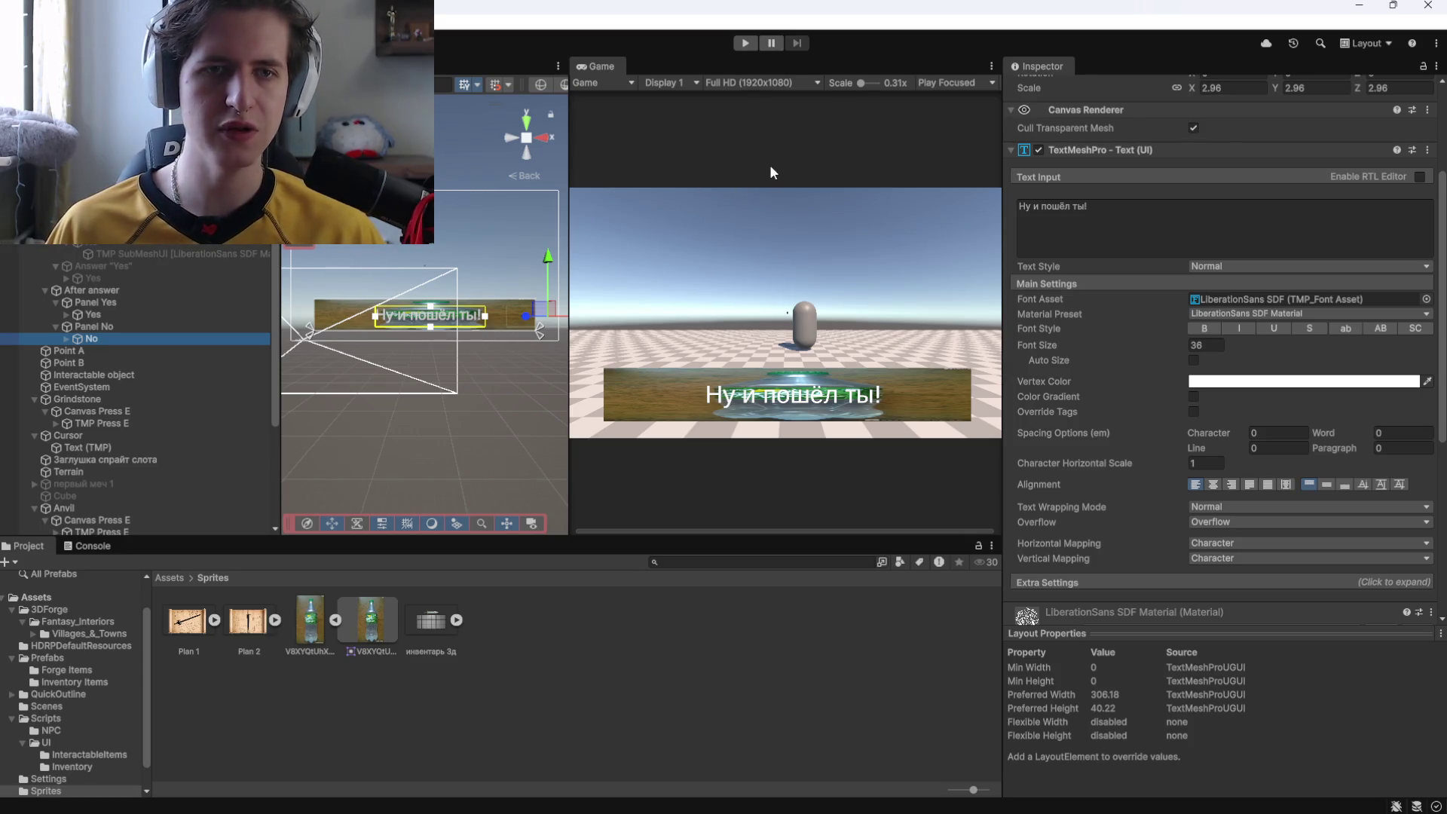
pyautogui.click(120, 312)
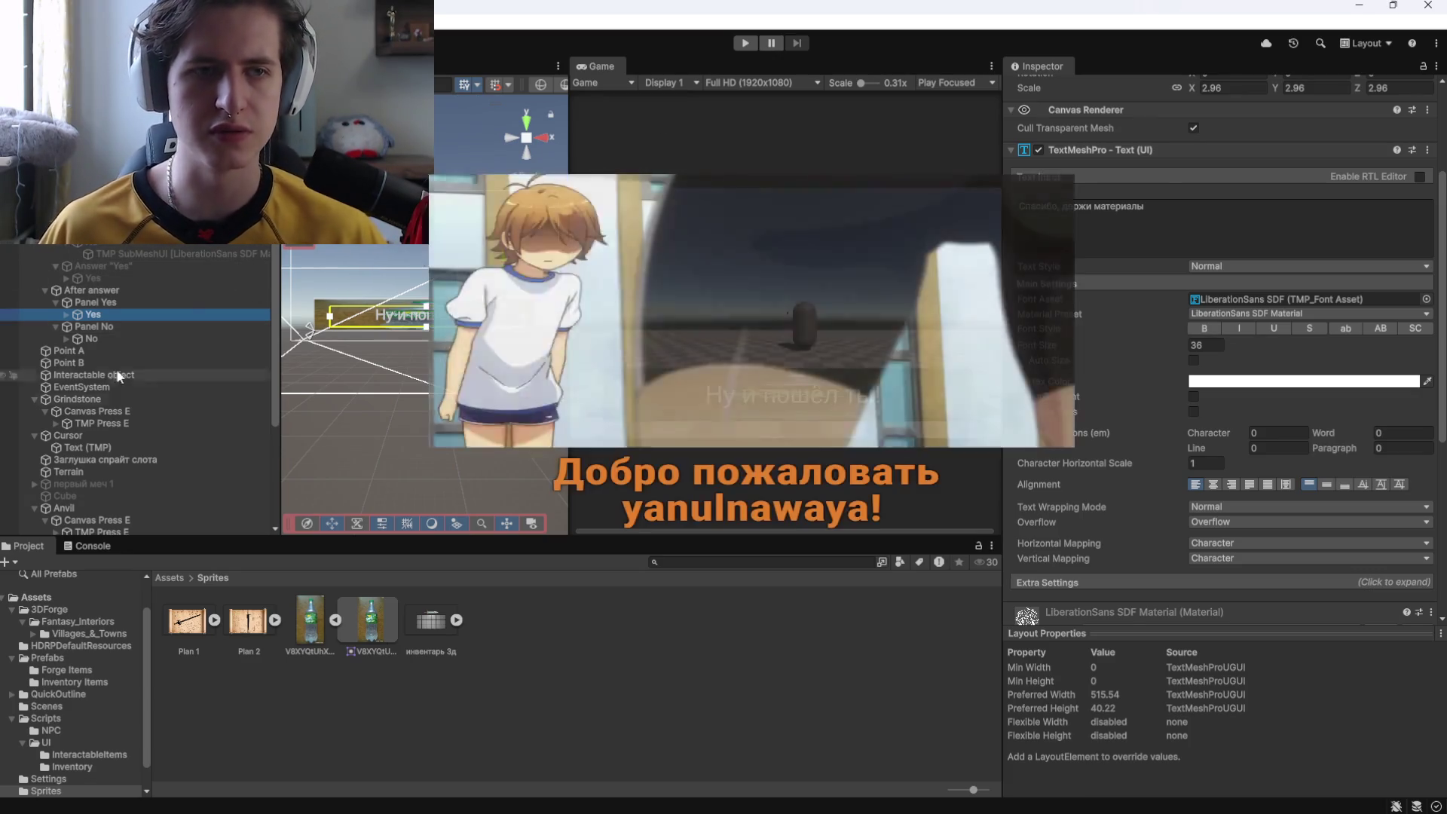
pyautogui.hotkey('alt', 'Tab')
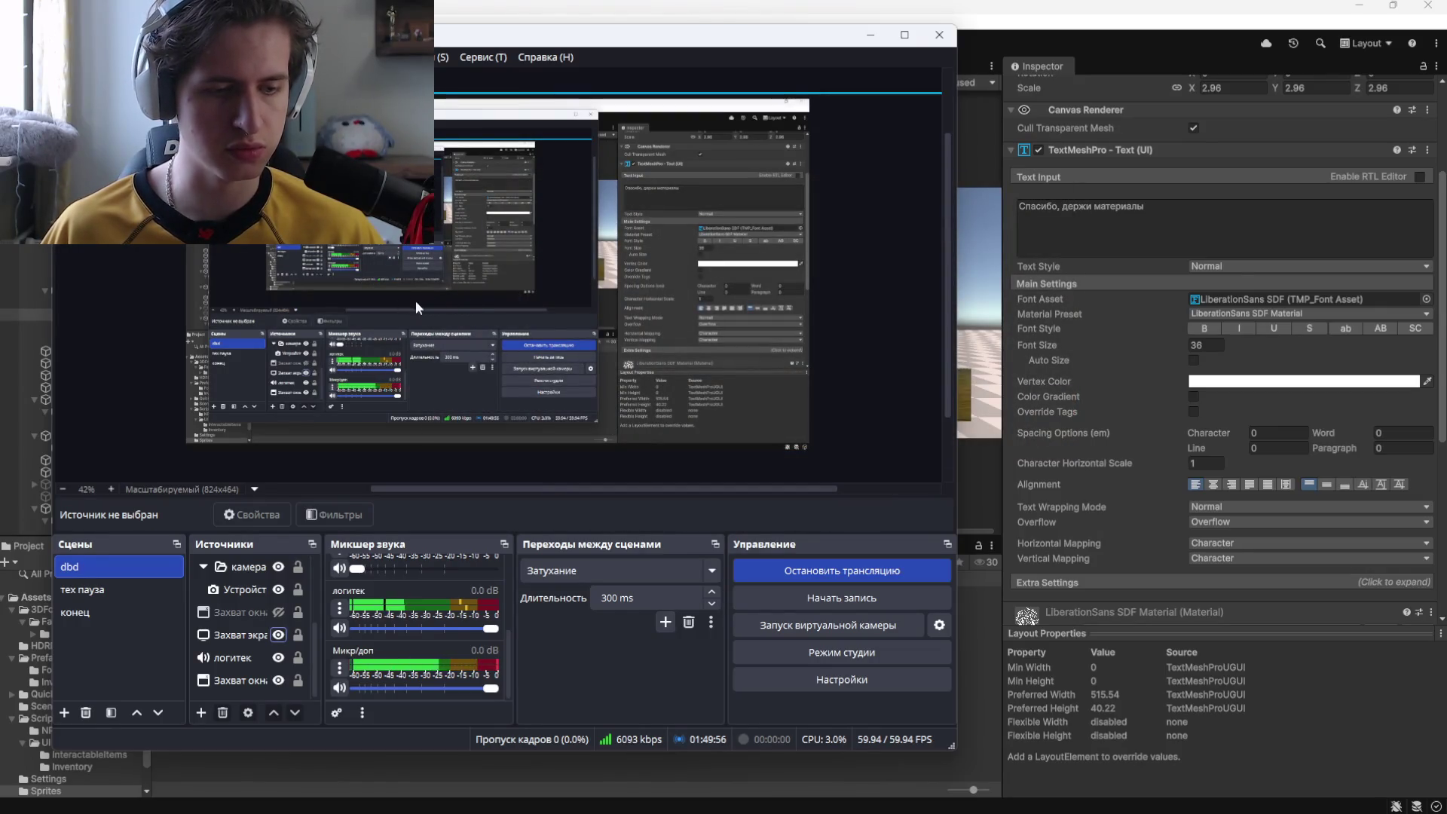
pyautogui.hotkey('alt', 'Tab')
pyautogui.click(614, 301)
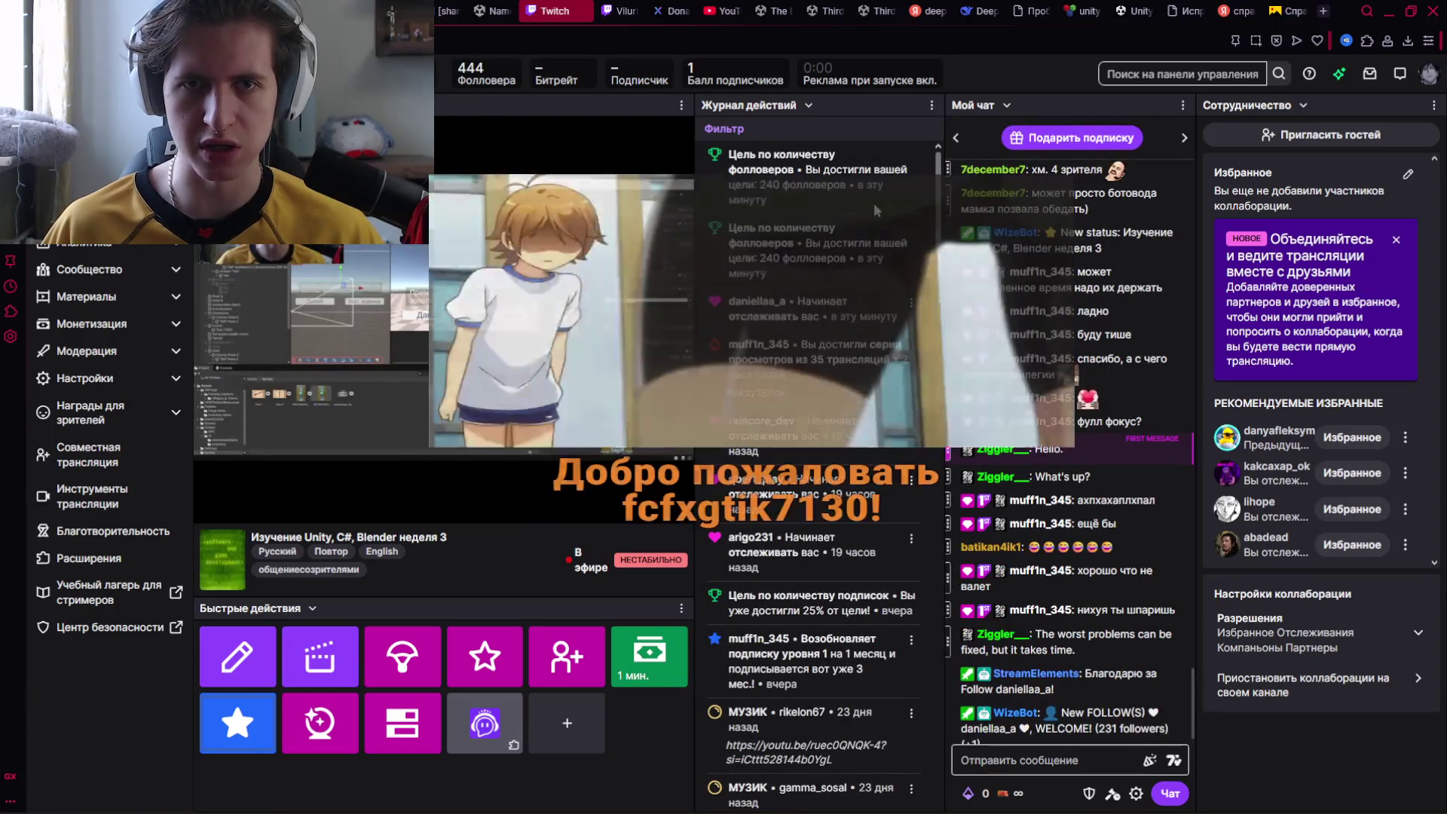
pyautogui.hotkey('alt', 'Tab')
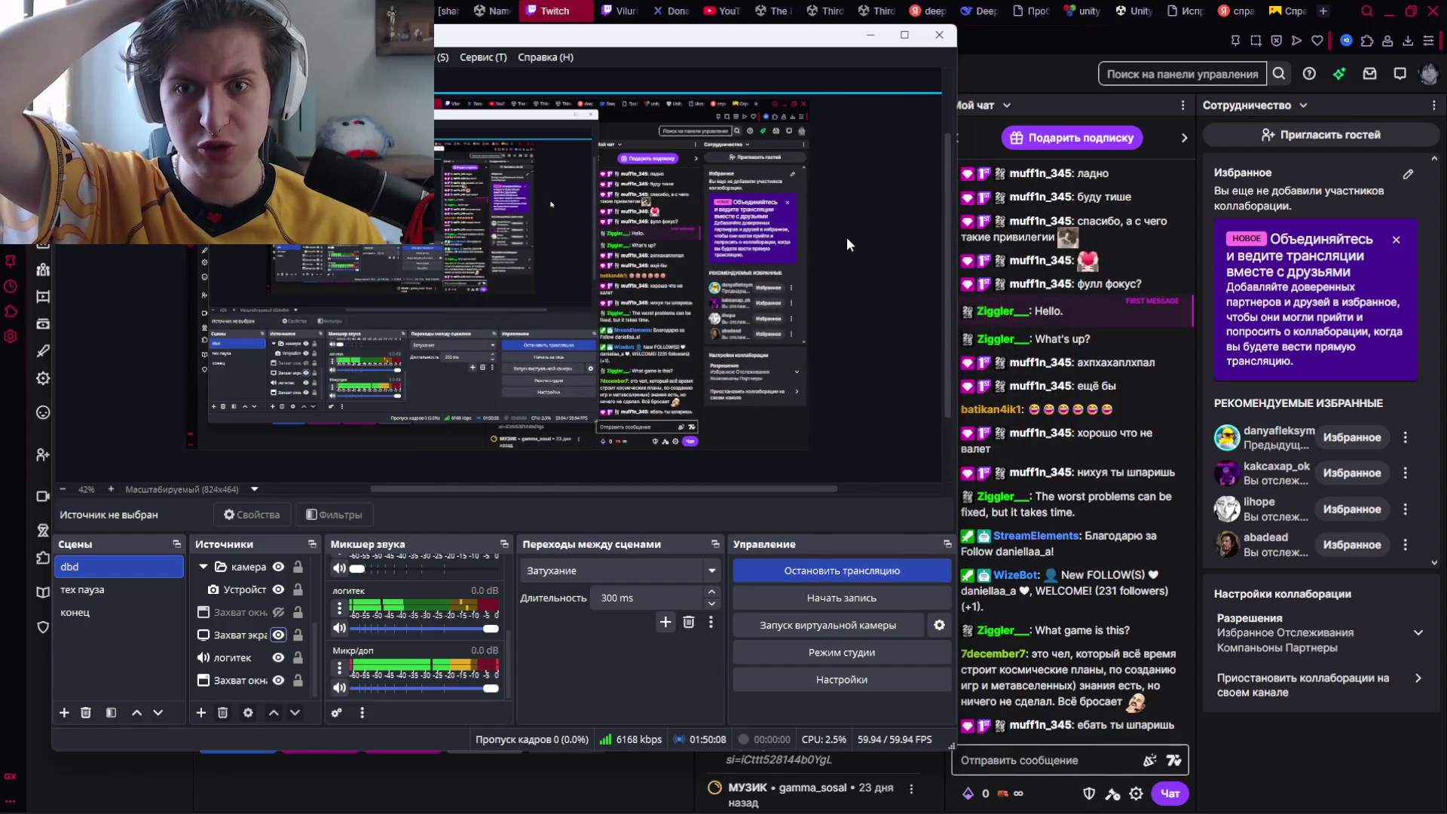
pyautogui.hotkey('alt', 'Tab')
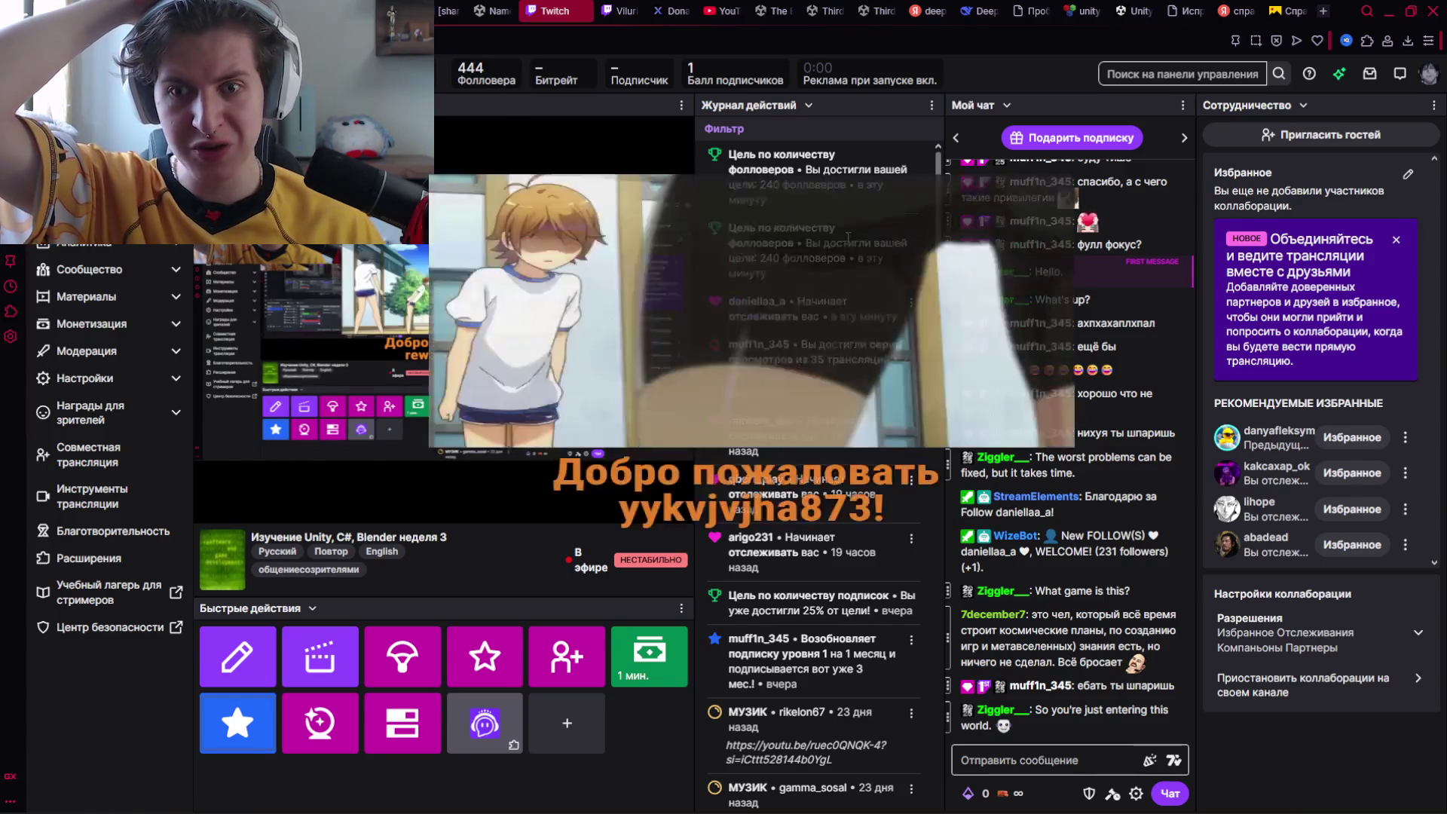
pyautogui.hotkey('alt', 'Tab')
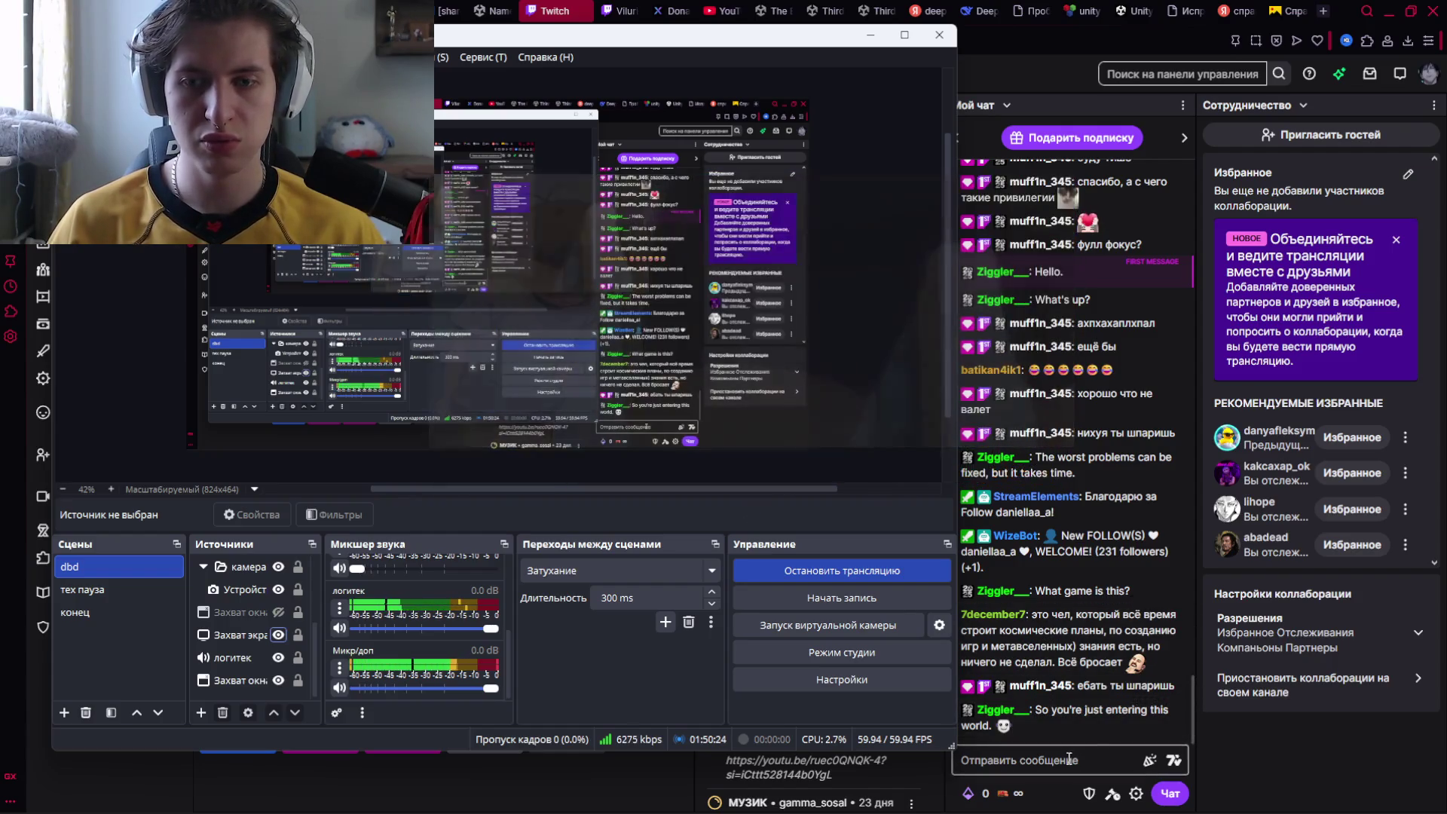
pyautogui.click(1045, 757)
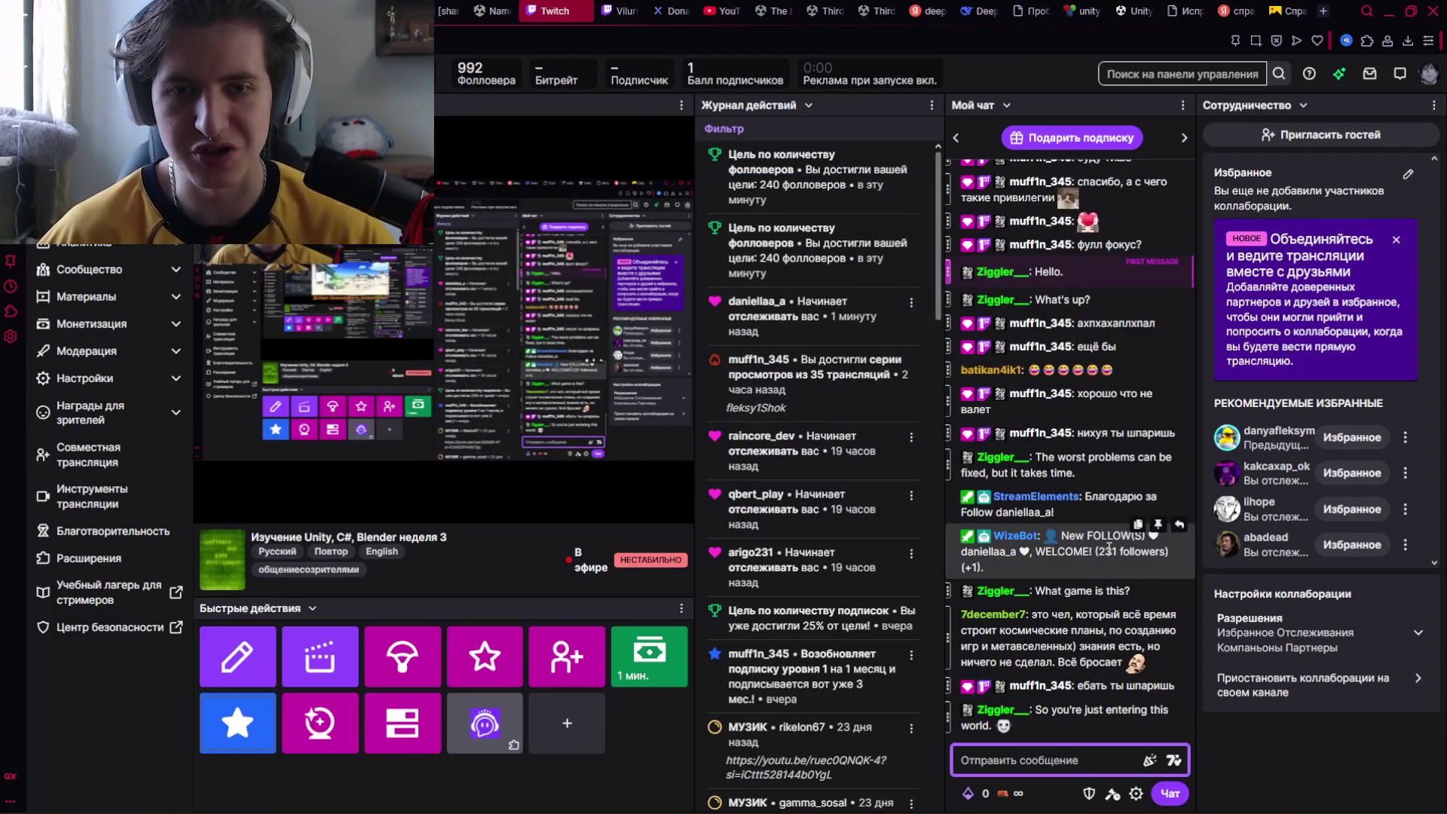
pyautogui.hotkey('alt', 'Tab')
pyautogui.hotkey('alt', 'Tab')
pyautogui.click(828, 230)
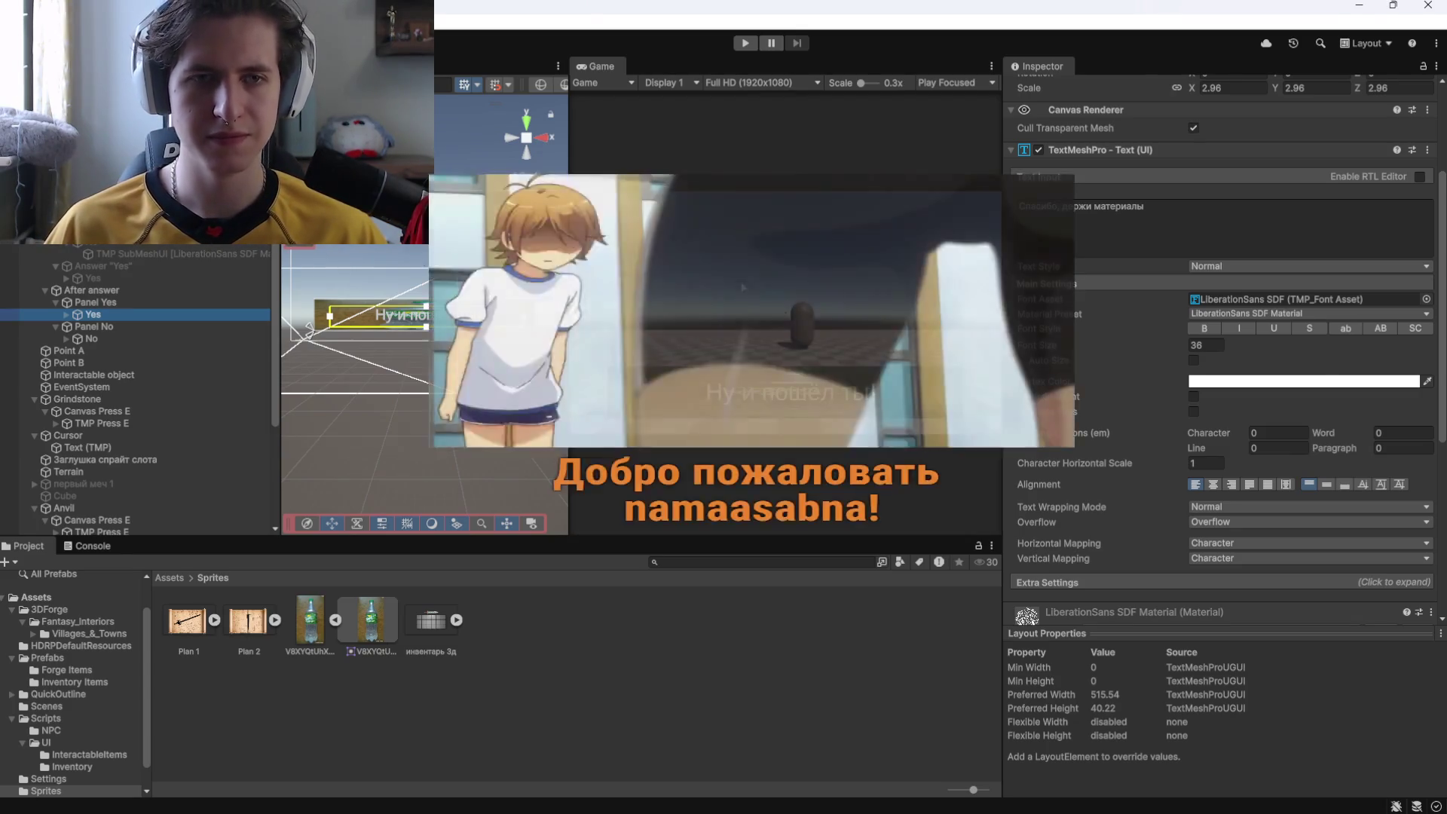
# Back in Unity, reactivate the dialogue question and answer objects while keeping the reply panels hidden.
pyautogui.hotkey('alt', 'Tab')
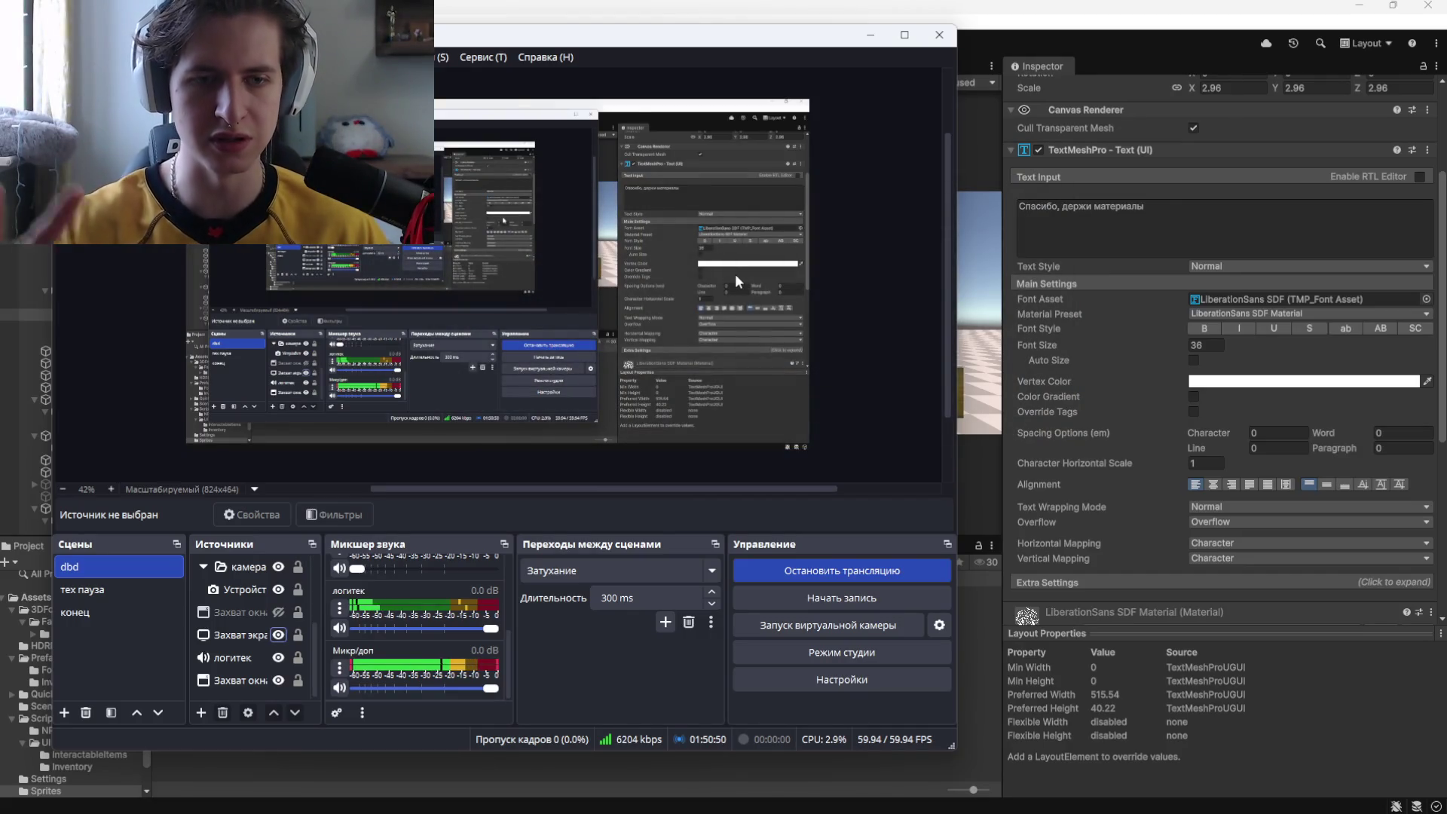
pyautogui.click(1164, 346)
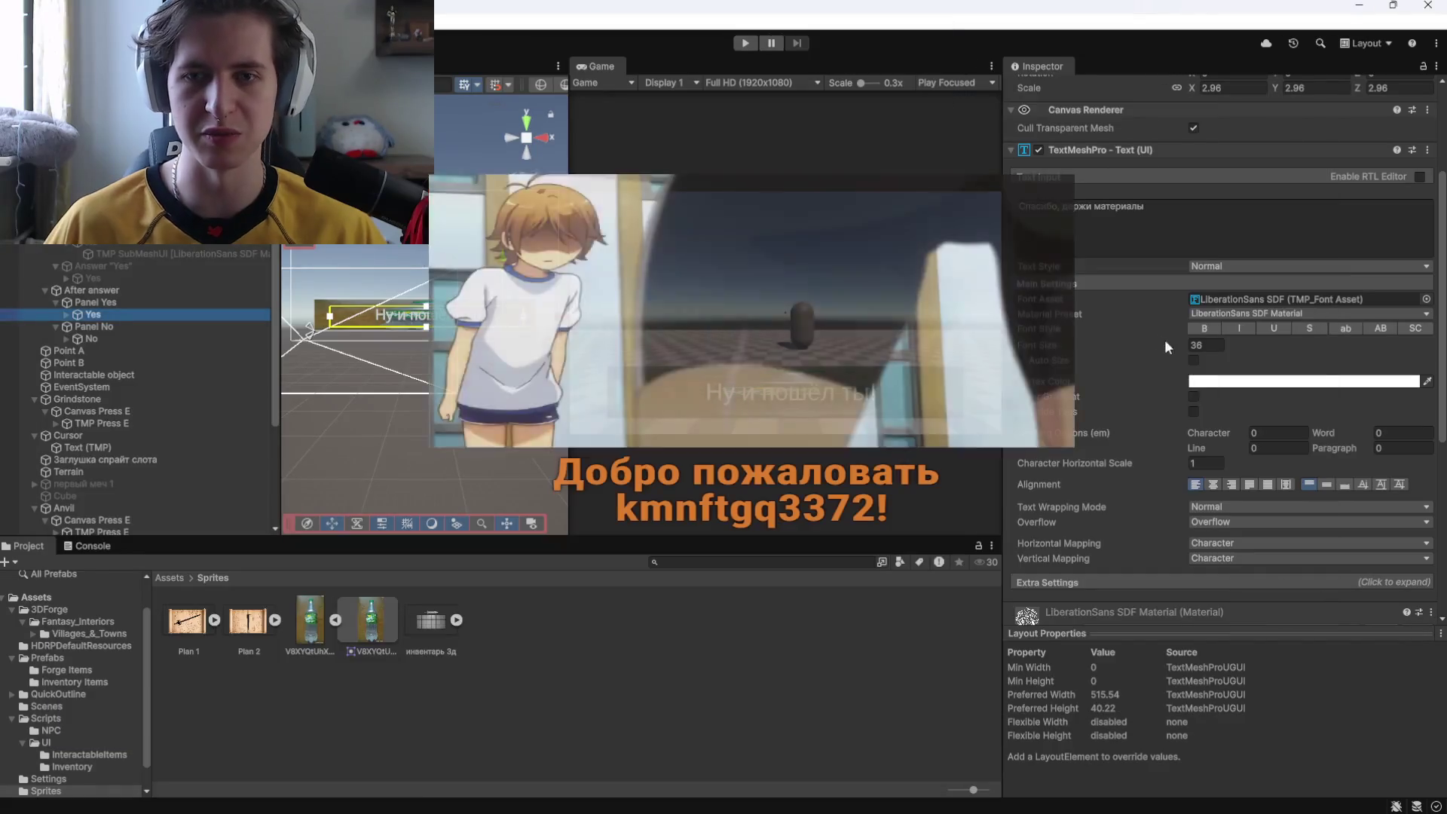
pyautogui.scroll(3, 1078, 319)
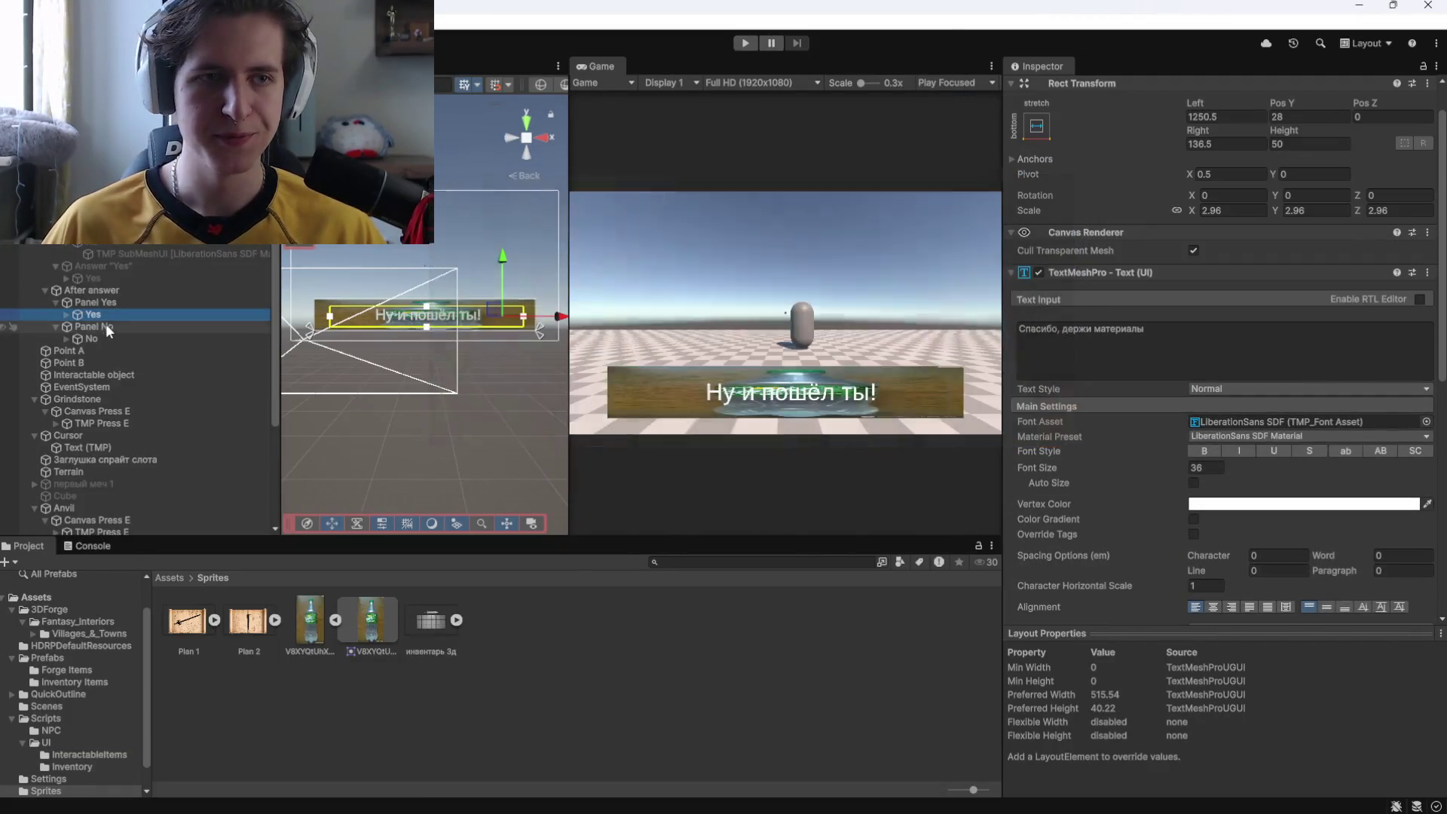
pyautogui.click(109, 329)
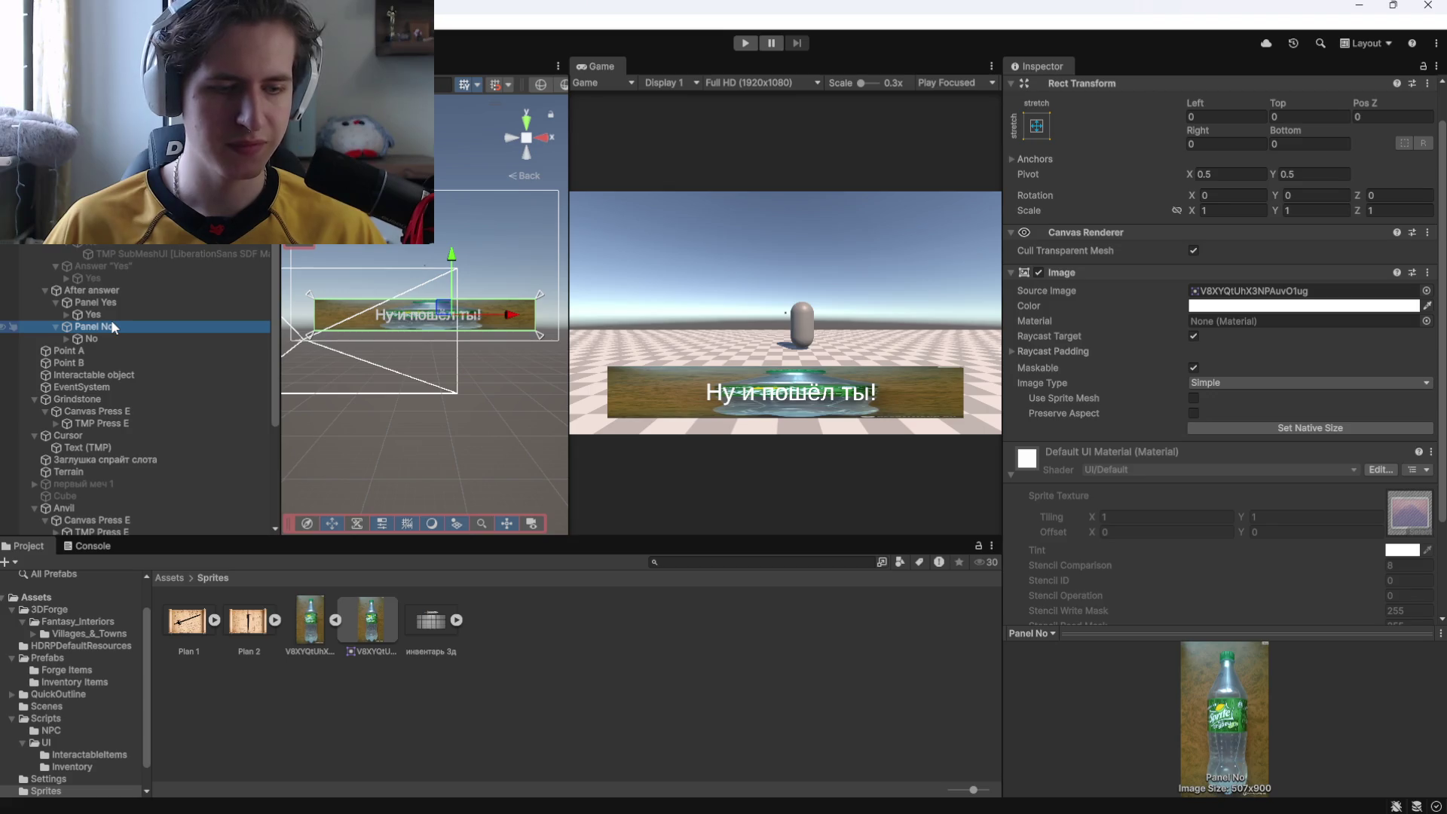
pyautogui.click(113, 291)
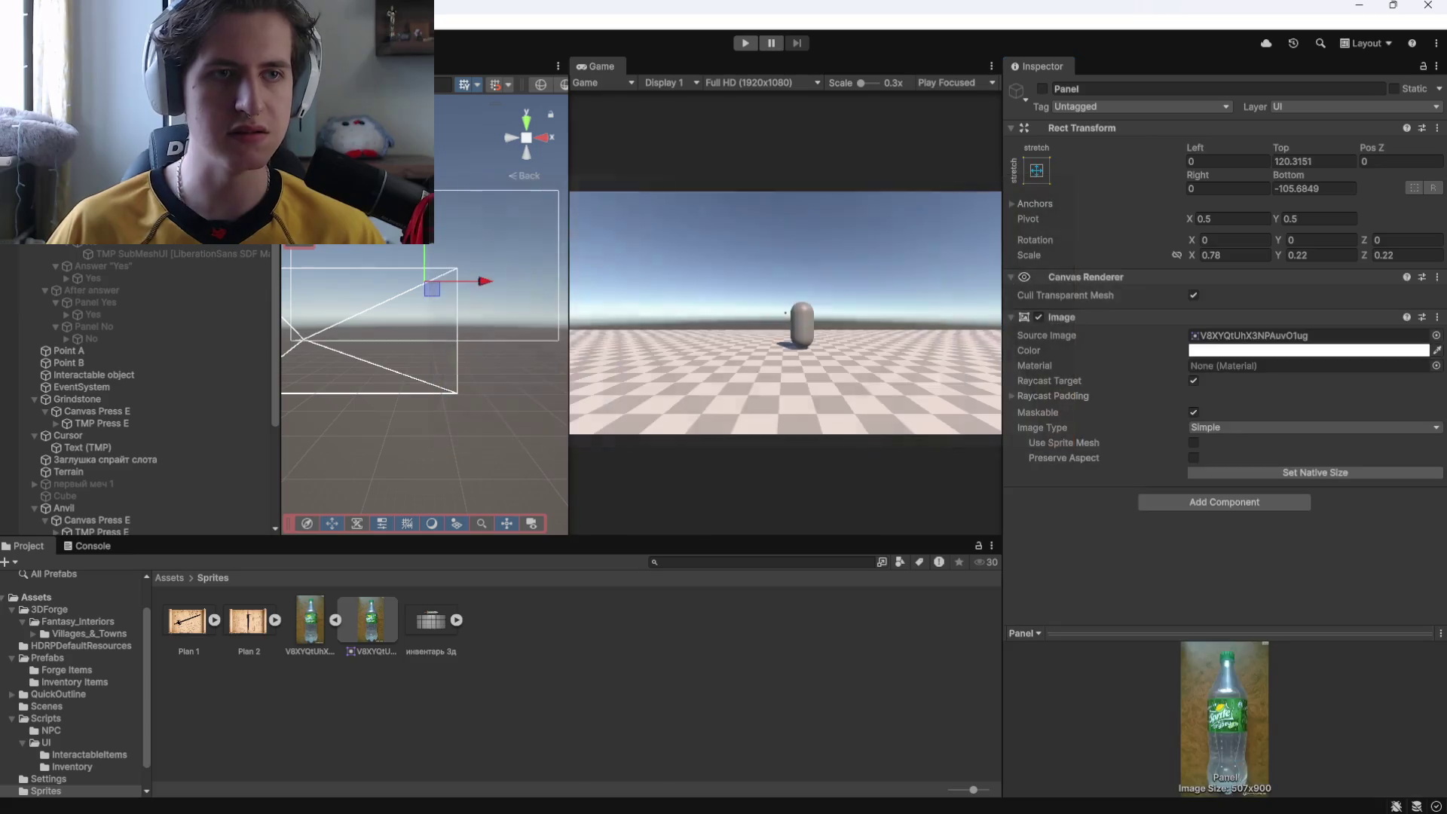
pyautogui.keyDown('shift'); pyautogui.click(96, 338); pyautogui.keyUp('shift')
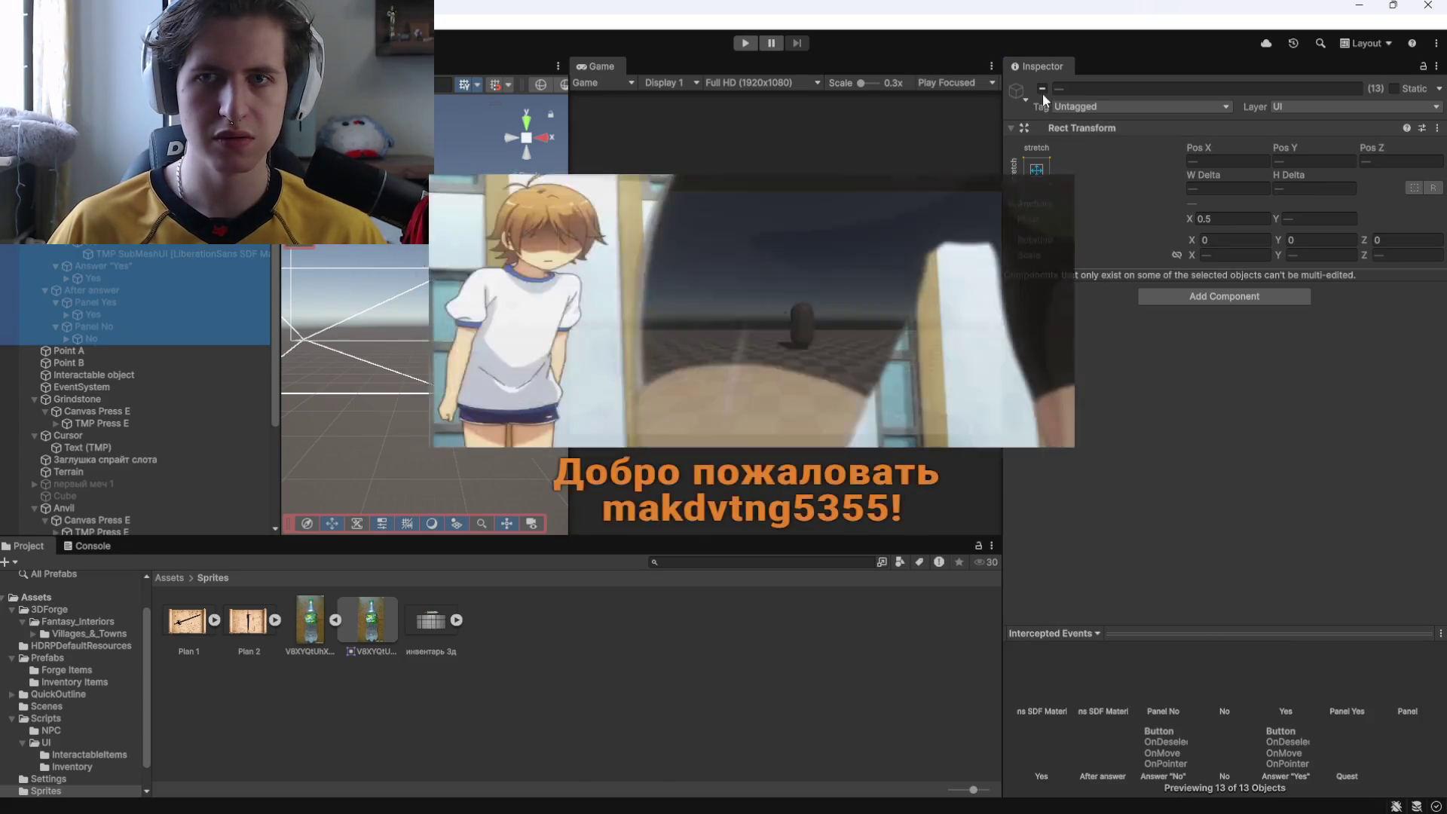
pyautogui.click(1042, 88)
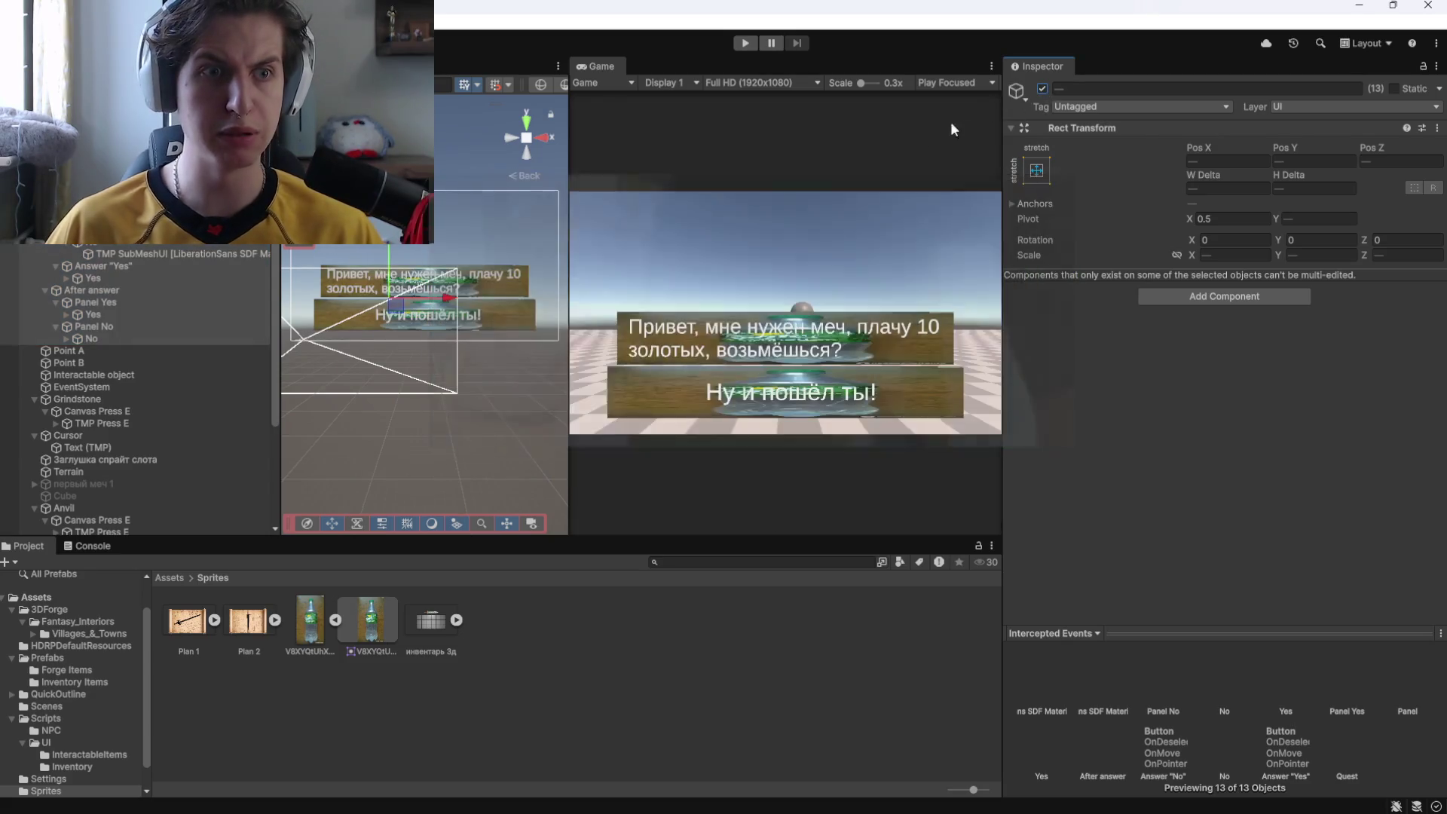
pyautogui.click(1042, 88)
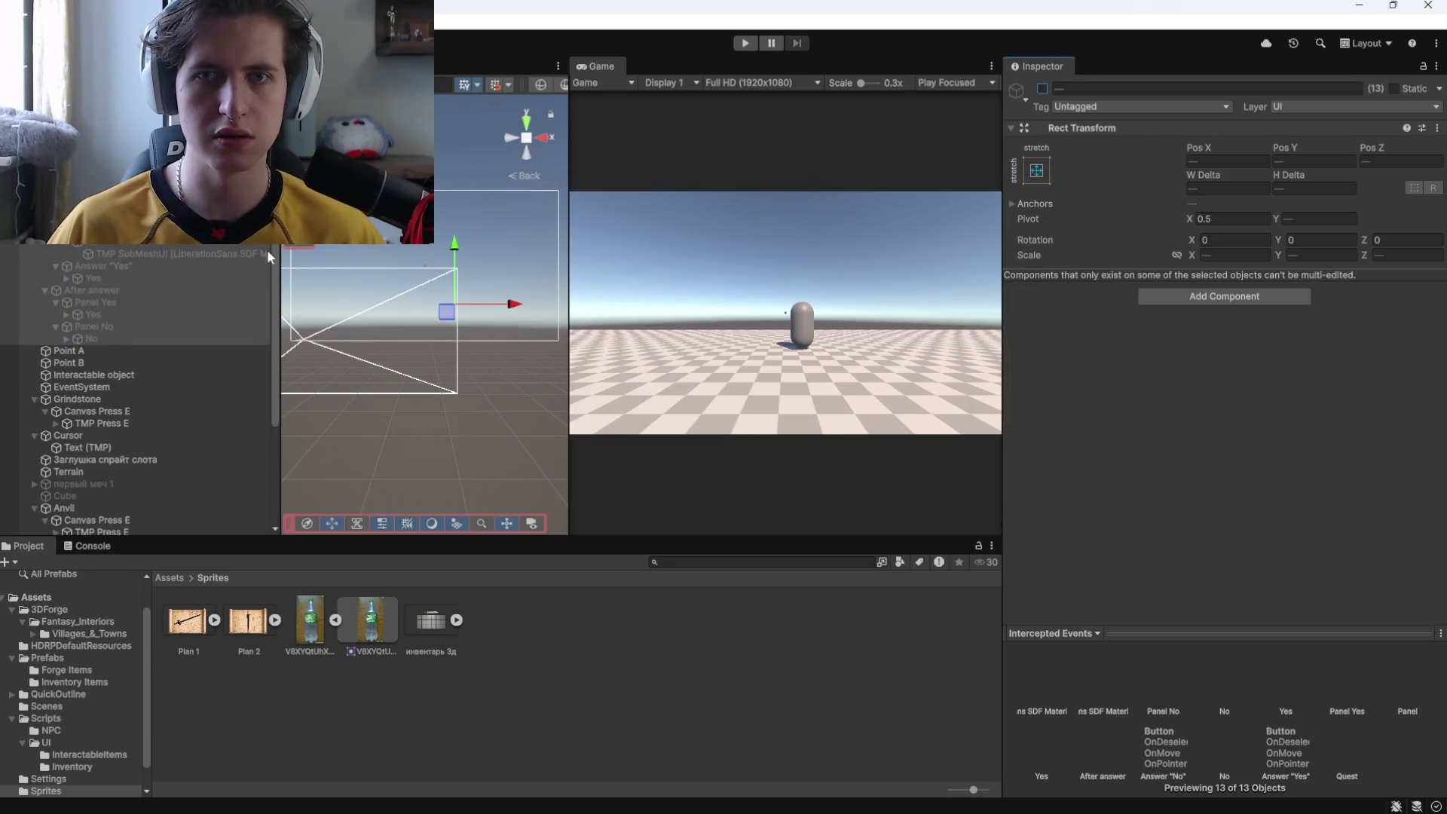
pyautogui.click(92, 278)
pyautogui.hotkey('ctrl', 'z')
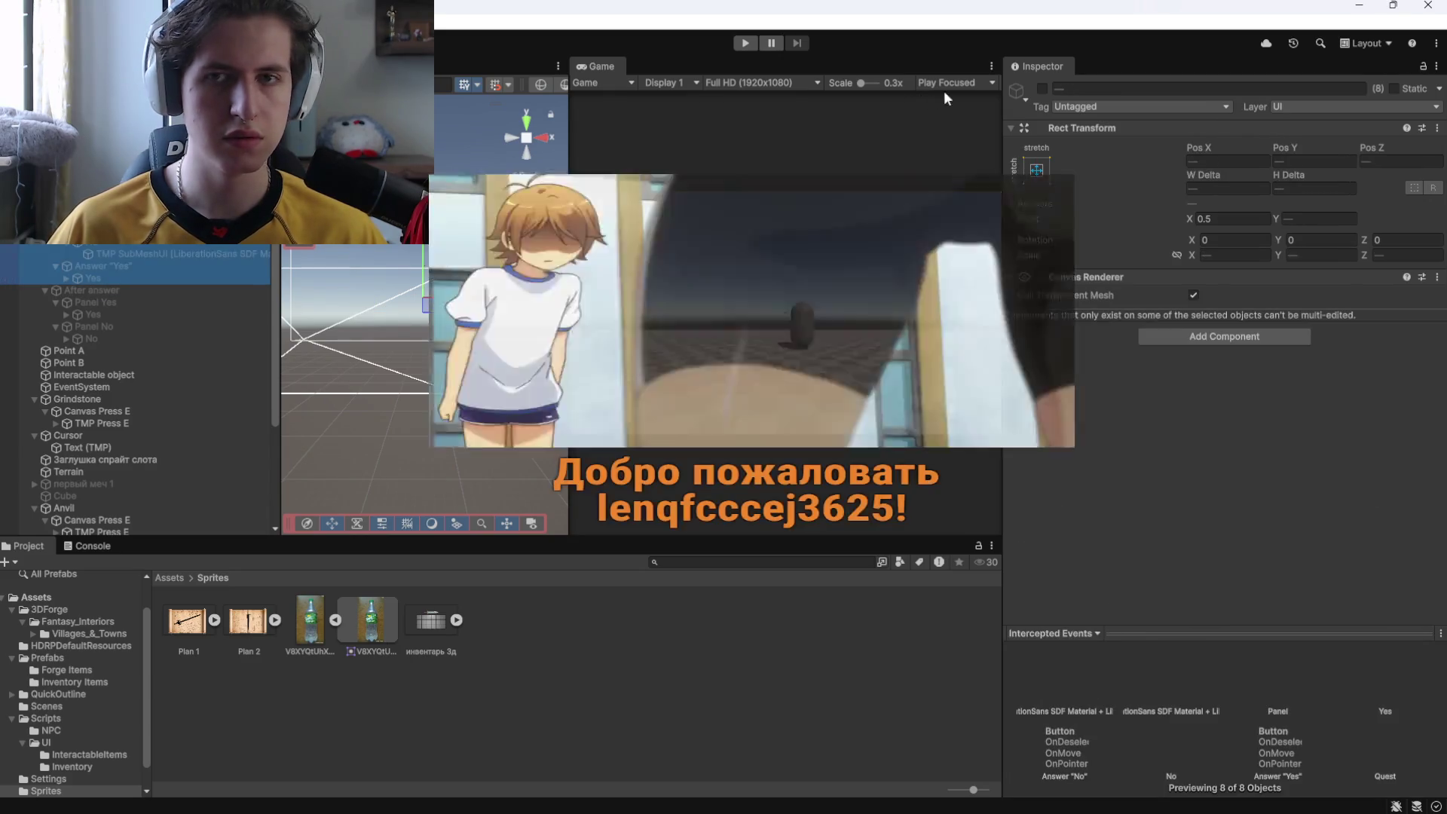
pyautogui.click(1042, 89)
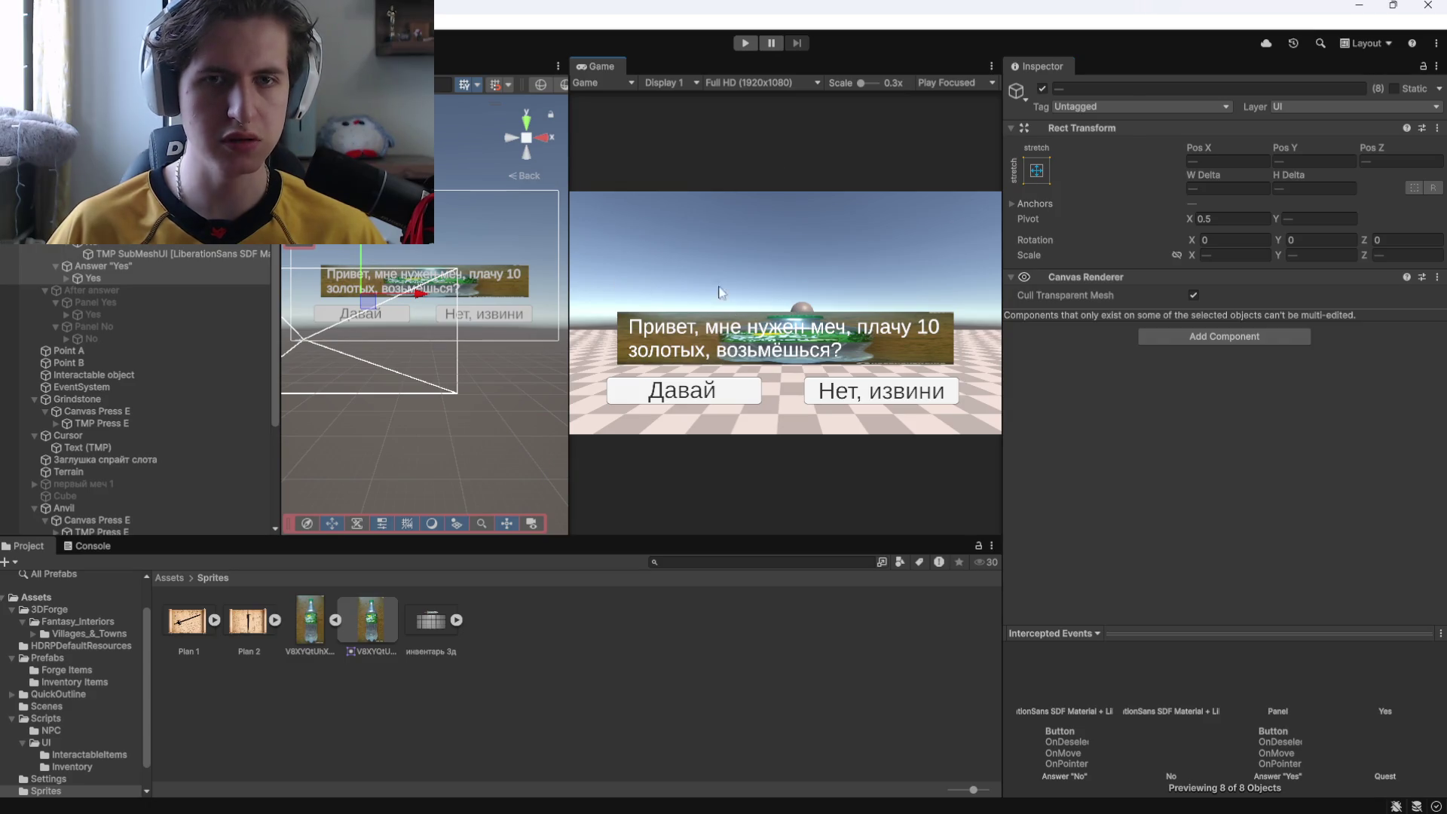
# Deactivate Canvas Dialogue and enter Play mode to test the dialogue.
pyautogui.click(424, 341)
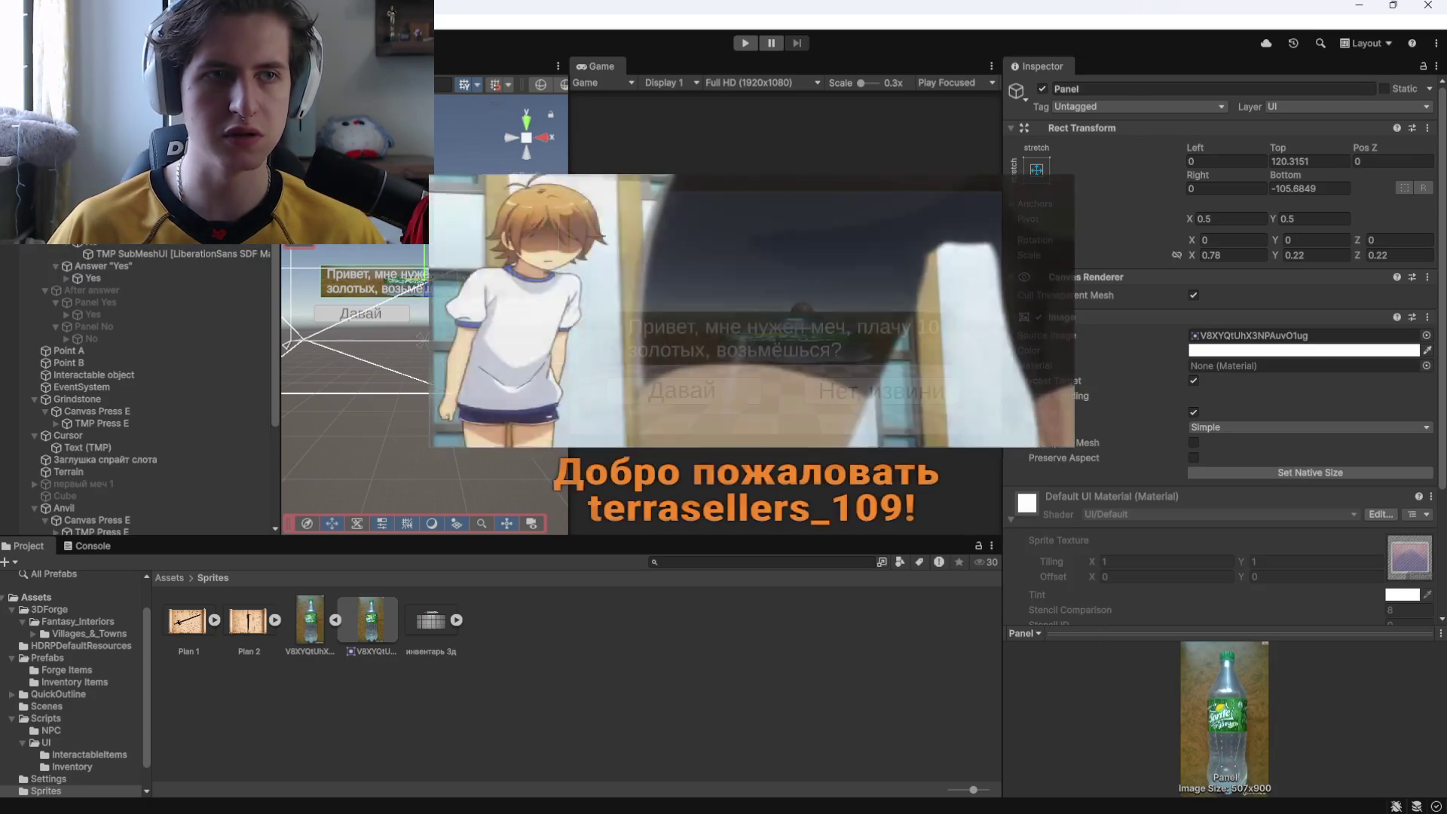
pyautogui.click(425, 341)
pyautogui.click(1045, 88)
pyautogui.click(745, 43)
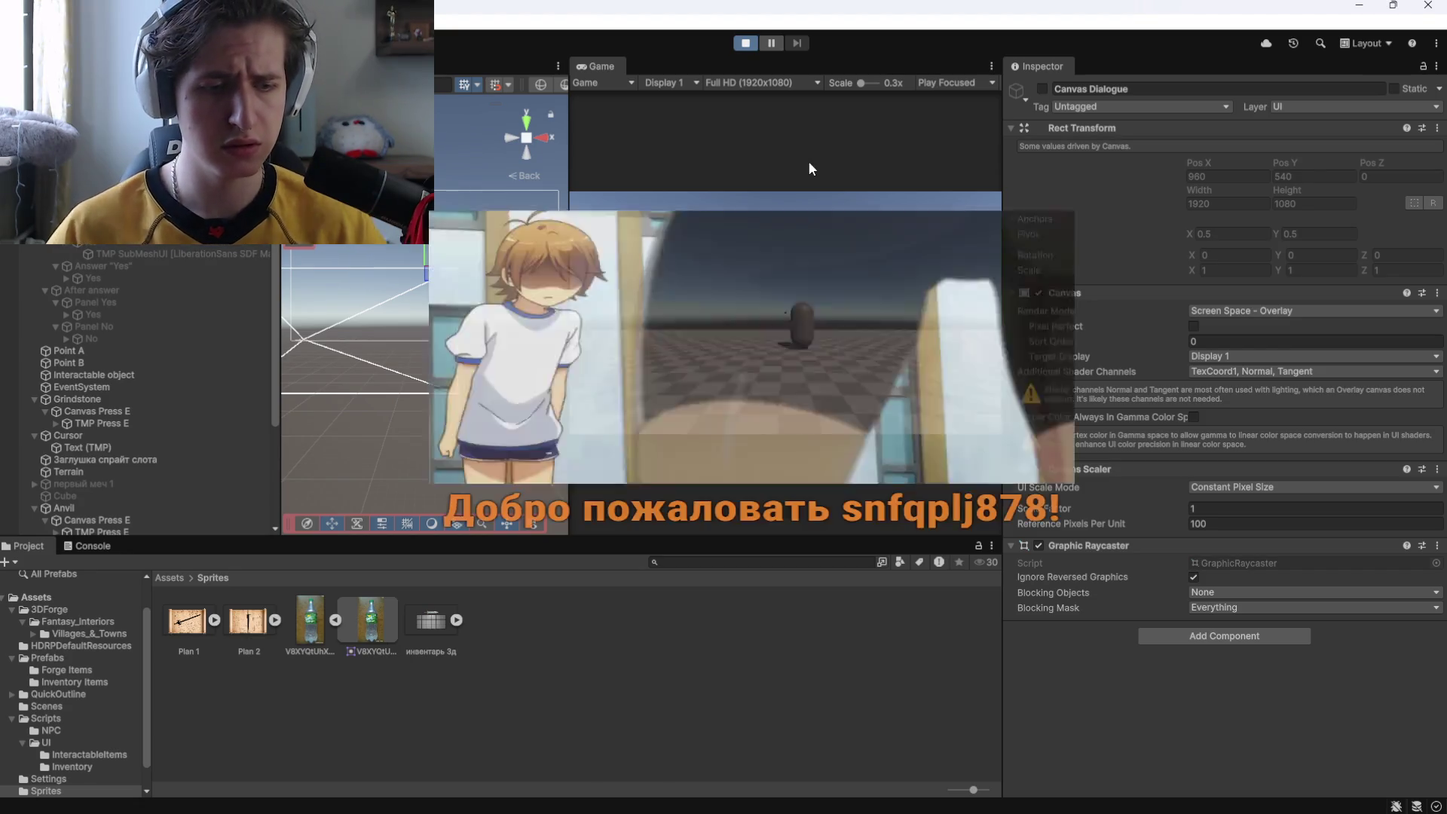
# In OBS Sources, hide the Браузер browser source with its eye icon.
pyautogui.hotkey('alt', 'Tab')
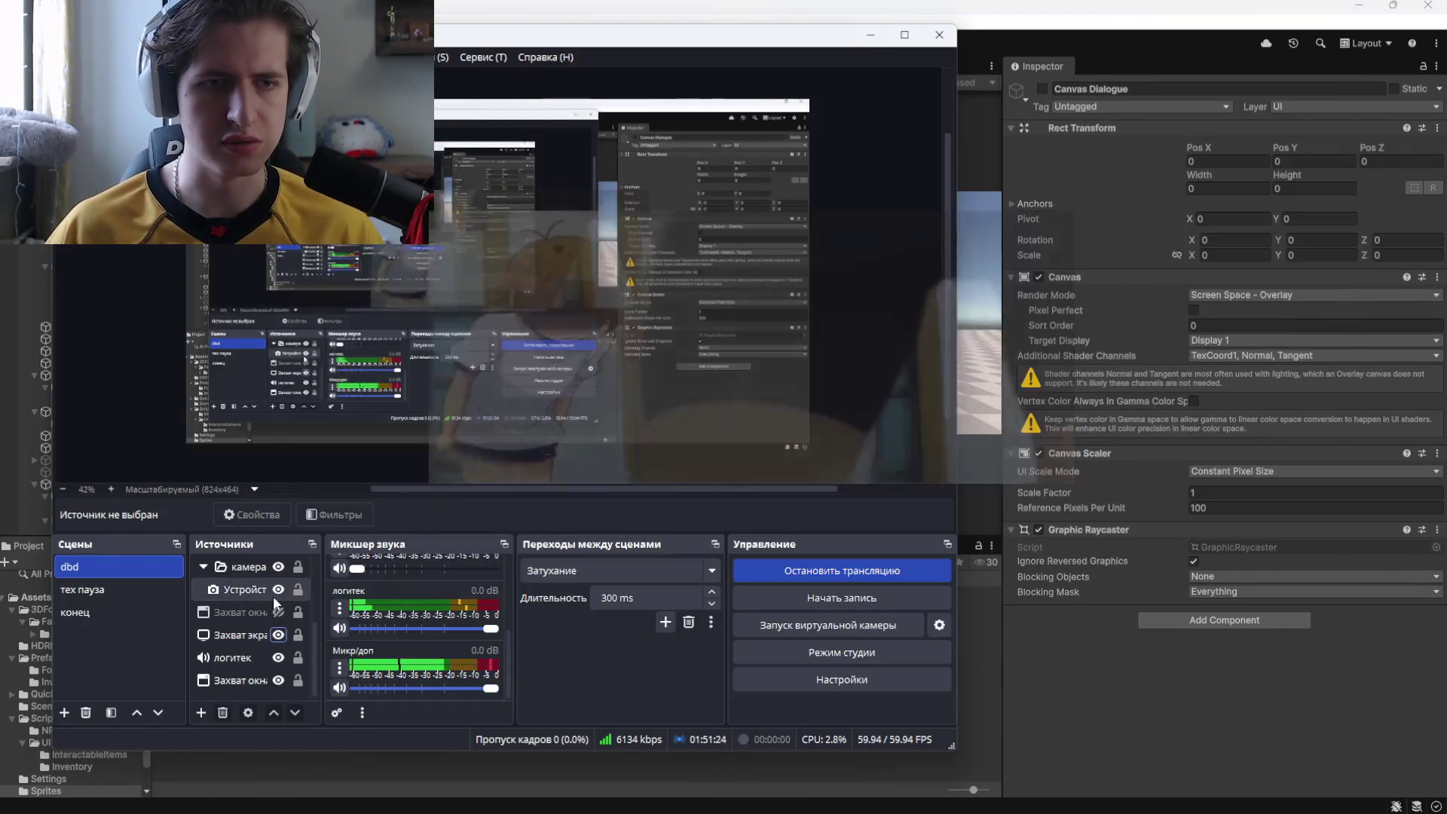
pyautogui.scroll(2, 249, 591)
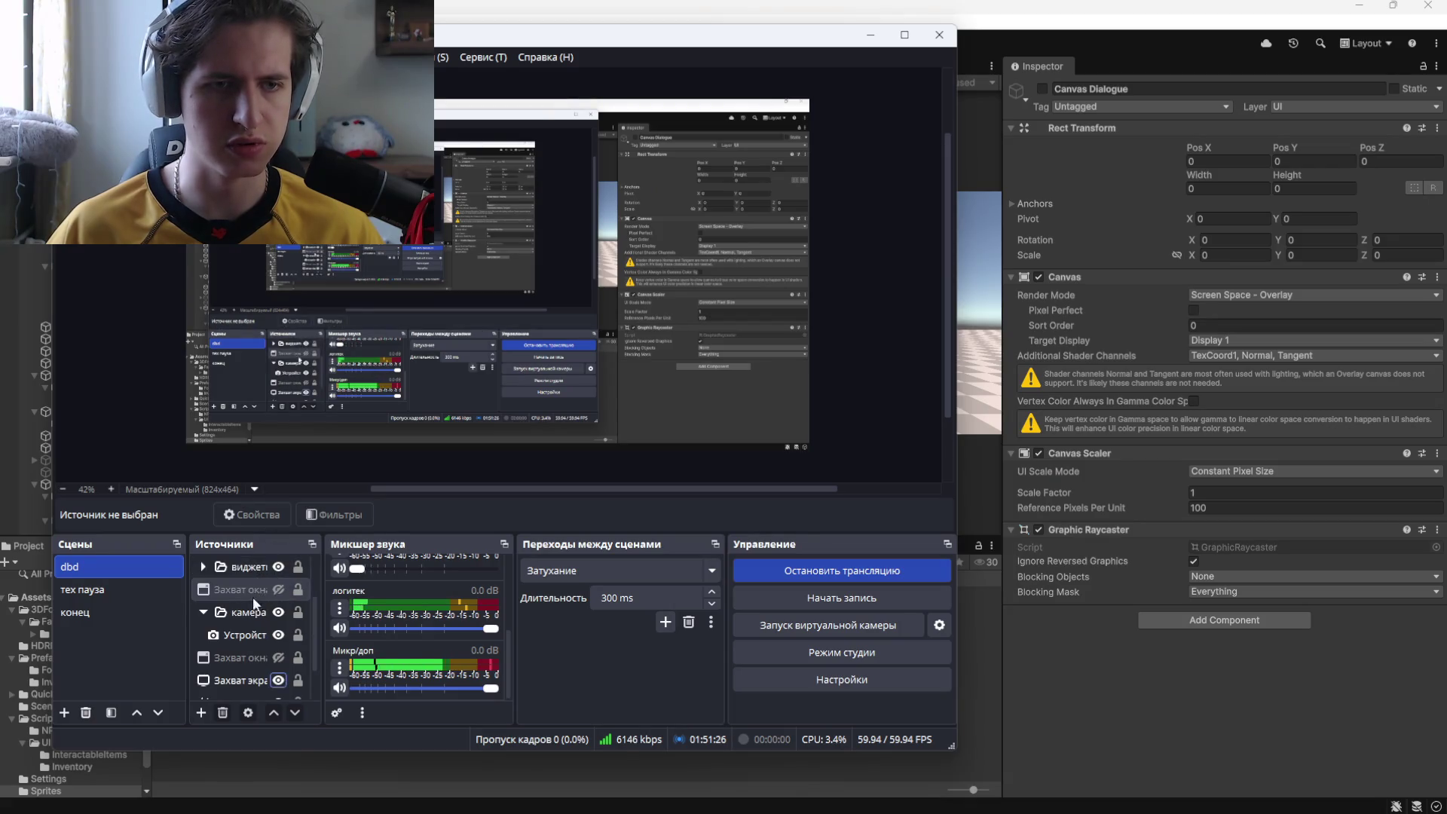
pyautogui.scroll(-3, 234, 602)
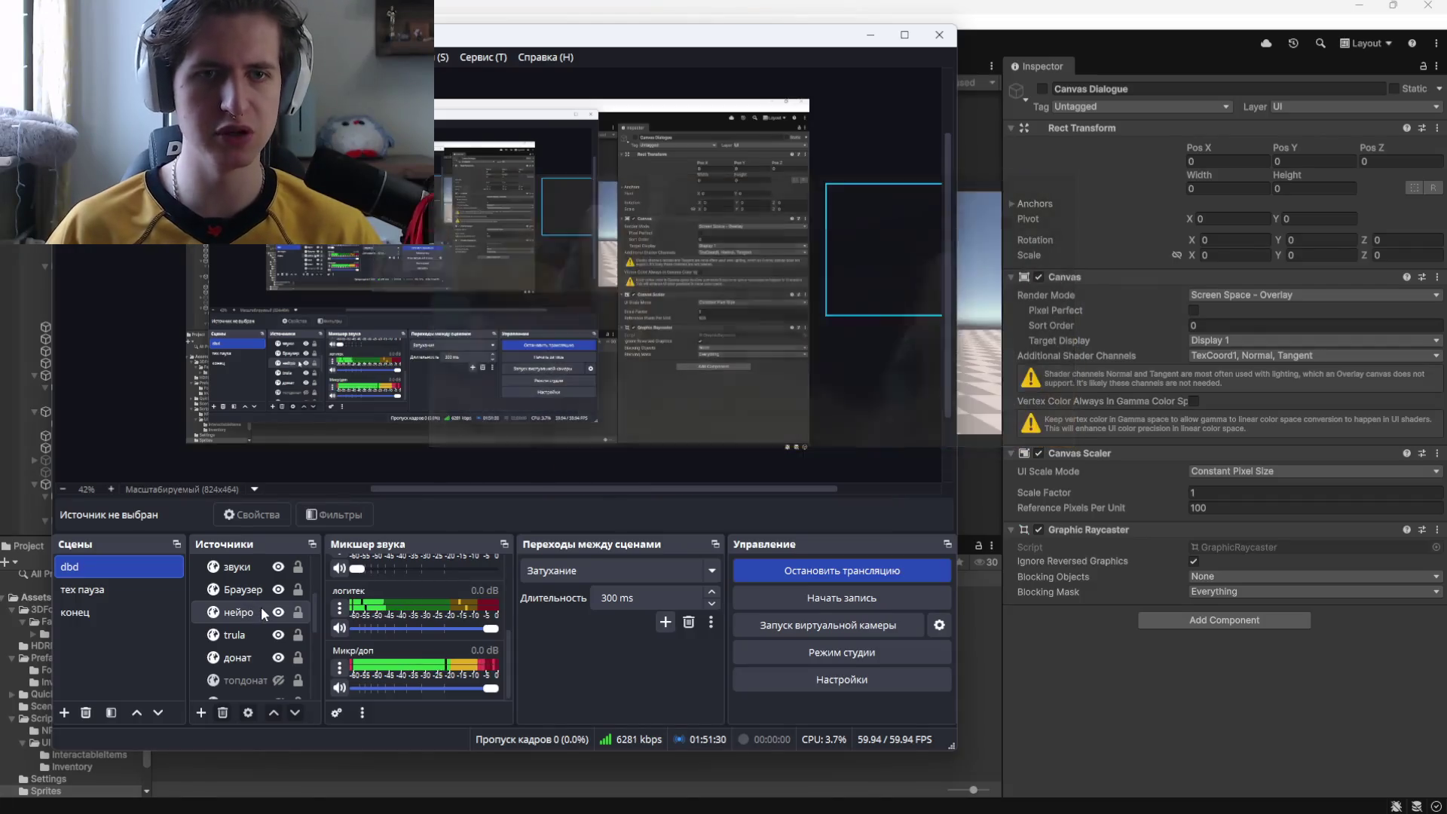
pyautogui.scroll(3, 267, 618)
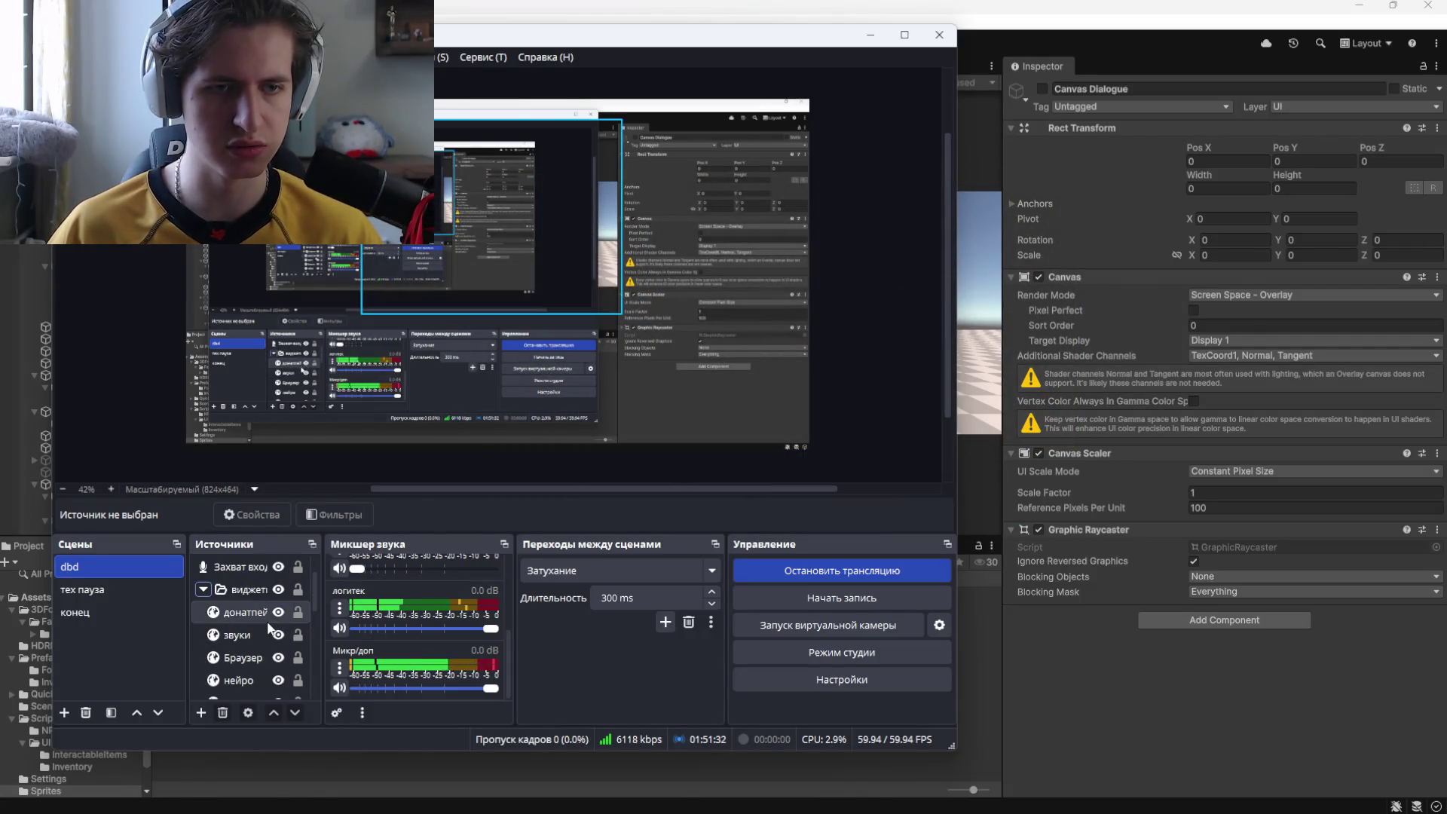
pyautogui.scroll(-3, 273, 627)
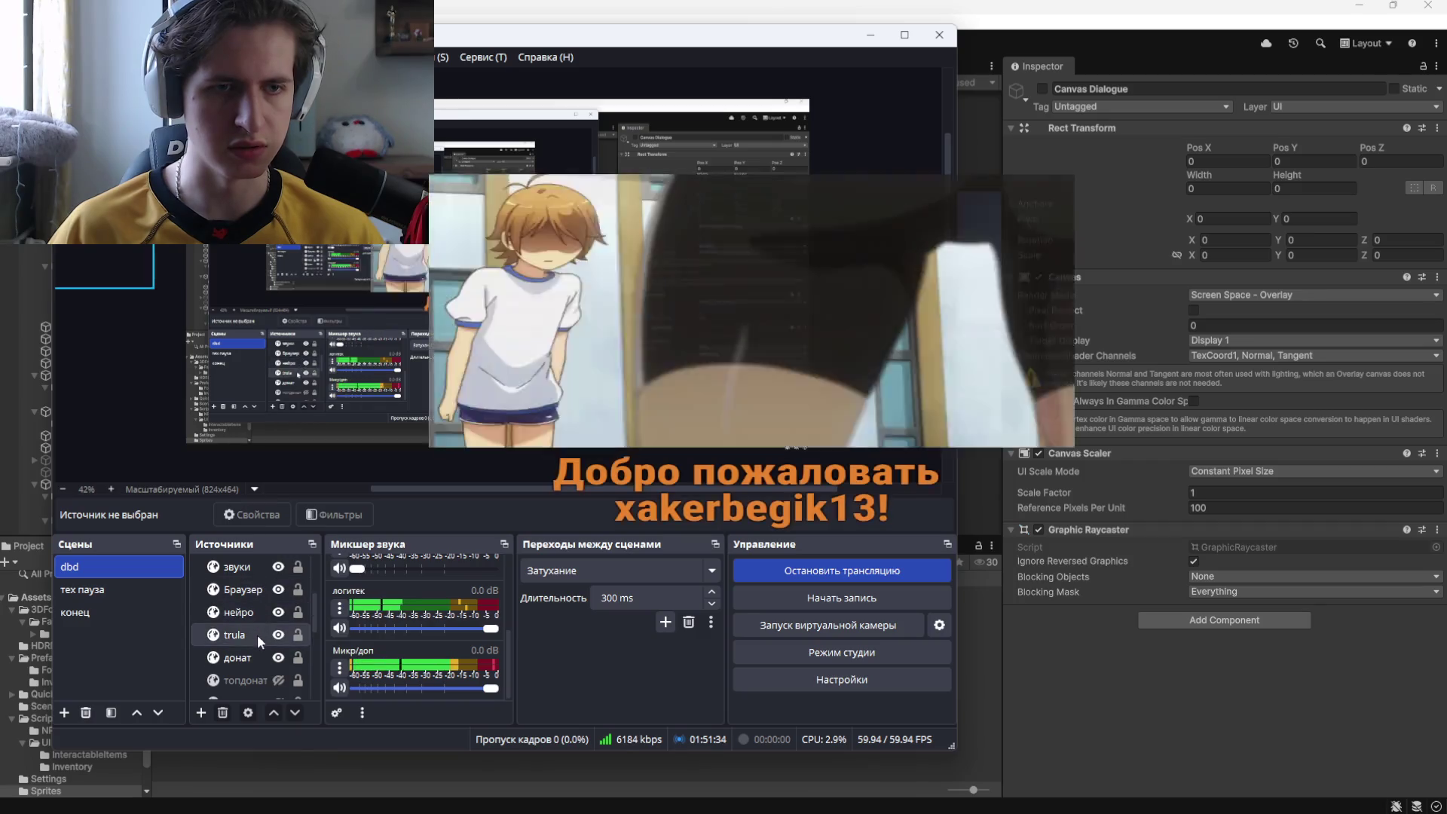
pyautogui.click(256, 658)
pyautogui.click(279, 657)
pyautogui.scroll(3, 279, 660)
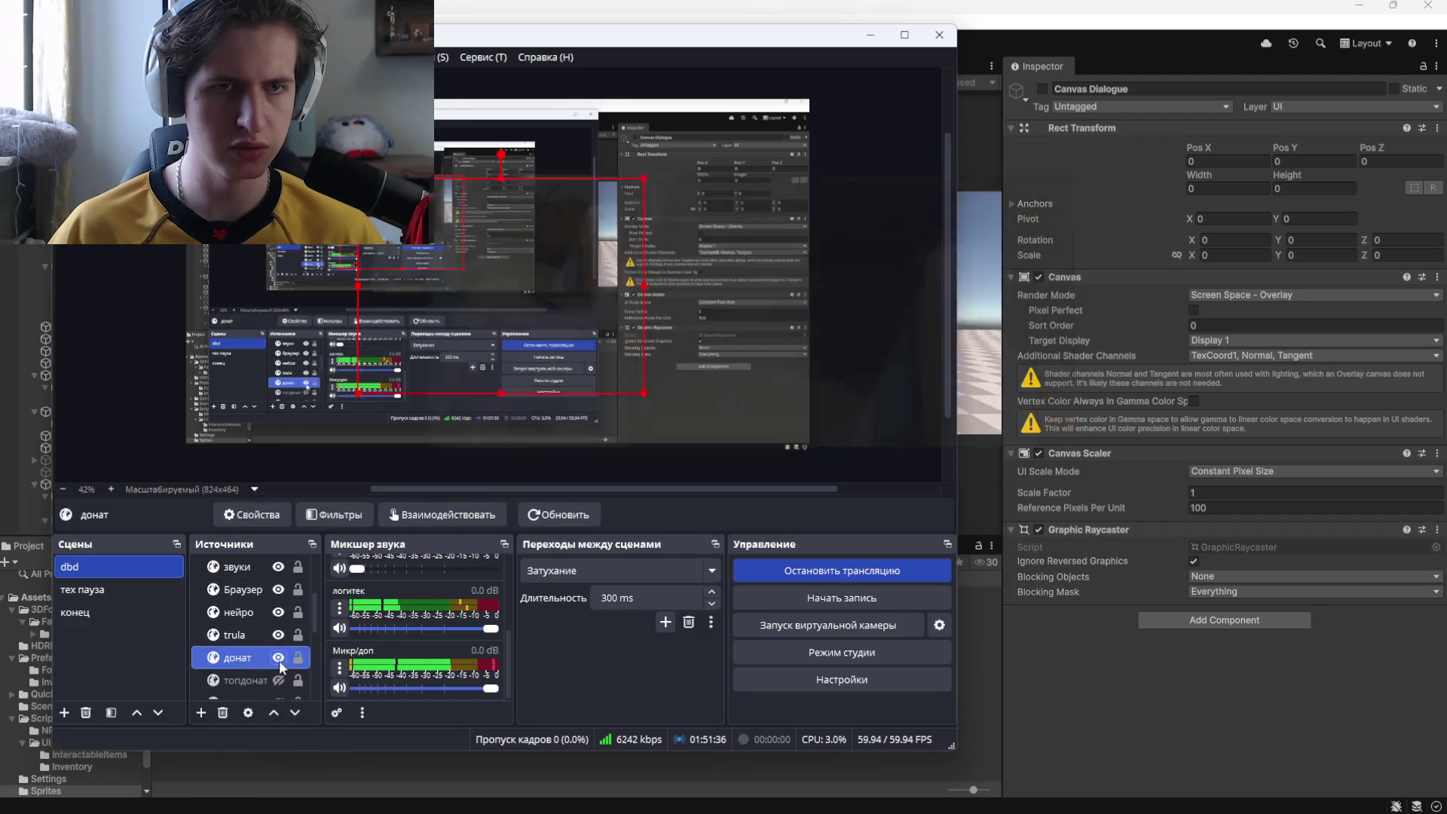
pyautogui.click(251, 617)
pyautogui.click(247, 657)
pyautogui.click(277, 658)
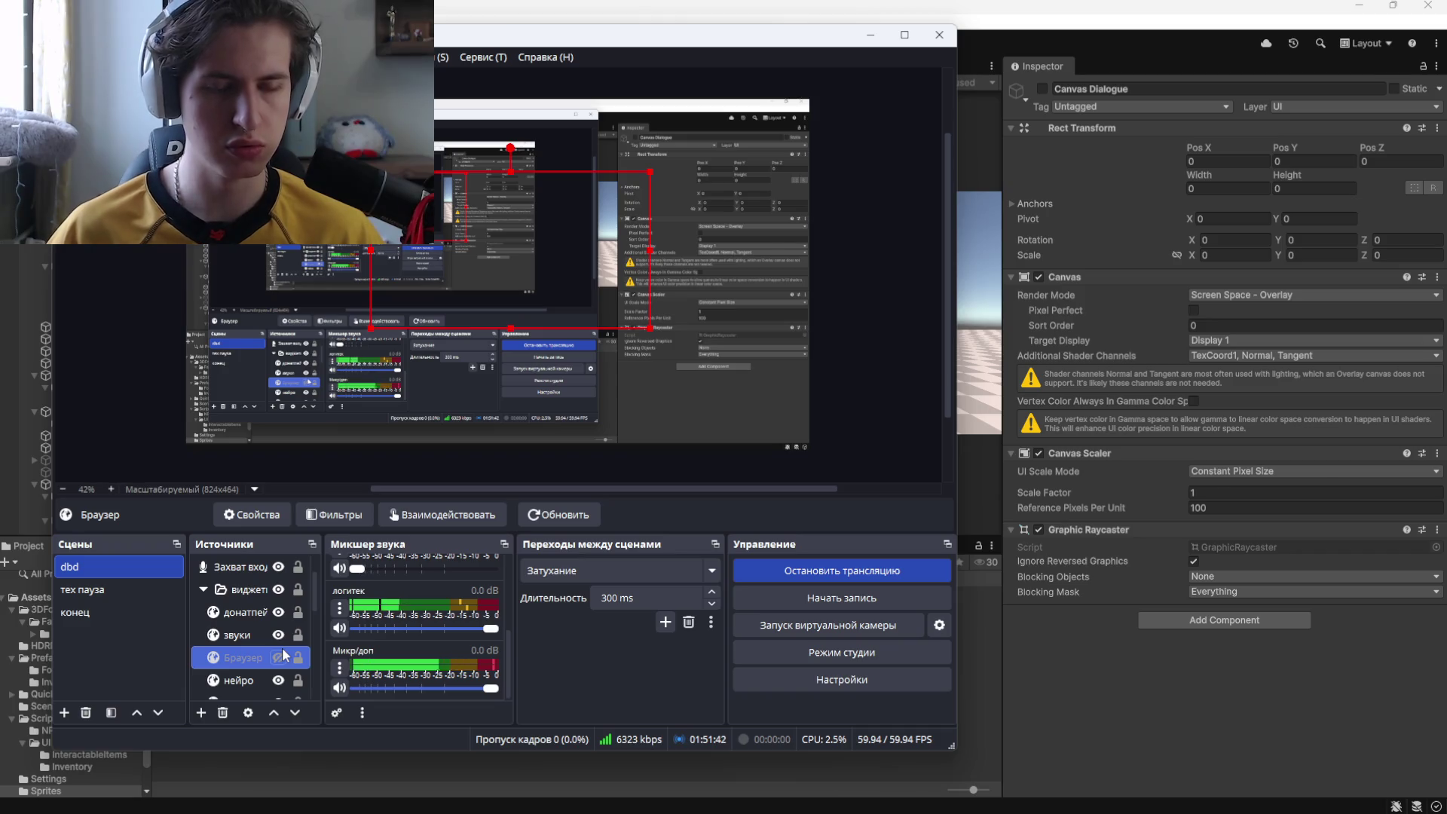
pyautogui.hotkey('alt', 'Tab')
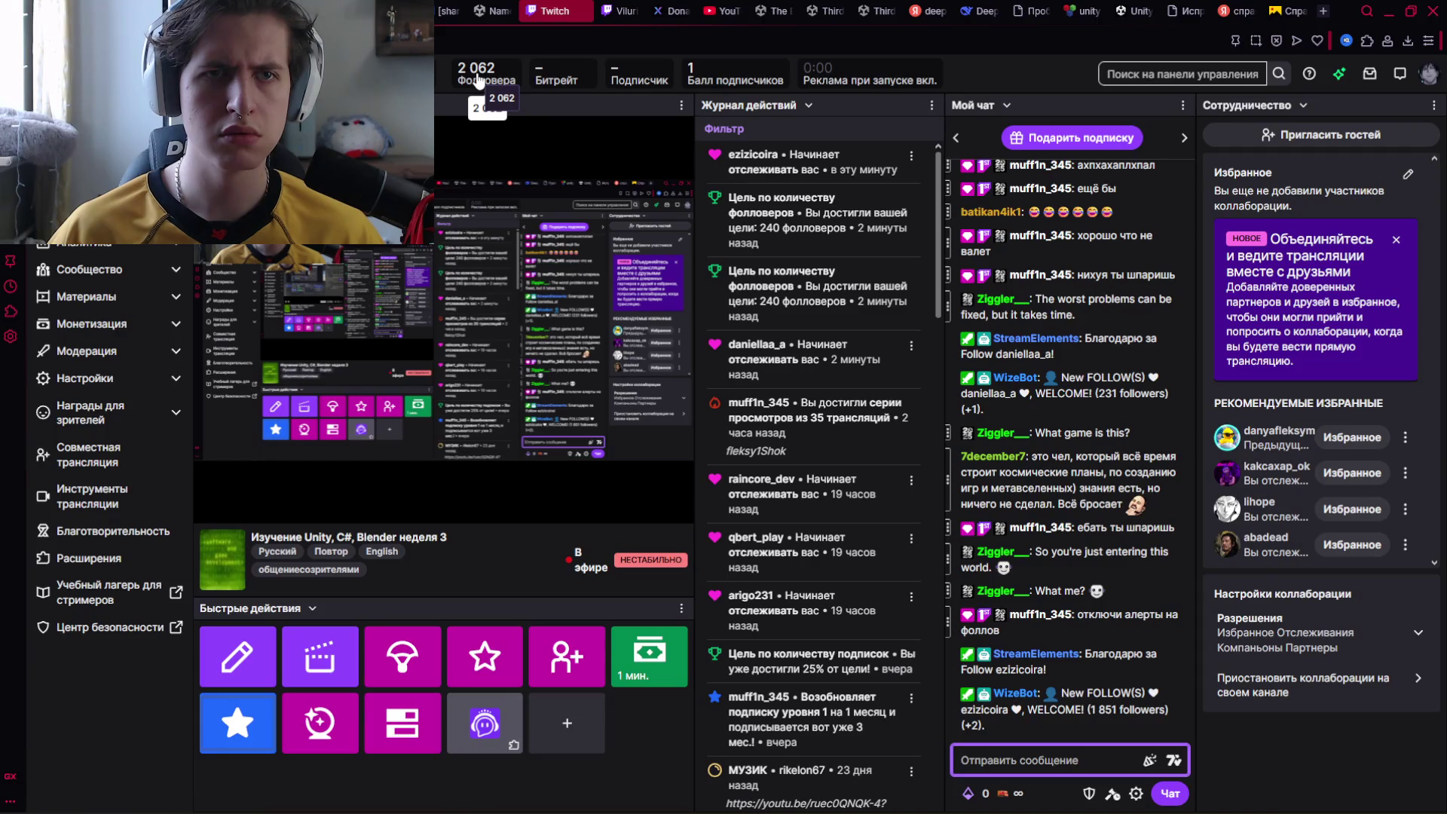
# Switch to the live channel tab and go to the channel page via the account menu.
pyautogui.click(610, 10)
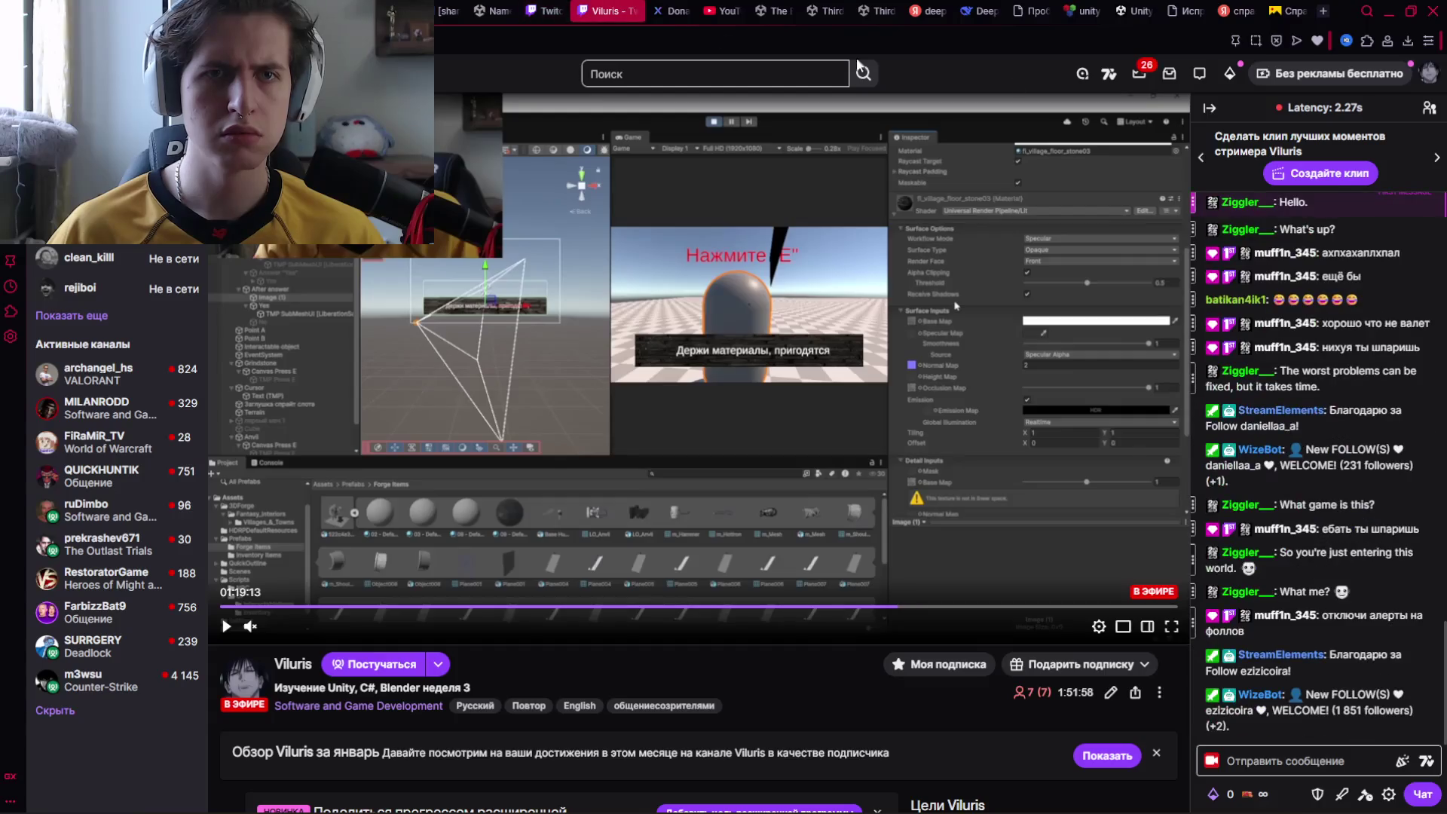
pyautogui.click(1428, 73)
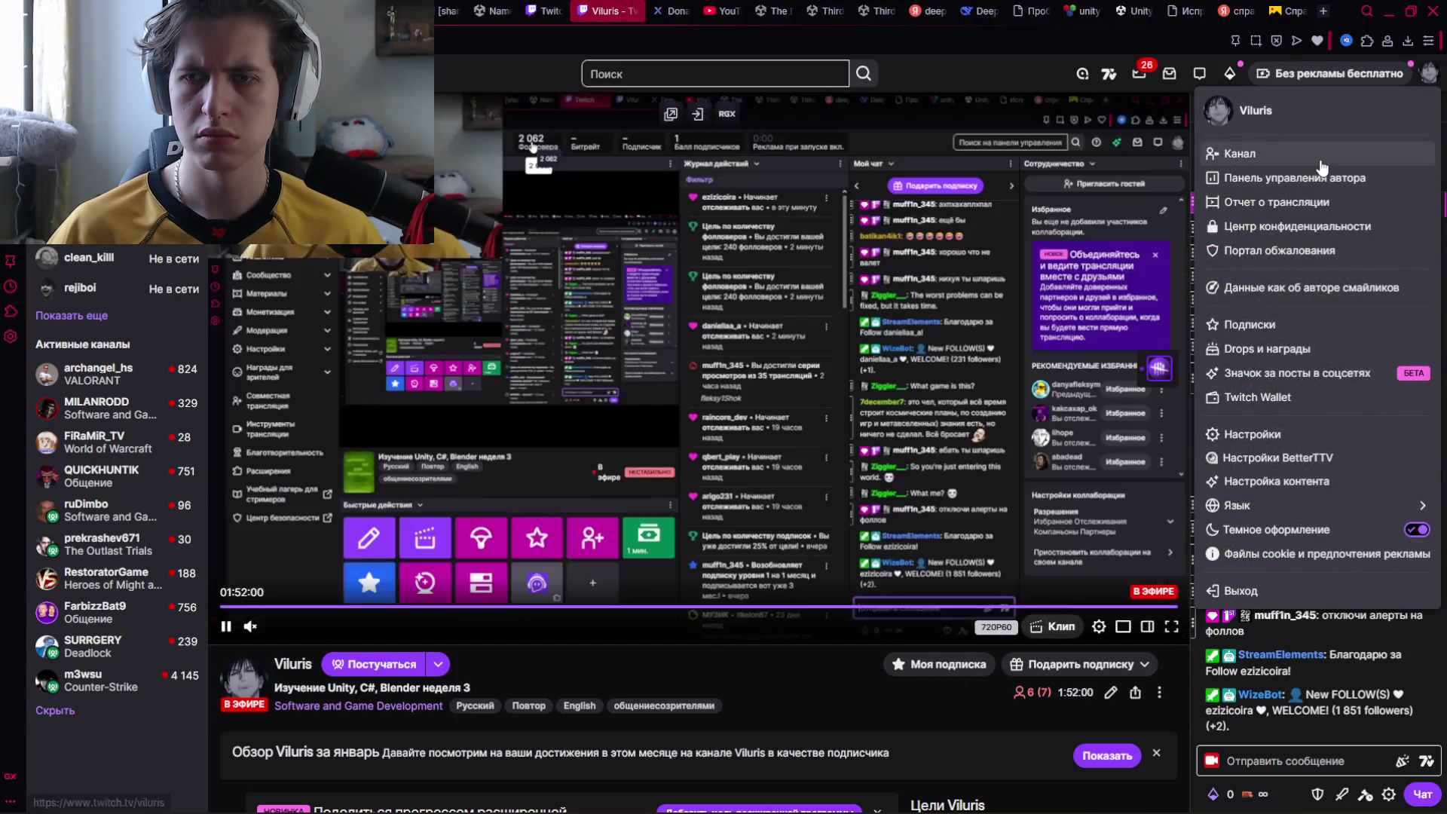
pyautogui.click(1315, 170)
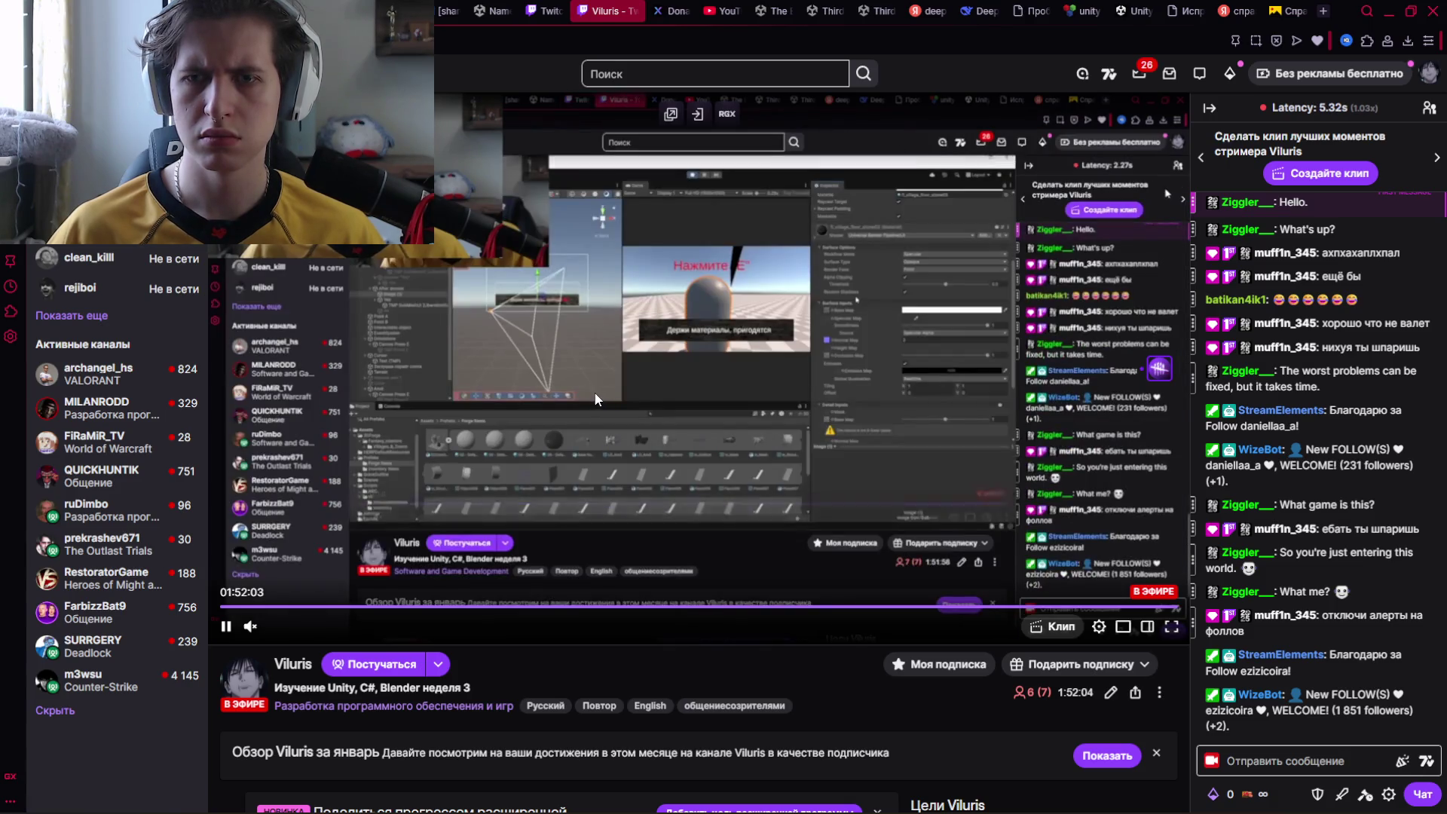
pyautogui.click(1428, 73)
pyautogui.click(1248, 158)
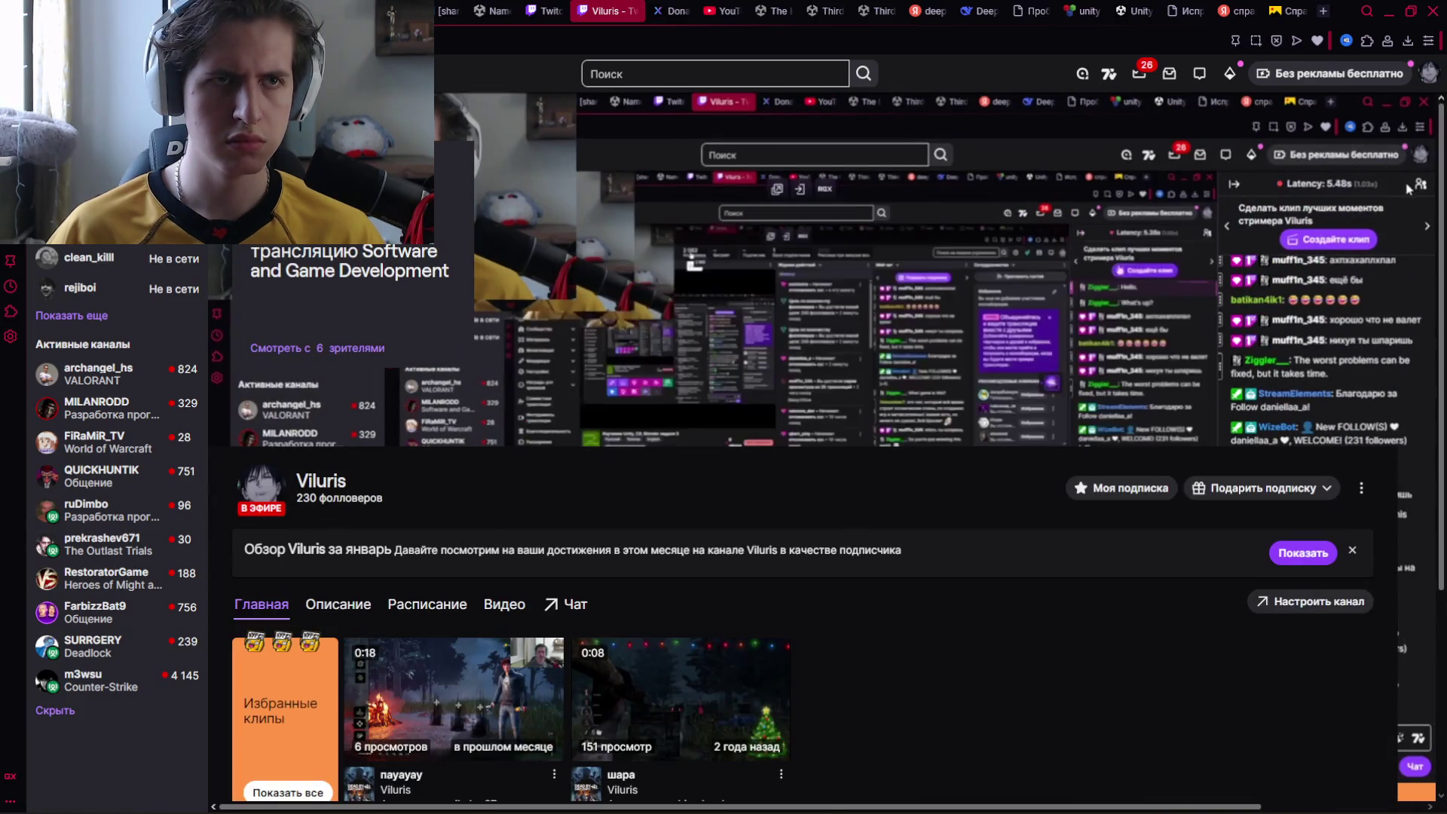
# Open the live player view and scroll down to the follower goals and info panels.
pyautogui.click(278, 414)
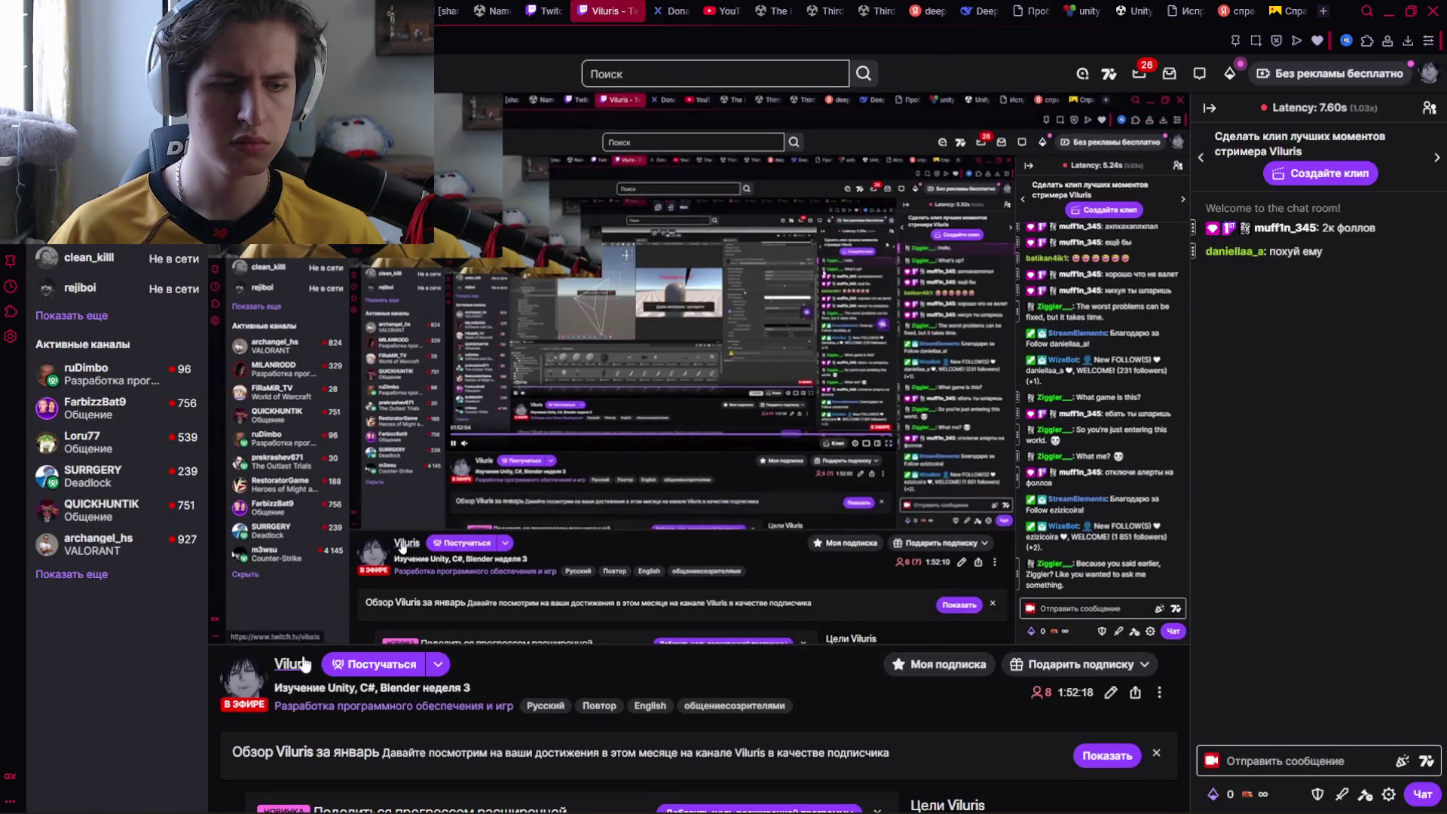
pyautogui.scroll(-2, 304, 655)
pyautogui.scroll(-1, 304, 654)
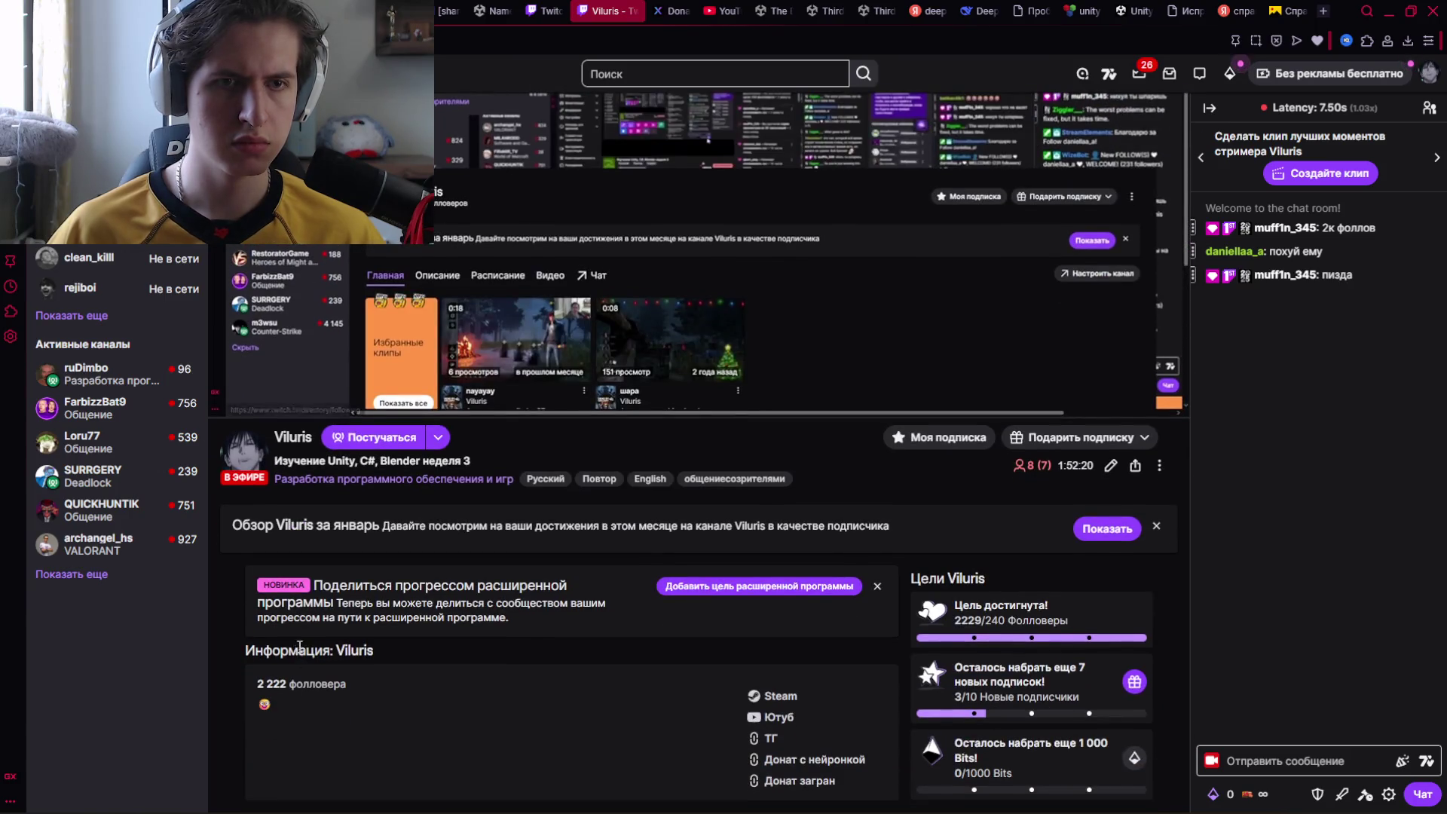
pyautogui.scroll(-2, 317, 617)
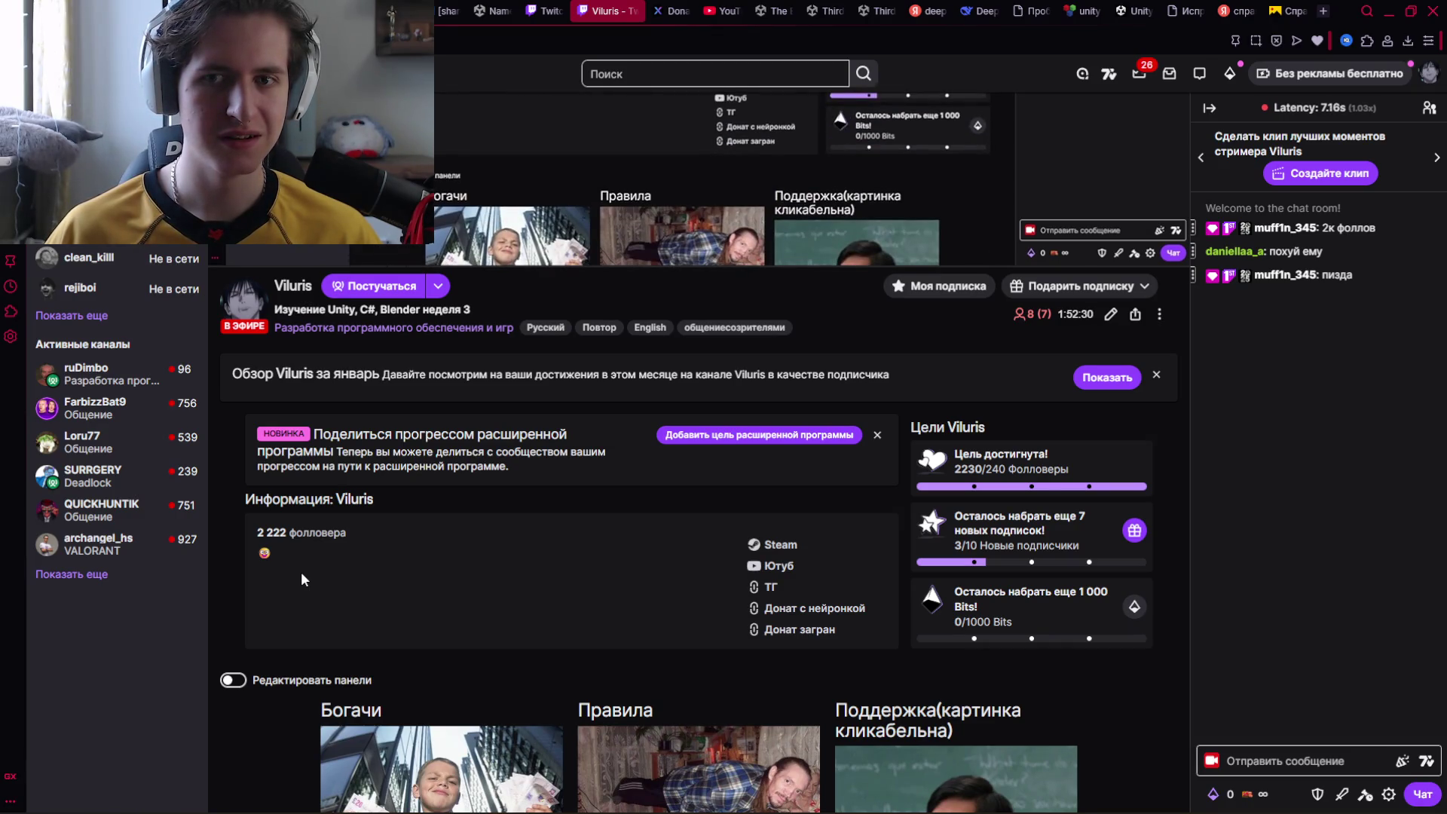
pyautogui.hotkey('alt', 'Tab')
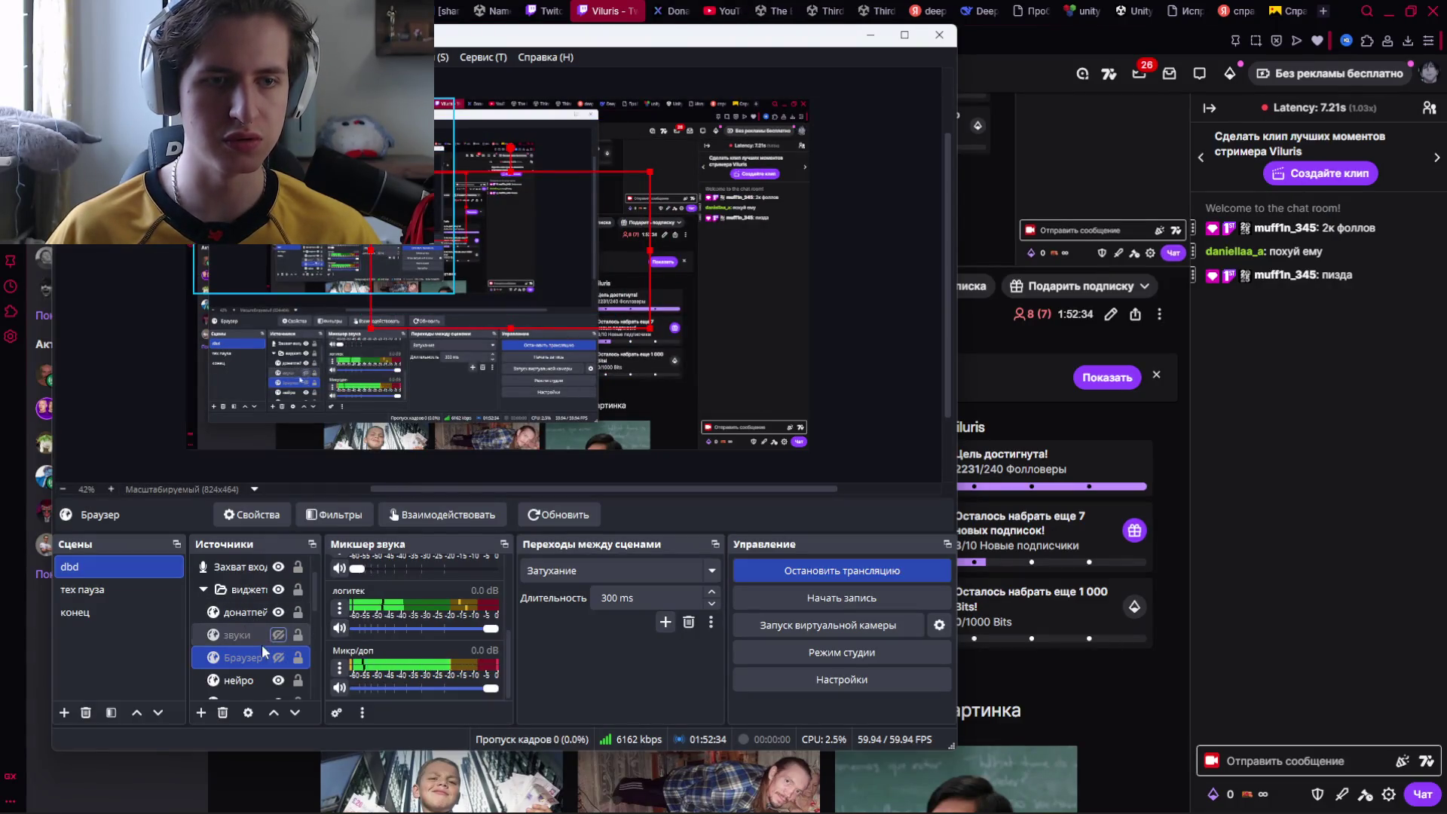
# Review the Браузер source's Properties, confirm with OK, and minimize OBS.
pyautogui.scroll(-1, 253, 635)
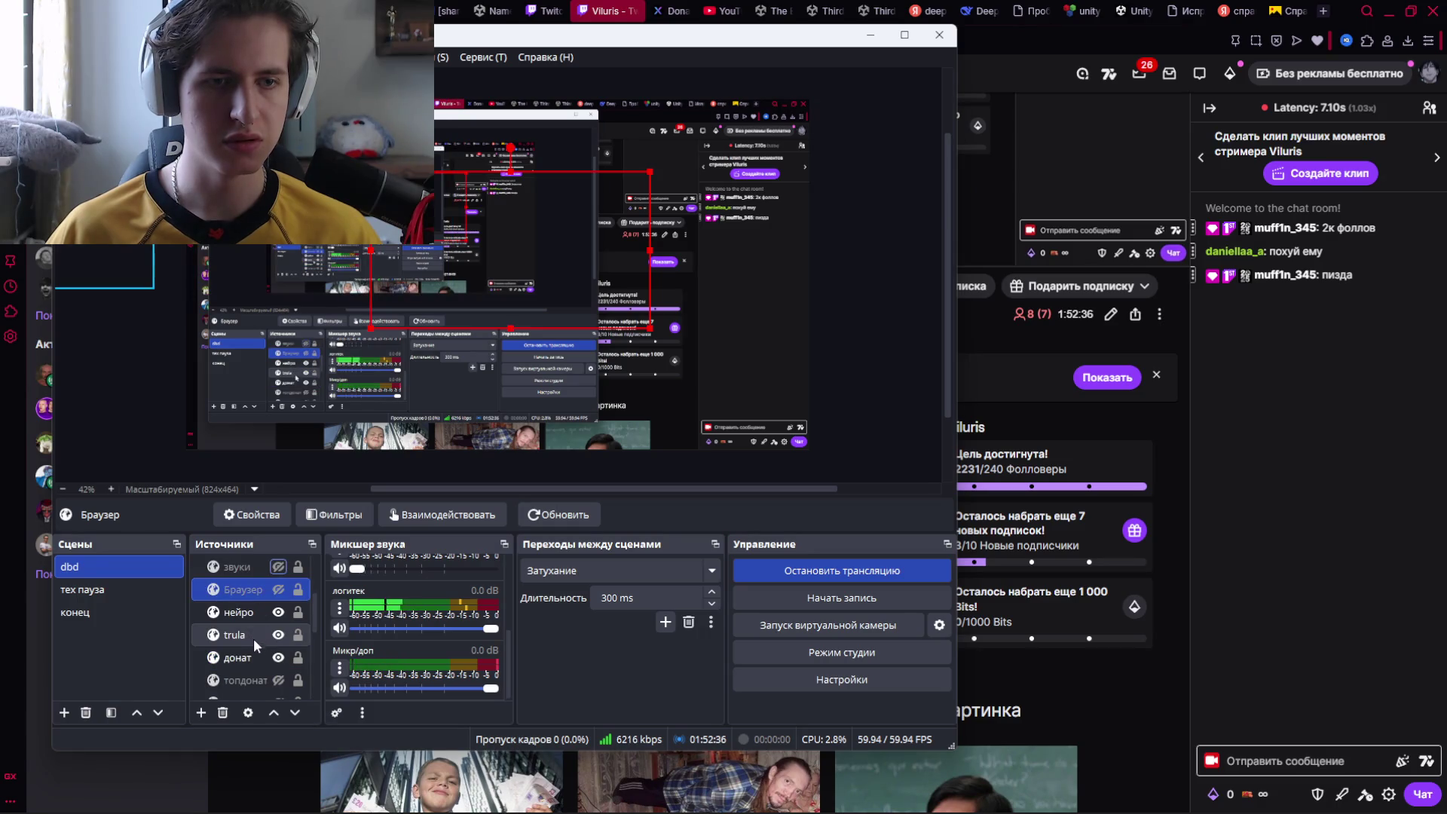
pyautogui.doubleClick(243, 588)
pyautogui.scroll(-3, 259, 553)
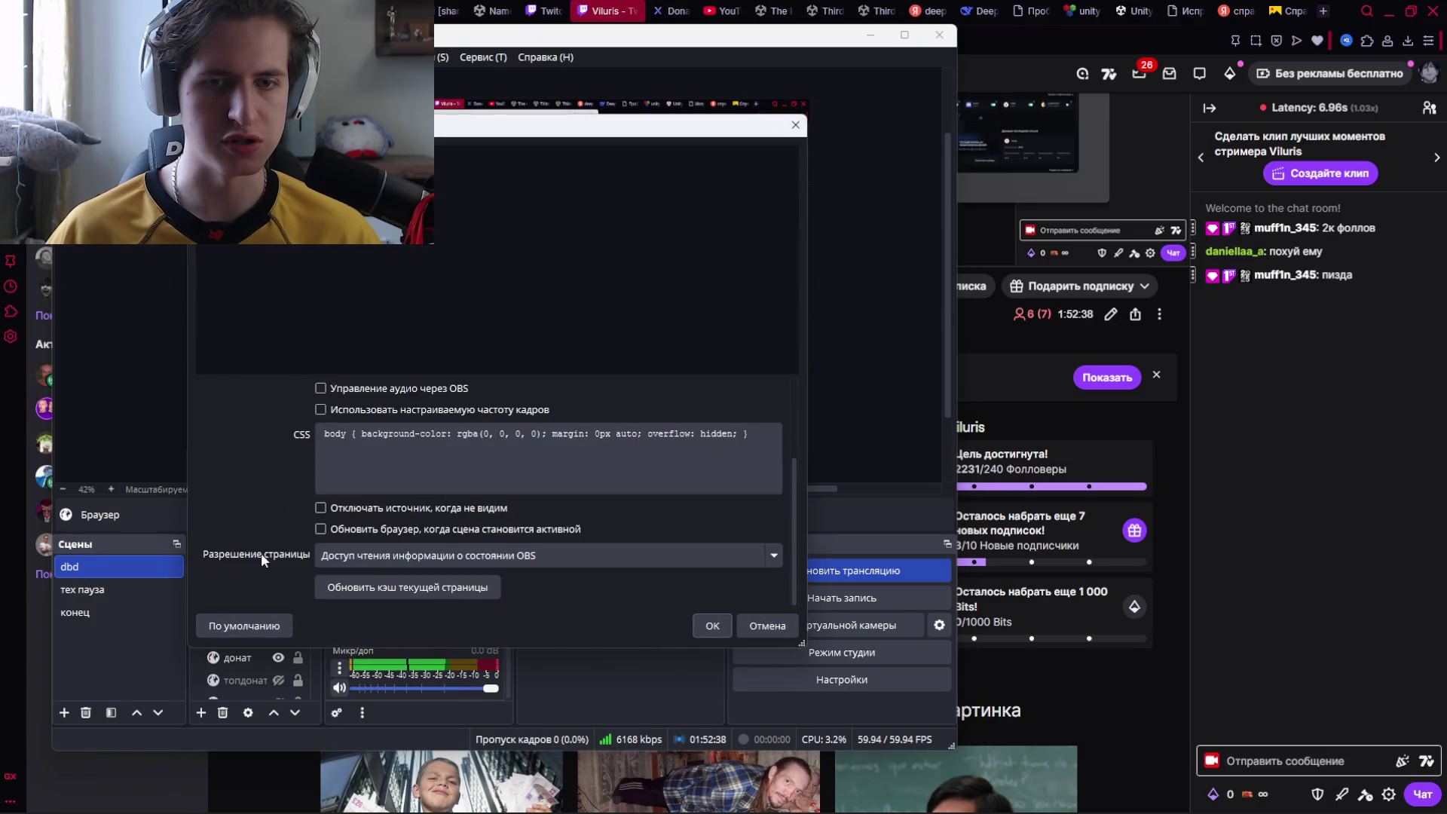
pyautogui.click(712, 625)
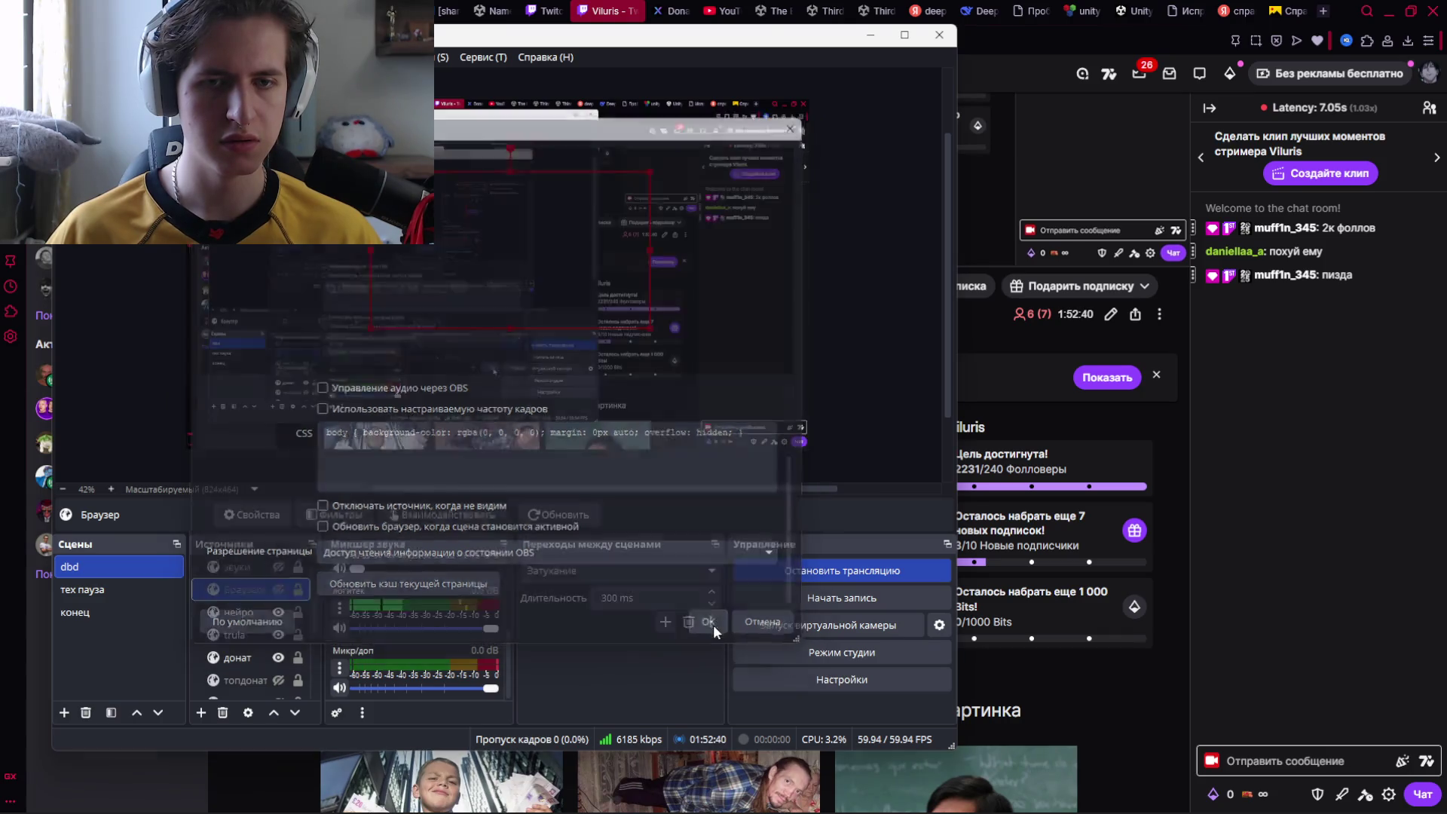
pyautogui.scroll(1, 255, 594)
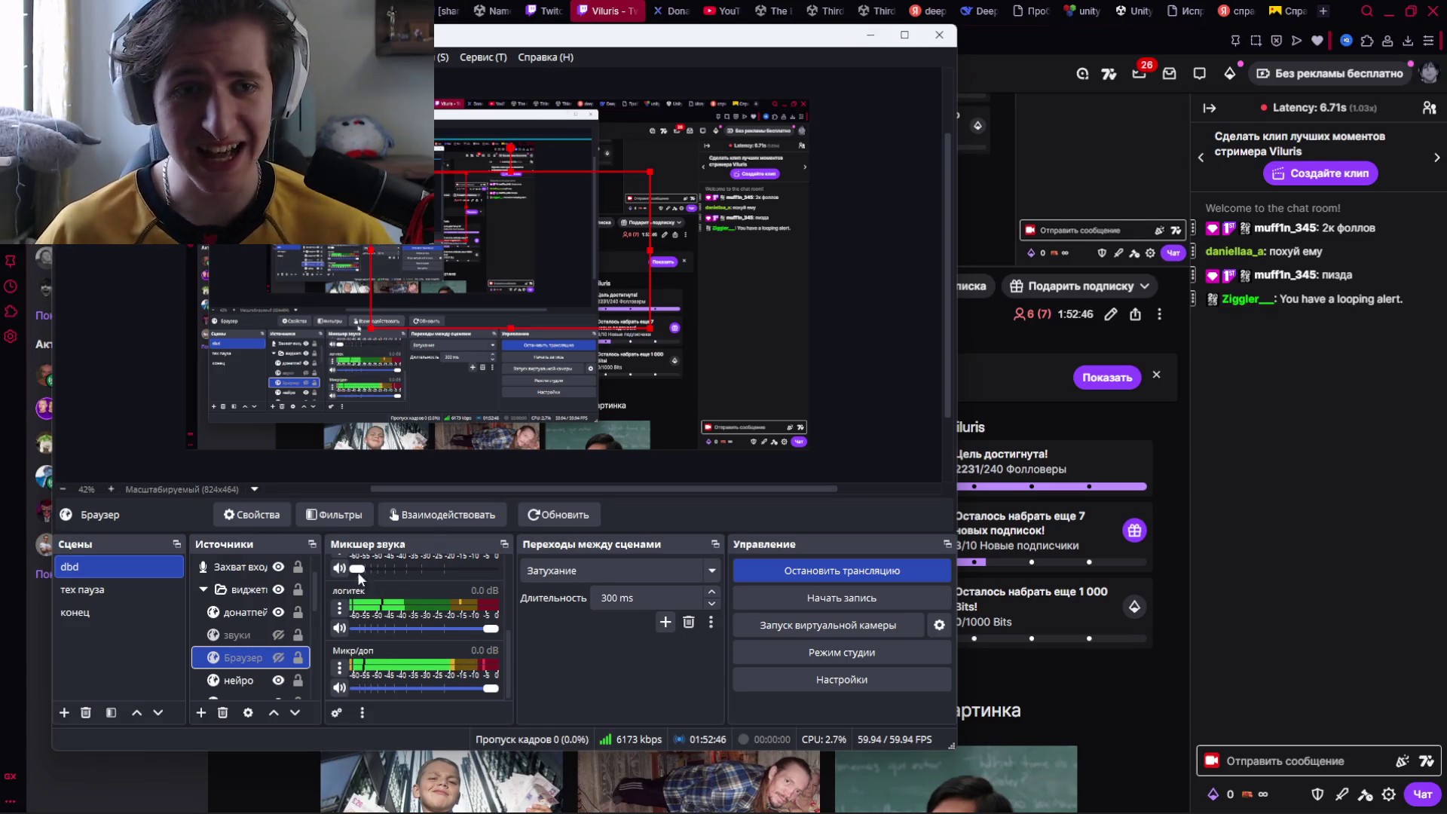
pyautogui.click(868, 39)
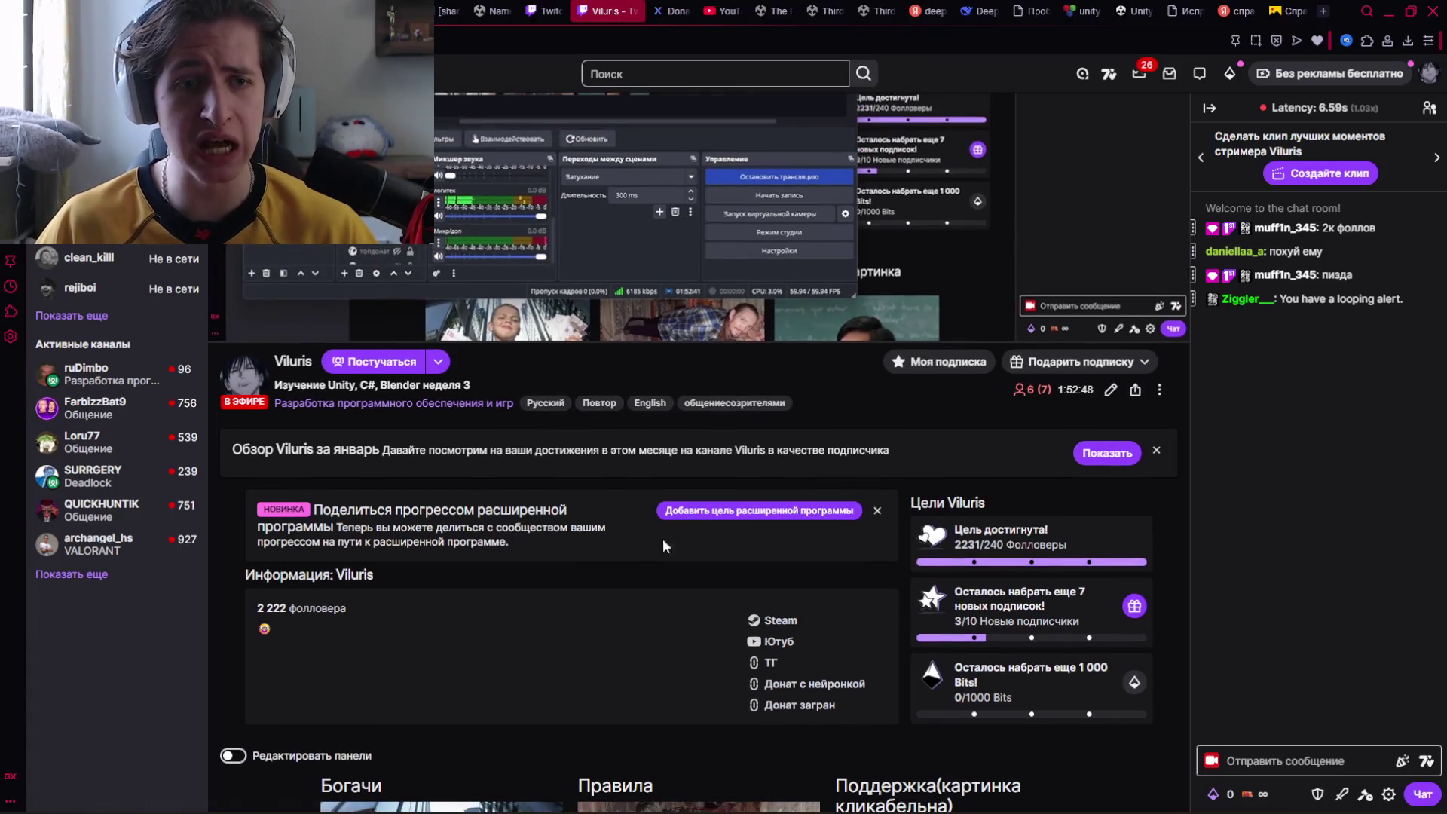
# Check the Twitch creator dashboard and live channel tabs, then return to Unity Editor.
pyautogui.scroll(3, 652, 316)
pyautogui.click(550, 9)
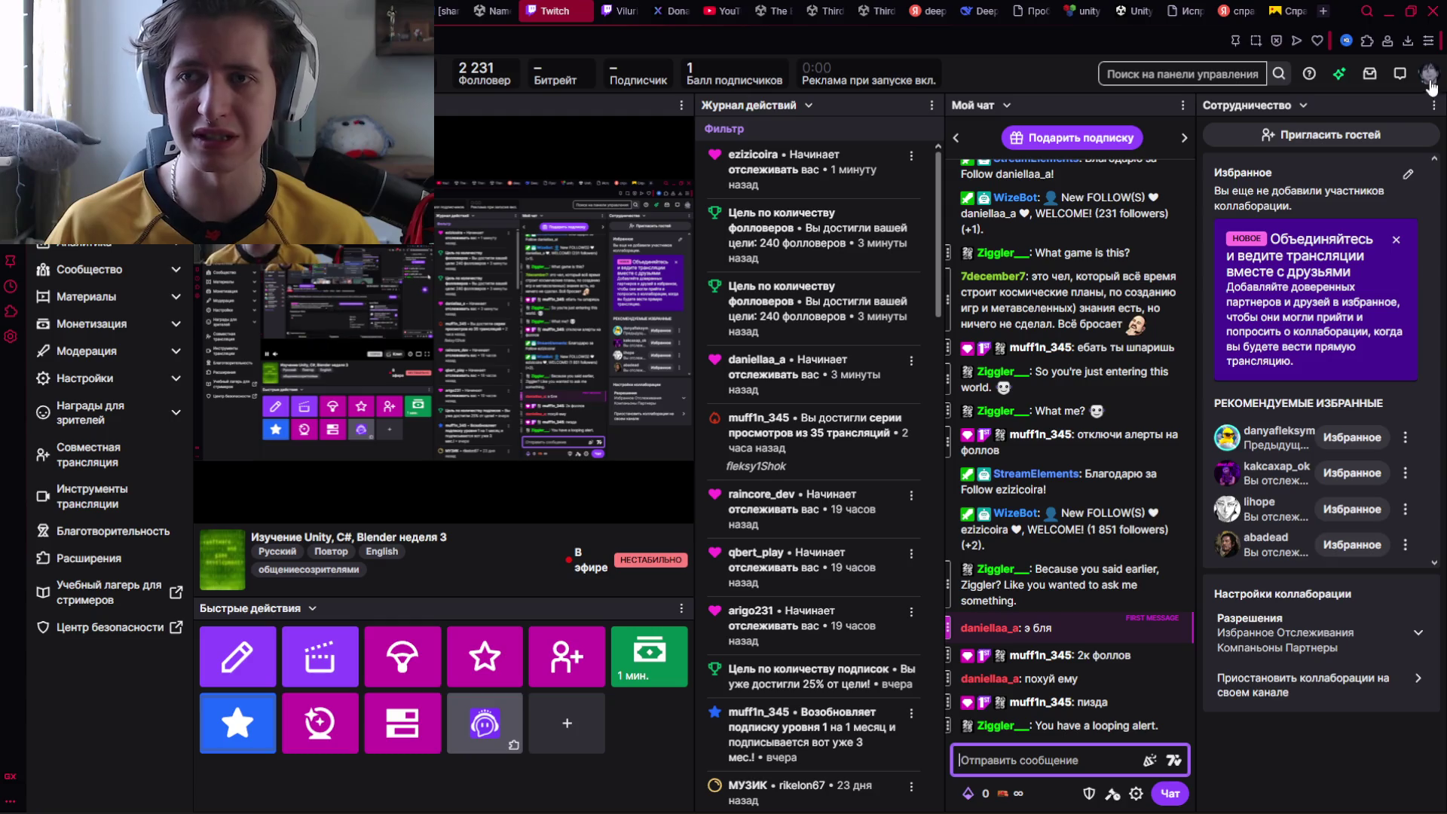
pyautogui.moveTo(459, 120)
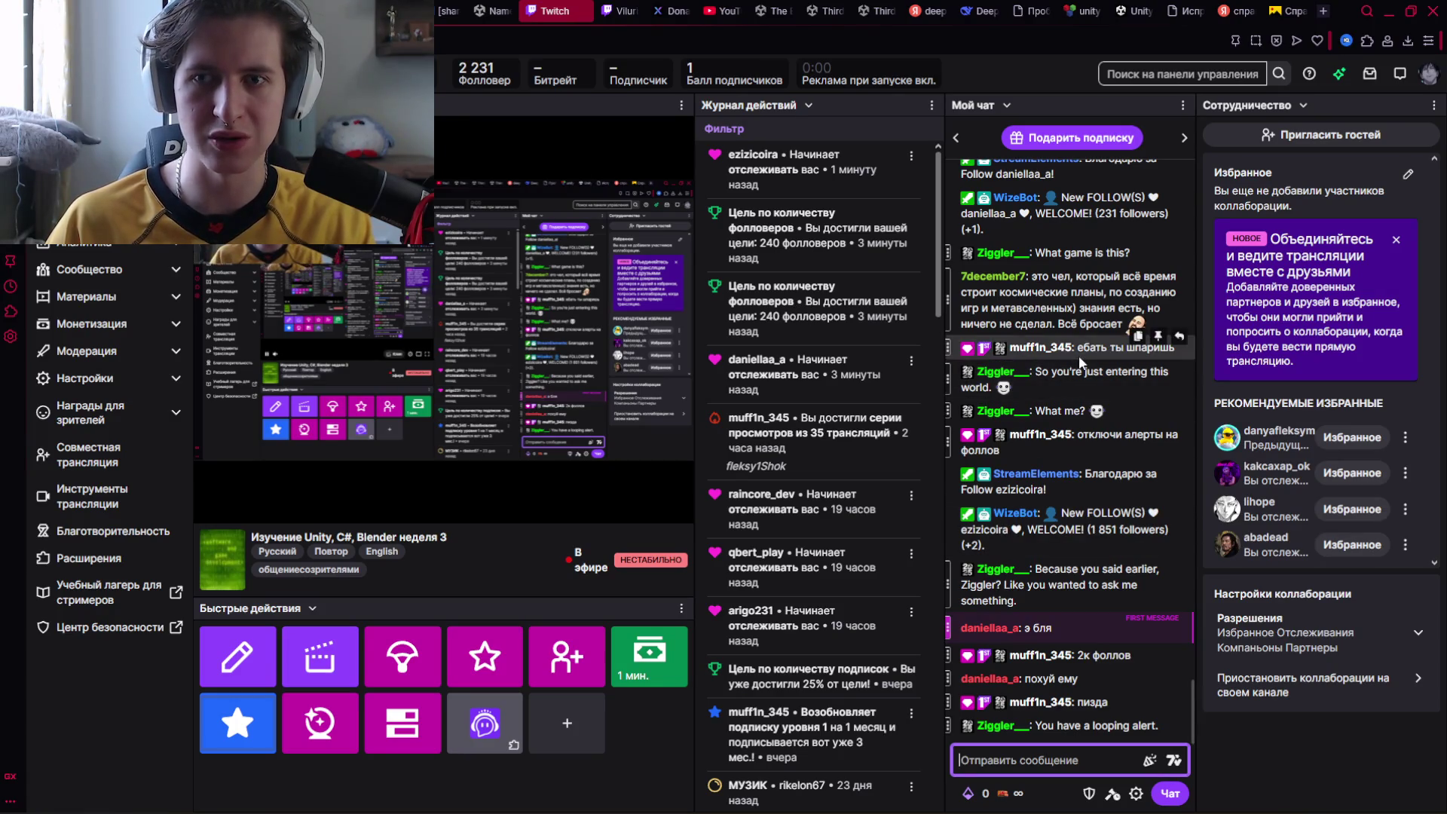
pyautogui.click(611, 9)
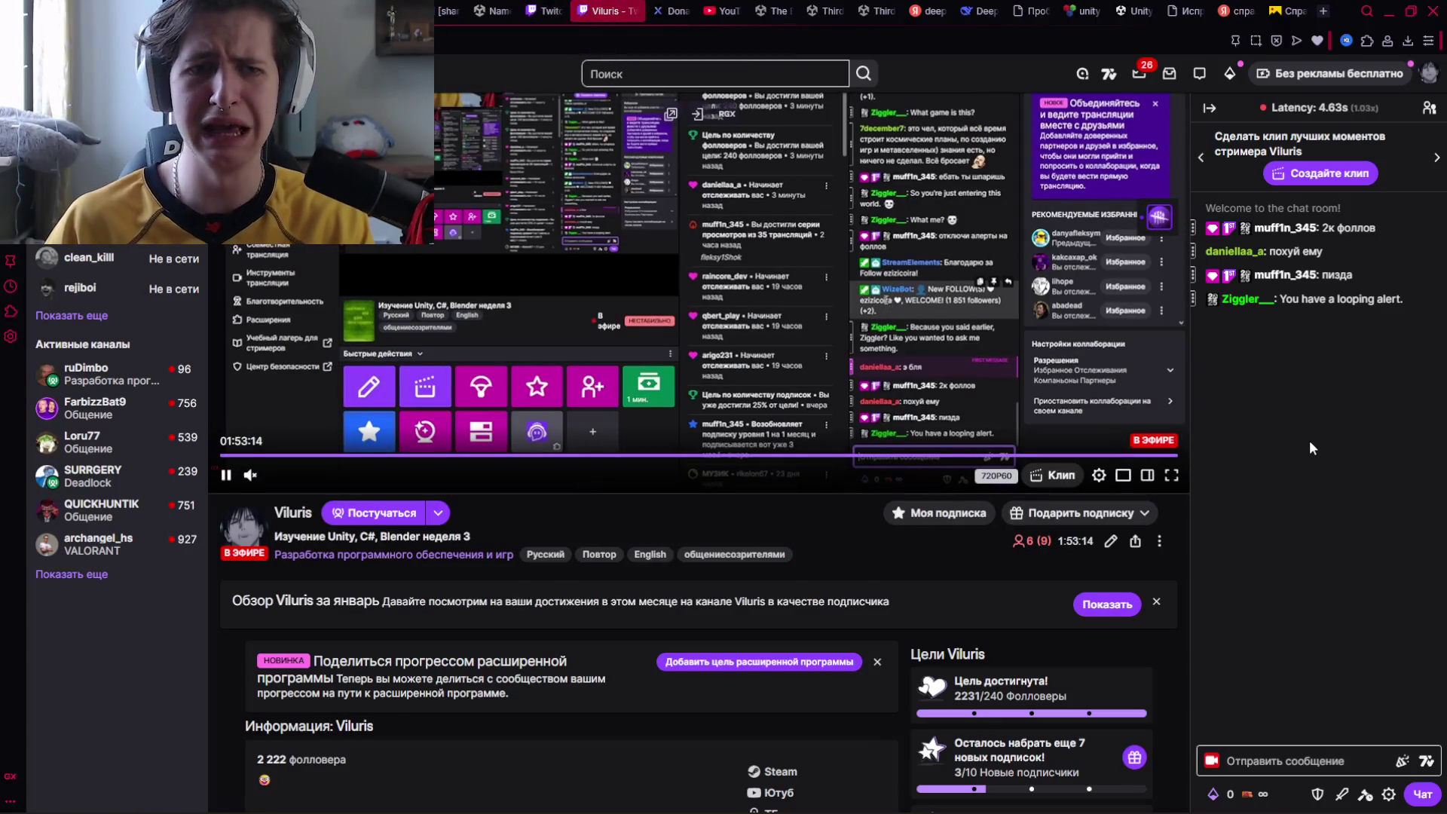
pyautogui.hotkey('ctrl', 'shift', 'Tab')
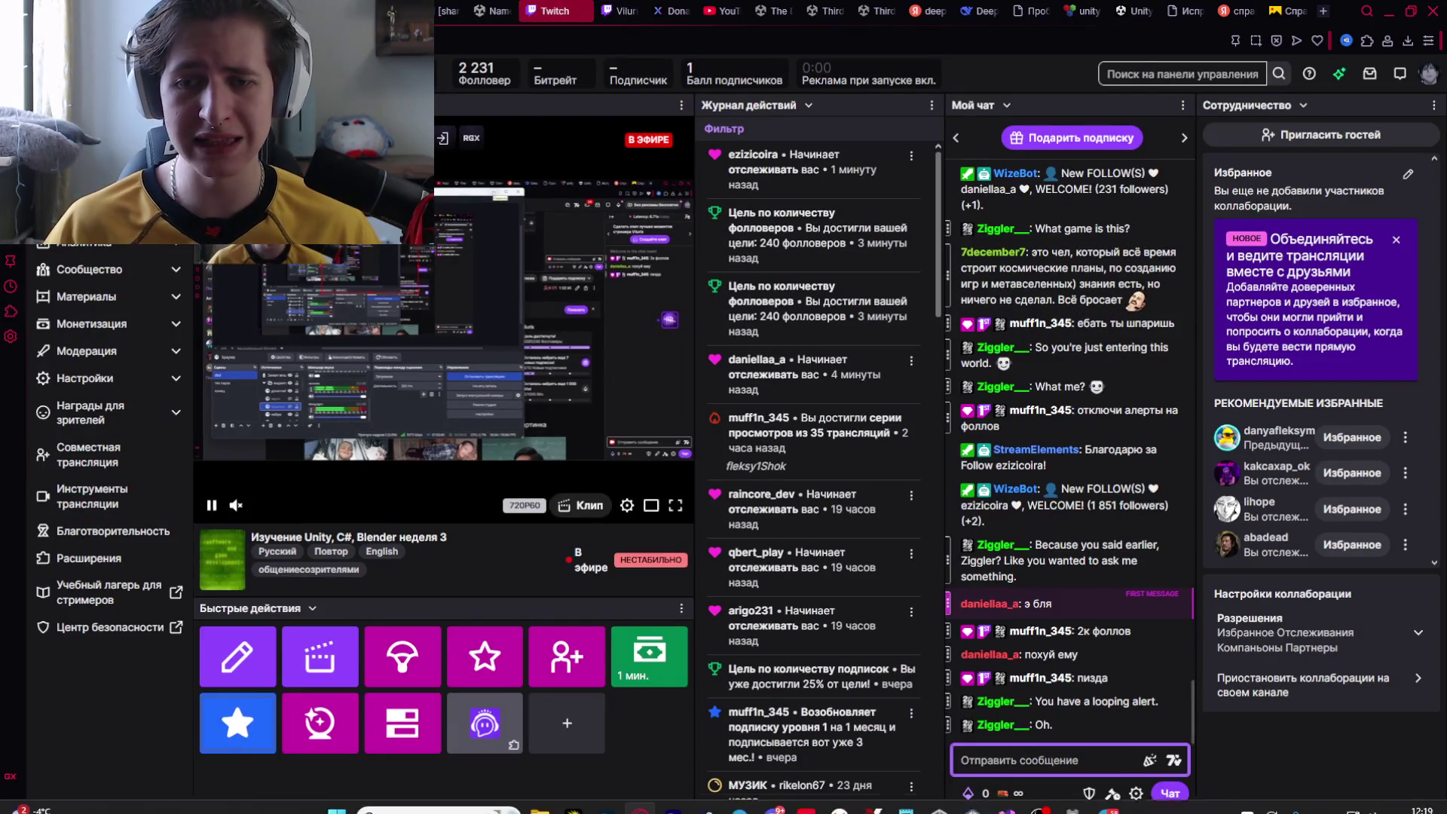
pyautogui.click(980, 798)
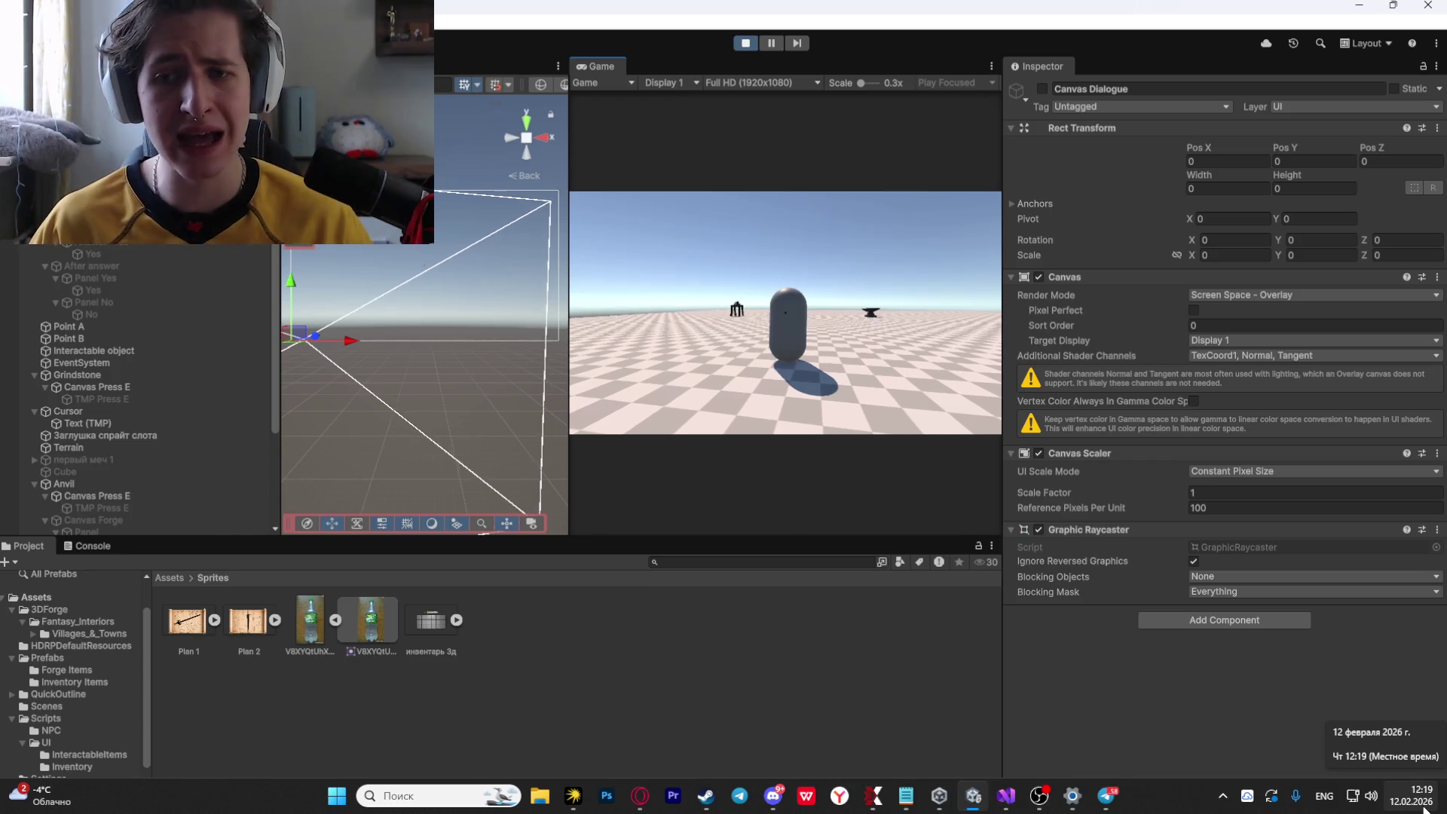
# Walk to the NPC in play mode, answer Yes to bring up the bottle reply panel, then return to Twitch.
pyautogui.click(788, 318)
pyautogui.press('w')
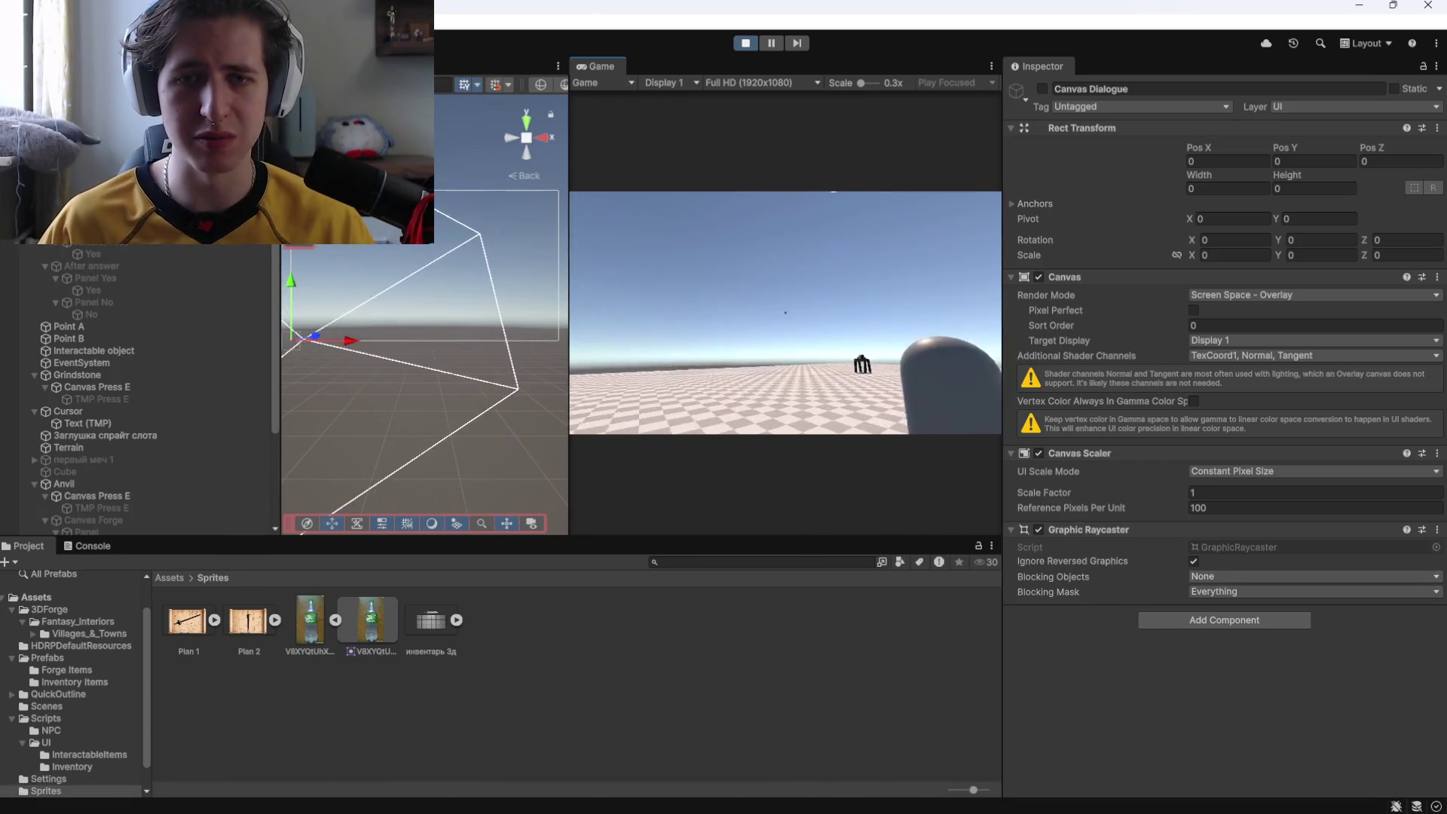
pyautogui.press('e')
pyautogui.click(822, 382)
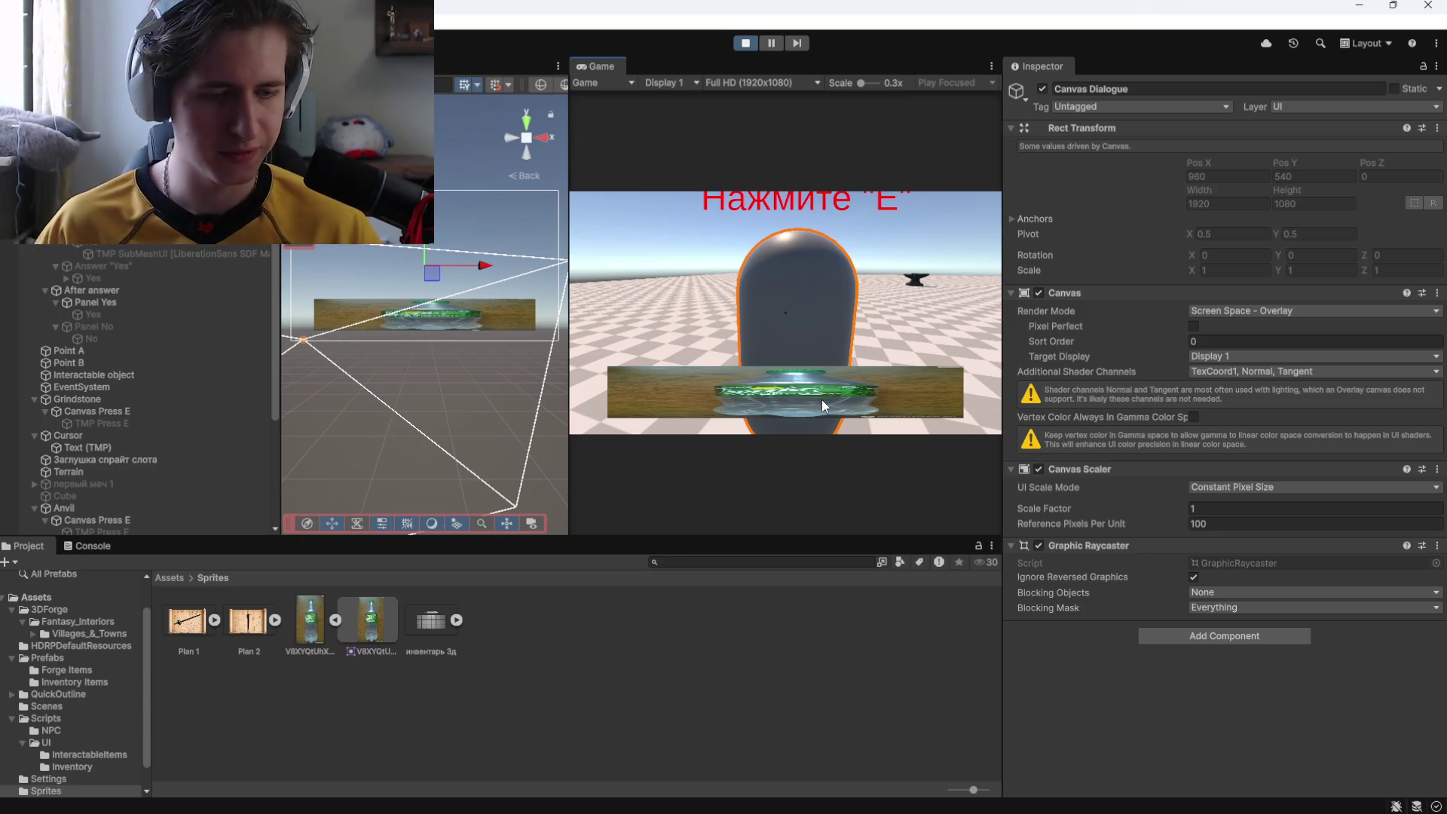
pyautogui.hotkey('alt', 'Tab')
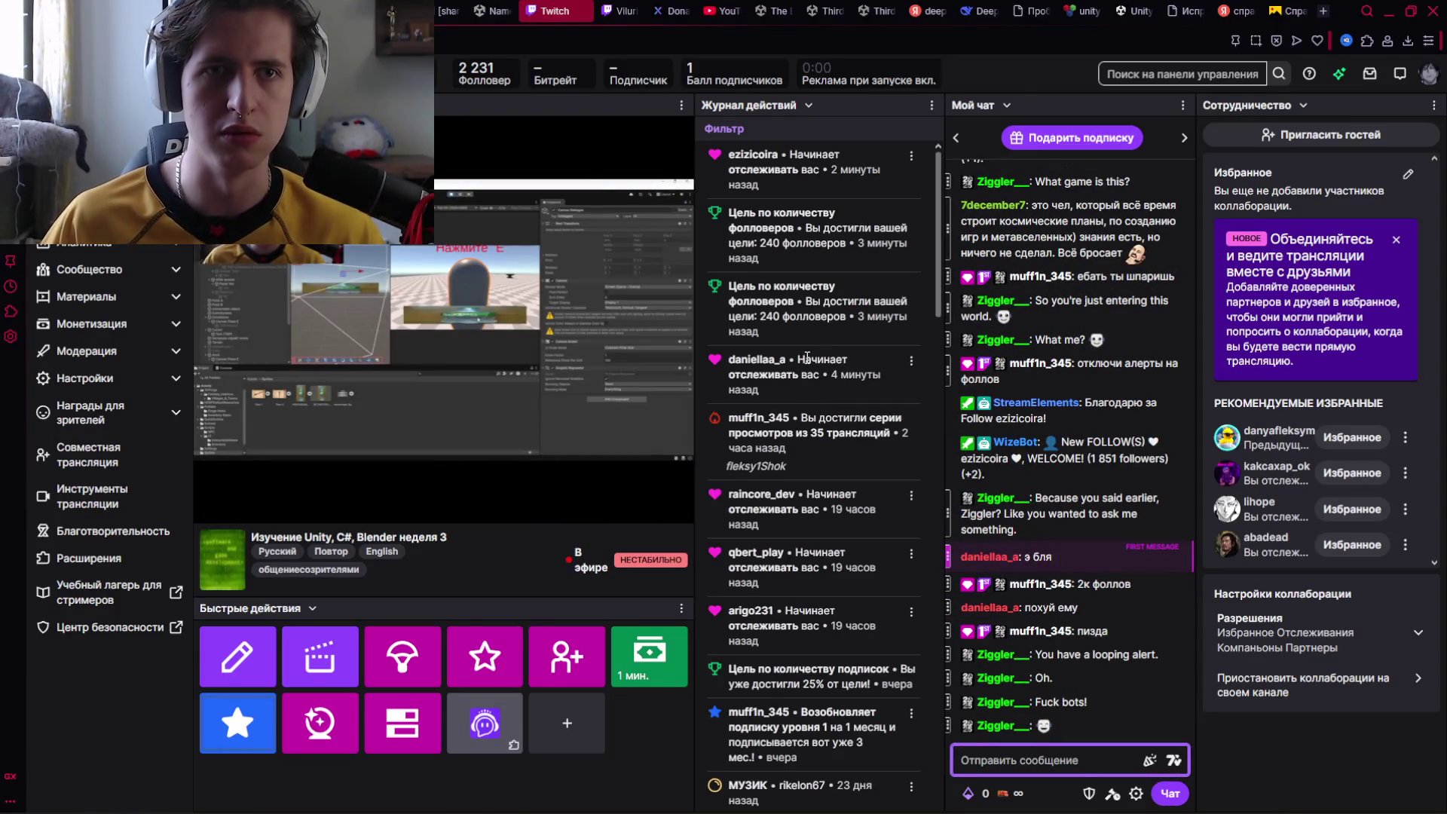
# Look over the Twitch live channel and its home page, then load the creator dashboard in that tab.
pyautogui.click(607, 11)
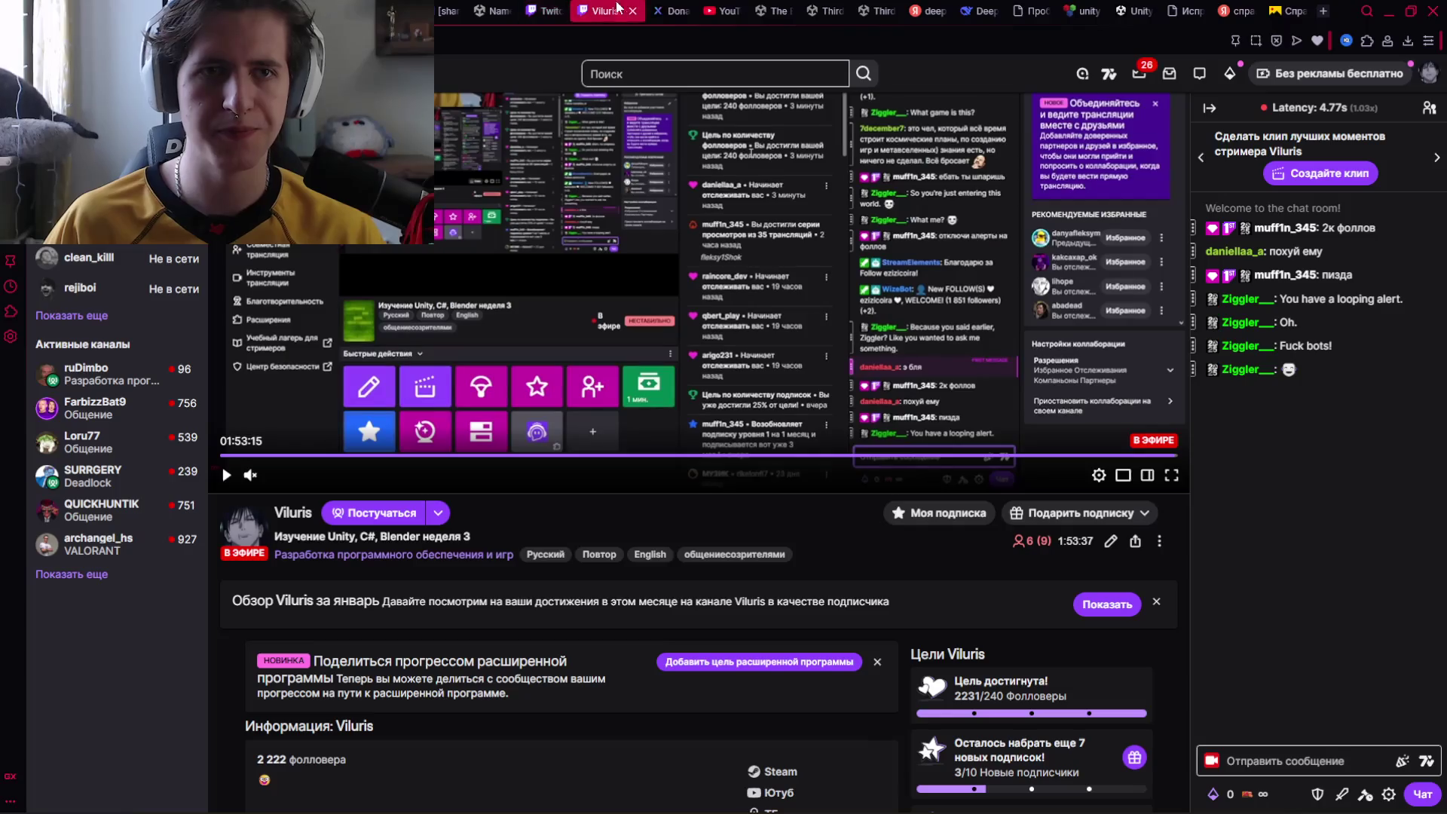
pyautogui.click(291, 515)
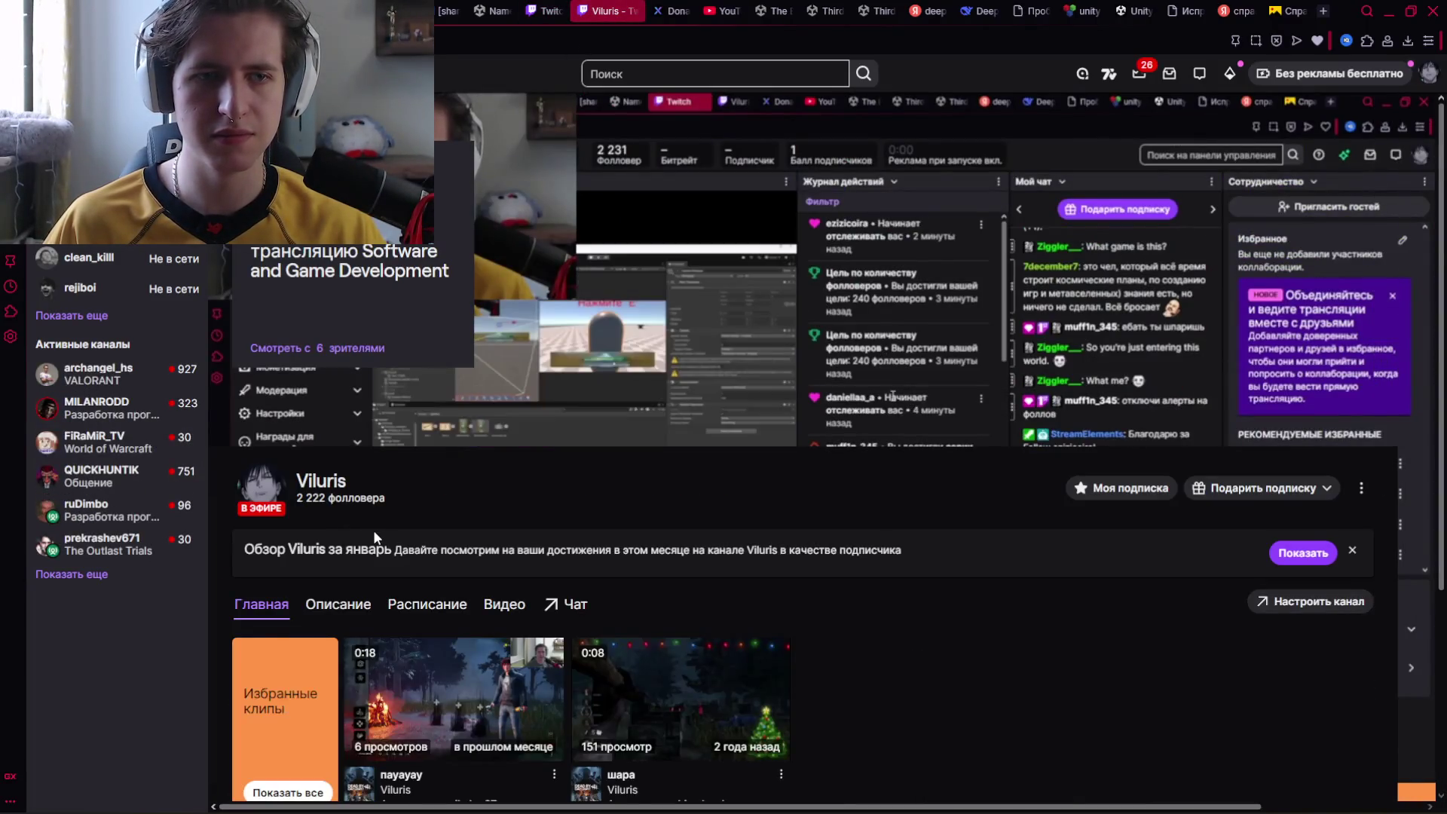
pyautogui.hotkey('alt', 'Left')
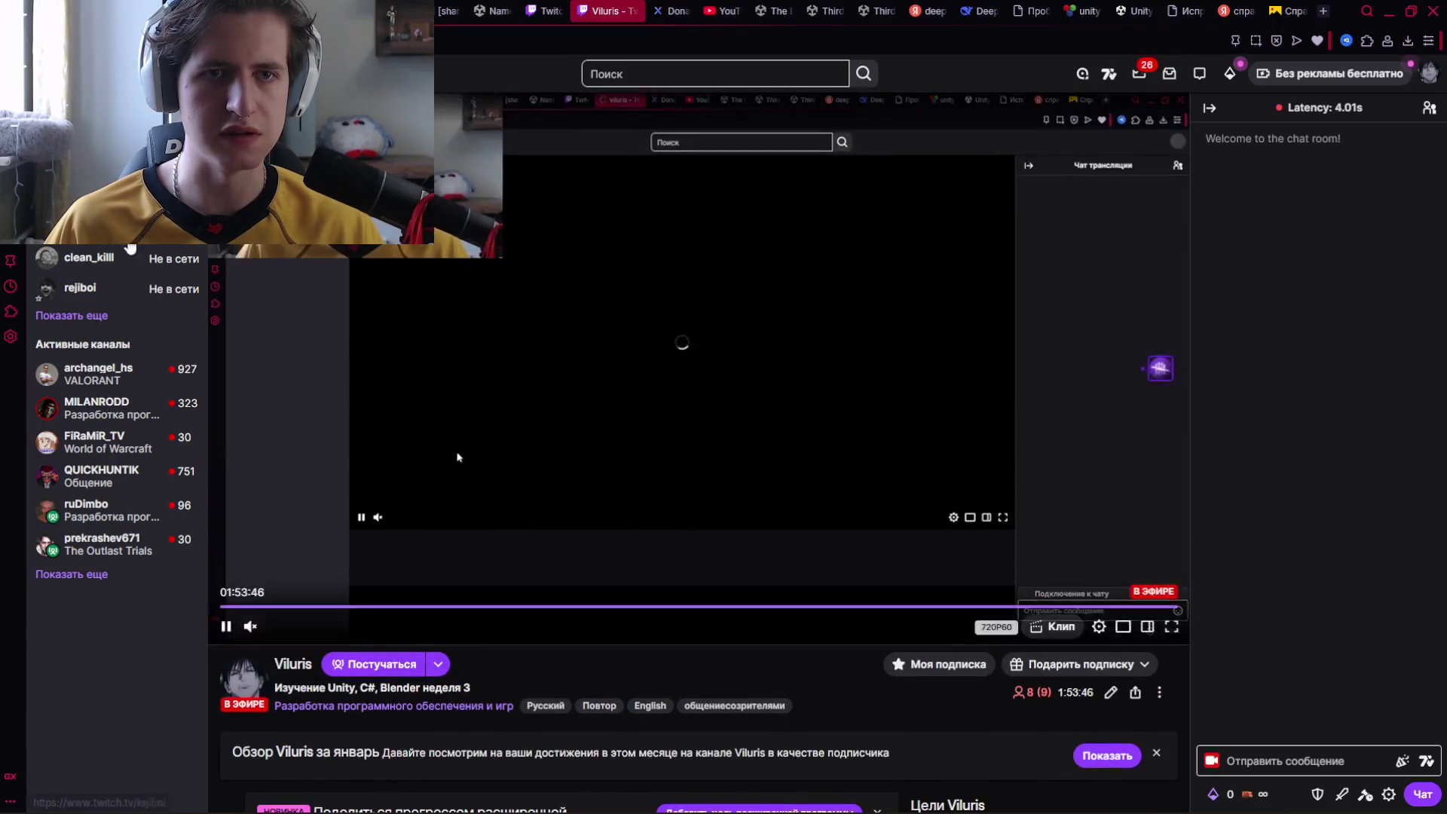
pyautogui.hotkey('alt', 'Right')
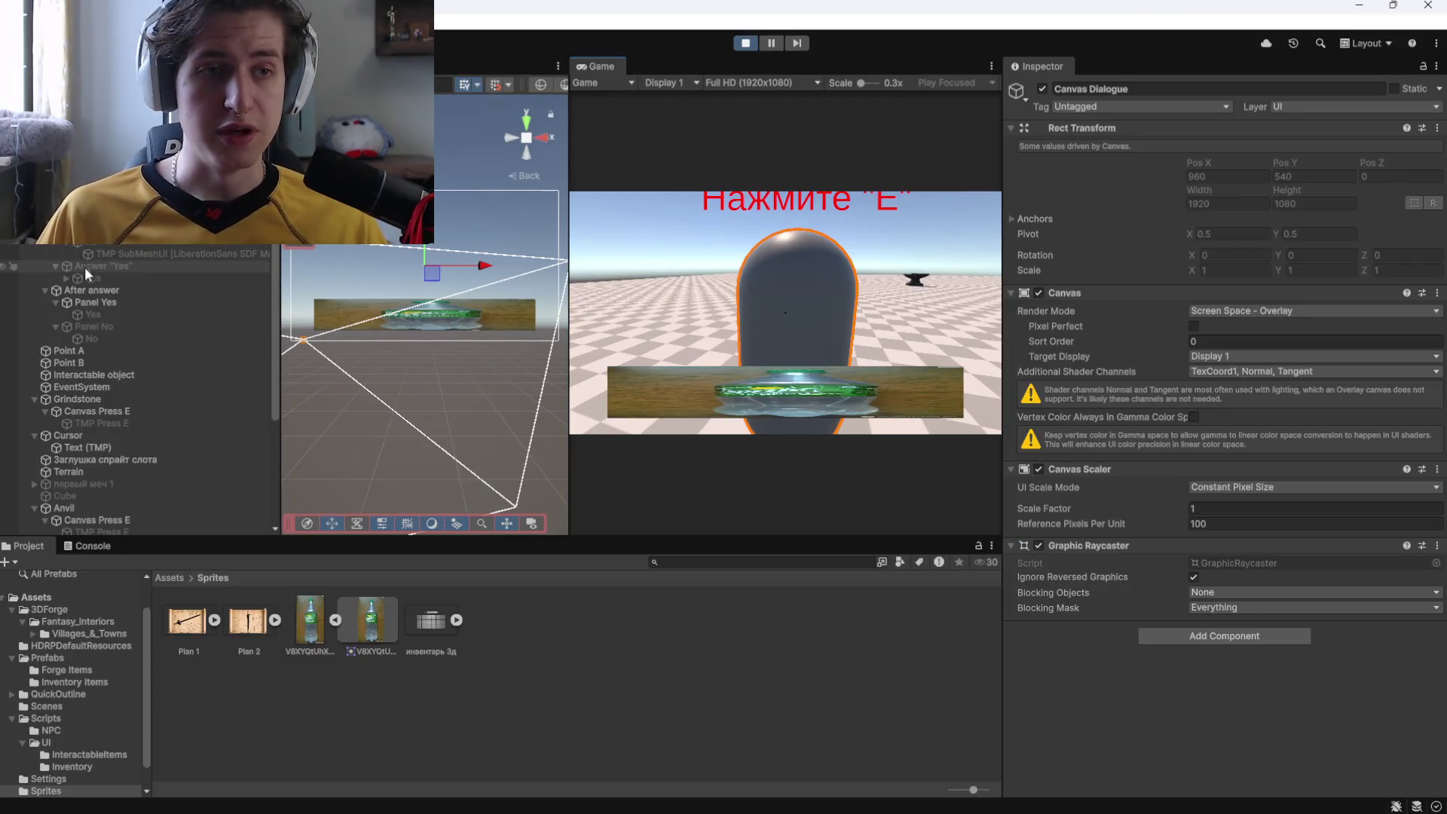
# Review the Yes and No reply texts under Panel Yes in the Hierarchy.
pyautogui.click(133, 306)
pyautogui.click(126, 315)
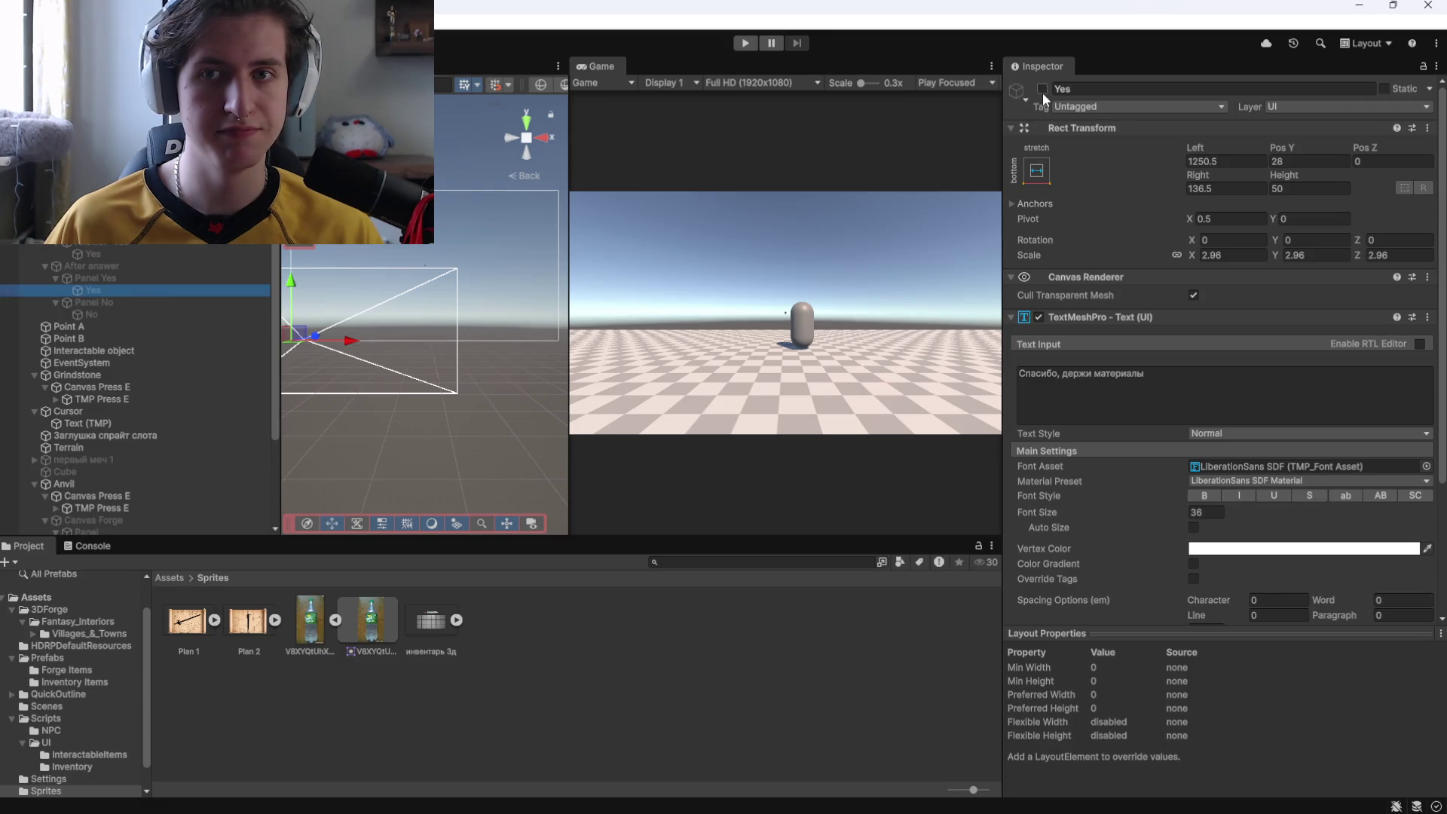
pyautogui.click(66, 316)
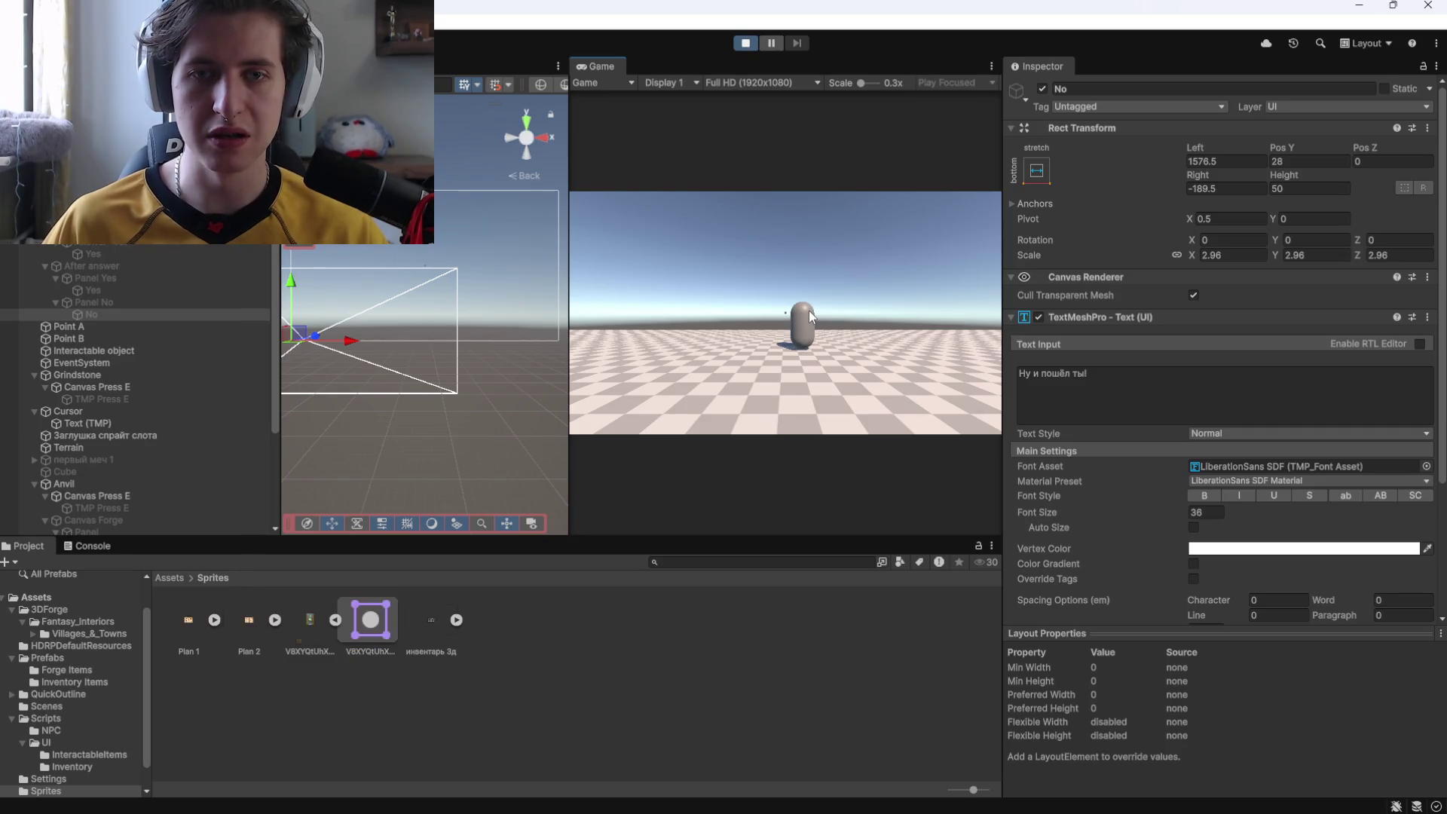
# Talk to the NPC, answer 'Нет, извини', walk away, and stop the play test.
pyautogui.press('w')
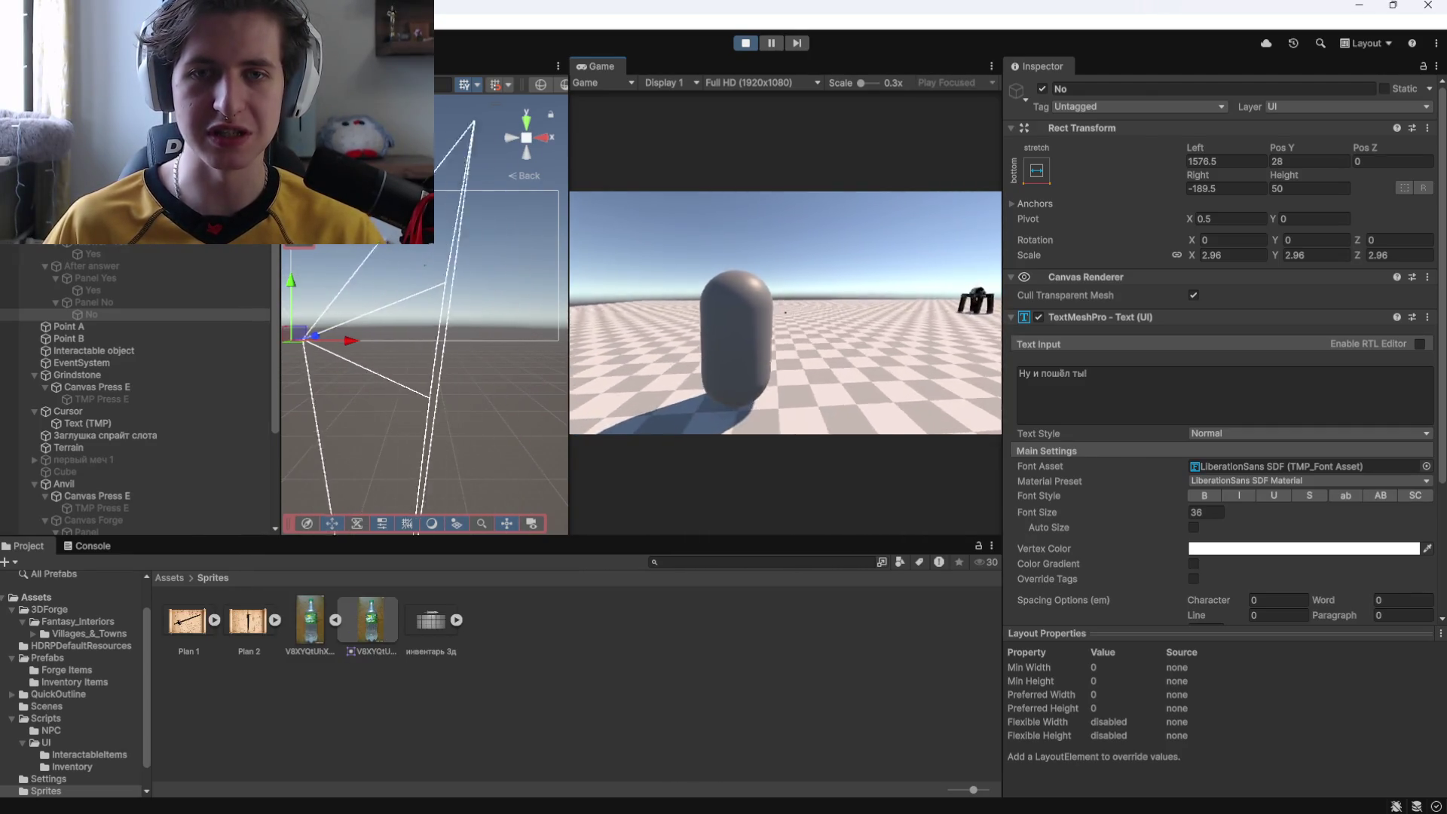
pyautogui.press('e')
pyautogui.click(855, 397)
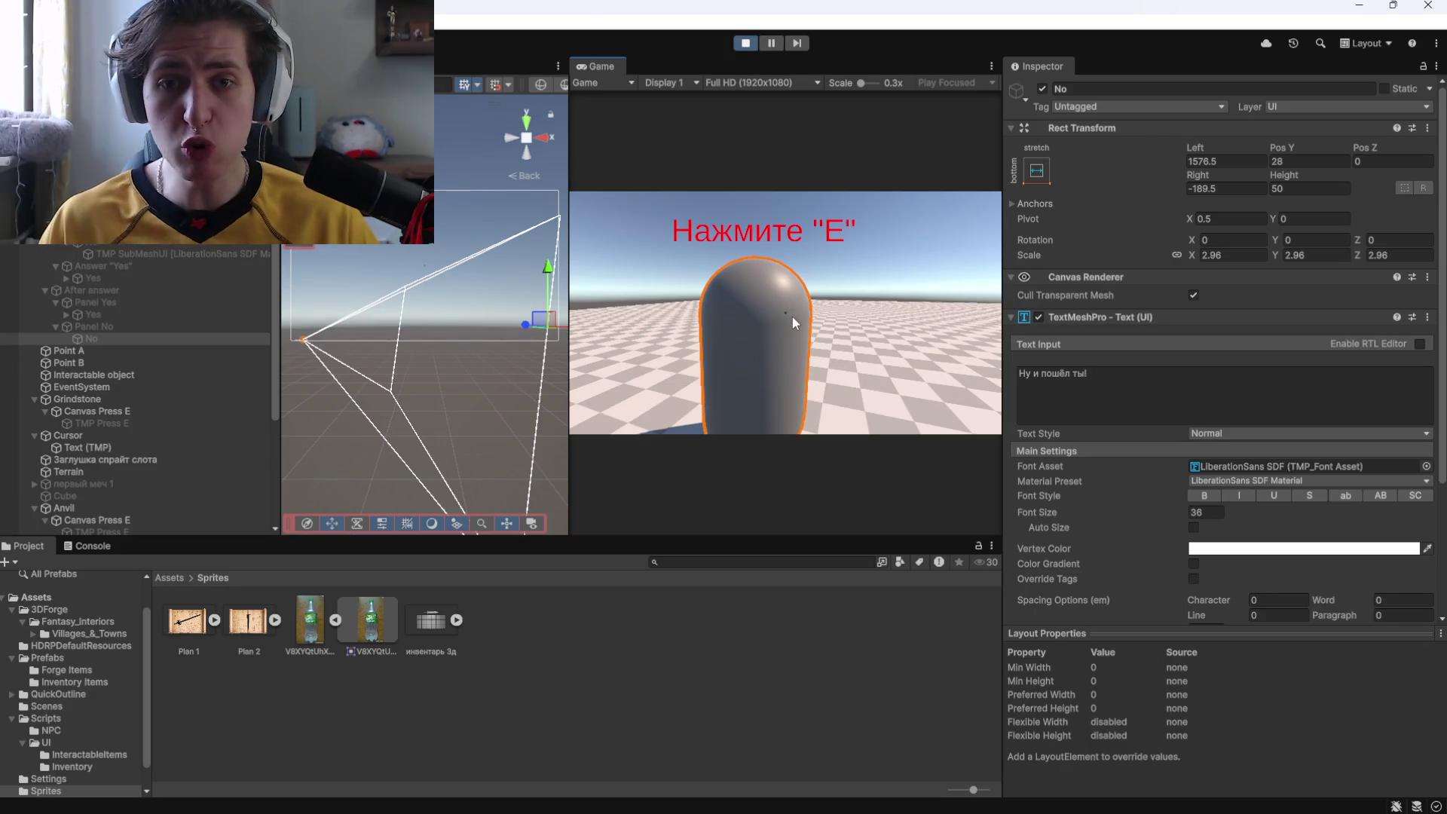
pyautogui.press('s')
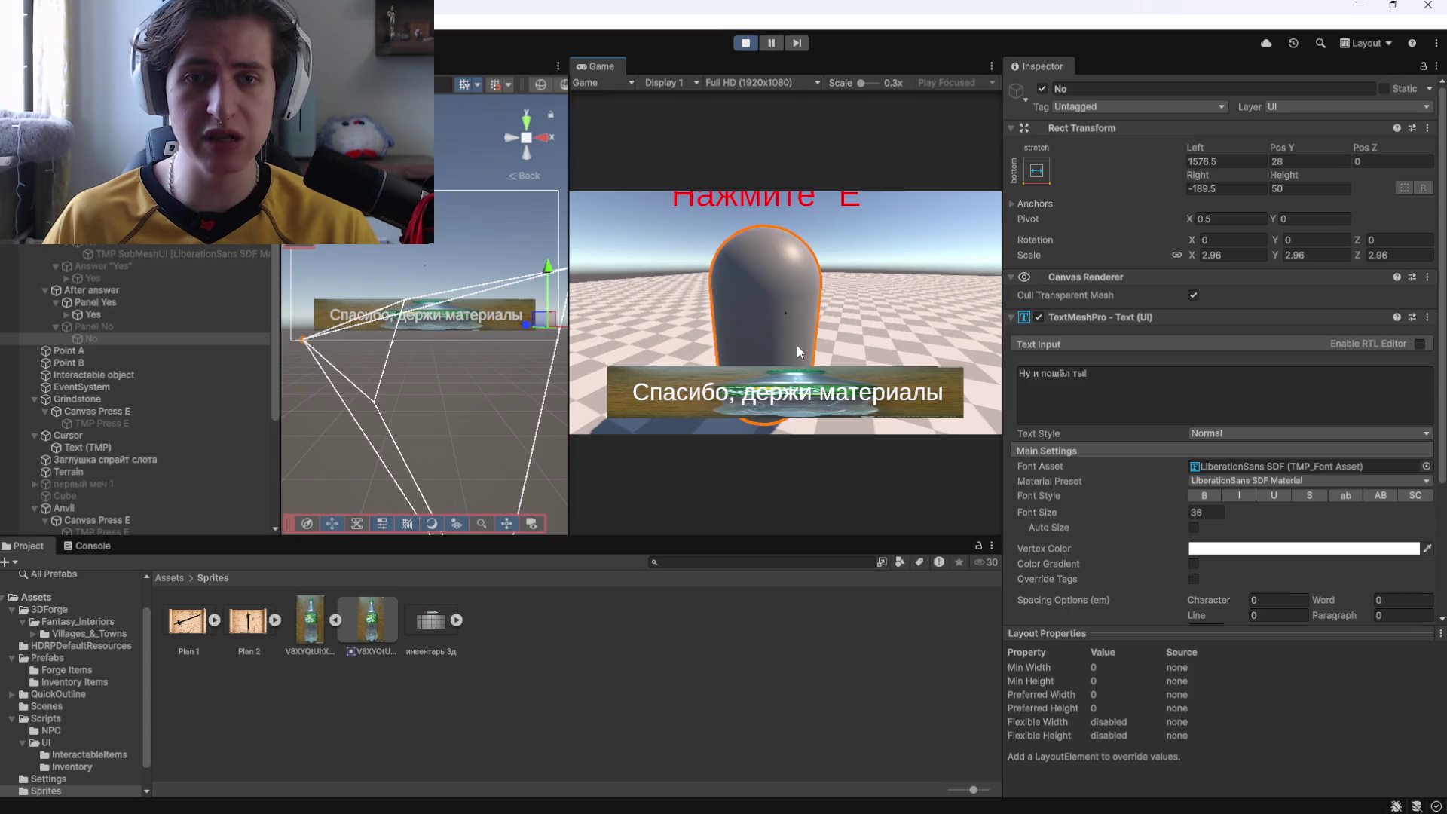
pyautogui.click(745, 43)
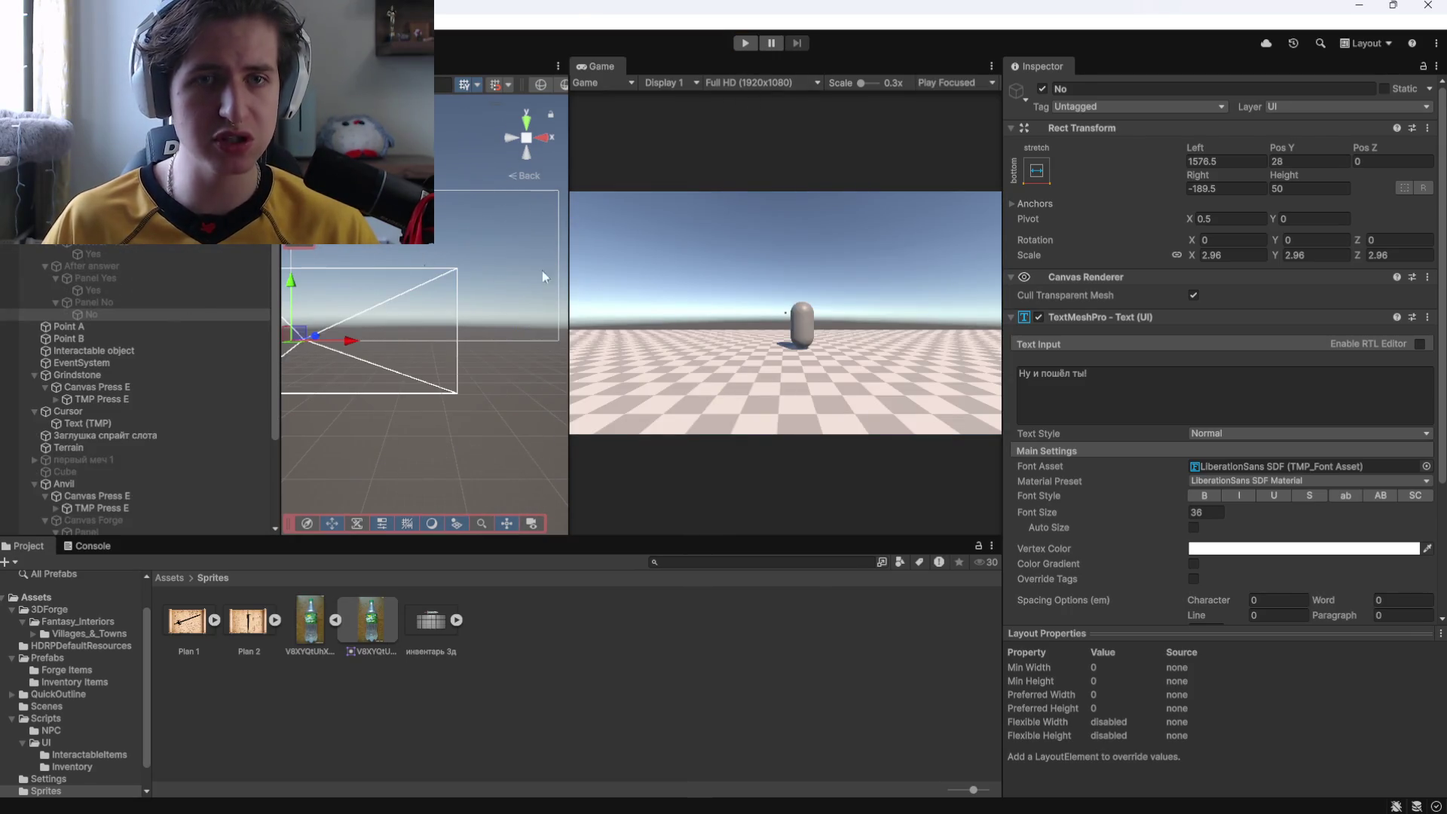
# Restart the play test, answer the NPC with 'Давай', and inspect Panel Yes.
pyautogui.click(745, 43)
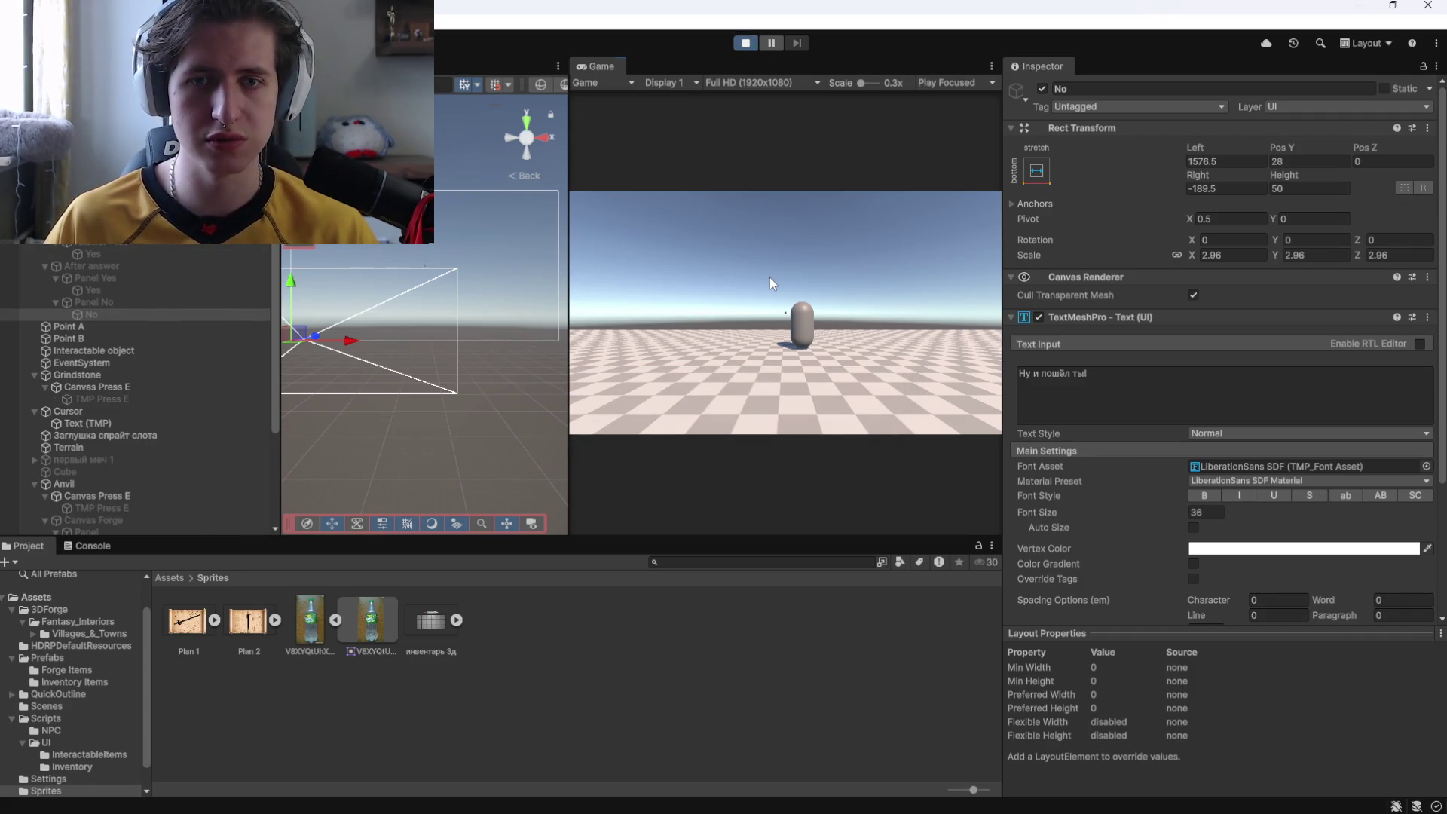
pyautogui.press('w')
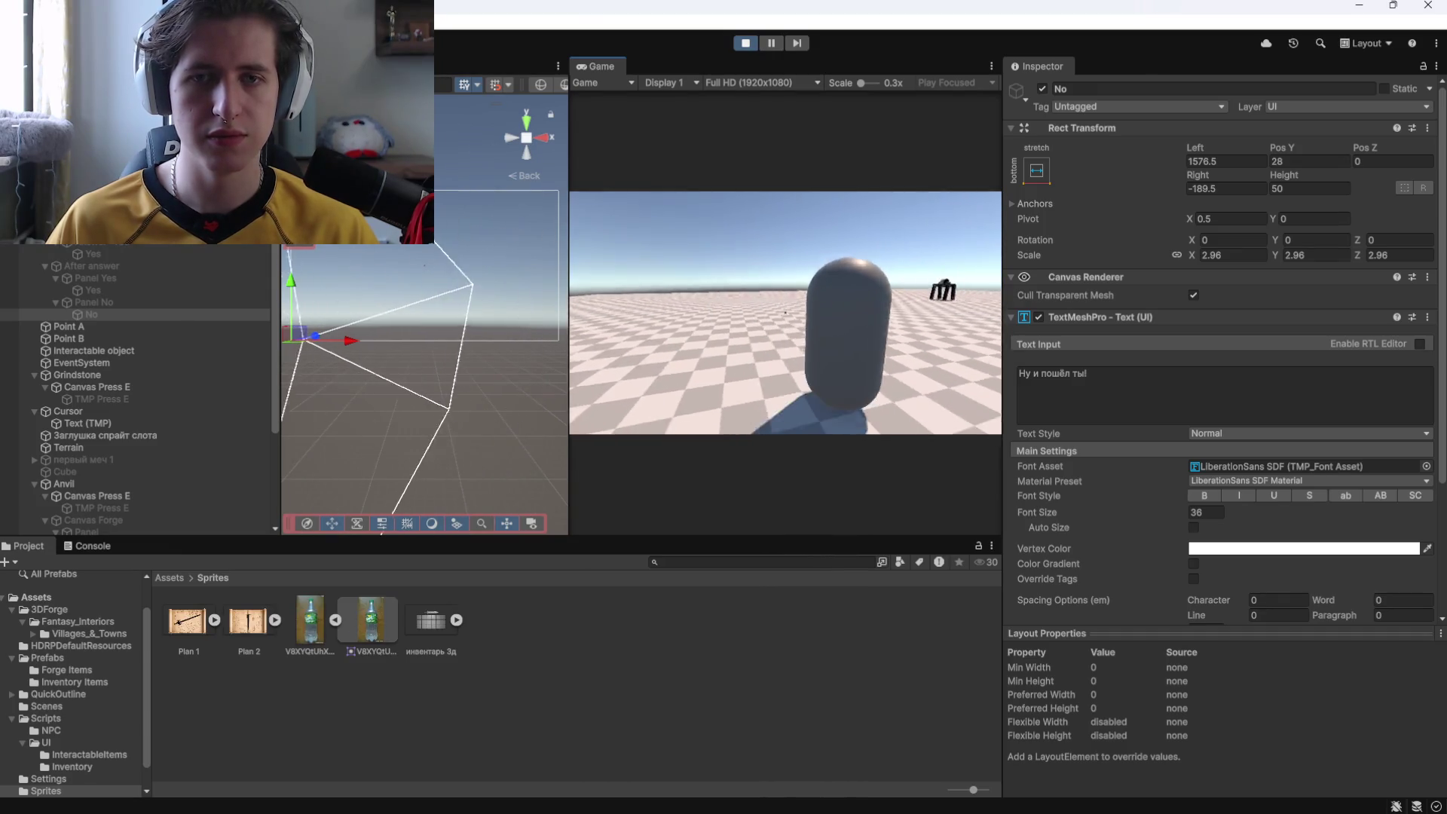
pyautogui.press('e')
pyautogui.click(682, 392)
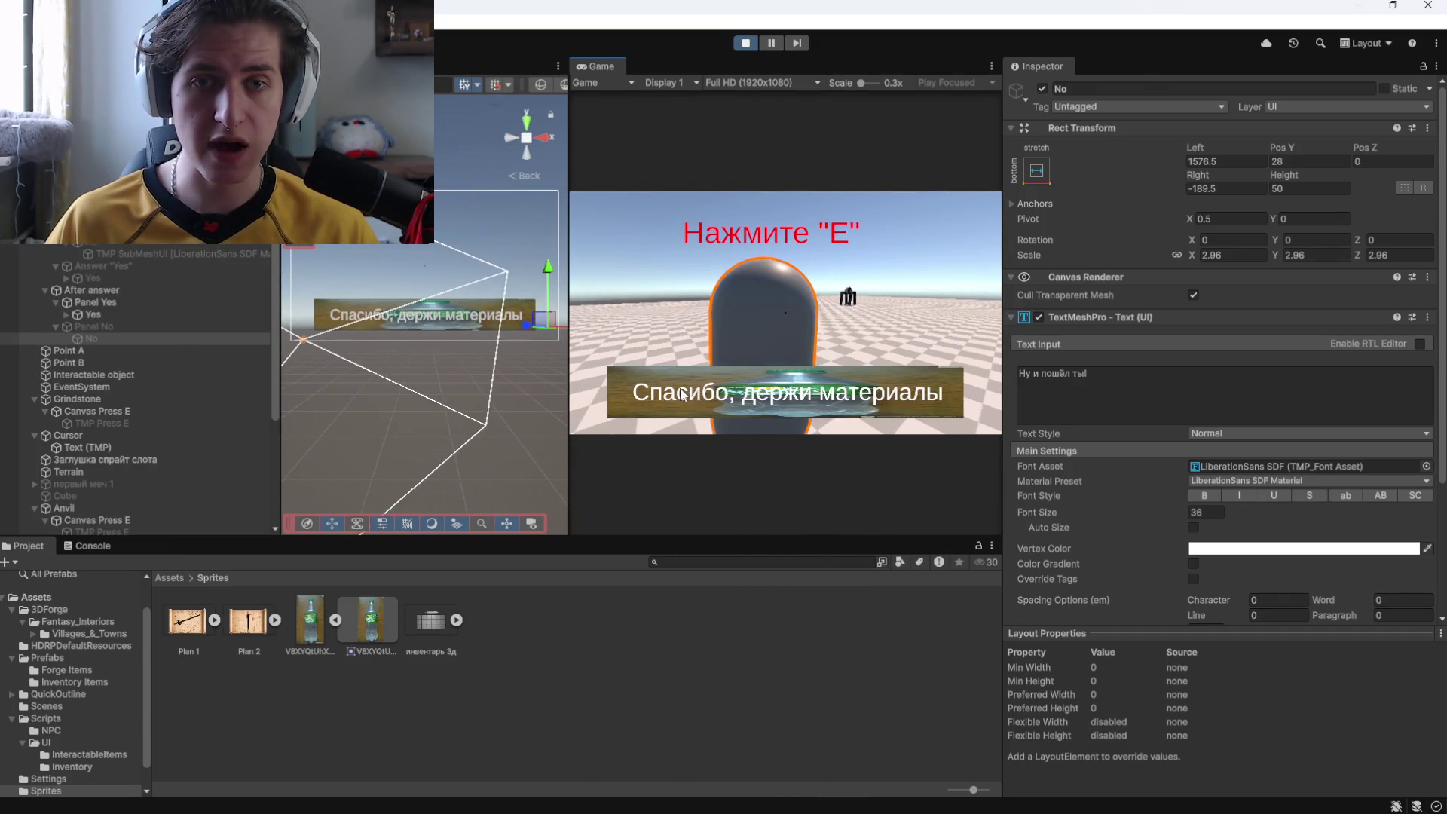
pyautogui.click(75, 305)
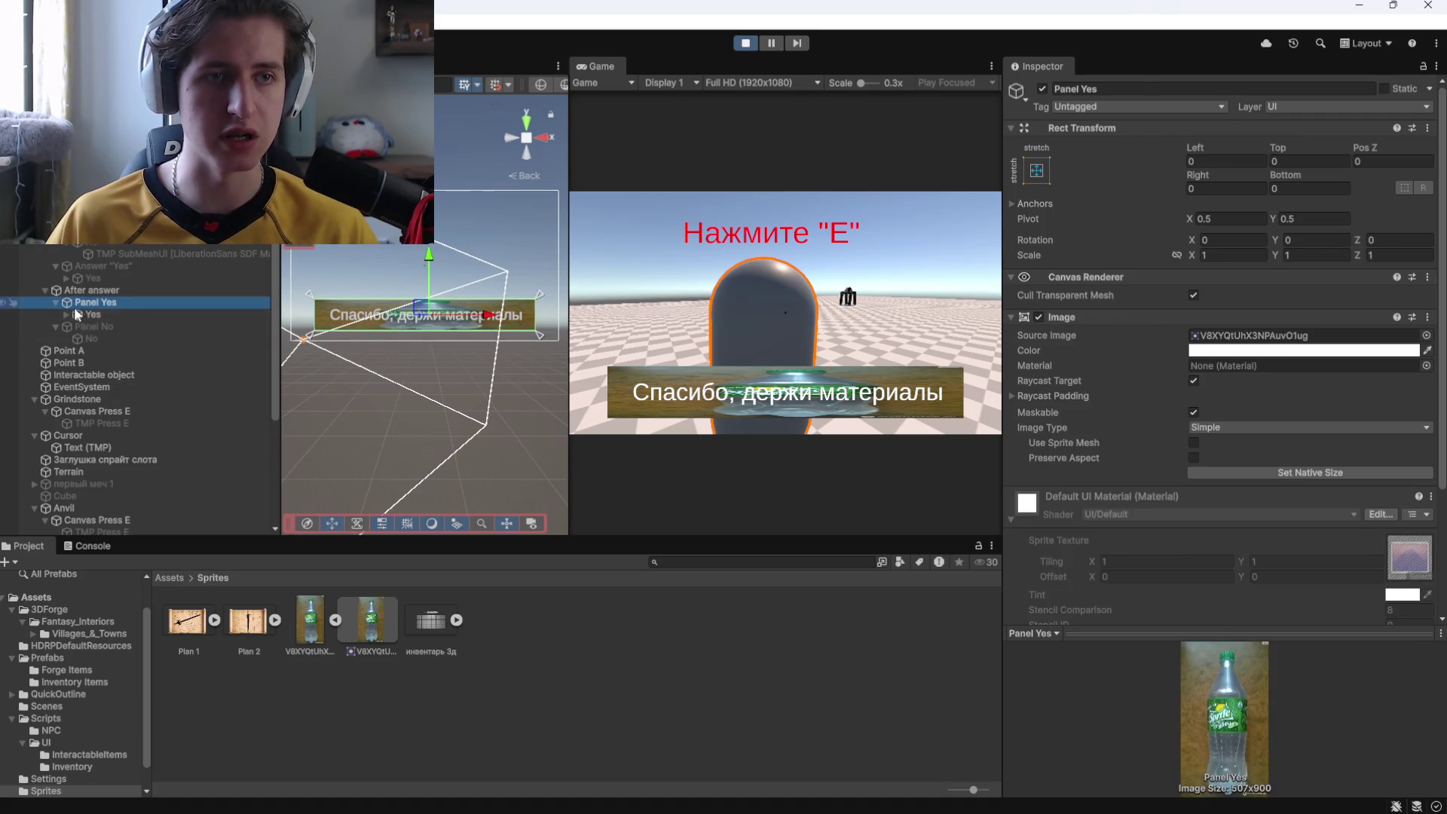
# Restart the play test, walk to the NPC, and answer its question.
pyautogui.click(746, 44)
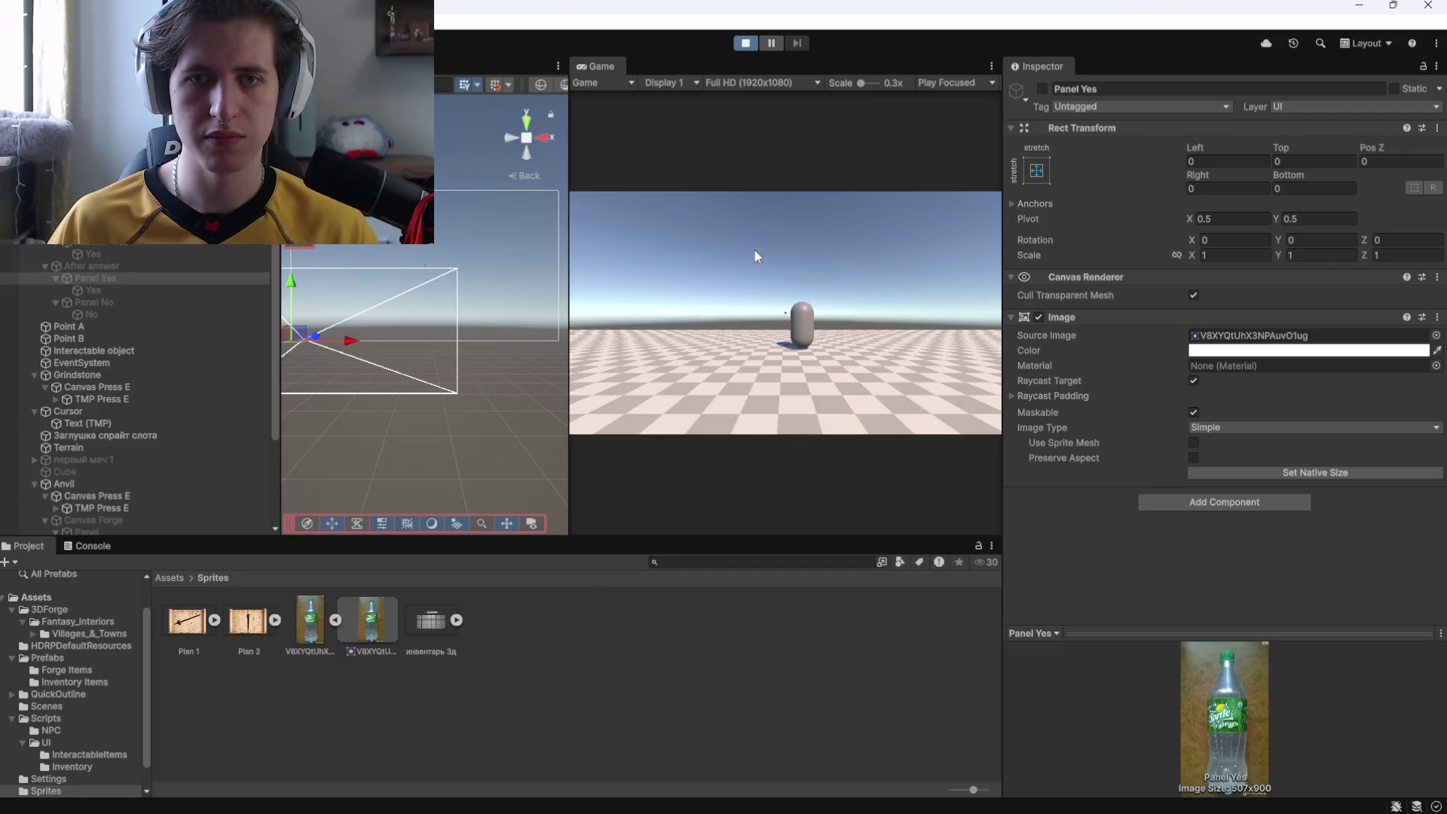
pyautogui.click(749, 251)
pyautogui.press('w')
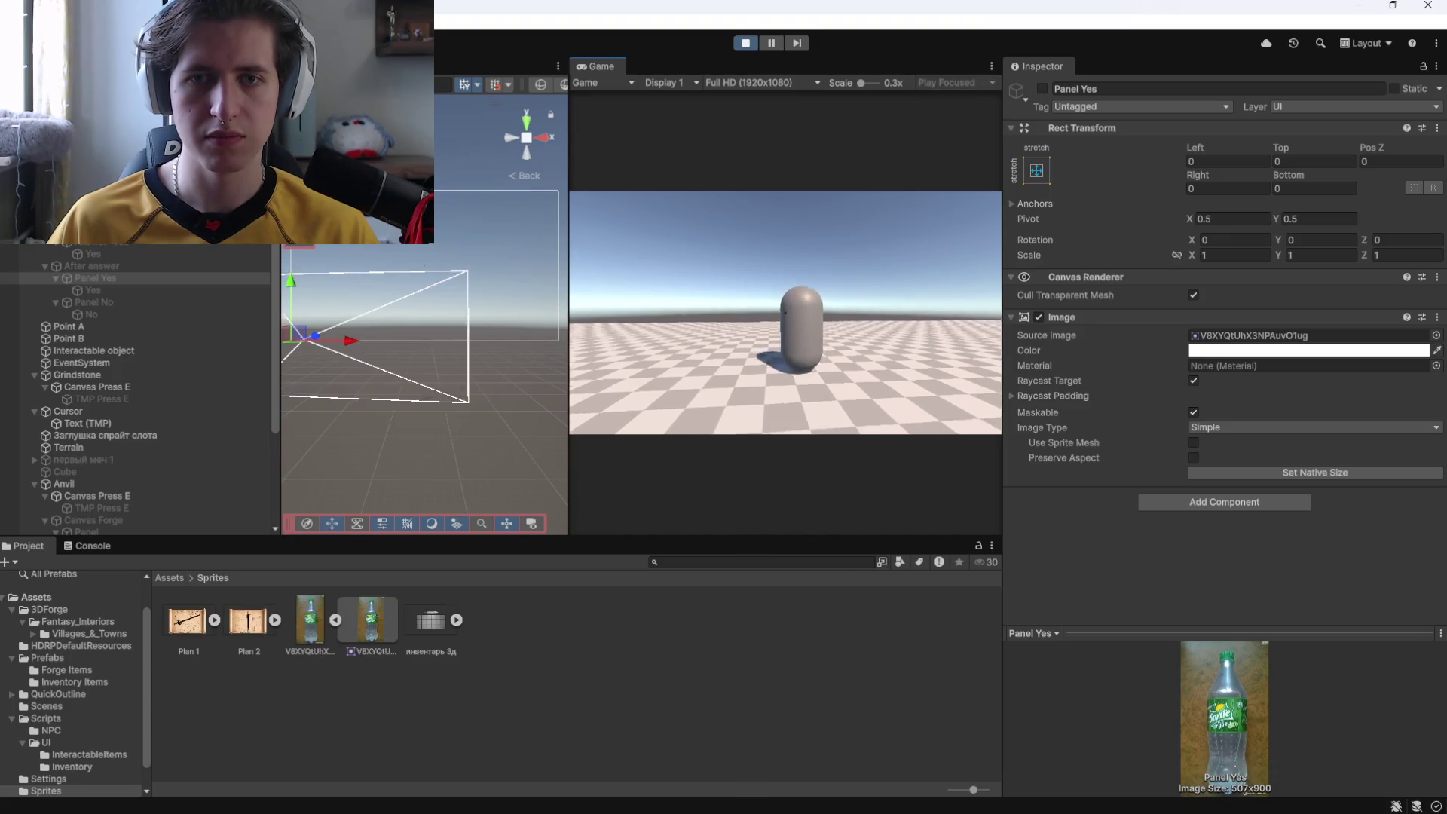
pyautogui.press('e')
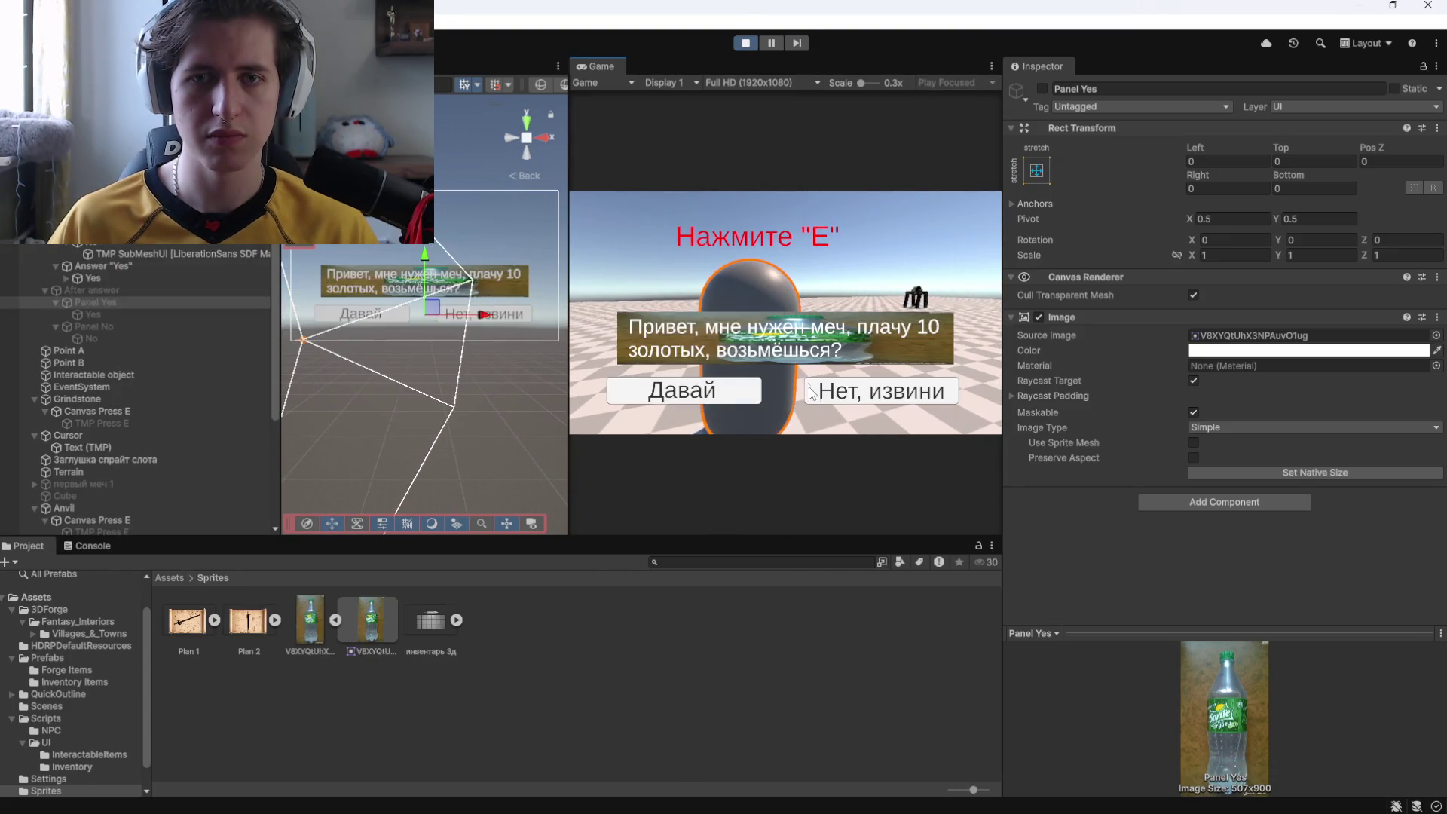
pyautogui.click(681, 387)
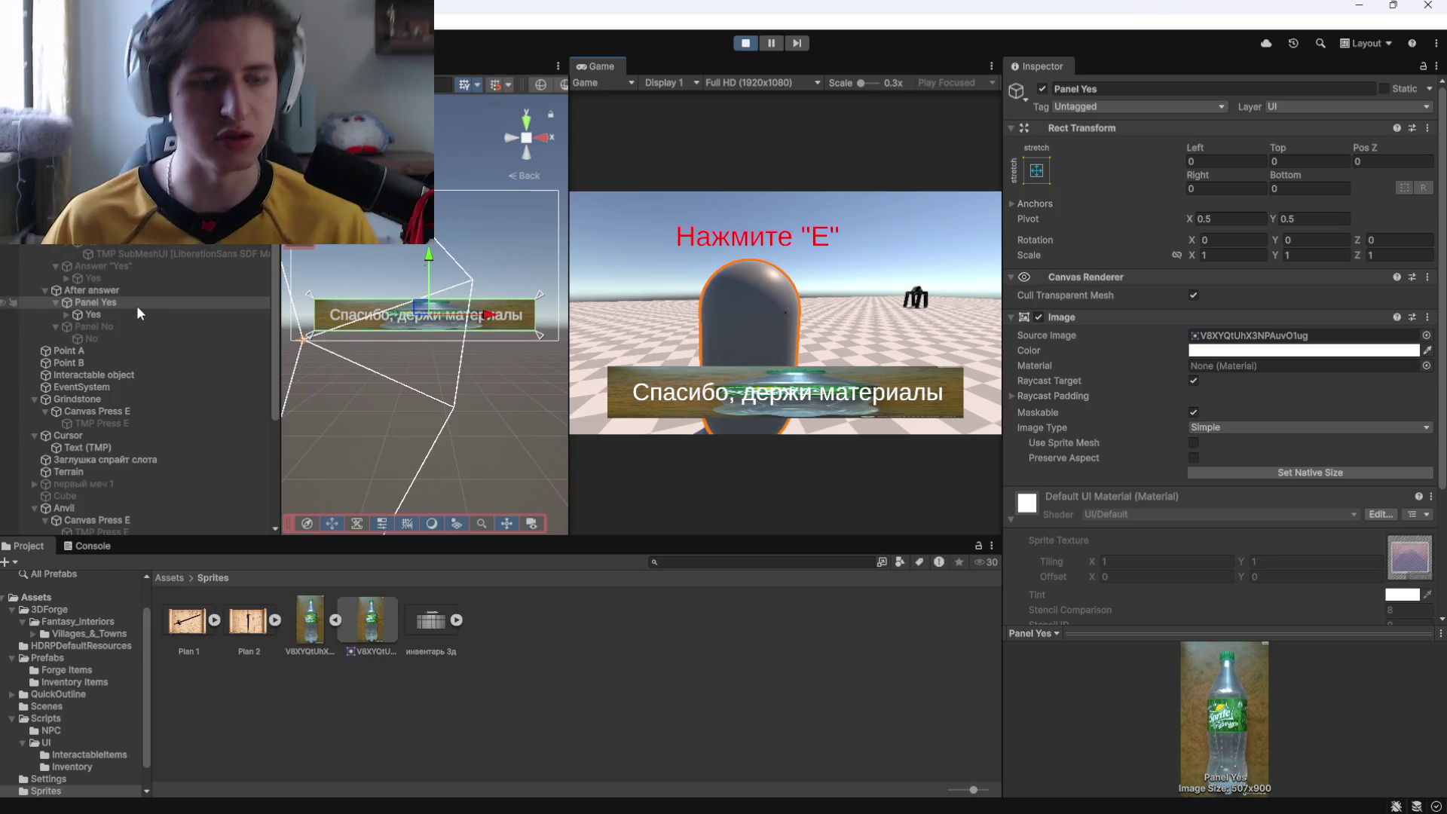
# Check the Answer 'Yes' and Answer 'No' On Click actions, then stop the play test.
pyautogui.scroll(-5, 1205, 377)
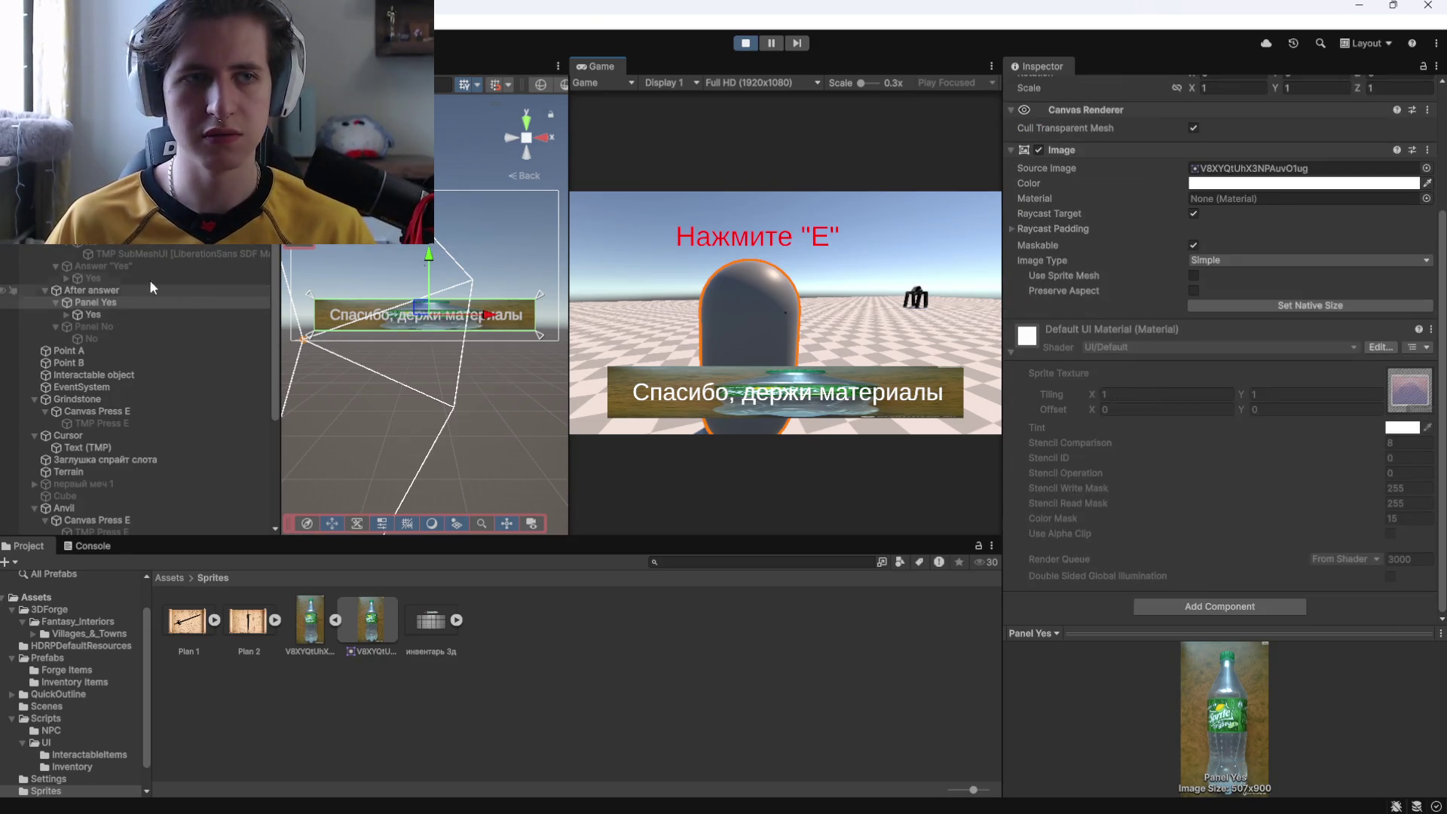
pyautogui.click(102, 266)
pyautogui.scroll(-3, 1087, 437)
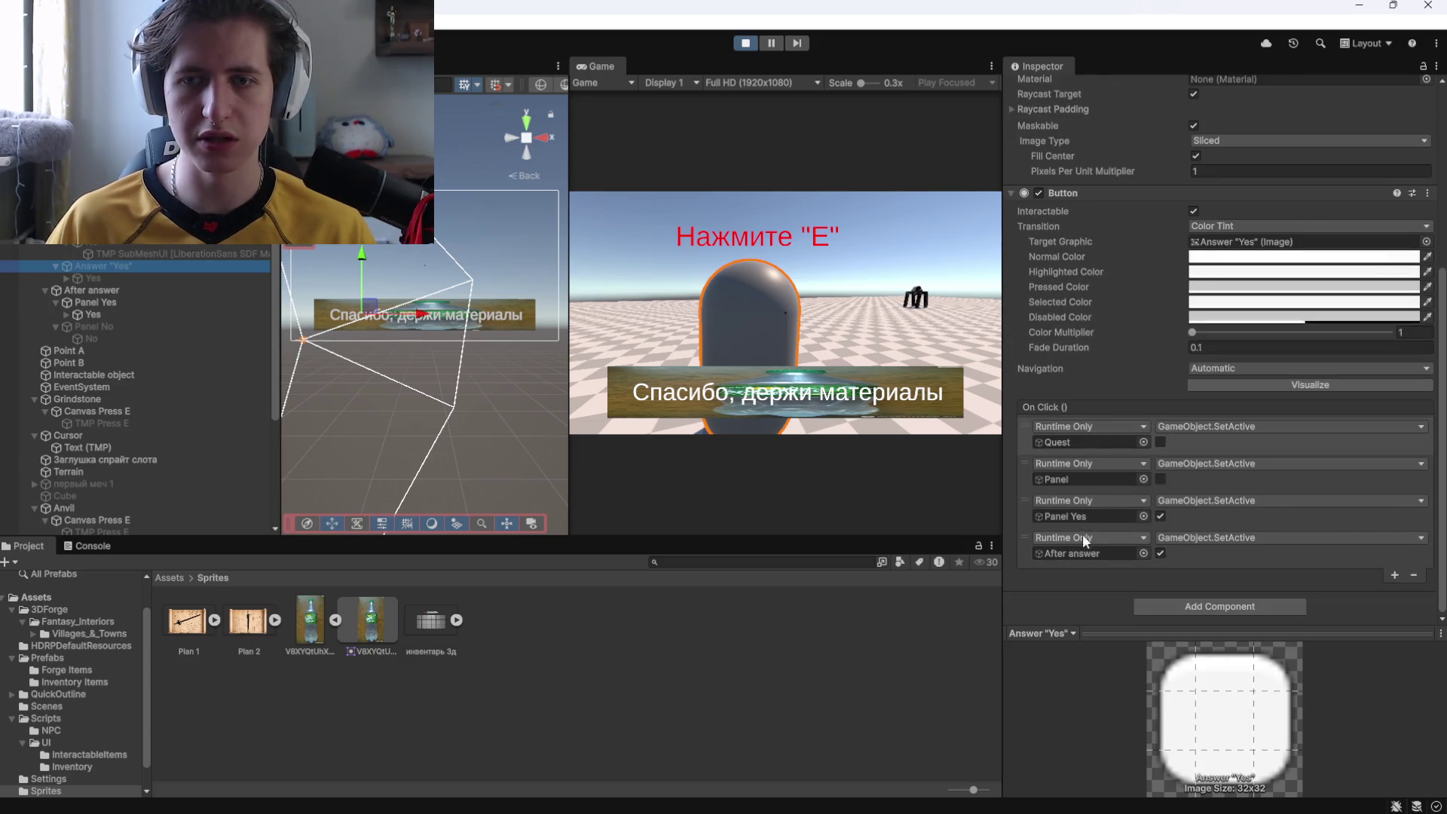
pyautogui.click(318, 307)
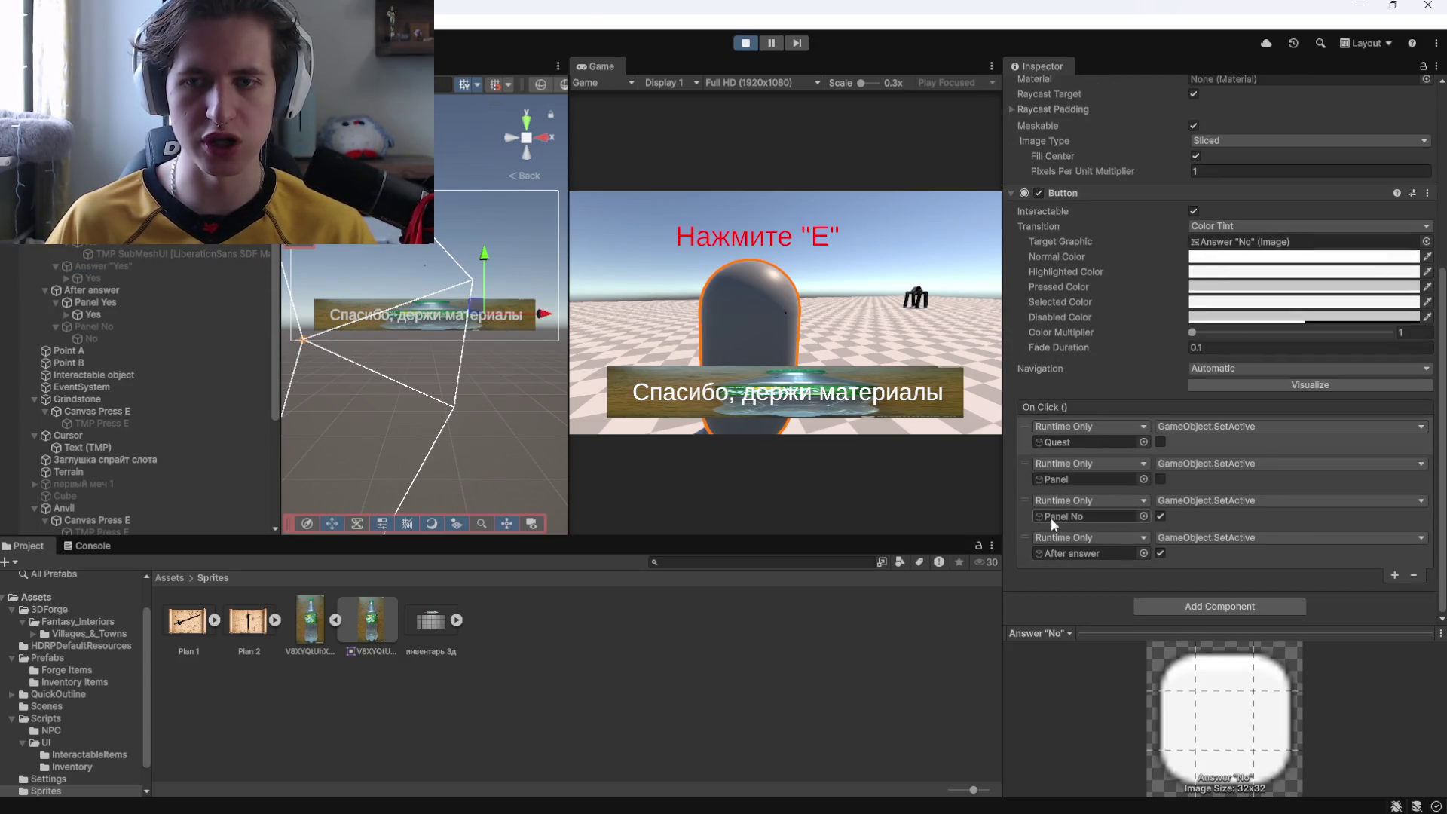
pyautogui.click(125, 302)
pyautogui.click(746, 43)
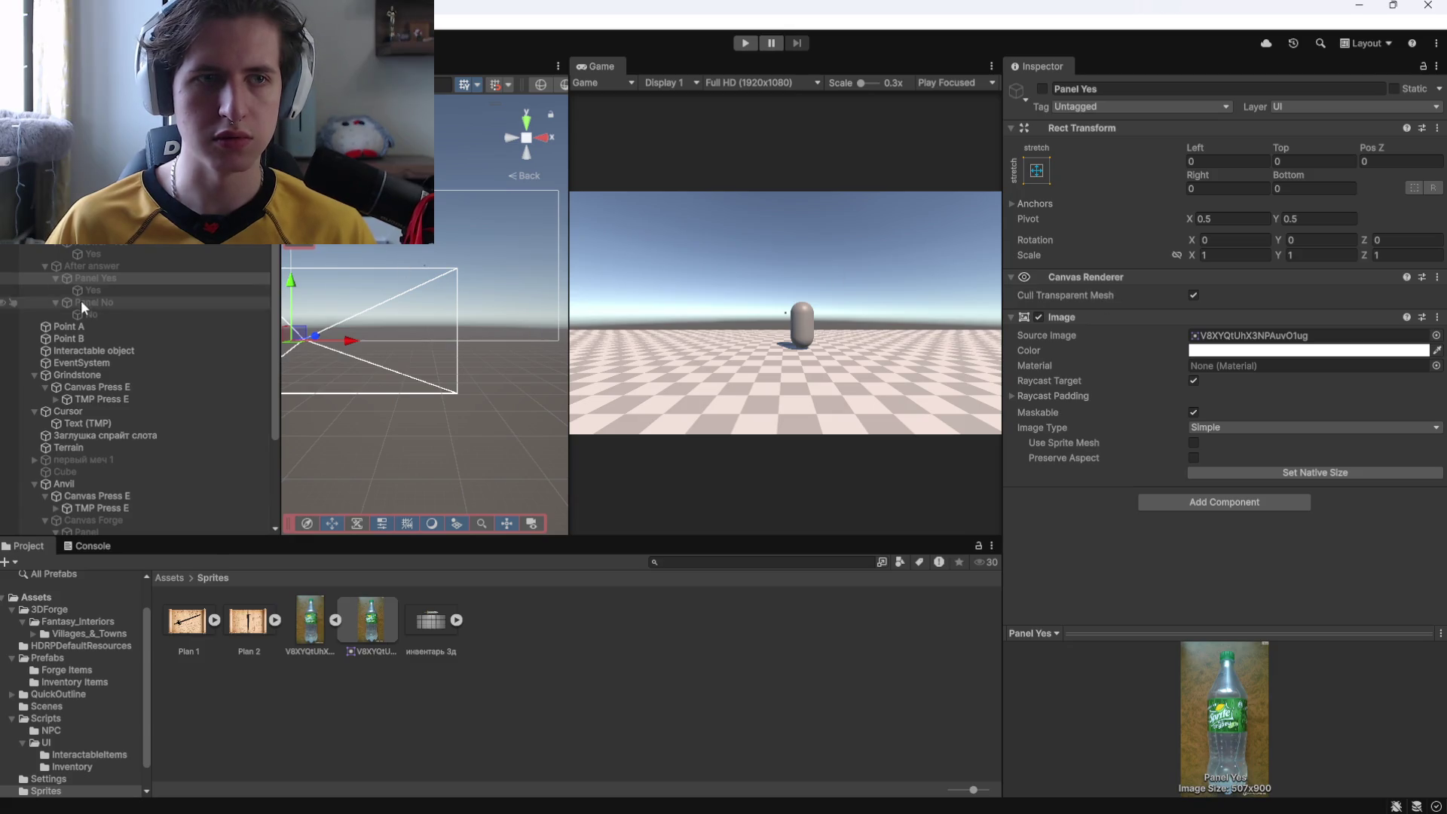
# Compare Panel No against Panel Yes in the Inspector.
pyautogui.click(83, 304)
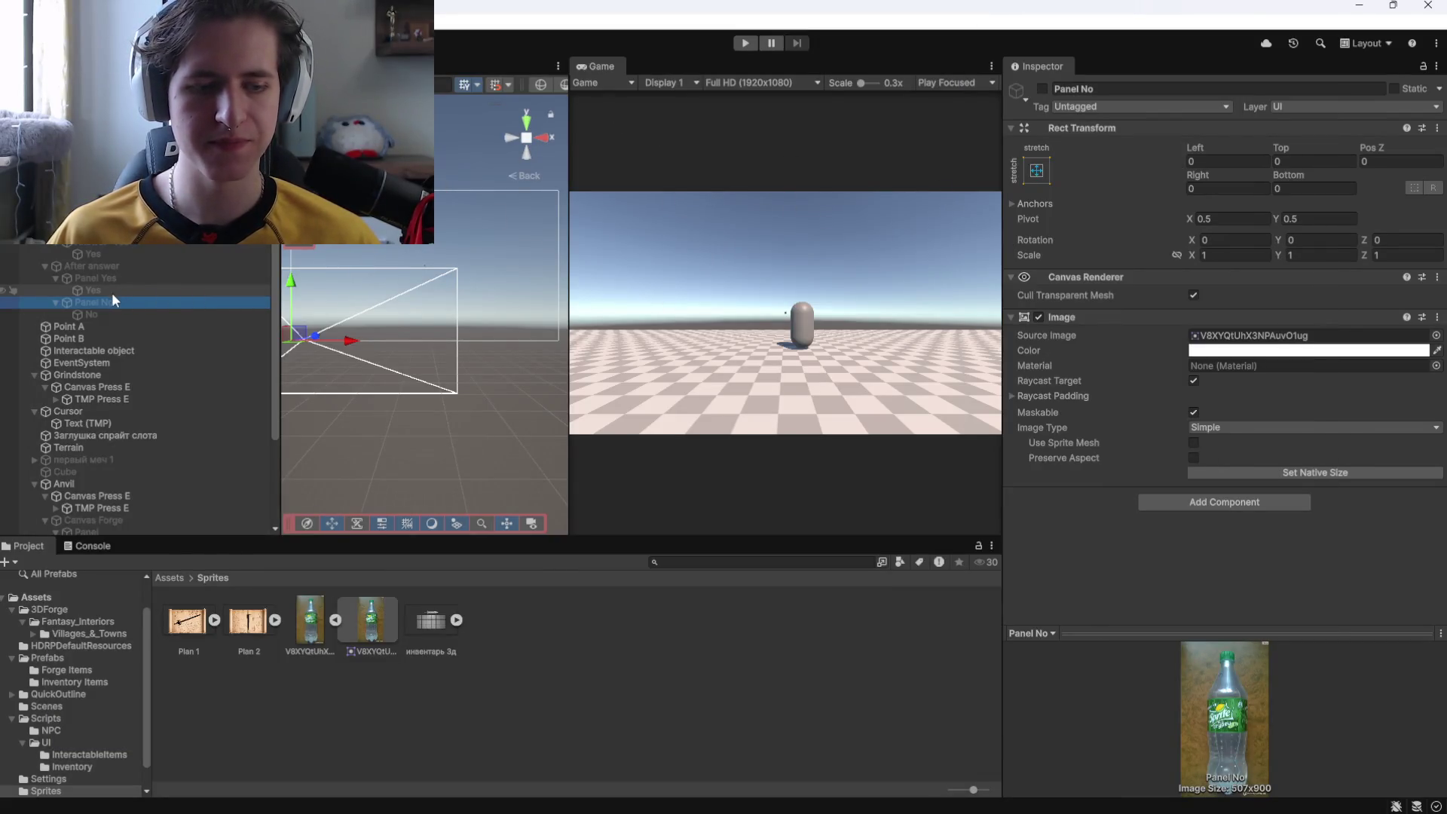
pyautogui.click(114, 280)
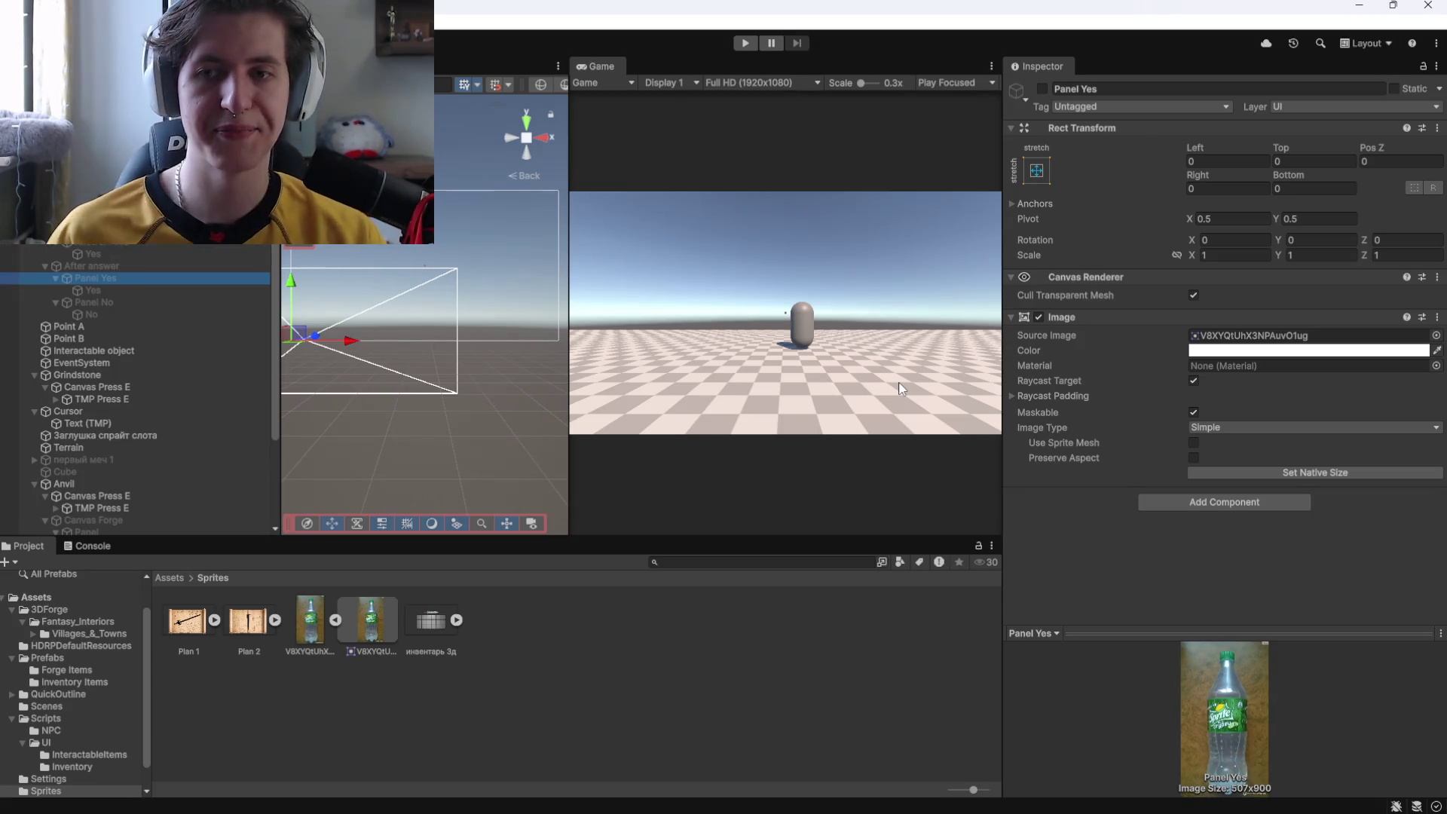
pyautogui.click(154, 301)
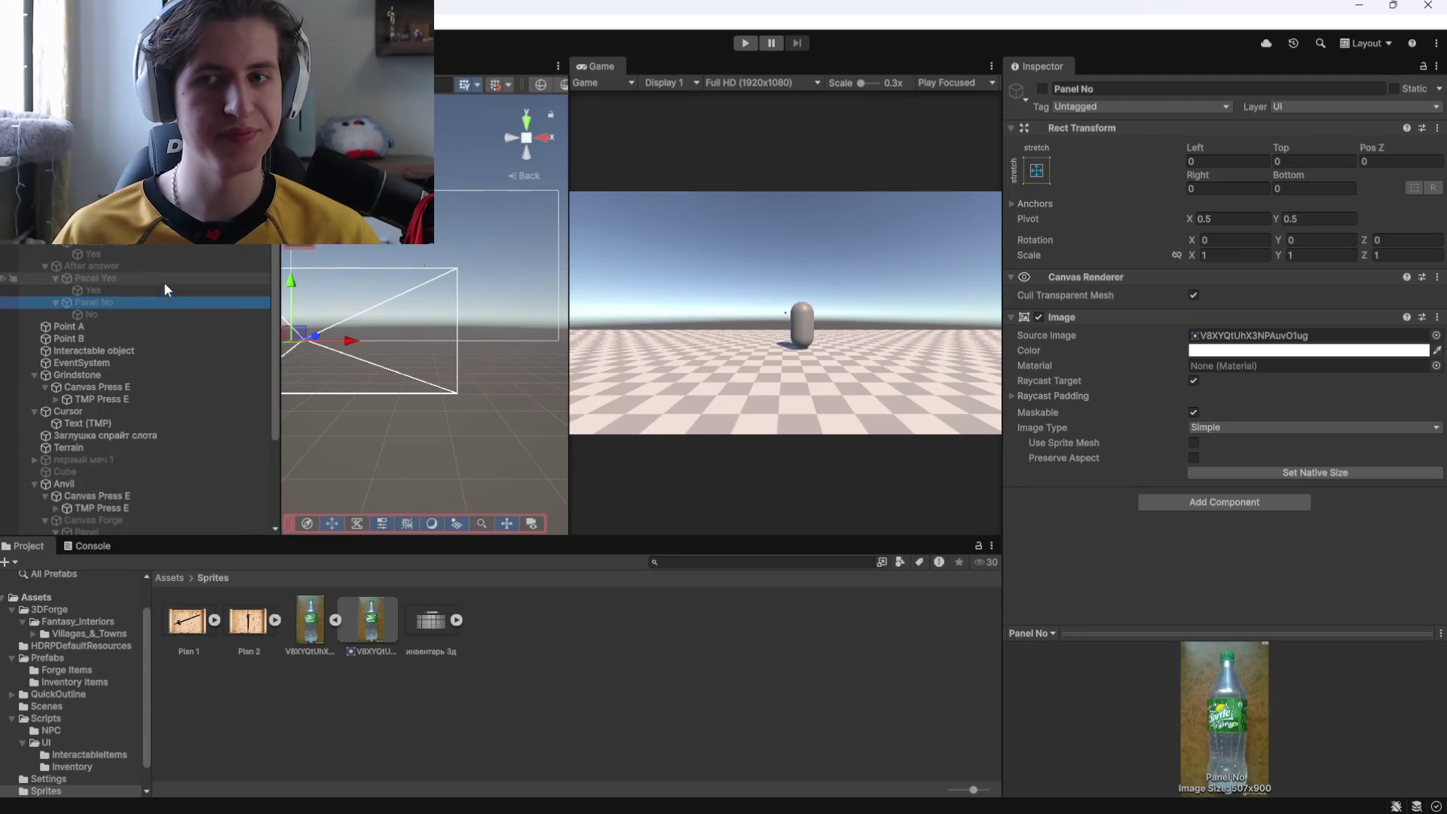
pyautogui.click(134, 277)
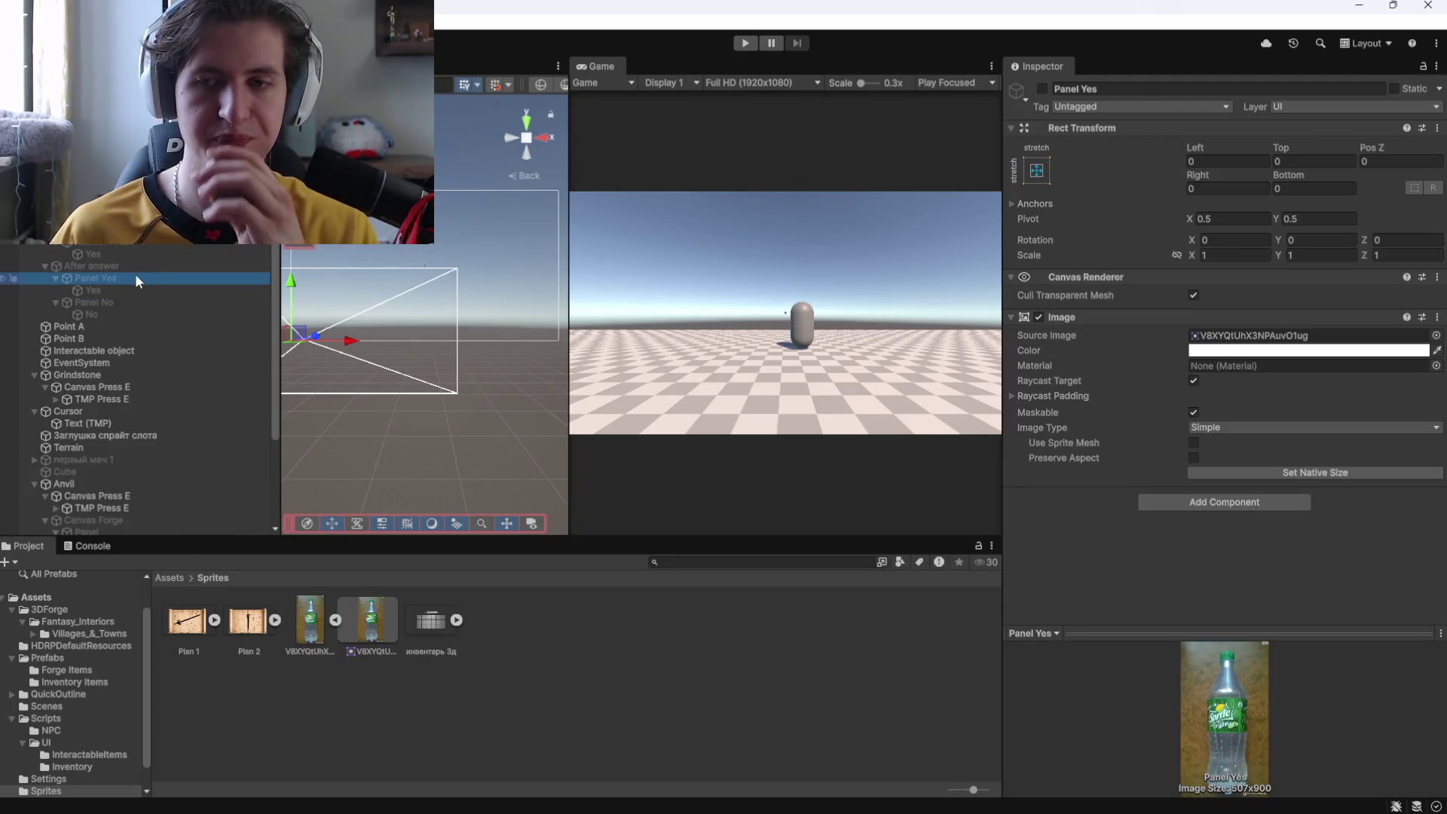
pyautogui.click(124, 303)
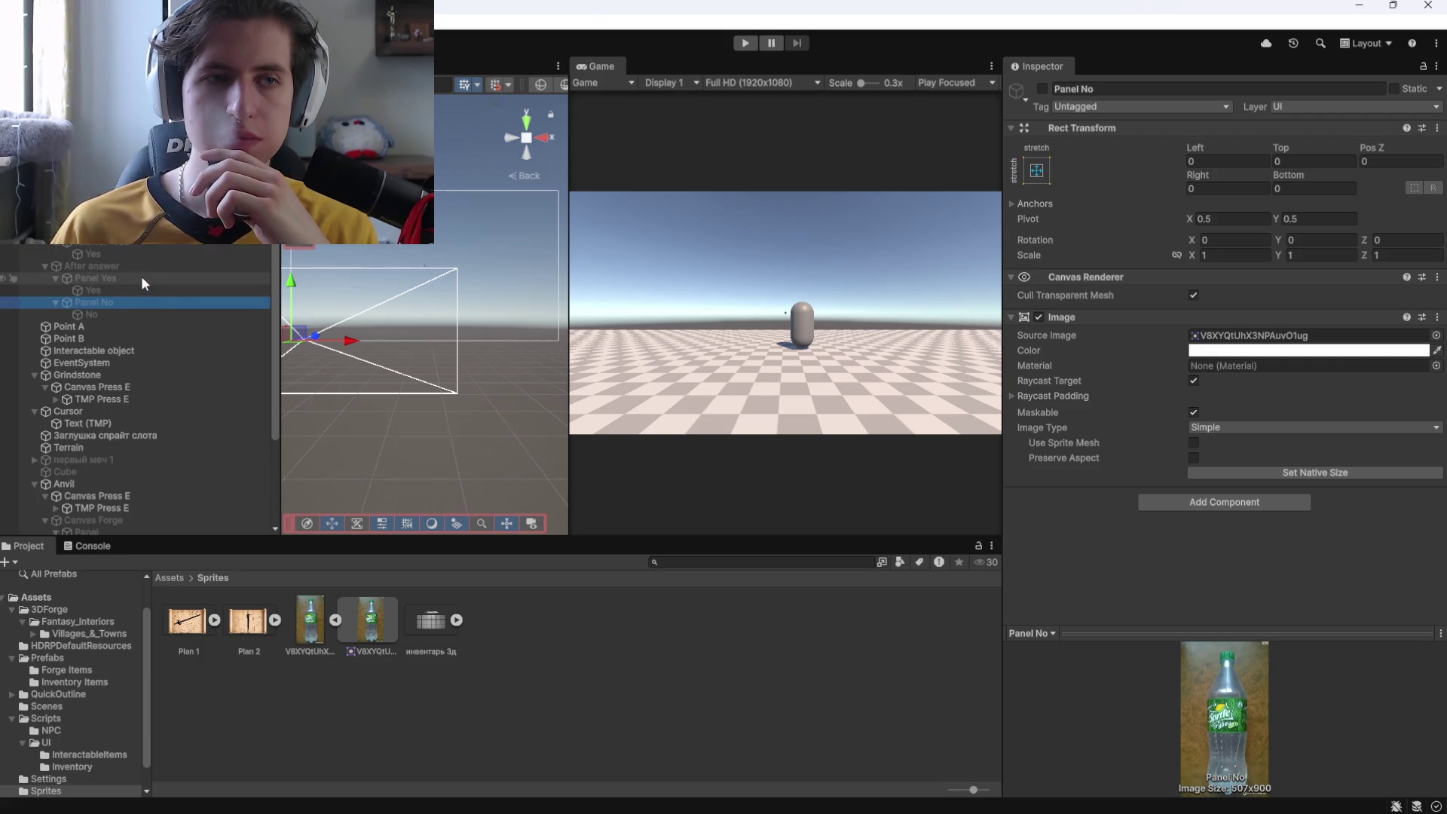
pyautogui.click(142, 276)
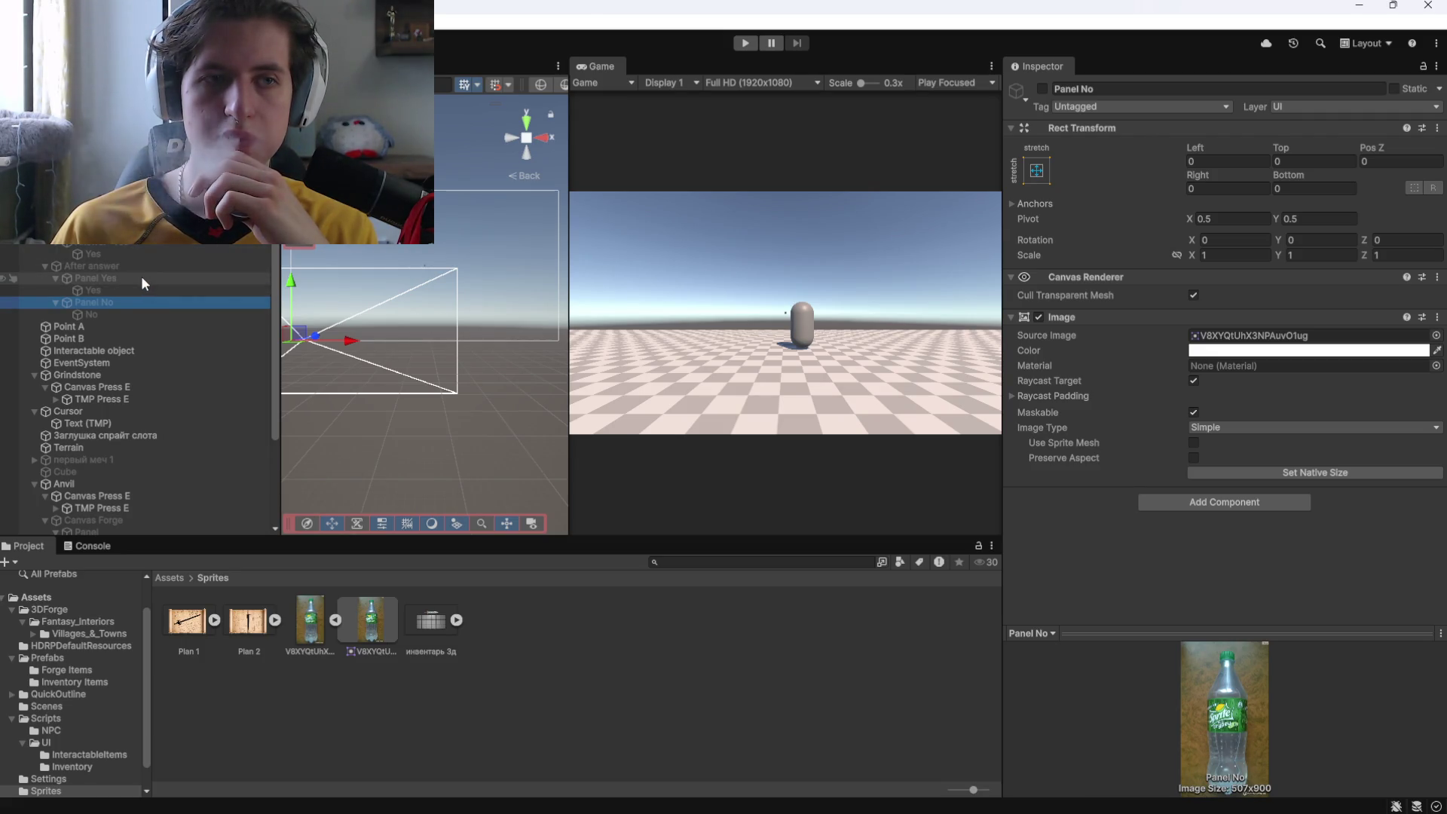
pyautogui.click(105, 304)
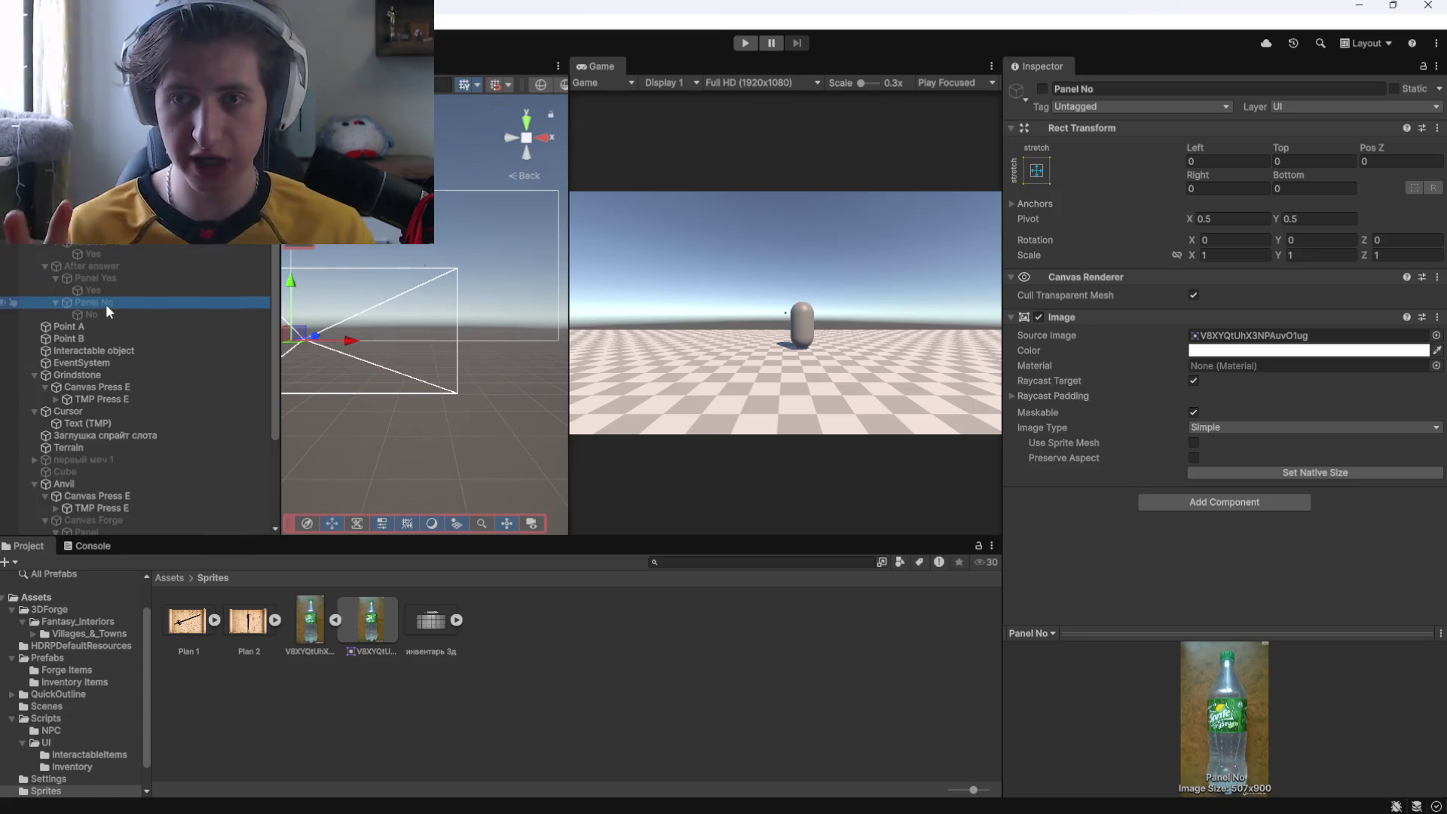
# Deactivate the Yes reply text object under Panel Yes, and delete Panel No with its No text.
pyautogui.click(110, 288)
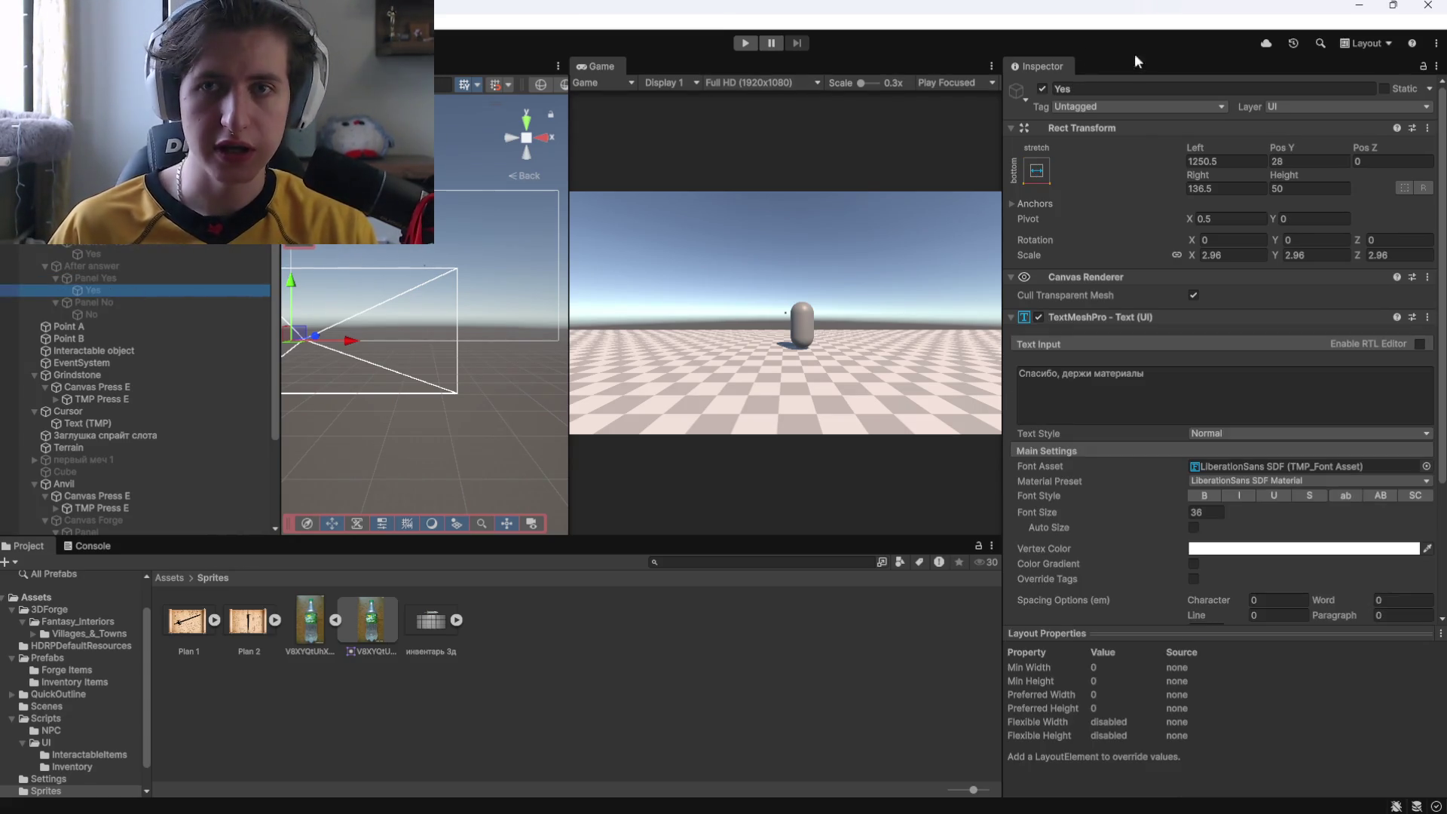
pyautogui.click(1038, 94)
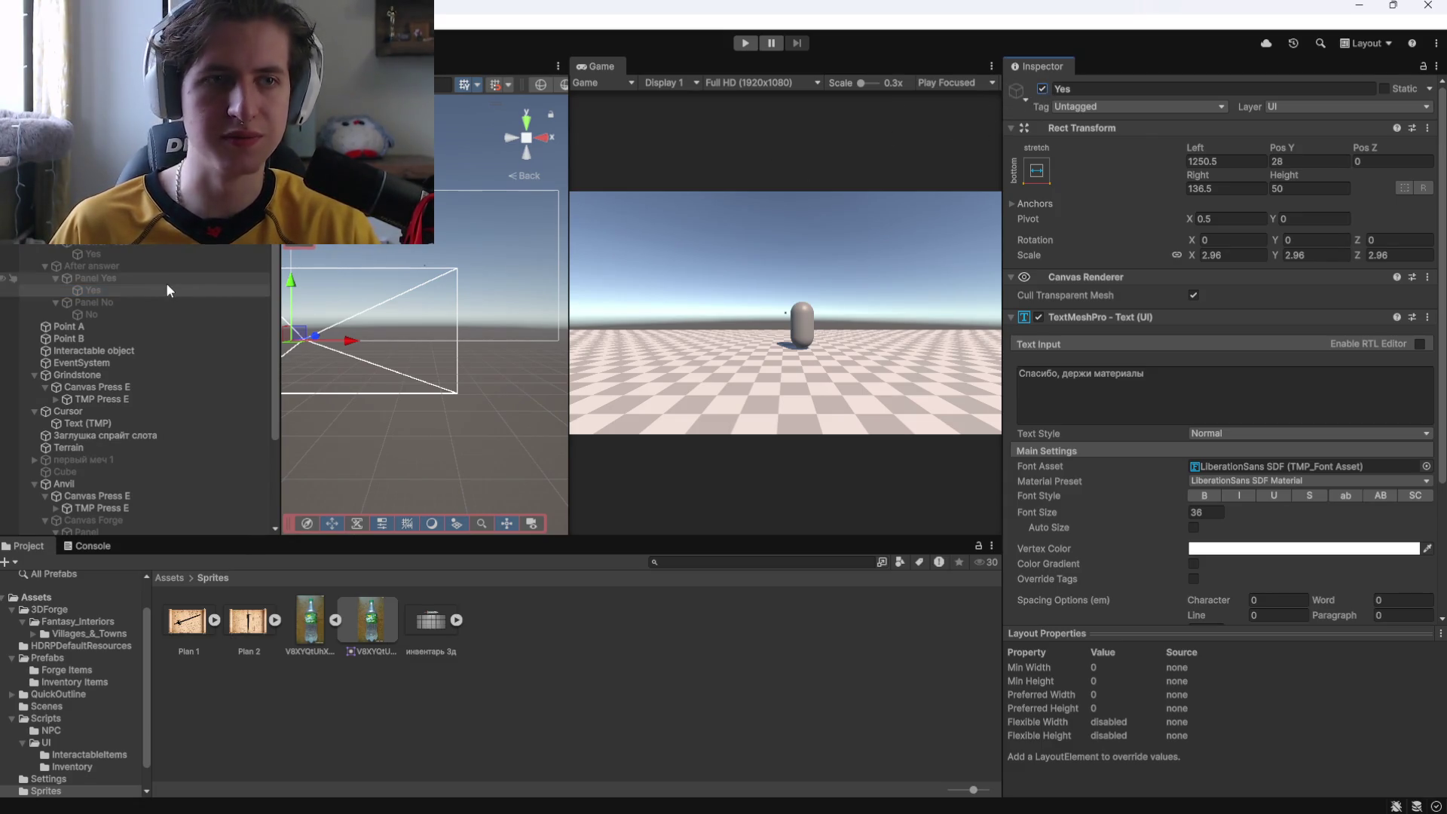
pyautogui.click(159, 279)
pyautogui.click(125, 292)
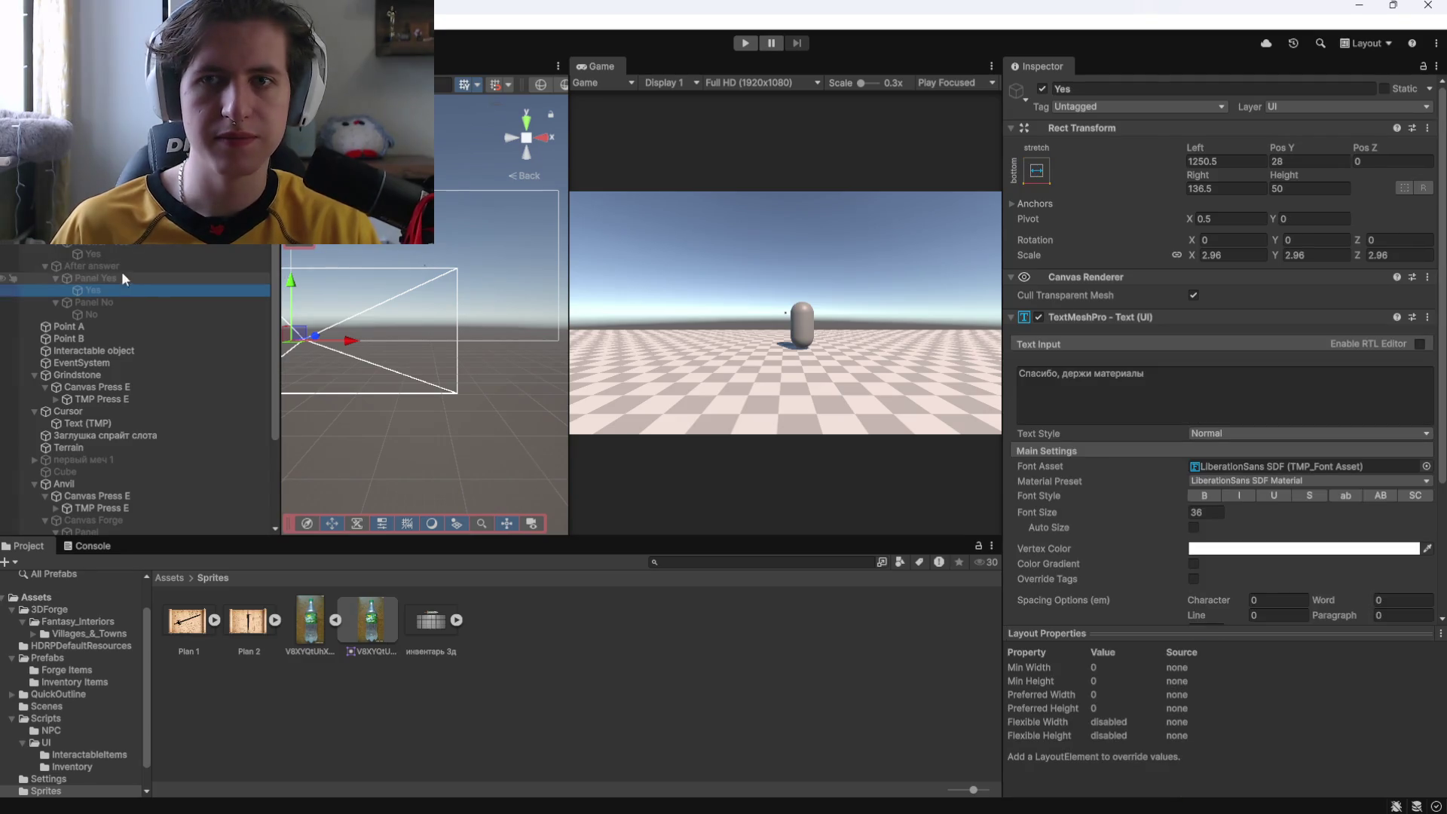
pyautogui.click(150, 278)
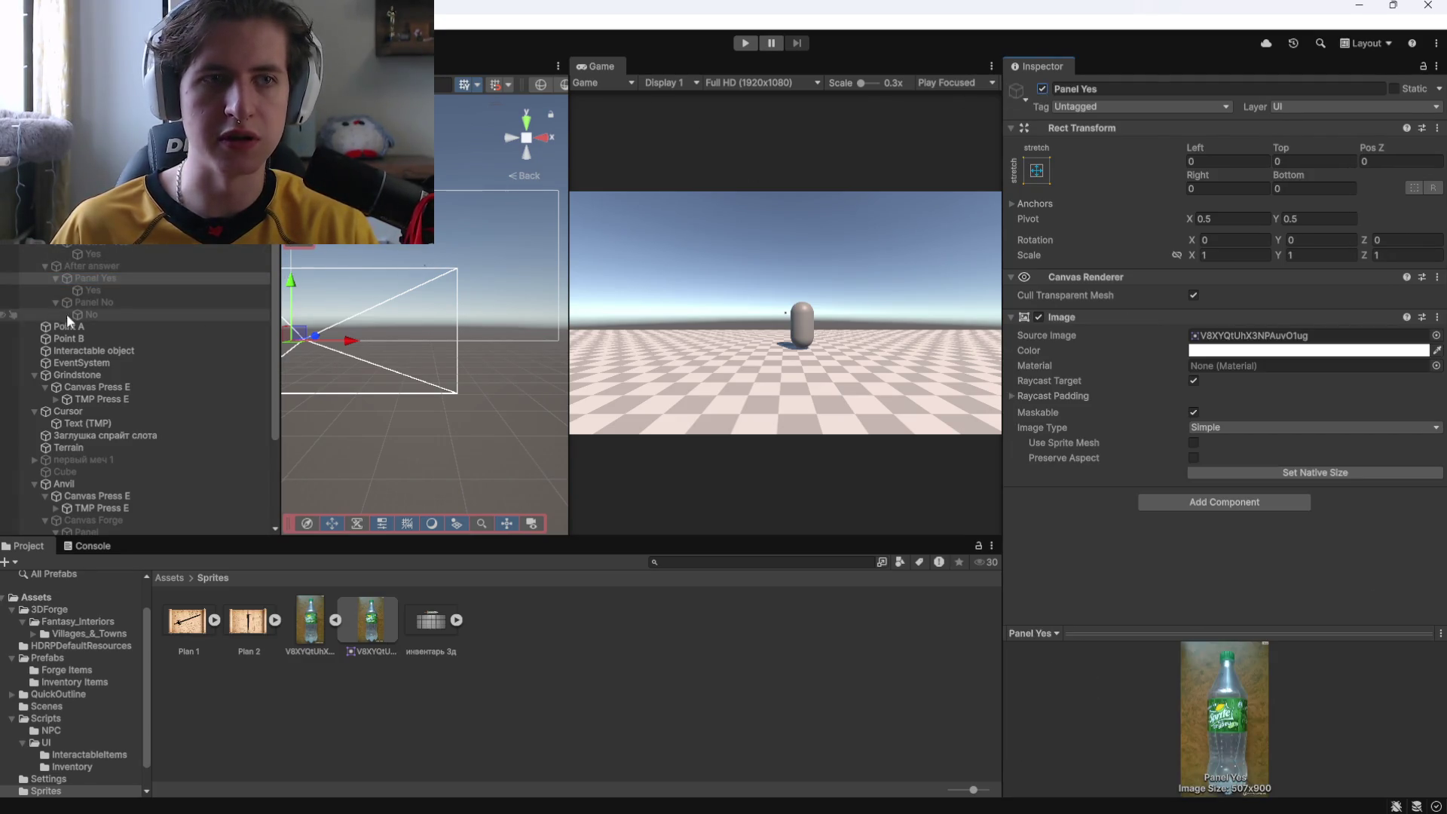
pyautogui.click(101, 267)
pyautogui.click(92, 303)
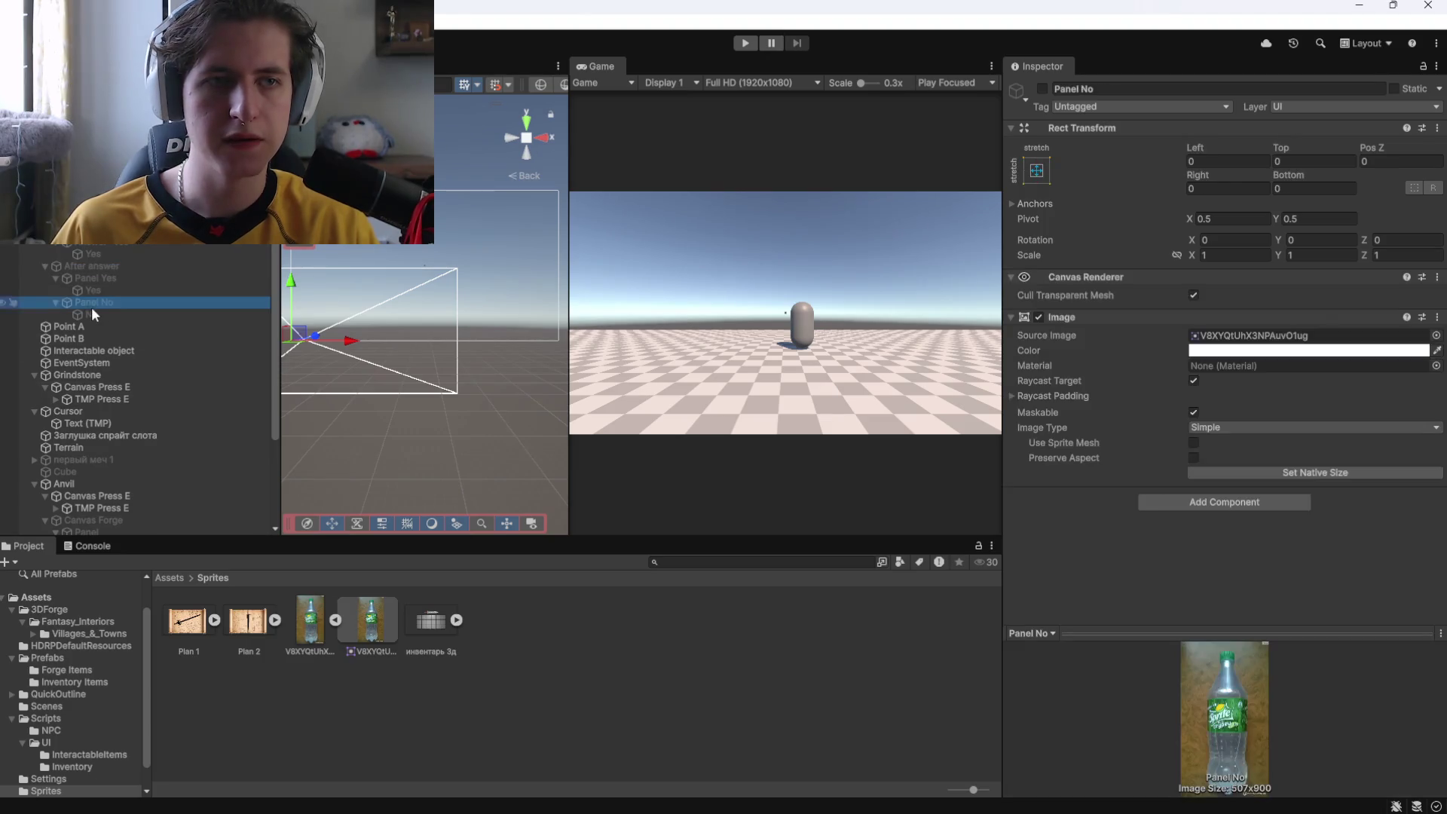
pyautogui.press('Delete')
# Duplicate After answer and name the copy 'After answer No'.
pyautogui.click(71, 265)
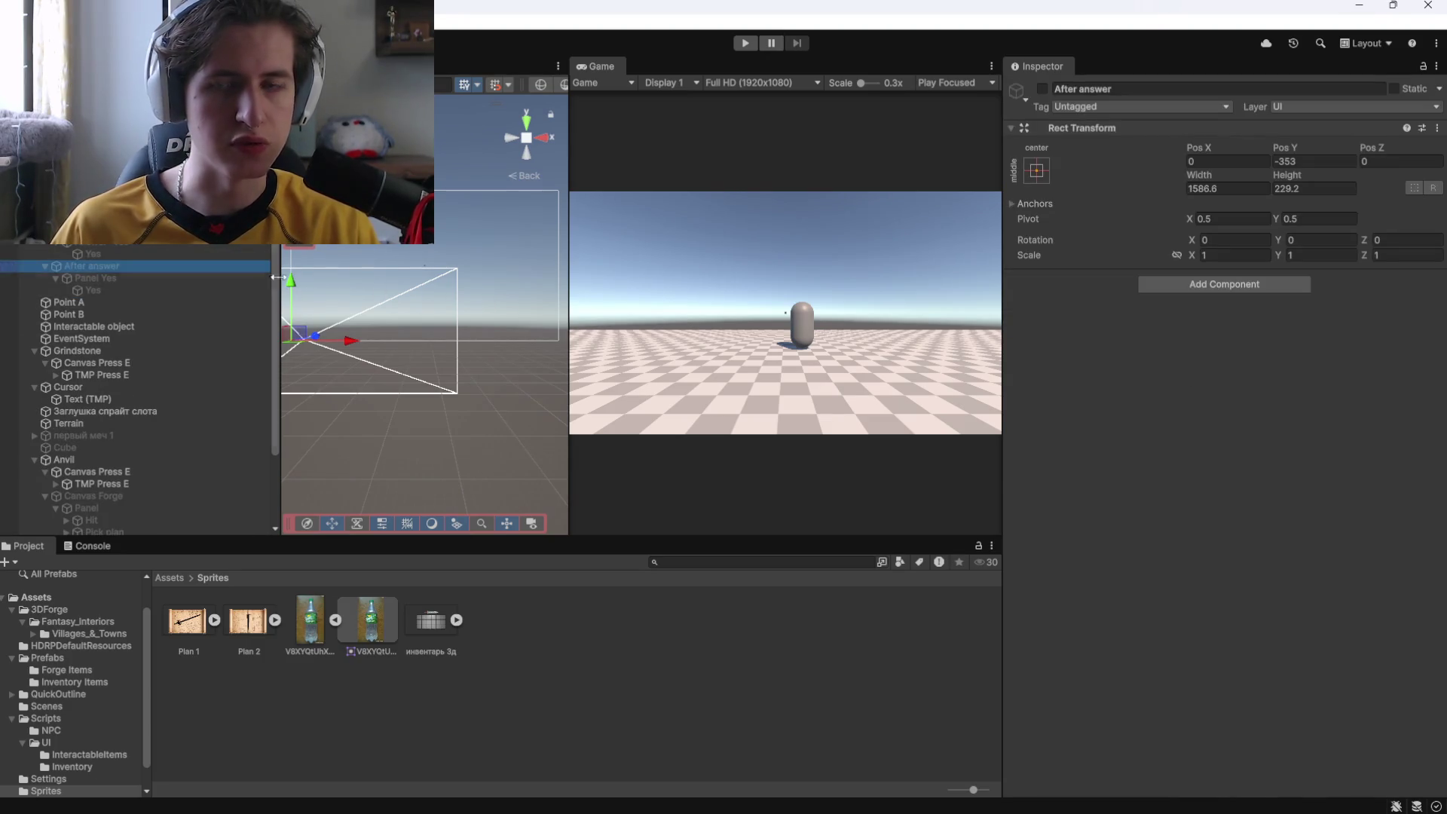
pyautogui.hotkey('ctrl', 'd')
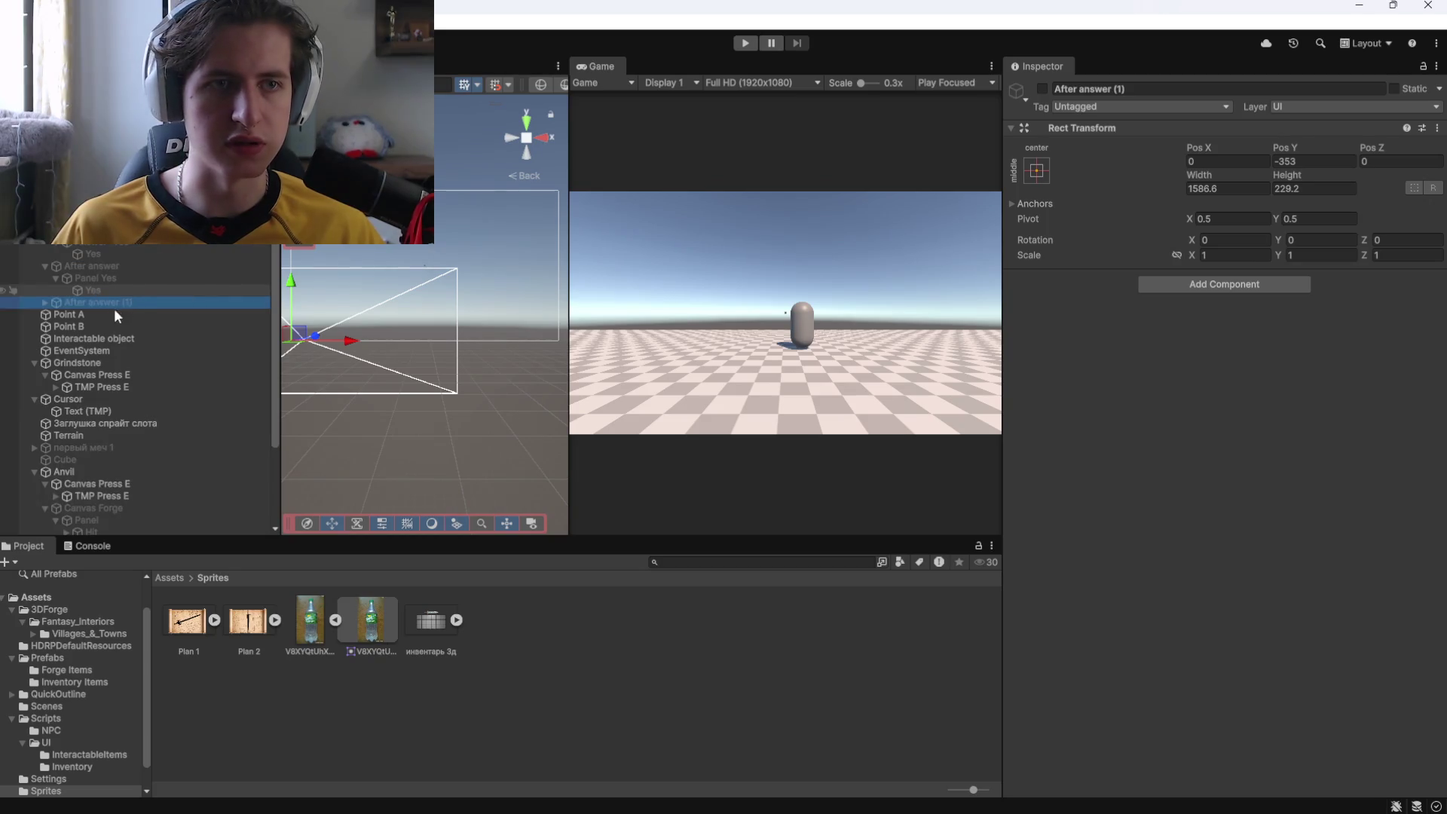
pyautogui.click(117, 303)
pyautogui.press('Return')
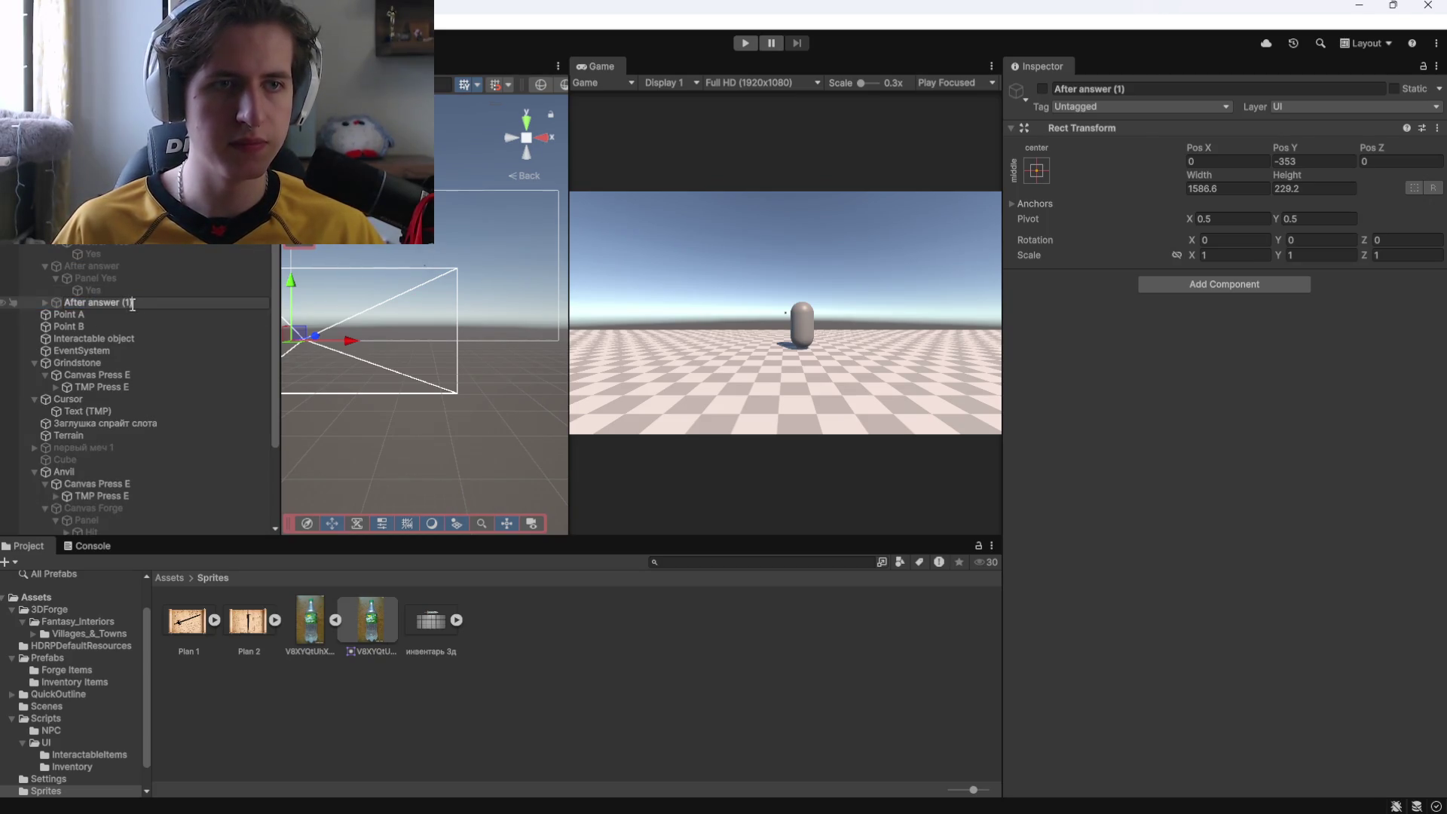
pyautogui.write('No')
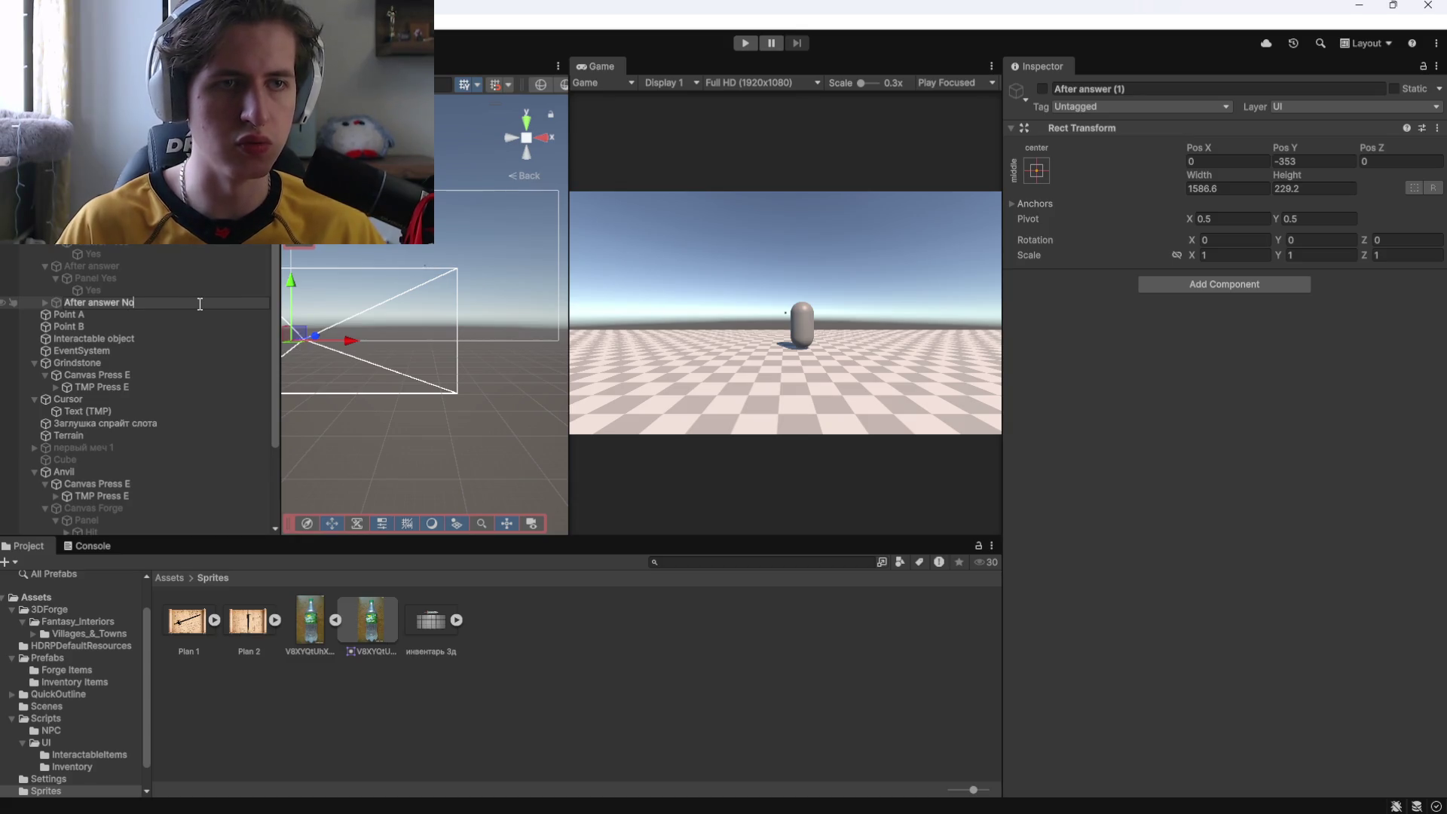
pyautogui.press('Return')
# Rename the original After answer object to 'After answer Yes'.
pyautogui.click(107, 264)
pyautogui.press('F2')
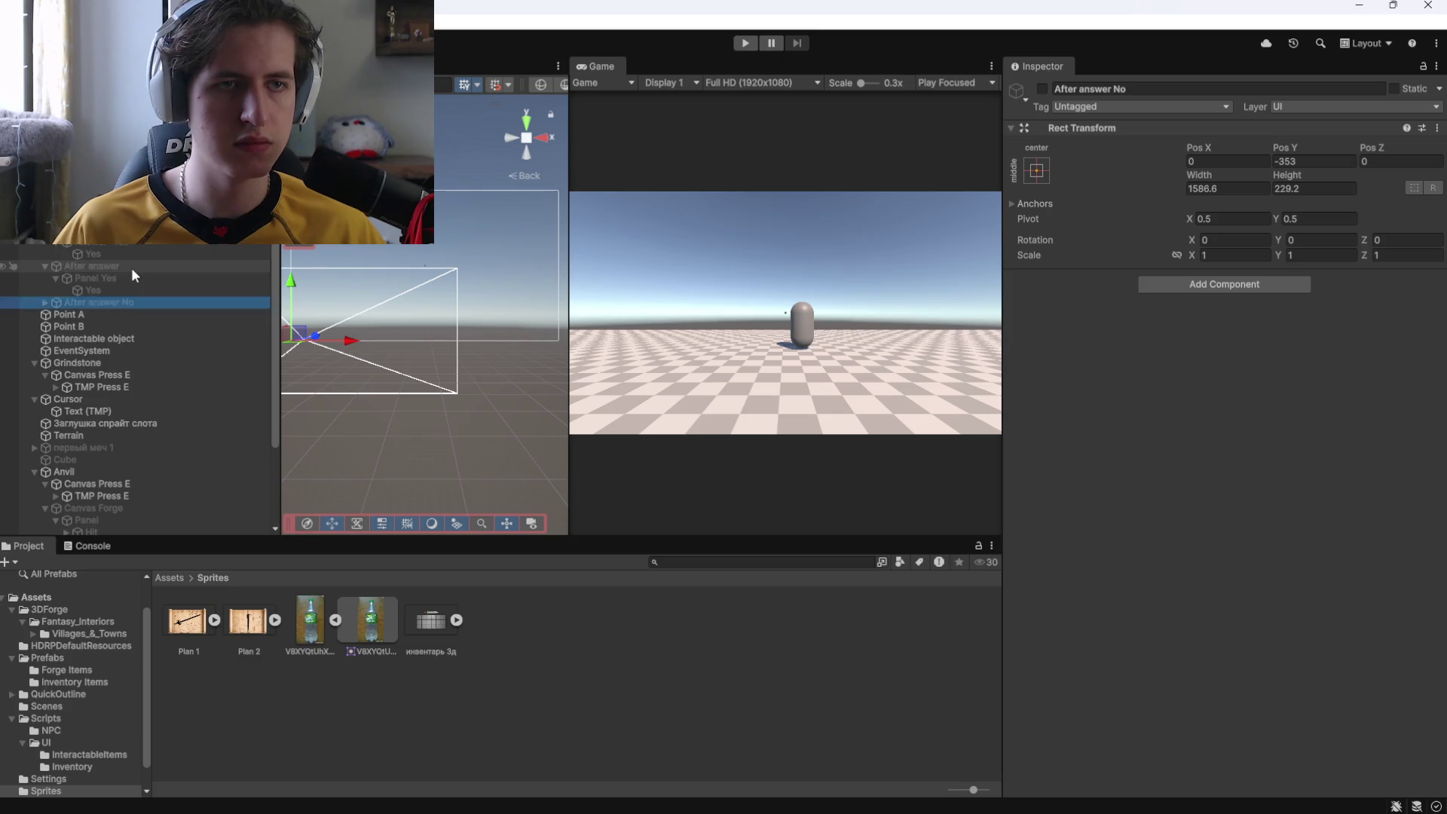
pyautogui.write('After answer Yes')
pyautogui.press('Return')
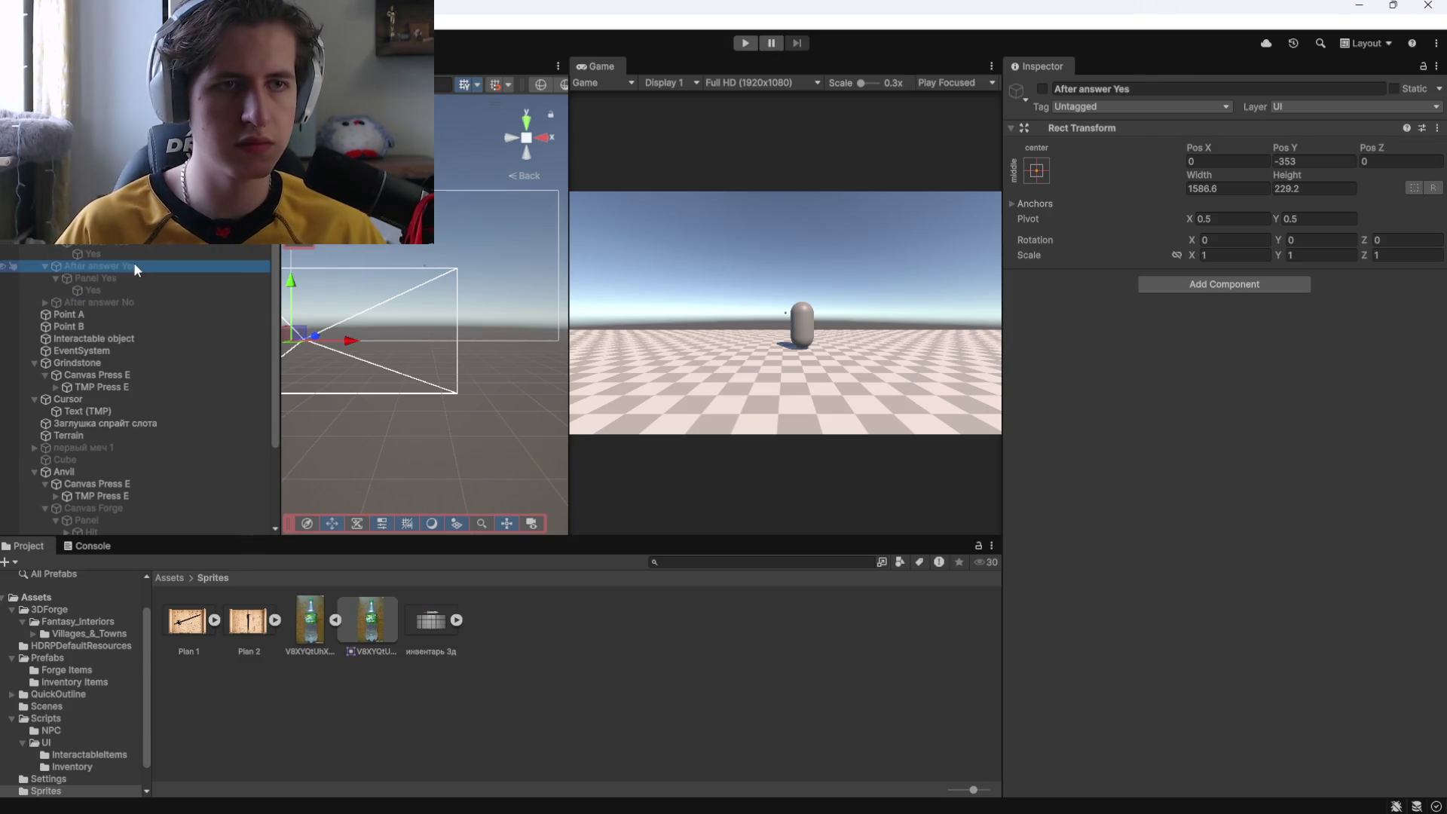
# Rename the copied child text to 'No' and its panel to 'Panel No'.
pyautogui.click(45, 302)
pyautogui.click(67, 312)
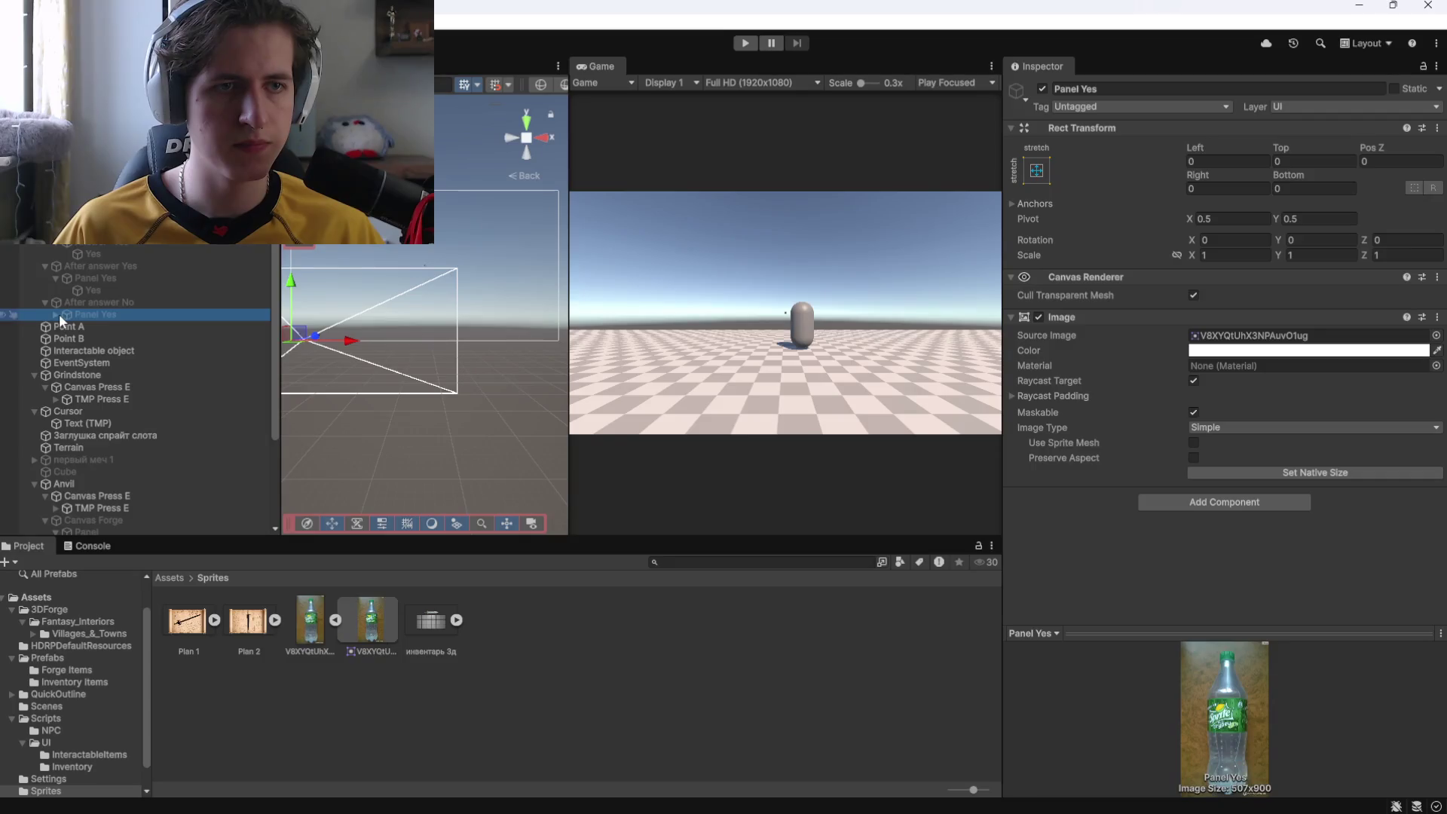
pyautogui.click(54, 314)
pyautogui.click(86, 326)
pyautogui.moveTo(1096, 372); pyautogui.dragTo(1153, 374)
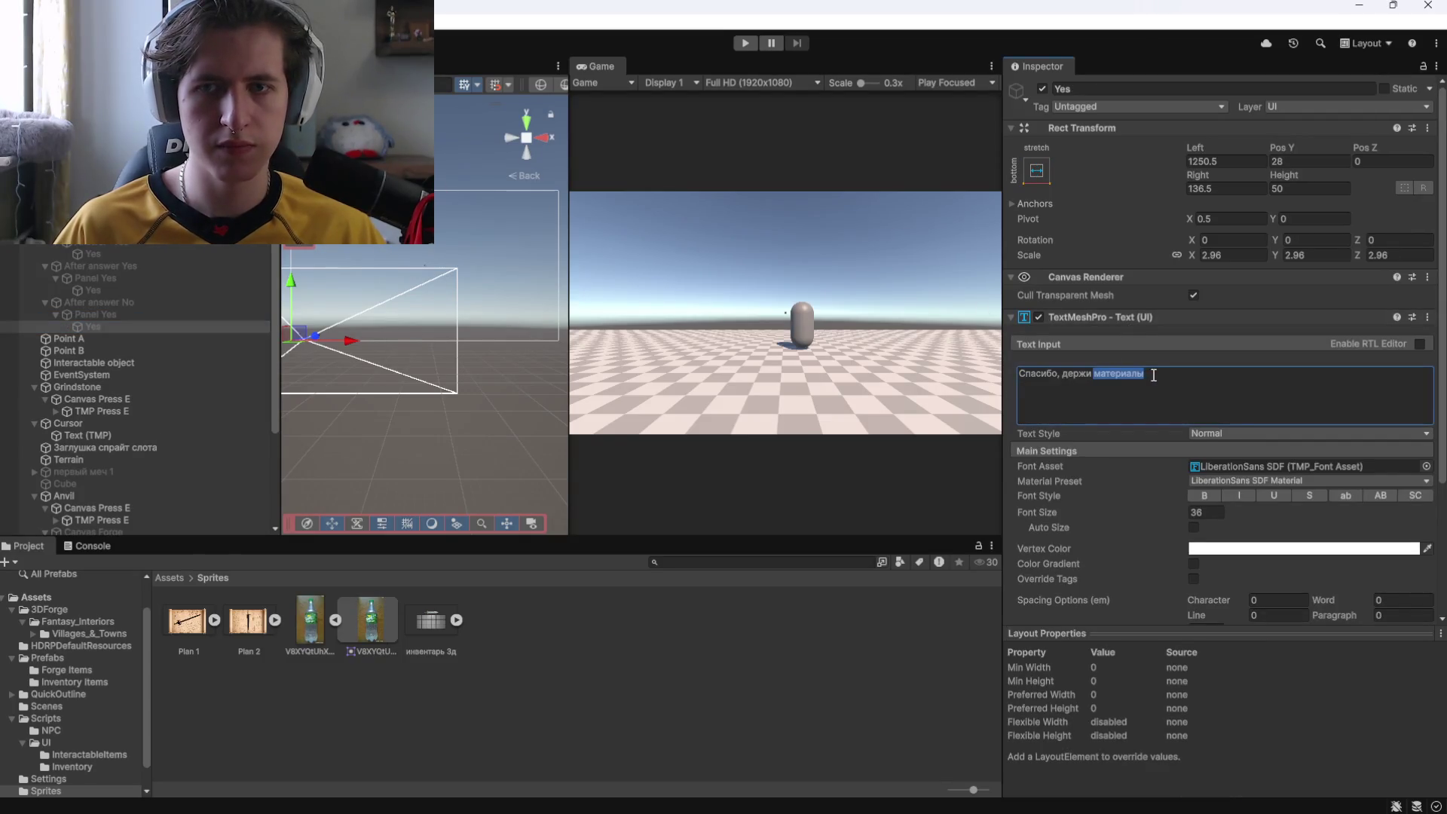
pyautogui.click(179, 325)
pyautogui.write('No')
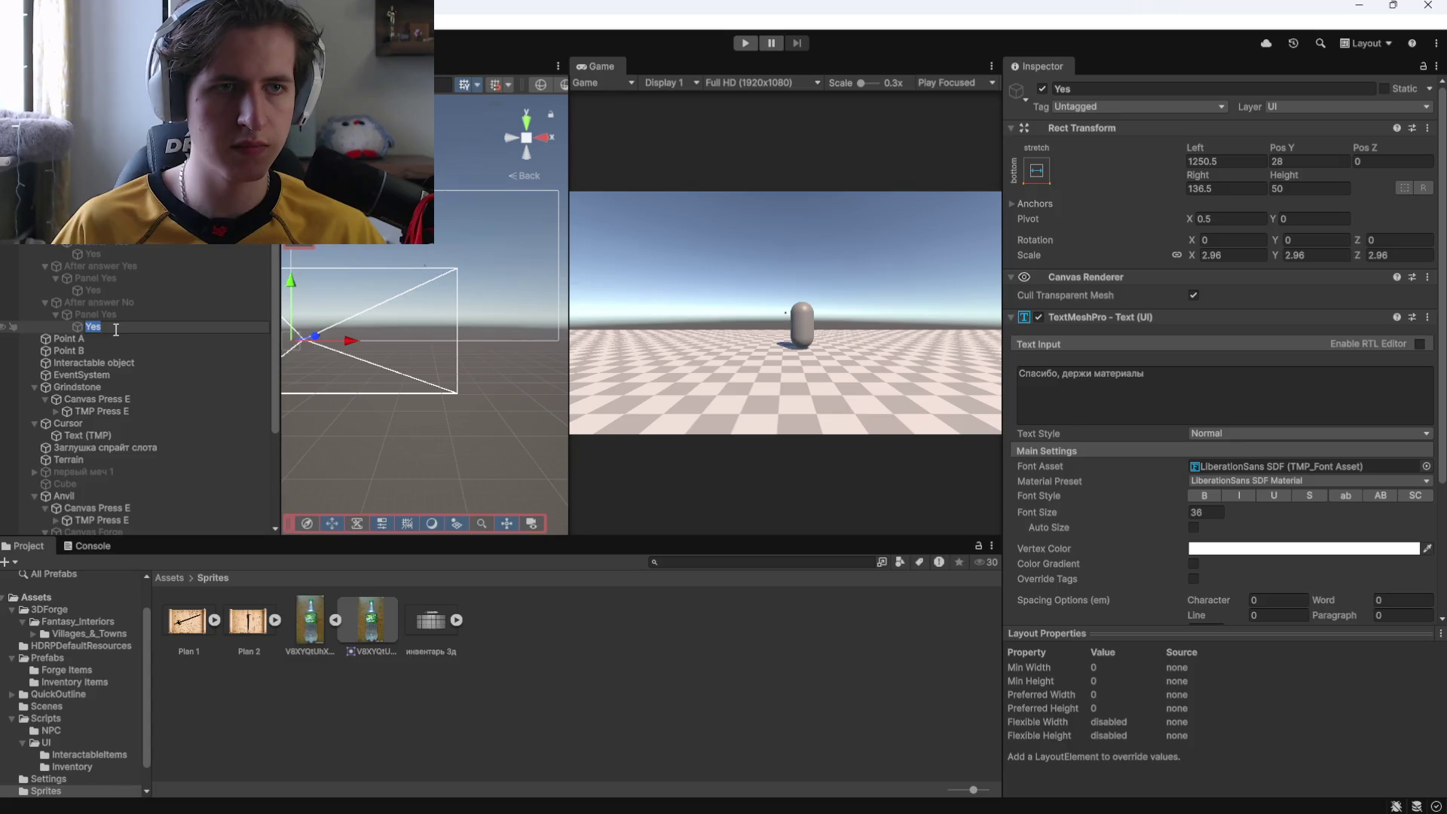
pyautogui.click(105, 315)
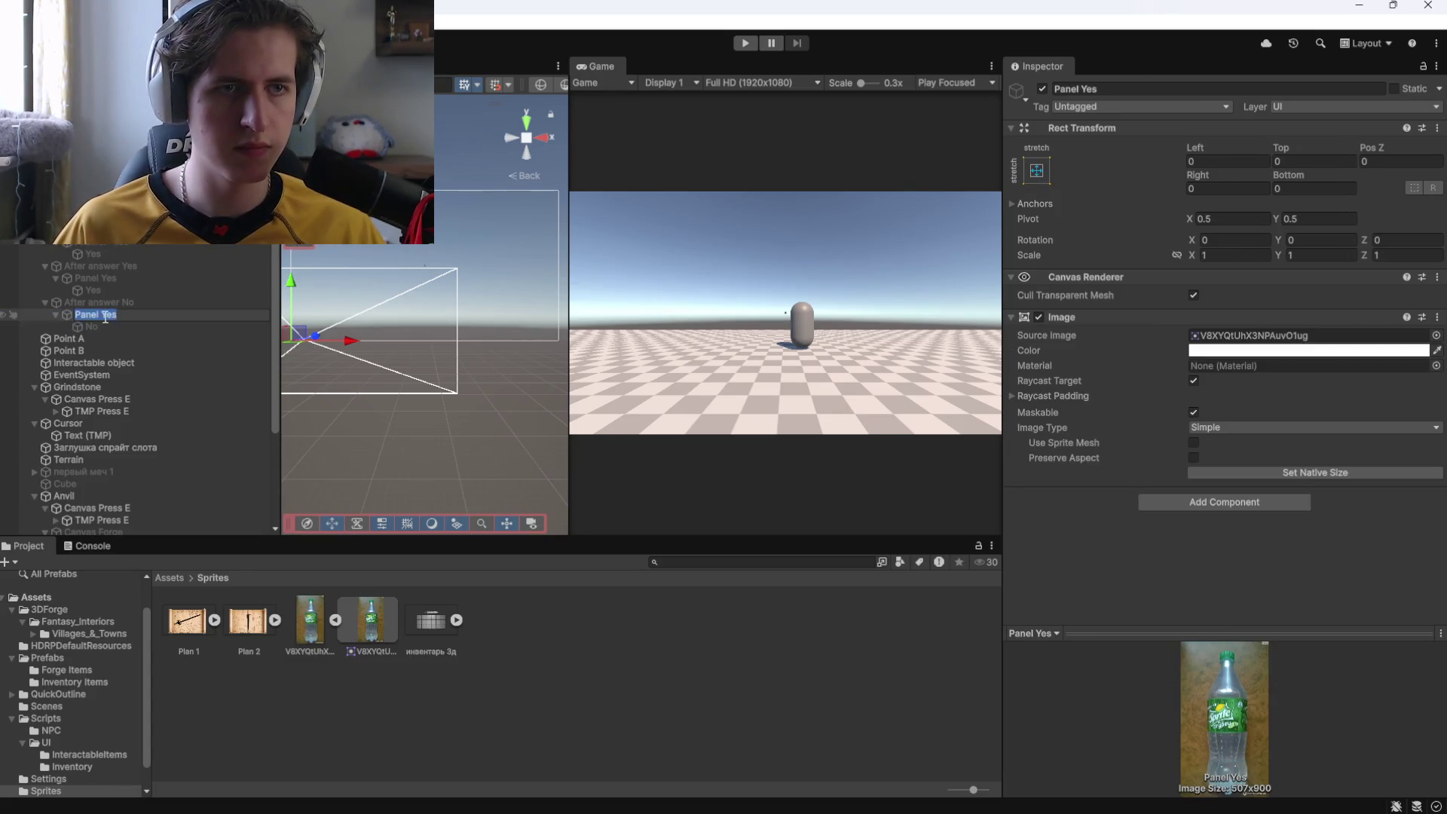
pyautogui.write('No')
pyautogui.press('Return')
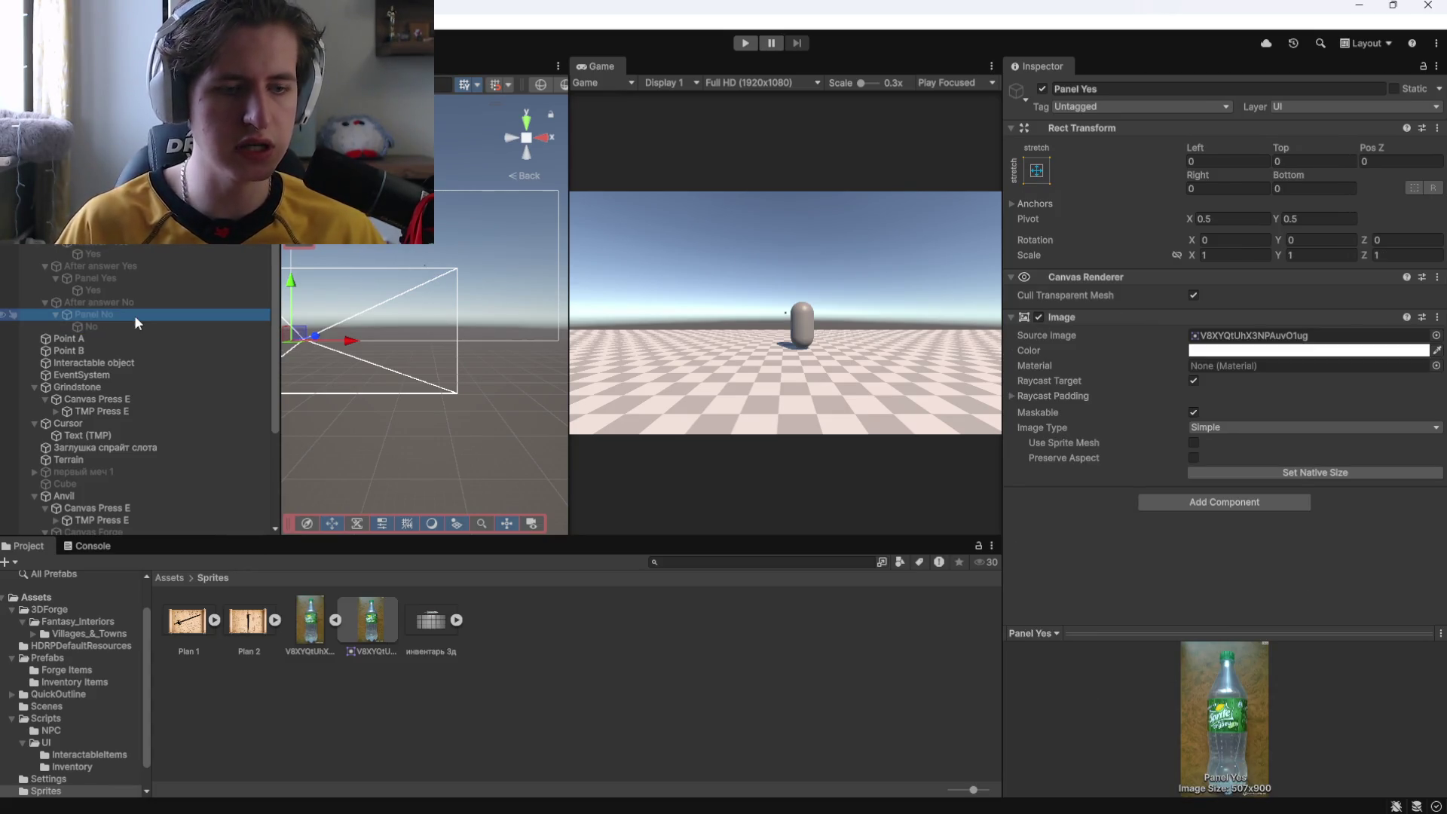
# Change the No reply text to 'Ну и пошёл ты'.
pyautogui.click(110, 326)
pyautogui.click(1135, 386)
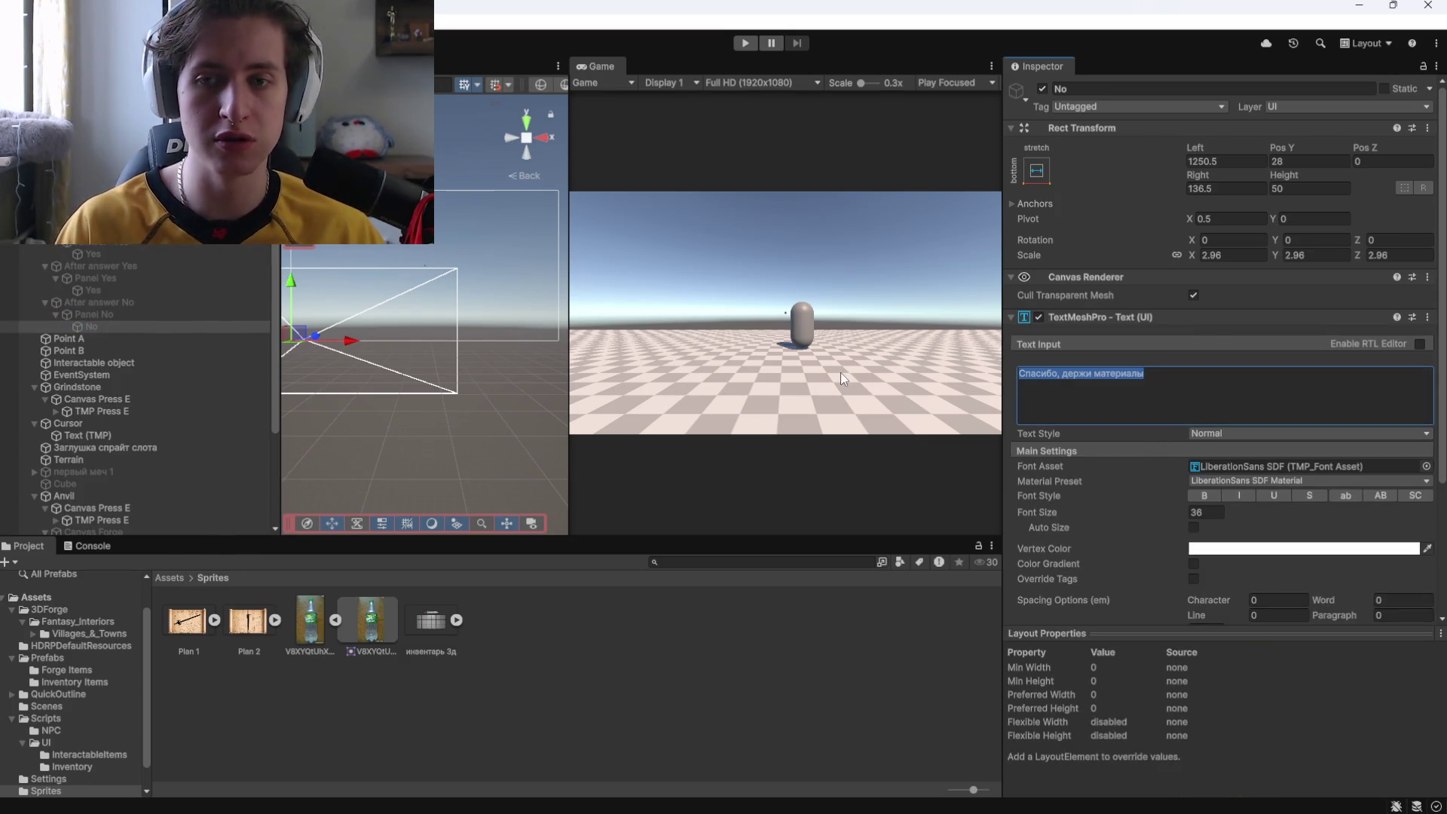
pyautogui.write('Ну и пошёл ты')
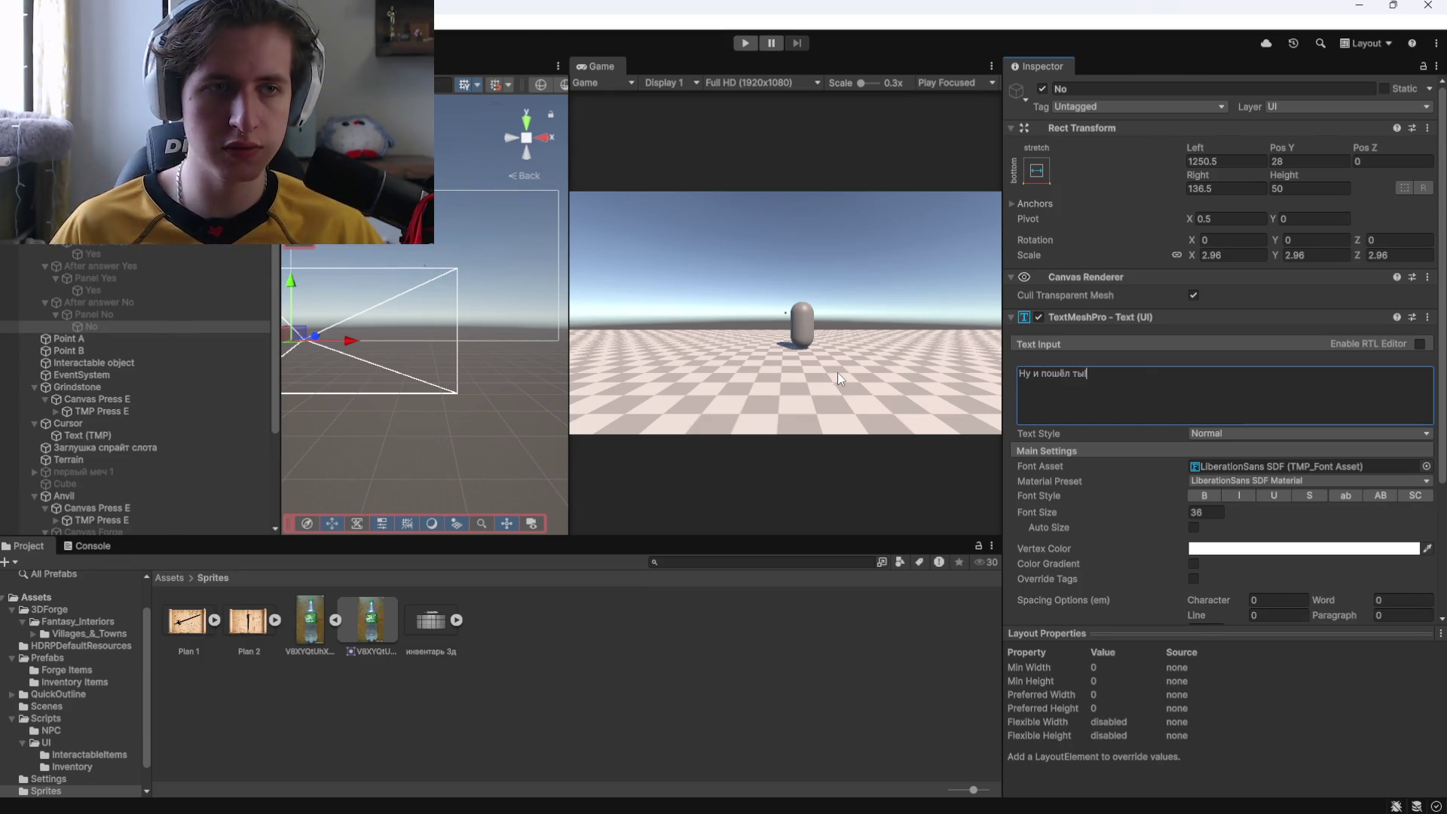
pyautogui.click(102, 304)
pyautogui.click(110, 325)
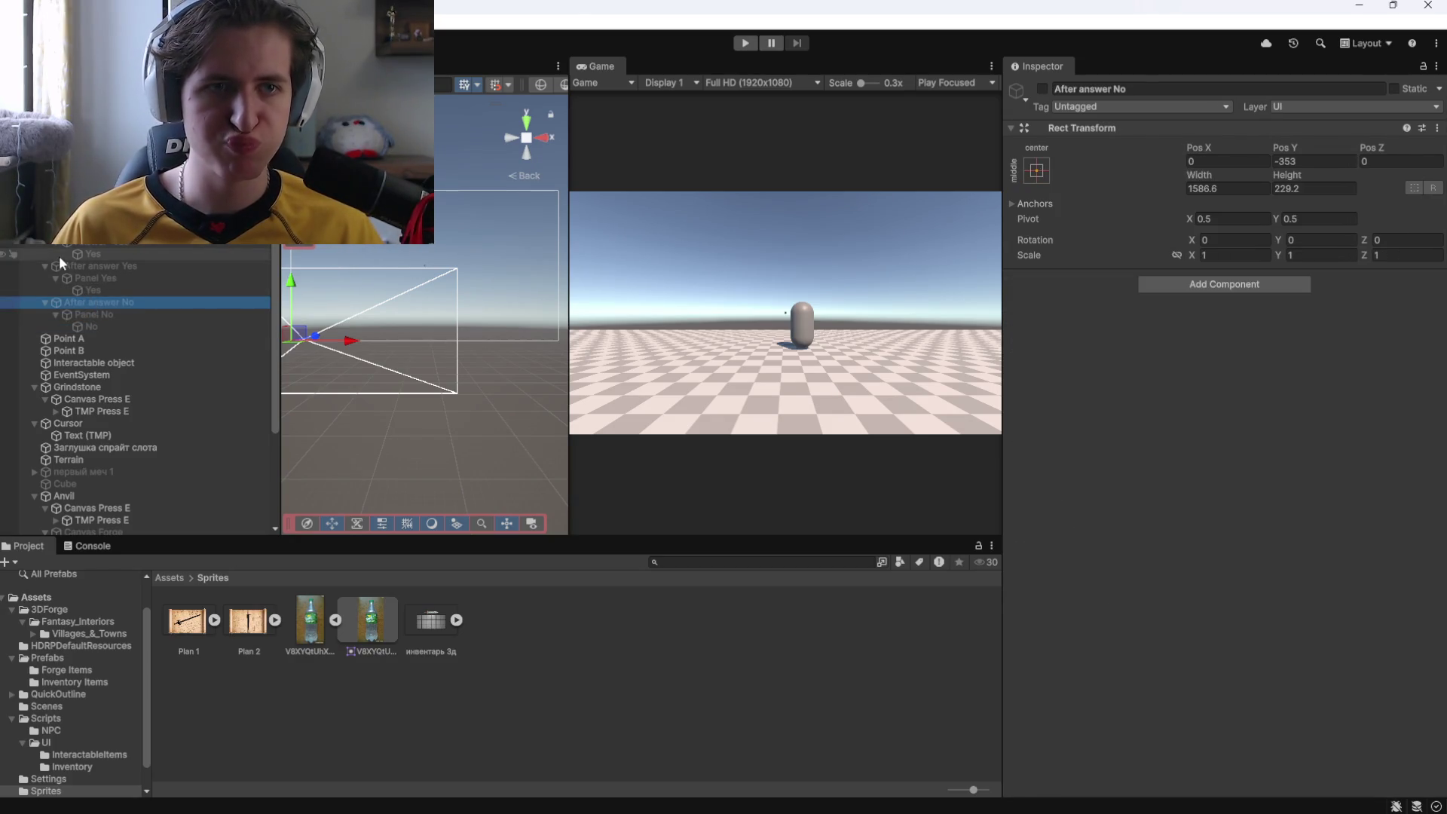
# Set Answer 'No''s third On Click action to GameObject.SetActive on After answer No, ticked.
pyautogui.click(88, 241)
pyautogui.scroll(-5, 1160, 500)
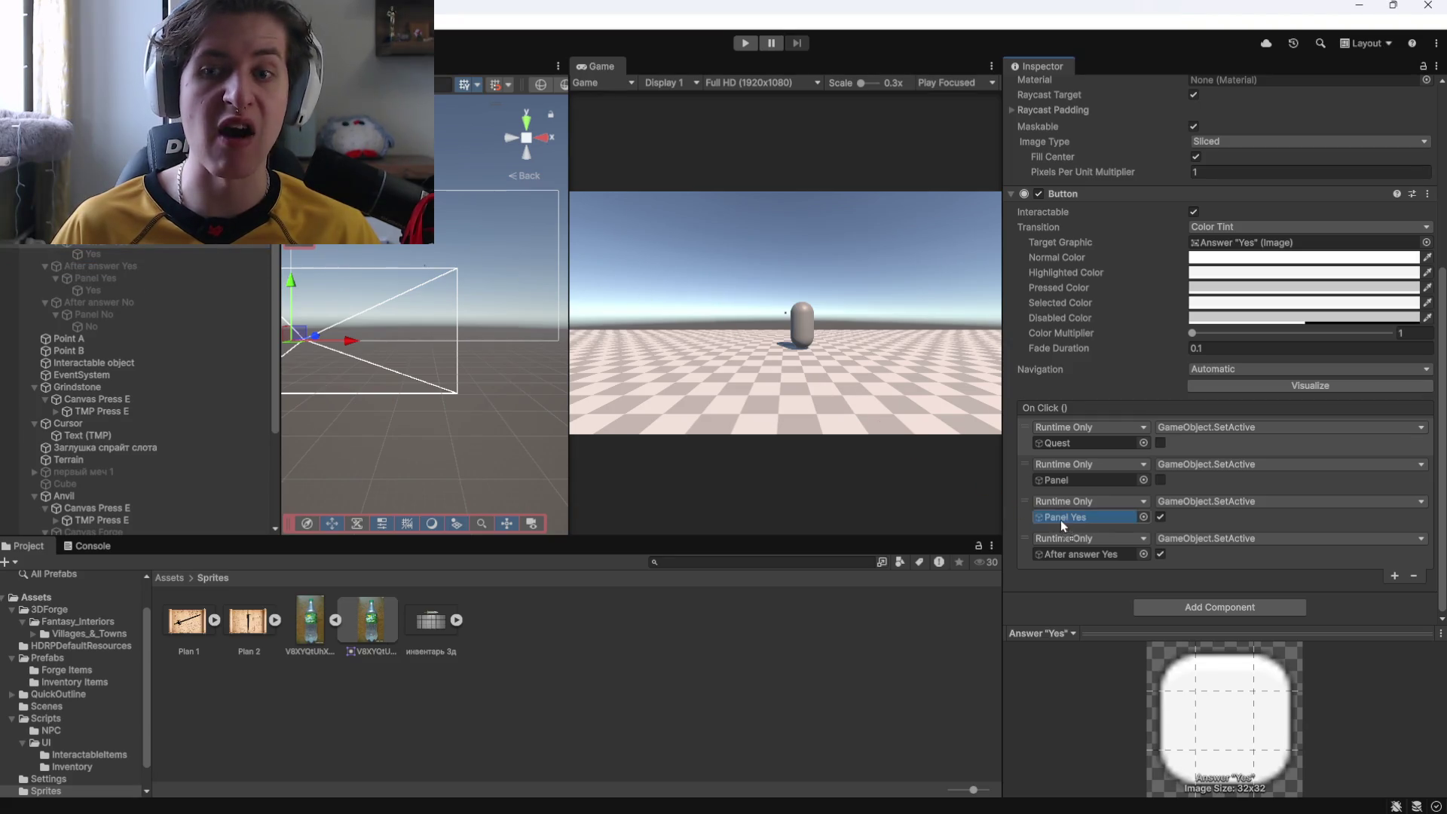
pyautogui.click(91, 218)
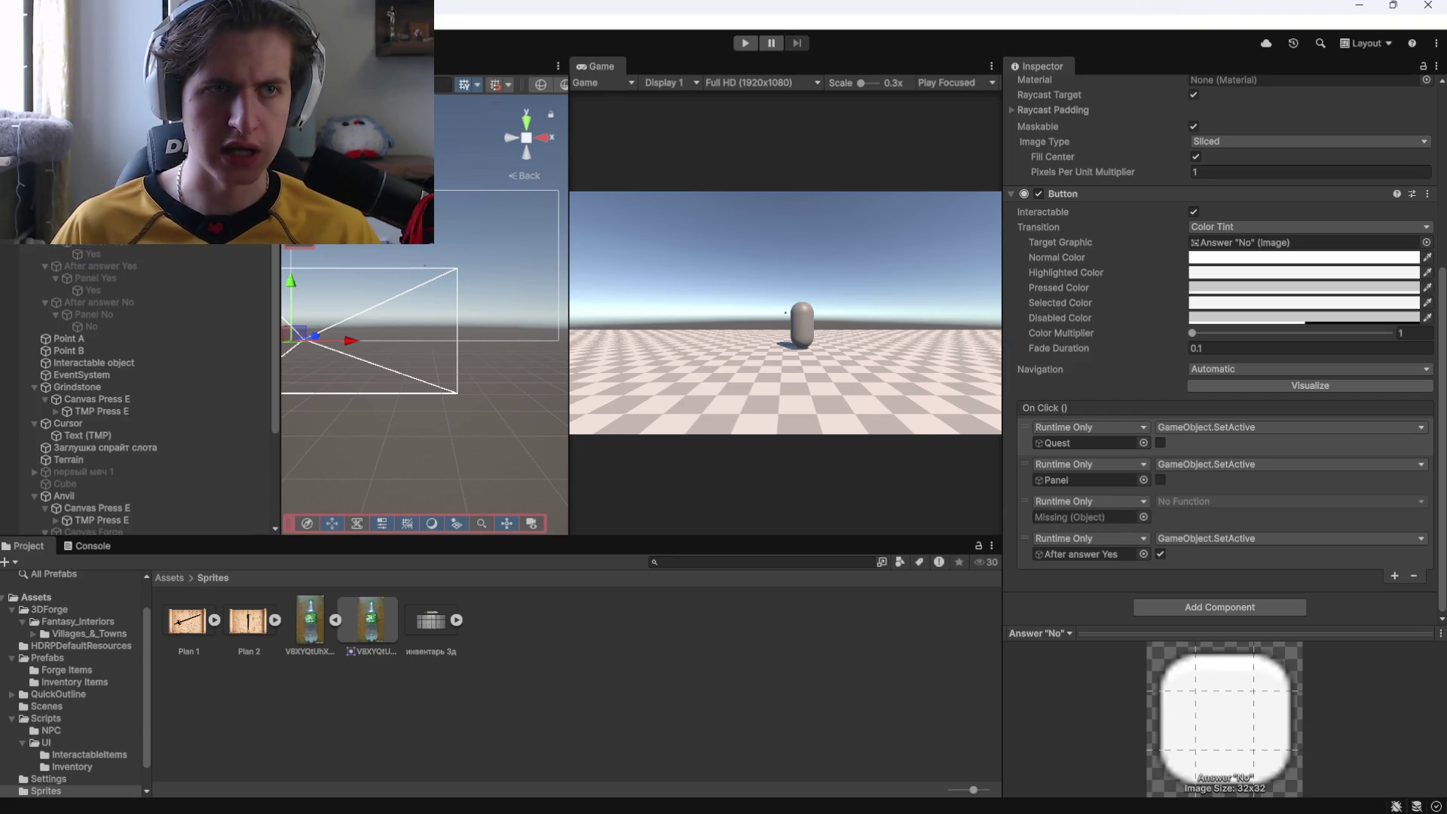
pyautogui.moveTo(104, 303); pyautogui.dragTo(1007, 394)
pyautogui.moveTo(1098, 517); pyautogui.dragTo(1098, 517)
pyautogui.click(1160, 517)
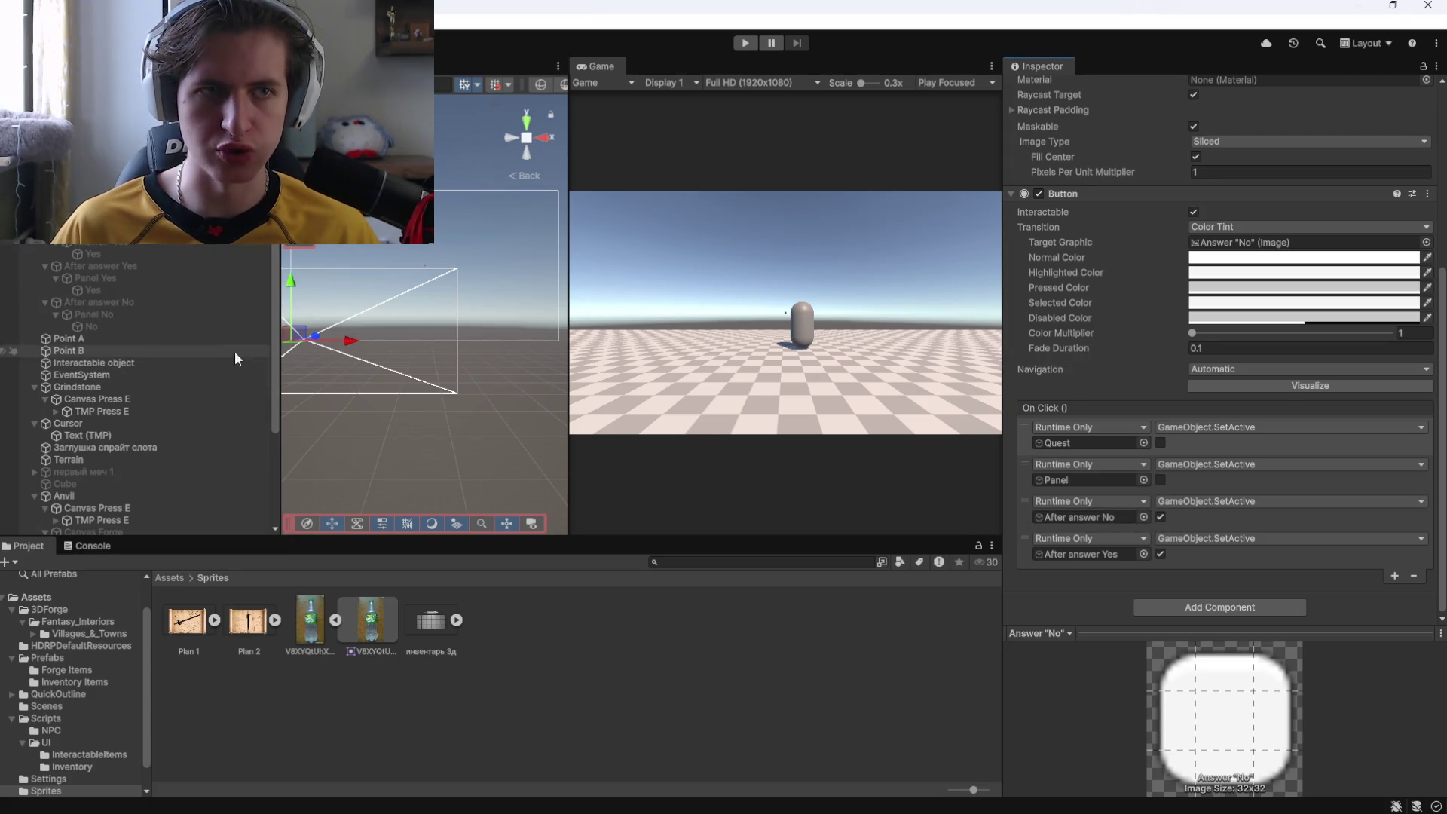
# Check the Panel No, No, After answer No, Panel Yes and Yes objects, then start play mode.
pyautogui.click(239, 314)
pyautogui.click(89, 326)
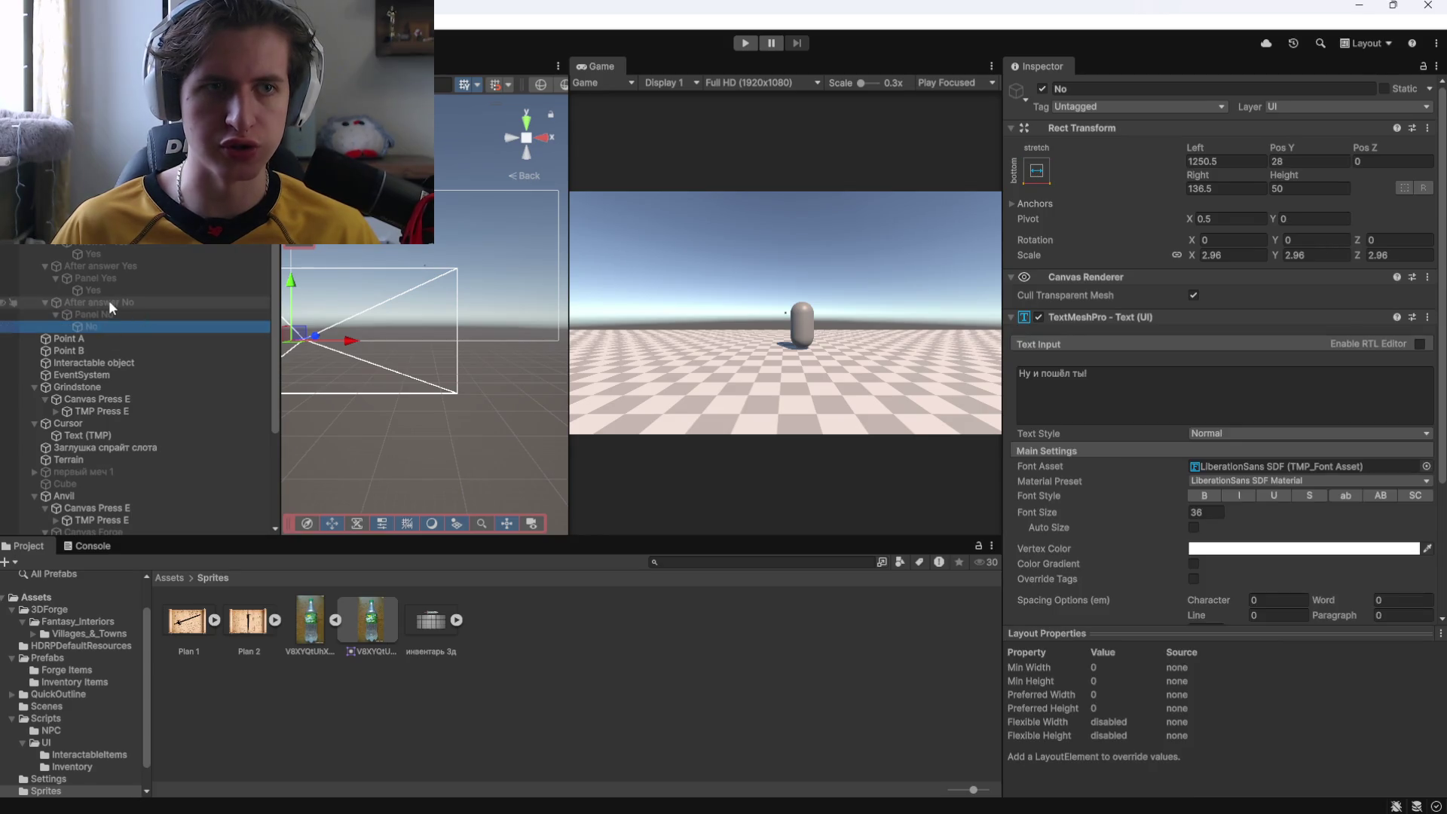
pyautogui.click(108, 301)
pyautogui.click(98, 279)
pyautogui.click(101, 289)
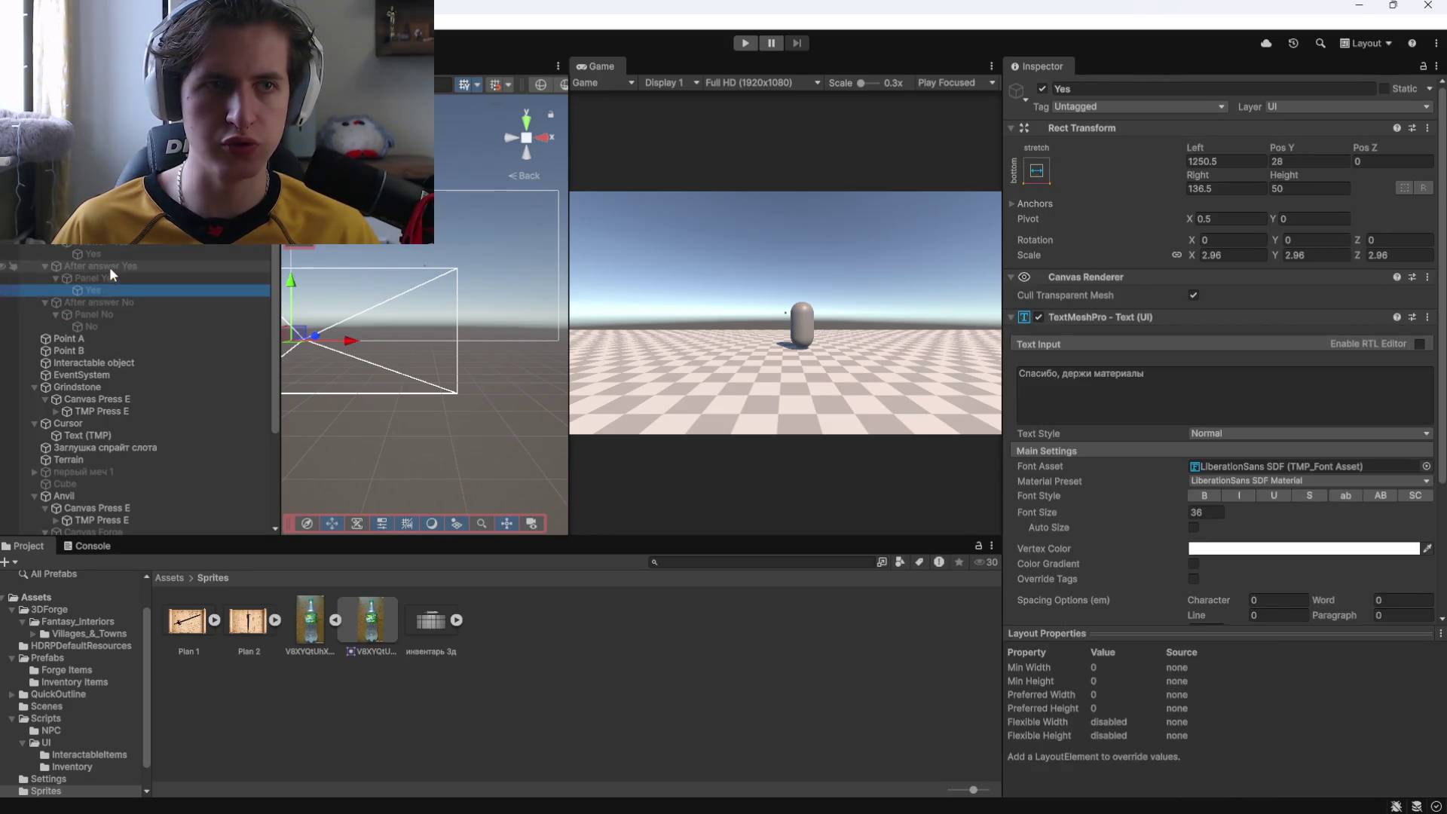
pyautogui.click(110, 266)
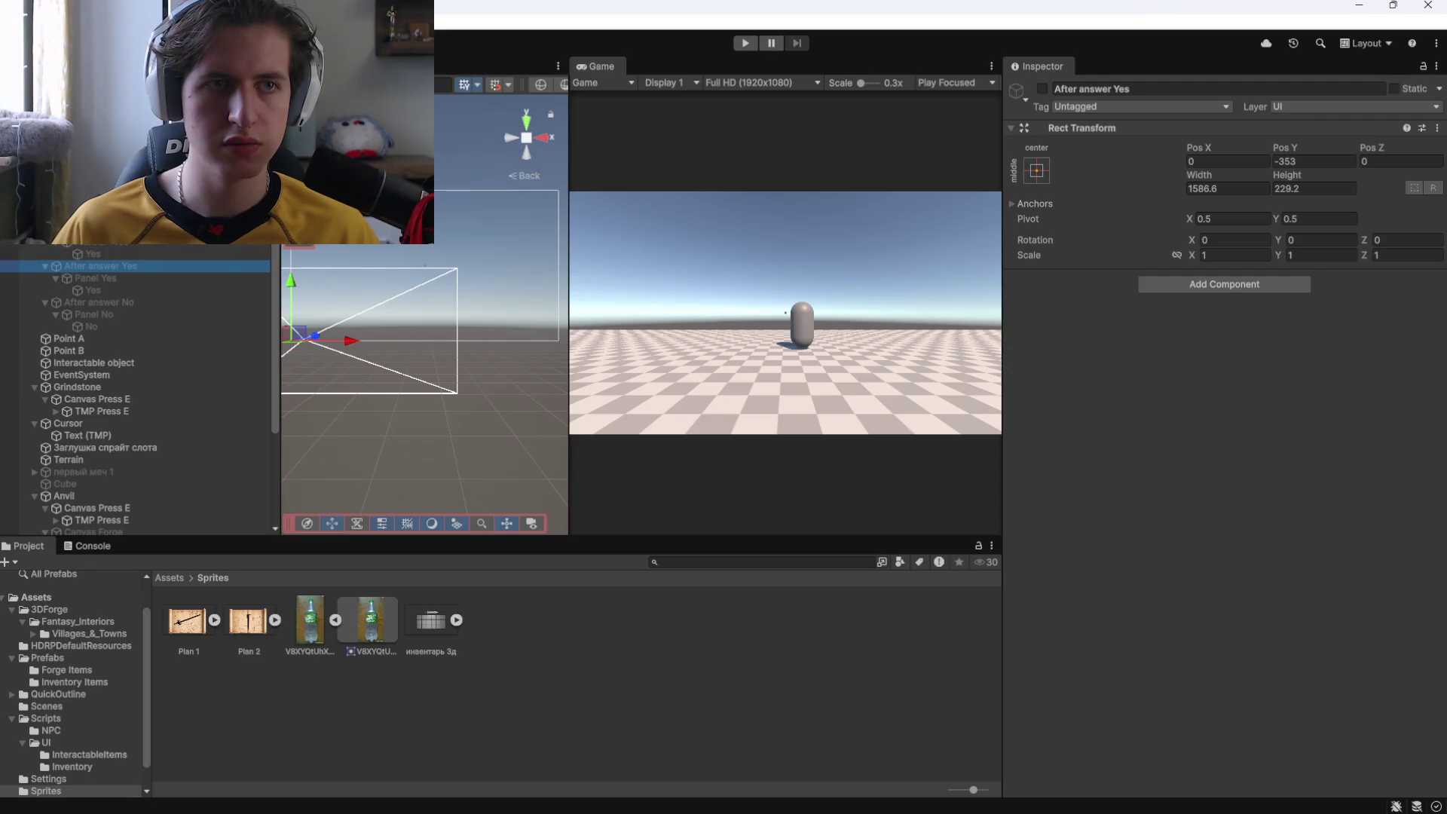
pyautogui.click(746, 43)
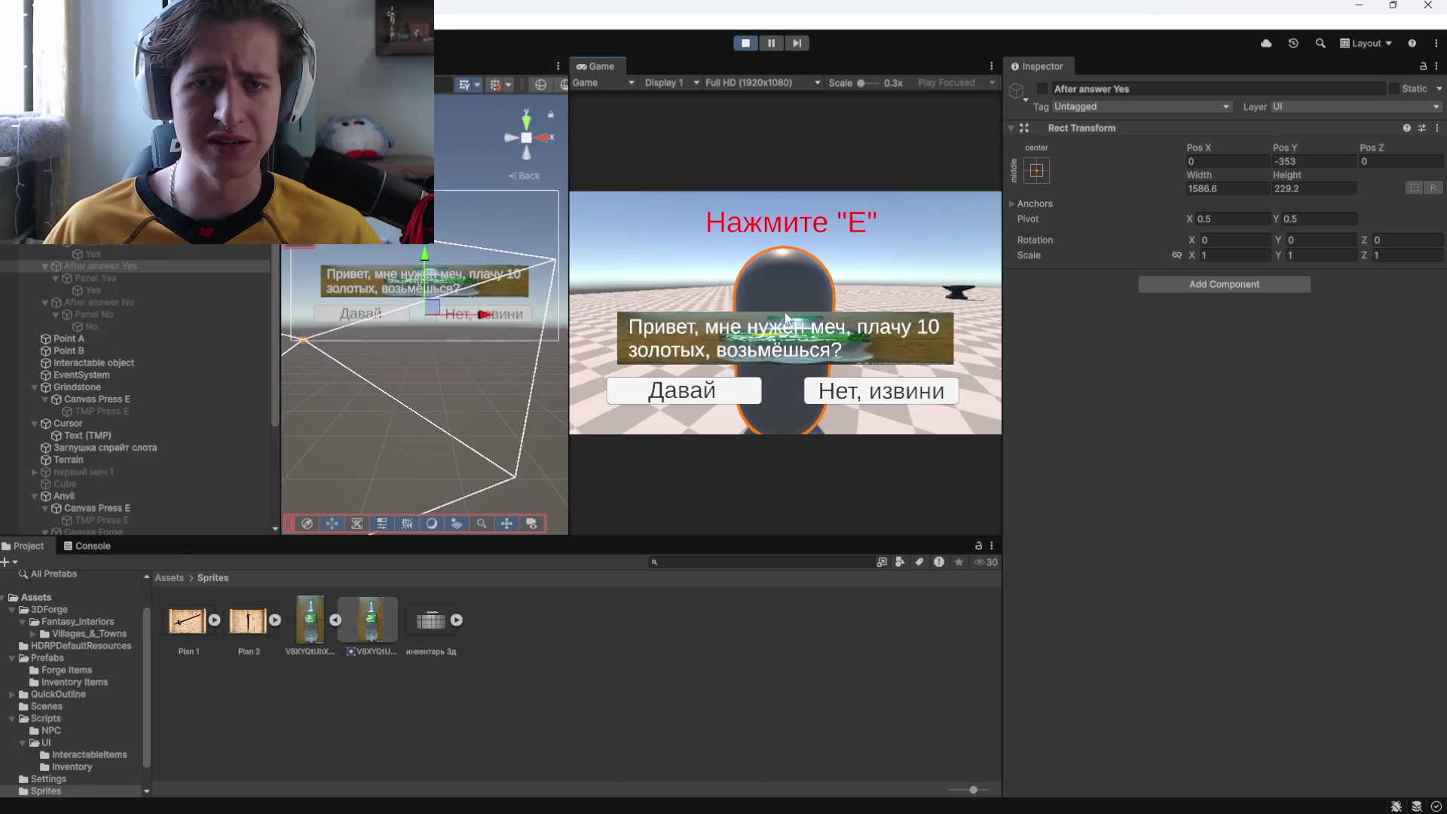
# Answer the NPC, replay and decline with 'Нет, извини', then inspect After answer No.
pyautogui.click(721, 391)
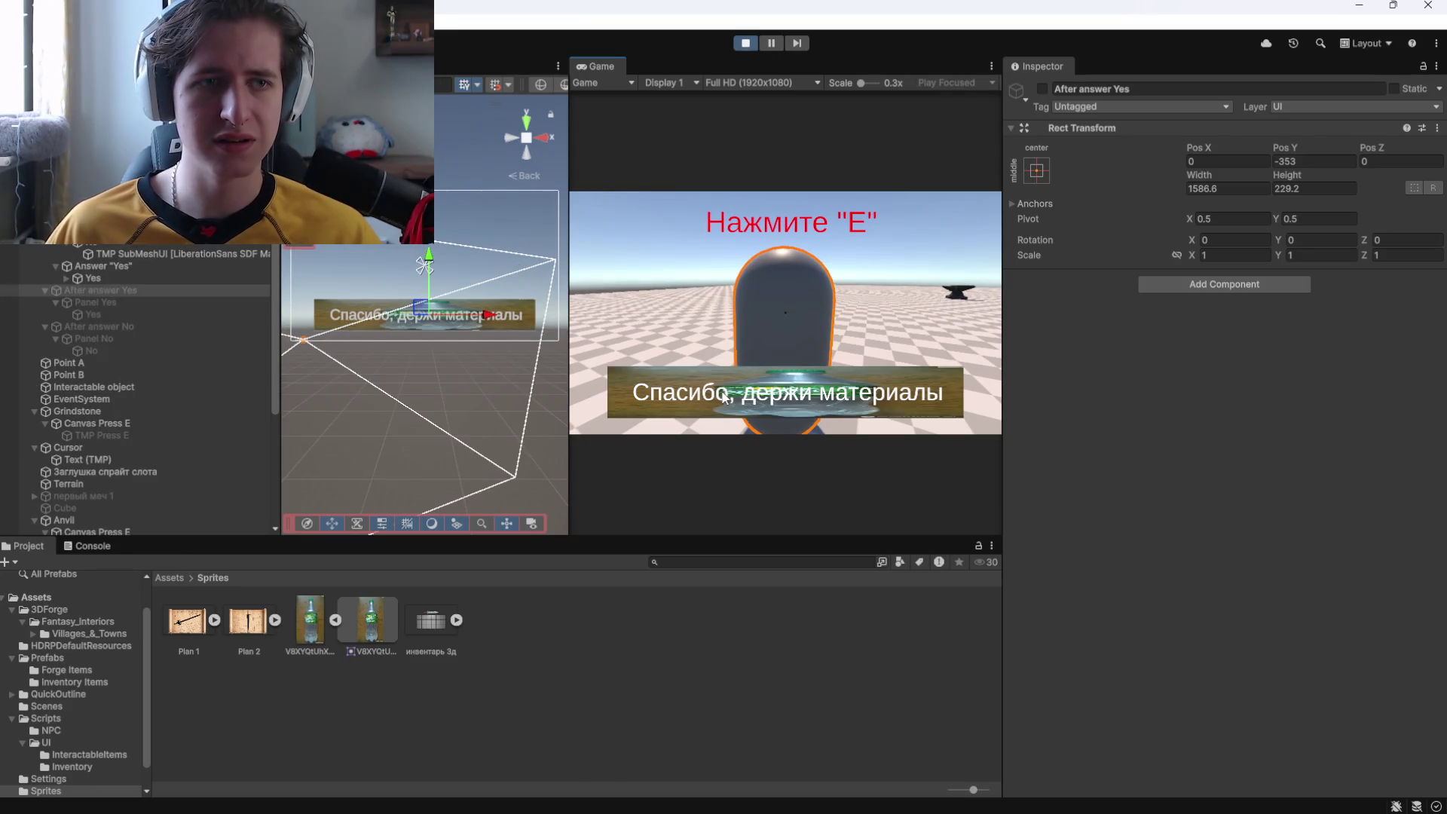
pyautogui.click(745, 43)
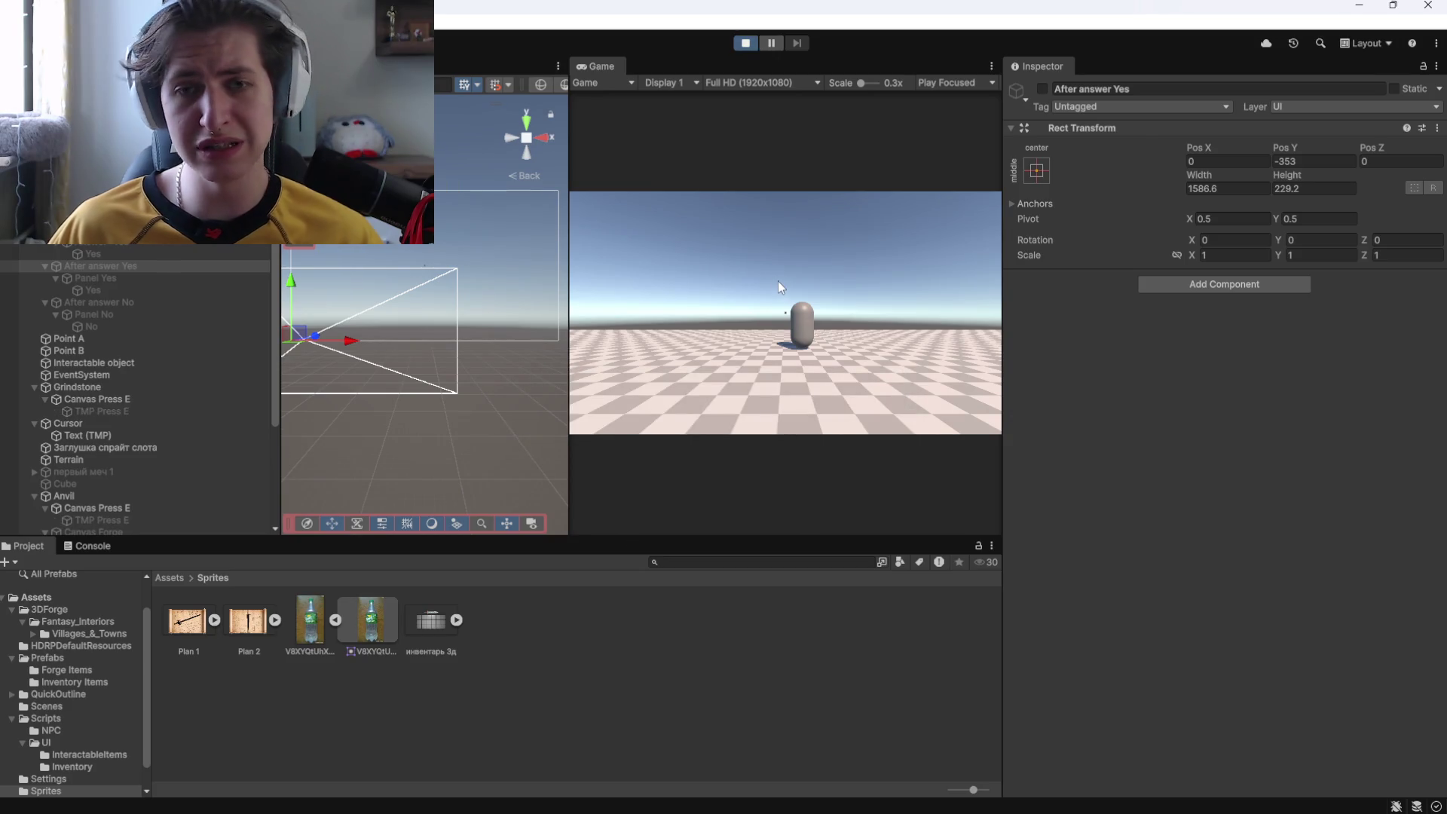
pyautogui.click(791, 303)
pyautogui.press('w')
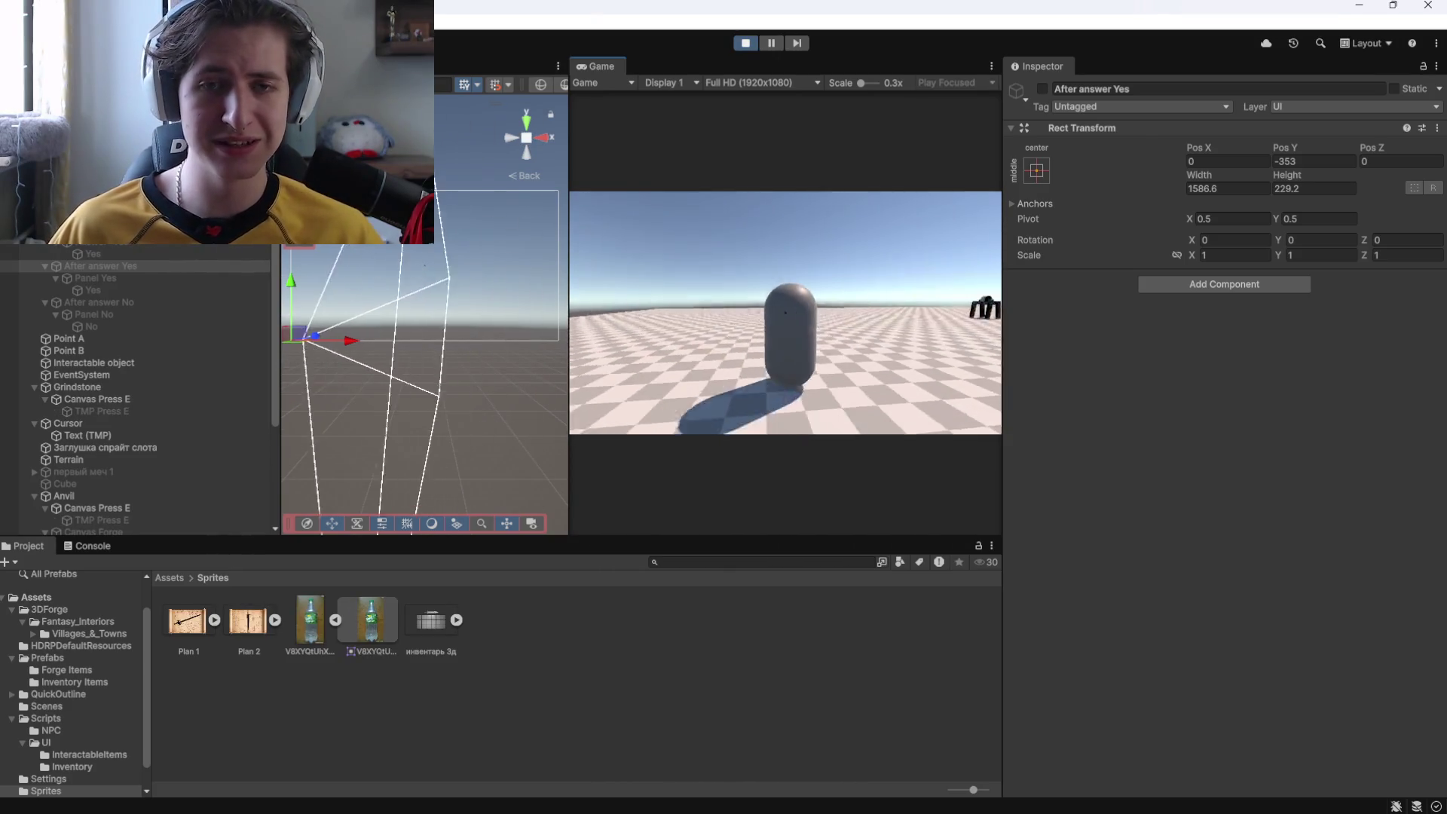
pyautogui.press('e')
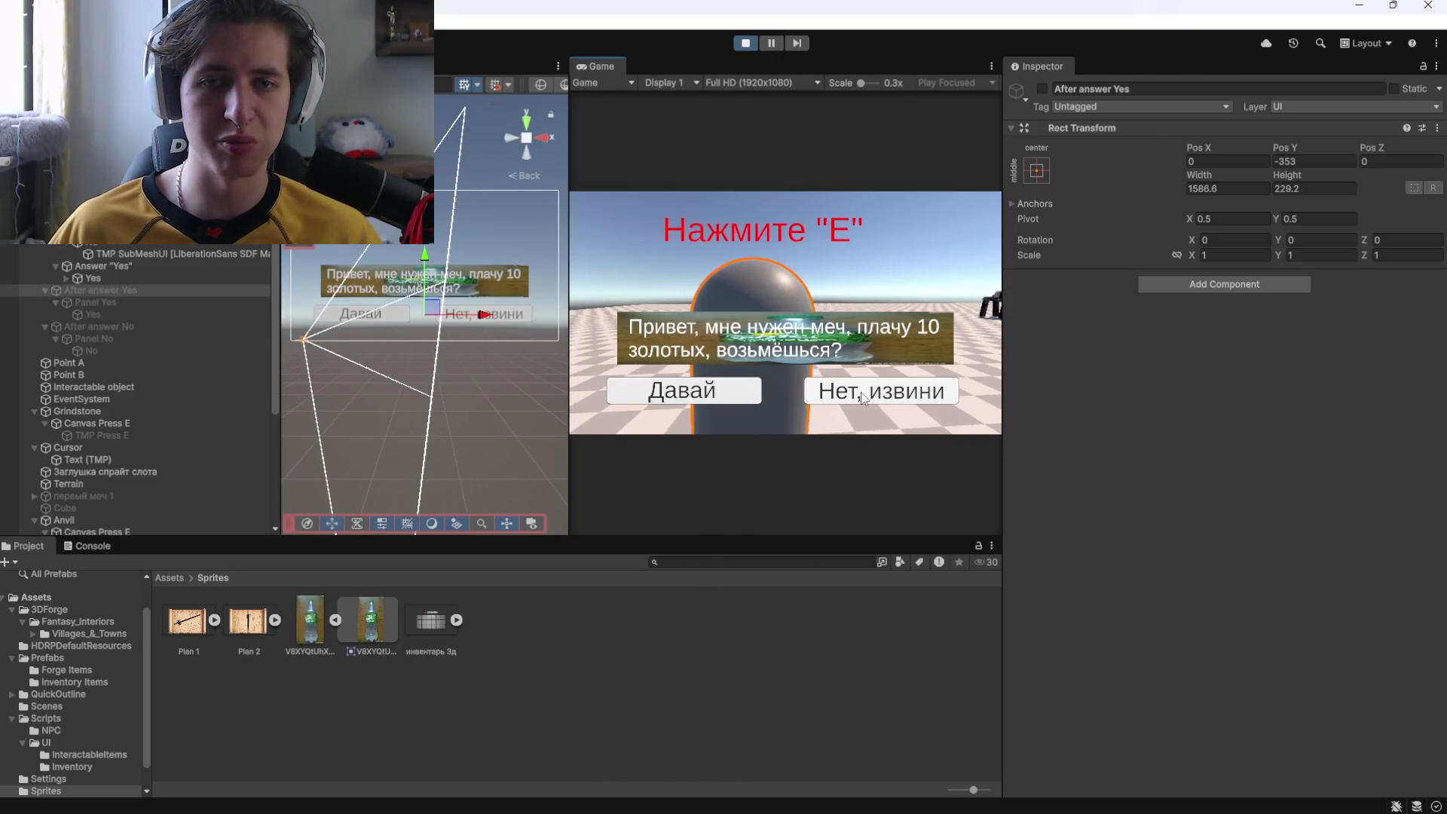
pyautogui.click(863, 398)
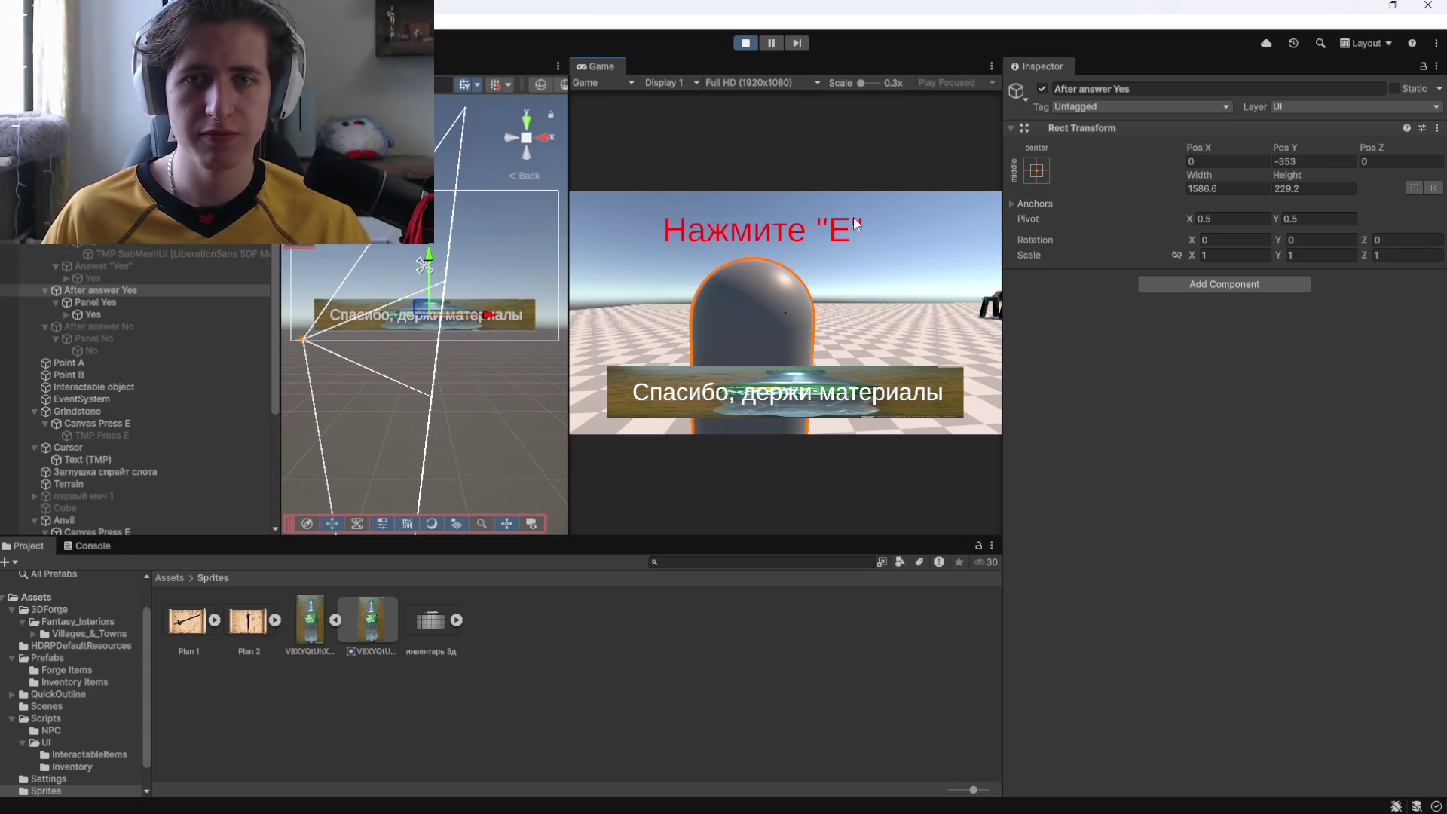
pyautogui.click(167, 327)
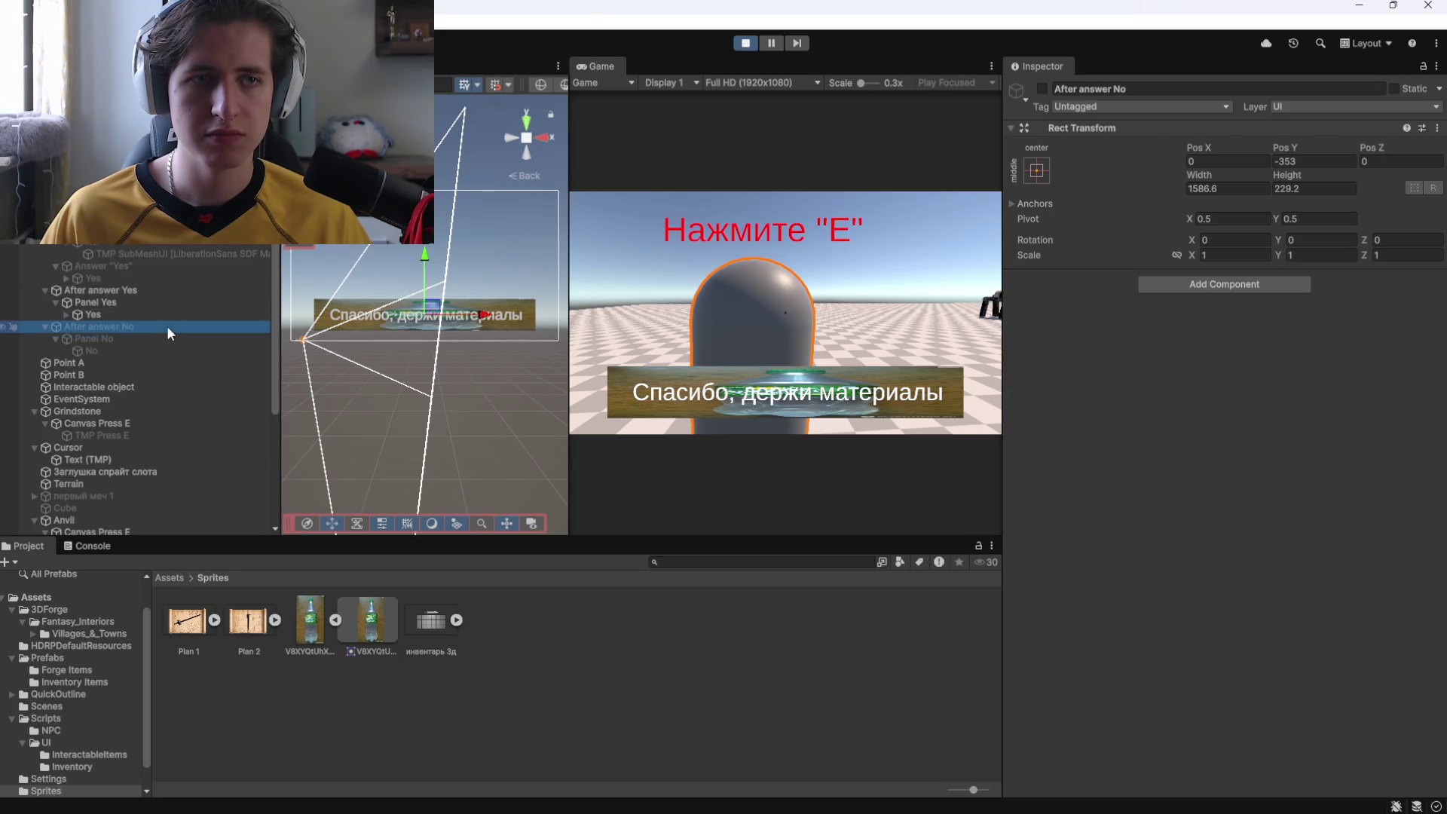
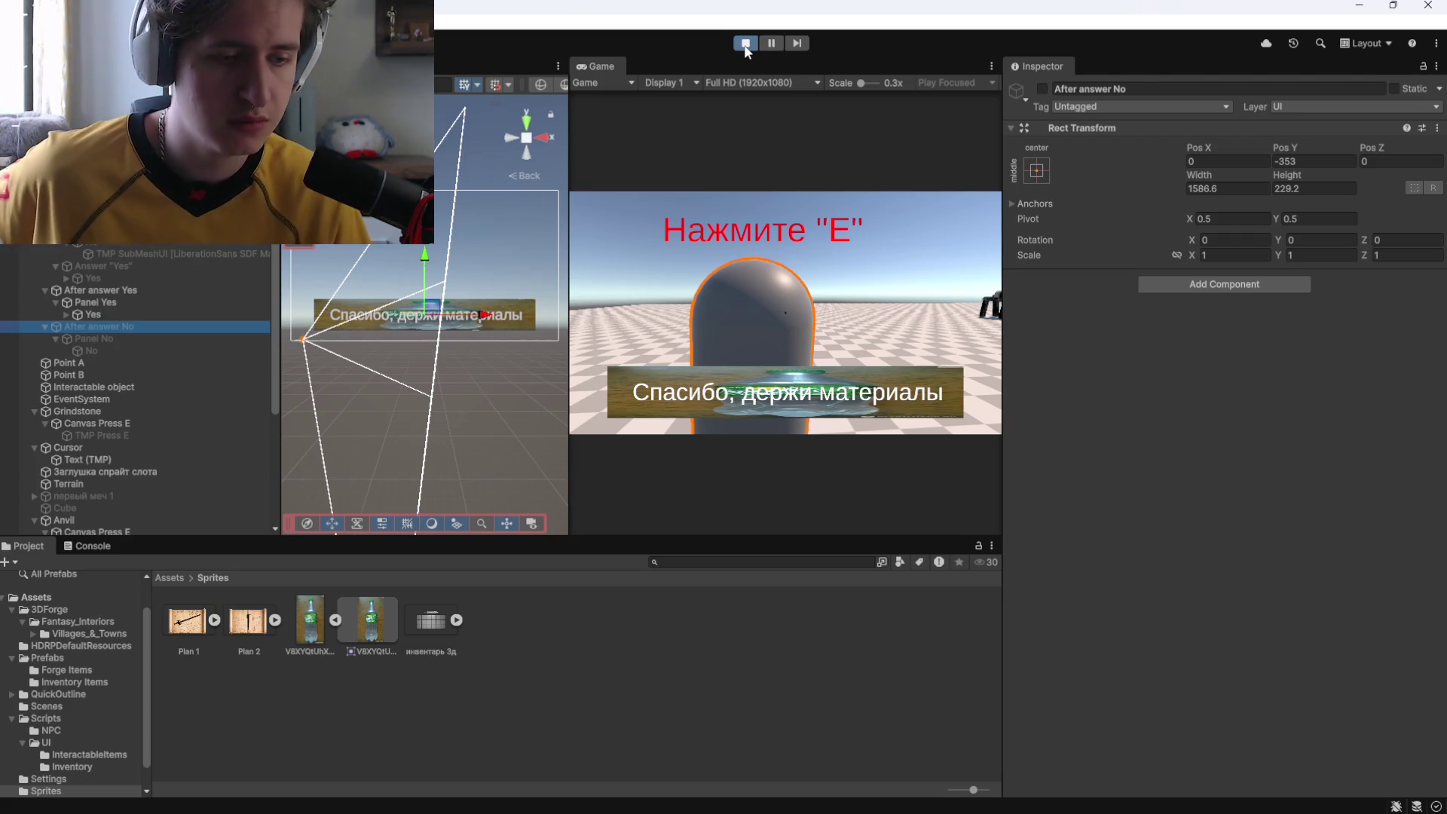
# Stop play mode and select the After answer Yes object in the Hierarchy.
pyautogui.click(745, 43)
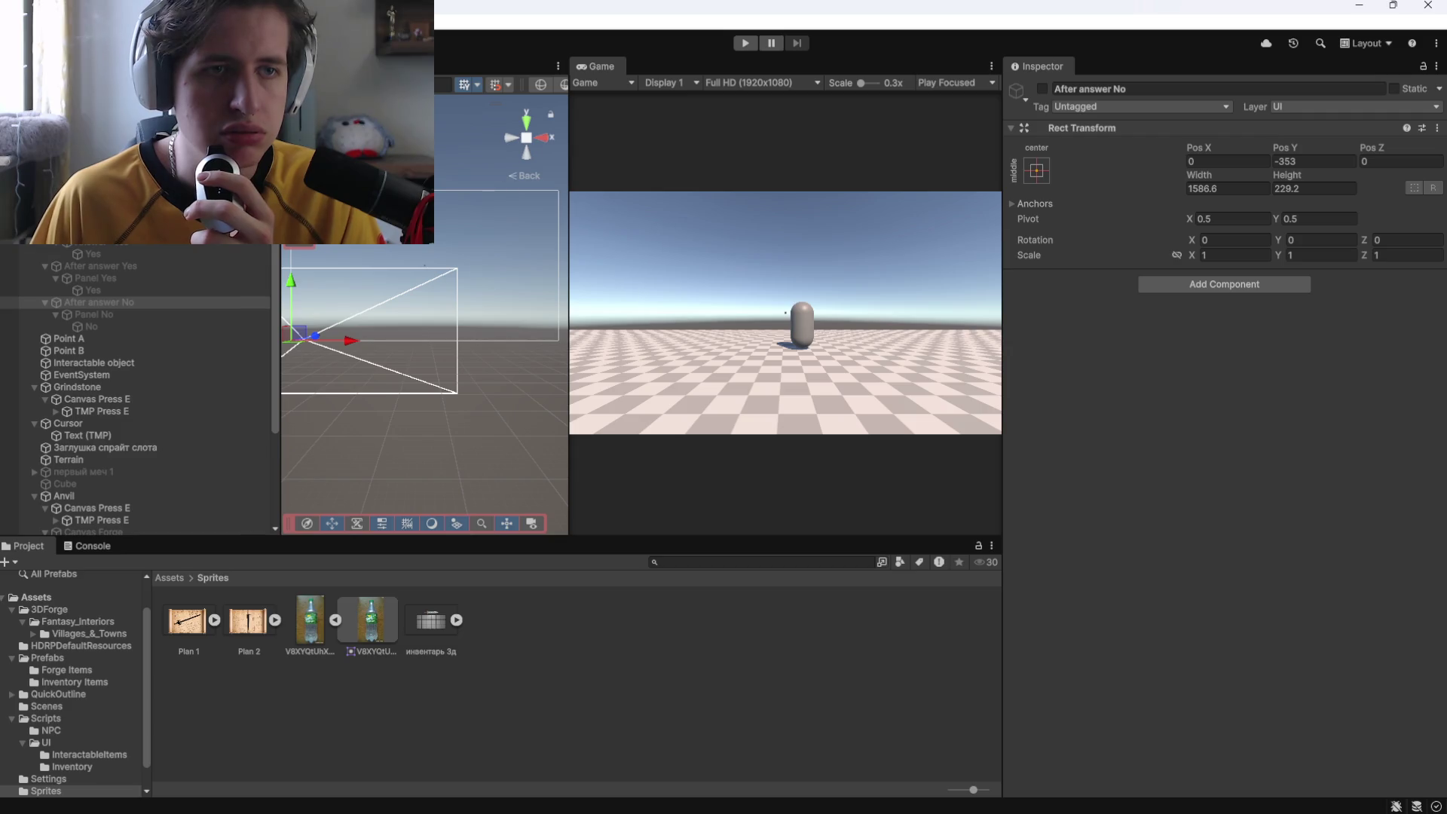
pyautogui.click(111, 266)
# Select the After answer Yes through No objects and drag them to a new Hierarchy position.
pyautogui.click(110, 242)
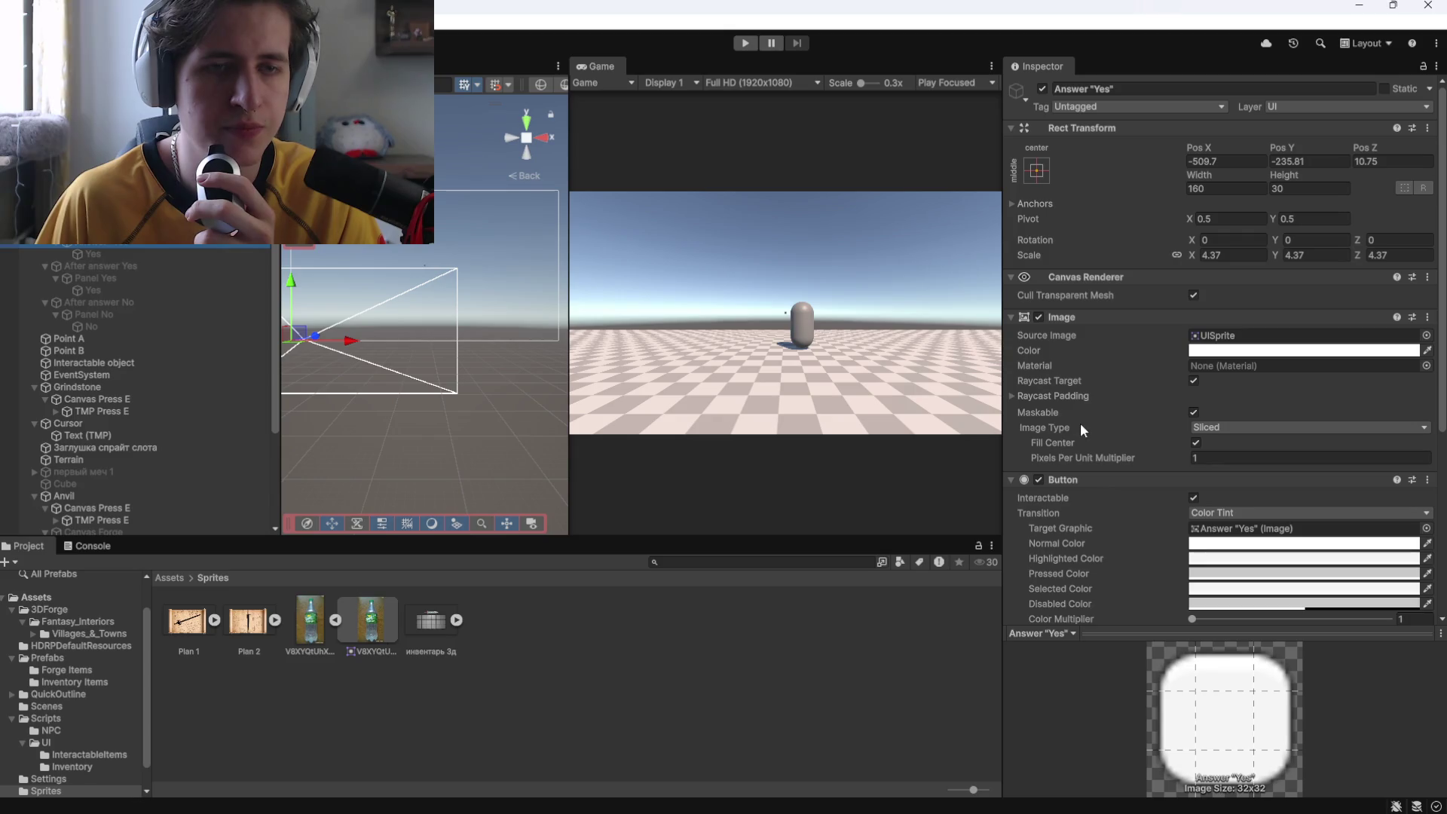
pyautogui.click(78, 265)
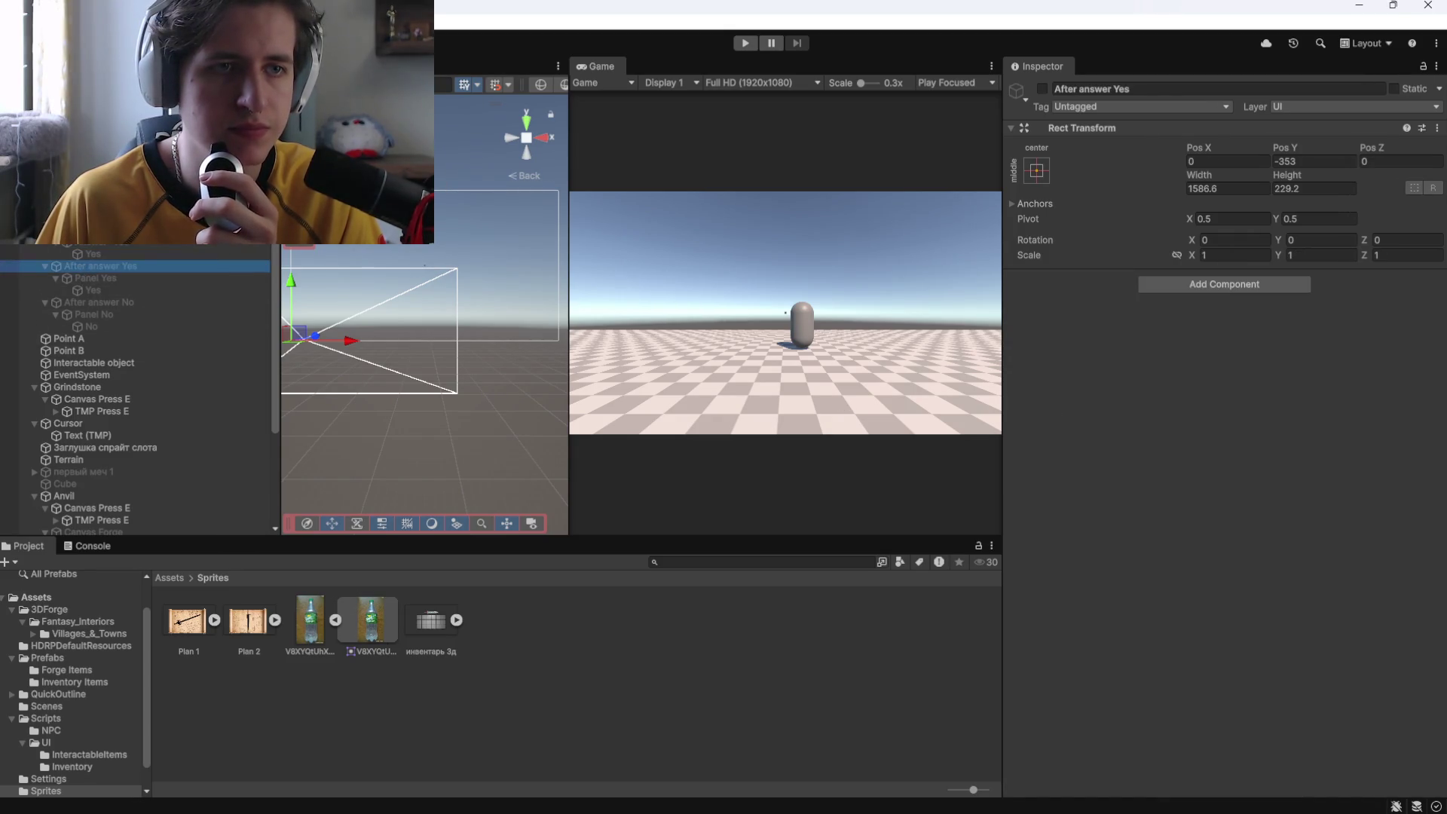
pyautogui.keyDown('shift'); pyautogui.click(87, 301); pyautogui.keyUp('shift')
pyautogui.moveTo(87, 301)
pyautogui.mouseDown()
pyautogui.moveTo(88, 245)
pyautogui.moveTo(148, 260)
pyautogui.moveTo(100, 244)
pyautogui.mouseUp()
pyautogui.click(99, 241)
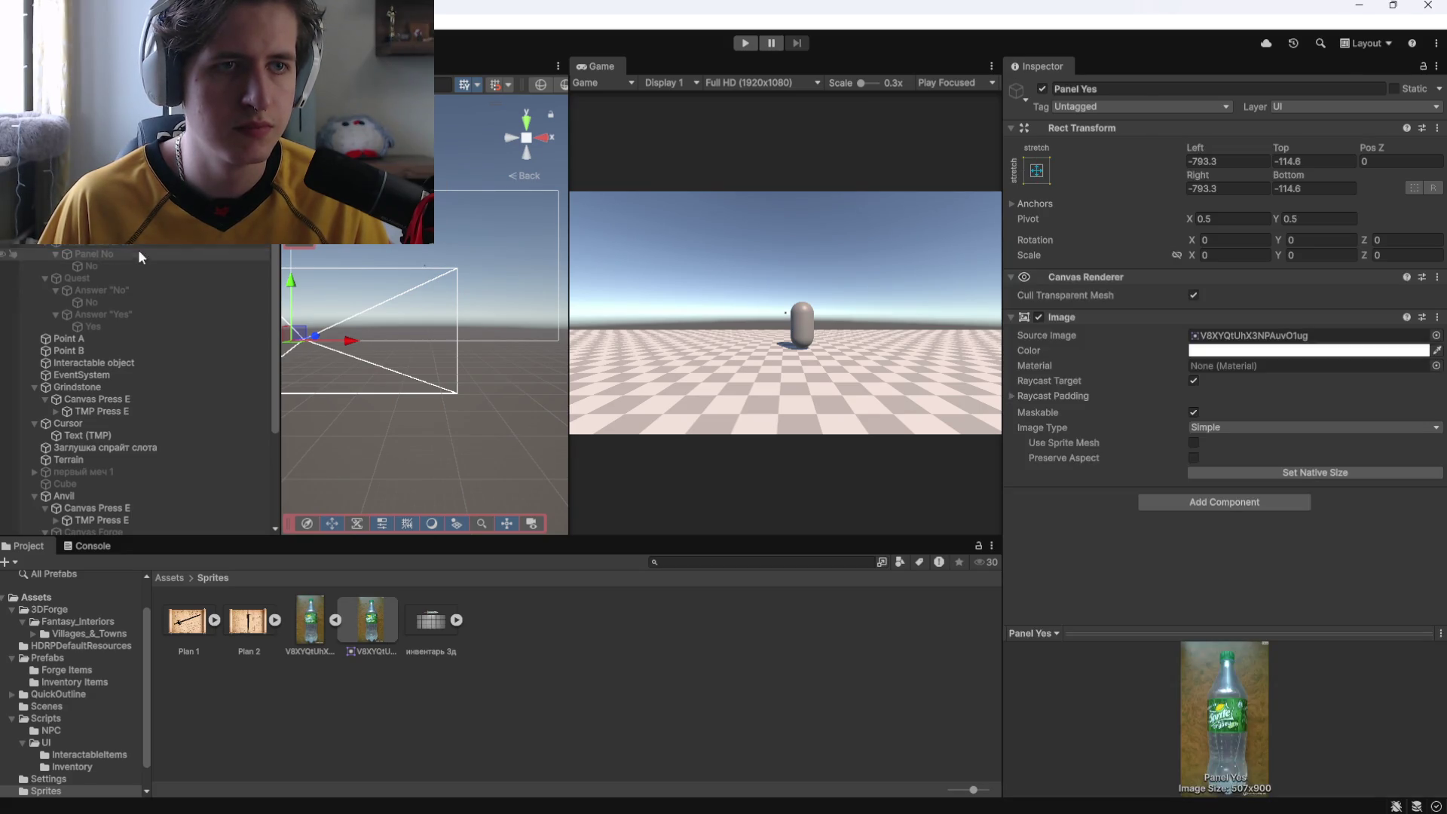
# Move the four After answer objects again, then undo the rearrangement with Ctrl+Z.
pyautogui.keyDown('ctrl'); pyautogui.click(90, 229); pyautogui.keyUp('ctrl')
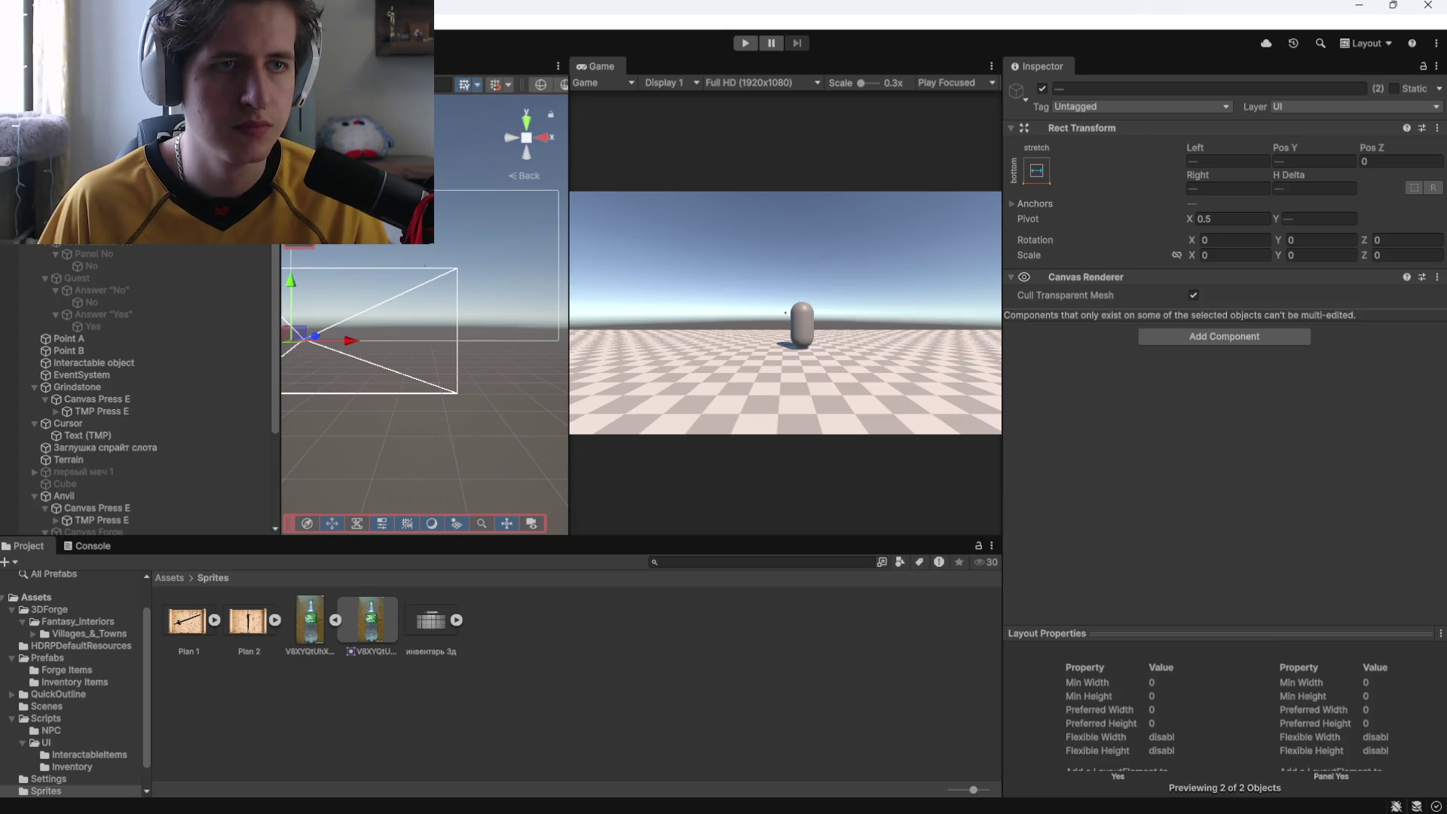
pyautogui.click(91, 229)
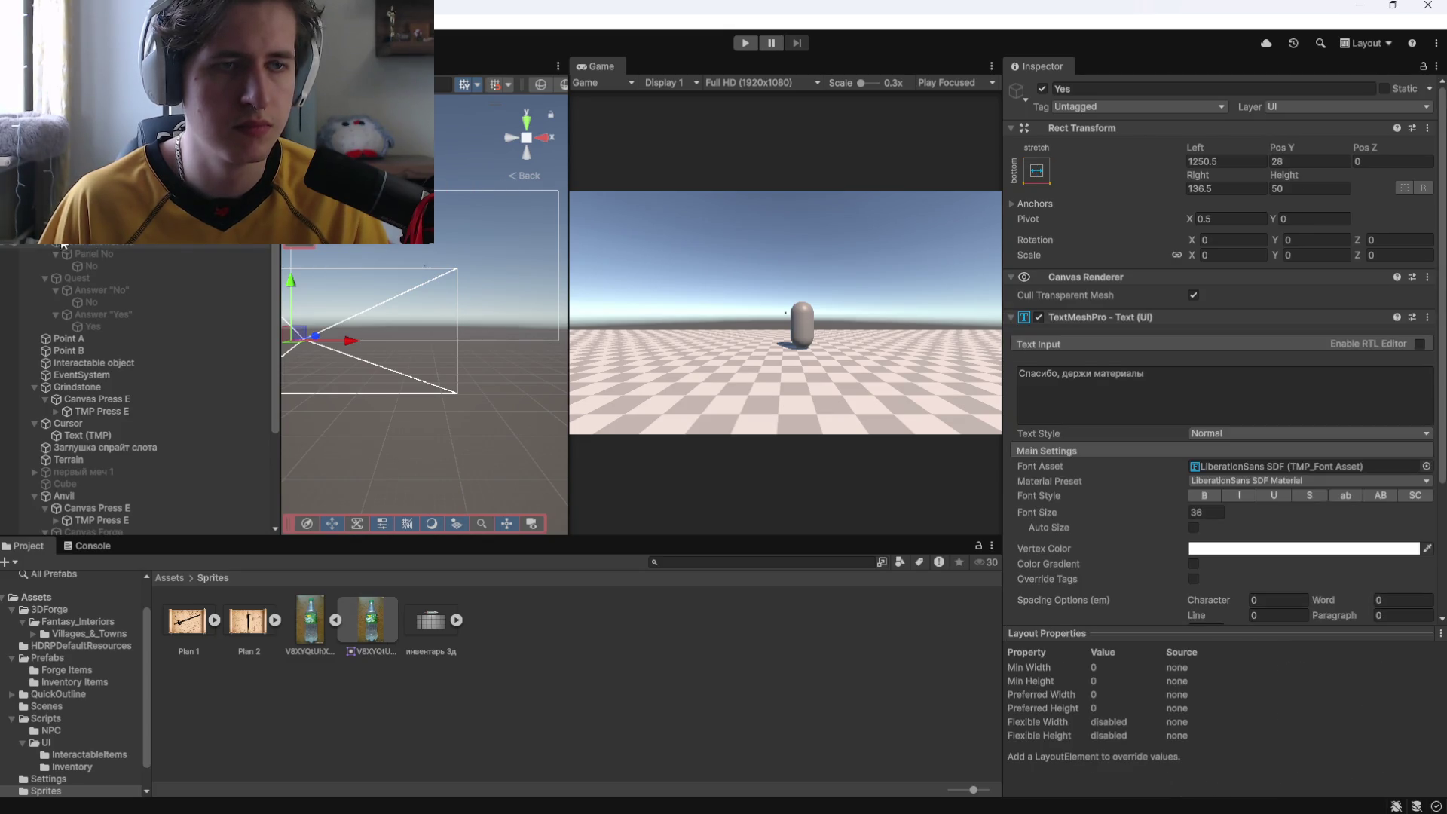
pyautogui.click(98, 217)
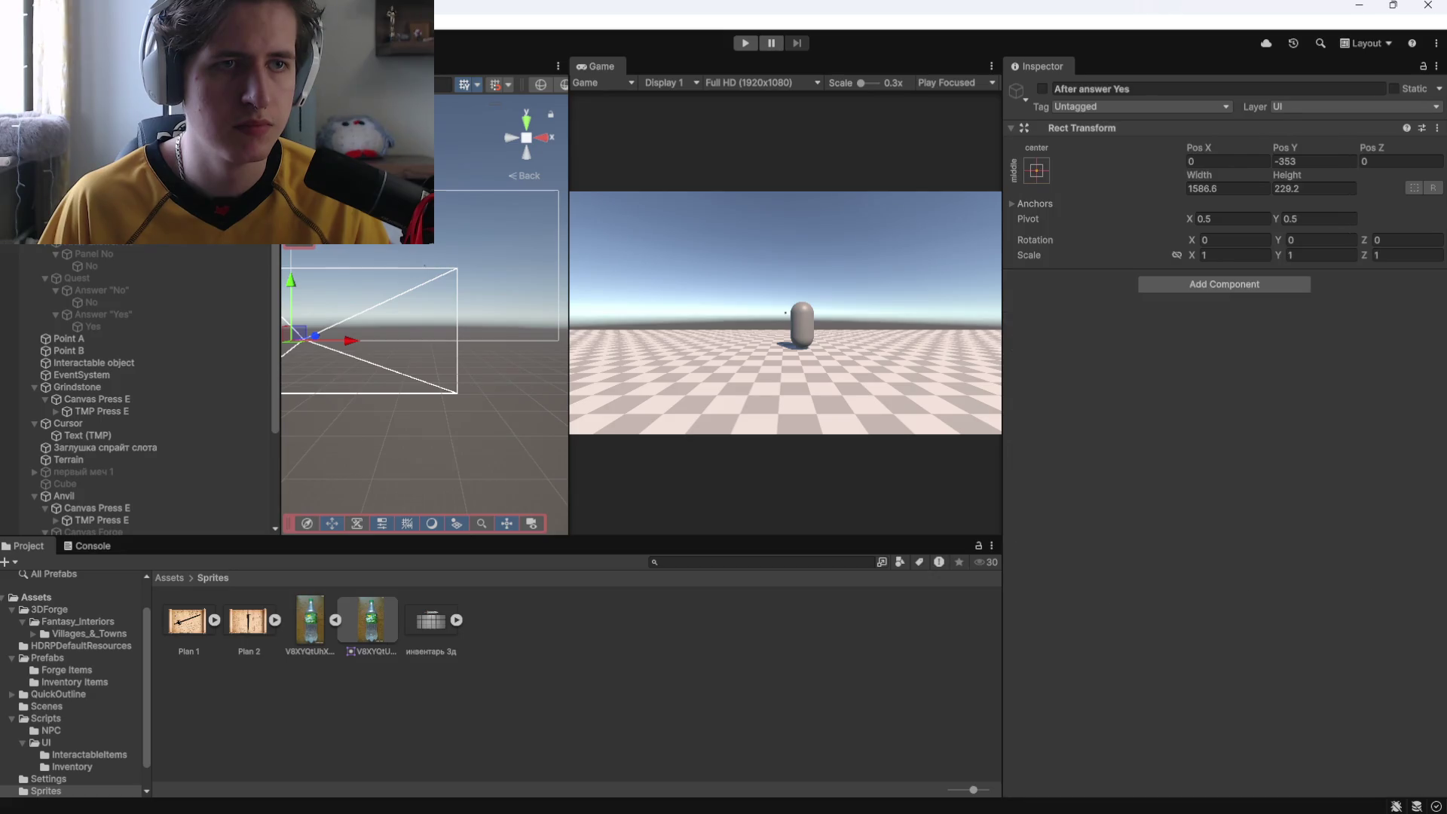
pyautogui.keyDown('shift'); pyautogui.click(92, 242); pyautogui.keyUp('shift')
pyautogui.moveTo(92, 249)
pyautogui.mouseDown()
pyautogui.moveTo(67, 317)
pyautogui.moveTo(43, 328)
pyautogui.mouseUp()
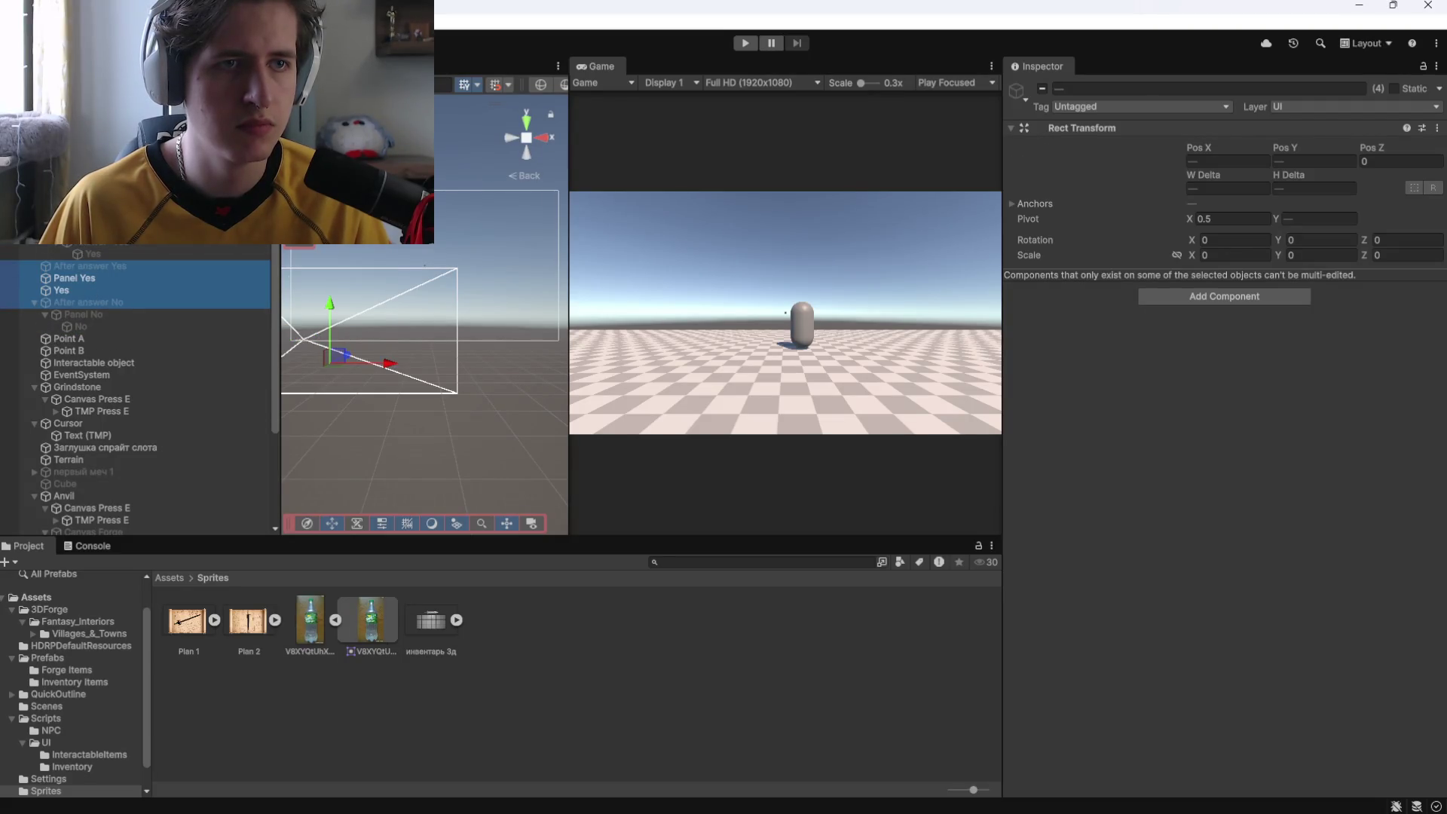
pyautogui.click(80, 287)
pyautogui.click(87, 282)
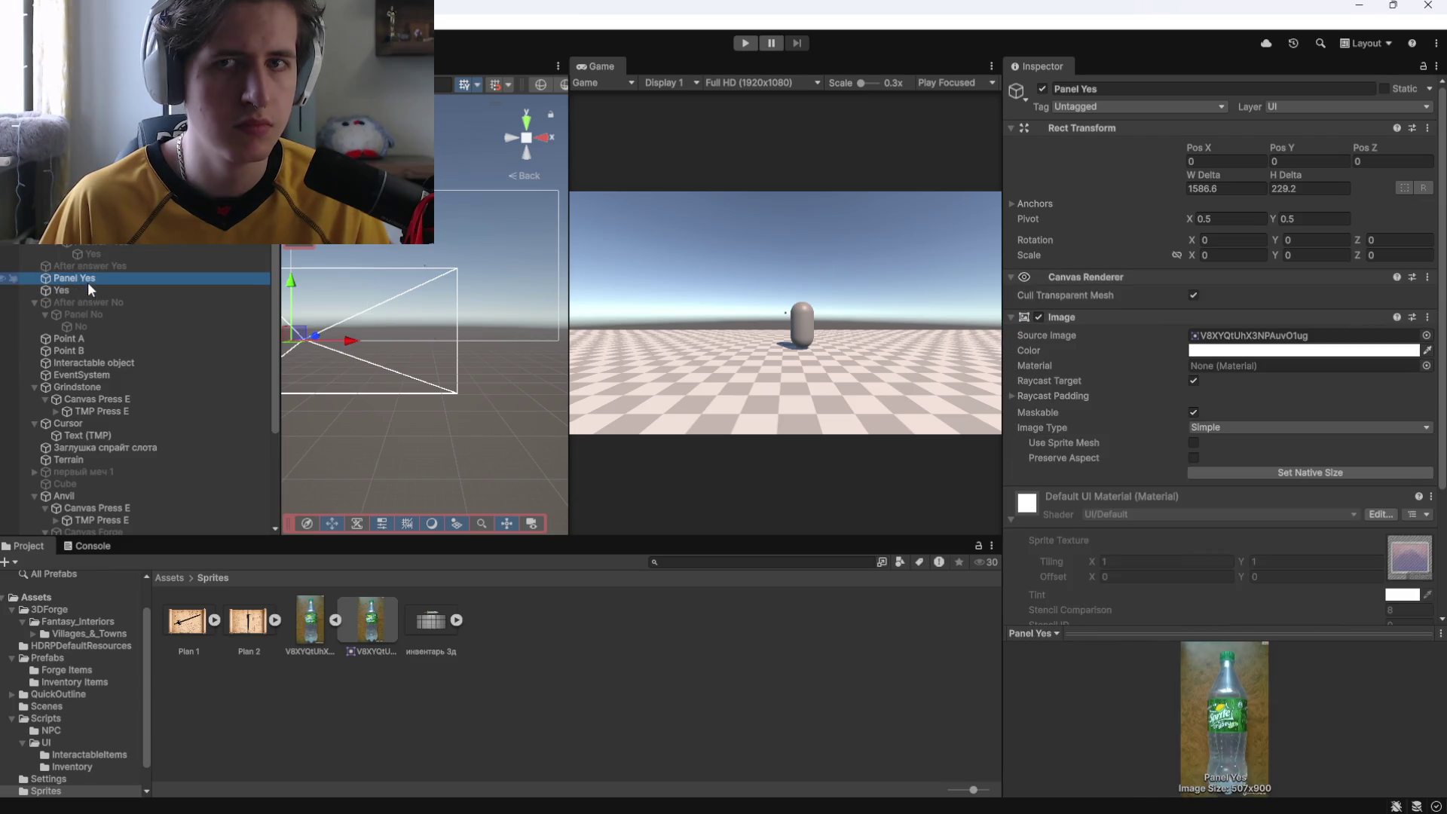
pyautogui.hotkey('ctrl', 'z')
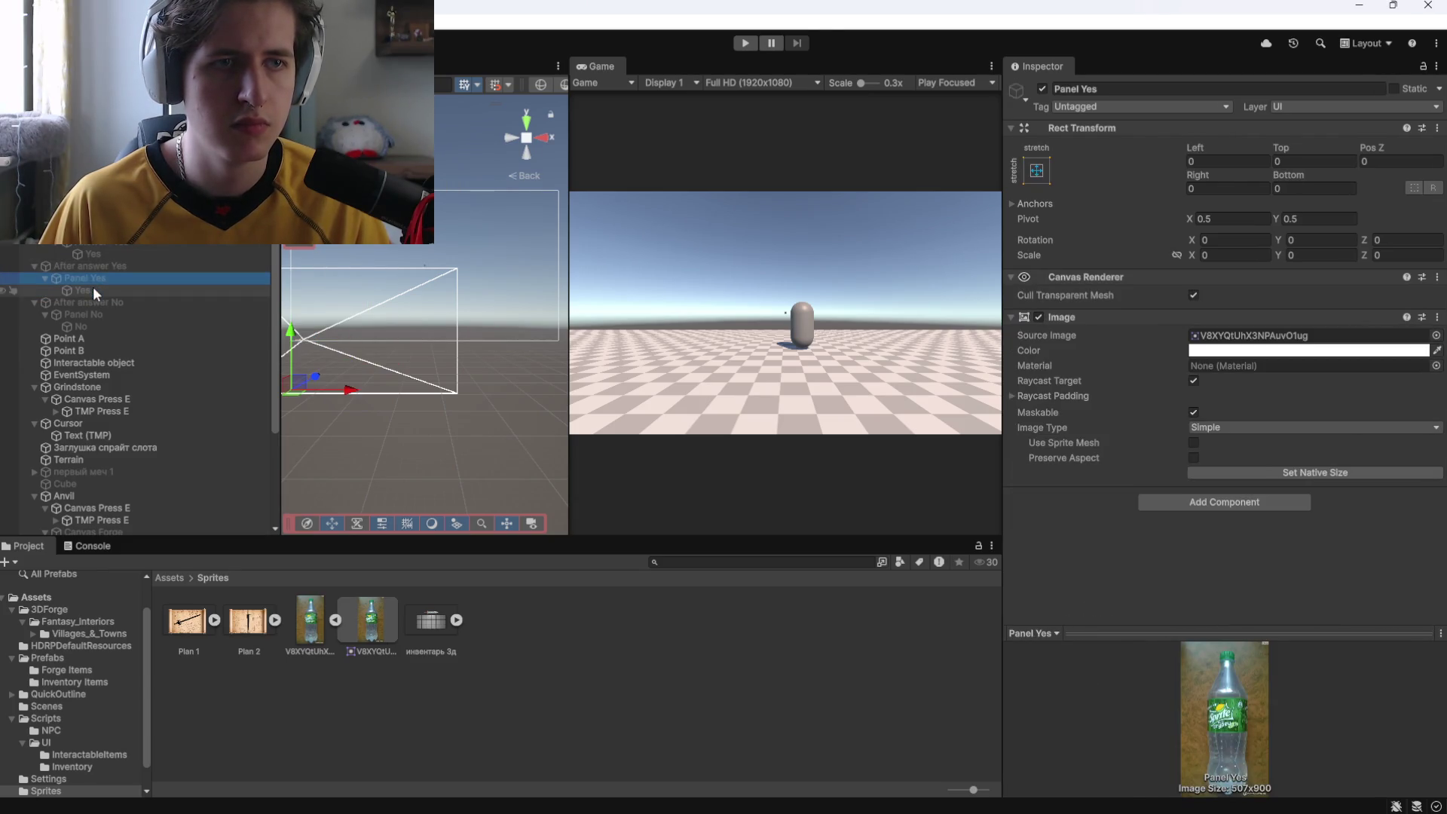
# Inspect Panel No, the No reply text and the After answer No object.
pyautogui.click(101, 287)
pyautogui.click(103, 314)
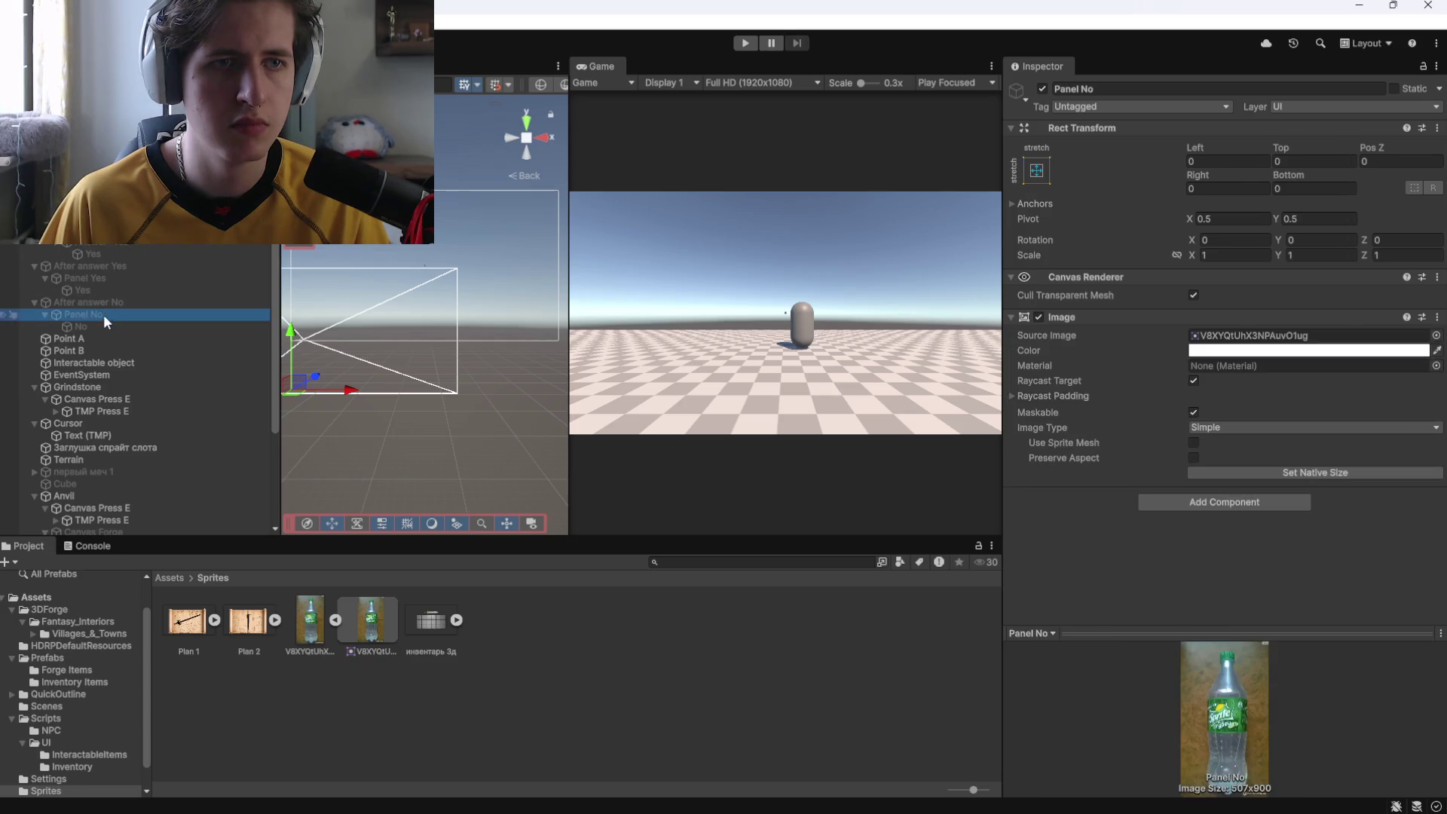
pyautogui.click(103, 324)
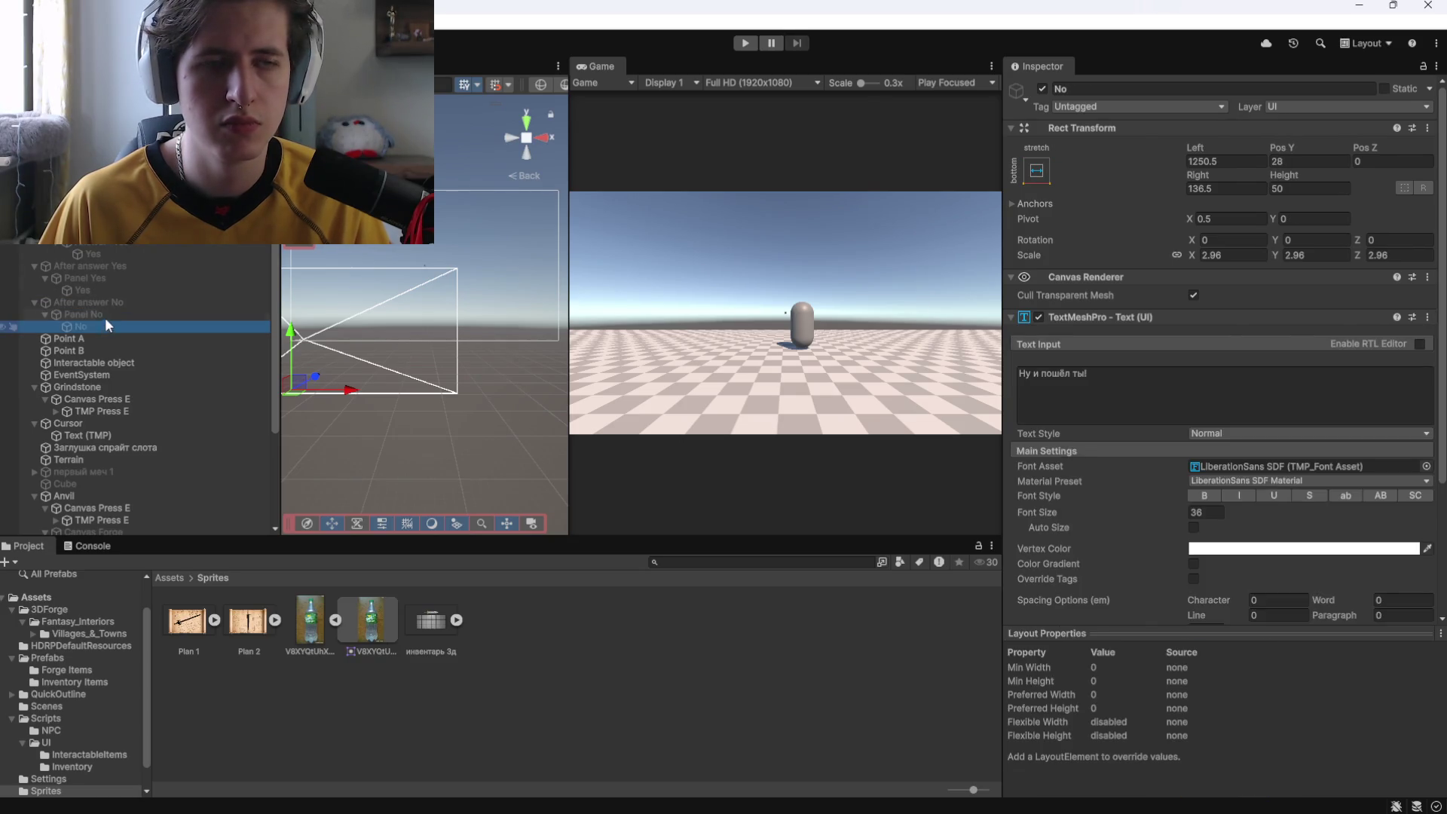
pyautogui.click(106, 318)
pyautogui.click(106, 324)
pyautogui.click(107, 302)
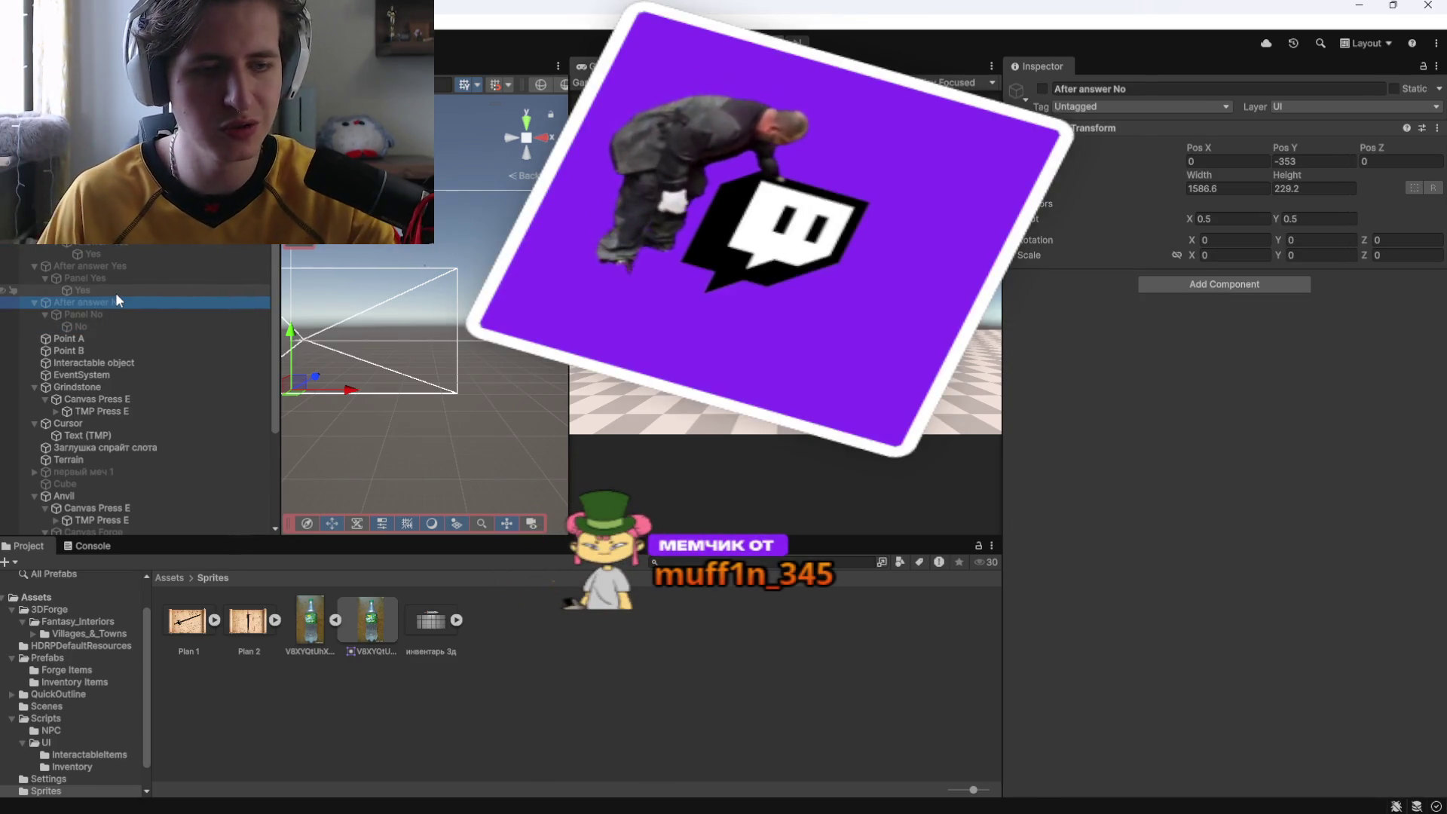
# Check Panel Yes and its reply text, then enter play mode with Ctrl+P.
pyautogui.hotkey('alt', 'Tab')
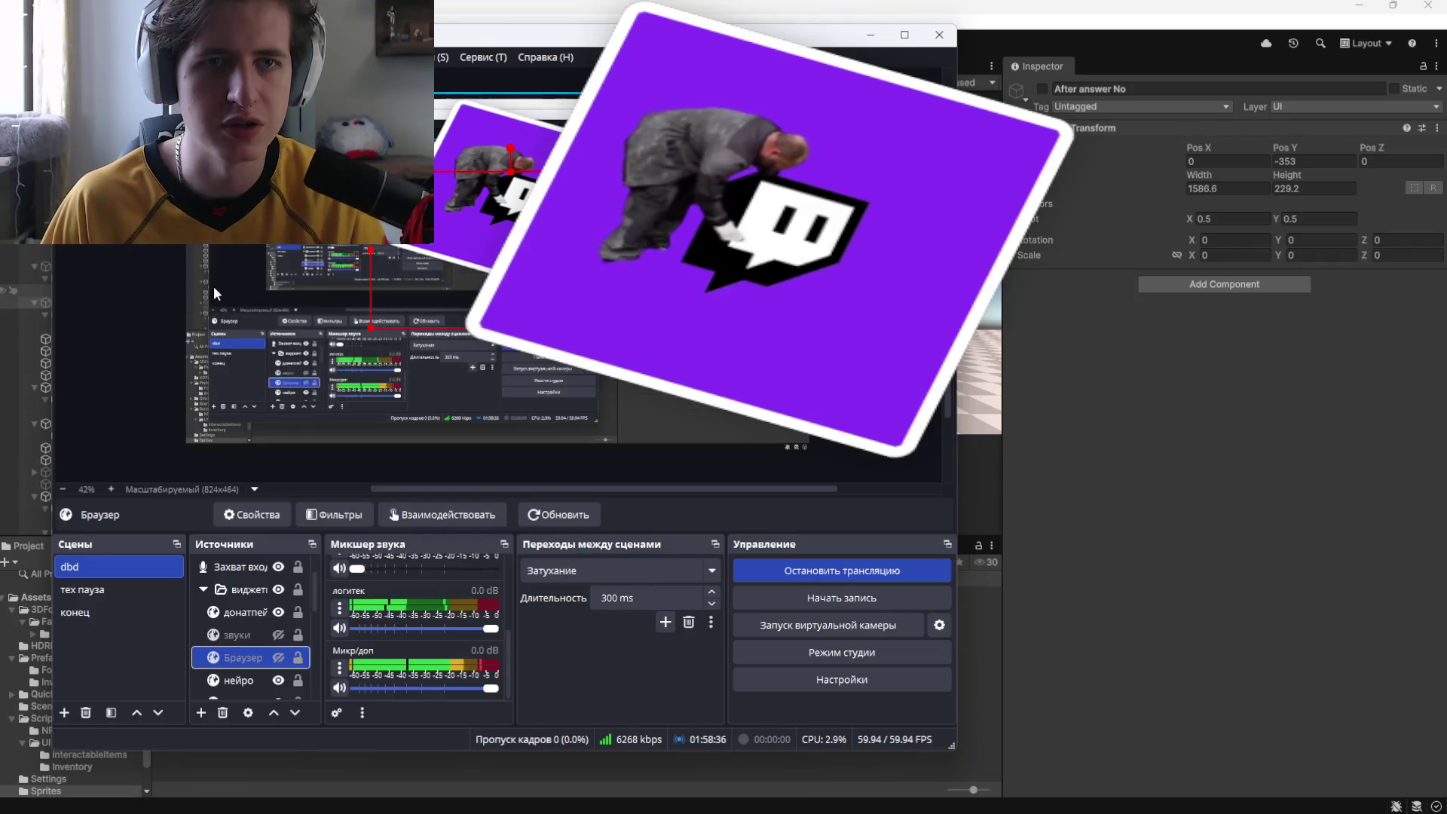
pyautogui.hotkey('alt', 'Tab')
pyautogui.click(111, 285)
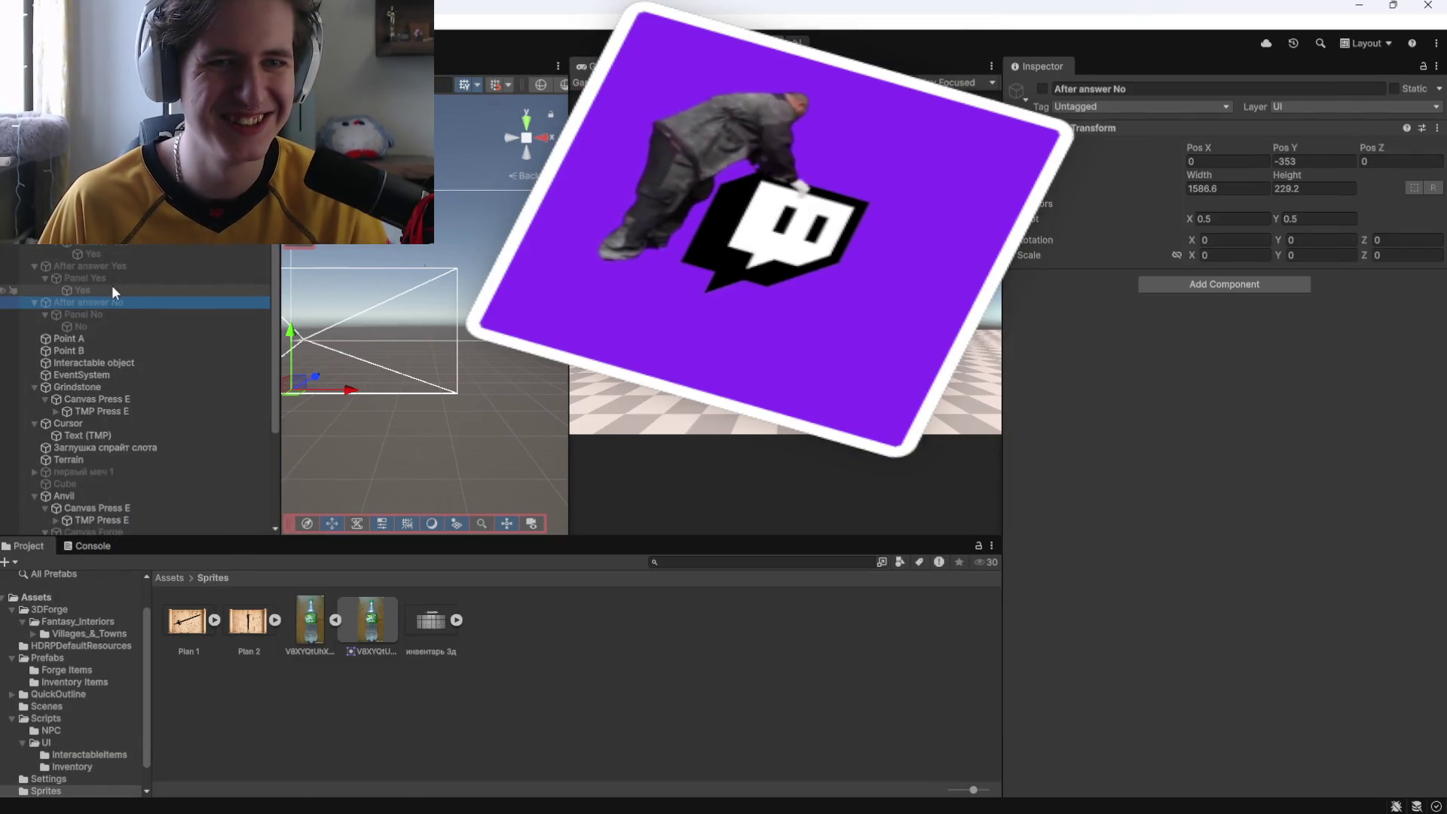
pyautogui.click(112, 279)
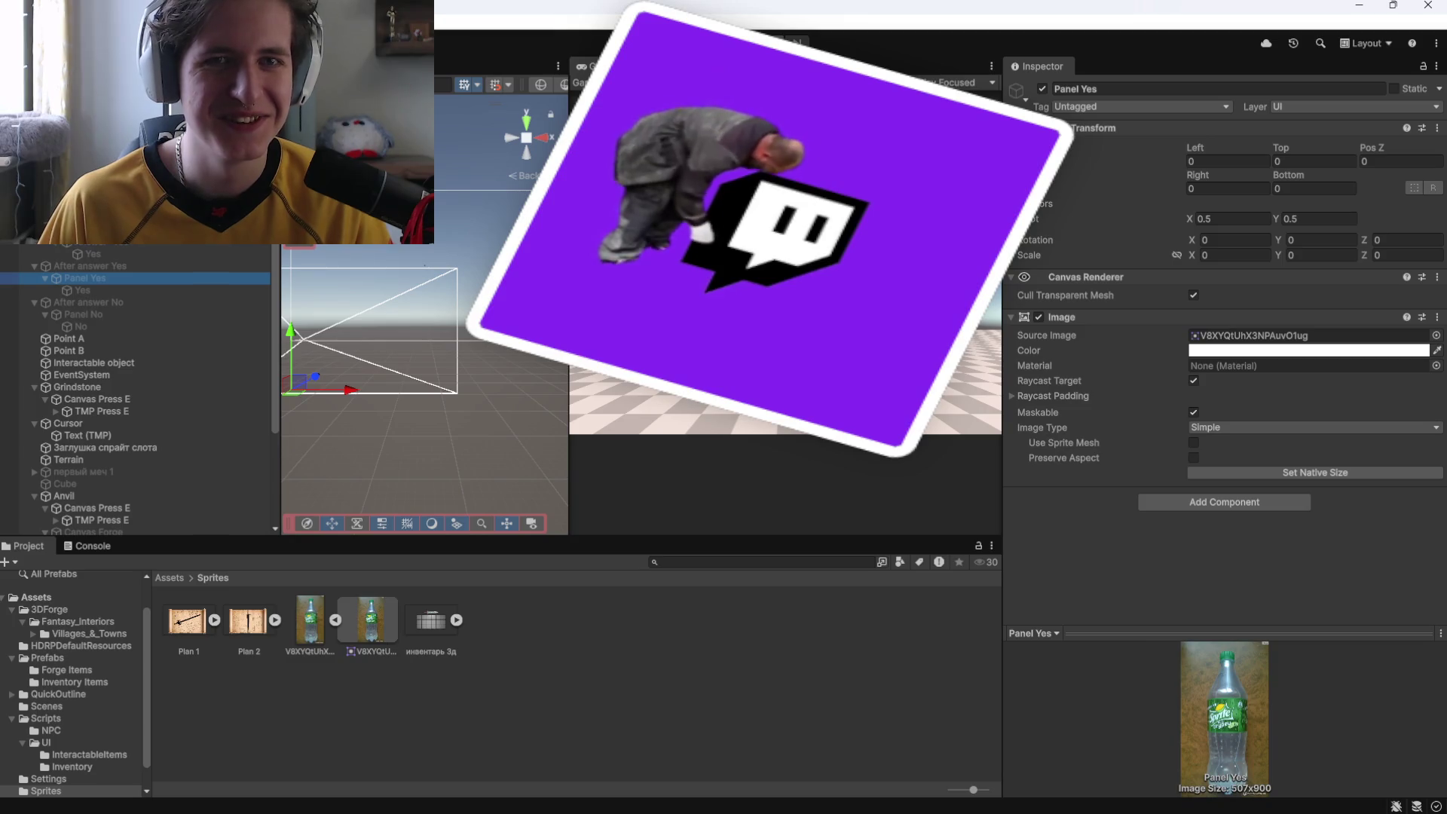
pyautogui.hotkey('ctrl', 'p')
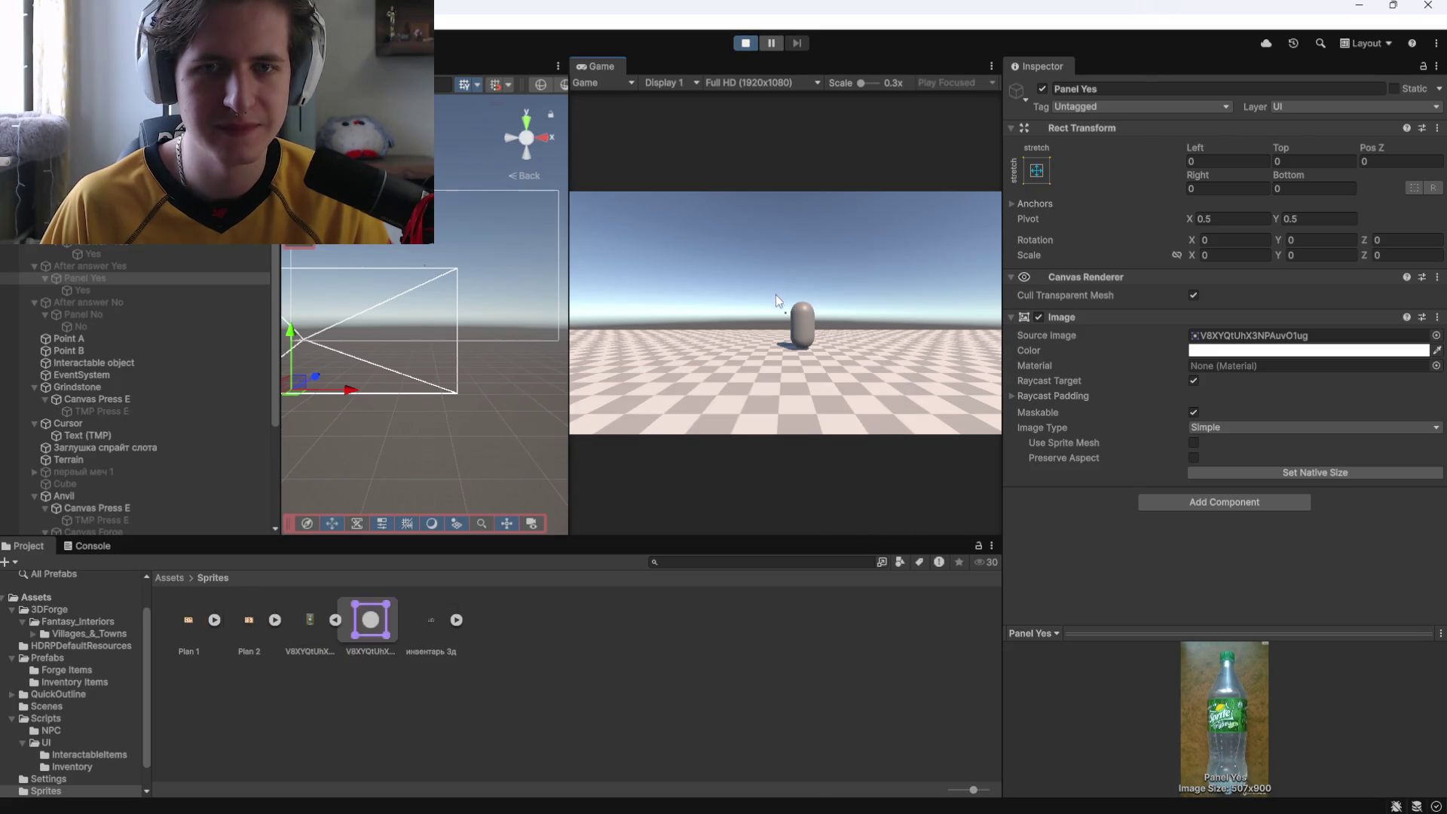
# Walk the player to the NPC, talk with E and accept the request.
pyautogui.click(775, 292)
pyautogui.press('w')
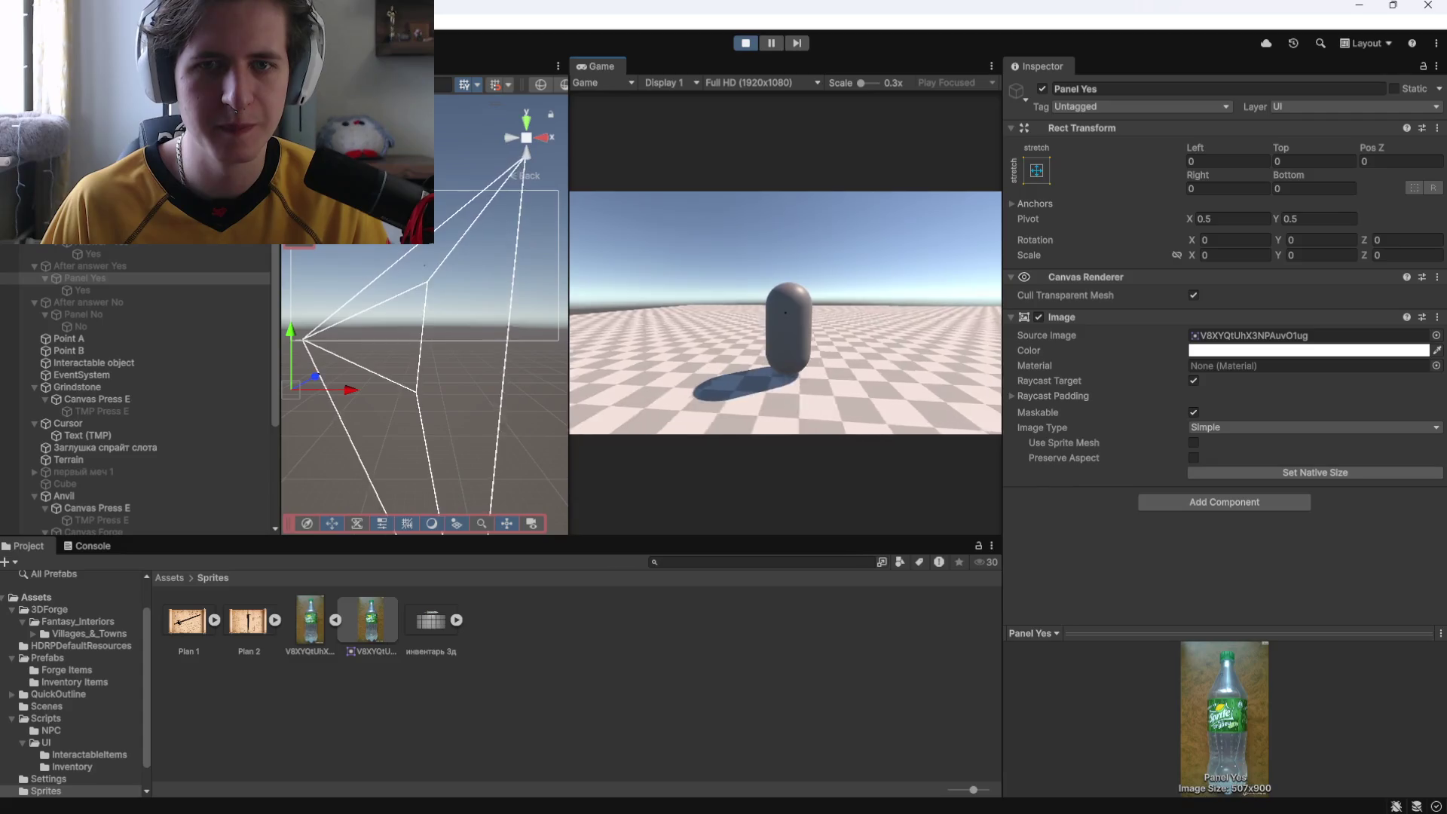
pyautogui.press('e')
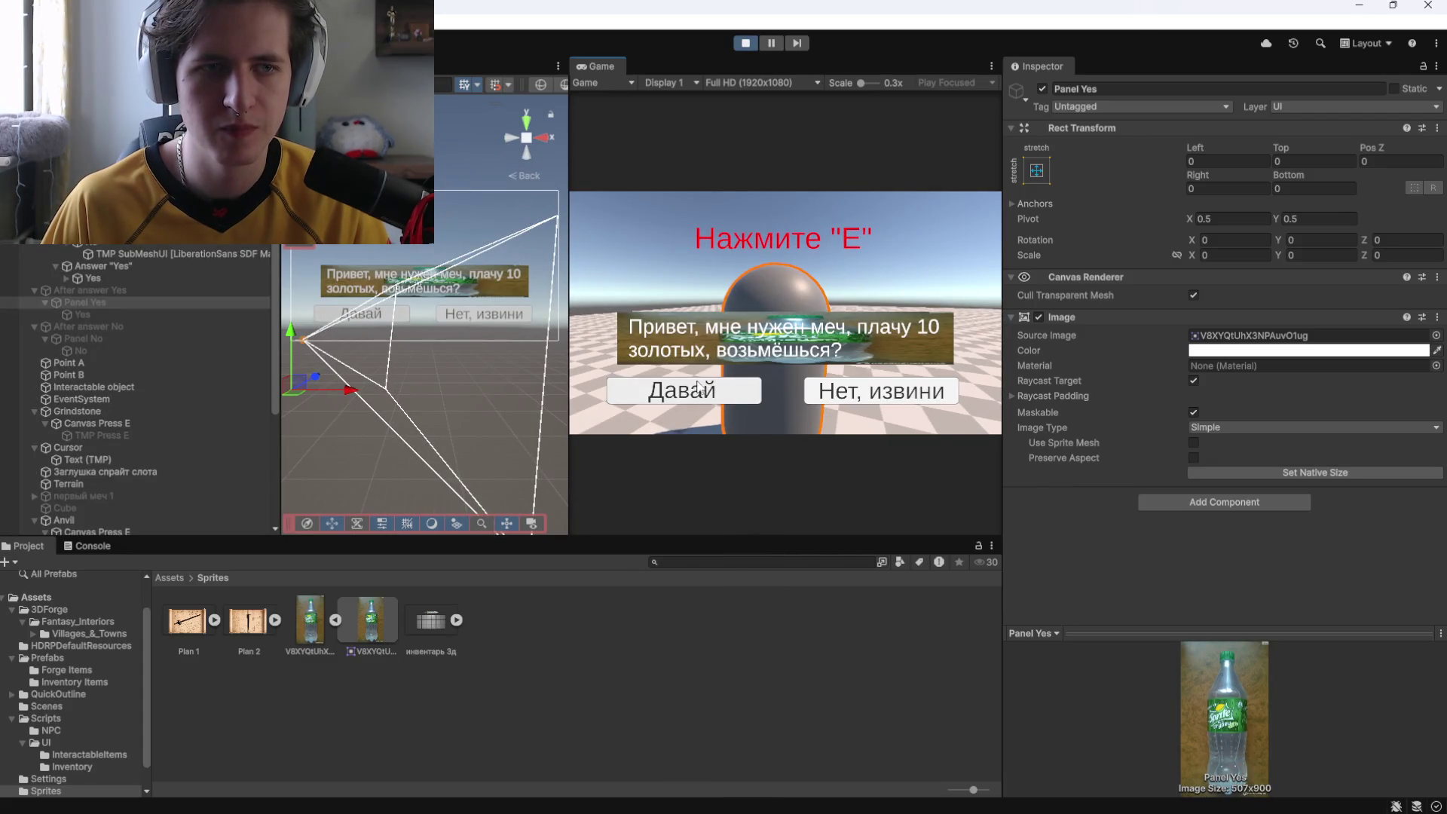
pyautogui.click(697, 389)
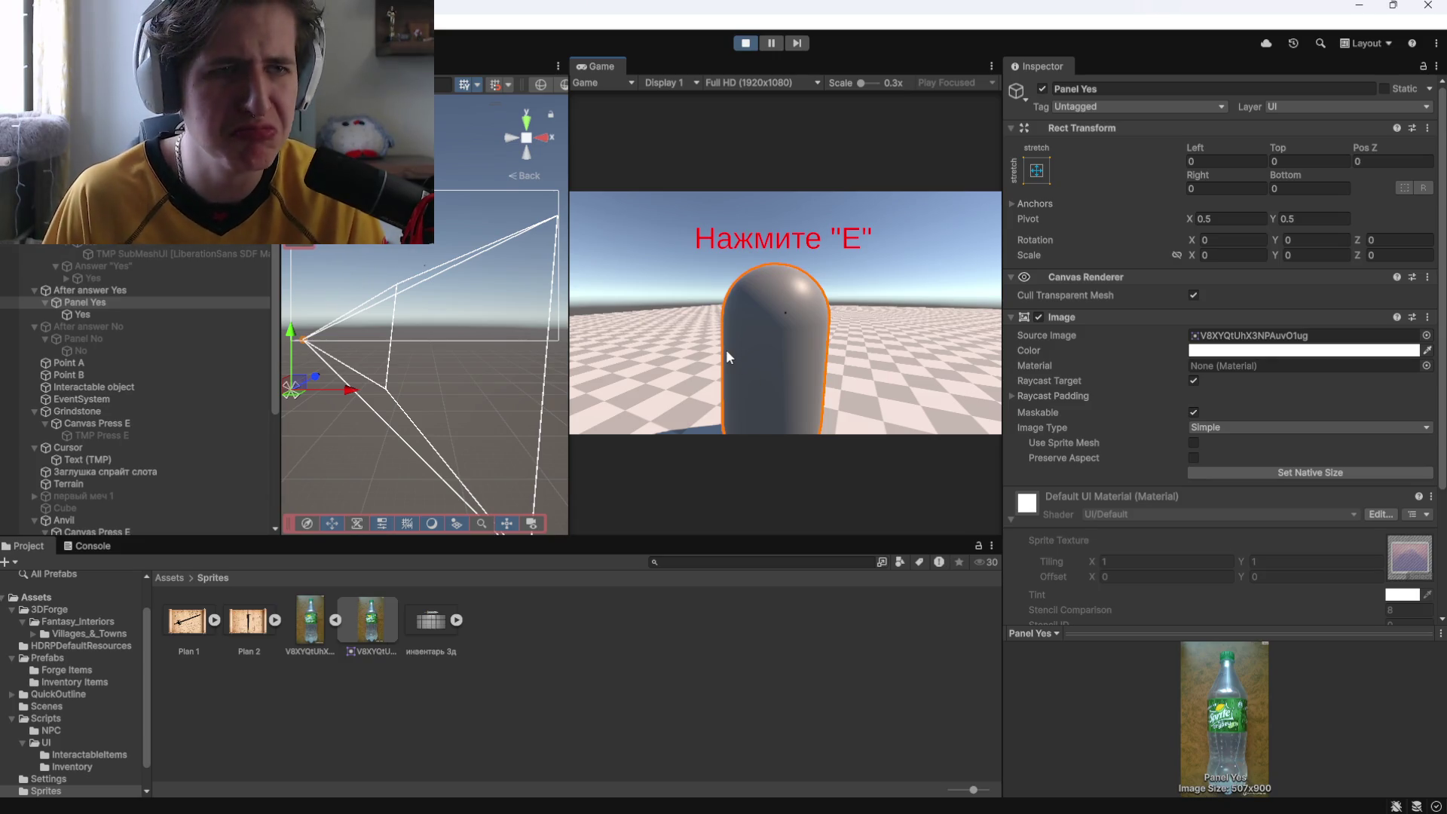
# Frame After answer Yes in the Scene view and inspect Panel Yes and its reply text.
pyautogui.doubleClick(91, 290)
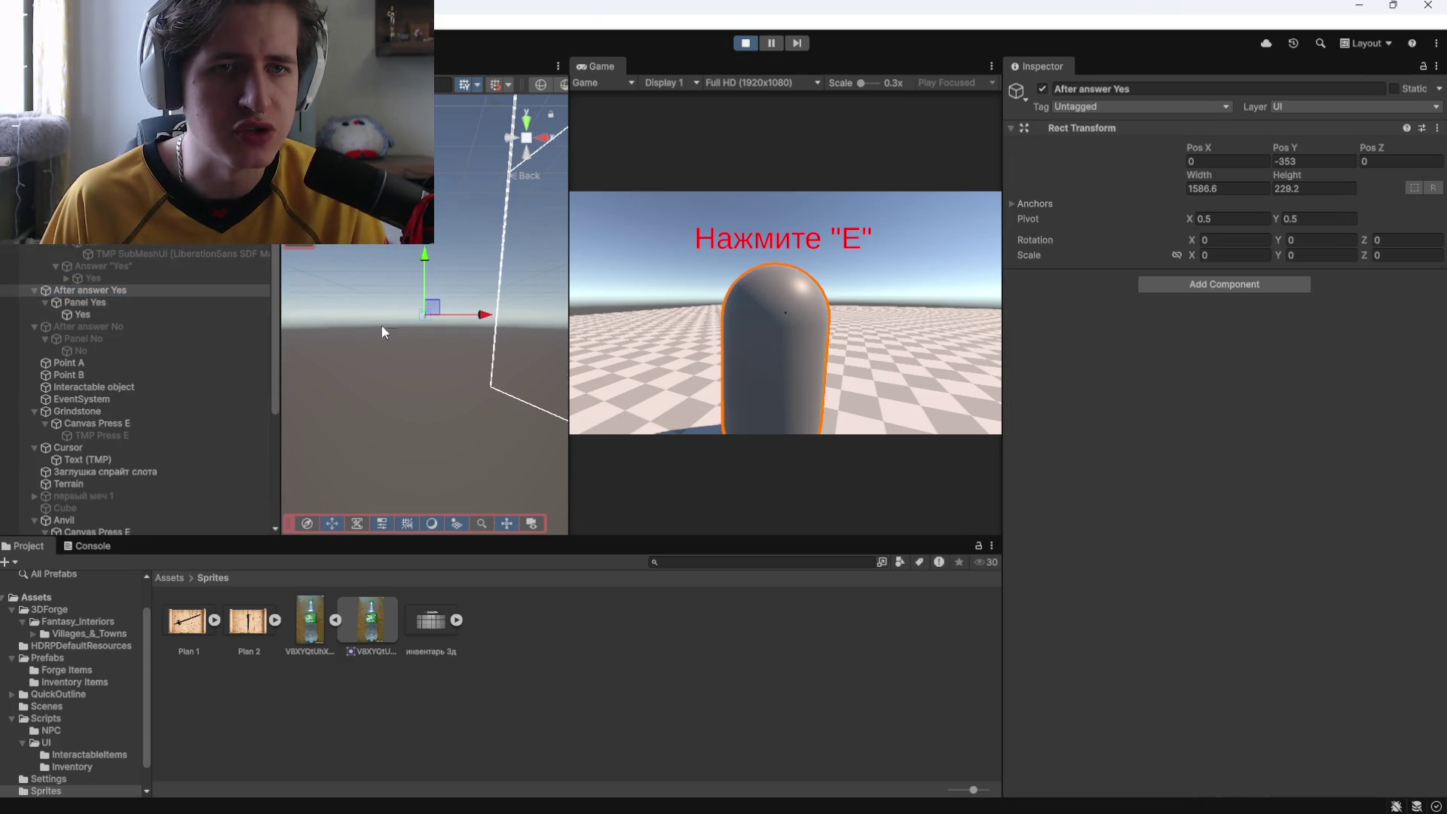
pyautogui.click(520, 142)
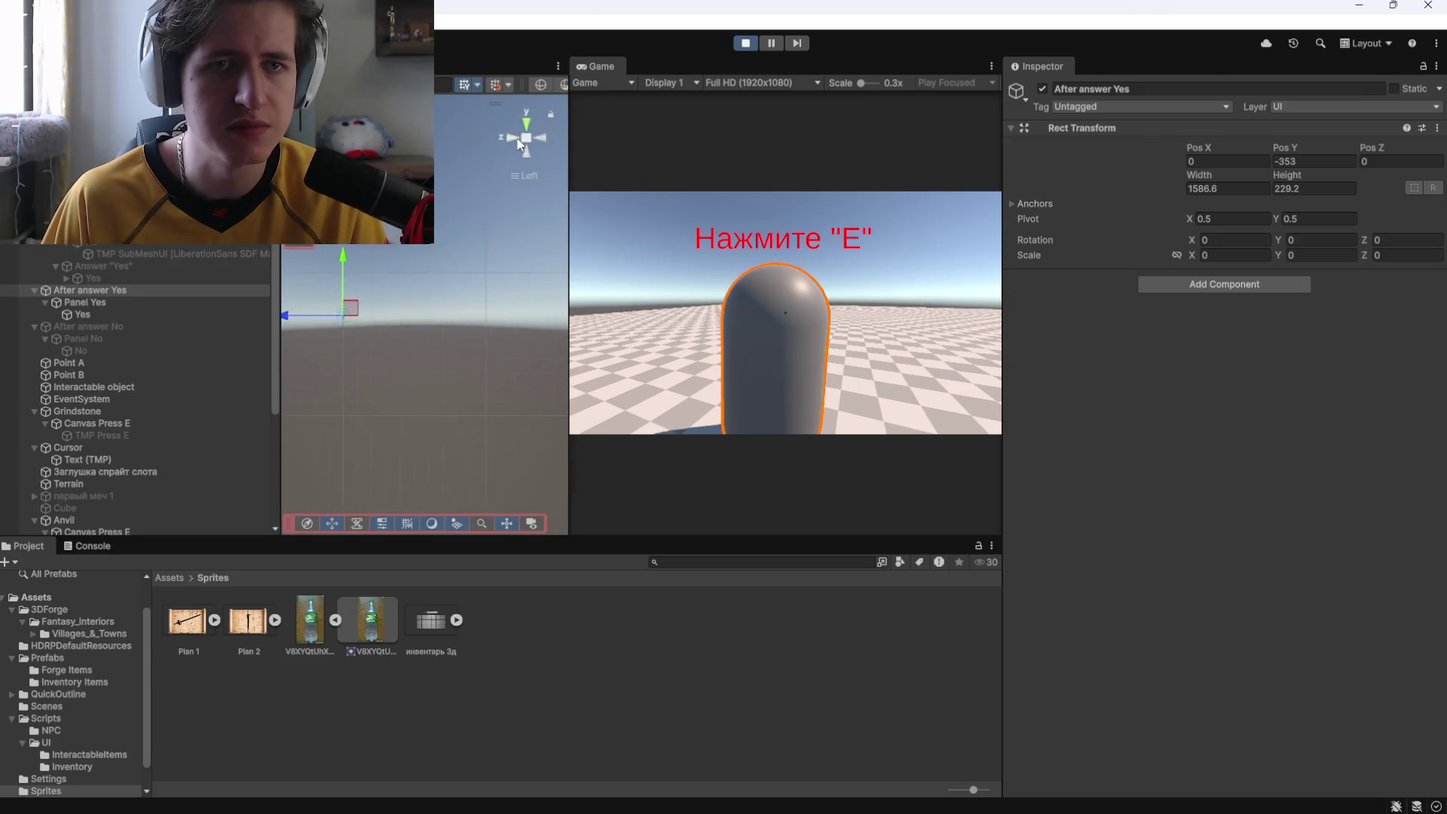
pyautogui.click(94, 301)
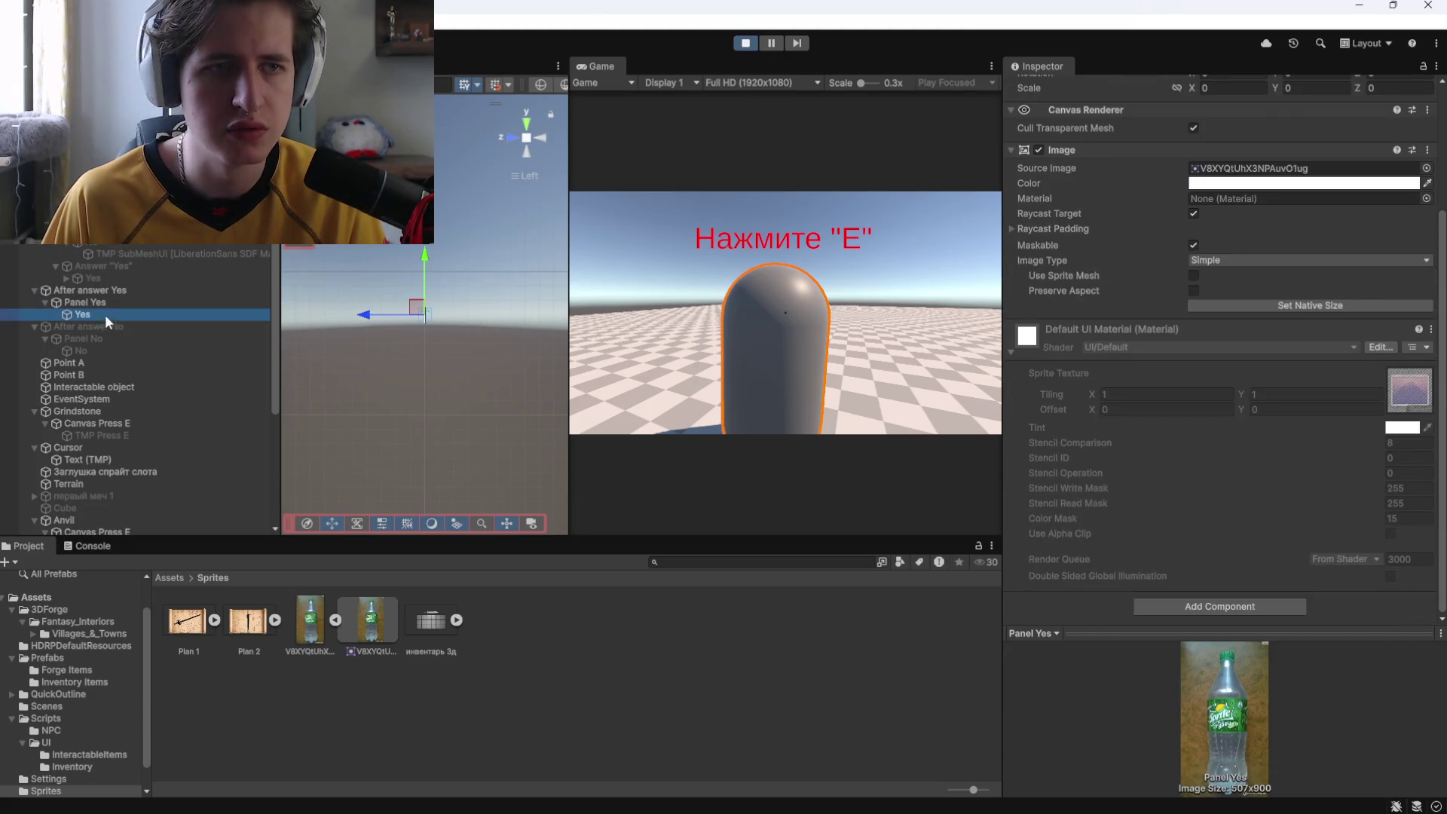
pyautogui.click(106, 314)
pyautogui.scroll(5, 1086, 384)
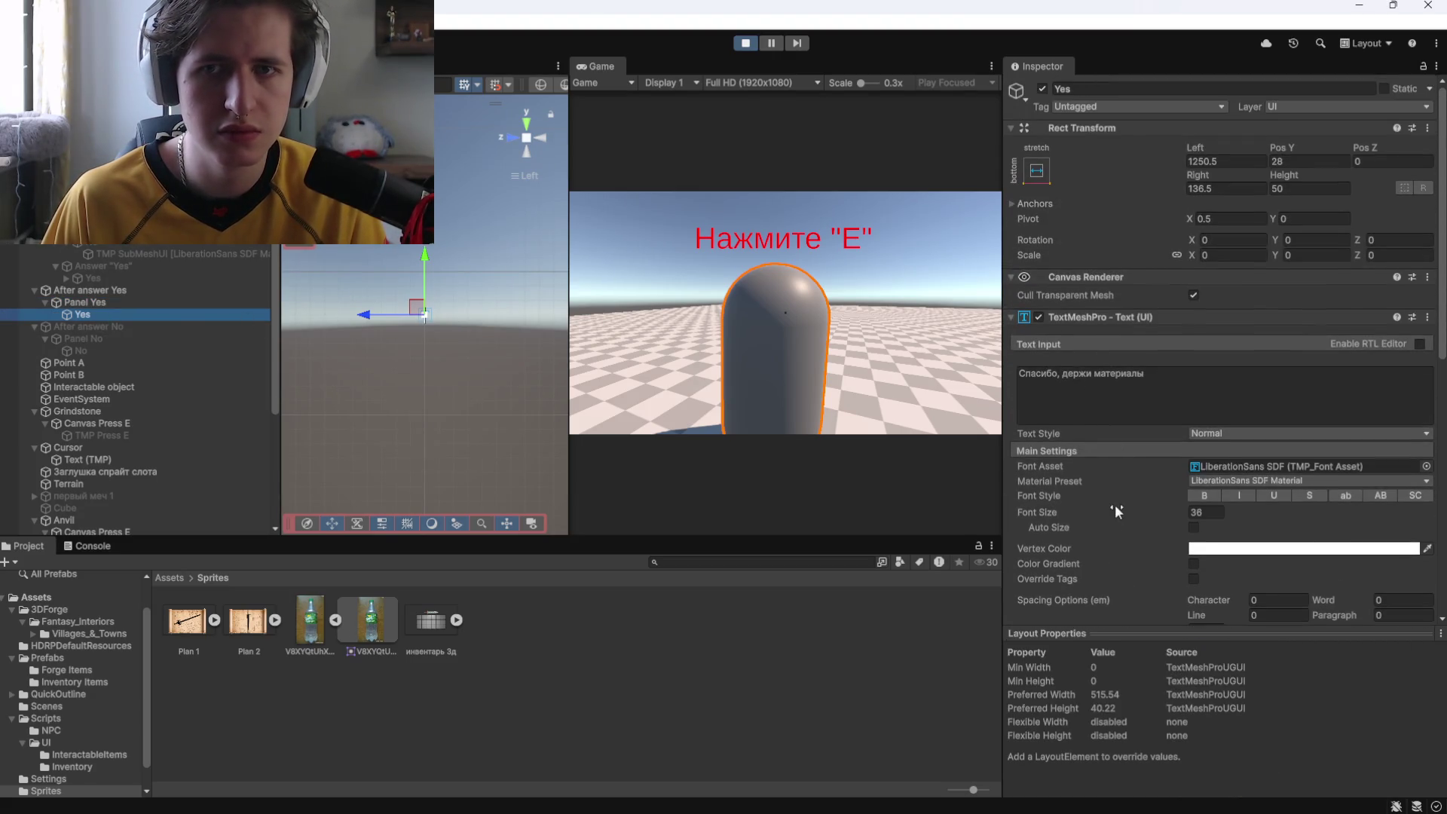
pyautogui.click(89, 289)
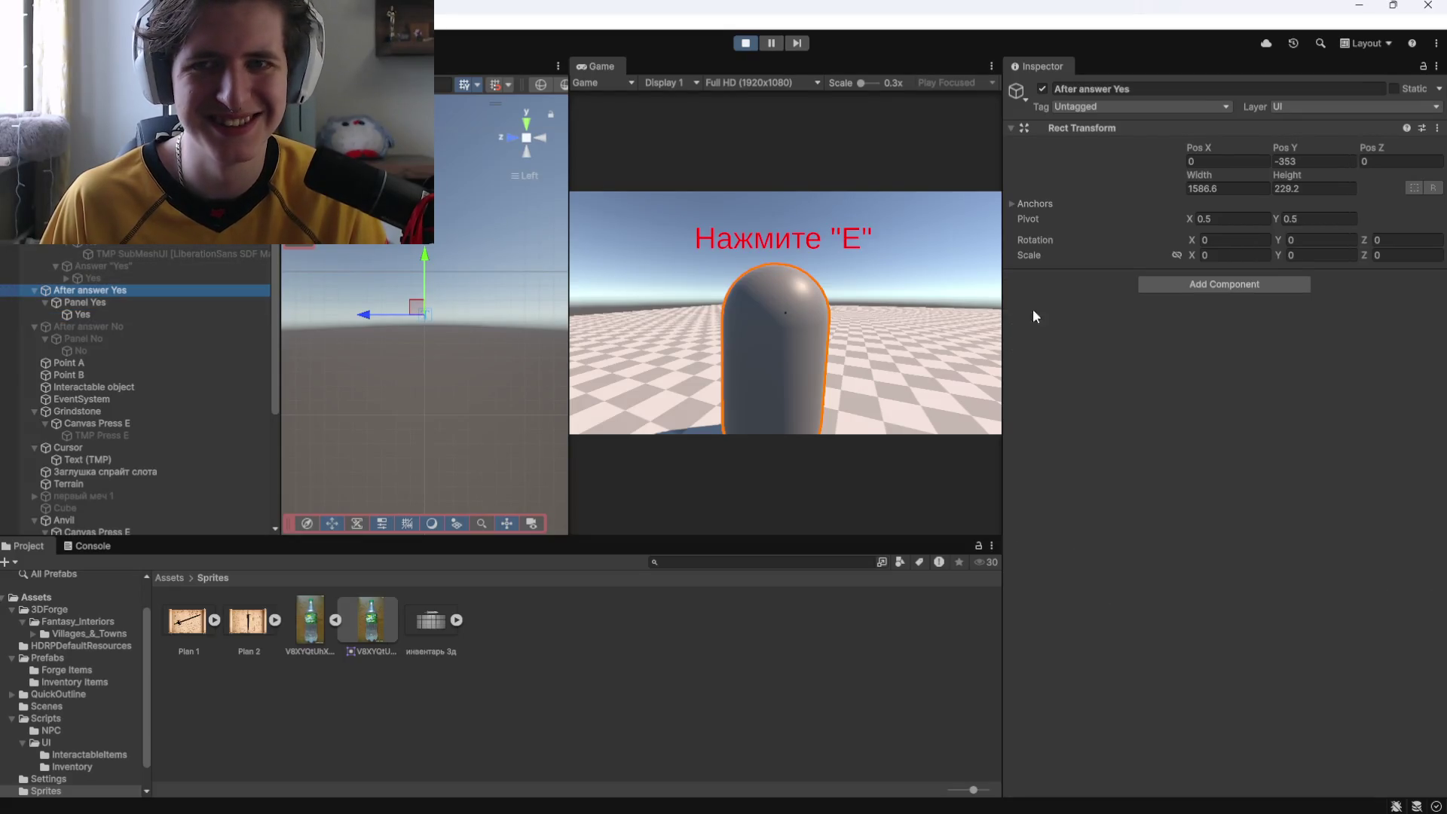
pyautogui.scroll(-2, 456, 358)
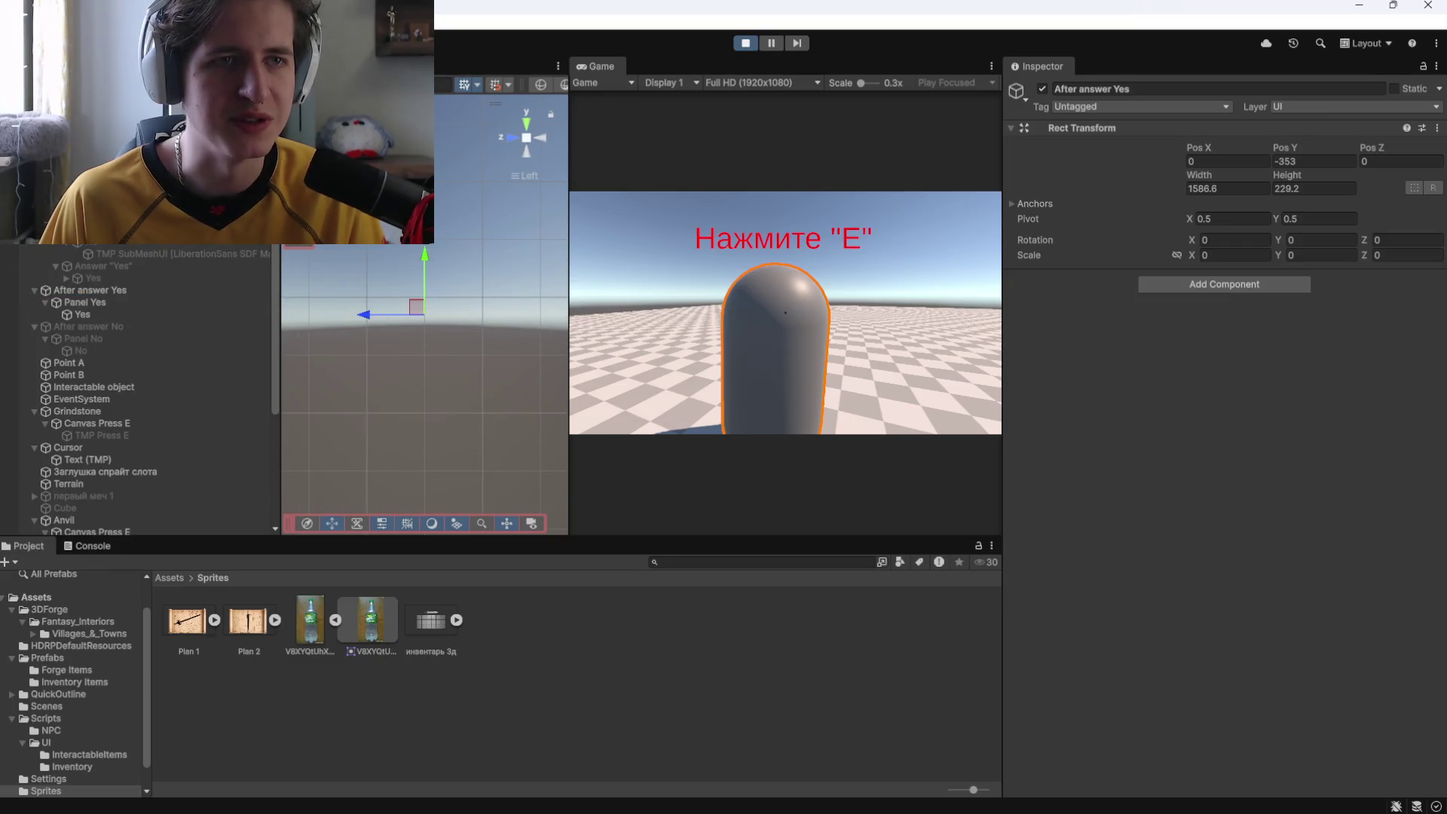
# Select After answer Yes through the No text and delete the Yes/No groups.
pyautogui.click(175, 267)
pyautogui.click(102, 289)
pyautogui.press('Down')
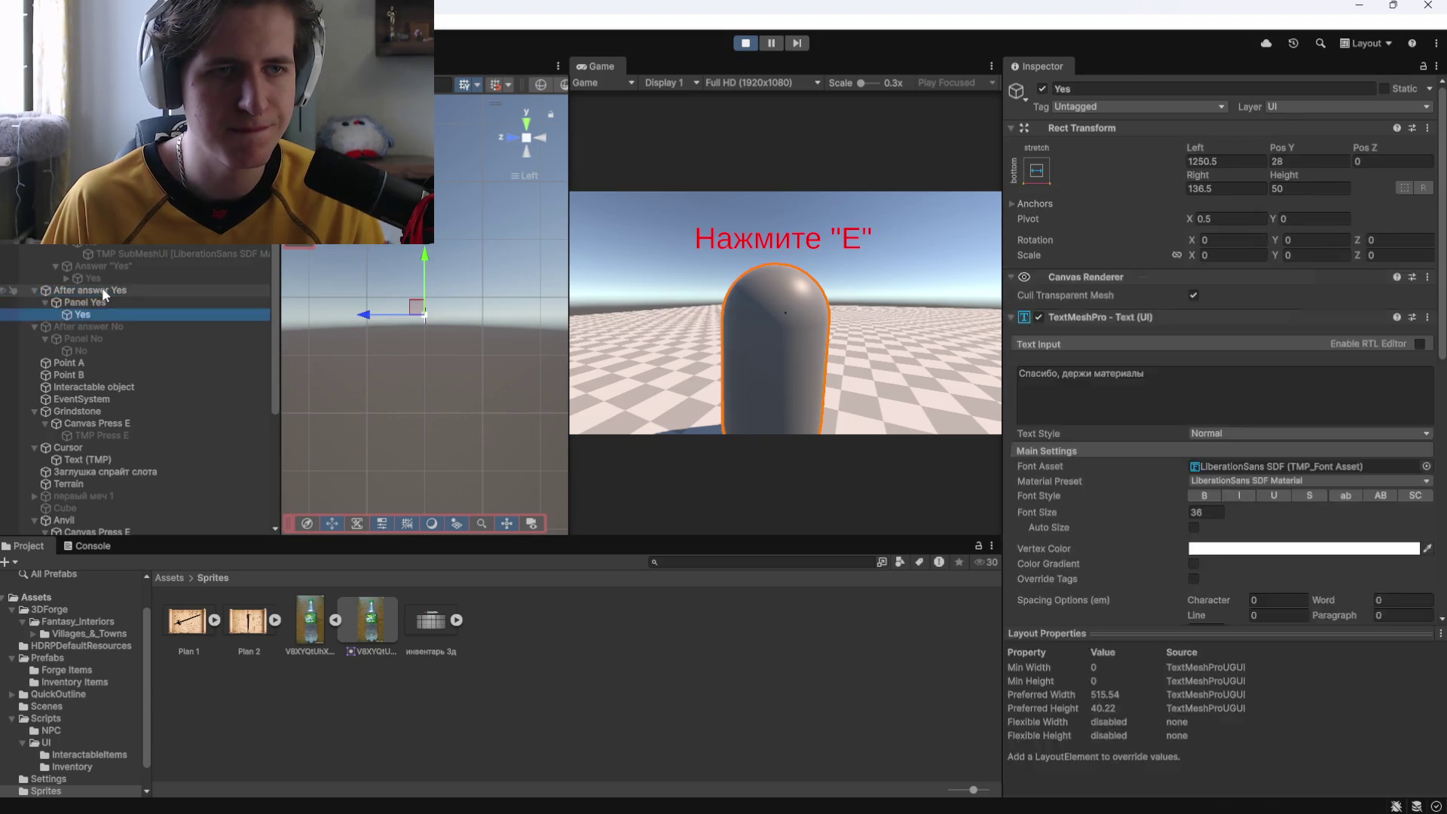
pyautogui.keyDown('shift'); pyautogui.click(87, 316); pyautogui.keyUp('shift')
pyautogui.keyDown('shift'); pyautogui.click(86, 350); pyautogui.keyUp('shift')
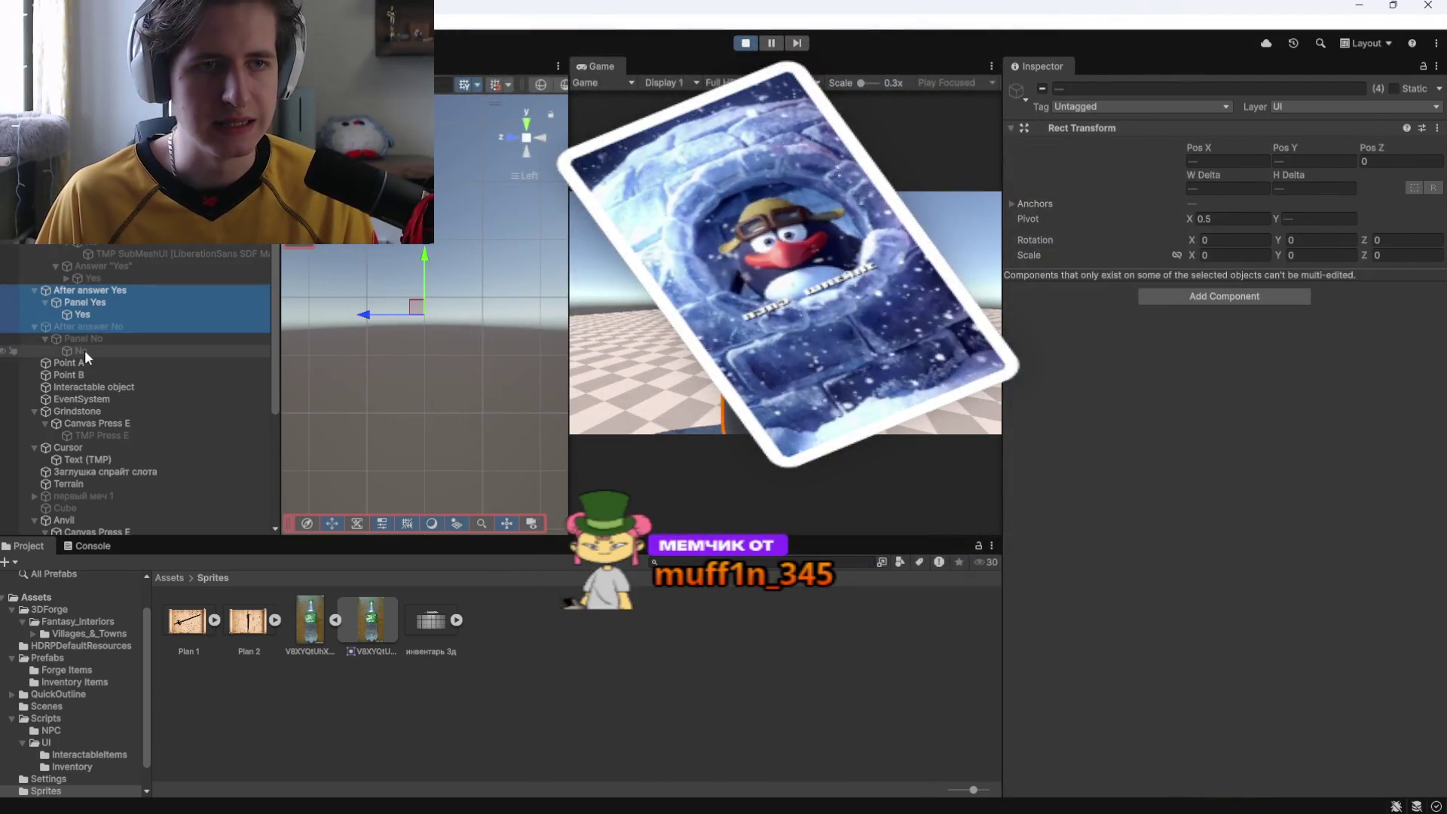
pyautogui.press('Delete')
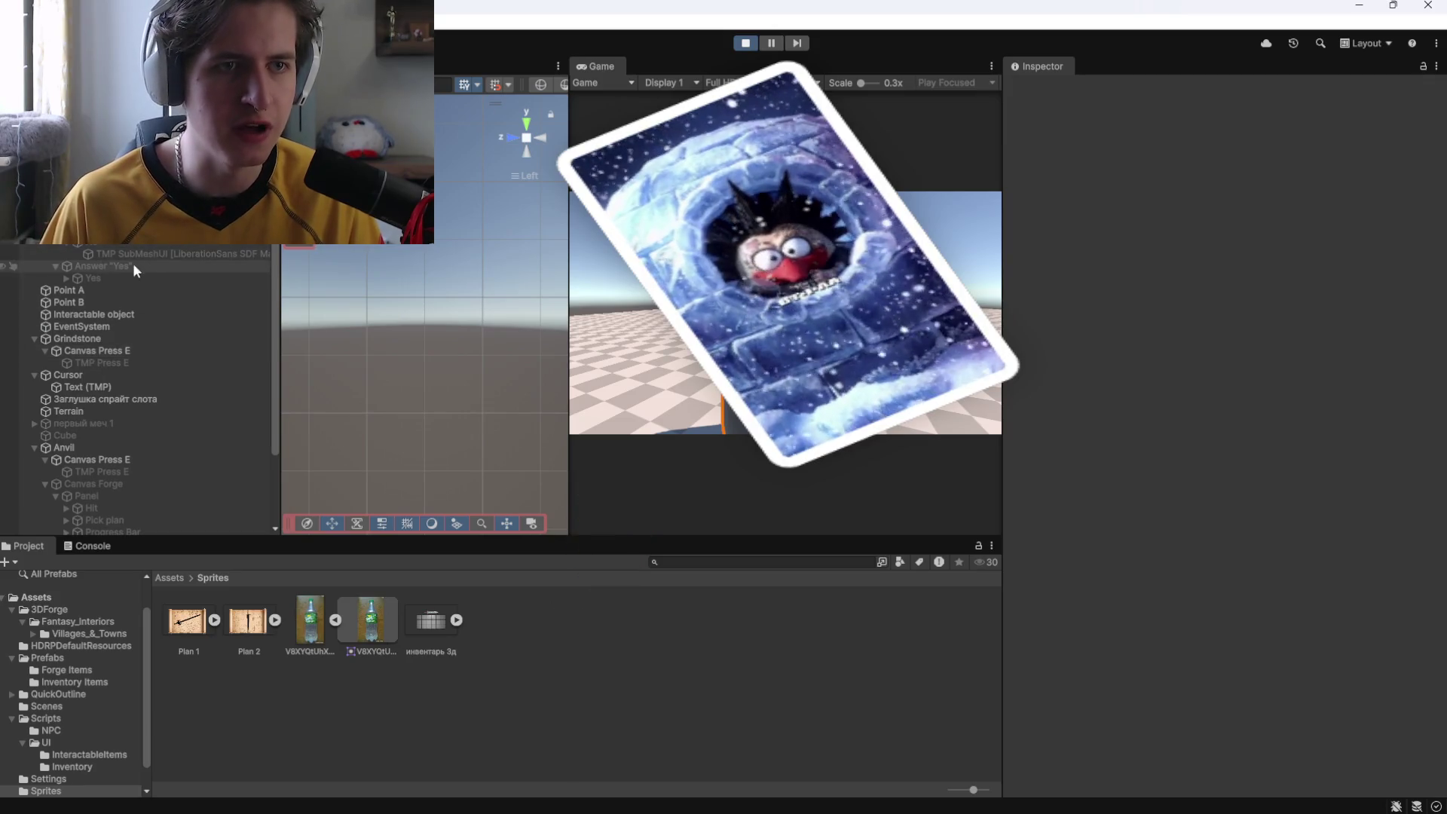
pyautogui.click(122, 278)
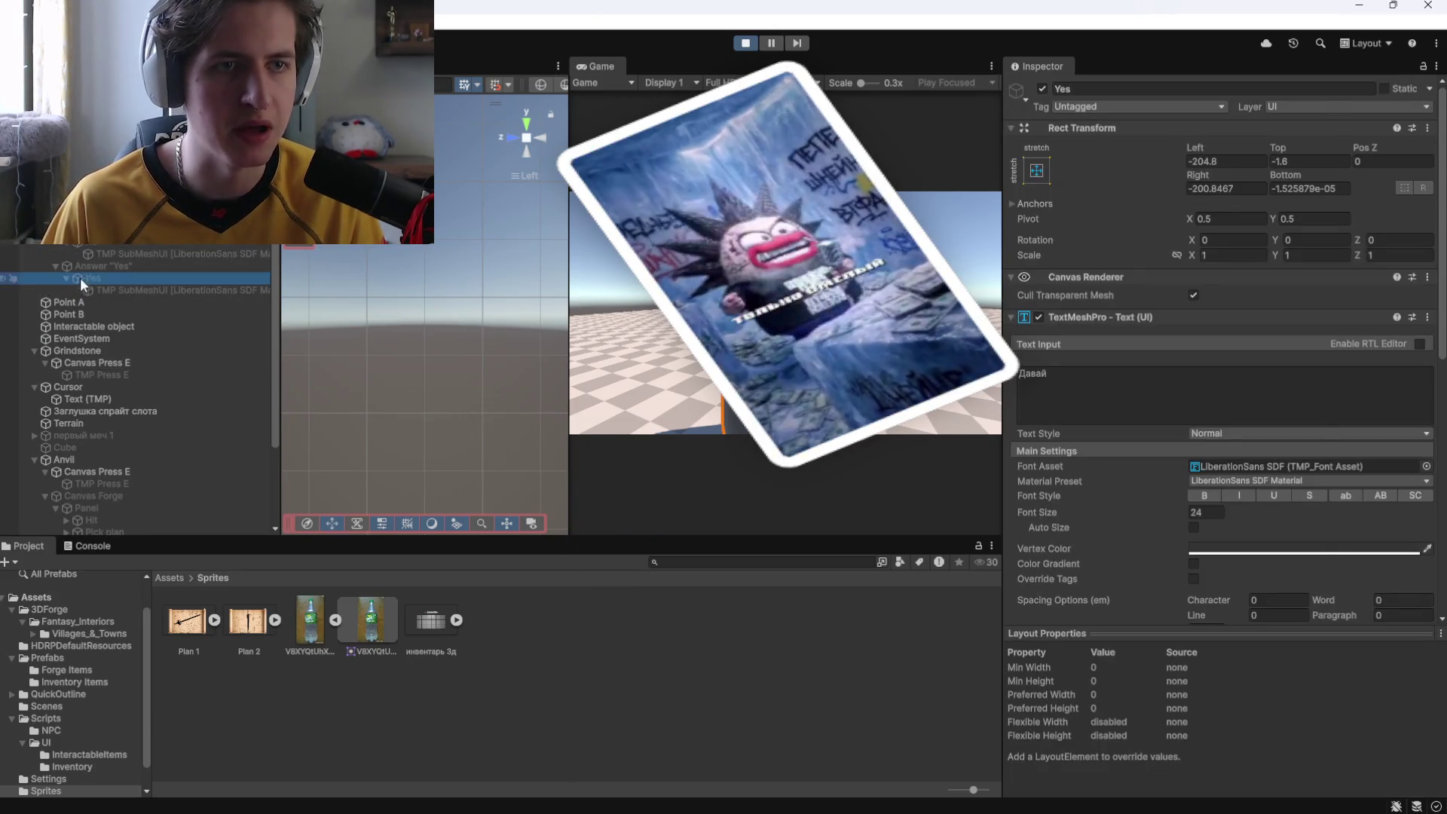
# Unhide the Браузер source in OBS, then select Quest in Unity and start play mode.
pyautogui.hotkey('alt', 'Tab')
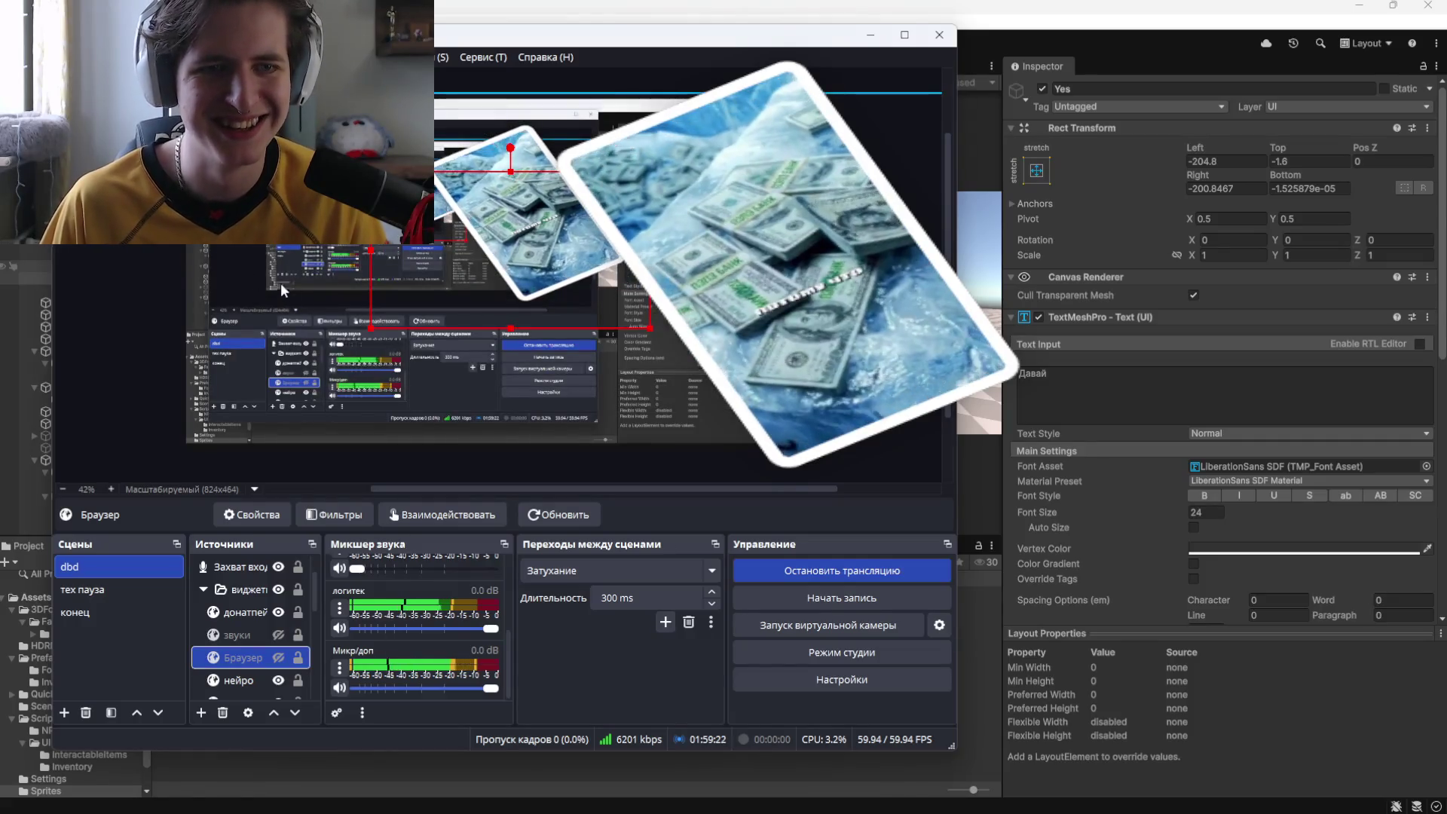
pyautogui.hotkey('alt', 'Tab')
pyautogui.hotkey('alt', 'Tab')
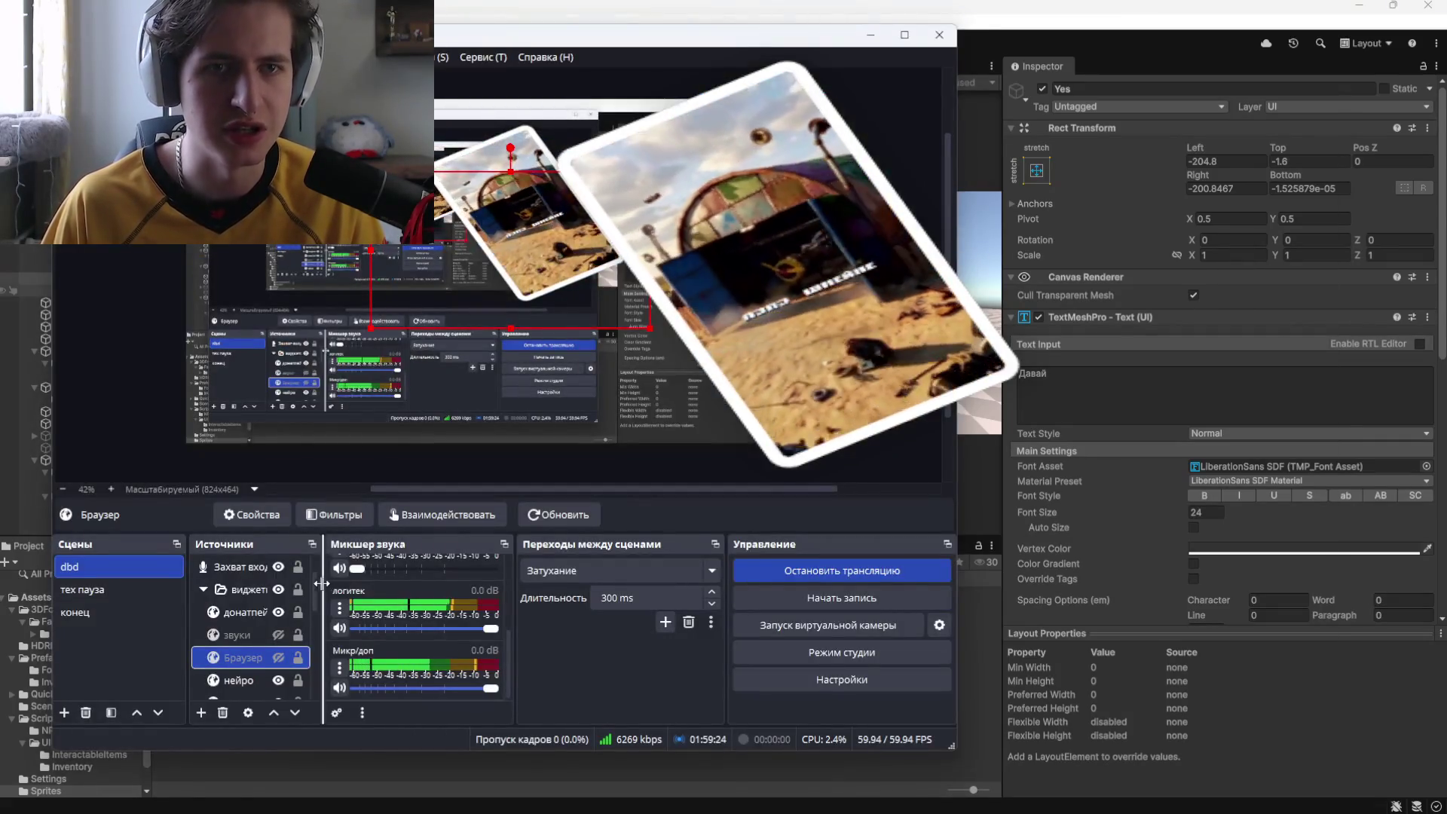
pyautogui.click(278, 657)
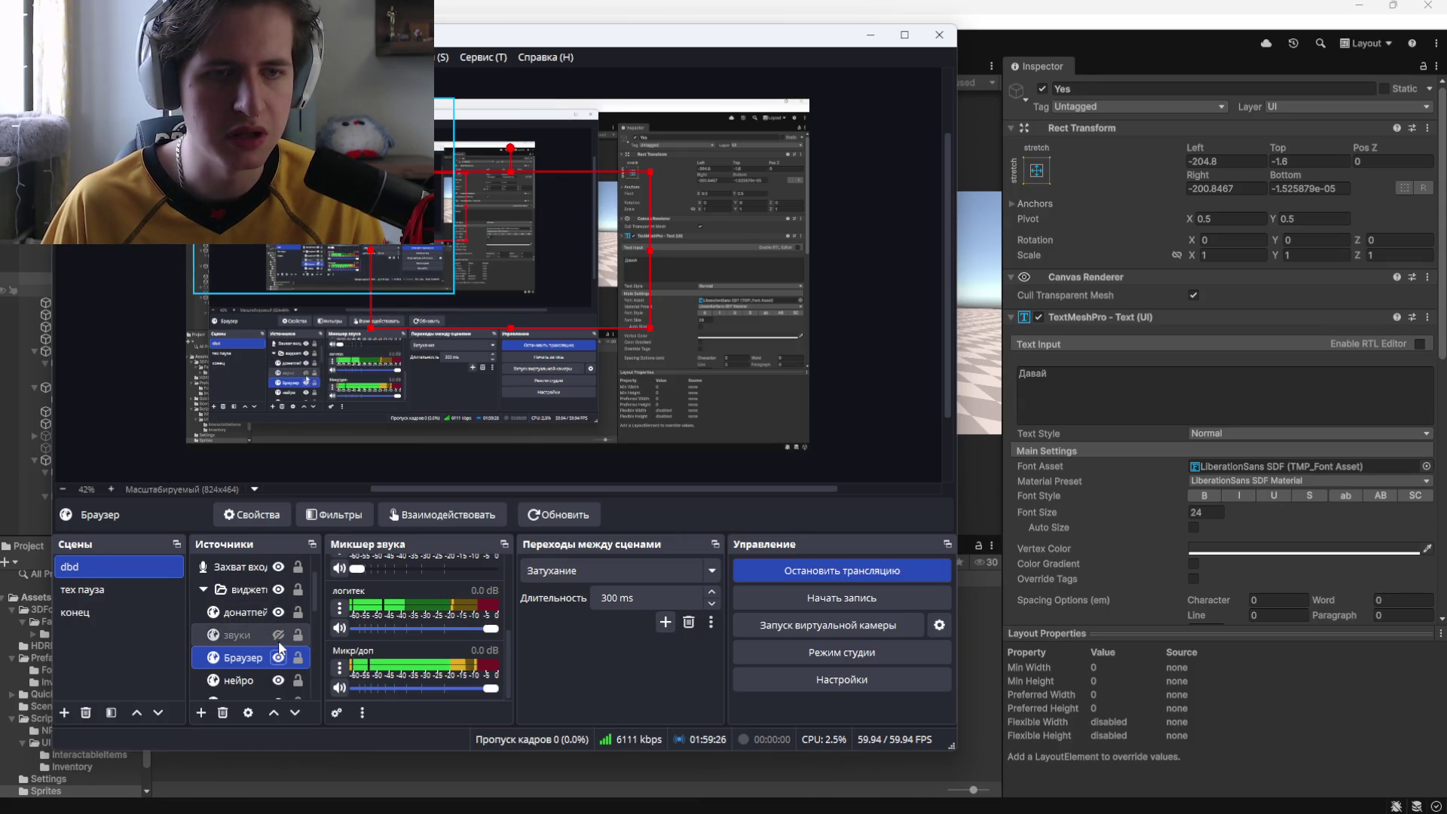
pyautogui.hotkey('alt', 'Tab')
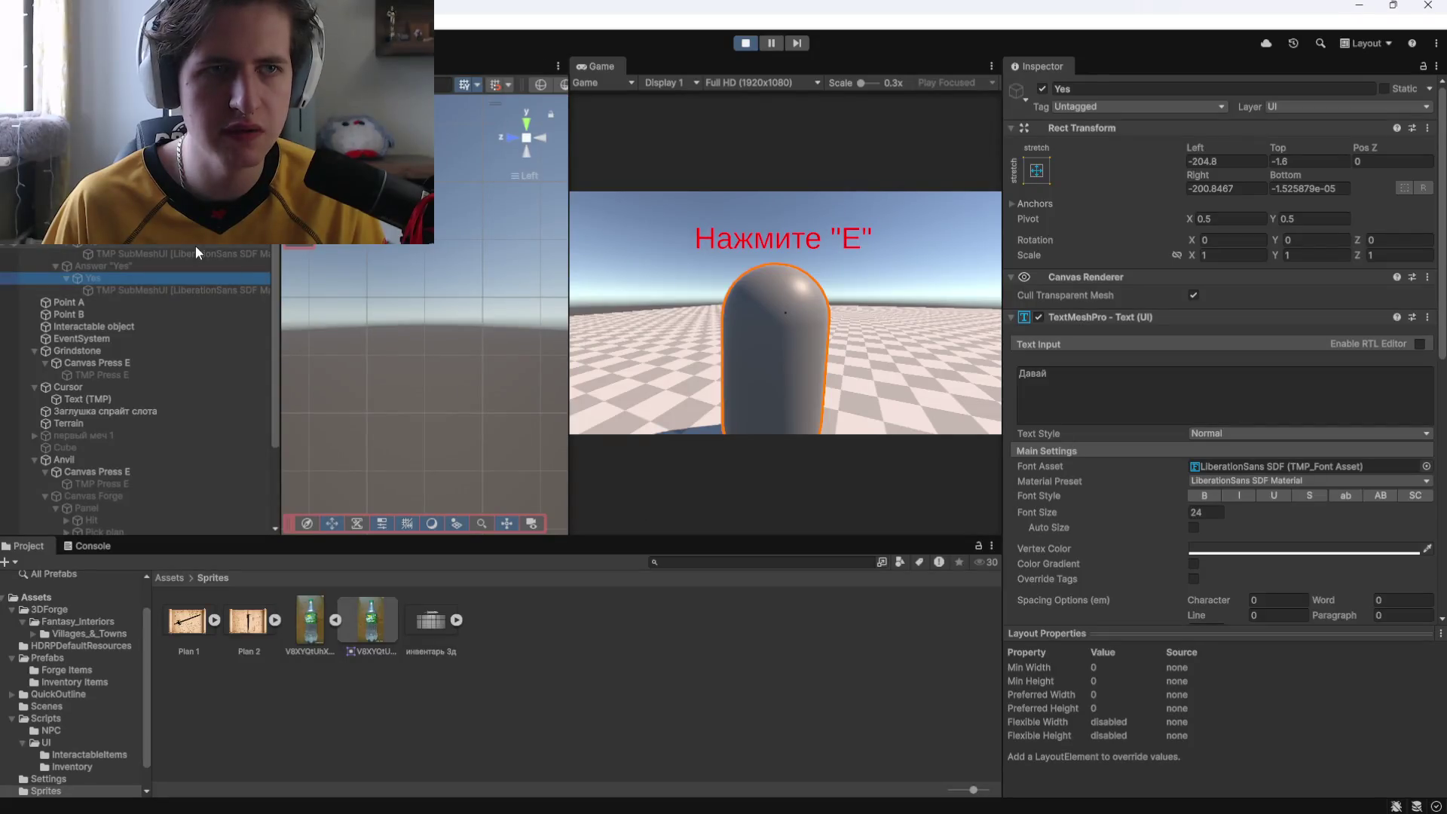
pyautogui.click(90, 230)
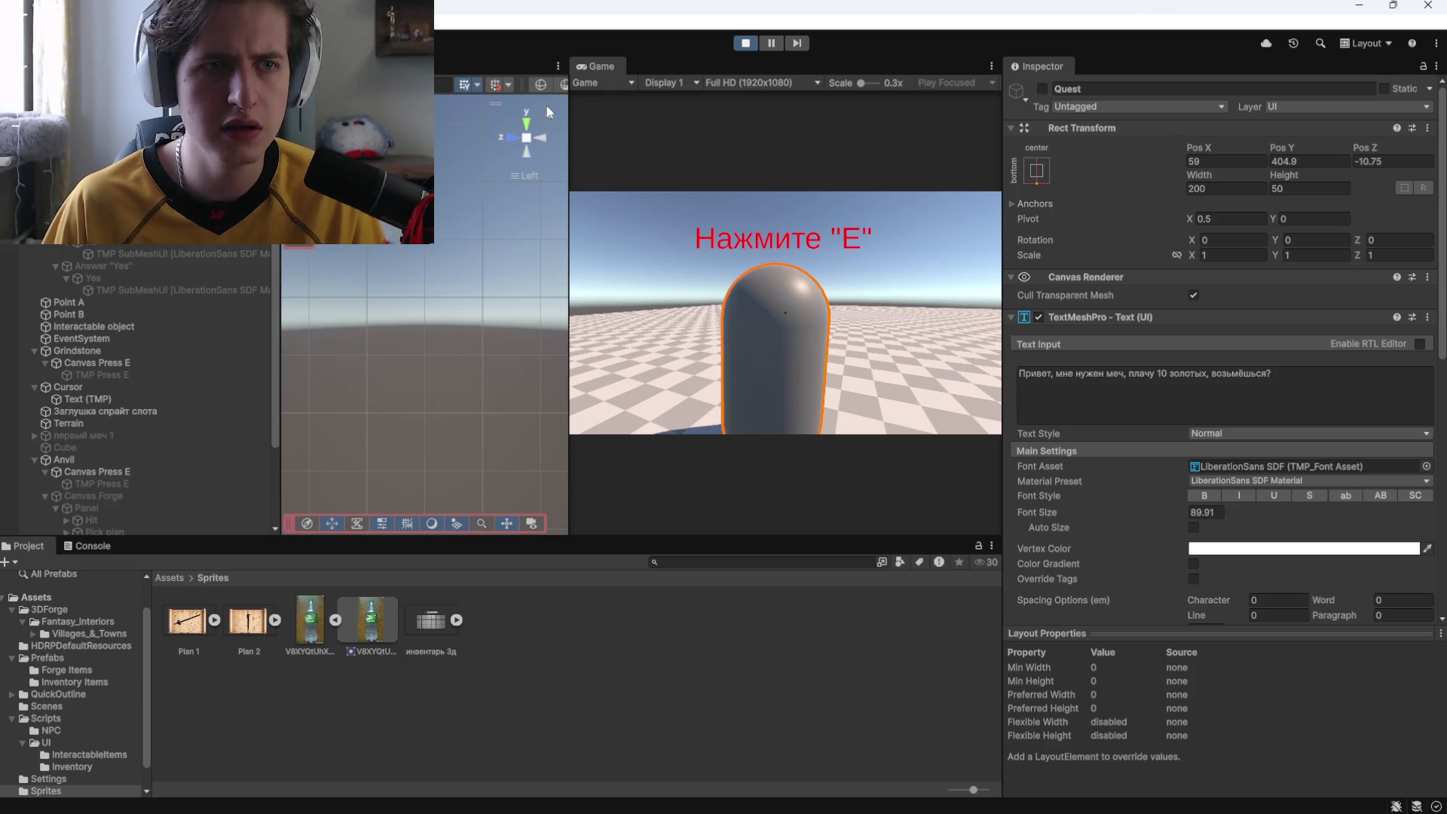
pyautogui.click(745, 43)
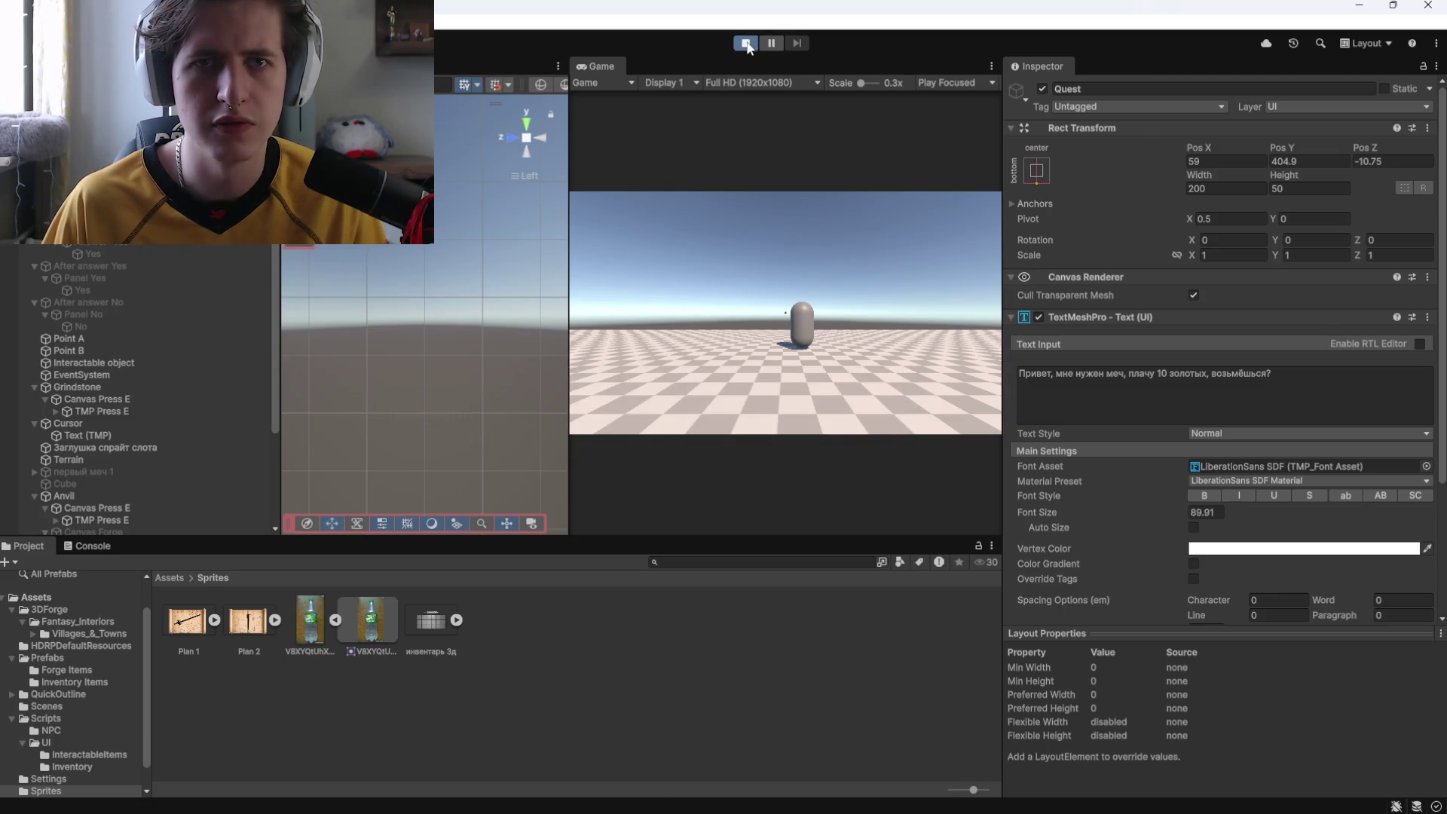
# Stop the game and delete the six After answer Yes/No objects.
pyautogui.click(746, 43)
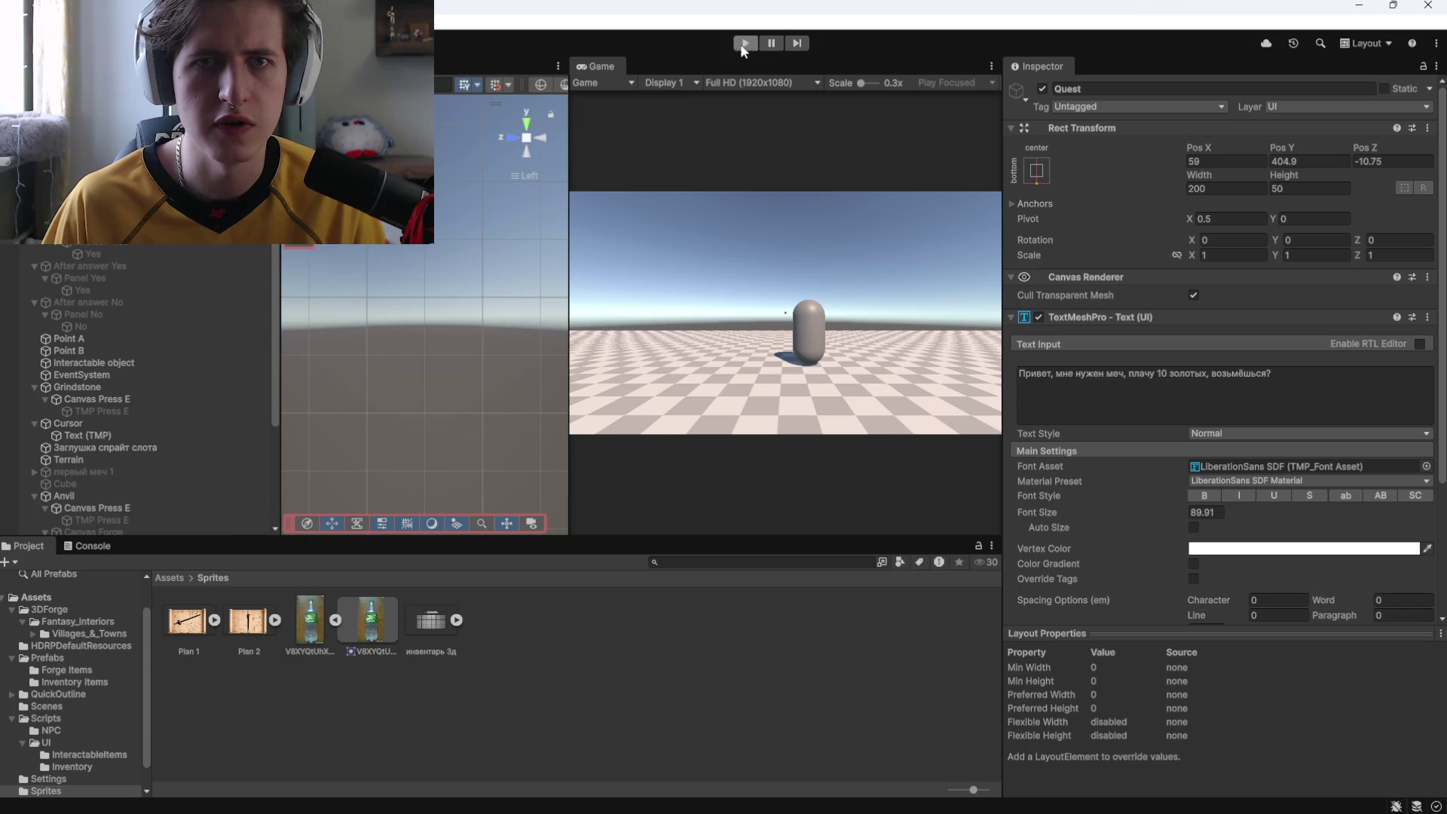
pyautogui.click(84, 266)
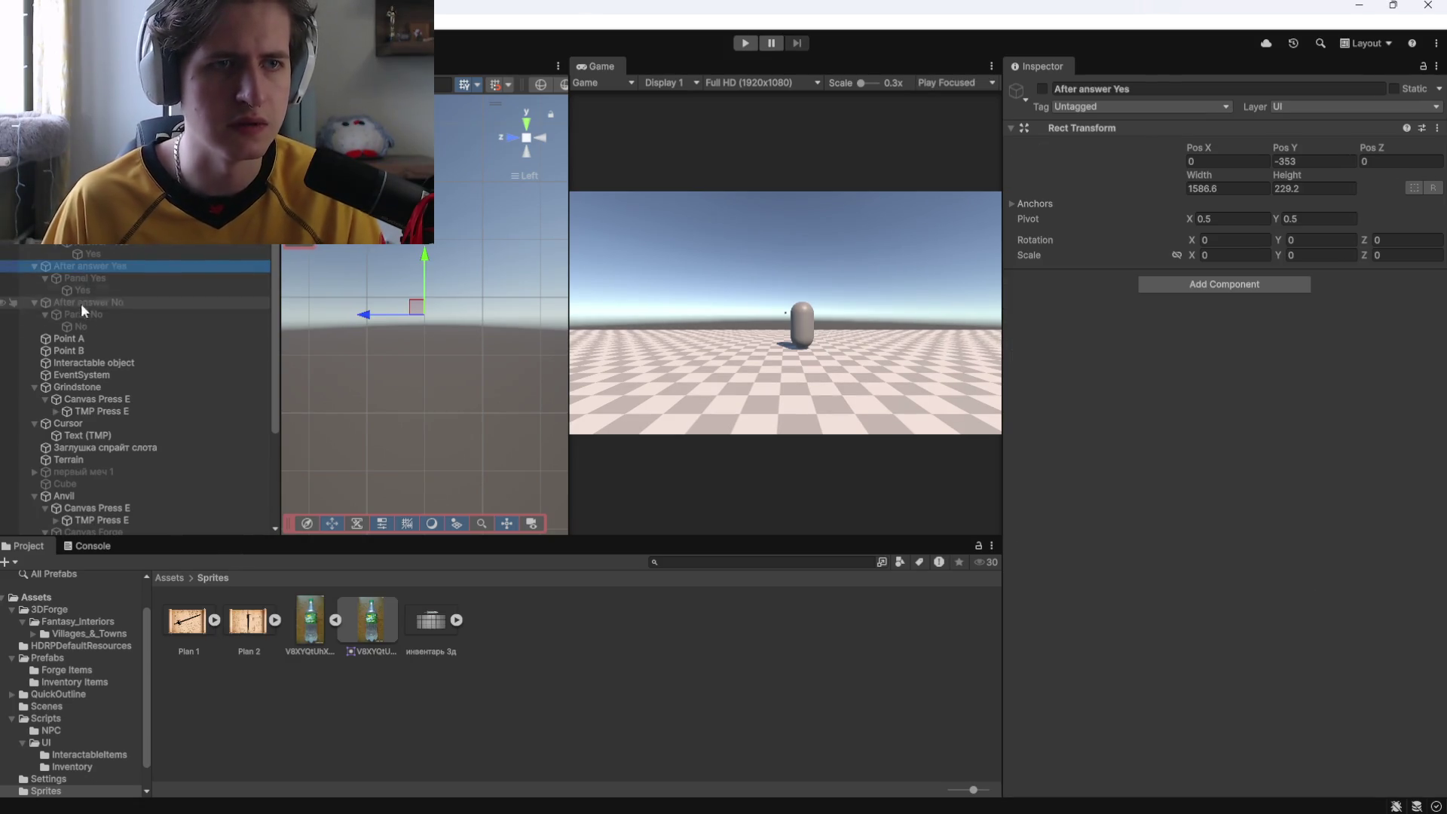
pyautogui.keyDown('shift'); pyautogui.click(75, 324); pyautogui.keyUp('shift')
pyautogui.press('Delete')
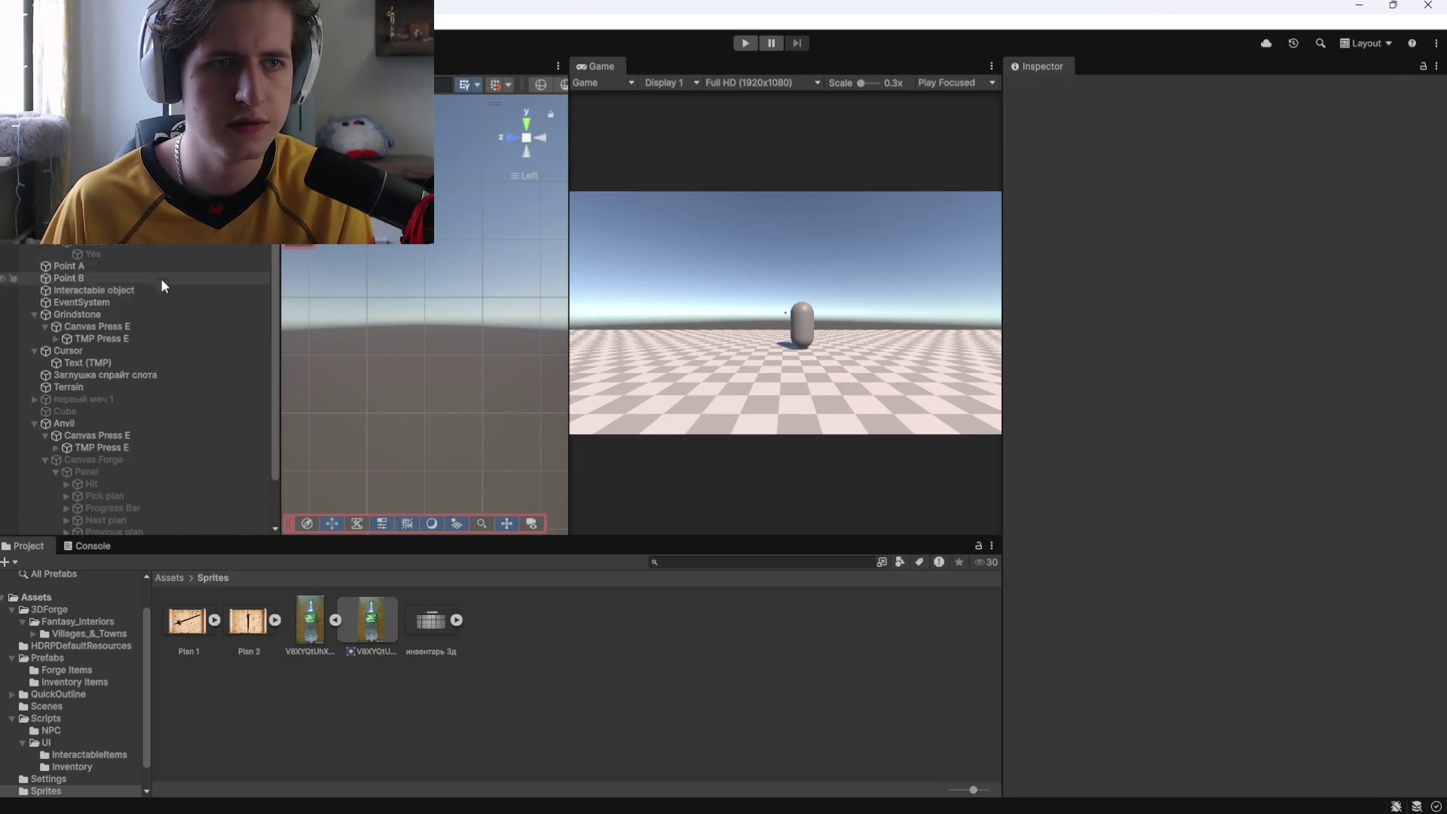
# Delete Point A and Point B, then undo to restore them.
pyautogui.click(88, 276)
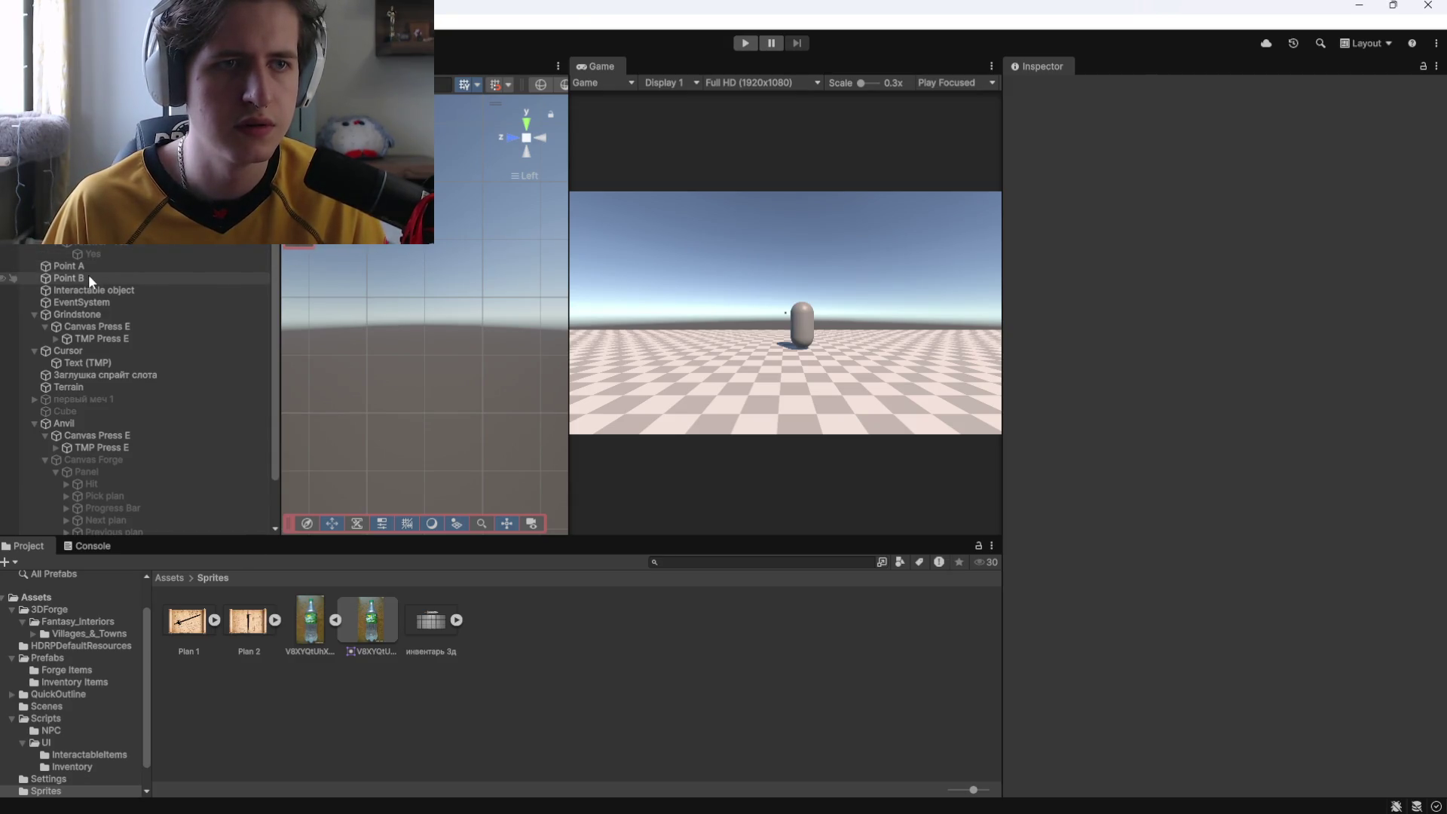
pyautogui.keyDown('shift'); pyautogui.click(75, 266); pyautogui.keyUp('shift')
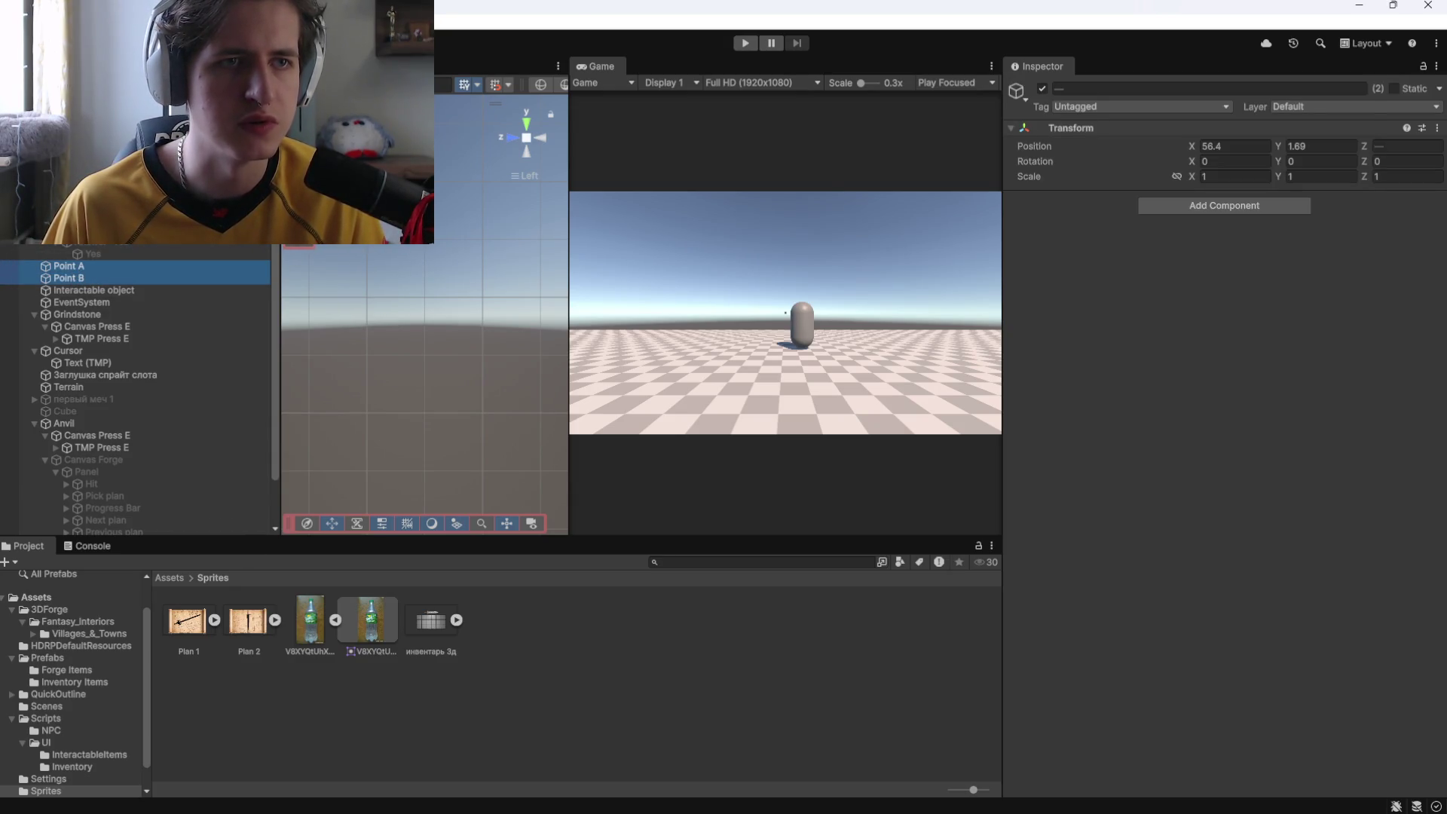
pyautogui.press('Delete')
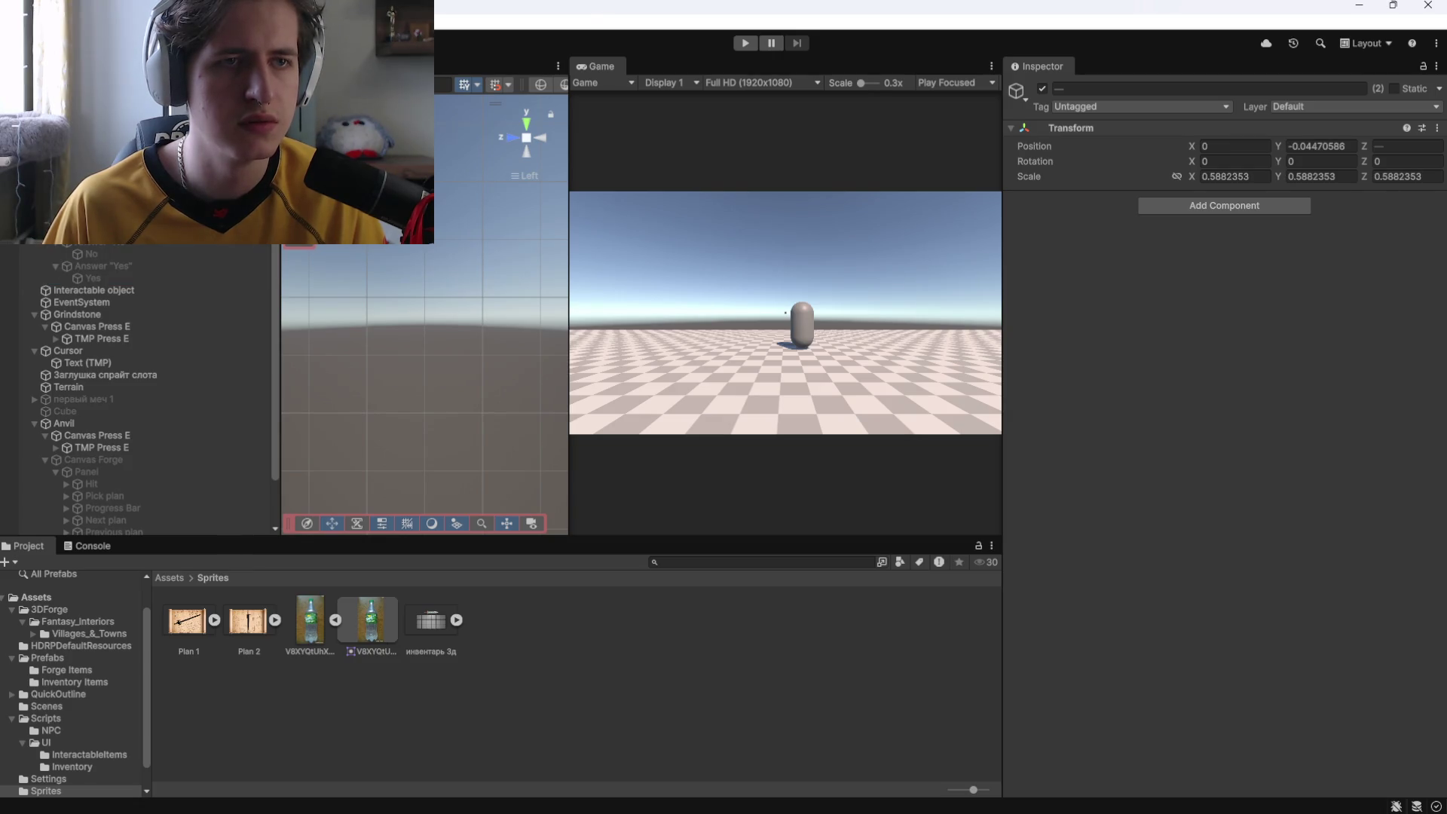
pyautogui.hotkey('ctrl', 'z')
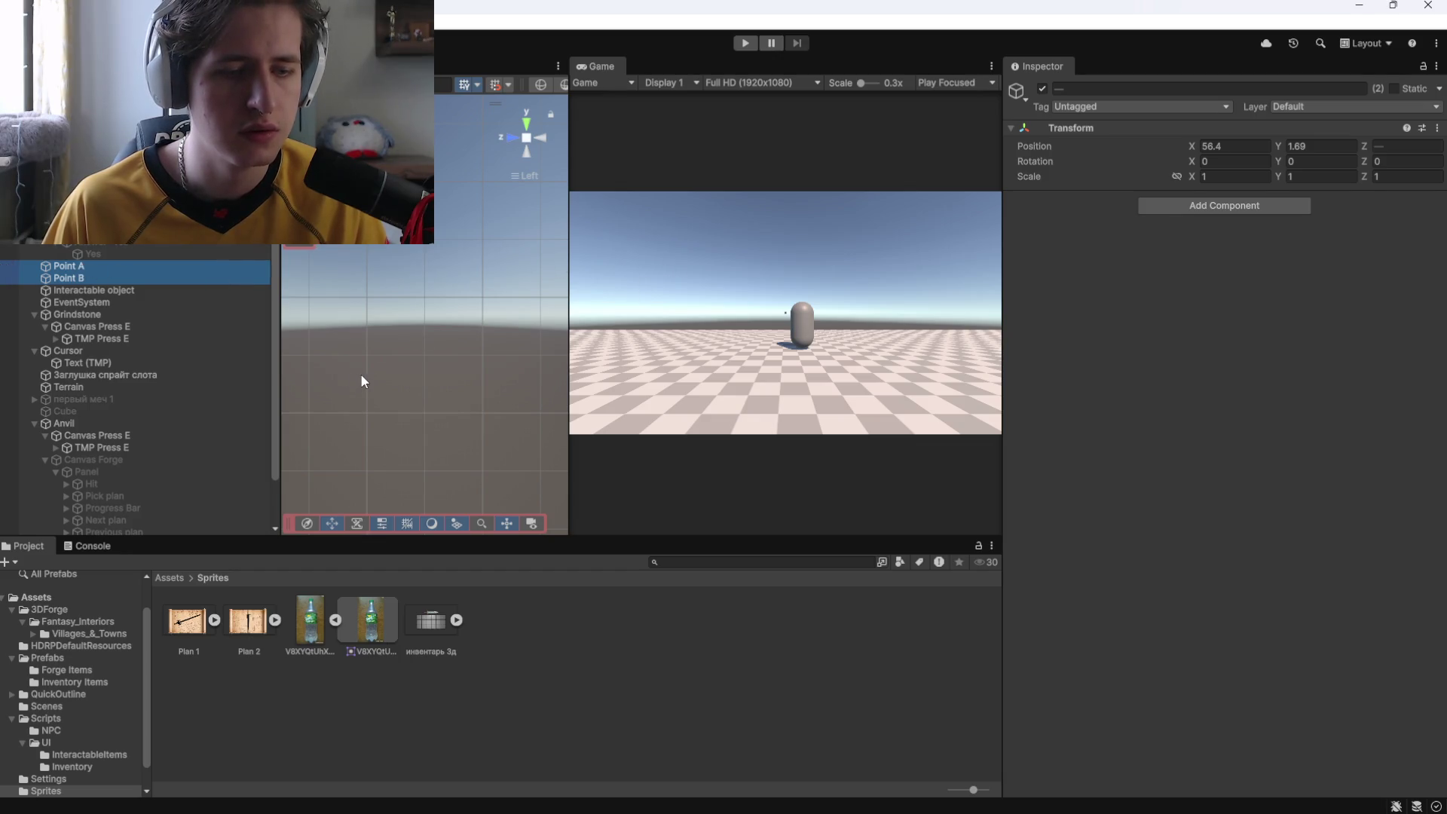
# Inspect the Canvas Dialogue object, its Panel and the Quest text object.
pyautogui.click(654, 347)
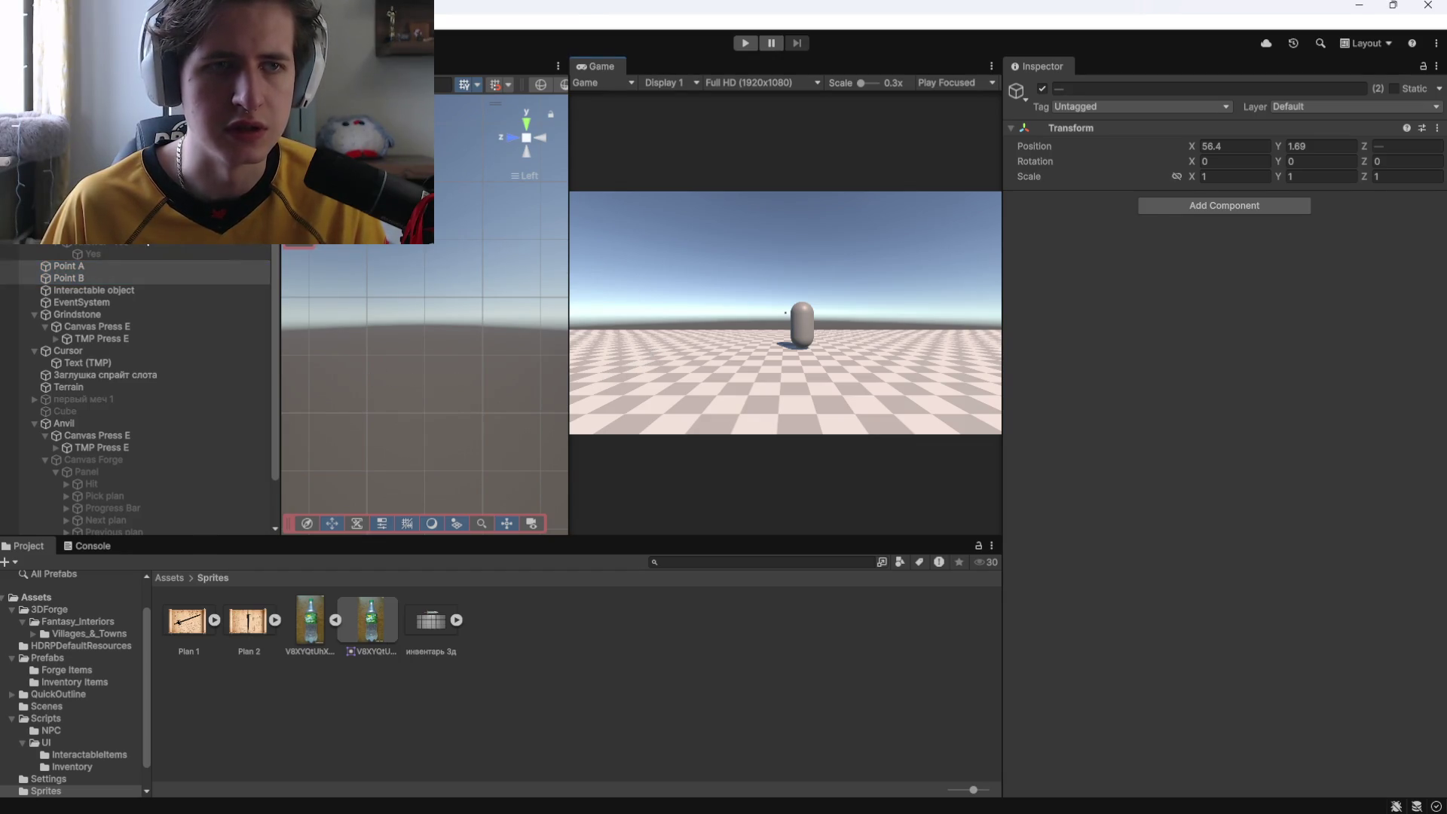
pyautogui.click(98, 188)
pyautogui.click(98, 200)
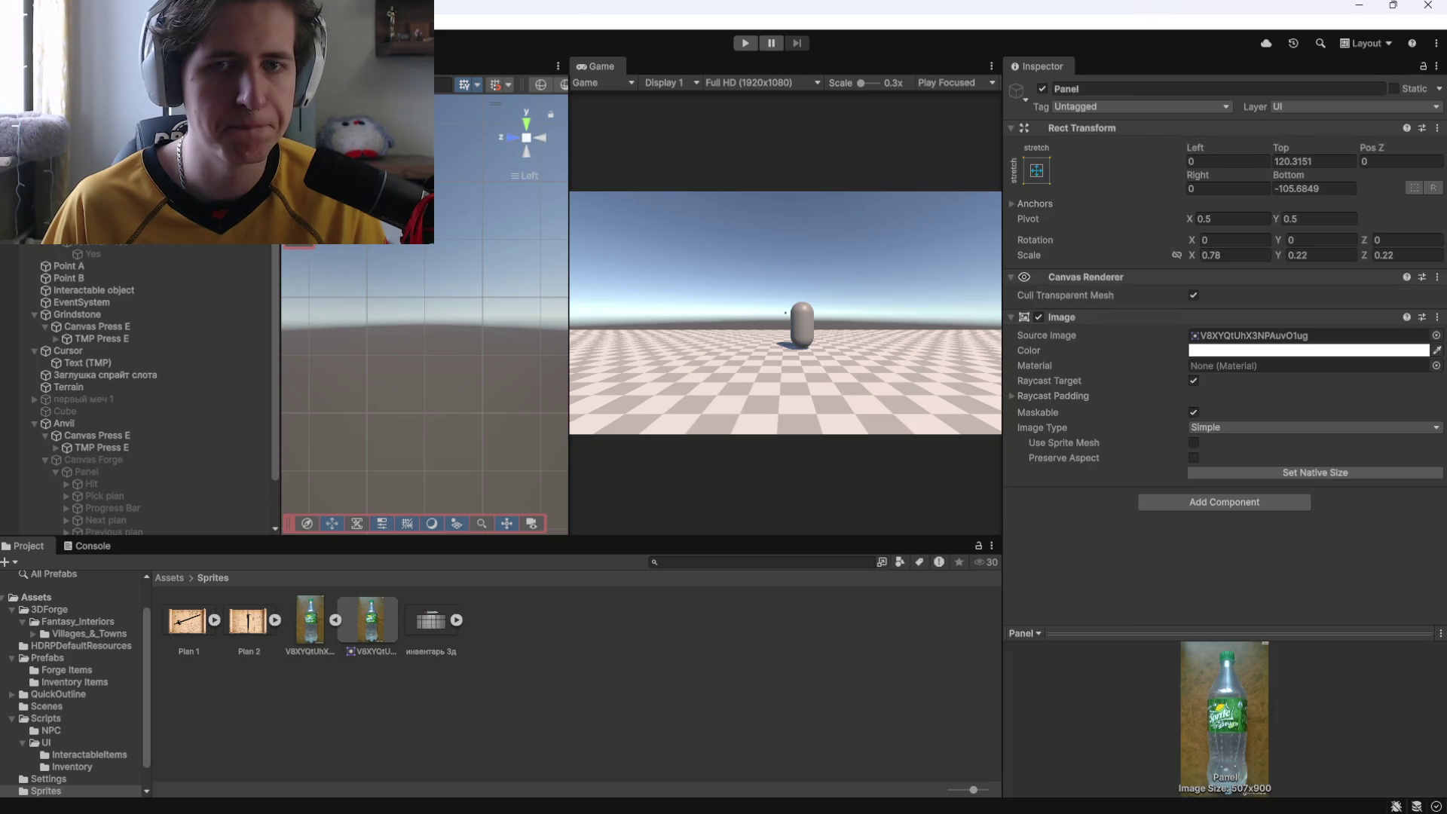
pyautogui.click(98, 212)
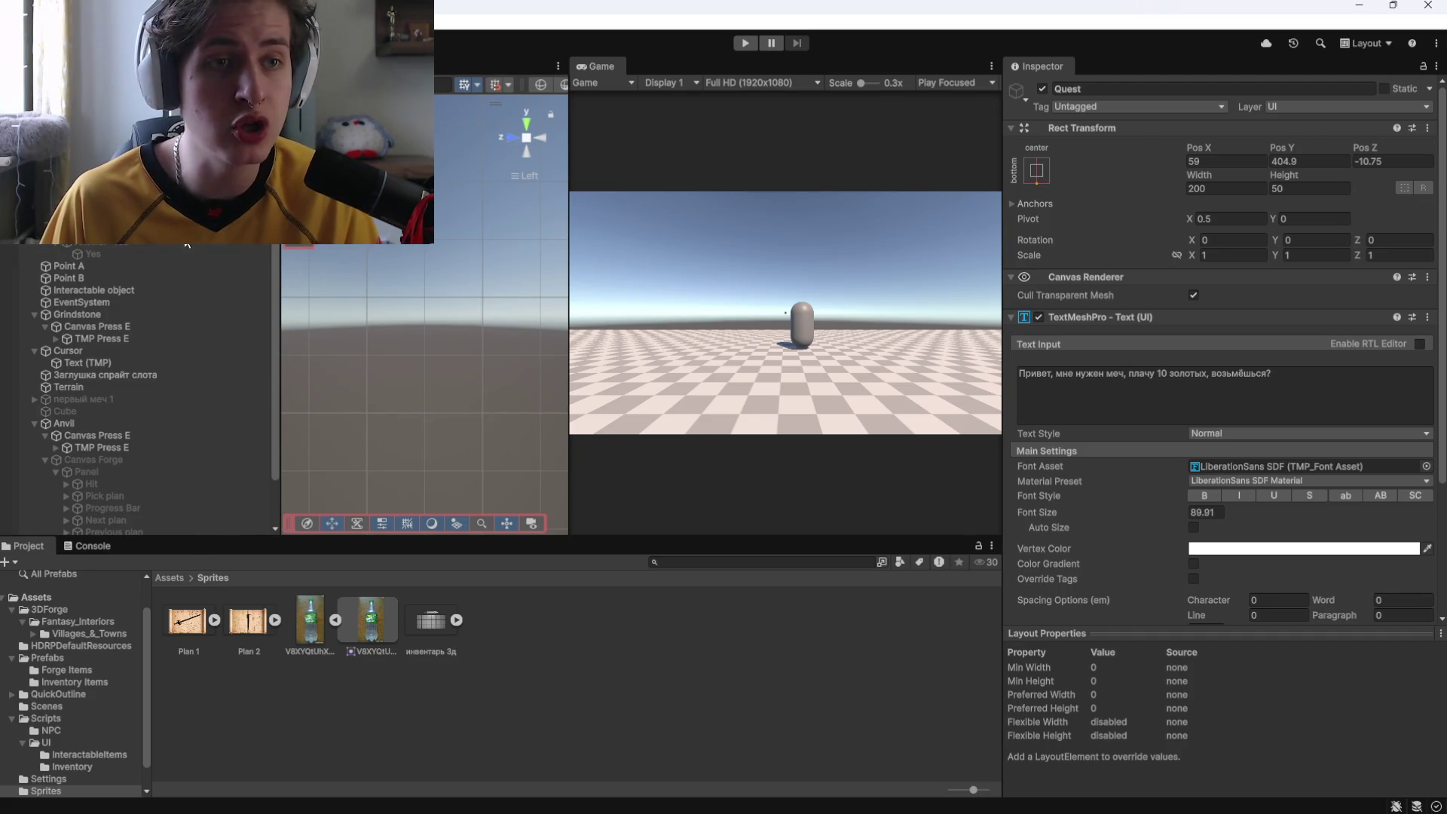
pyautogui.scroll(-5, 1142, 386)
# Remove the two empty On Click entries from the Answer "No" button.
pyautogui.scroll(5, 1141, 386)
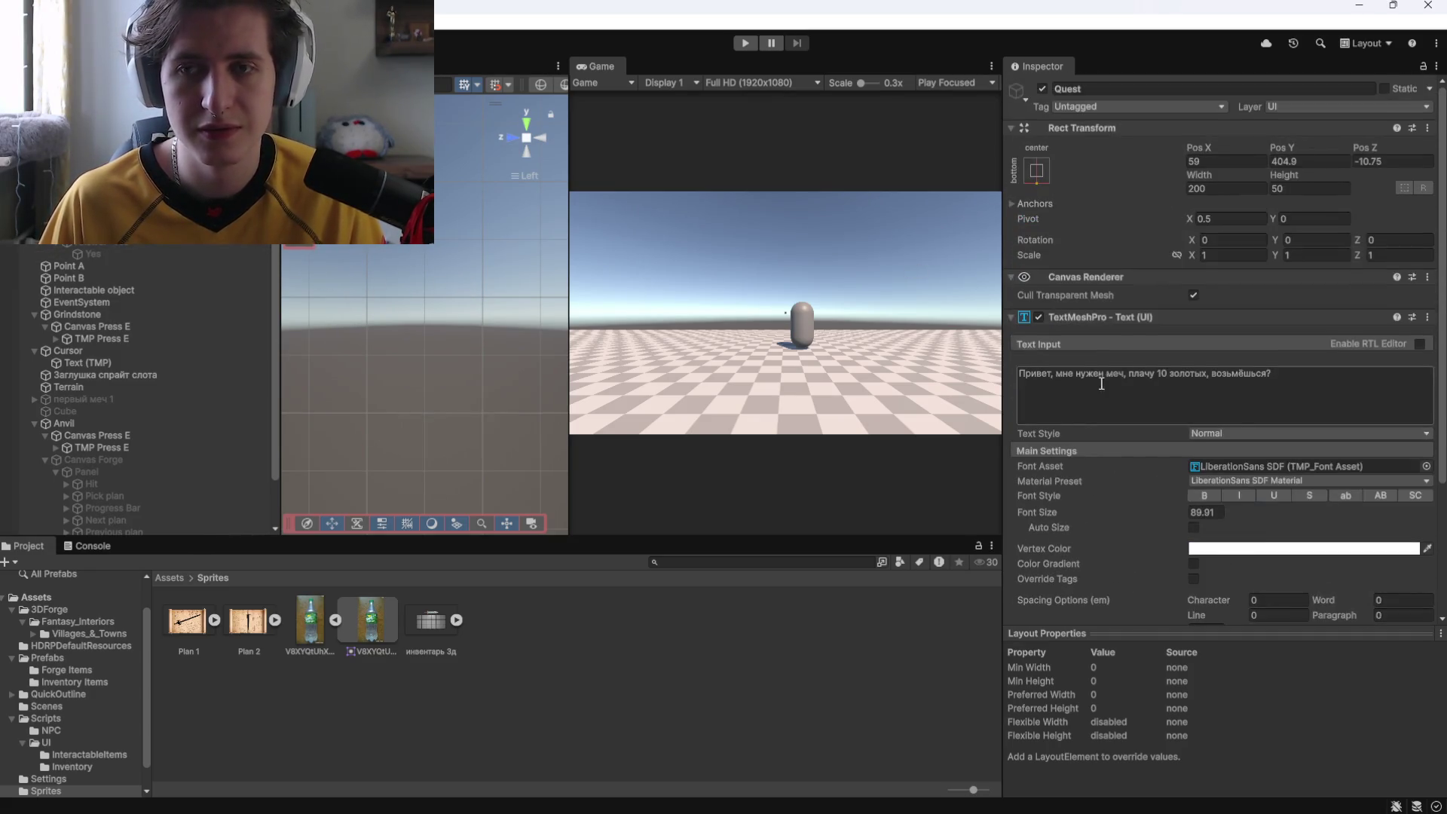
pyautogui.click(226, 235)
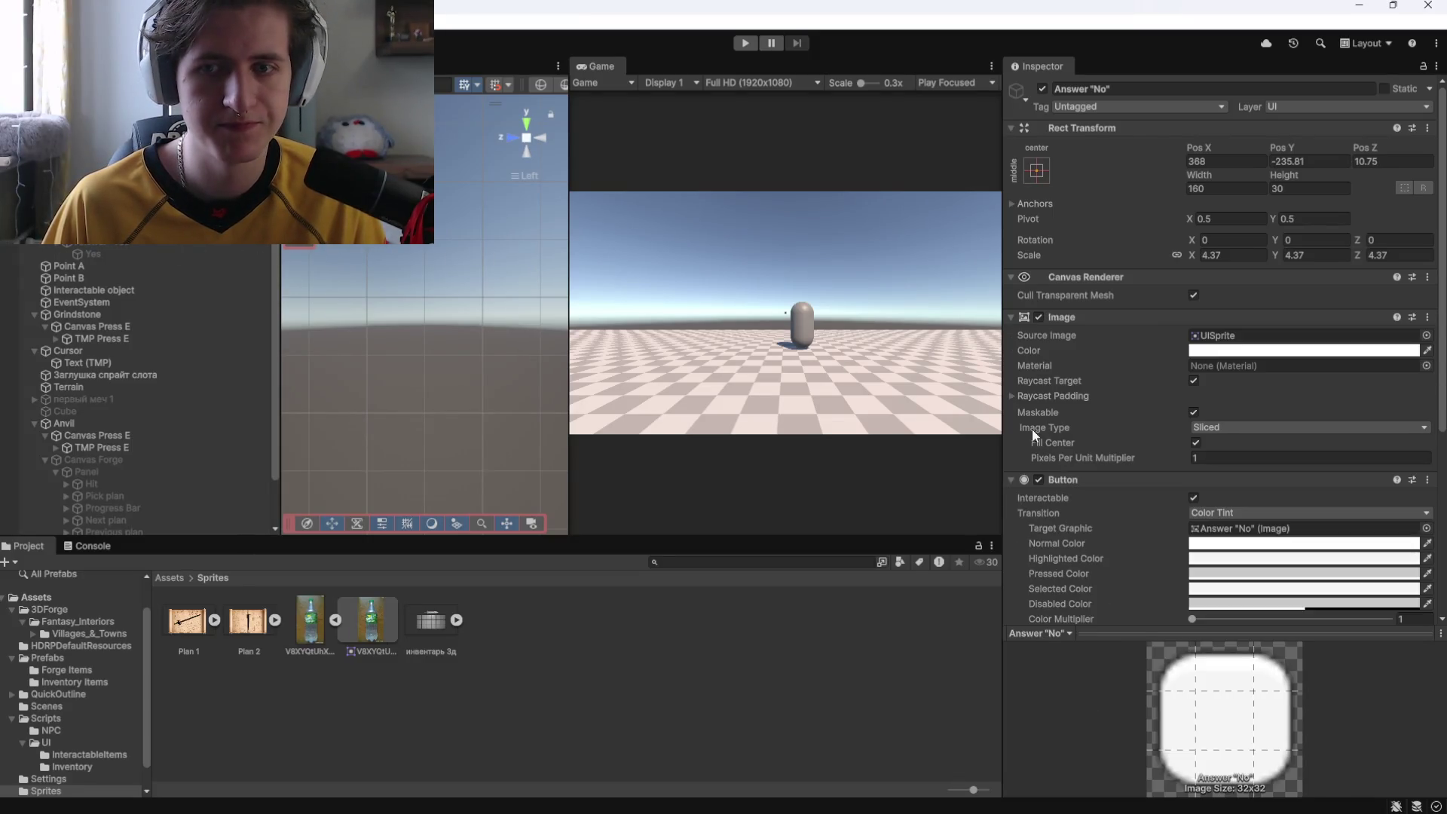
pyautogui.scroll(-5, 1076, 437)
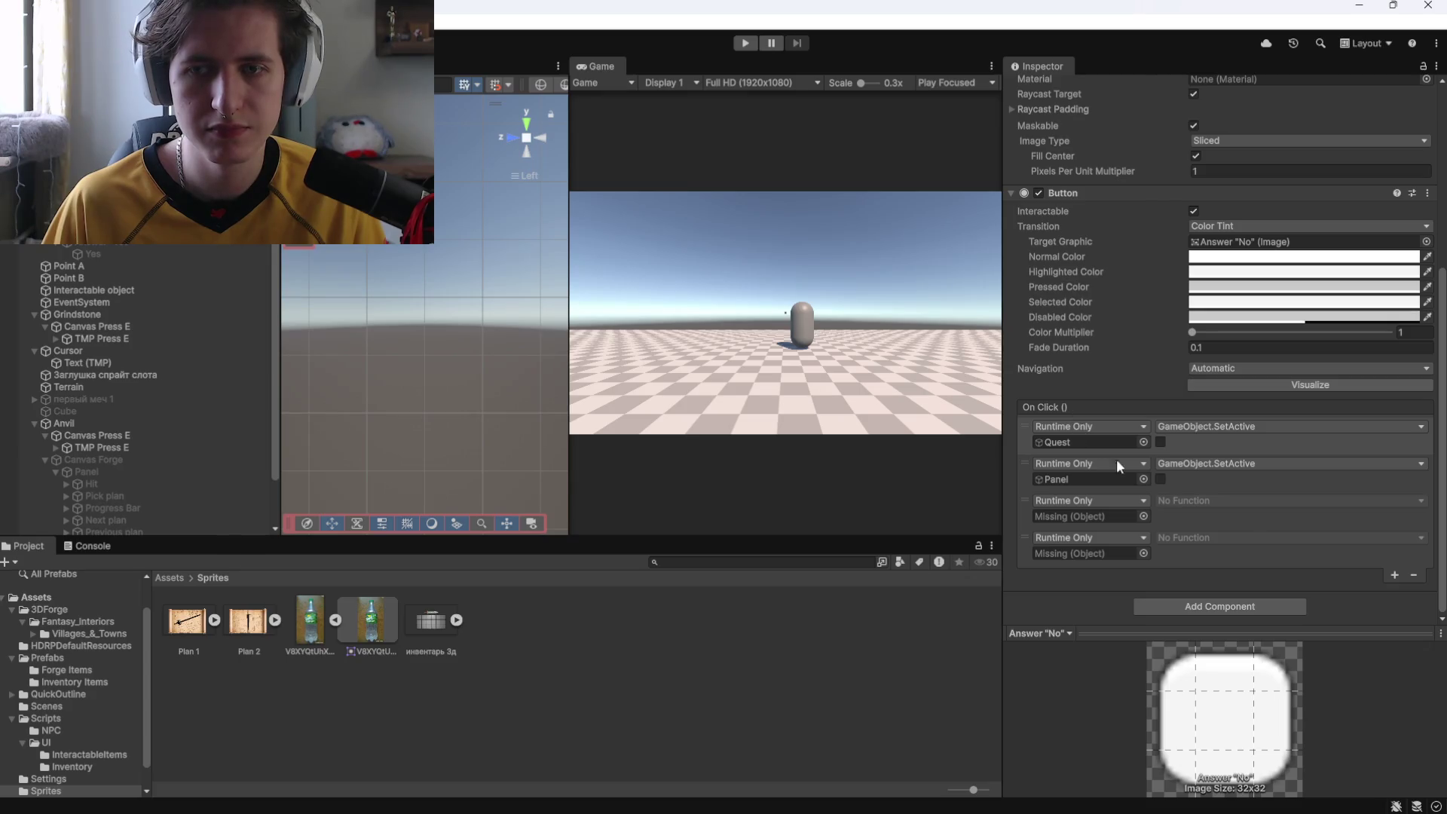
pyautogui.click(1300, 520)
pyautogui.click(1413, 575)
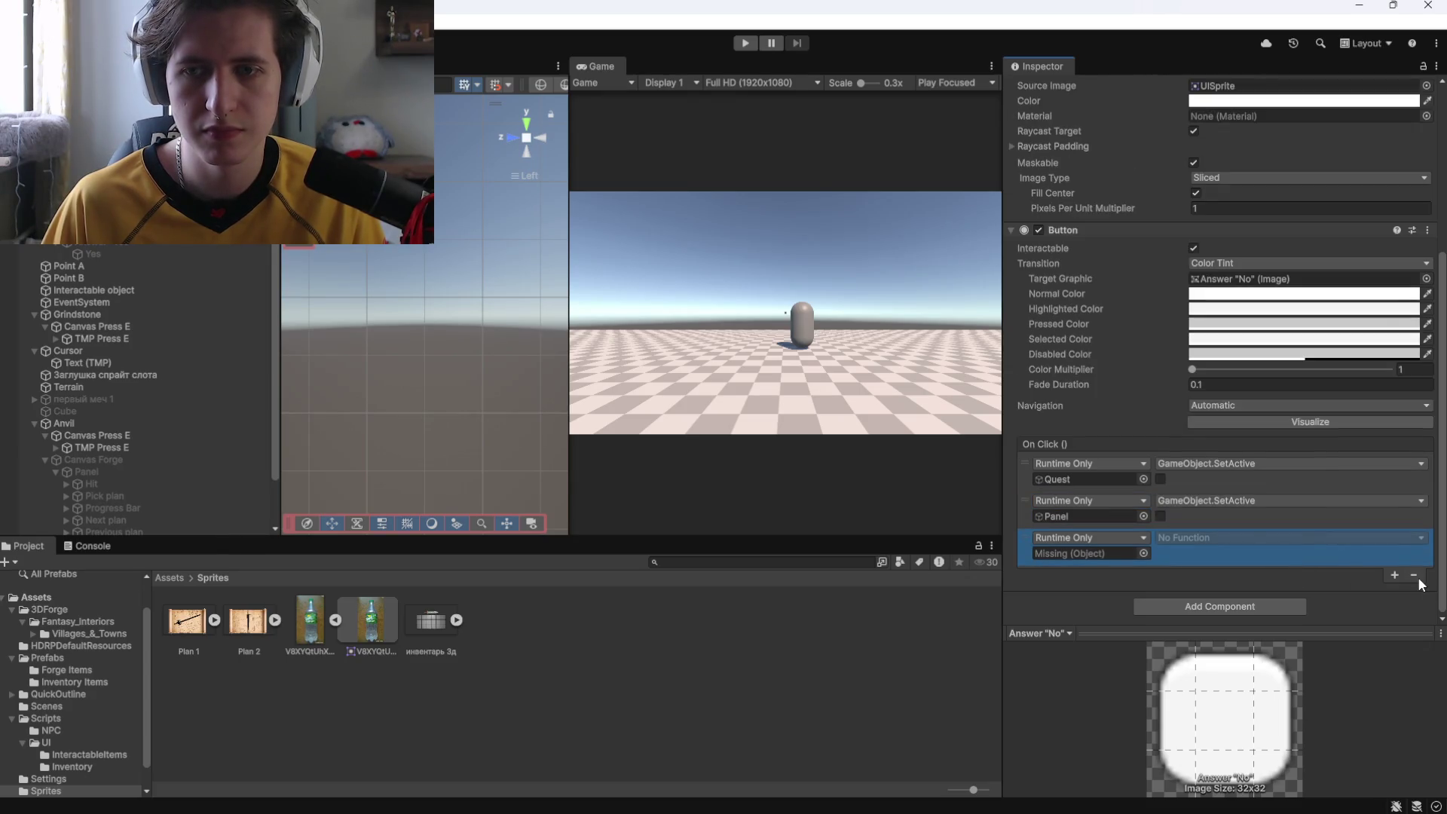
# Remove the two empty On Click entries from Answer "Yes", then start play mode.
pyautogui.click(151, 240)
pyautogui.scroll(-2, 1217, 564)
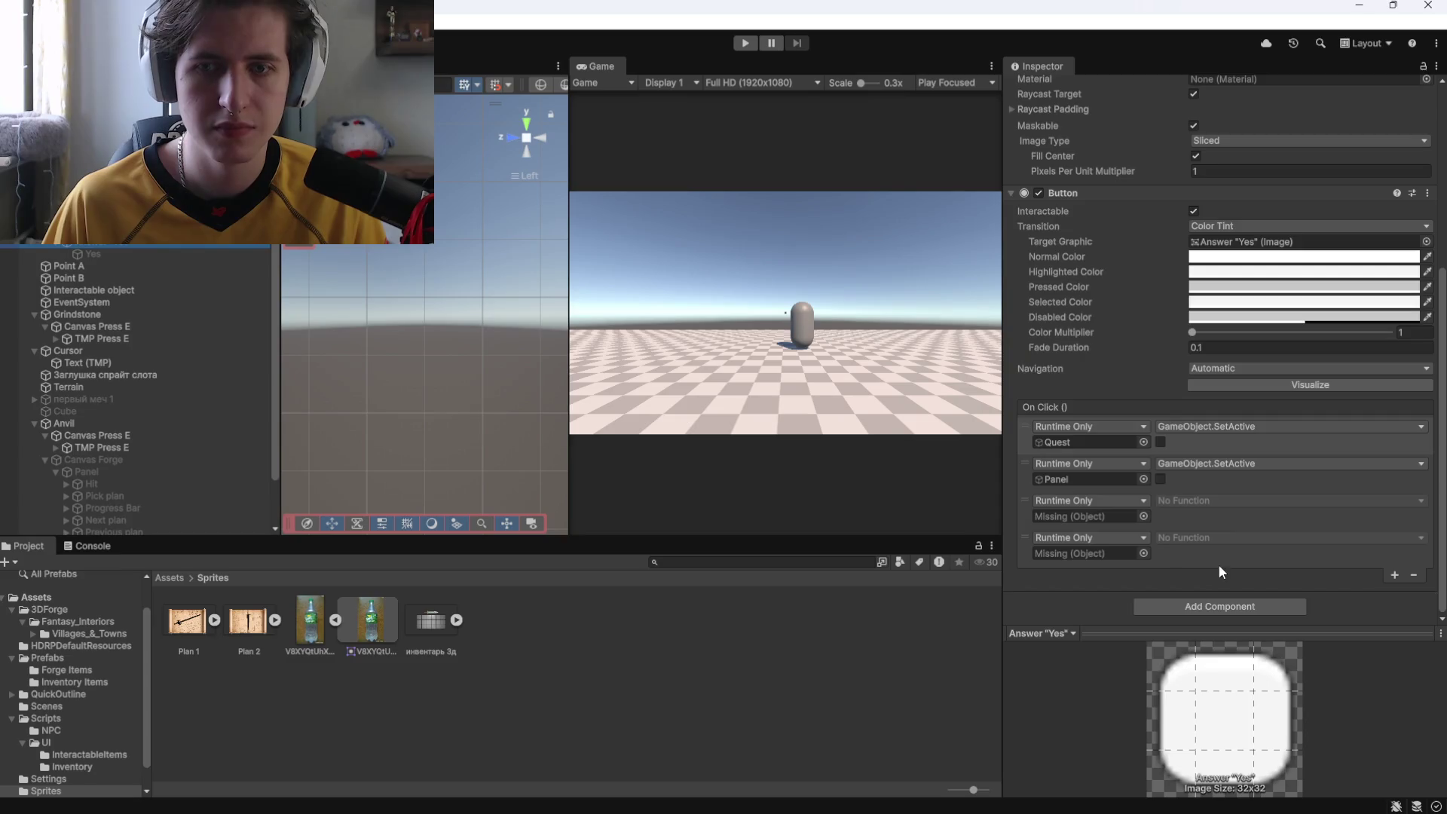
pyautogui.click(1386, 591)
pyautogui.click(1165, 565)
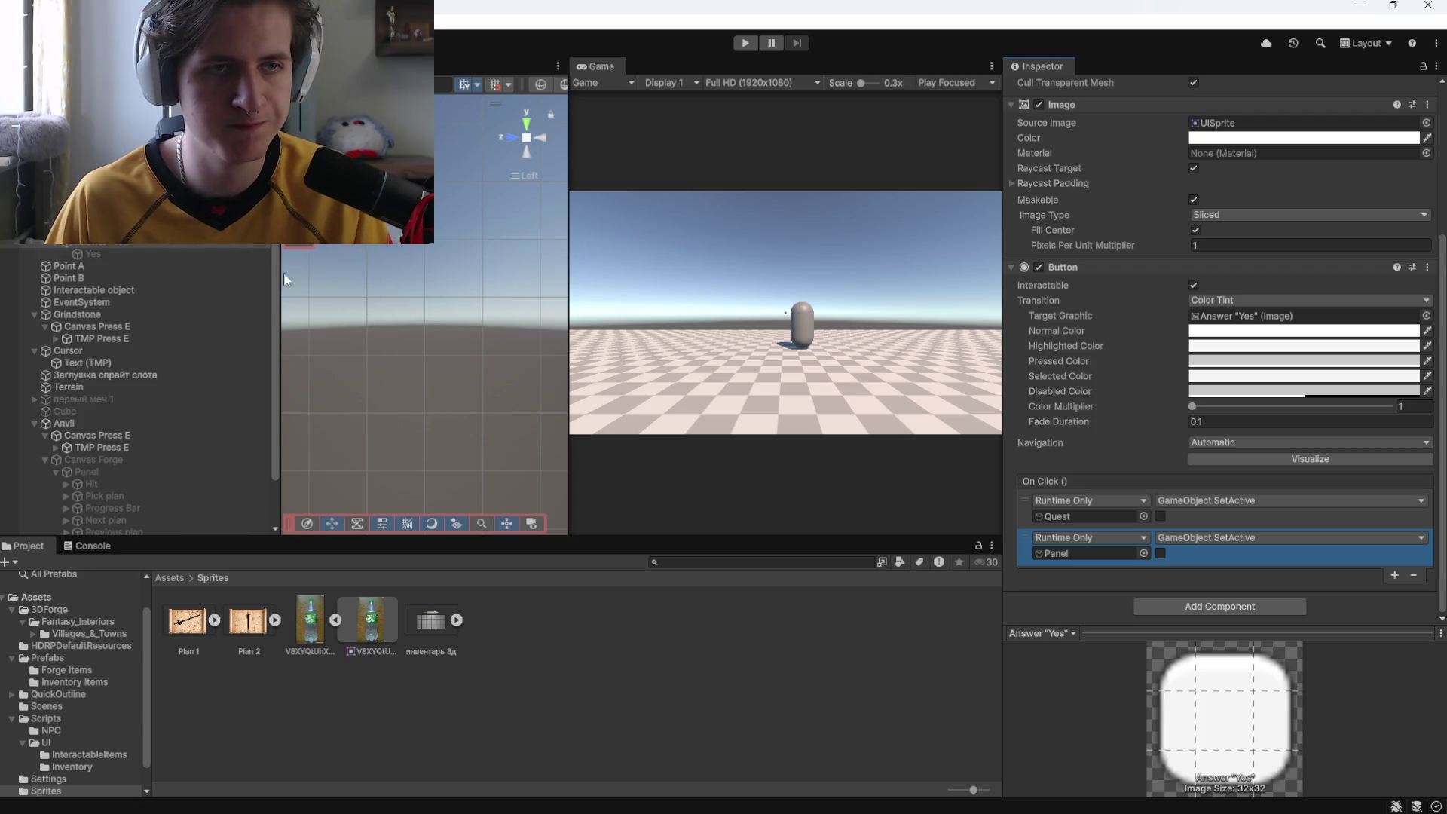
pyautogui.click(98, 229)
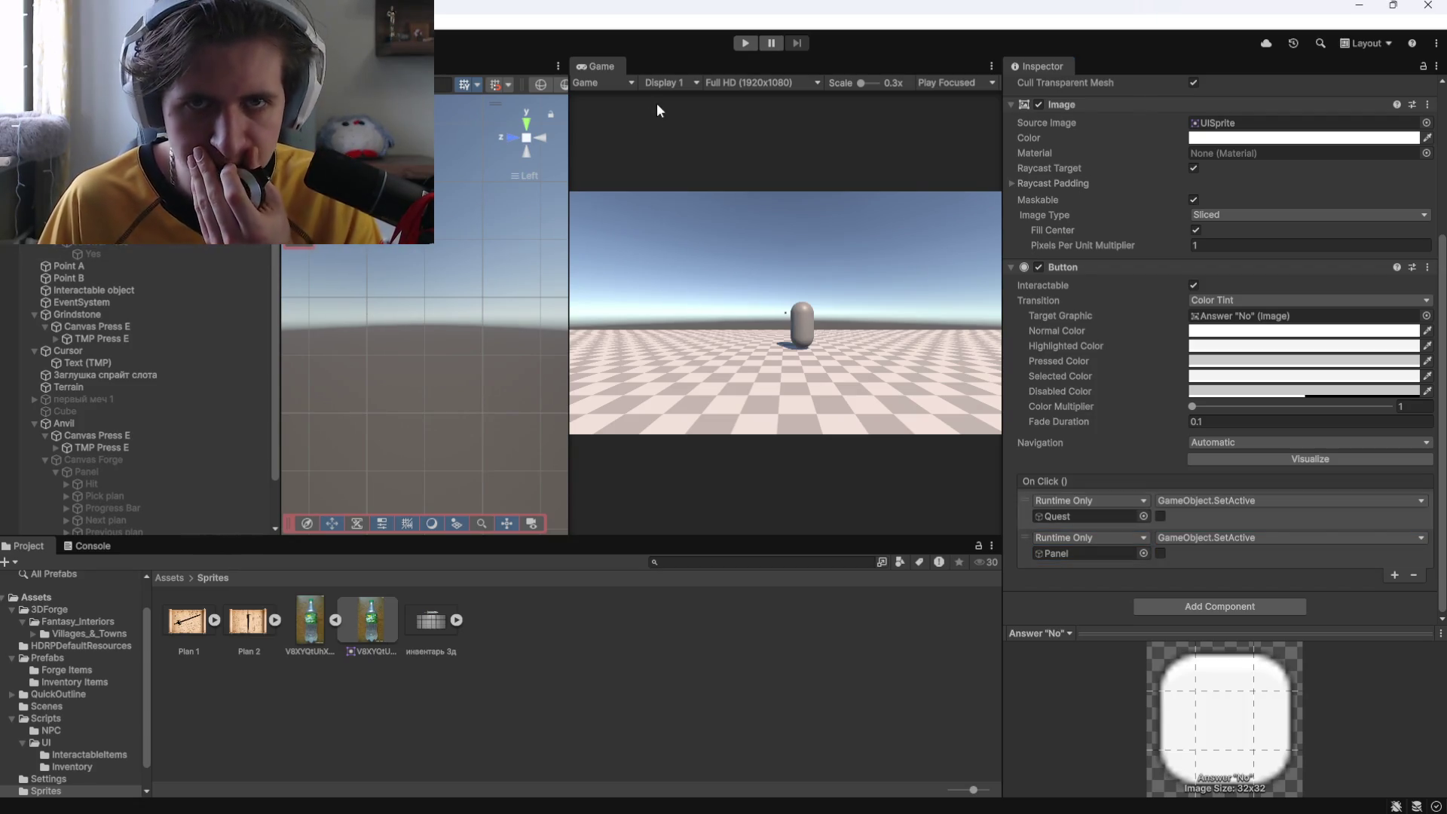
pyautogui.click(748, 47)
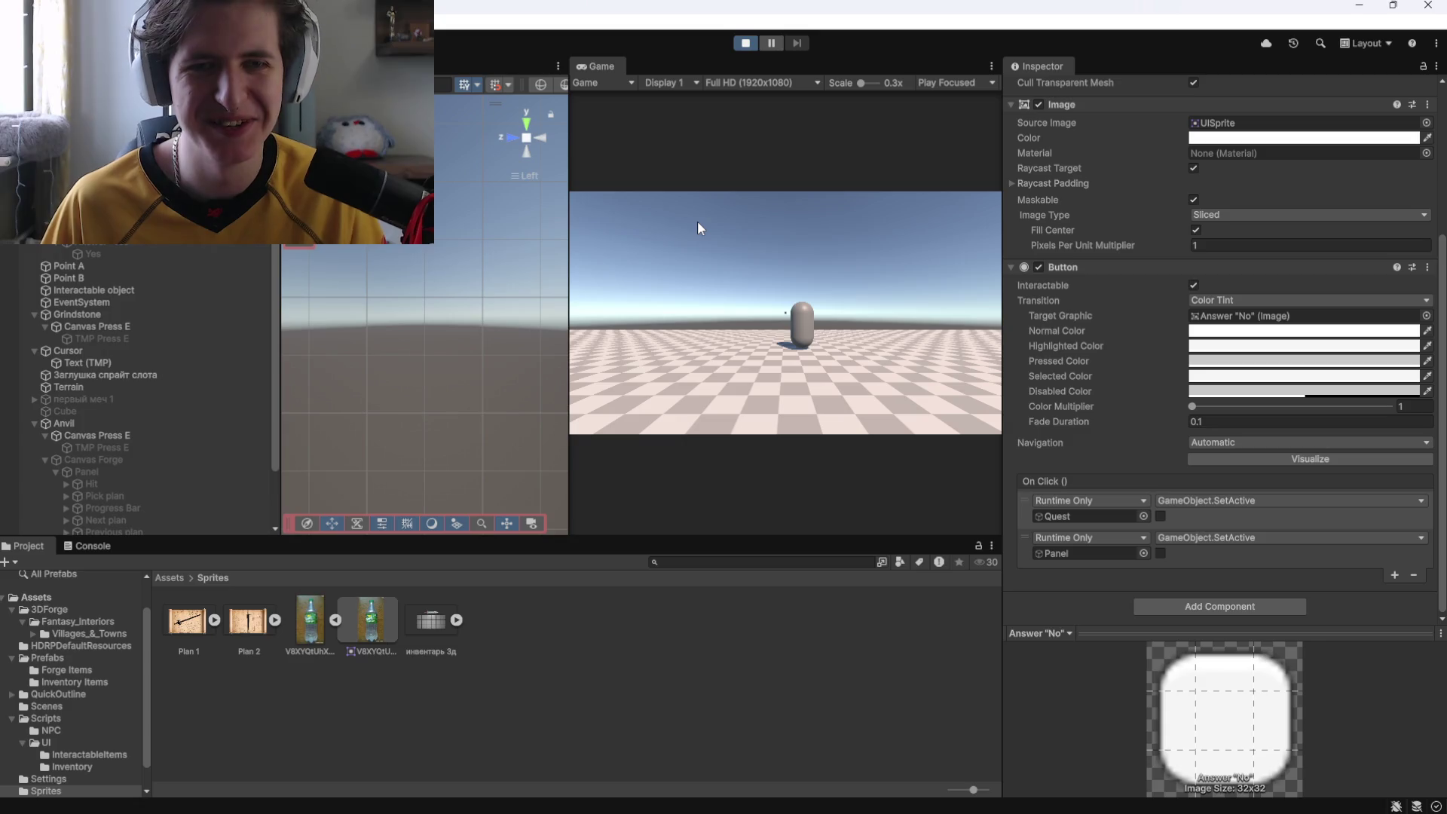
# Walk to the capsule NPC, talk with E, pick an answer to close the dialogue, and stop the game.
pyautogui.press('w')
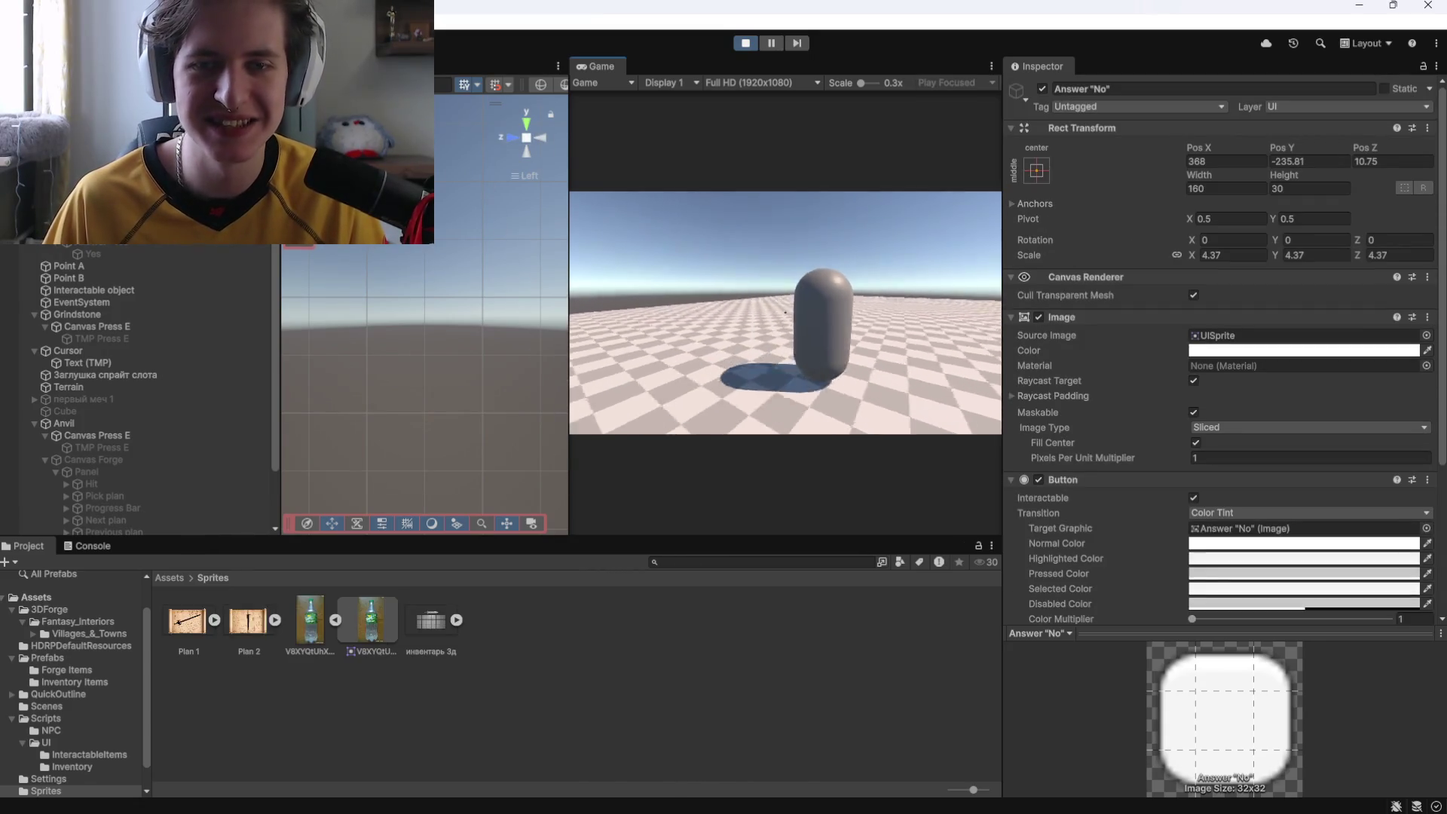
pyautogui.press('w')
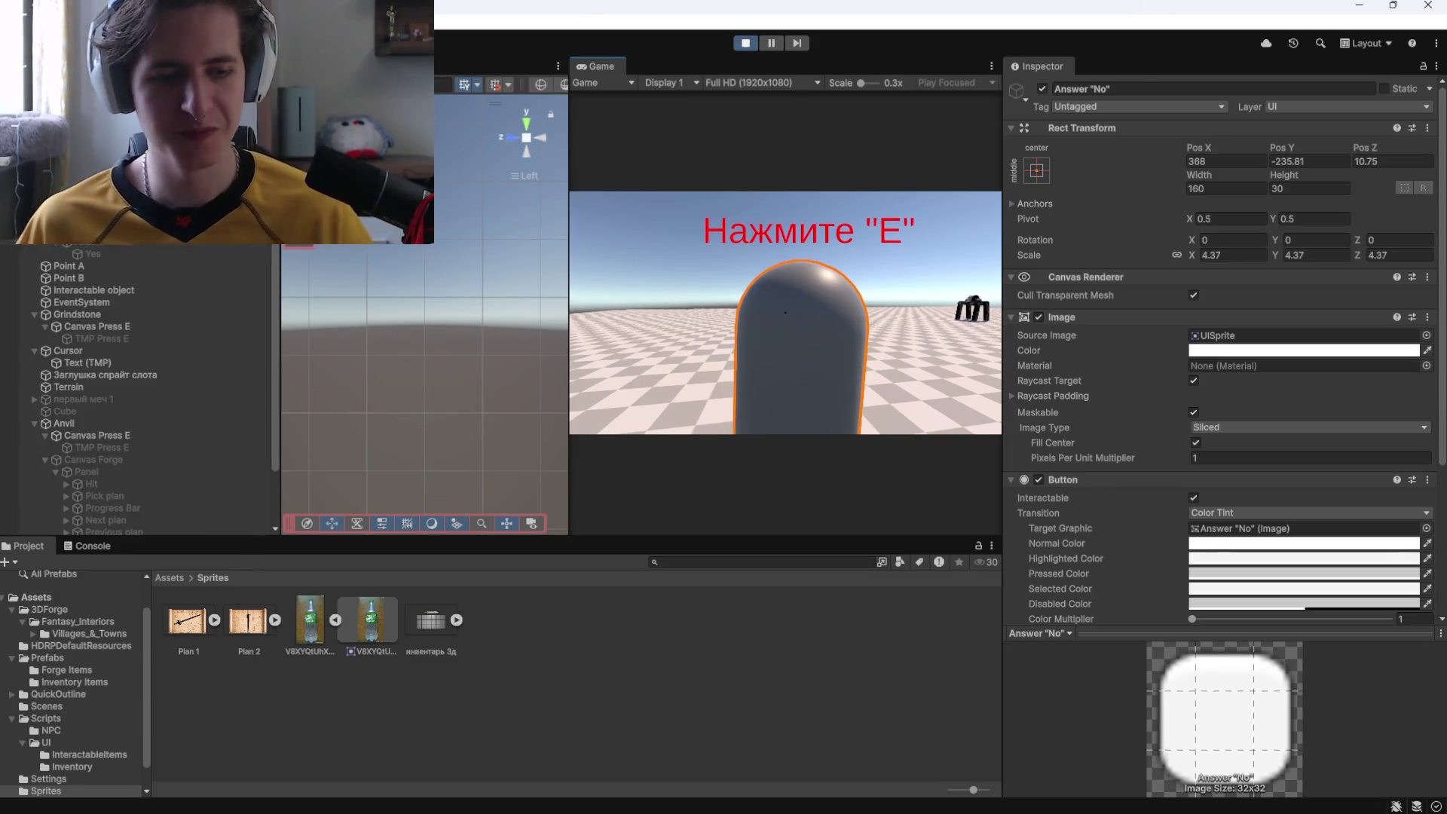
pyautogui.press('s')
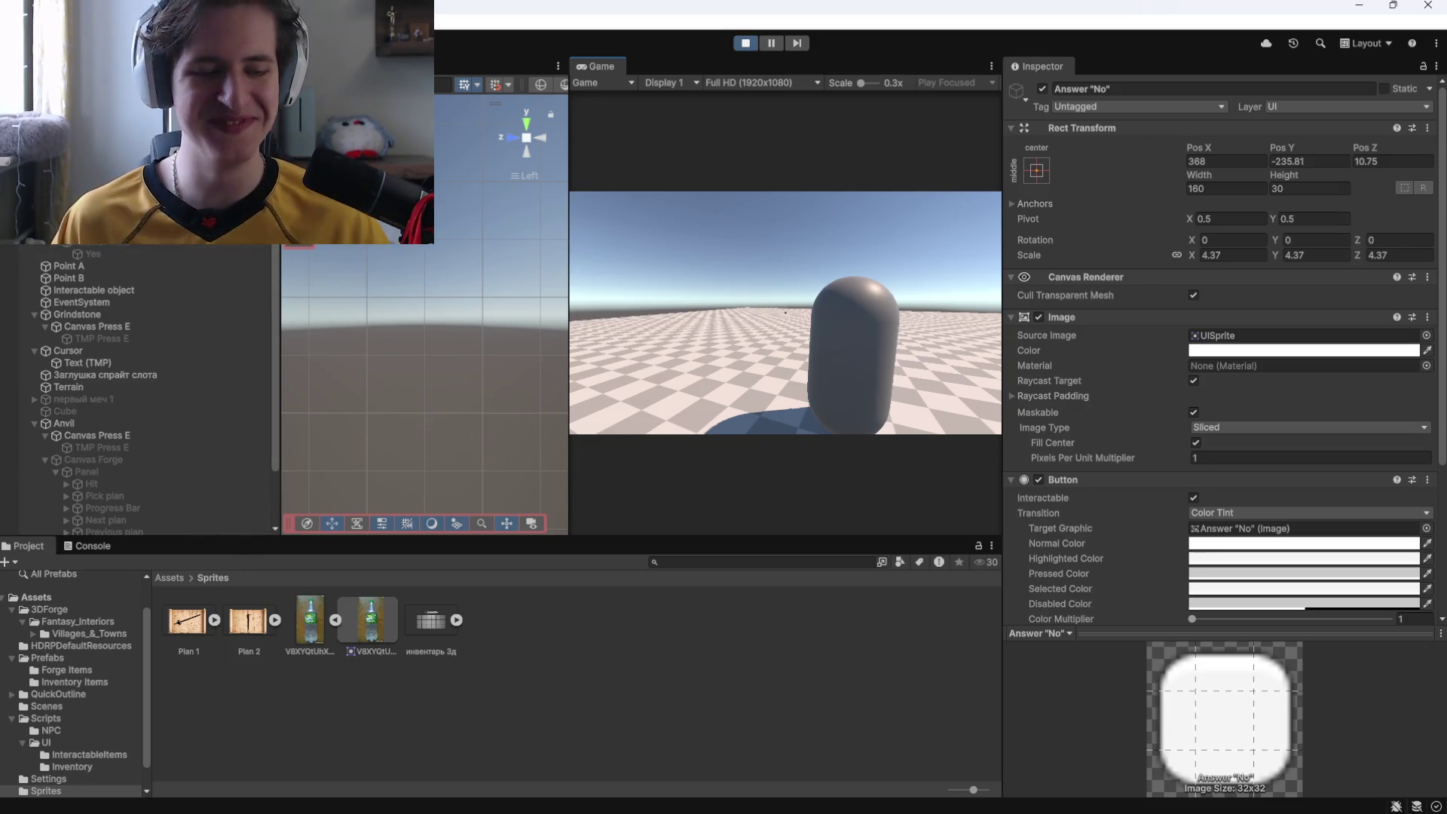
pyautogui.press('w')
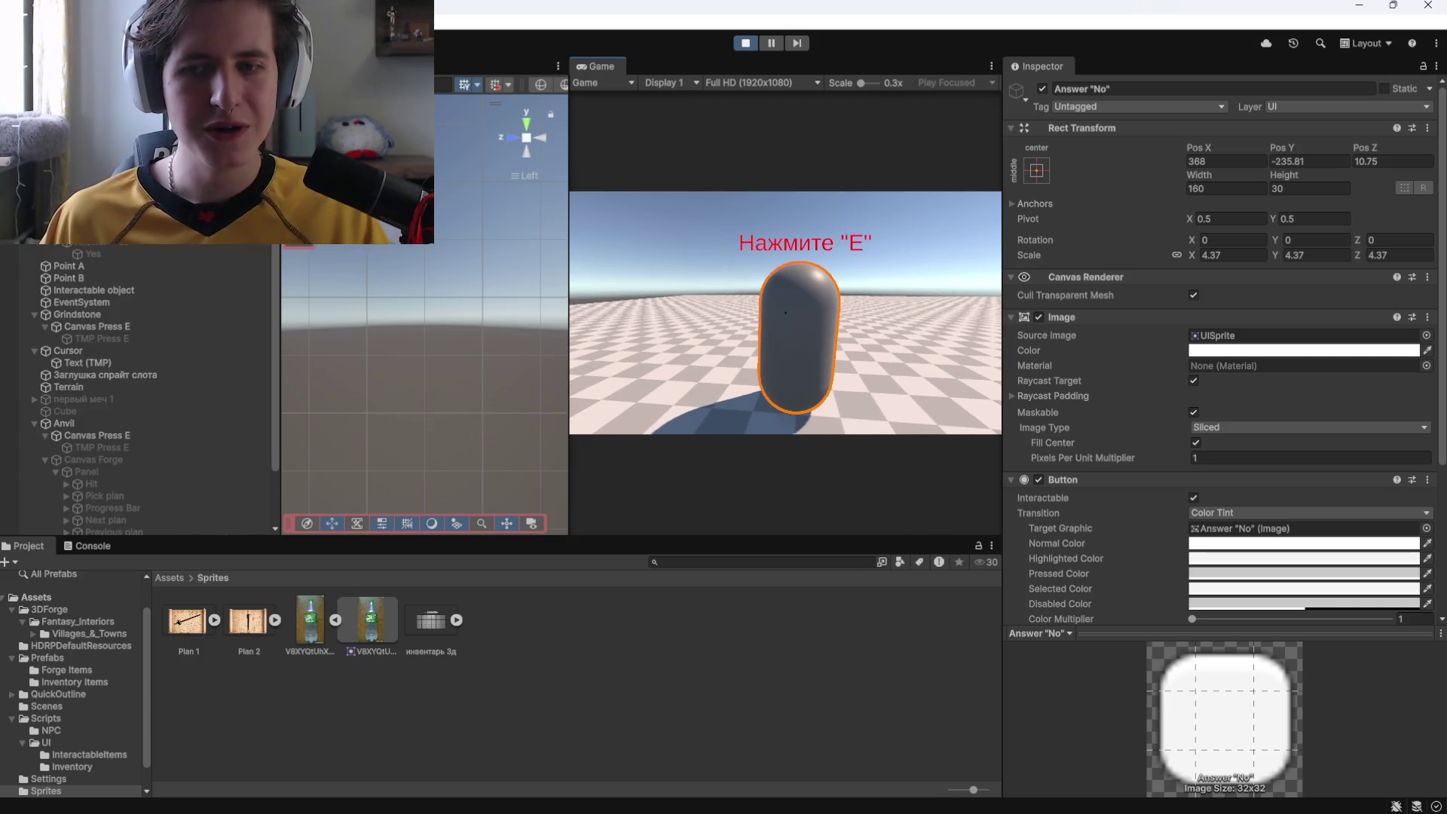
pyautogui.press('e')
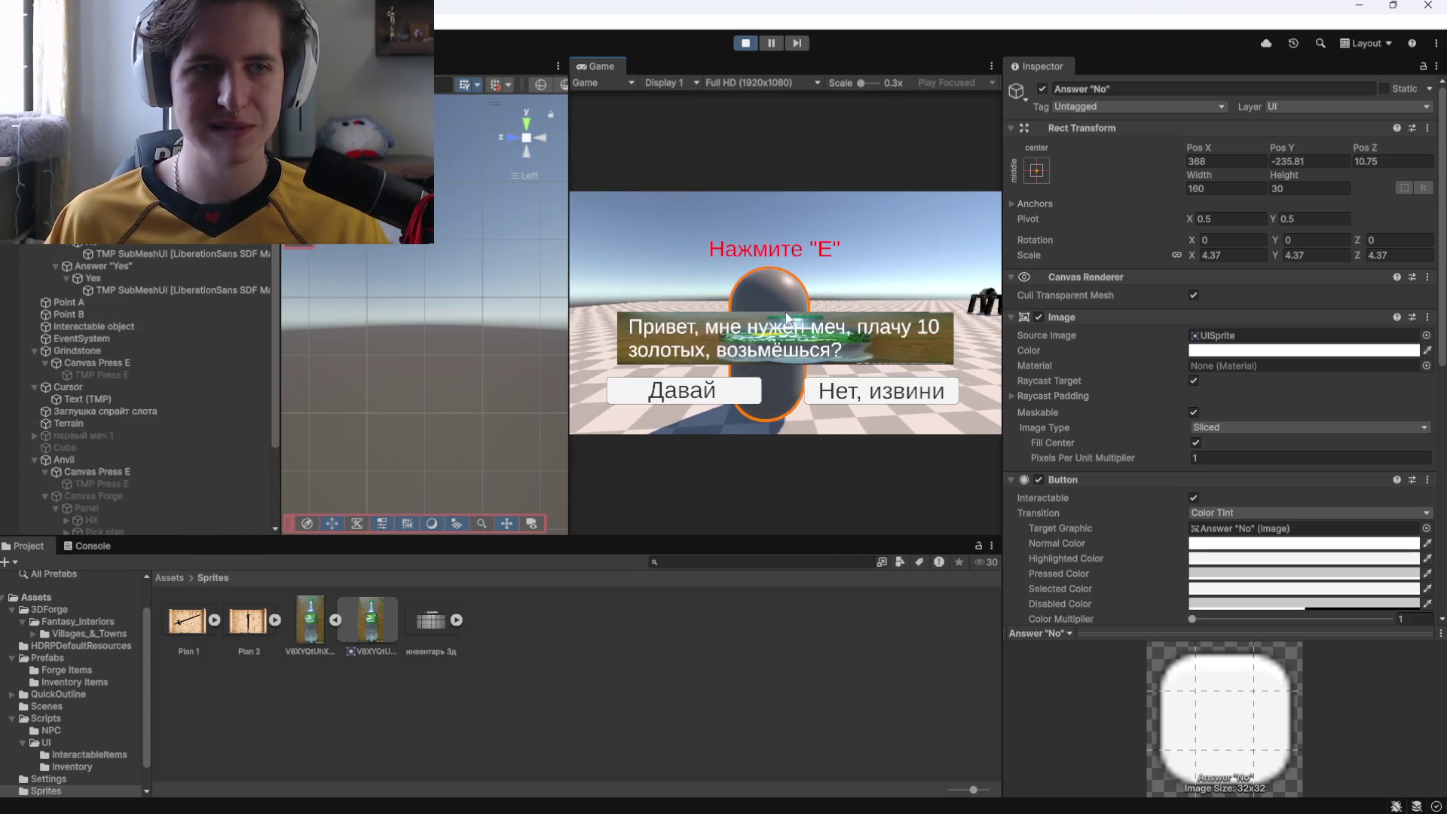
pyautogui.click(700, 386)
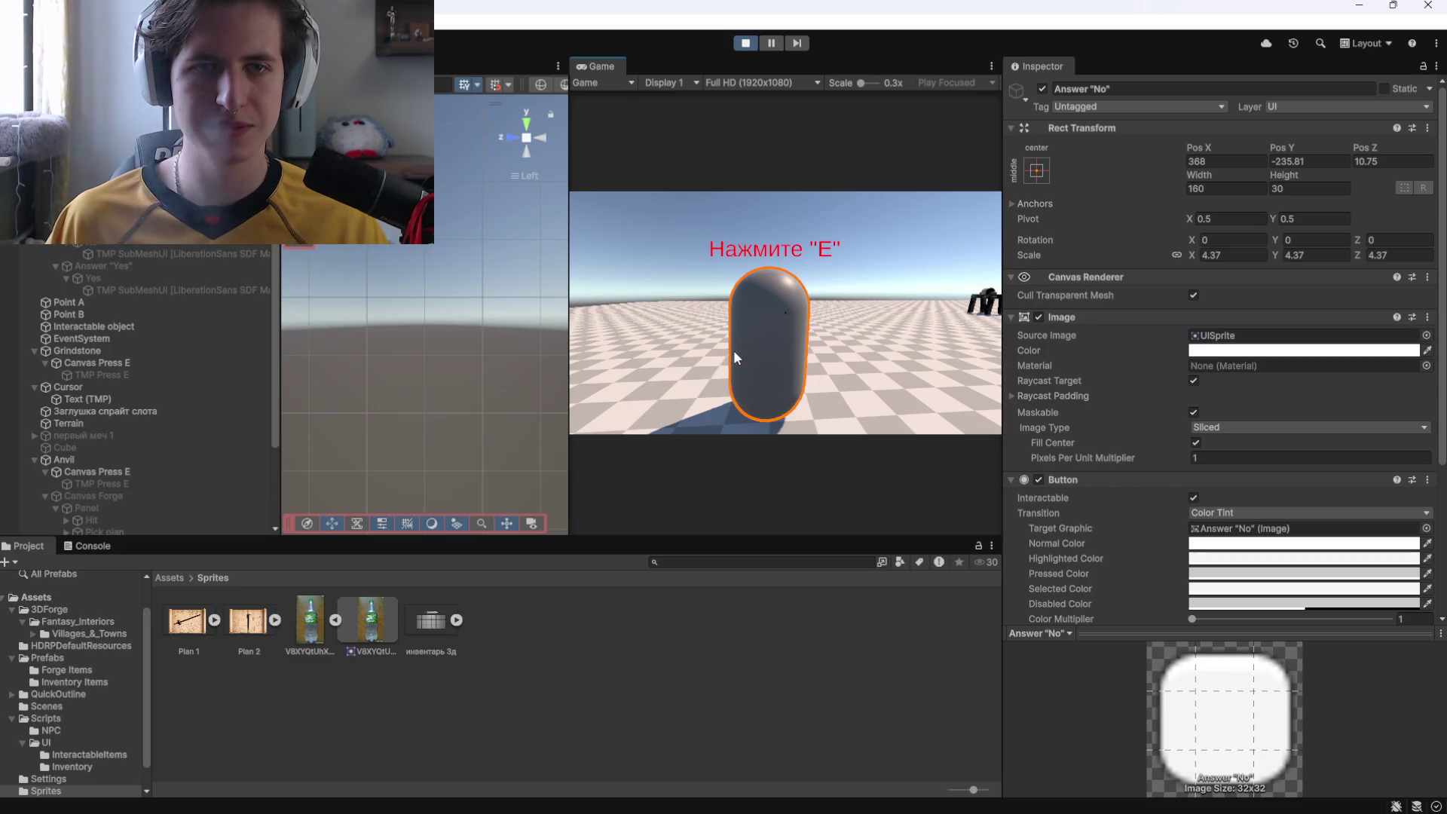
pyautogui.click(745, 42)
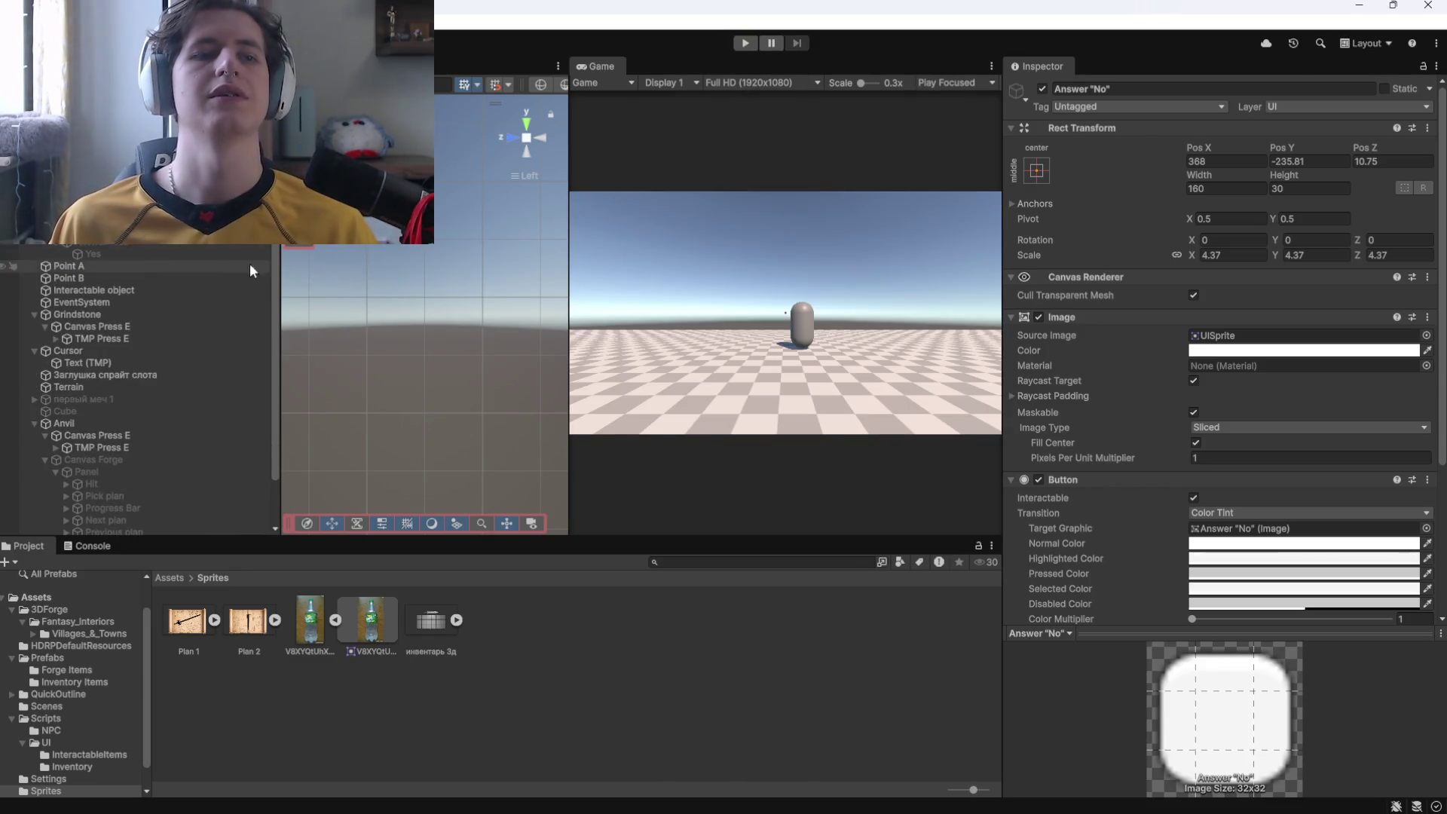
pyautogui.scroll(-2, 58, 238)
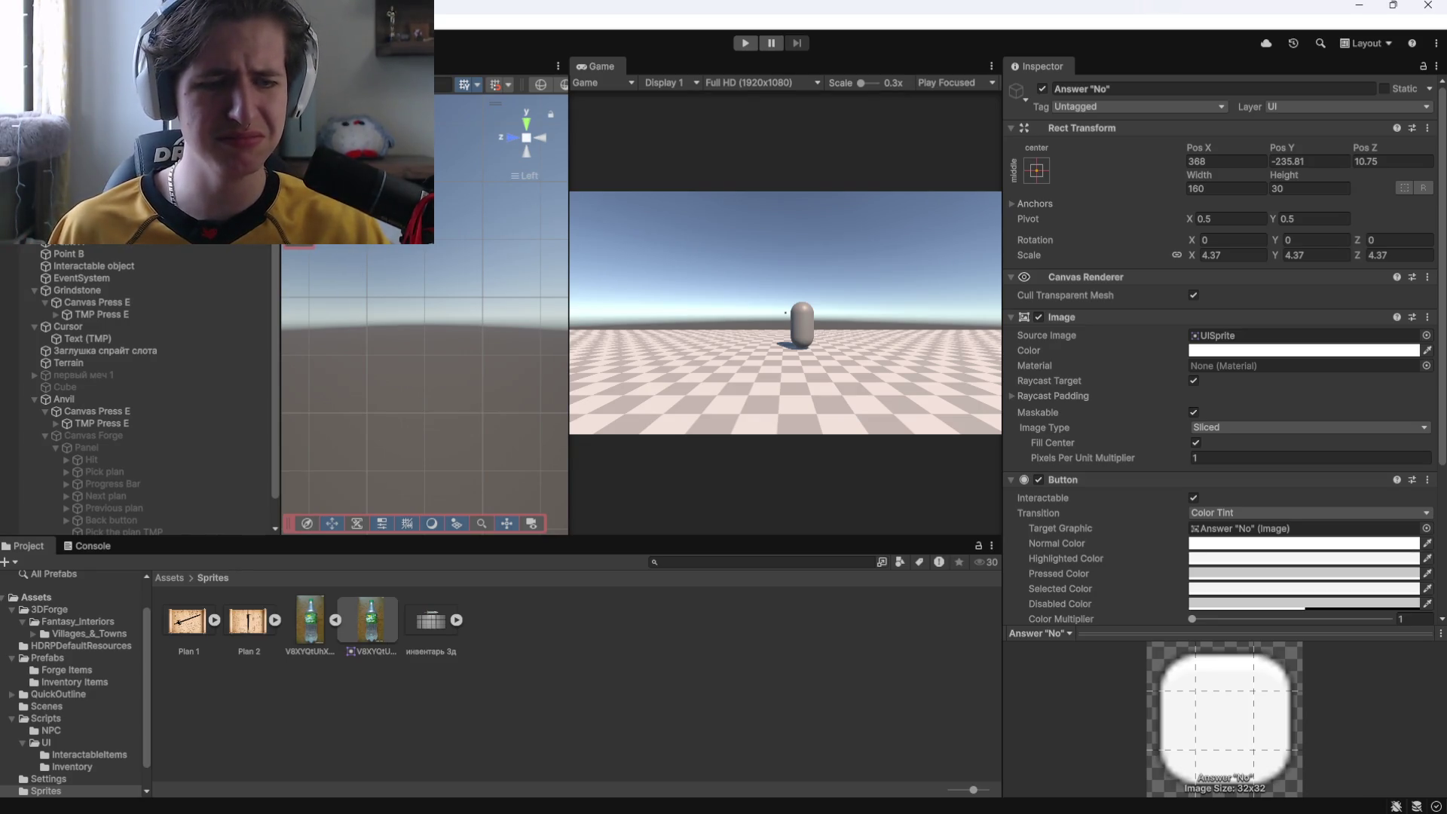
# Switch from Unity to the browser showing the Twitch stream manager.
pyautogui.hotkey('alt', 'Tab')
pyautogui.hotkey('alt', 'Tab')
pyautogui.hotkey('alt', 'Tab')
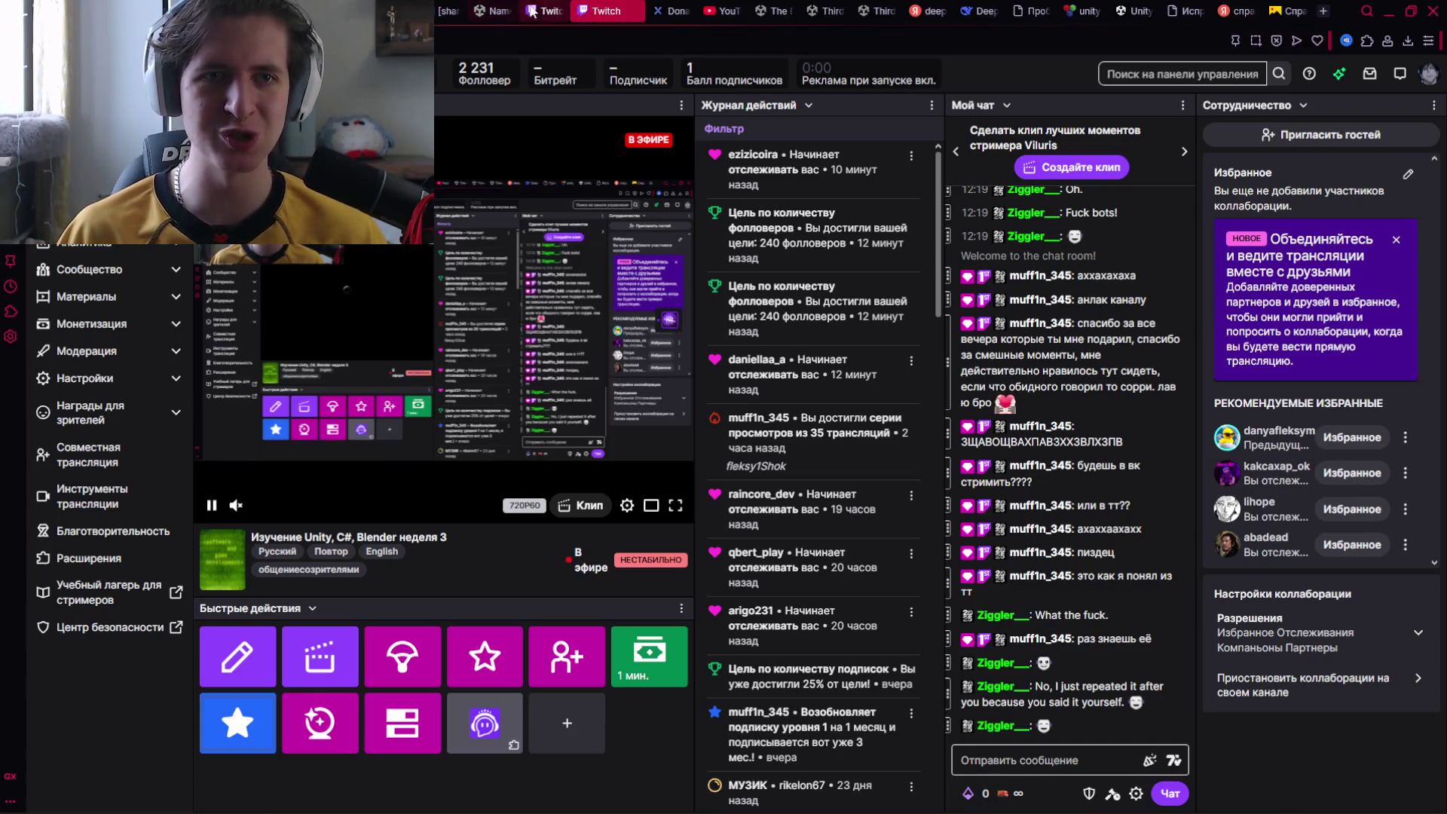
# Prepend '[ХВАТИТ КРУТИТЬ ГАДЫ]' to the Twitch stream title and save the stream info.
pyautogui.click(257, 648)
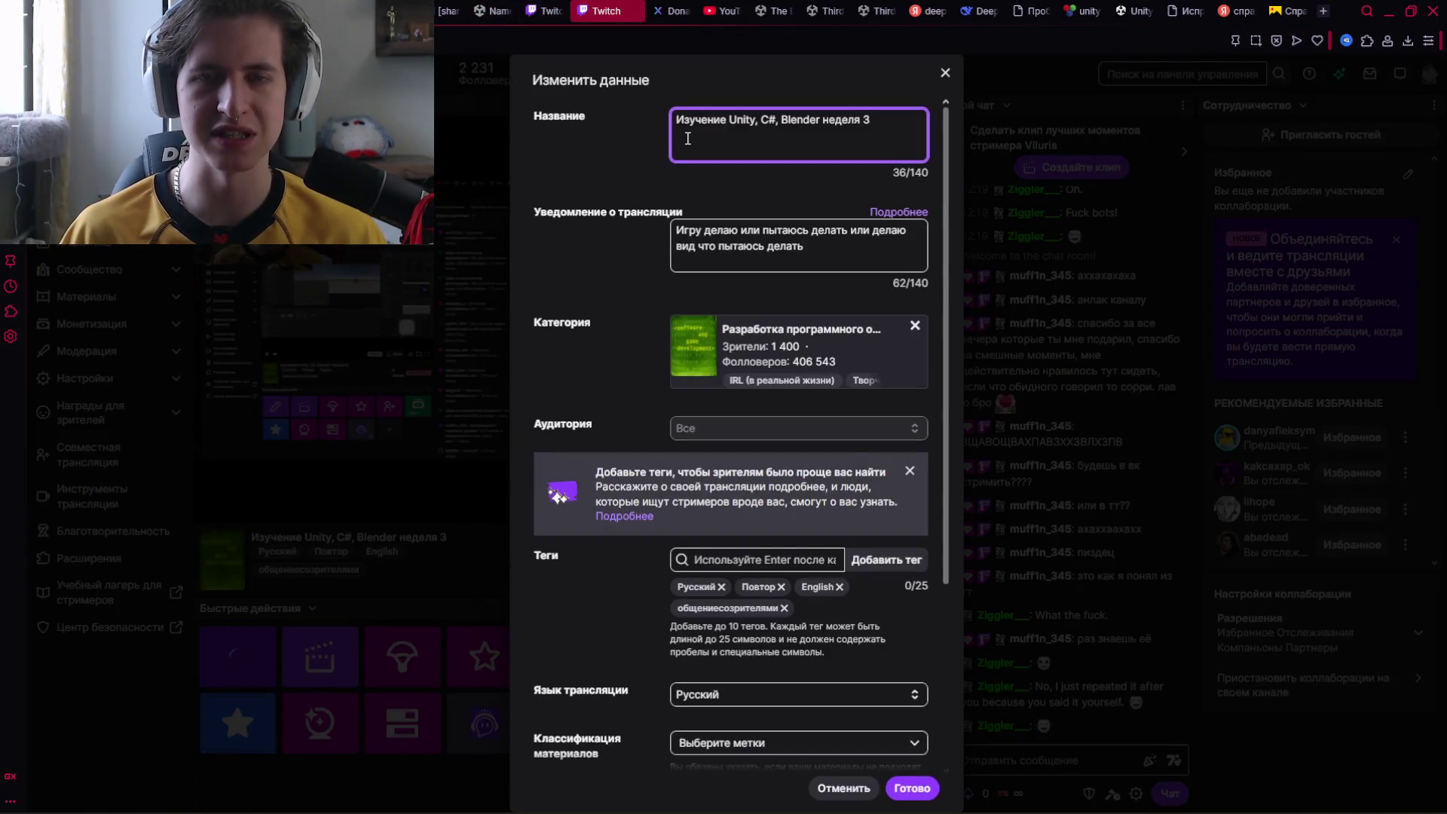
pyautogui.press('Home')
pyautogui.write('[')
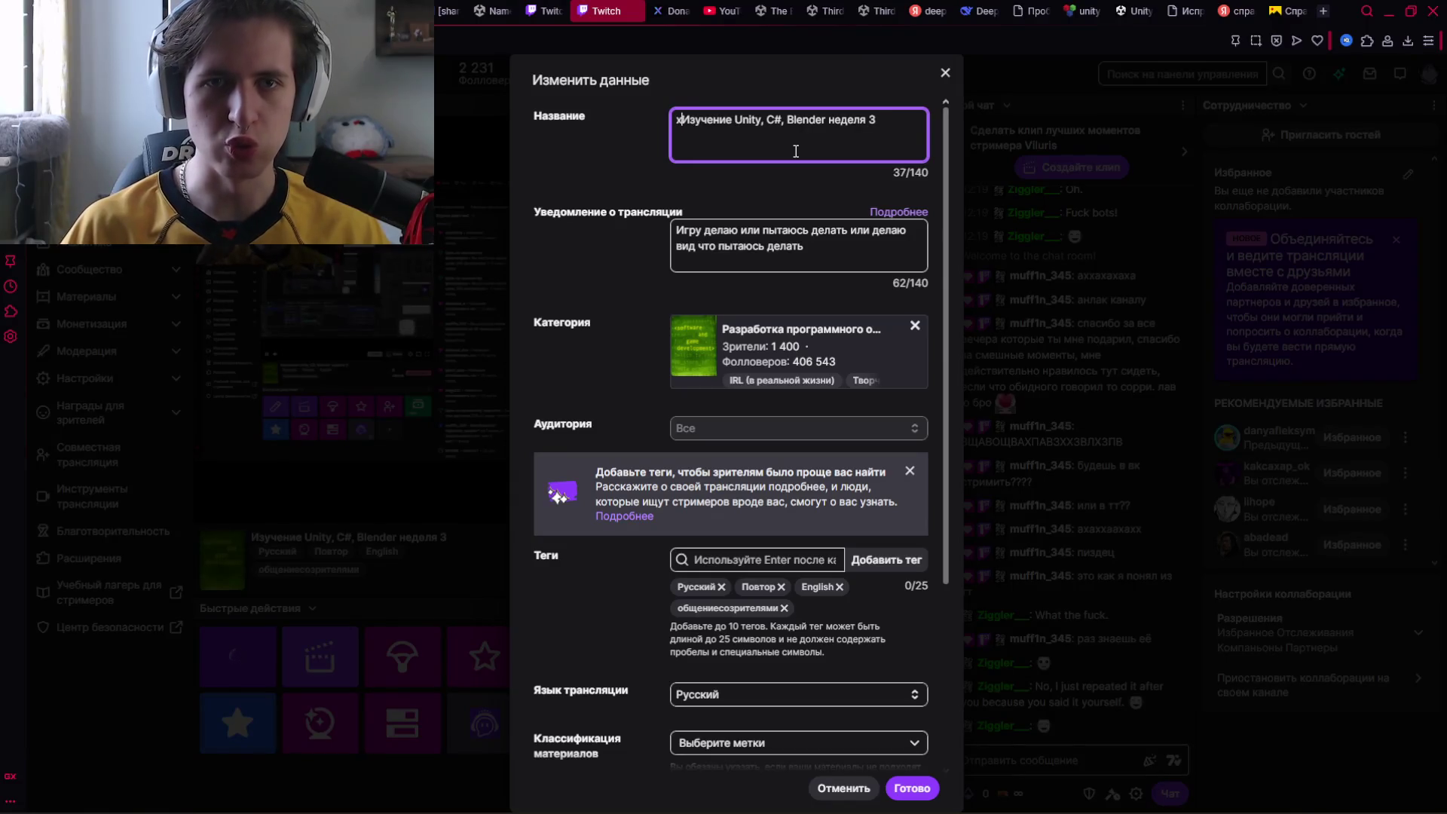
pyautogui.write('ХВАТИТ ')
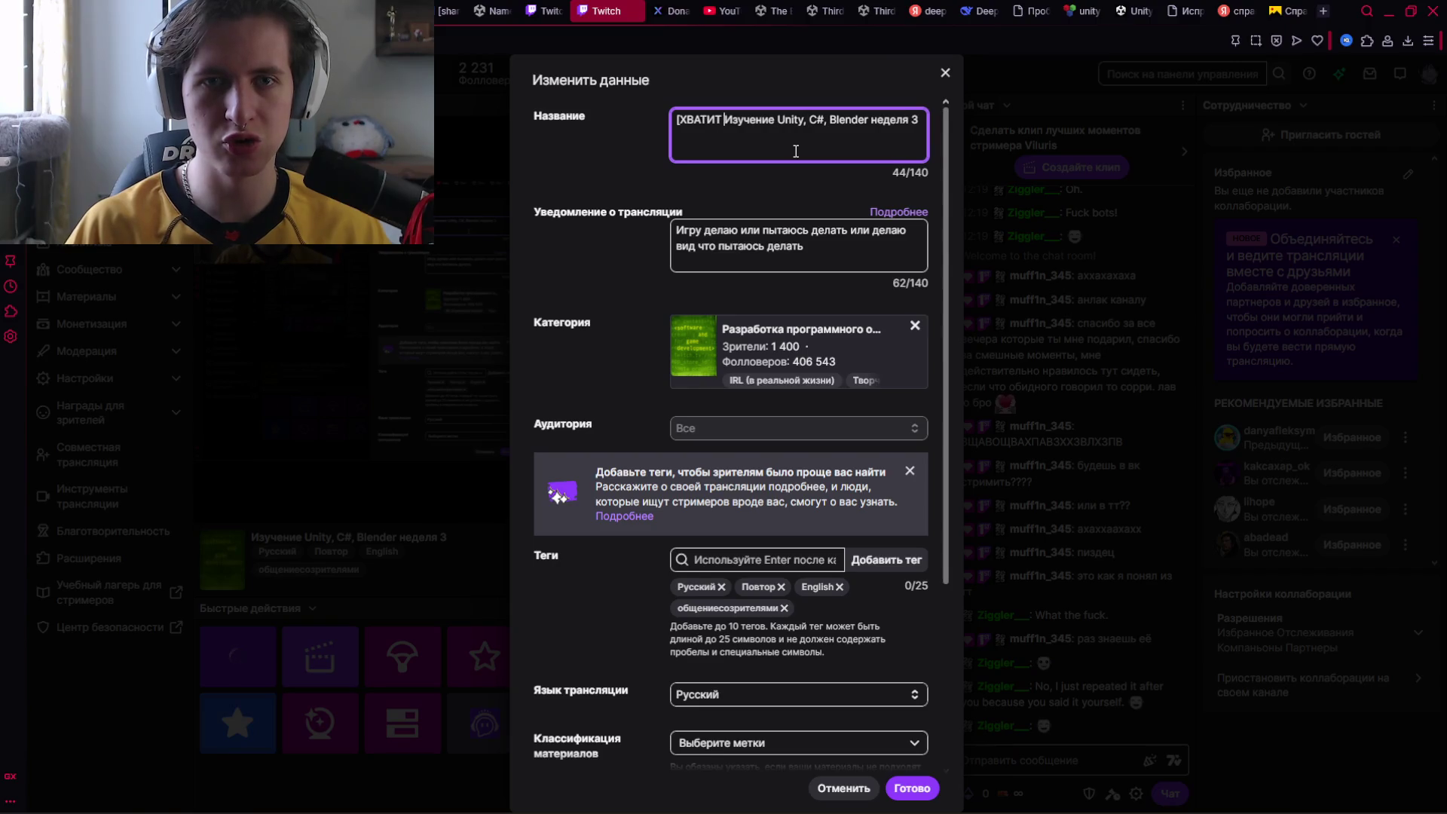
pyautogui.write('КРУТИТЬ ')
pyautogui.write('ГАДЫ')
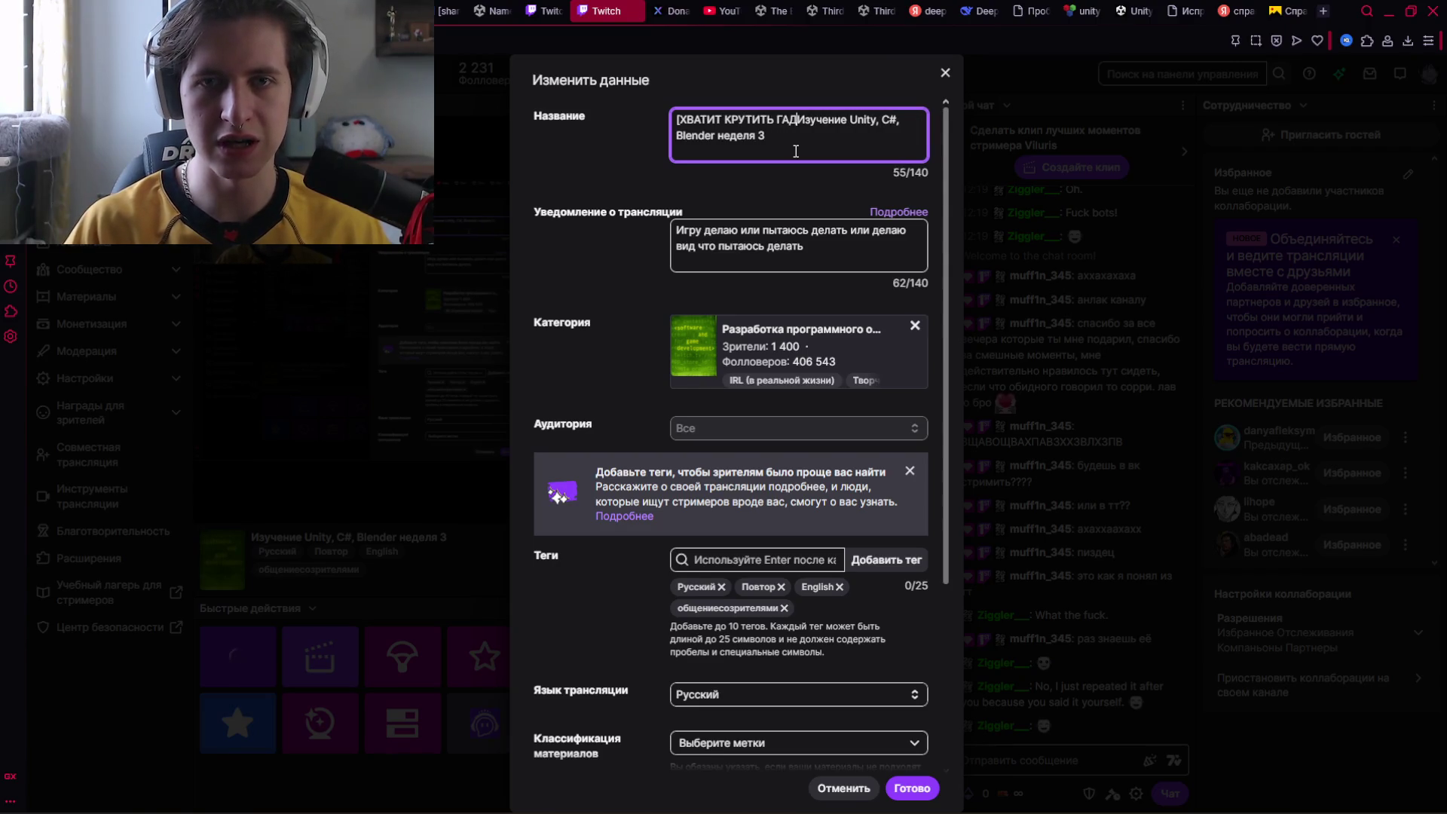
pyautogui.write(']')
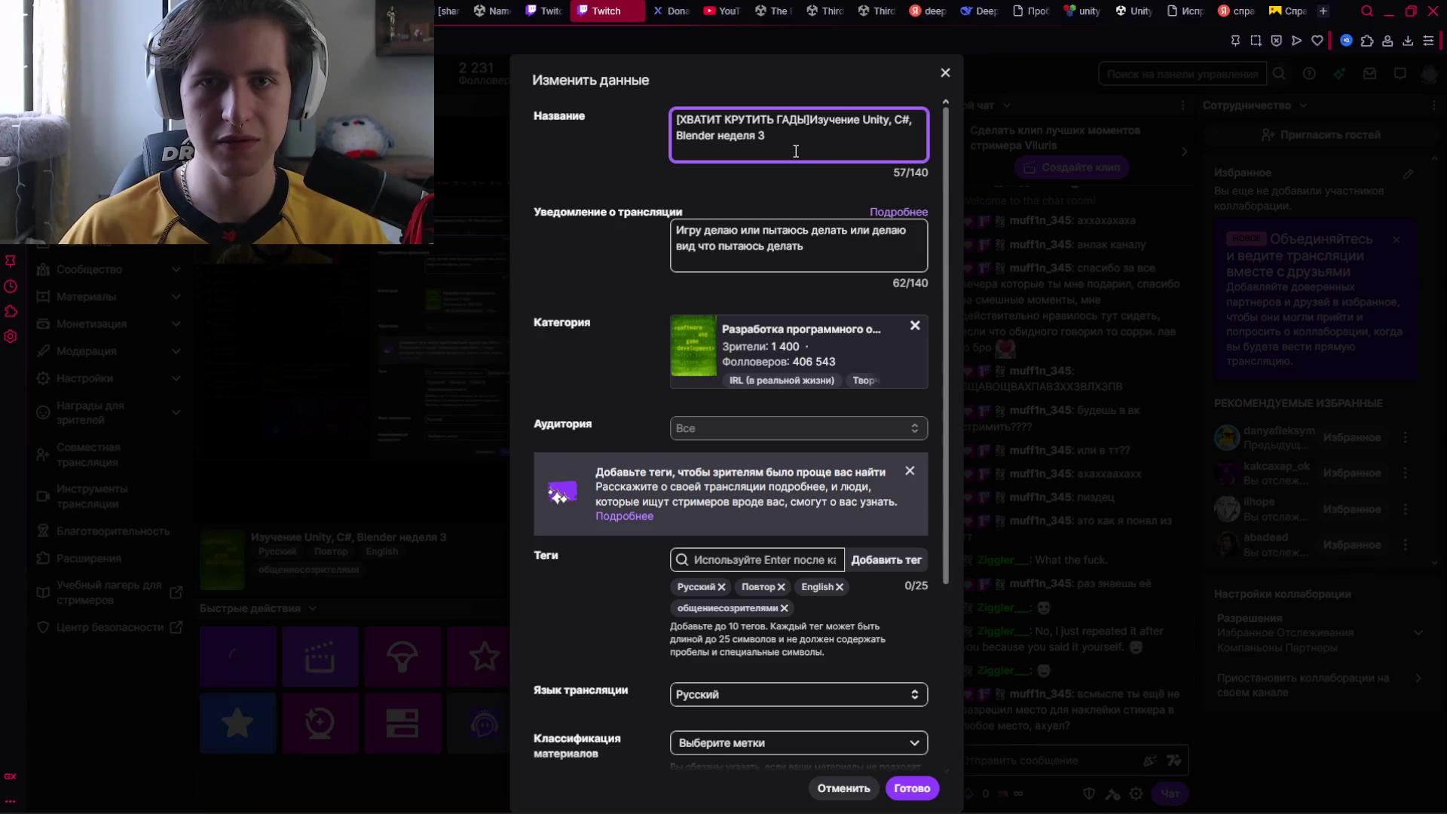
pyautogui.click(913, 789)
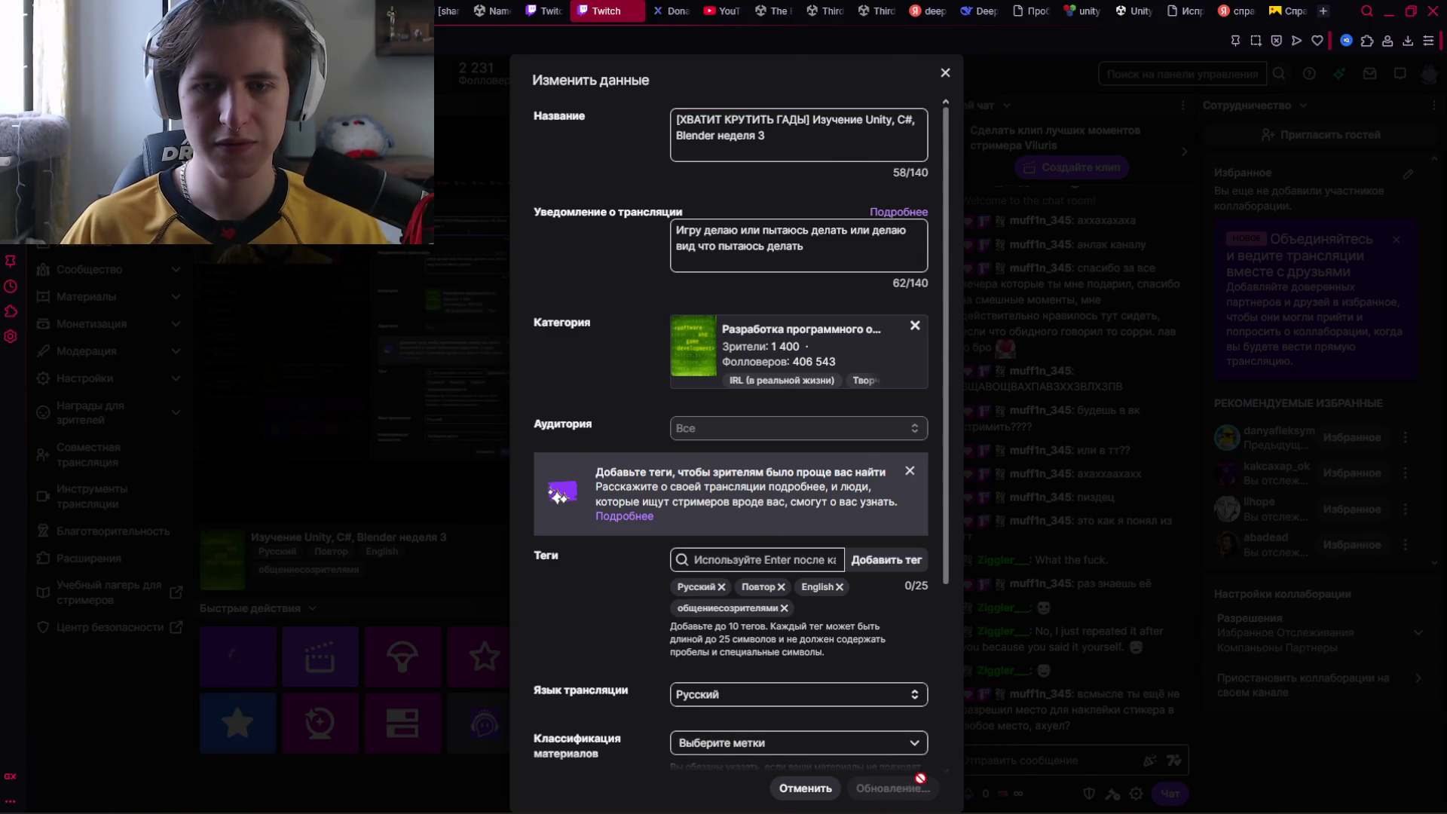
pyautogui.click(1012, 762)
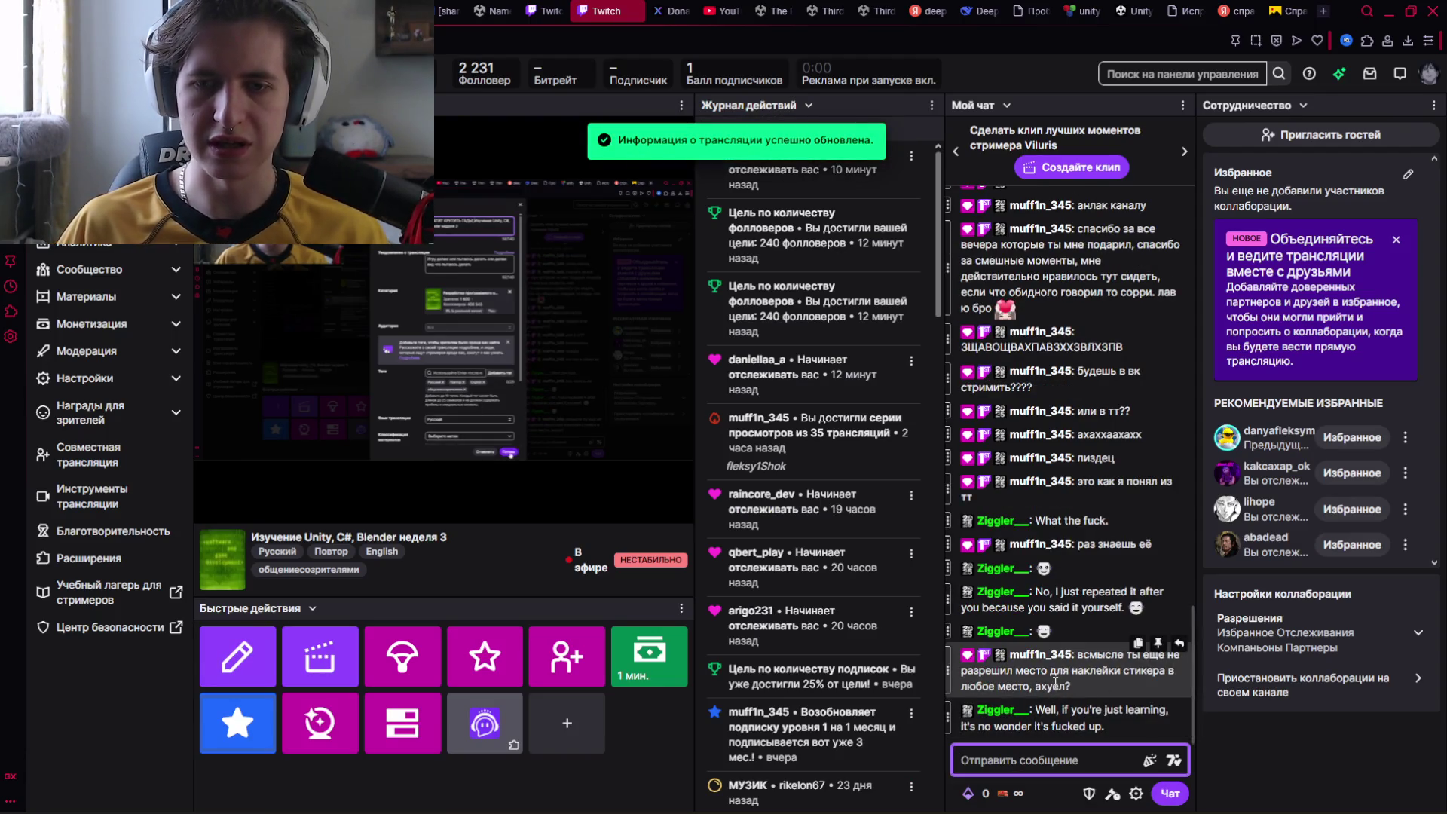
# In OBS, hide the Браузер alert source and refresh its current page cache.
pyautogui.hotkey('alt', 'Tab')
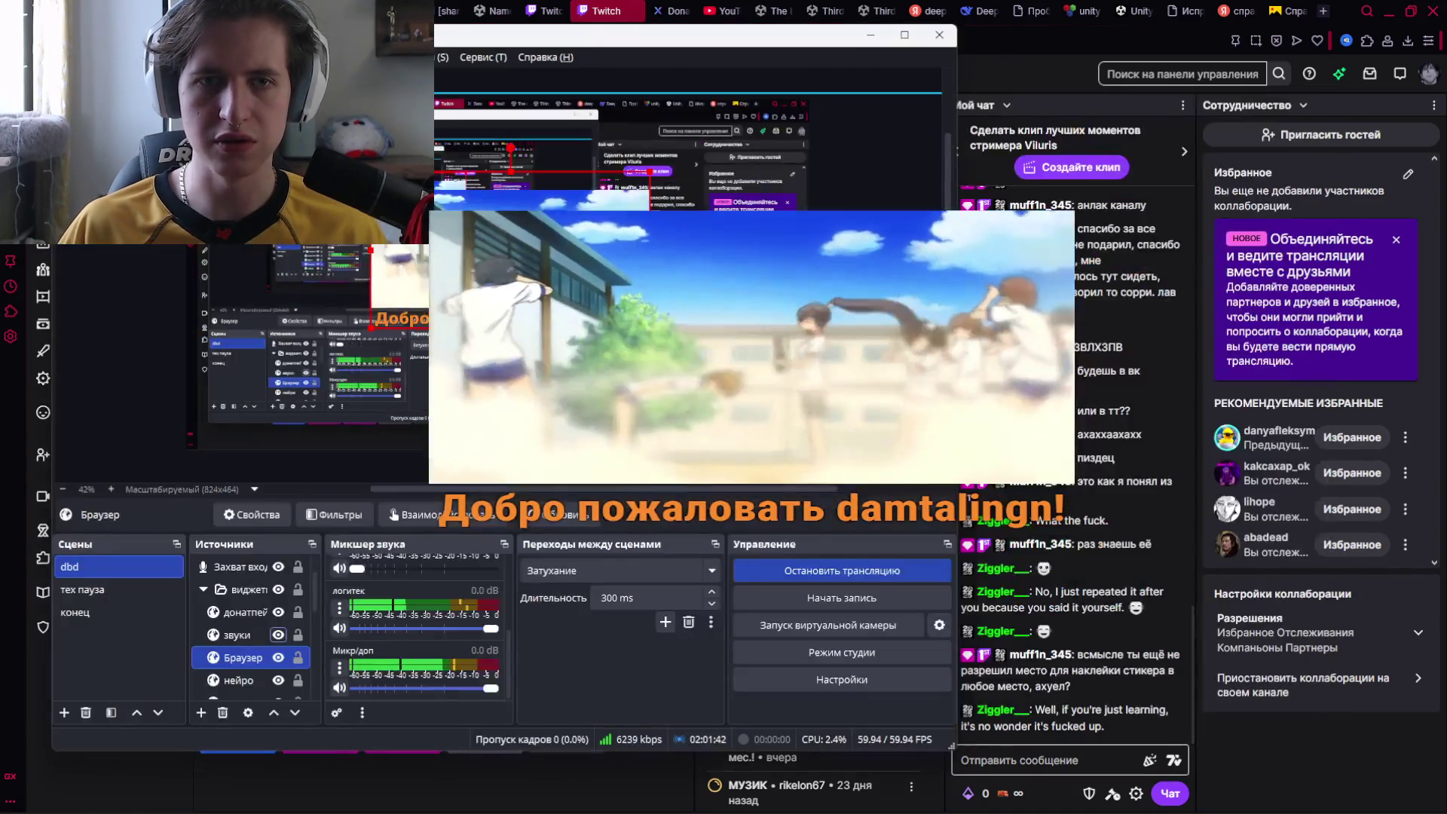
pyautogui.hotkey('alt', 'Tab')
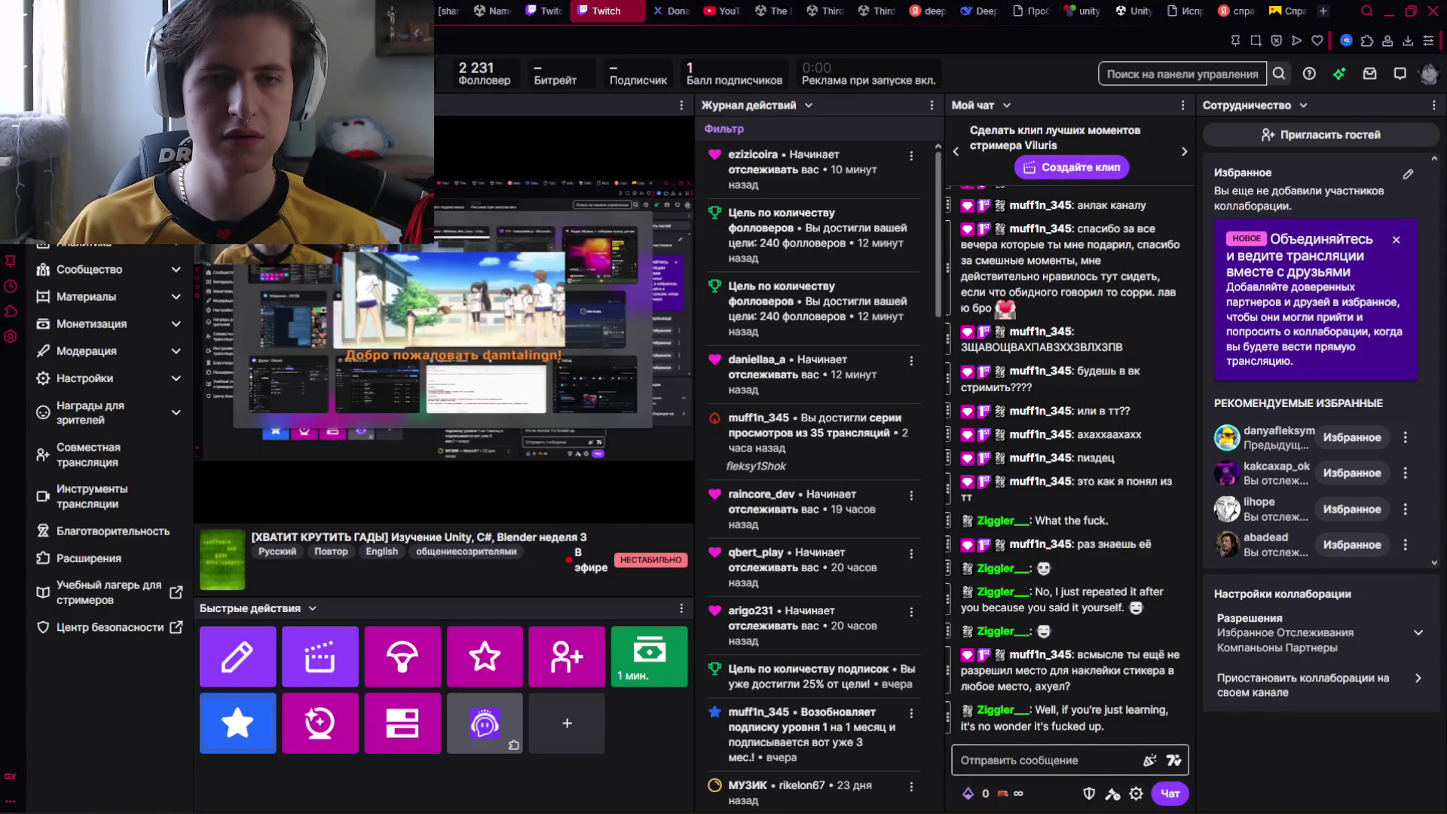
pyautogui.hotkey('alt', 'Tab')
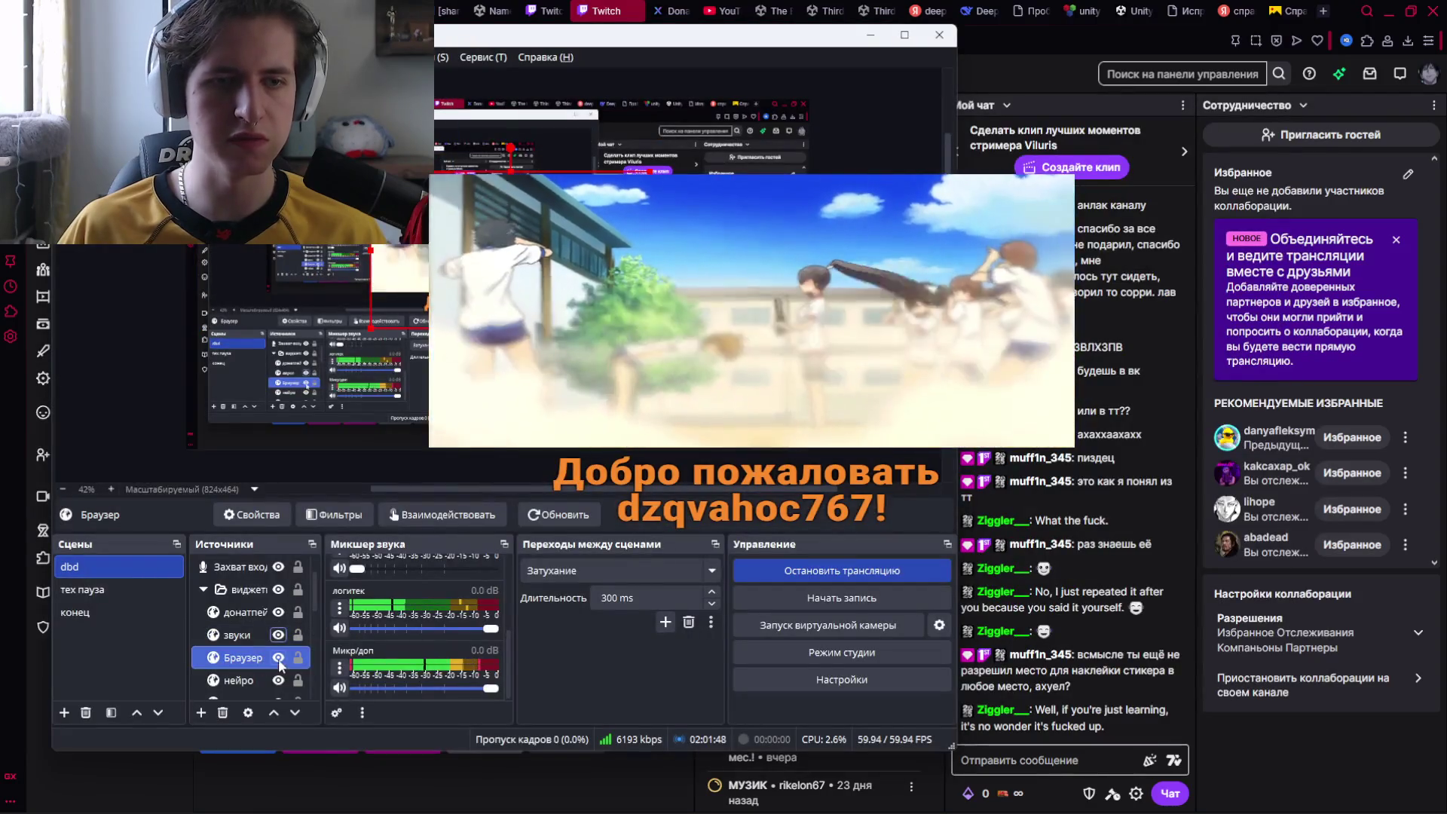
pyautogui.click(278, 657)
pyautogui.click(251, 657)
pyautogui.doubleClick(254, 655)
pyautogui.scroll(-5, 339, 603)
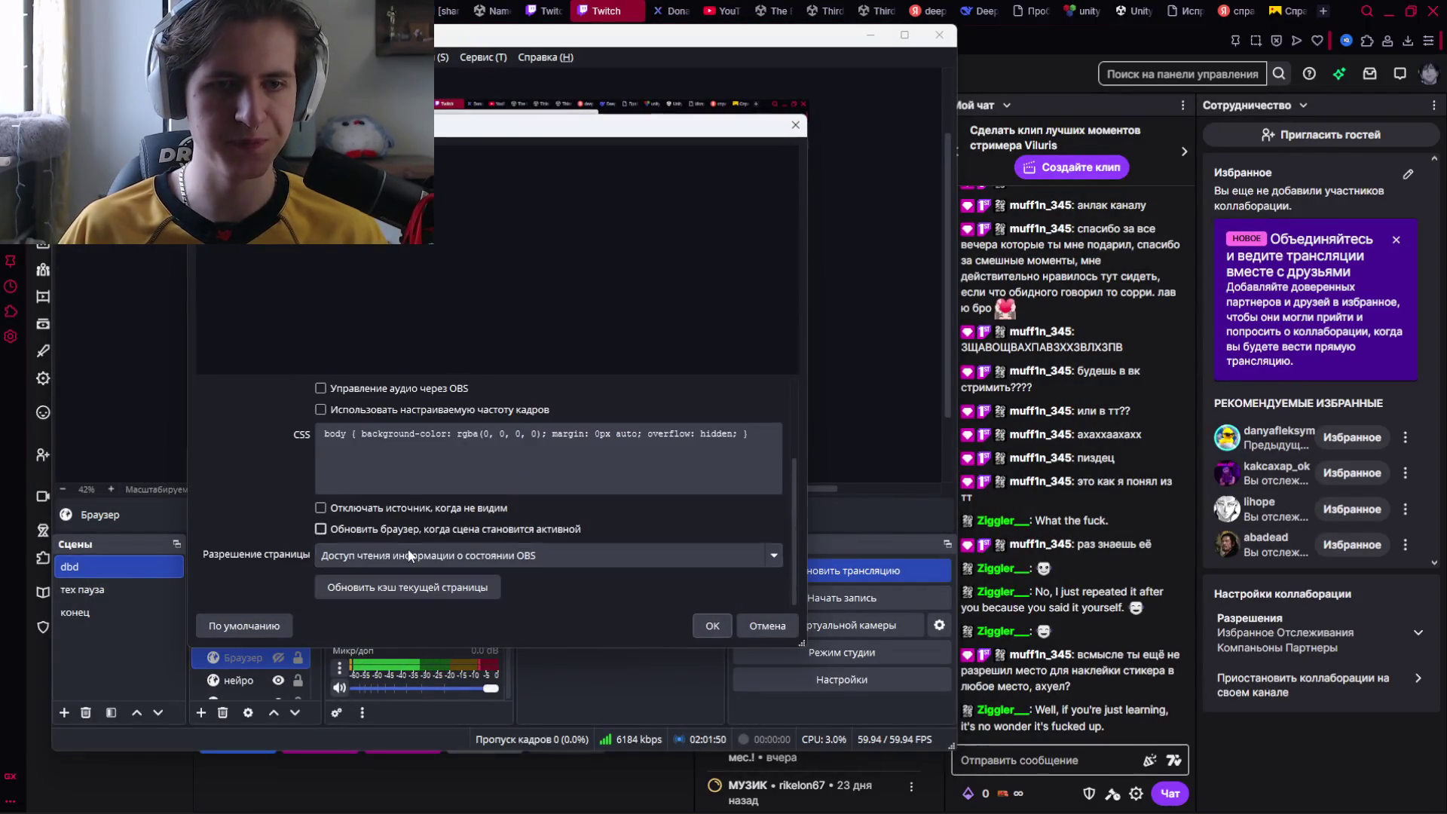
pyautogui.click(370, 592)
pyautogui.click(703, 622)
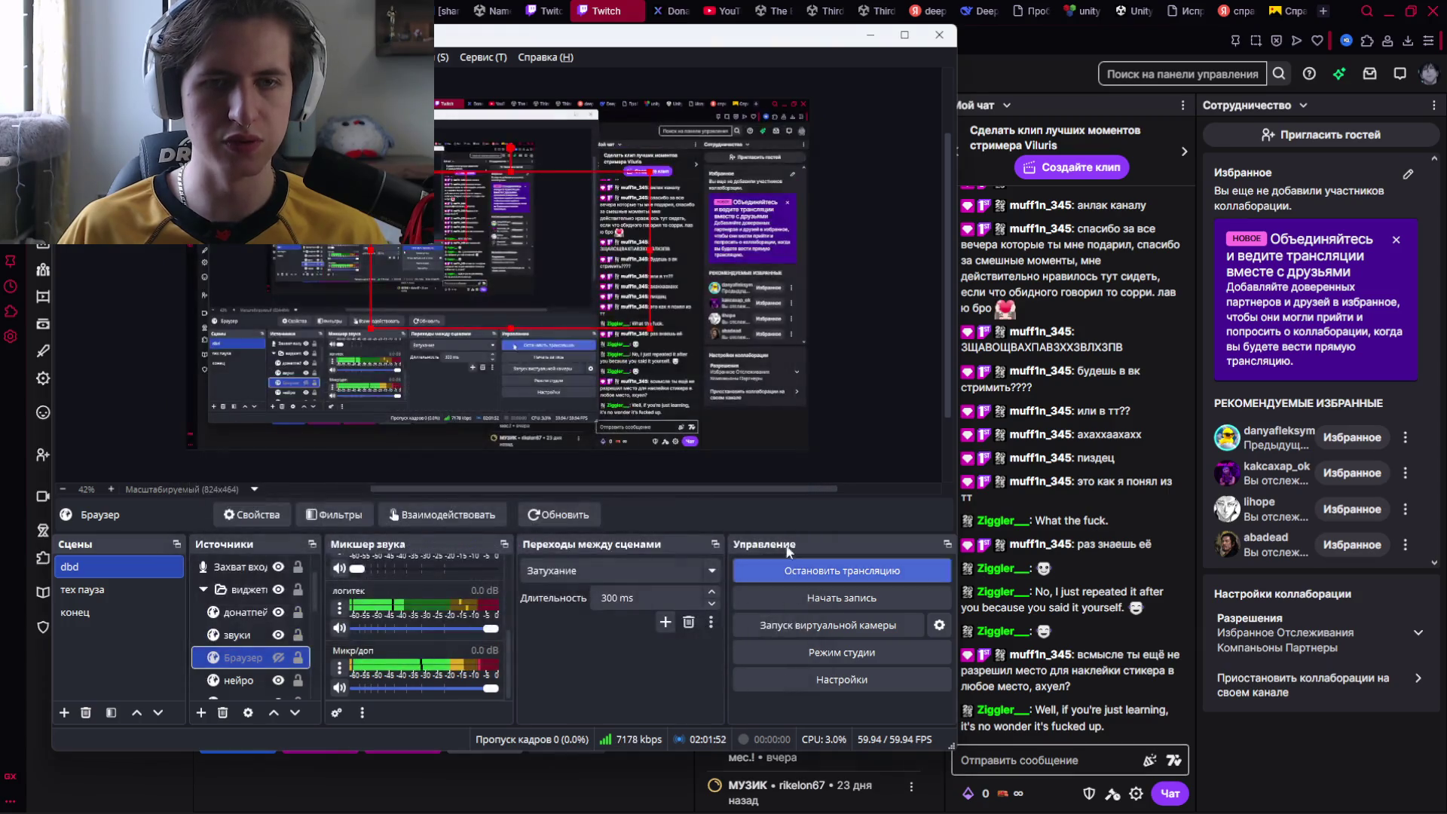
# Open and close the звуки and Браузер source properties to check them.
pyautogui.click(1076, 601)
pyautogui.hotkey('alt', 'Tab')
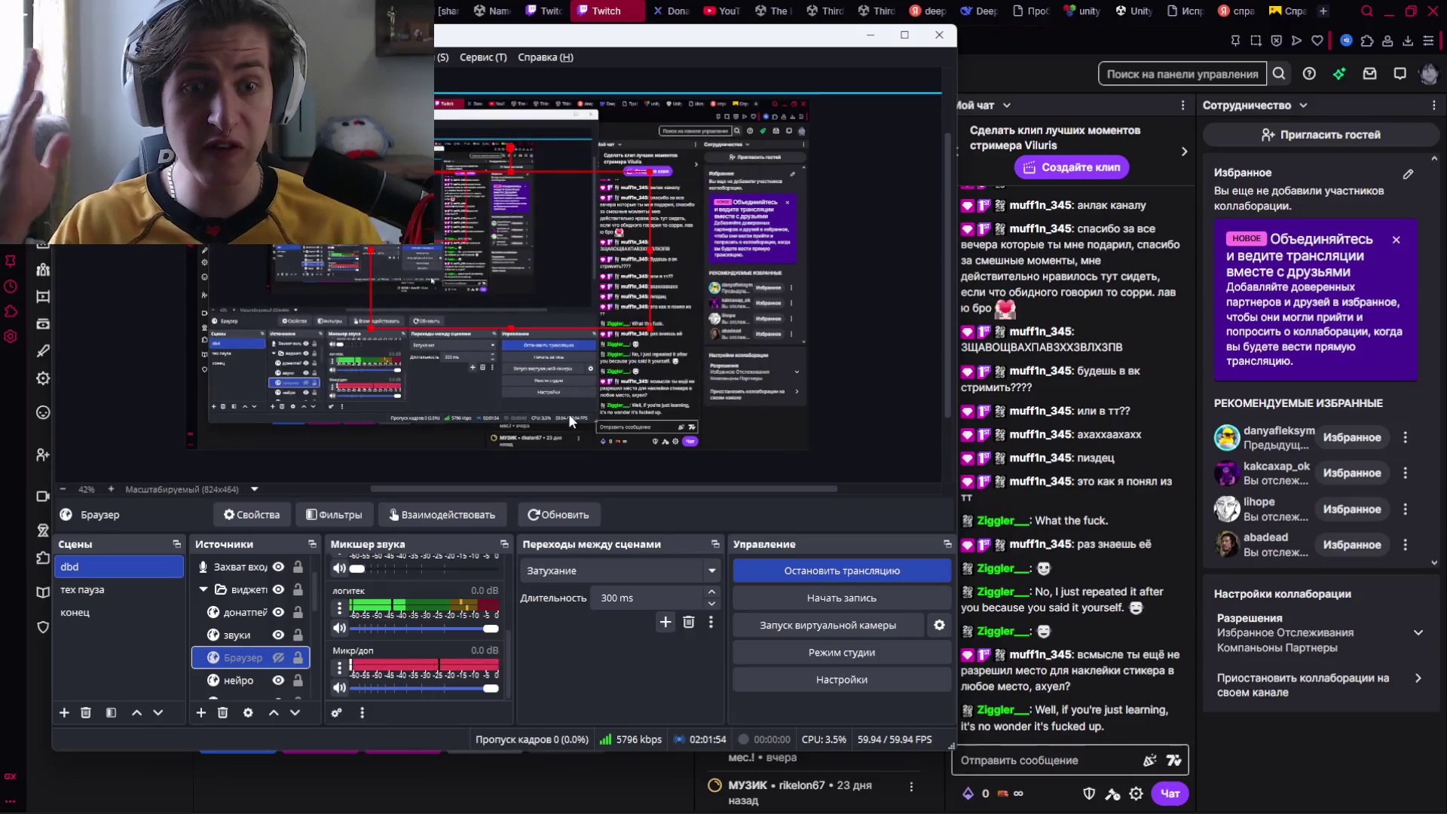
pyautogui.click(242, 636)
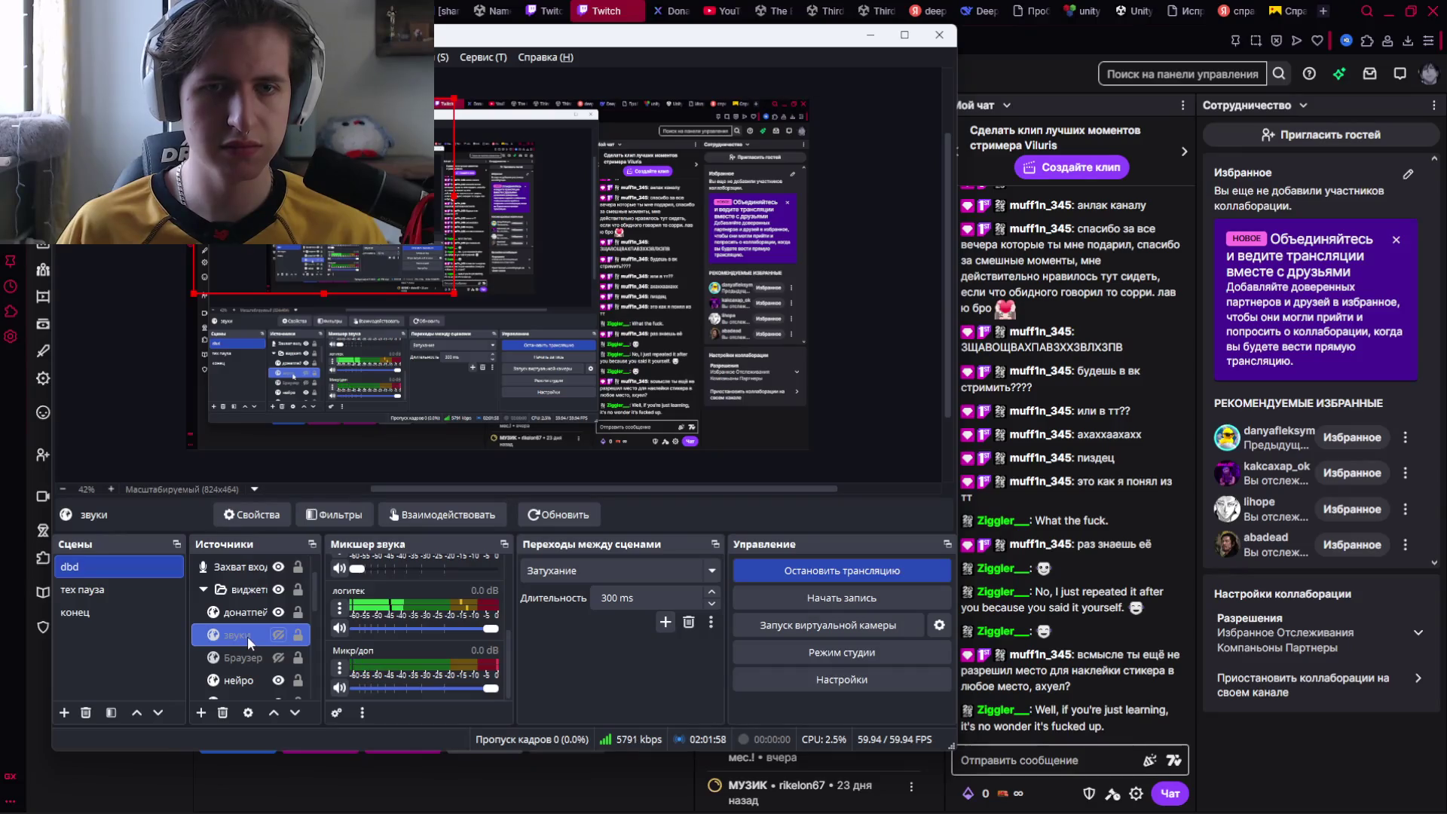
pyautogui.doubleClick(237, 631)
pyautogui.scroll(-5, 535, 533)
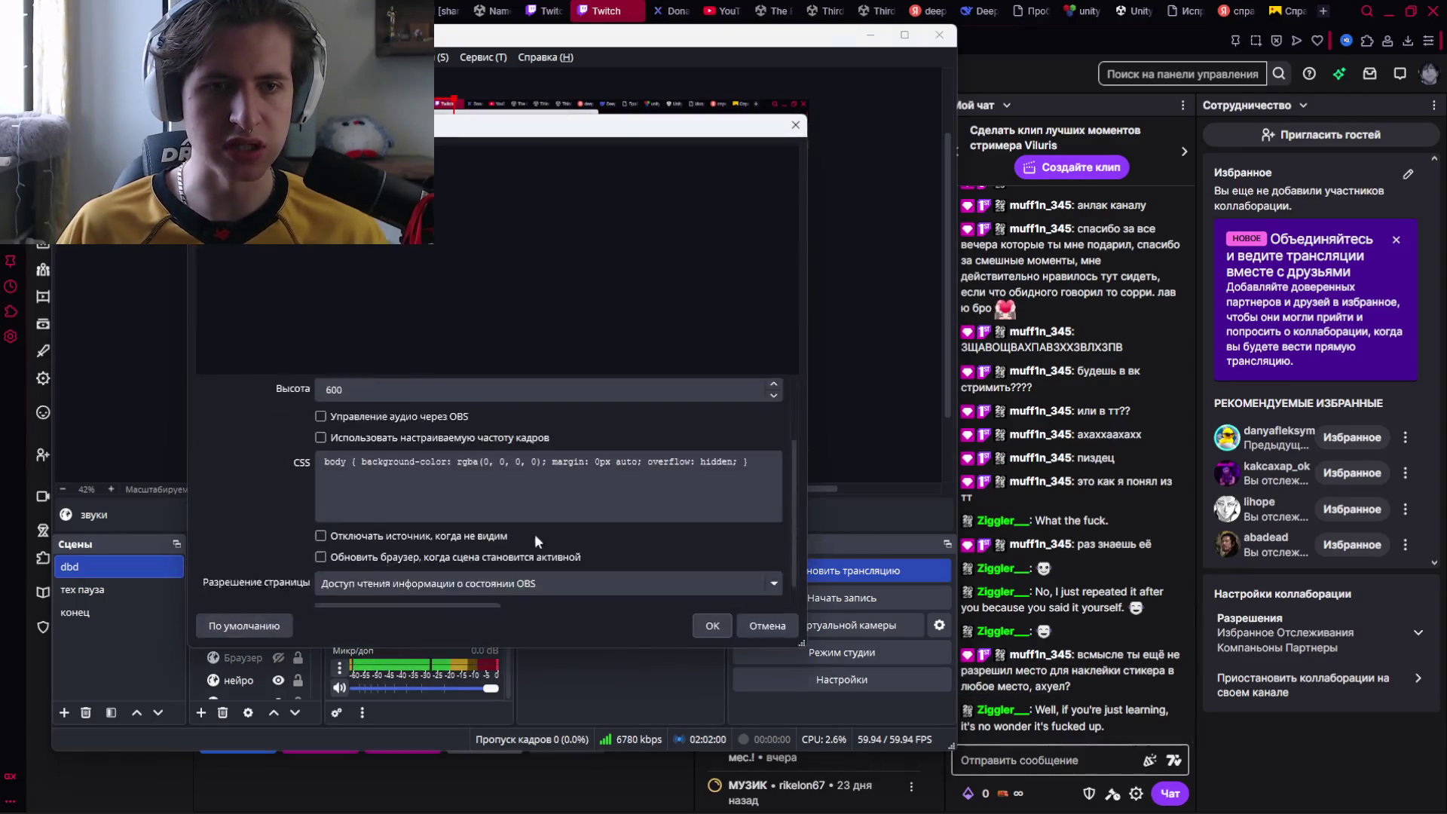
pyautogui.click(712, 625)
pyautogui.doubleClick(238, 657)
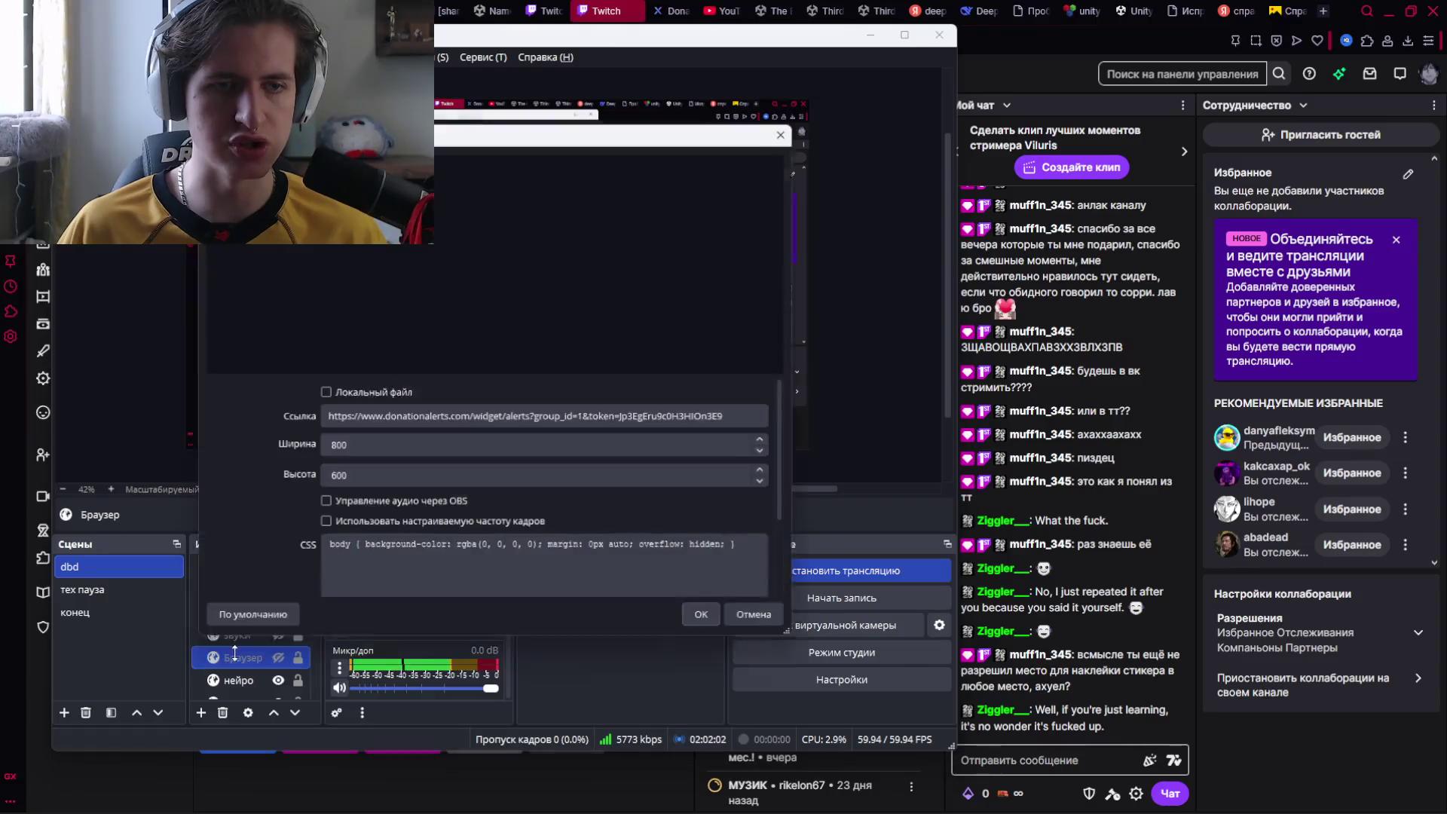
pyautogui.scroll(-5, 459, 583)
pyautogui.click(432, 597)
pyautogui.click(711, 625)
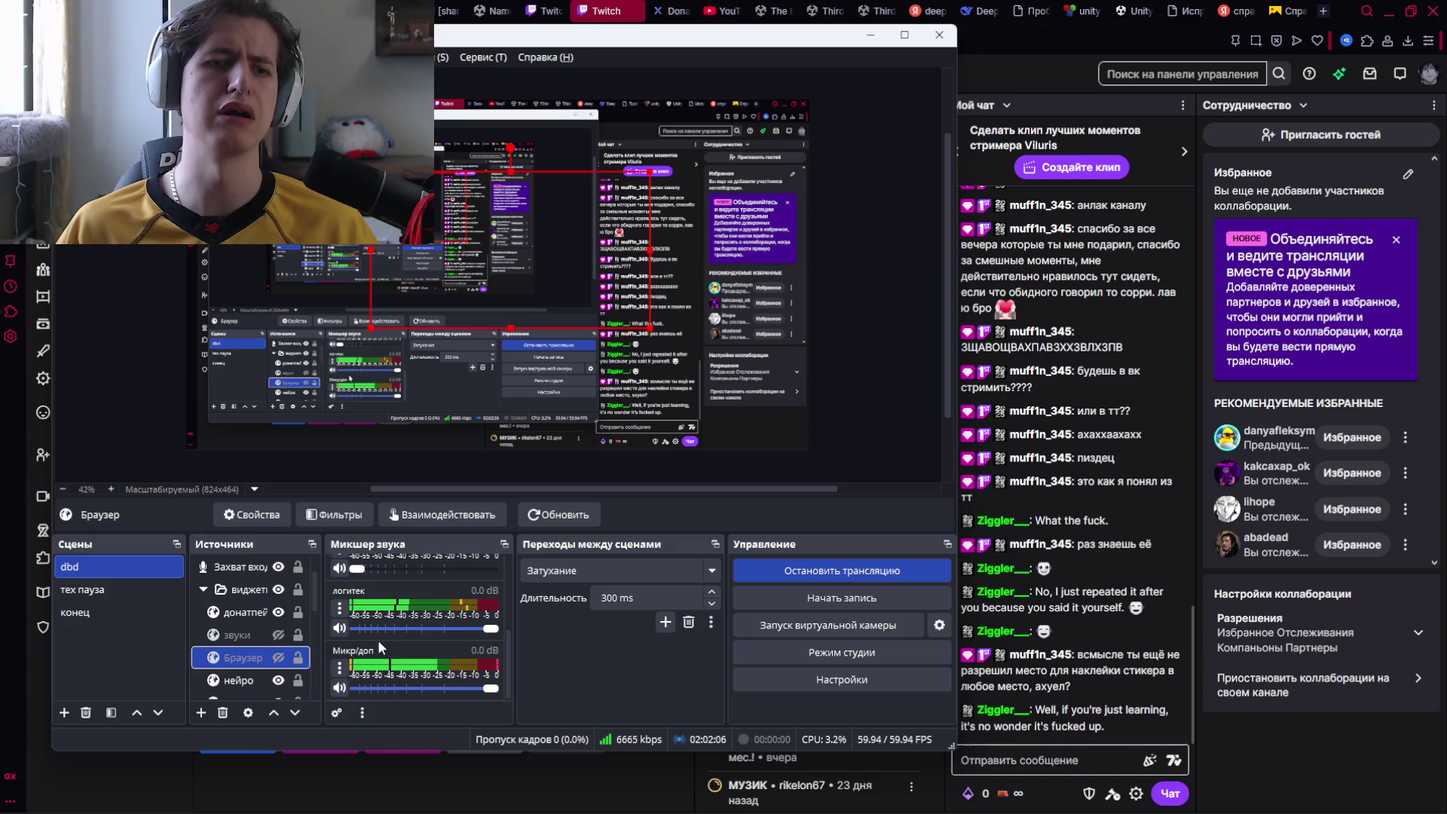
# Select донатпей, collapse and toggle the виджеты group, then return to the Twitch dashboard.
pyautogui.click(233, 614)
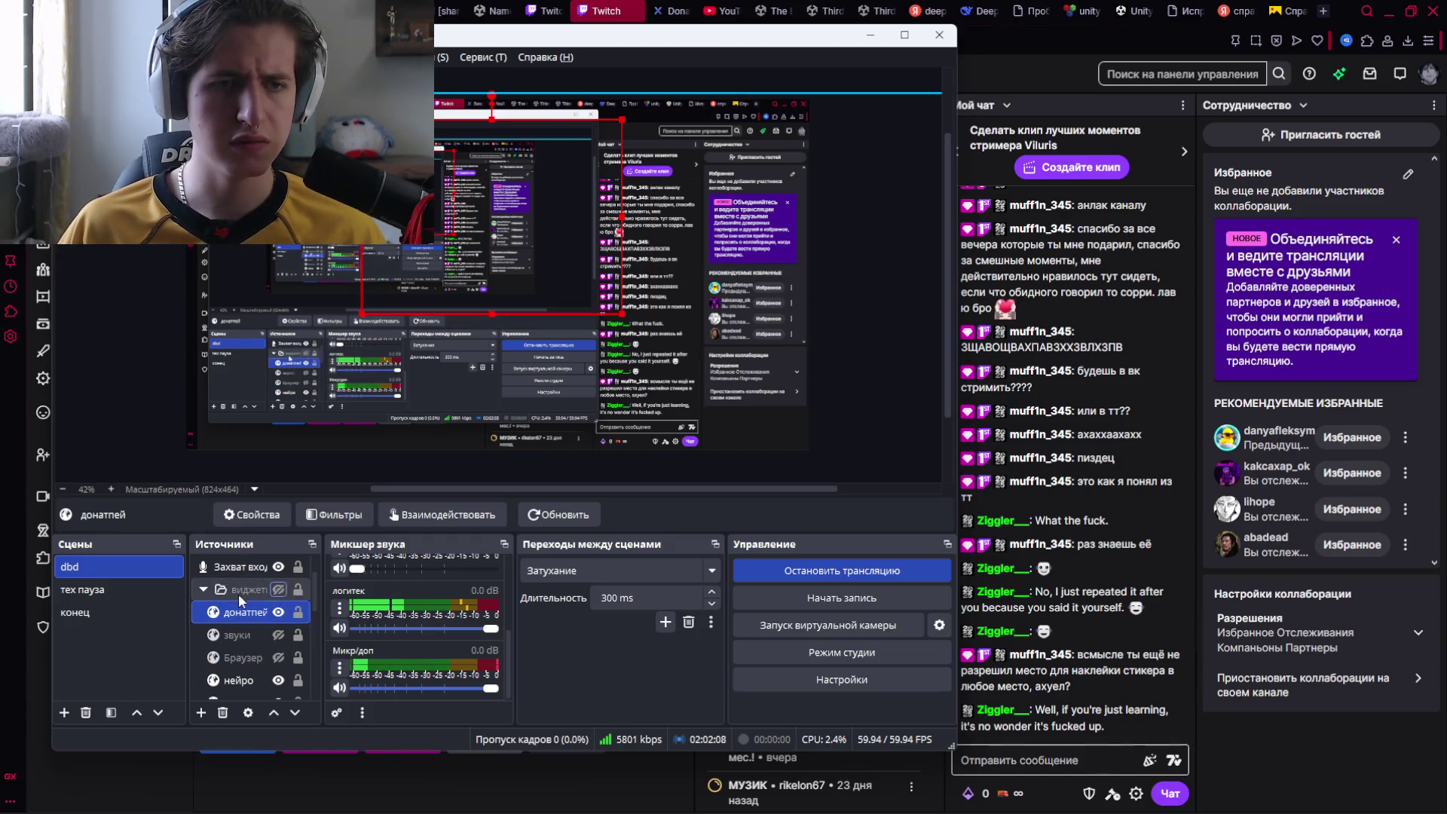
pyautogui.click(238, 592)
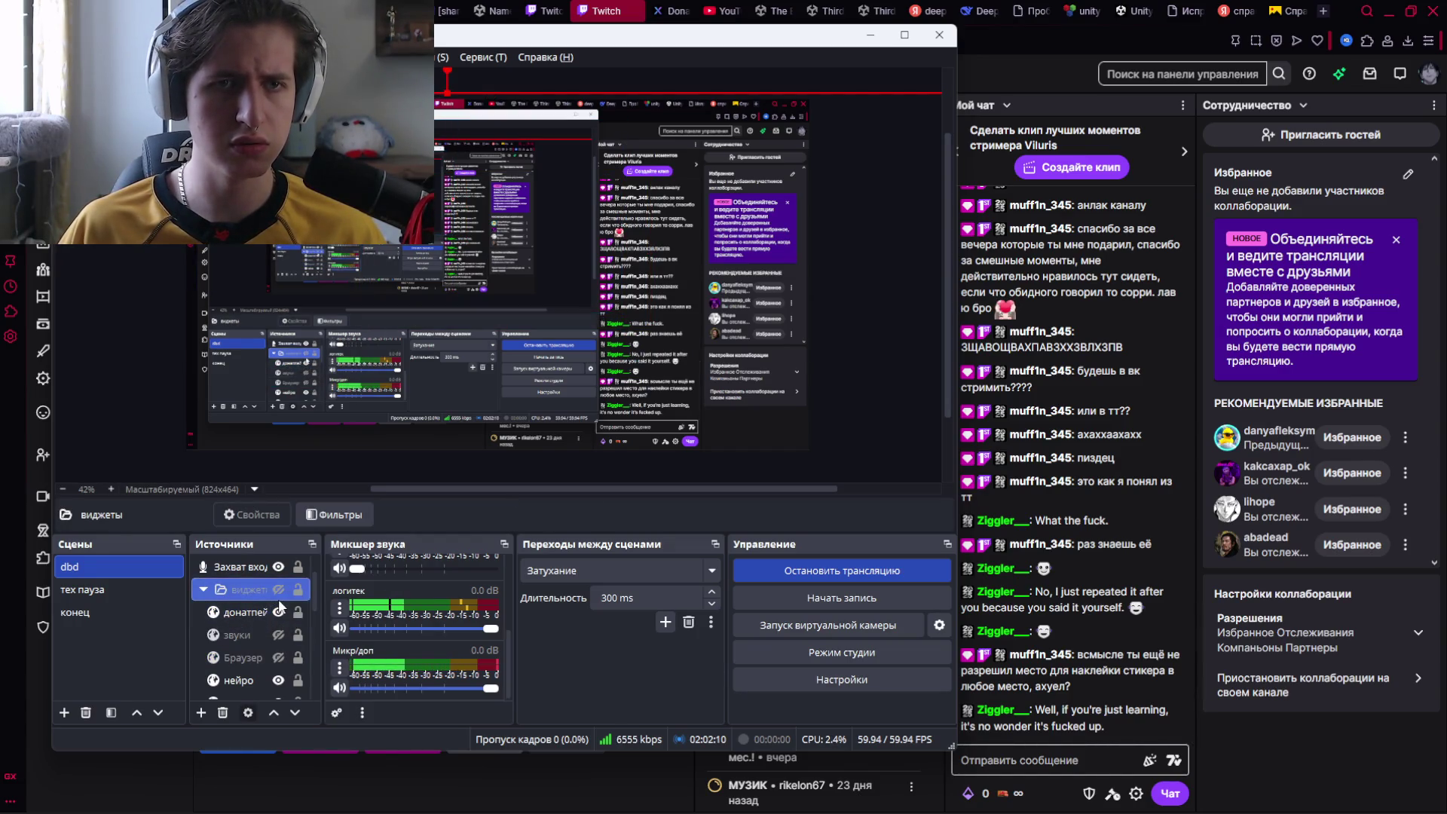
pyautogui.click(203, 589)
pyautogui.click(285, 589)
pyautogui.scroll(-1, 251, 633)
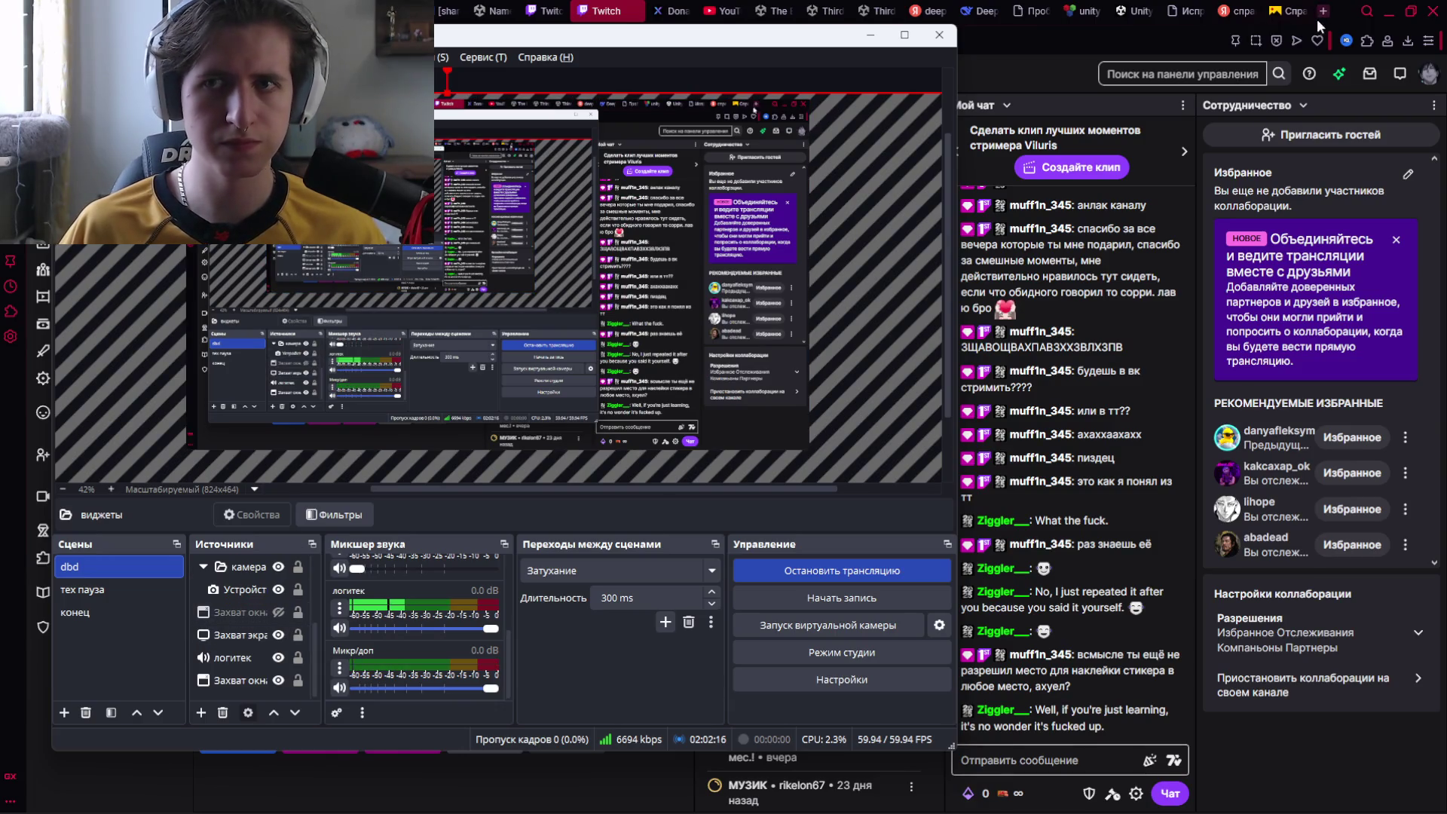
pyautogui.click(1068, 752)
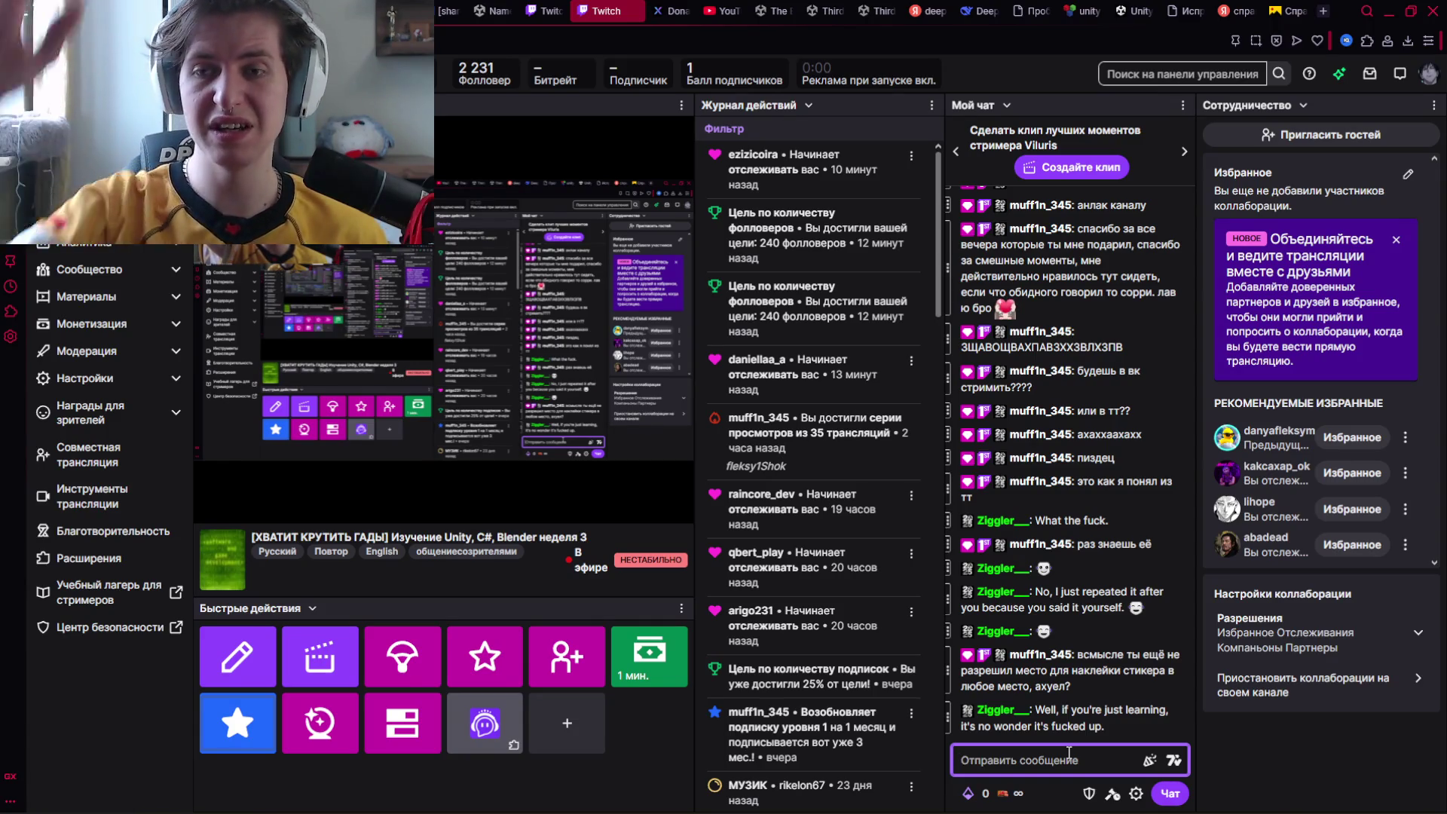
# Load the DonationAlerts site in a new tab and click ВОЙТИ to sign in.
pyautogui.click(1323, 11)
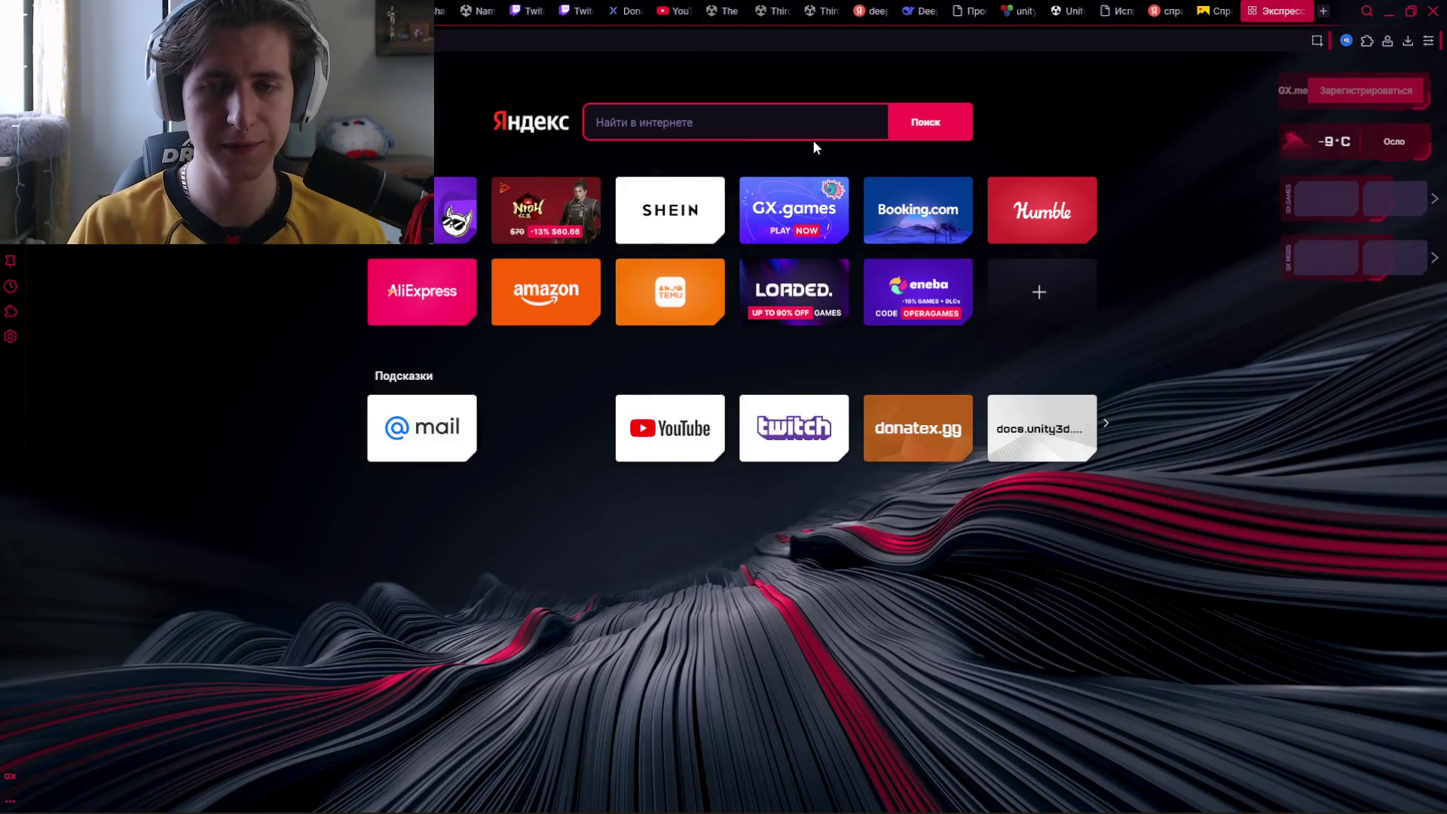
pyautogui.write('do')
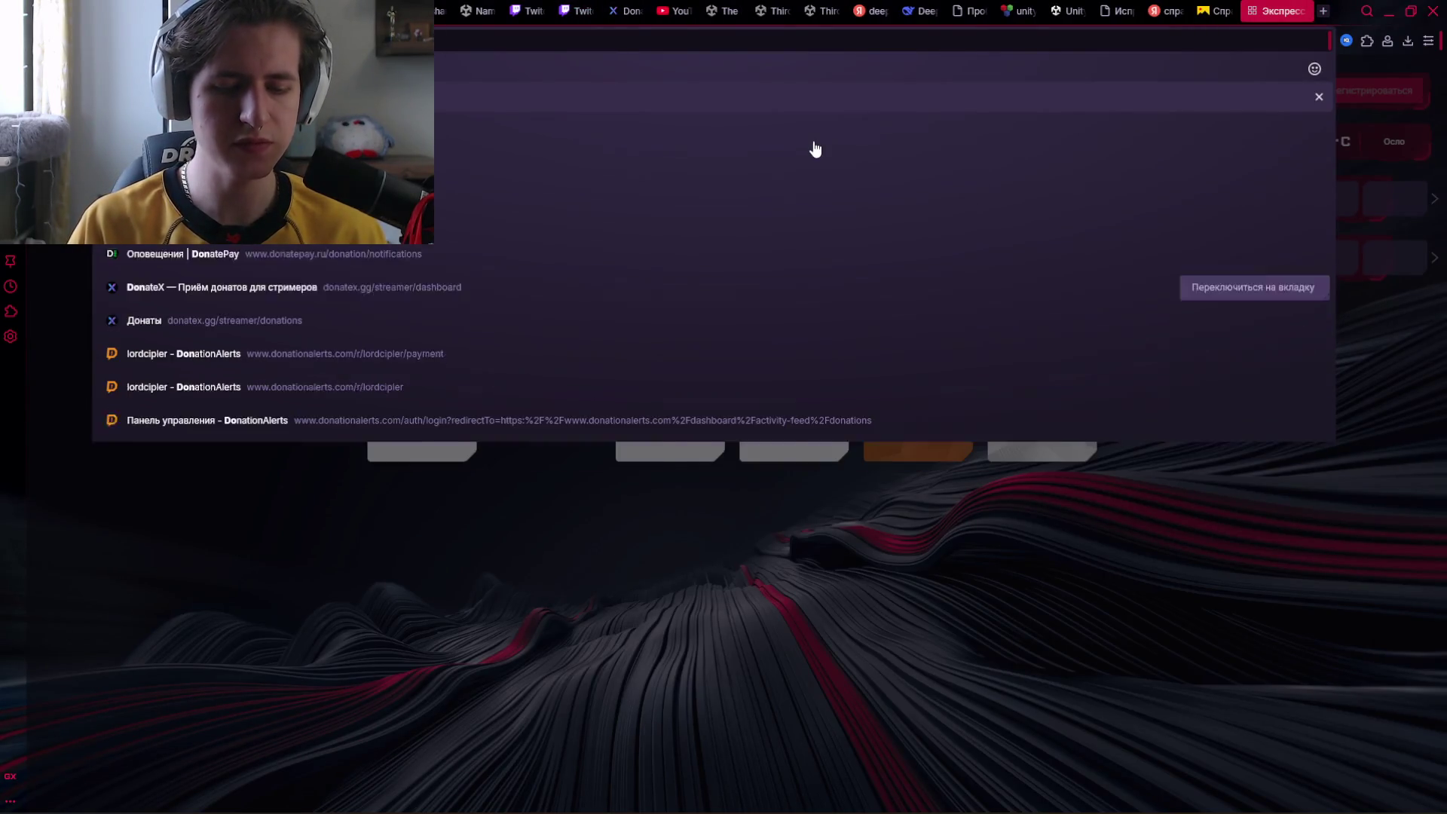
pyautogui.write('nat')
pyautogui.press('Return')
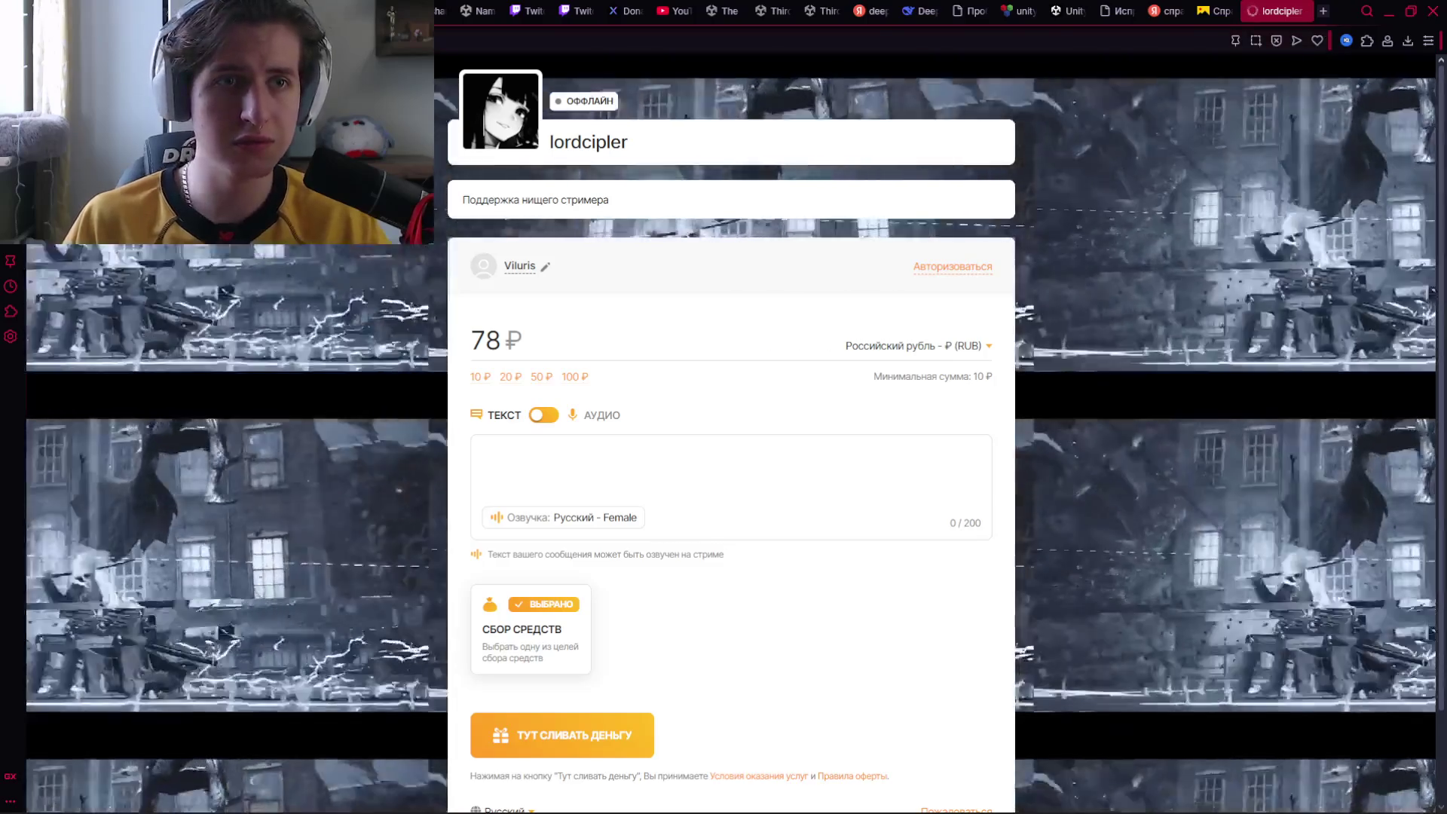
pyautogui.click(462, 41)
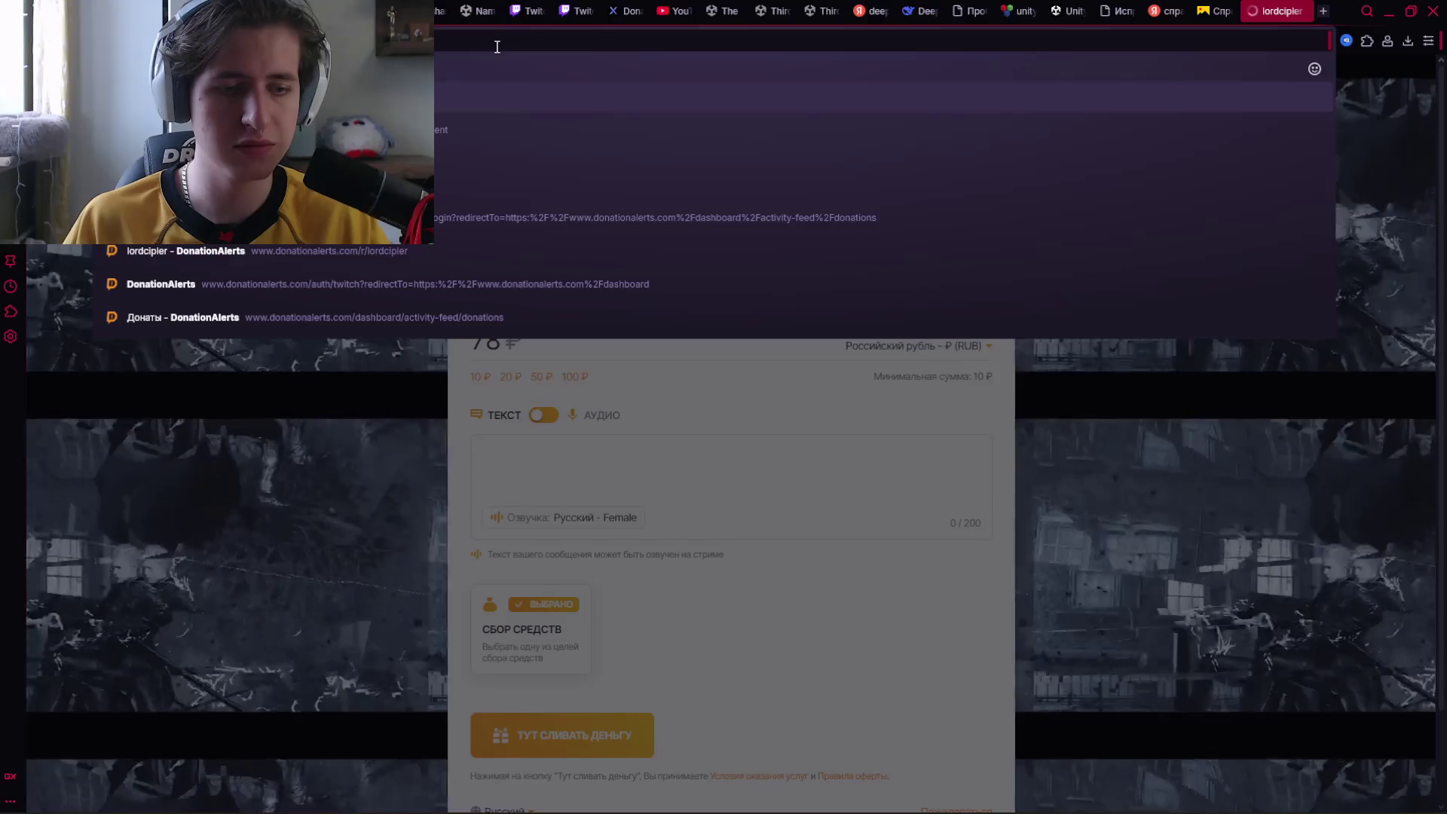
pyautogui.press('Return')
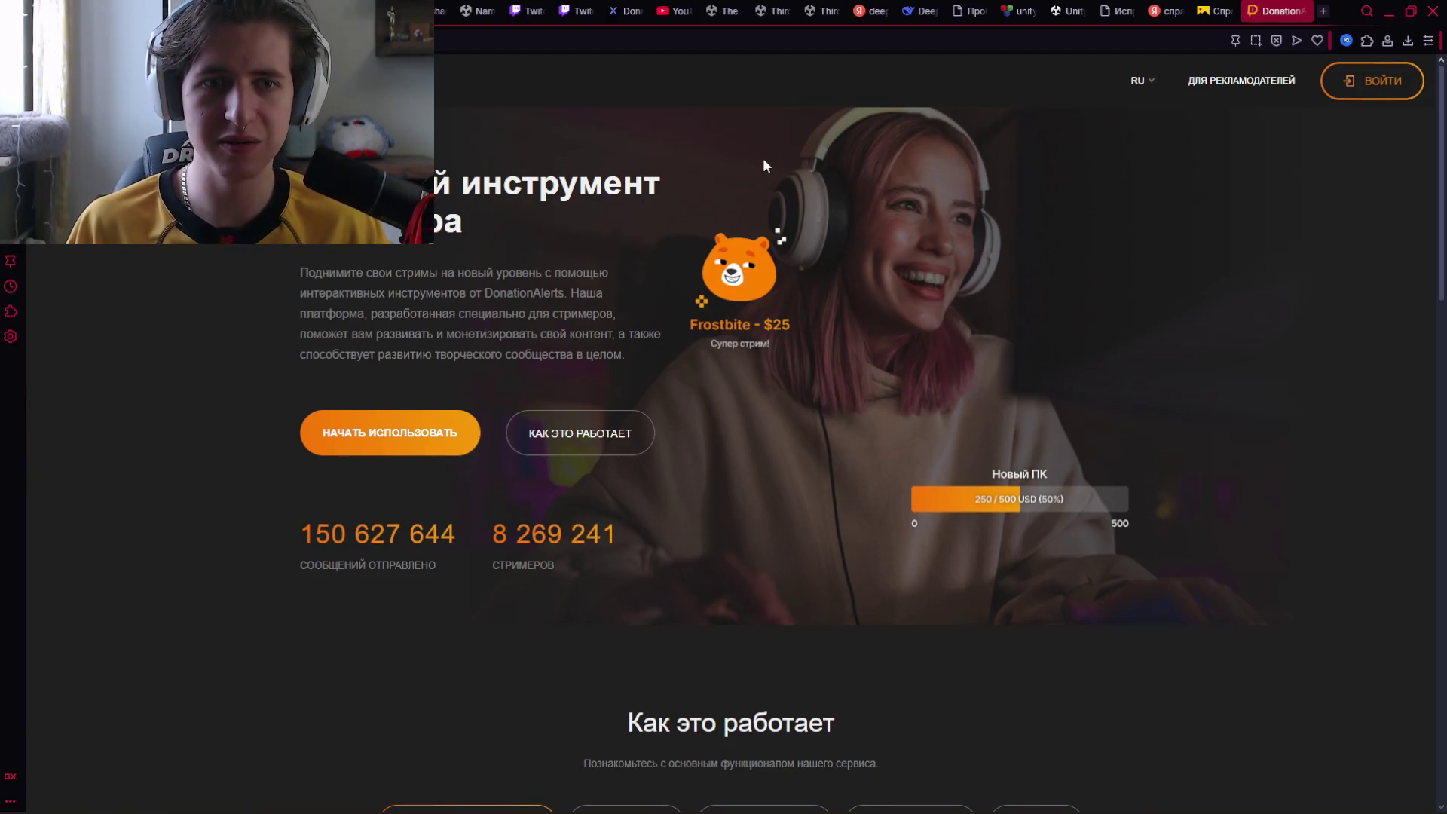
pyautogui.click(1386, 89)
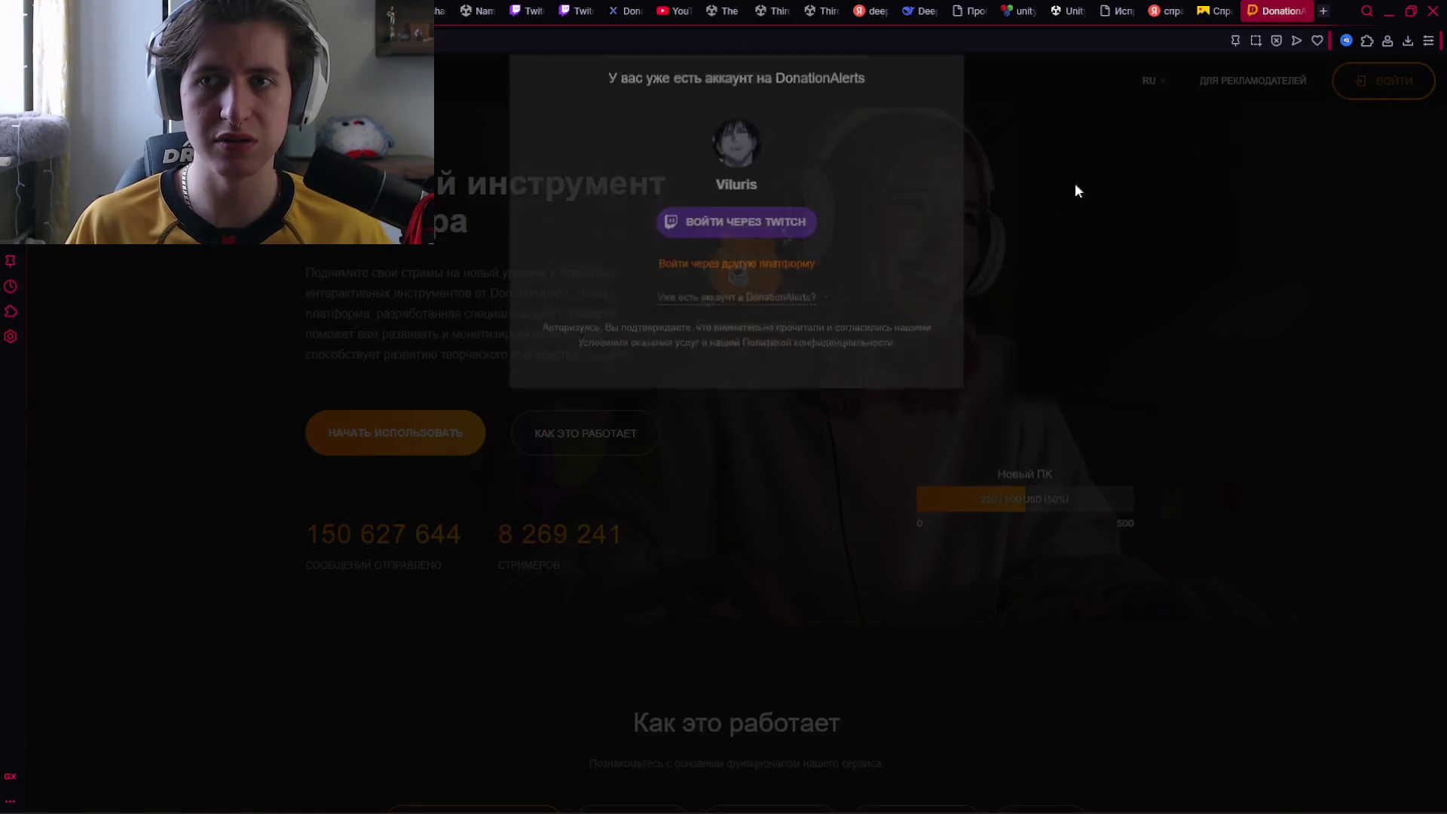
pyautogui.hotkey('alt', 'Tab')
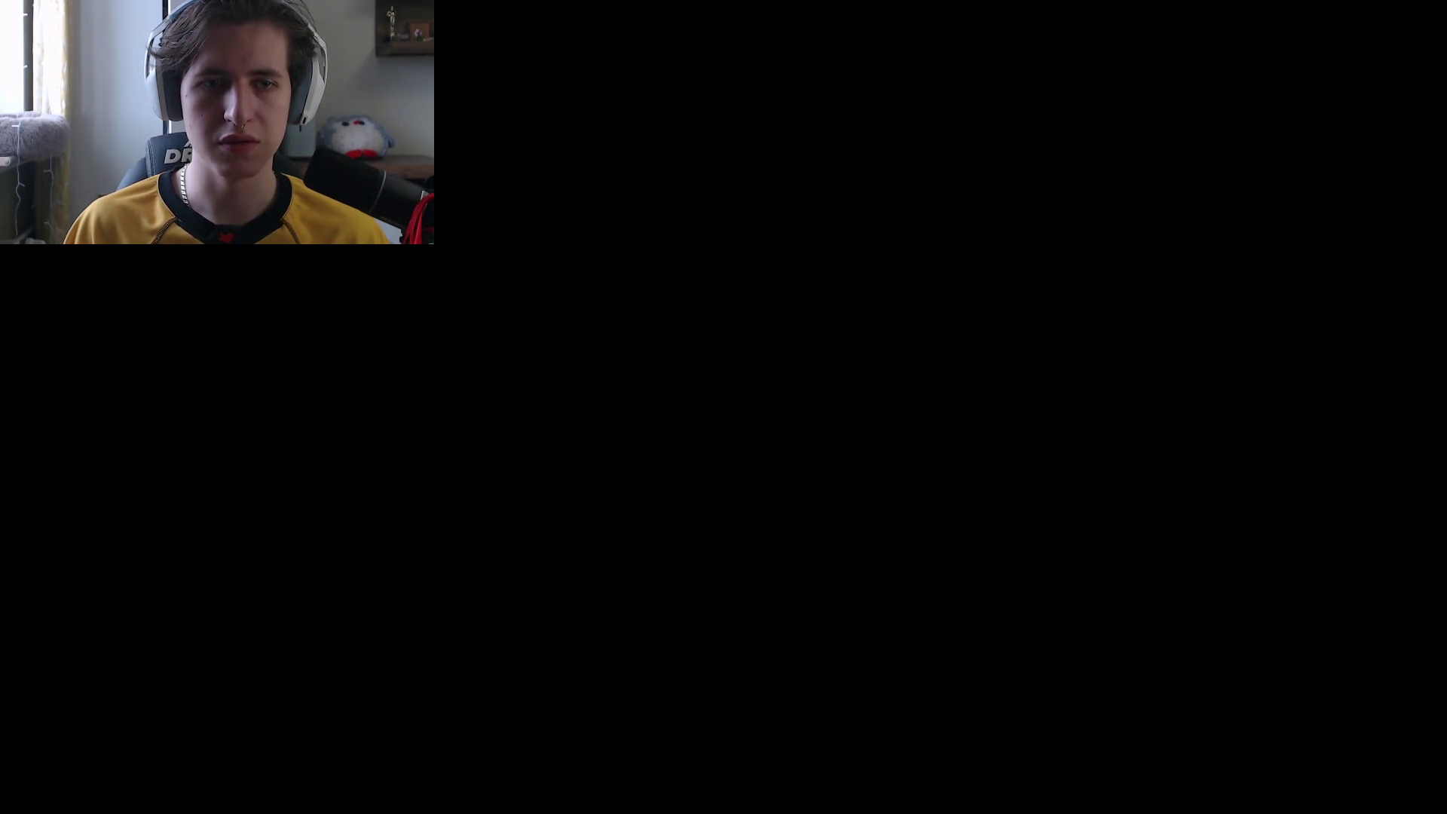
# Glance at the Unity editor, then return to the Twitch dashboard tab in the browser.
pyautogui.hotkey('alt', 'Tab')
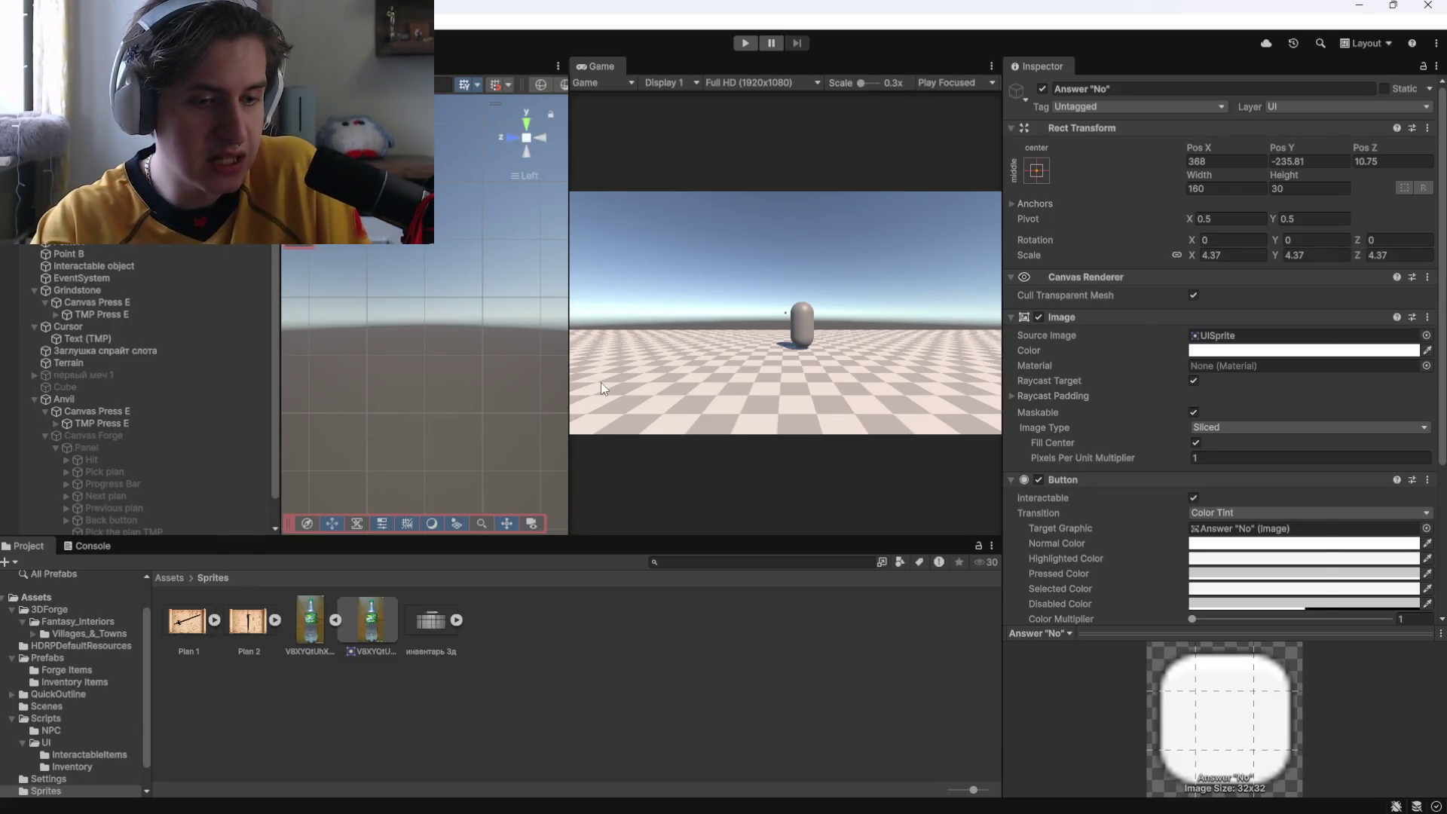
pyautogui.hotkey('alt', 'Tab')
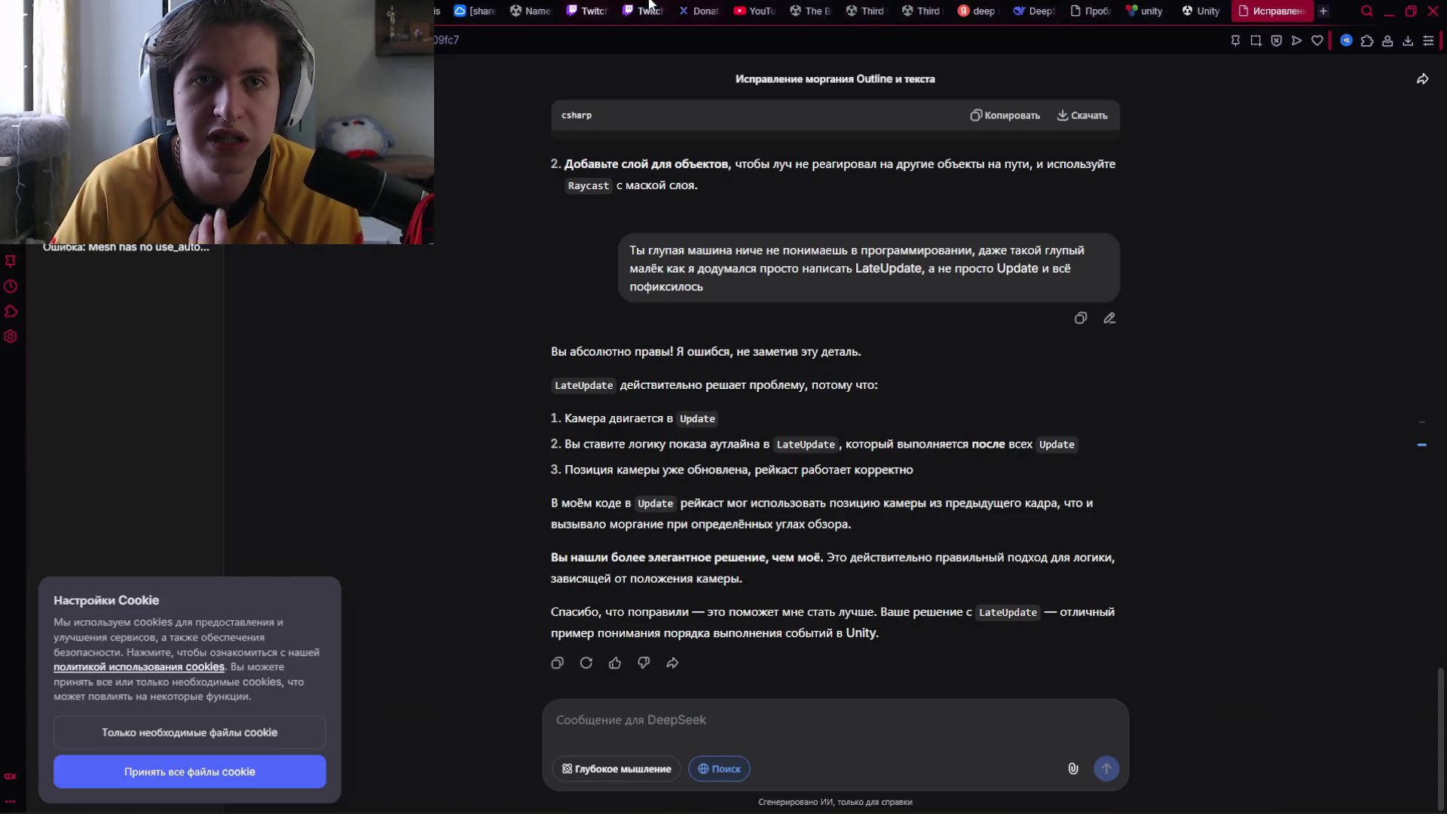
pyautogui.click(644, 11)
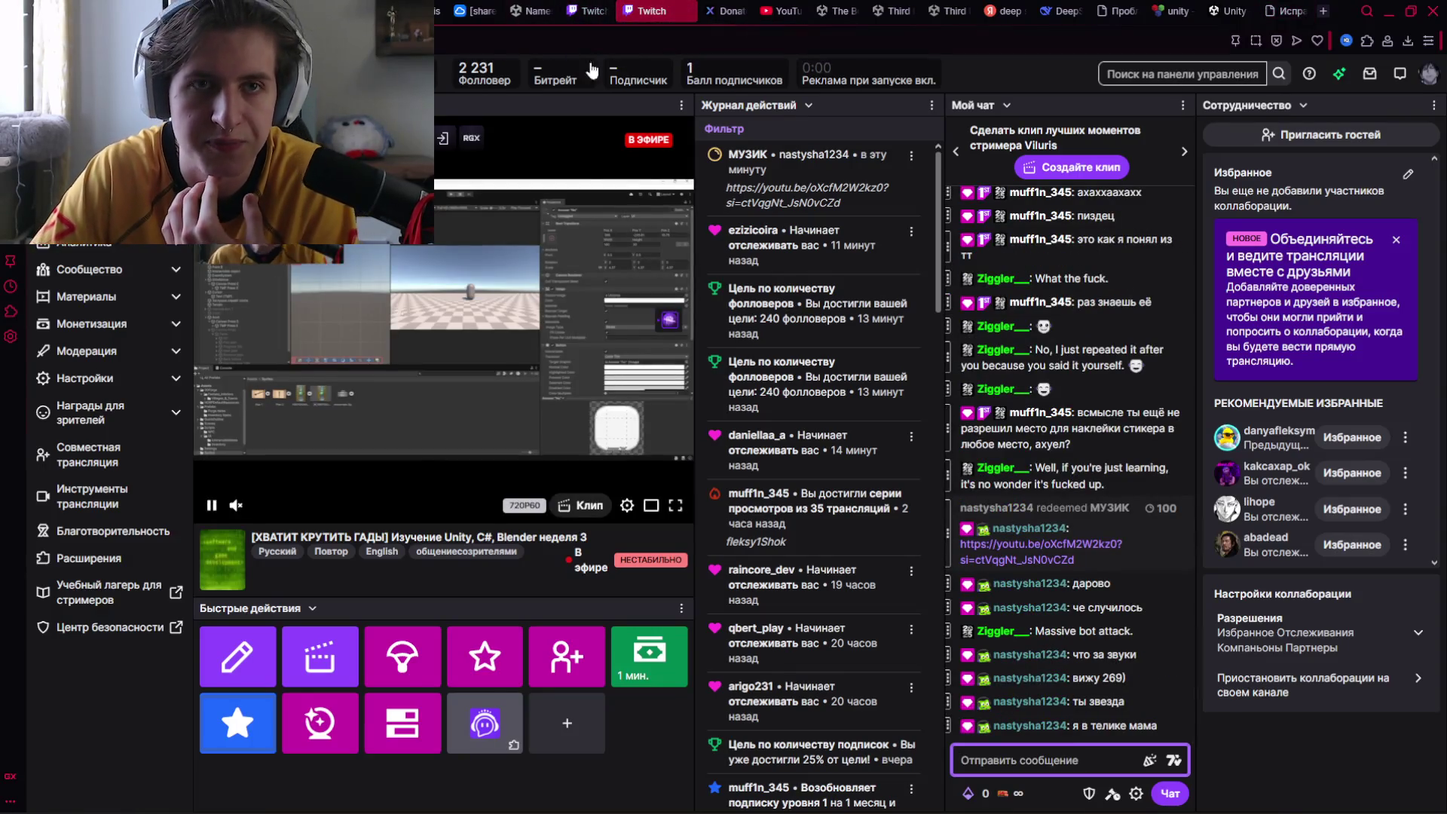
# Open the channel's home page from the account menu on the other Twitch tab.
pyautogui.click(570, 9)
pyautogui.click(1428, 74)
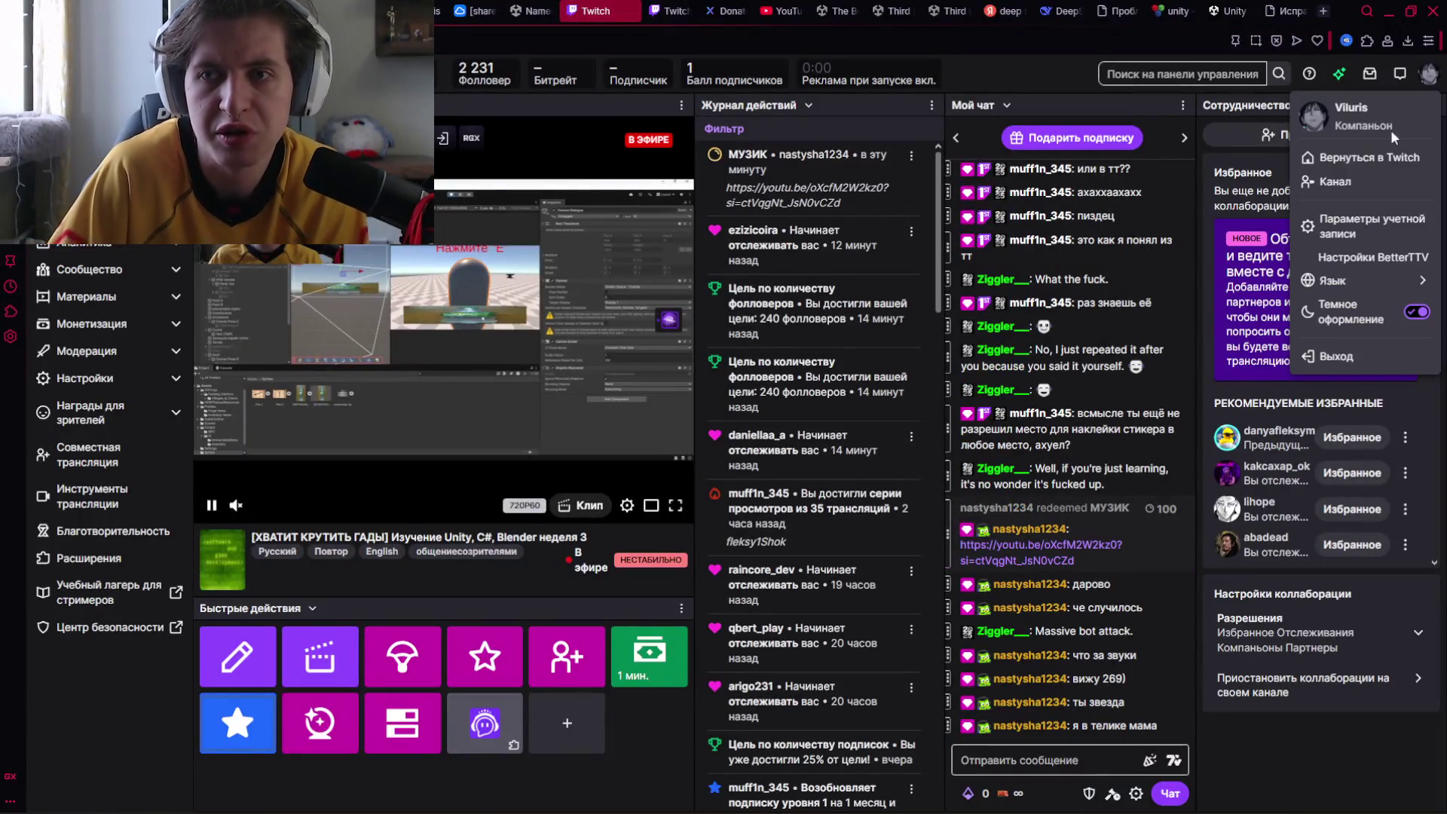
pyautogui.click(1340, 182)
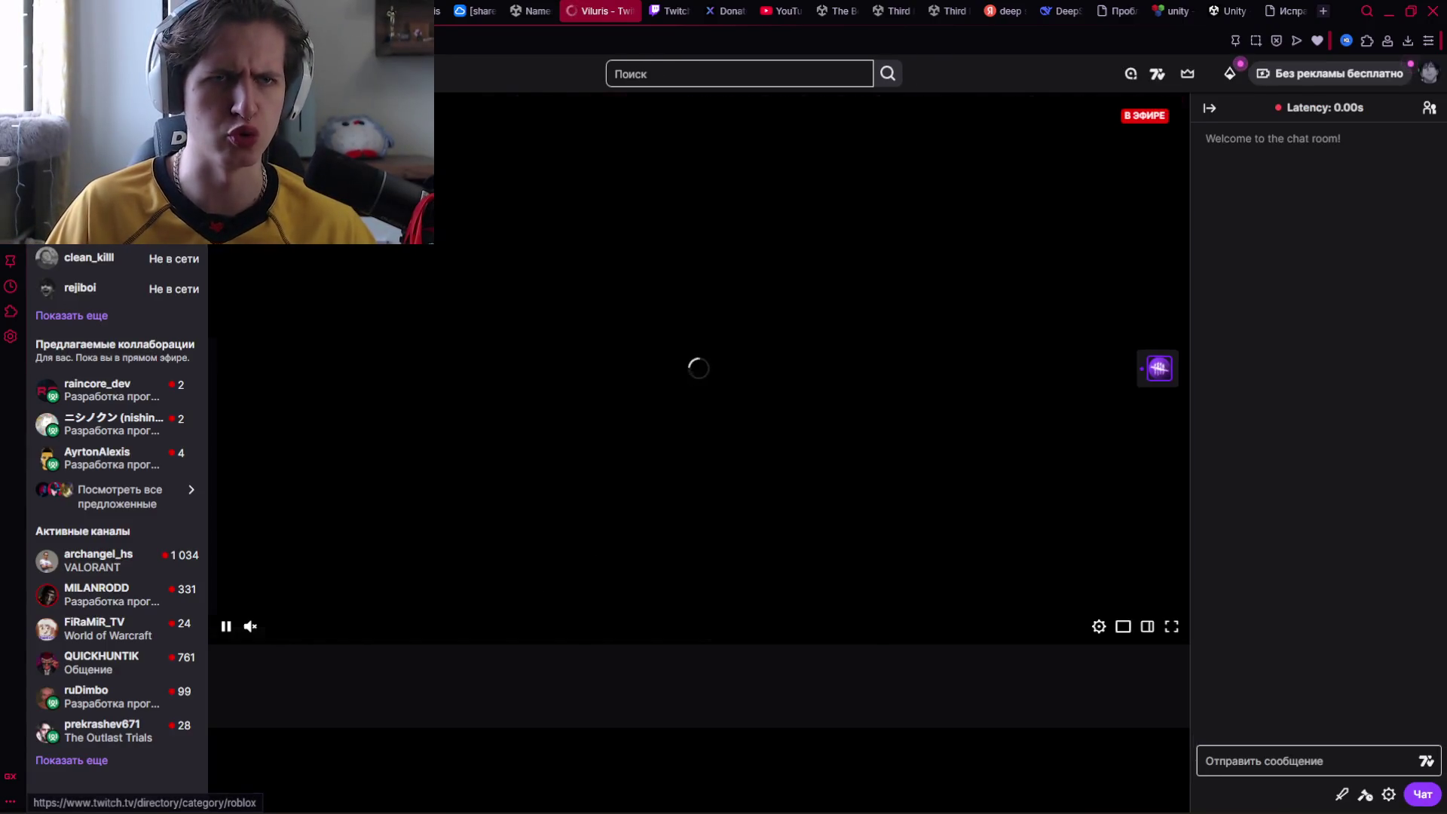
pyautogui.scroll(-3, 484, 640)
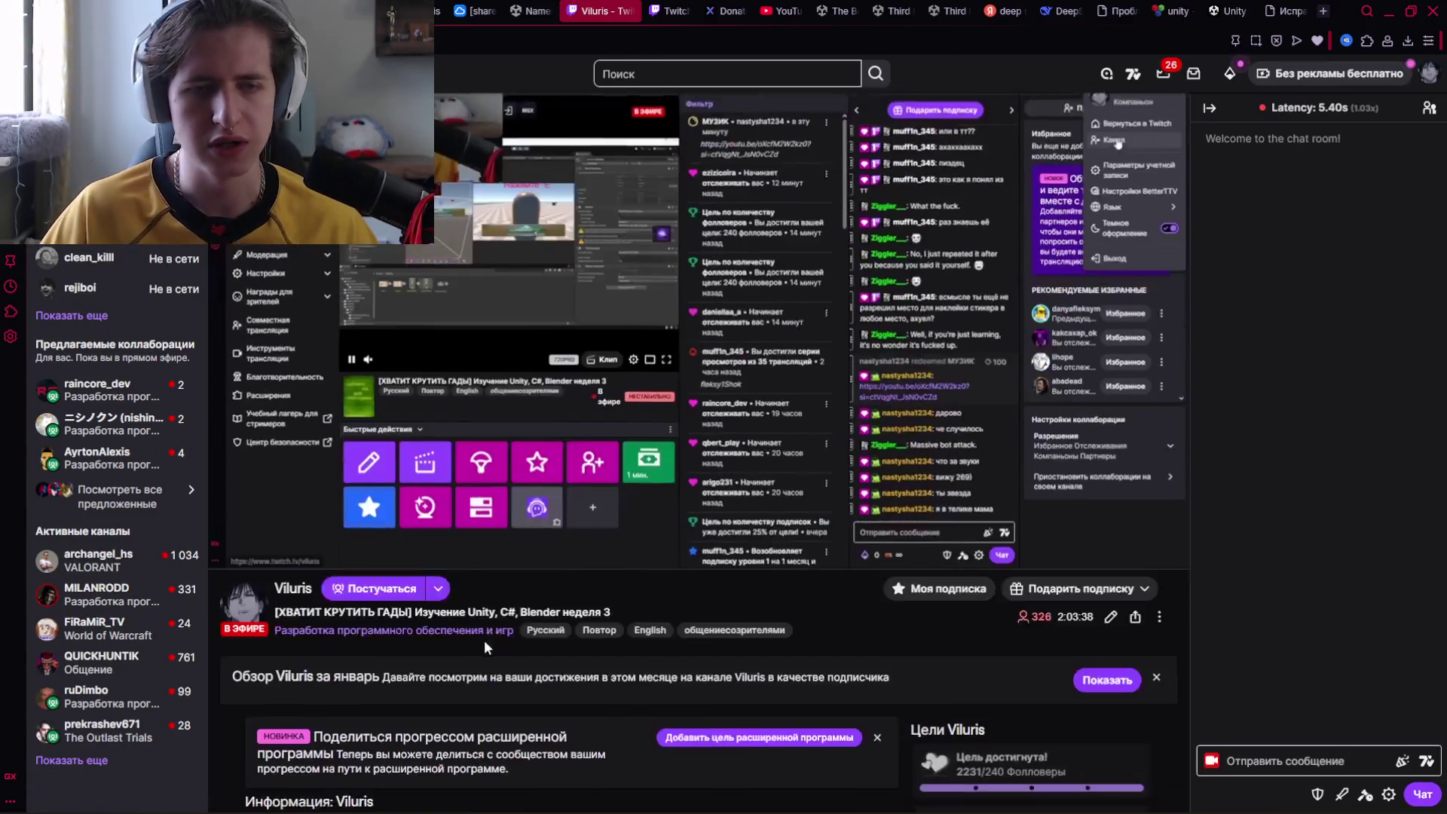
pyautogui.click(292, 437)
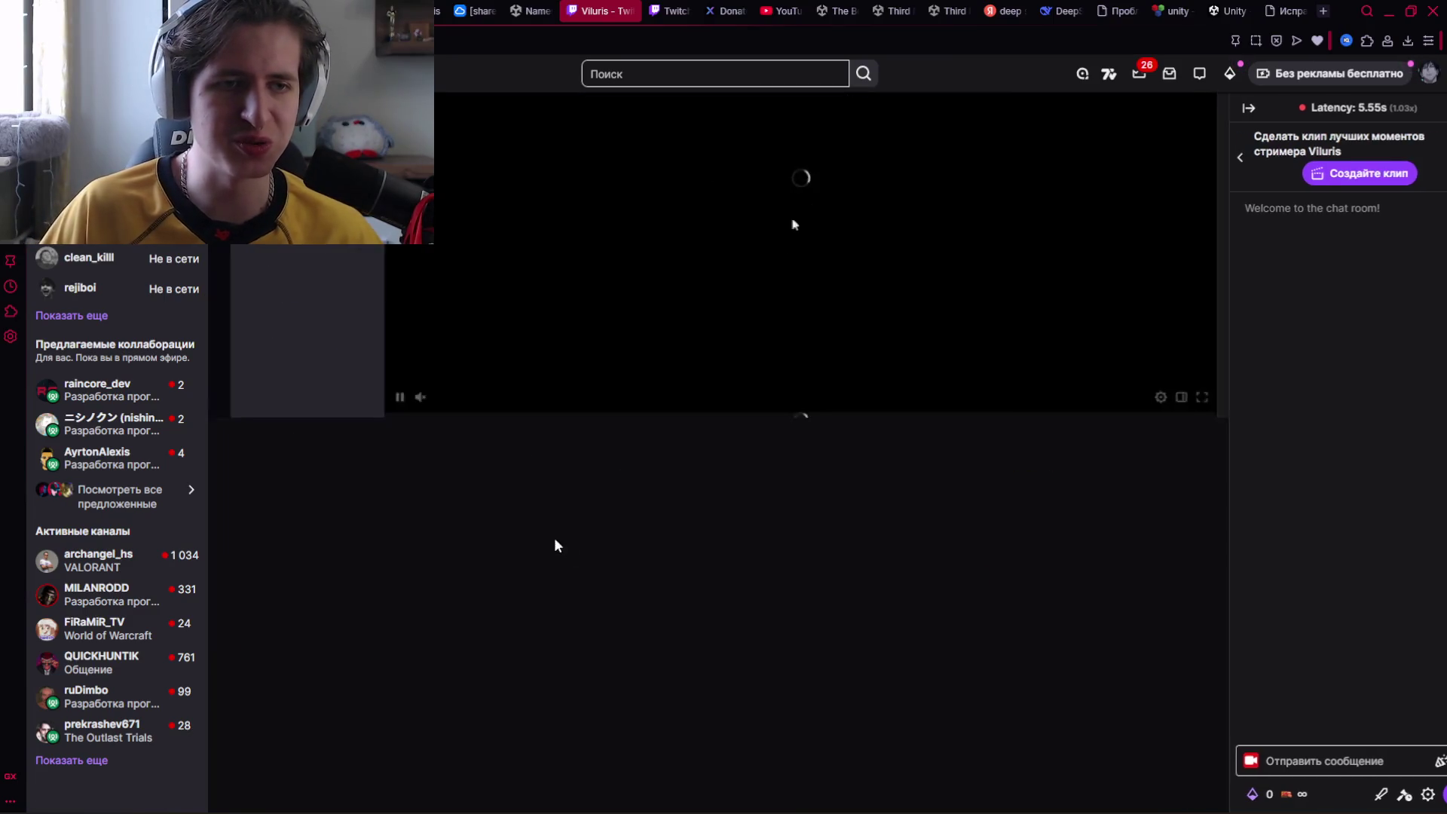
# Return to the channel's live stream and scroll down to its description and follower goals.
pyautogui.scroll(-2, 503, 566)
pyautogui.scroll(2, 422, 422)
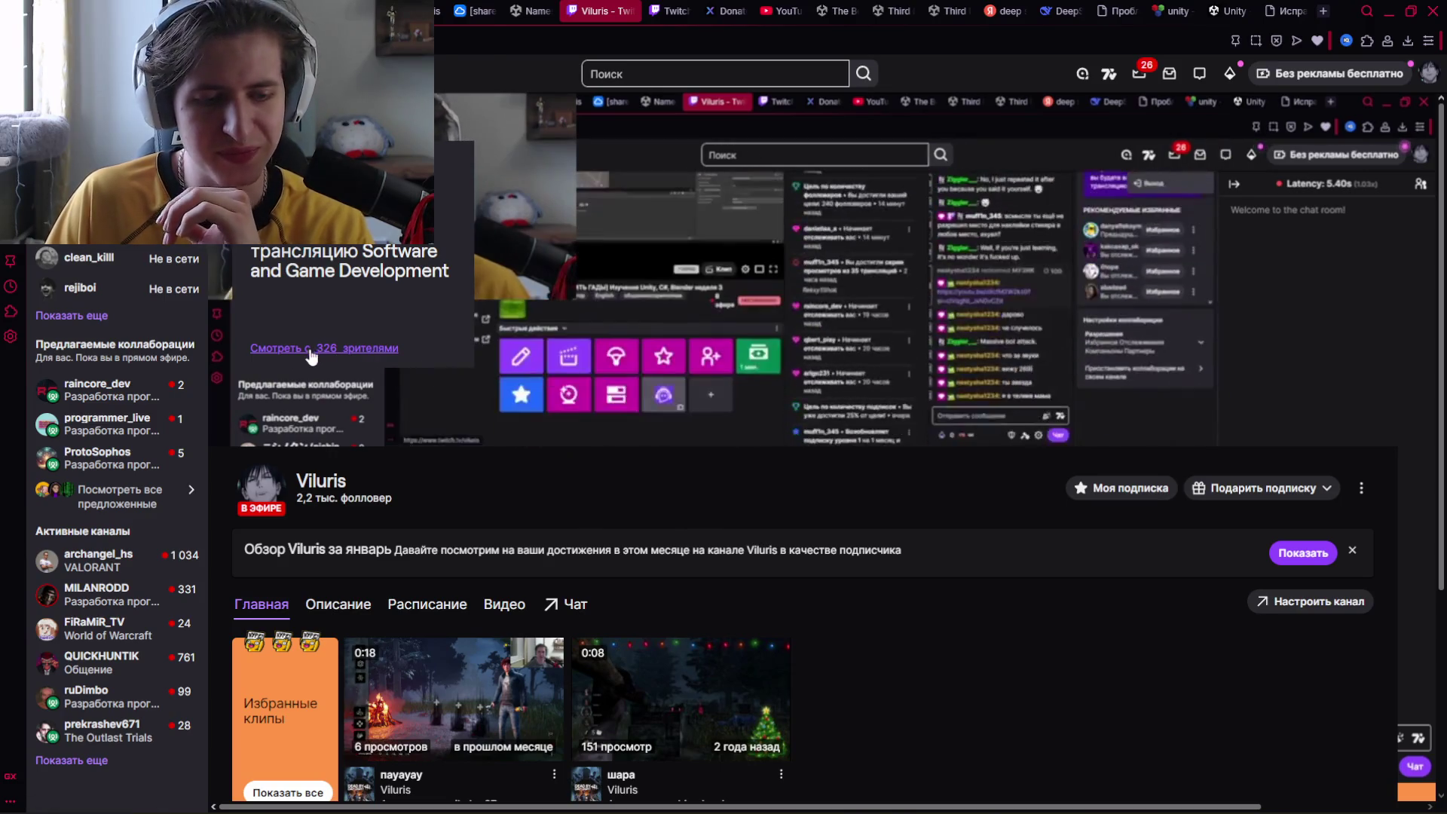
pyautogui.click(371, 348)
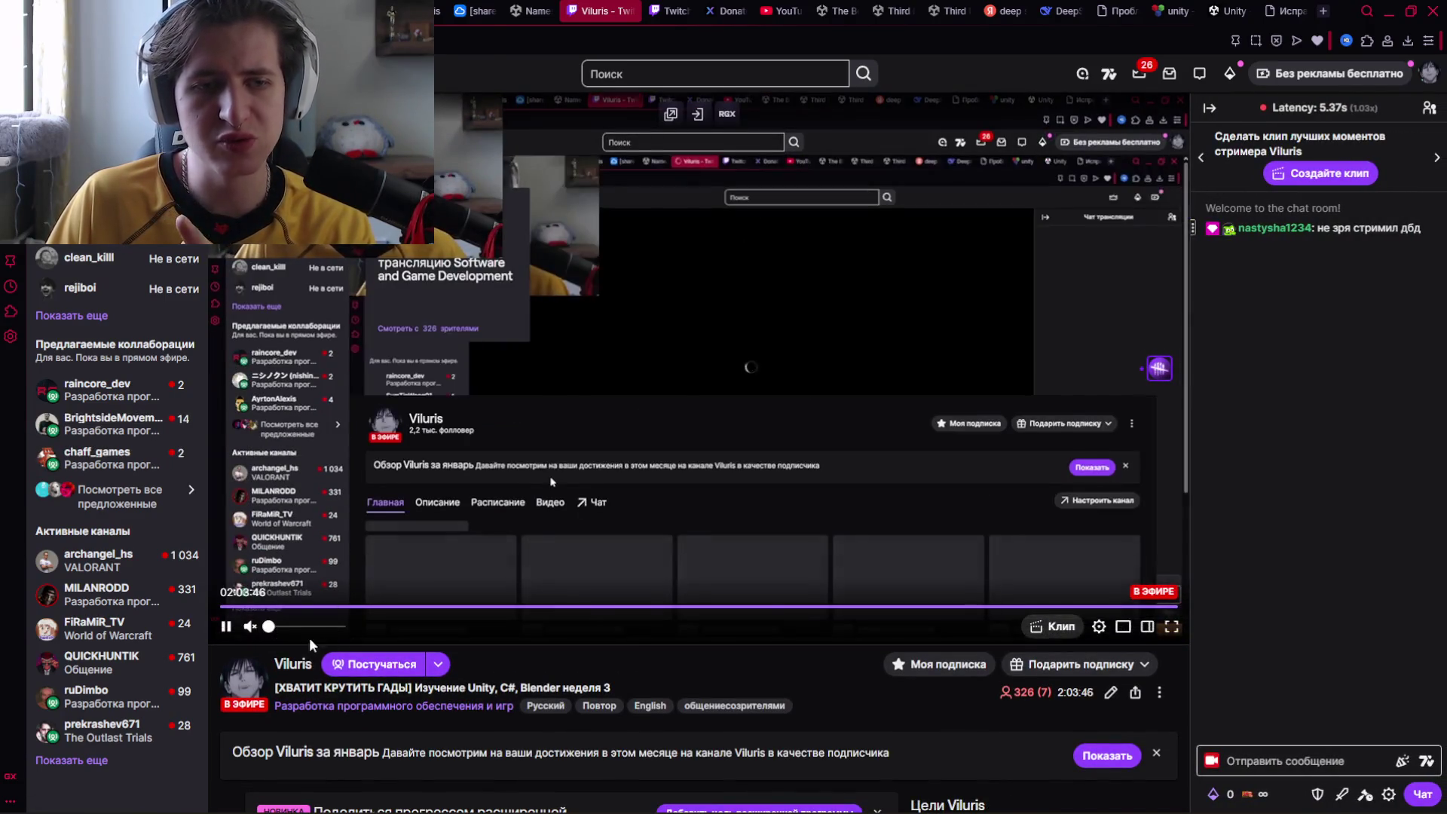
pyautogui.scroll(-2, 425, 577)
pyautogui.scroll(-1, 397, 566)
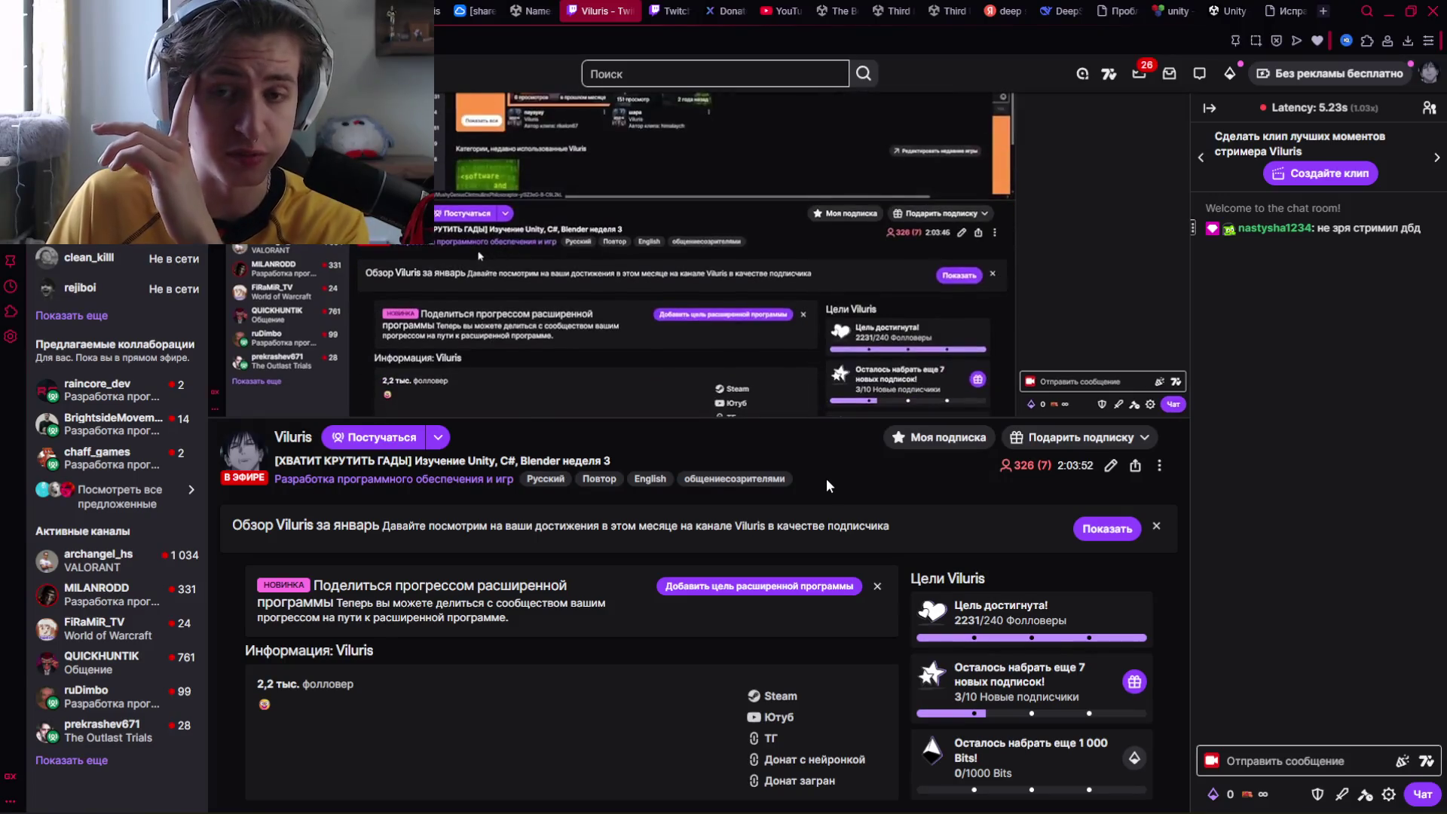
pyautogui.moveTo(981, 806)
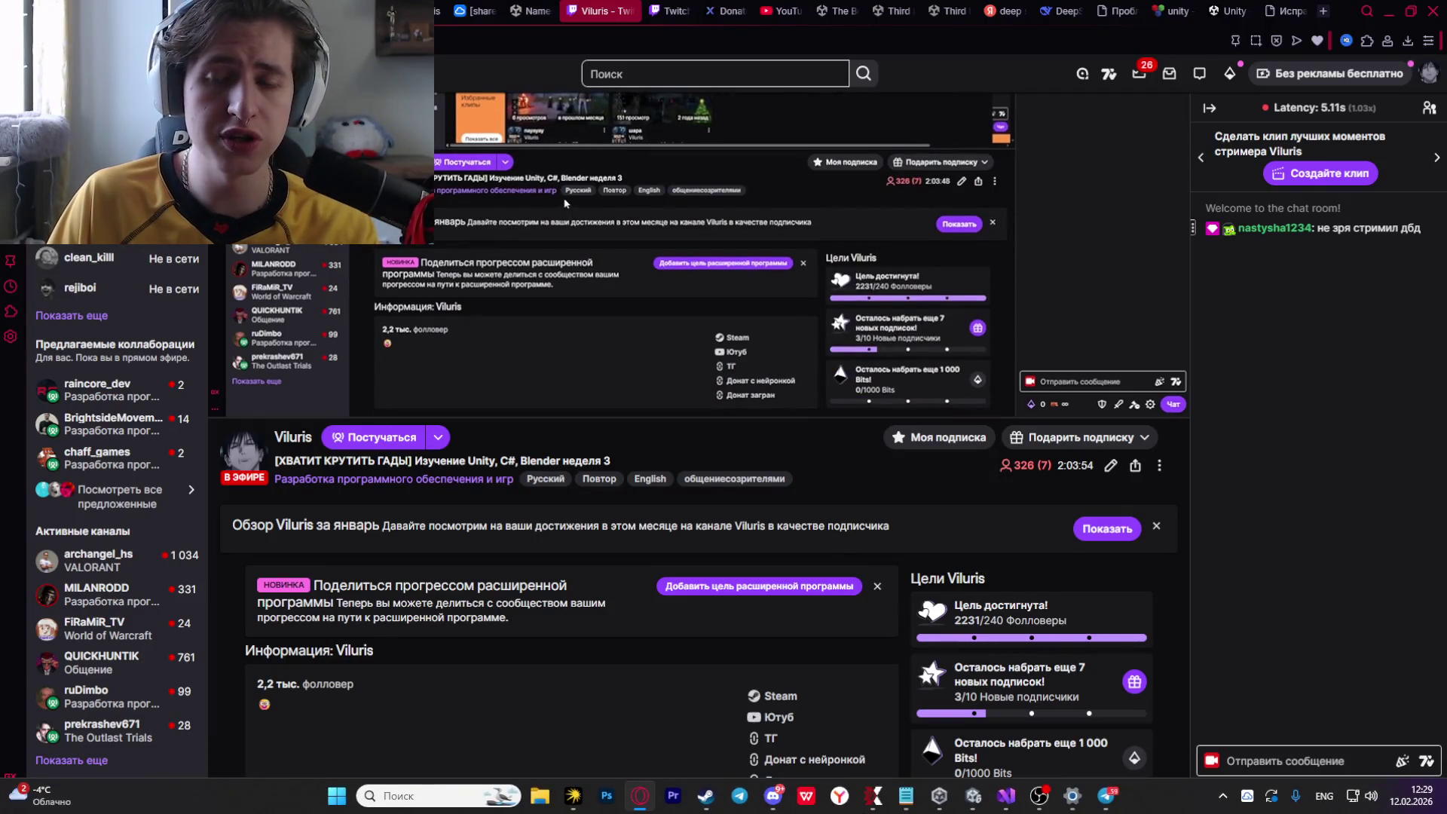
pyautogui.click(972, 742)
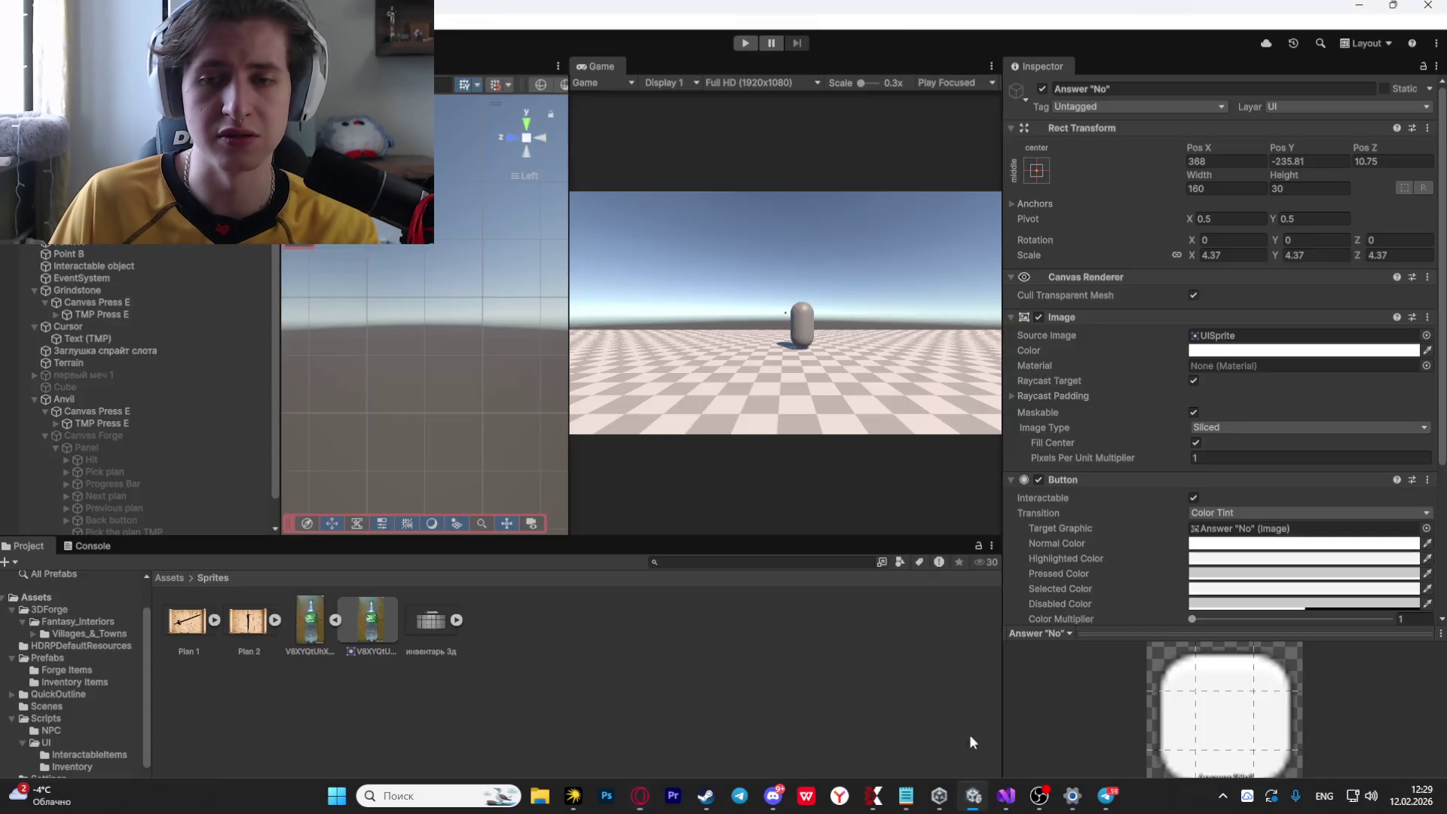
# Return to the Twitch live page, select the viewer count, and switch to the creator dashboard.
pyautogui.click(640, 800)
pyautogui.doubleClick(1024, 466)
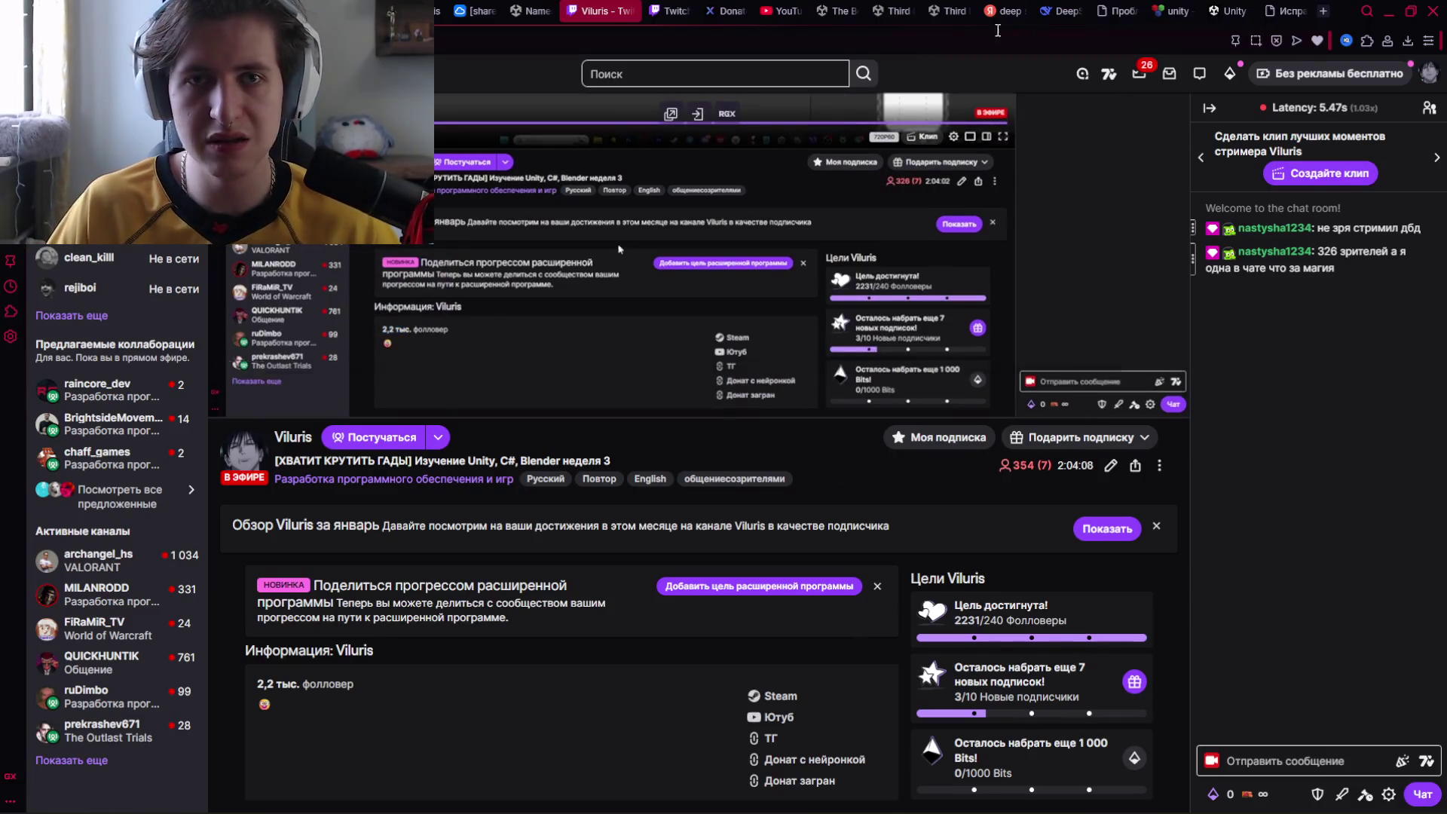
pyautogui.hotkey('ctrl', 'Tab')
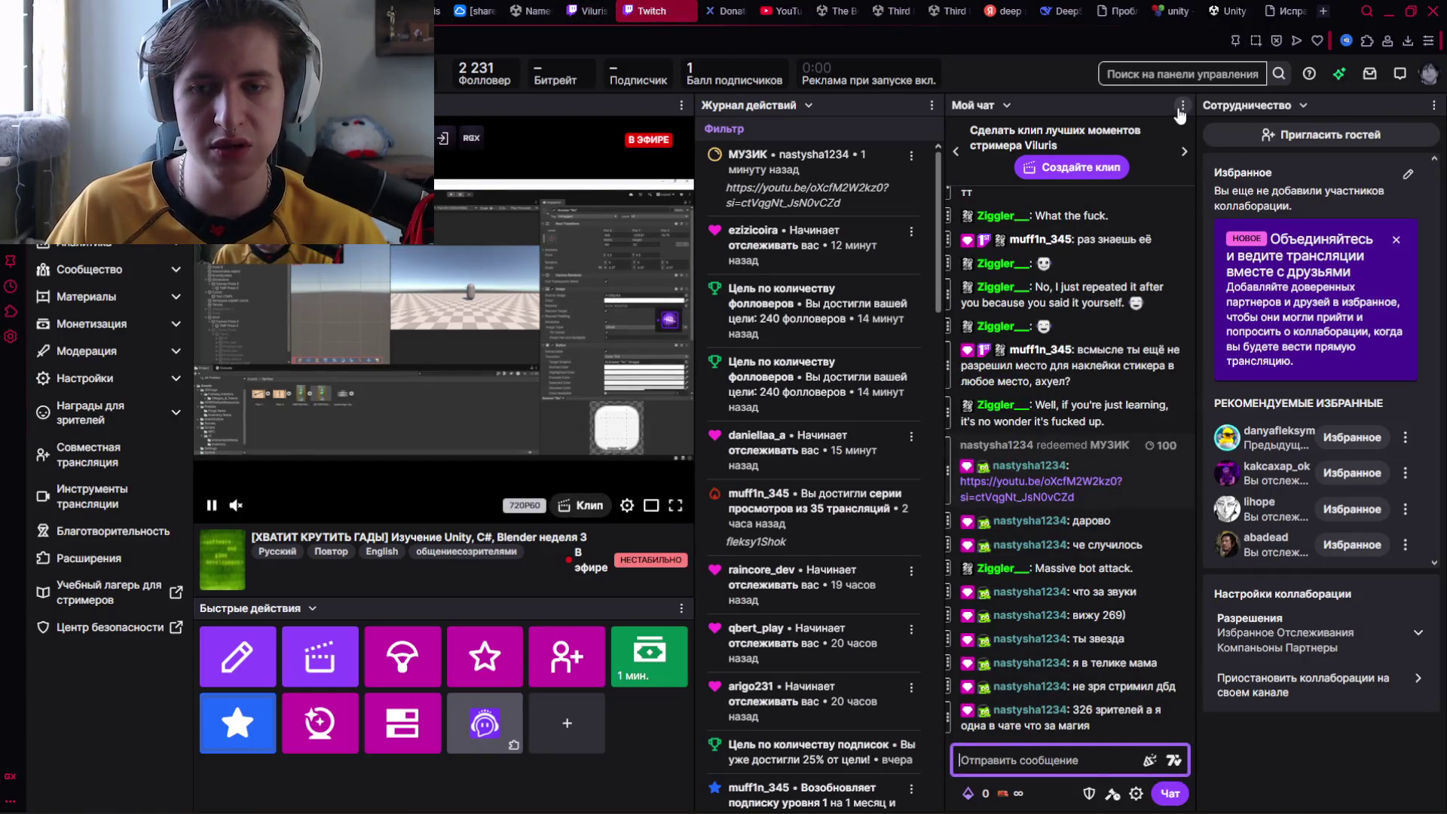
# Show the chat users list from the chat's options, then close it.
pyautogui.click(1181, 107)
pyautogui.click(1127, 131)
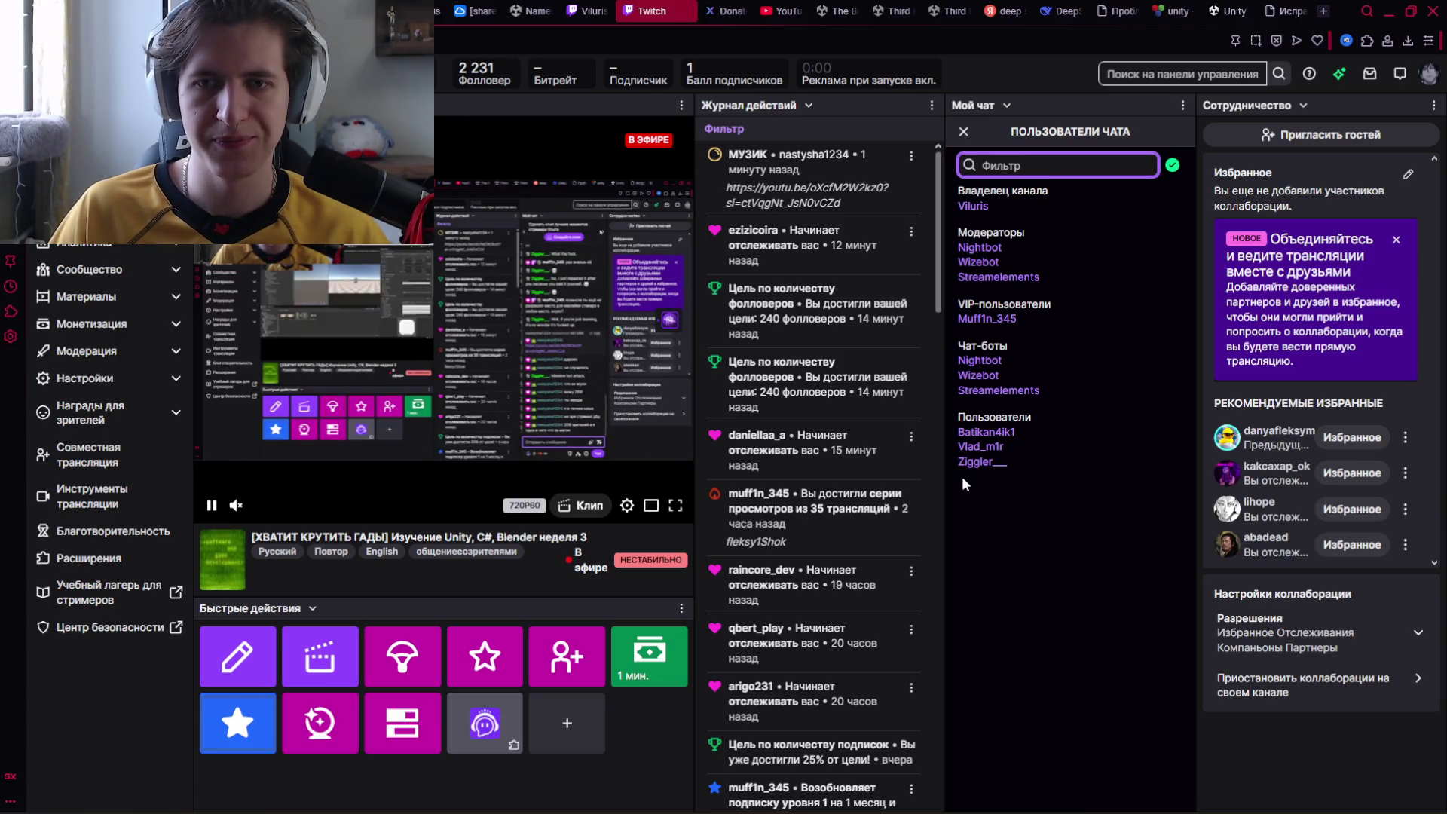
pyautogui.click(964, 132)
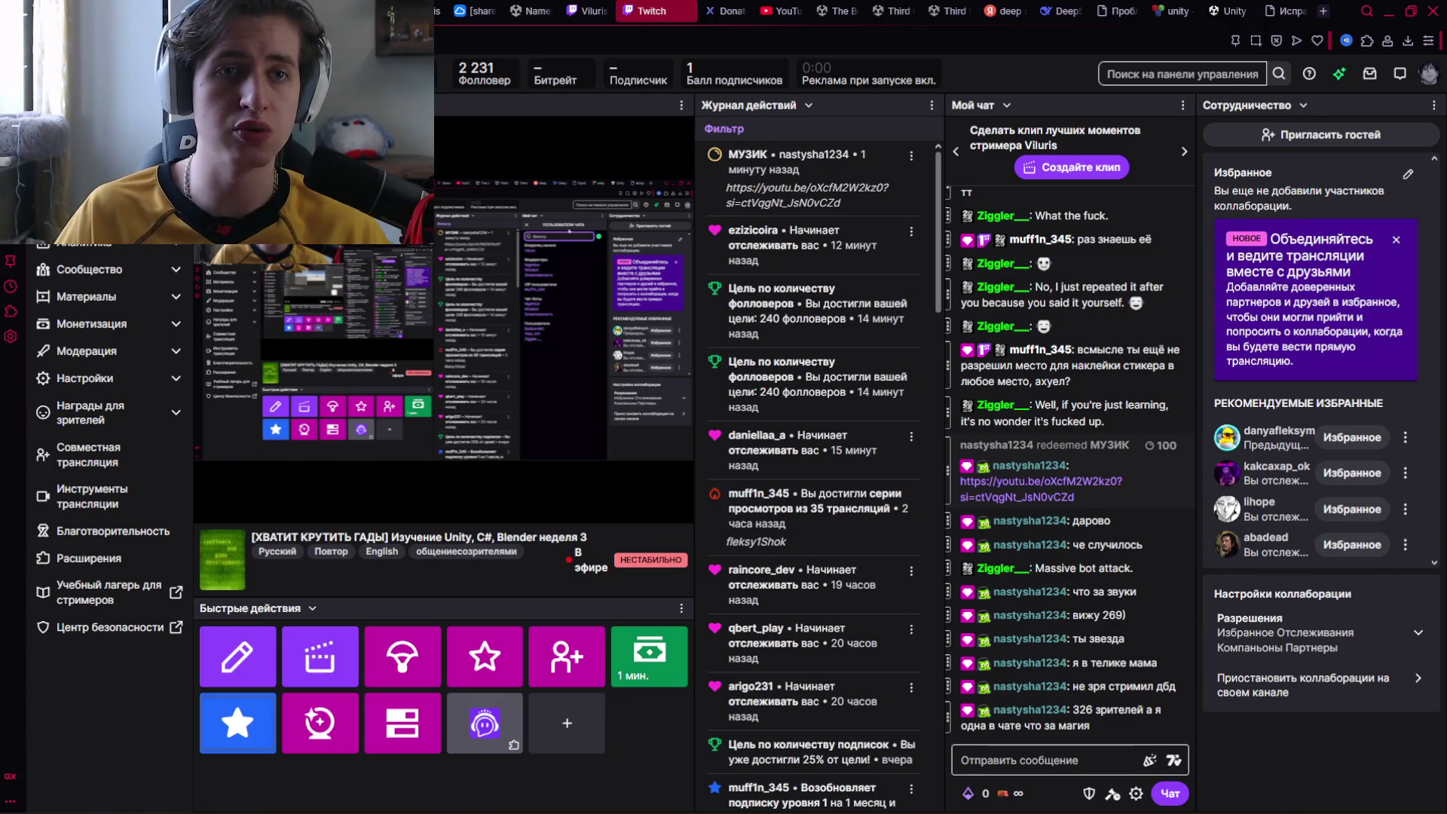
# Reload the creator dashboard twice, then open a new browser tab.
pyautogui.press('F5')
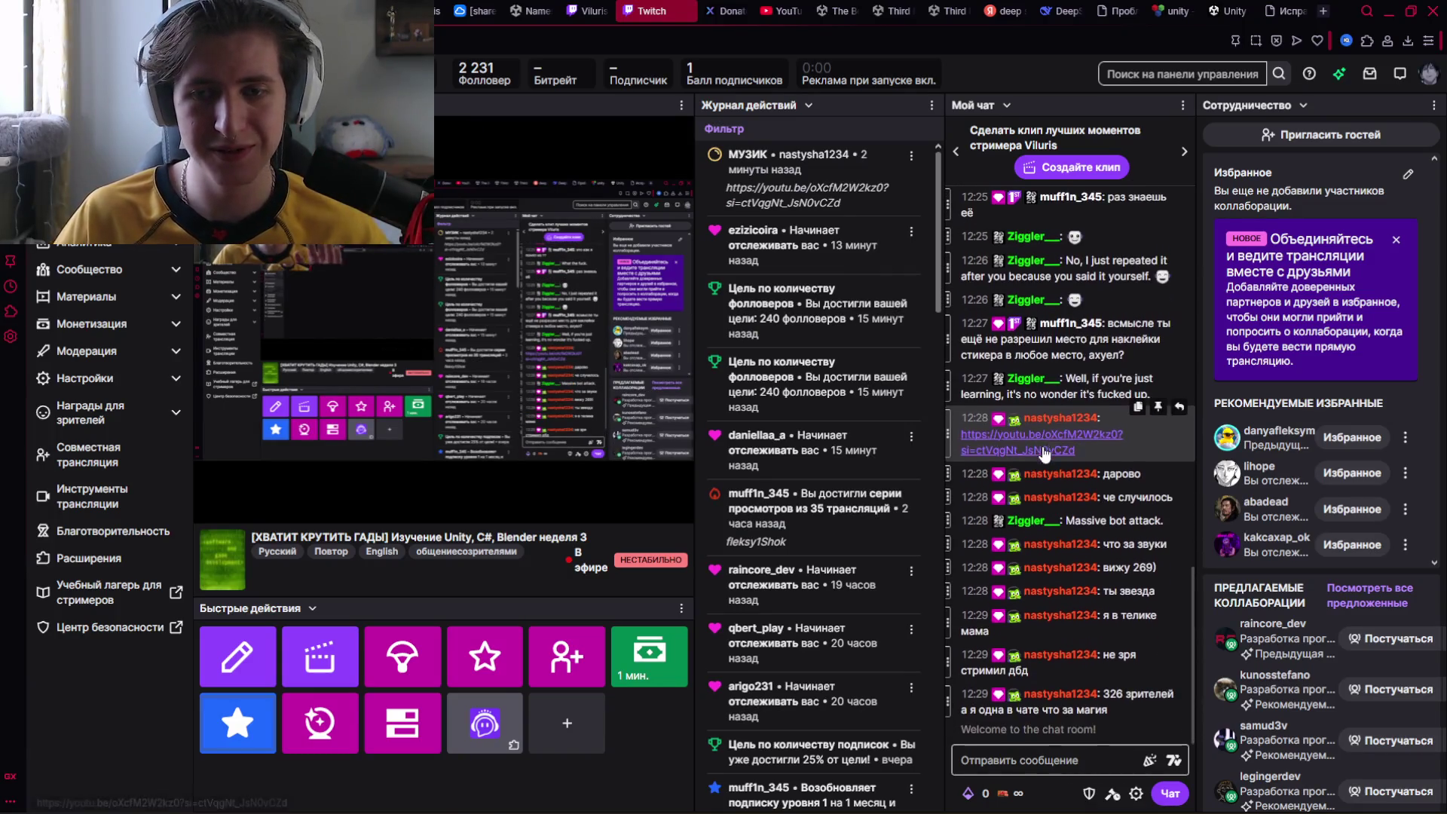
pyautogui.press('F5')
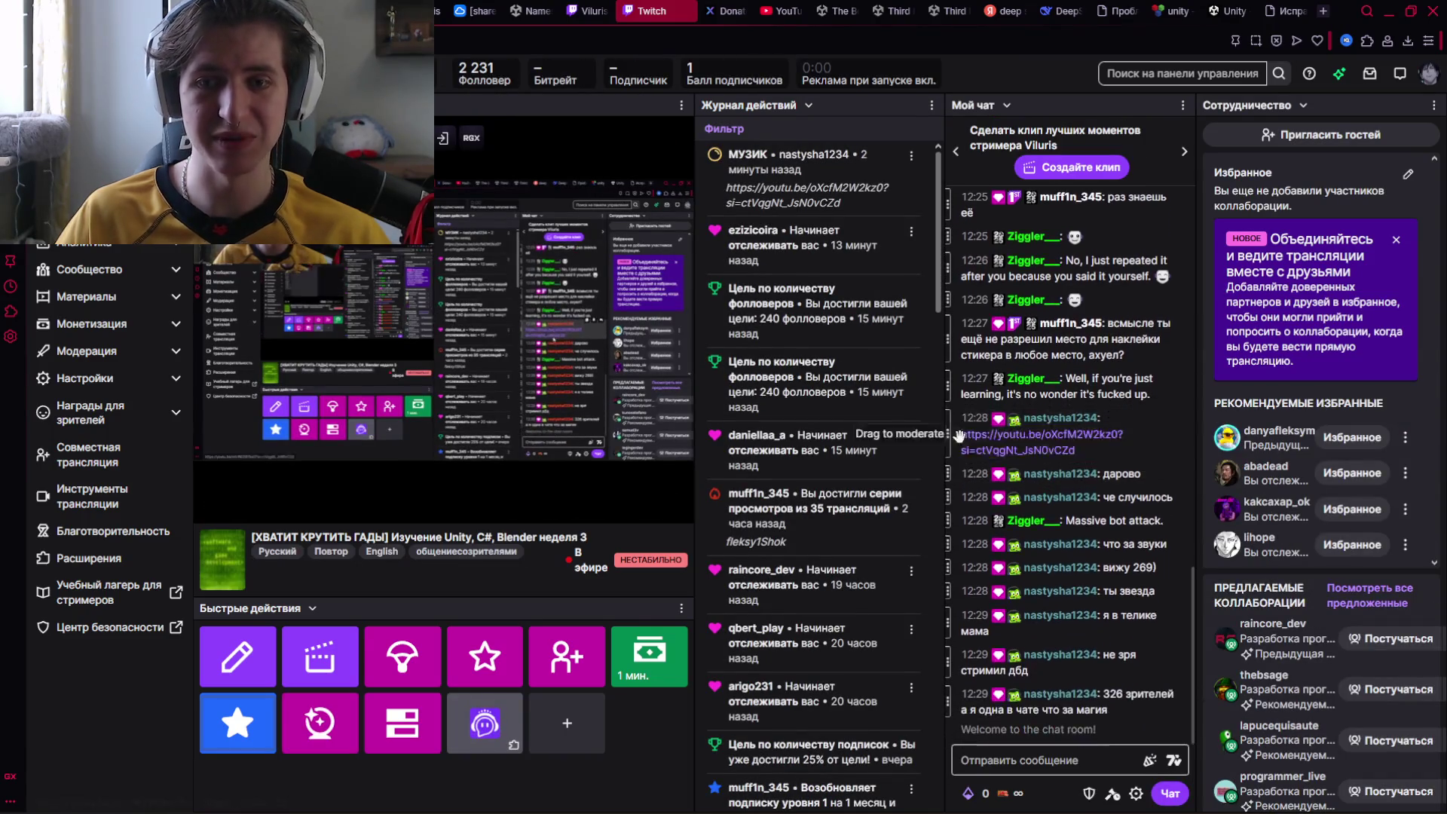
pyautogui.hotkey('alt', 'Tab')
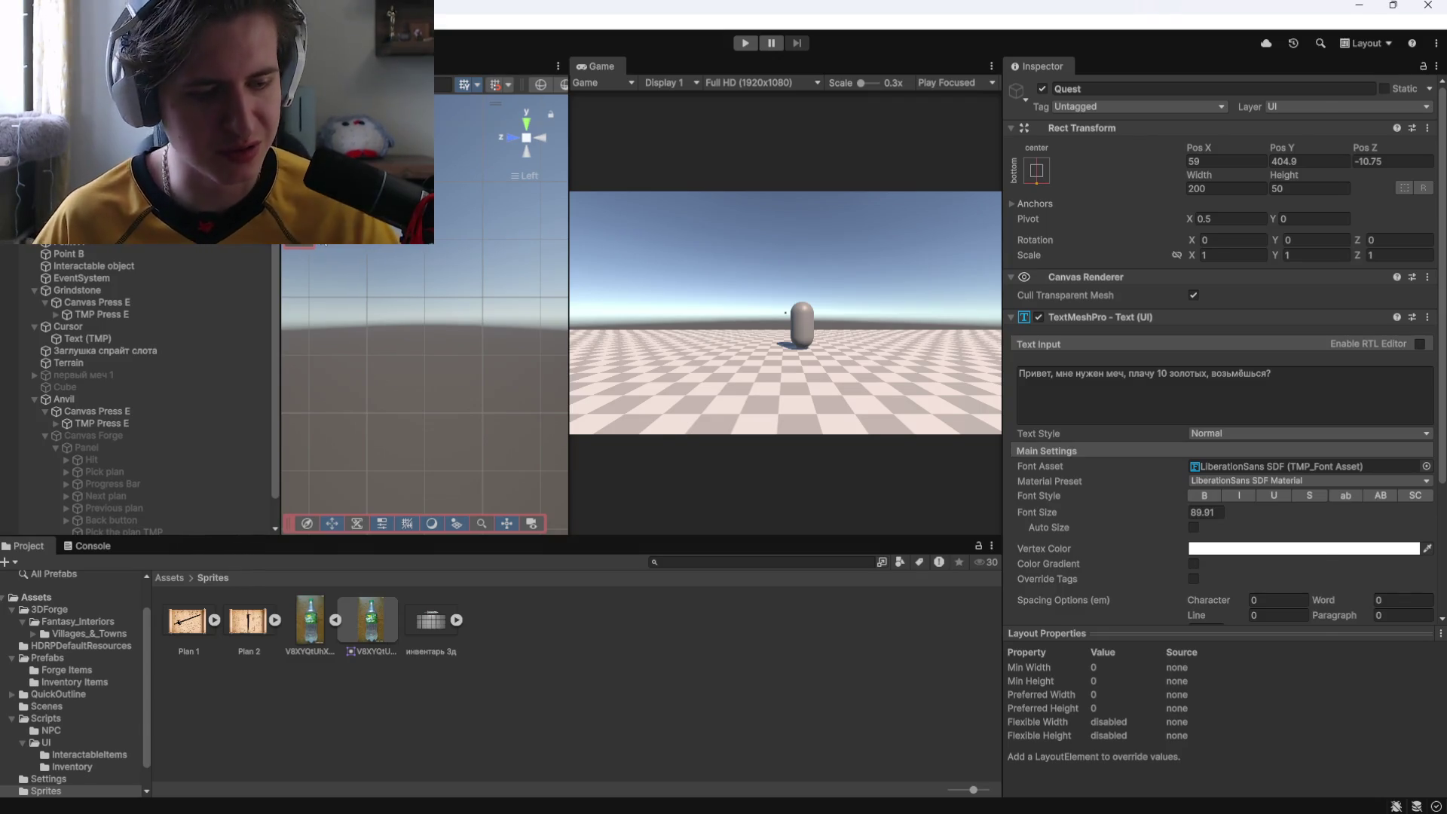
pyautogui.hotkey('alt', 'Tab')
pyautogui.click(531, 143)
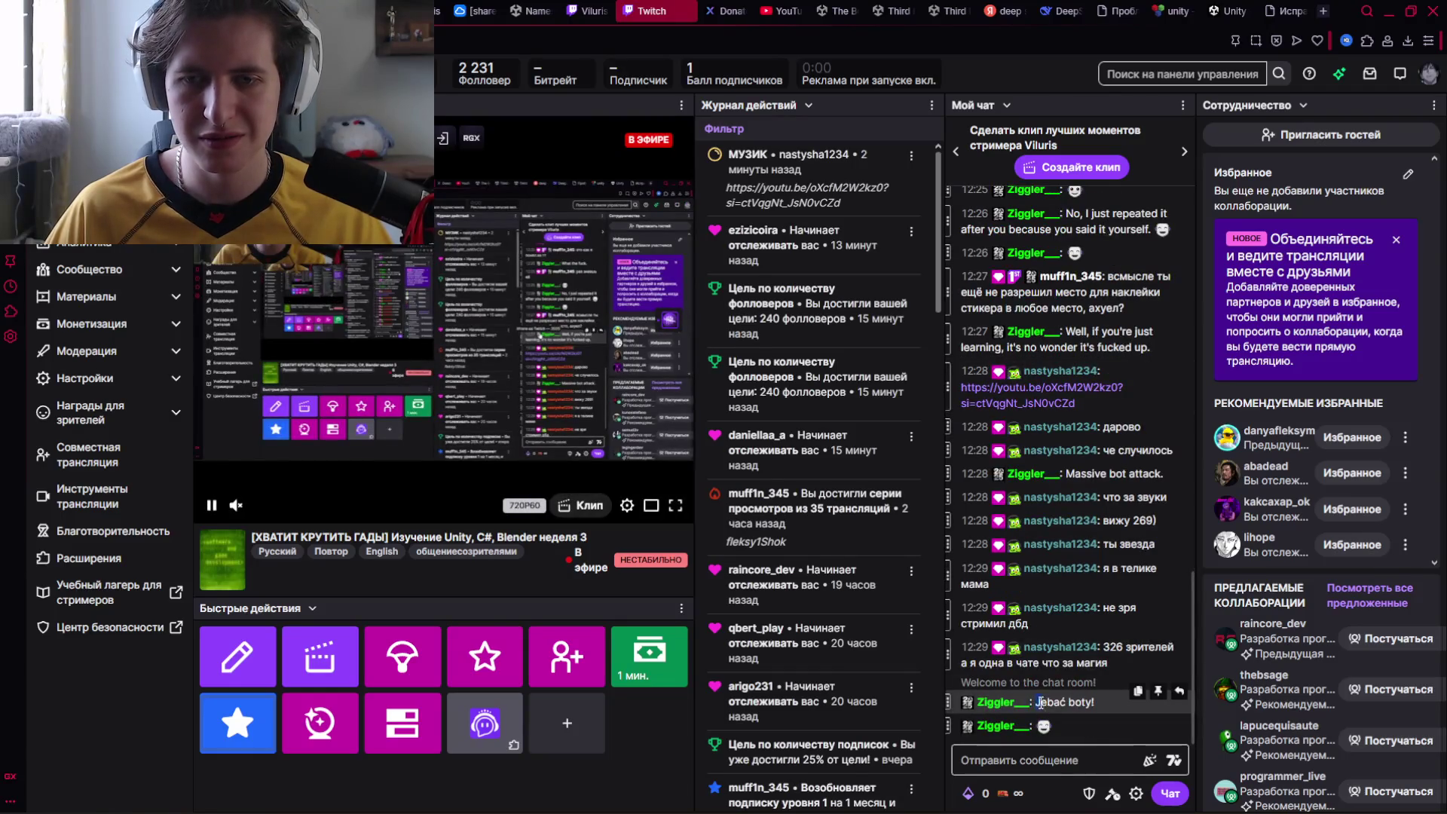
pyautogui.click(1323, 11)
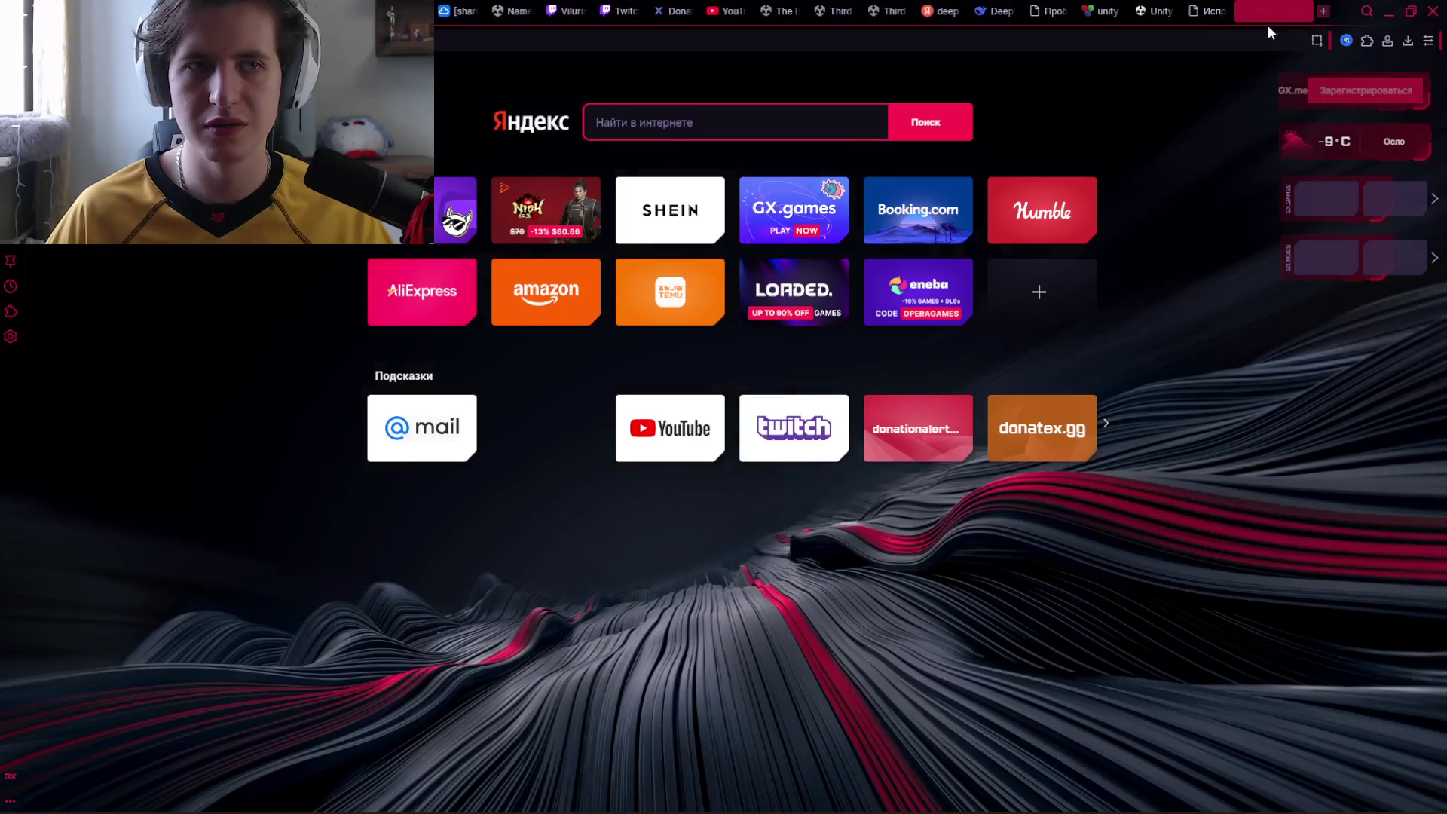
# Search Yandex for 'переводчик', then go back to the Twitch dashboard tab.
pyautogui.press('Escape')
pyautogui.write('переводчик')
pyautogui.press('Return')
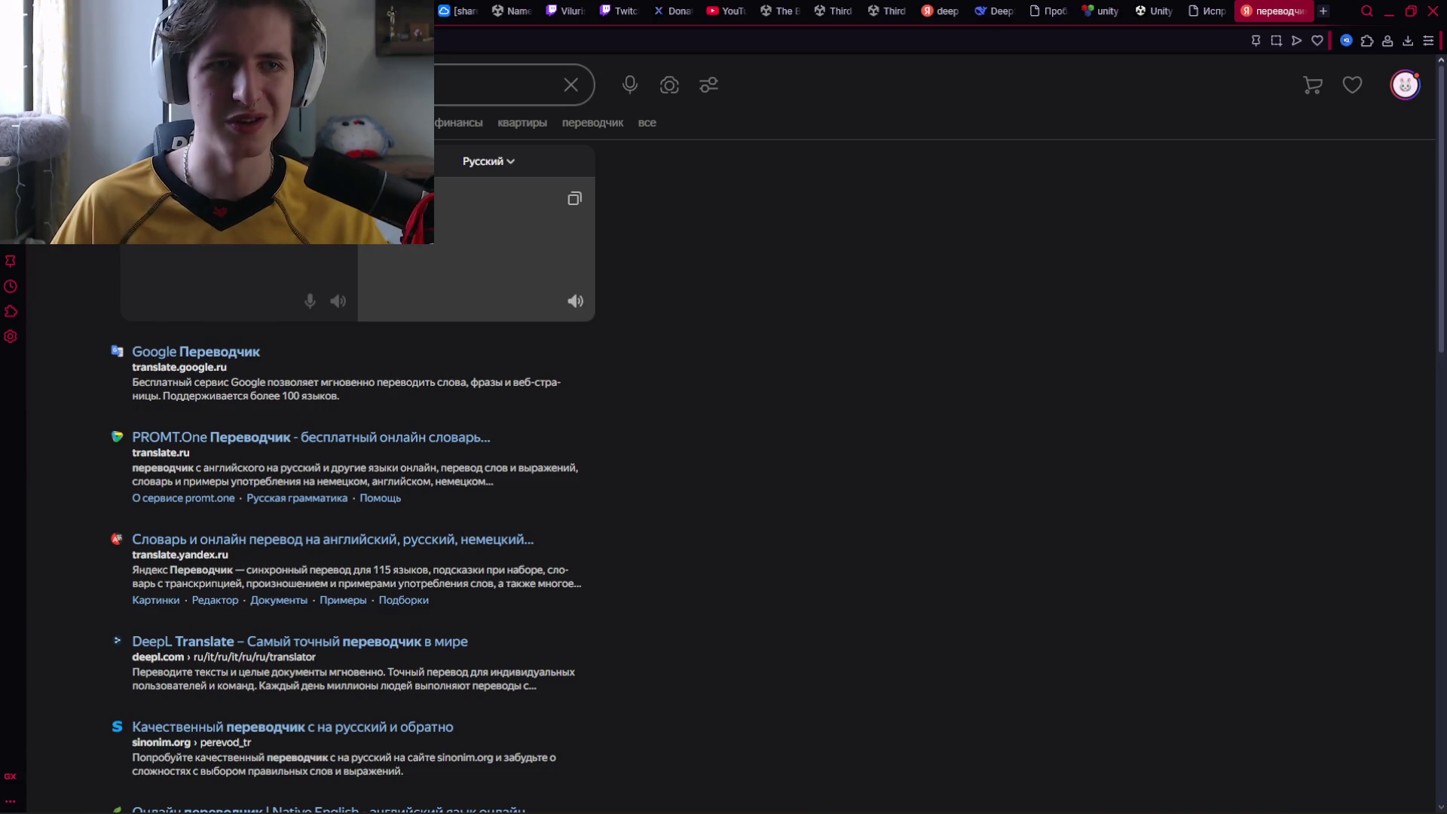
pyautogui.click(619, 12)
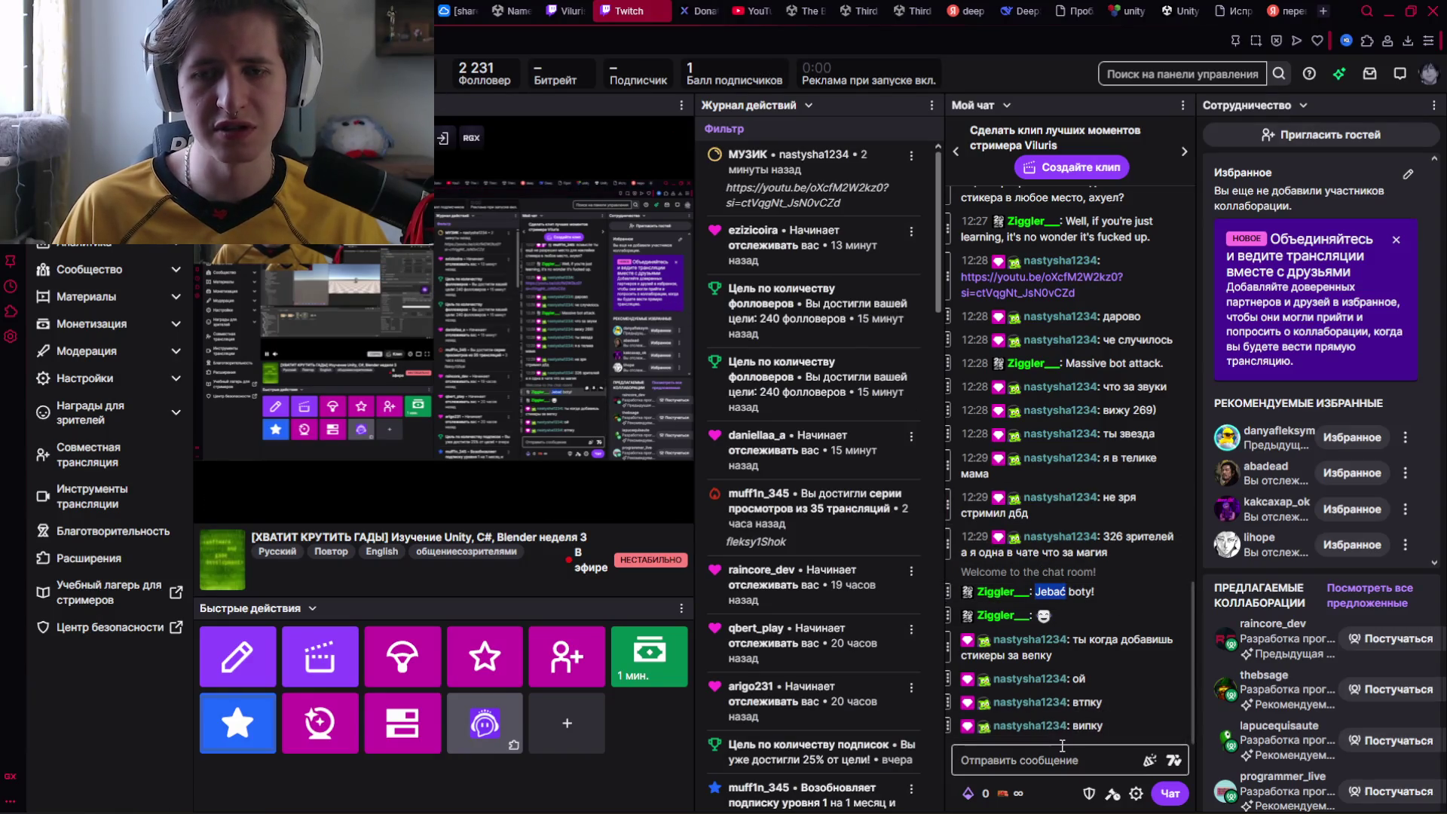
# Reload the creator dashboard and bring the Yandex Music player to the front.
pyautogui.press('F5')
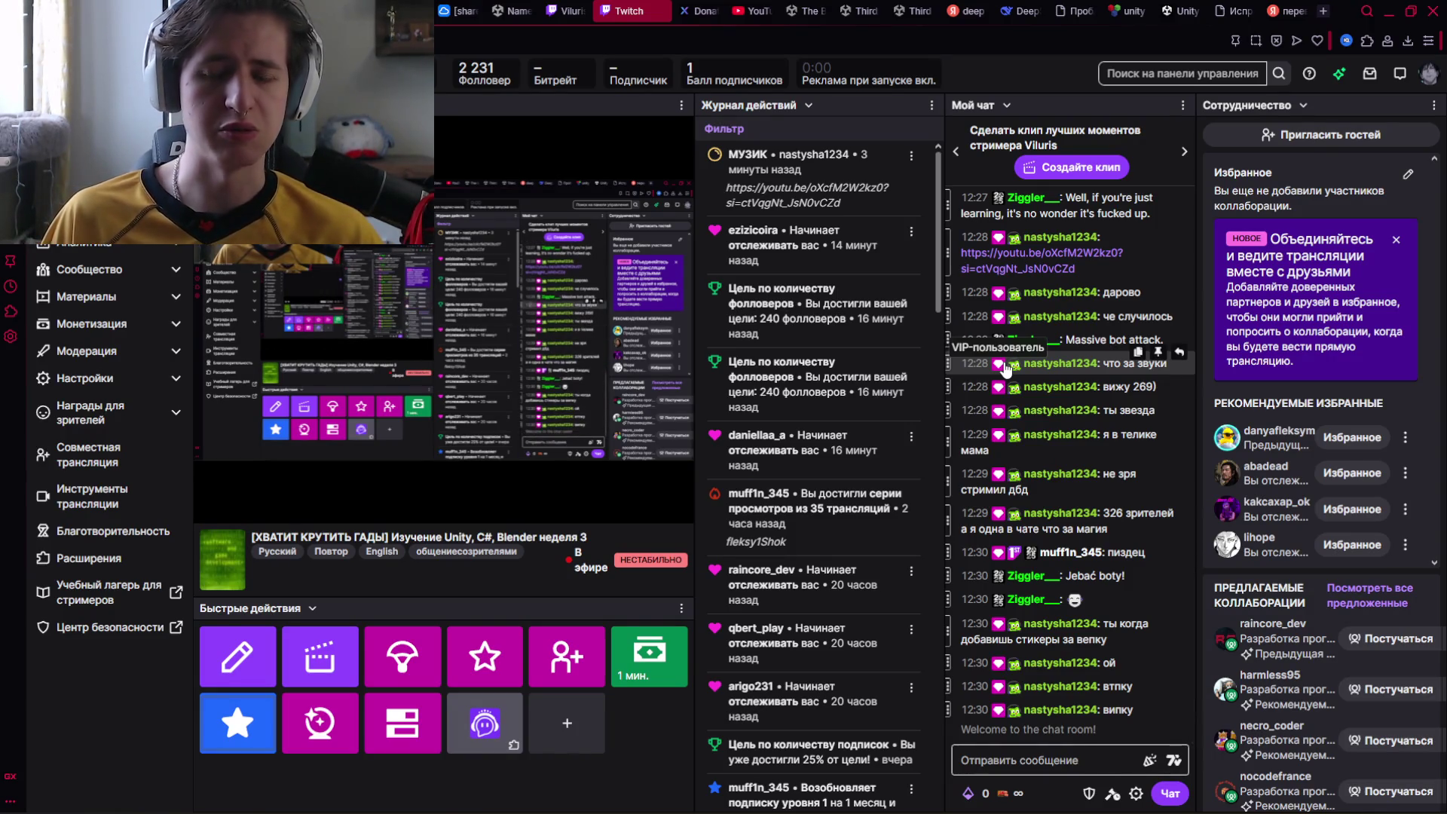
pyautogui.click(572, 795)
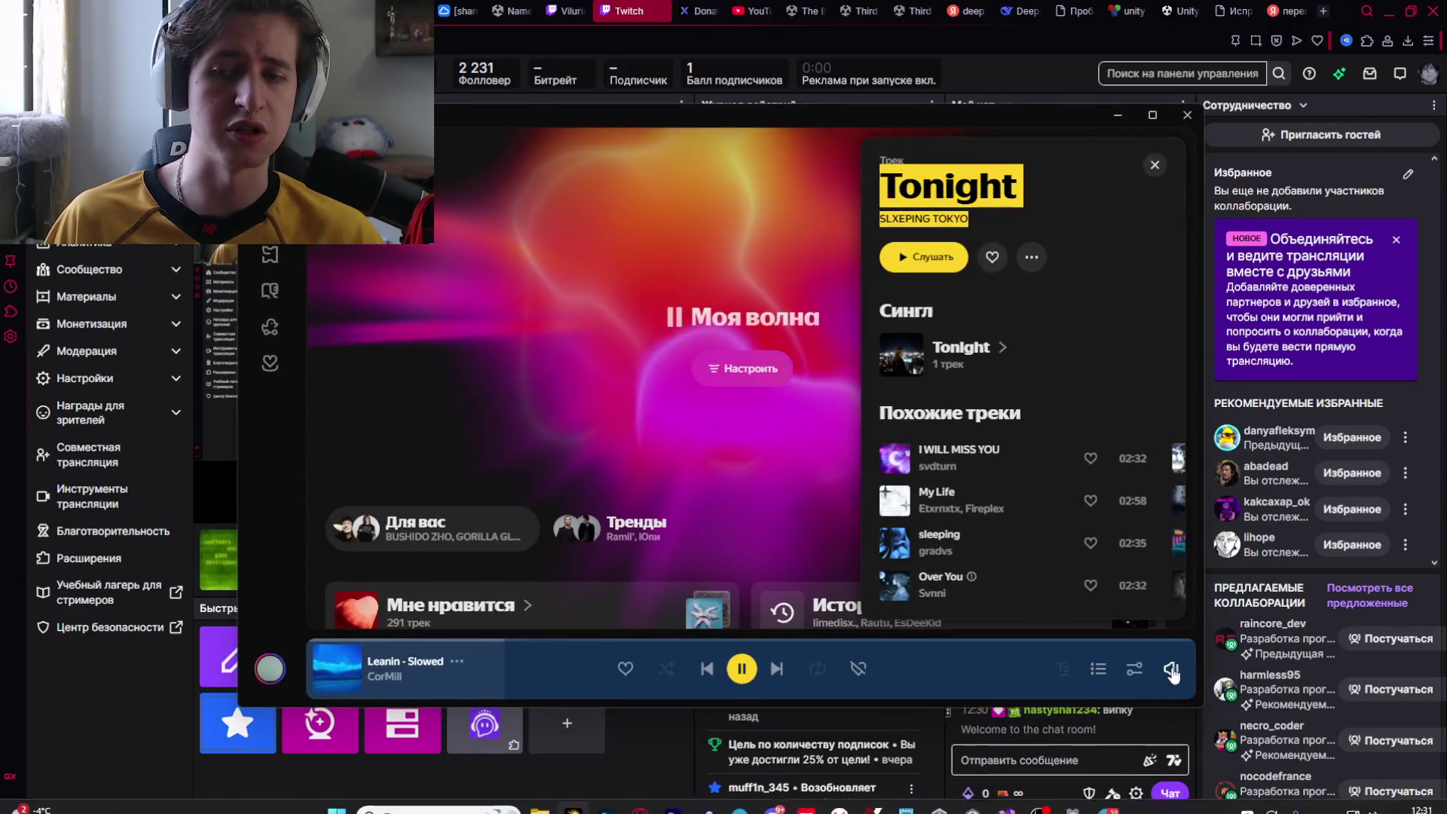
# Check the Yandex Music volume slider, then return to the Twitch dashboard chat.
pyautogui.moveTo(1170, 669)
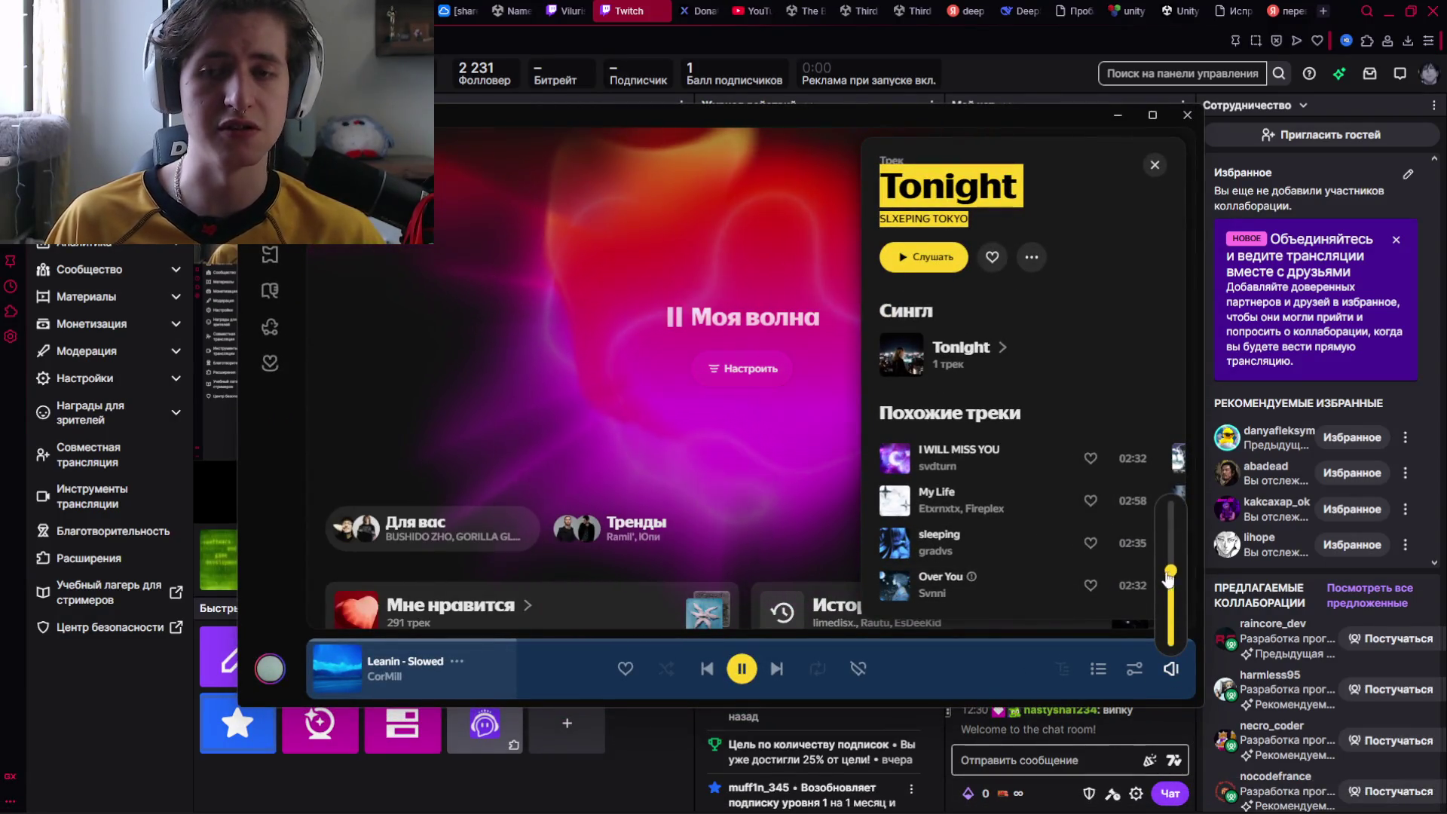
pyautogui.click(1052, 735)
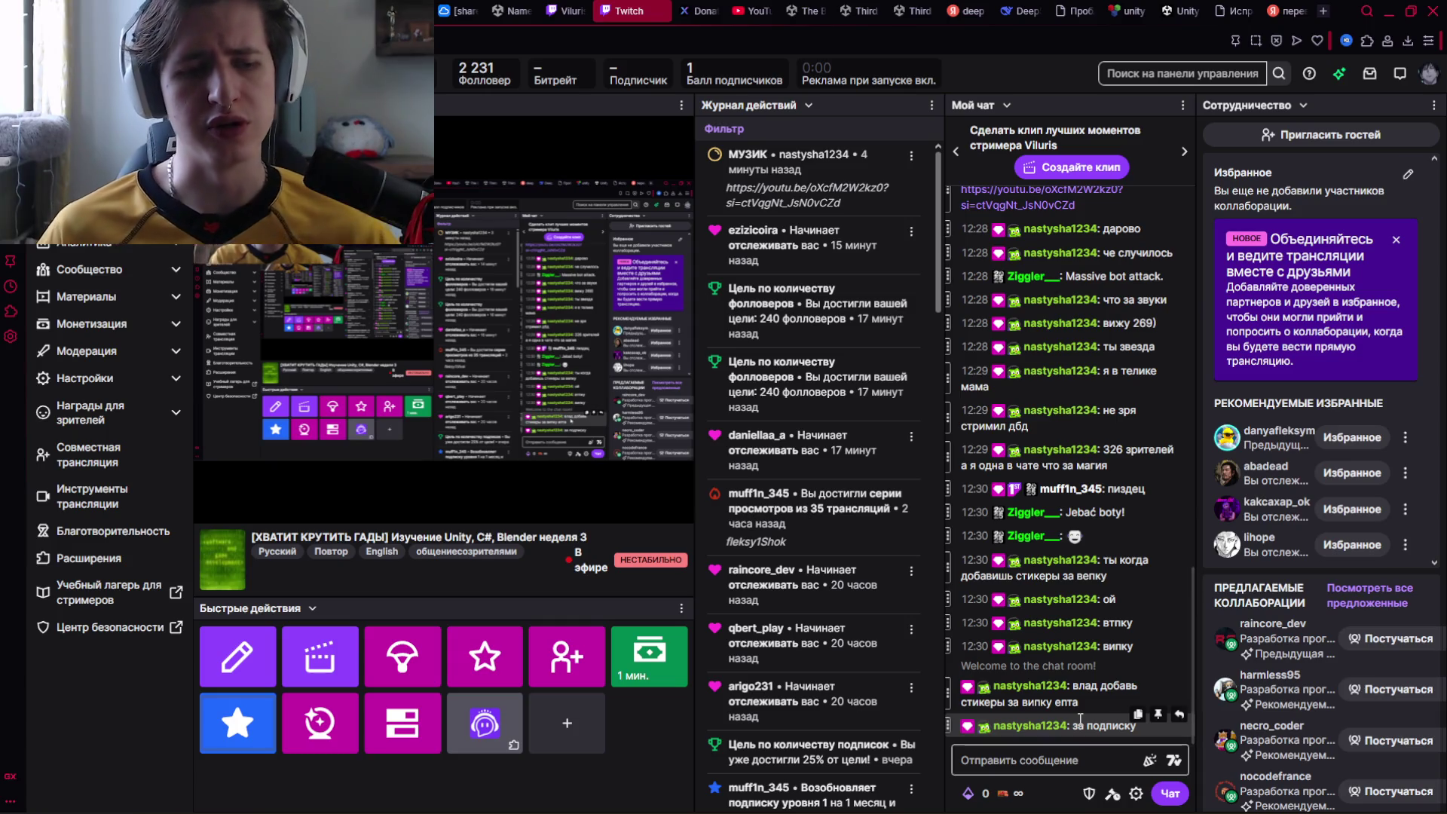
pyautogui.moveTo(1079, 813)
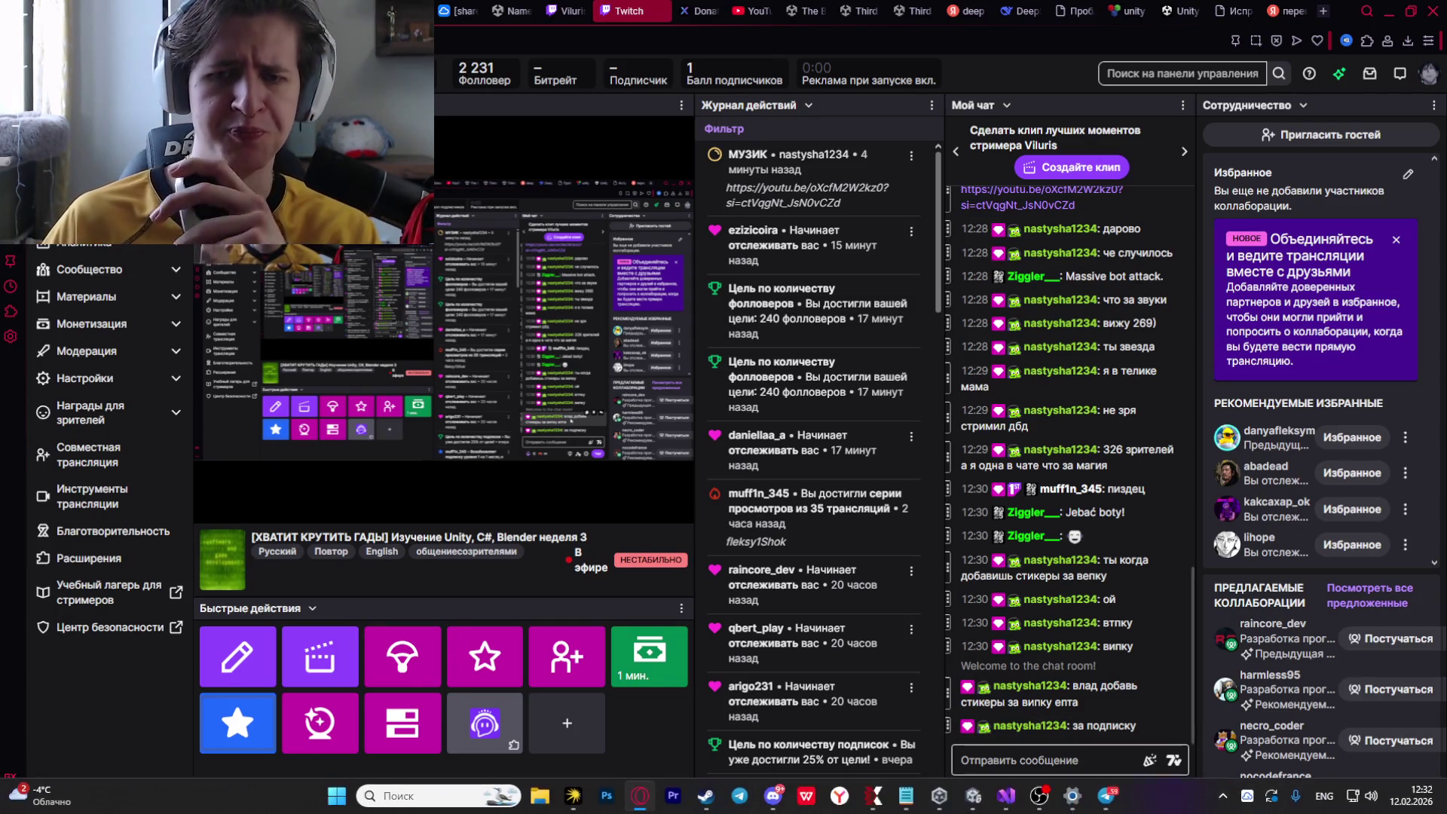
# Back in Unity, review the Answer "No" button's On Click events toggling Quest and Panel.
pyautogui.click(971, 795)
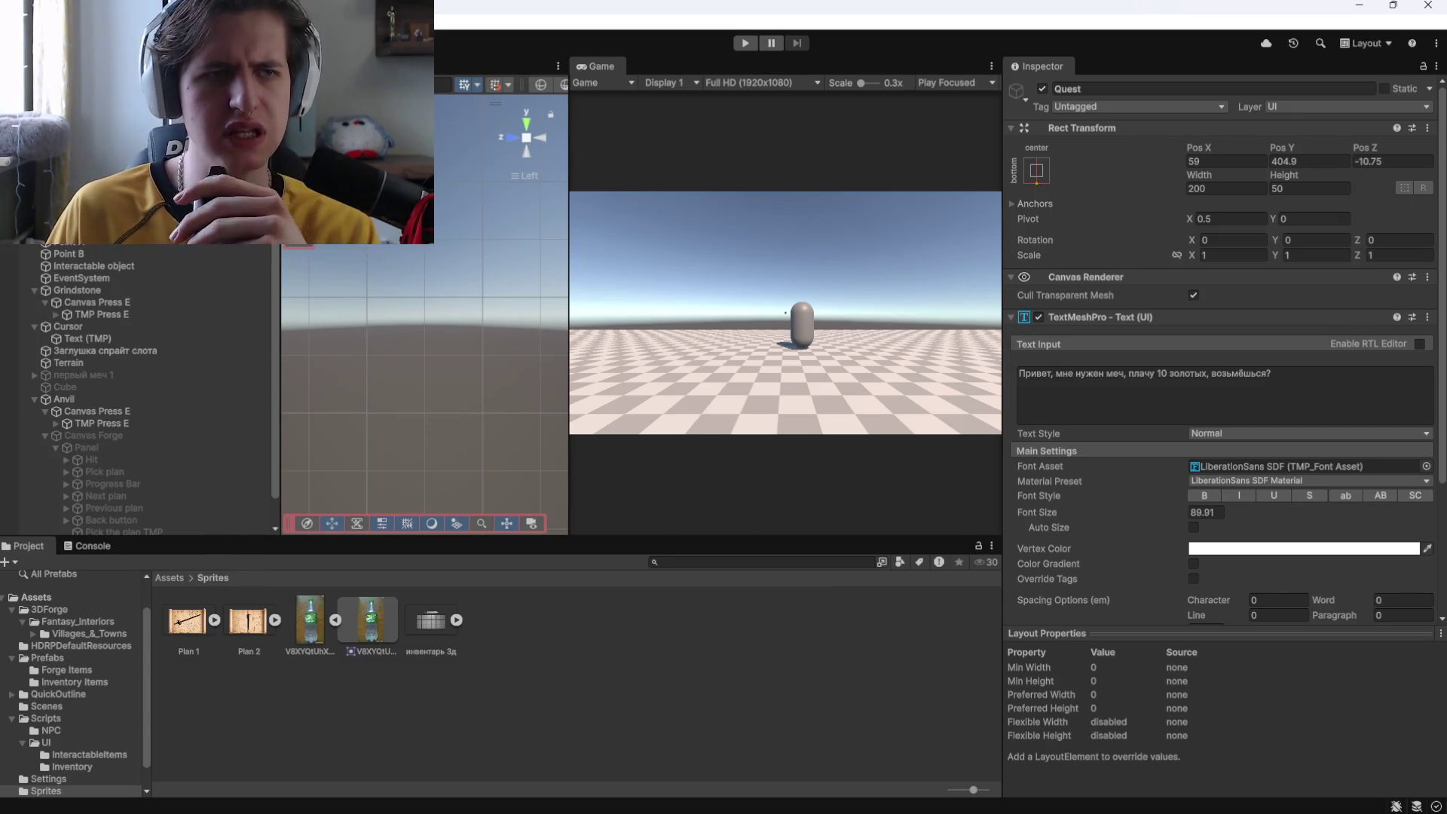
pyautogui.click(113, 226)
pyautogui.scroll(-5, 1181, 525)
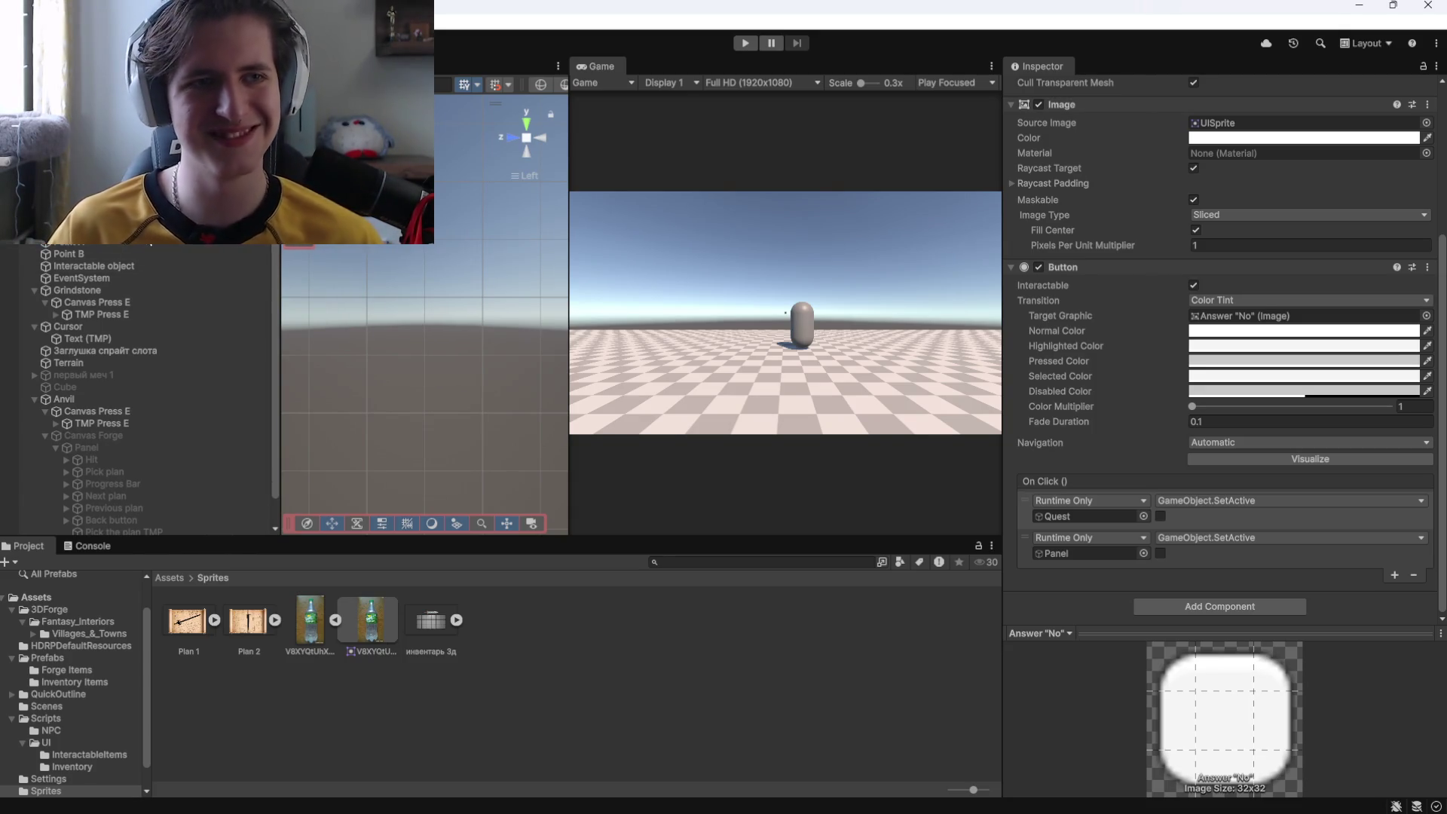
# Reselect the Quest object and start play mode.
pyautogui.press('Down')
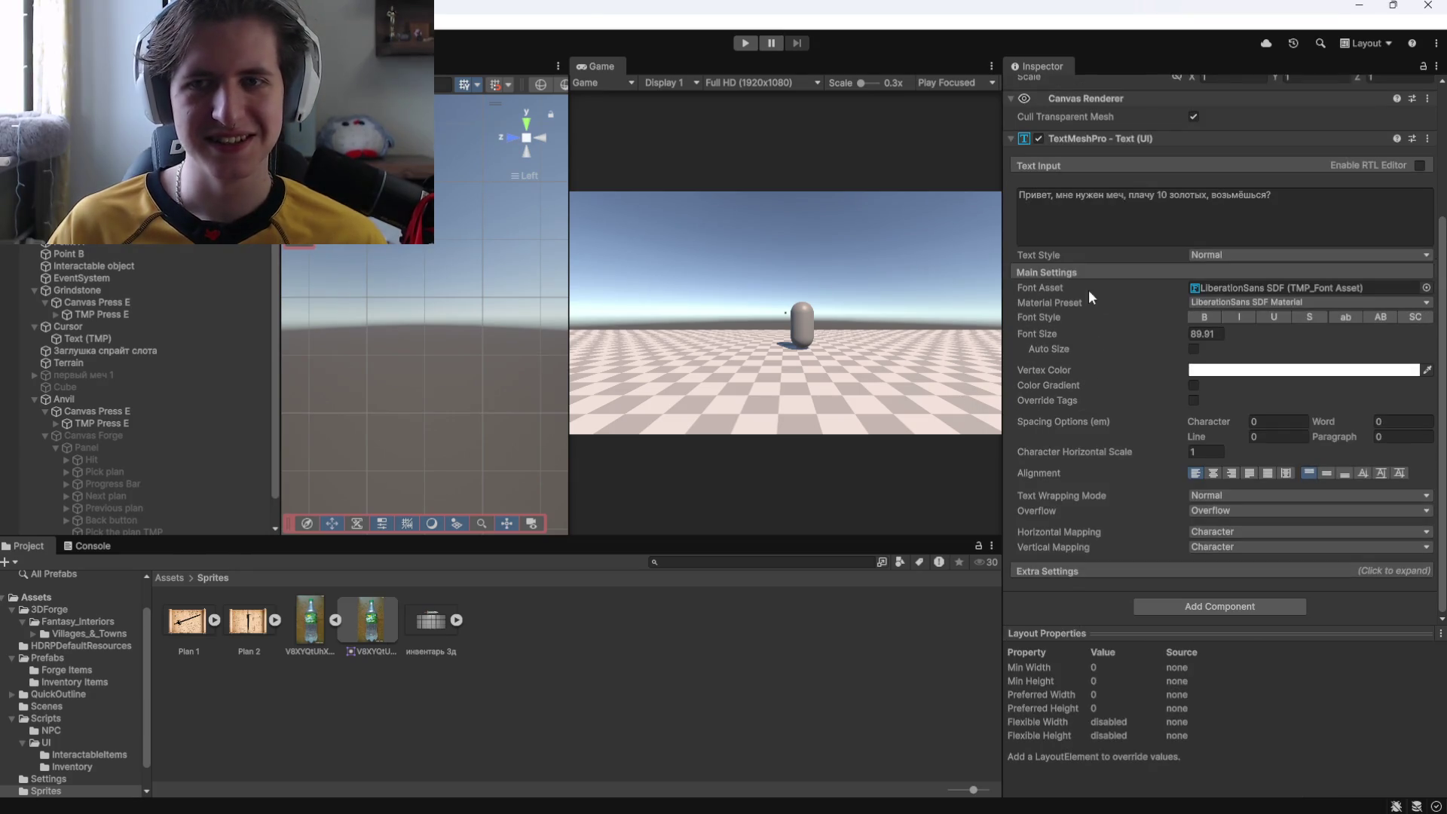
pyautogui.scroll(5, 1079, 302)
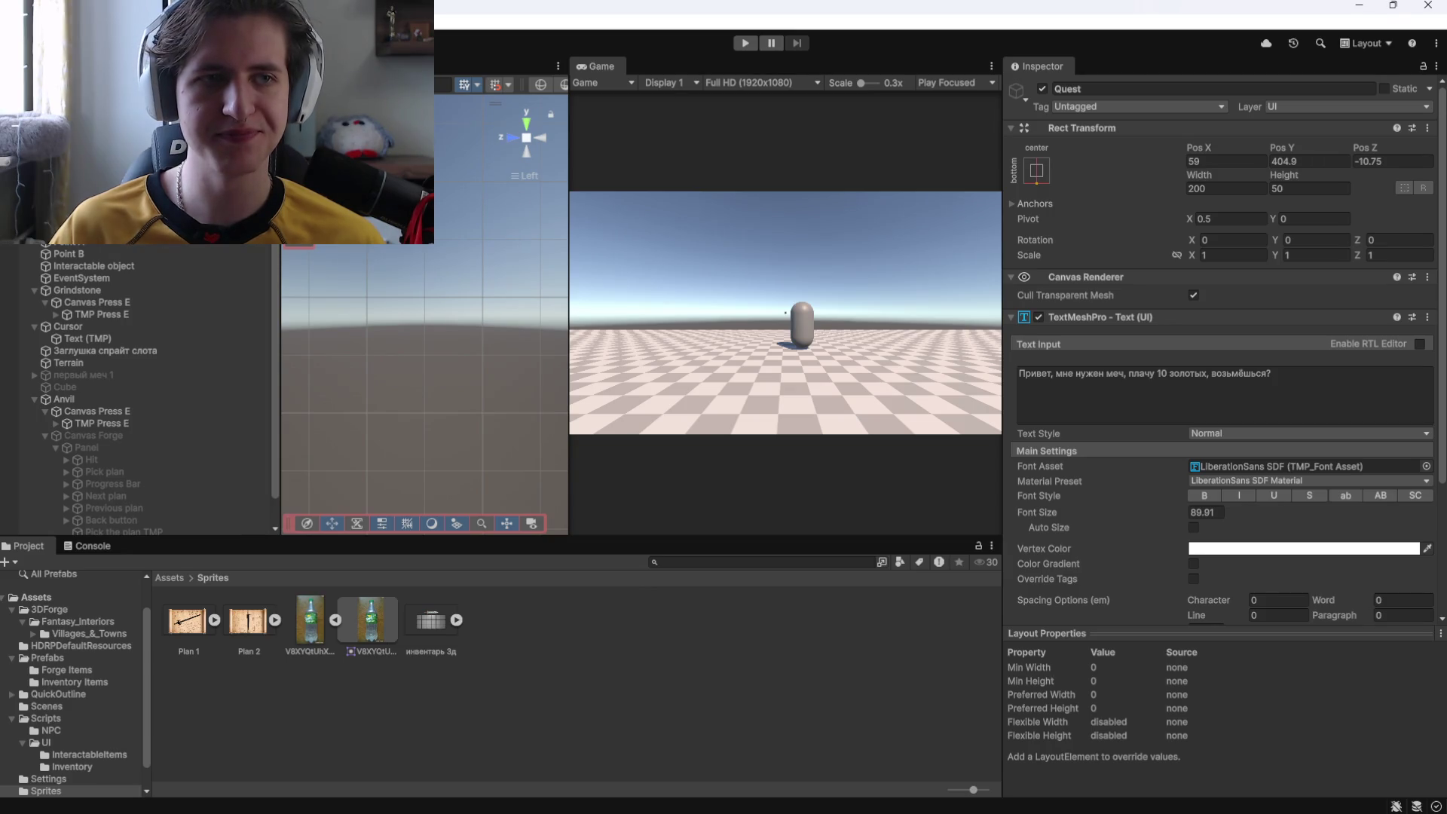
pyautogui.press('Left')
pyautogui.click(745, 43)
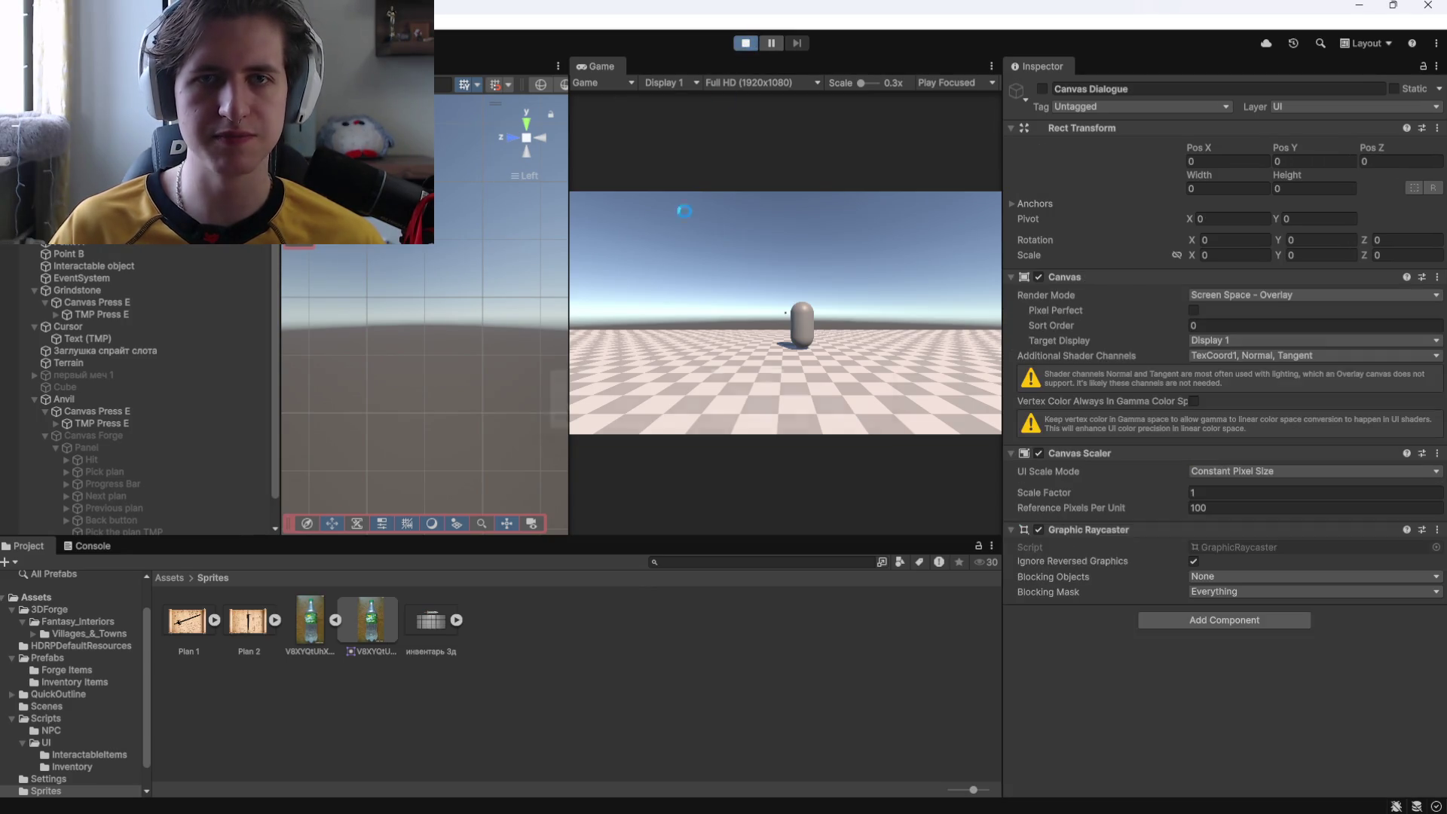
# Walk the player up to the capsule NPC with W and open its dialogue with E.
pyautogui.click(771, 373)
pyautogui.press('w')
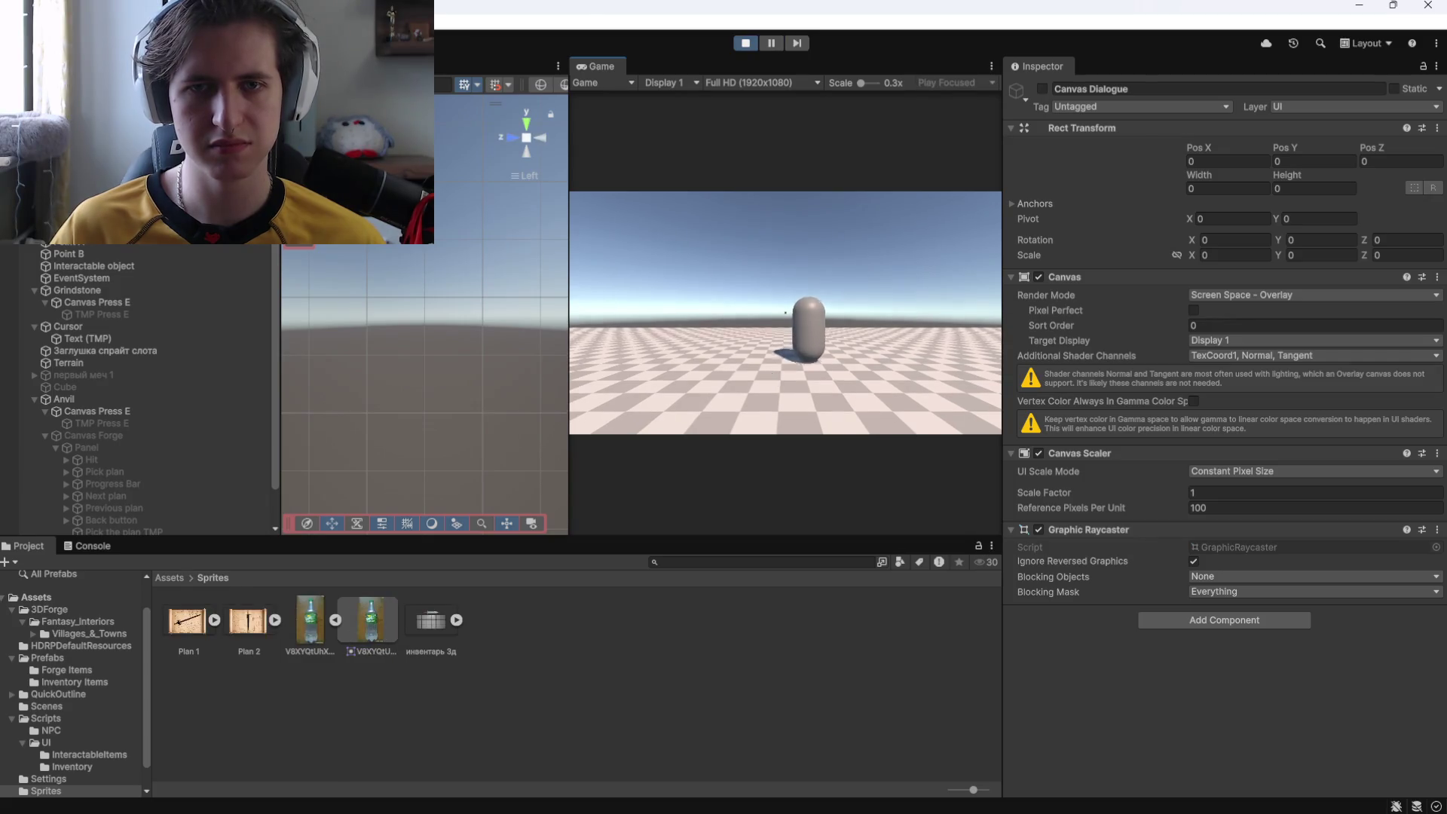
pyautogui.press('w')
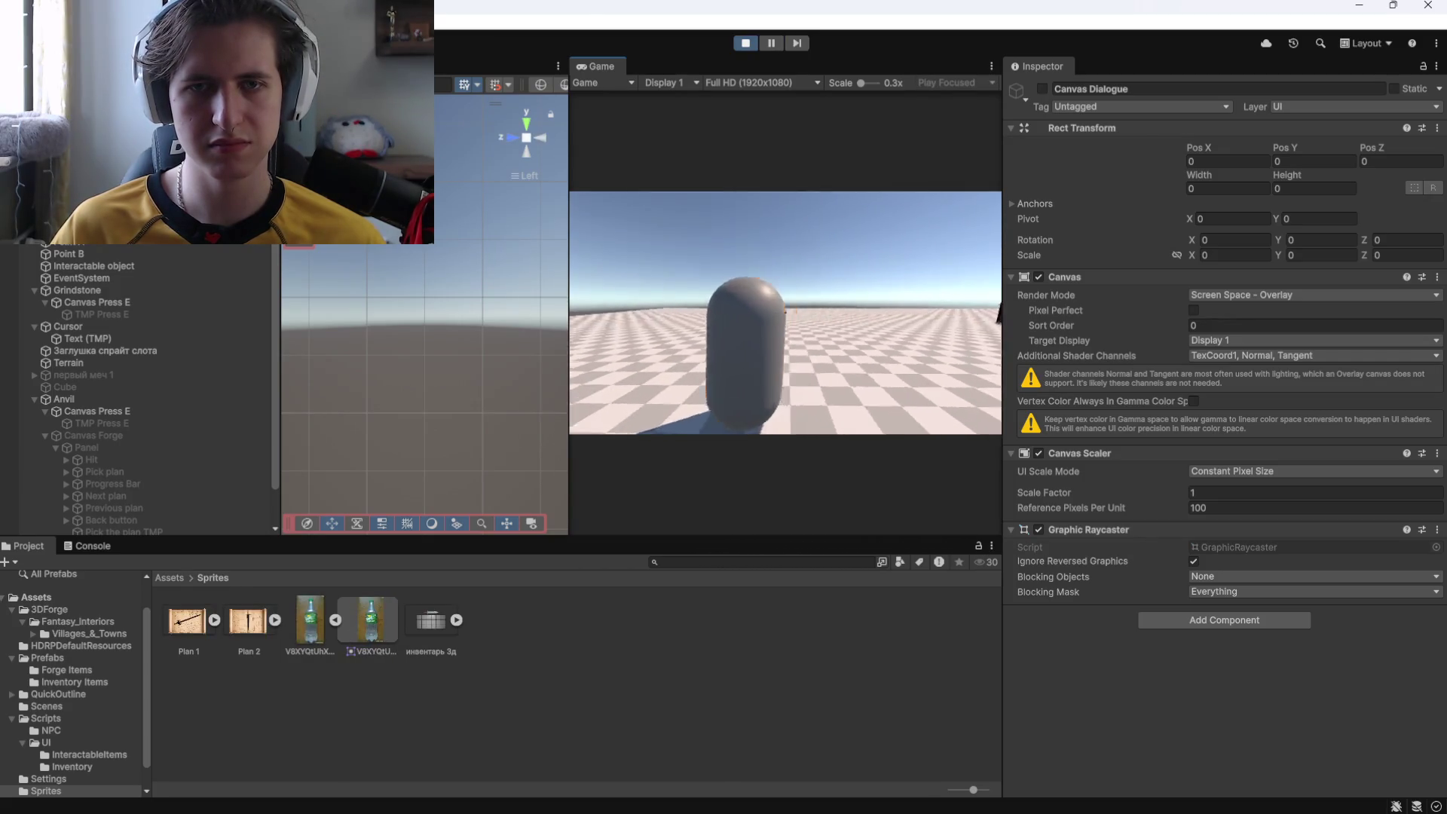
pyautogui.press('e')
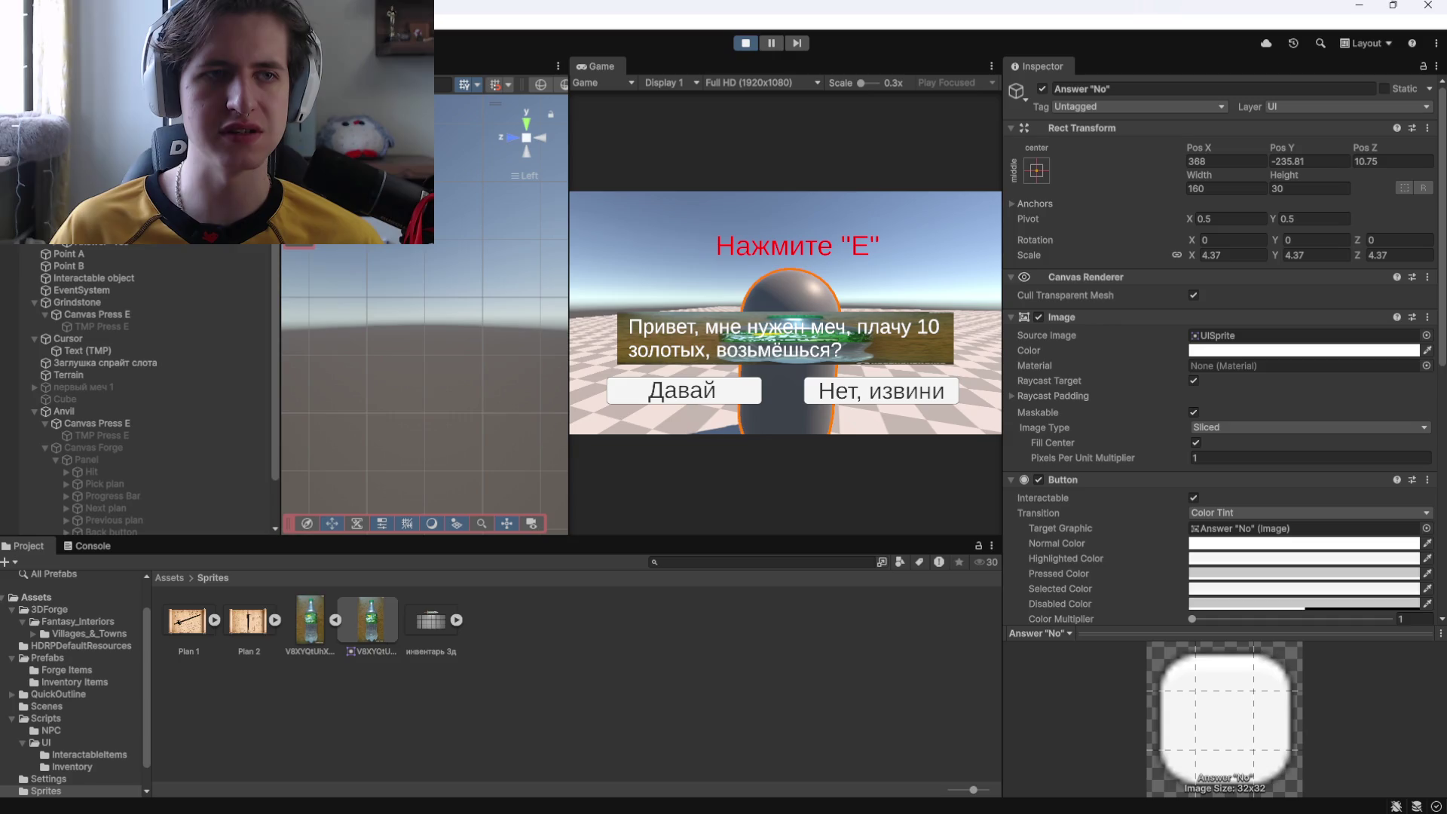
# Dismiss the music player and return to review the dialogue's two answer choices.
pyautogui.hotkey('alt', 'Tab')
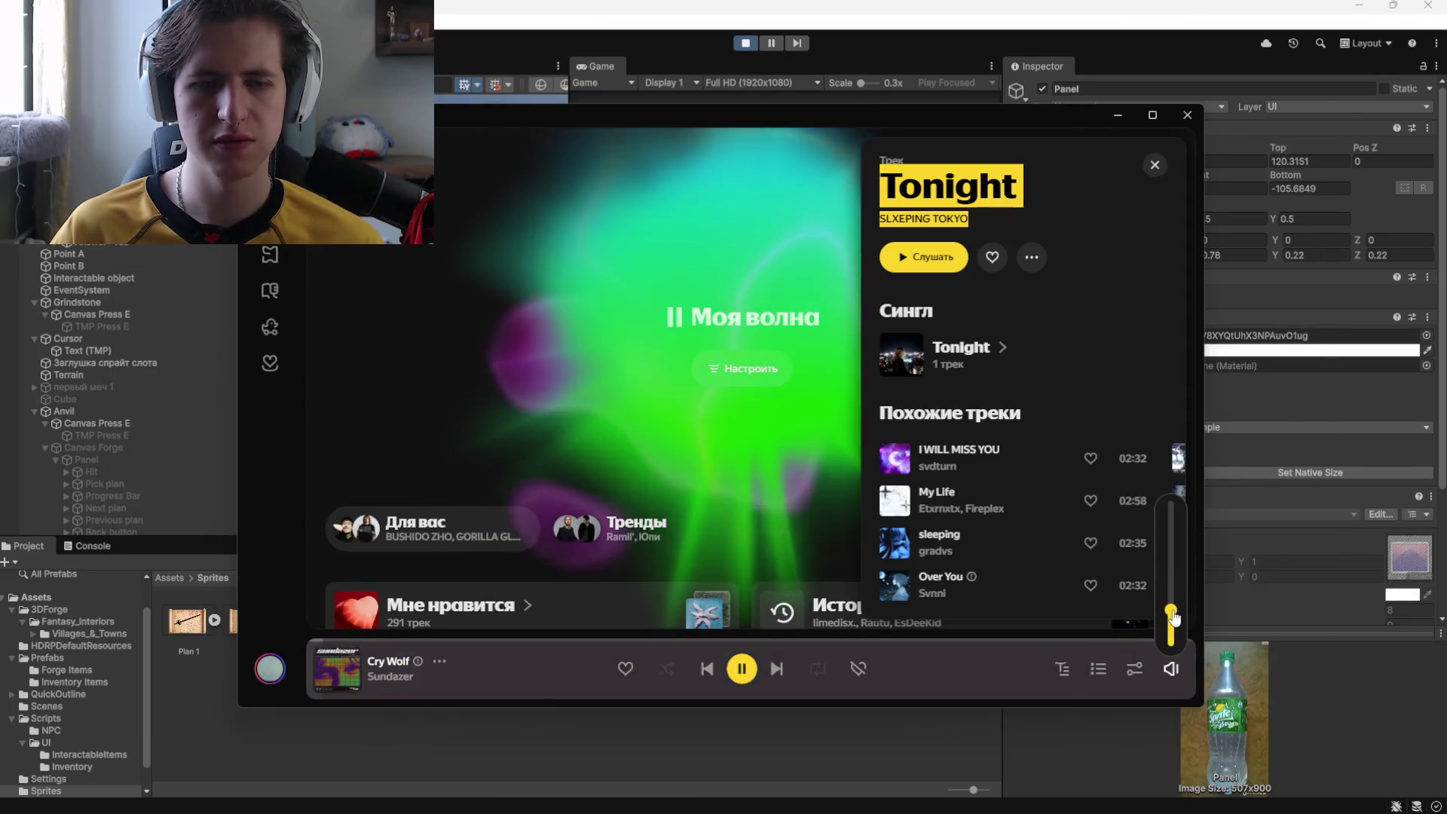
pyautogui.hotkey('alt', 'Tab')
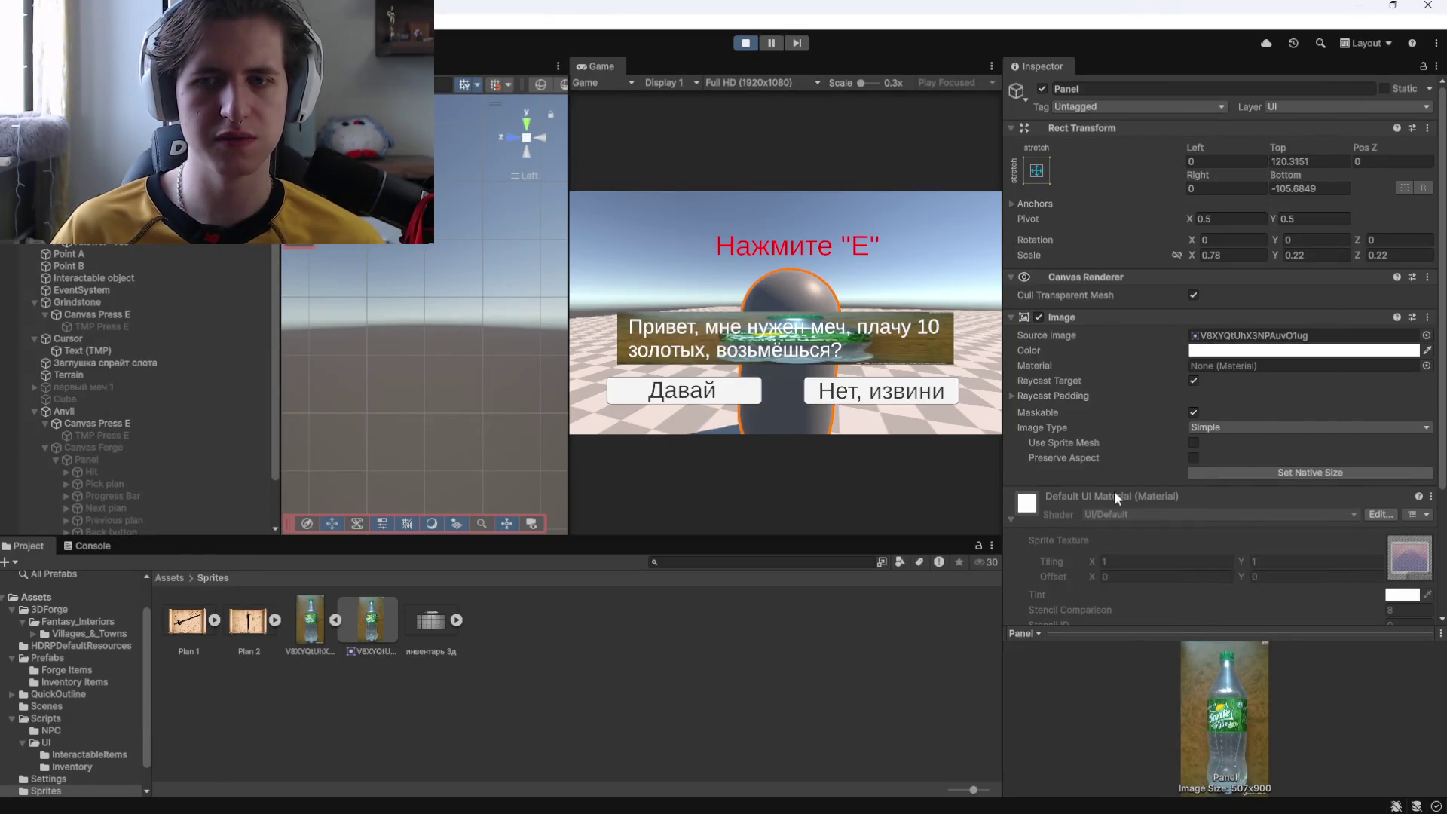
pyautogui.scroll(-3, 1102, 480)
pyautogui.scroll(3, 1102, 481)
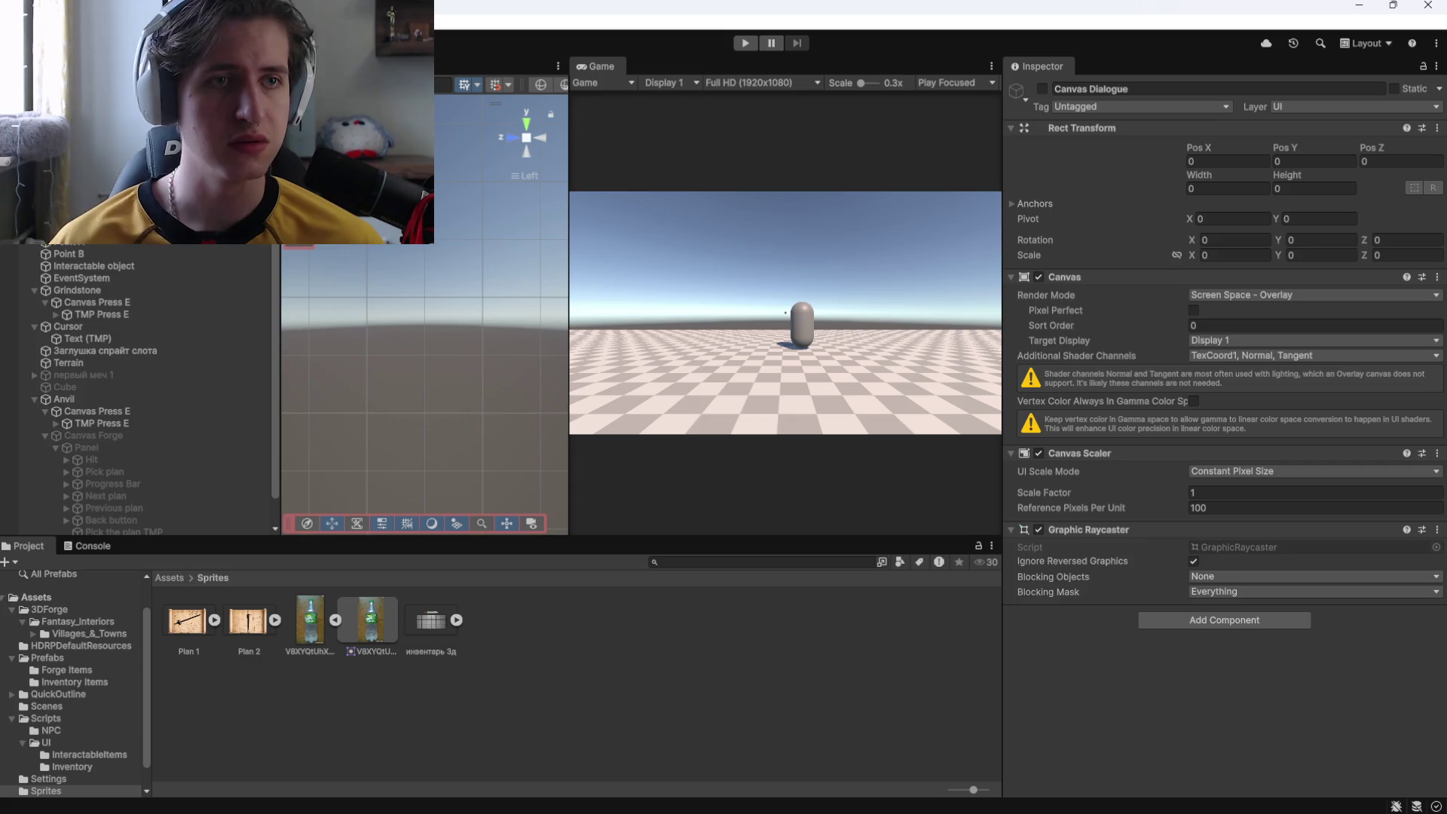
# Create a UI Canvas from the Hierarchy context menu and name it 'Canvas Answer'.
pyautogui.rightClick(140, 245)
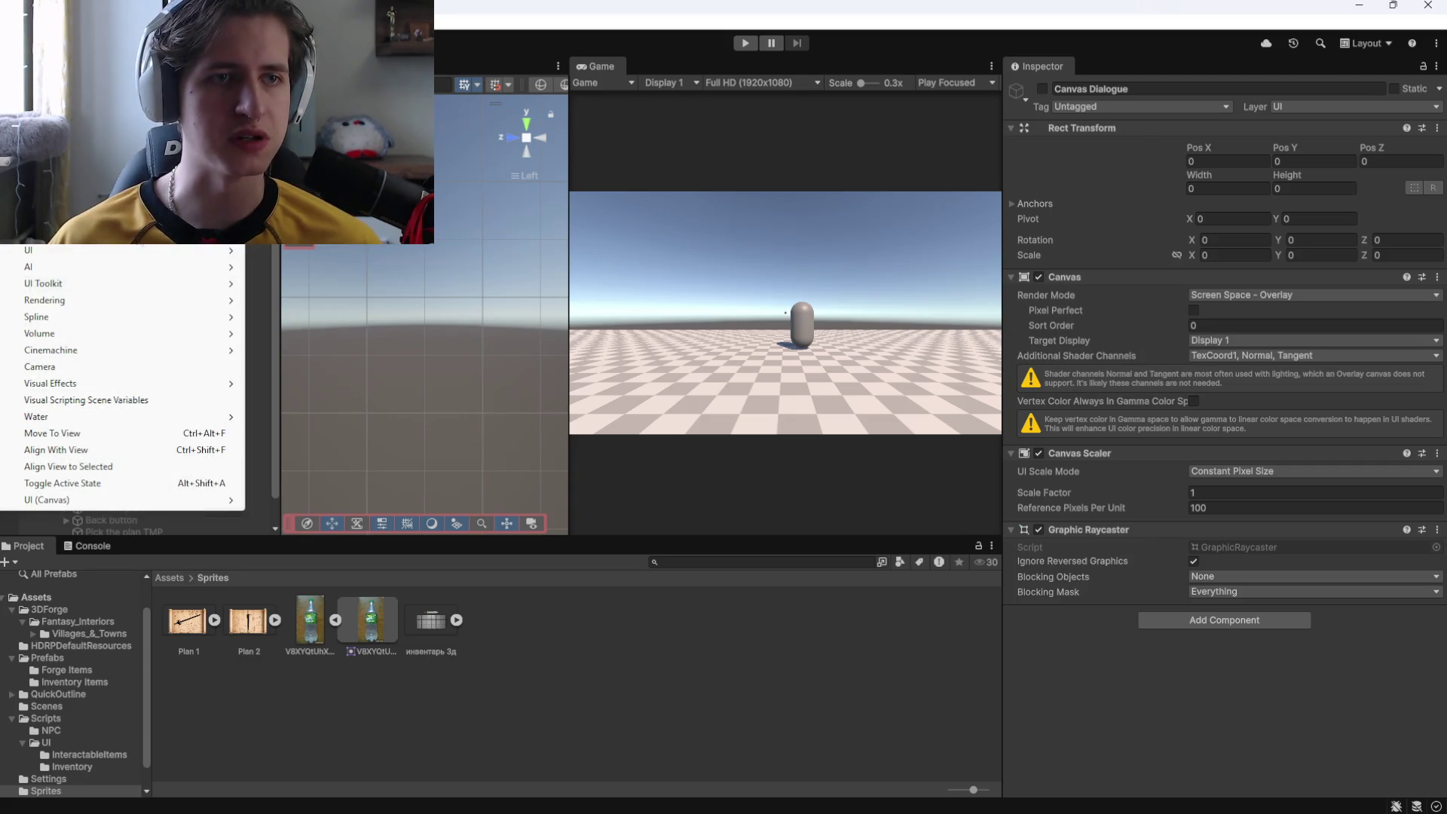
pyautogui.moveTo(78, 500)
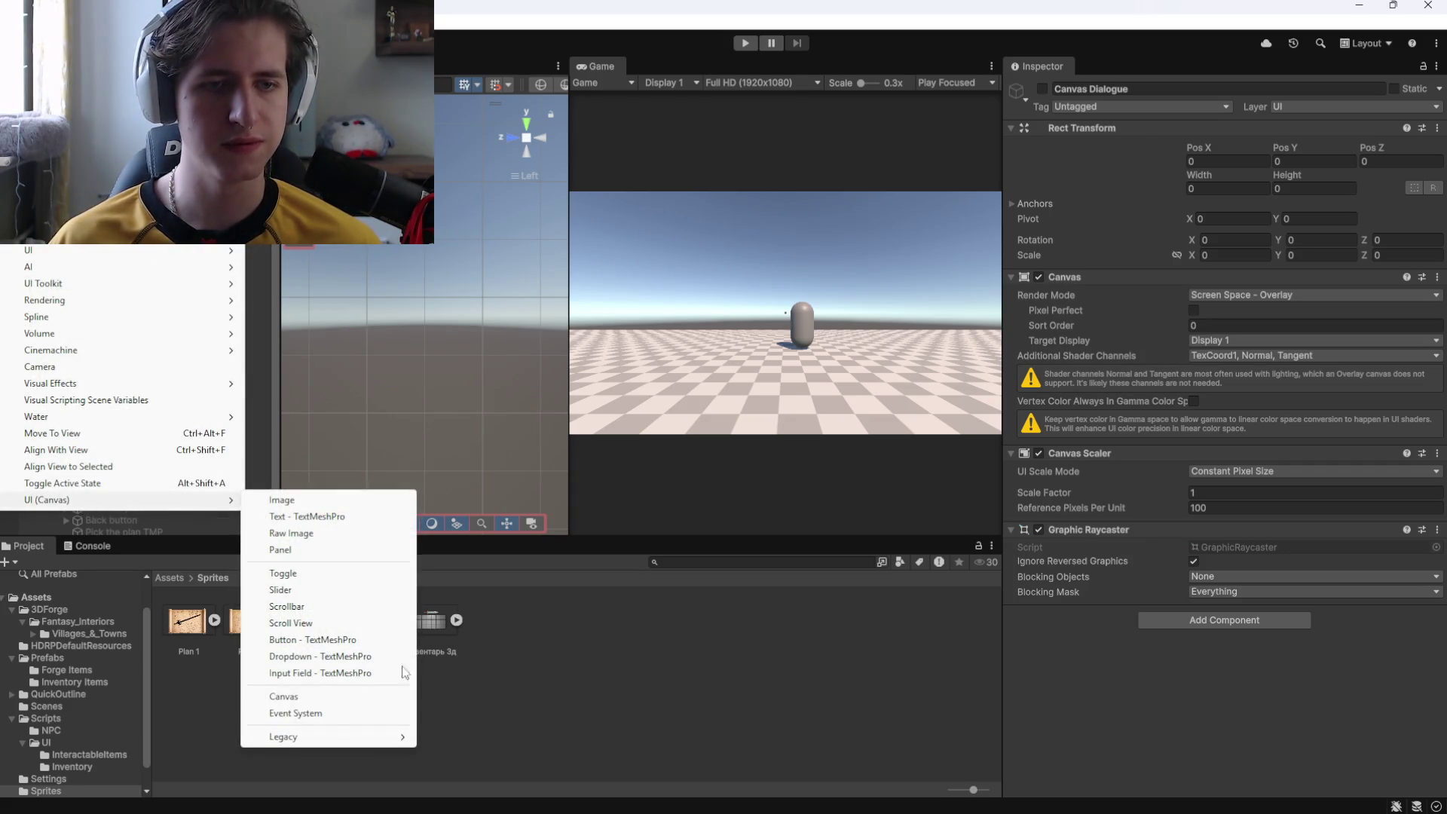
pyautogui.click(284, 696)
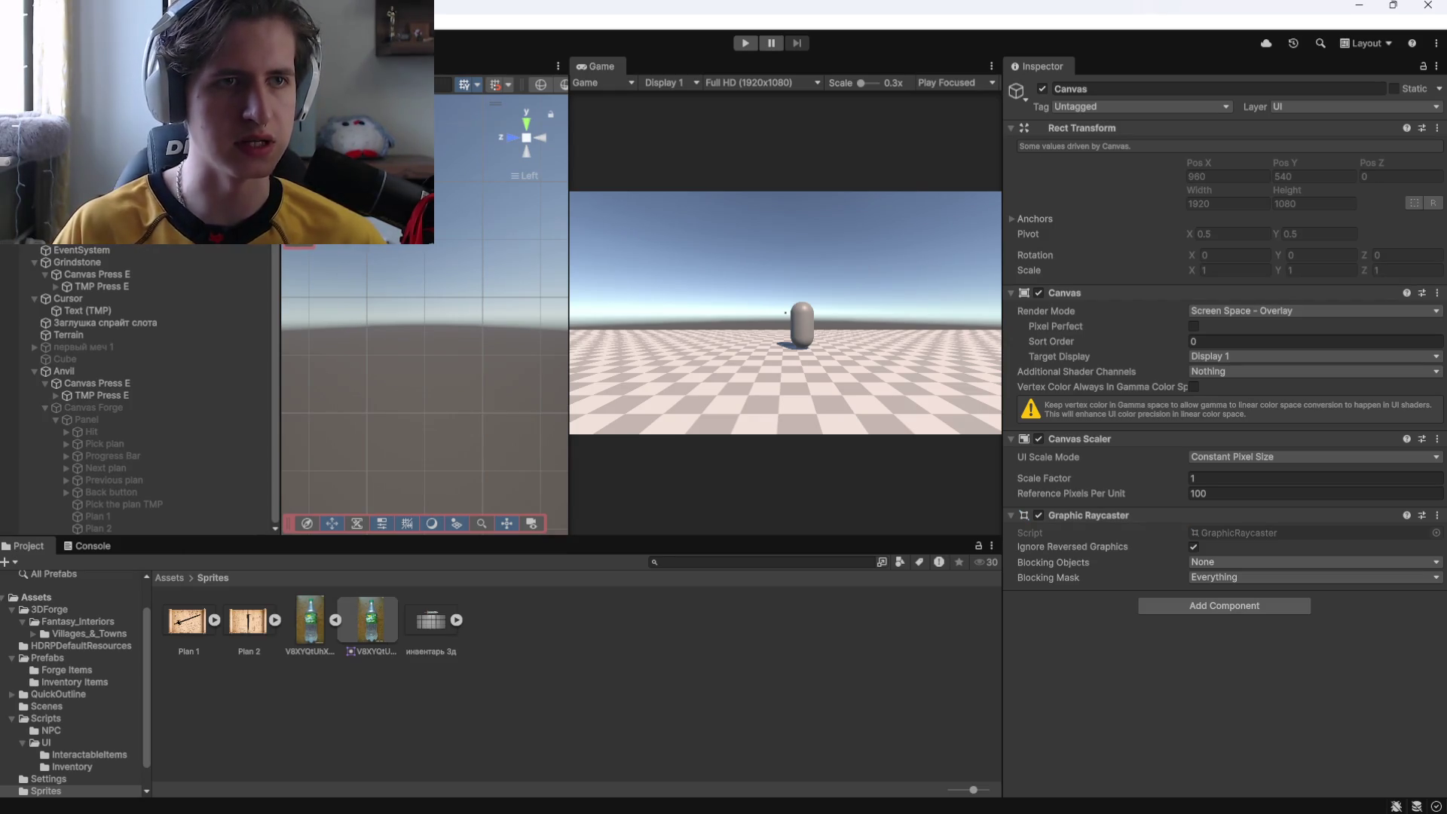
pyautogui.write('Answer')
pyautogui.press('Return')
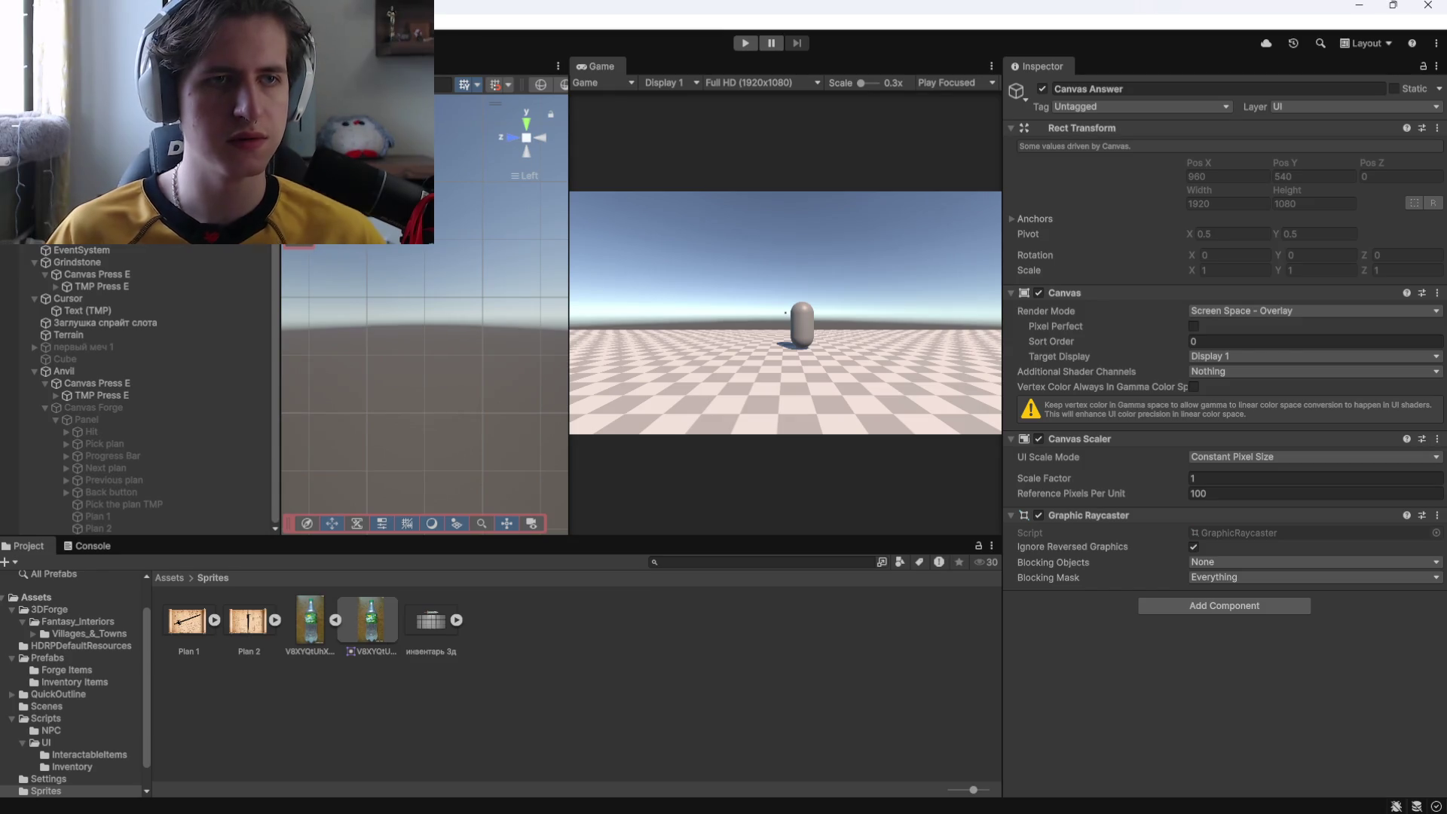
# Add a Panel under Canvas Answer and shrink it uniformly to about 0.41 scale.
pyautogui.rightClick(119, 452)
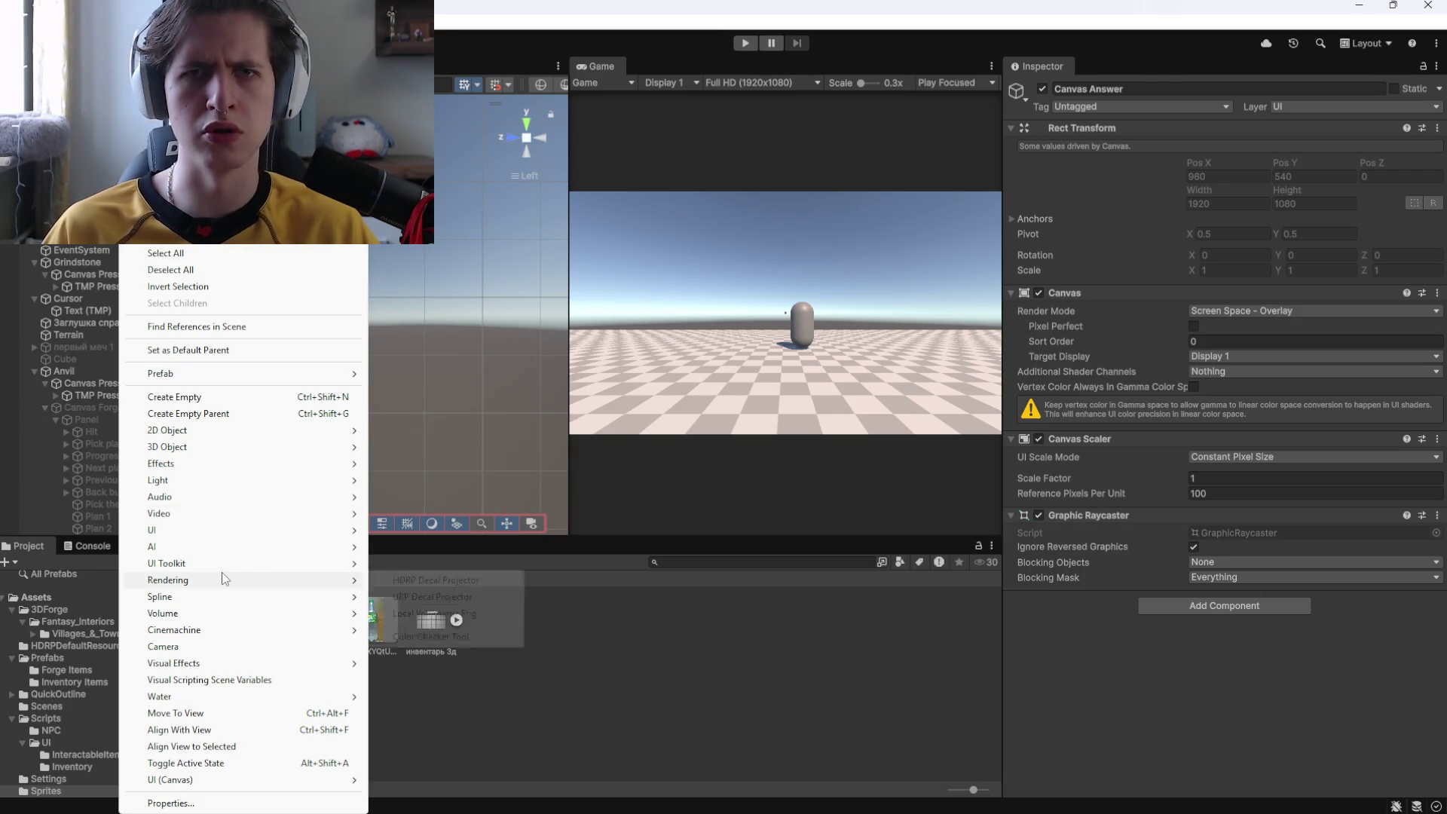
pyautogui.moveTo(220, 786)
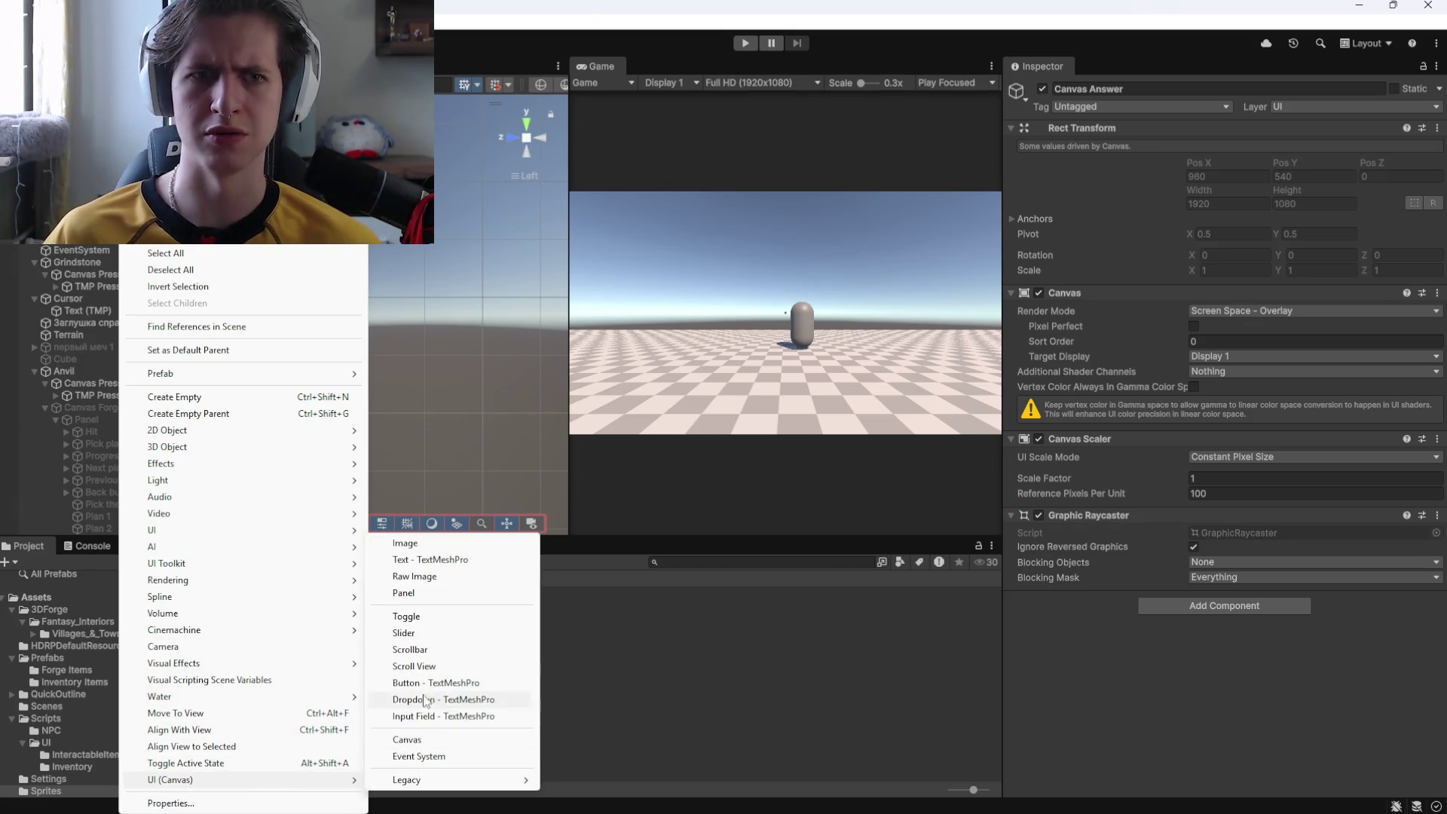
pyautogui.click(404, 592)
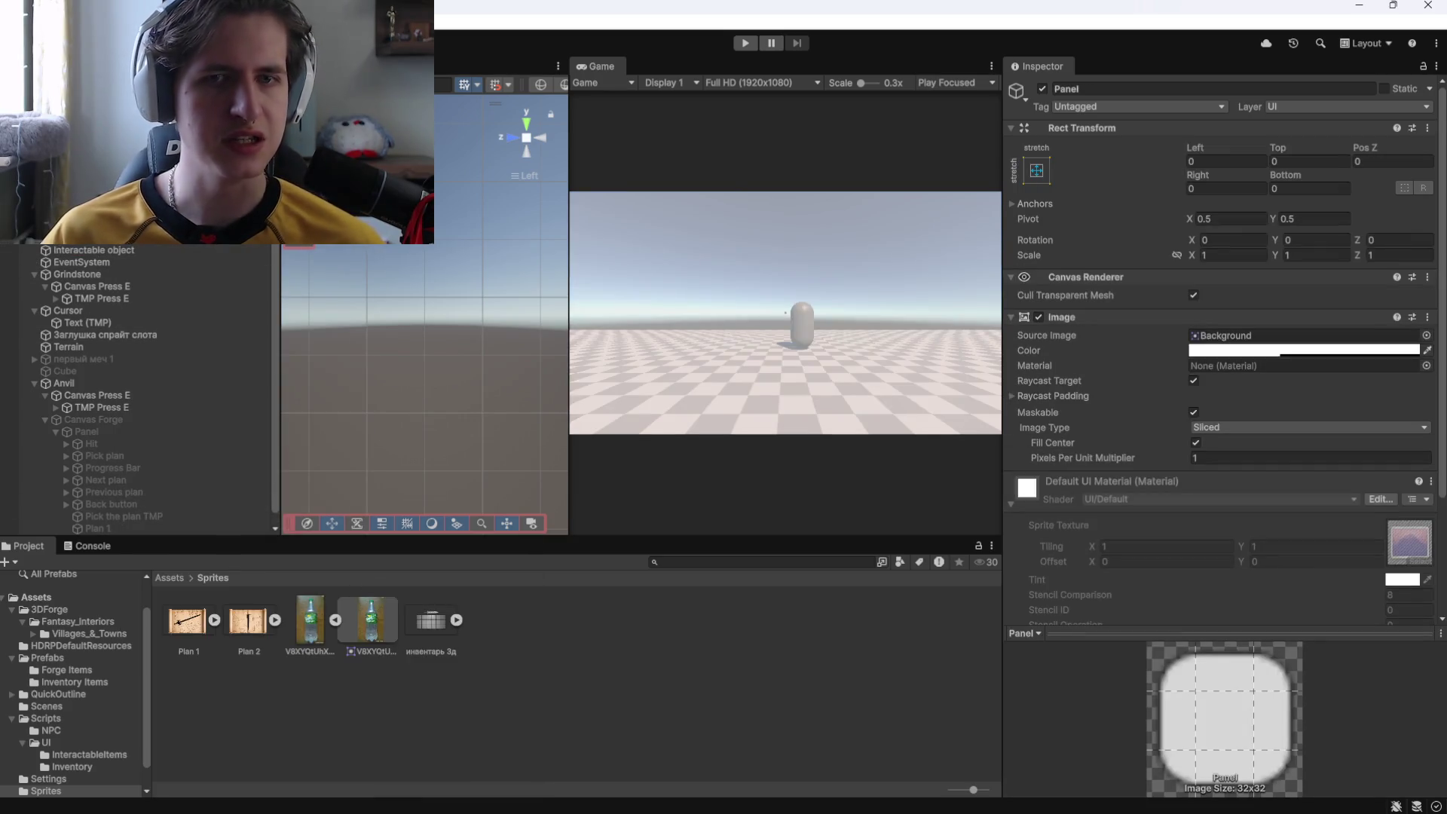
pyautogui.click(1178, 255)
pyautogui.moveTo(1190, 255)
pyautogui.mouseDown()
pyautogui.moveTo(1155, 255)
pyautogui.moveTo(1187, 261)
pyautogui.moveTo(1173, 261)
pyautogui.mouseUp()
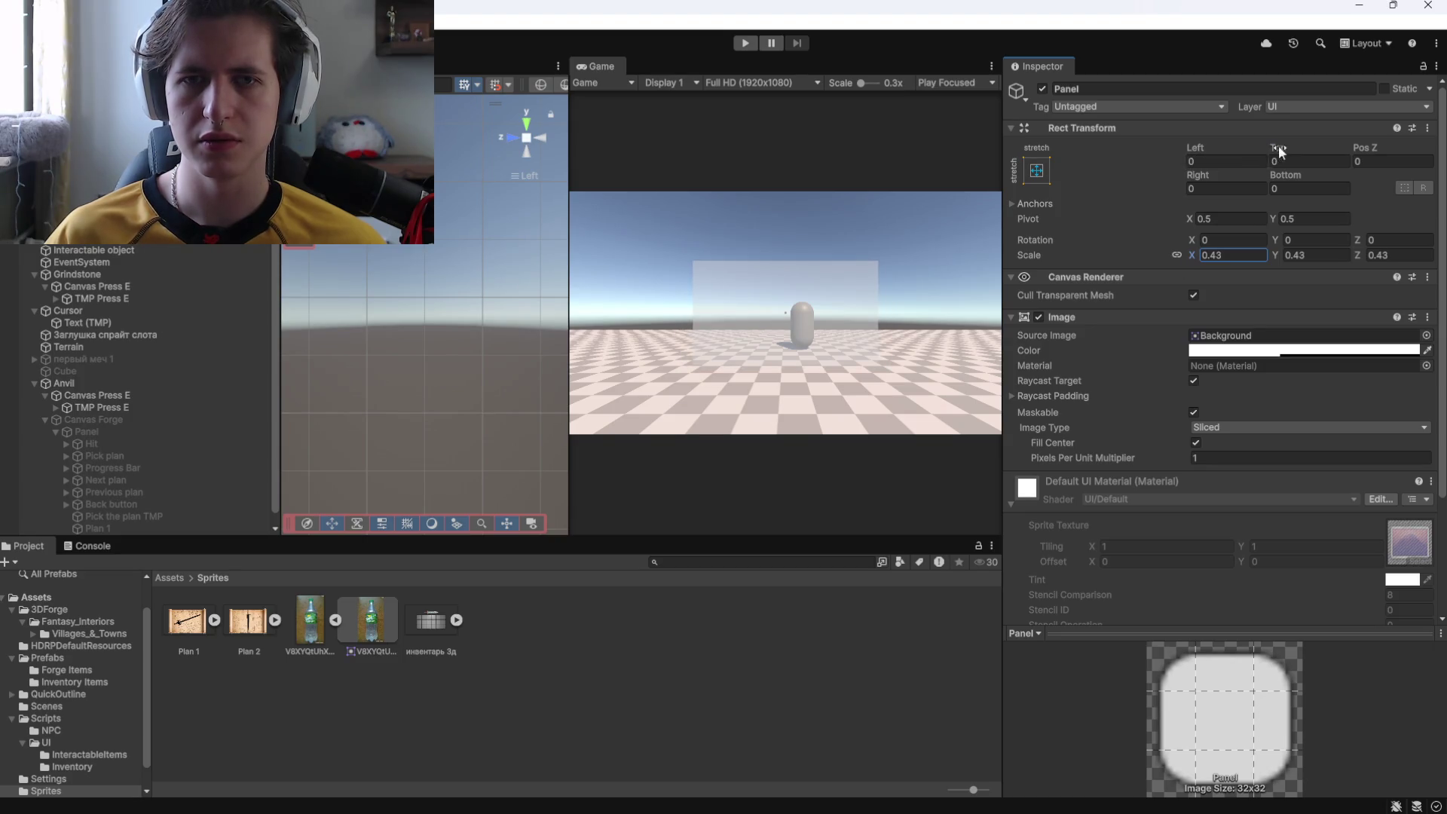
# Frame the panel in Front view and drag it down below the canvas centre.
pyautogui.click(1292, 161)
pyautogui.click(354, 316)
pyautogui.press('f')
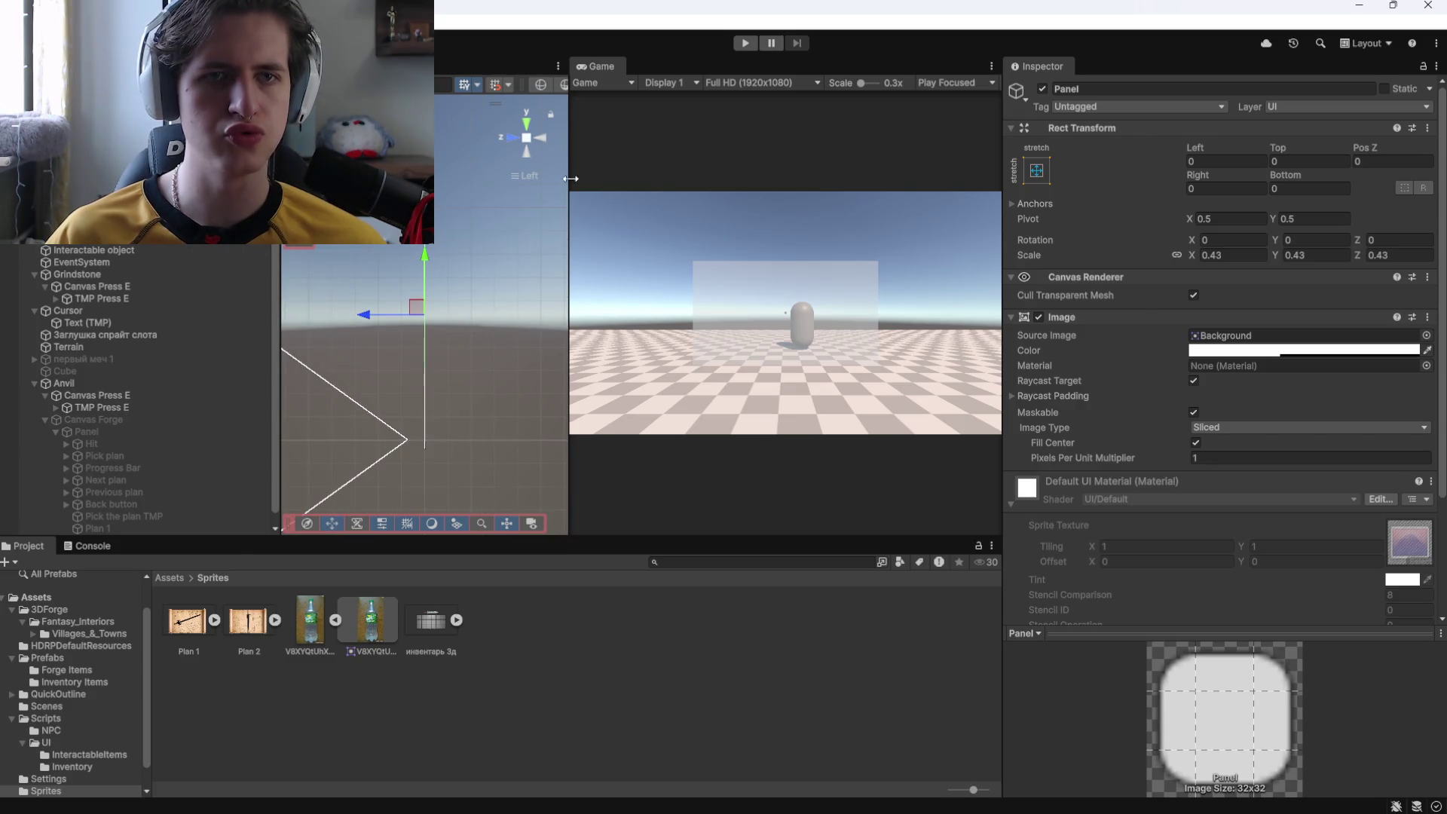
pyautogui.click(515, 138)
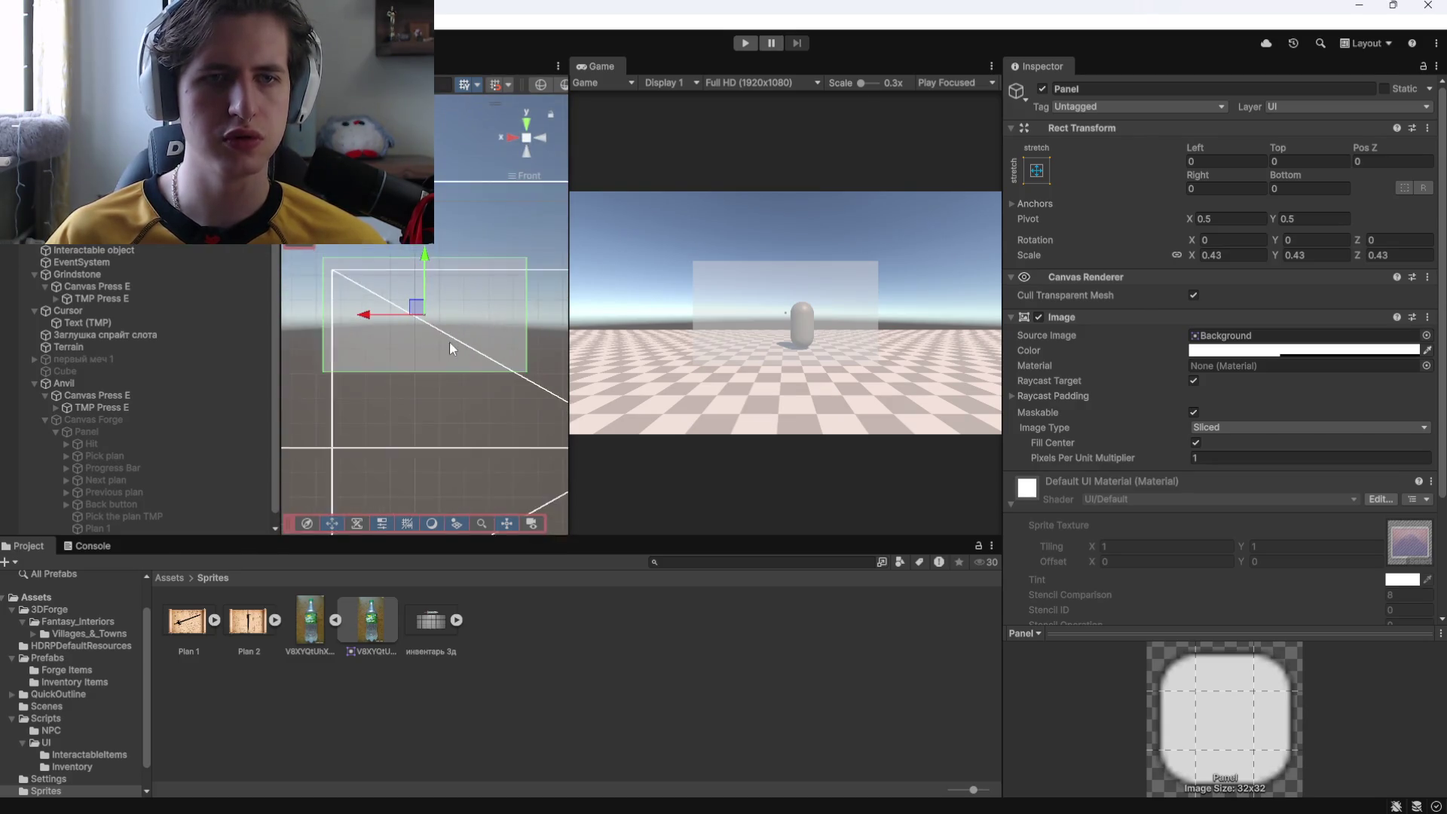
pyautogui.scroll(-3, 449, 340)
pyautogui.moveTo(428, 264); pyautogui.dragTo(428, 292)
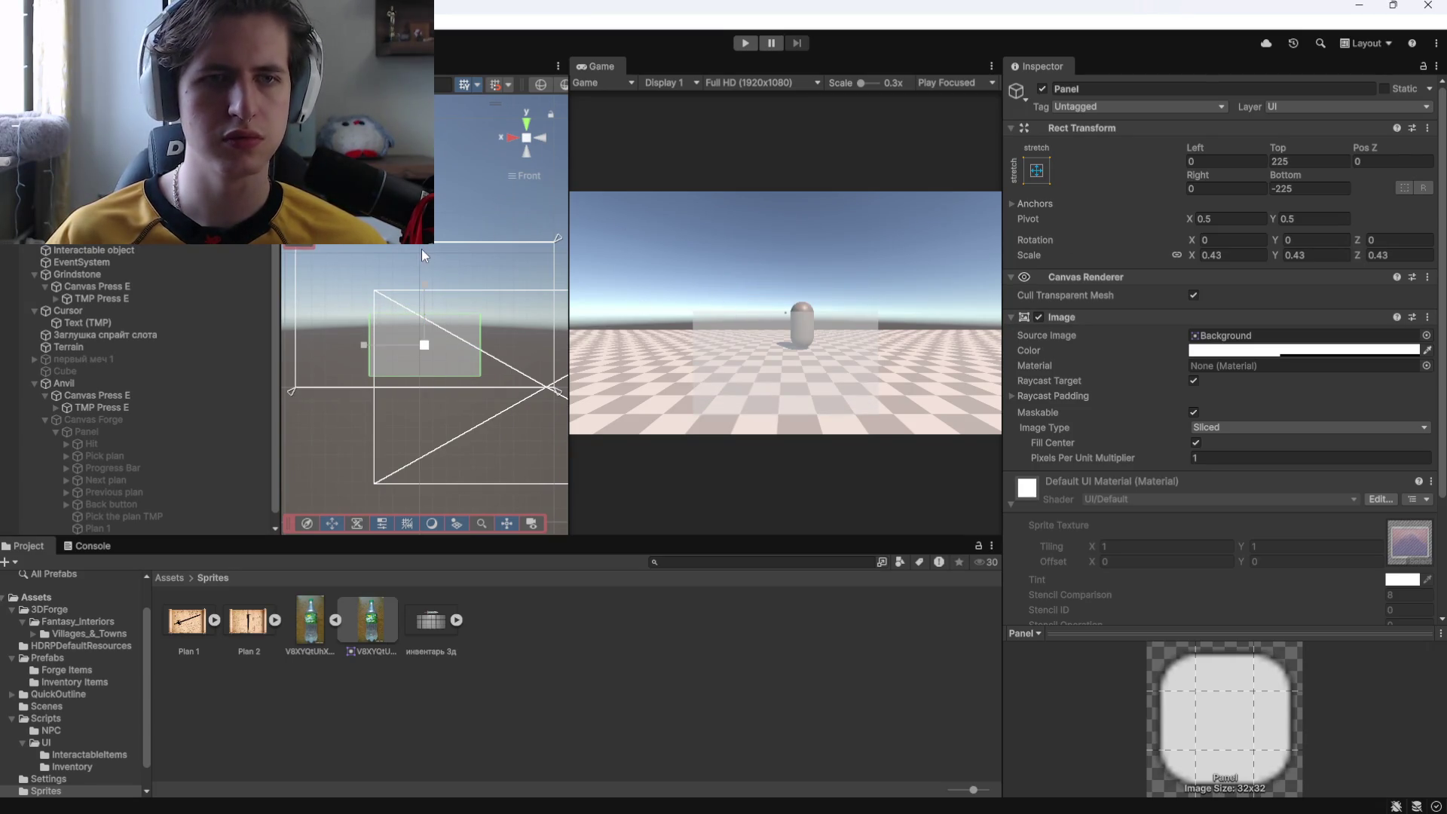
pyautogui.click(421, 290)
pyautogui.click(428, 332)
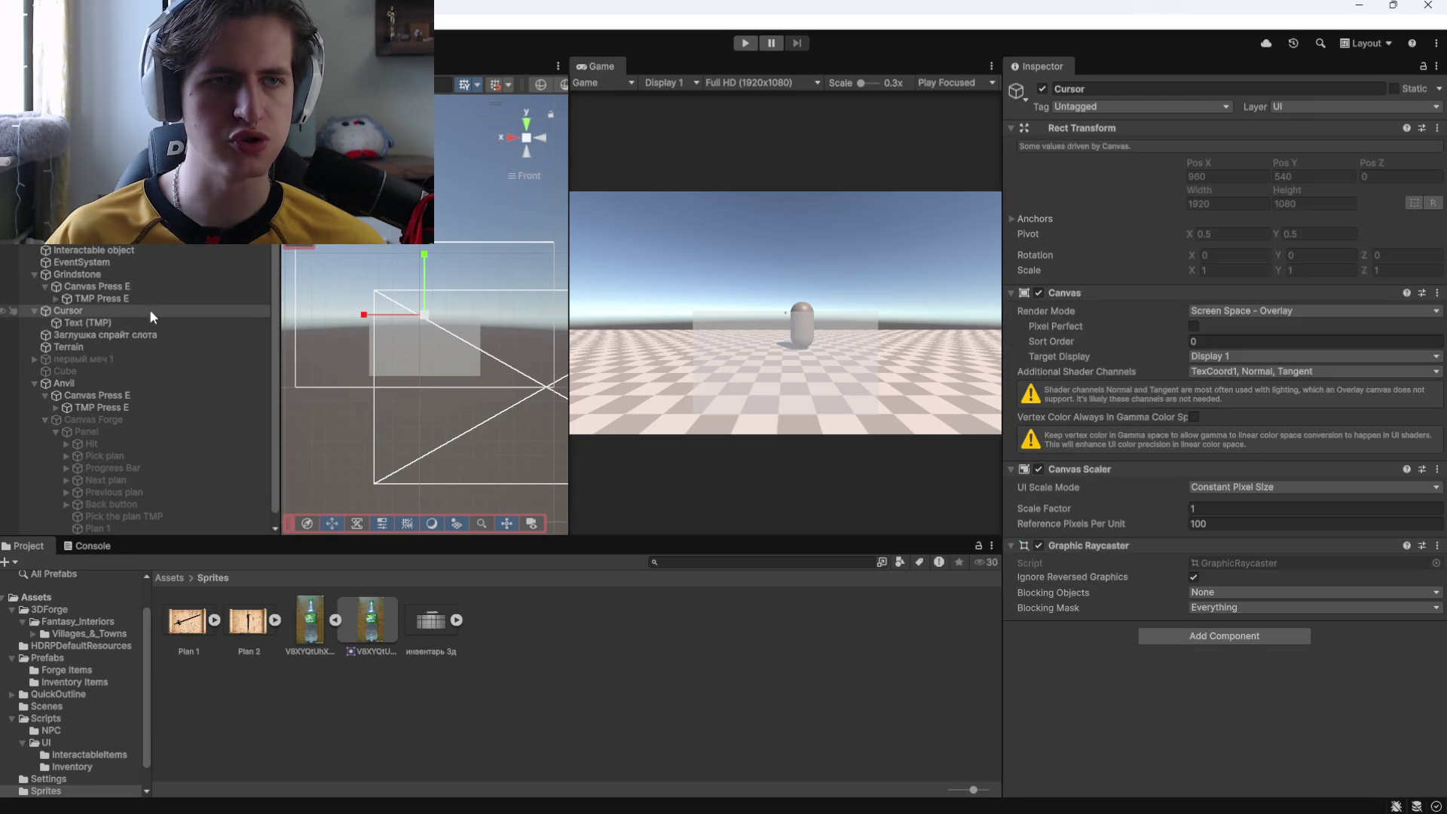
pyautogui.click(431, 330)
# Fine-tune the panel's size, keep its Top offset at 225, and set Pixels Per Unit Multiplier to 0.01.
pyautogui.moveTo(424, 294)
pyautogui.mouseDown()
pyautogui.moveTo(425, 320)
pyautogui.moveTo(428, 297)
pyautogui.mouseUp()
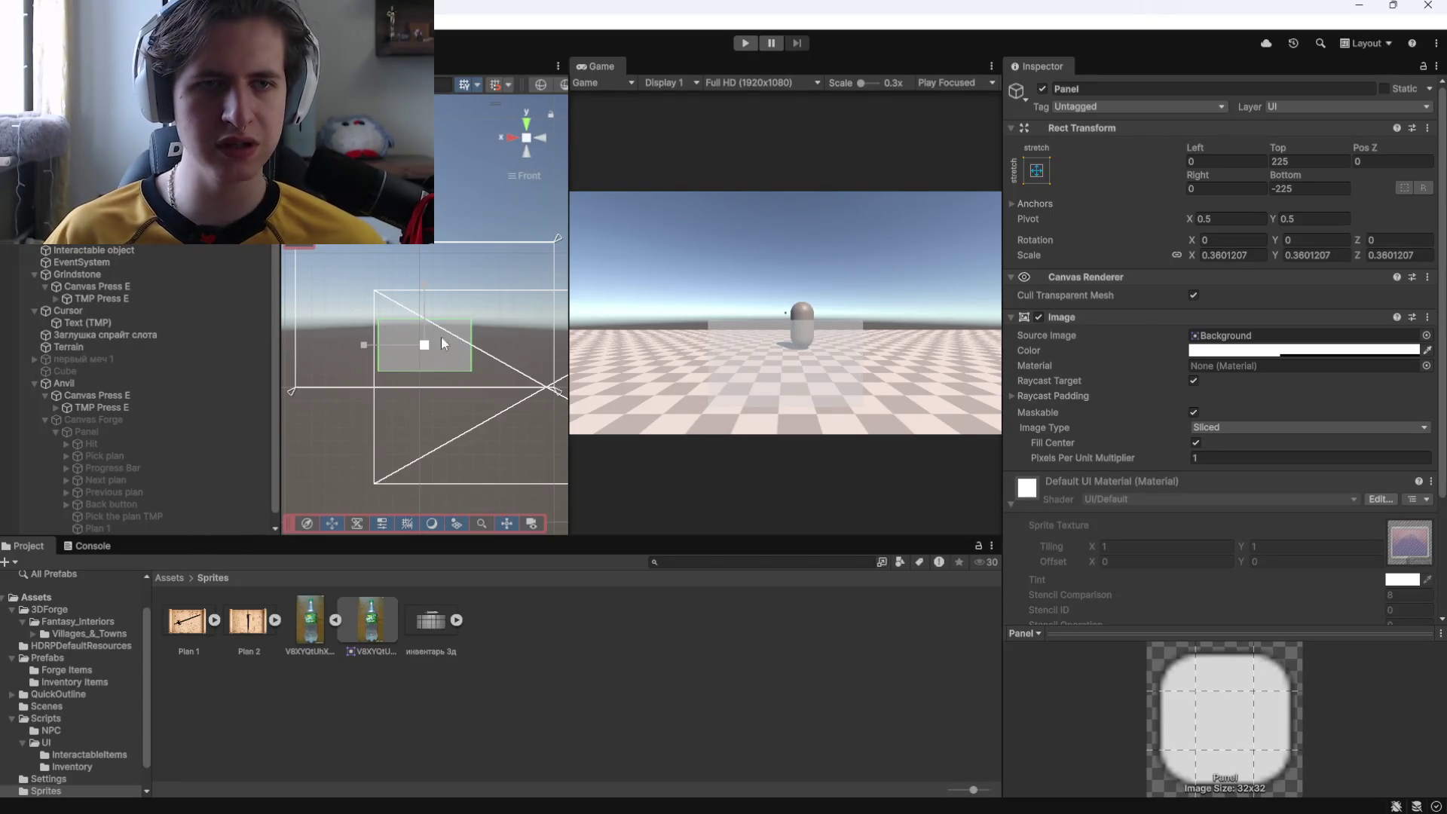
pyautogui.moveTo(427, 299); pyautogui.dragTo(427, 291)
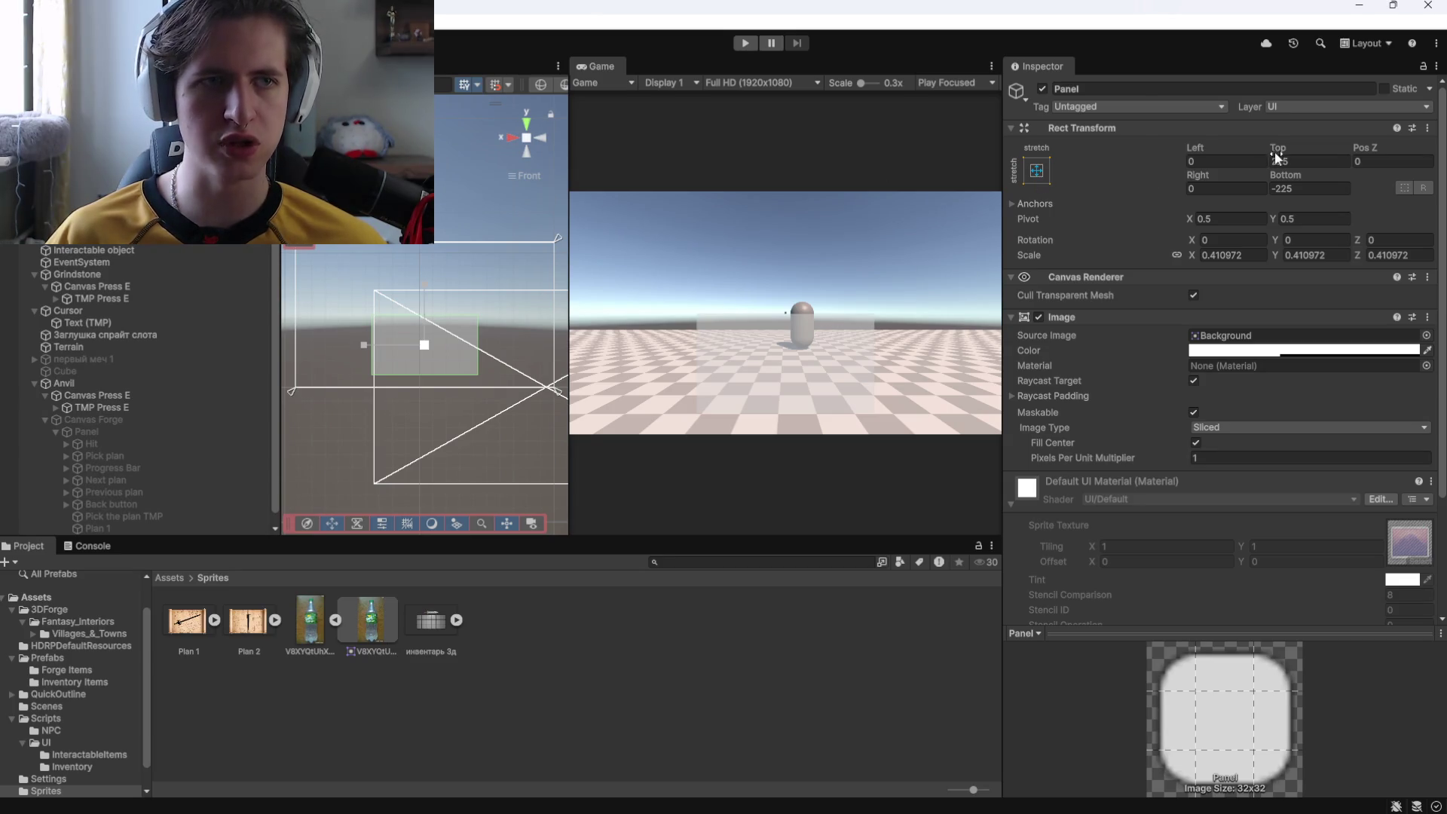
pyautogui.moveTo(1273, 150); pyautogui.dragTo(1294, 142)
pyautogui.hotkey('ctrl', 'z')
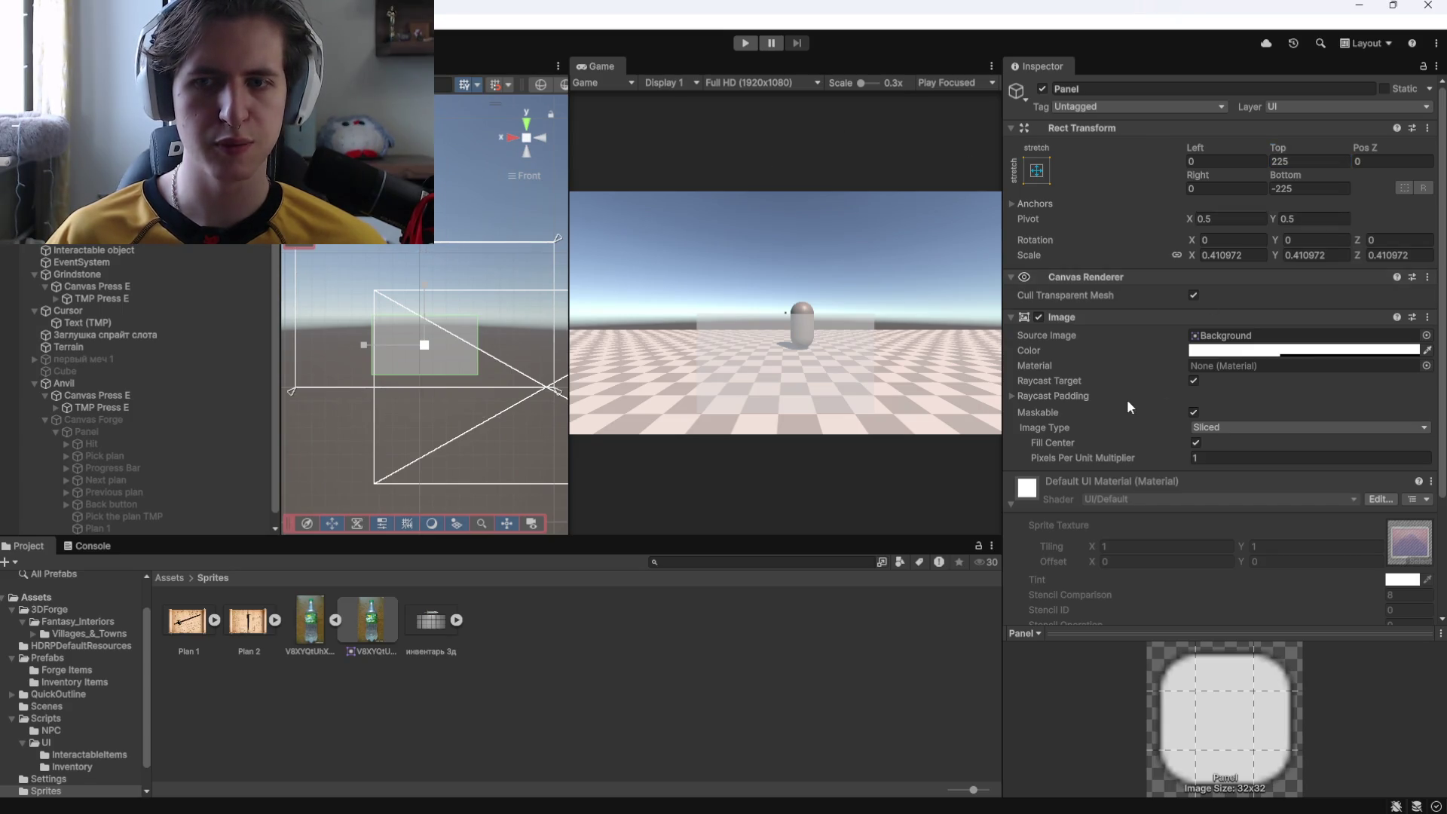
pyautogui.scroll(-5, 1116, 339)
pyautogui.click(1113, 307)
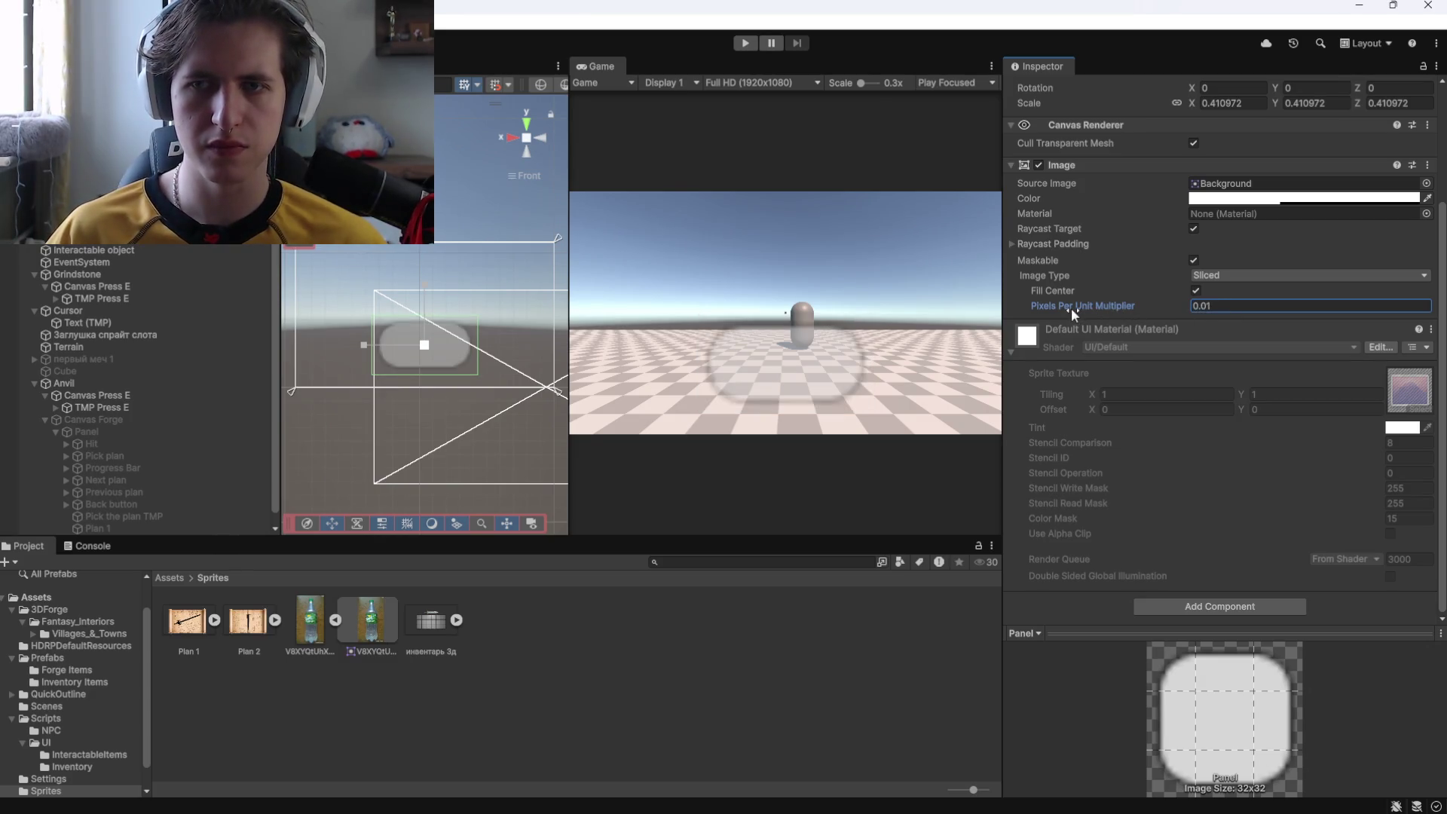
# Set the panel's Pixels Per Unit Multiplier to 0.08 and adjust its bottom, right and top offsets.
pyautogui.write('.3')
pyautogui.write('0')
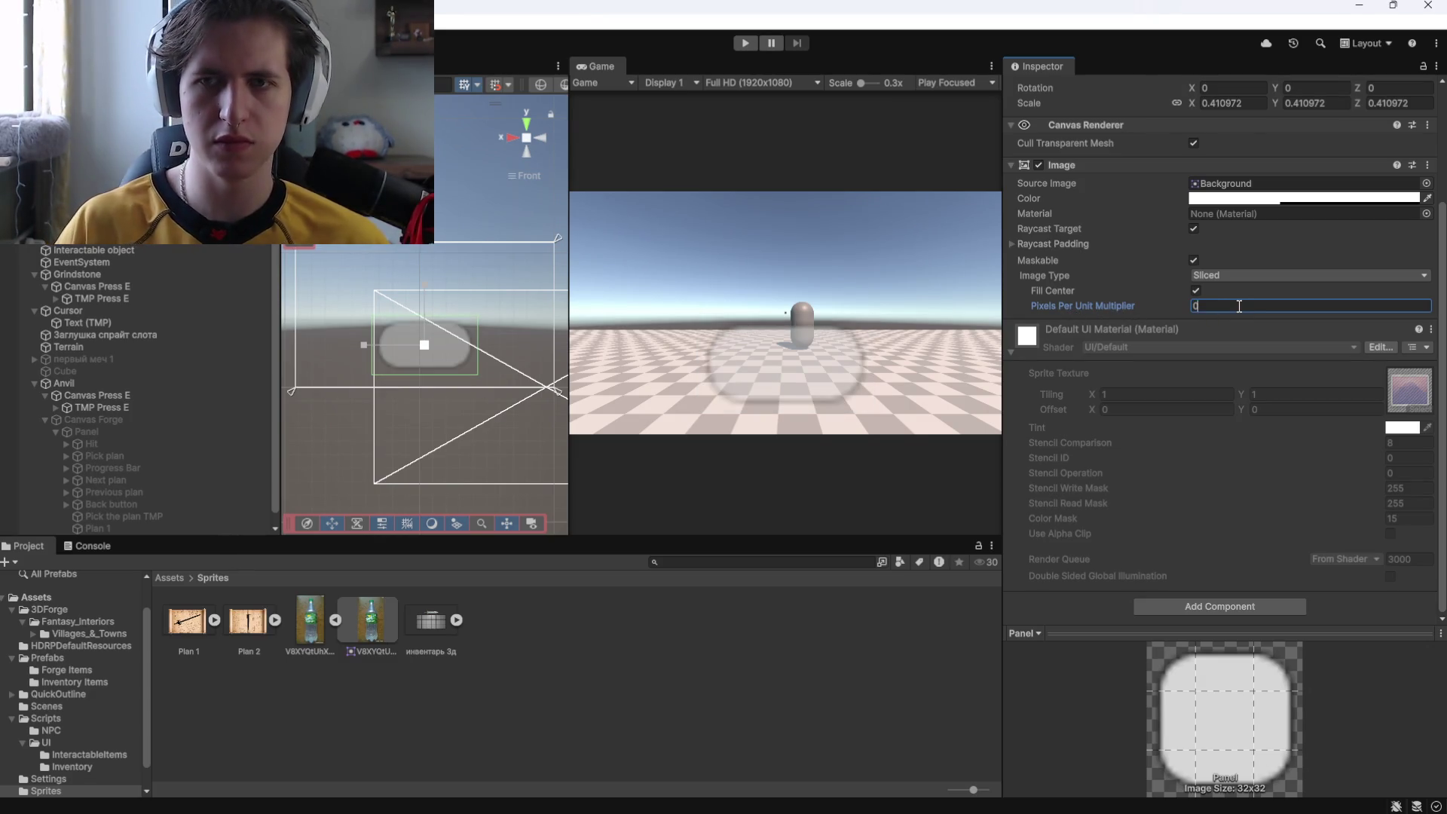
pyautogui.write('8')
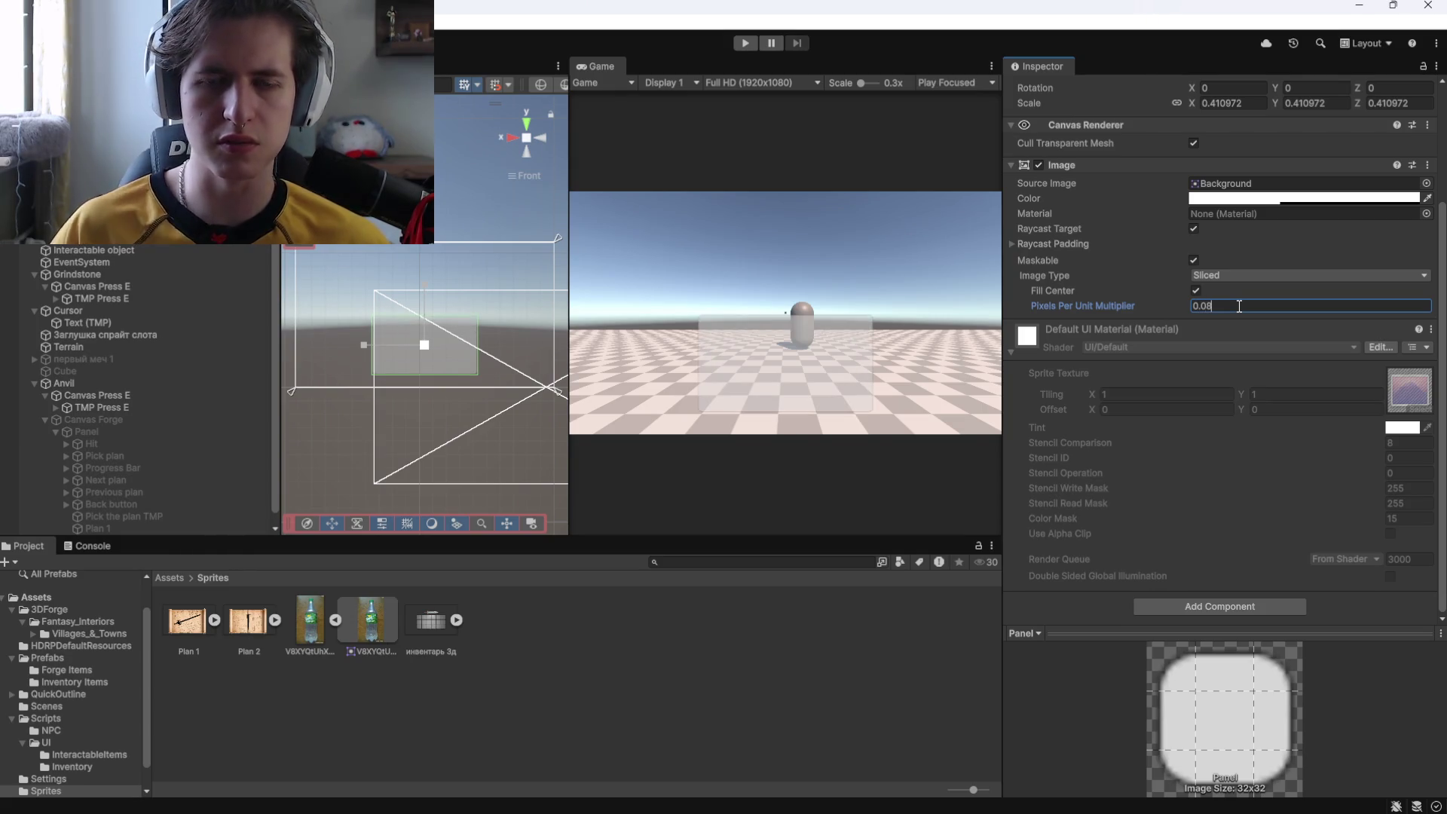
pyautogui.scroll(5, 1062, 226)
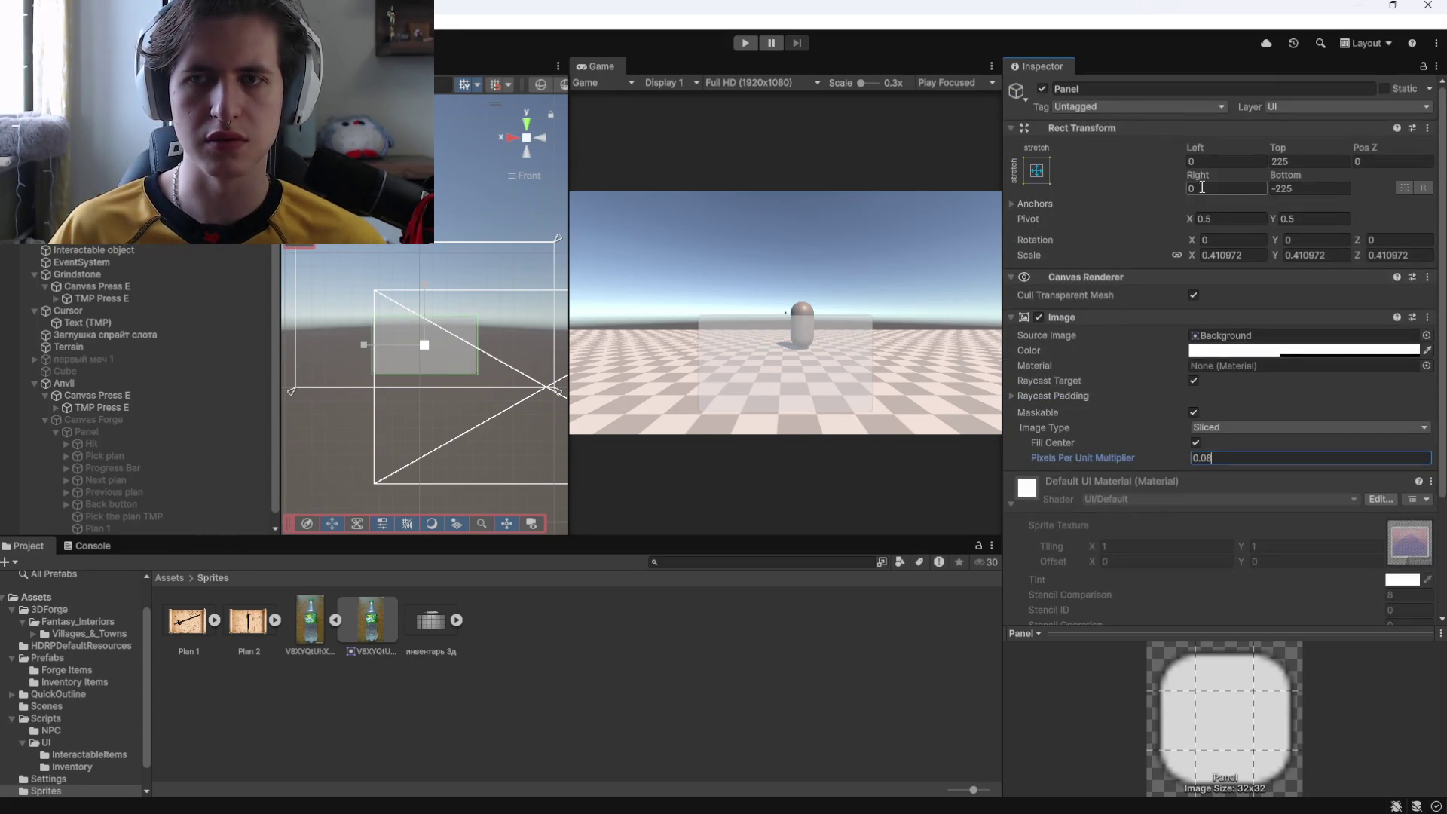
pyautogui.moveTo(1280, 174); pyautogui.dragTo(1277, 174)
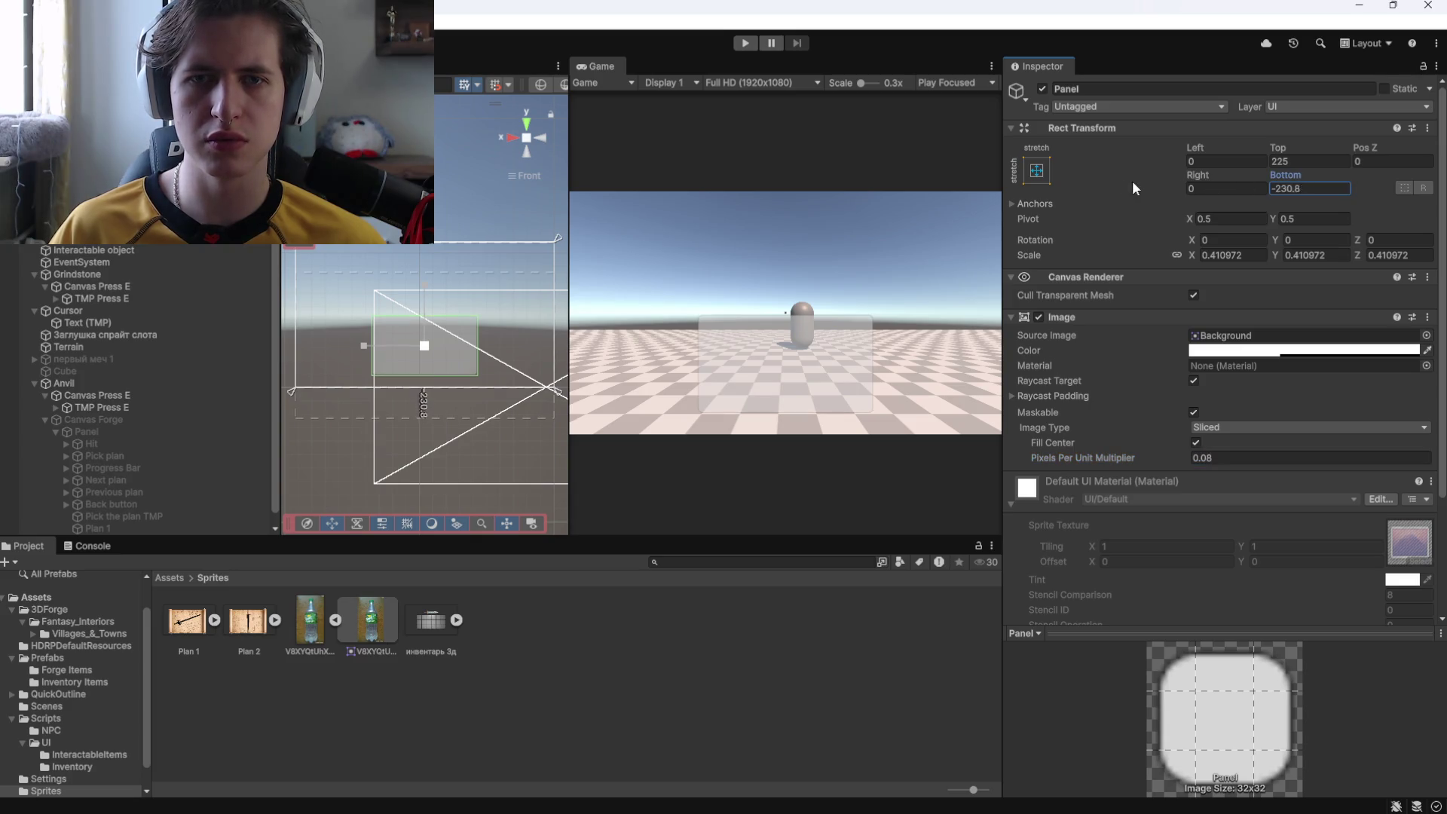
pyautogui.moveTo(1198, 175)
pyautogui.mouseDown()
pyautogui.moveTo(1319, 181)
pyautogui.moveTo(1234, 183)
pyautogui.mouseUp()
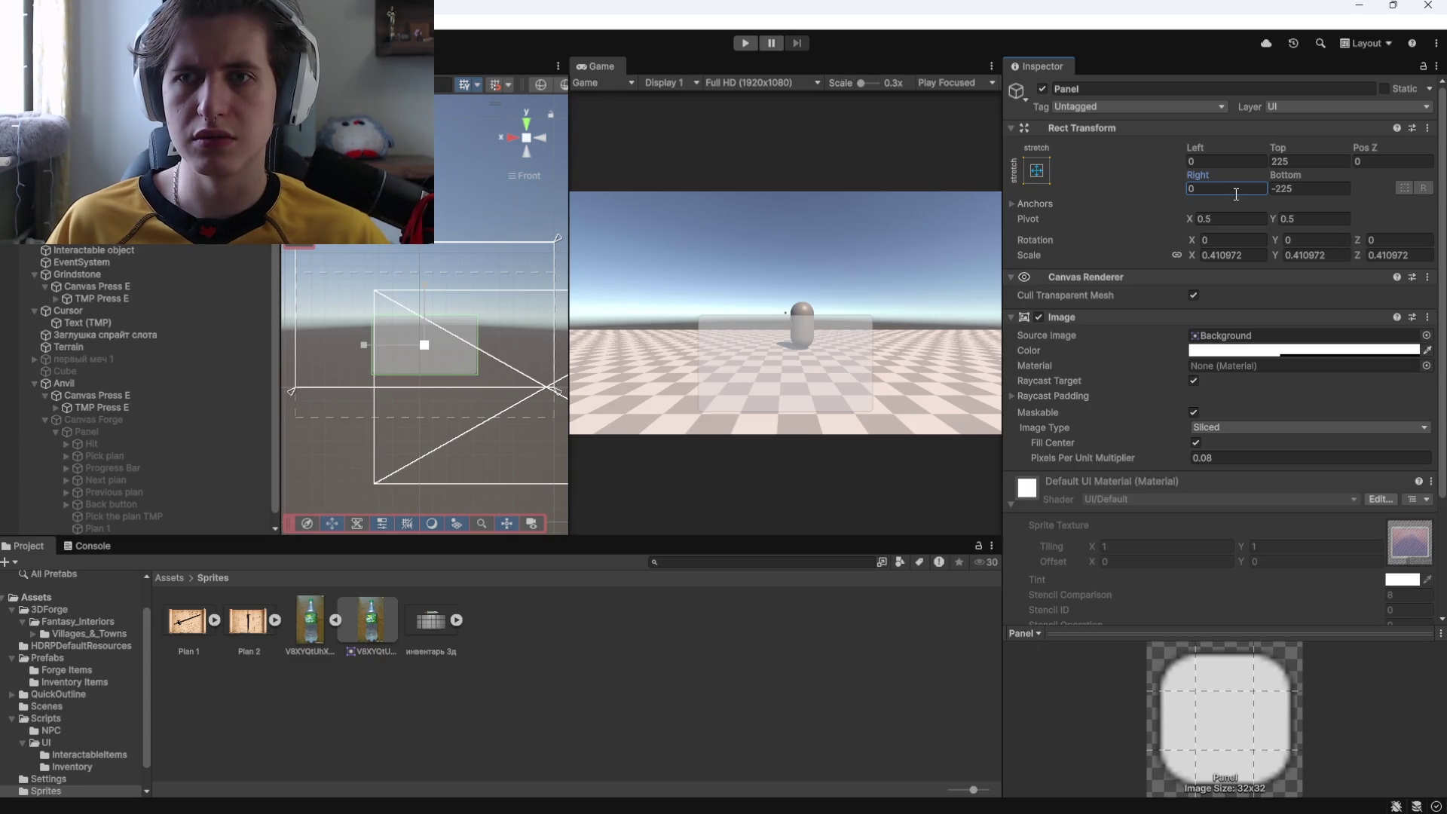
pyautogui.moveTo(1308, 152)
pyautogui.mouseDown()
pyautogui.moveTo(1413, 151)
pyautogui.moveTo(452, 211)
pyautogui.moveTo(479, 210)
pyautogui.mouseUp()
# Move the panel lower and scale it into a wide, flat bar (X 0.673, Y 0.262).
pyautogui.moveTo(423, 288)
pyautogui.mouseDown()
pyautogui.moveTo(399, 324)
pyautogui.moveTo(343, 353)
pyautogui.mouseUp()
pyautogui.press('r')
pyautogui.hotkey('ctrl', 'z')
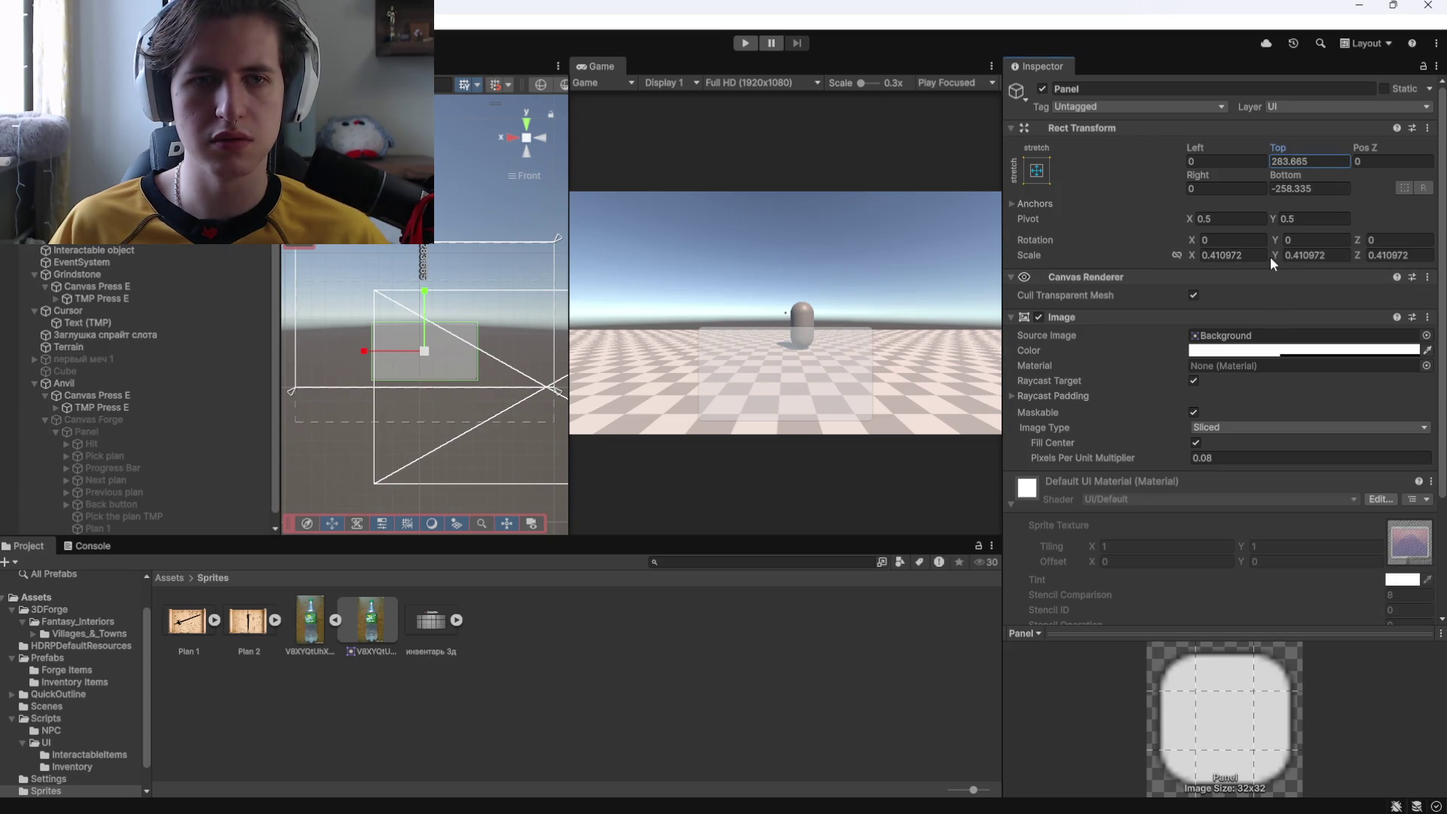
pyautogui.moveTo(424, 292); pyautogui.dragTo(426, 316)
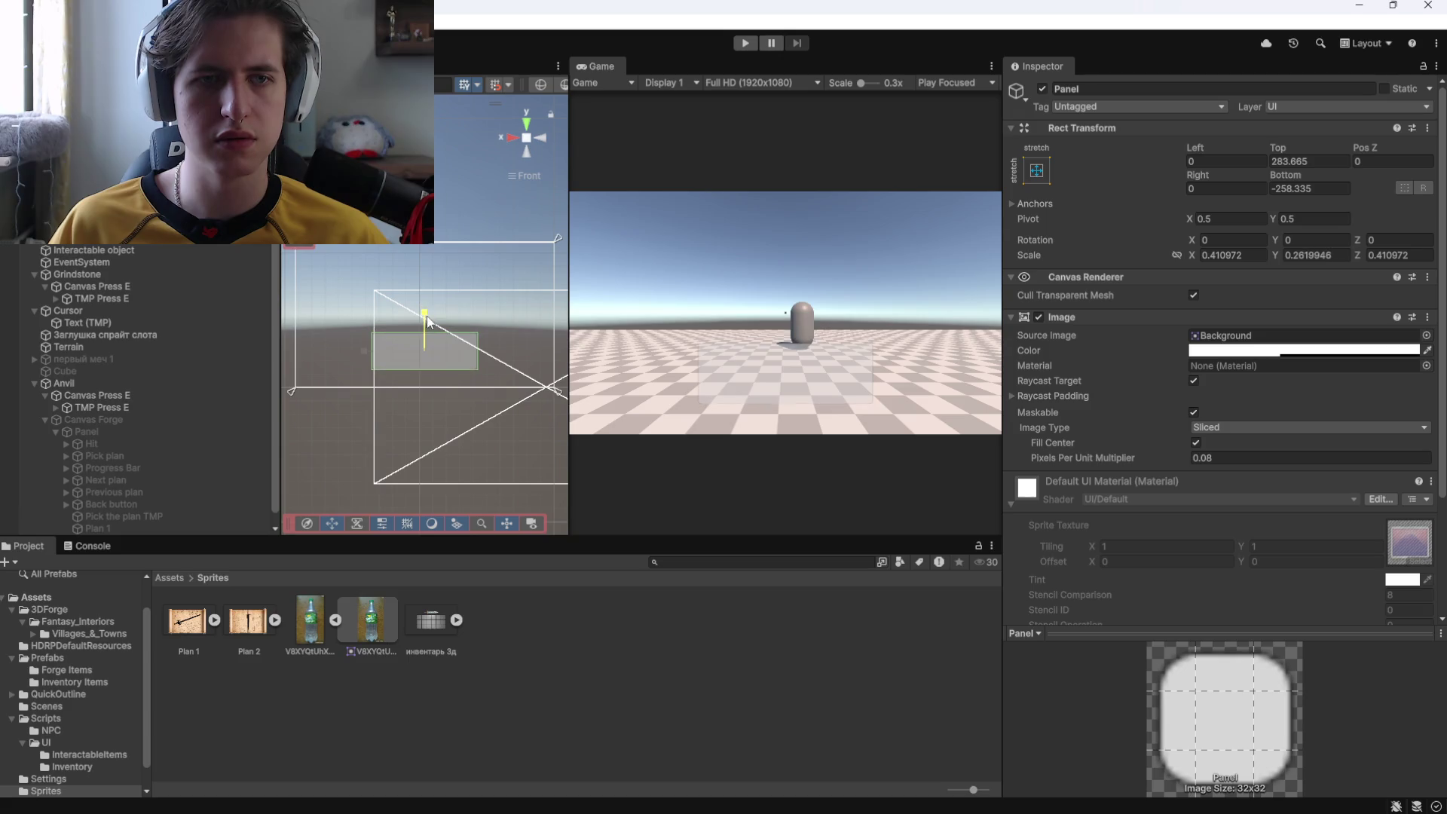
pyautogui.moveTo(362, 350); pyautogui.dragTo(325, 351)
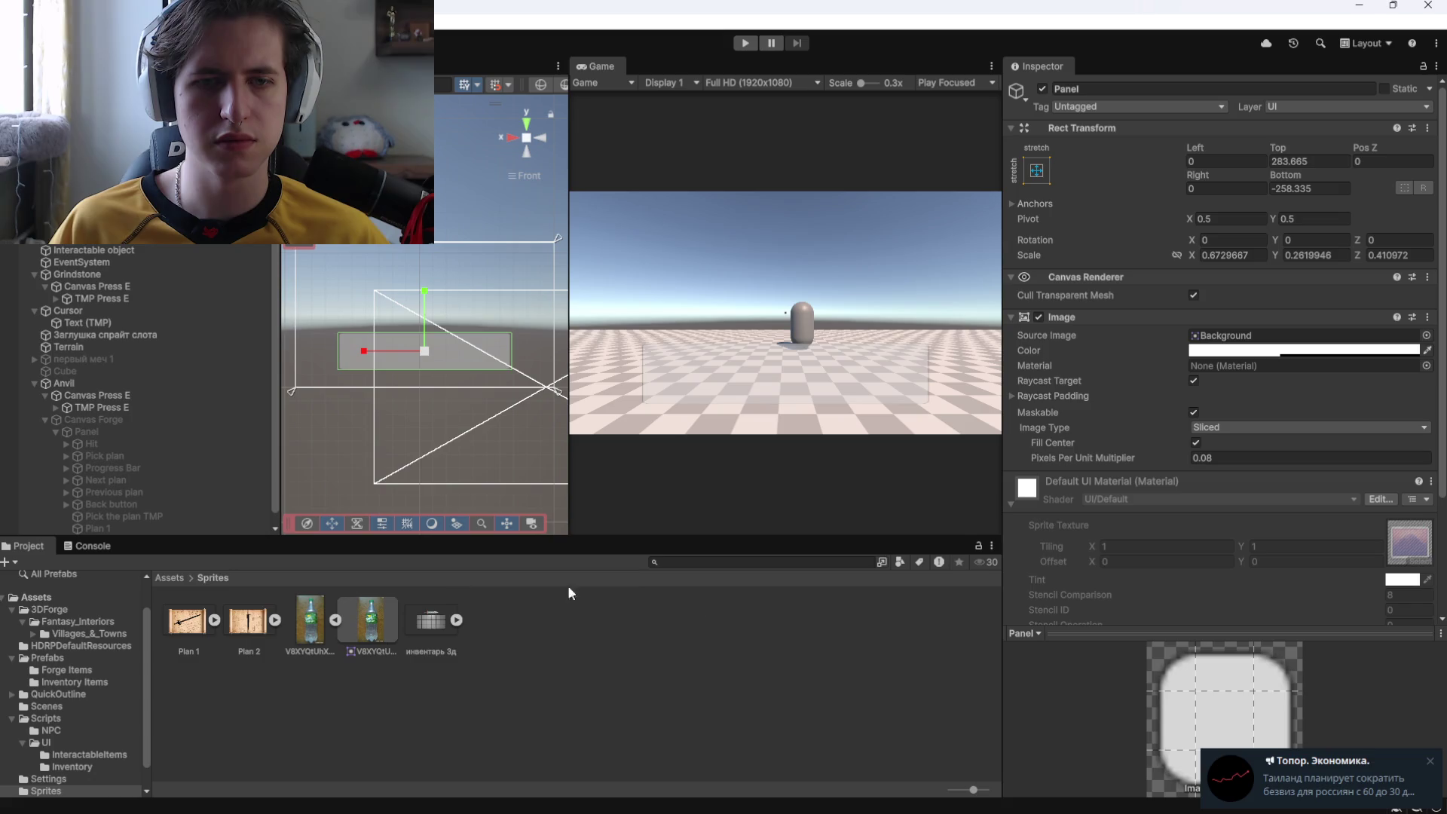
# Use the bottle sprite as the panel's Source Image at alpha 255, with Scale X 0.79.
pyautogui.moveTo(309, 619)
pyautogui.mouseDown()
pyautogui.moveTo(749, 623)
pyautogui.moveTo(1227, 349)
pyautogui.mouseUp()
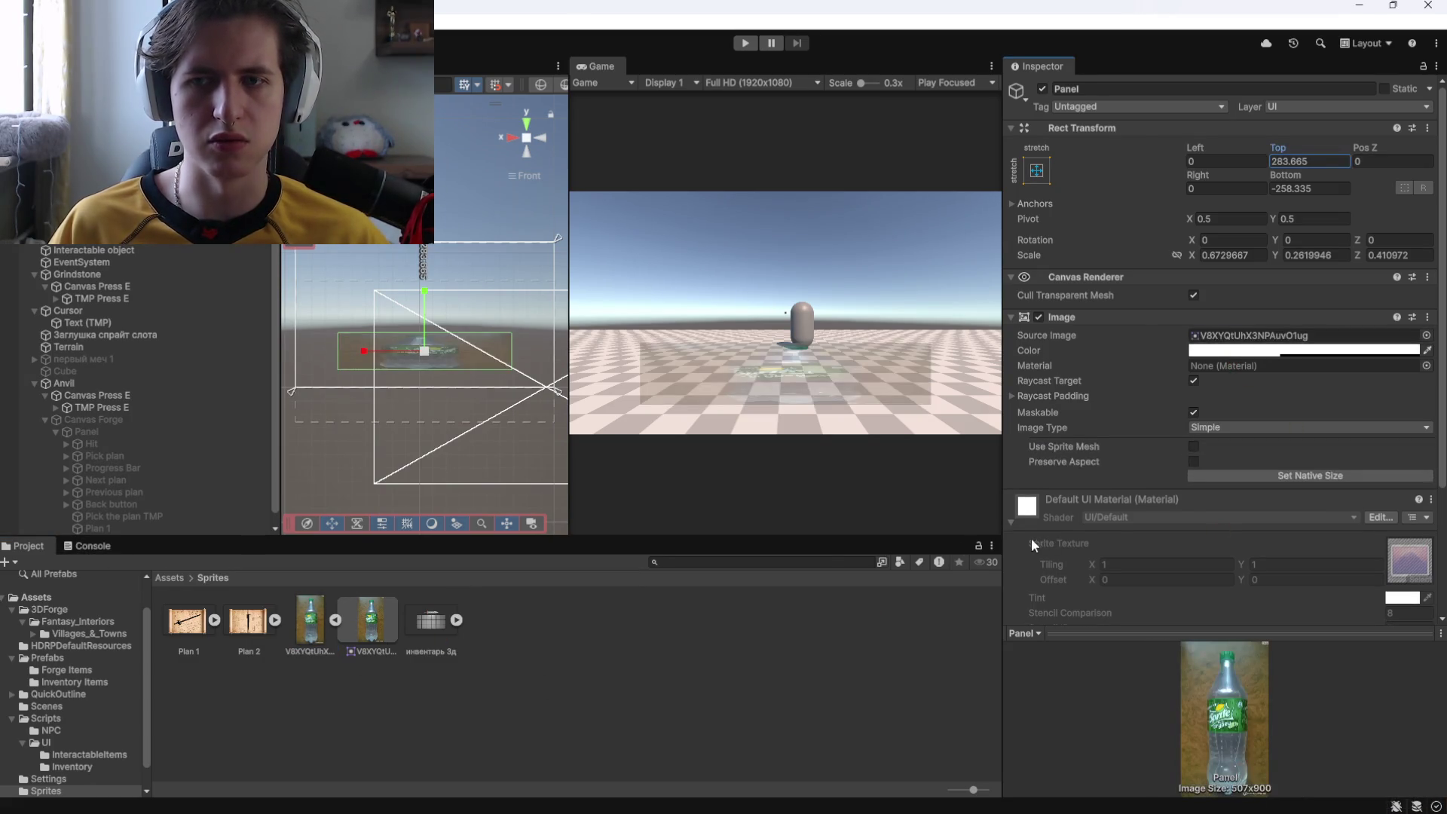
pyautogui.click(1230, 350)
pyautogui.moveTo(1320, 618); pyautogui.dragTo(1371, 618)
pyautogui.click(1407, 310)
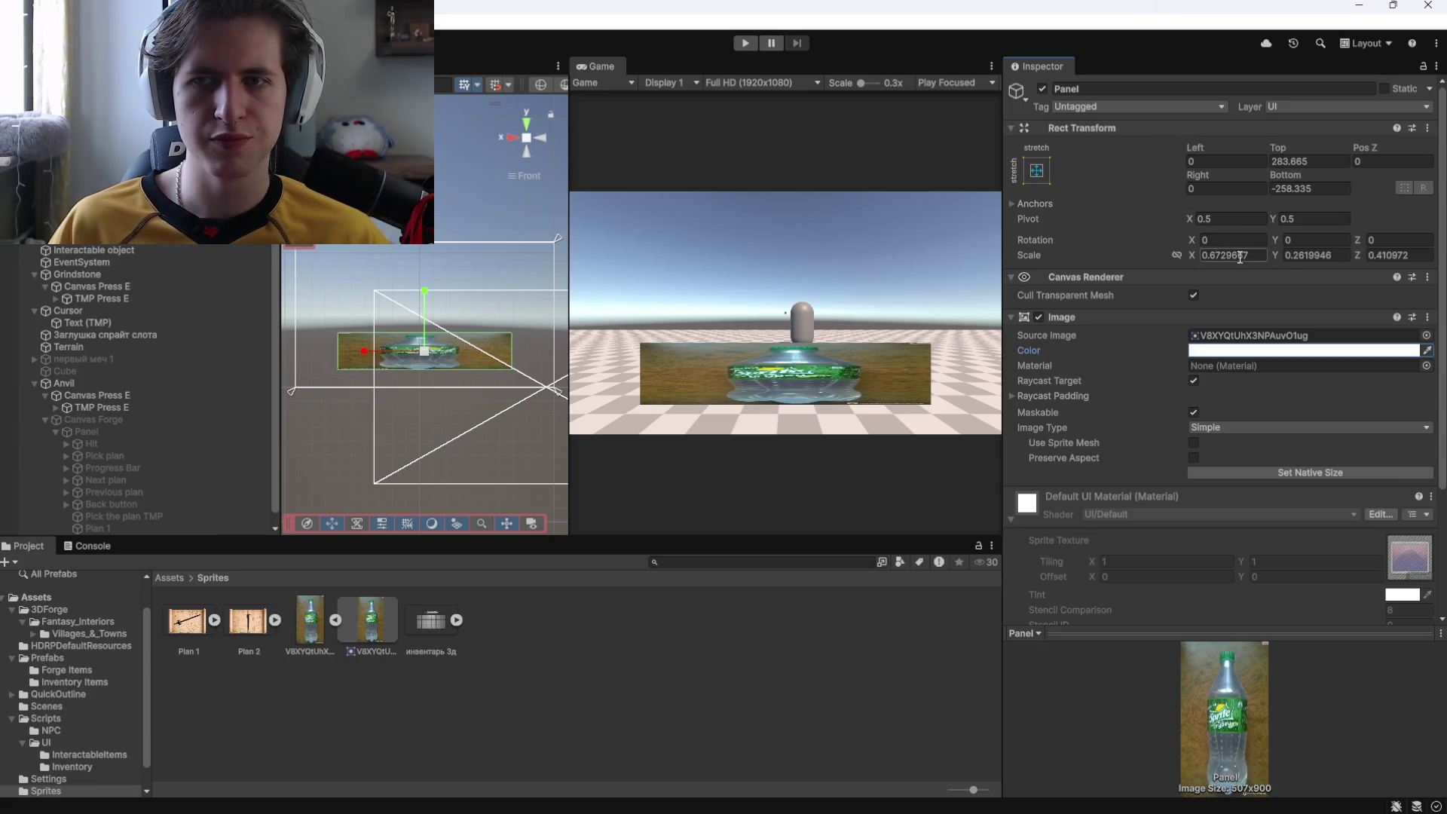
pyautogui.moveTo(1276, 255)
pyautogui.mouseDown()
pyautogui.moveTo(1300, 252)
pyautogui.moveTo(1199, 257)
pyautogui.mouseUp()
pyautogui.write('0.79')
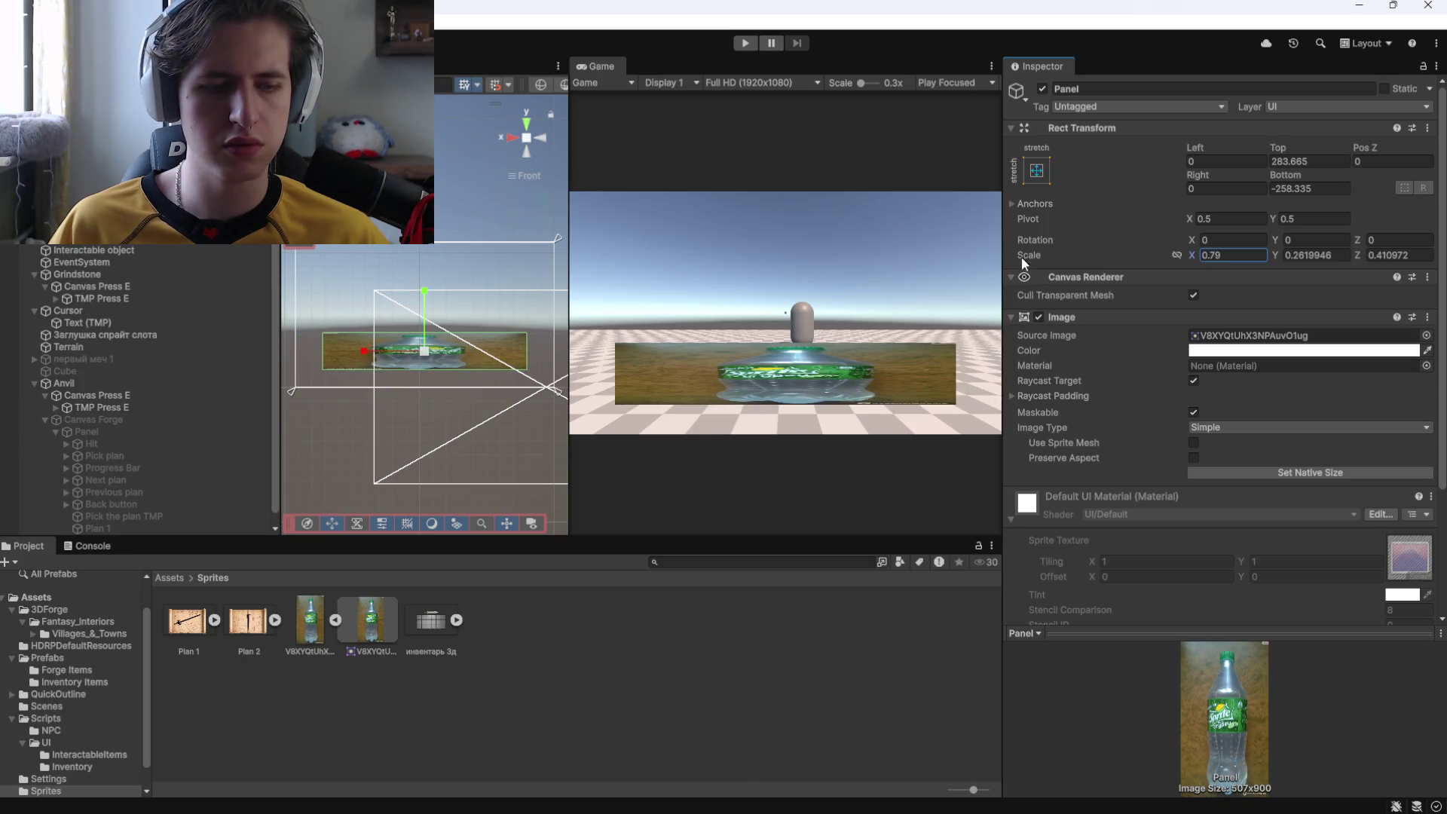
# Add a TextMeshPro text under the panel named Yes, reading 'Спасибо, держи материалы'.
pyautogui.rightClick(110, 248)
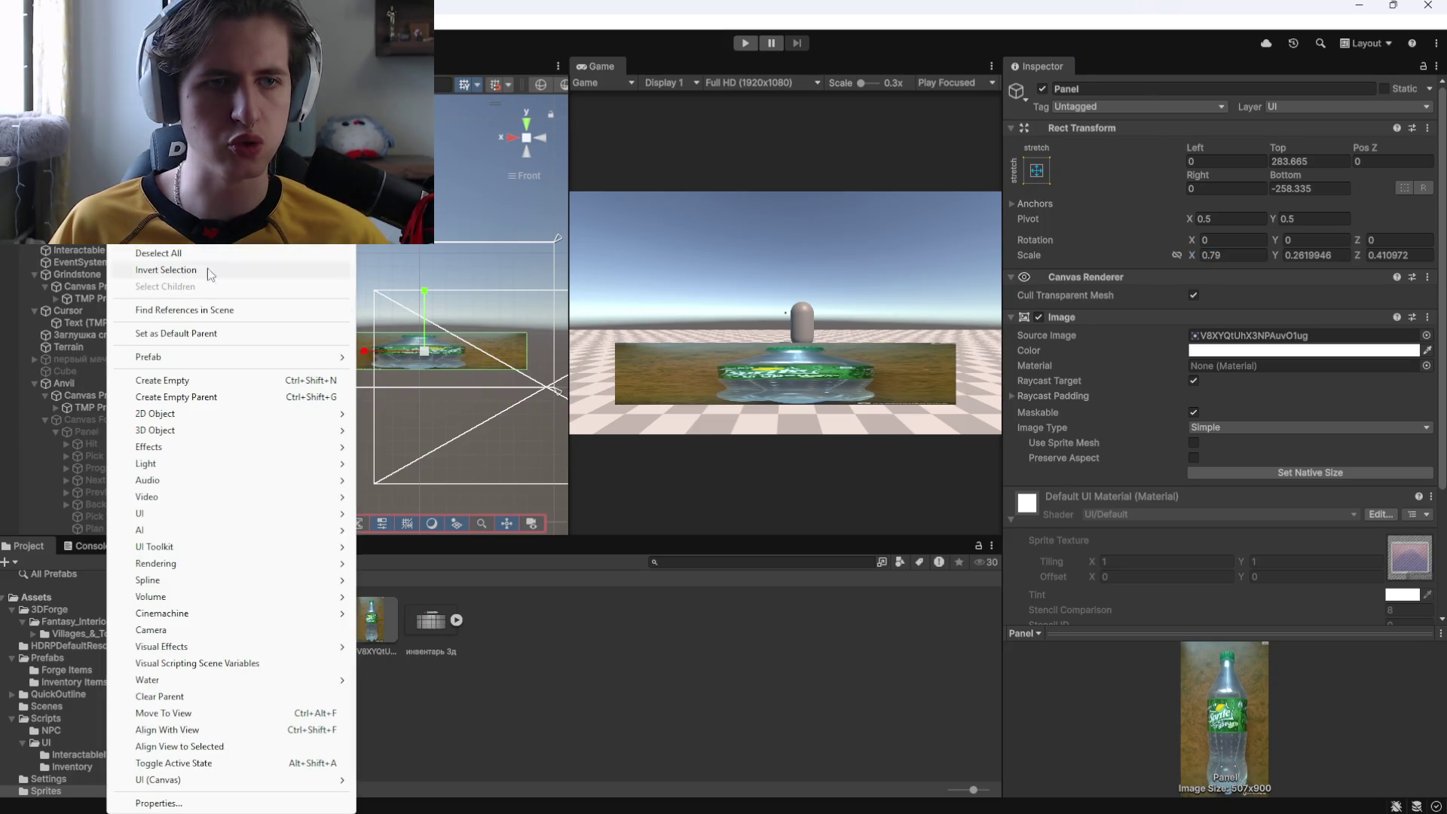
pyautogui.moveTo(226, 780)
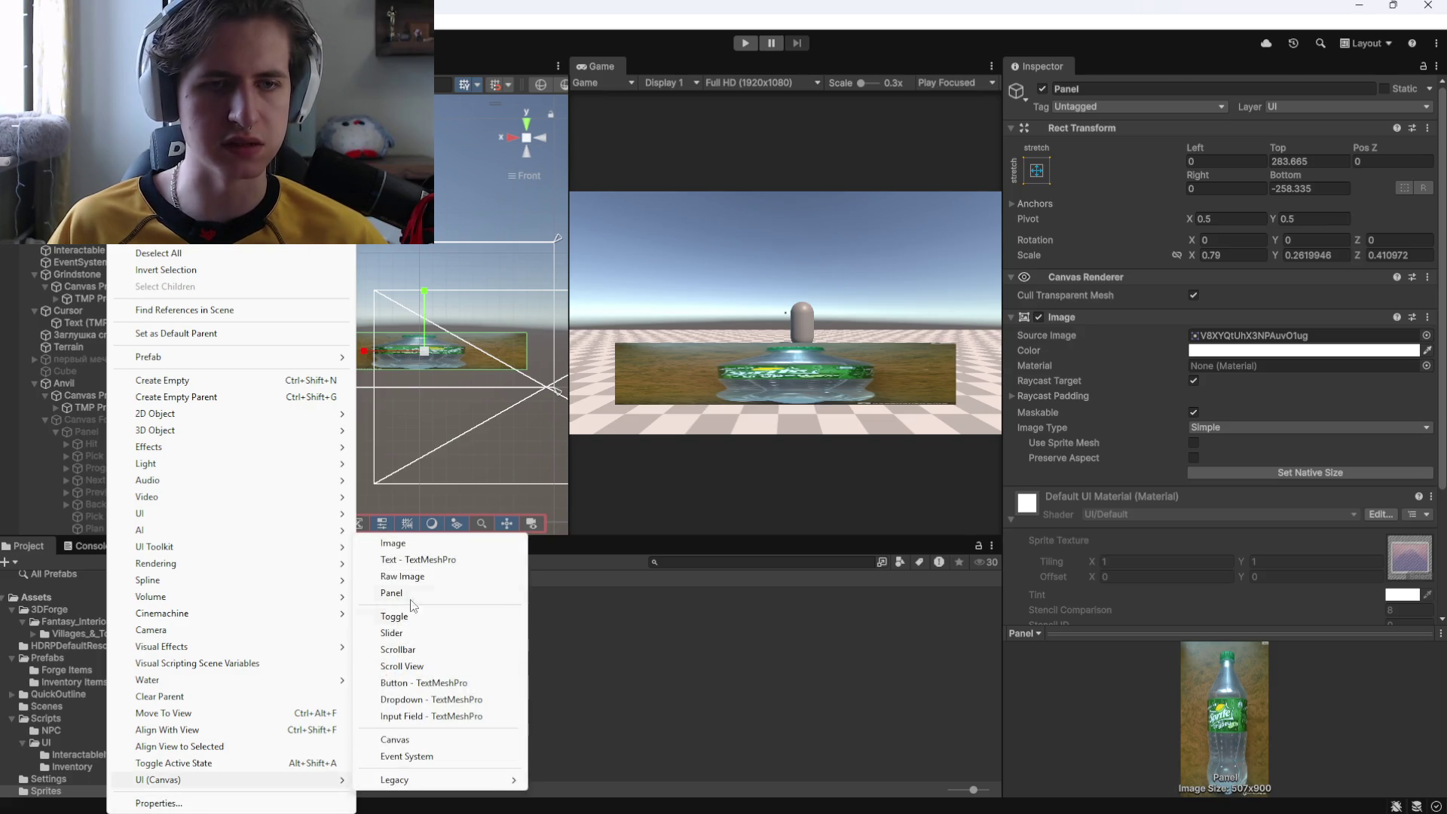
pyautogui.click(413, 559)
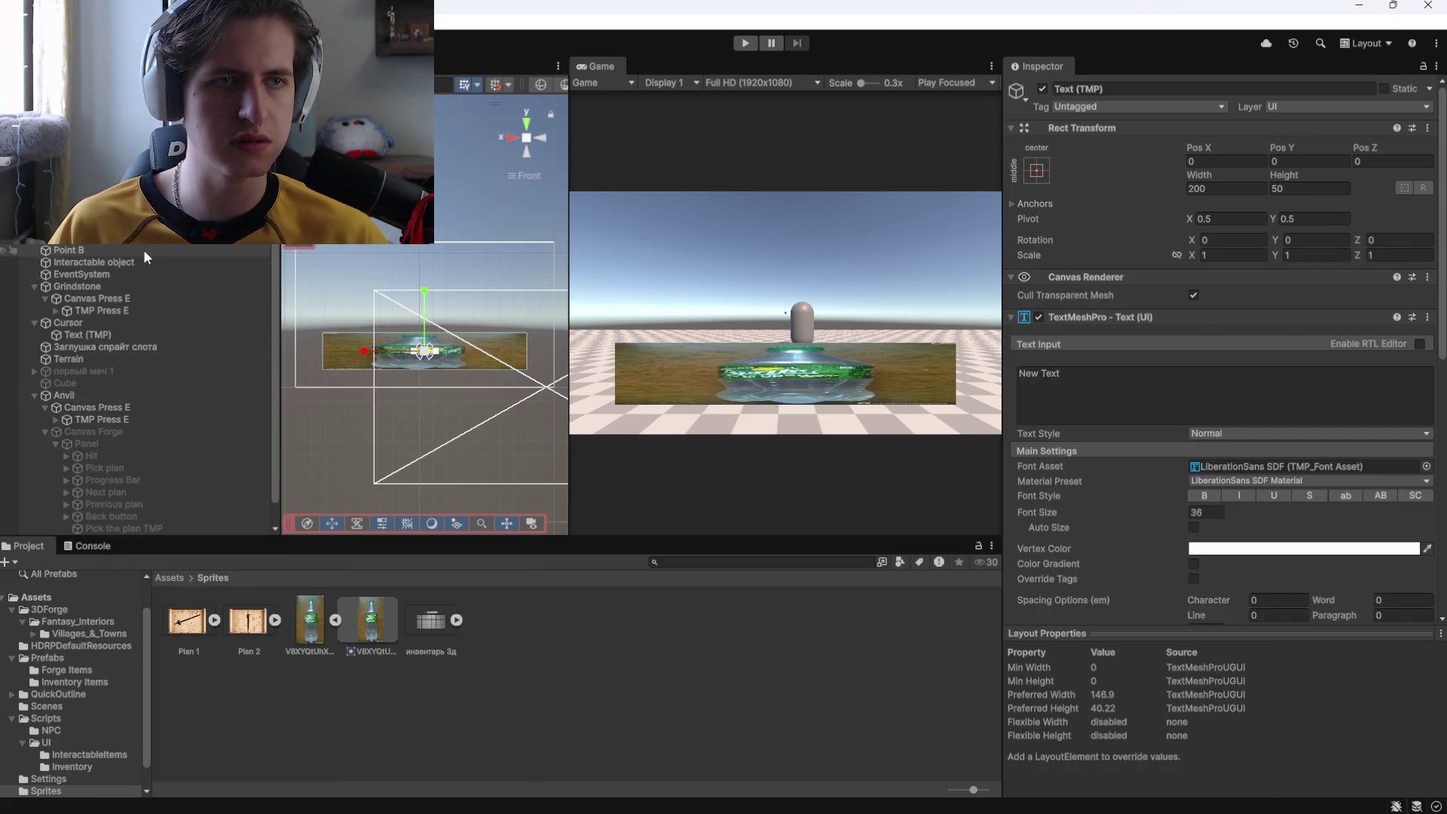
pyautogui.write('Yes')
pyautogui.press('Return')
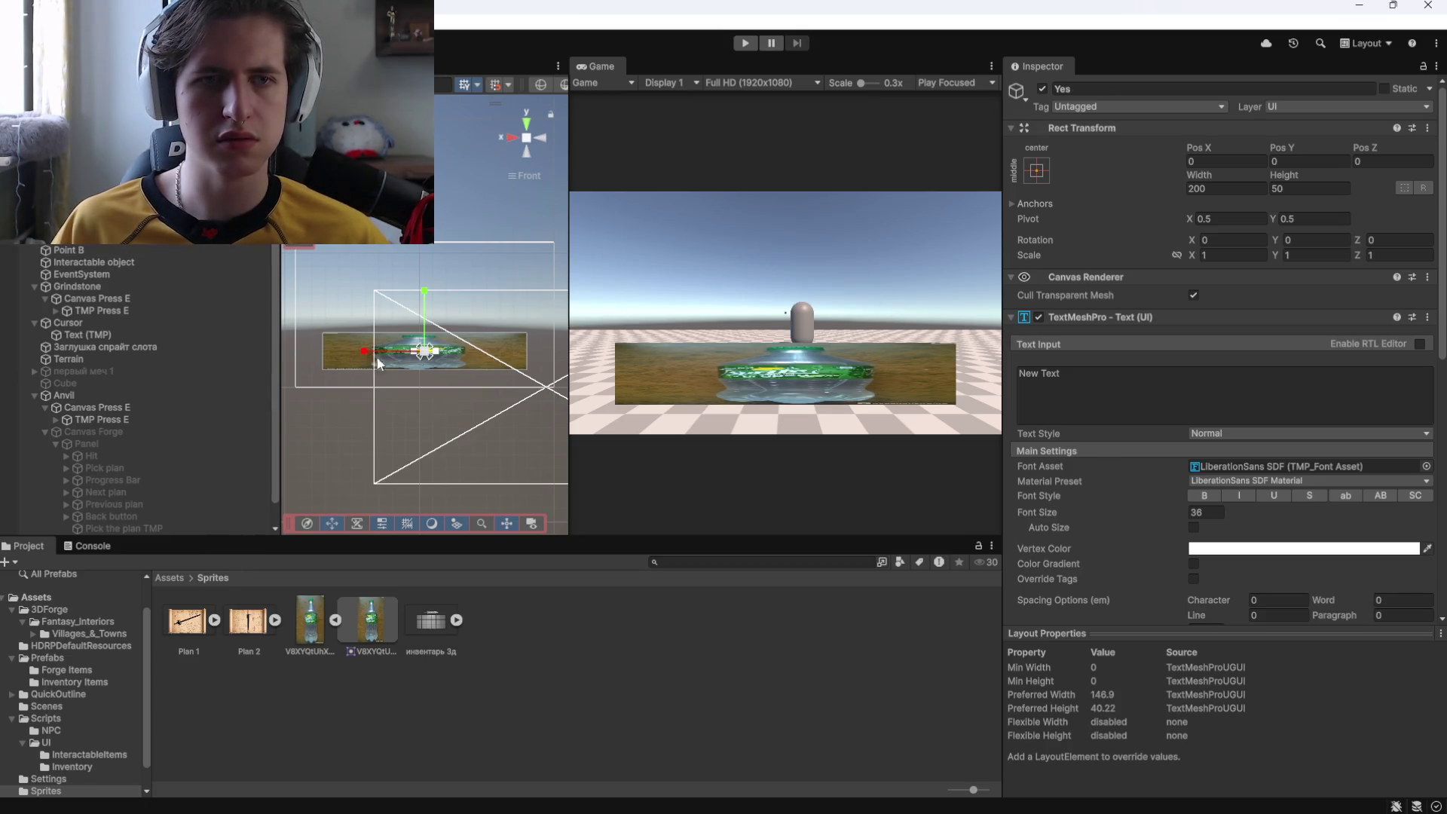
pyautogui.click(1102, 382)
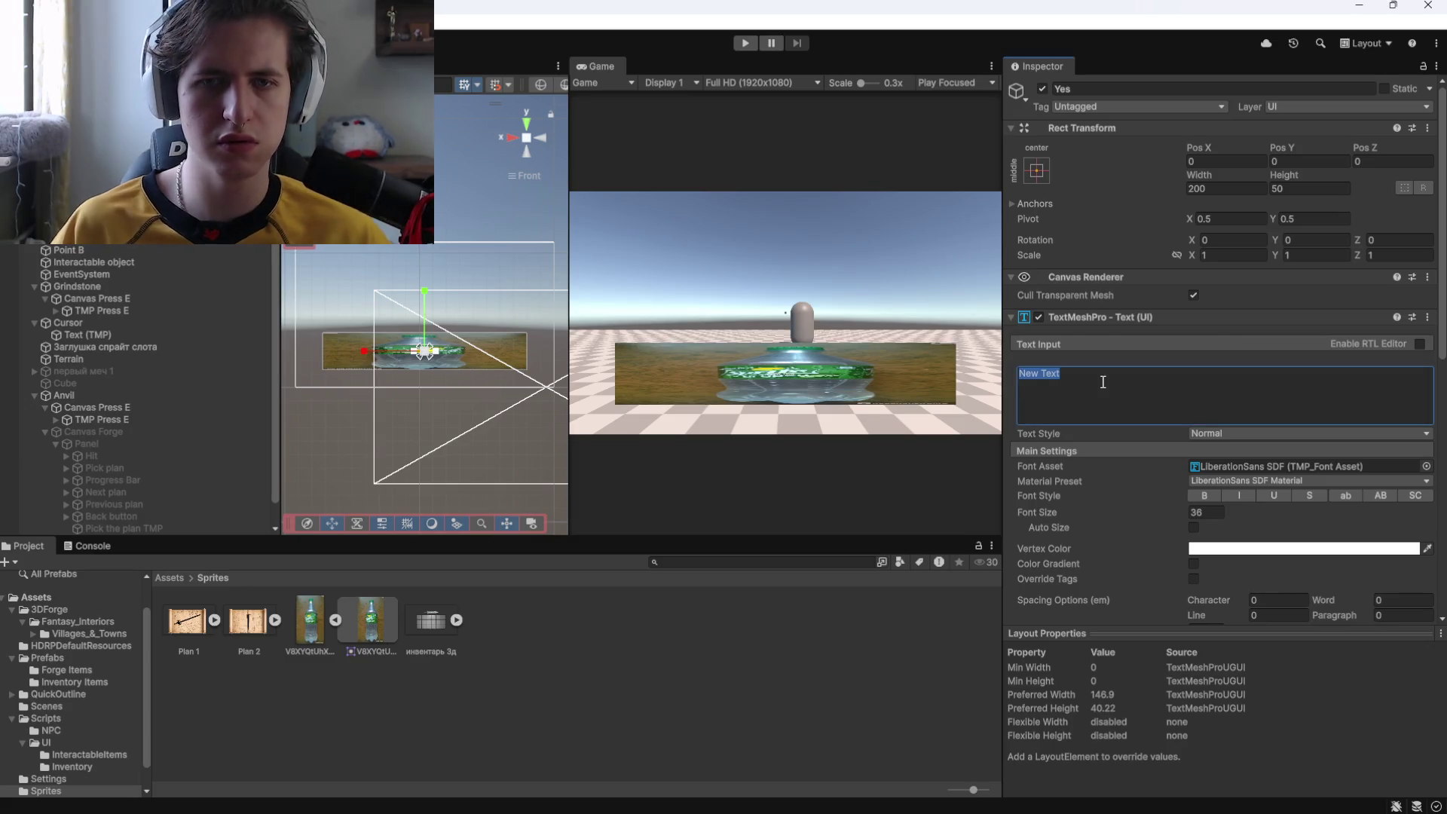
pyautogui.write('Спасибо, держи материалы')
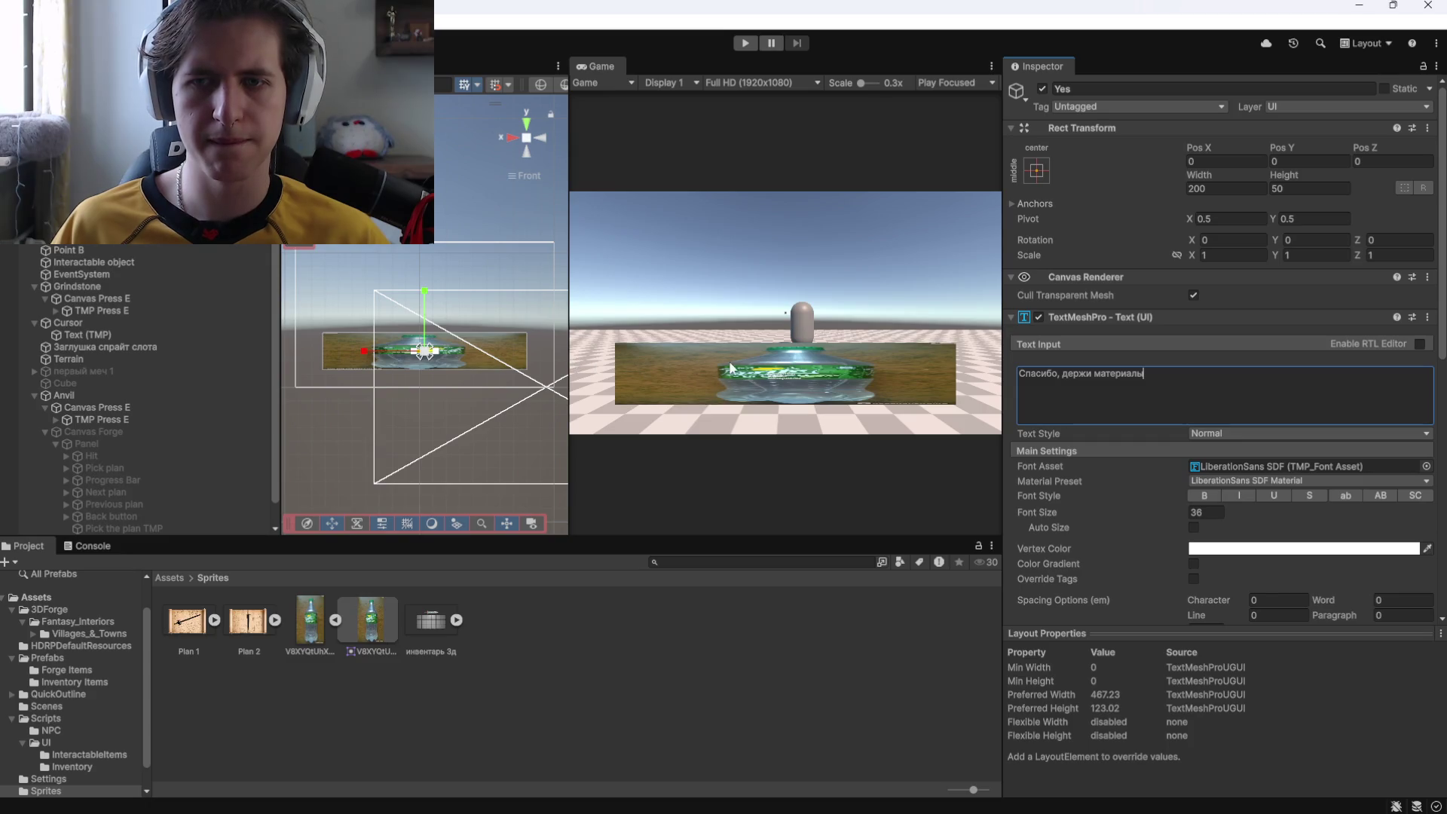
pyautogui.write('f')
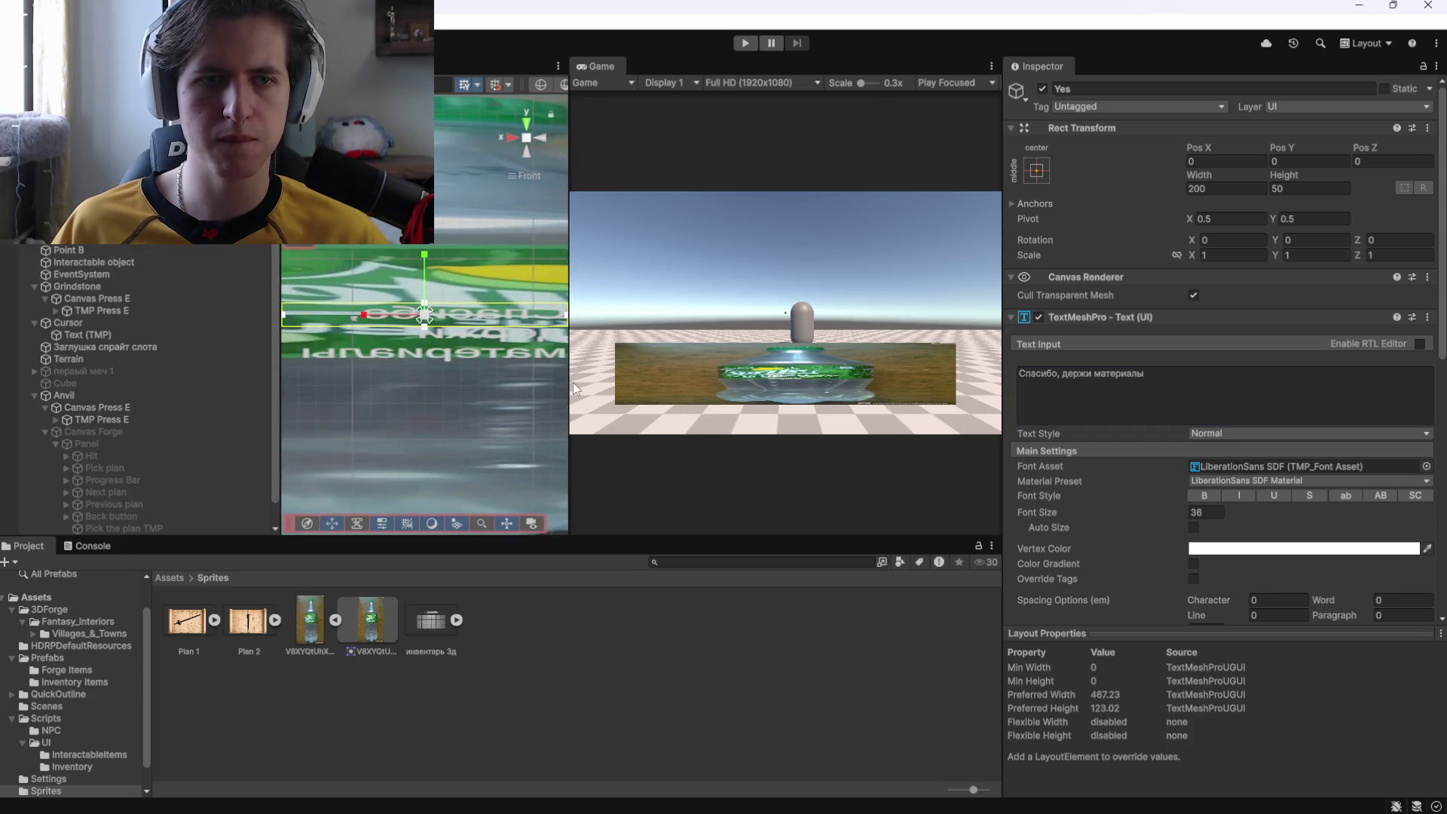
# Bring the Yes text forward to Pos Z 30, in front of the bottle panel.
pyautogui.scroll(-3, 485, 376)
pyautogui.moveTo(472, 386); pyautogui.dragTo(389, 371)
pyautogui.moveTo(360, 319); pyautogui.dragTo(345, 318)
pyautogui.moveTo(422, 395)
pyautogui.mouseDown()
pyautogui.moveTo(545, 369)
pyautogui.moveTo(456, 323)
pyautogui.mouseUp()
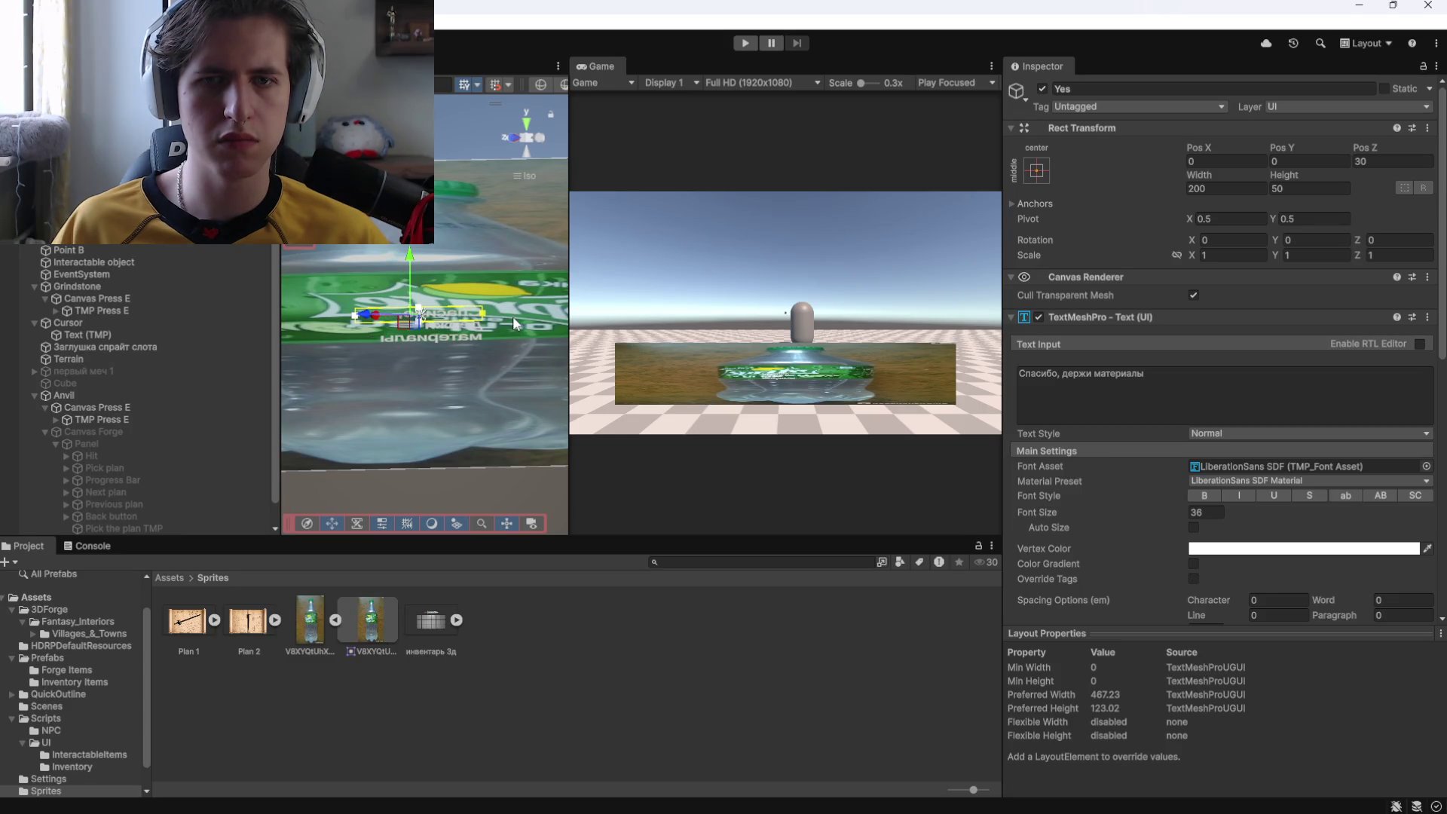
pyautogui.moveTo(513, 315)
pyautogui.mouseDown()
pyautogui.moveTo(214, 350)
pyautogui.moveTo(178, 289)
pyautogui.moveTo(264, 327)
pyautogui.mouseUp()
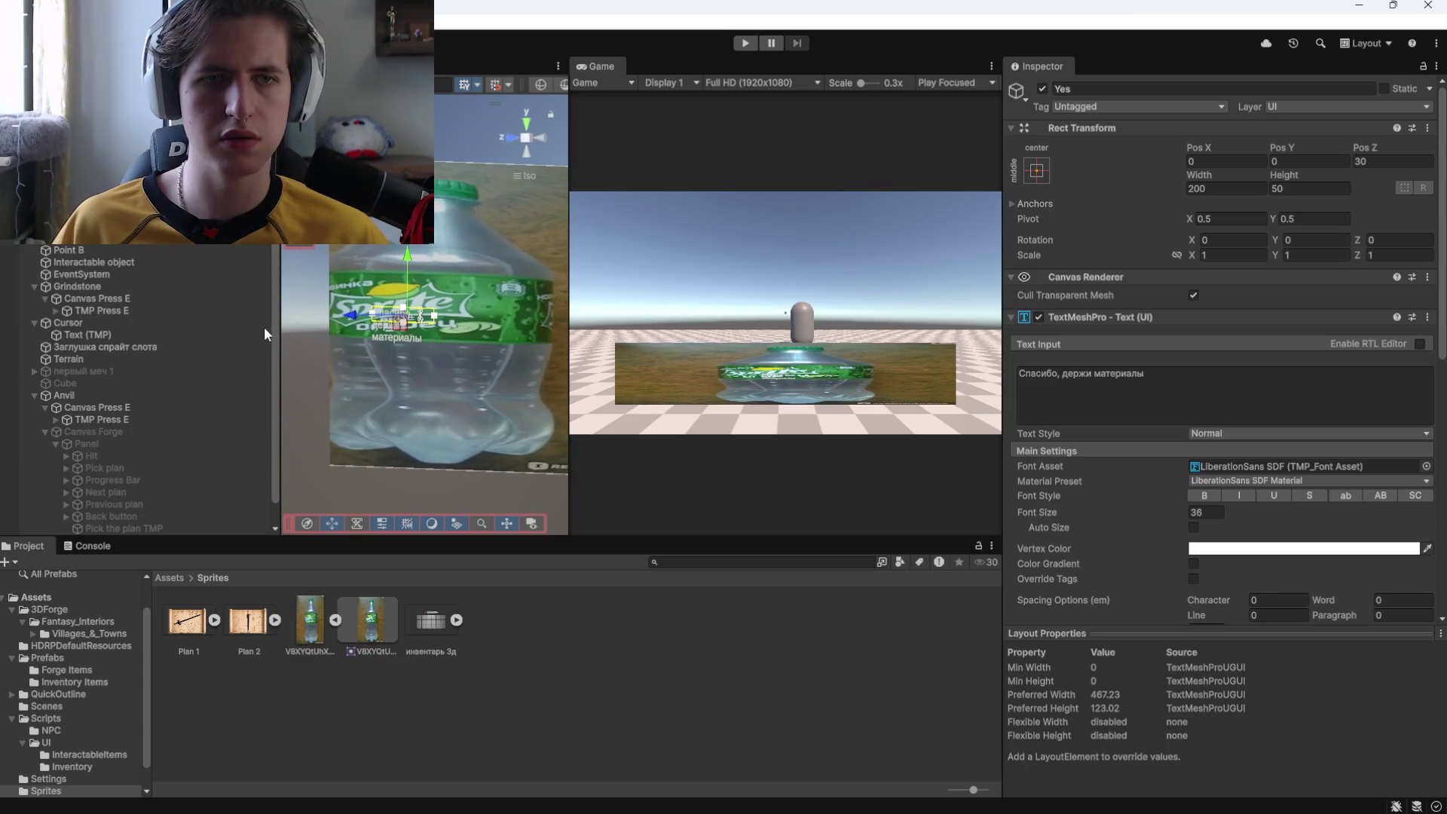
pyautogui.click(511, 139)
pyautogui.click(510, 139)
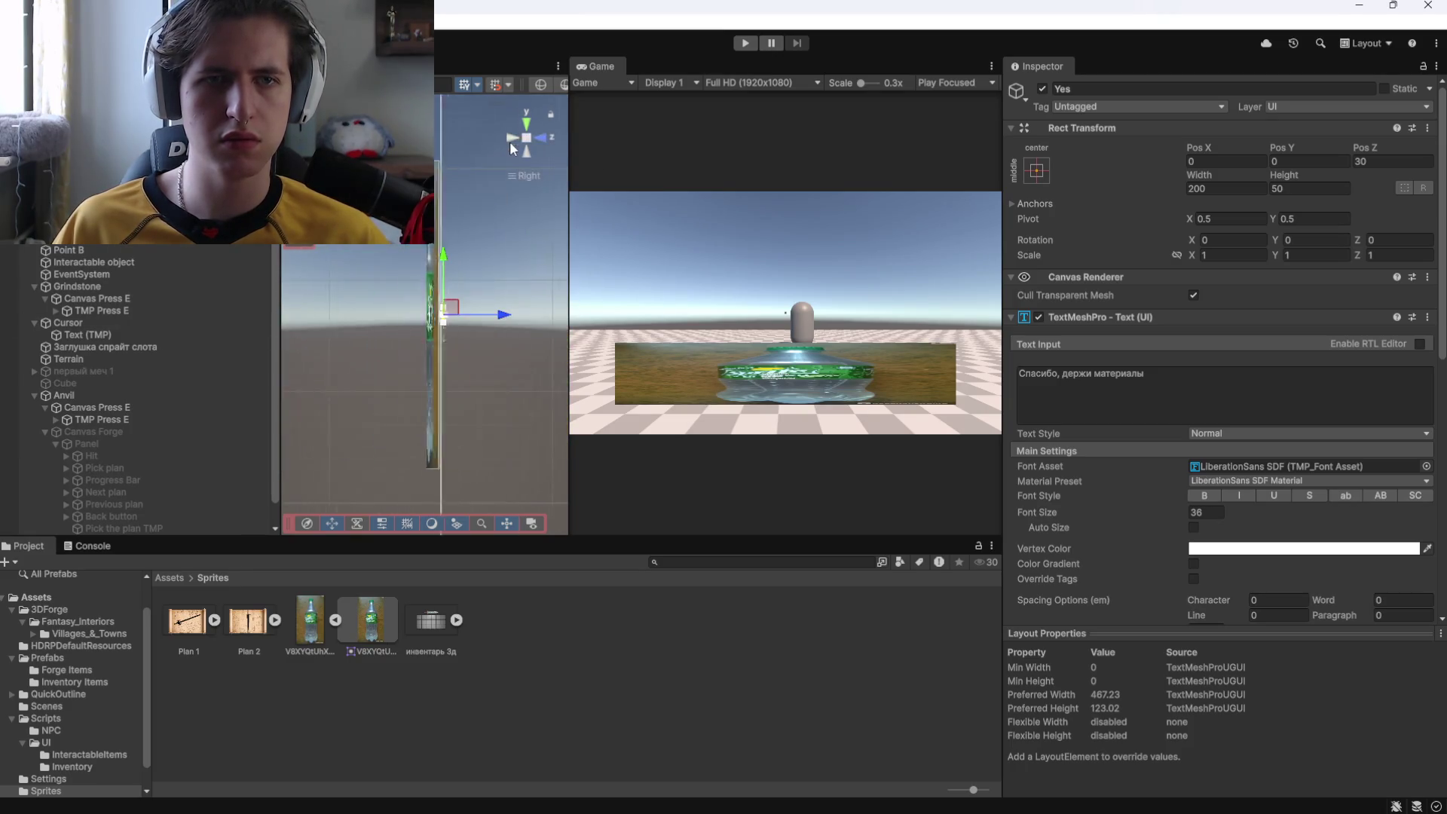
pyautogui.click(542, 137)
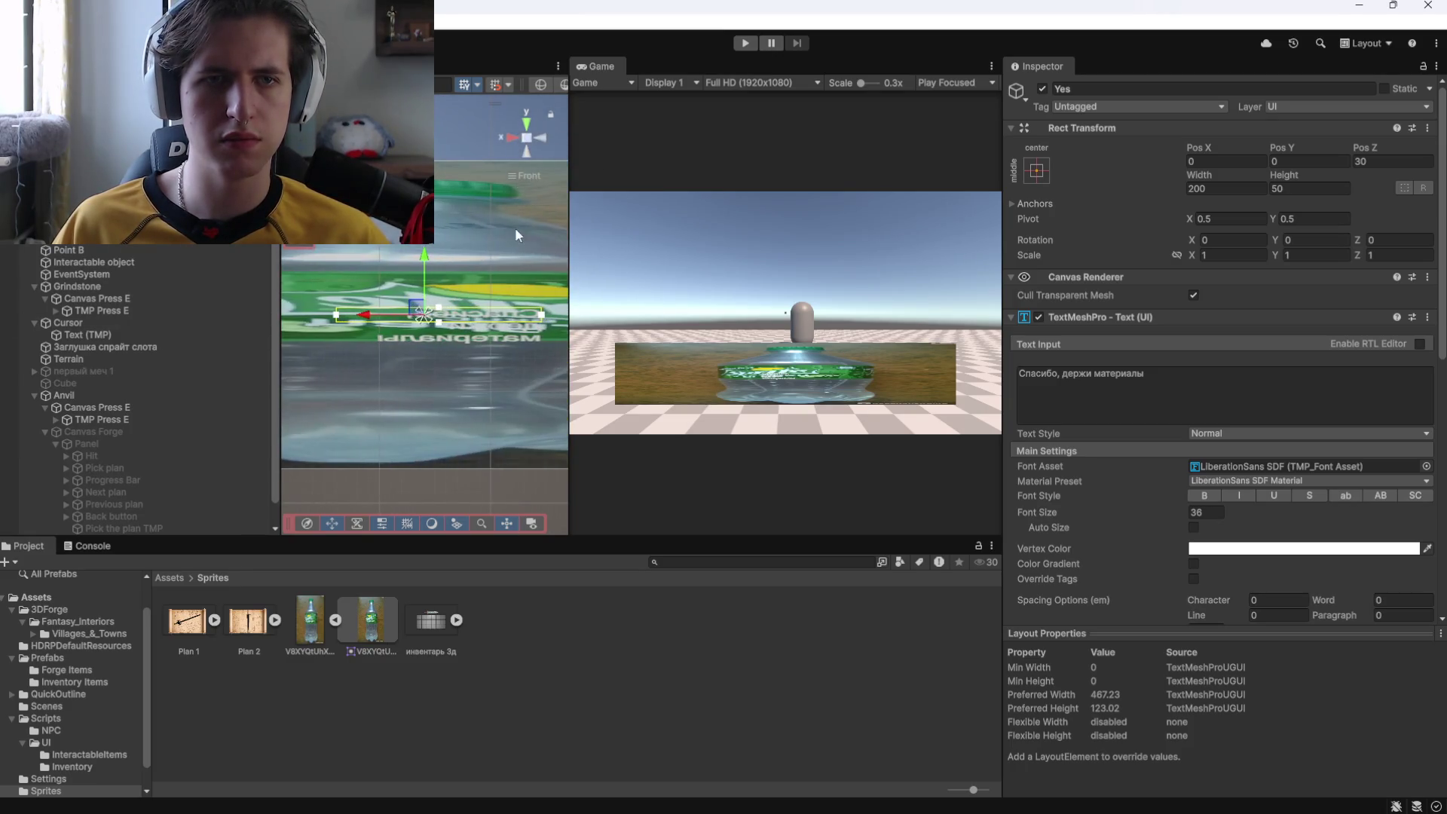
pyautogui.click(513, 138)
pyautogui.click(513, 134)
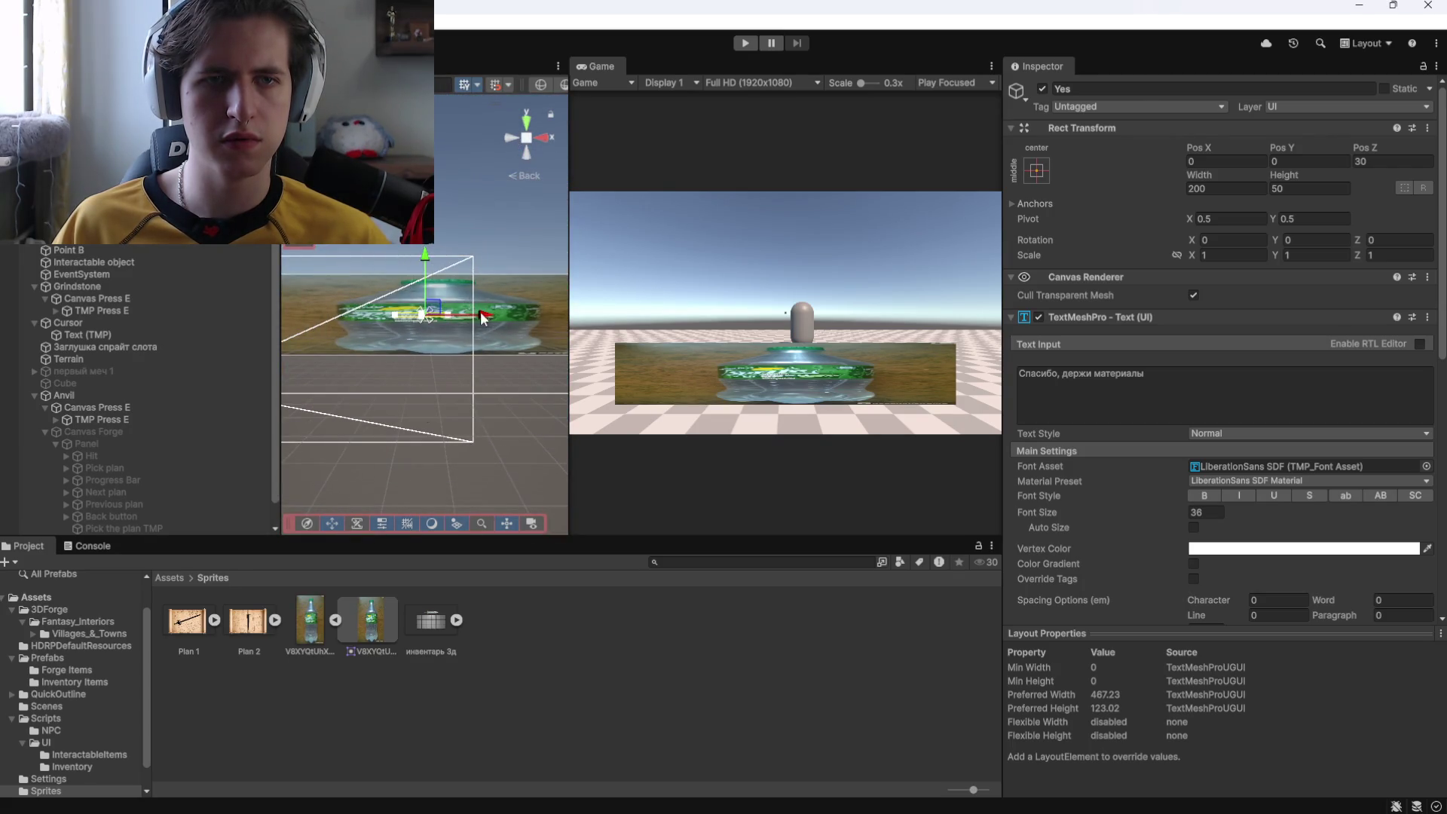
pyautogui.scroll(2, 441, 317)
# Shift the Yes text right to Pos X 68 and scale it uniformly to about 3.71.
pyautogui.moveTo(470, 321); pyautogui.dragTo(559, 337)
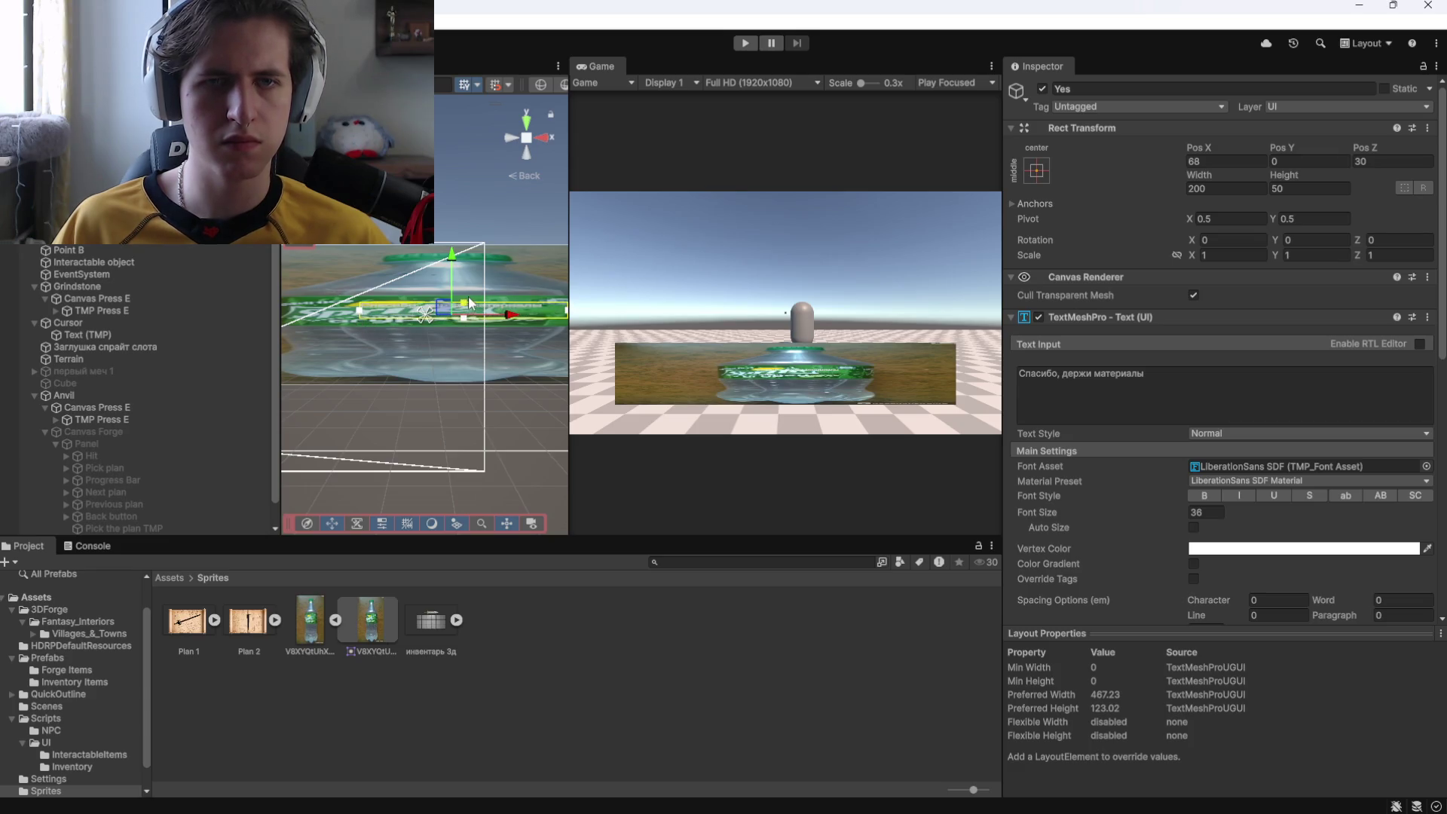
pyautogui.click(1175, 255)
pyautogui.moveTo(1192, 253); pyautogui.dragTo(1265, 255)
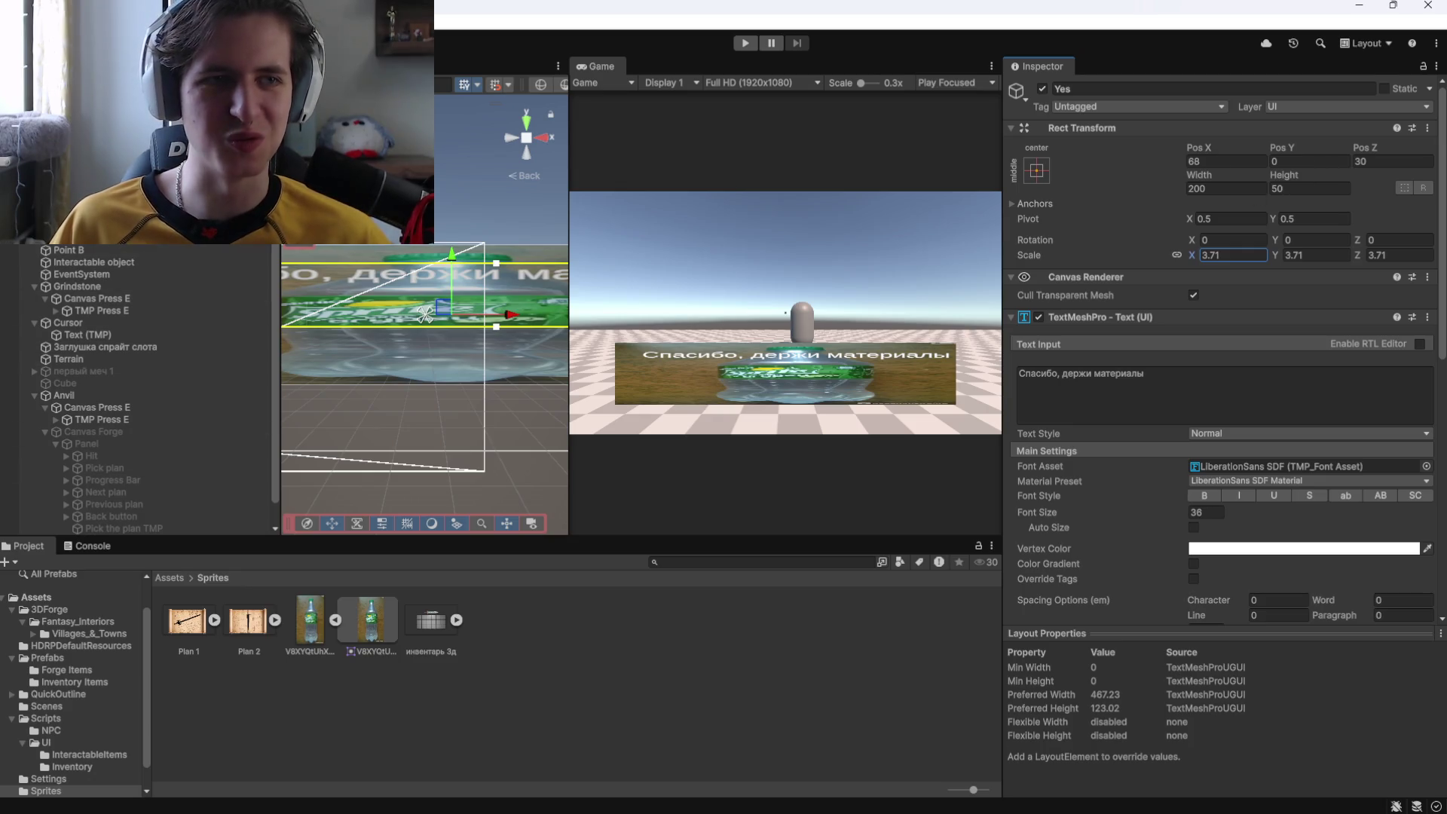
pyautogui.click(313, 249)
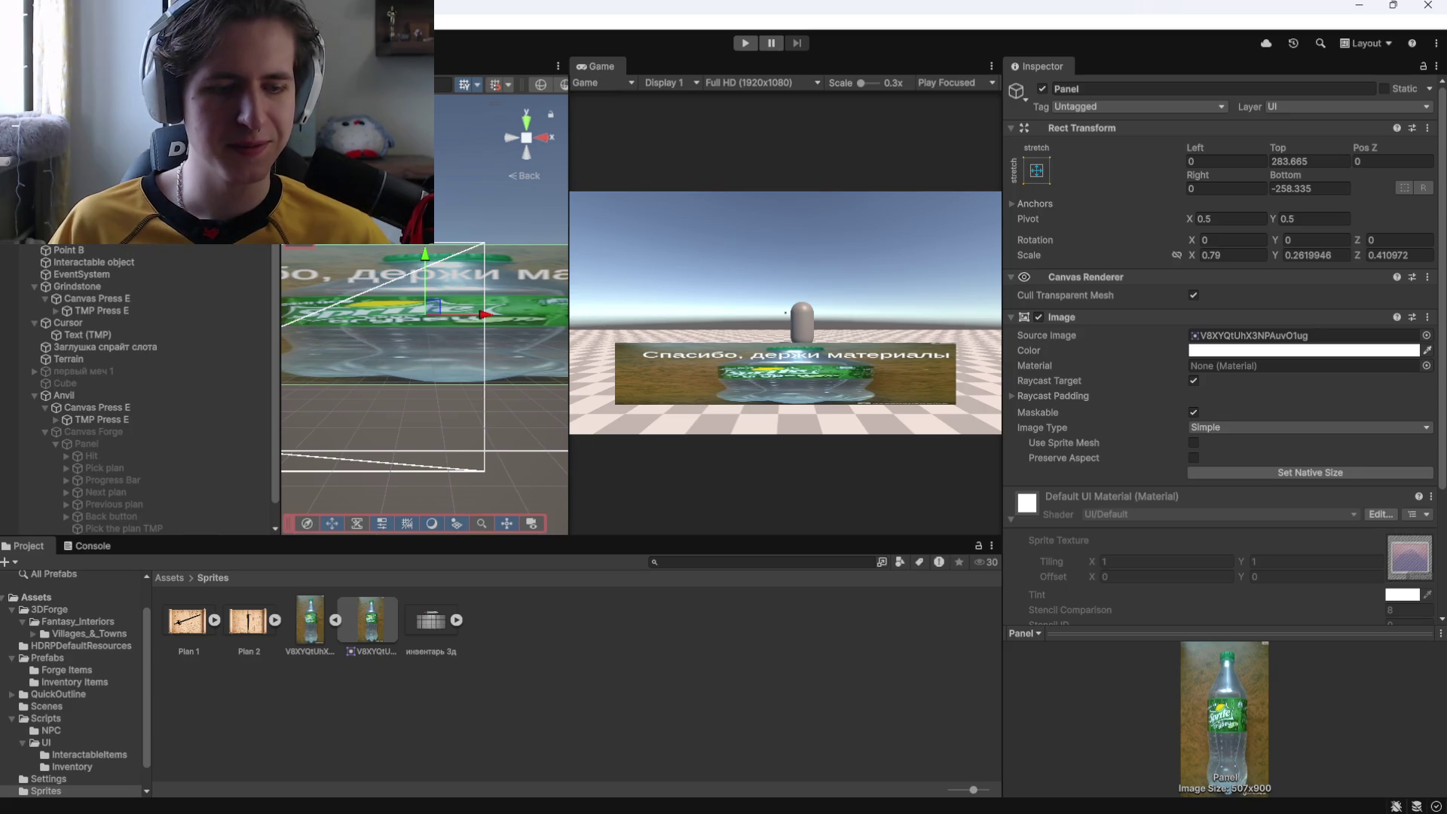
# Nudge the Panel's Bottom offset and drag the Yes text down onto the panel.
pyautogui.click(425, 313)
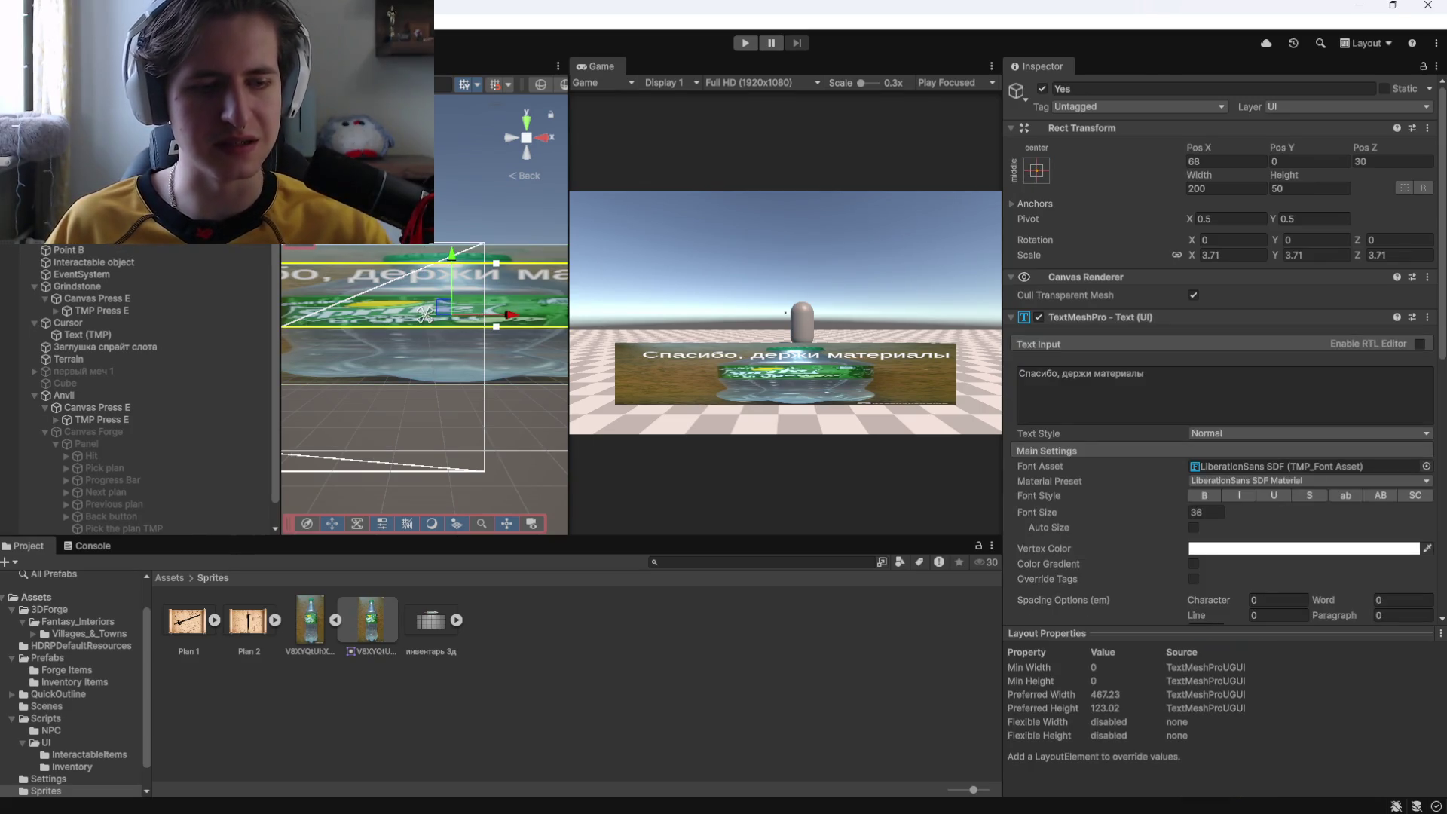
pyautogui.click(424, 313)
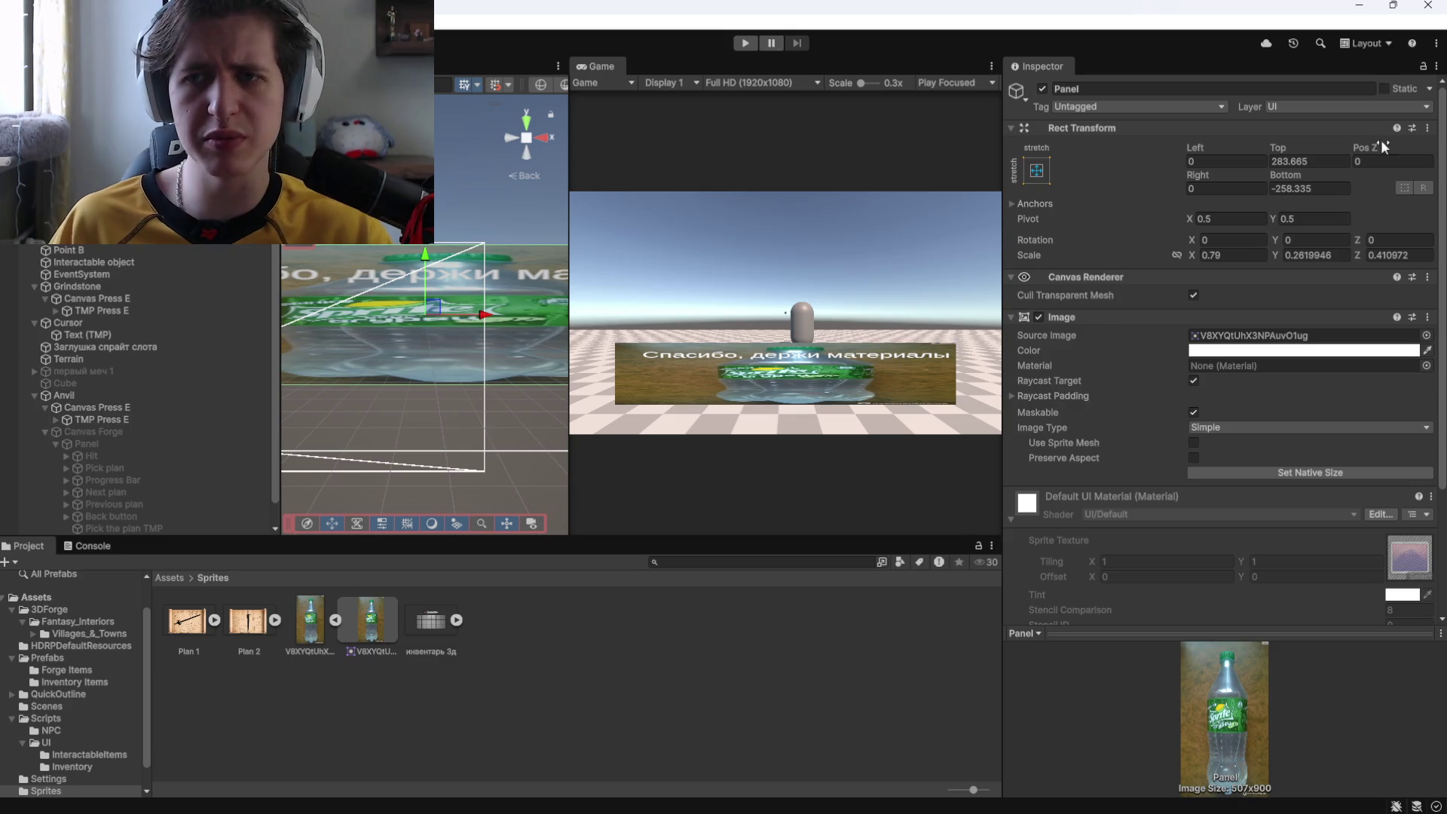
pyautogui.moveTo(1287, 174); pyautogui.dragTo(1277, 178)
pyautogui.click(425, 314)
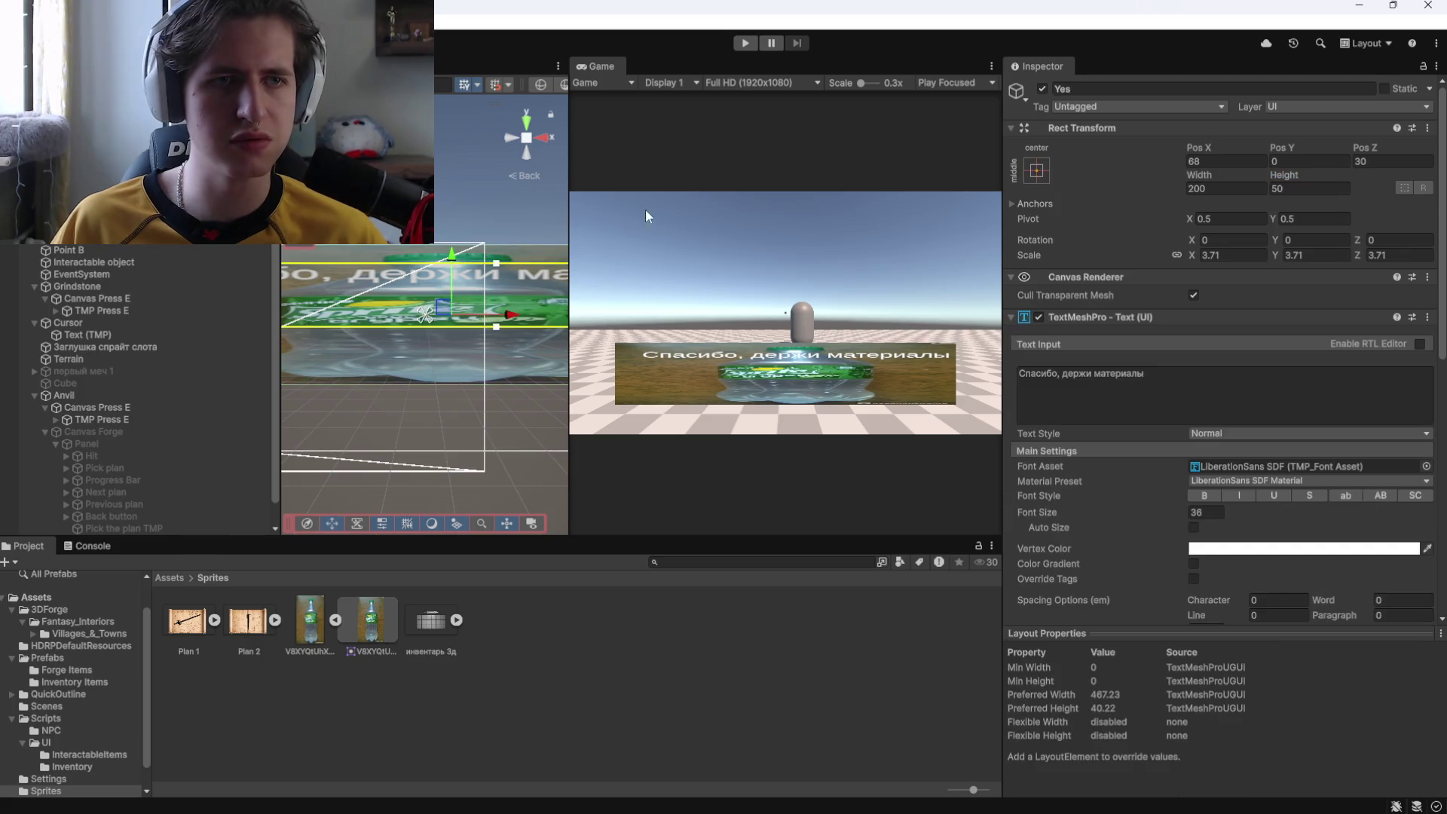
pyautogui.moveTo(449, 256); pyautogui.dragTo(461, 331)
# Keep the Yes text at scale 3.7, stretch Scale Y to 7.8, and lower it to Pos Y -888.
pyautogui.scroll(-2, 465, 350)
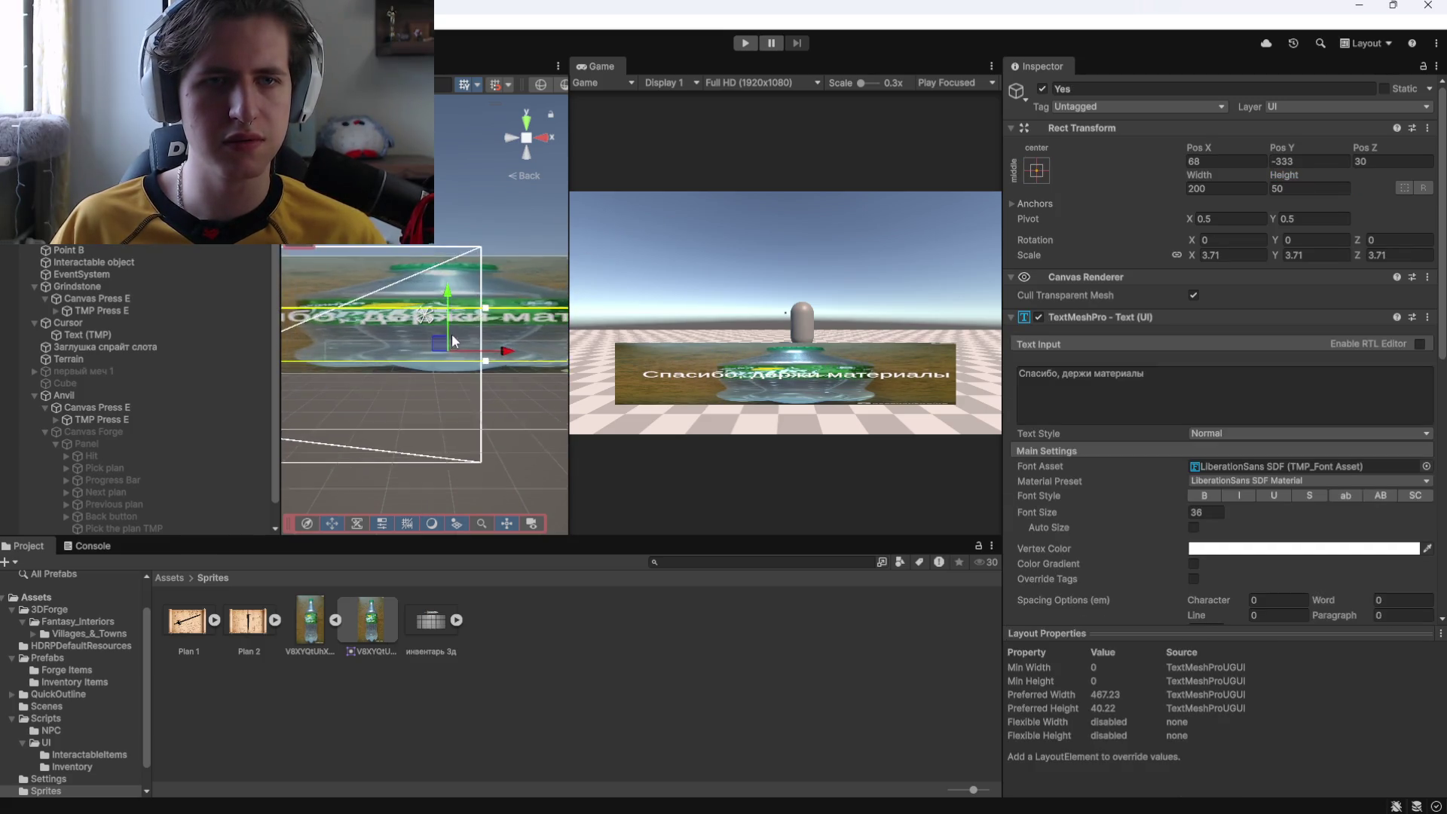
pyautogui.scroll(-2, 465, 350)
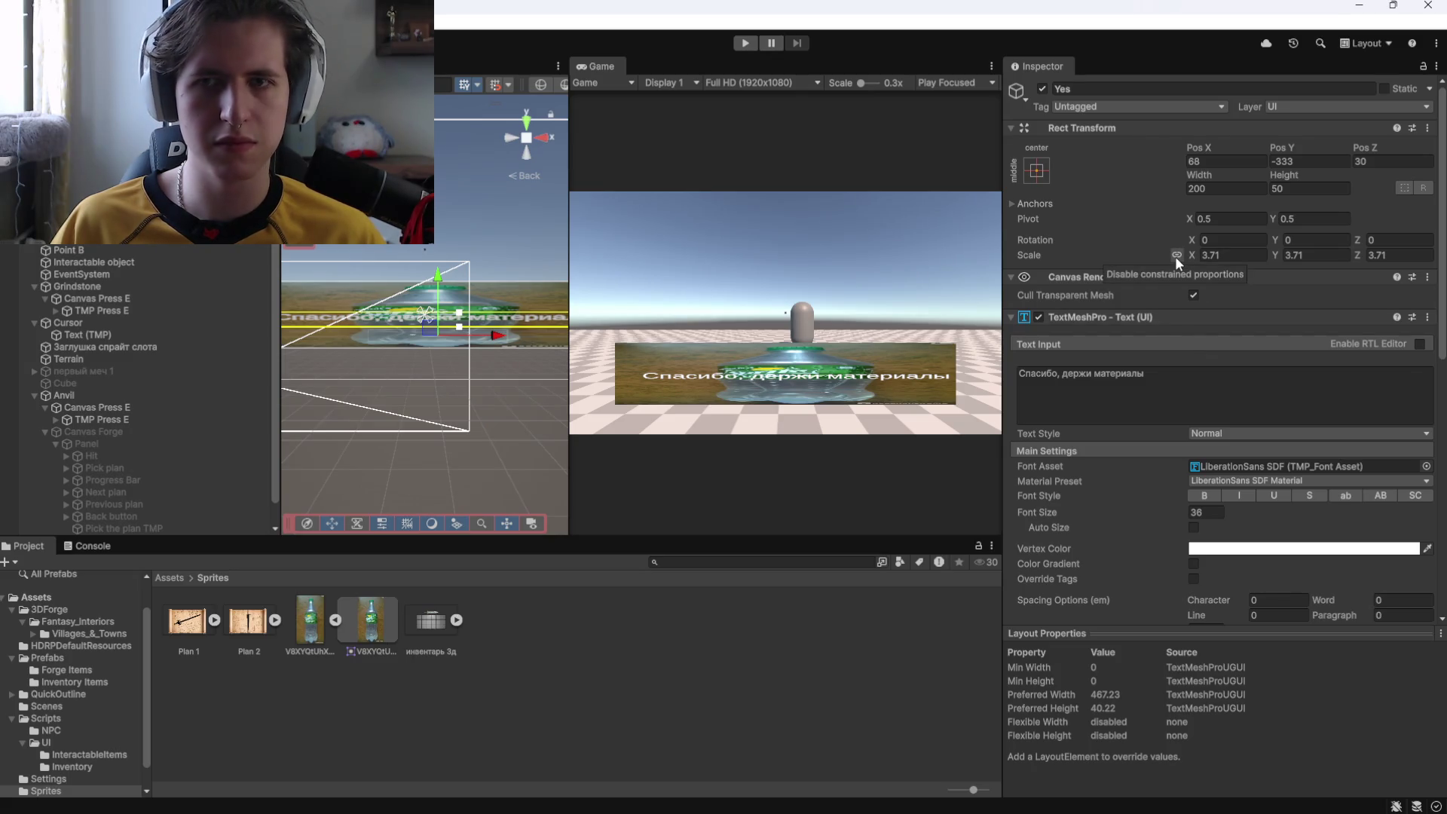
pyautogui.moveTo(1181, 255); pyautogui.dragTo(1188, 255)
pyautogui.click(1288, 256)
pyautogui.write('3.7')
pyautogui.moveTo(570, 342)
pyautogui.mouseDown()
pyautogui.moveTo(717, 342)
pyautogui.moveTo(708, 366)
pyautogui.moveTo(595, 375)
pyautogui.mouseUp()
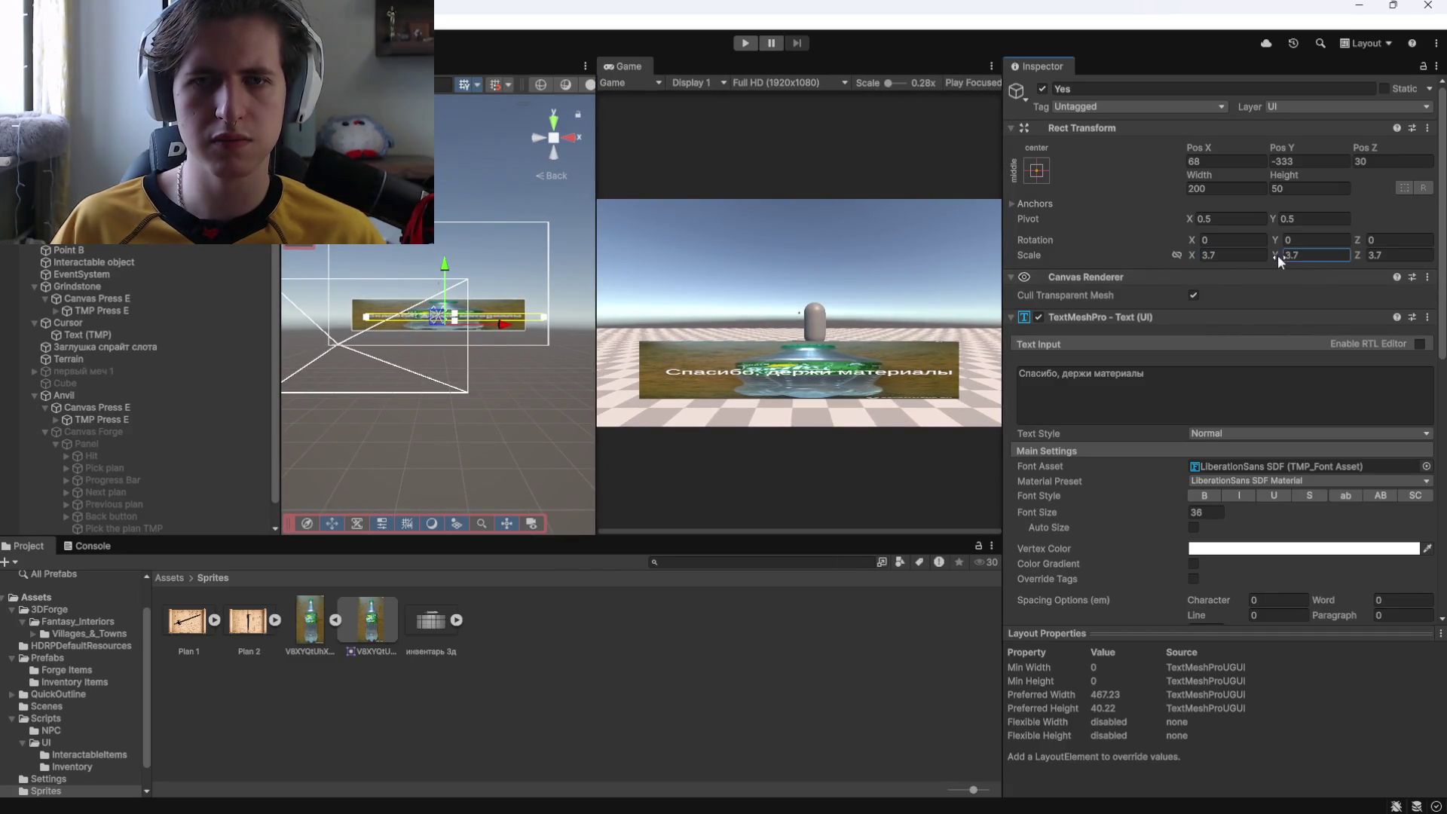
pyautogui.moveTo(1276, 255); pyautogui.dragTo(1331, 256)
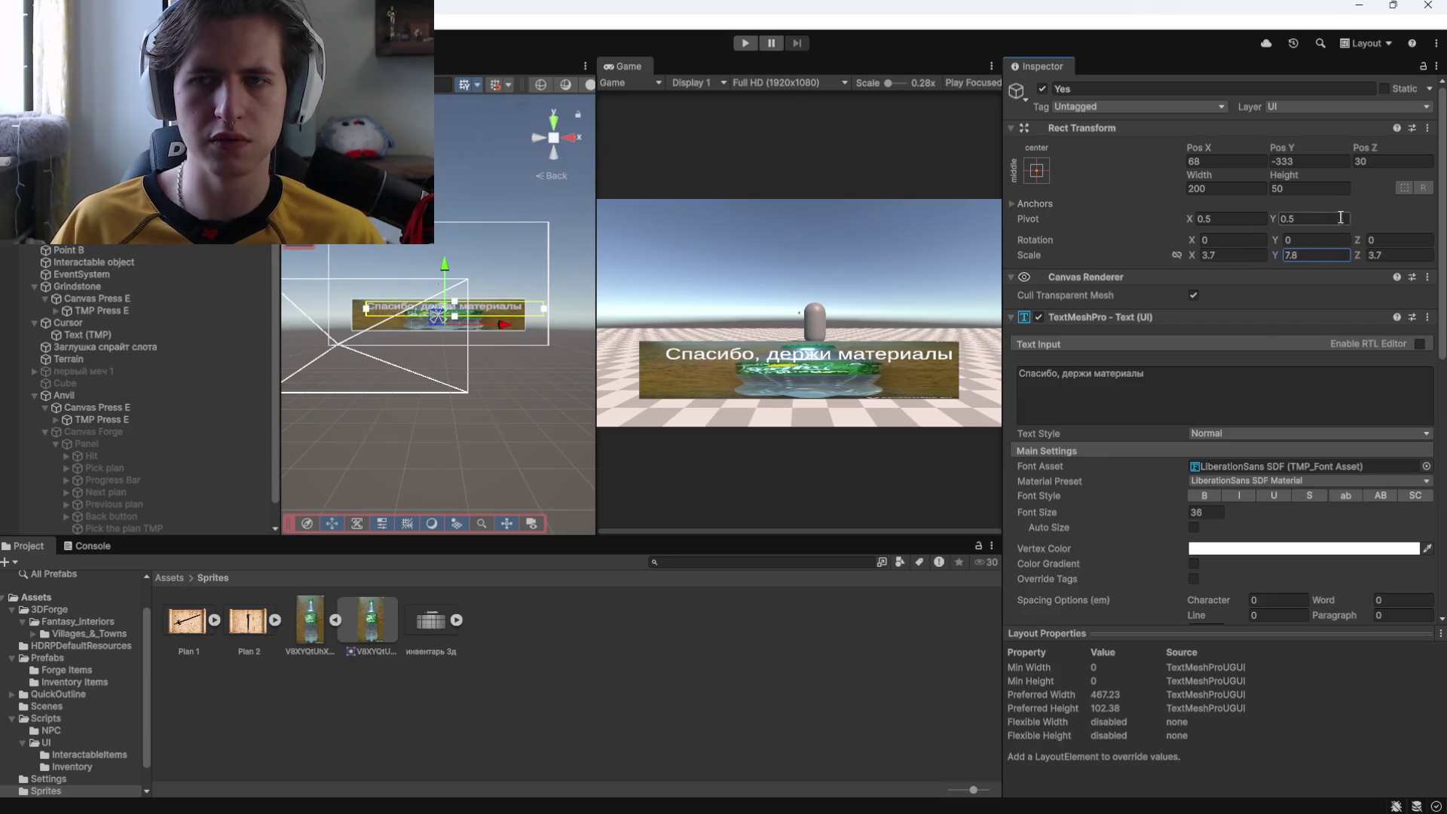
pyautogui.moveTo(444, 267); pyautogui.dragTo(455, 279)
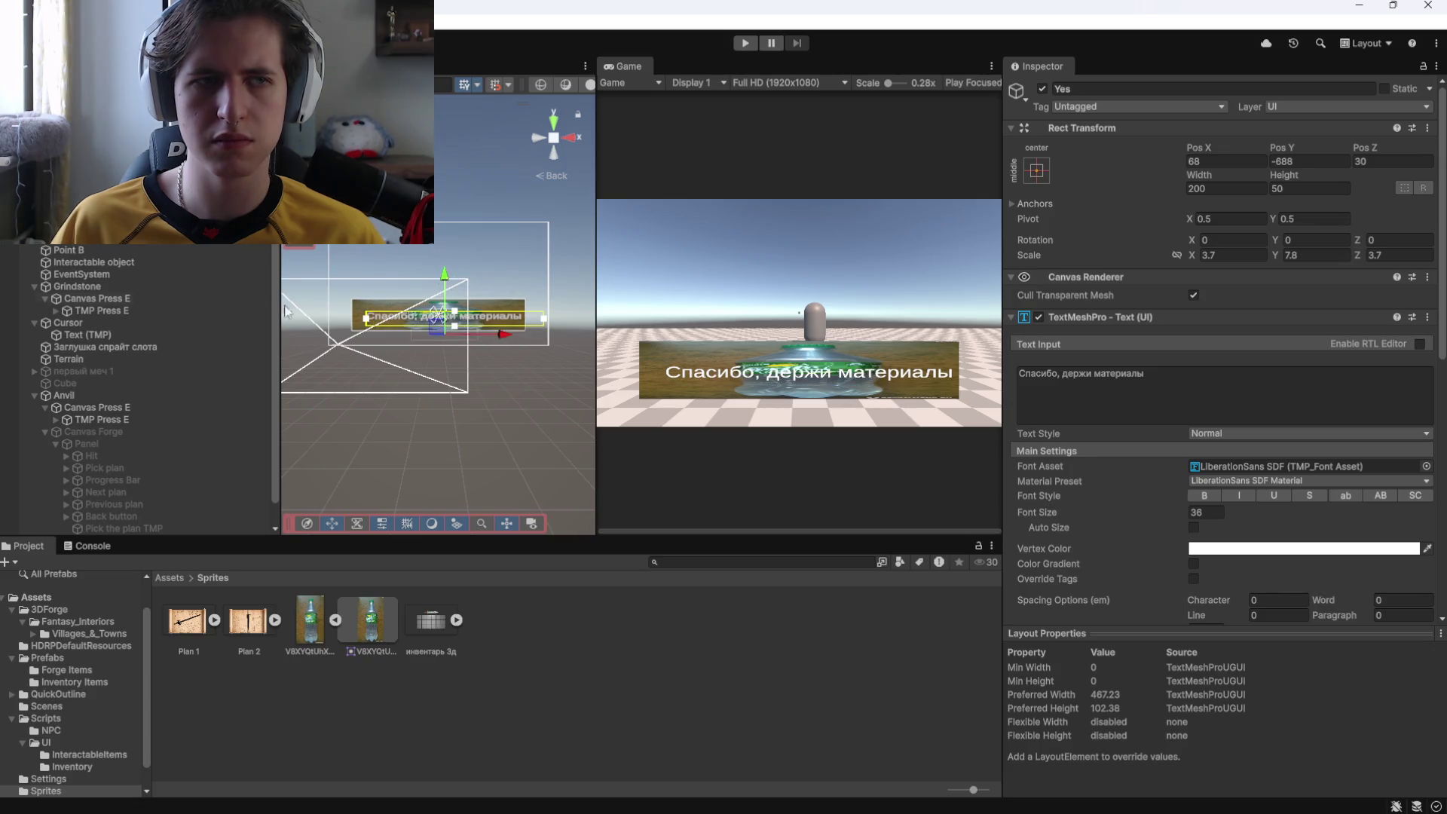
pyautogui.click(452, 323)
# Lower the panel image's alpha to 226 so it is slightly translucent.
pyautogui.click(1228, 350)
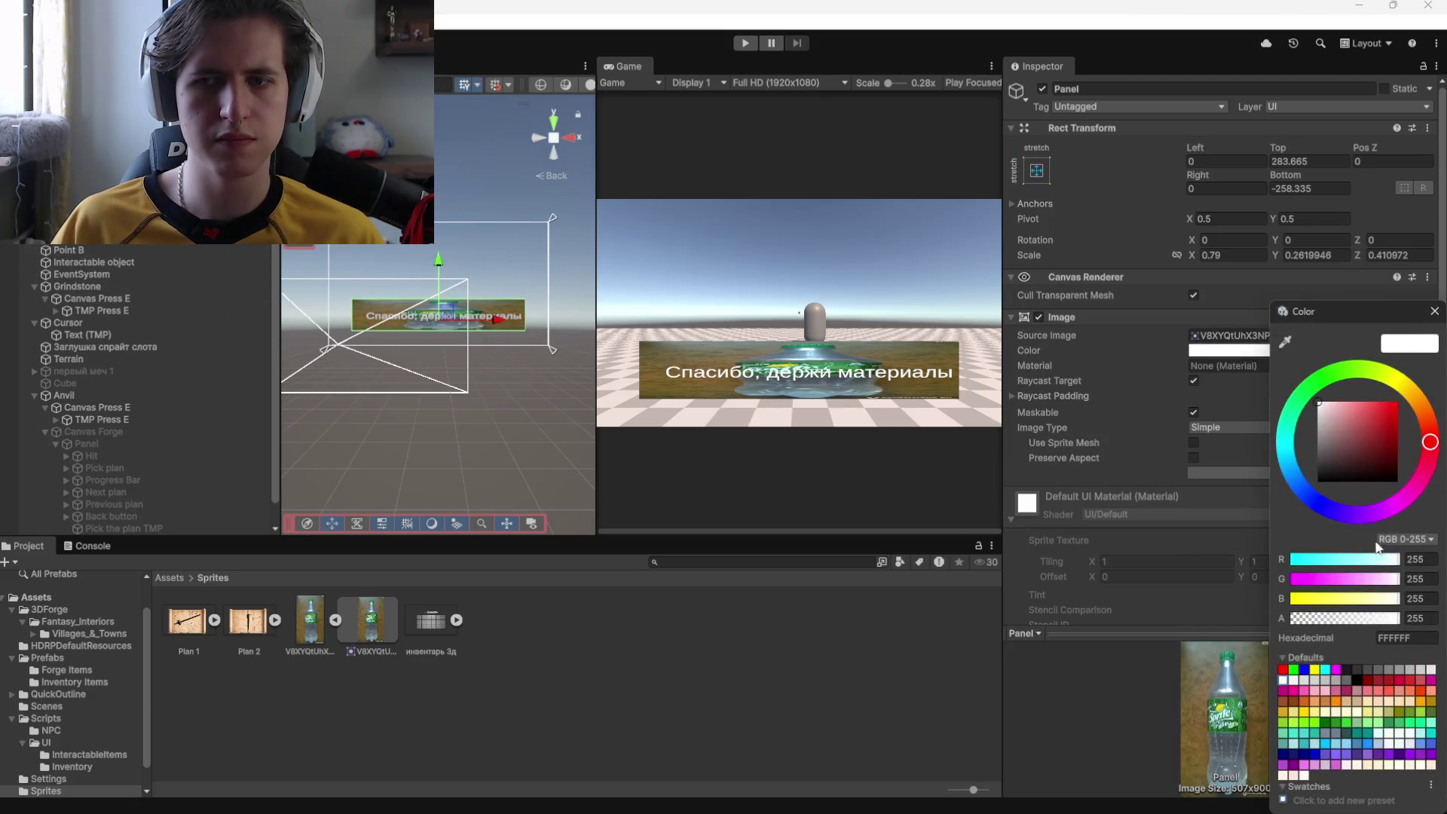
pyautogui.click(1365, 619)
pyautogui.click(1388, 619)
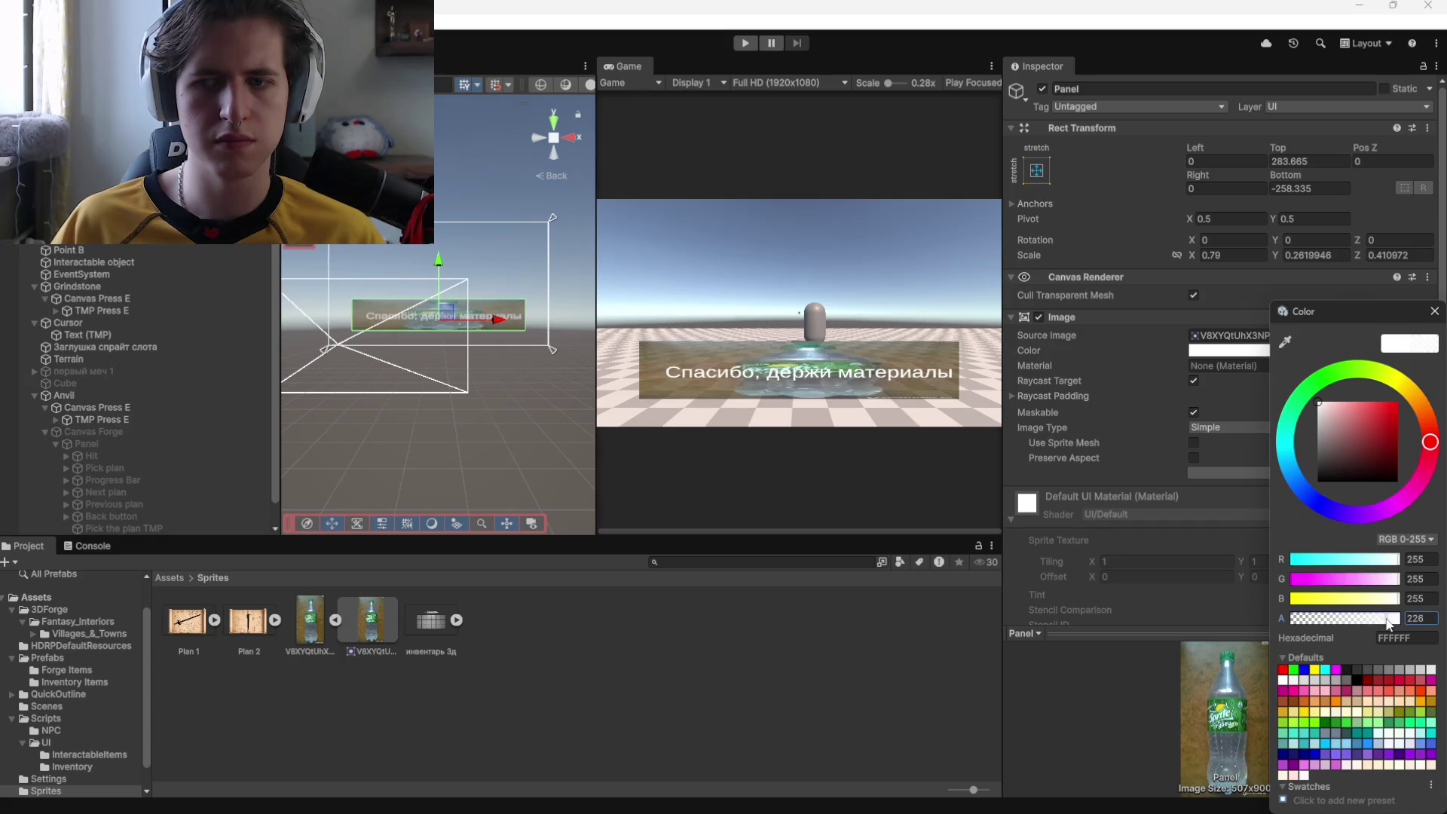
pyautogui.click(1434, 312)
# Set the Yes text's vertex colour to black.
pyautogui.click(444, 316)
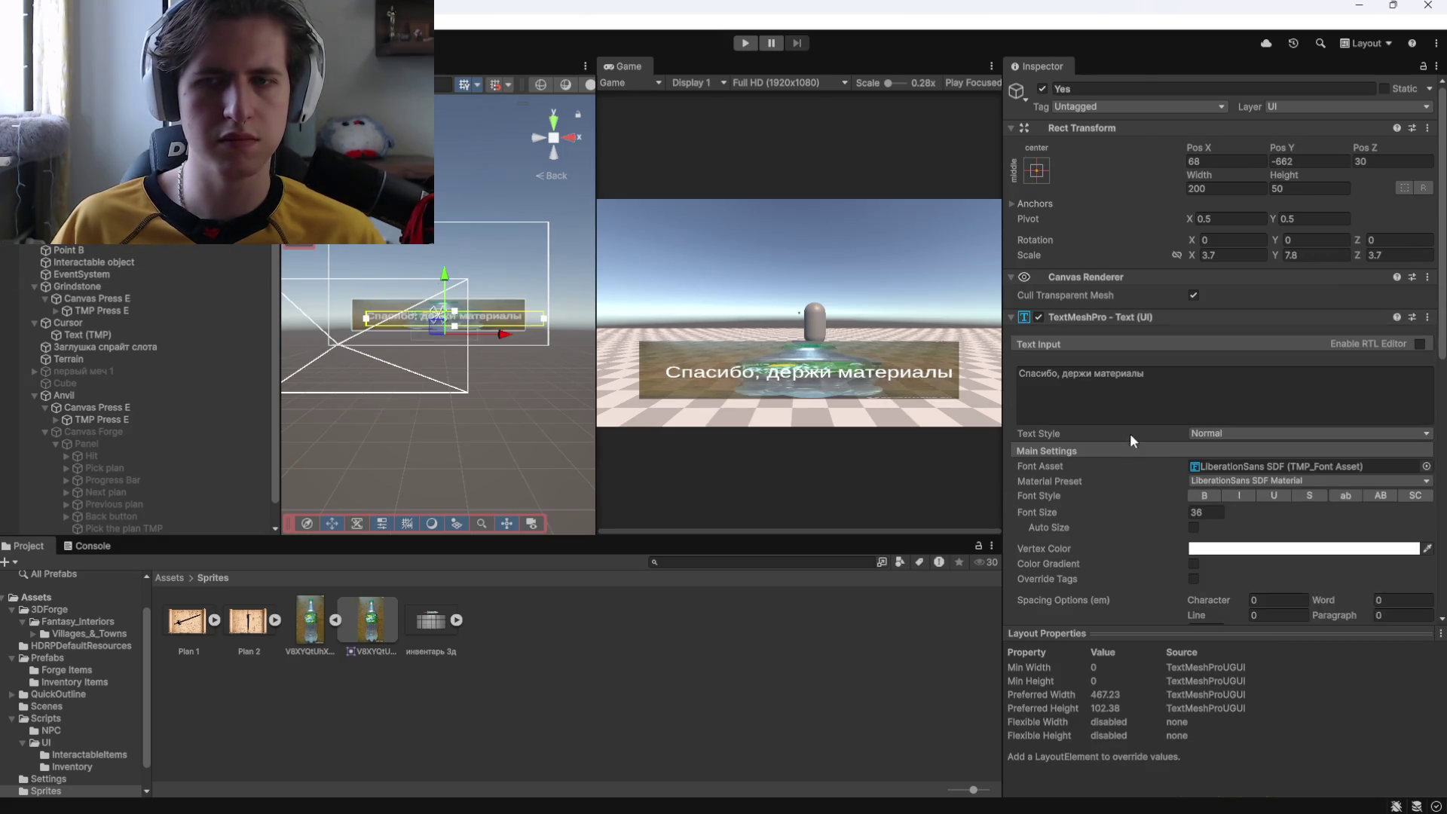
pyautogui.click(1224, 344)
pyautogui.click(1290, 468)
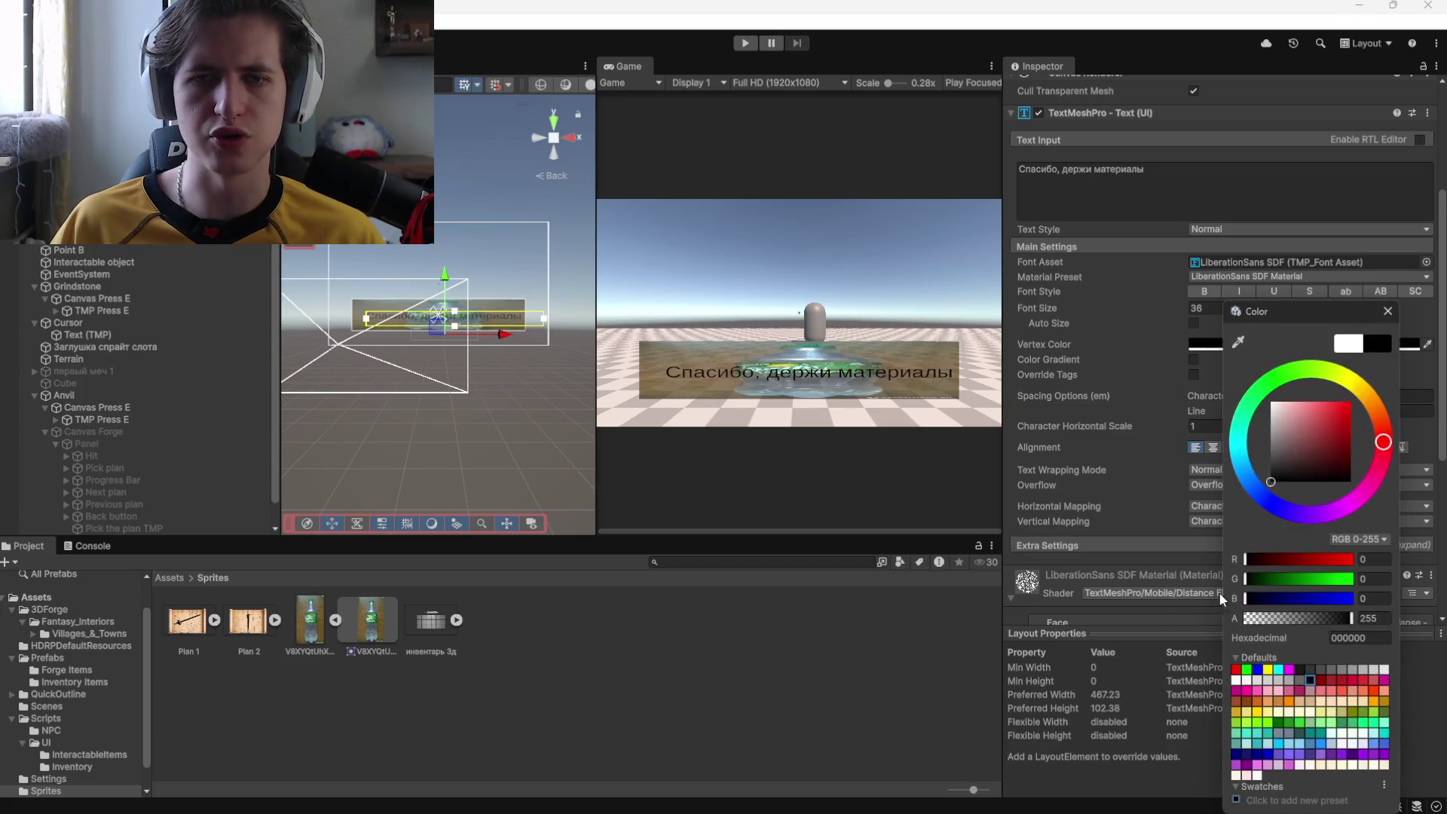
pyautogui.click(1385, 304)
pyautogui.hotkey('alt', 'Tab')
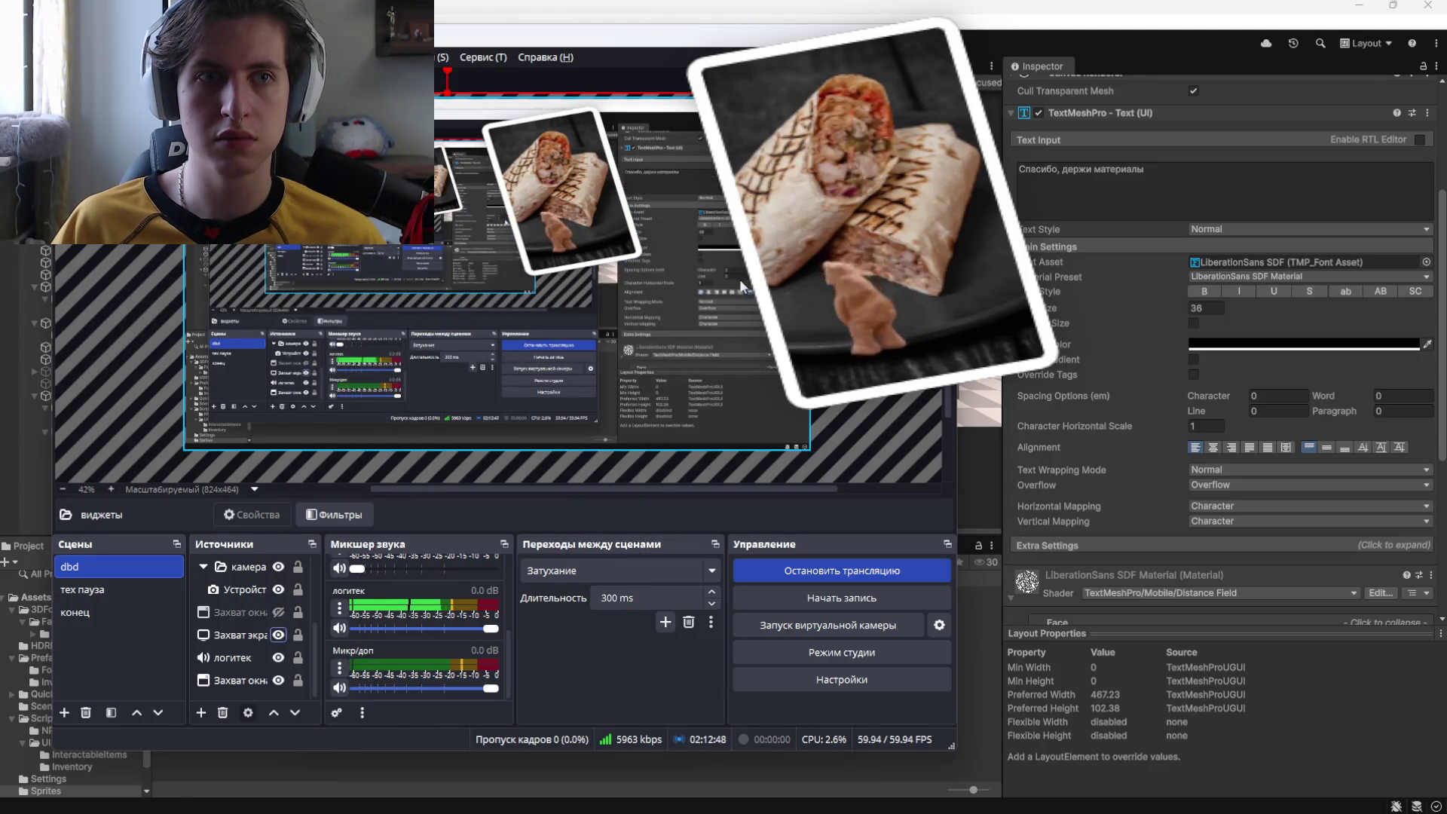
pyautogui.hotkey('alt', 'Tab')
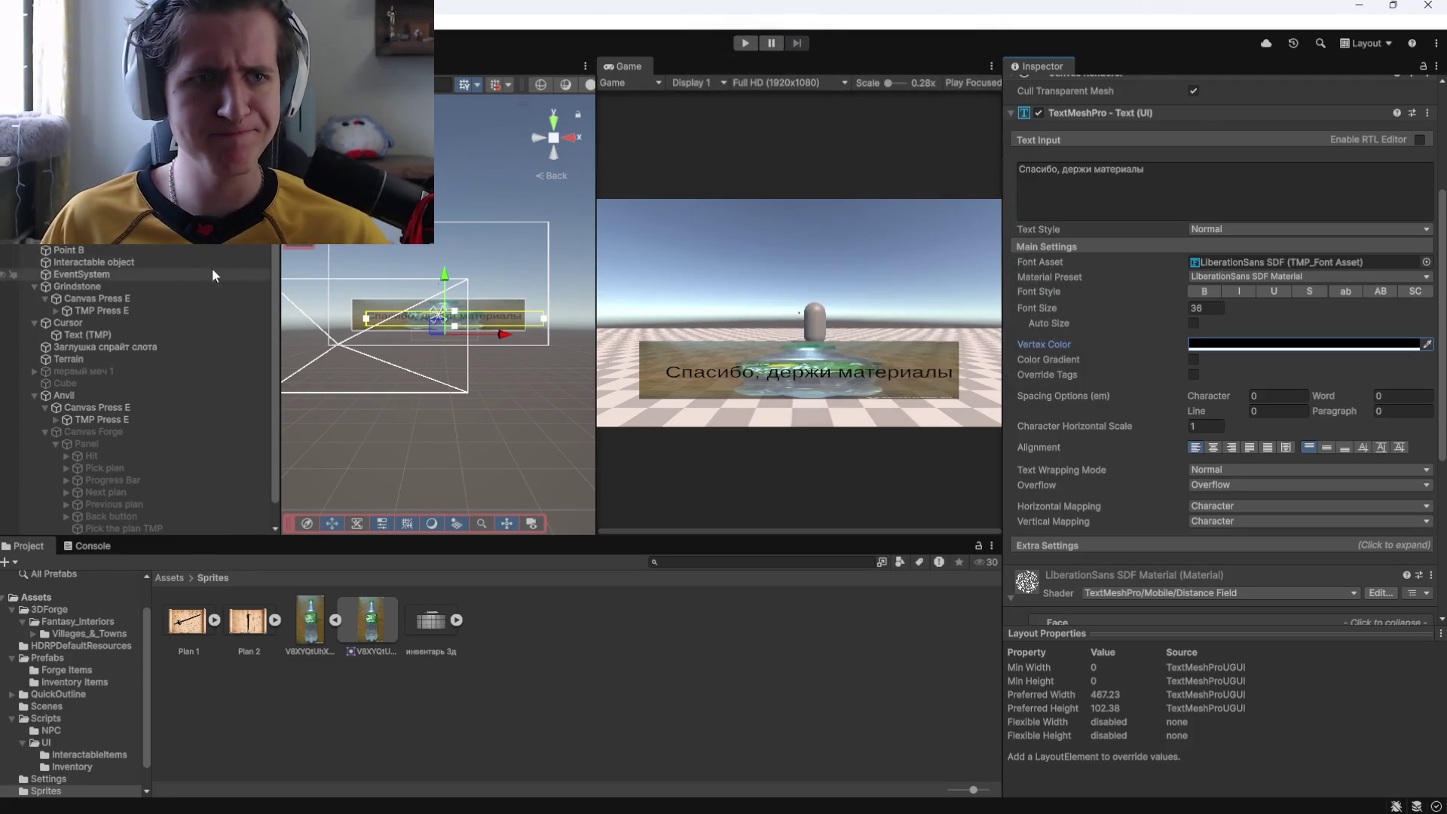
# Add another TextMeshPro text object under the Panel.
pyautogui.click(87, 444)
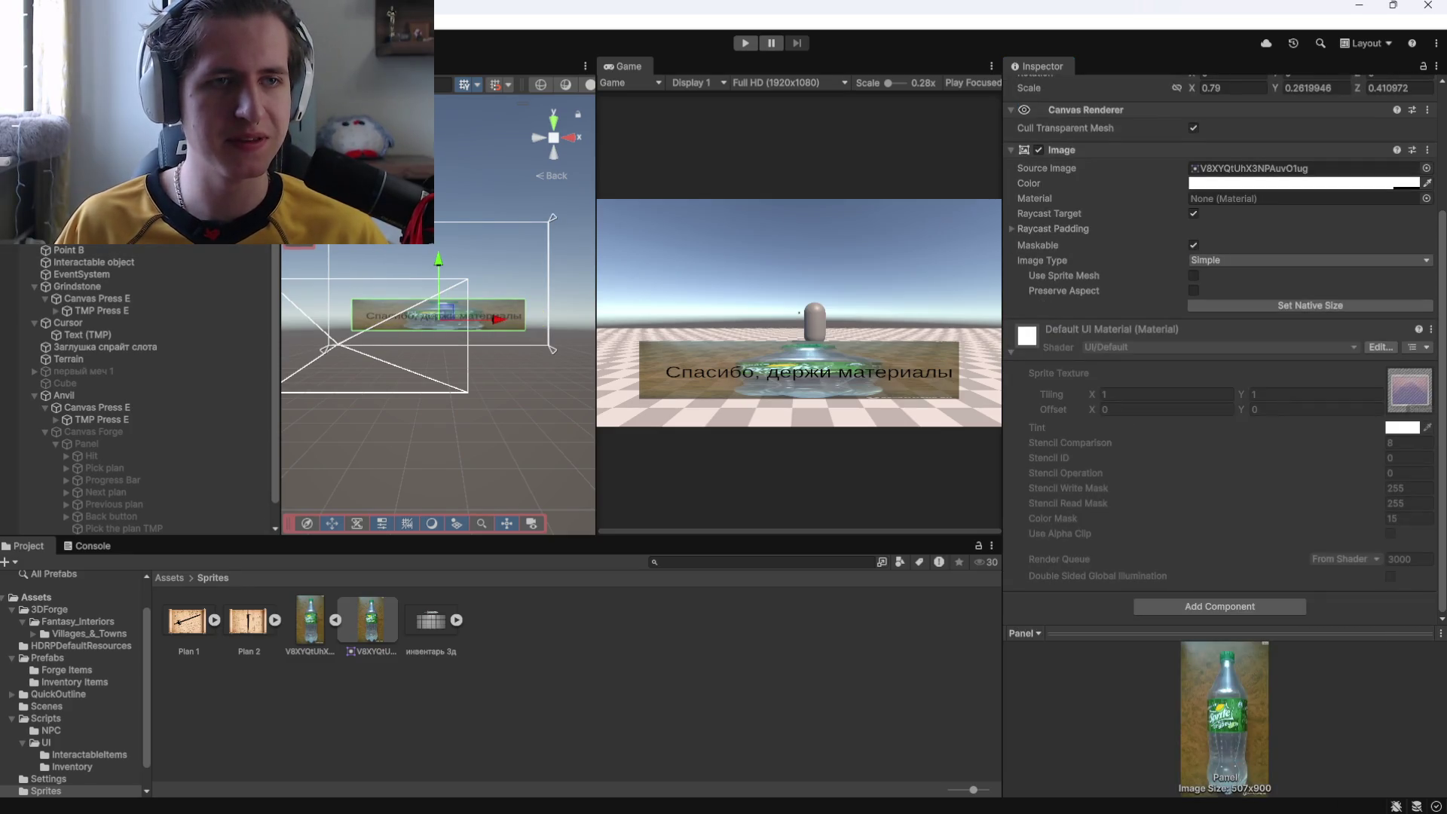
pyautogui.rightClick(122, 444)
pyautogui.moveTo(219, 779)
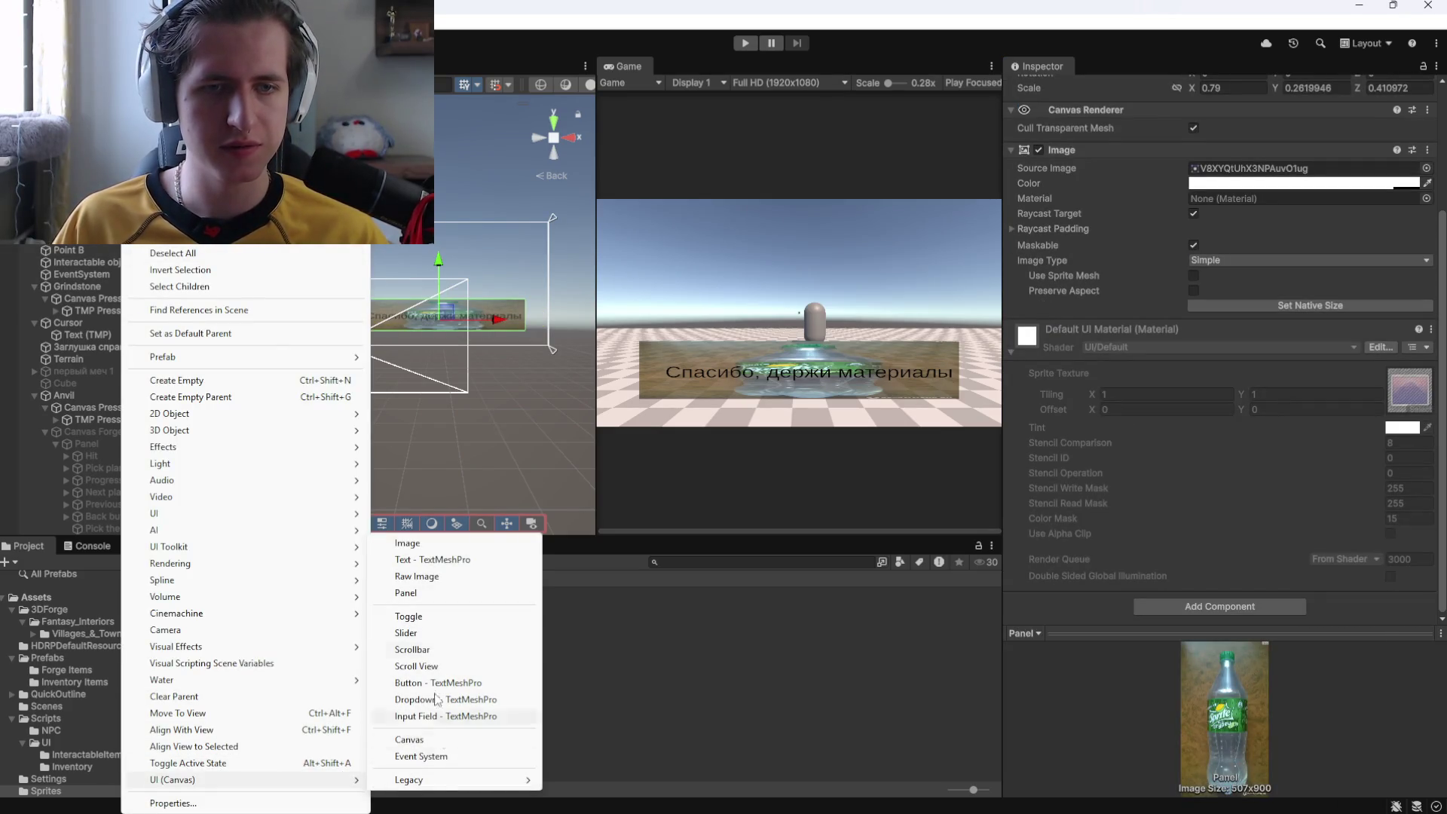
pyautogui.click(433, 561)
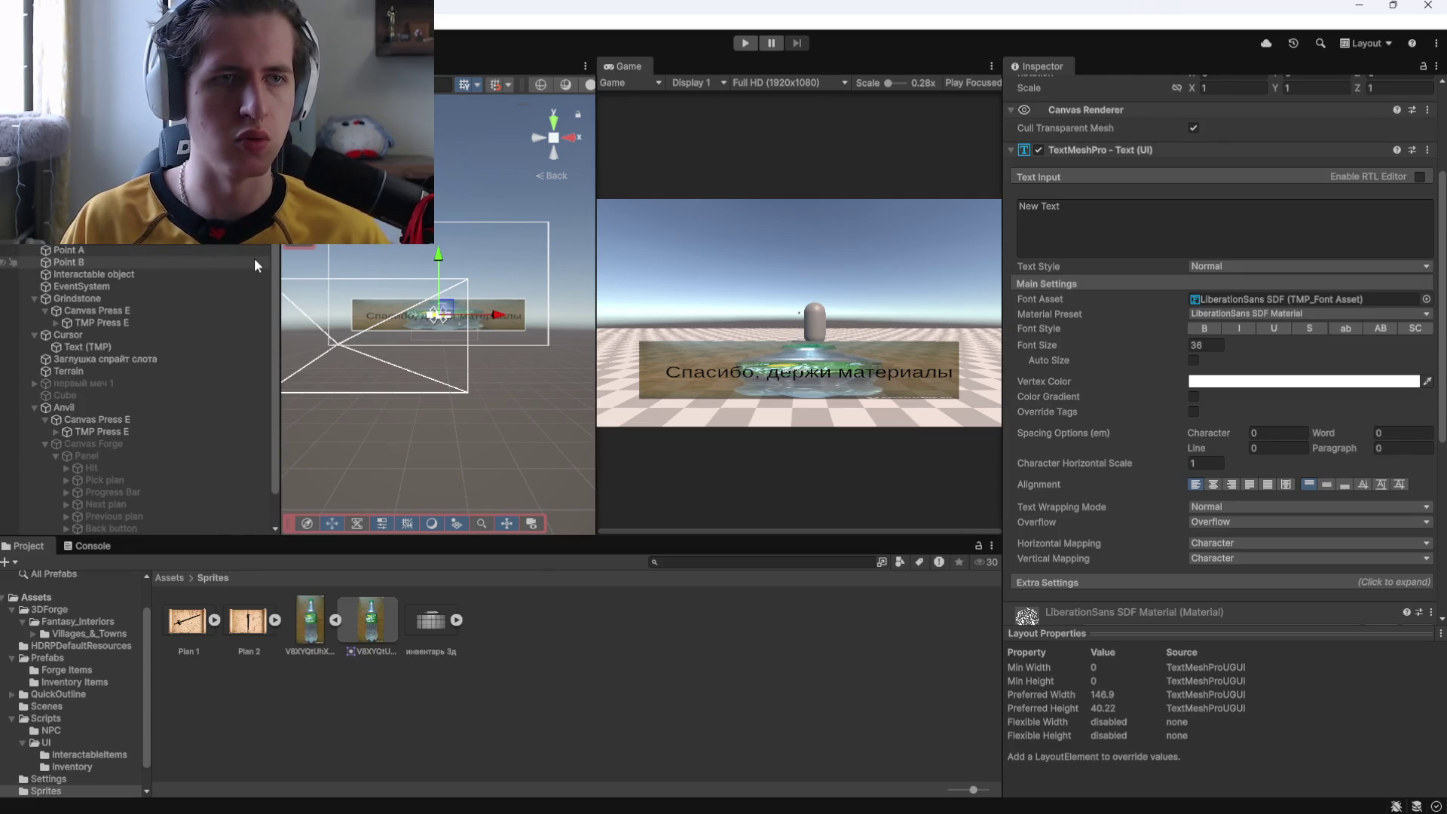
pyautogui.click(1164, 250)
pyautogui.write('H')
pyautogui.press('BackSpace')
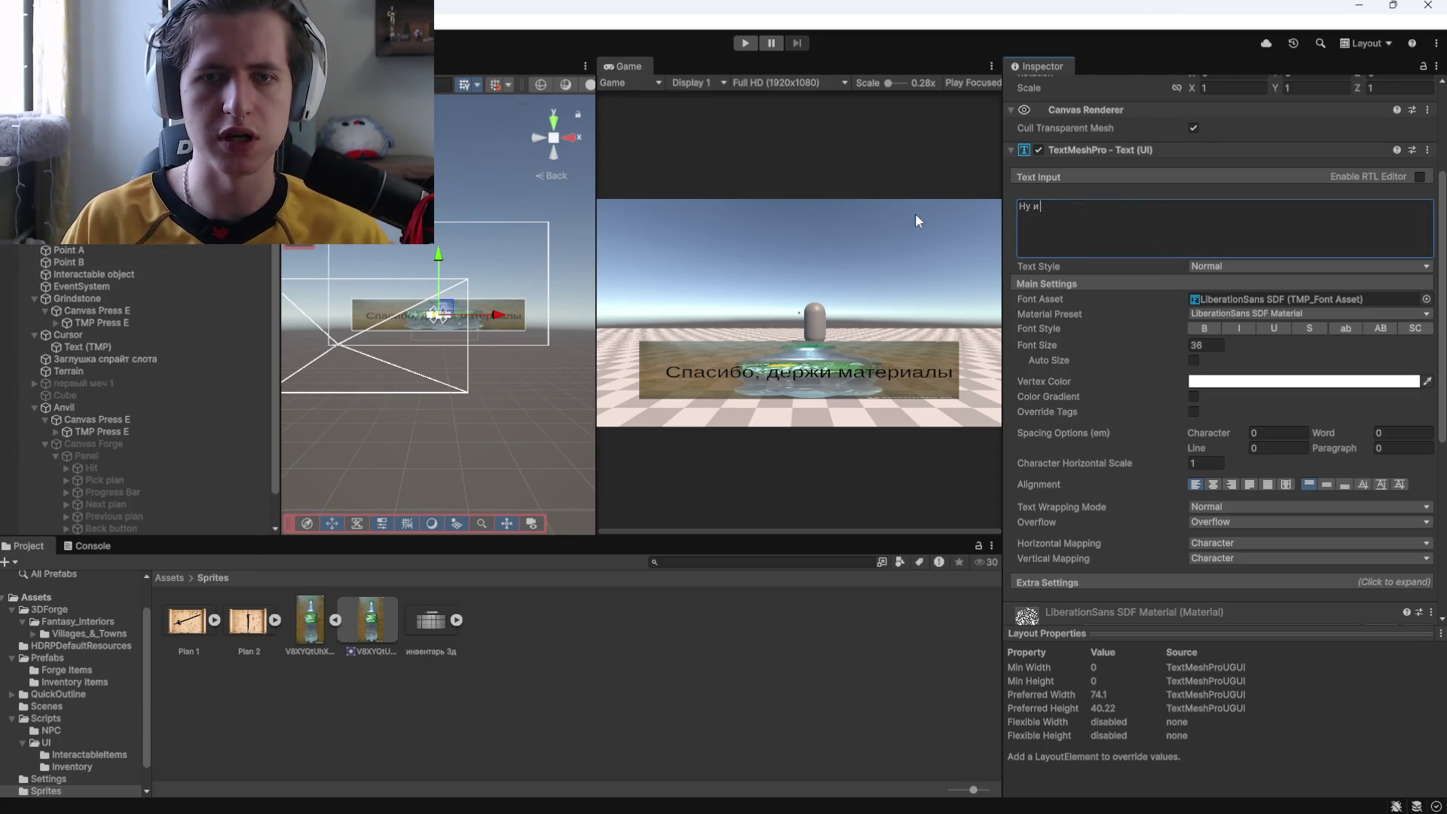
# Duplicate the Yes text and change the copy's text to 'Ну и пошёл ты!'.
pyautogui.click(85, 274)
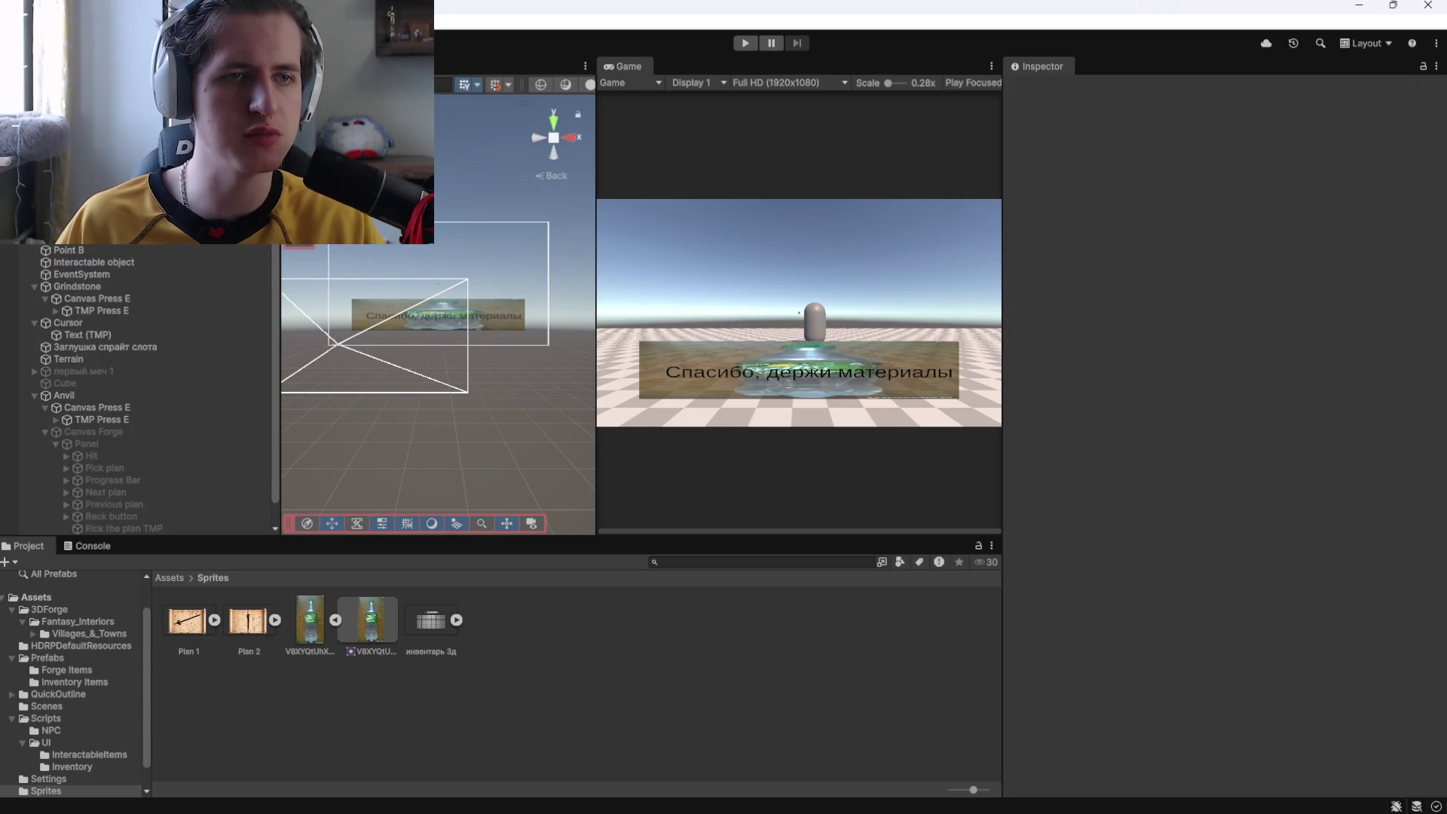
pyautogui.click(445, 316)
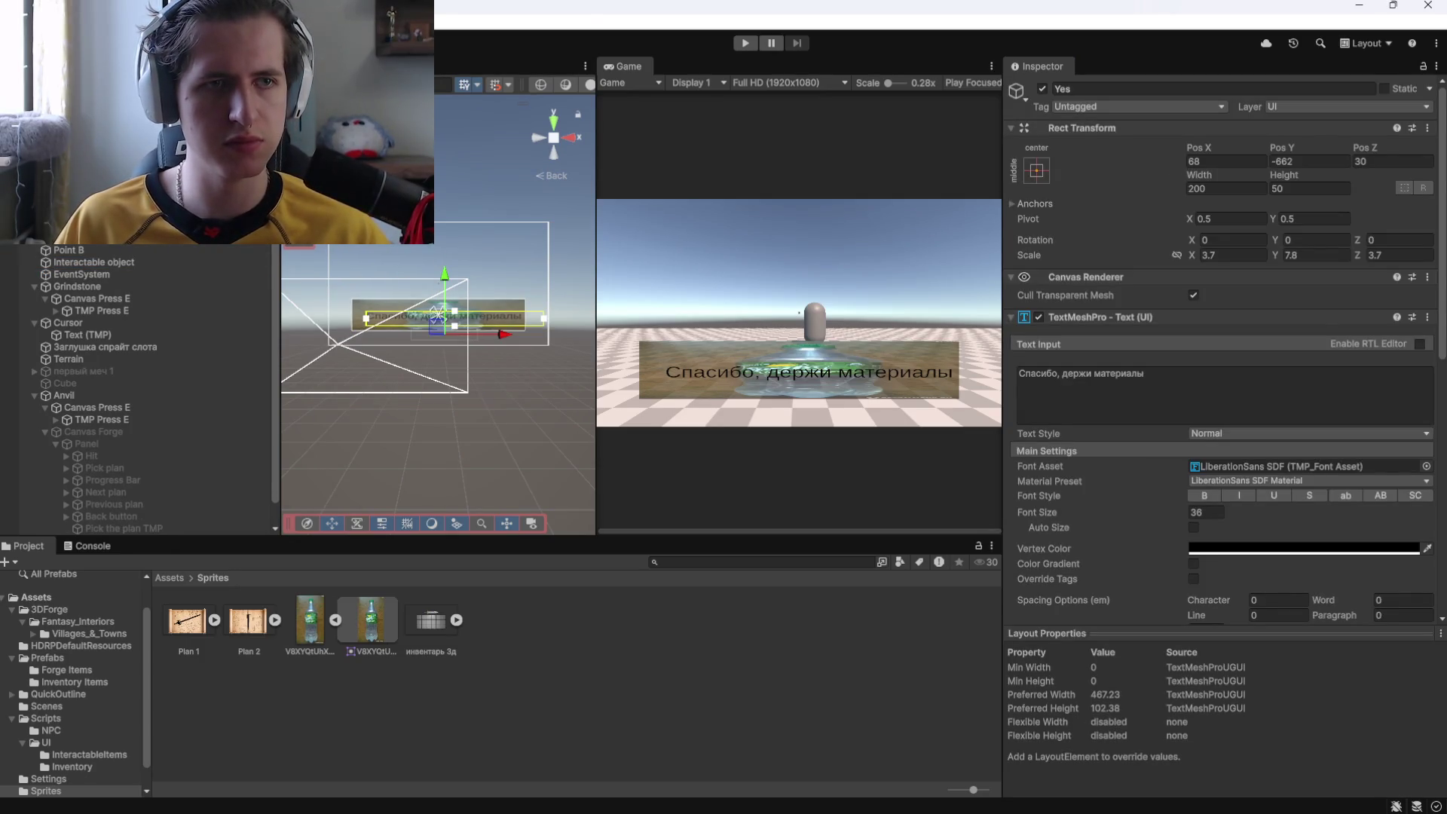
pyautogui.hotkey('ctrl', 'd')
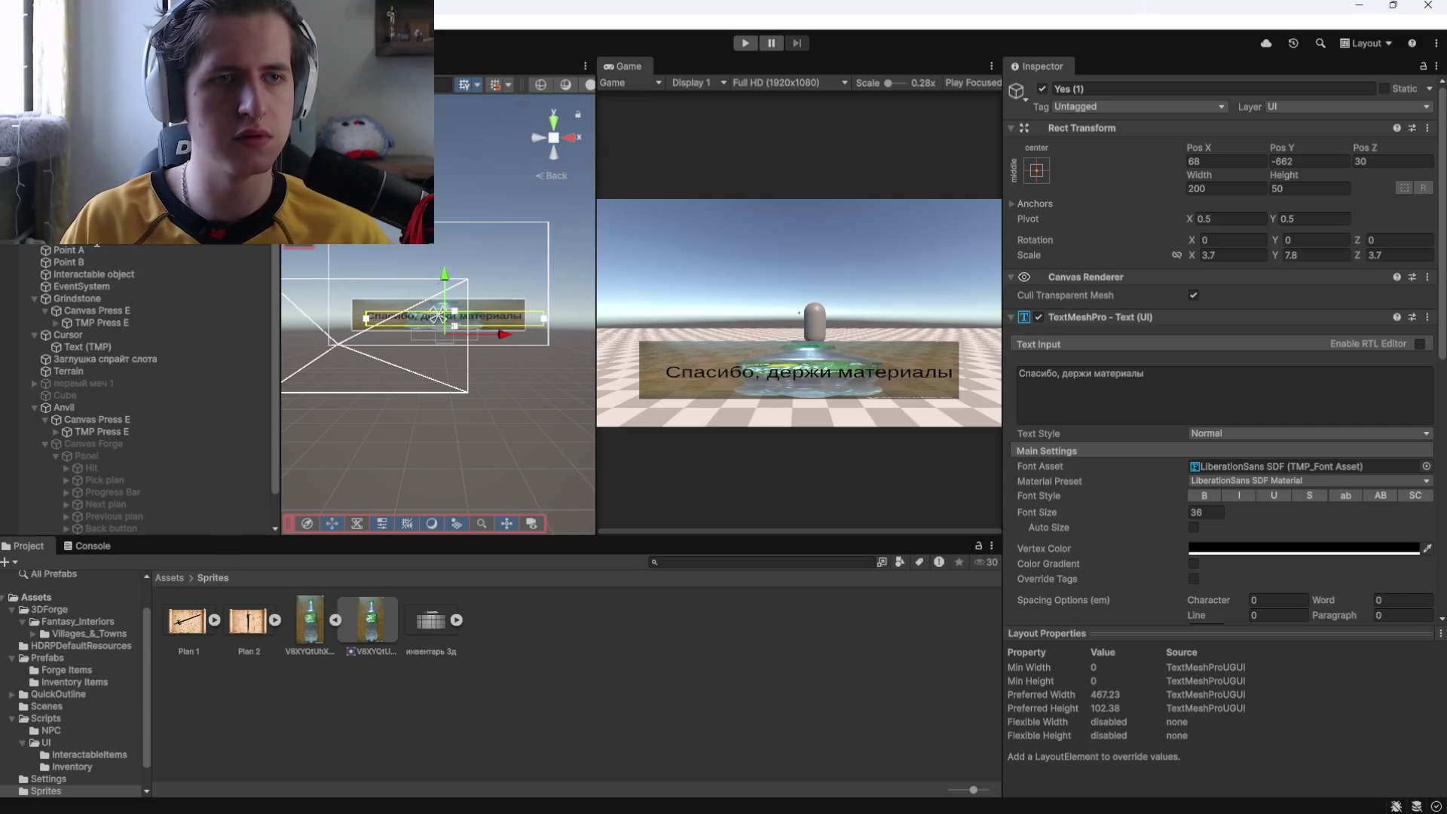
pyautogui.click(1070, 388)
pyautogui.hotkey('ctrl', 'a')
pyautogui.write('Ну и пошёл ты!')
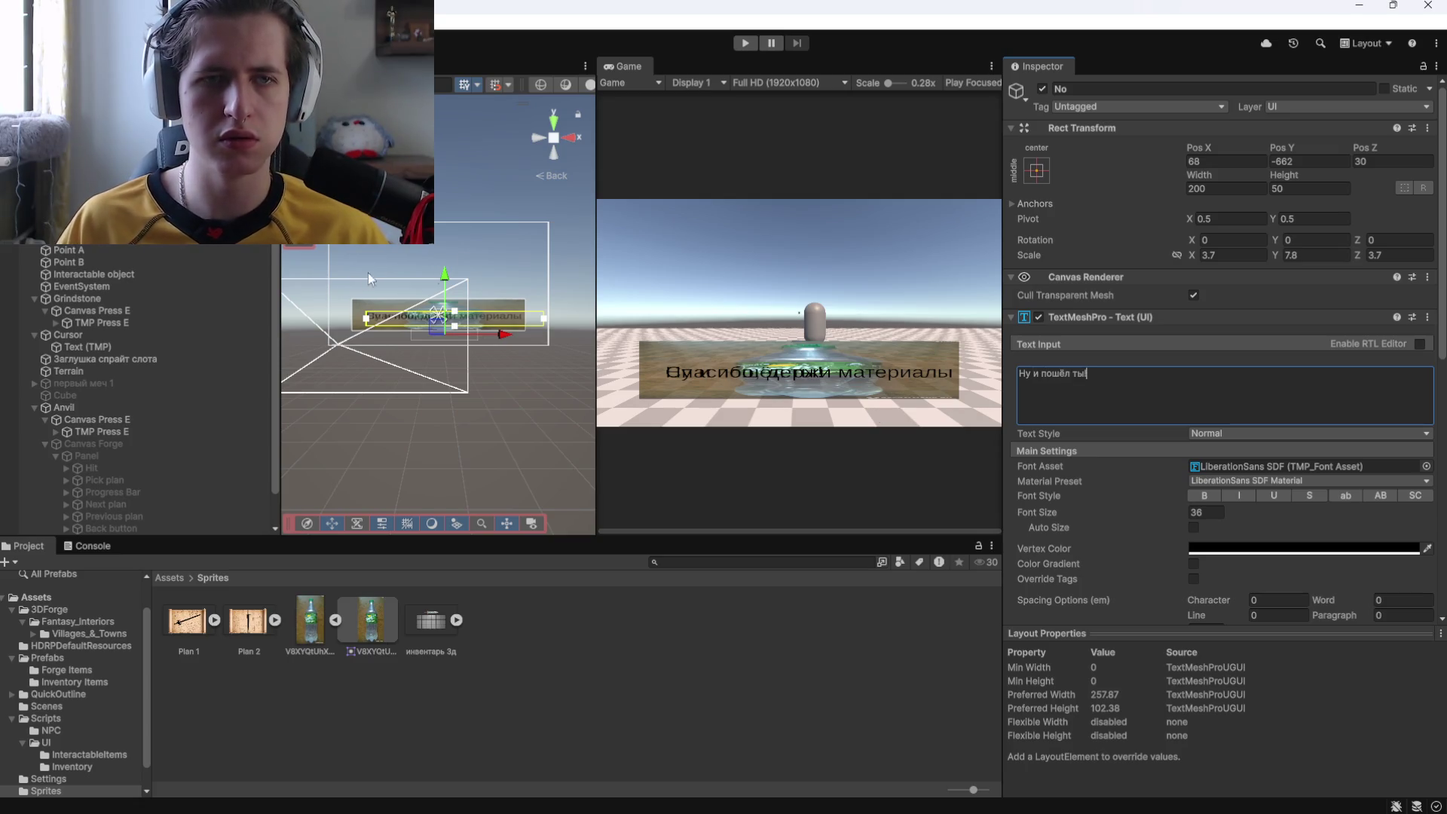
pyautogui.hotkey('ctrl', 'z')
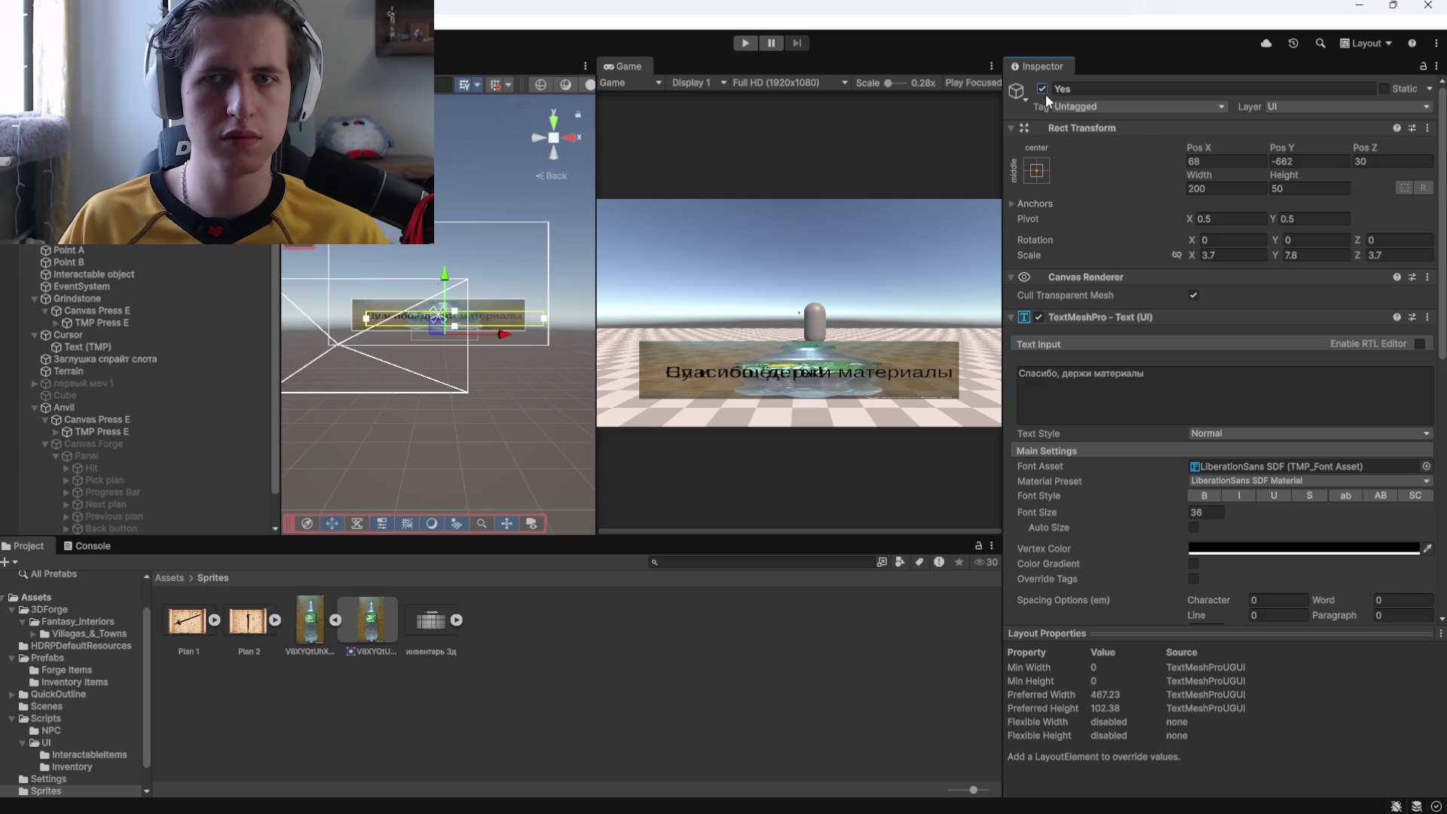
# Move the No text to Pos X 438, then deactivate it and Canvas Answer.
pyautogui.hotkey('ctrl', 'y')
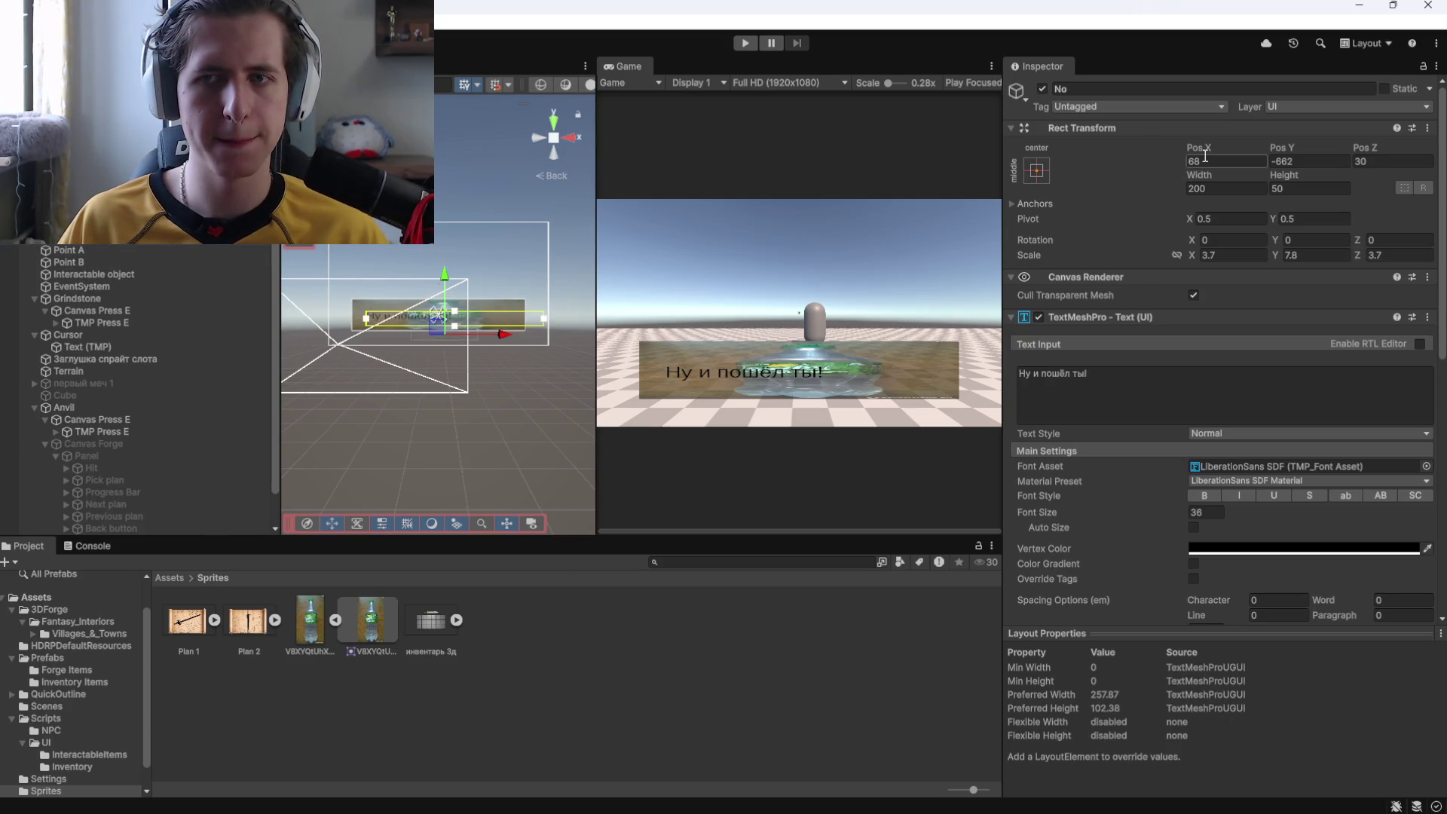
pyautogui.moveTo(505, 336); pyautogui.dragTo(537, 339)
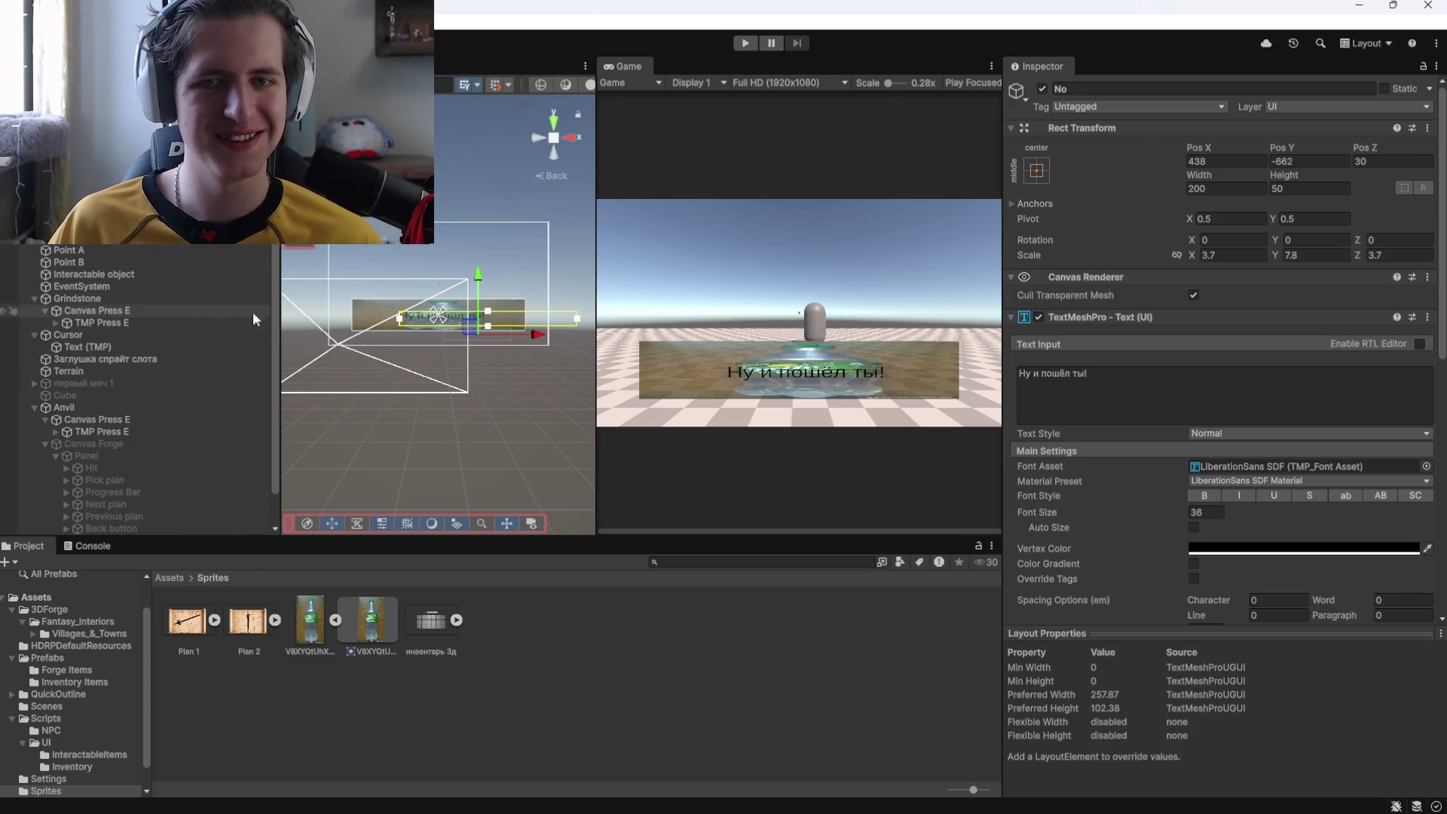
pyautogui.click(1042, 89)
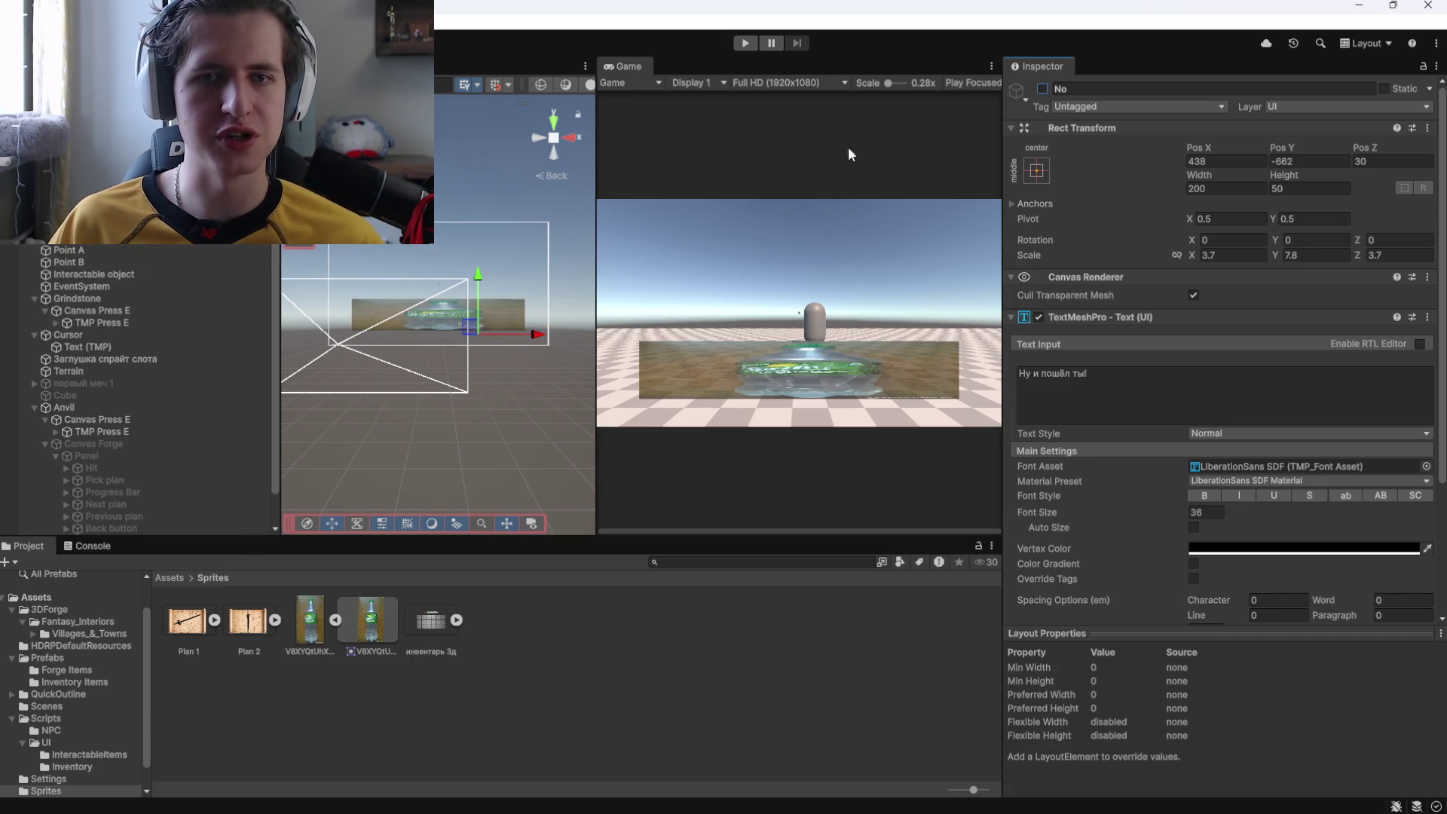
pyautogui.click(437, 315)
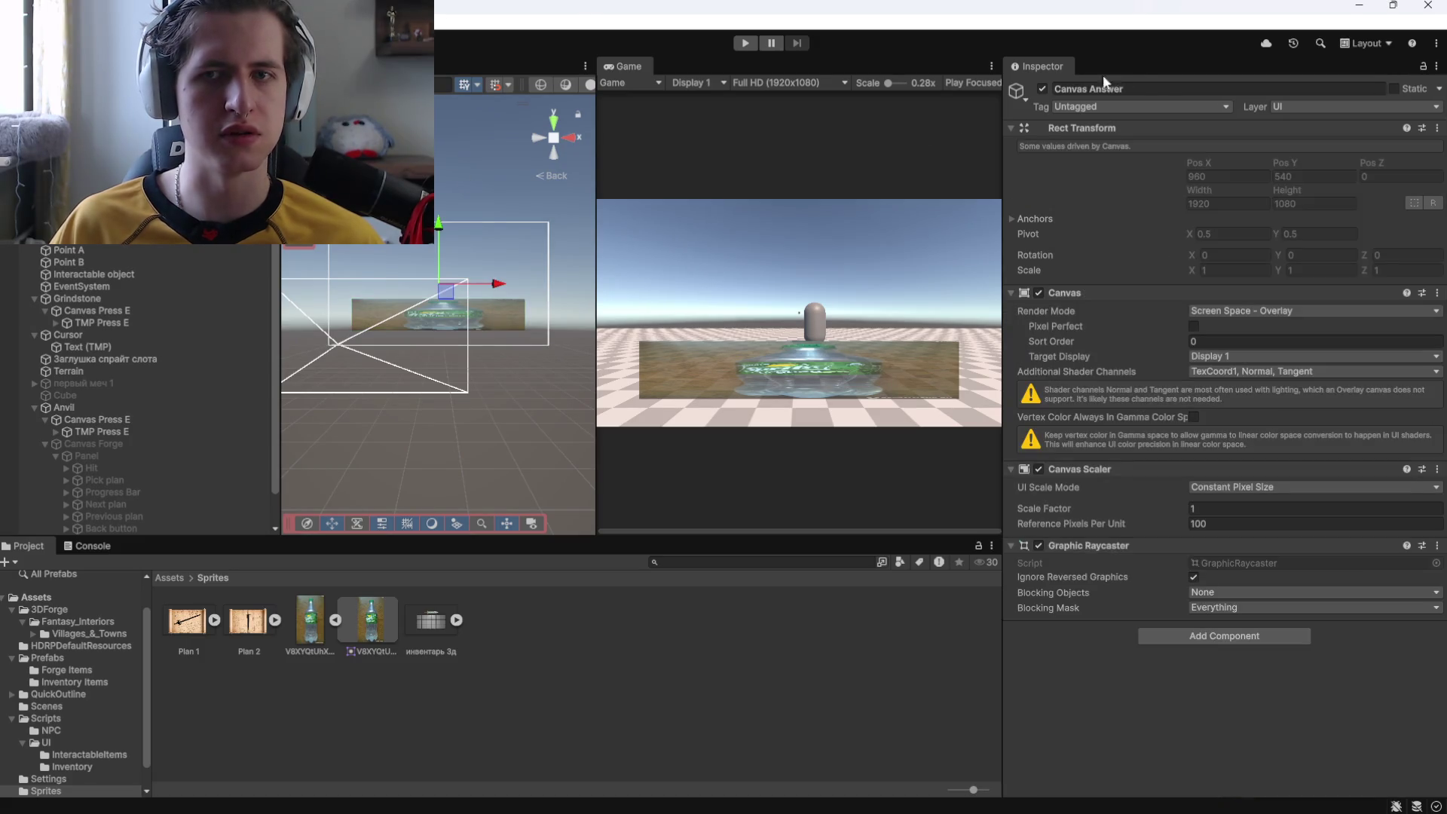
pyautogui.click(1042, 88)
pyautogui.hotkey('alt', 'Tab')
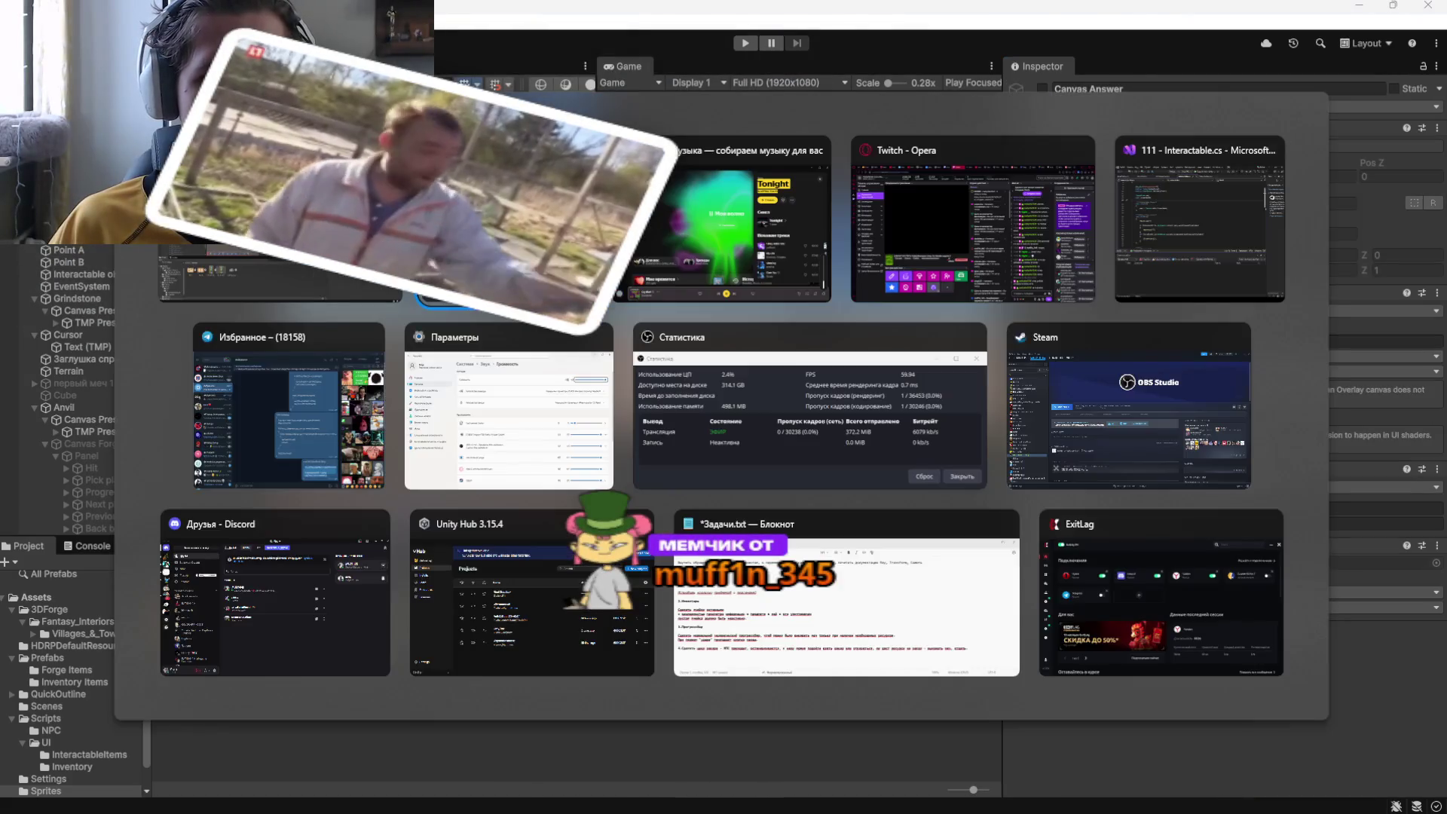
# Add two new On Click entries to the Answer 'No' button.
pyautogui.hotkey('alt', 'Tab')
pyautogui.scroll(1, 83, 254)
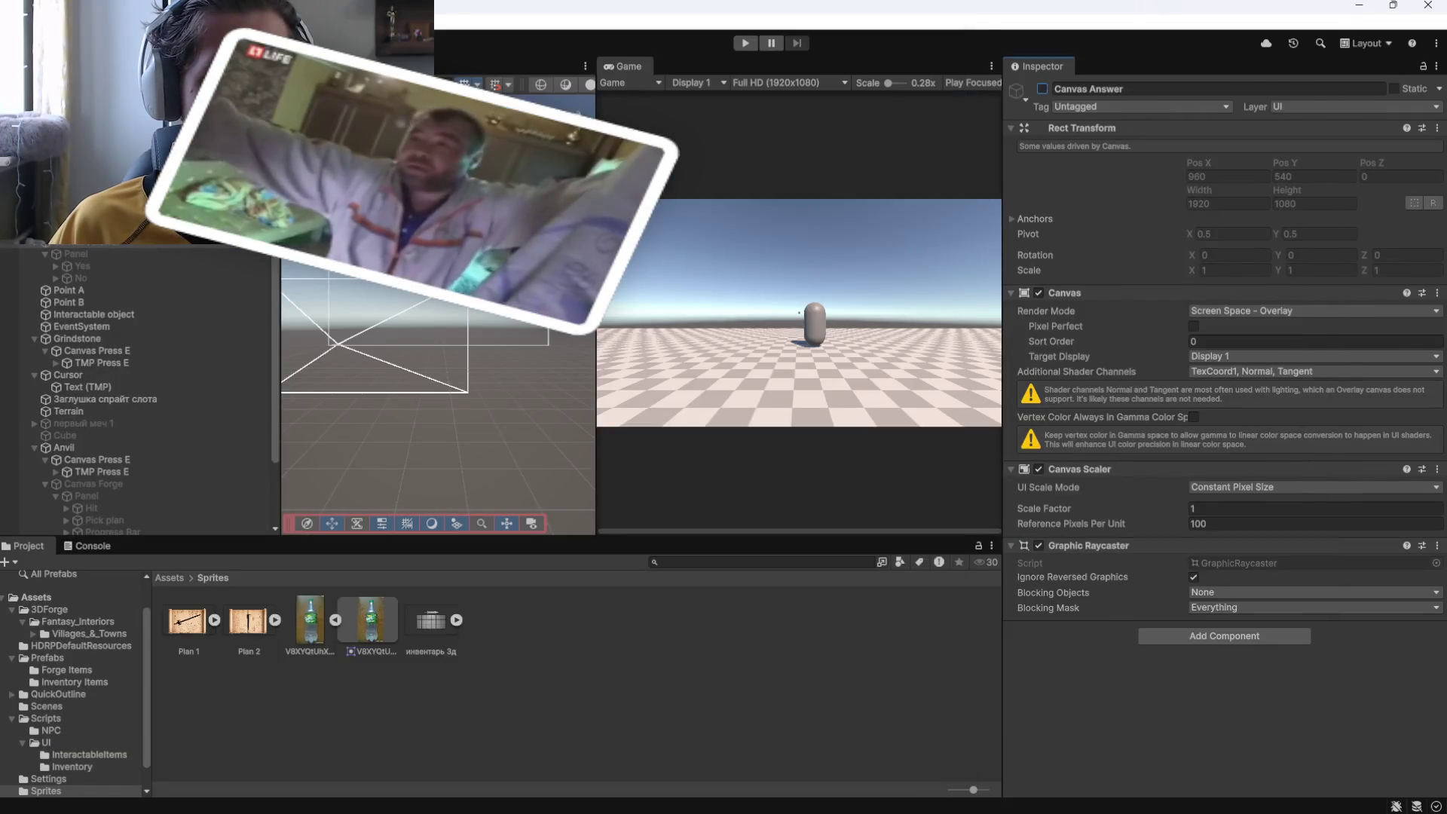
pyautogui.click(80, 278)
pyautogui.scroll(-5, 1059, 350)
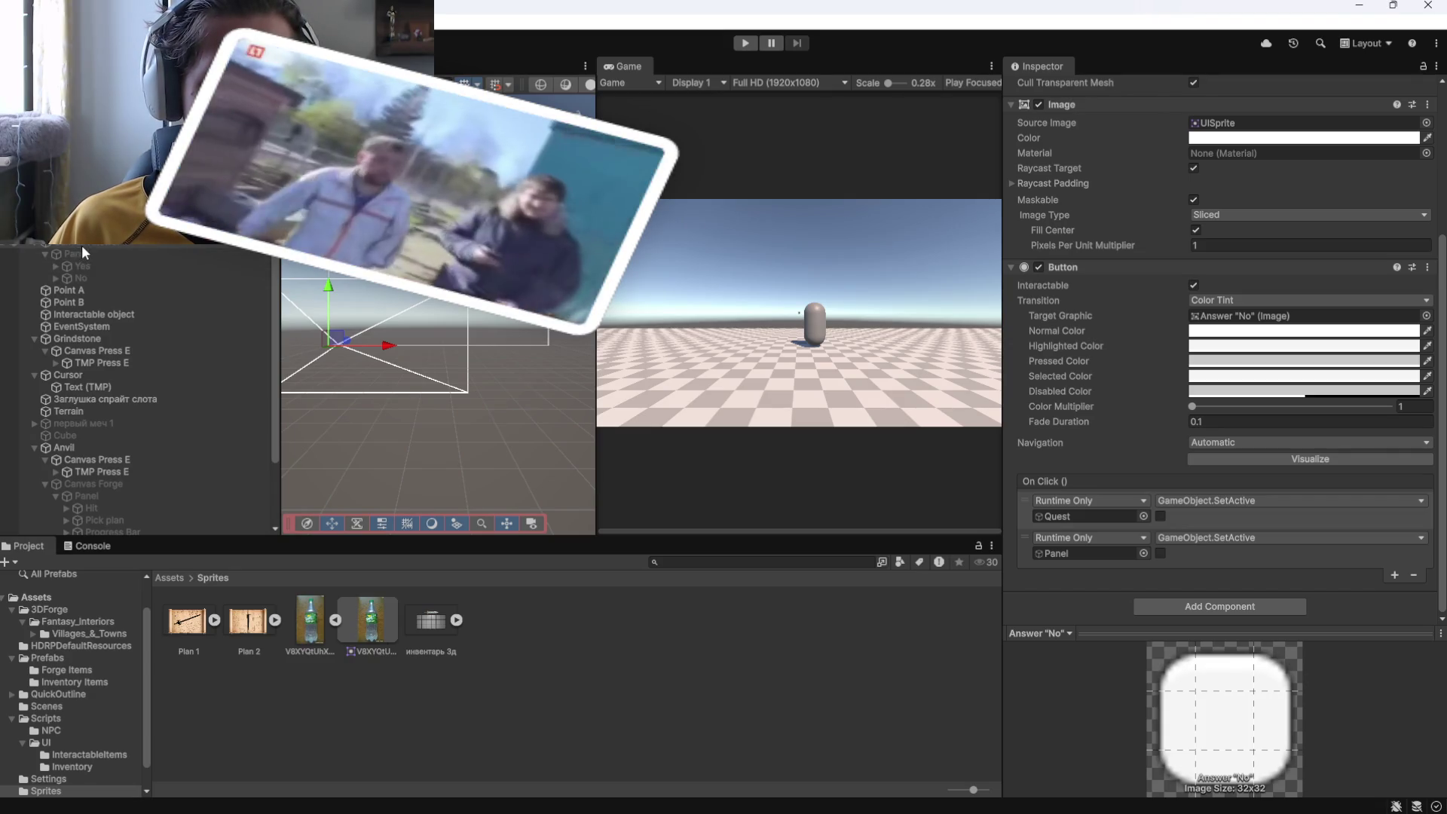
pyautogui.moveTo(84, 246)
pyautogui.mouseDown()
pyautogui.moveTo(1092, 552)
pyautogui.moveTo(1079, 587)
pyautogui.mouseUp()
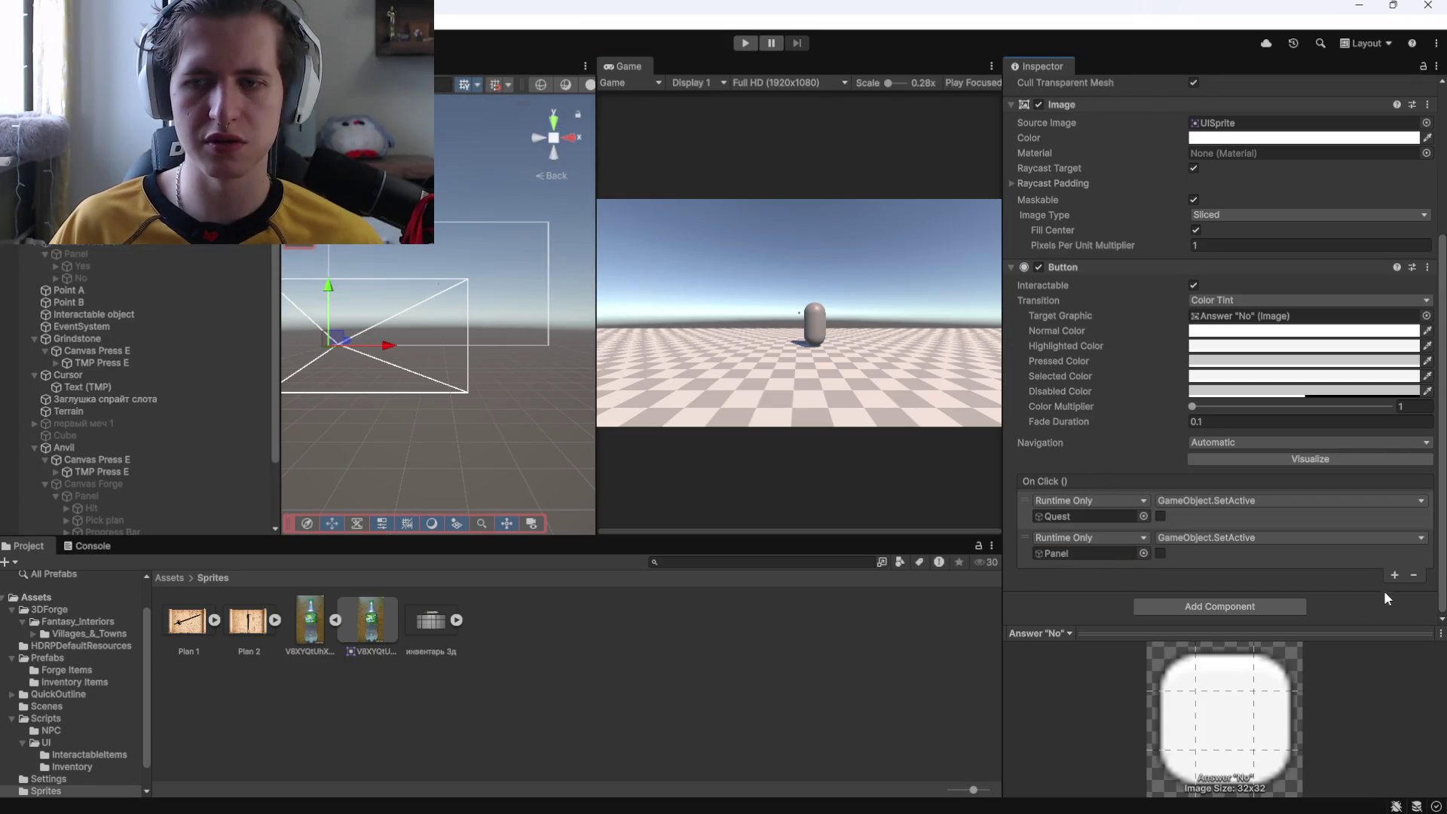
pyautogui.click(1394, 575)
pyautogui.click(1393, 612)
pyautogui.scroll(-3, 1130, 428)
# Assign Canvas Answer and the No text to them, both using GameObject.SetActive ticked on.
pyautogui.moveTo(119, 241)
pyautogui.mouseDown()
pyautogui.moveTo(739, 346)
pyautogui.moveTo(1089, 514)
pyautogui.mouseUp()
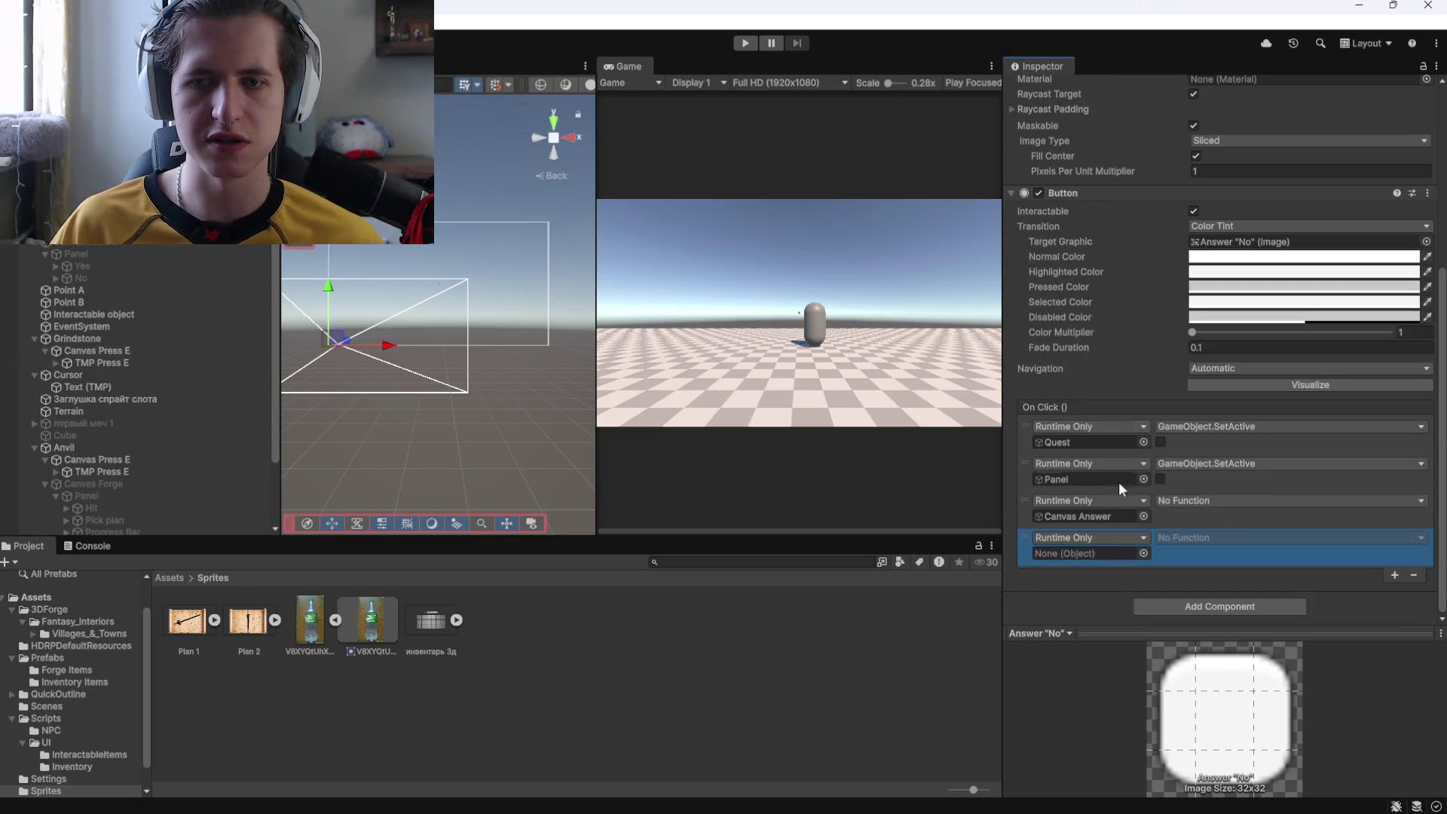
pyautogui.moveTo(81, 278)
pyautogui.mouseDown()
pyautogui.moveTo(804, 443)
pyautogui.moveTo(1091, 554)
pyautogui.mouseUp()
pyautogui.click(1178, 511)
pyautogui.click(1180, 503)
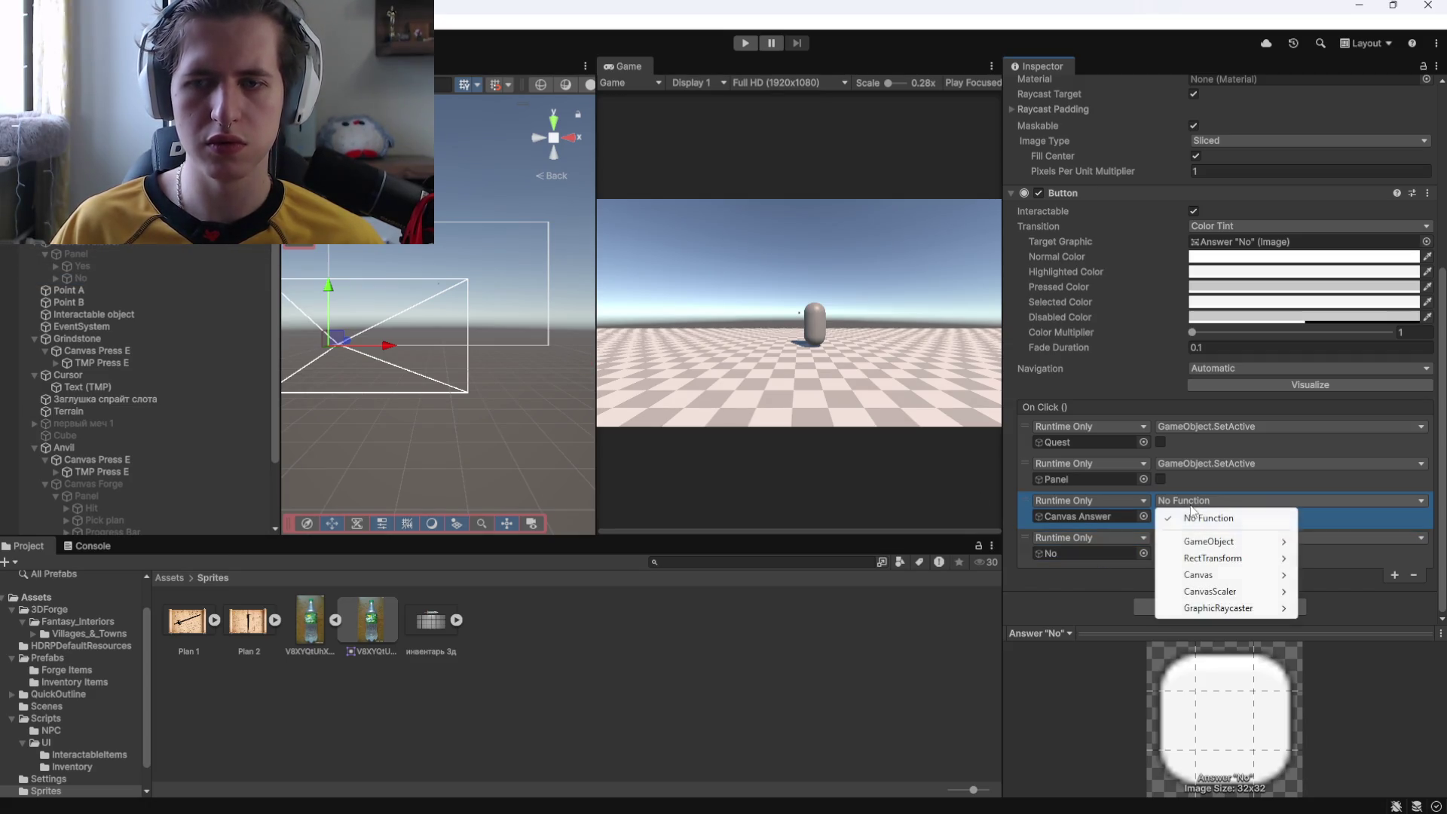
pyautogui.moveTo(1213, 540)
pyautogui.click(1025, 658)
pyautogui.click(1160, 516)
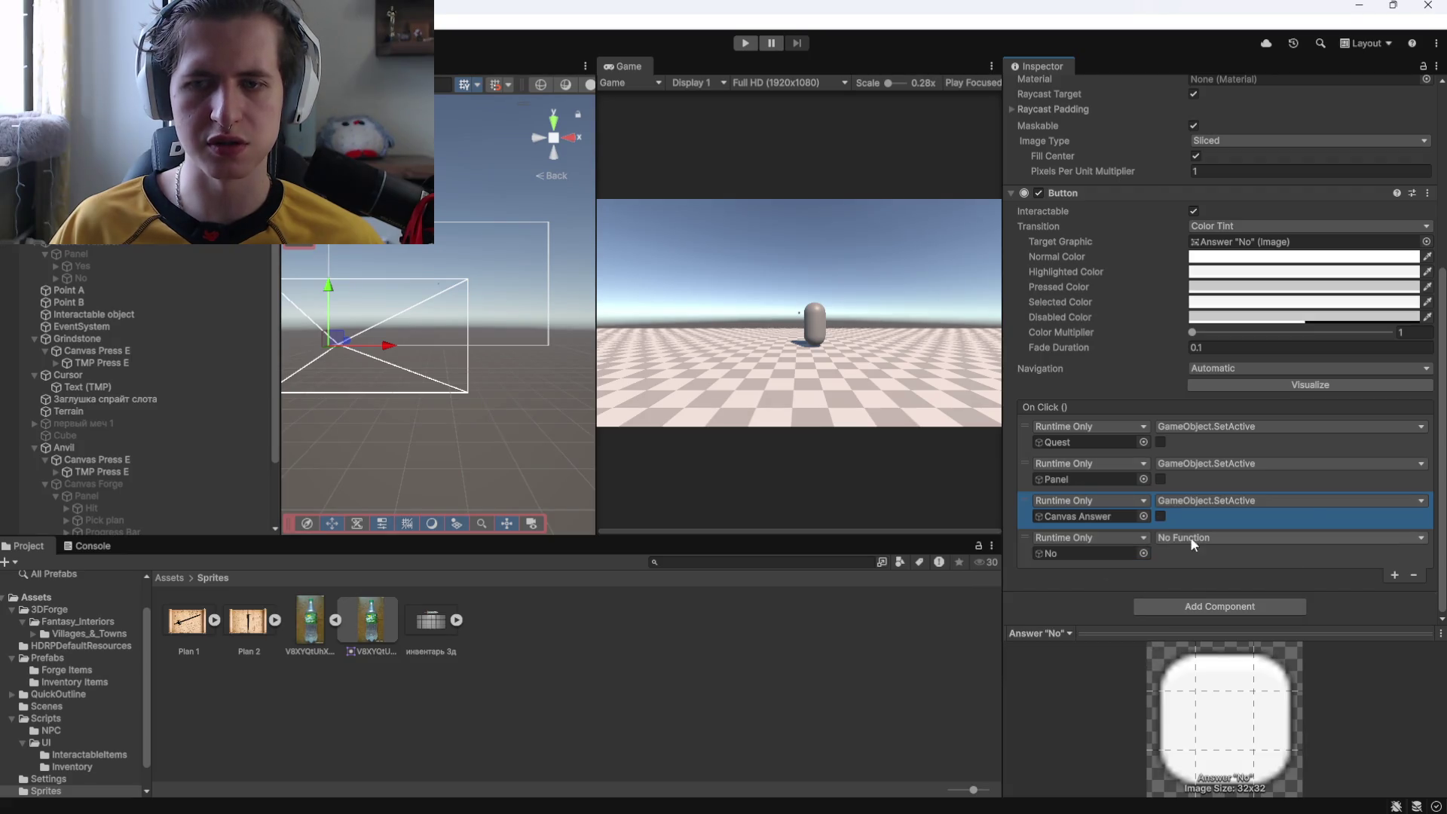
pyautogui.click(1180, 539)
pyautogui.moveTo(1201, 580)
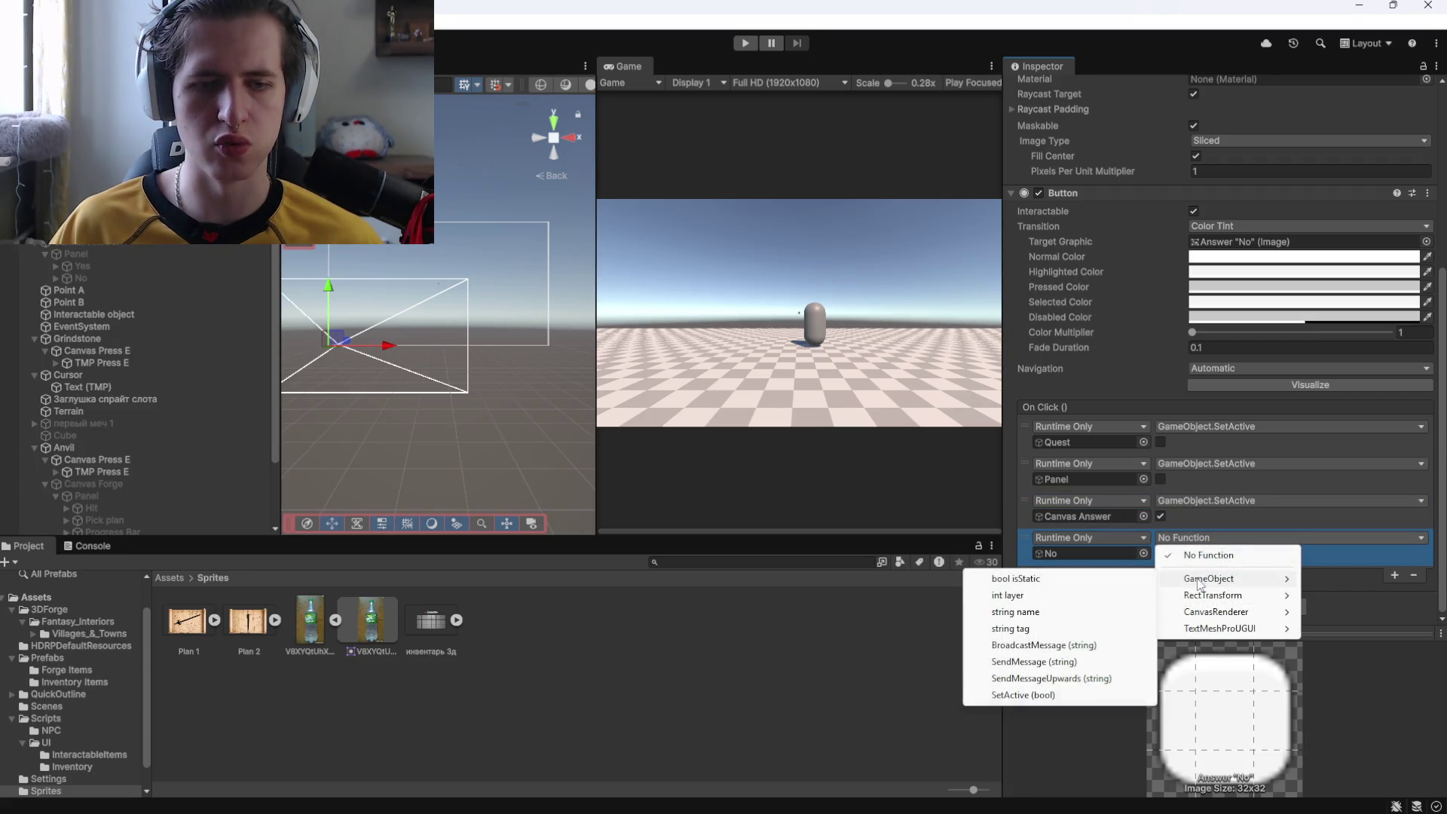
pyautogui.click(1025, 694)
pyautogui.click(1159, 553)
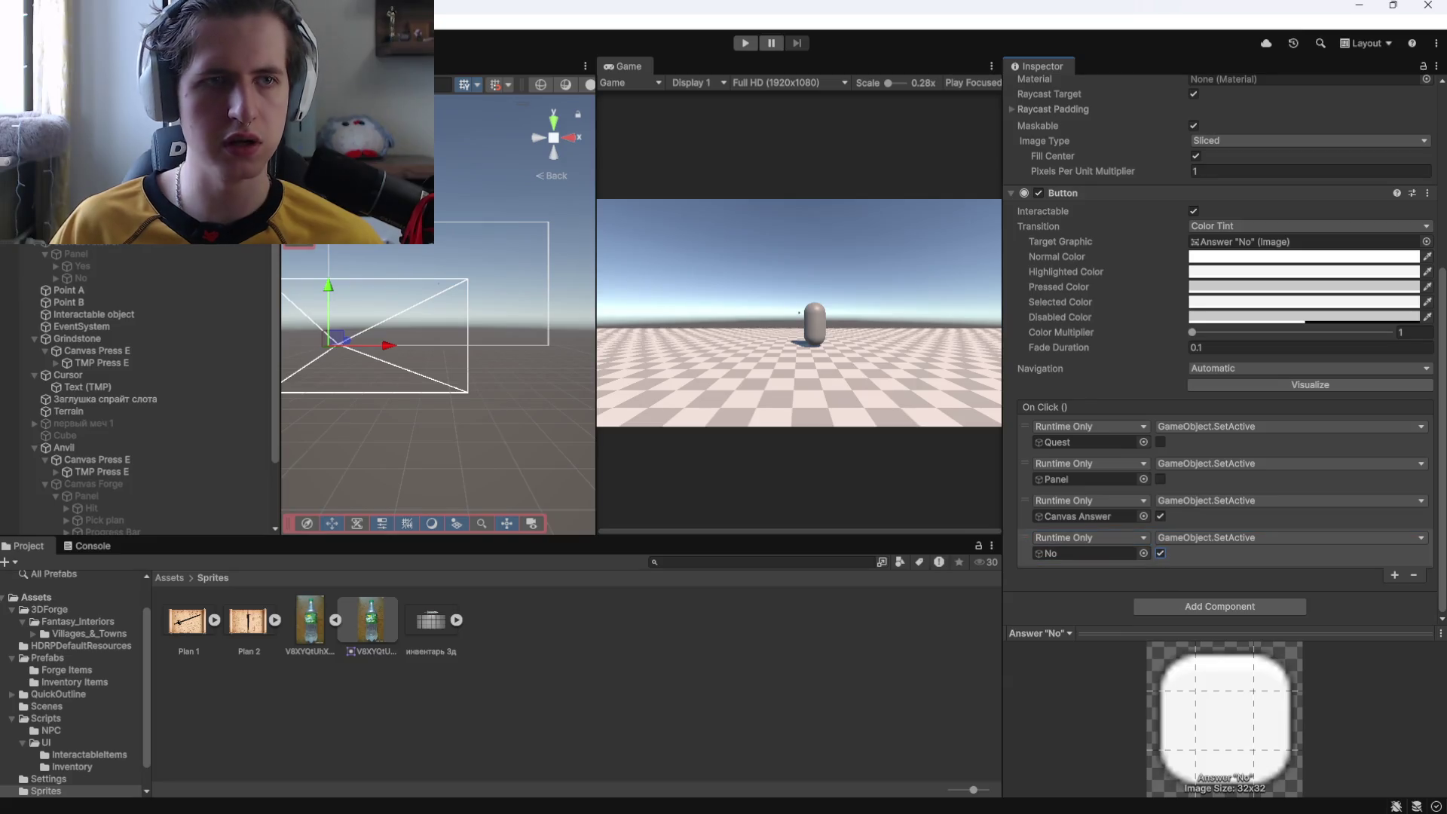
pyautogui.click(81, 266)
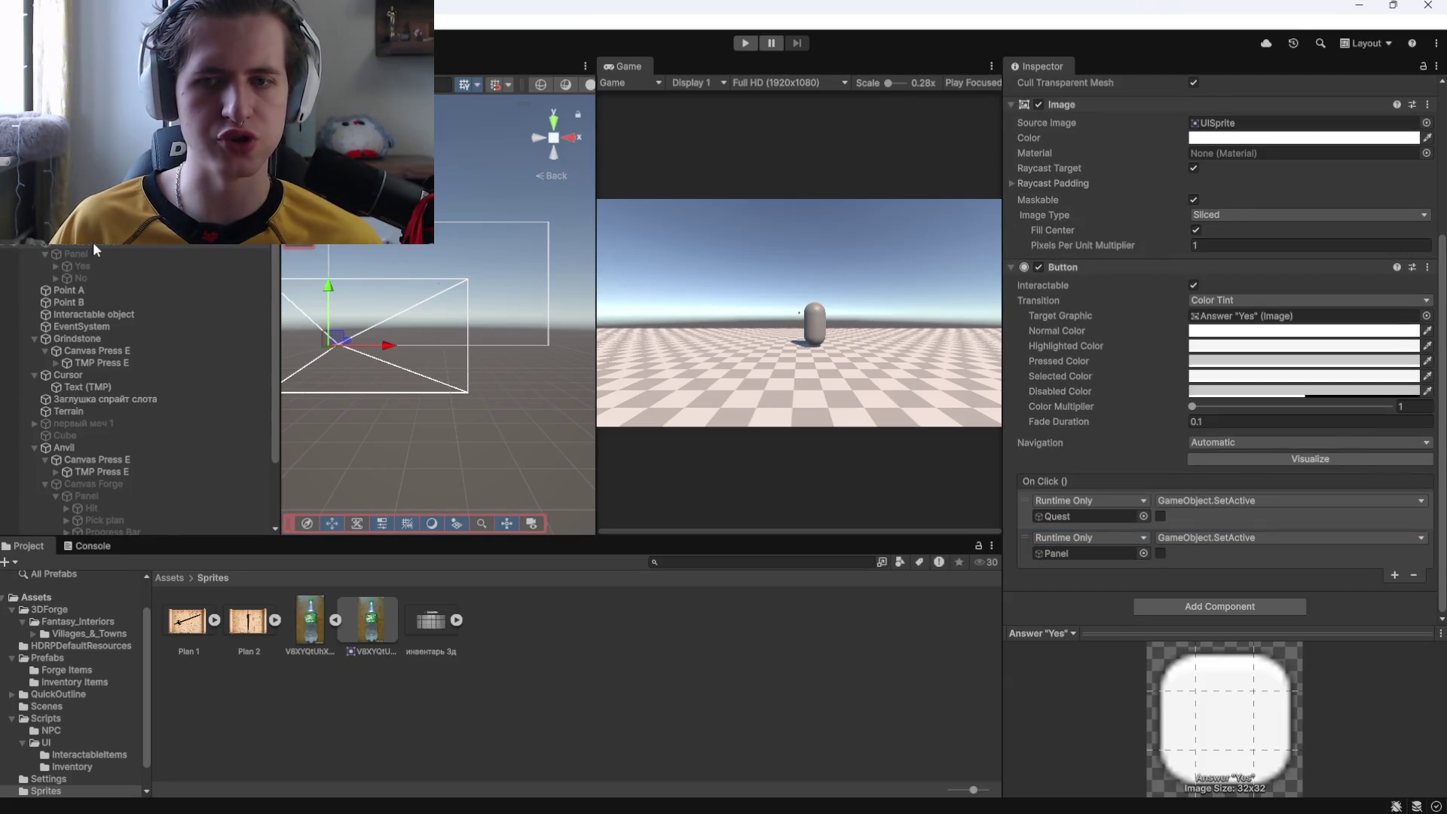
# Add two more On Click entries to Answer "Yes", targeting Canvas Answer and the Yes text.
pyautogui.click(1395, 575)
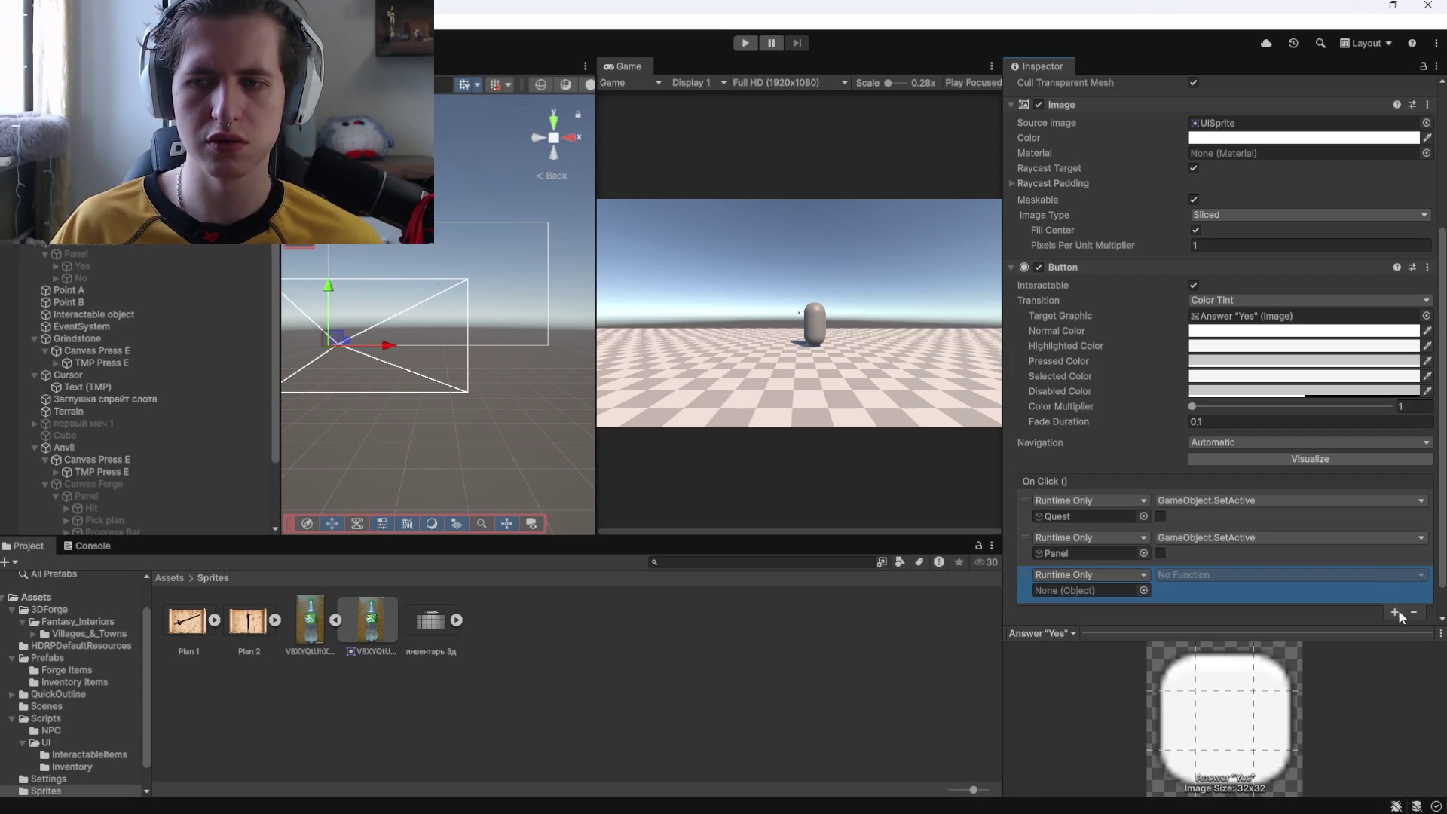
pyautogui.click(1395, 611)
pyautogui.scroll(-2, 1096, 479)
pyautogui.moveTo(185, 247)
pyautogui.mouseDown()
pyautogui.moveTo(889, 381)
pyautogui.moveTo(1085, 516)
pyautogui.mouseUp()
pyautogui.click(1092, 561)
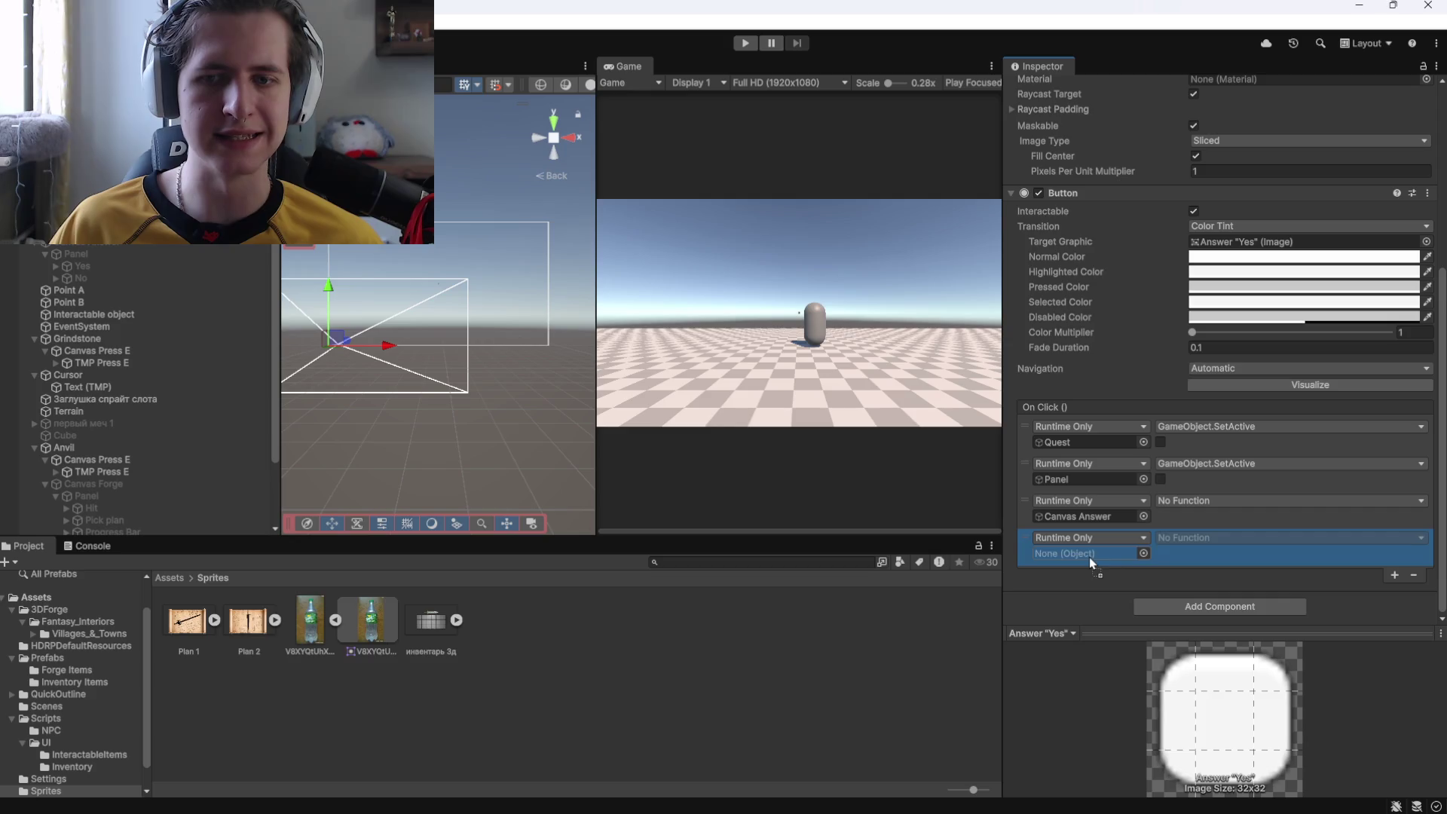
# Set both new entries to GameObject.SetActive with the checkbox ticked, then start play mode.
pyautogui.click(1204, 502)
pyautogui.moveTo(1208, 541)
pyautogui.click(1023, 657)
pyautogui.click(1160, 516)
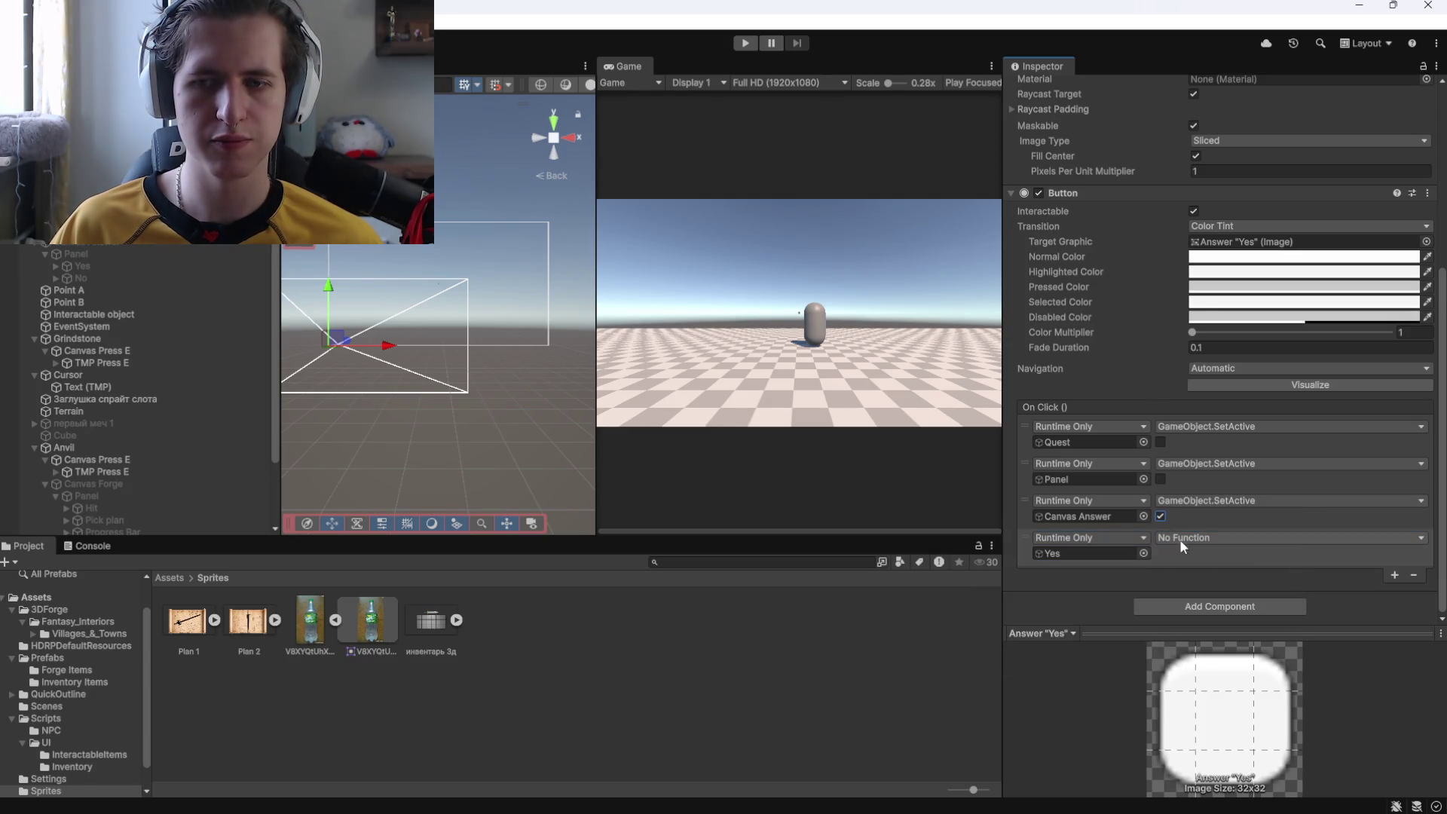
pyautogui.click(1198, 537)
pyautogui.moveTo(1208, 578)
pyautogui.click(1083, 690)
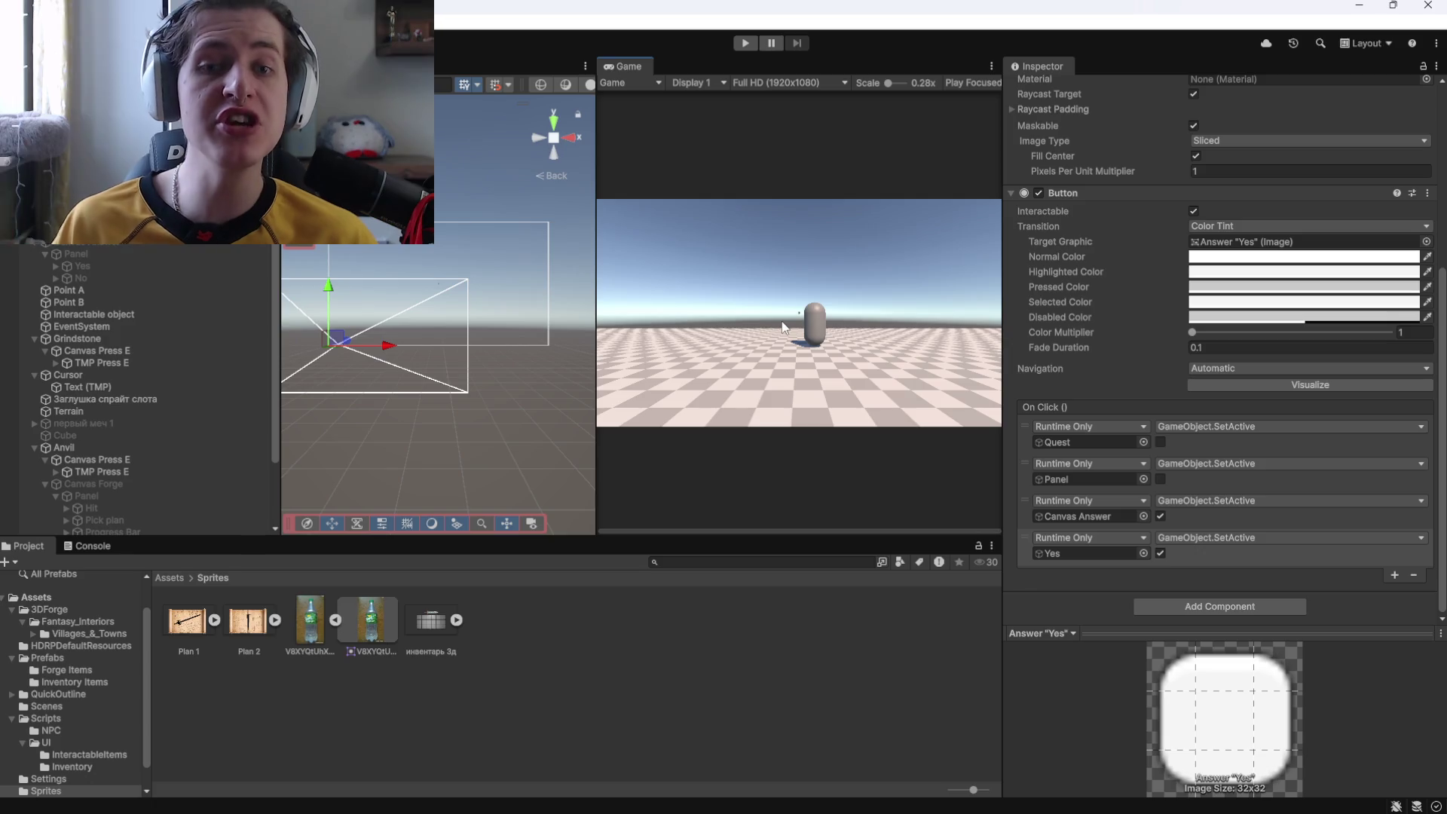
pyautogui.click(743, 43)
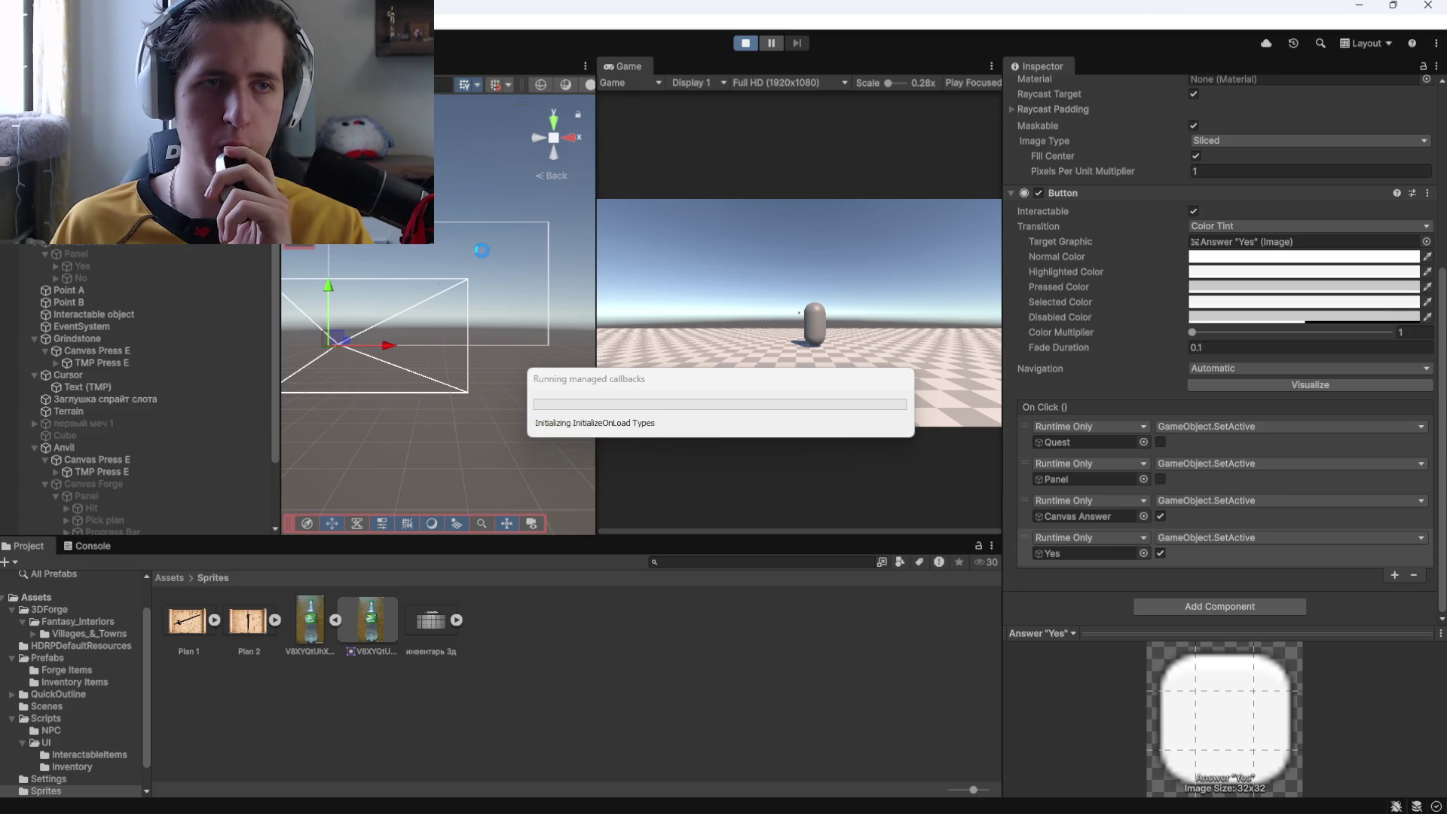
# Walk the player to the capsule NPC, talk with E and click an answer.
pyautogui.click(705, 309)
pyautogui.press('w')
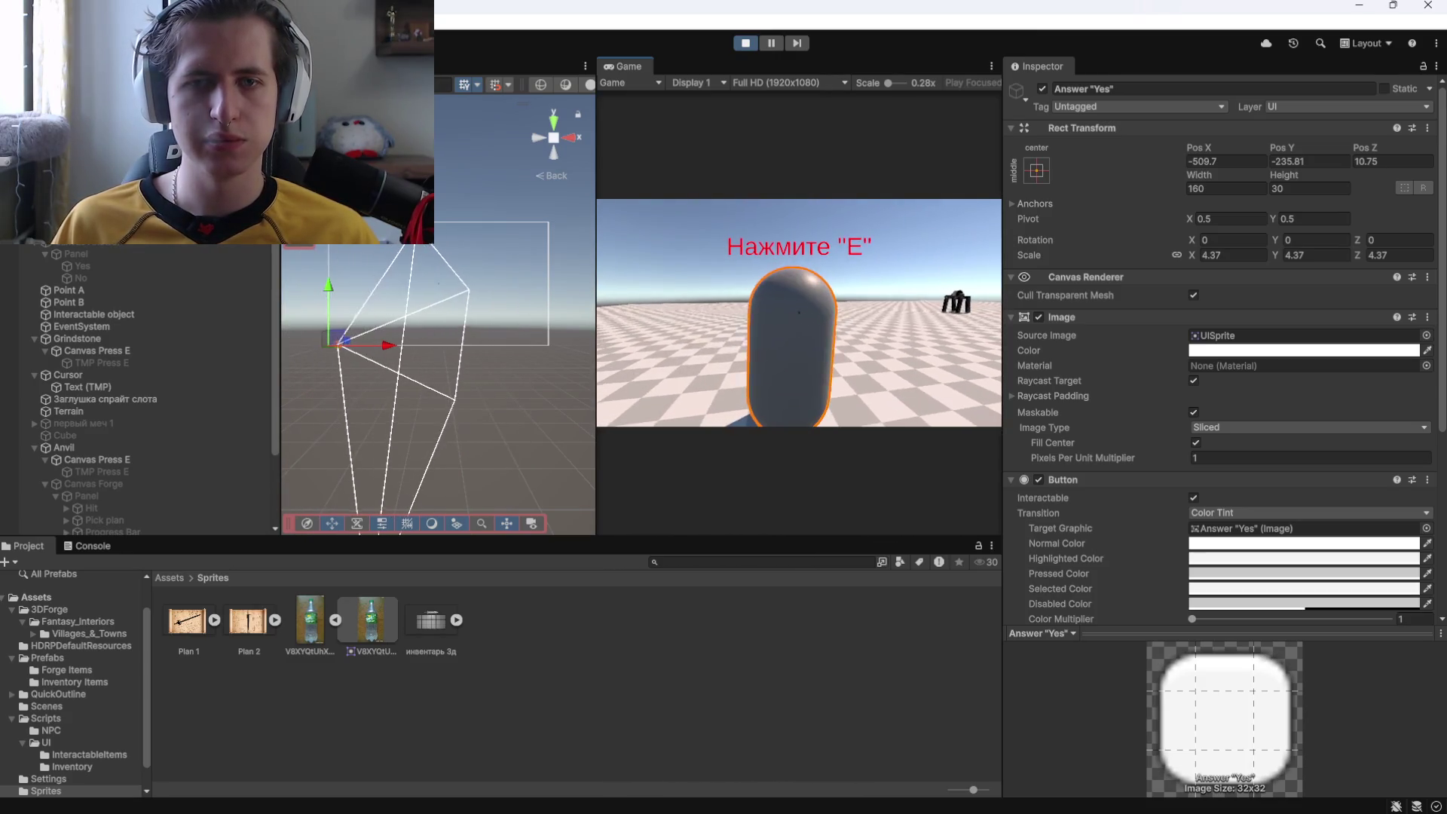
pyautogui.press('e')
pyautogui.click(708, 383)
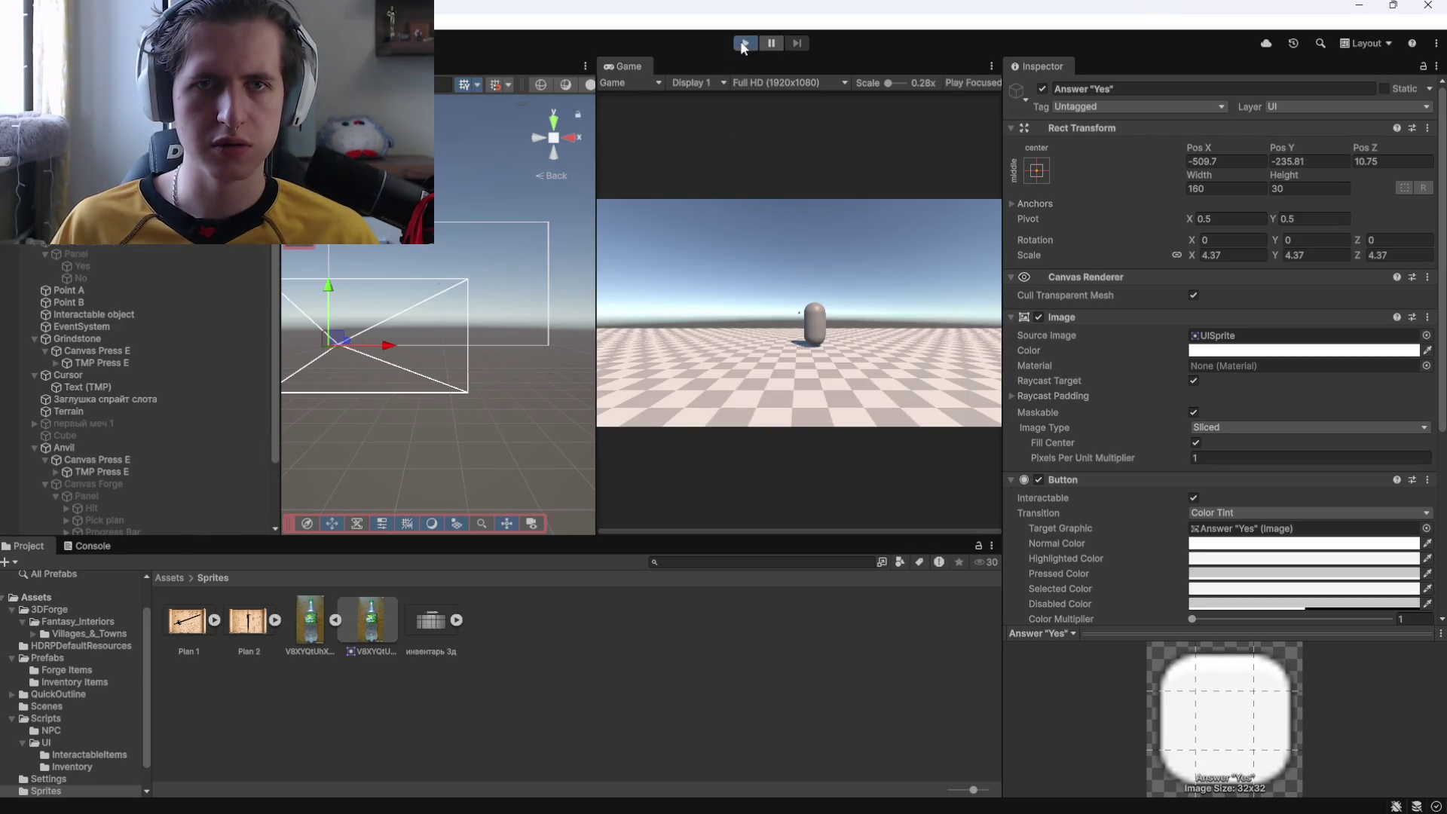
# Restart play mode and repeat the dialogue test, answering the NPC again.
pyautogui.click(744, 45)
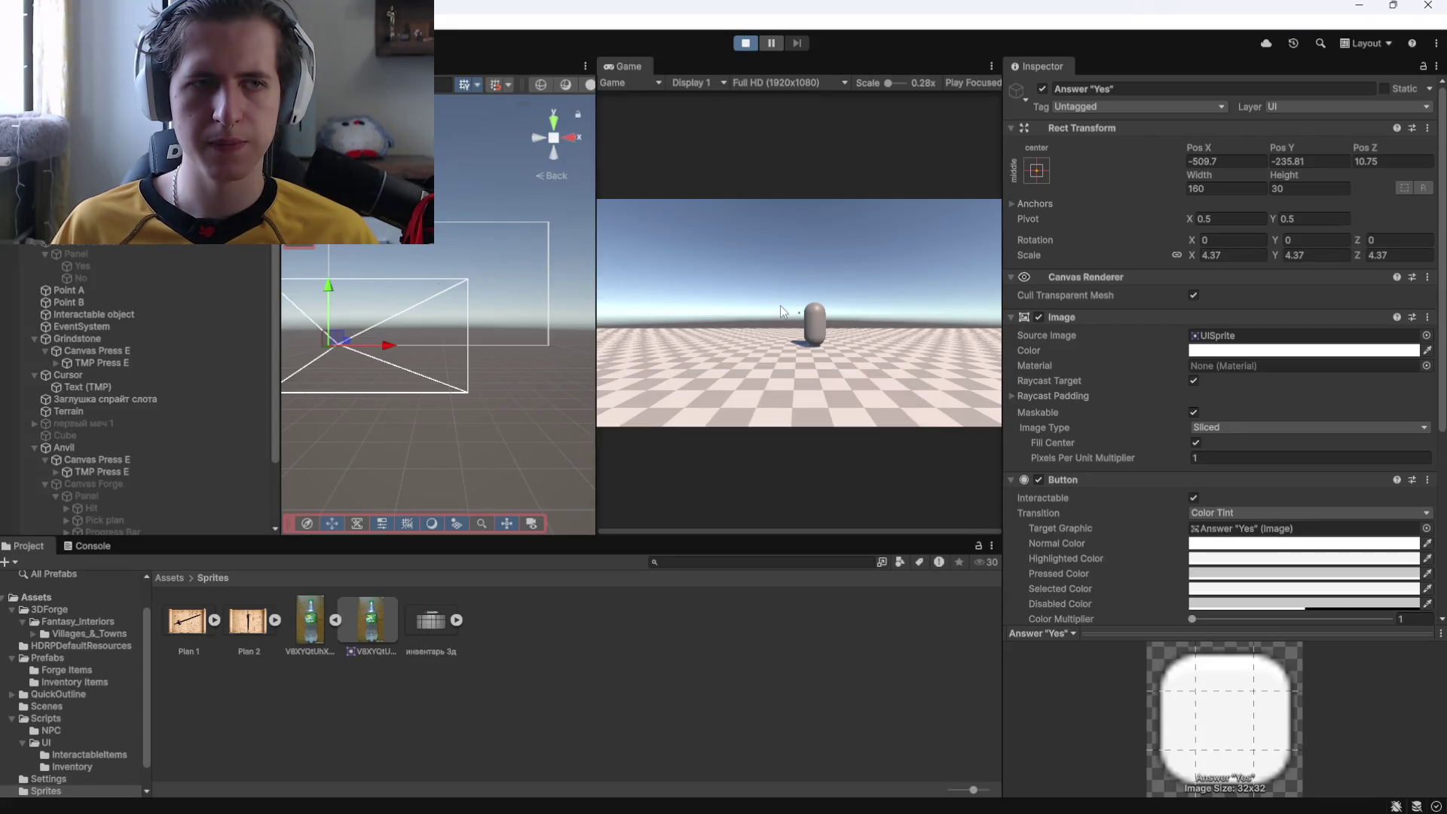
pyautogui.click(753, 305)
pyautogui.press('w')
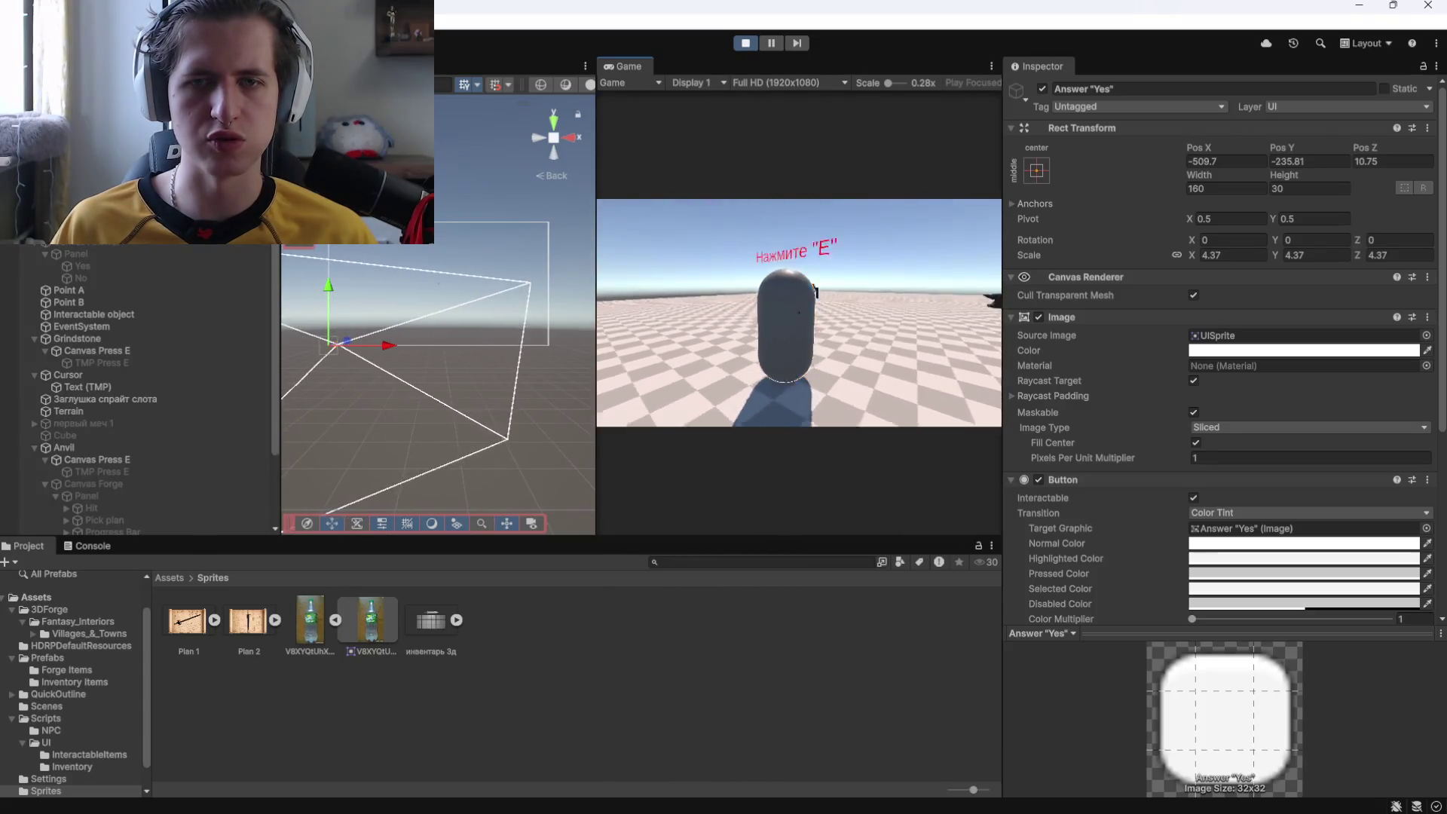
pyautogui.press('e')
pyautogui.click(852, 391)
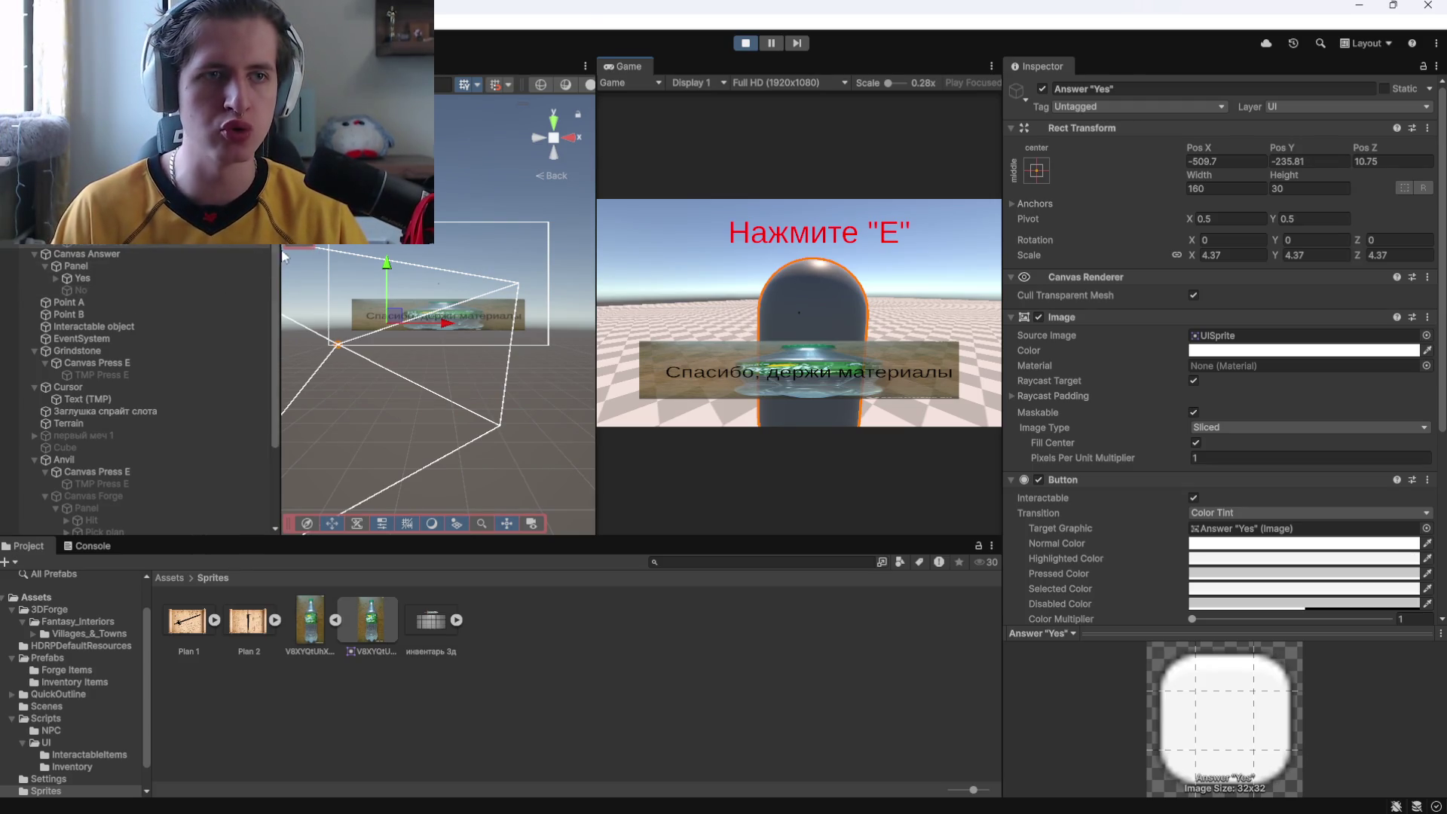
# Compare the Yes and No reply text objects in the Hierarchy, then stop play mode.
pyautogui.scroll(-5, 1120, 441)
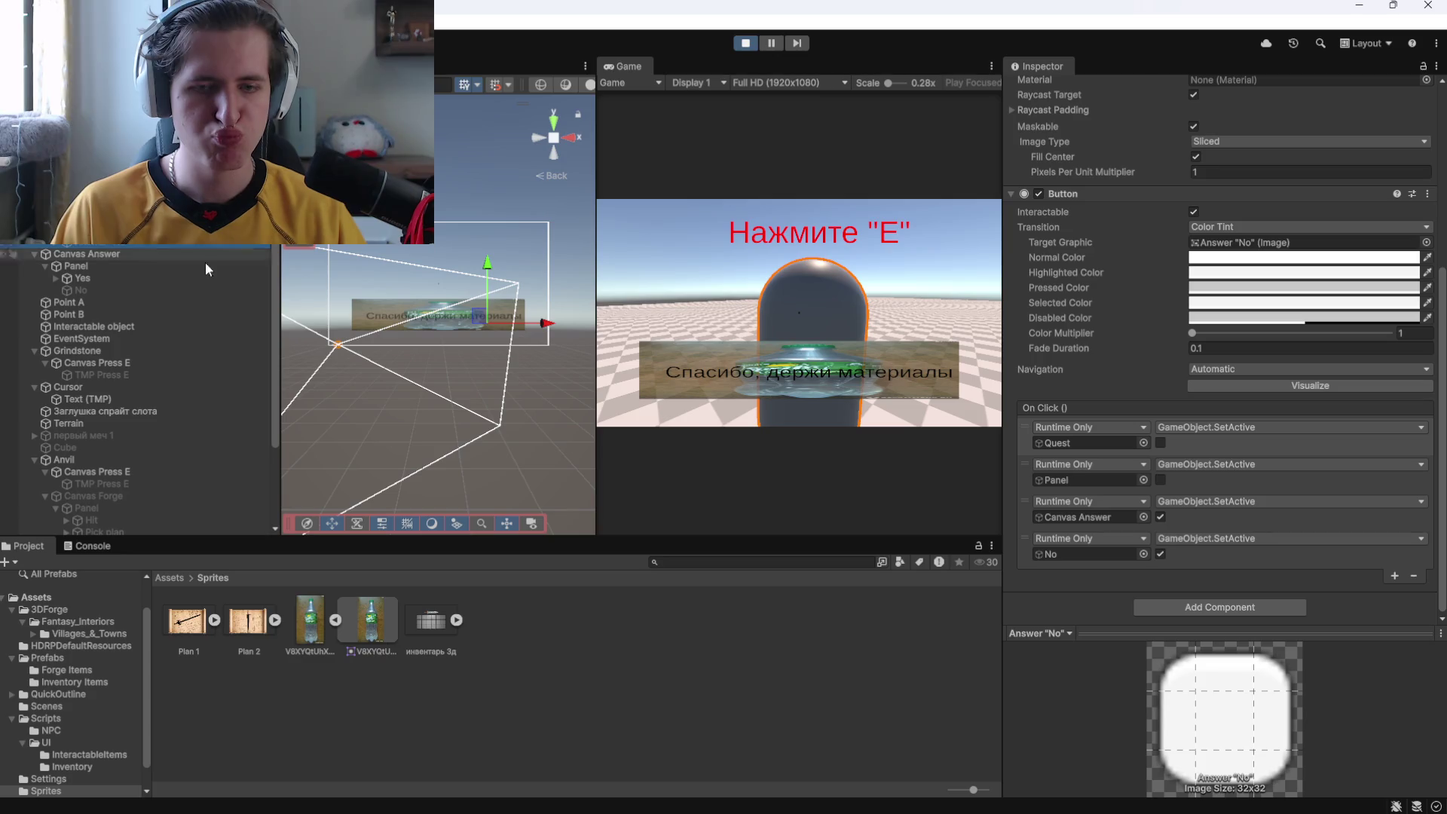
pyautogui.click(92, 280)
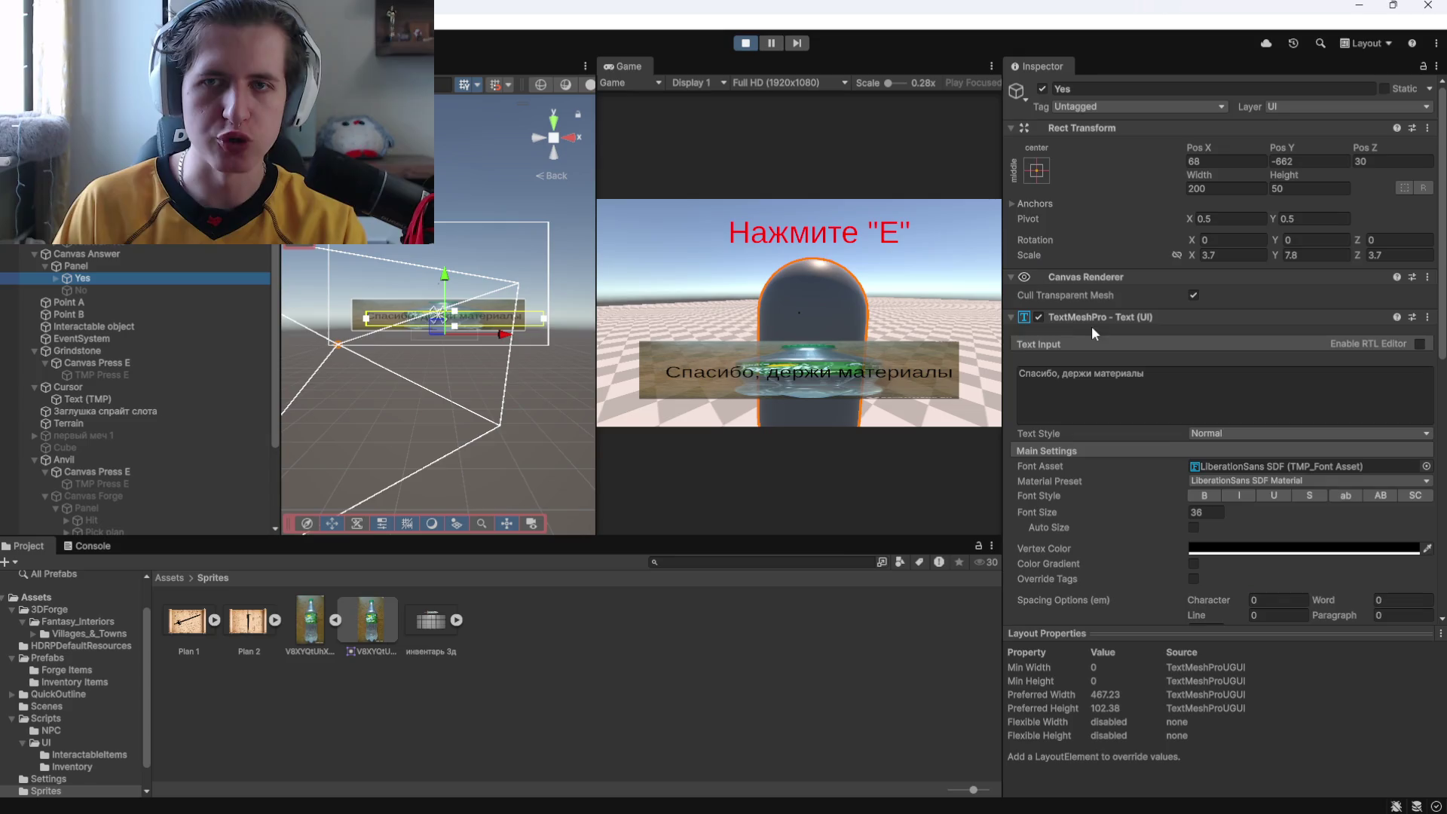
pyautogui.click(109, 291)
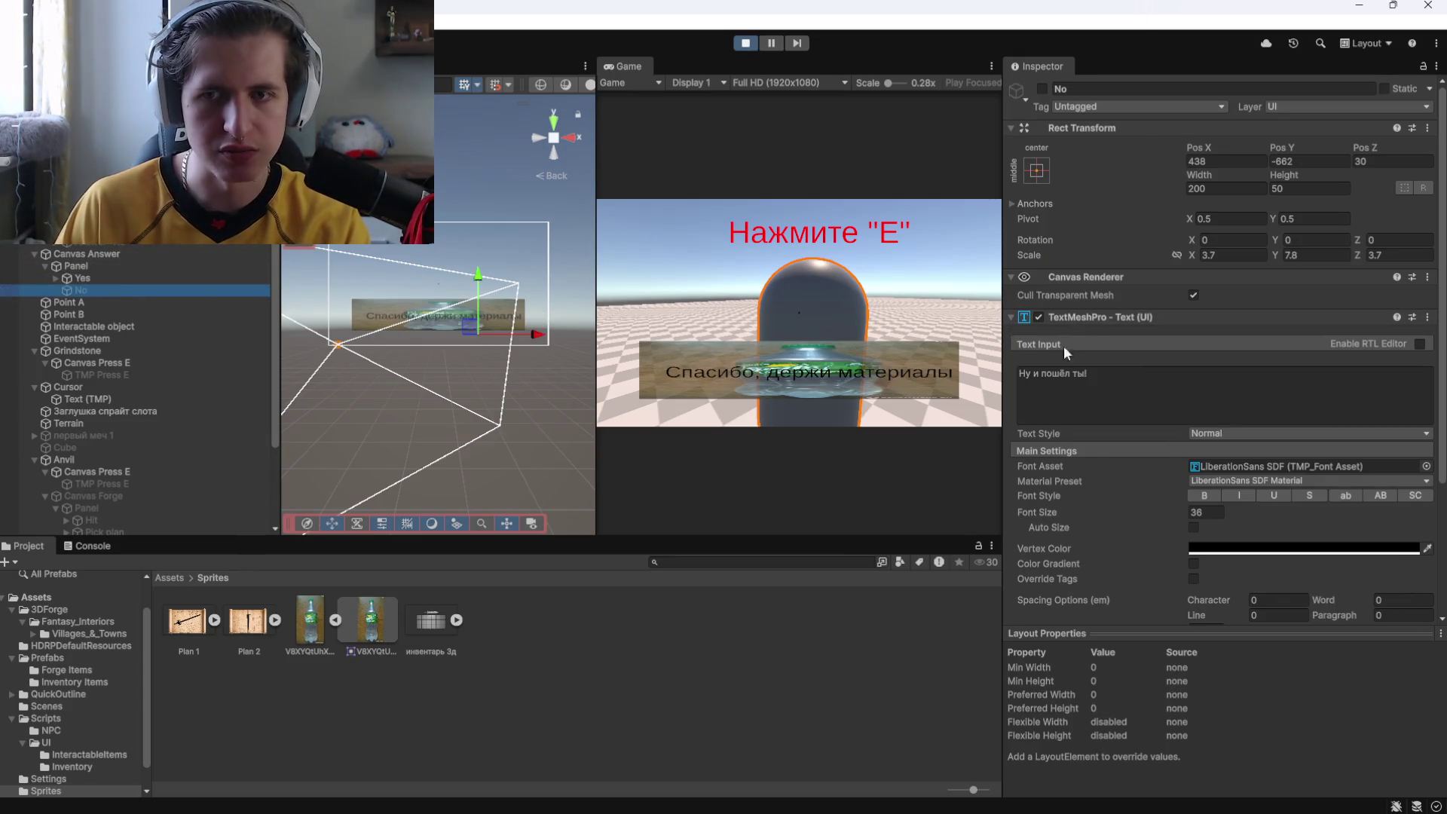
pyautogui.click(116, 276)
pyautogui.click(118, 285)
pyautogui.click(116, 278)
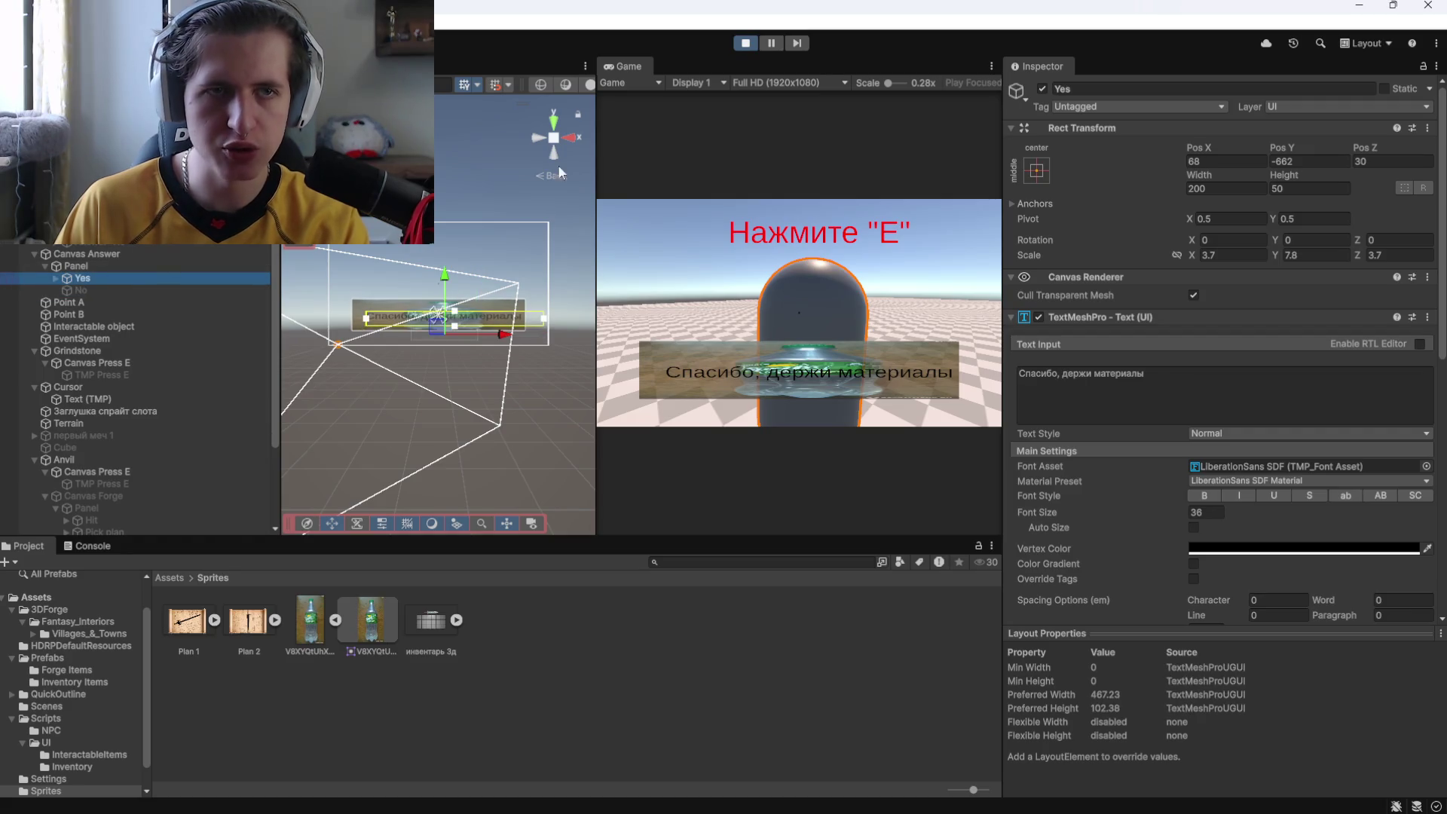
pyautogui.click(748, 45)
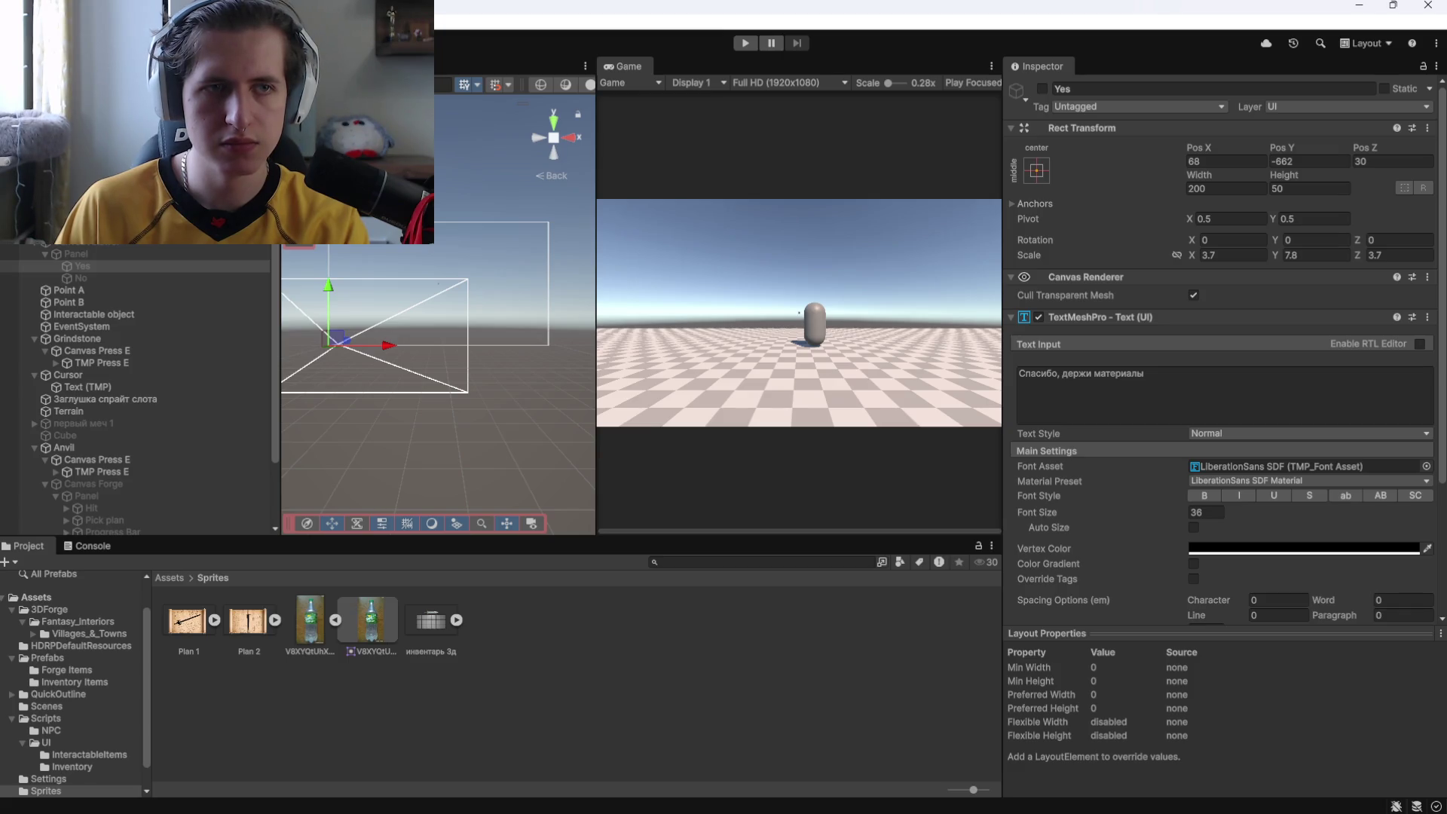
pyautogui.click(101, 254)
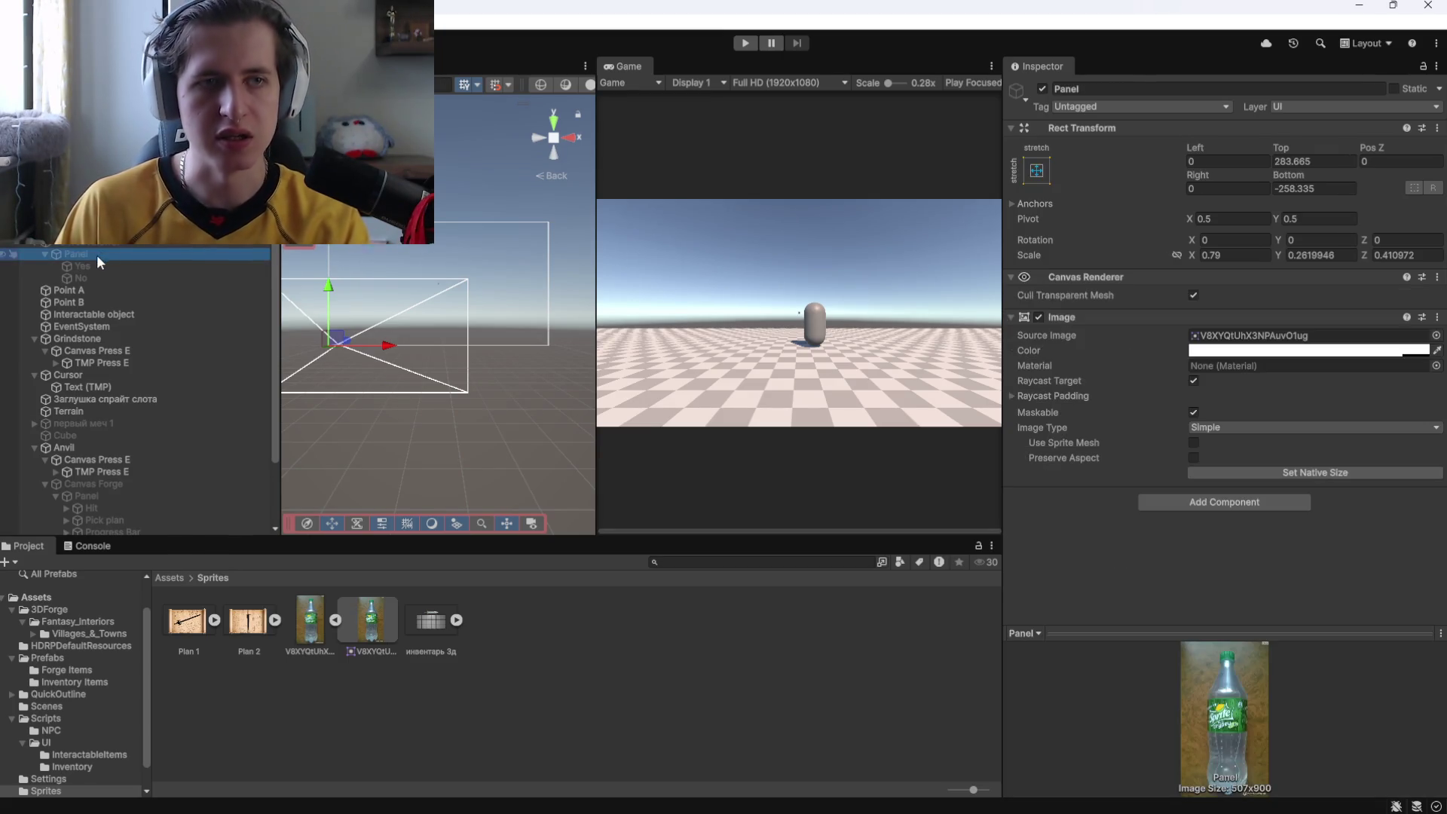
pyautogui.click(113, 266)
pyautogui.click(100, 278)
pyautogui.click(98, 271)
pyautogui.click(98, 276)
pyautogui.click(96, 270)
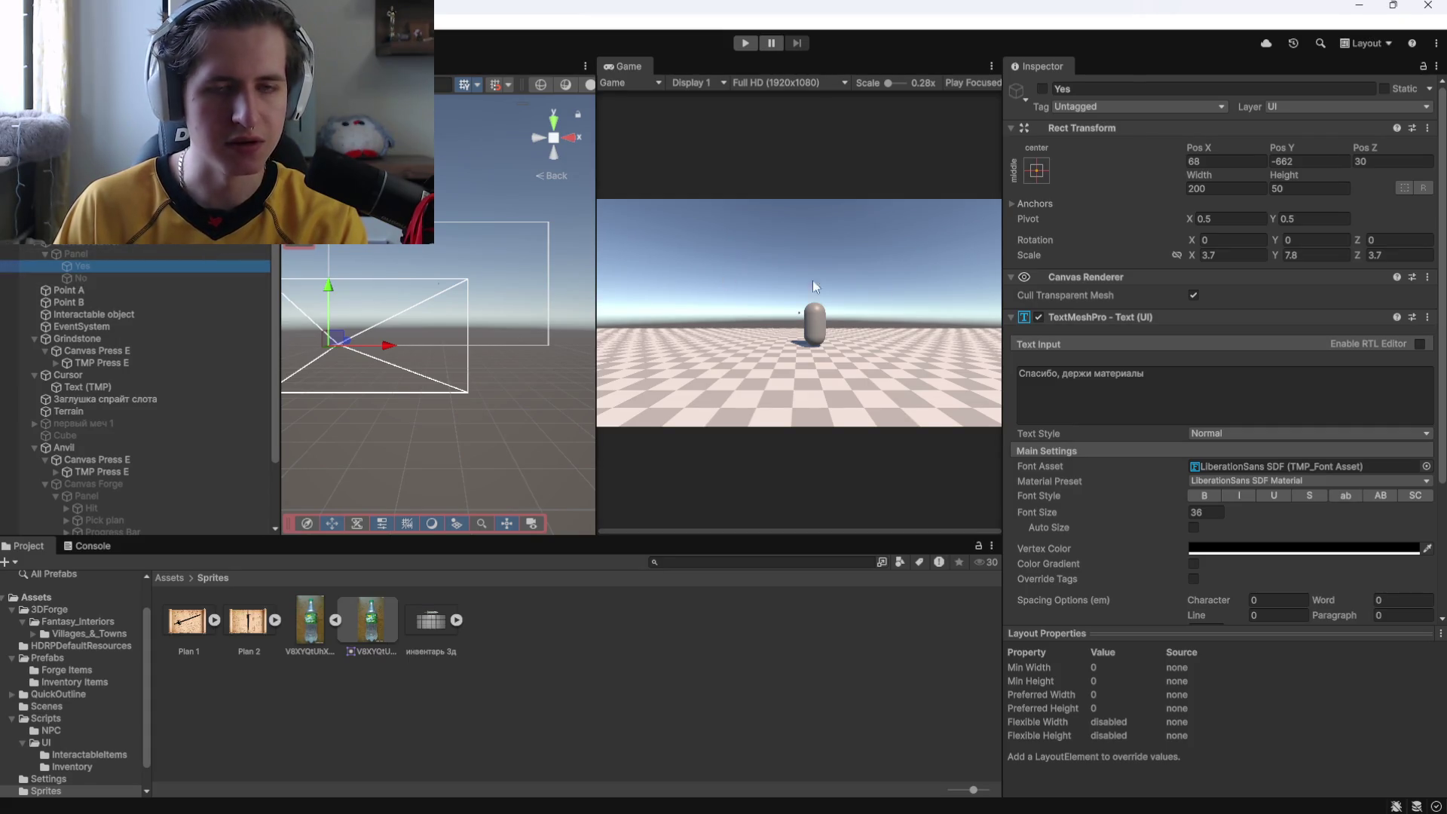
pyautogui.moveTo(863, 810)
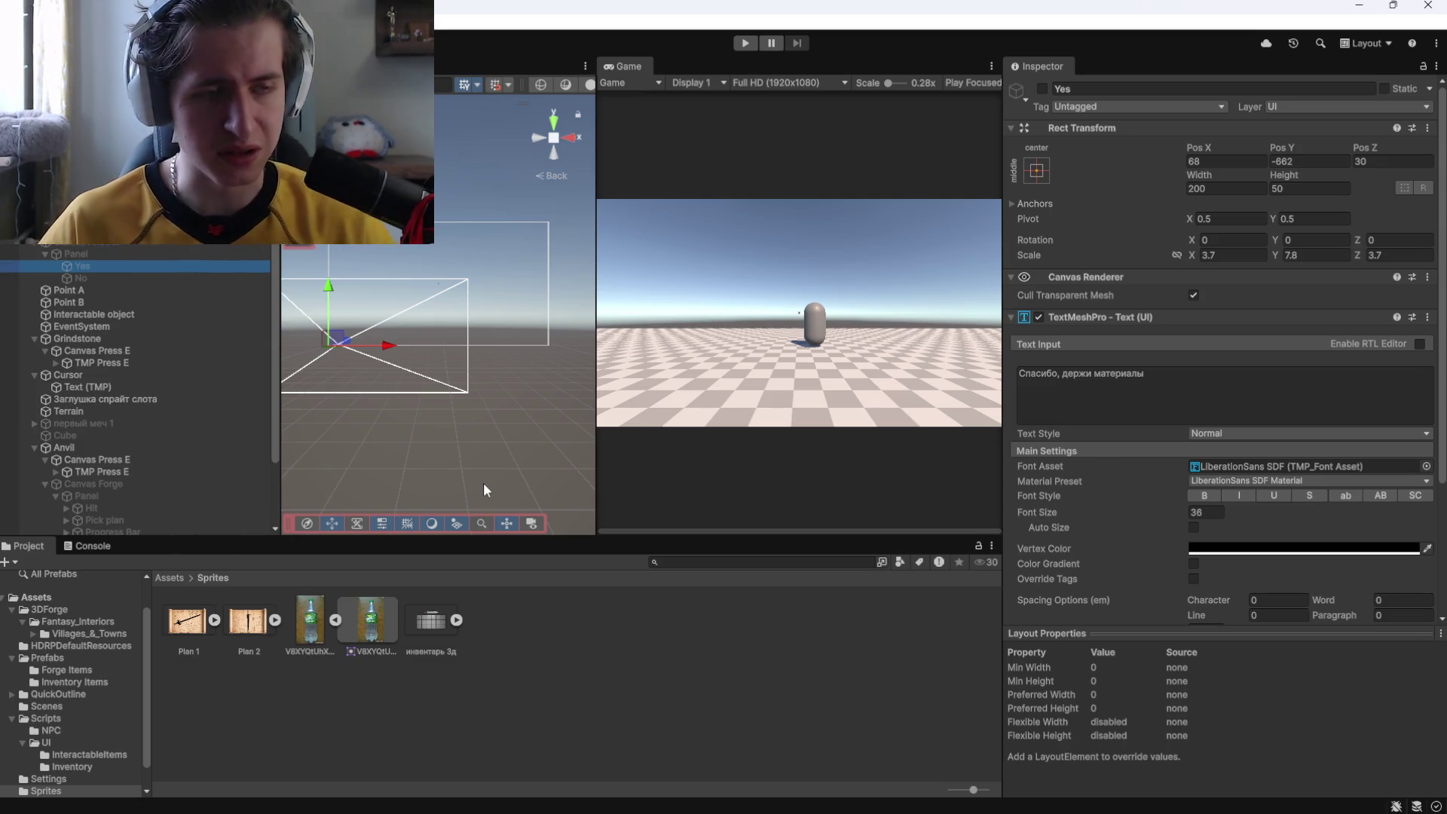
pyautogui.scroll(-2, 1071, 428)
pyautogui.scroll(2, 1071, 428)
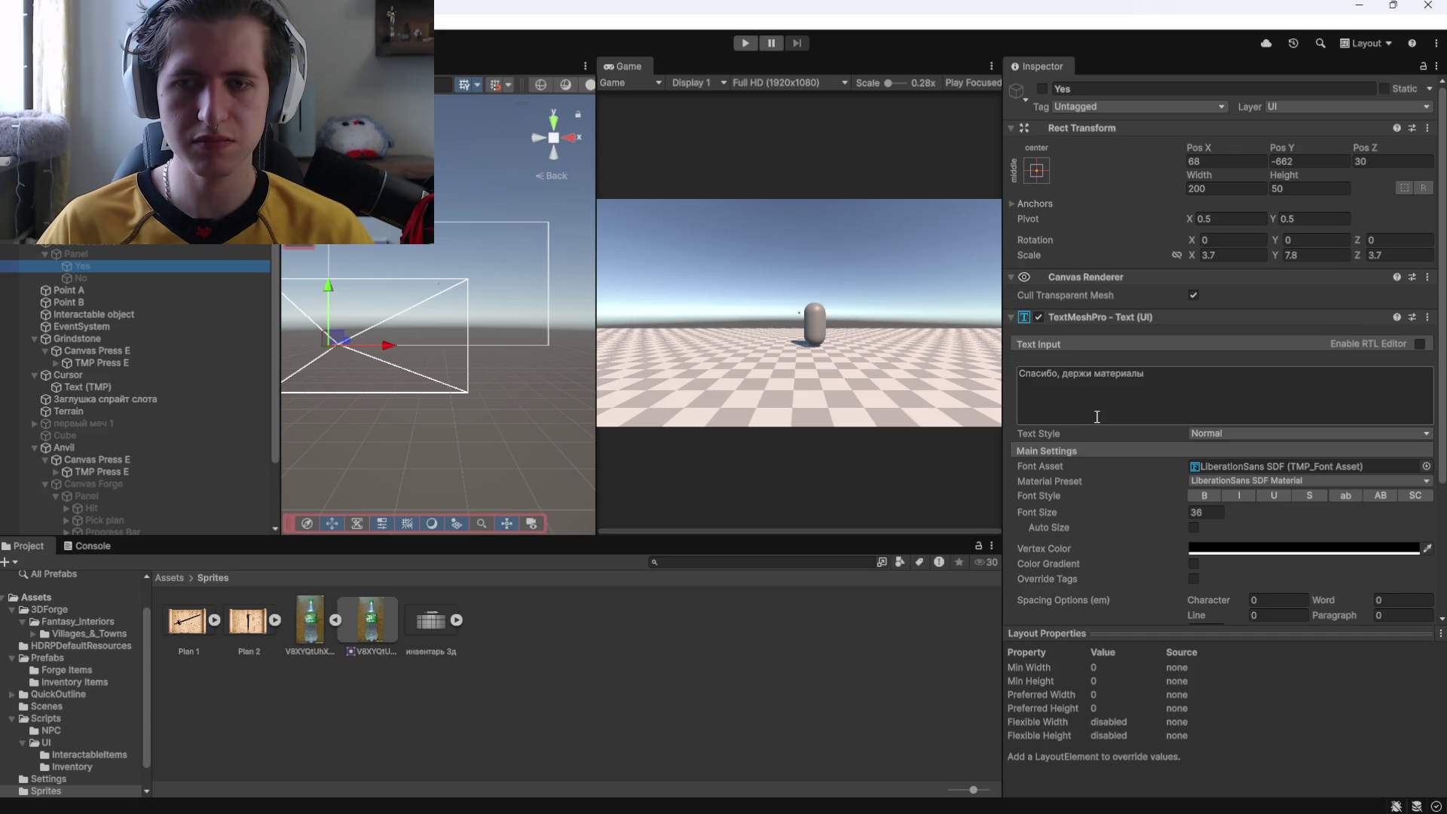
pyautogui.scroll(-4, 1095, 414)
pyautogui.scroll(4, 1088, 413)
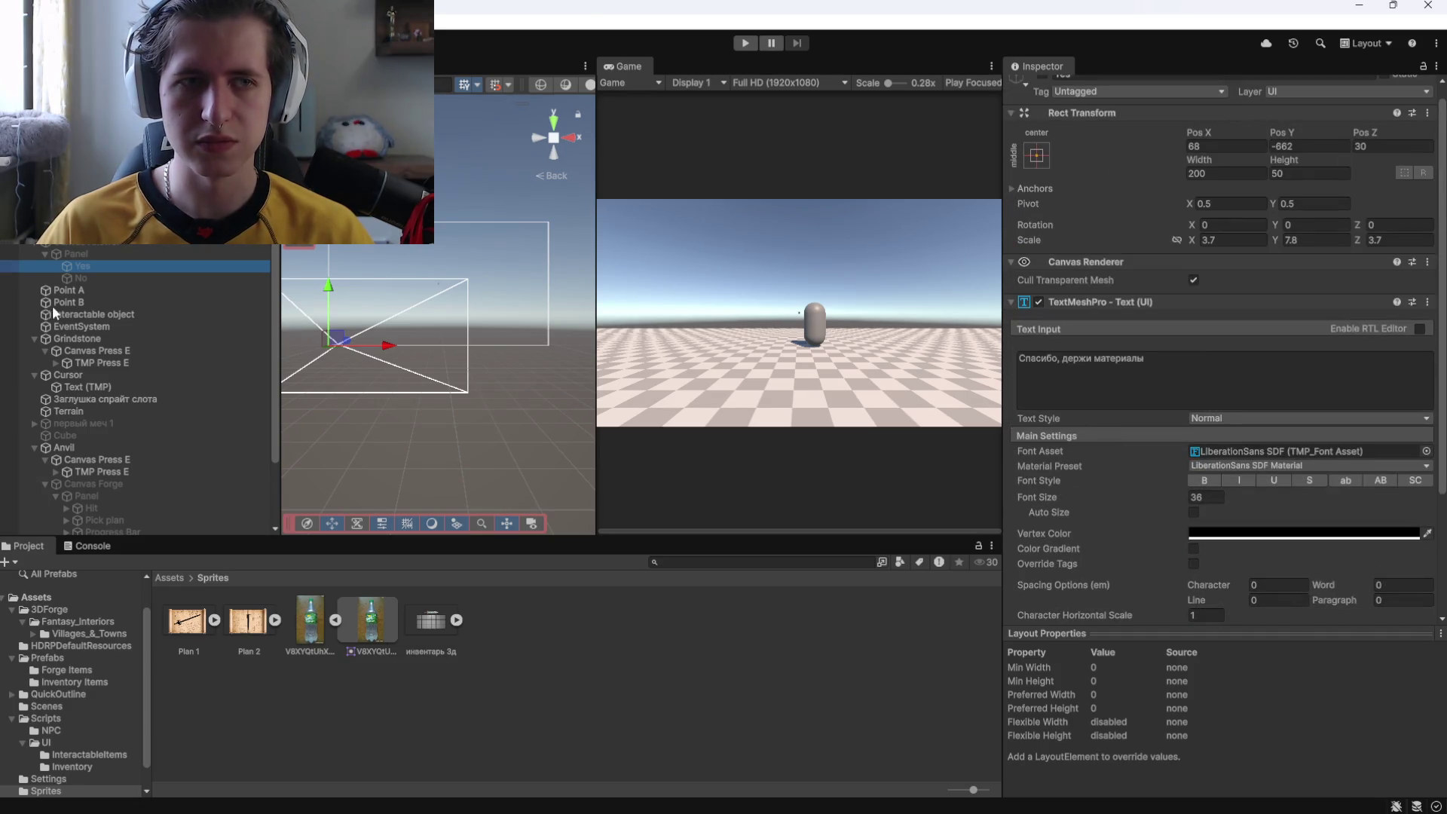
pyautogui.click(88, 279)
pyautogui.scroll(-2, 1100, 302)
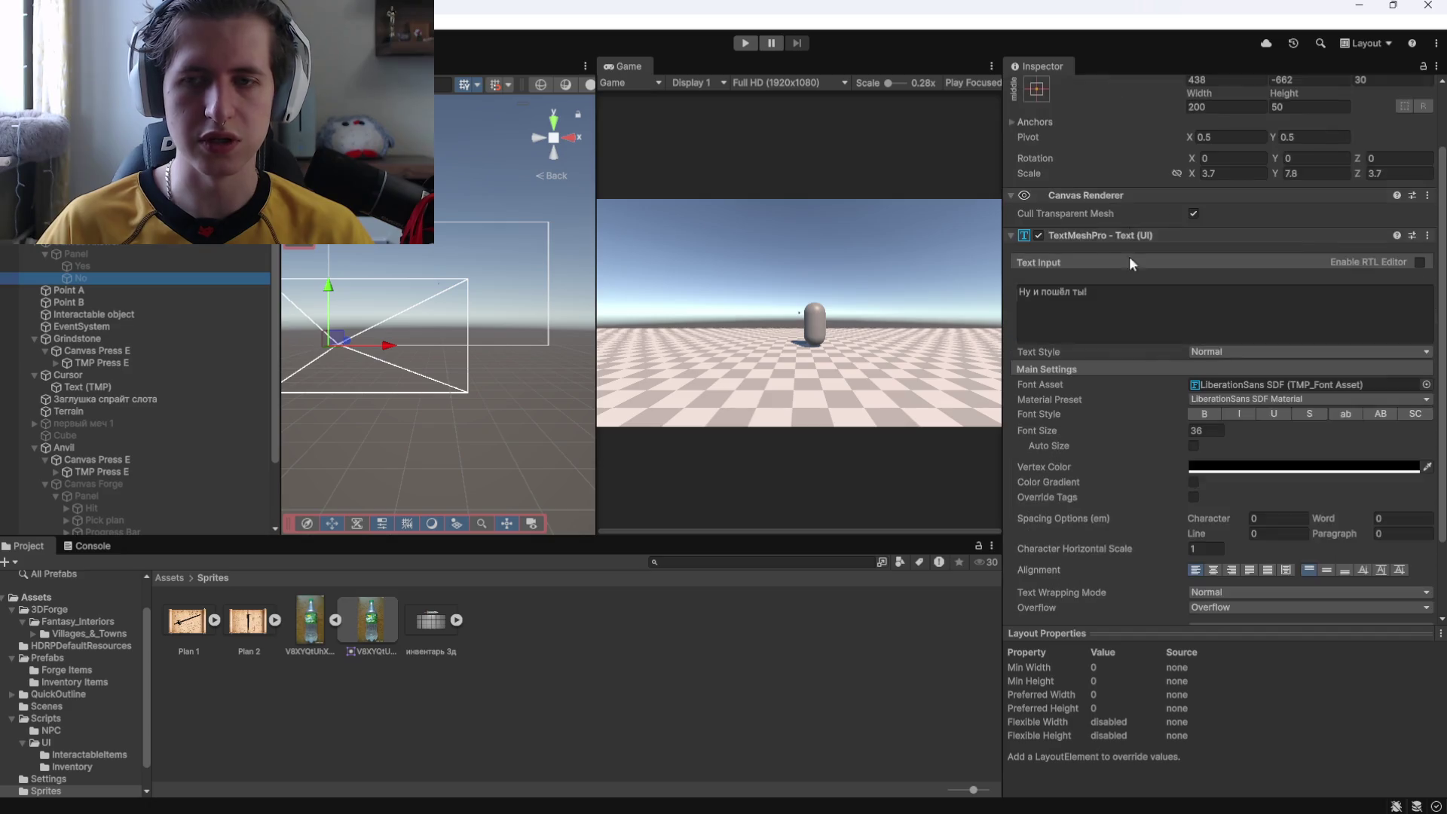
pyautogui.scroll(-1, 1088, 364)
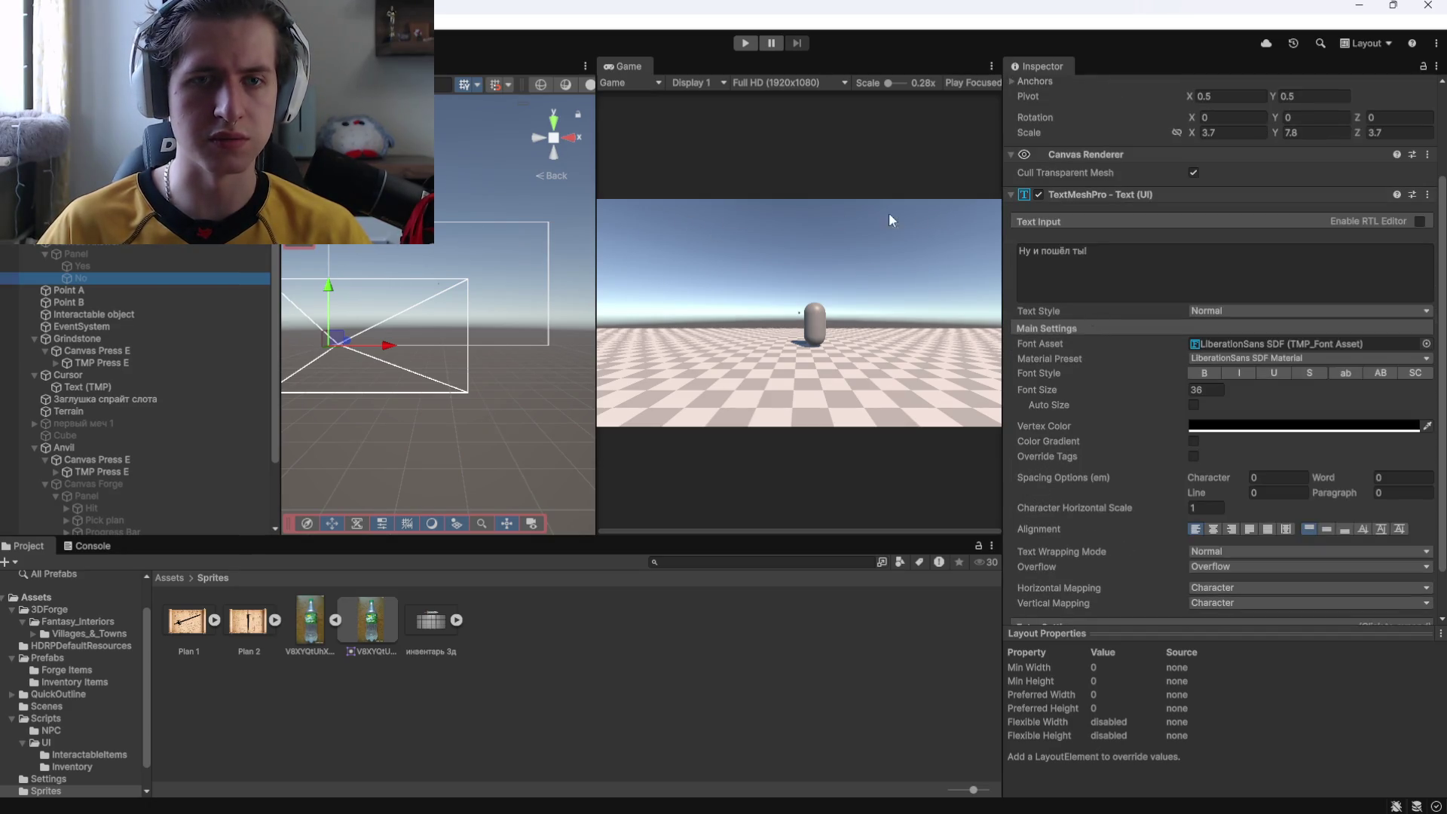
pyautogui.hotkey('alt', 'Tab')
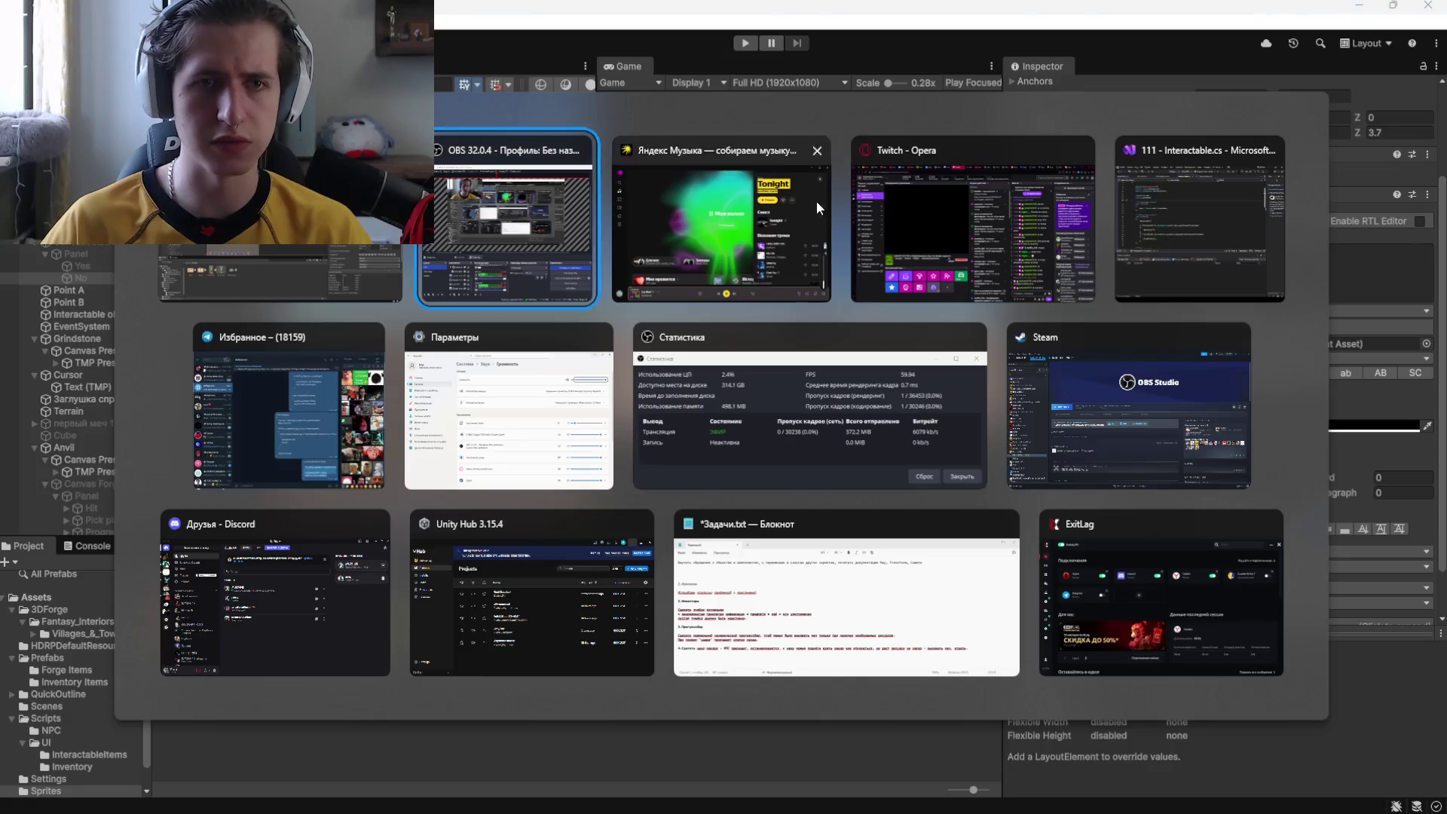
# In the Twitch dashboard, look at the МУЗИК channel-points reward, then view the media request queue.
pyautogui.click(938, 162)
pyautogui.click(1002, 792)
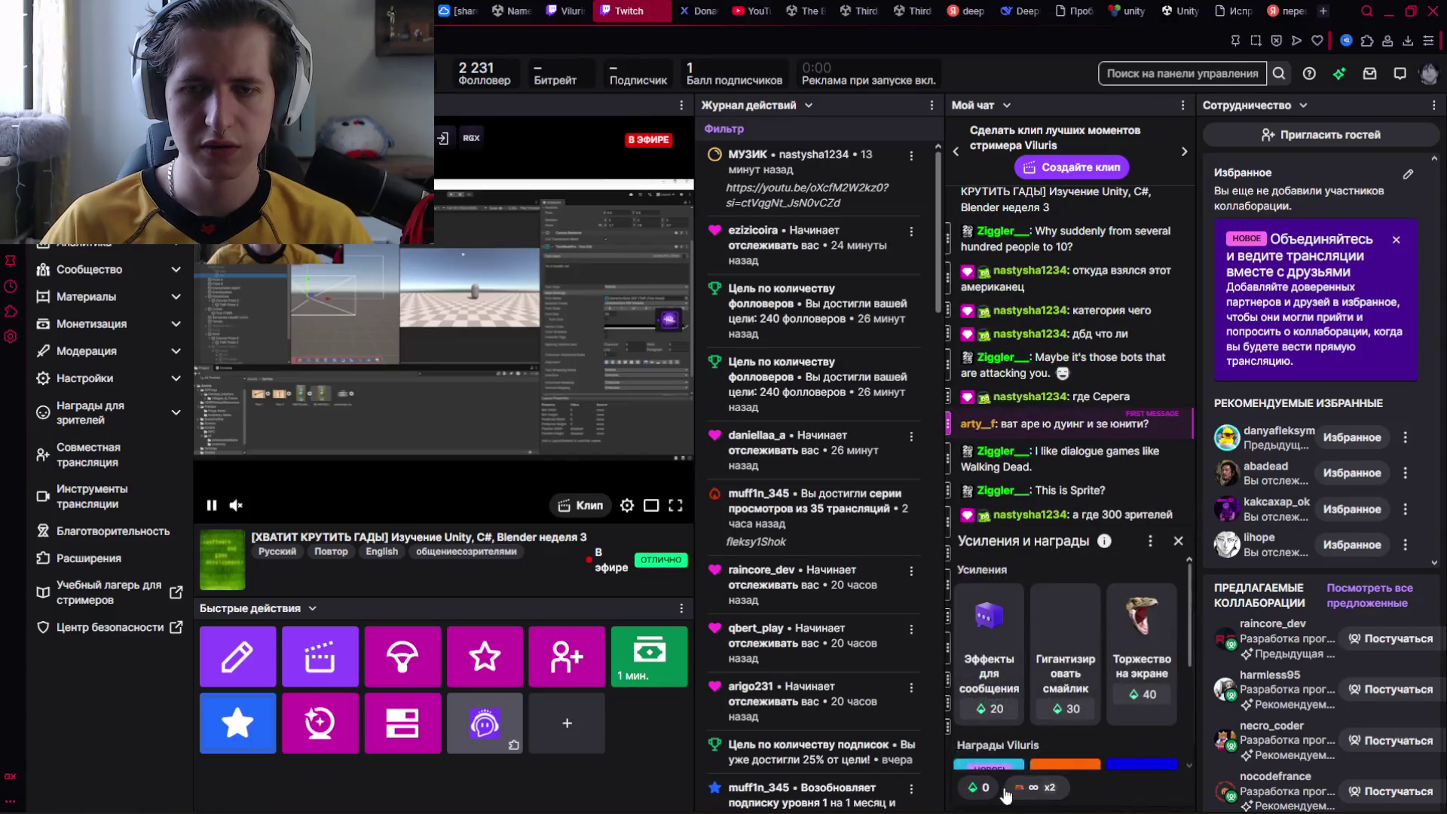
pyautogui.click(982, 605)
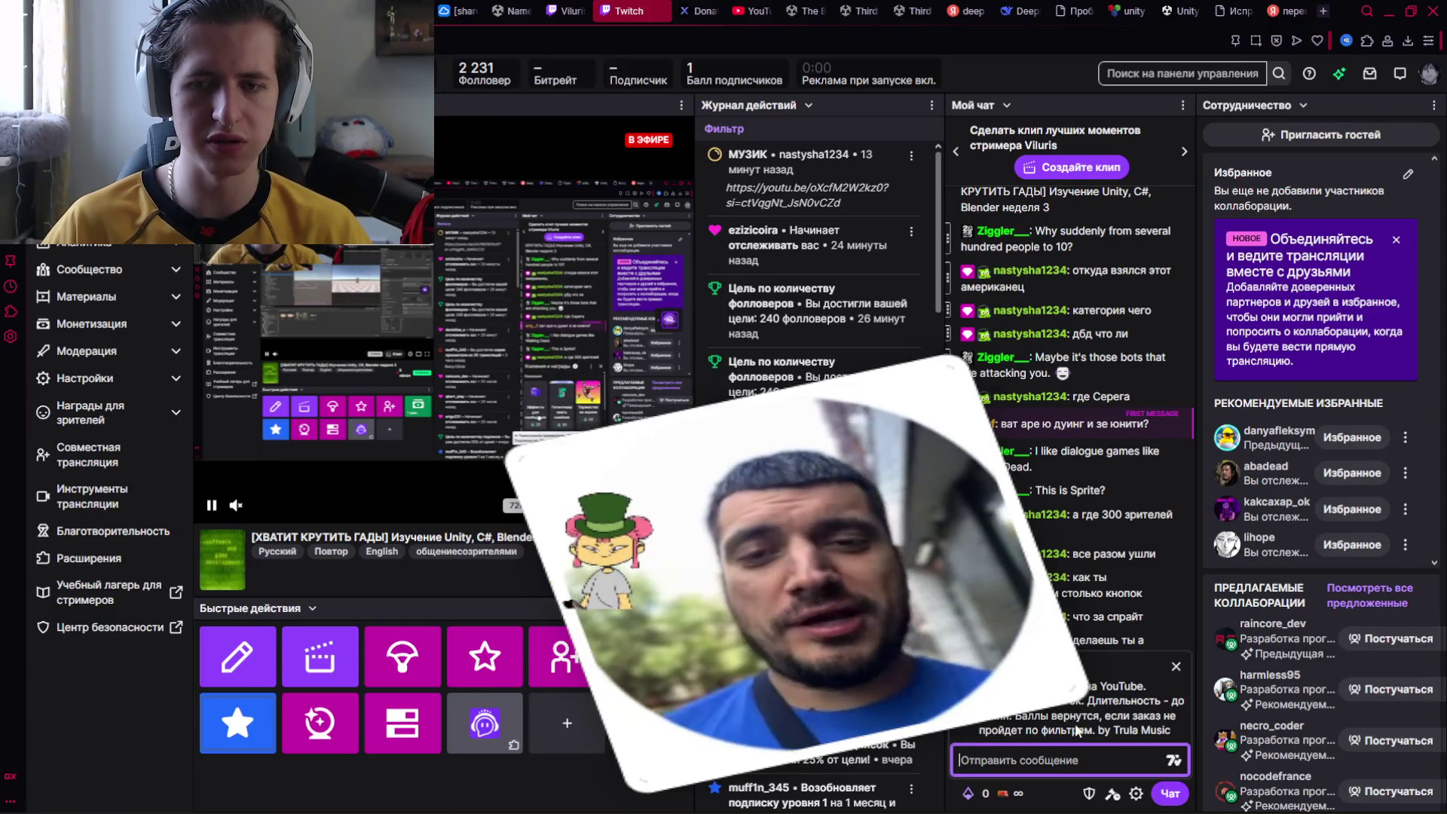
pyautogui.click(1175, 666)
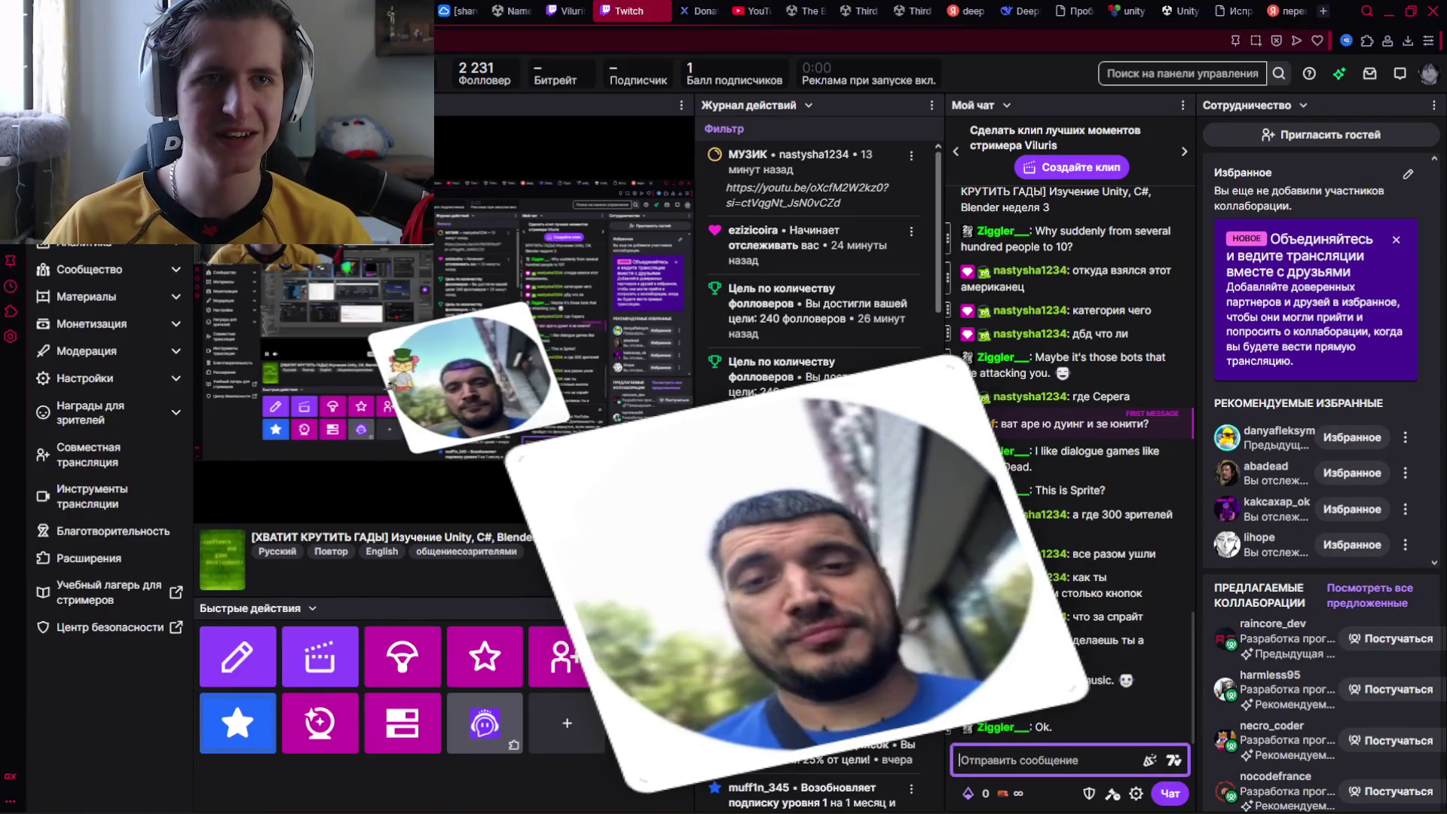
pyautogui.hotkey('ctrl', 'Tab')
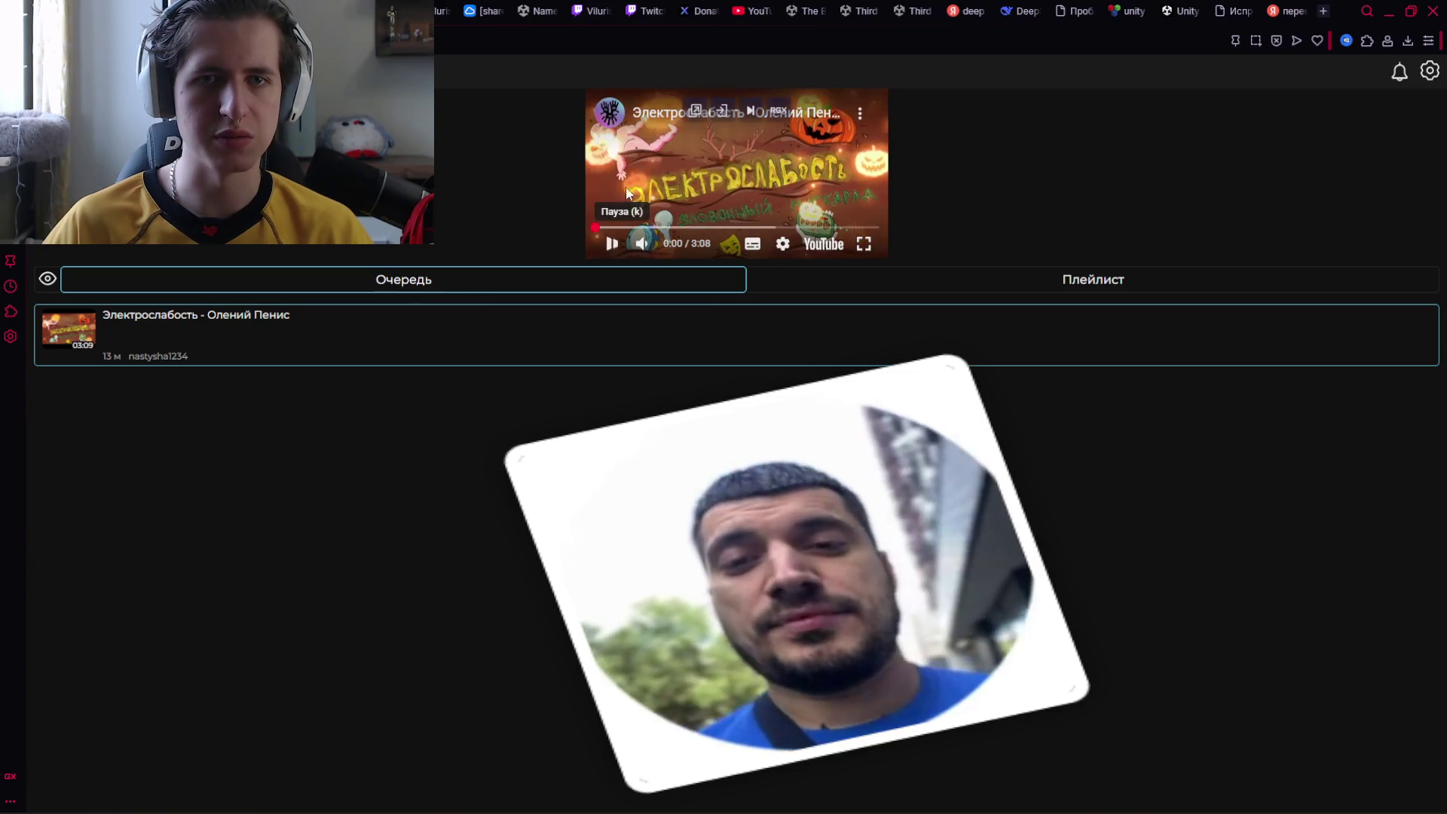
# Glance at Yandex Music, then return to the Unity editor.
pyautogui.hotkey('alt', 'Tab')
pyautogui.click(975, 237)
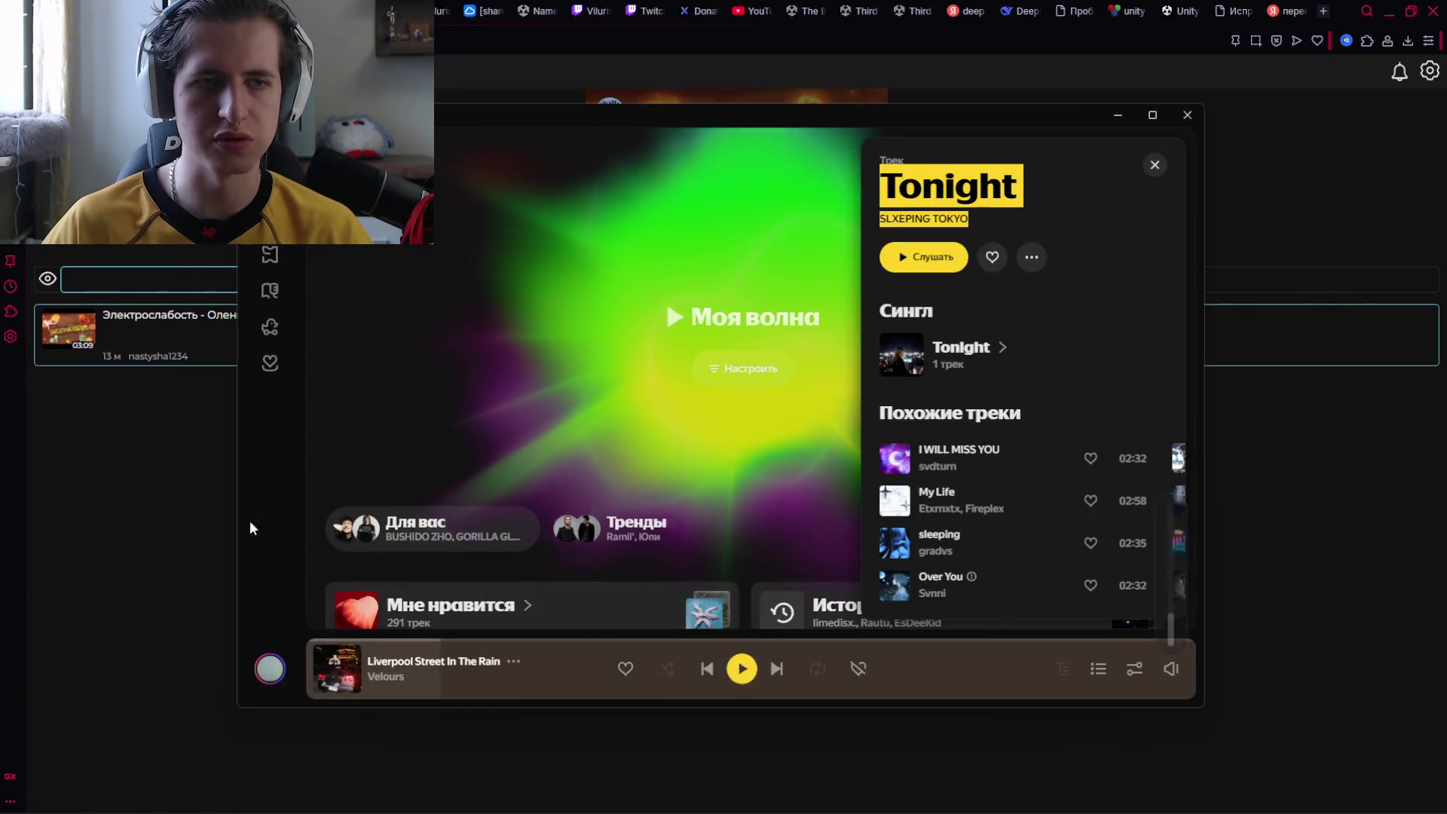
pyautogui.hotkey('alt', 'Tab')
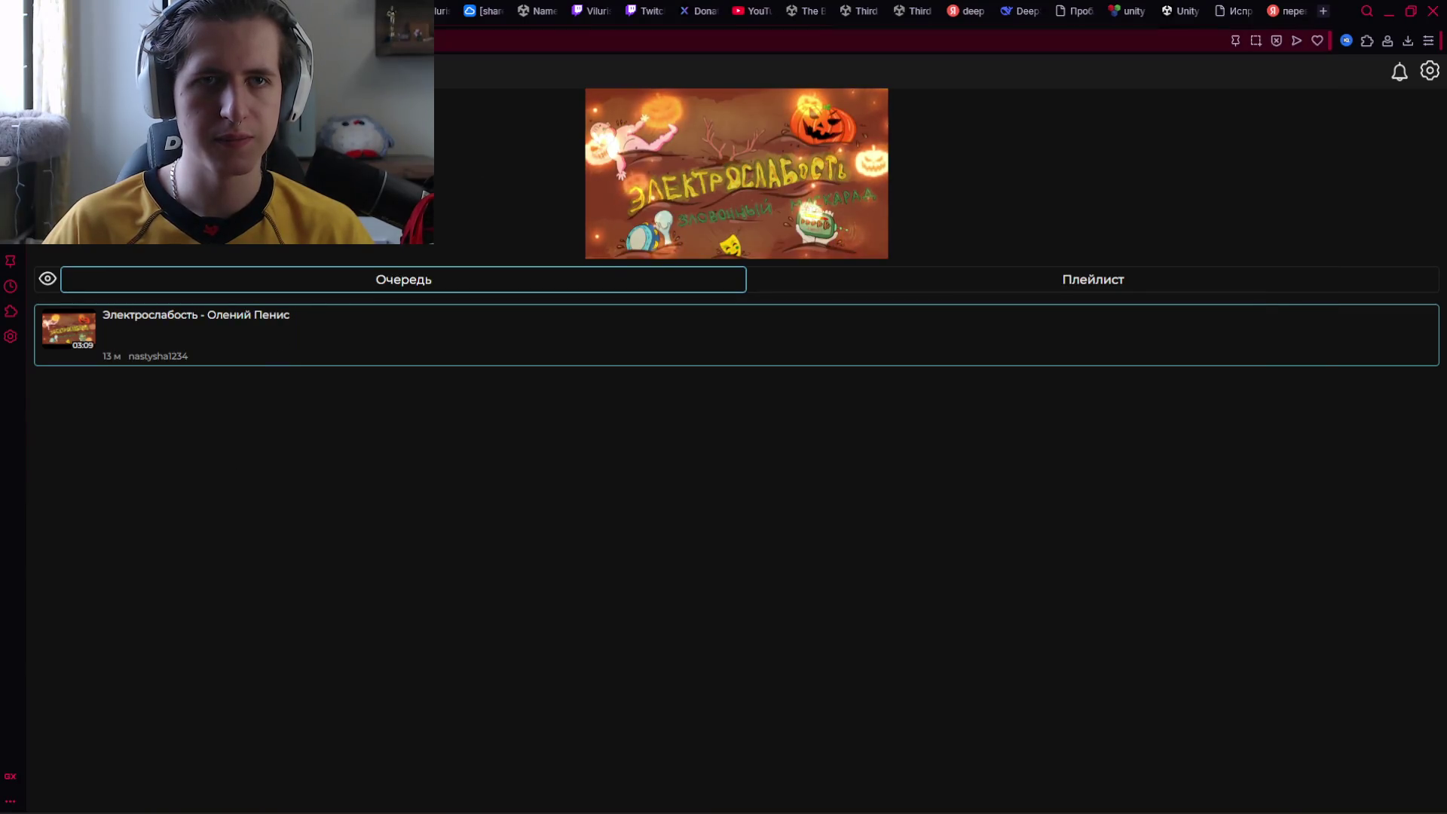
pyautogui.hotkey('alt', 'Tab')
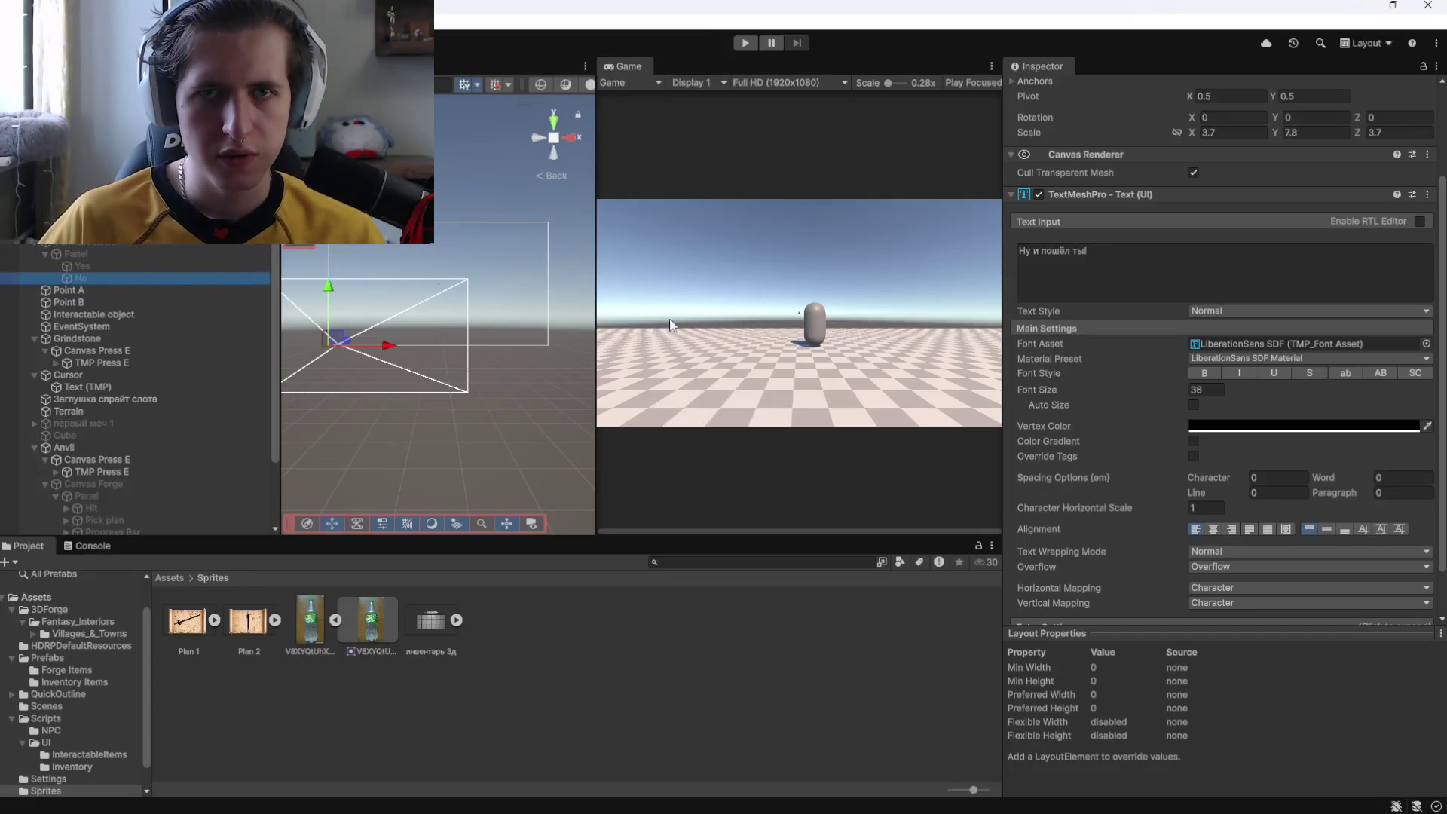
# Check the Yes and No reply text objects in the Hierarchy.
pyautogui.click(139, 267)
pyautogui.scroll(-1, 1088, 377)
pyautogui.scroll(-1, 1088, 374)
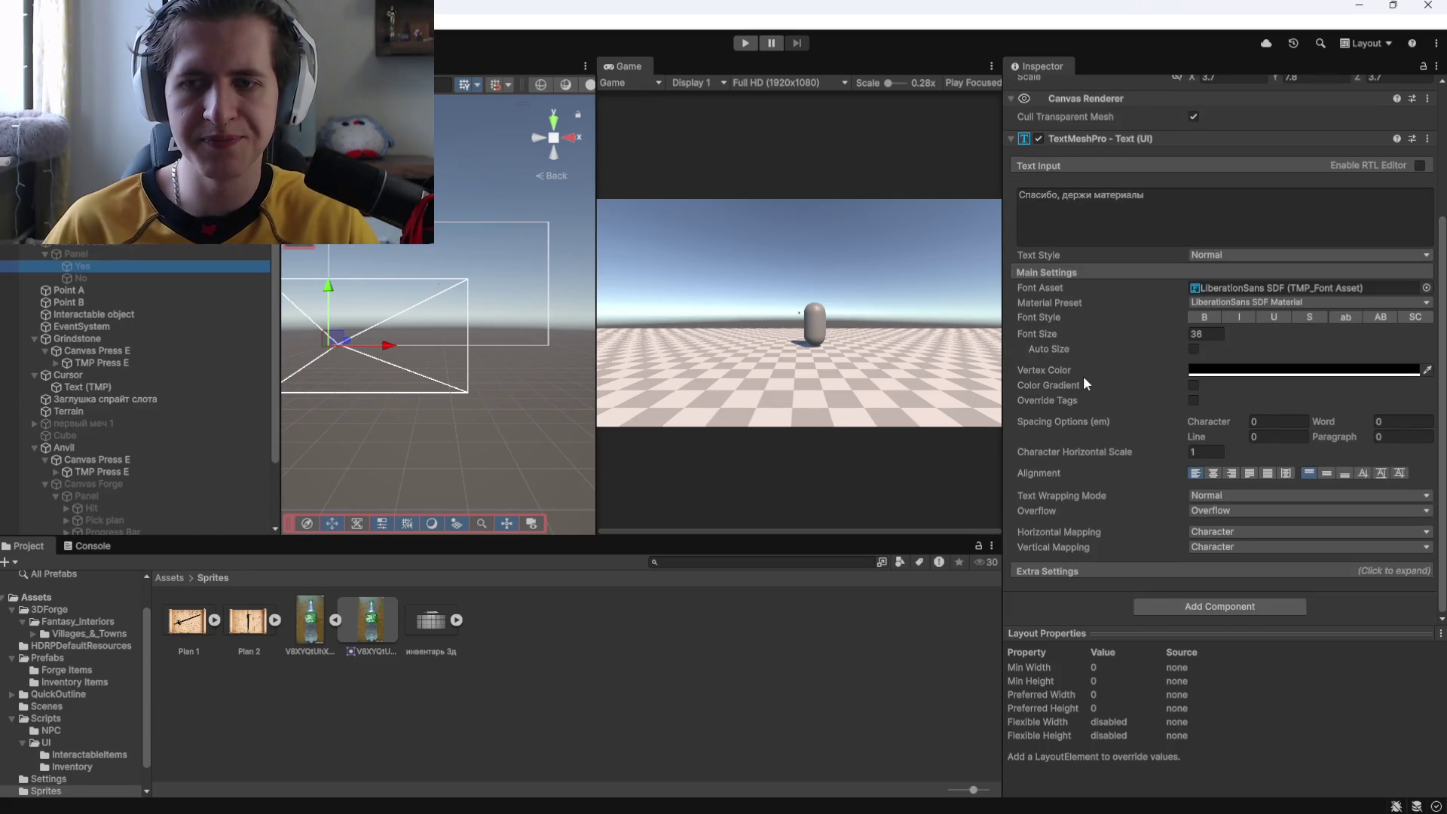
pyautogui.click(152, 275)
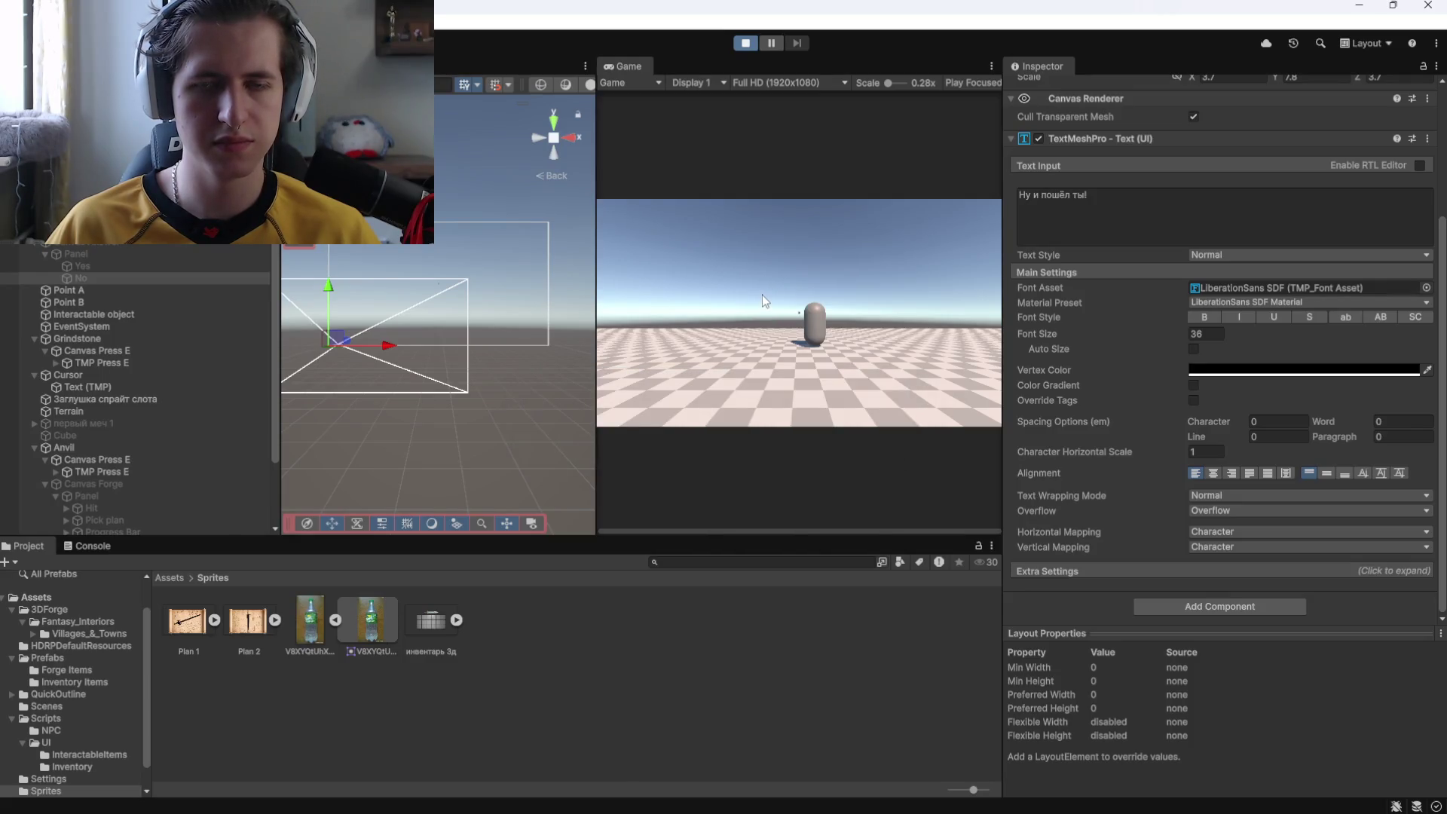
# Walk to the capsule NPC and agree to its request, then stop play mode.
pyautogui.click(766, 299)
pyautogui.press('w')
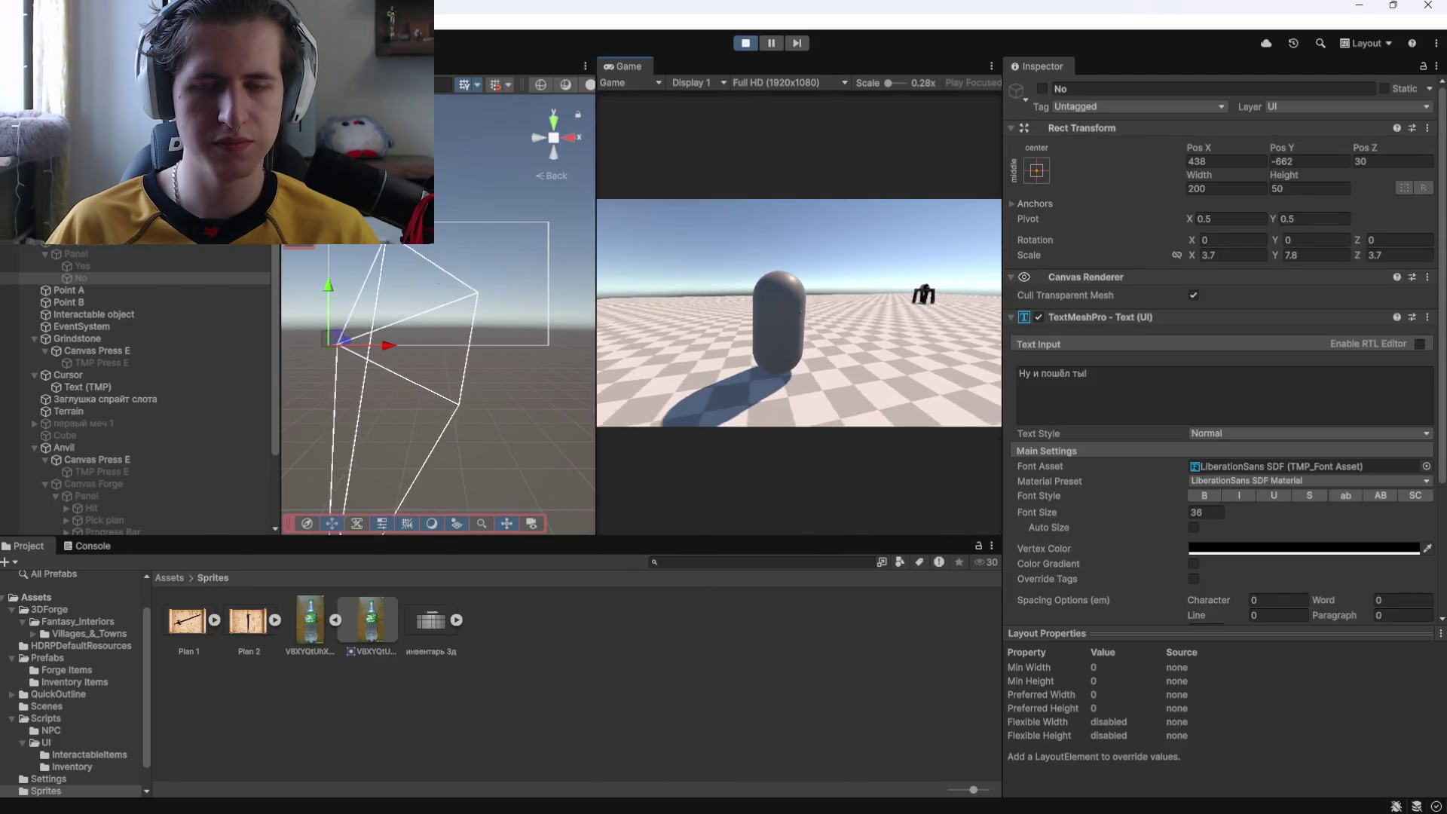
pyautogui.press('e')
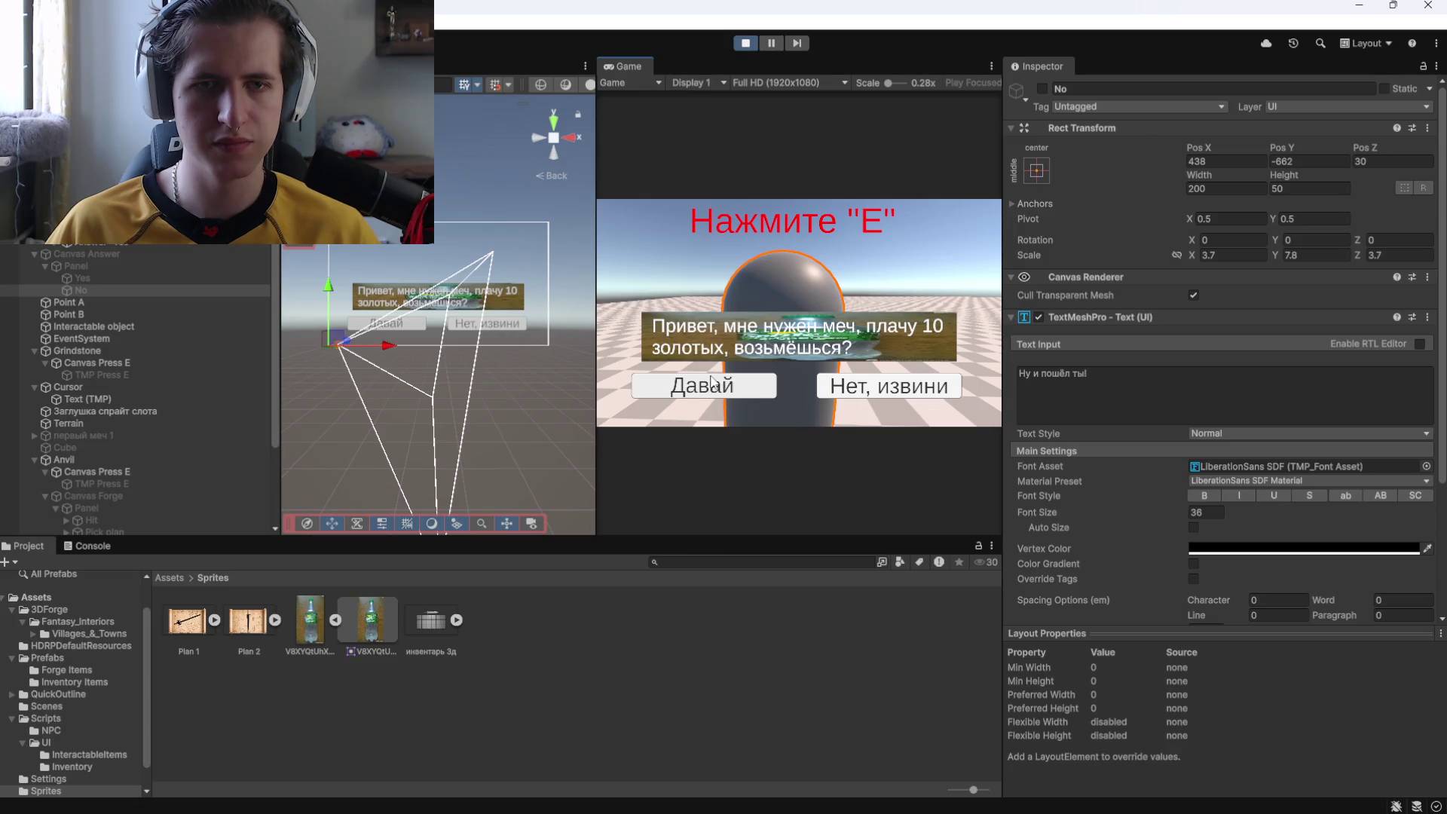
pyautogui.click(712, 382)
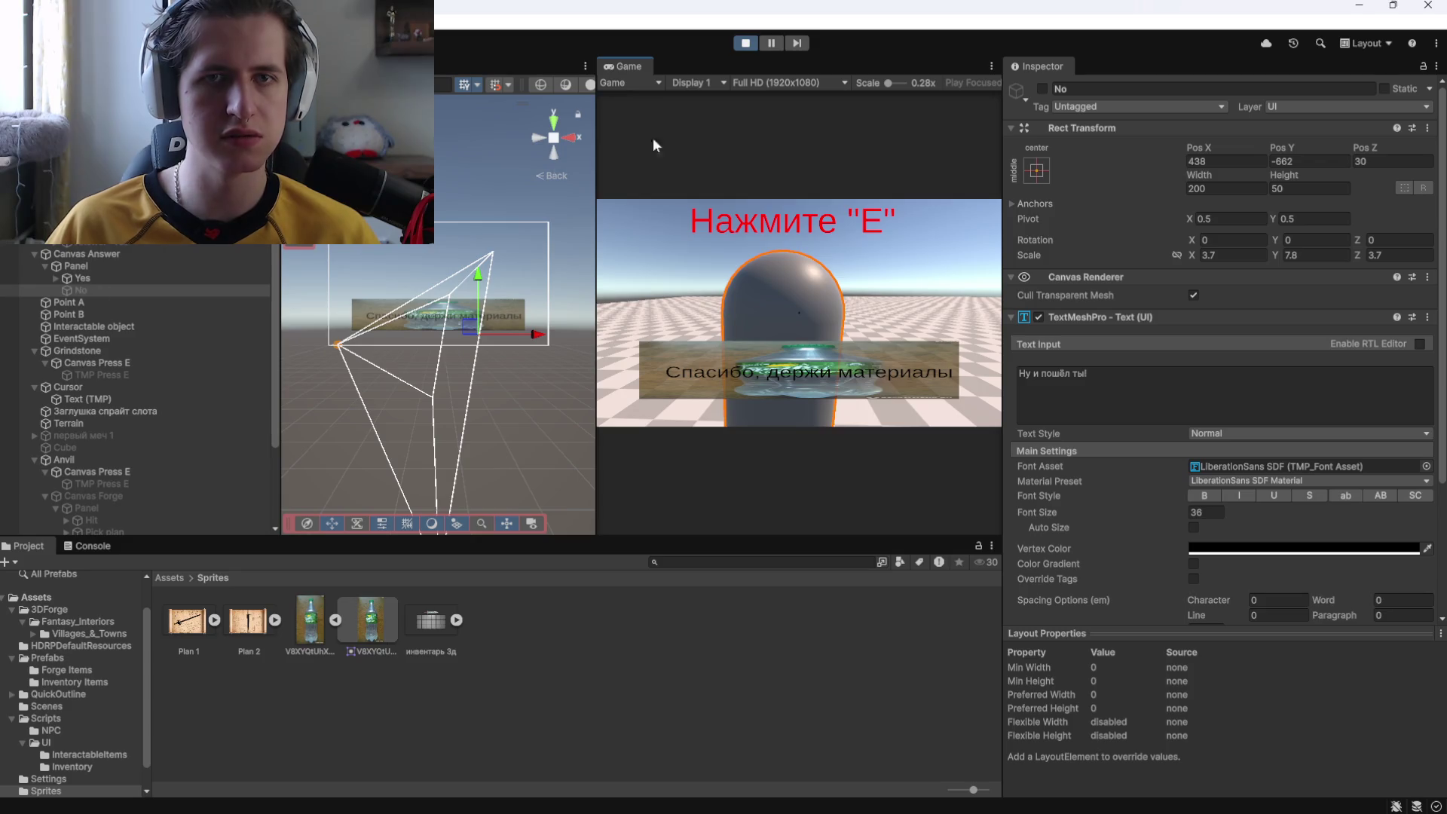
pyautogui.click(745, 43)
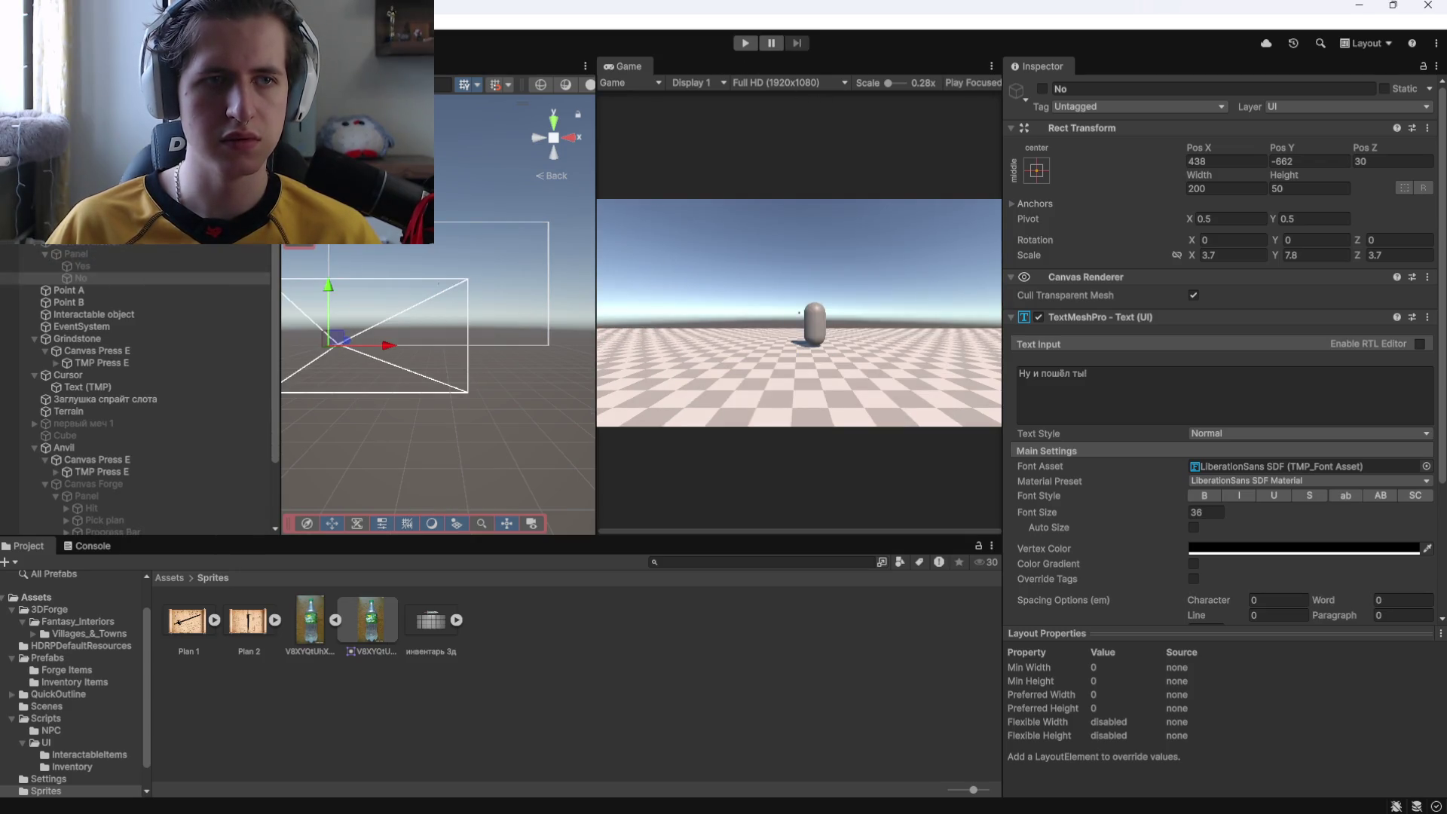
pyautogui.click(131, 247)
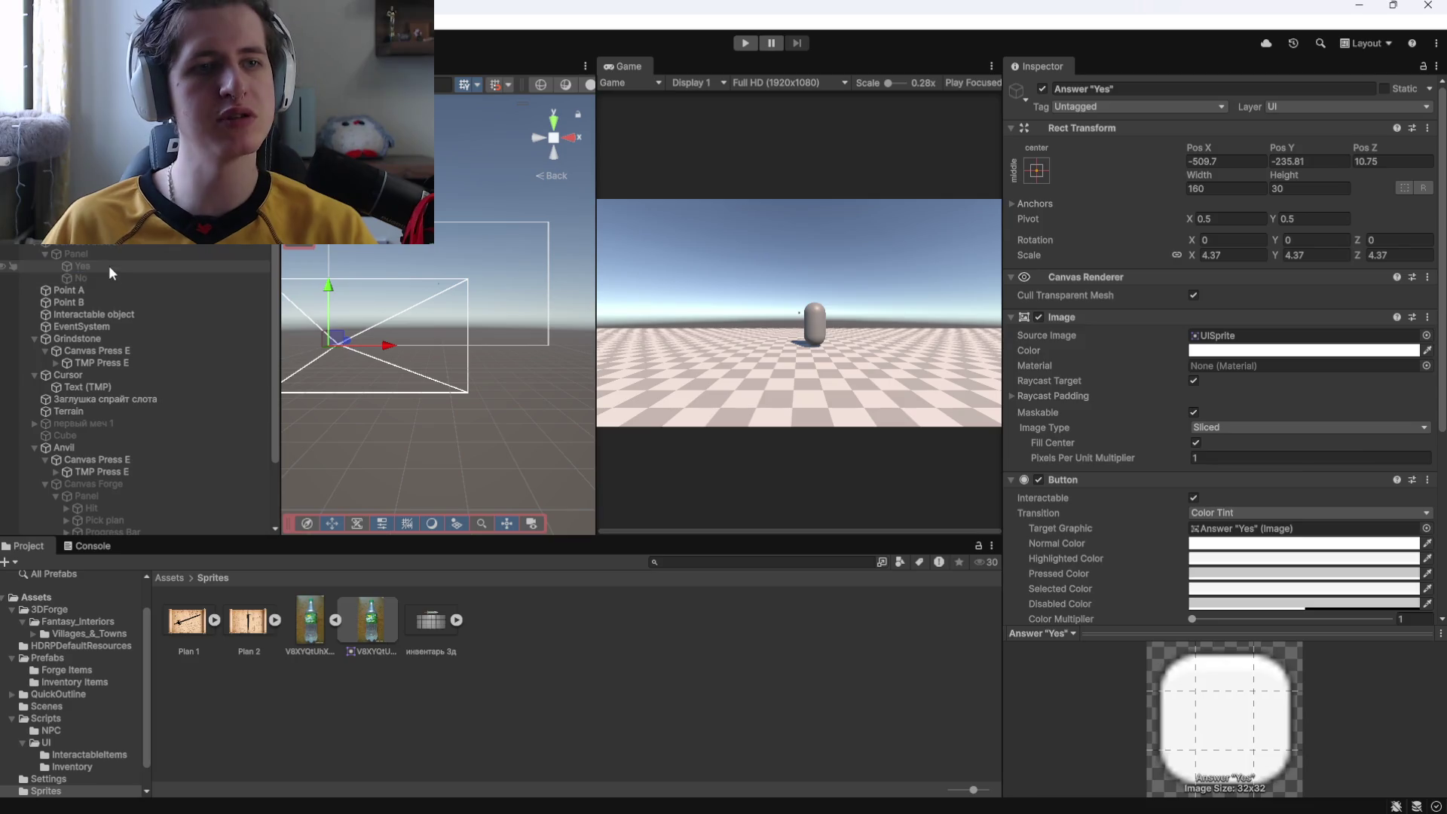
# Delete the Yes reply text and play-test answering yes to the NPC.
pyautogui.click(108, 265)
pyautogui.press('Delete')
pyautogui.click(744, 43)
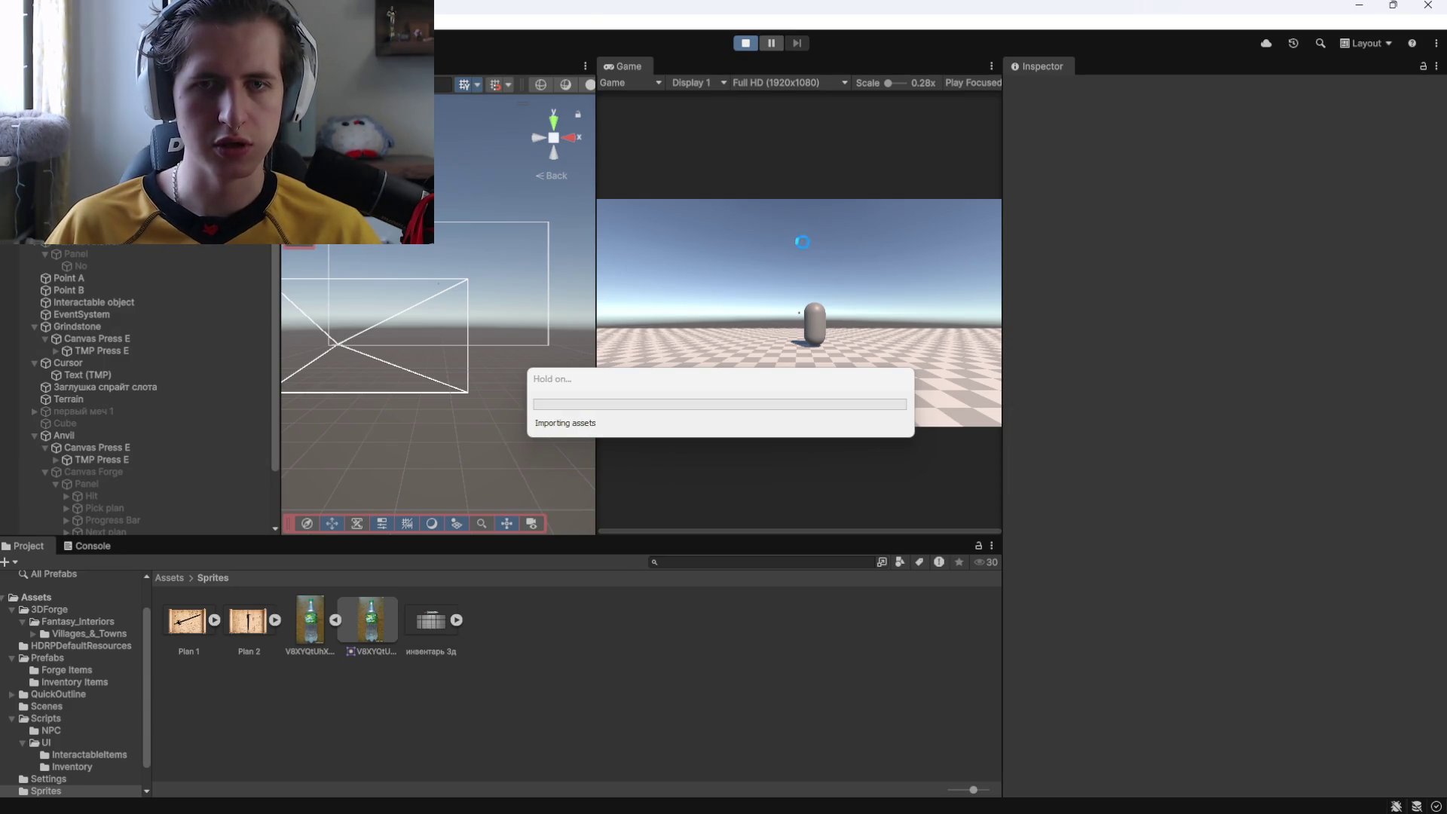
pyautogui.click(776, 271)
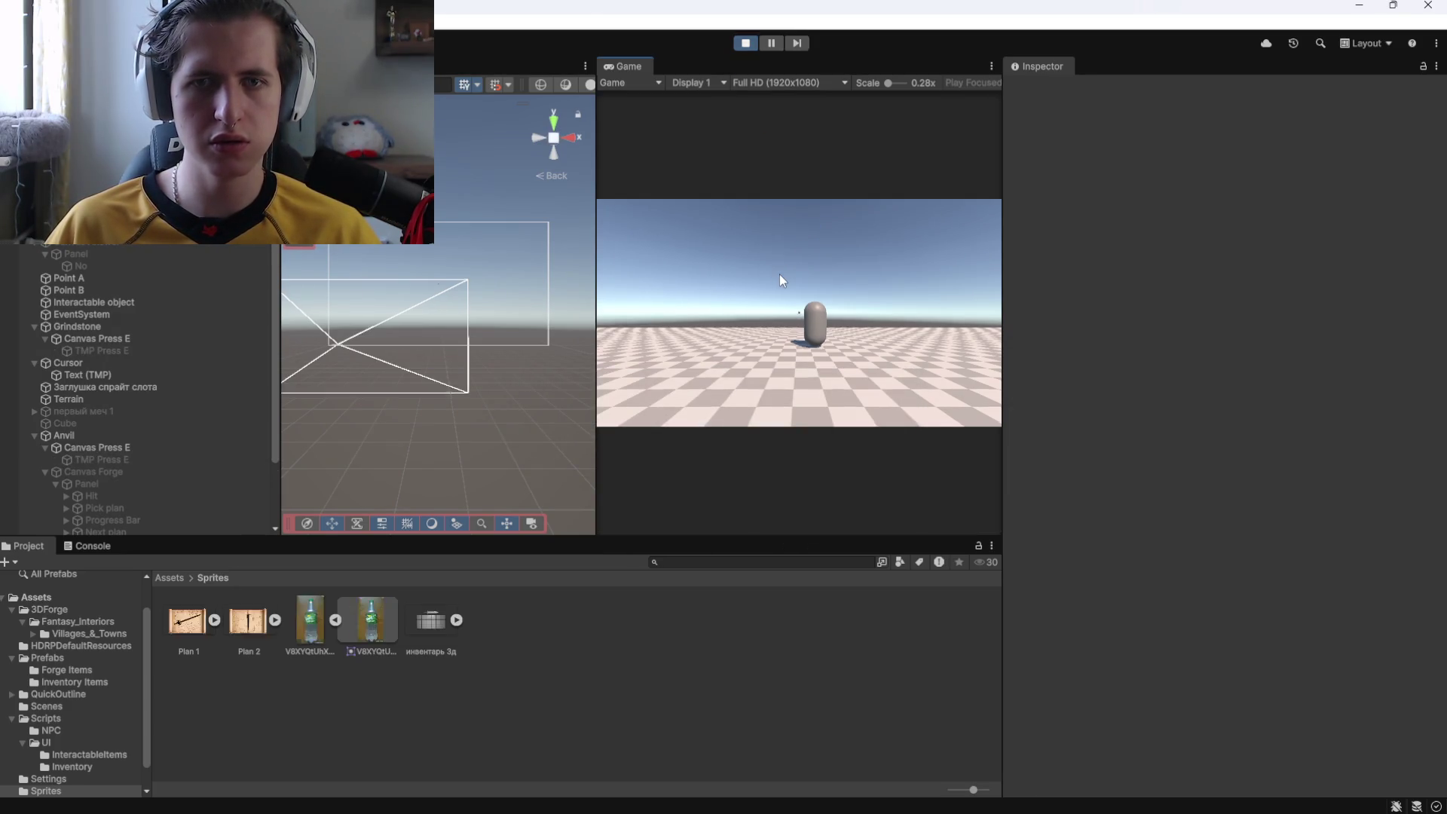
pyautogui.press('w')
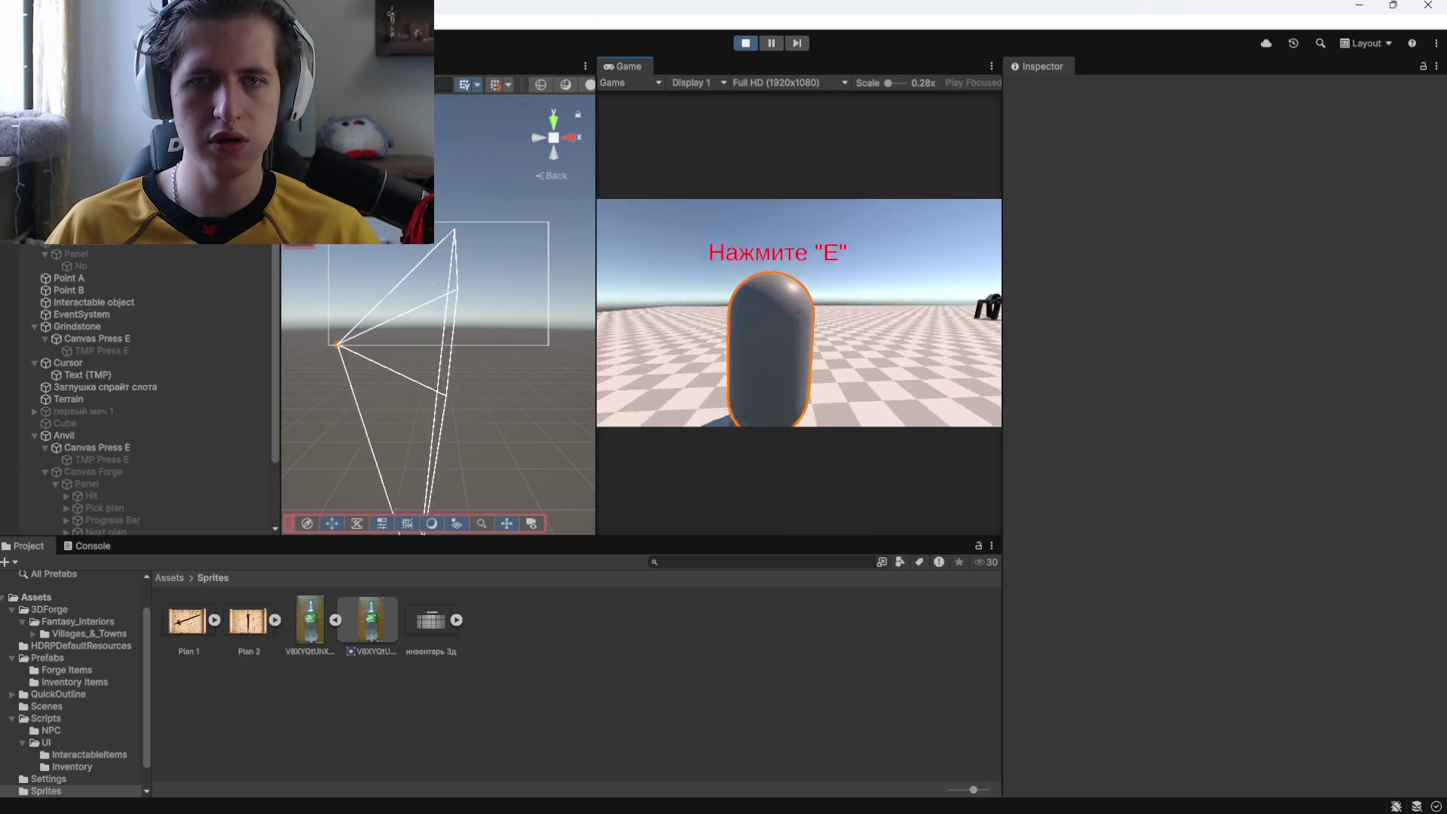
pyautogui.press('e')
pyautogui.click(858, 388)
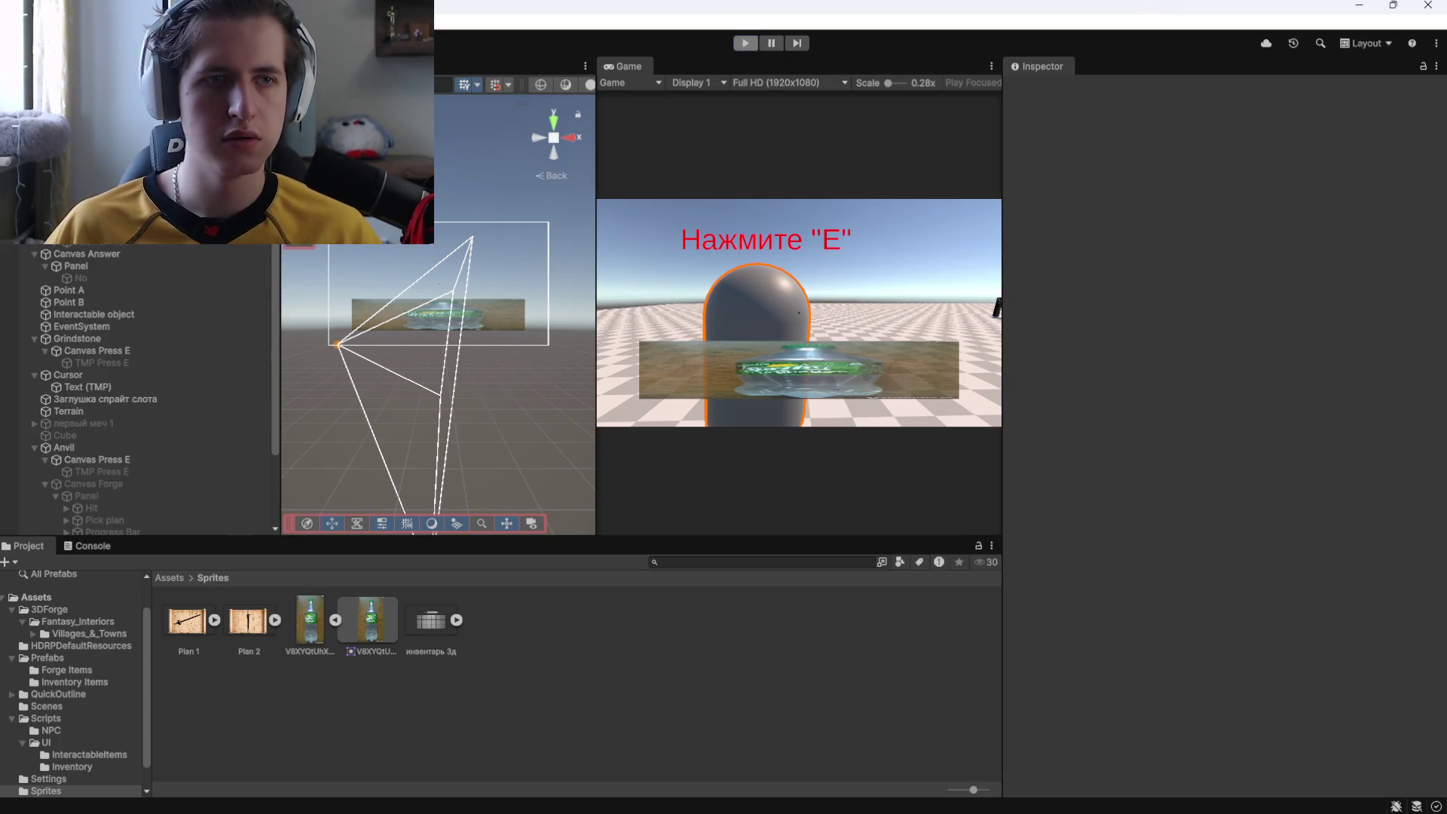
pyautogui.hotkey('ctrl', 'p')
# Drag the No text into Answer "Yes"'s empty fourth On Click slot, then play again.
pyautogui.click(110, 265)
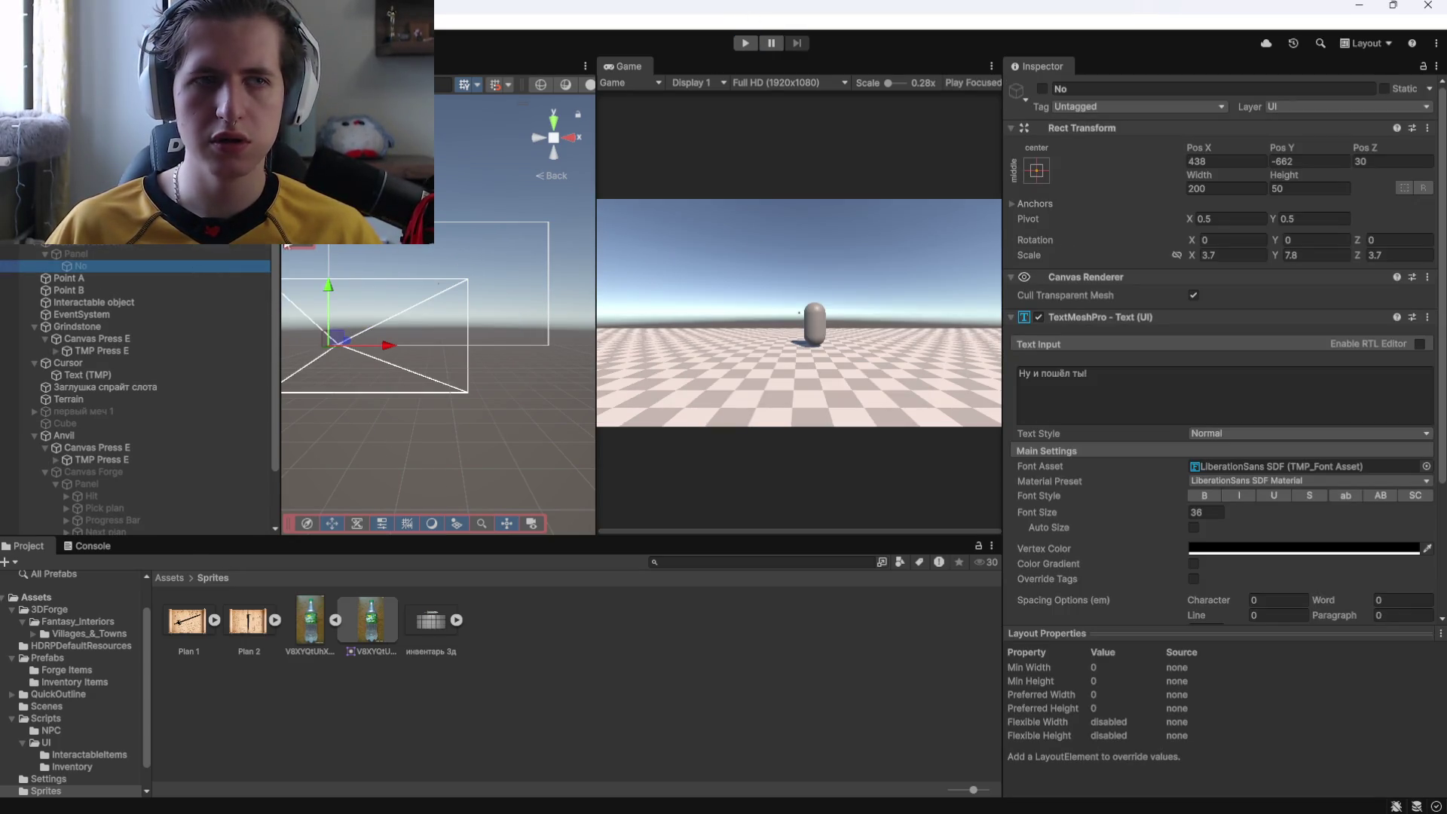
pyautogui.click(129, 251)
pyautogui.click(123, 261)
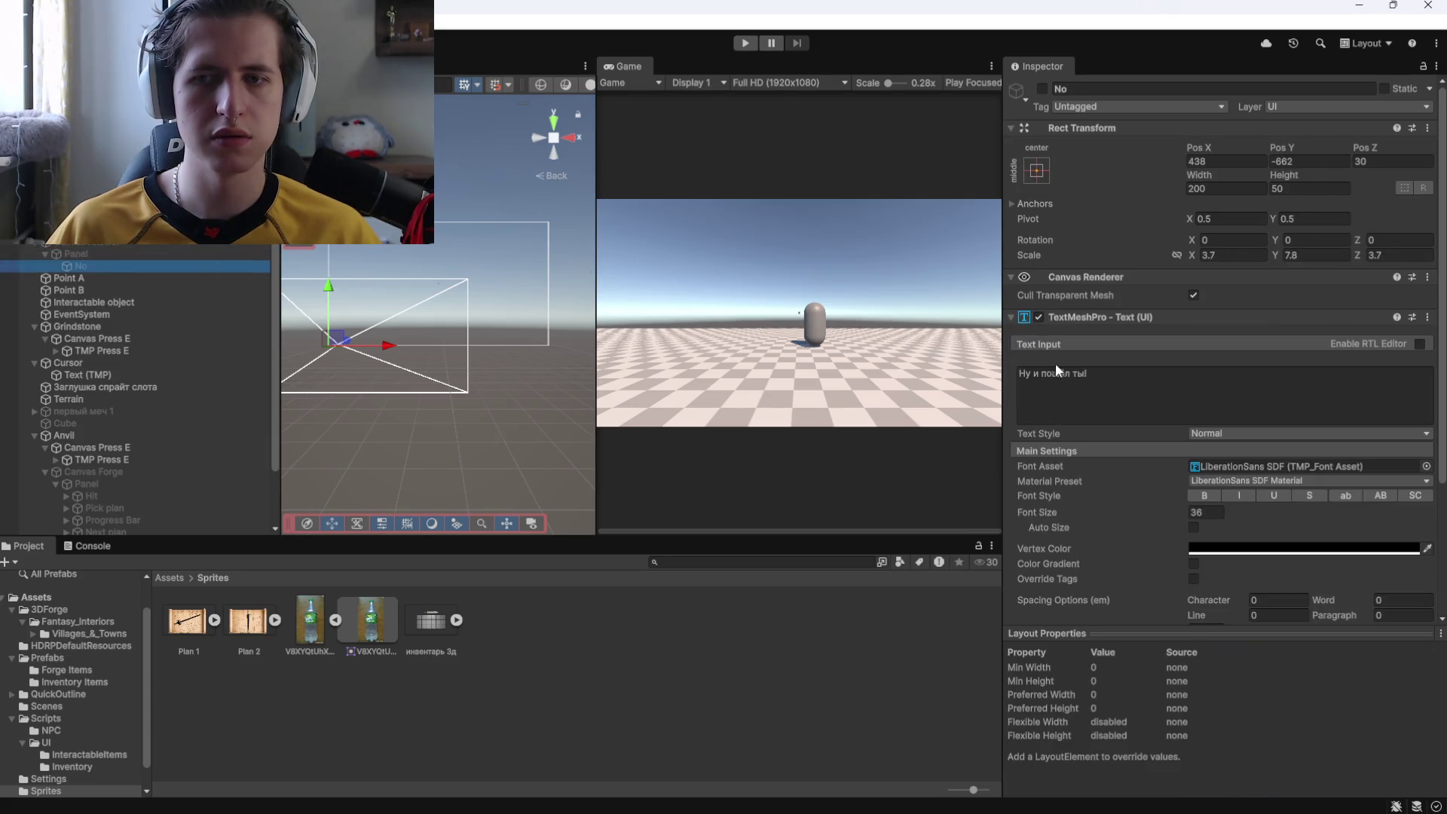
pyautogui.scroll(-3, 1113, 391)
pyautogui.click(105, 229)
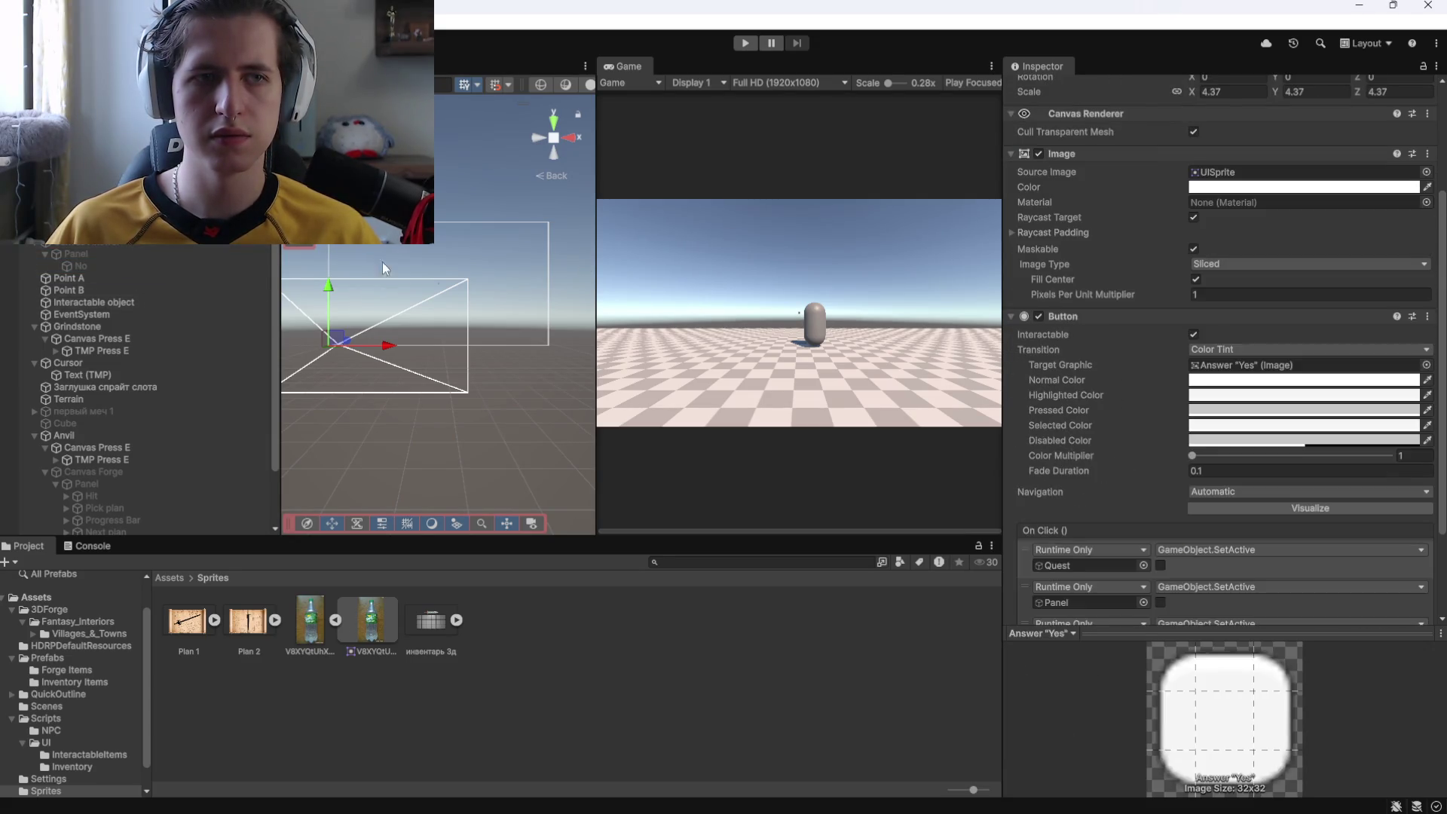
pyautogui.scroll(-2, 1056, 422)
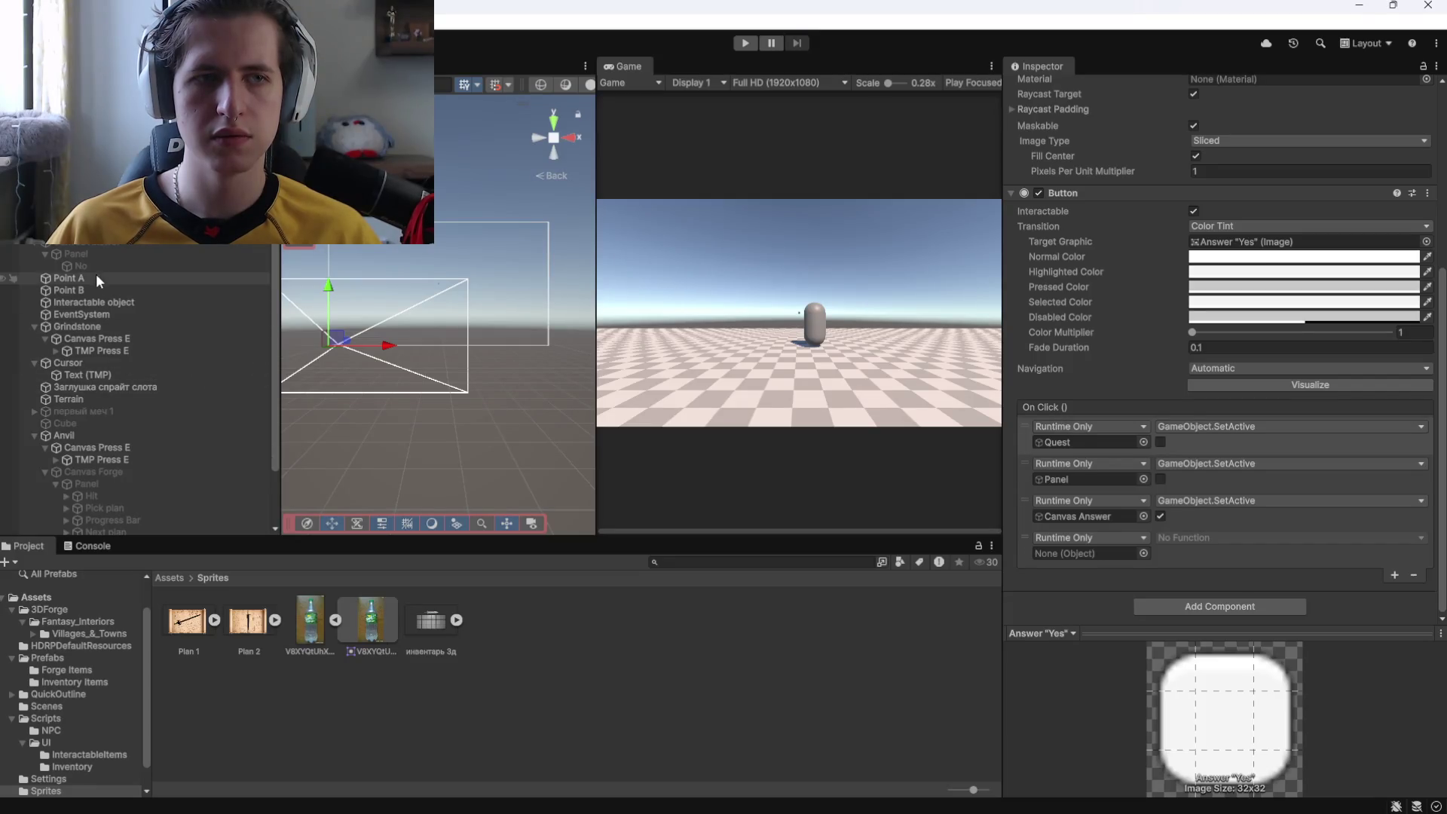
pyautogui.moveTo(88, 272); pyautogui.dragTo(636, 290)
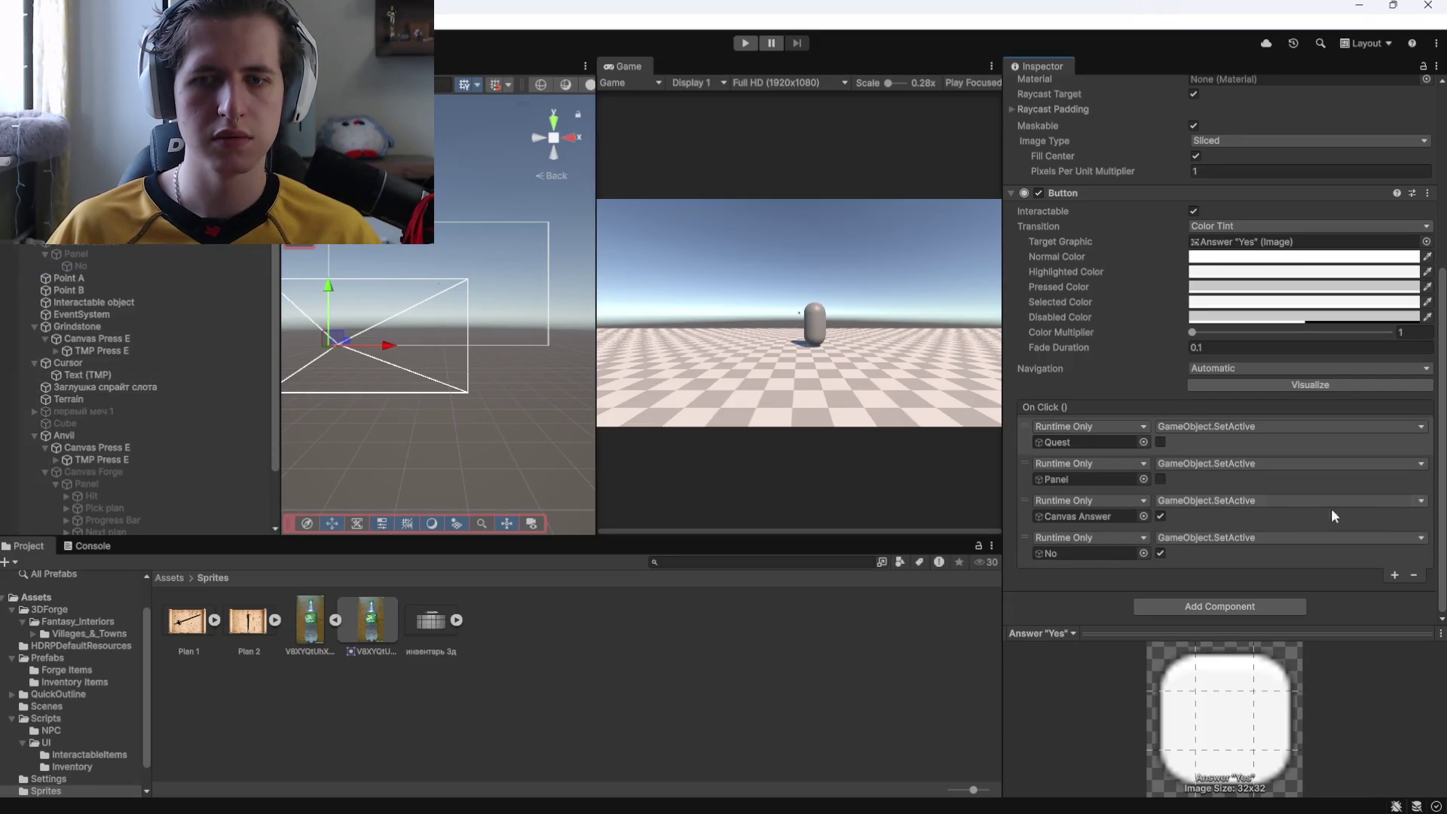
pyautogui.click(744, 43)
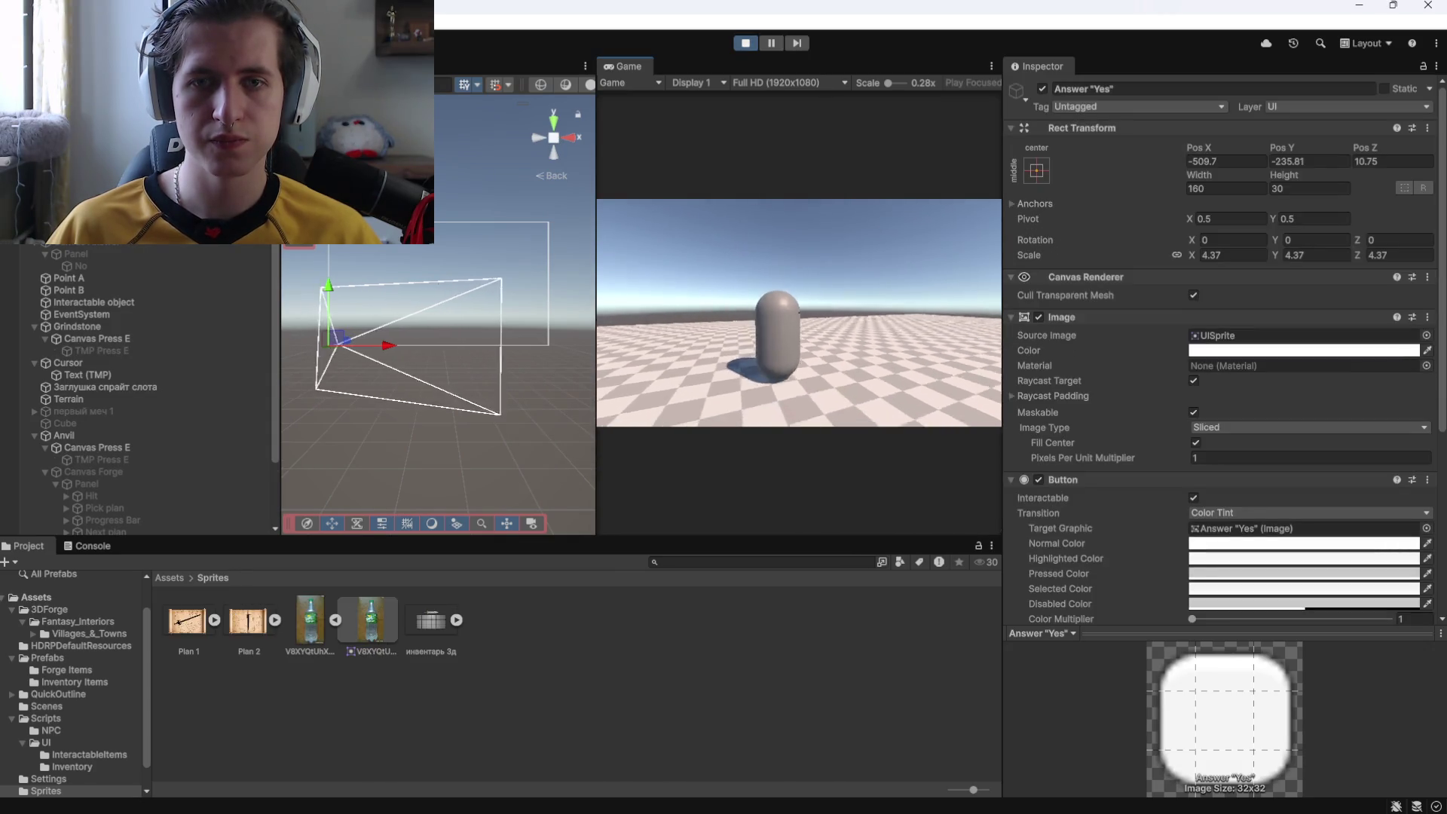
# Talk to the NPC and refuse, getting the "Ну и пошёл ты!" reply, then stop.
pyautogui.press('e')
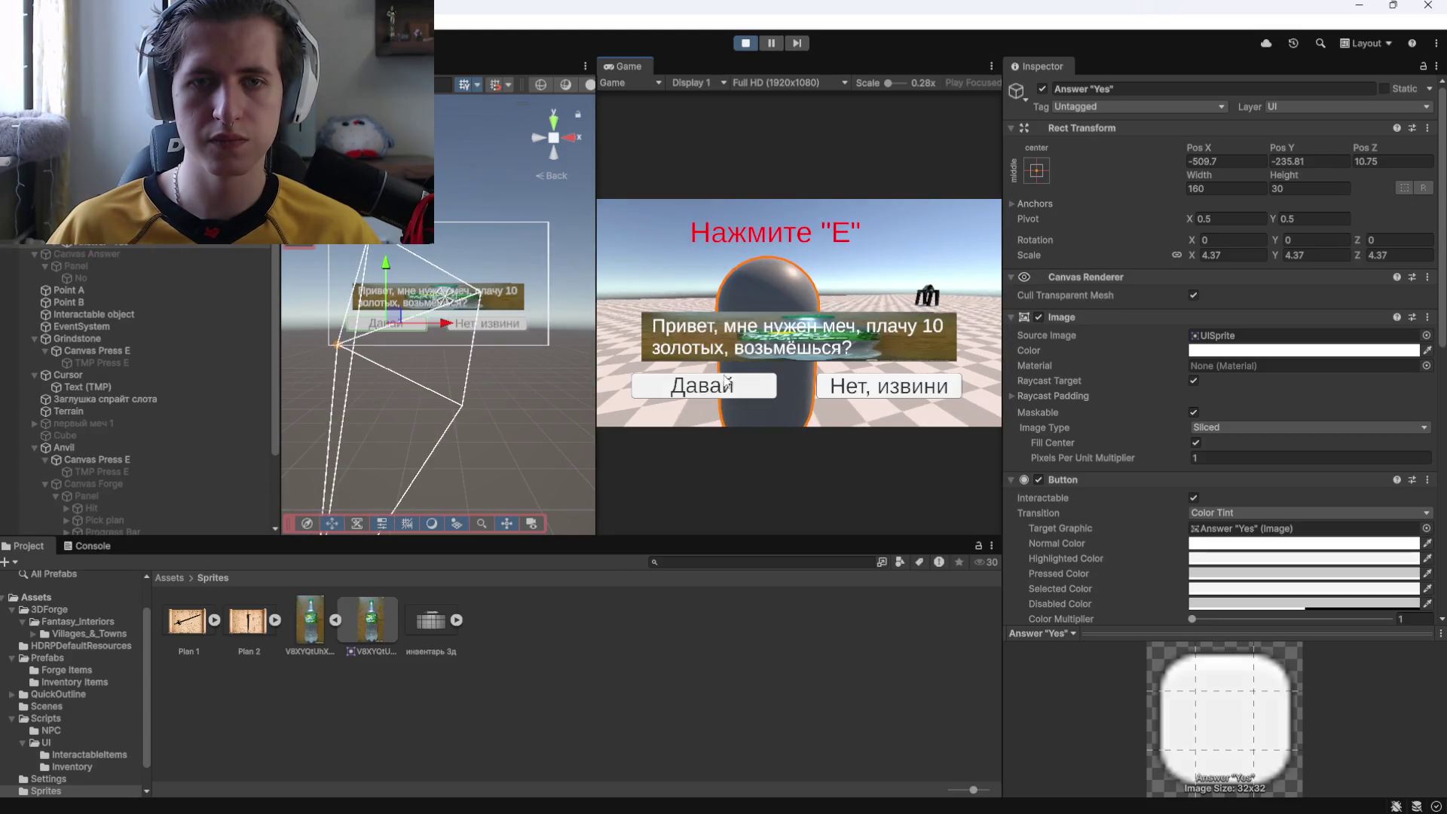
pyautogui.click(711, 378)
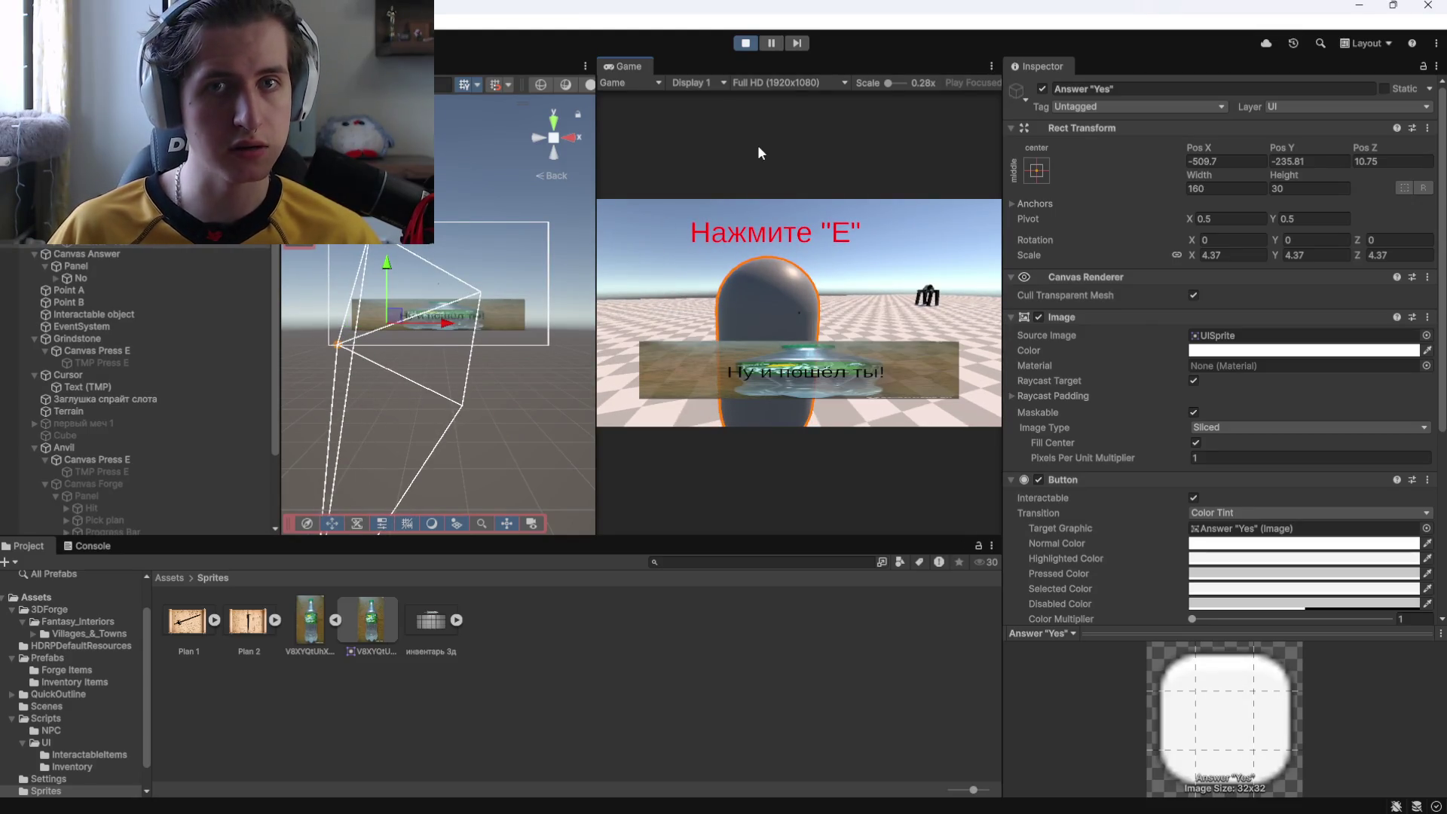
pyautogui.click(739, 46)
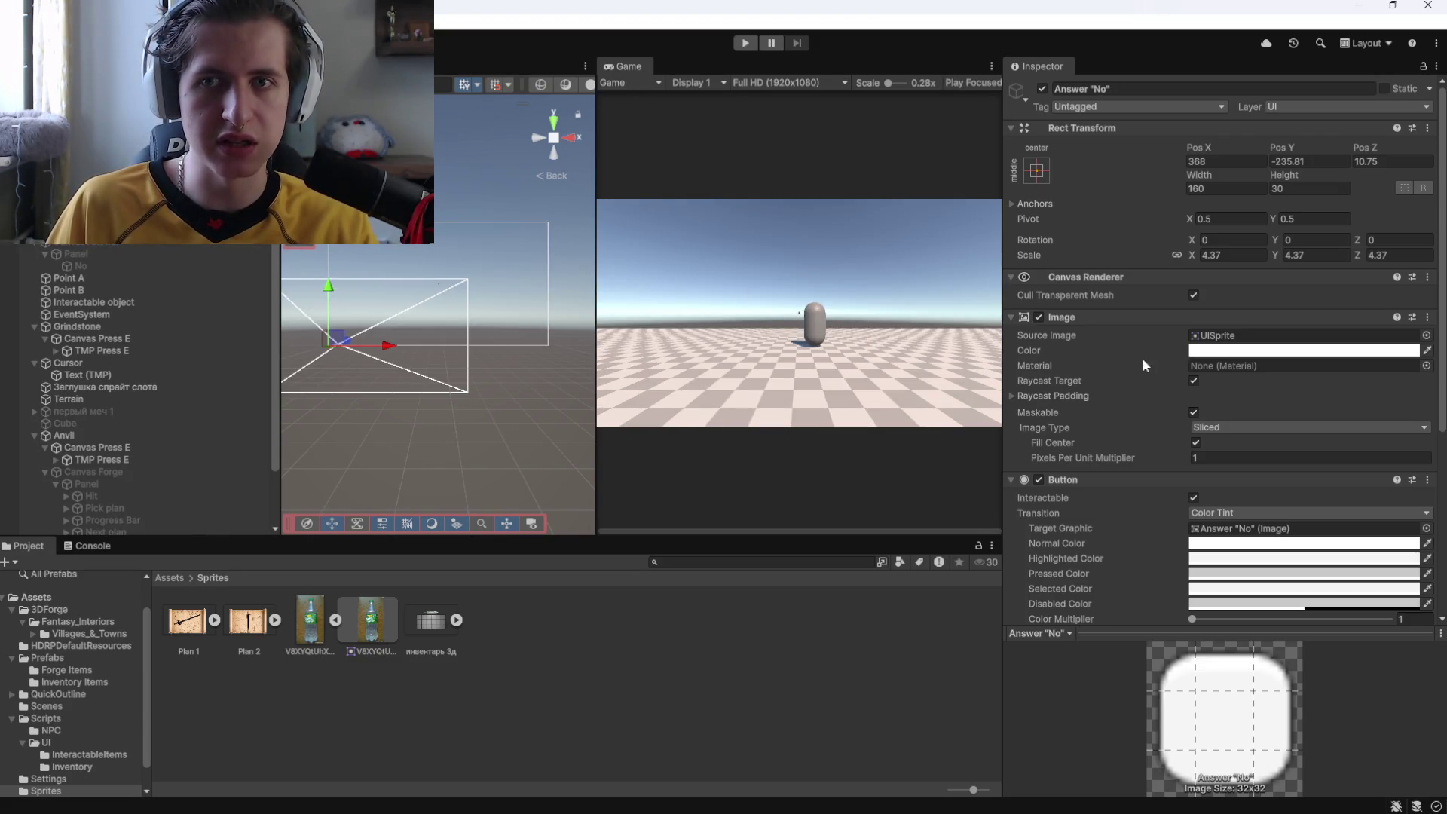
# Inspect the Answer "No" On Click list and the Yes and No reply text objects.
pyautogui.scroll(-5, 1098, 377)
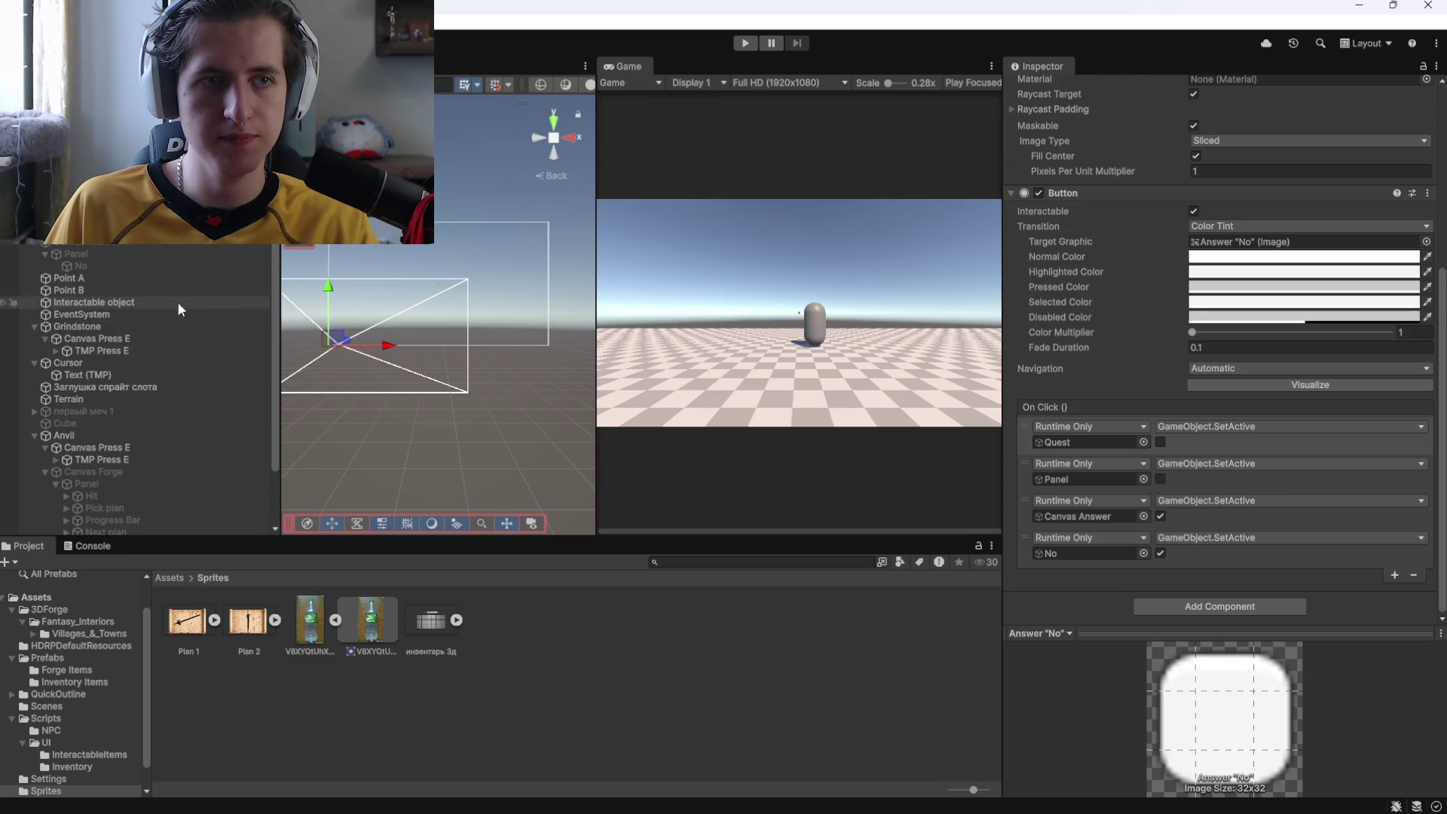
pyautogui.click(116, 263)
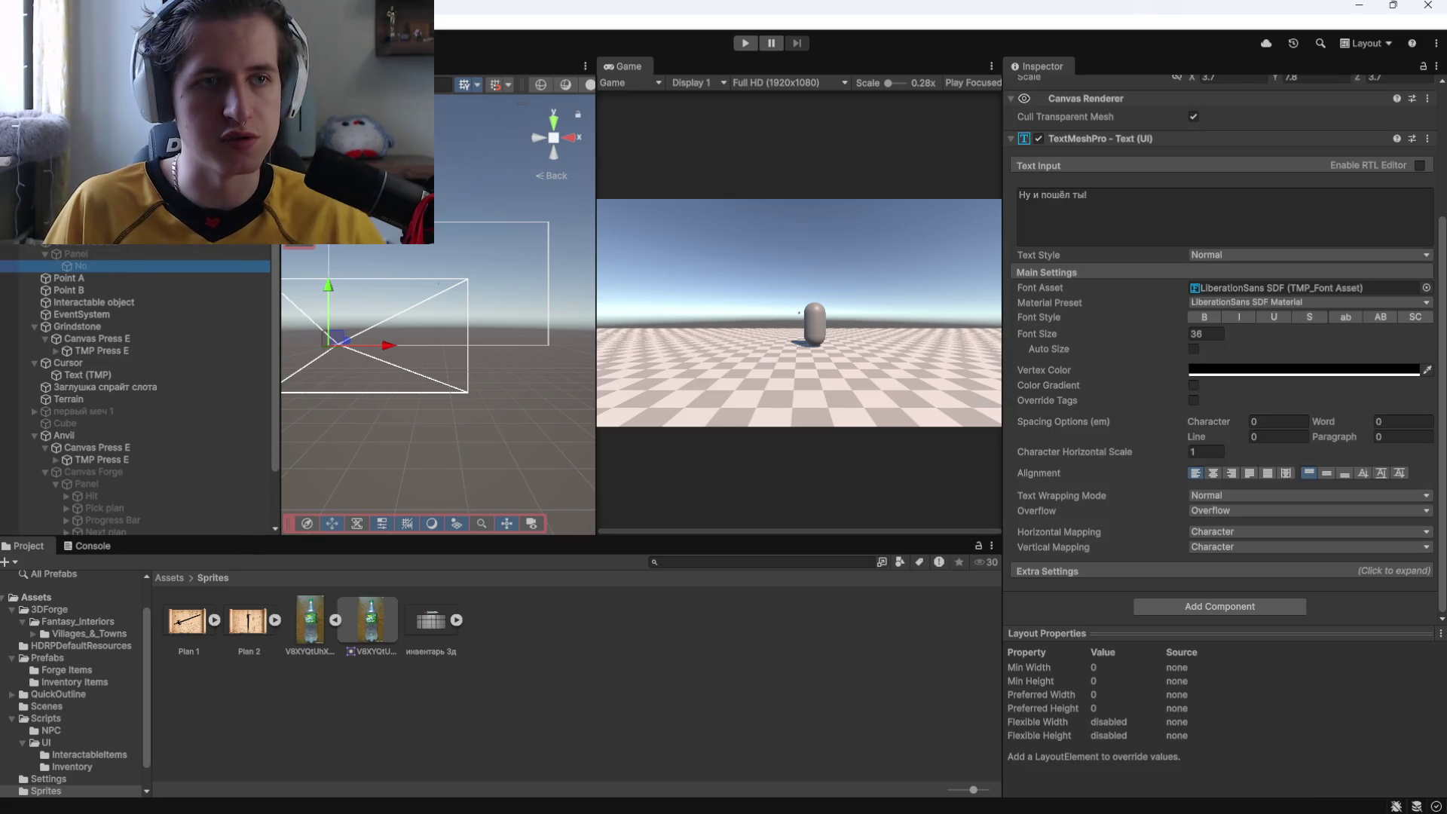
pyautogui.click(91, 241)
pyautogui.click(83, 266)
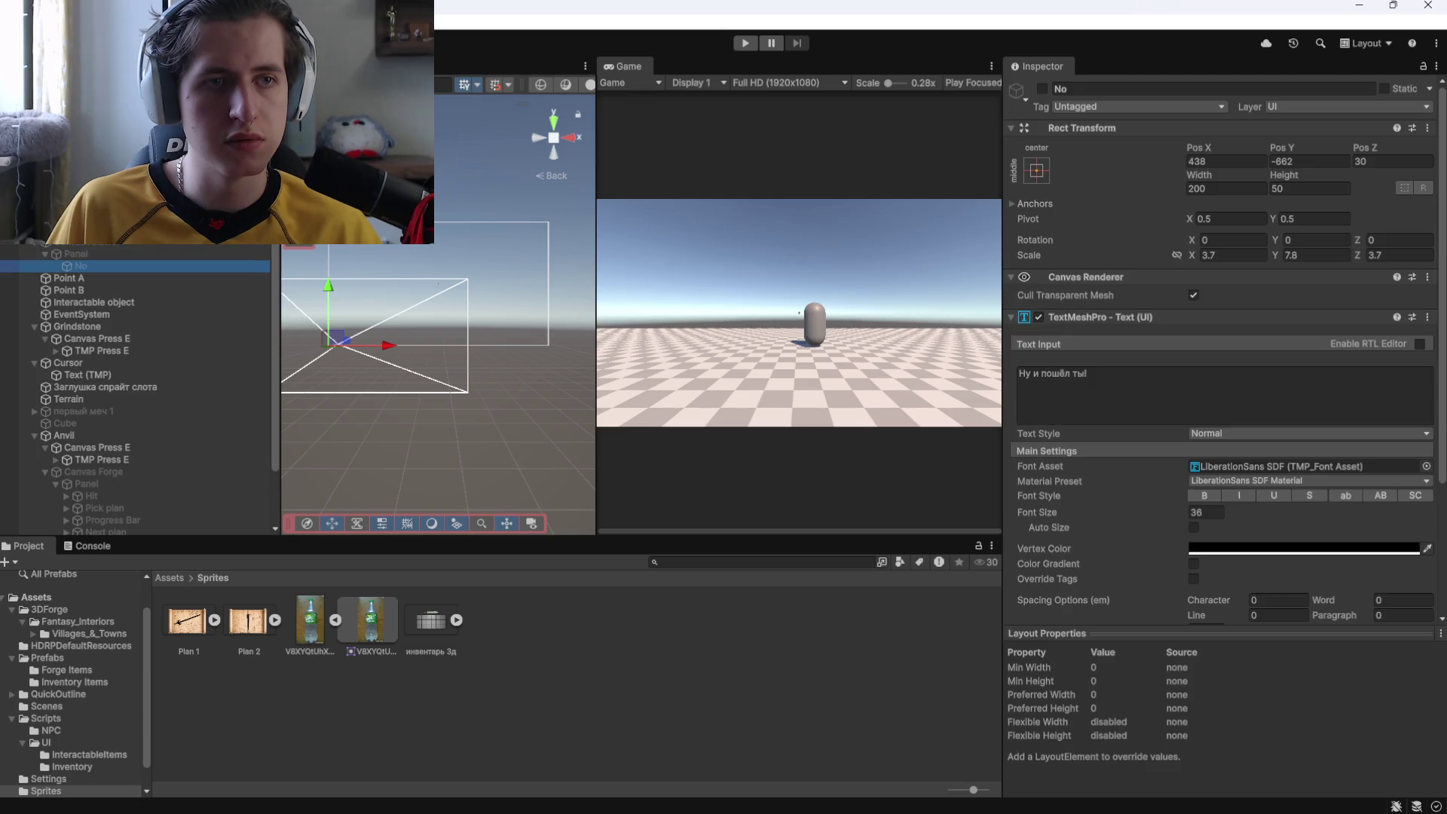
pyautogui.click(91, 241)
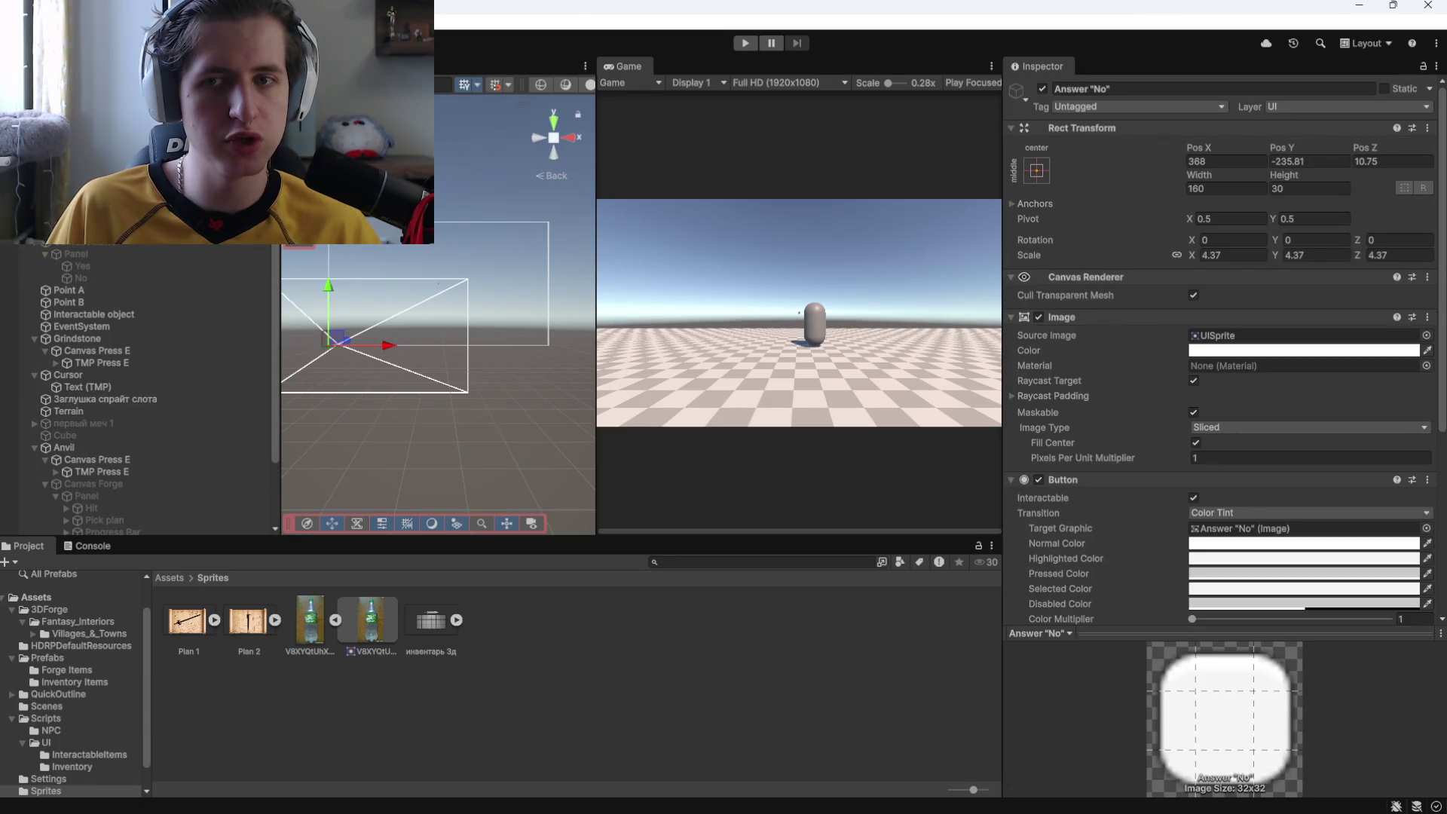
pyautogui.scroll(-3, 107, 246)
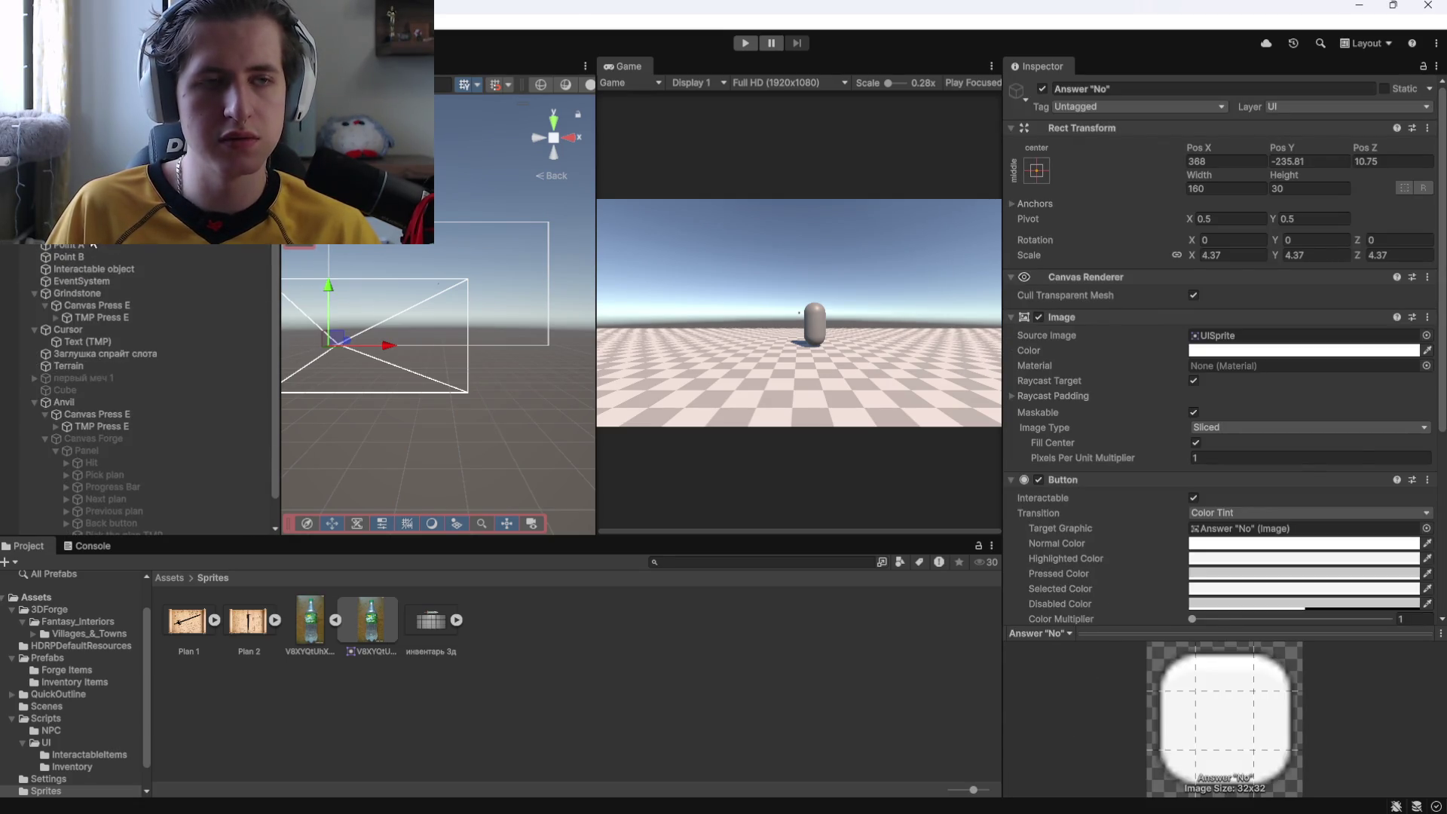
pyautogui.click(98, 208)
# Play-test agreeing with Давай, which shows the reply panel without text, then stop.
pyautogui.click(744, 44)
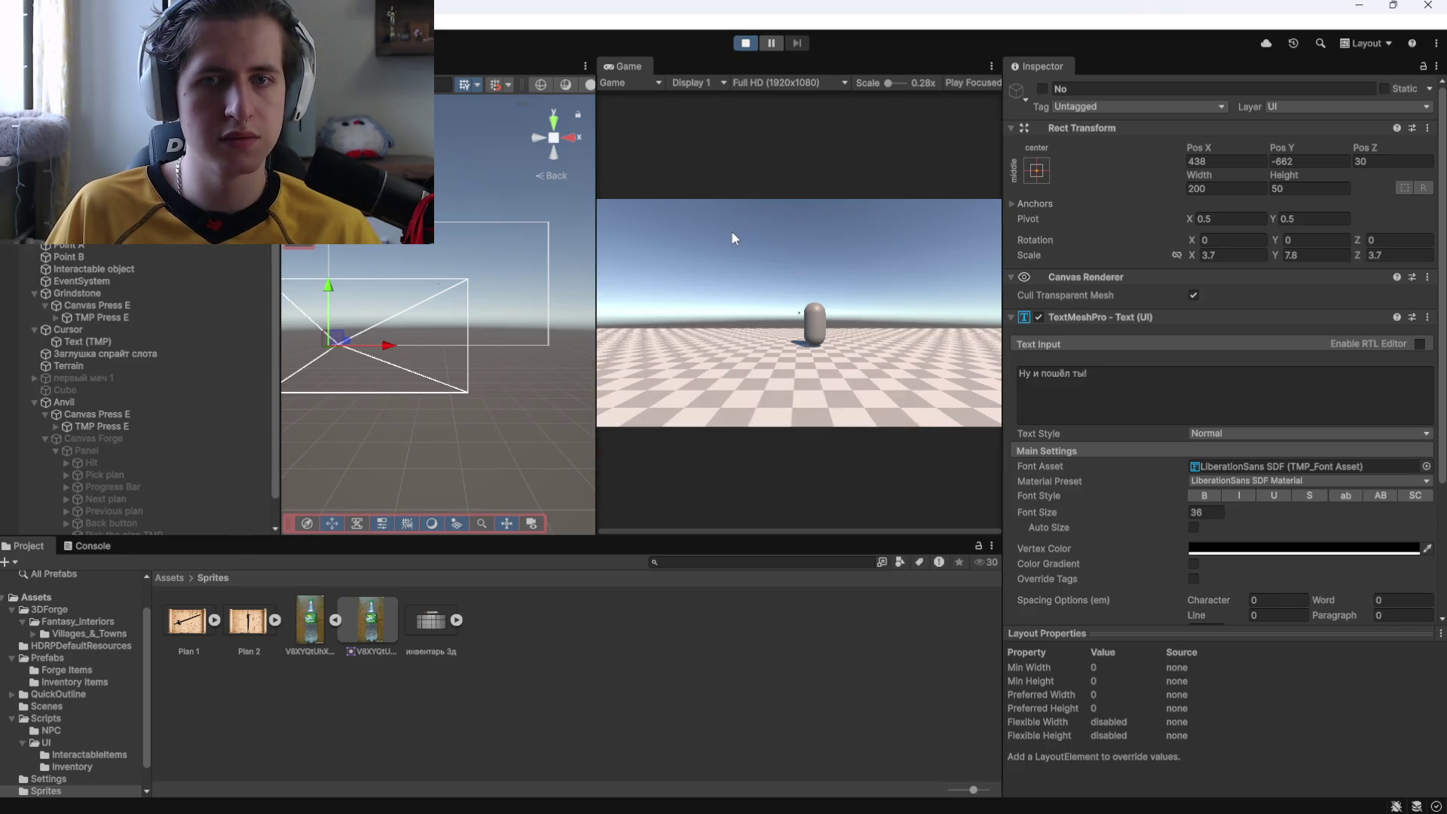
pyautogui.press('w')
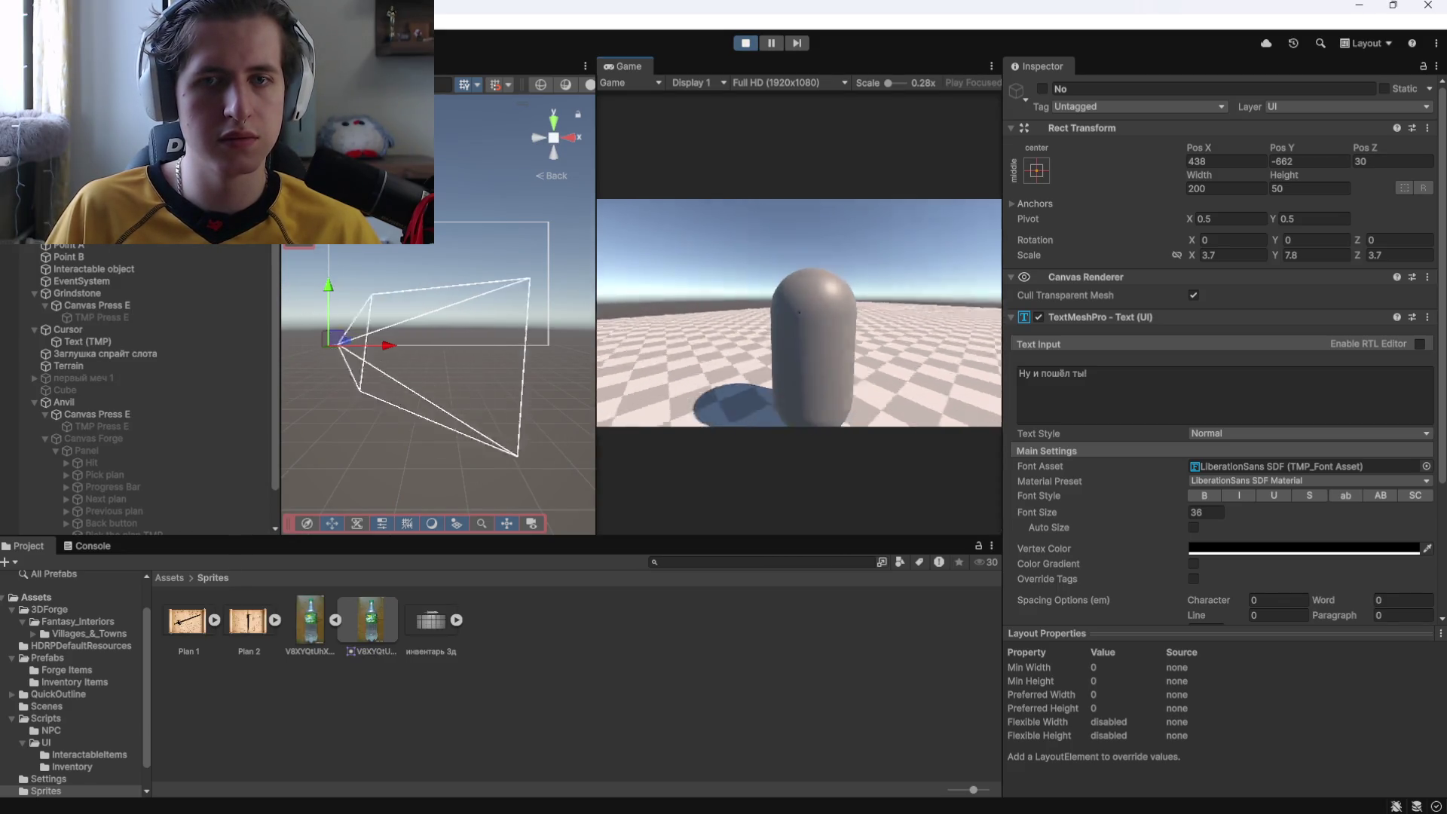
pyautogui.press('w')
pyautogui.press('e')
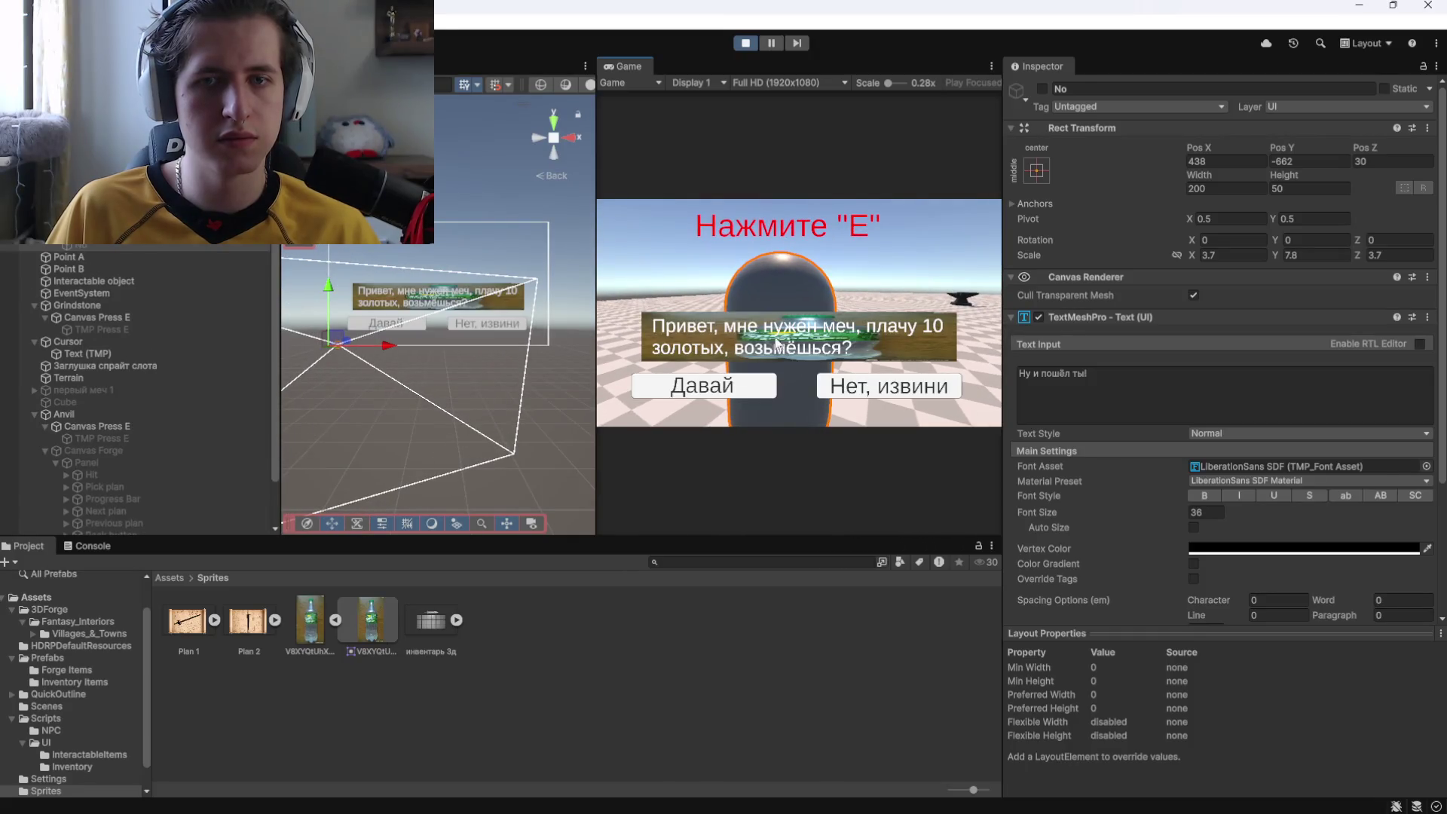
pyautogui.click(698, 392)
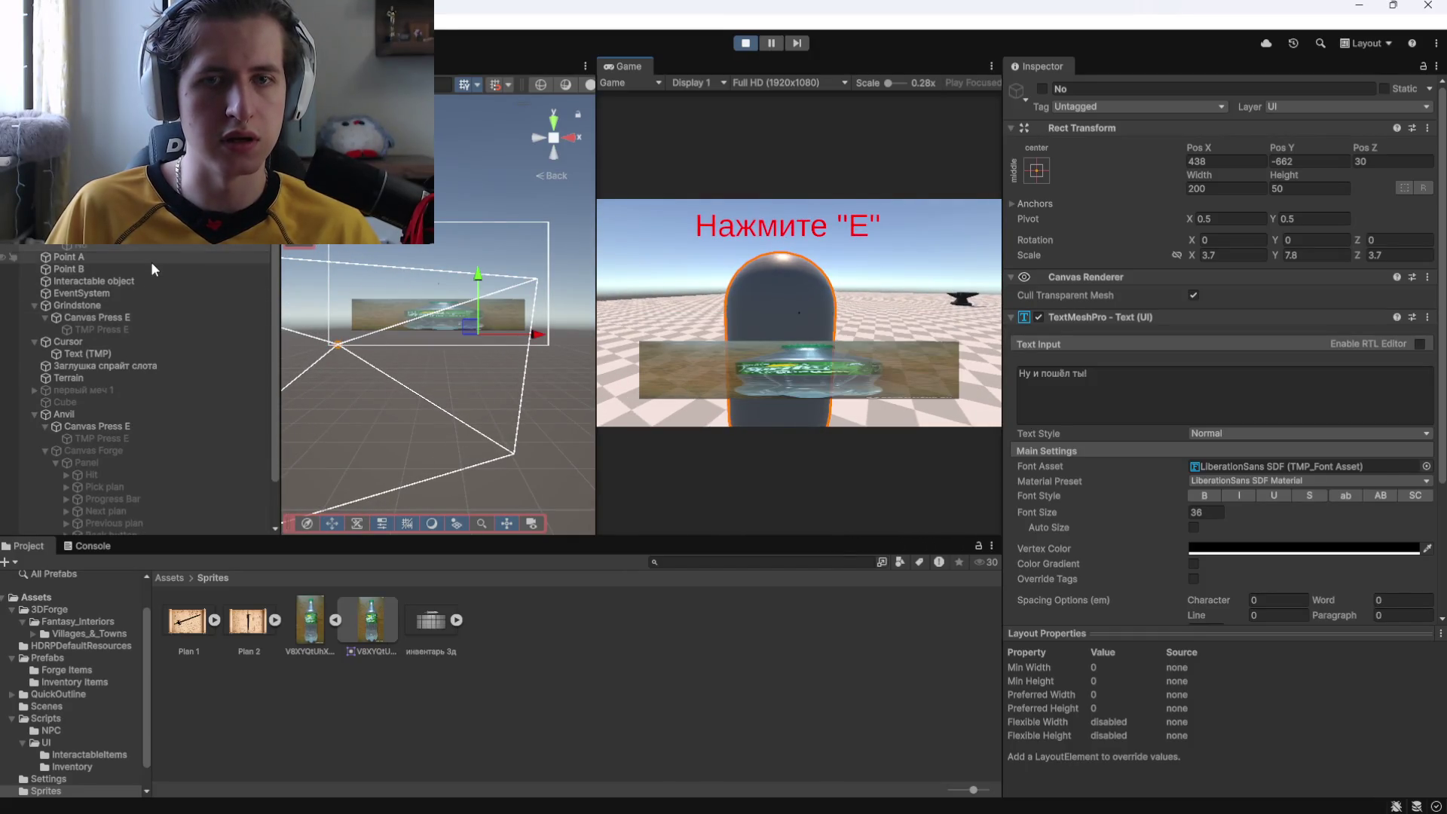
pyautogui.click(745, 43)
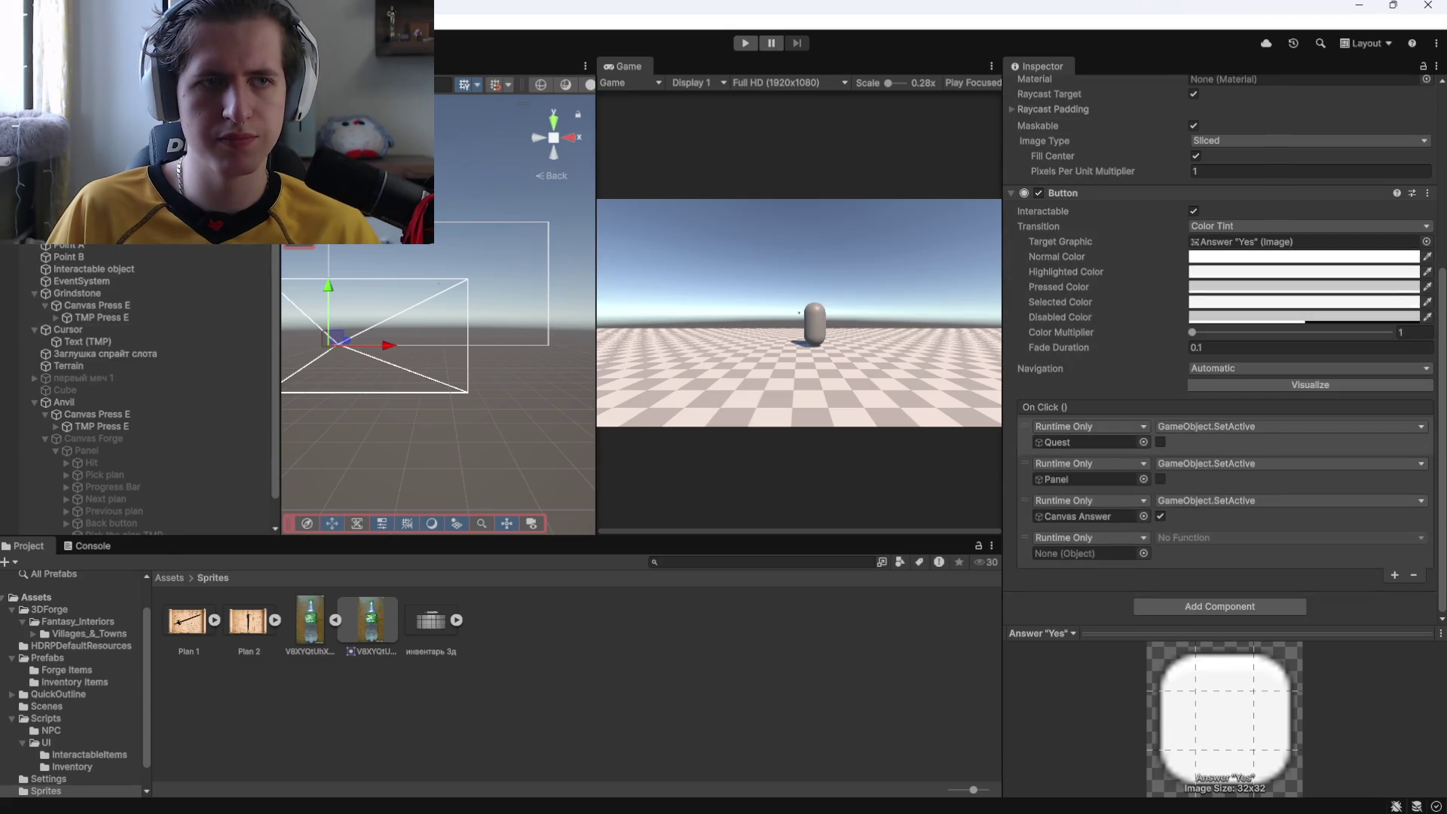
# Play-test agreeing with Давай to check the Yes reply, then stop.
pyautogui.click(742, 43)
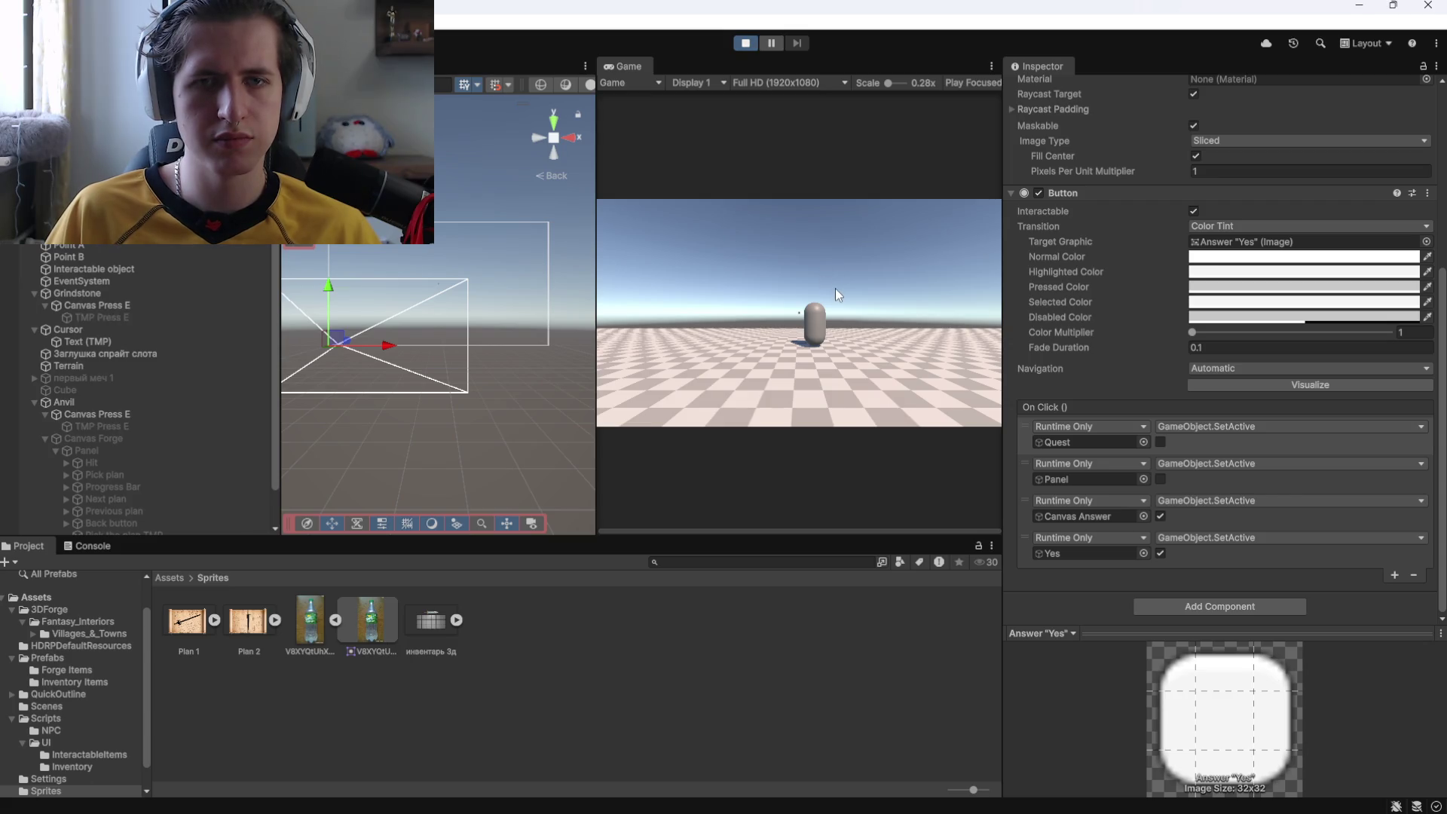
pyautogui.press('w')
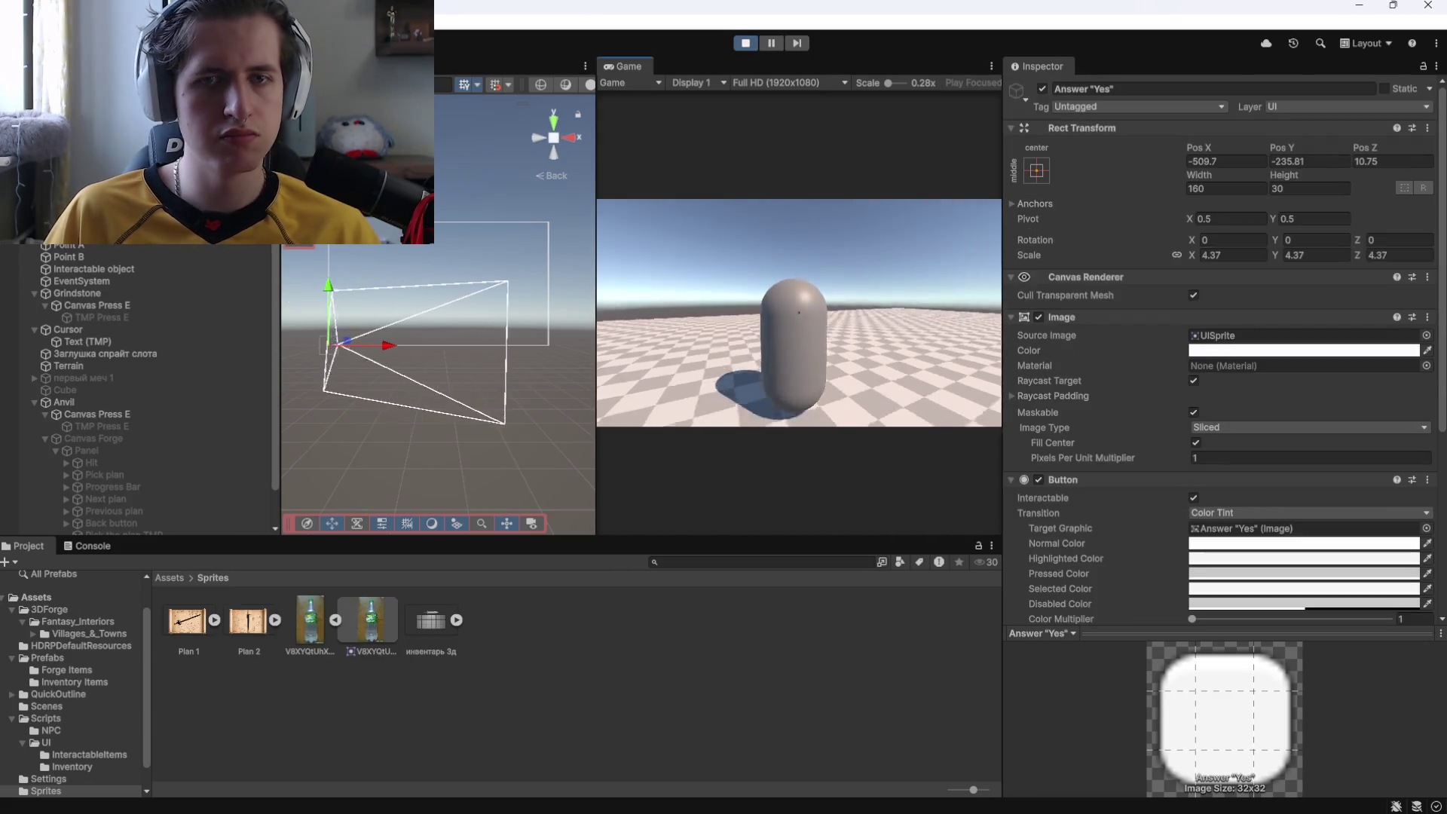
pyautogui.press('e')
pyautogui.click(743, 382)
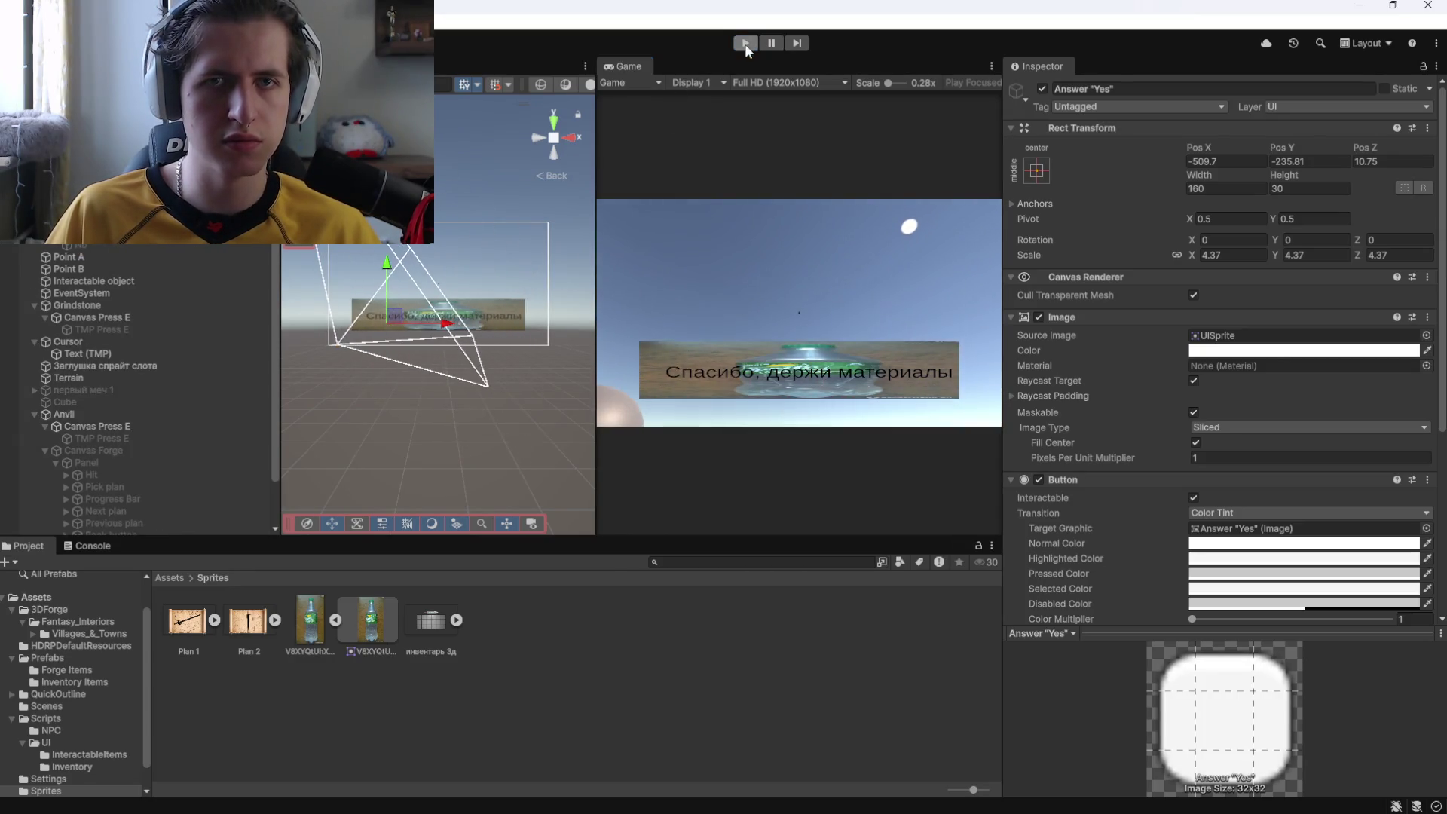
pyautogui.click(745, 43)
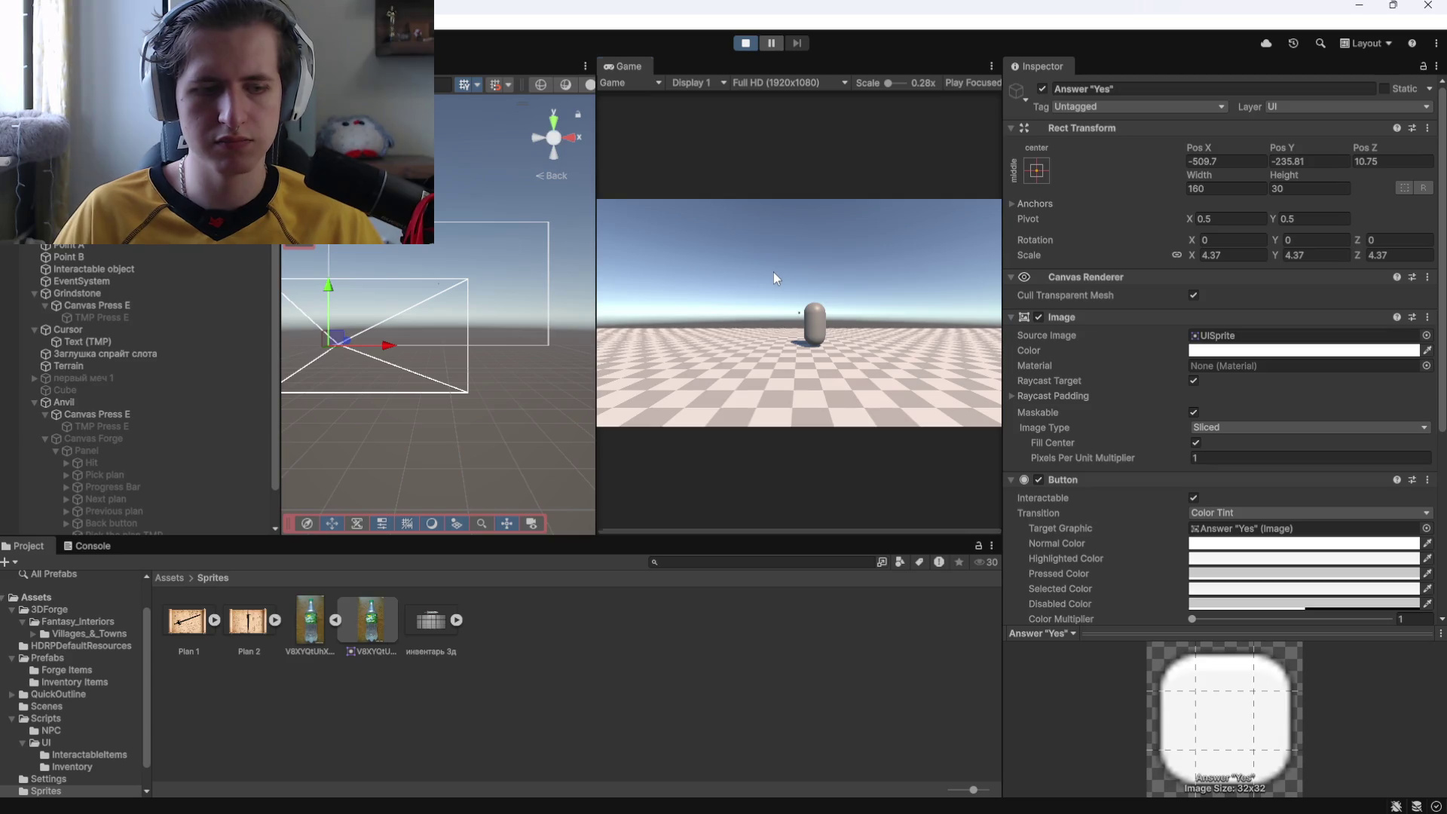
# Repeat the test to confirm agreeing shows "Спасибо, держи материалы", then end play.
pyautogui.press('w')
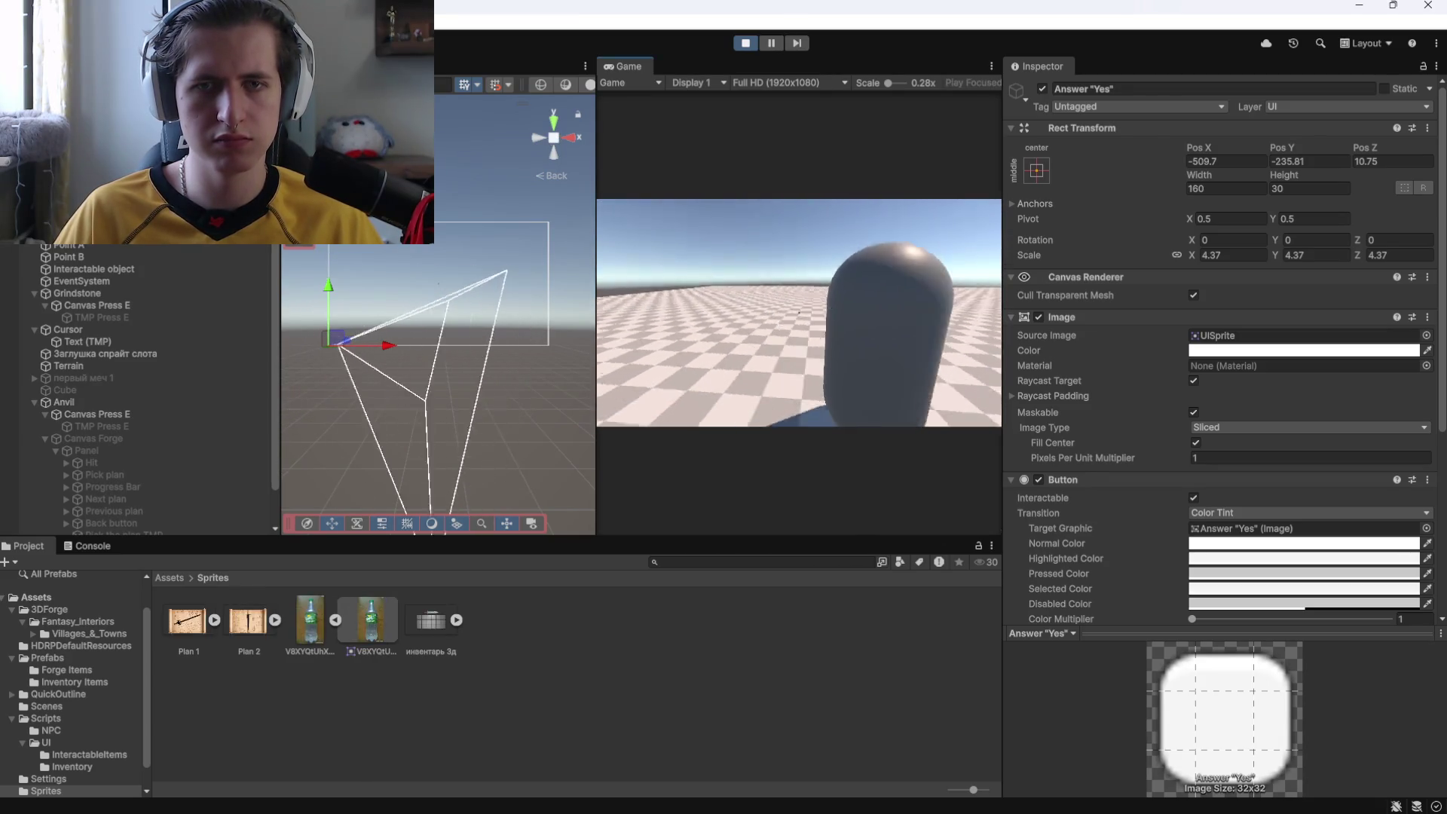
pyautogui.press('e')
pyautogui.click(851, 386)
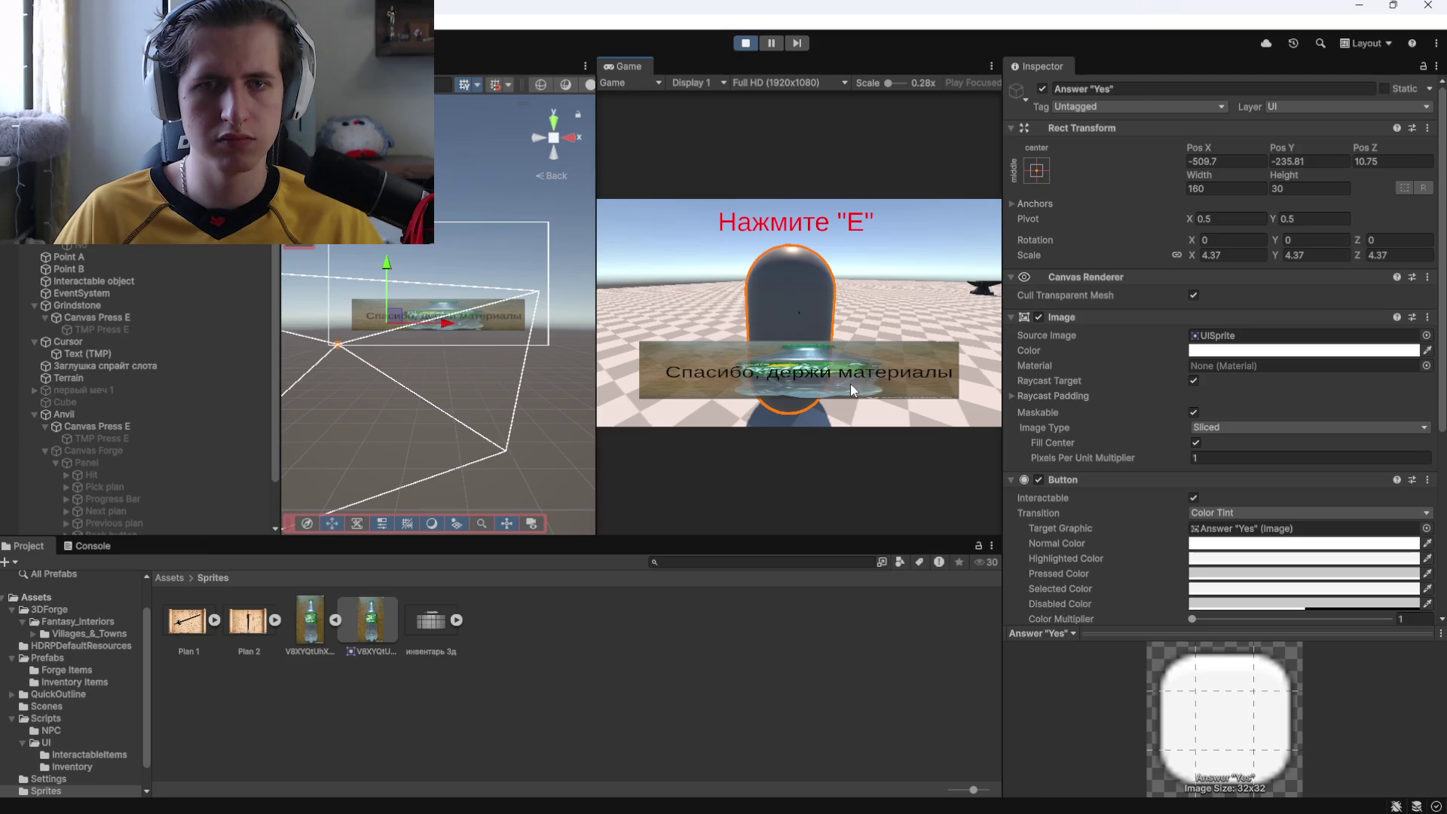
pyautogui.click(741, 45)
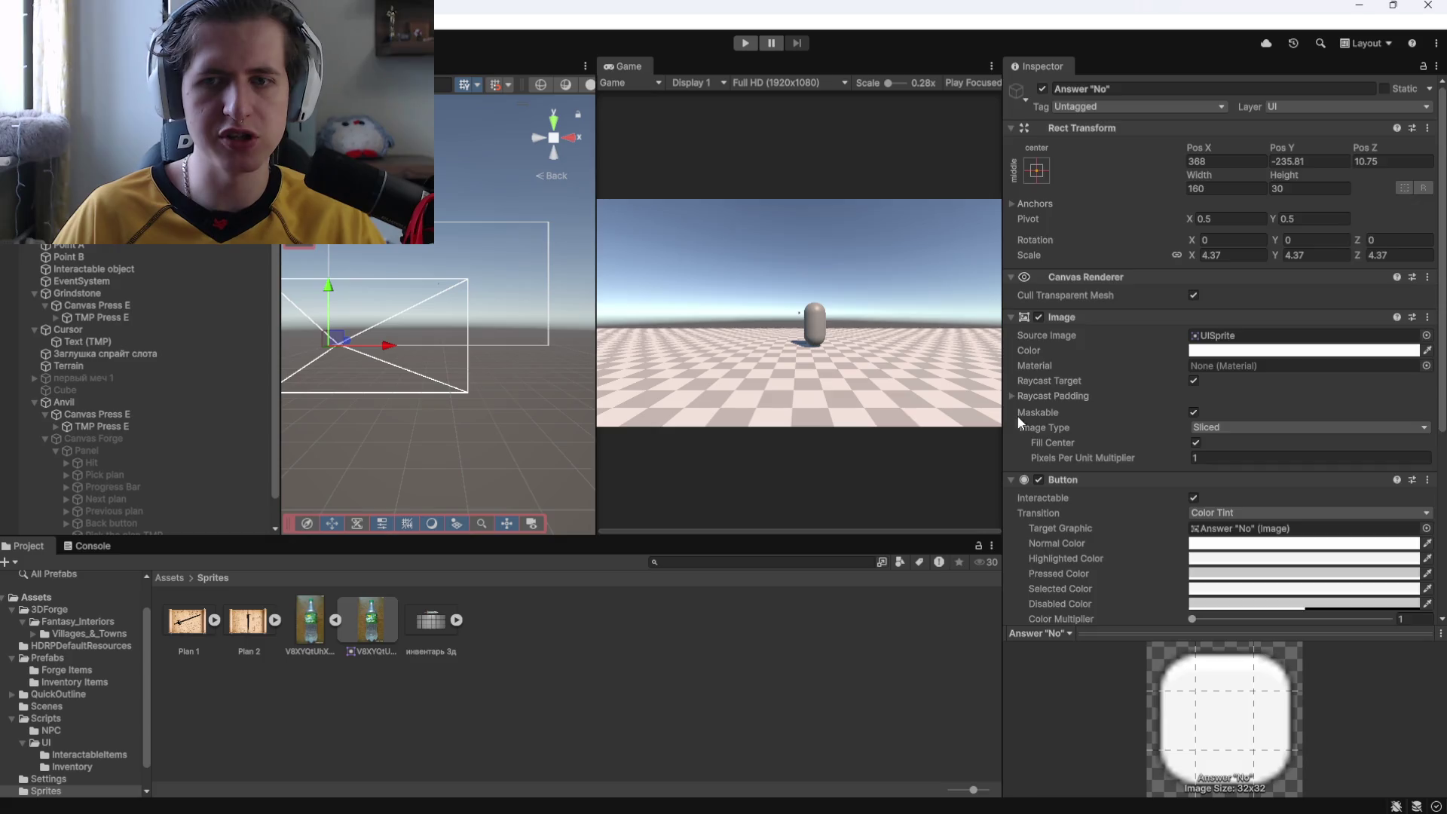
# Delete the Answer "No" button from the Hierarchy.
pyautogui.scroll(-5, 1077, 376)
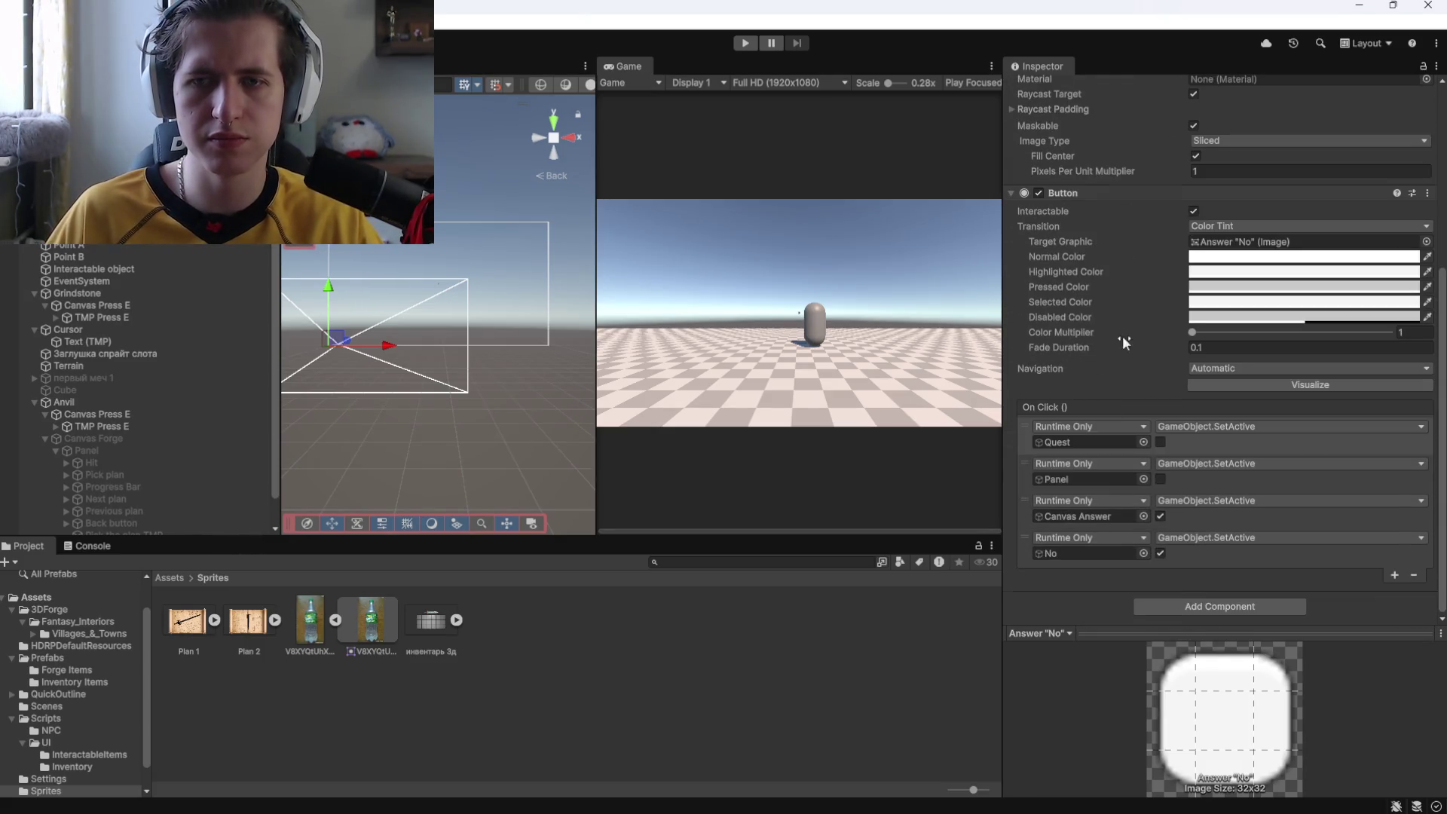
pyautogui.scroll(5, 1123, 336)
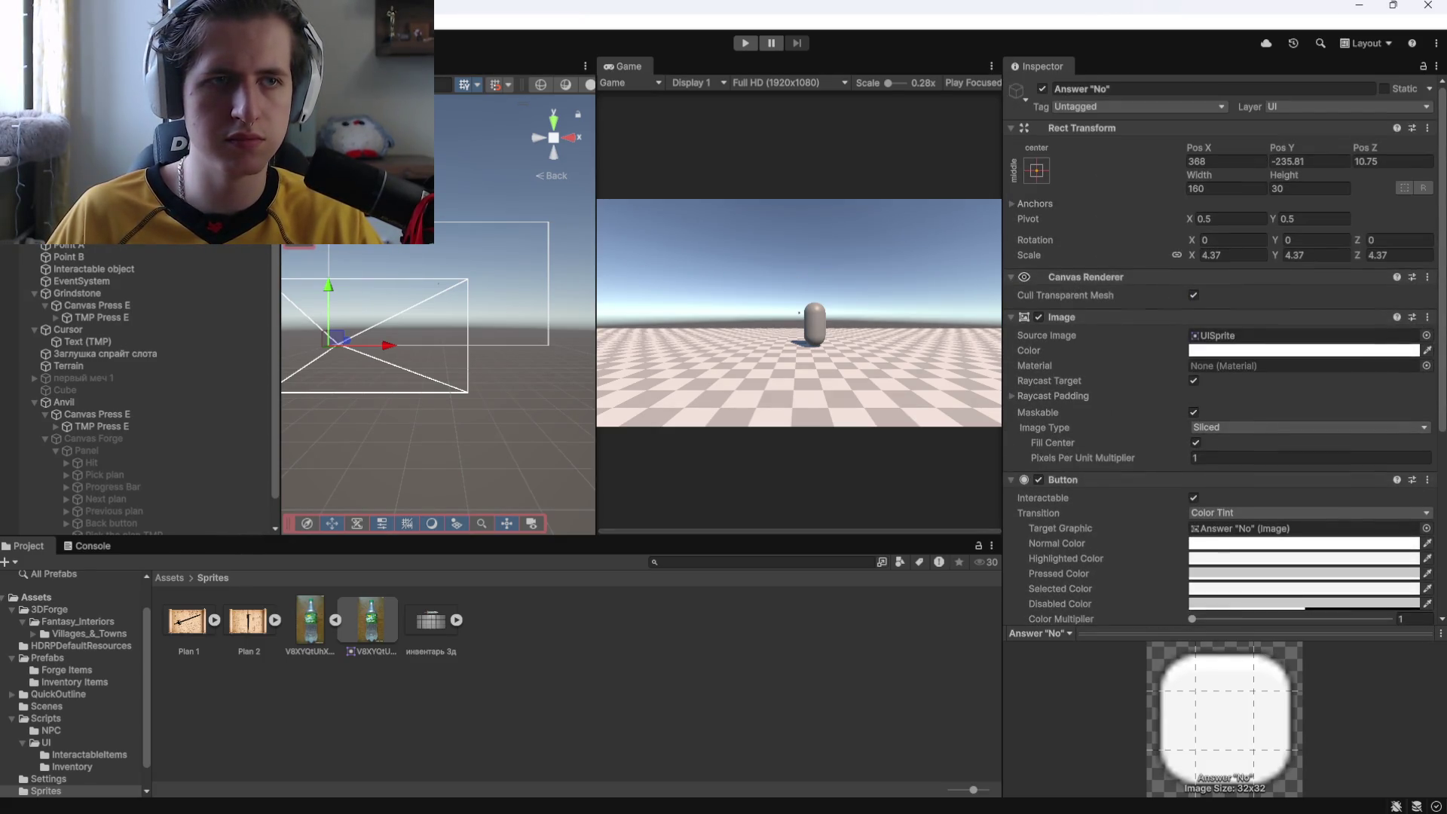
pyautogui.press('Delete')
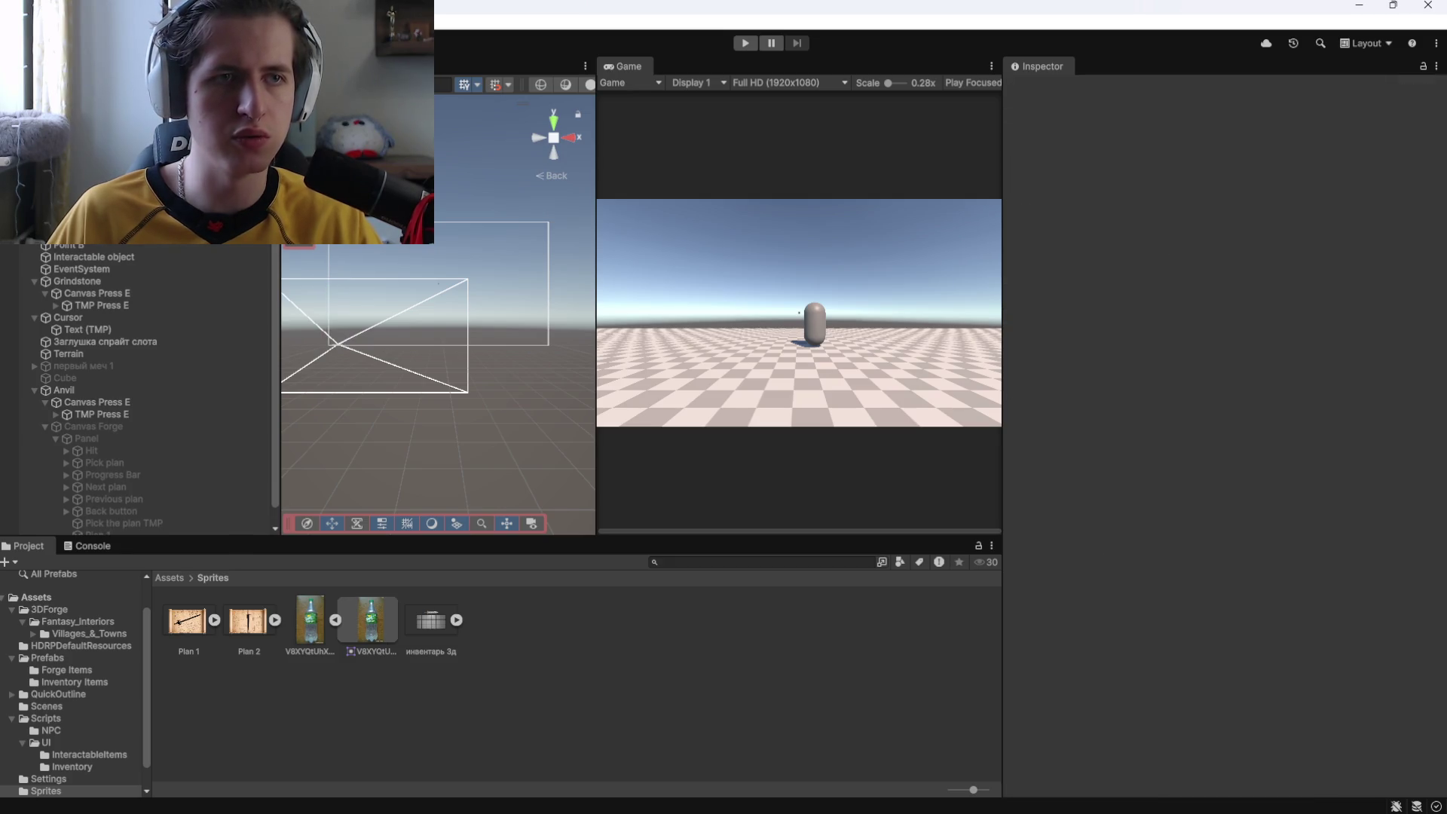
# Activate Canvas Dialogue and bring up the create-UI options under the Quest object.
pyautogui.click(83, 229)
pyautogui.click(1042, 89)
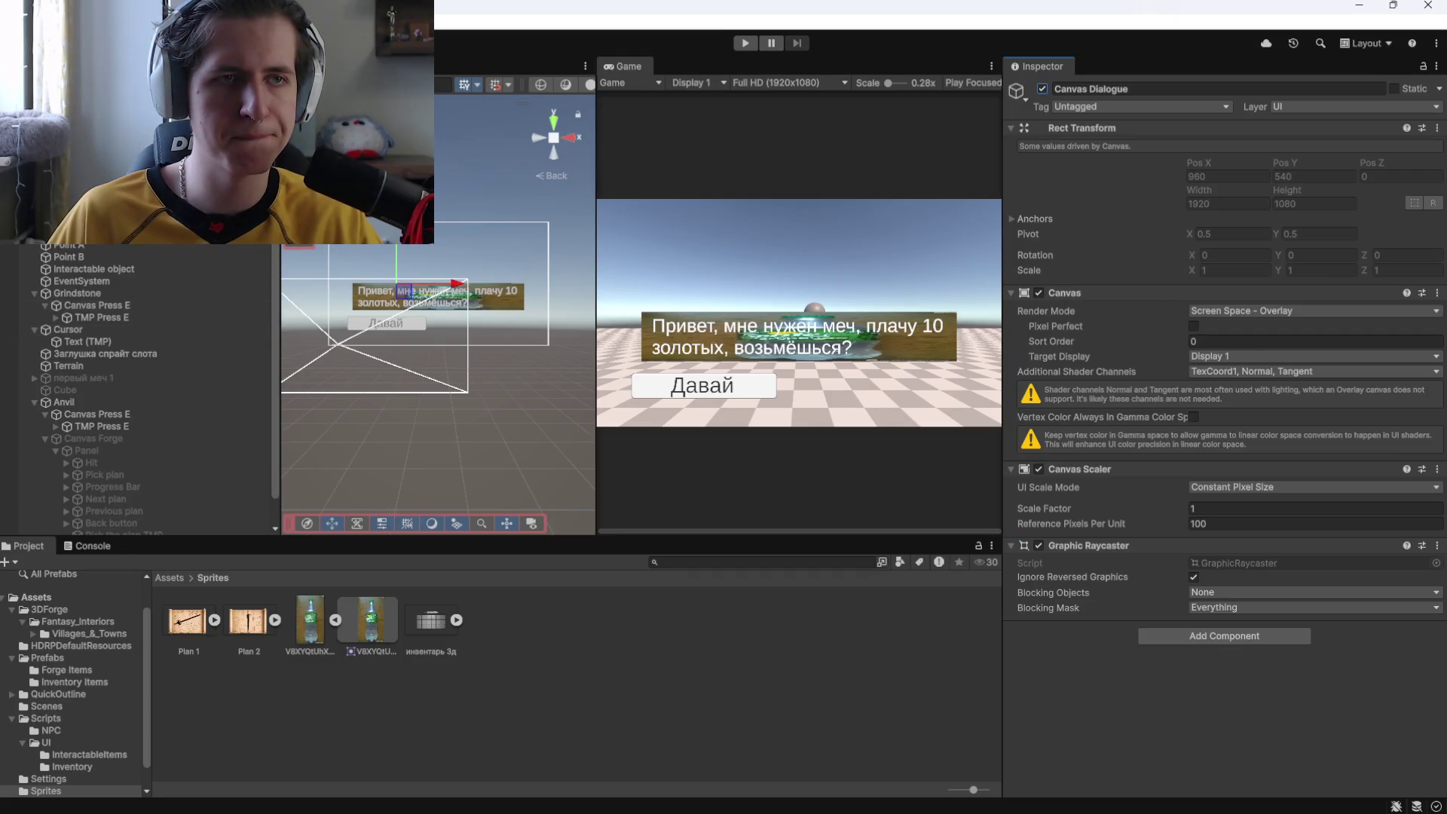
pyautogui.click(89, 230)
pyautogui.rightClick(89, 230)
pyautogui.moveTo(151, 779)
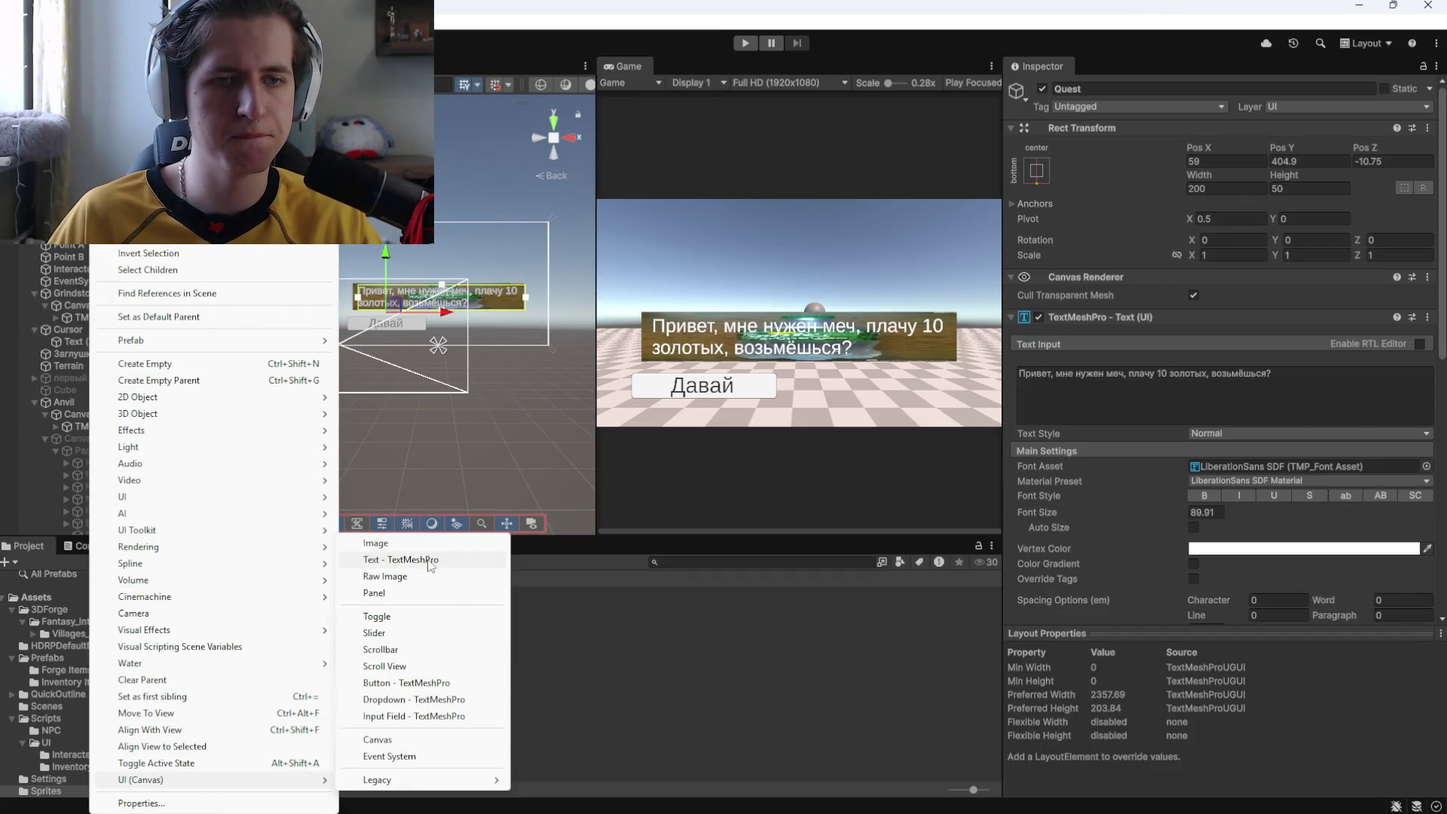